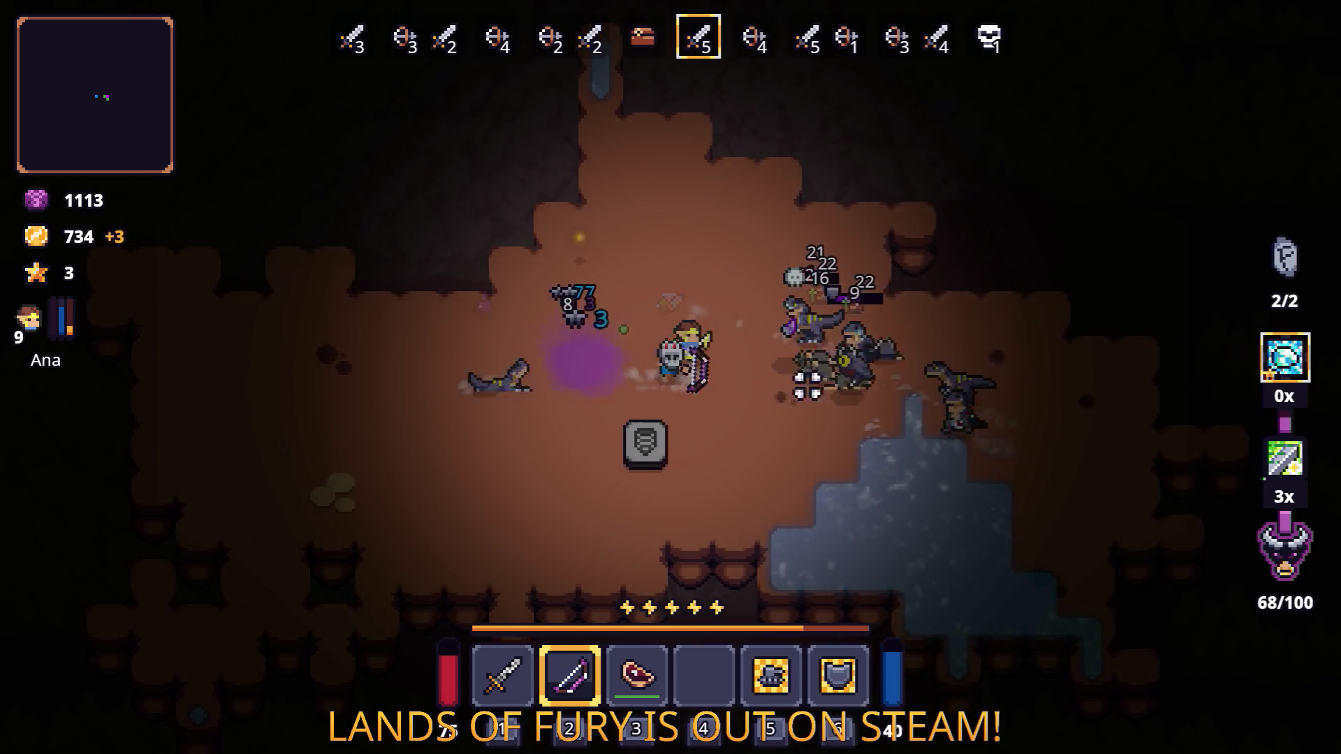
Step: Shoot down the enemy clusters on the right side of the cave arena
left_click(953, 373)
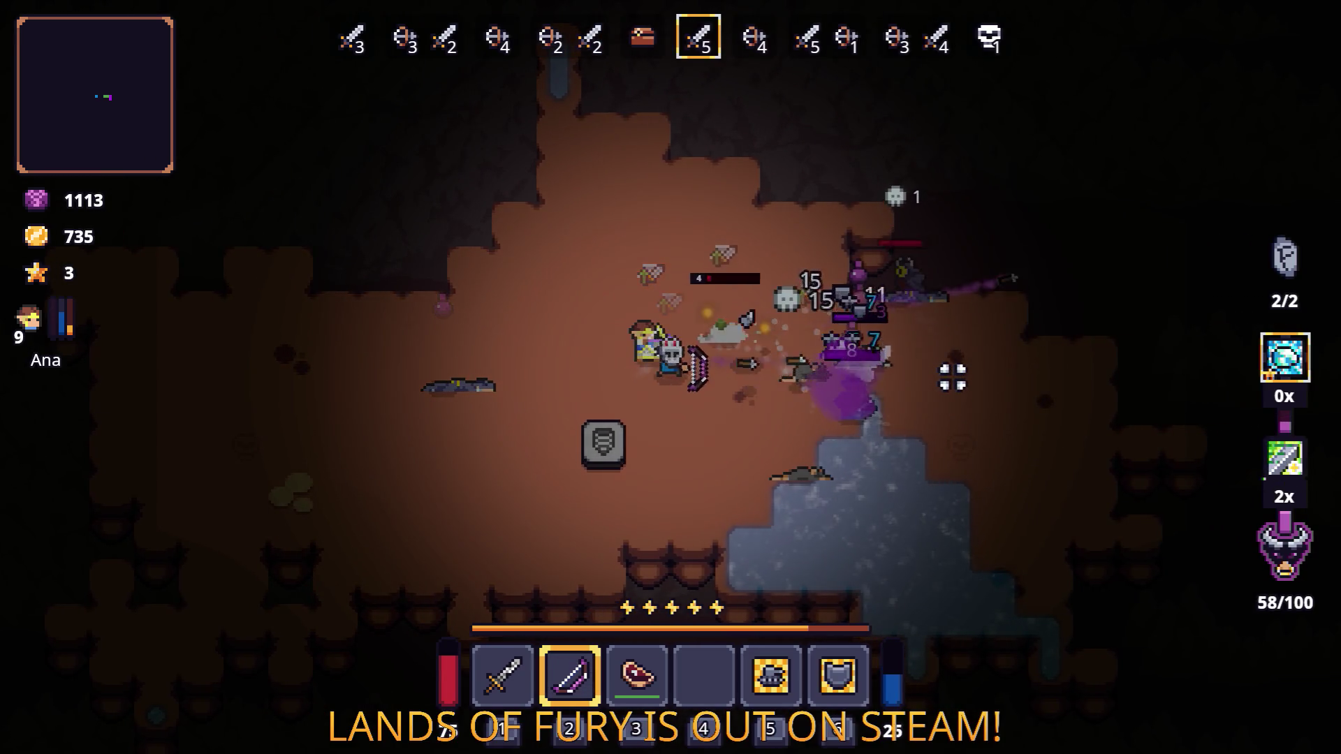
left_click(952, 382)
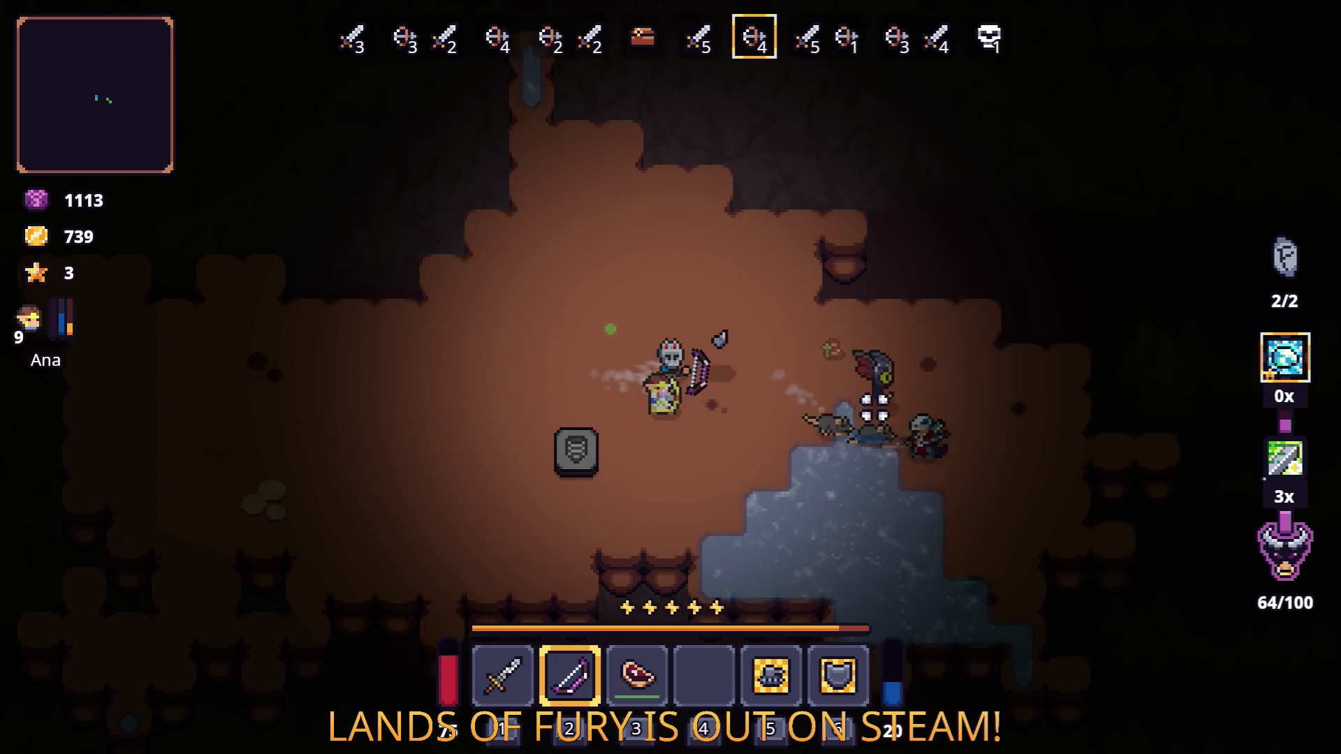
left_click(860, 398)
mouse_move(947, 461)
left_click(901, 431)
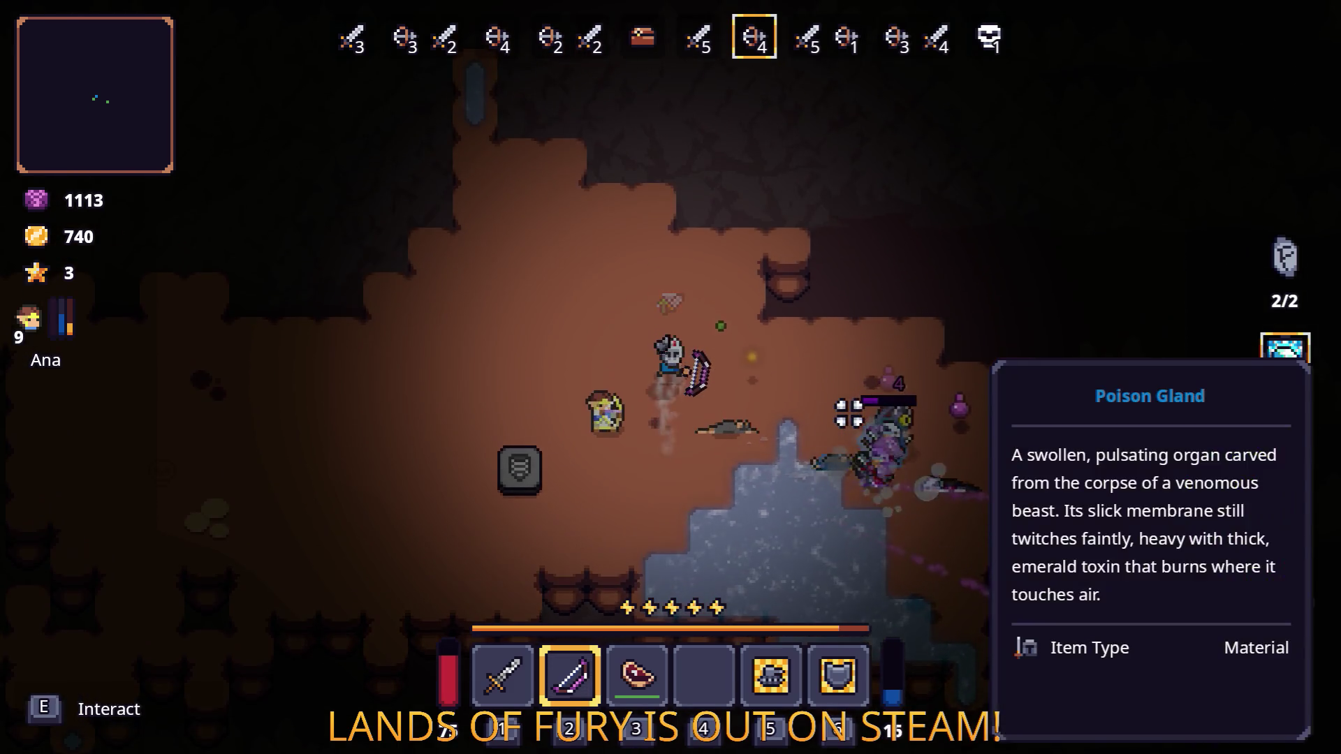
left_click(901, 442)
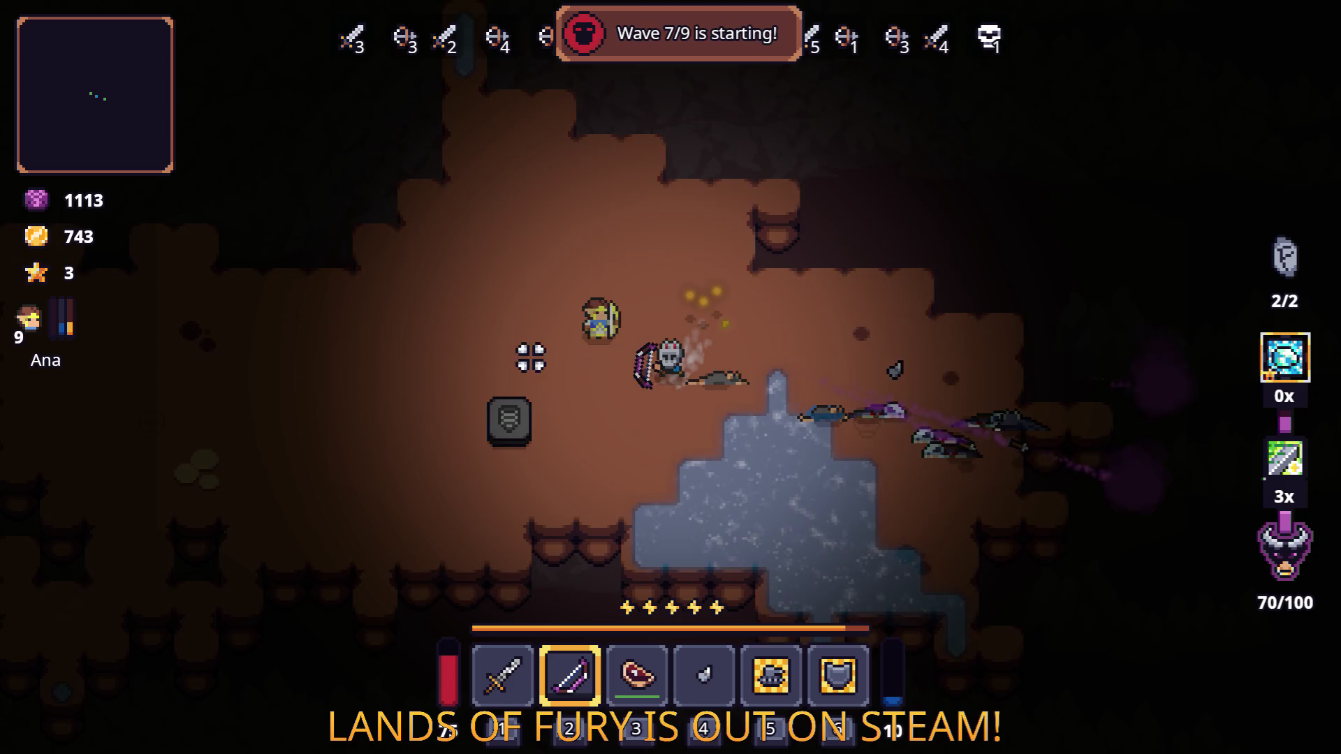
Step: Strafe left across the arena while shooting the dragons and unleashing charged blasts
key("d")
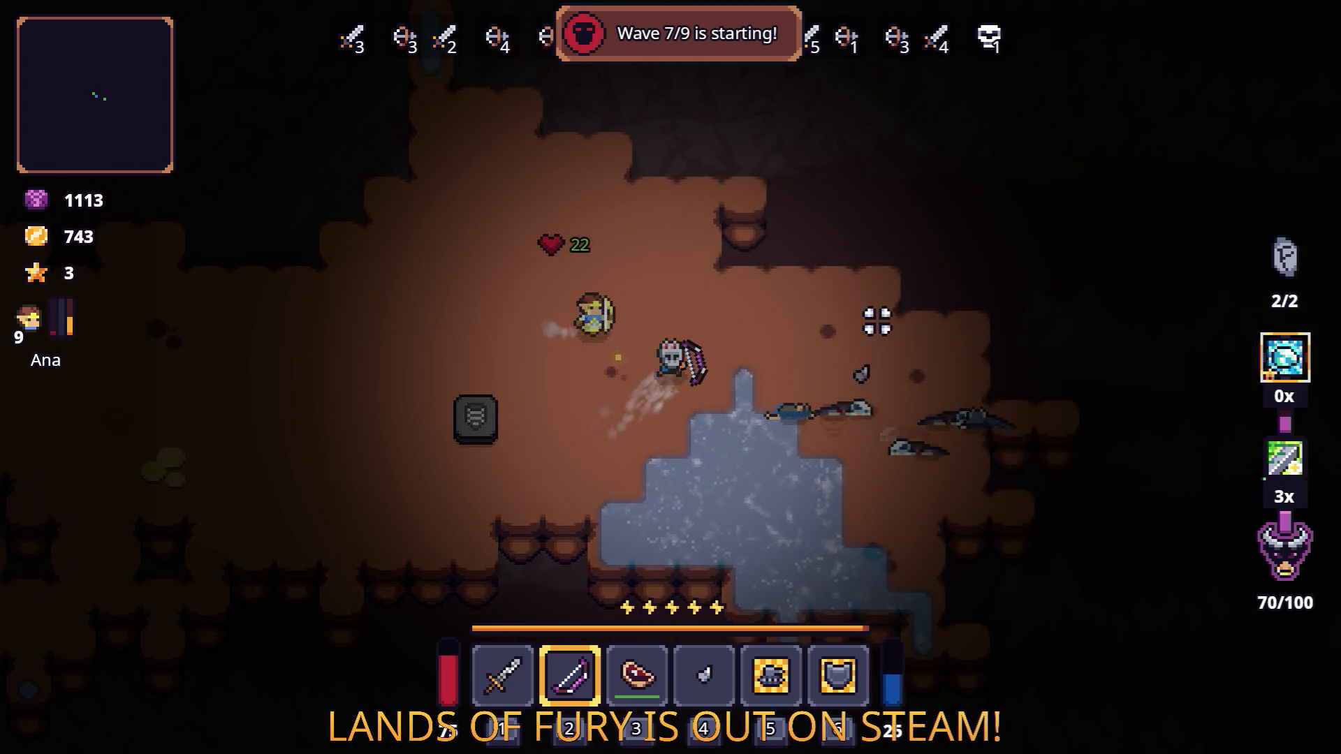
key("a")
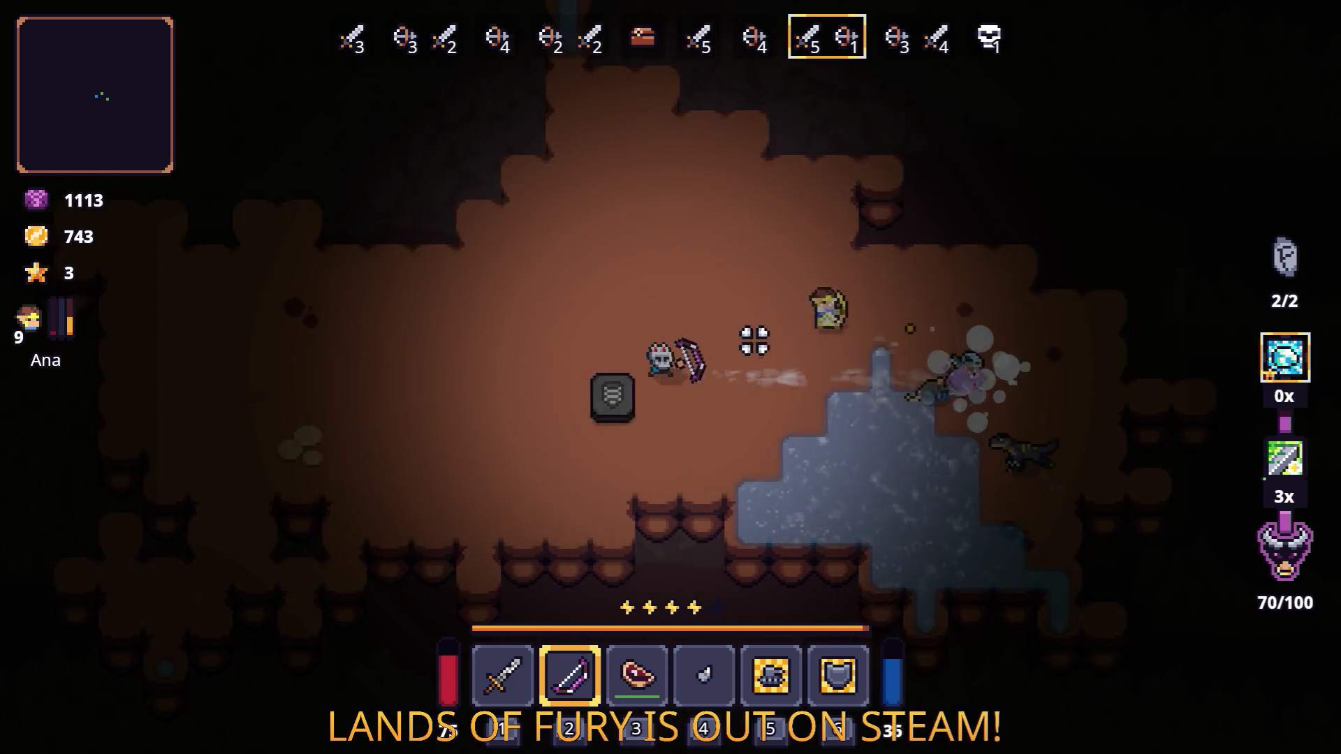
left_click(936, 421)
key("a")
left_click(910, 412)
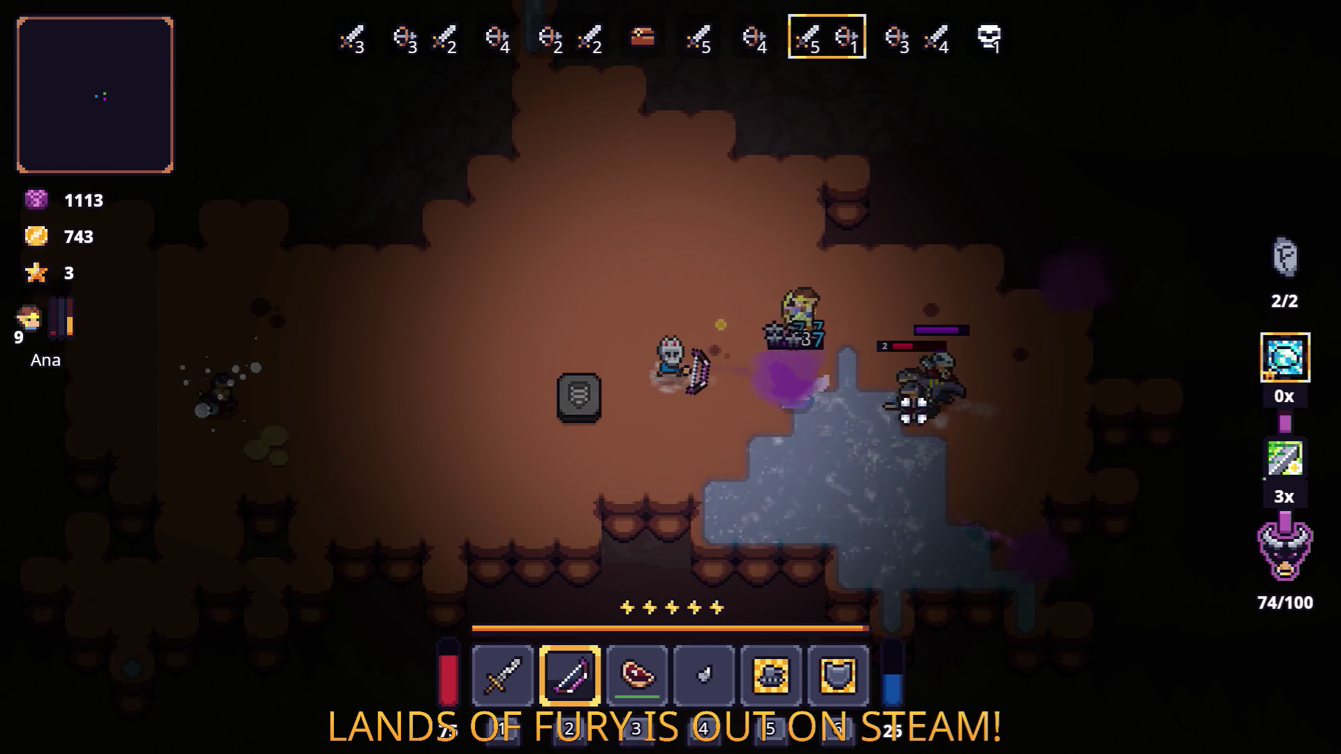
key("a")
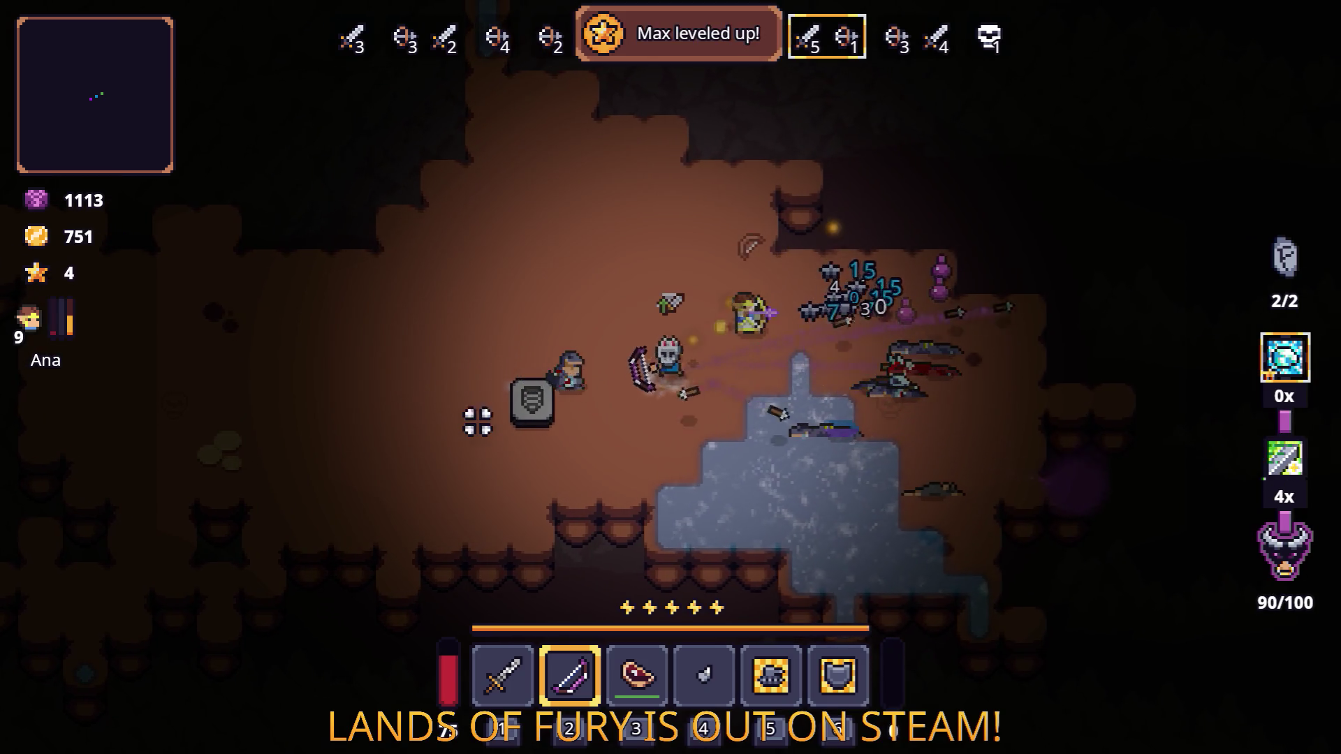
key("a")
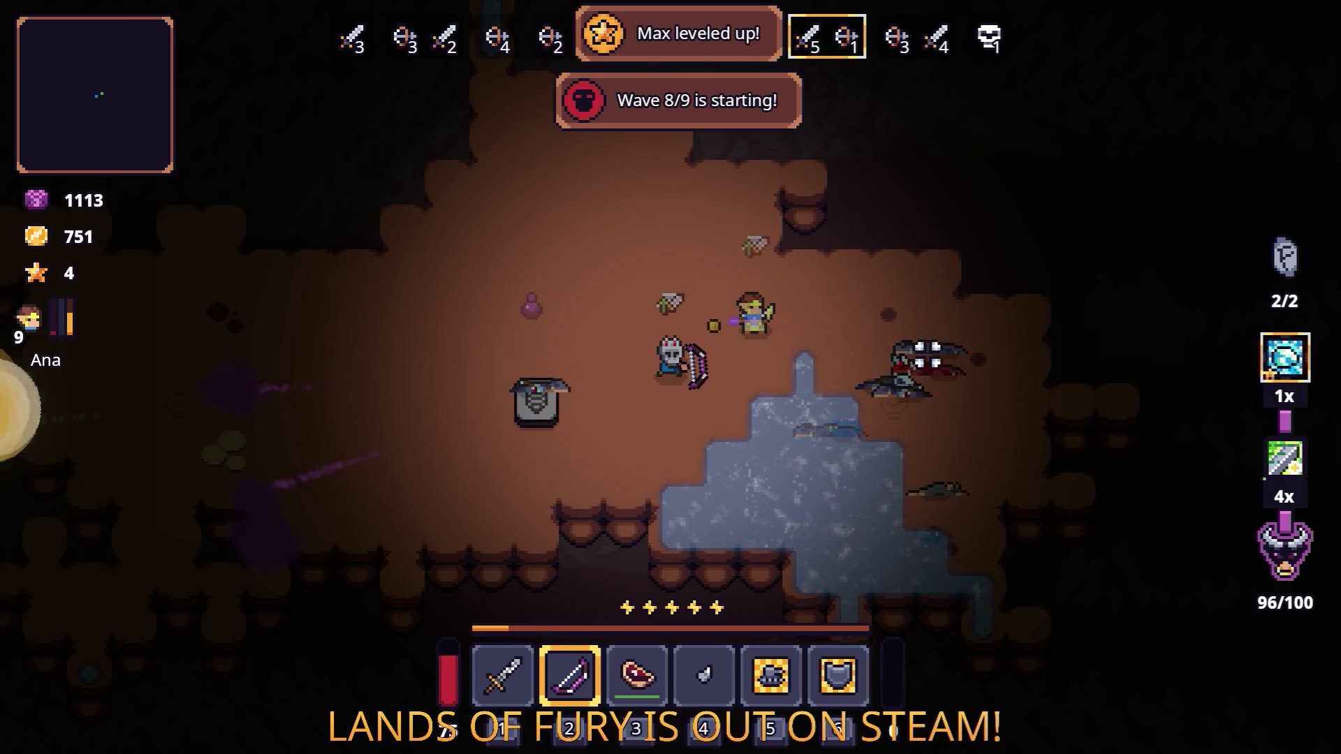
key("a")
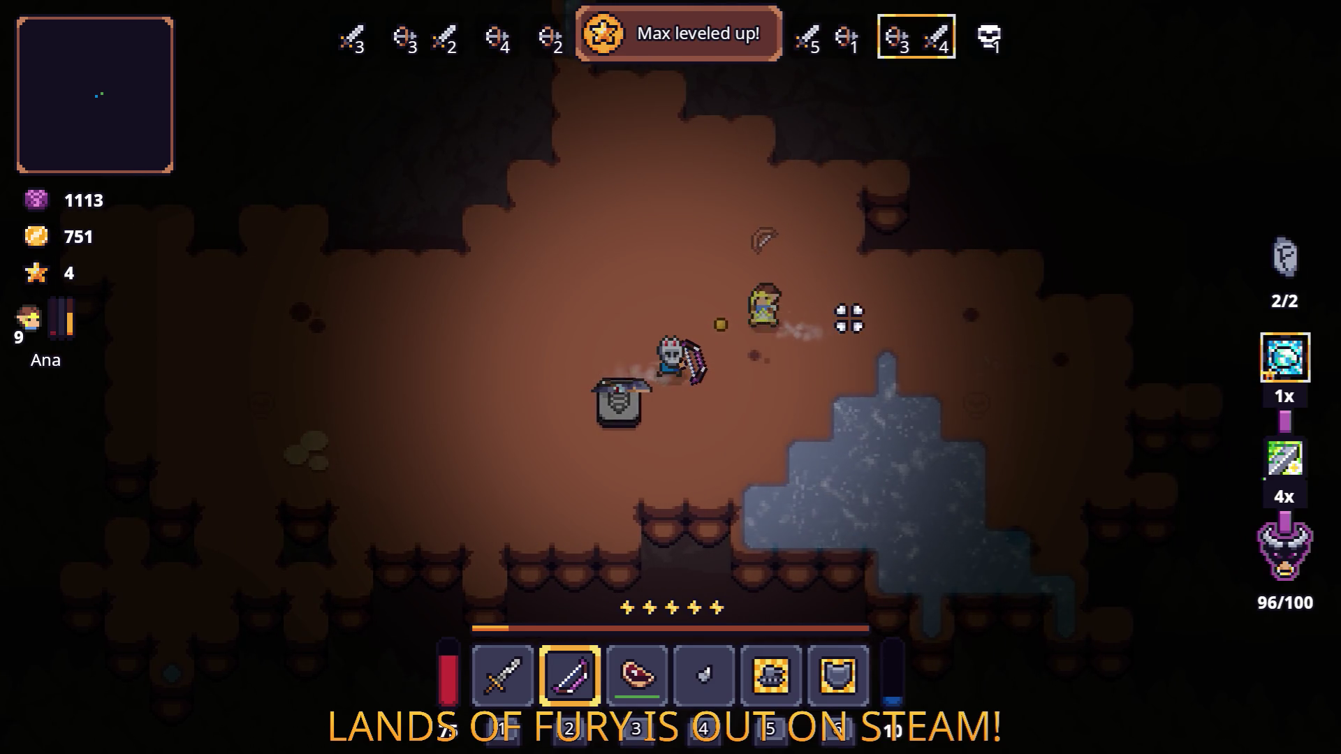
key("a")
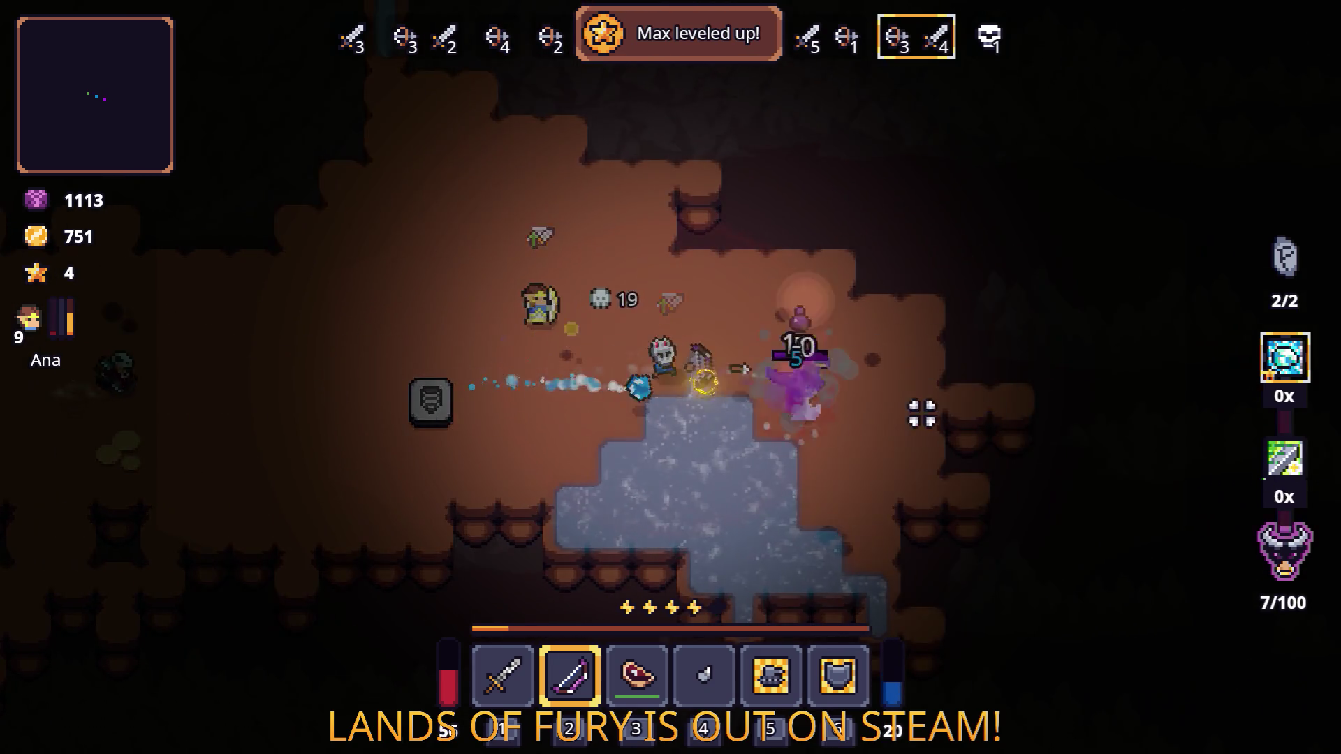
key("a")
key("a")
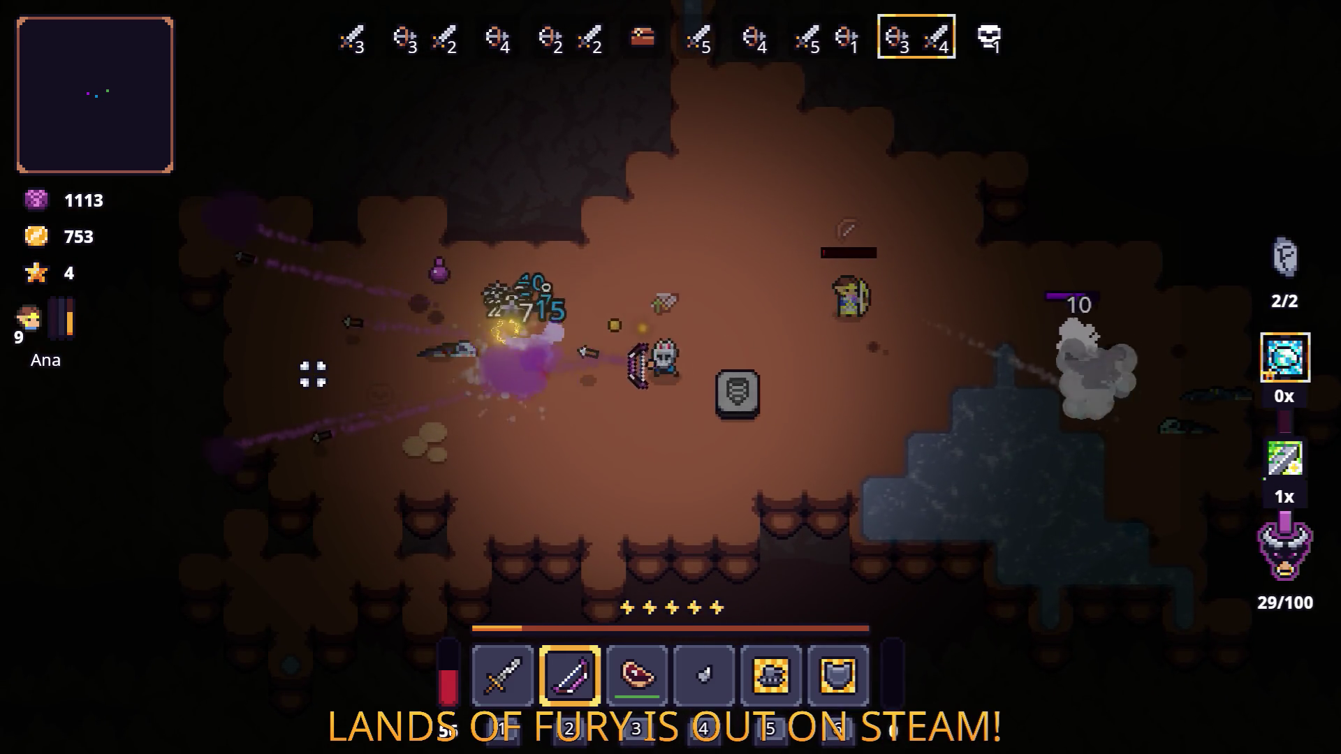
Step: Check the inventory with Tab and reposition toward the arena centre as wave 9 begins
key("d")
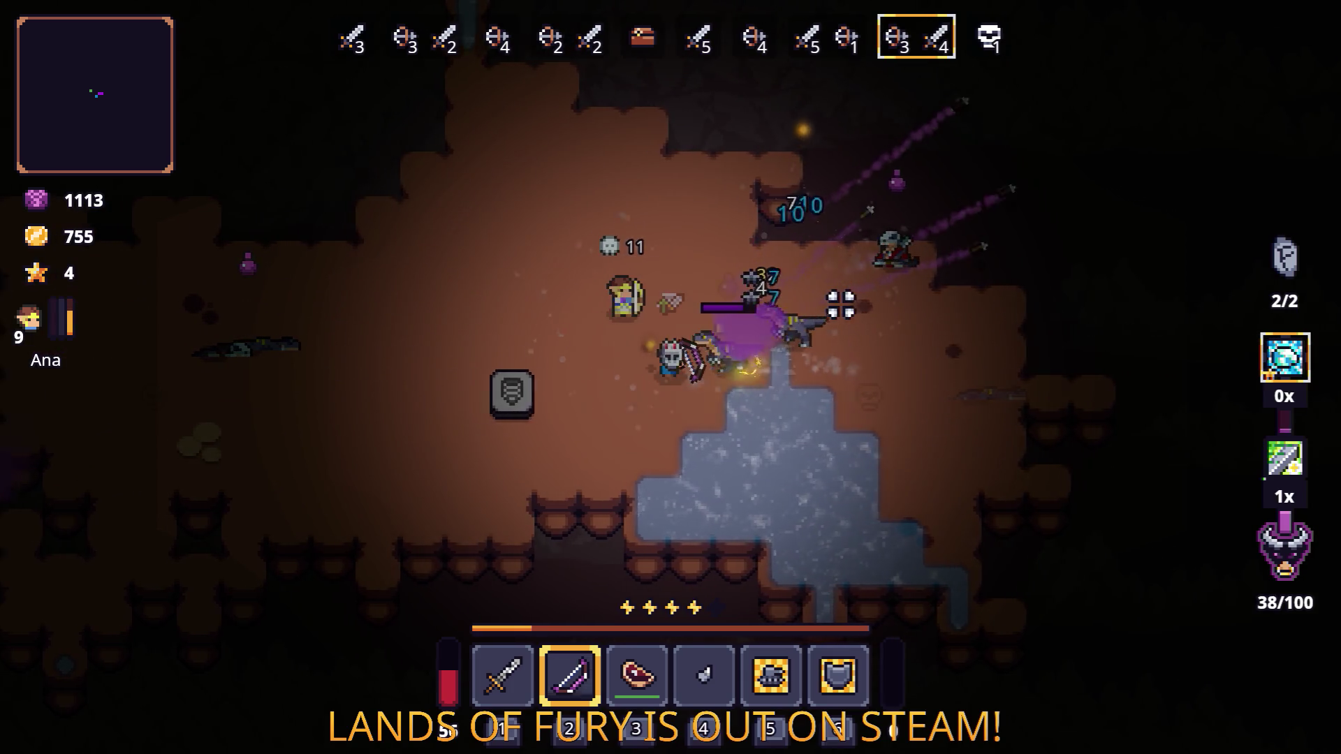
key("a")
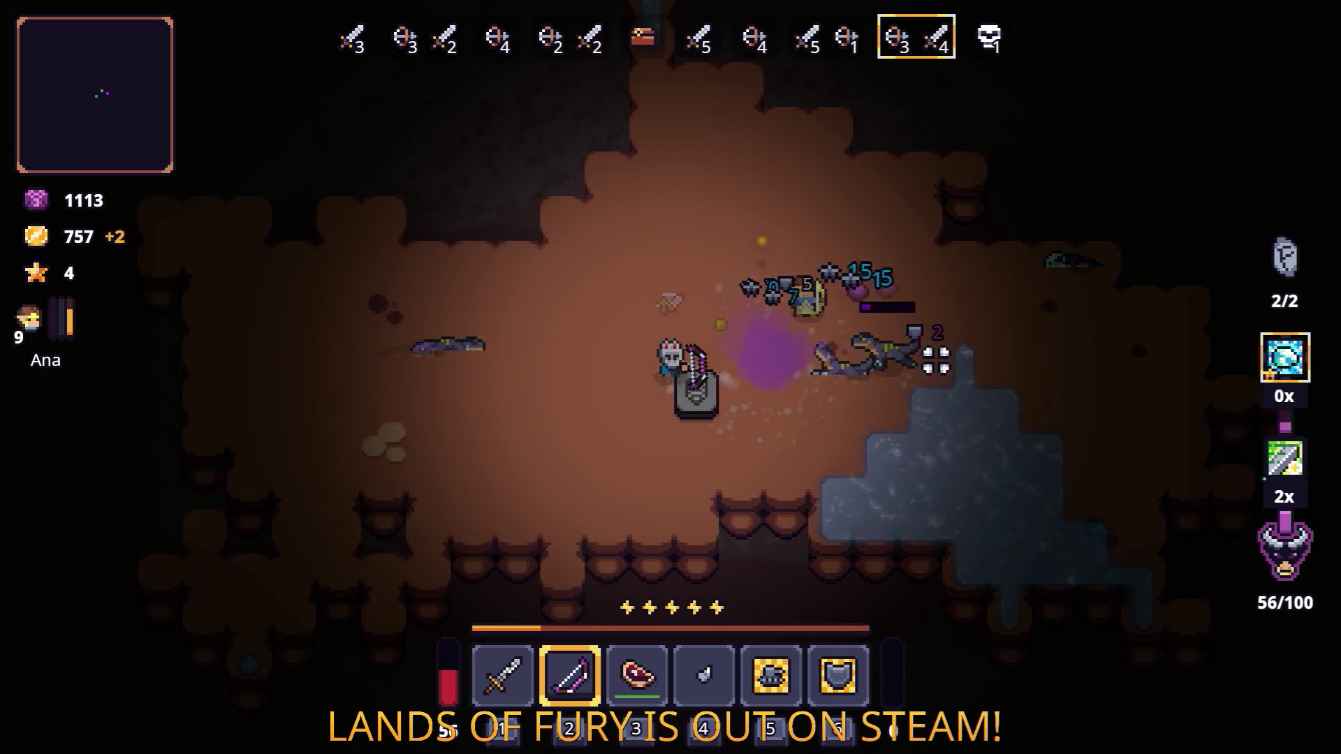
key("d")
key("Tab")
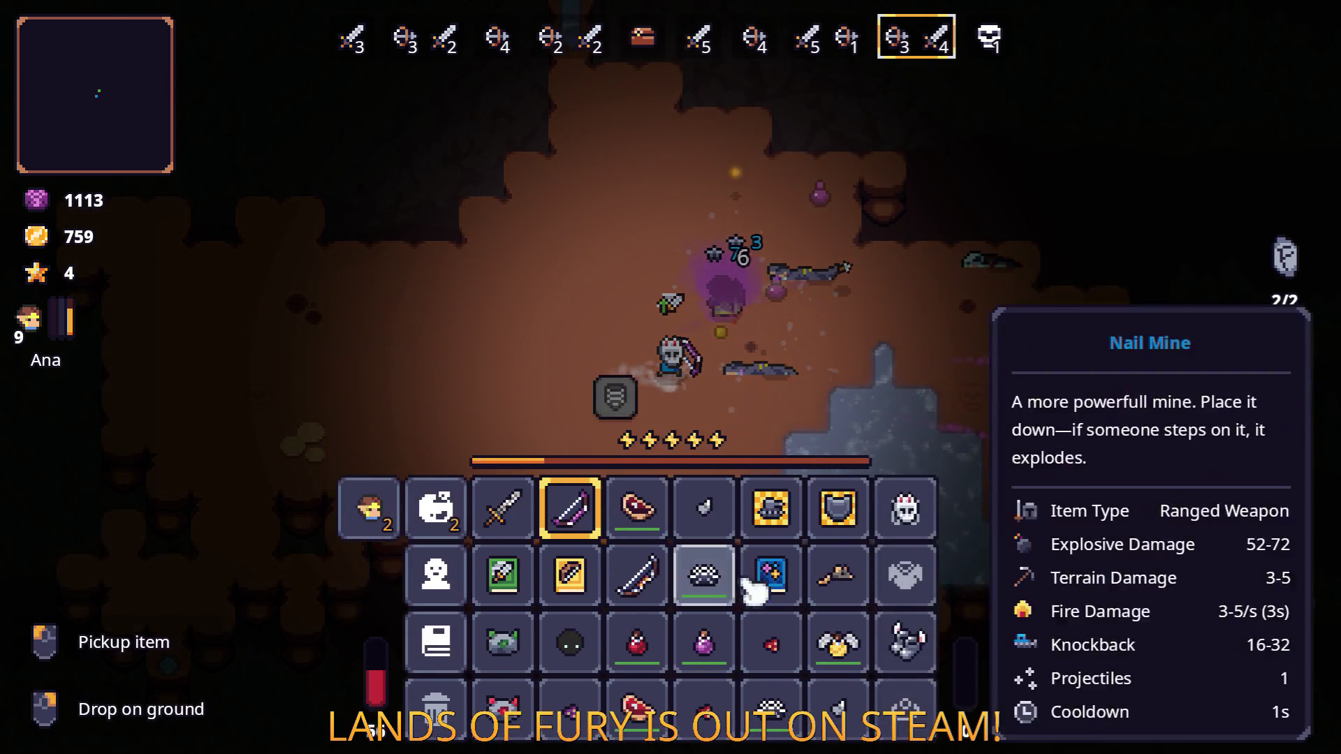
key("Tab")
key("s")
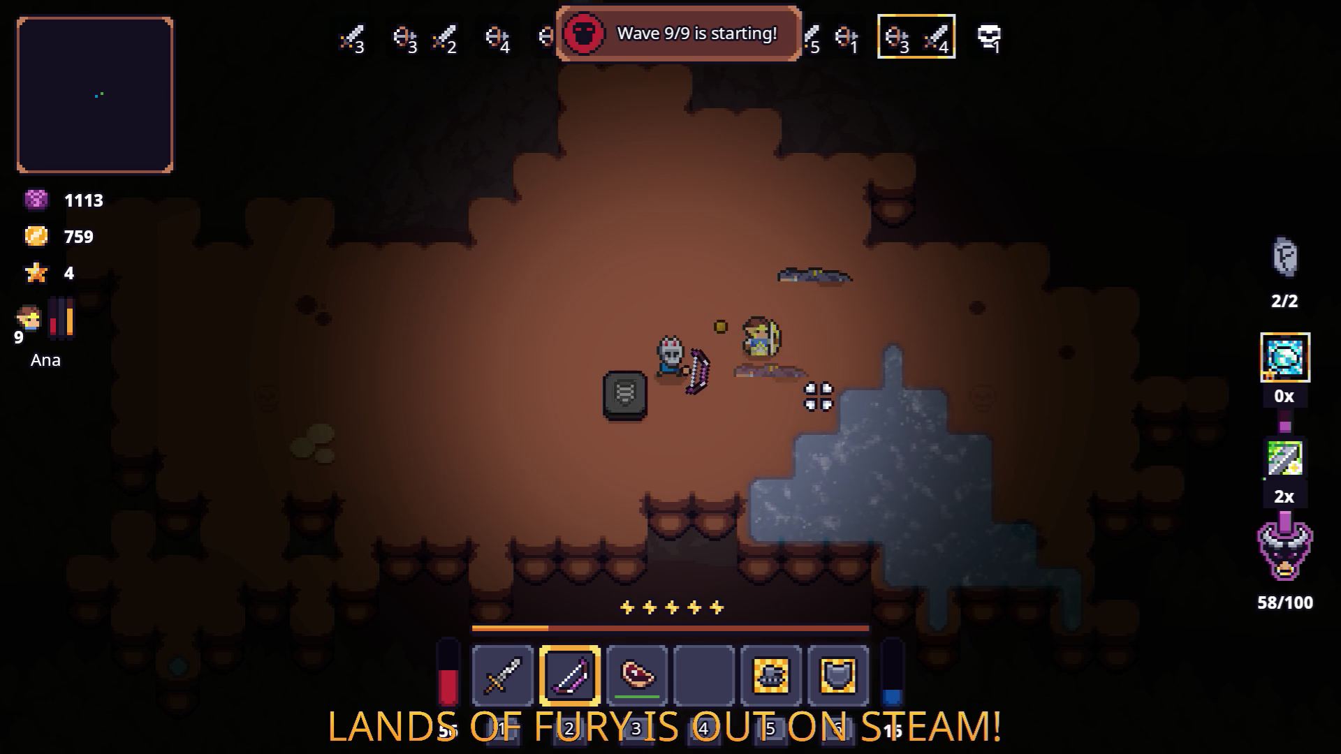
Step: Dash away from the red enemy while hitting it with exploding arrows and bursts
key("d")
left_click(938, 403)
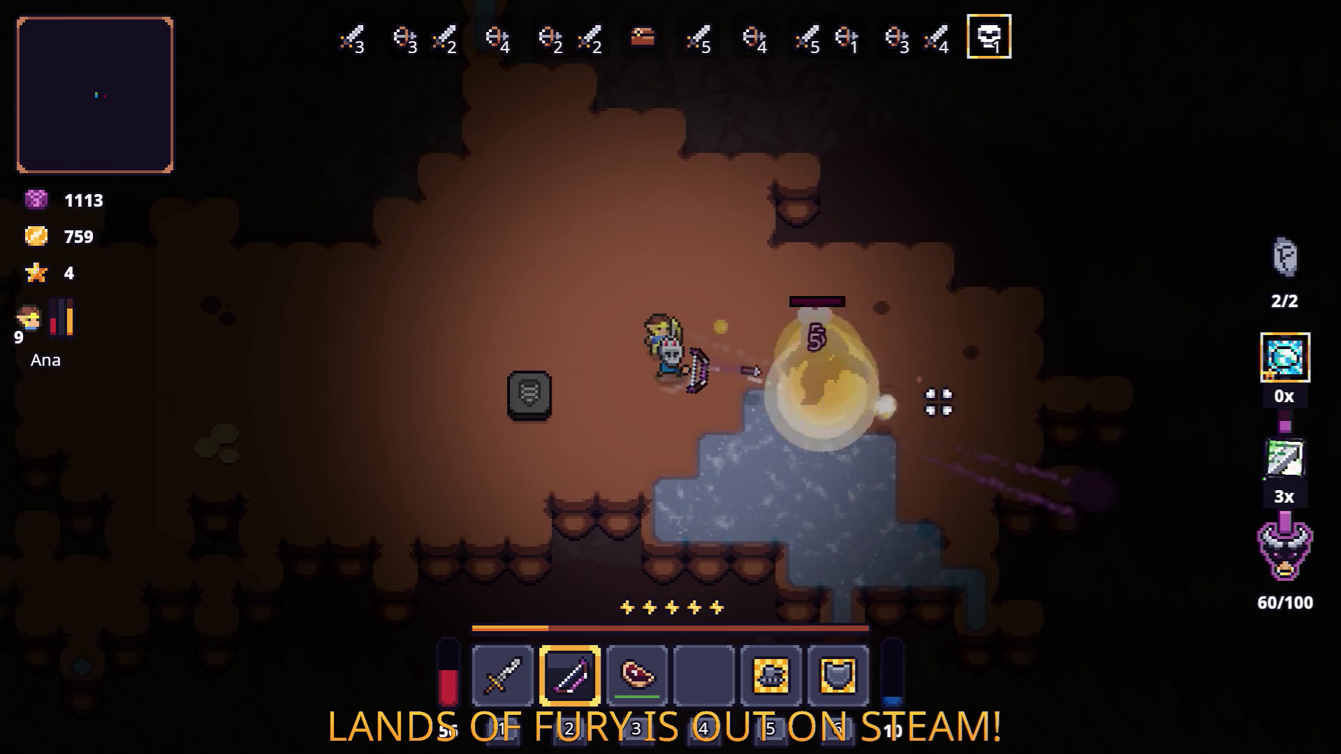
key("space")
left_click(938, 396)
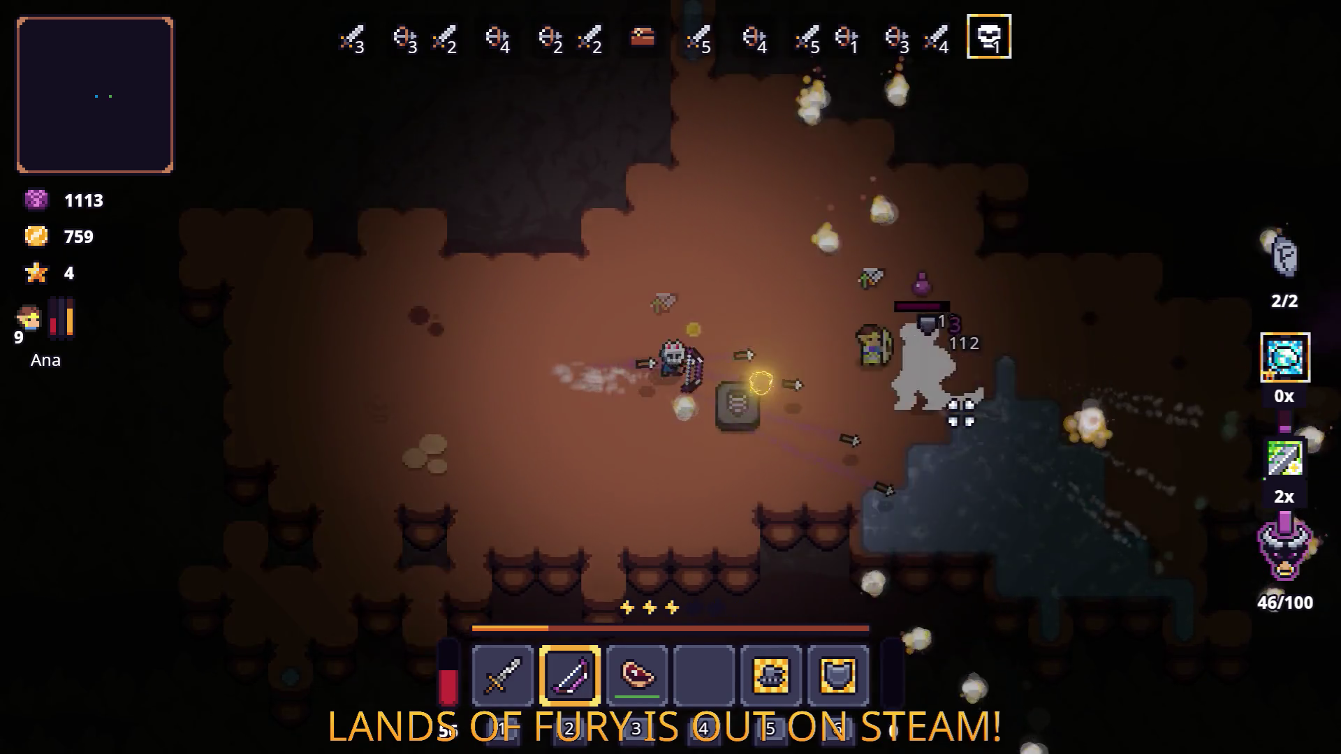
Step: Shoot the ghost while stepping left, then bring up ALMA's skill tree with one point available
key("a")
left_click(956, 413)
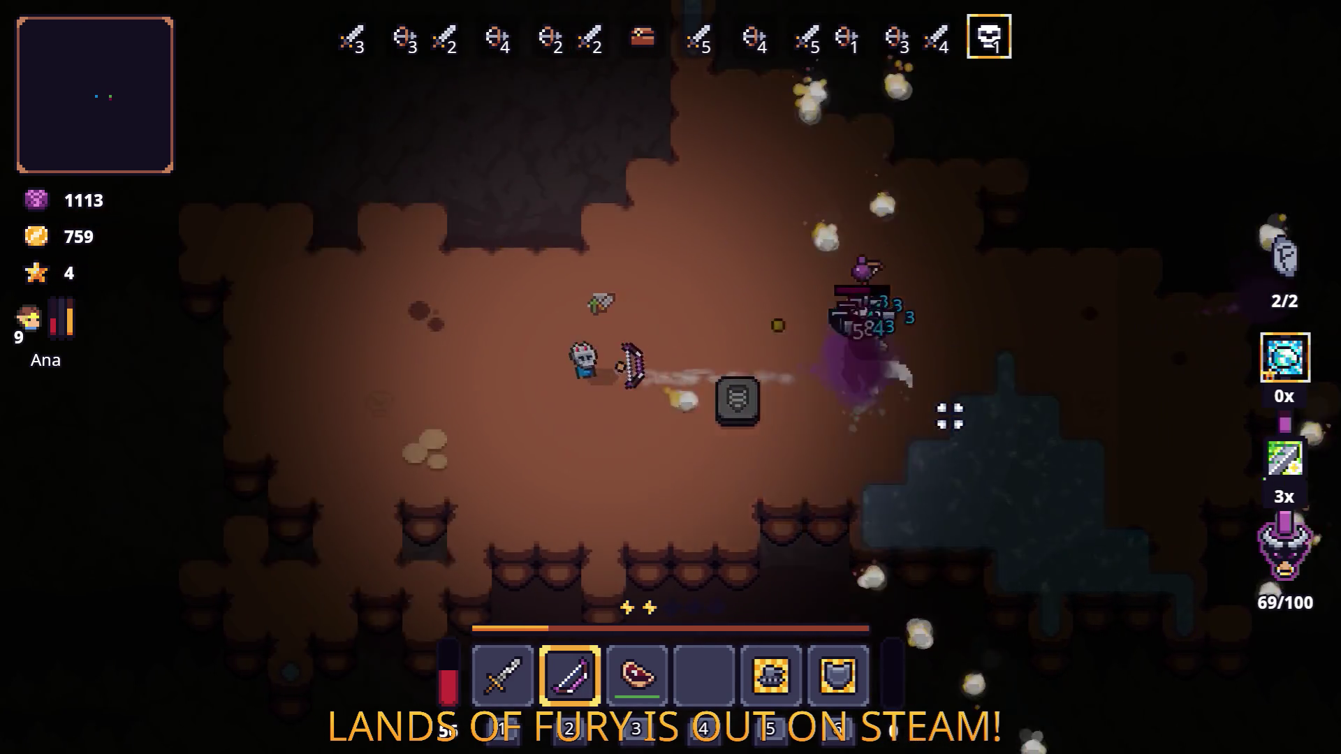
key("a")
left_click(950, 416)
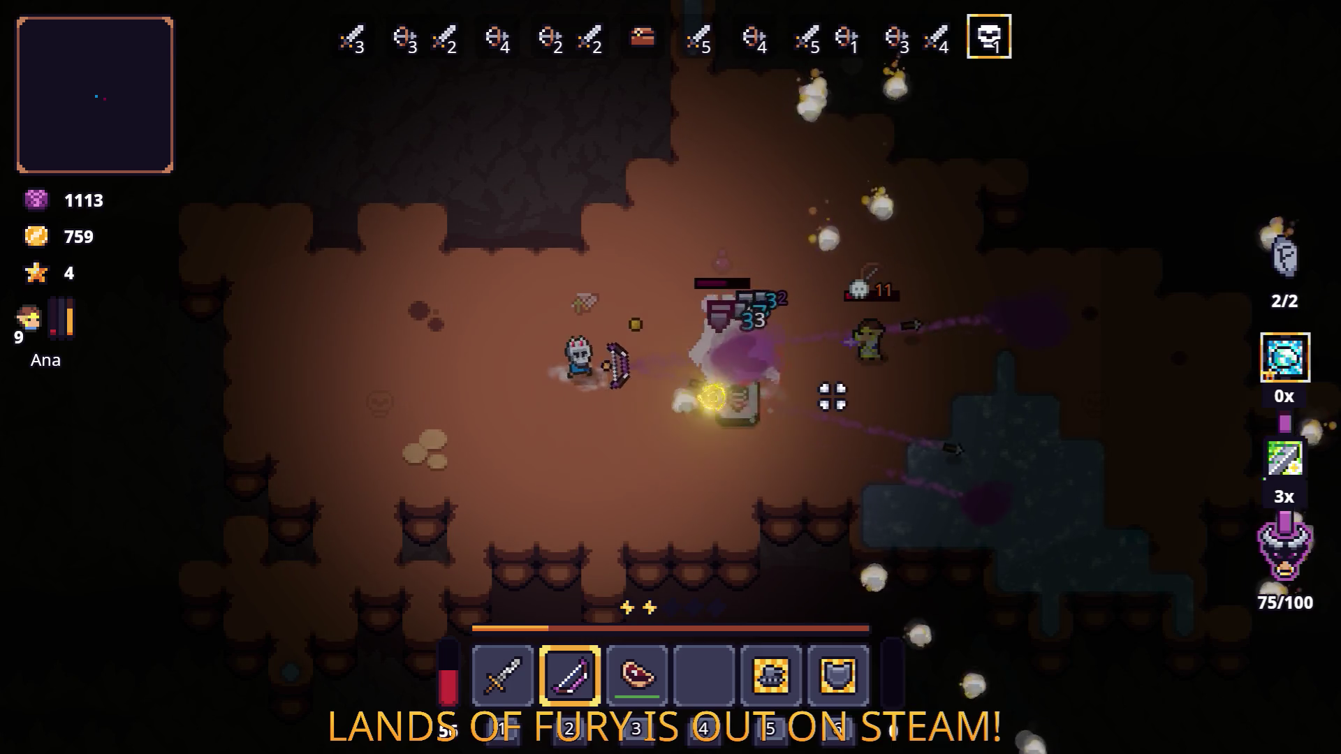
key("i")
left_click(437, 510)
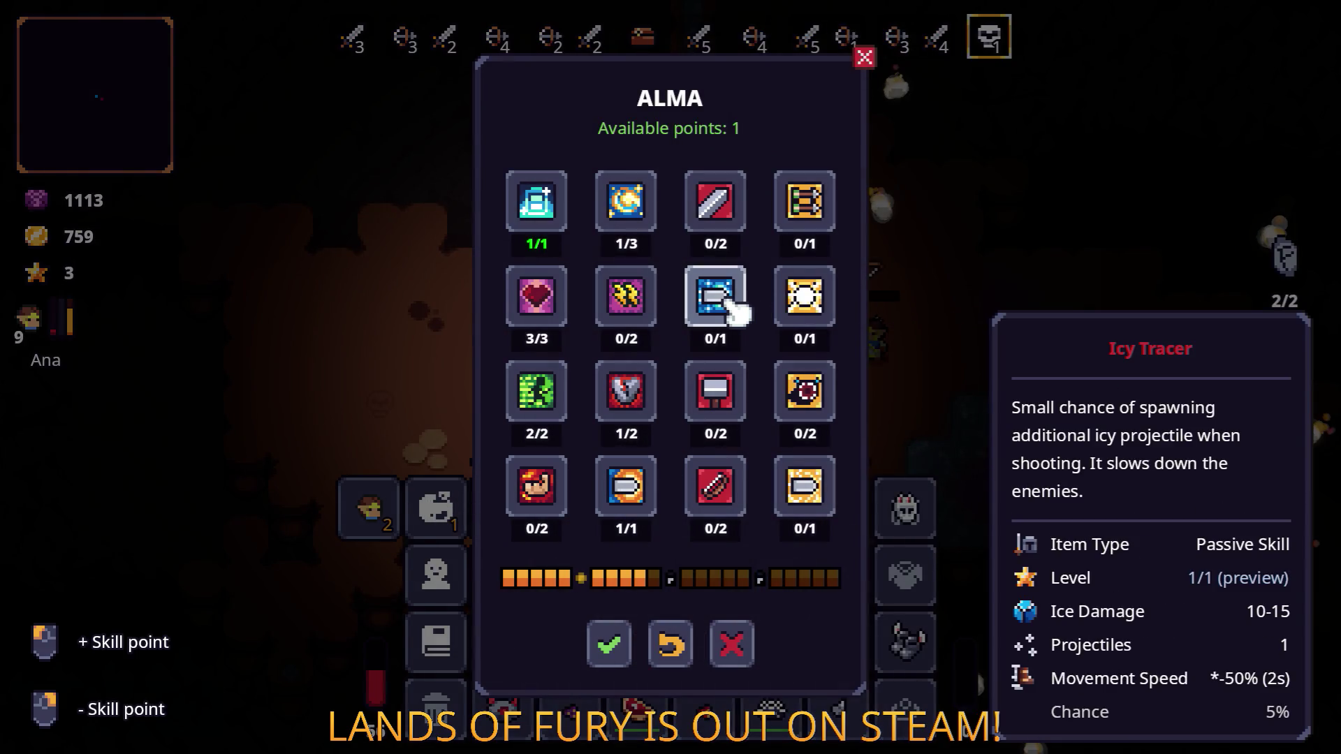
Step: Refund Breaker's point into Electric Charge, raising it to 2/3, and return to the wave 9 fight
right_click(635, 408)
left_click(620, 201)
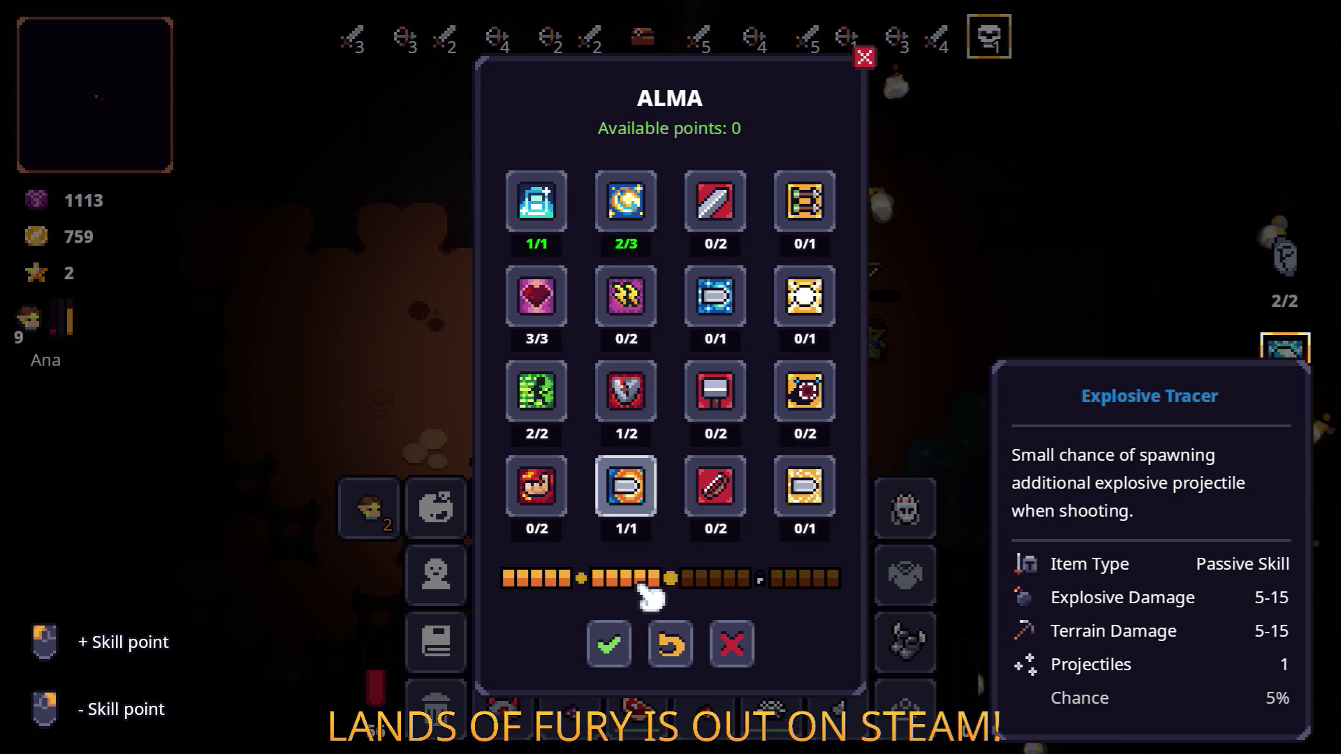
left_click(615, 643)
key("Escape")
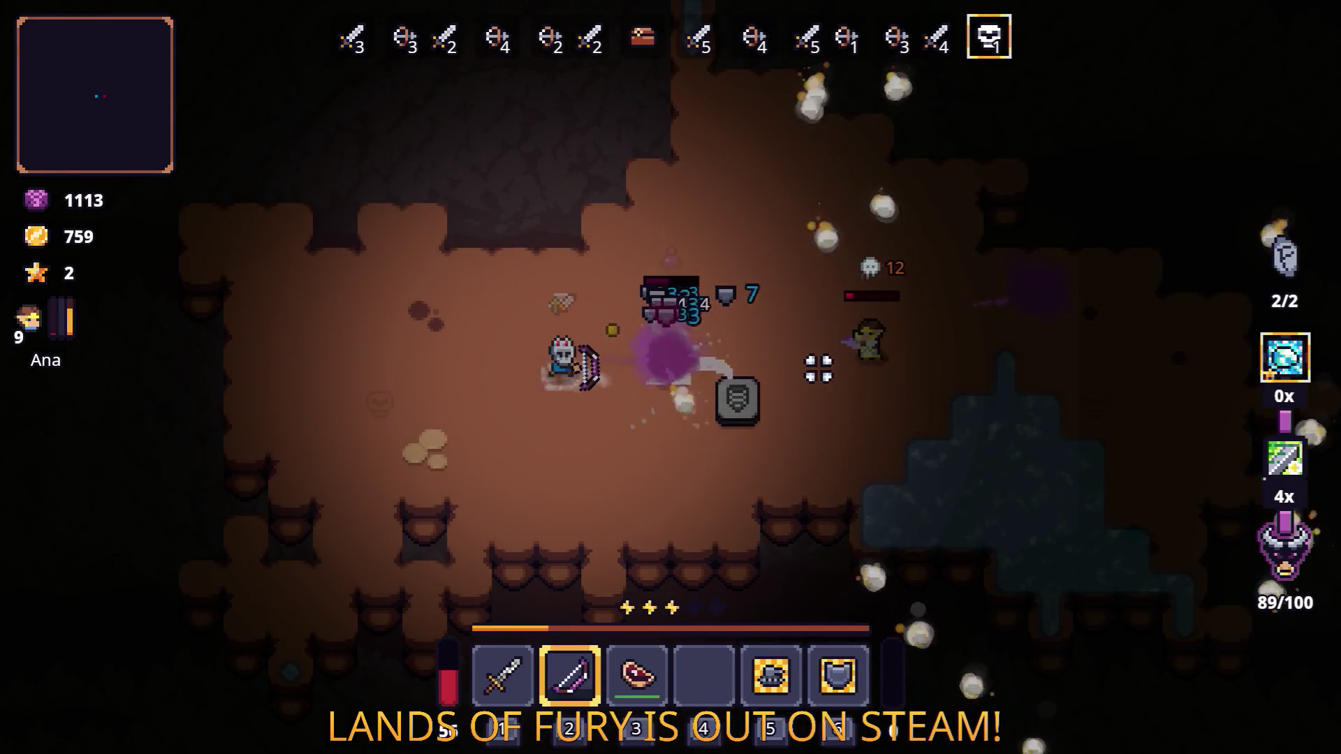
Step: Kill the remaining demon and ghost with the bow to clear wave 9
key("a")
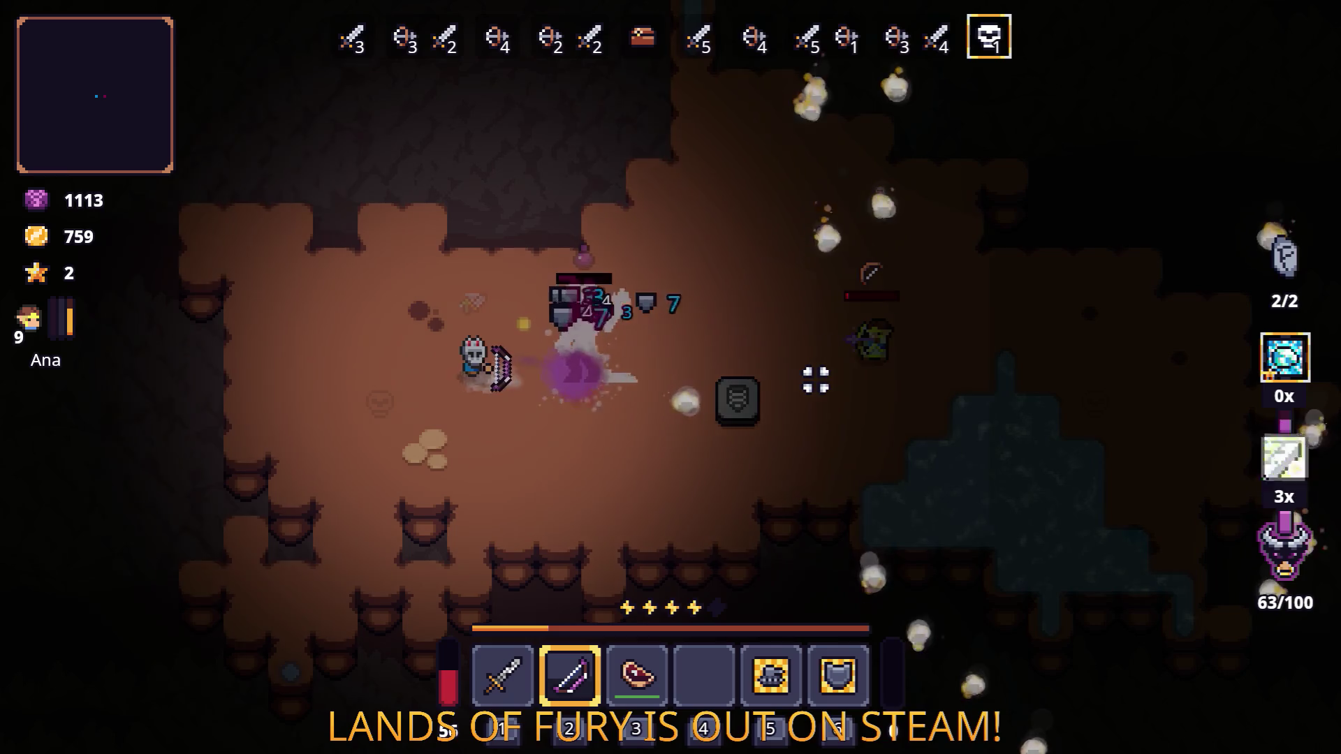
key("a")
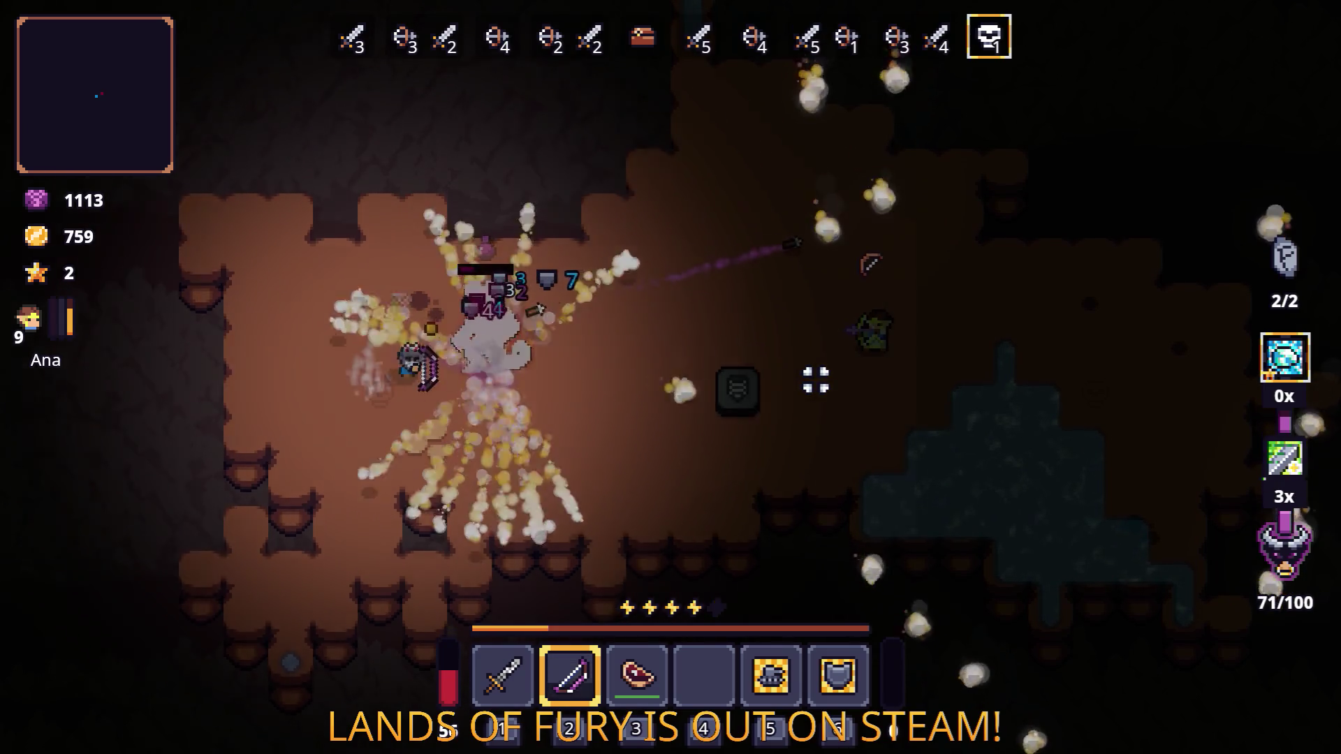
key("d")
left_click(433, 358)
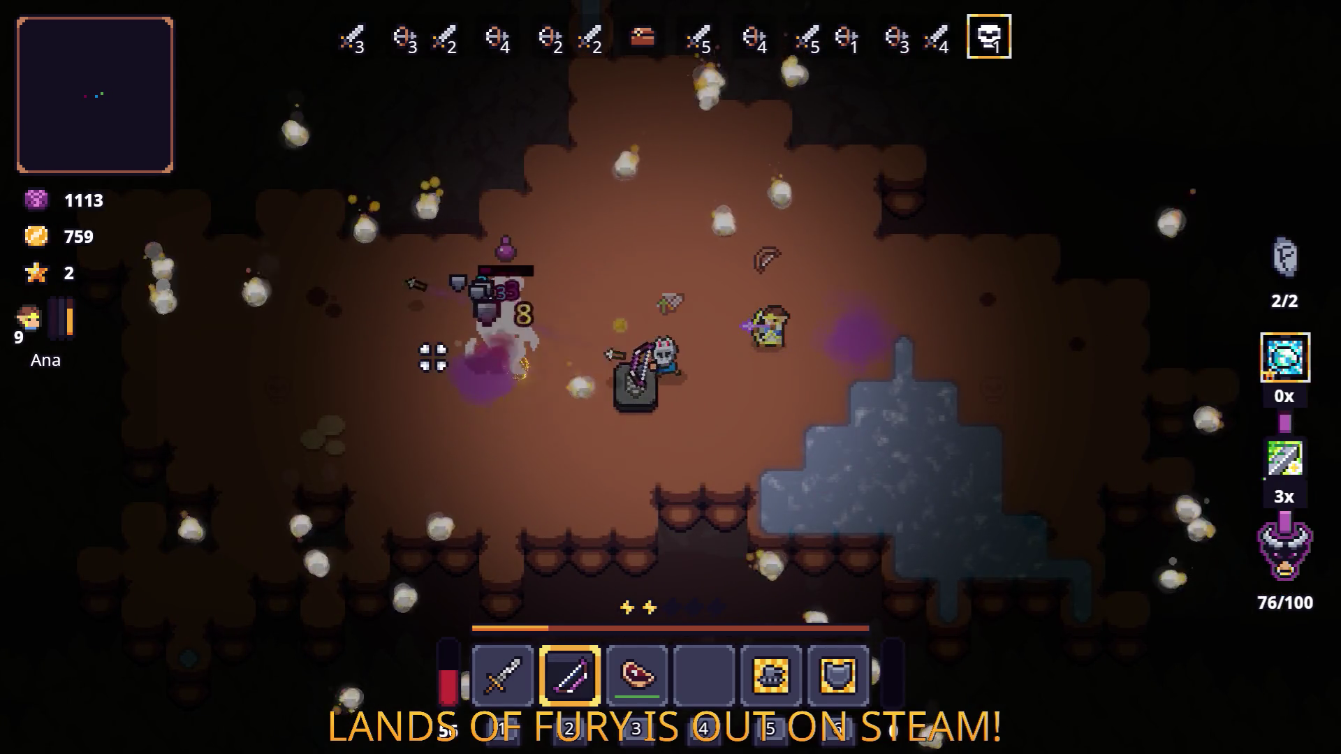
left_click(433, 358)
key("d")
left_click(428, 361)
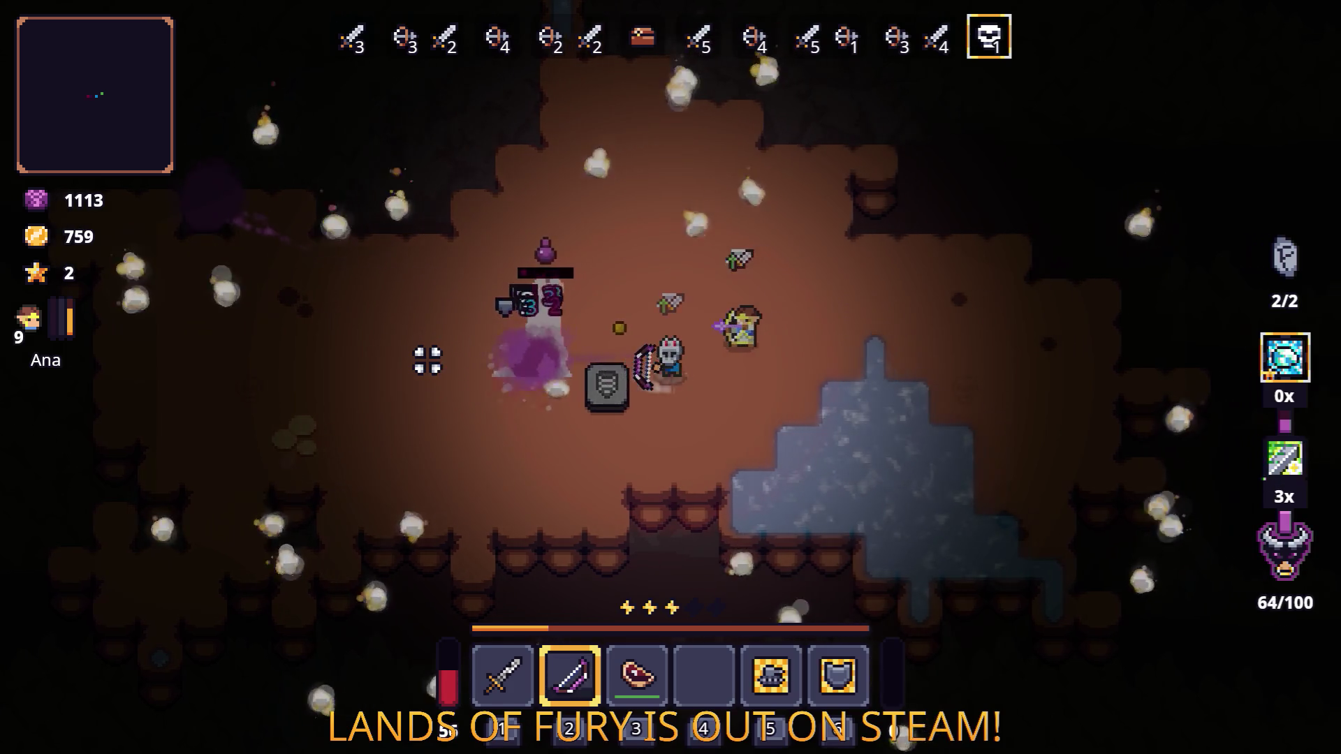
key("d")
left_click(427, 361)
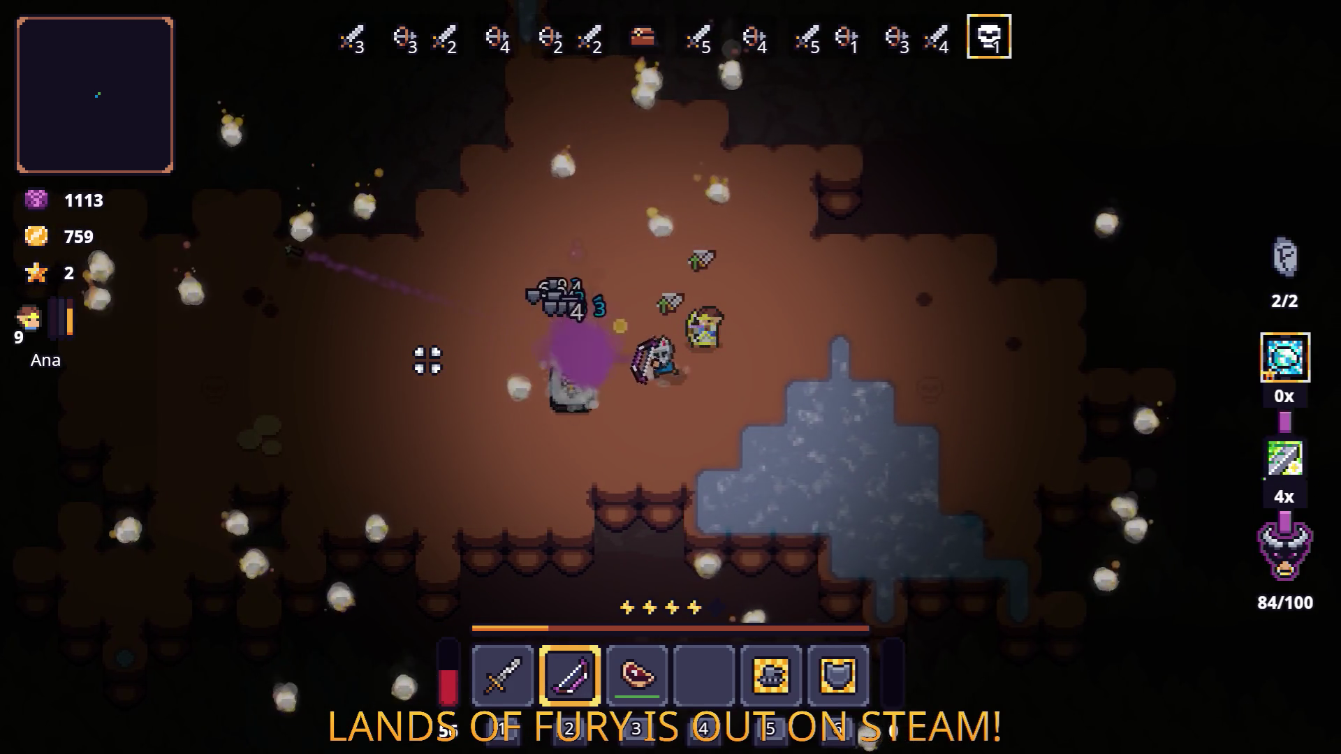
Step: Pick up the purple sword and descend through the hatch into the Cavernous Depths
key("w")
key("a")
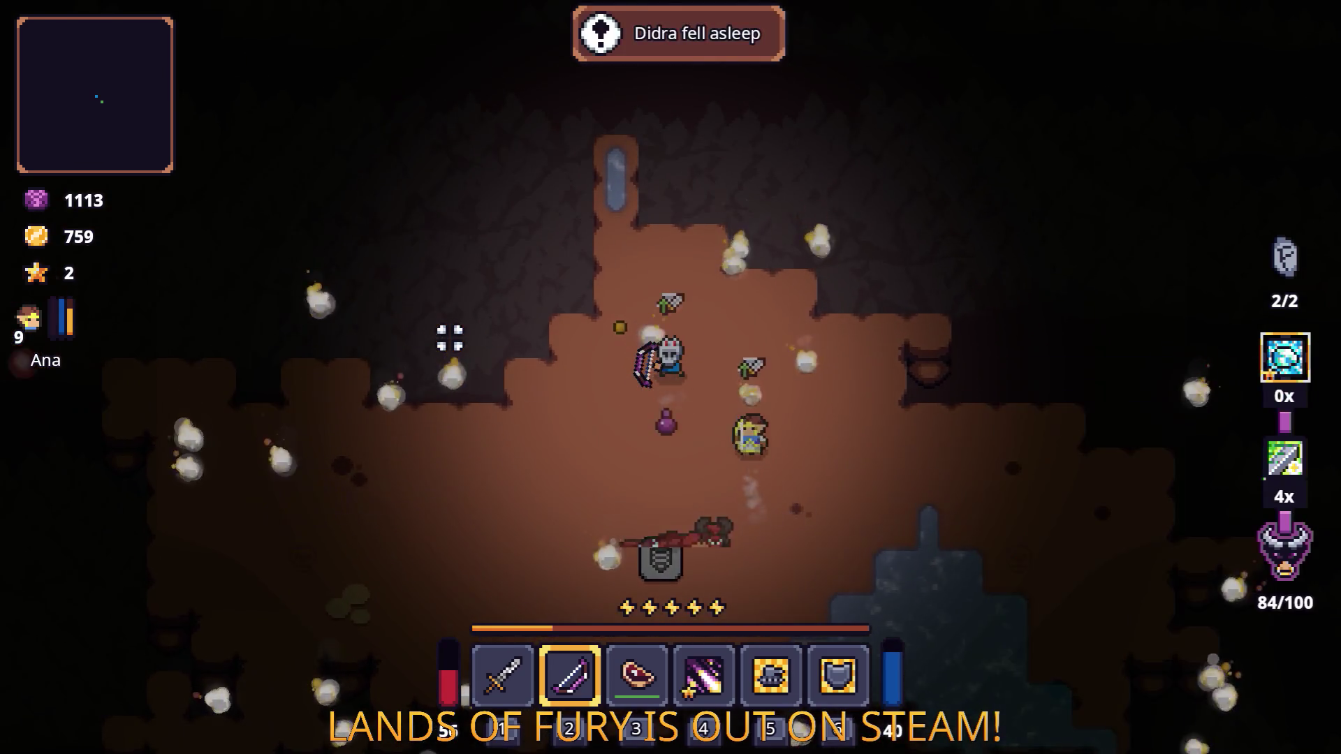
key("s")
key("e")
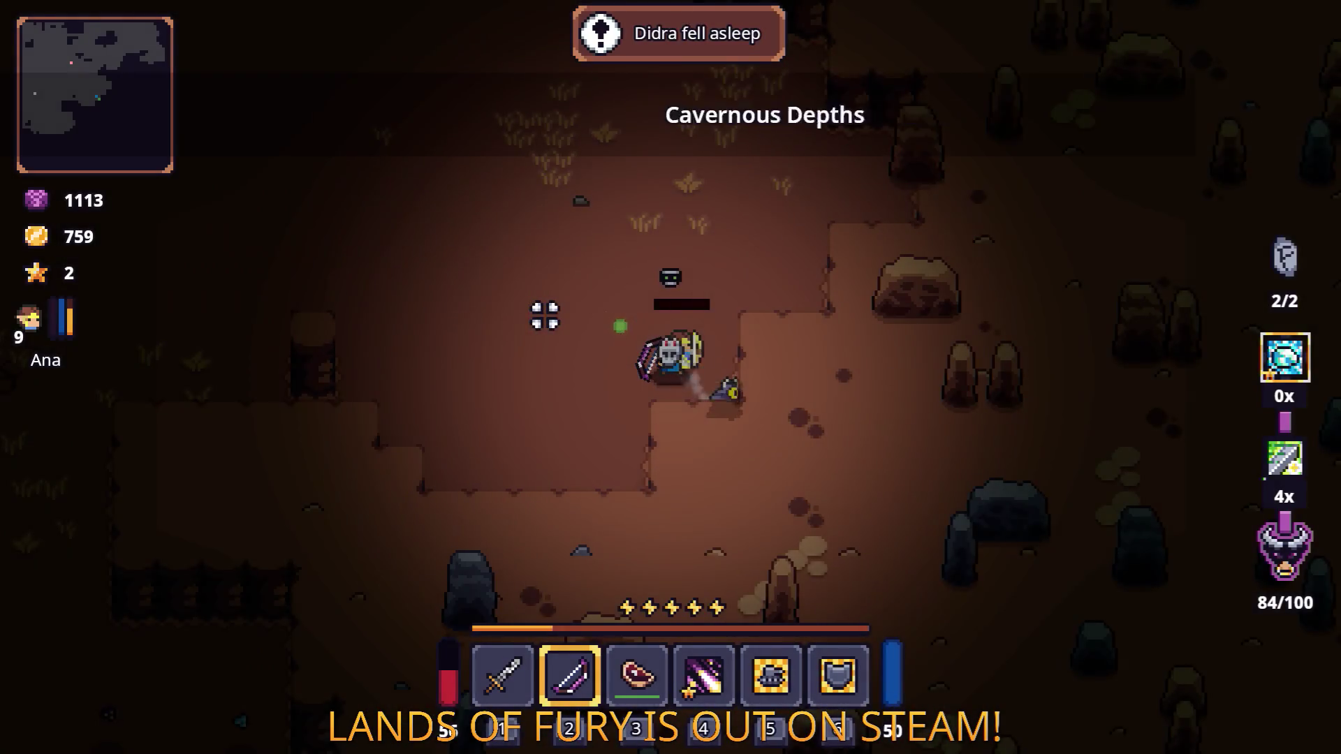
Step: Walk down-left past the anvil along the lava edge and blast a nearby enemy
key("s")
key("a")
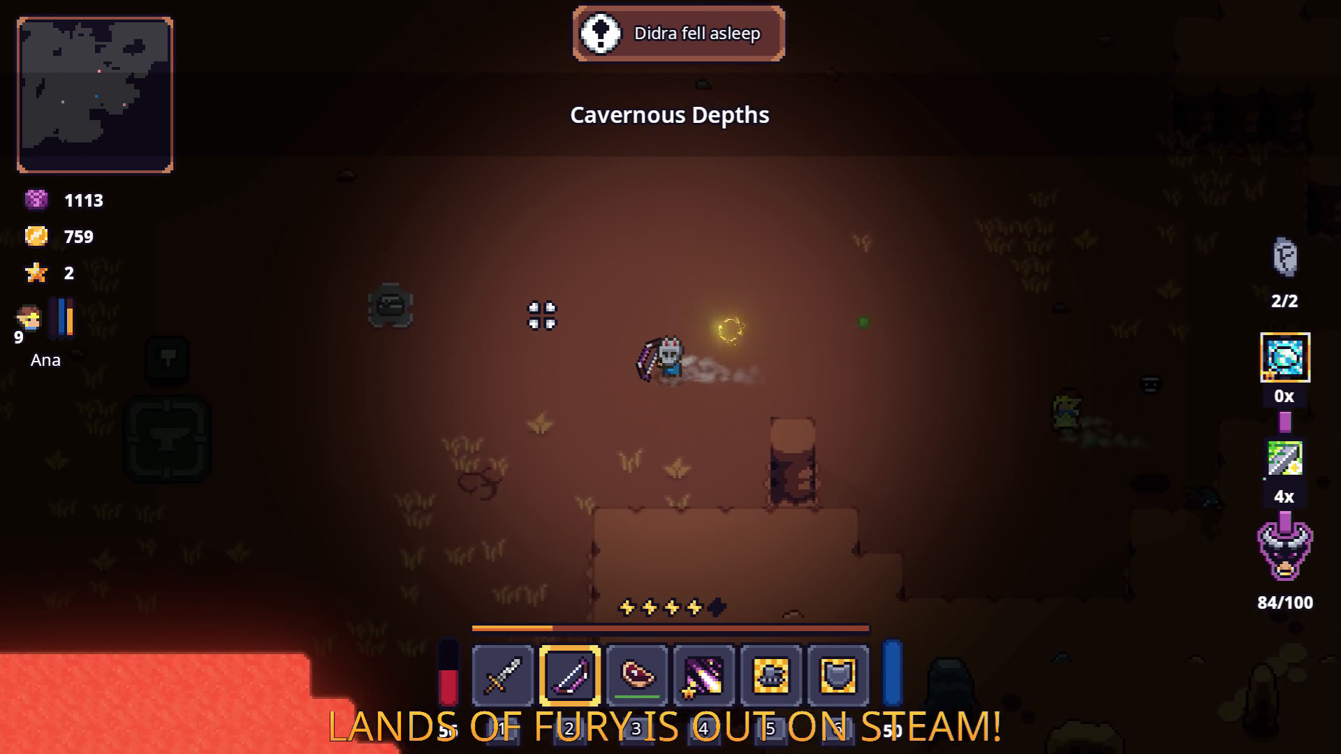
key("s")
key("a")
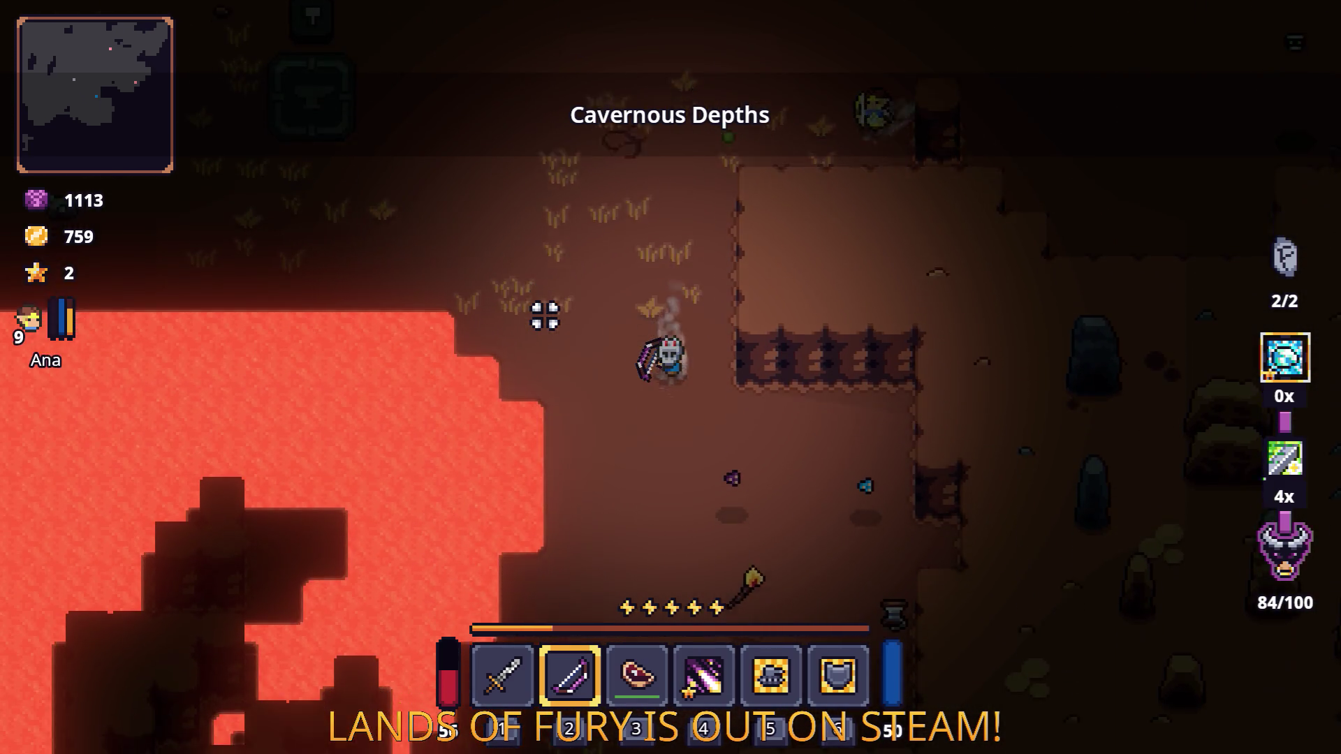
key("s")
key("d")
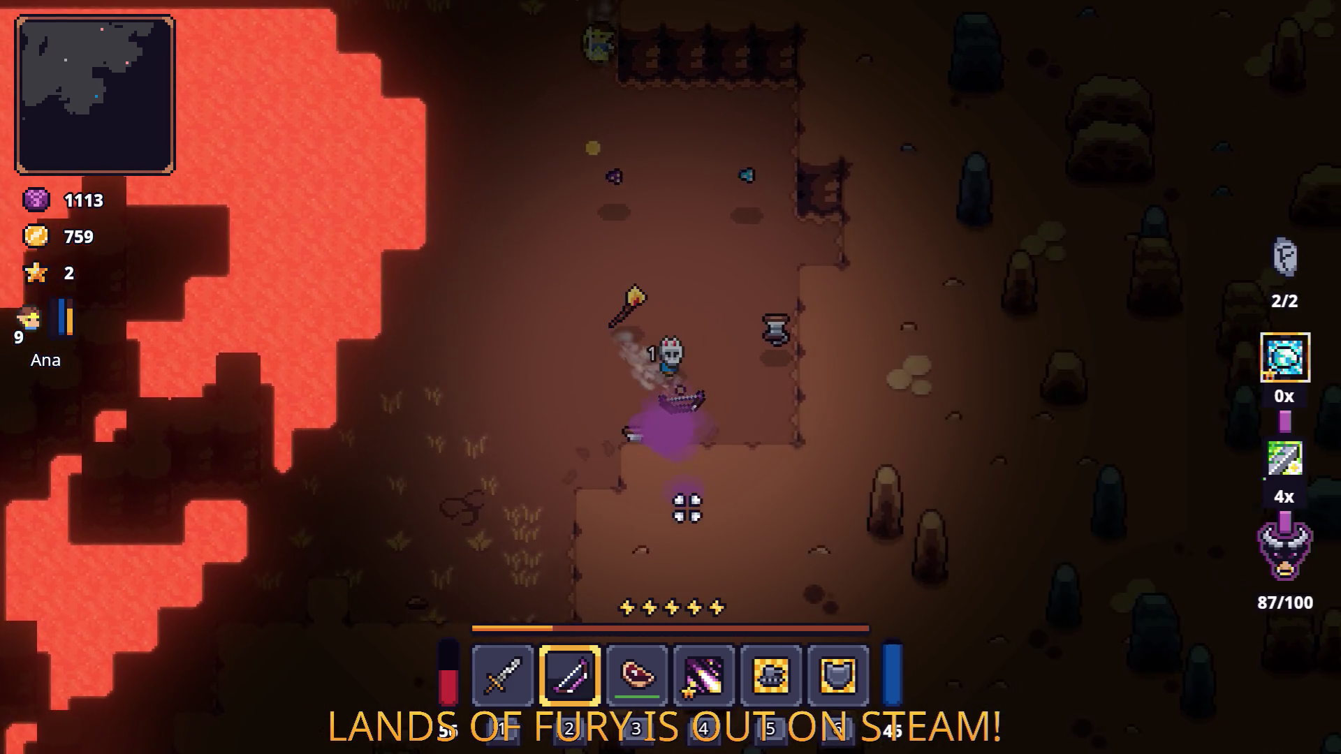
key("s")
key("a")
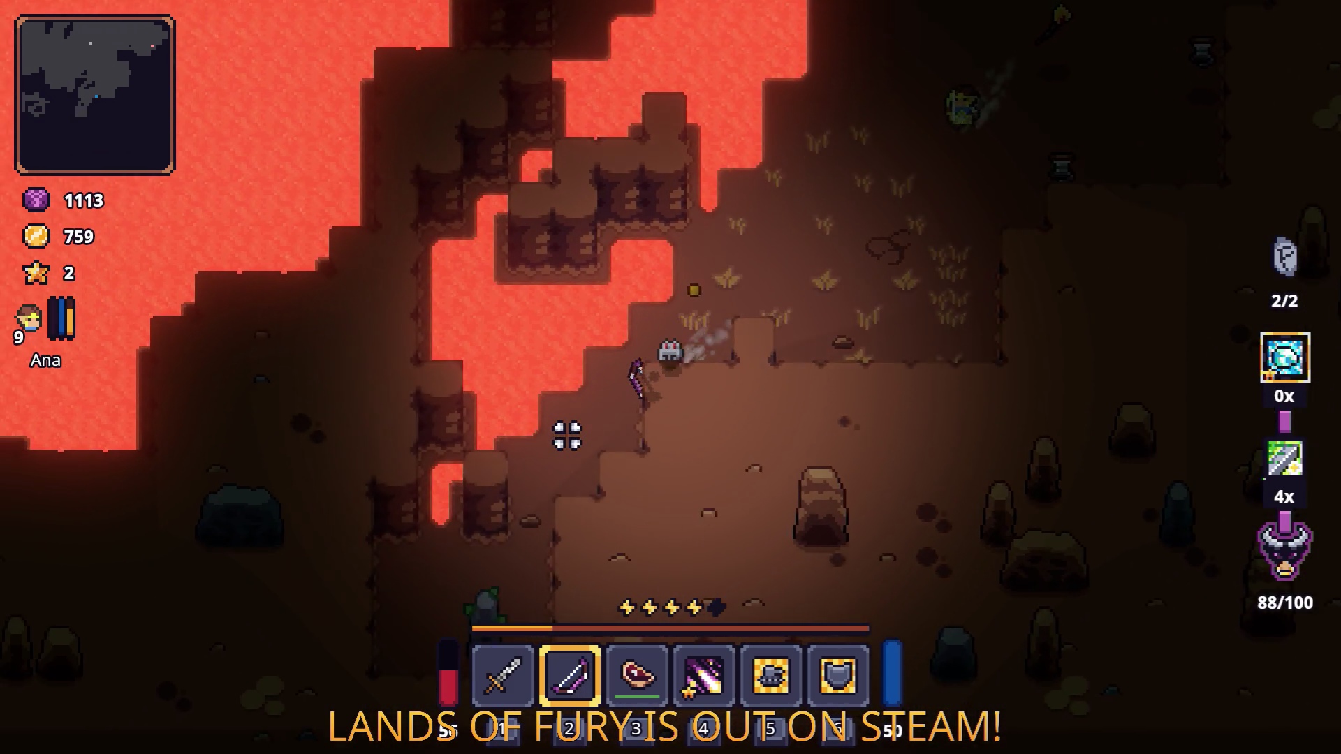
key("s")
key("a")
left_click(719, 493)
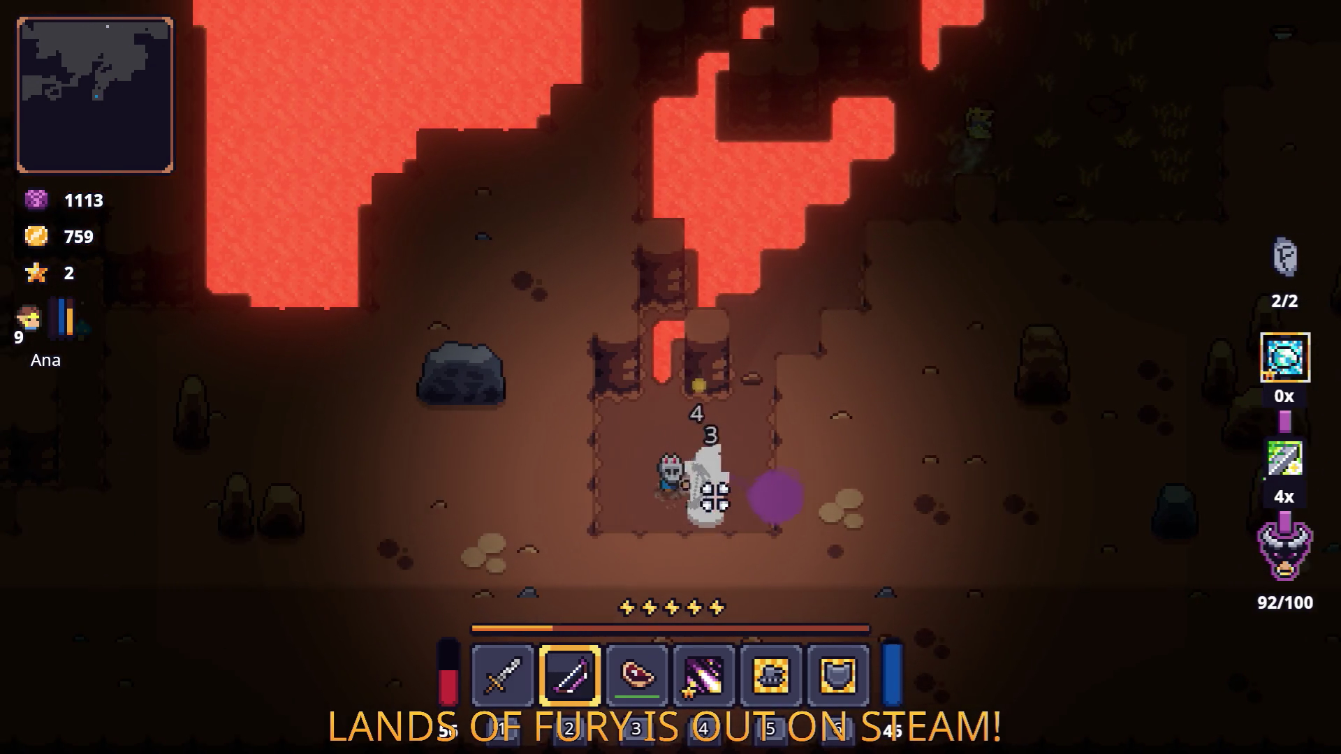
Step: Check the inventory, then walk up-right away from the lava
key("e")
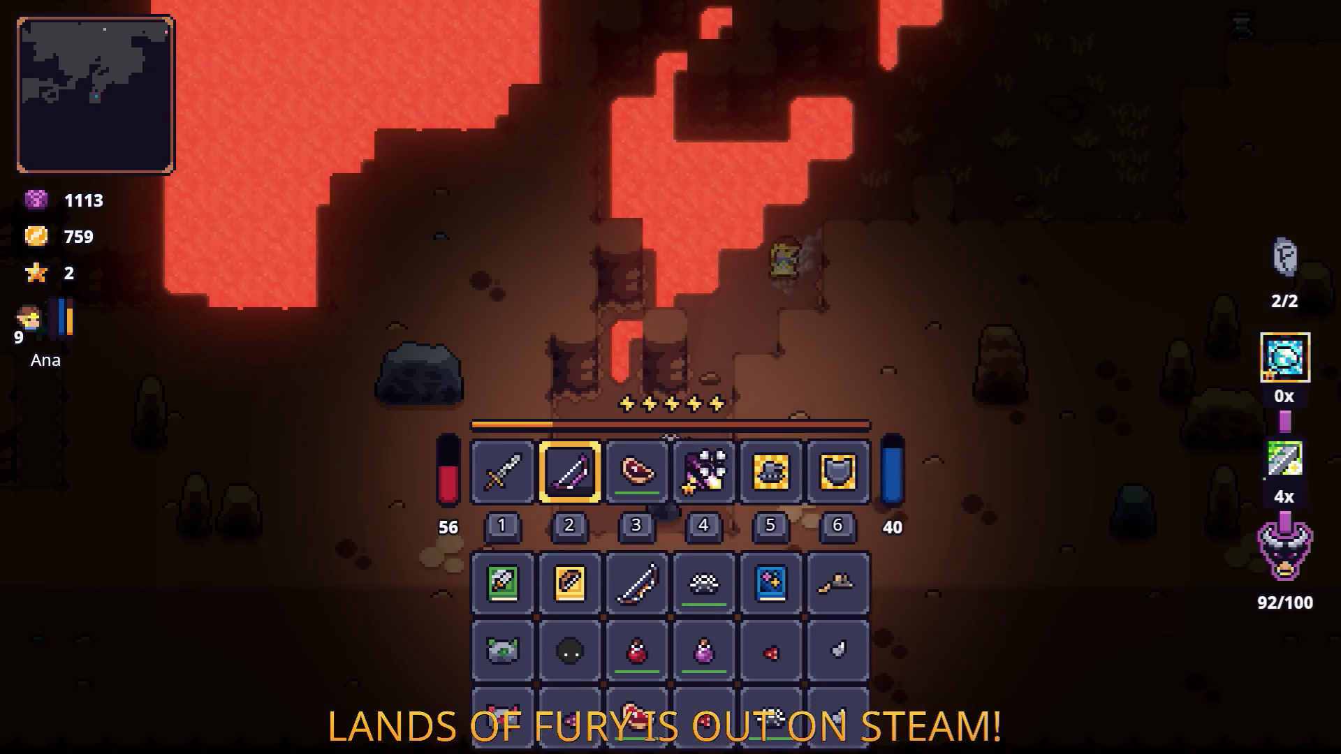
key("e")
key("w")
key("d")
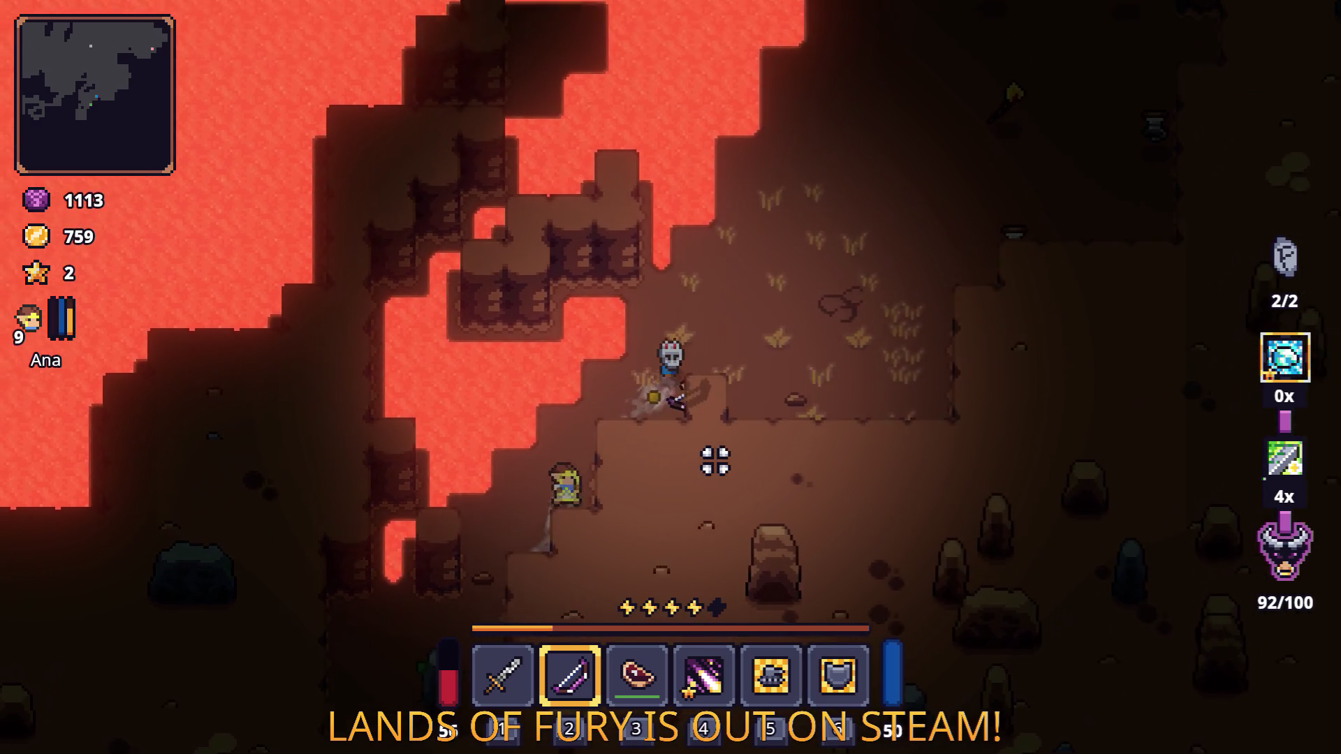
key("w")
key("d")
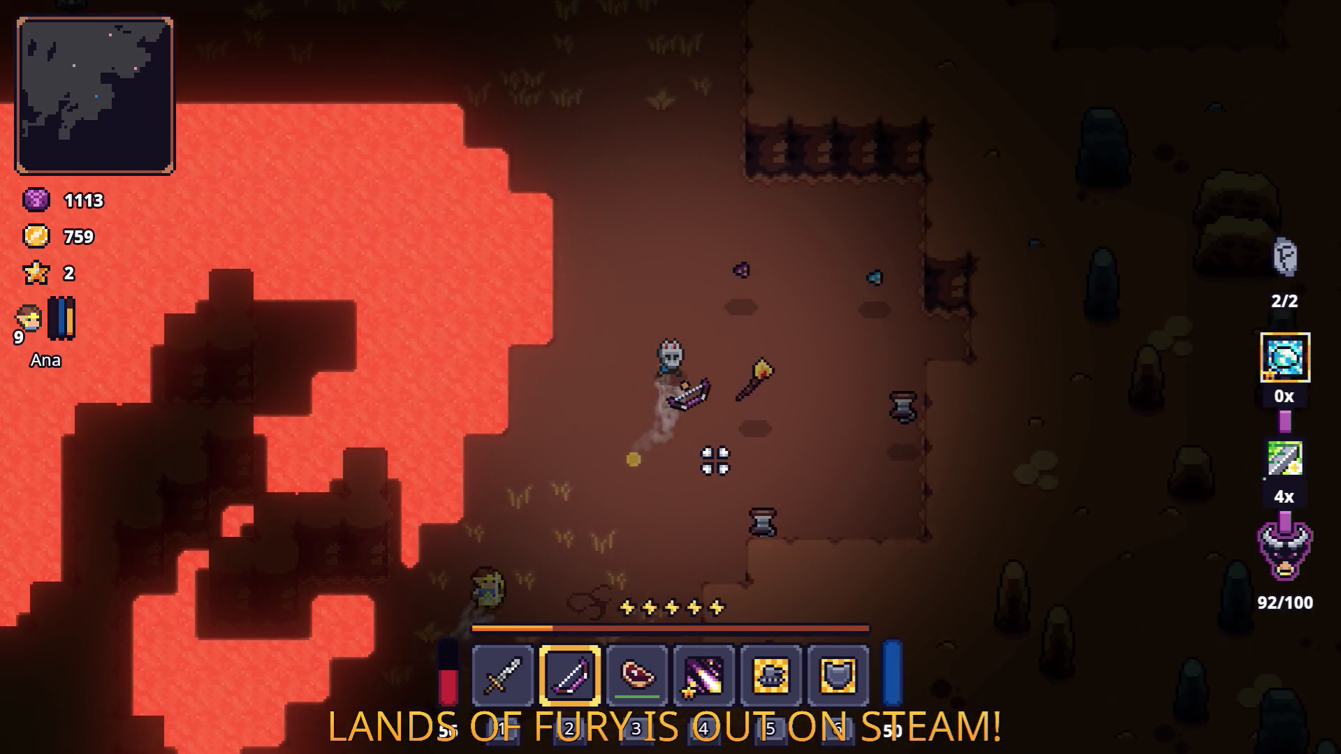
key("w")
Step: Dash twice up-right across the cave
key("w")
key("d")
key("space")
key("space")
key("w")
key("d")
key("space")
key("space")
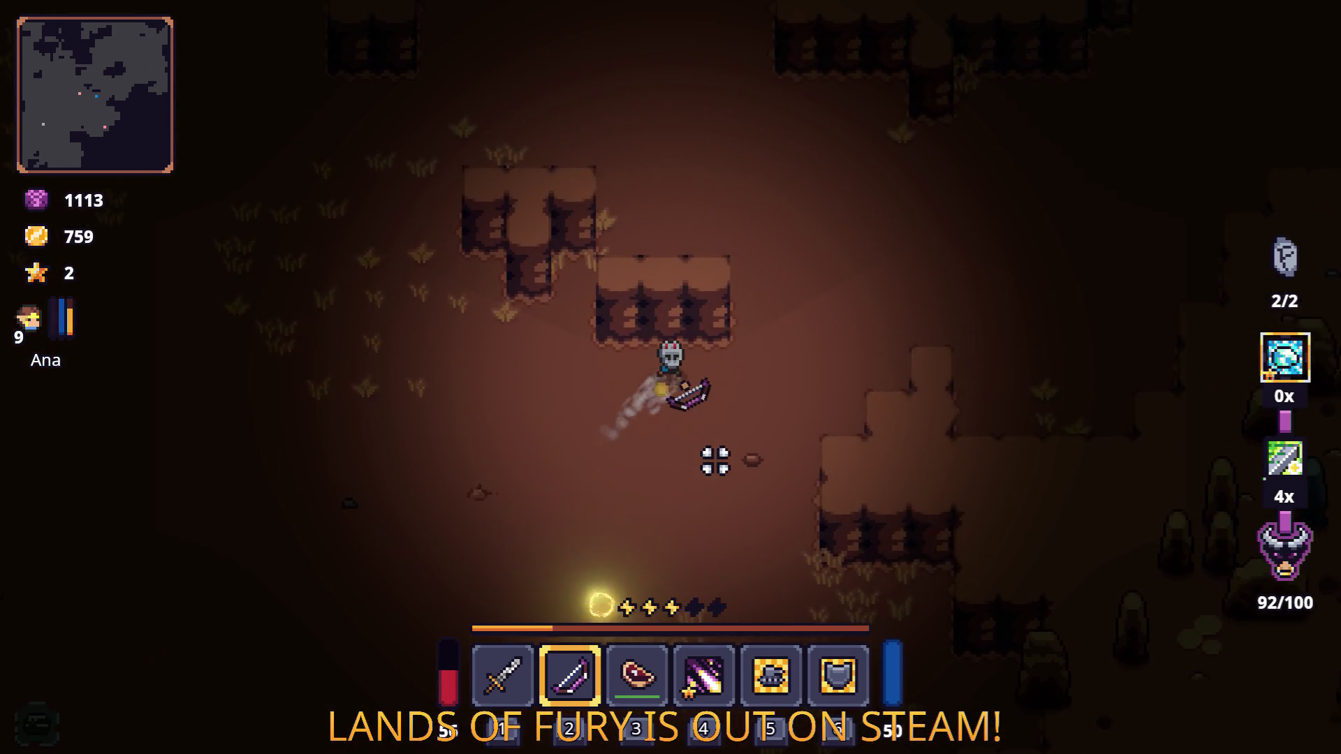
key("w")
Step: Head left through the cave past the campfire and down the passage
key("d")
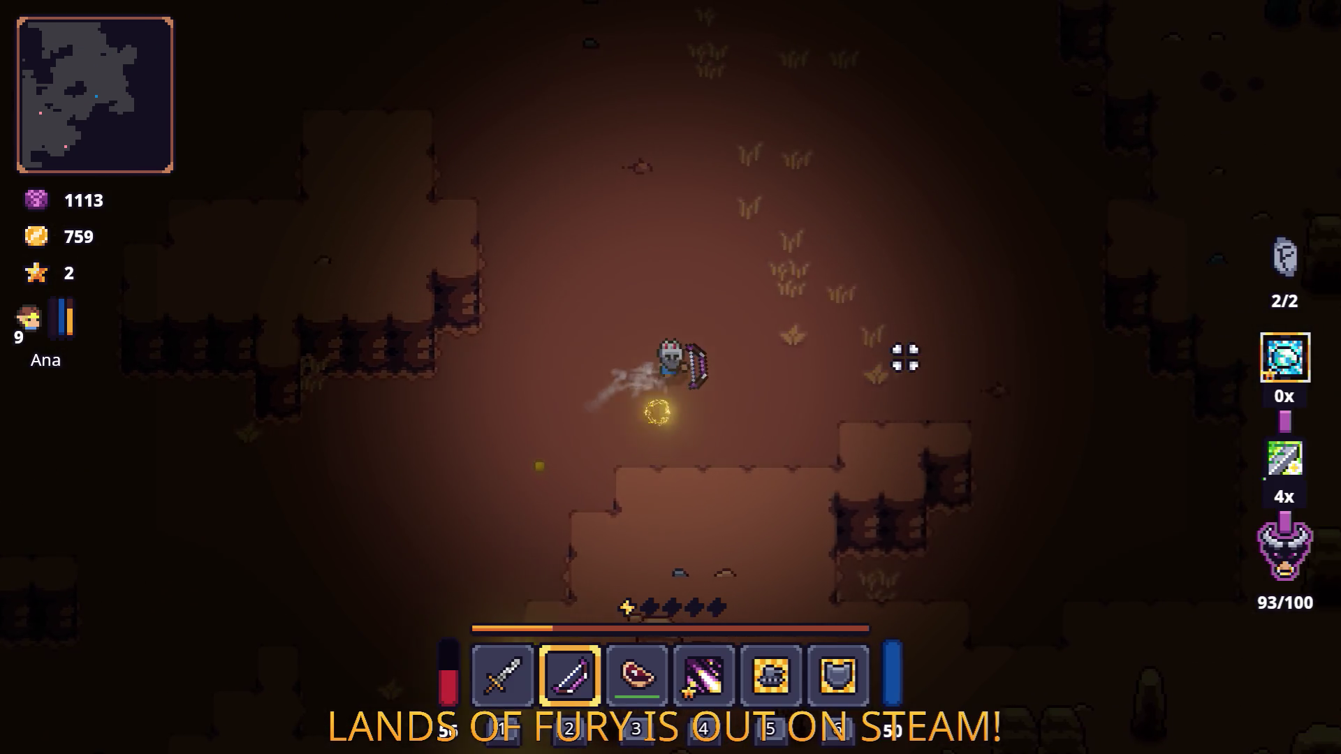
key("a")
key("s")
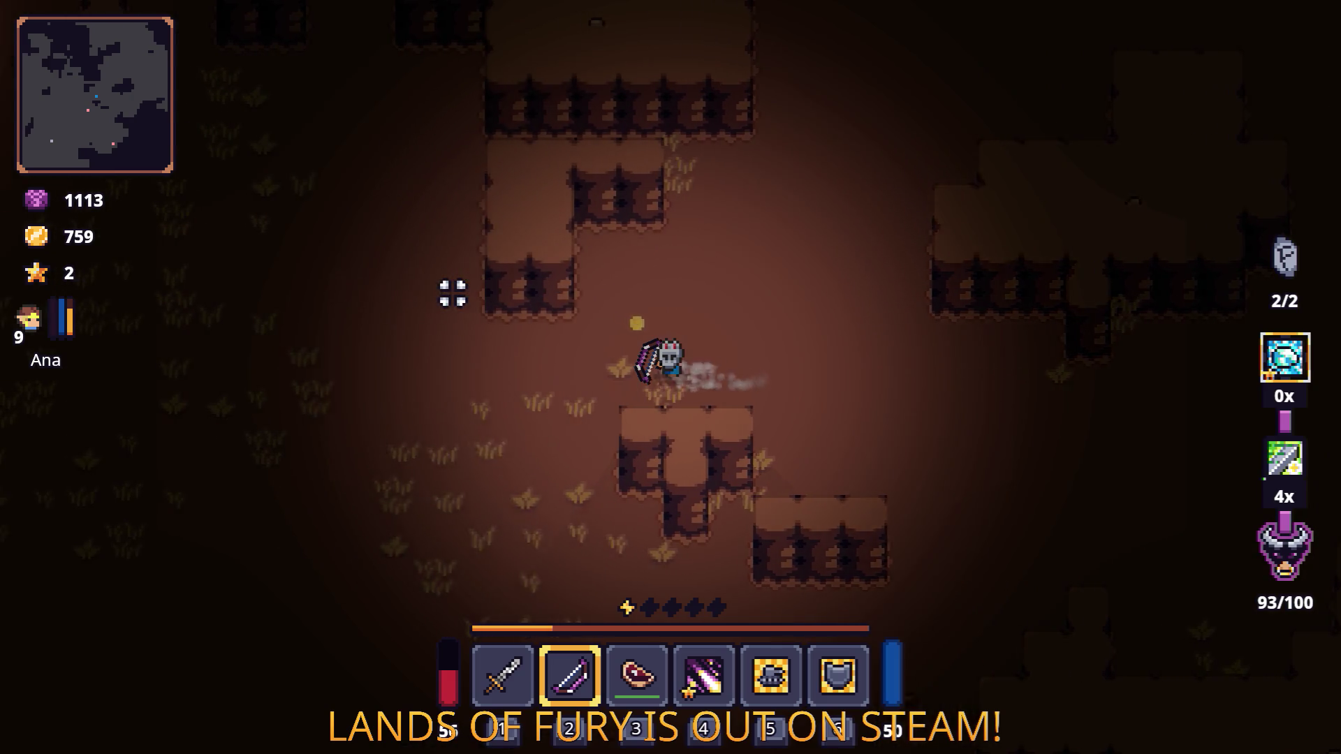
key("a")
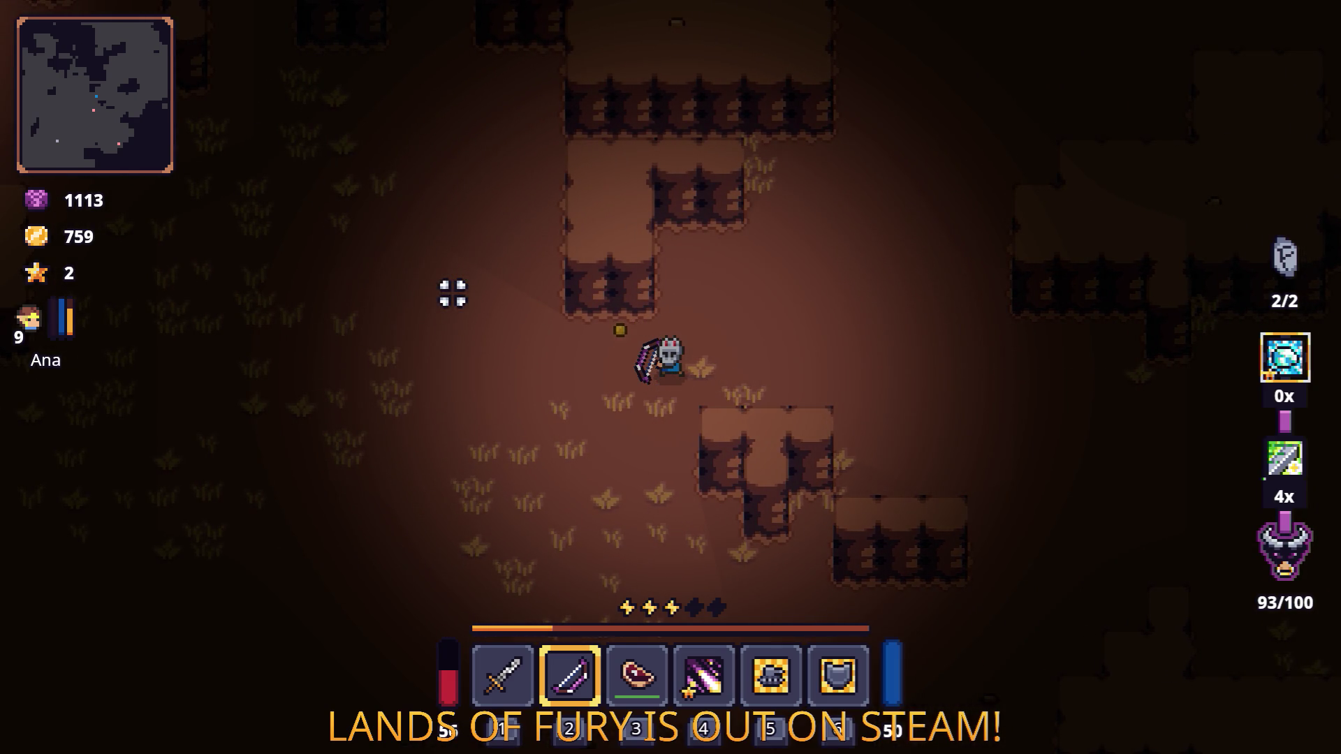
key("a")
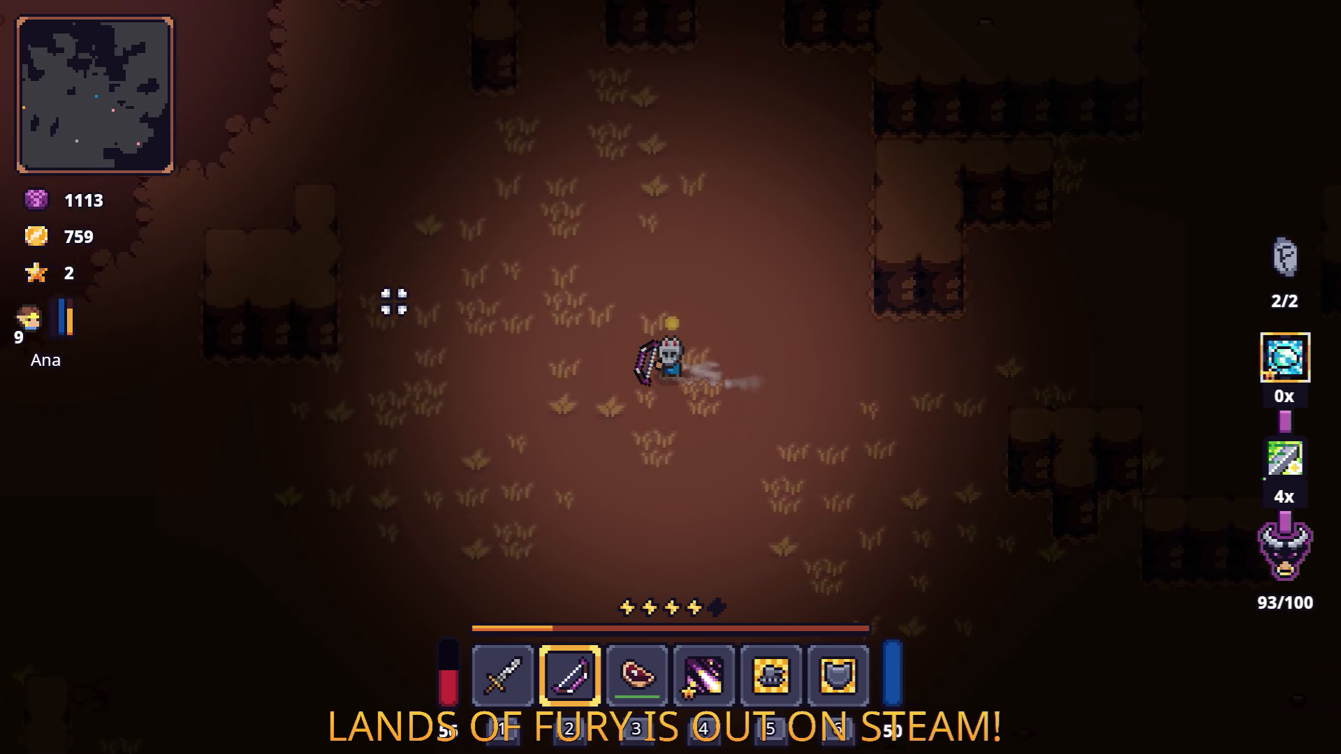
key("a")
key("w")
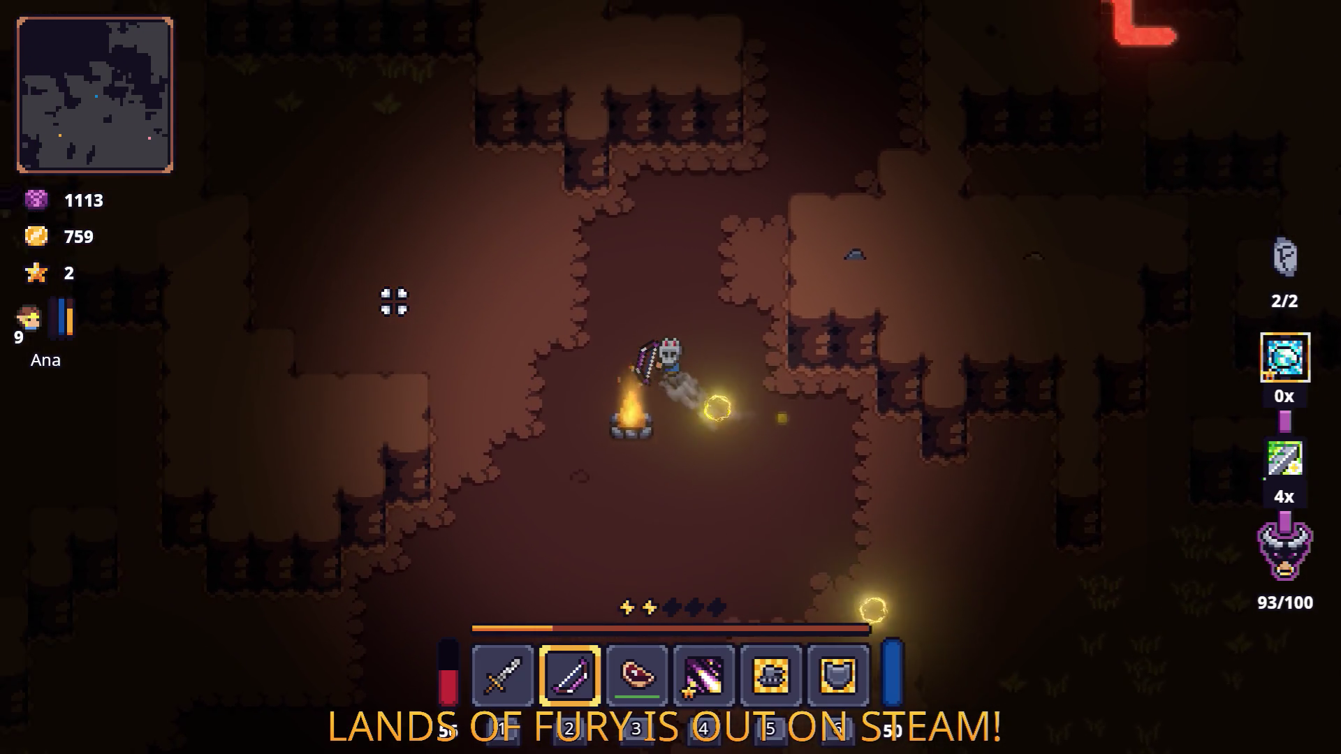
key("a")
key("s")
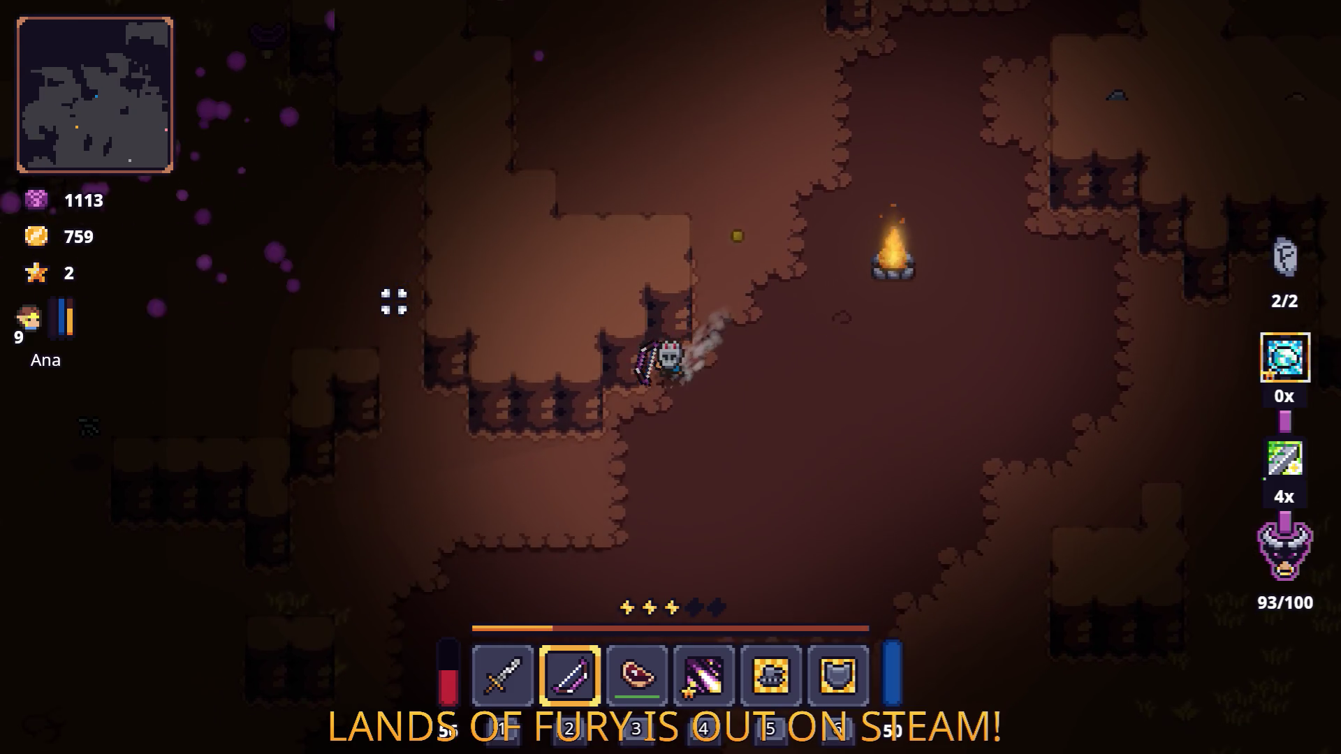
Step: Move up-left and shoot the purple enemy, raising the crystal count to 1x
key("a")
key("w")
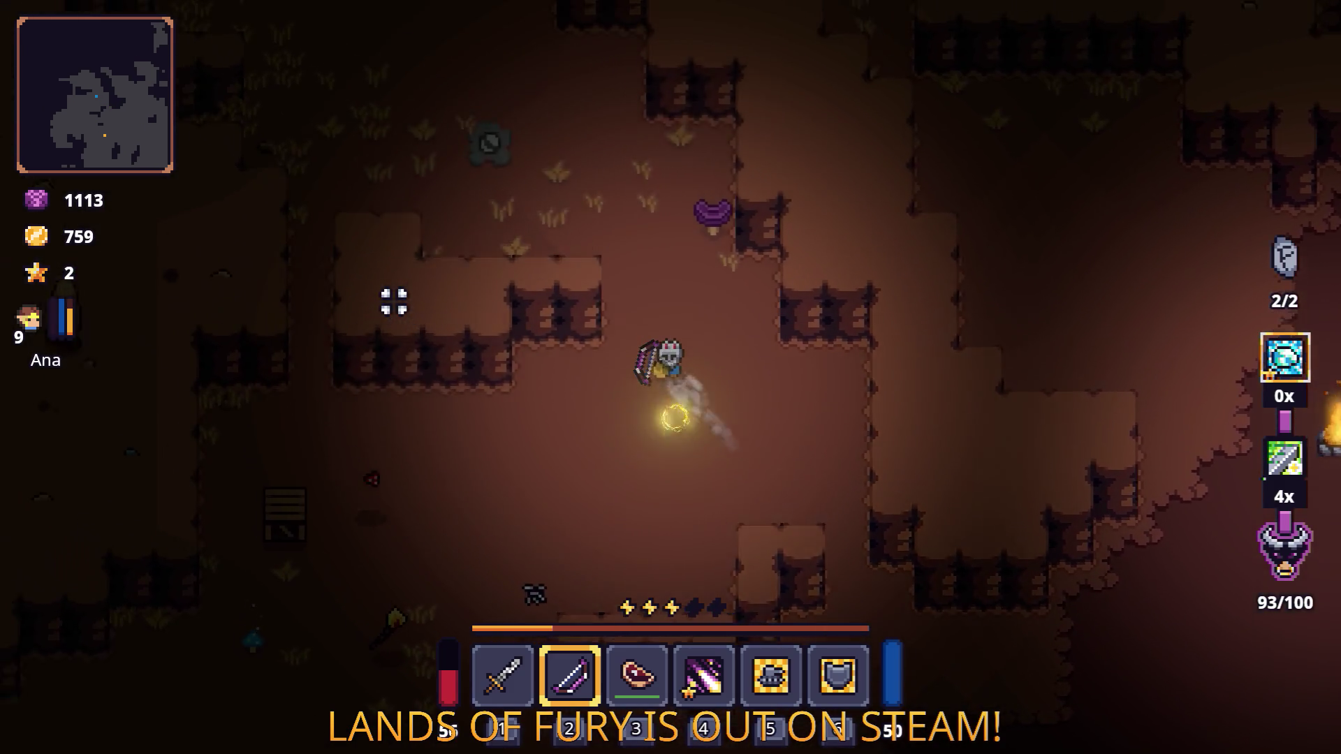
left_click(768, 252)
key("a")
key("w")
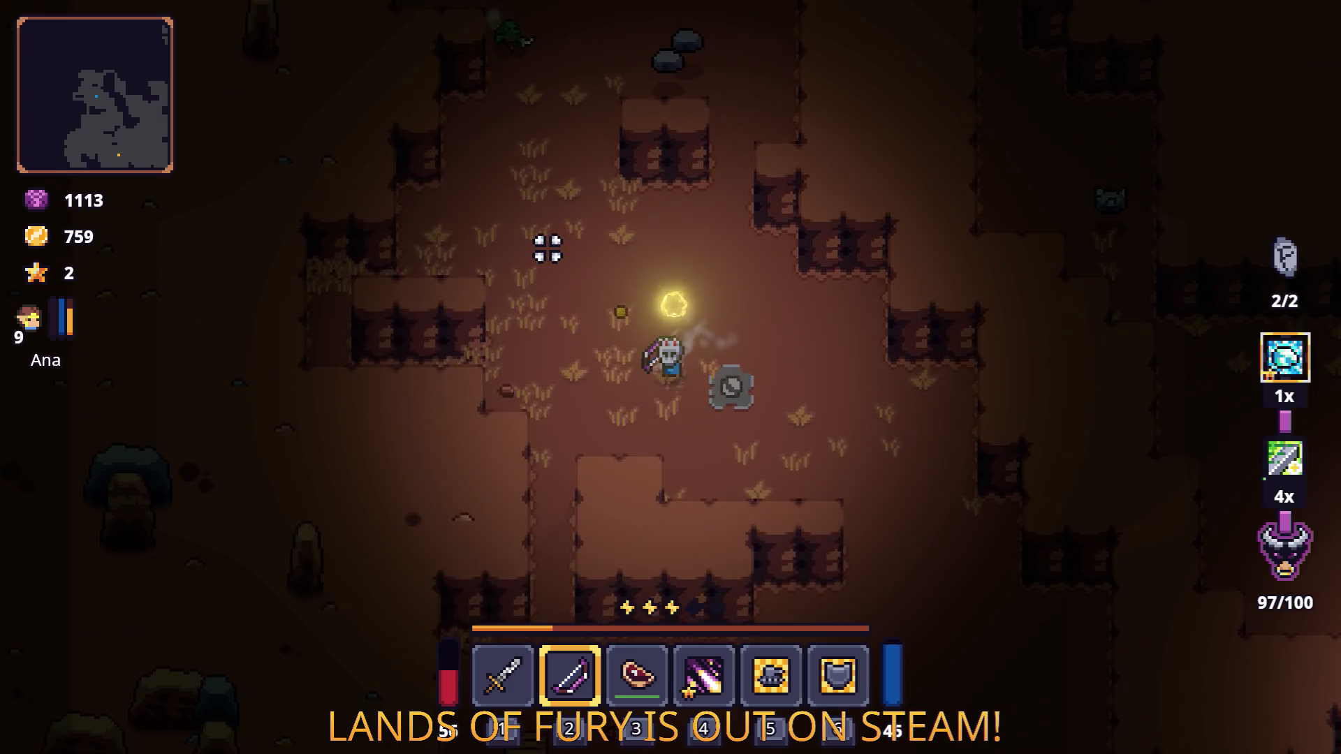
key("w")
key("e")
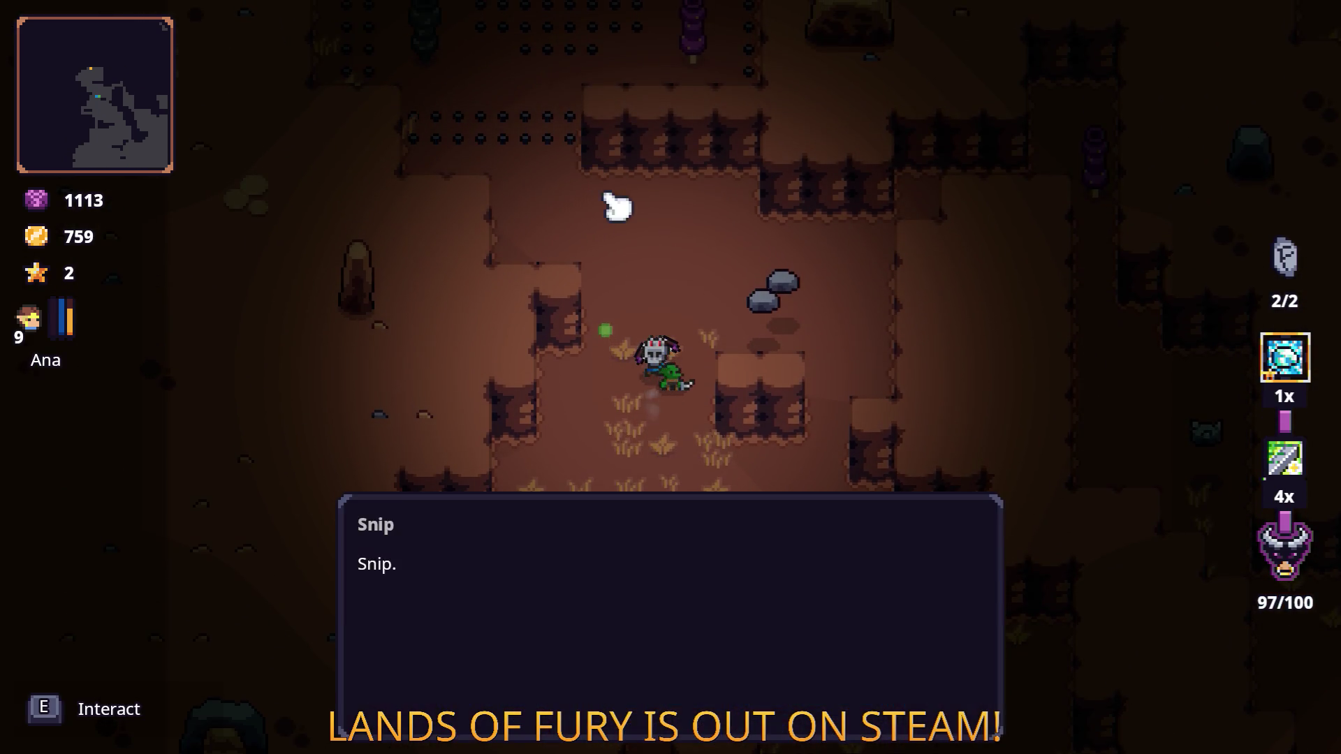
key("e")
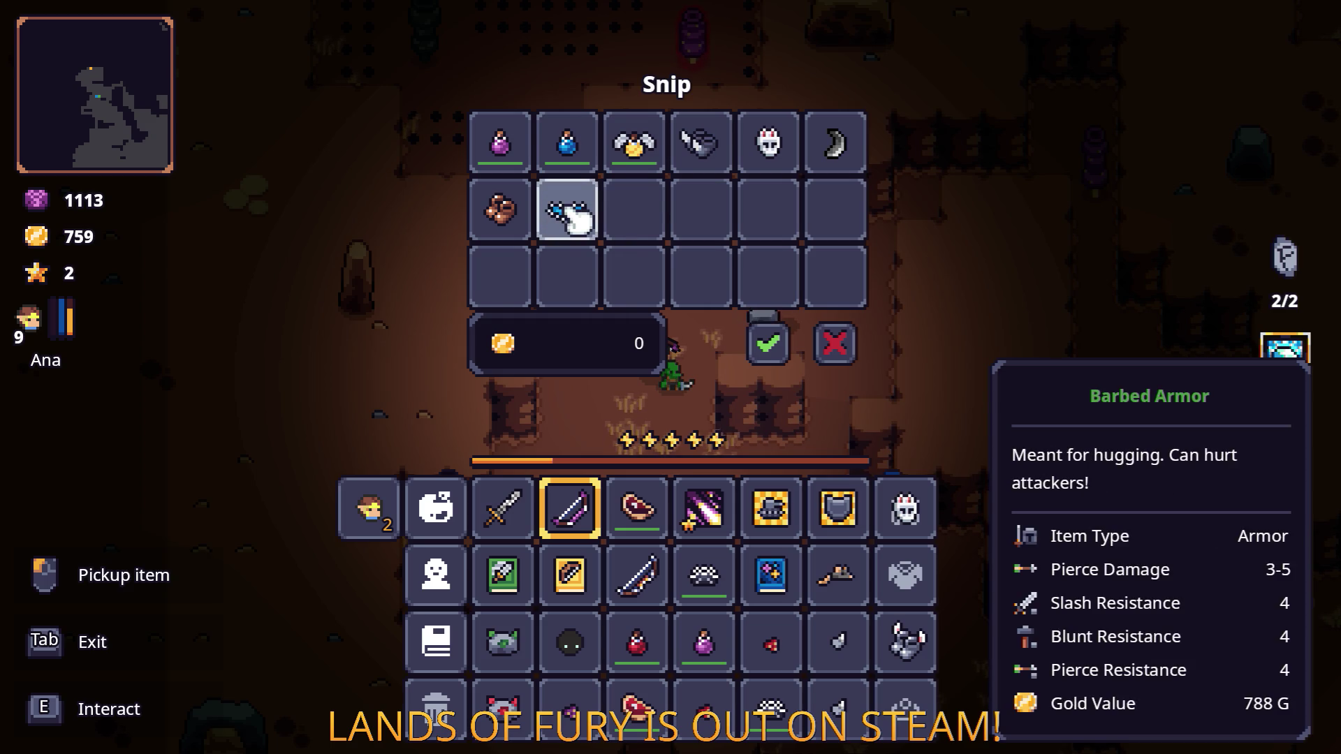
key("Tab")
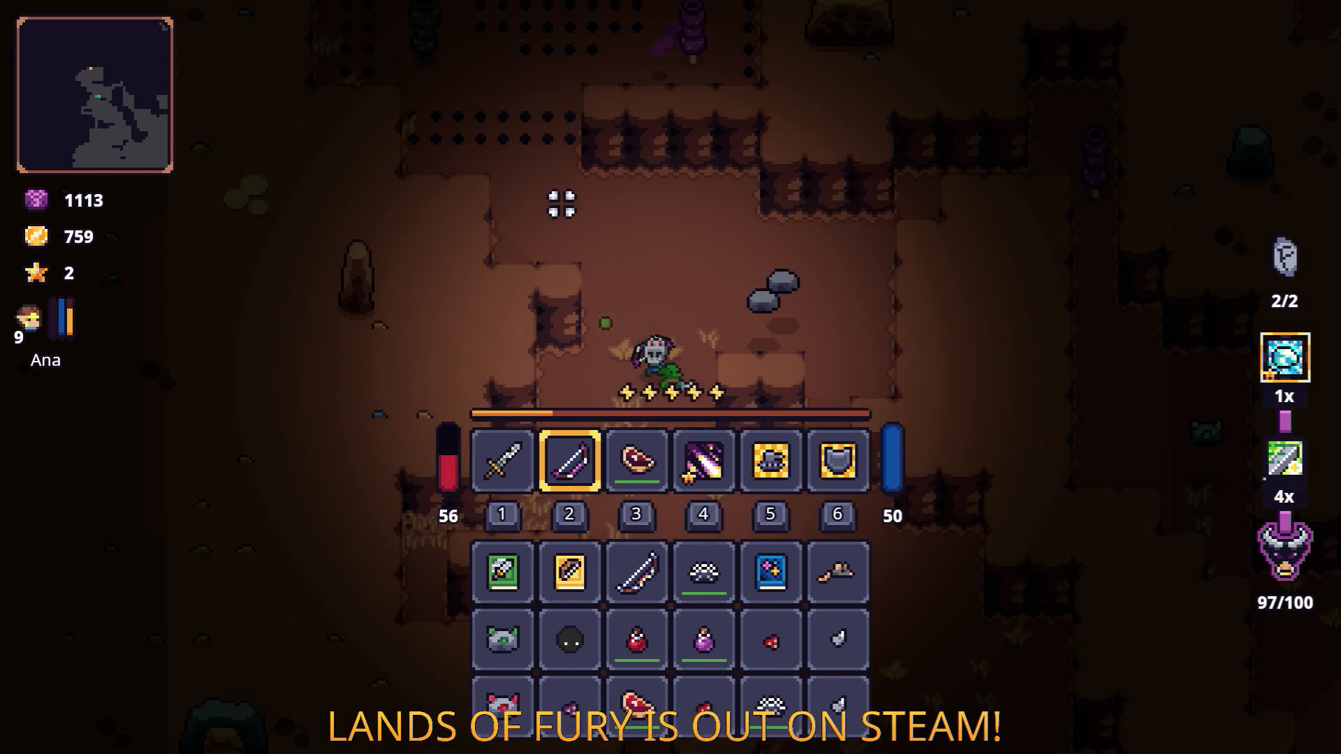
Step: Work around the spiked field and shoot arrows at the enemies to the right
key("a")
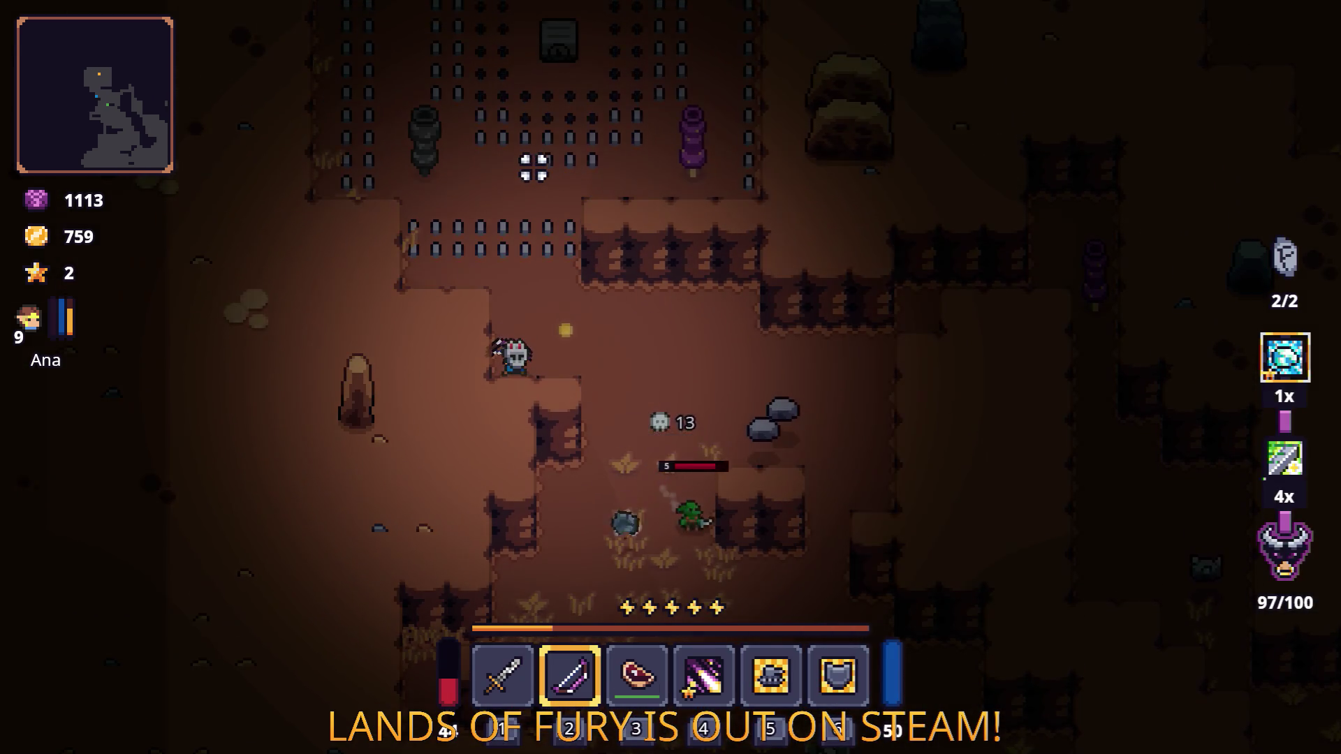
key("w")
key("a")
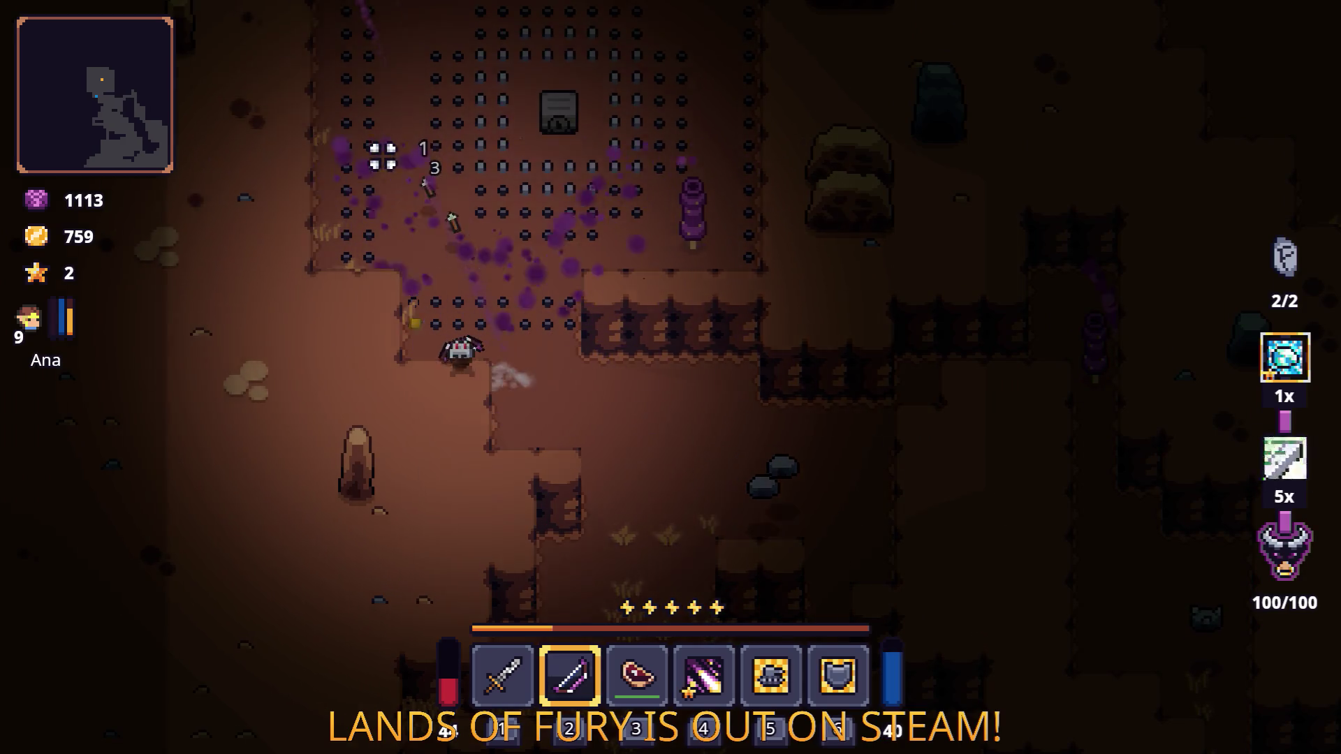
key("w")
key("s")
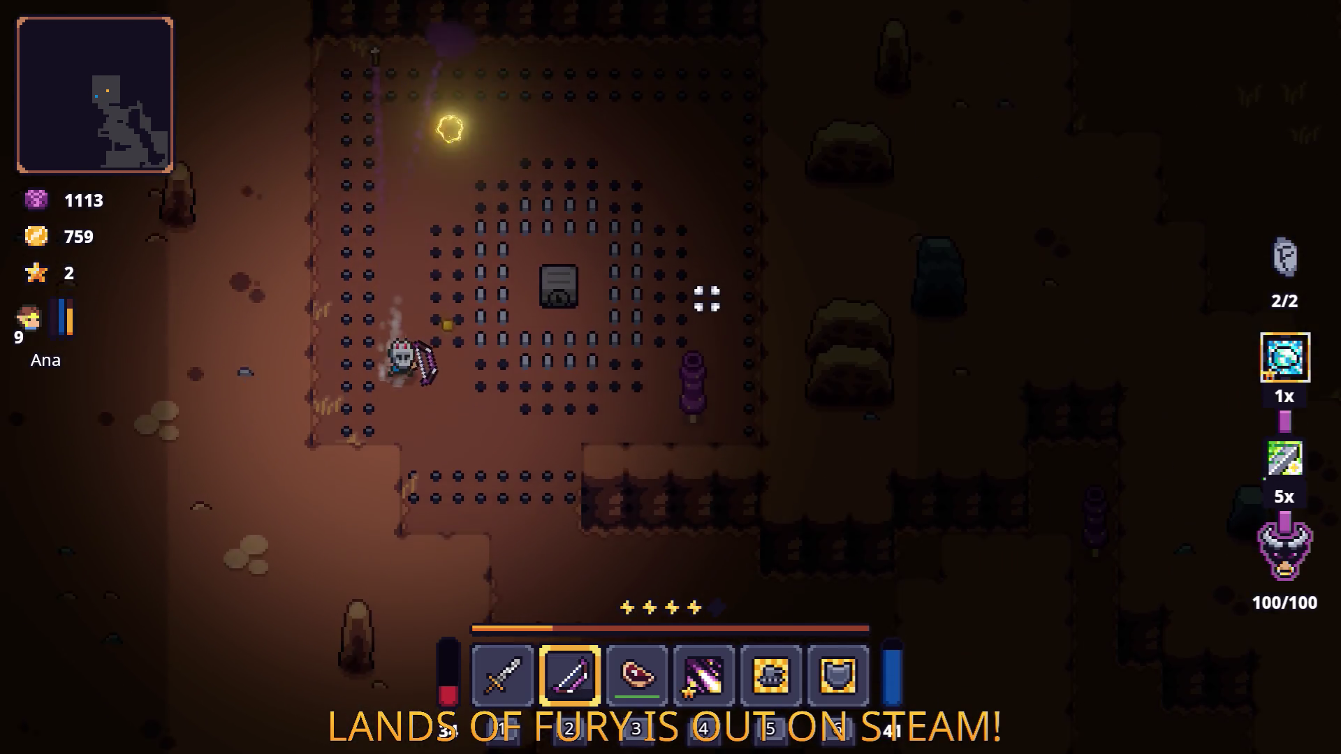
key("d")
left_click(804, 341)
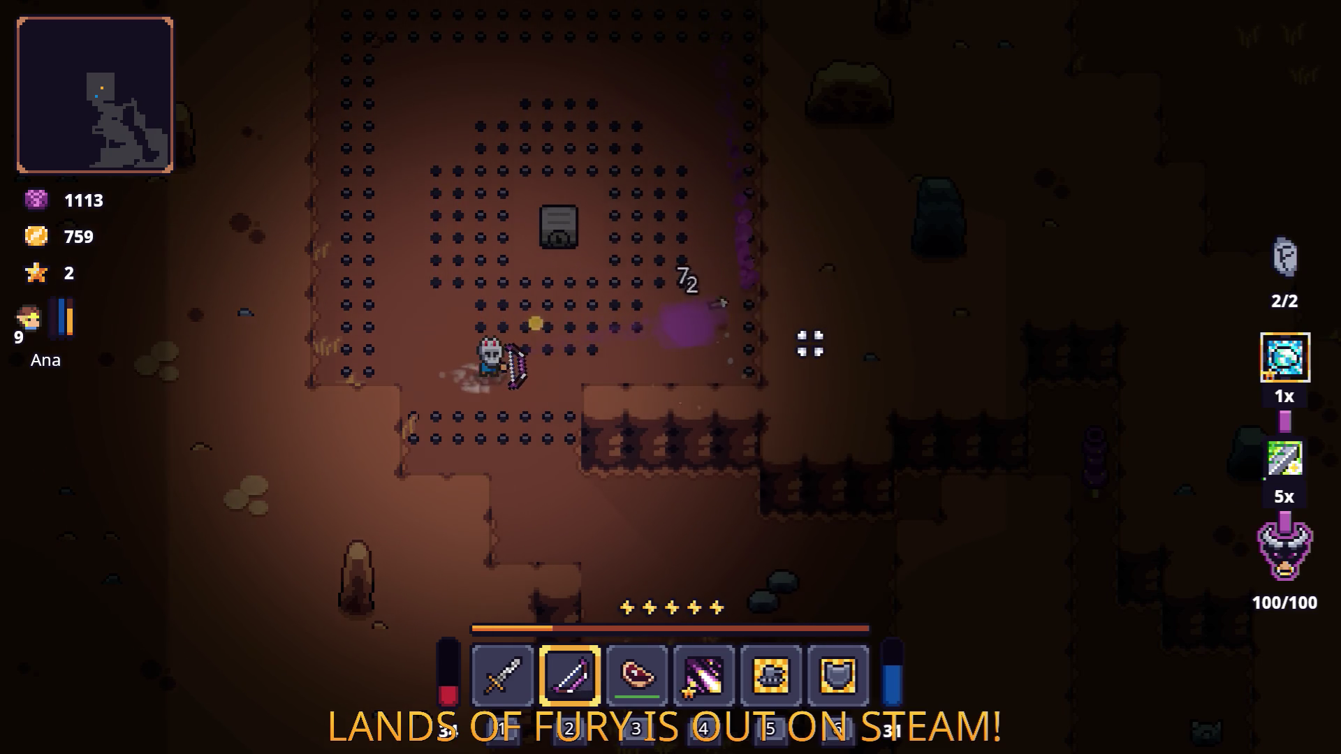
Step: Circle past the grave and kill the ghost enemy with arrows and purple shots
key("d")
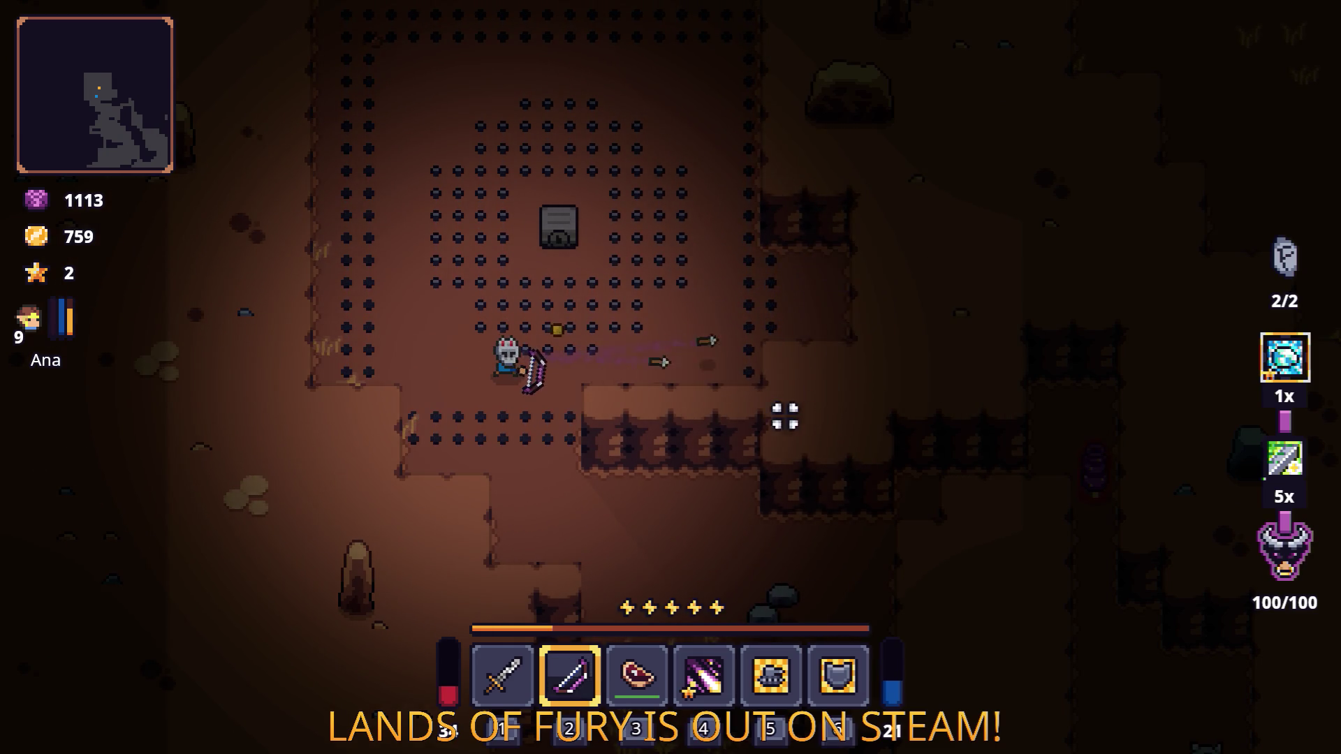
key("s")
key("d")
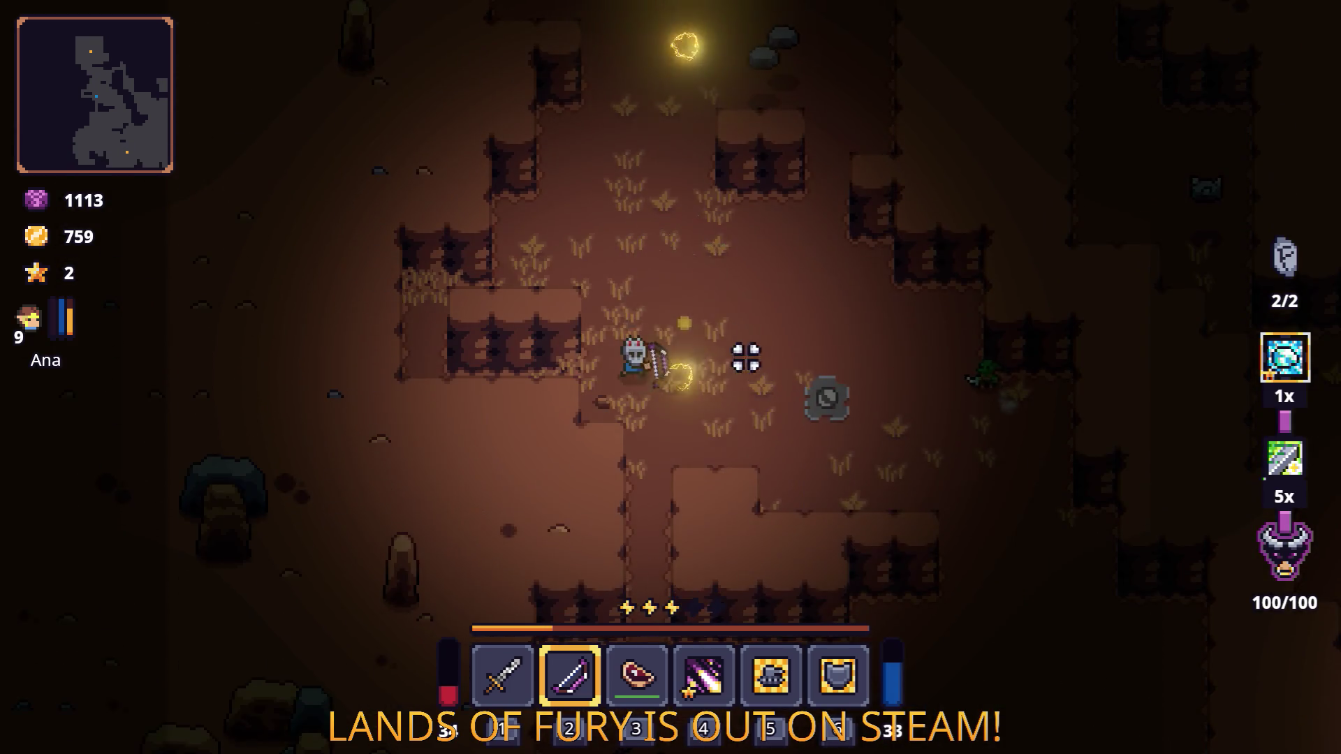
key("w")
key("a")
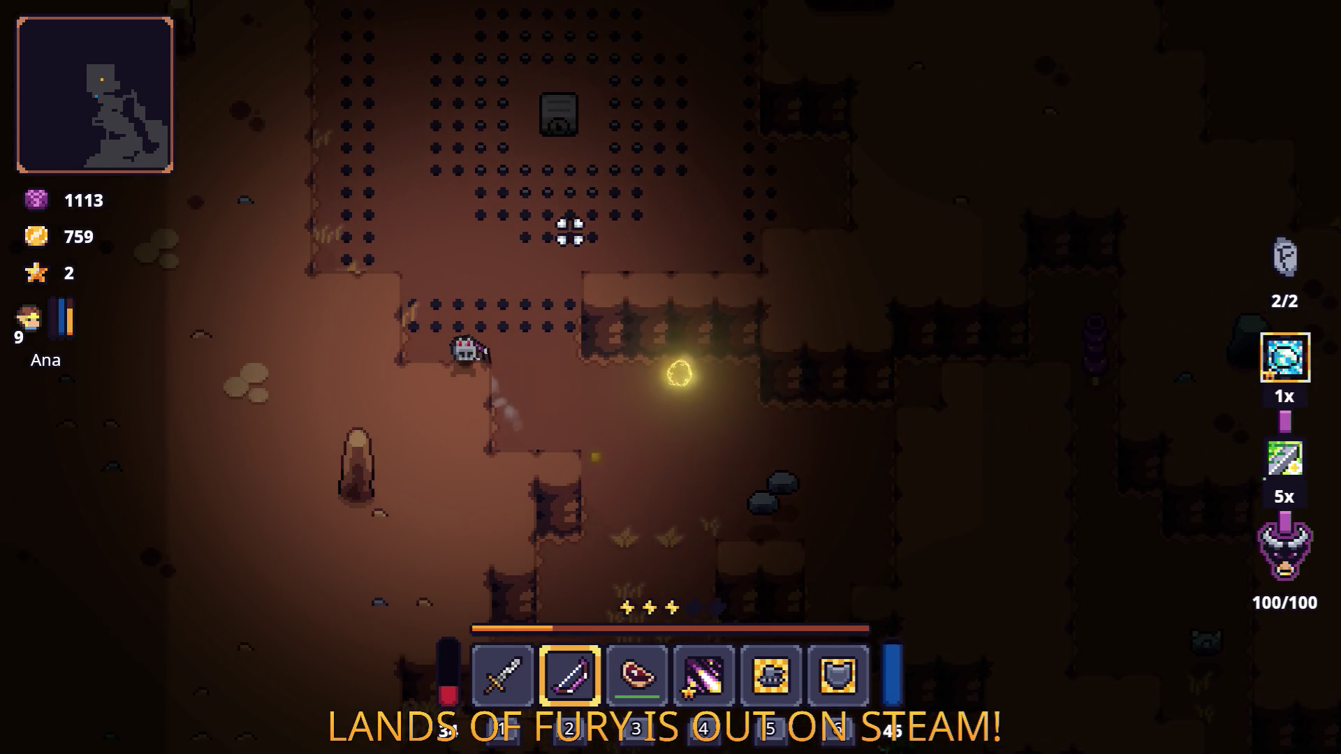
key("d")
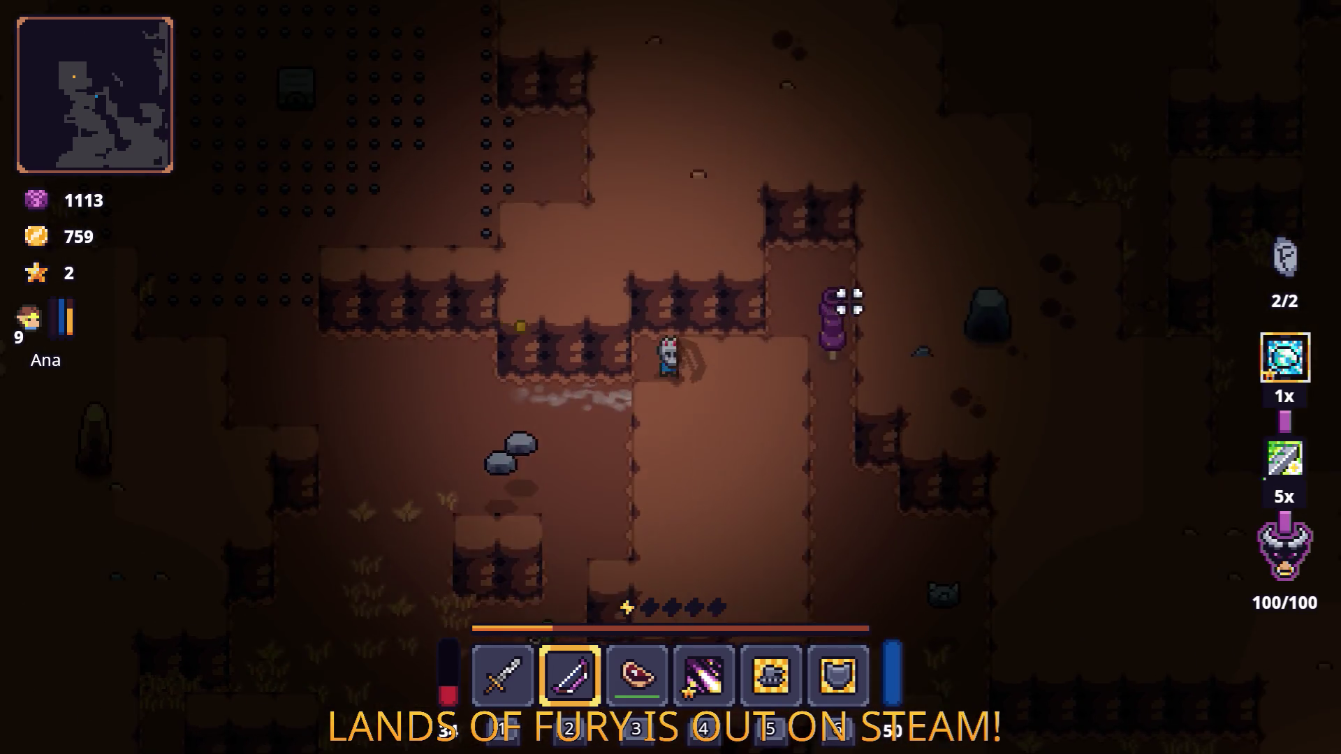
left_click(880, 394)
key("d")
left_click(835, 369)
key("d")
key("w")
left_click(743, 248)
Step: Reach the goblin merchant Snip, browse his goods, and cancel the trade with 0 gold spent
key("a")
key("s")
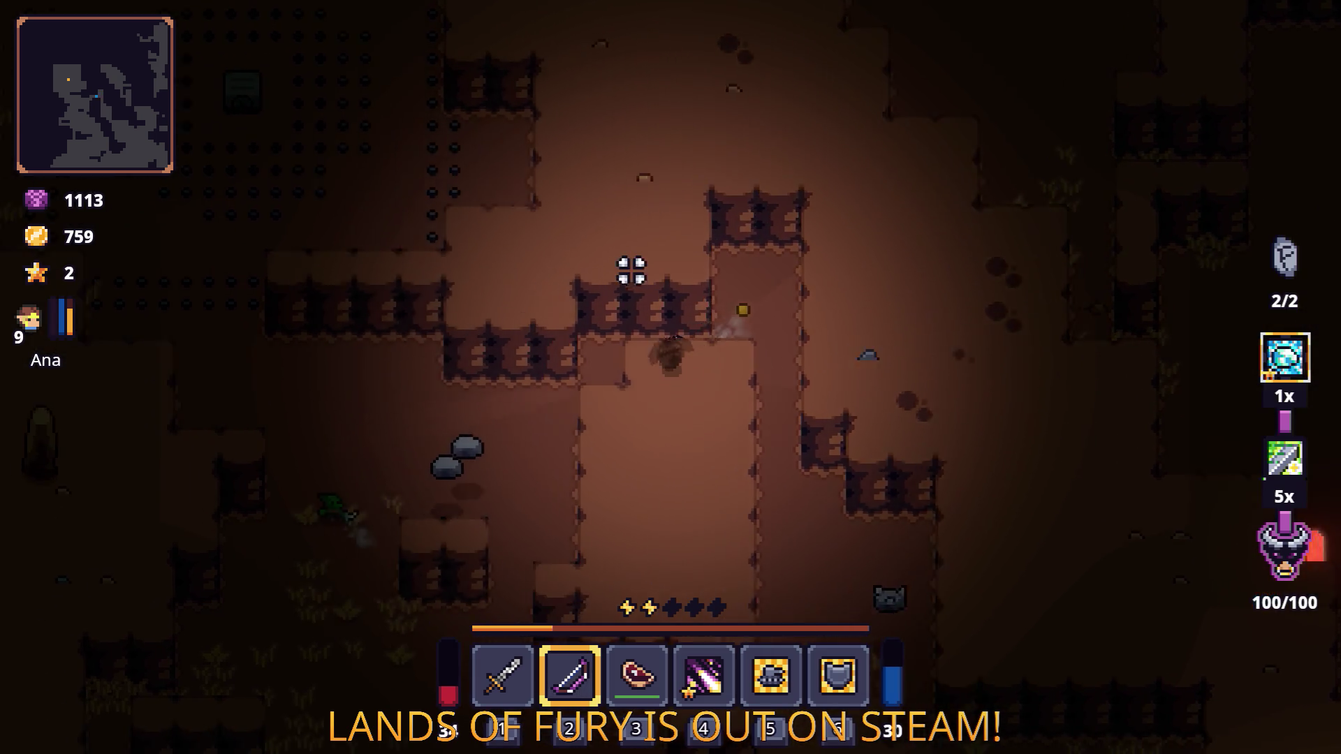
key("w")
key("w")
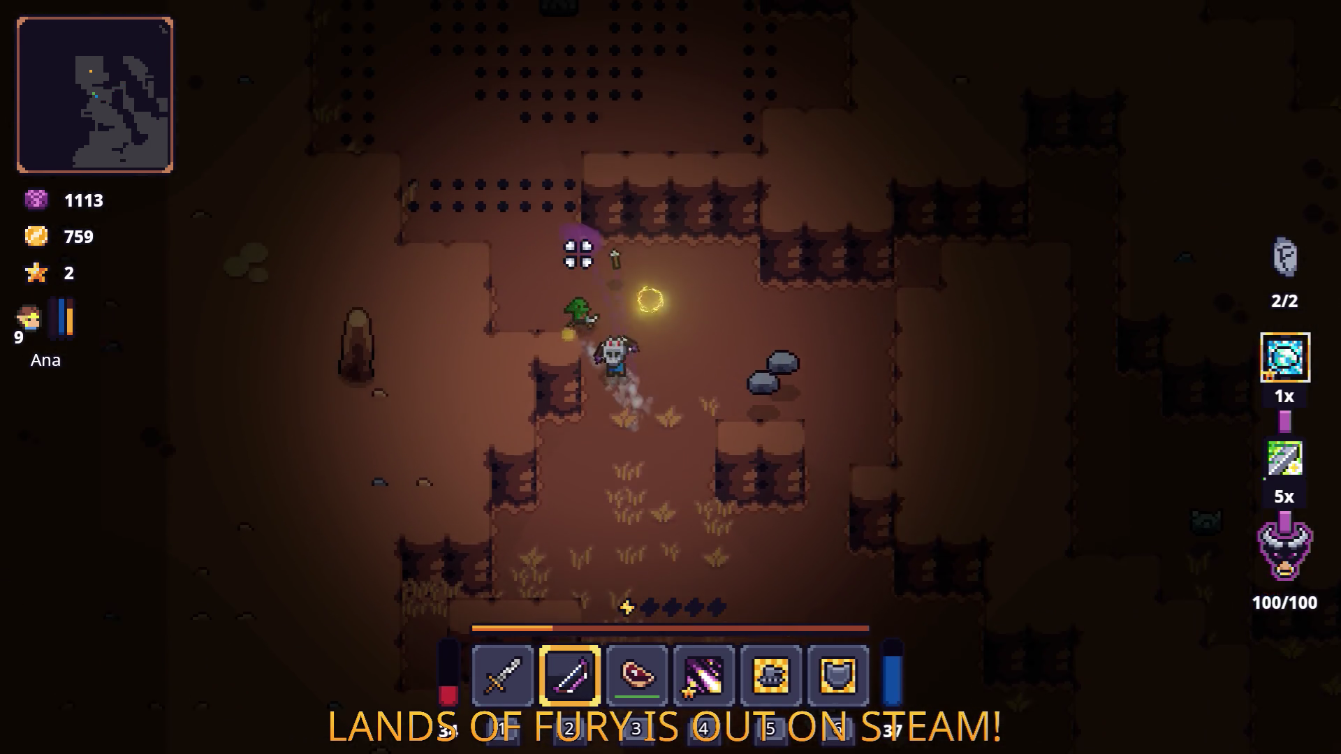
key("e")
key("e")
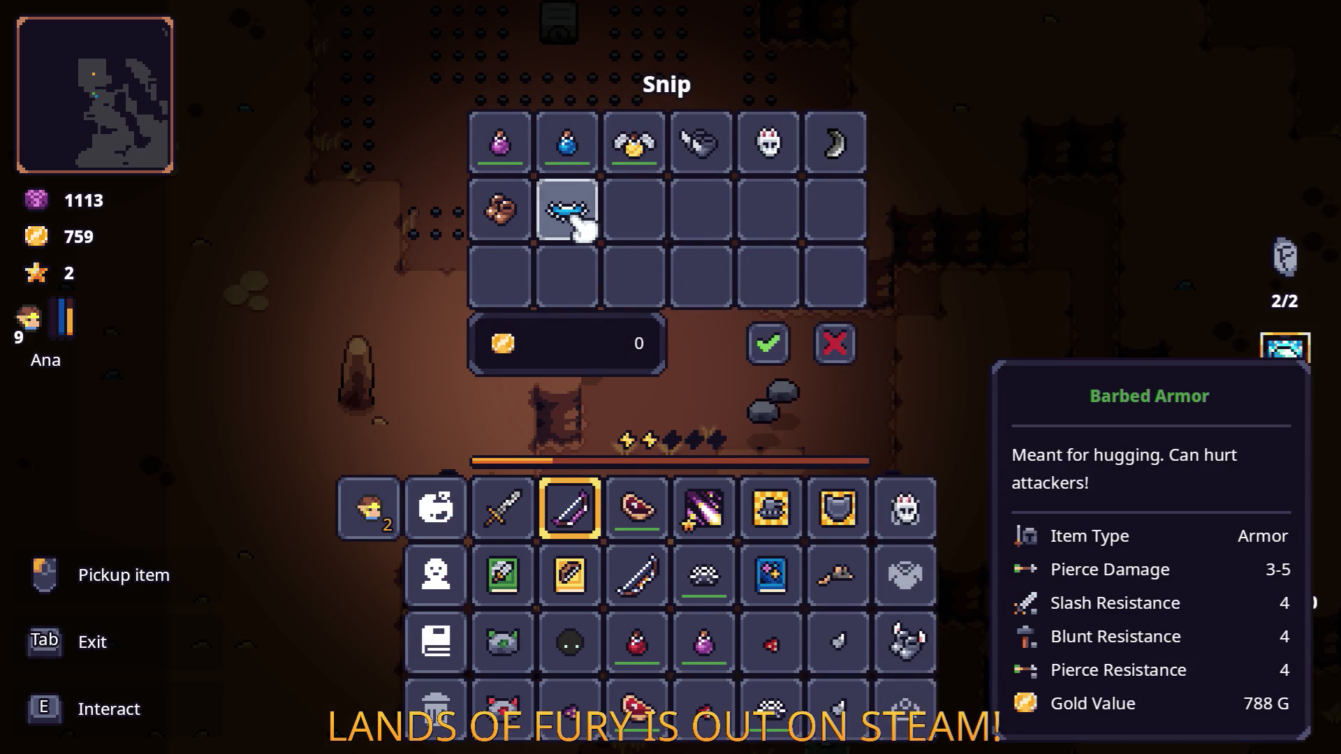
left_click(858, 348)
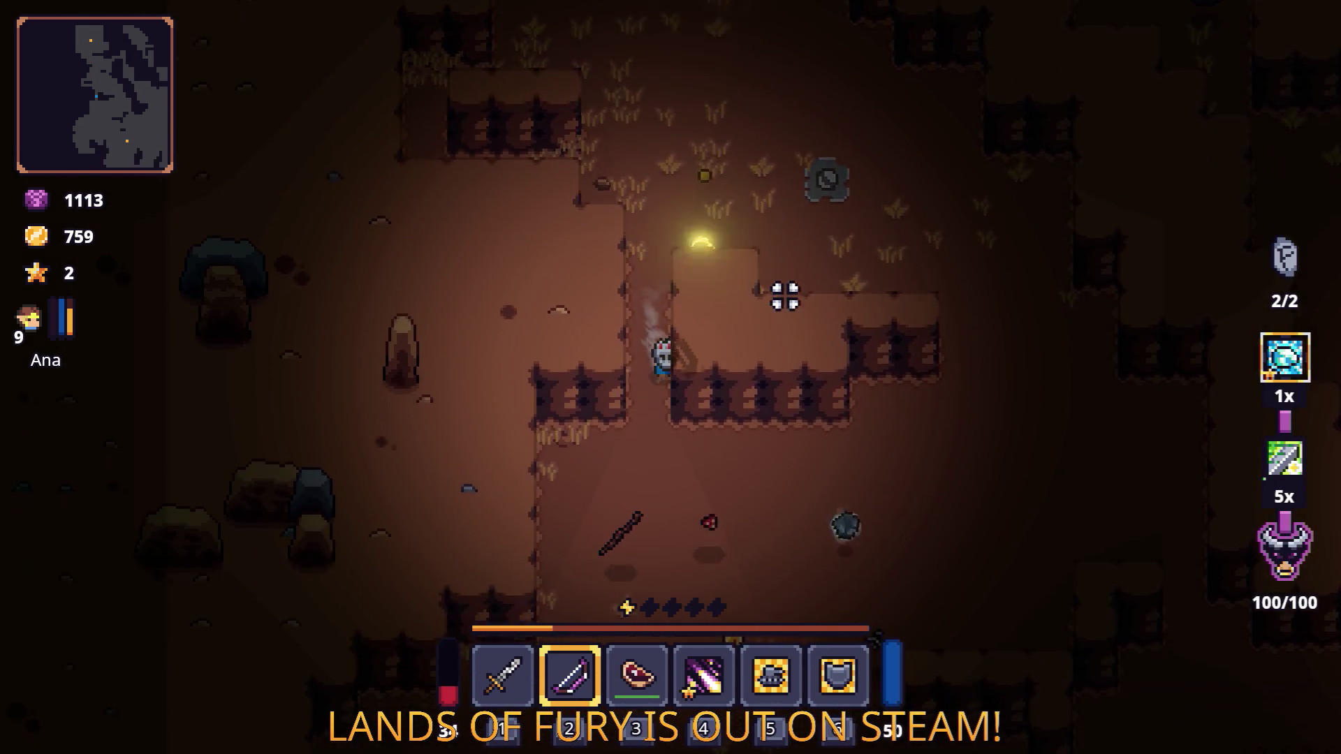
Step: Walk down through the cave, past the lava field and the anvil
key("s")
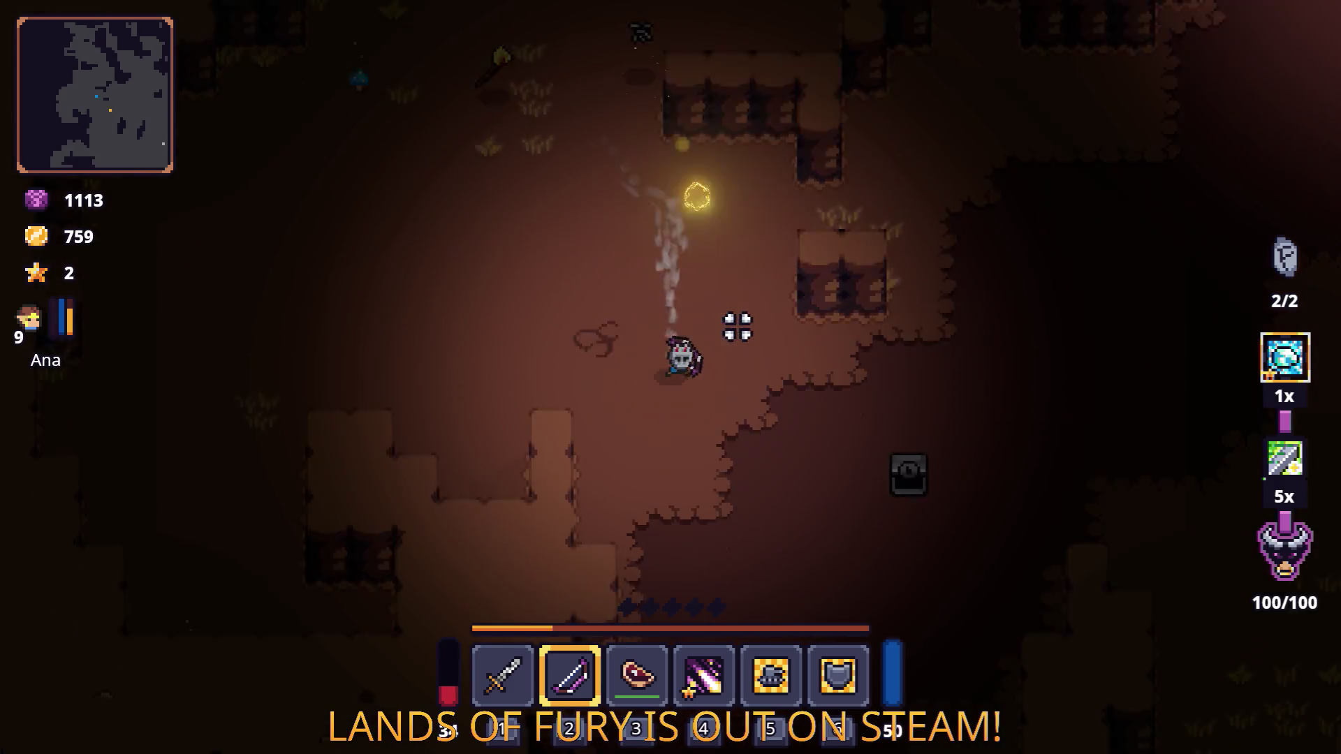
key("s")
key("s")
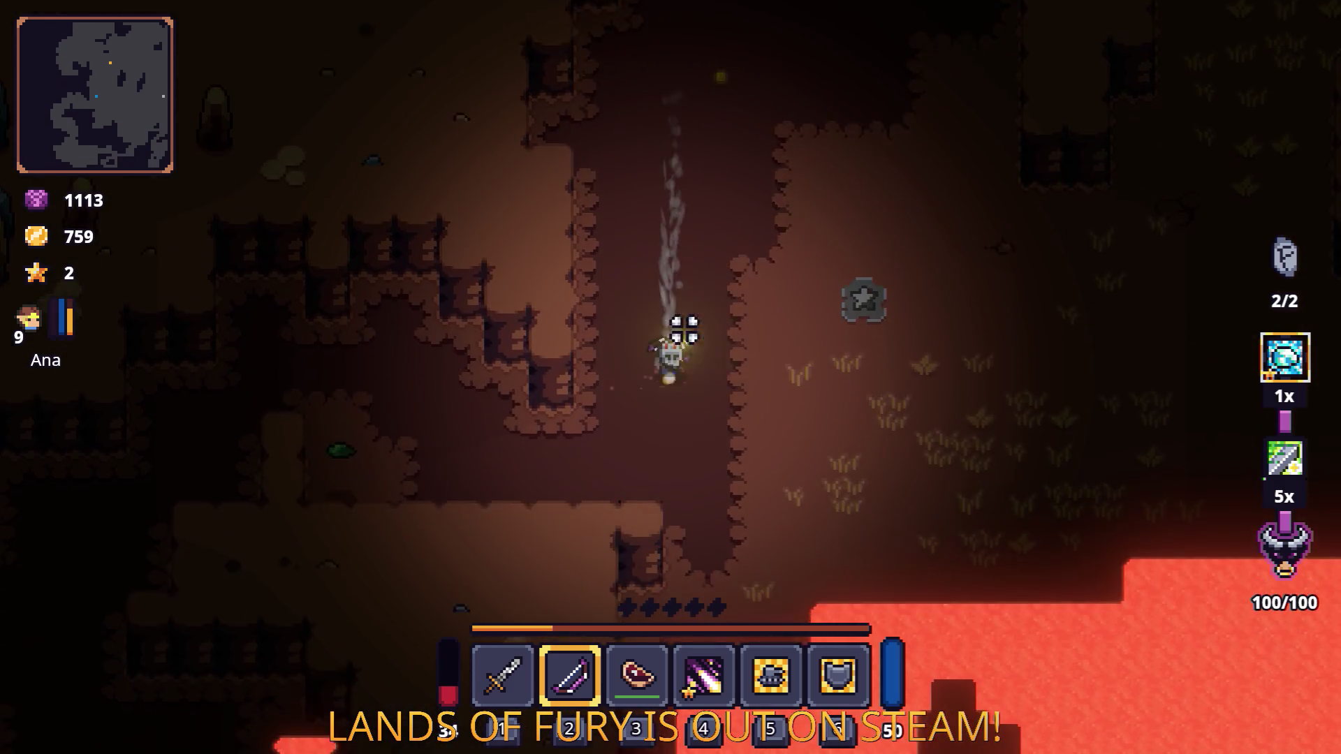
key("a")
key("d")
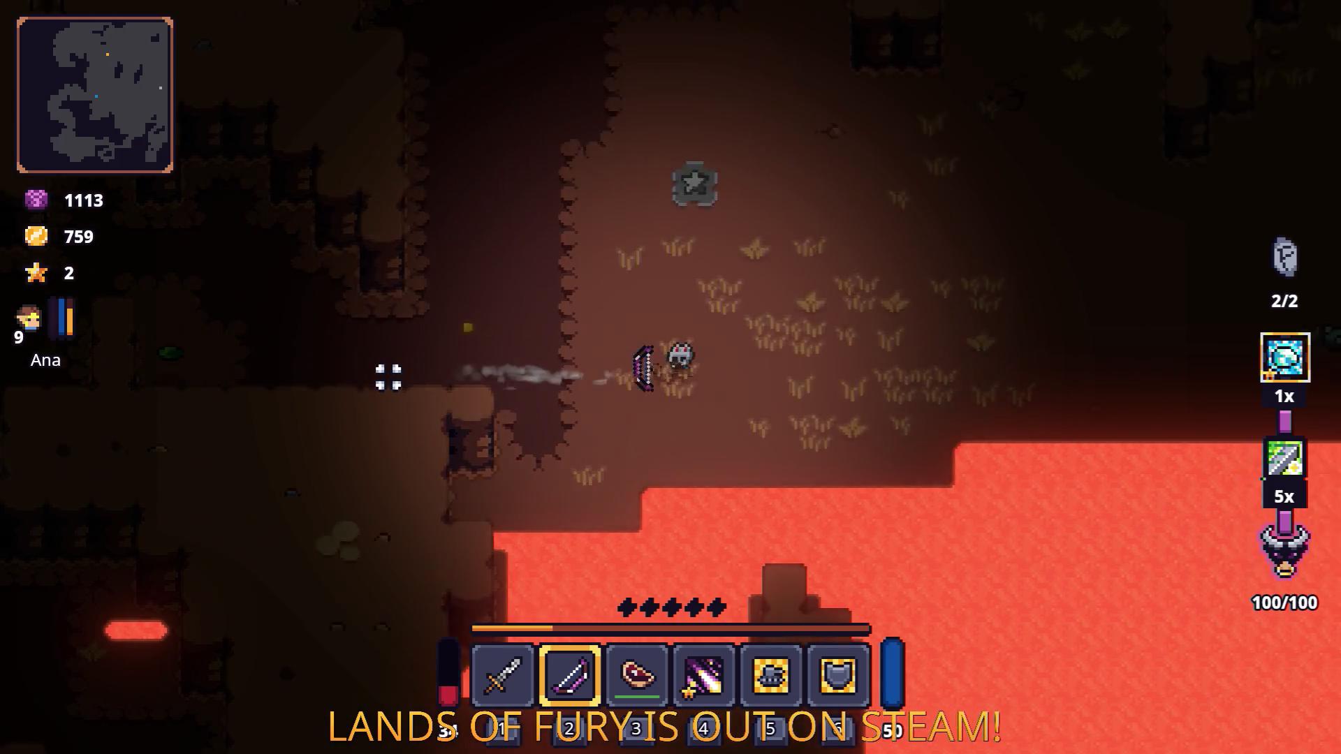
key("d")
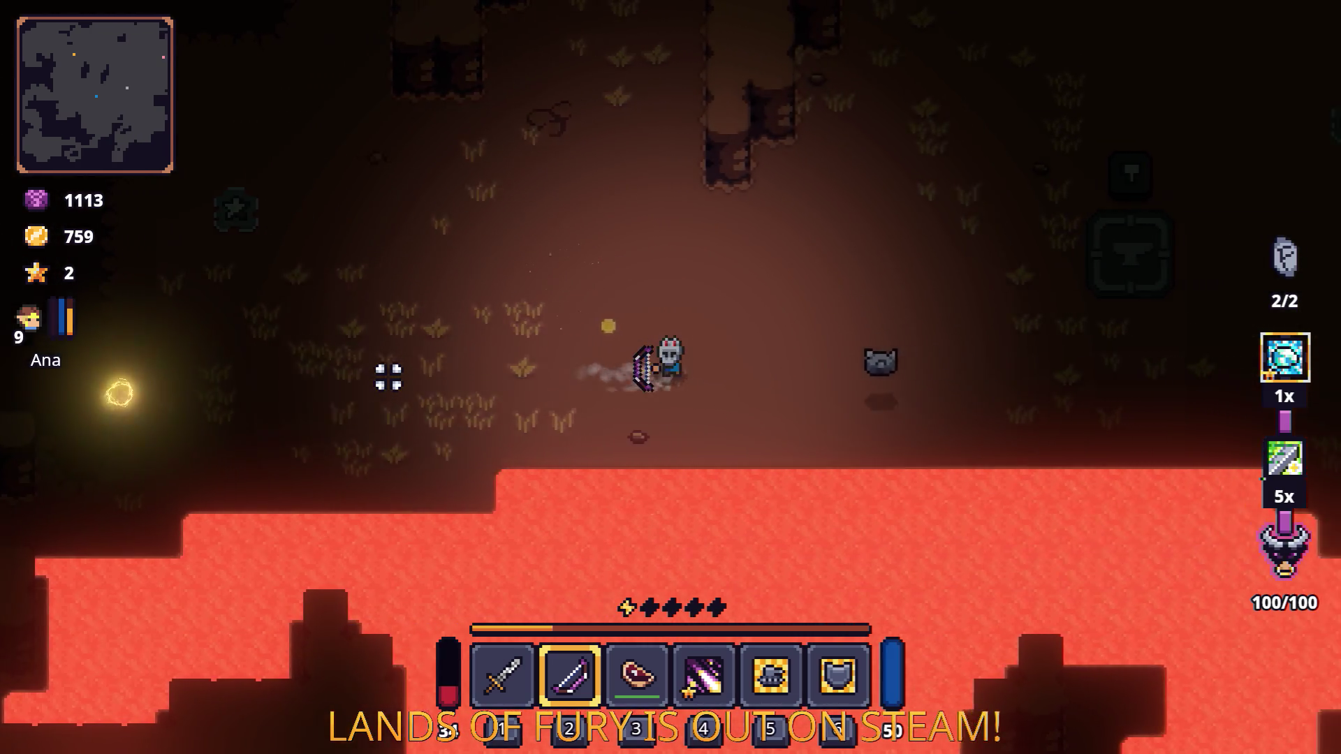
key("d")
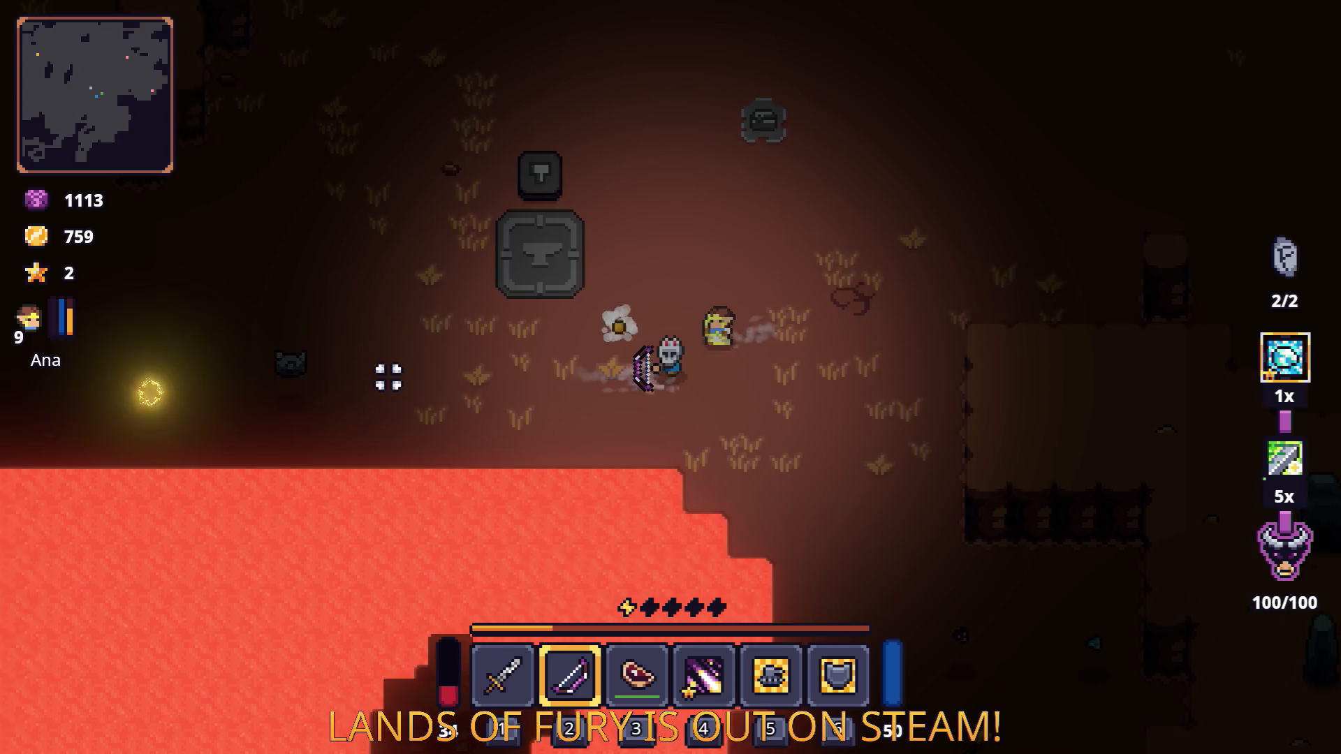
key("s")
key("s")
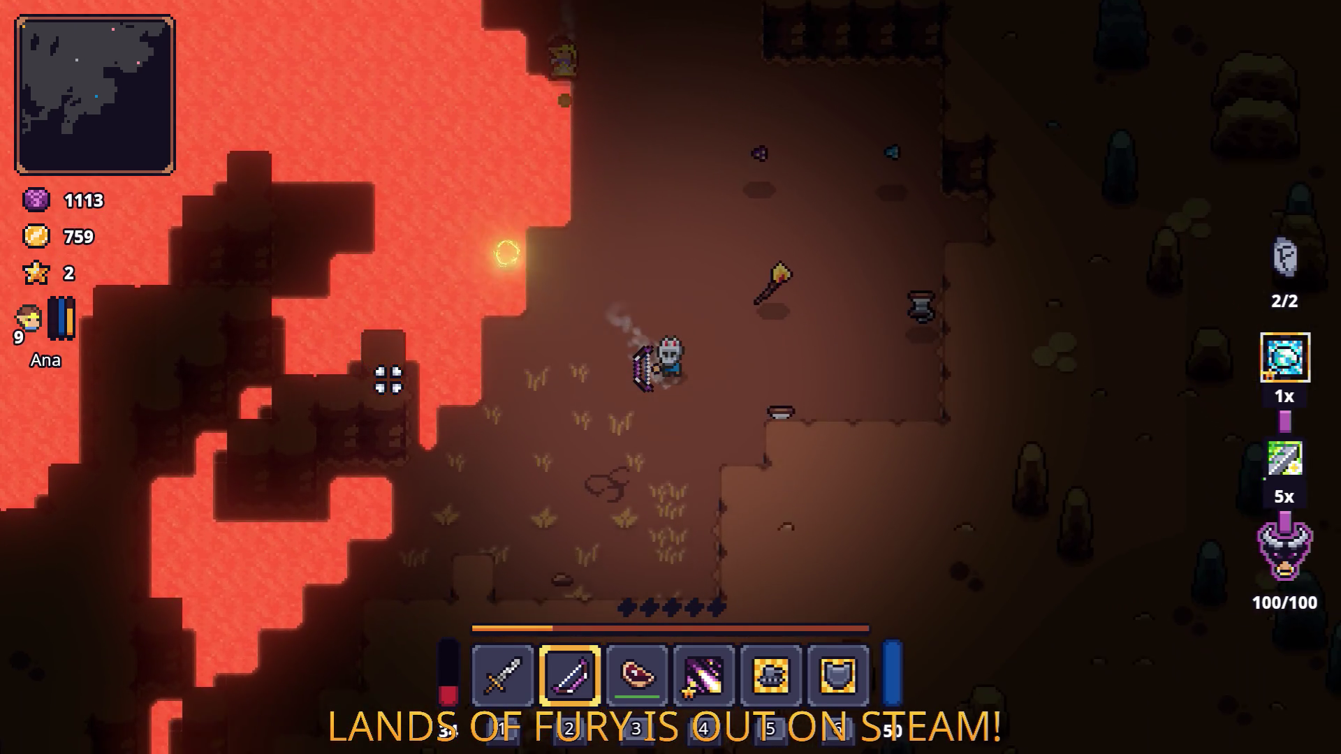
Step: Collect the dropped items and wander back up through the cave tunnels
key("d")
key("w")
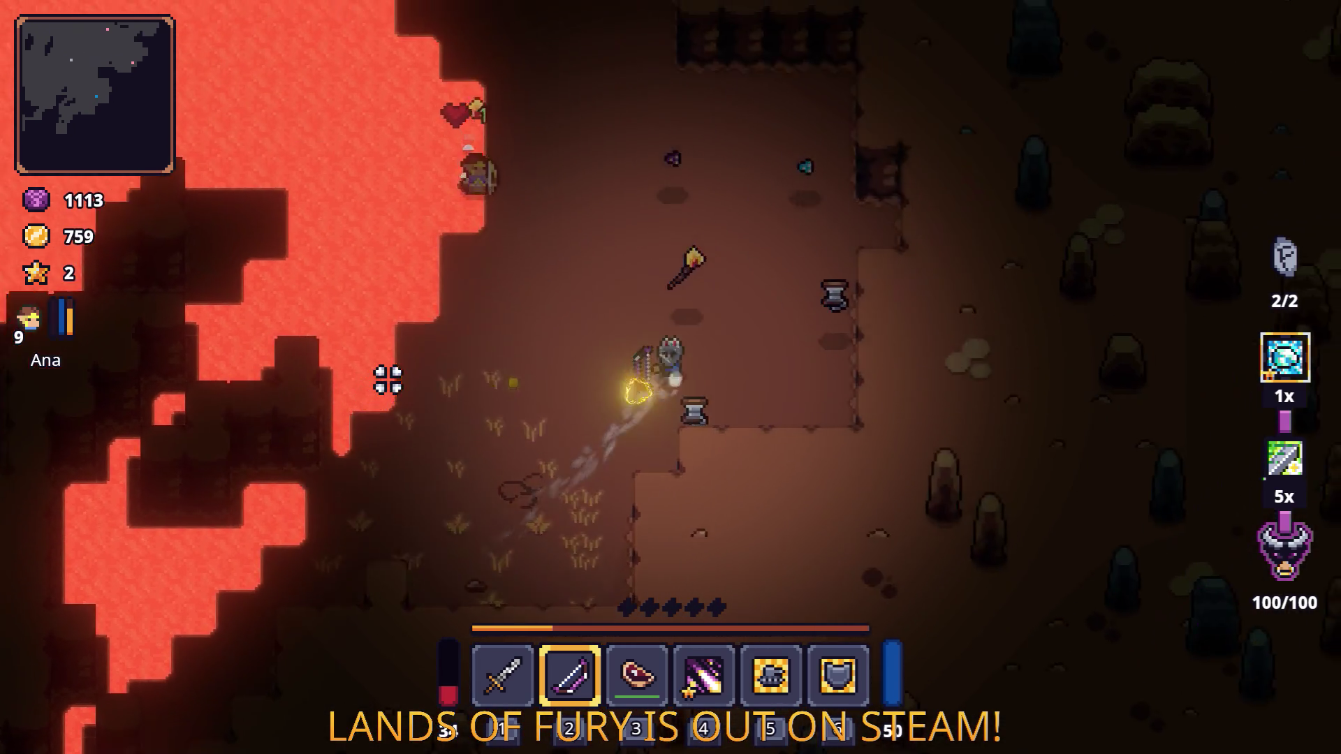
key("w")
key("a")
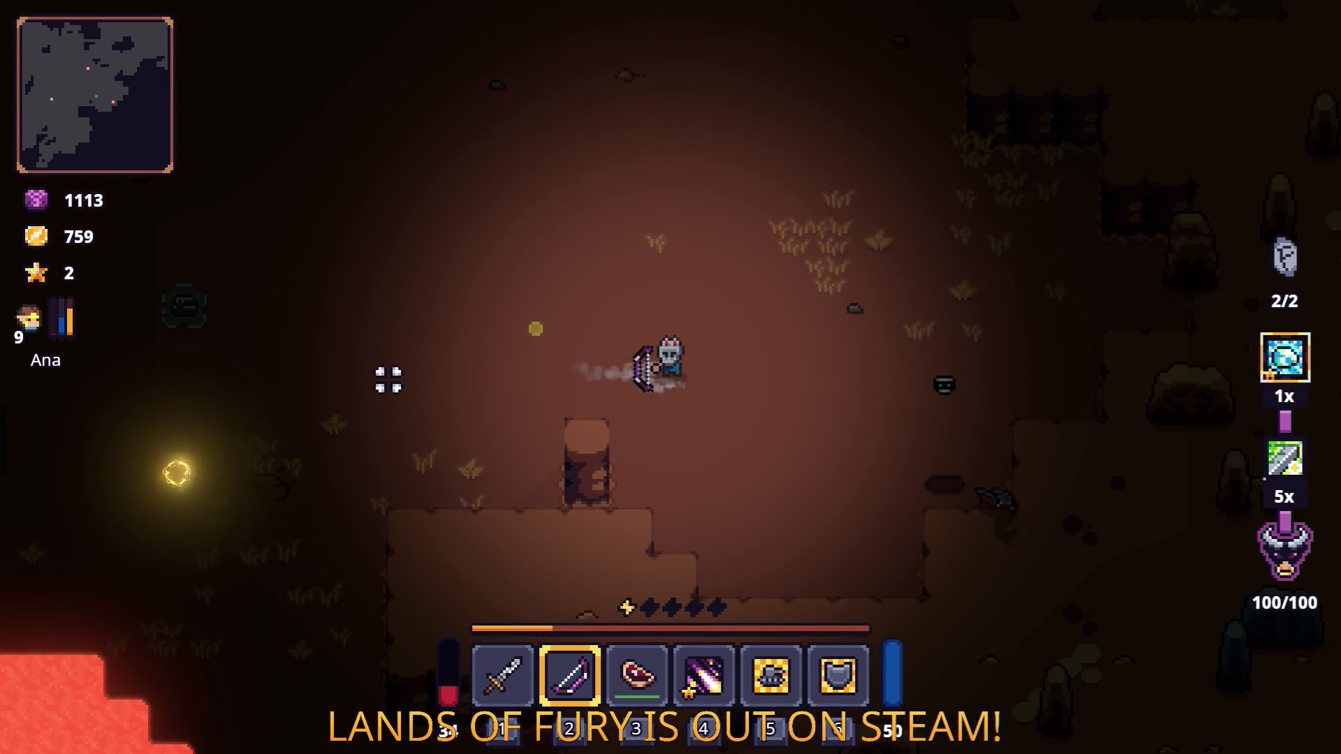
key("w")
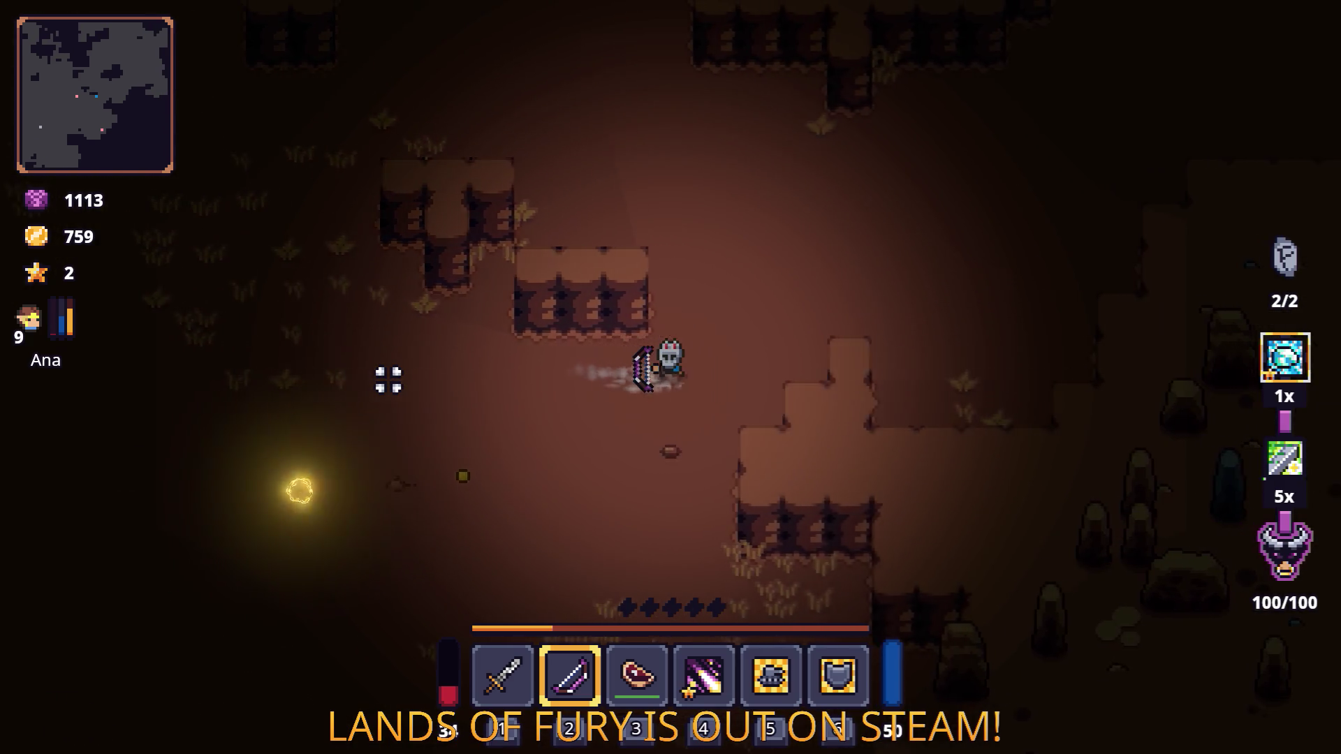
key("d")
key("w")
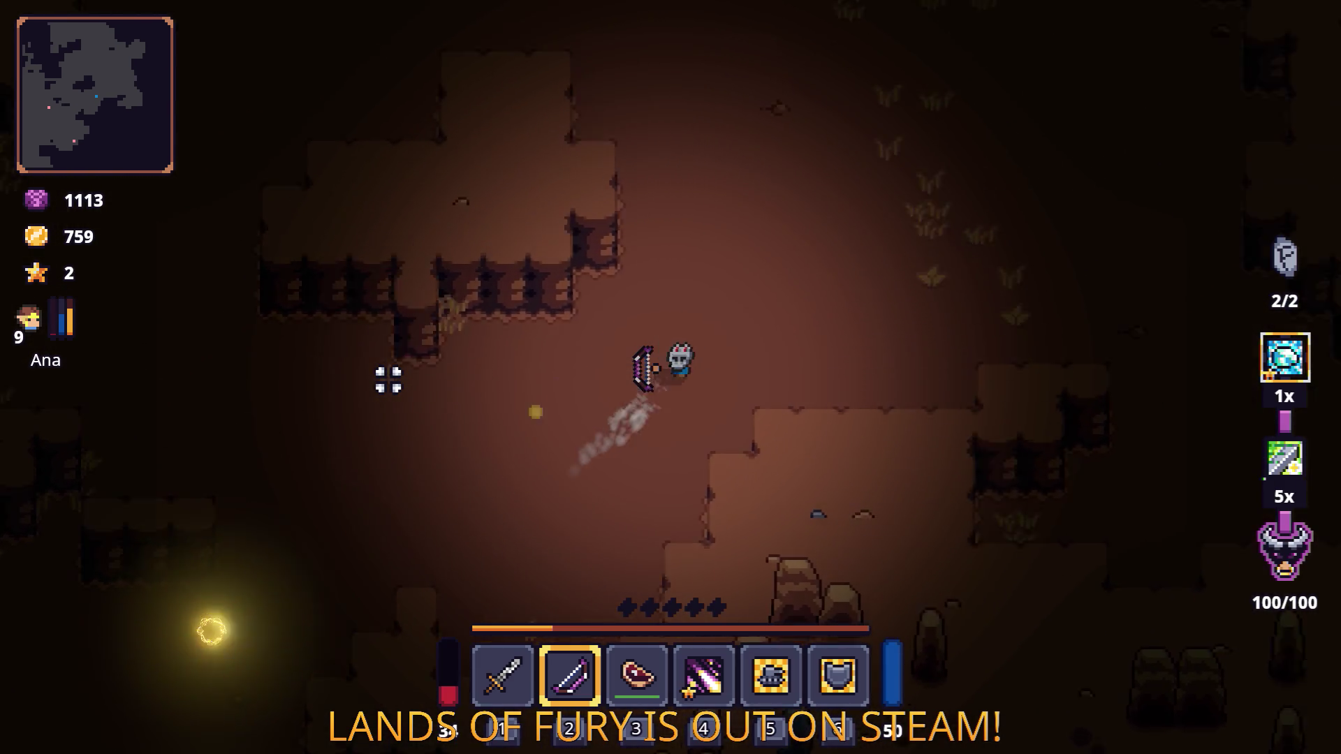
key("a")
key("s")
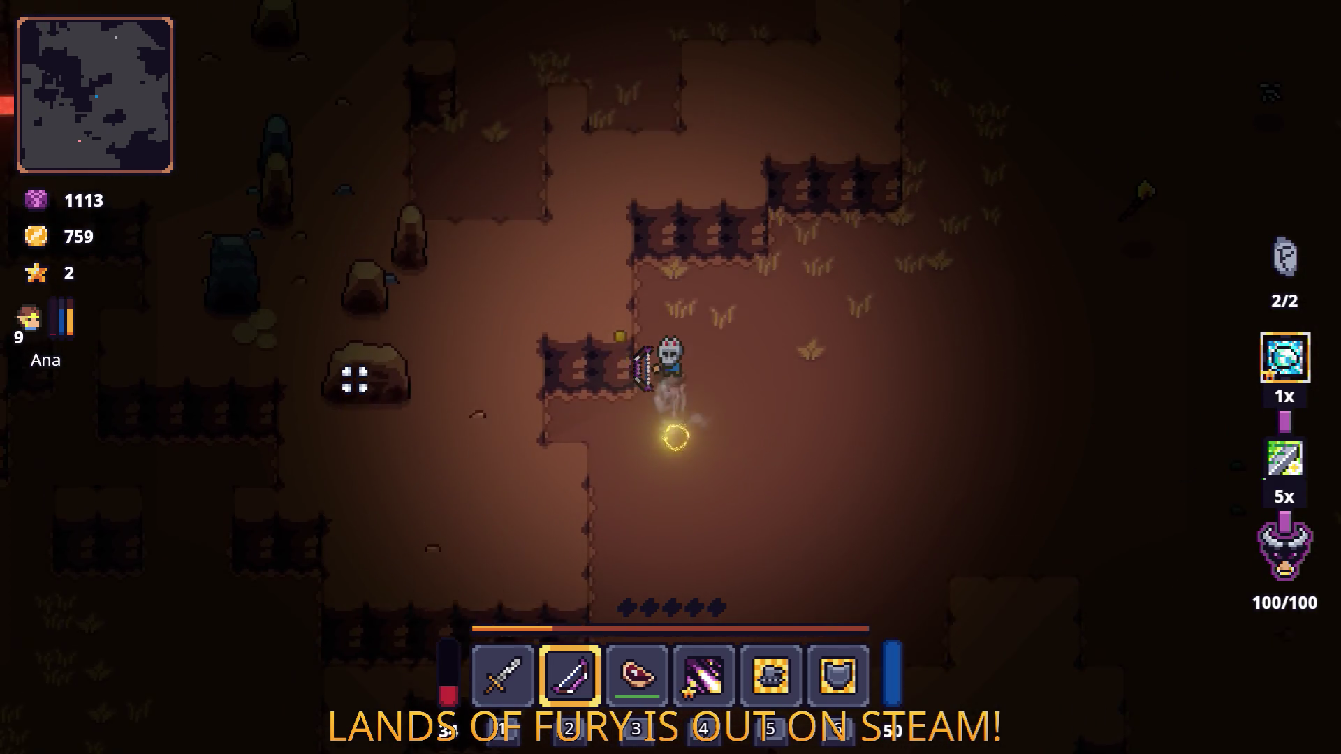
key("s")
key("a")
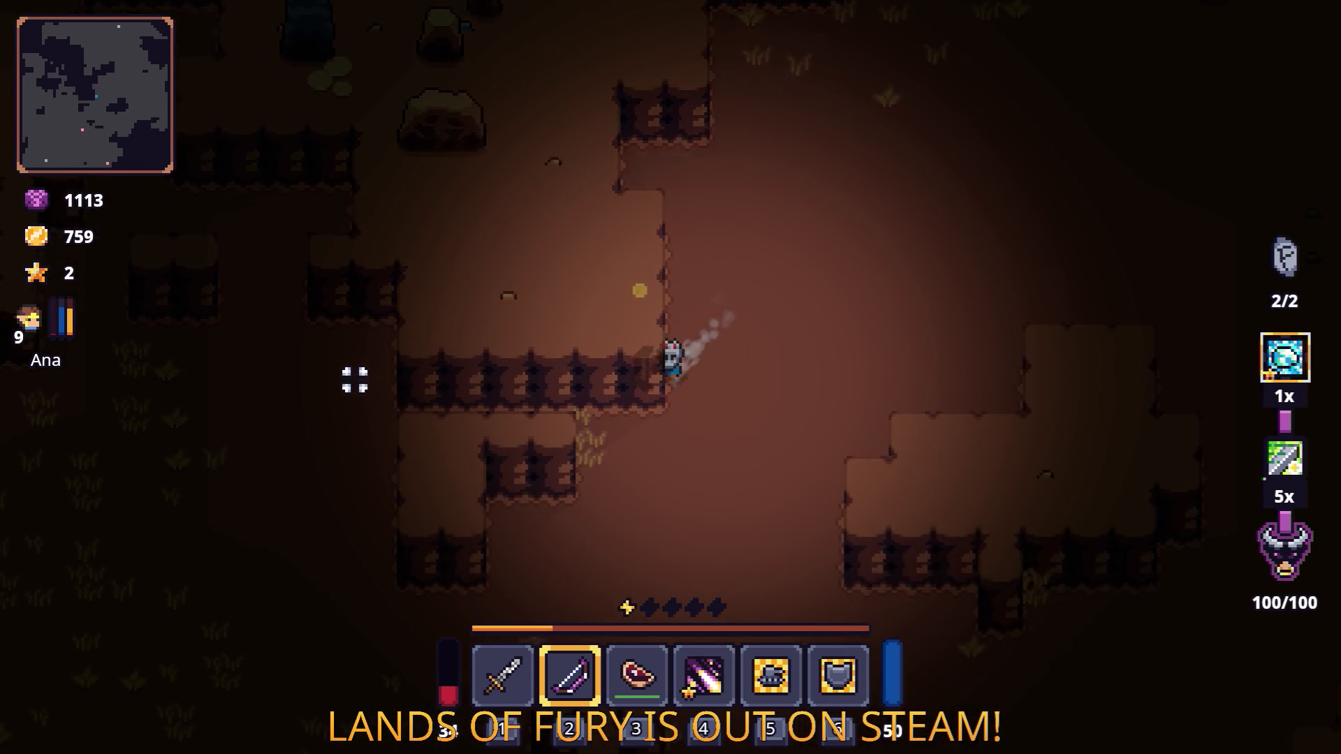
key("s")
Step: Head up-left toward the campfire area, shooting the enemies approaching from the left
key("a")
key("w")
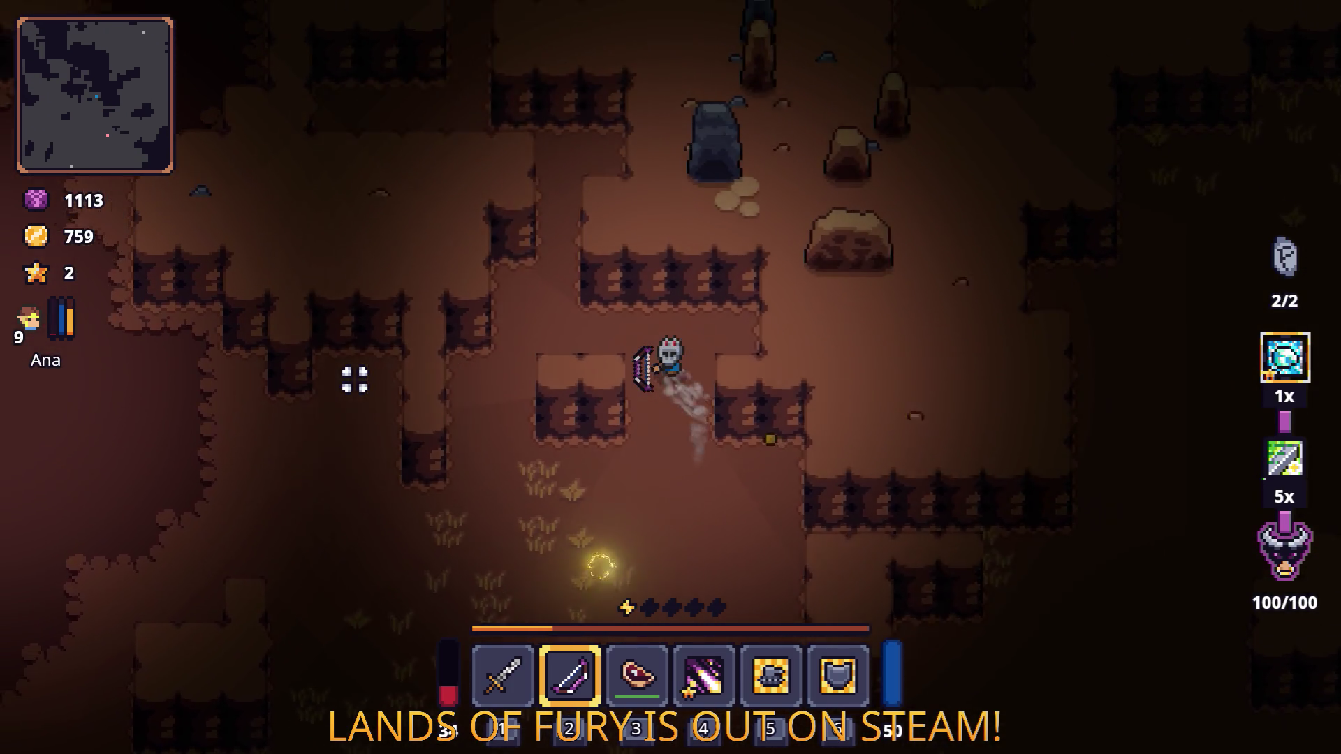
key("w")
key("a")
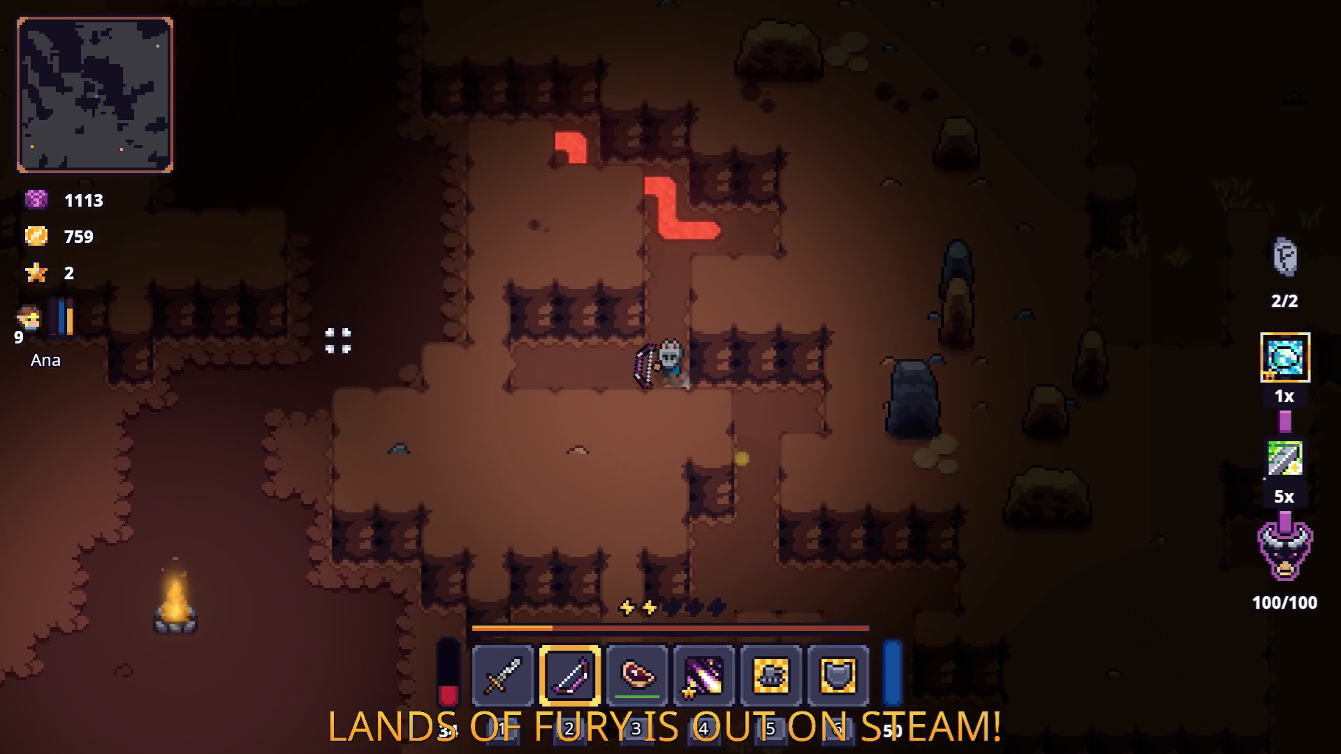
key("a")
left_click(311, 375)
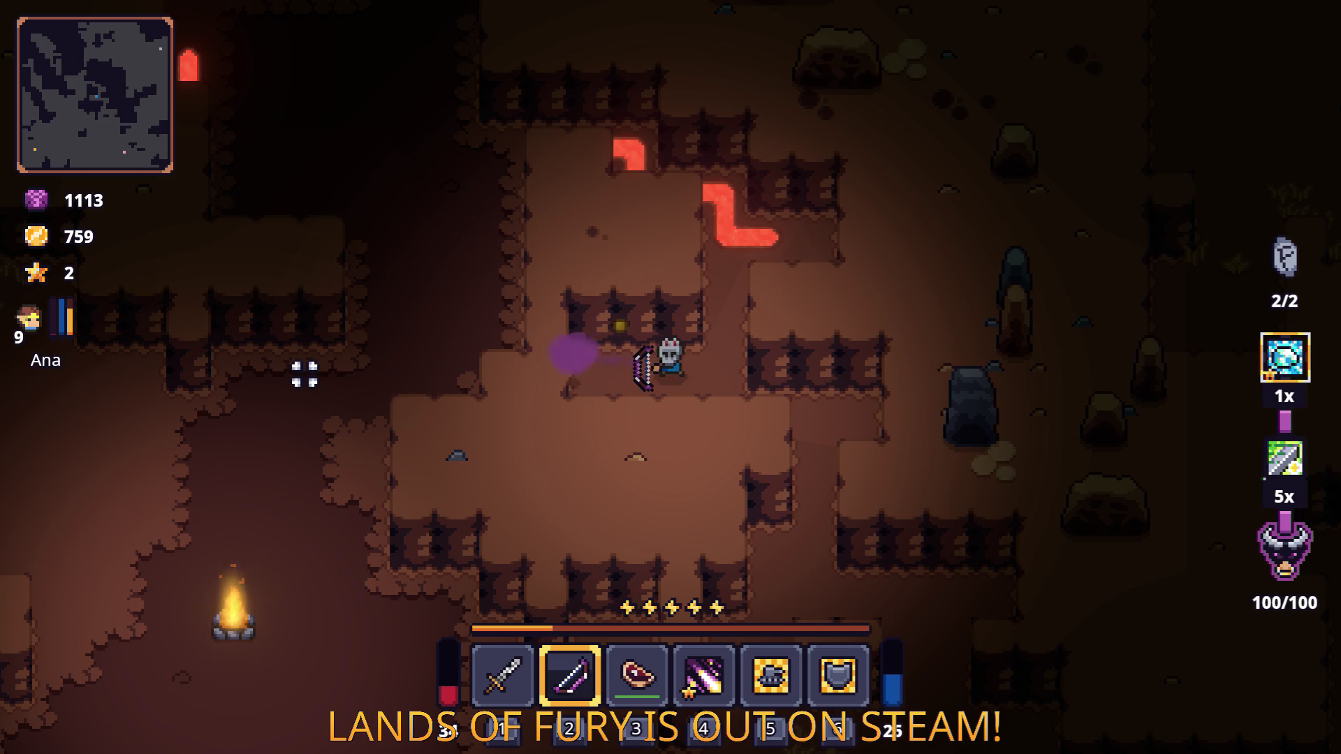
key("a")
key("w")
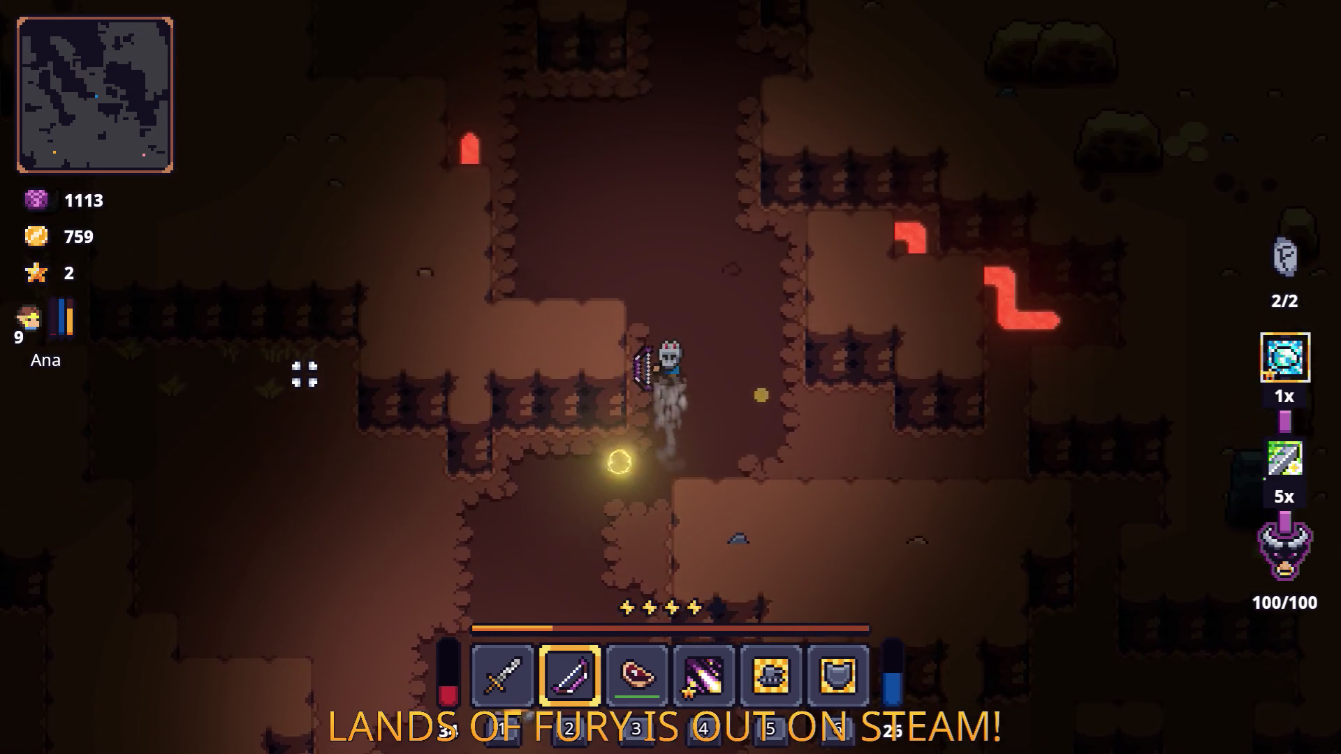
key("w")
key("a")
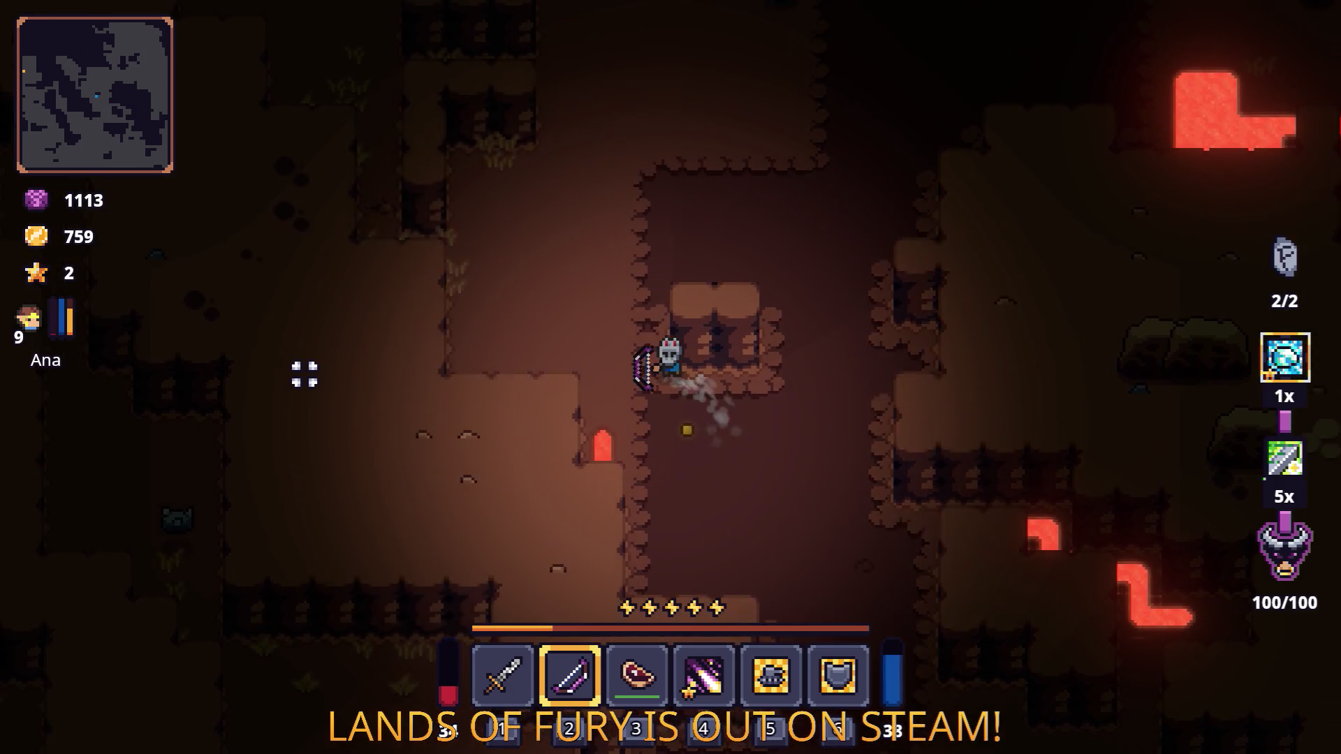
key("w")
left_click(326, 294)
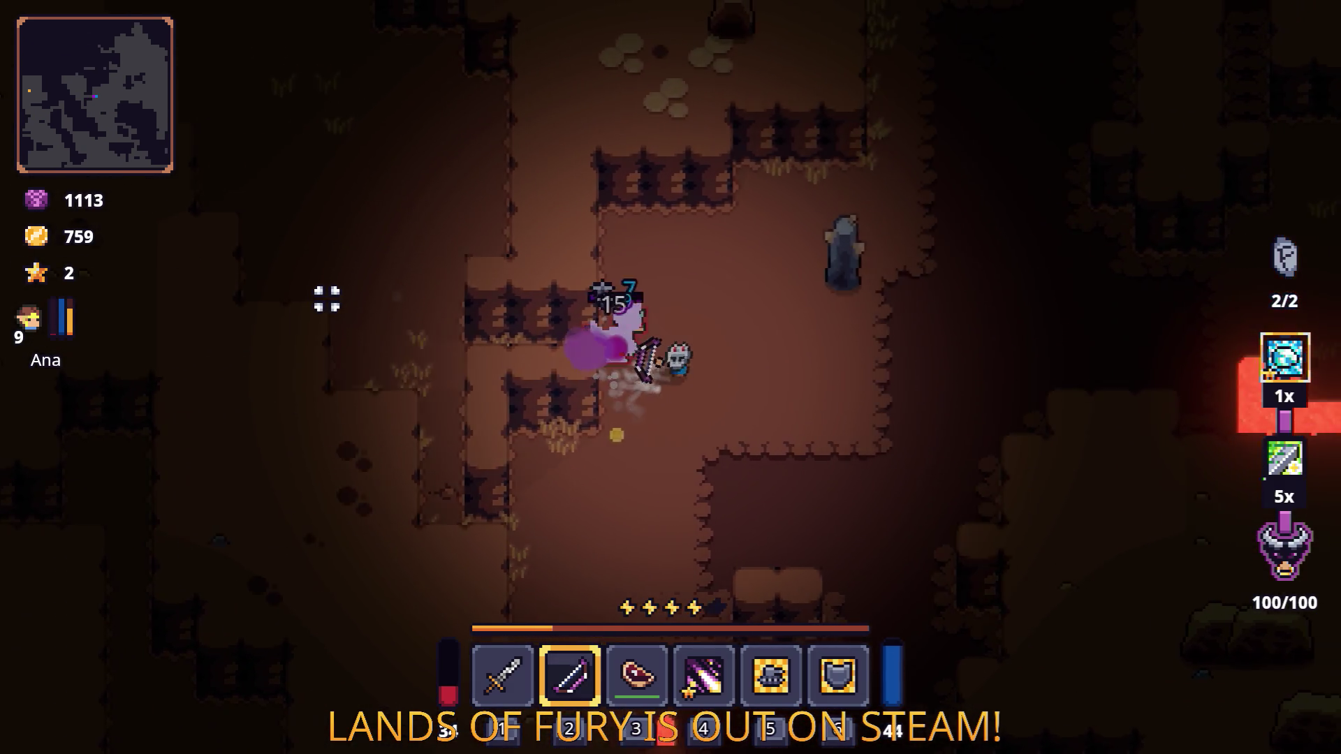
Step: Eat the meat to restore health and check the purple bow's rune slots
key("s")
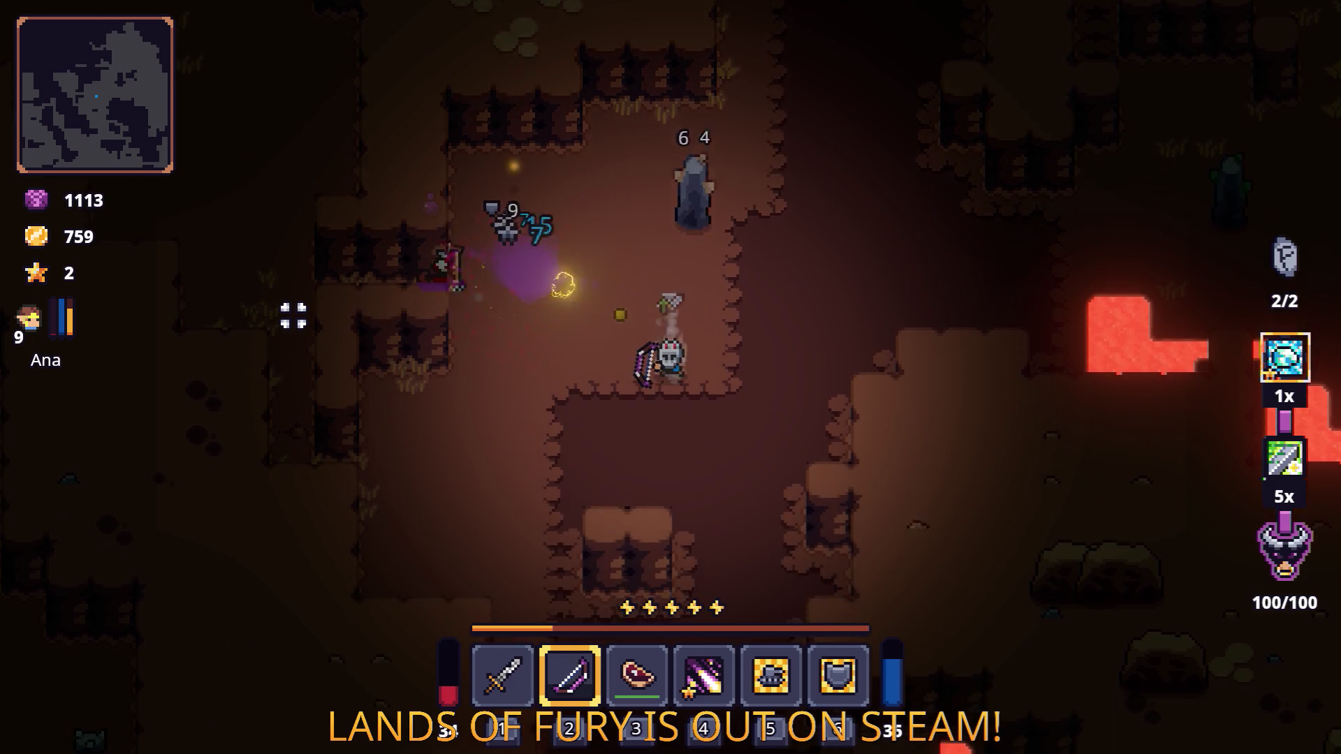
key("3")
key("i")
key("e")
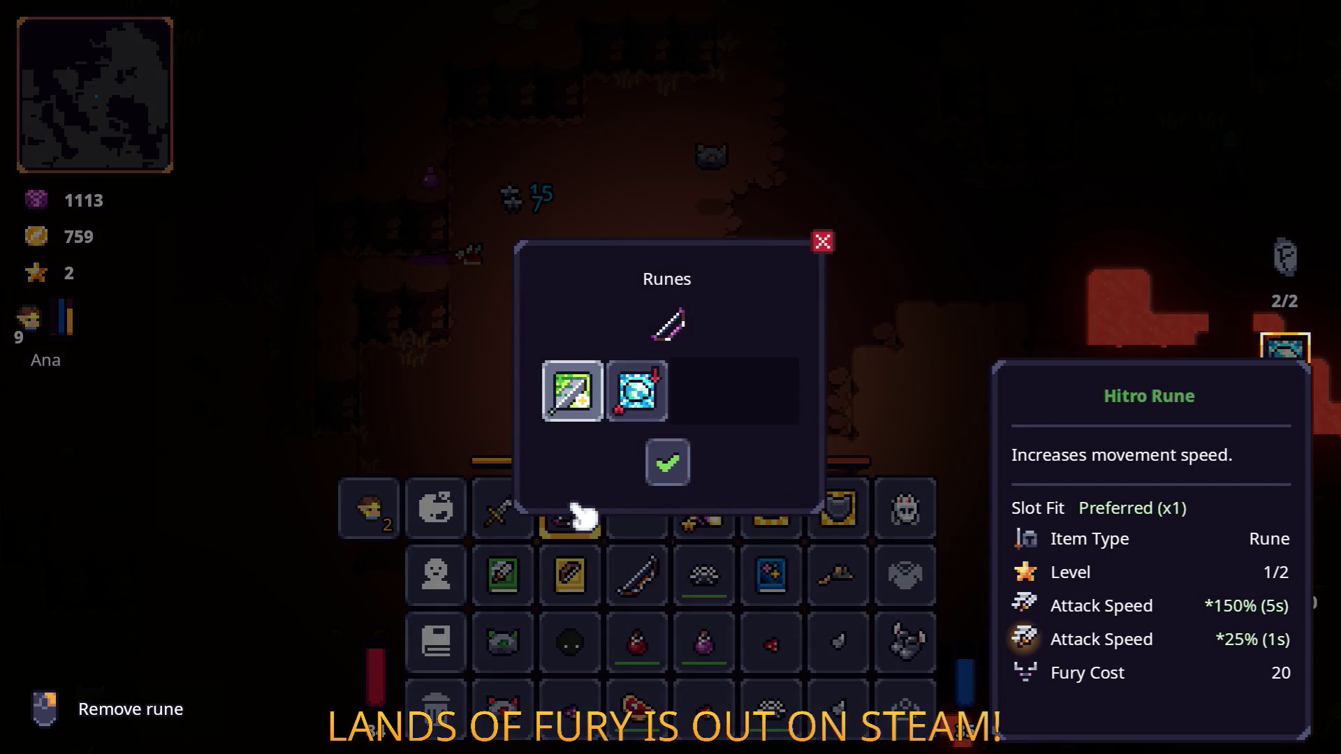
key("Escape")
key("i")
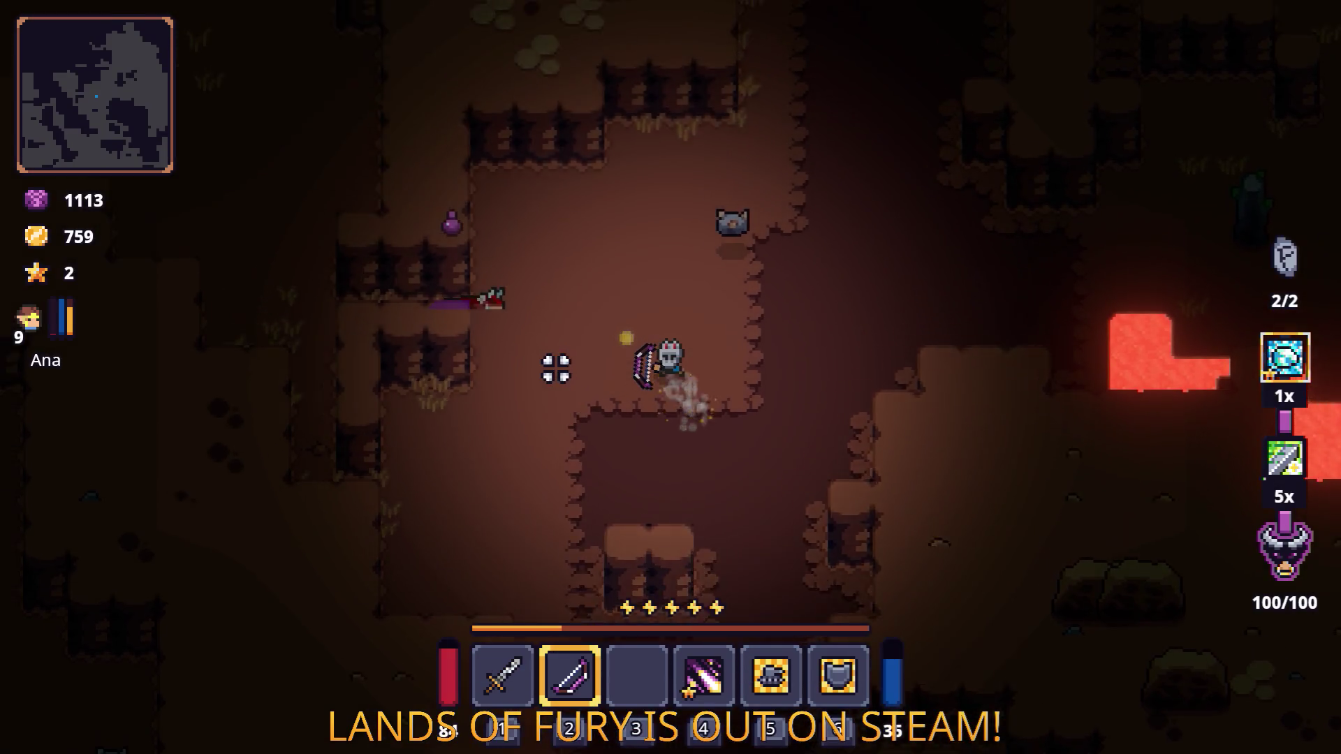
Step: Dodge up-left, pick up the raw steak, and shoot an enemy down-right
key("w")
key("a")
key("space")
key("space")
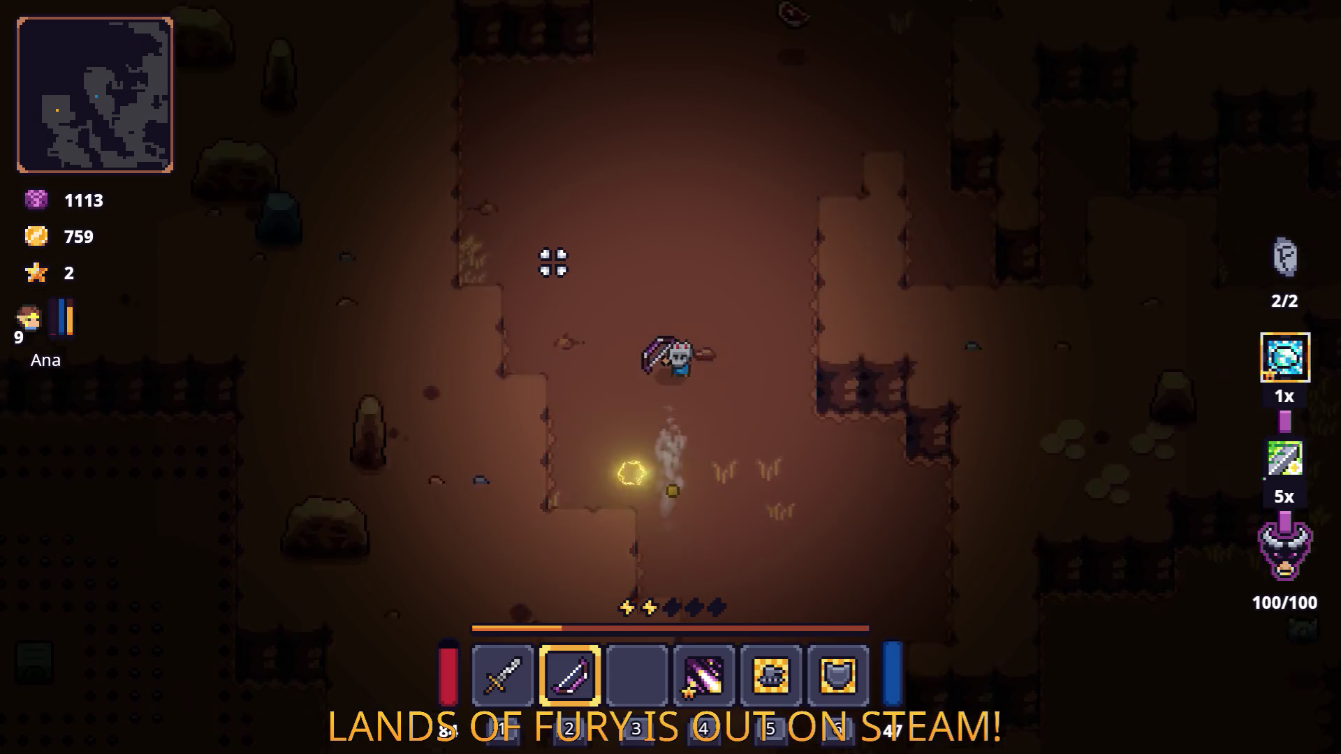
key("s")
key("d")
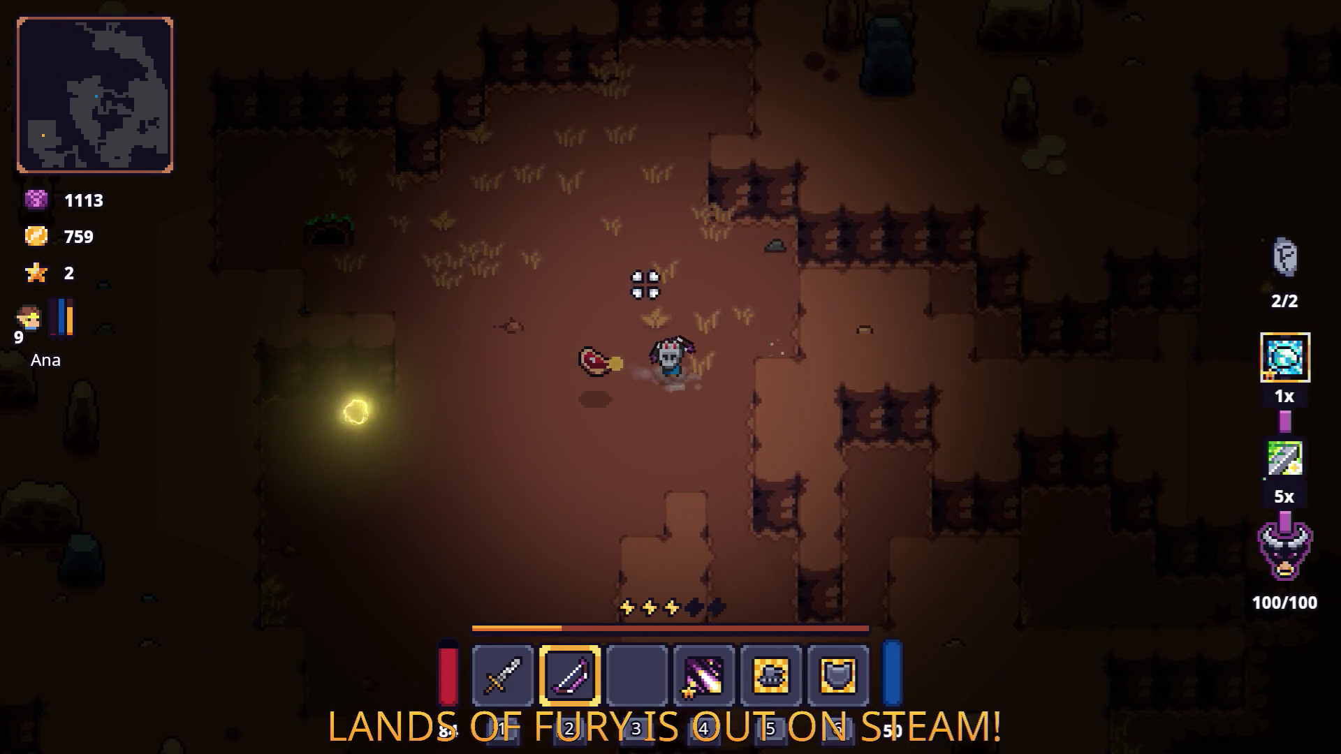
key("a")
key("i")
key("i")
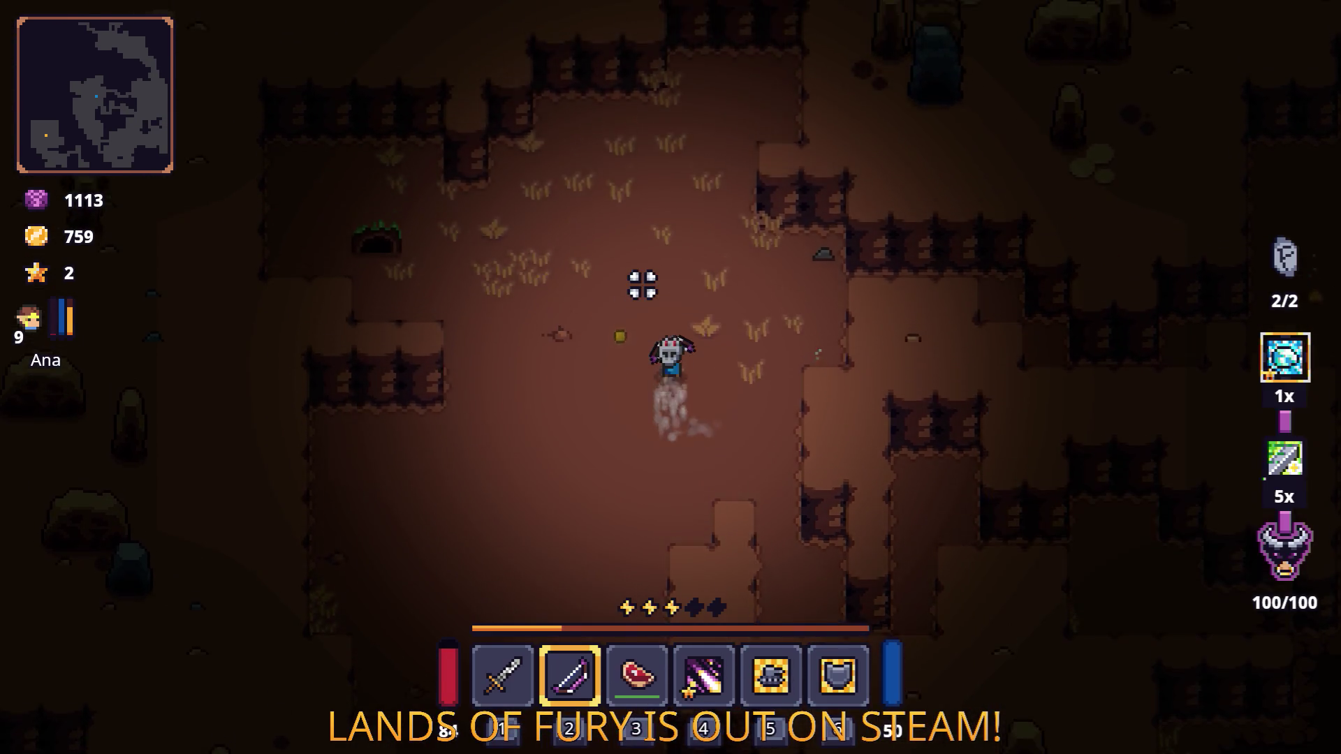
key("w")
left_click(727, 428)
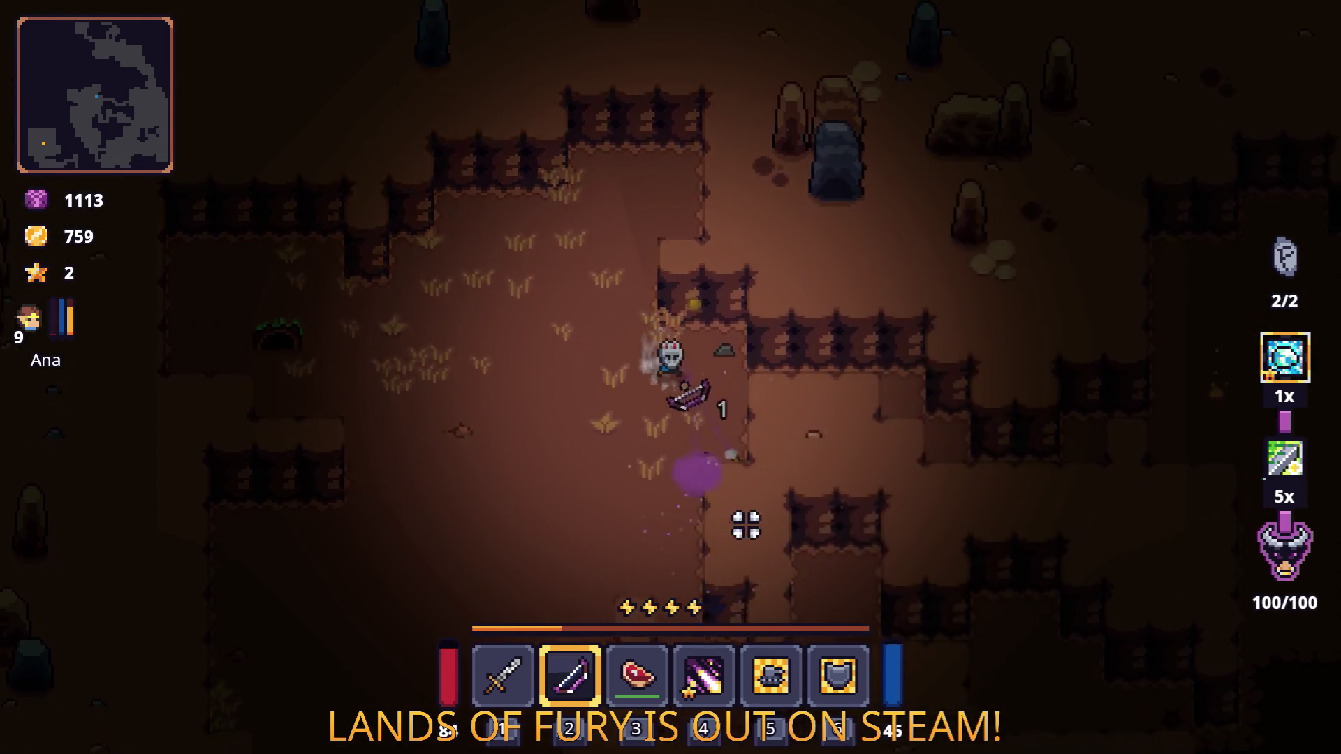
Step: Dash through the cave into the grassy clearing and reach the selling stone
key("s")
key("d")
key("d")
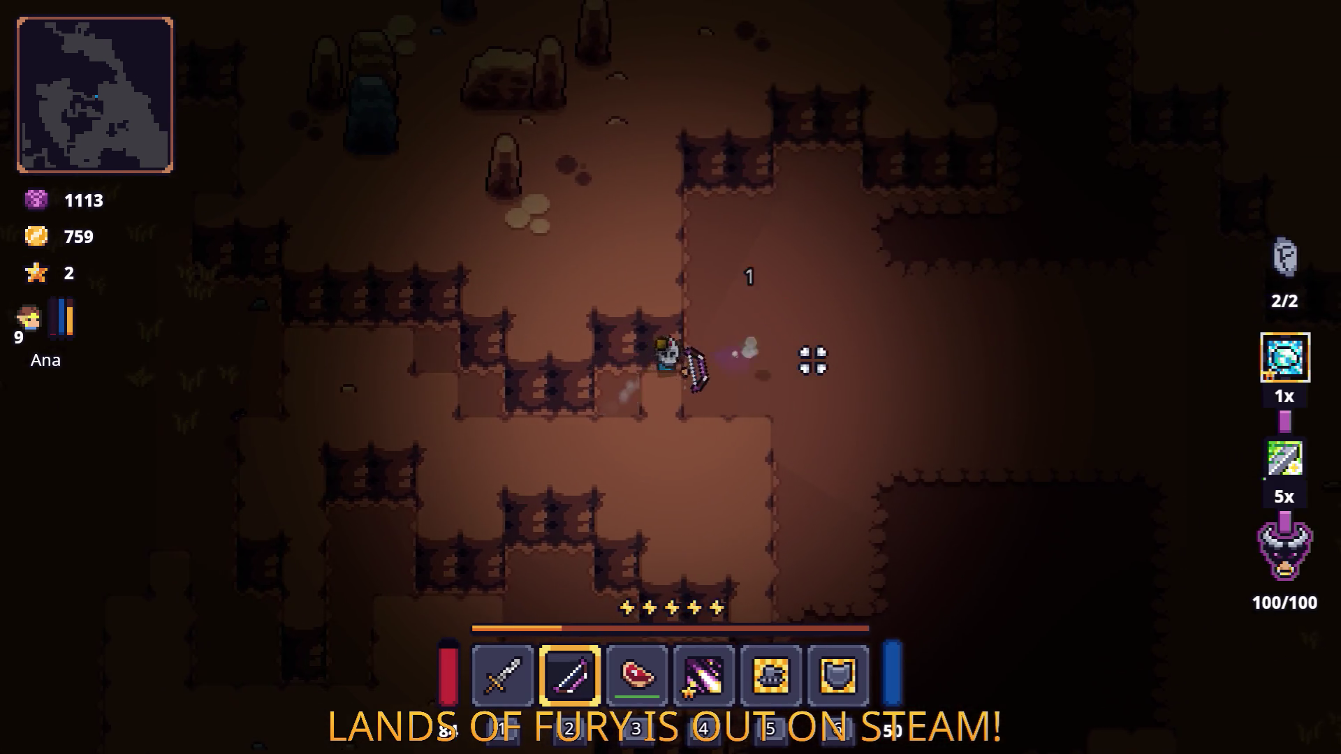
key("space")
key("w")
key("s")
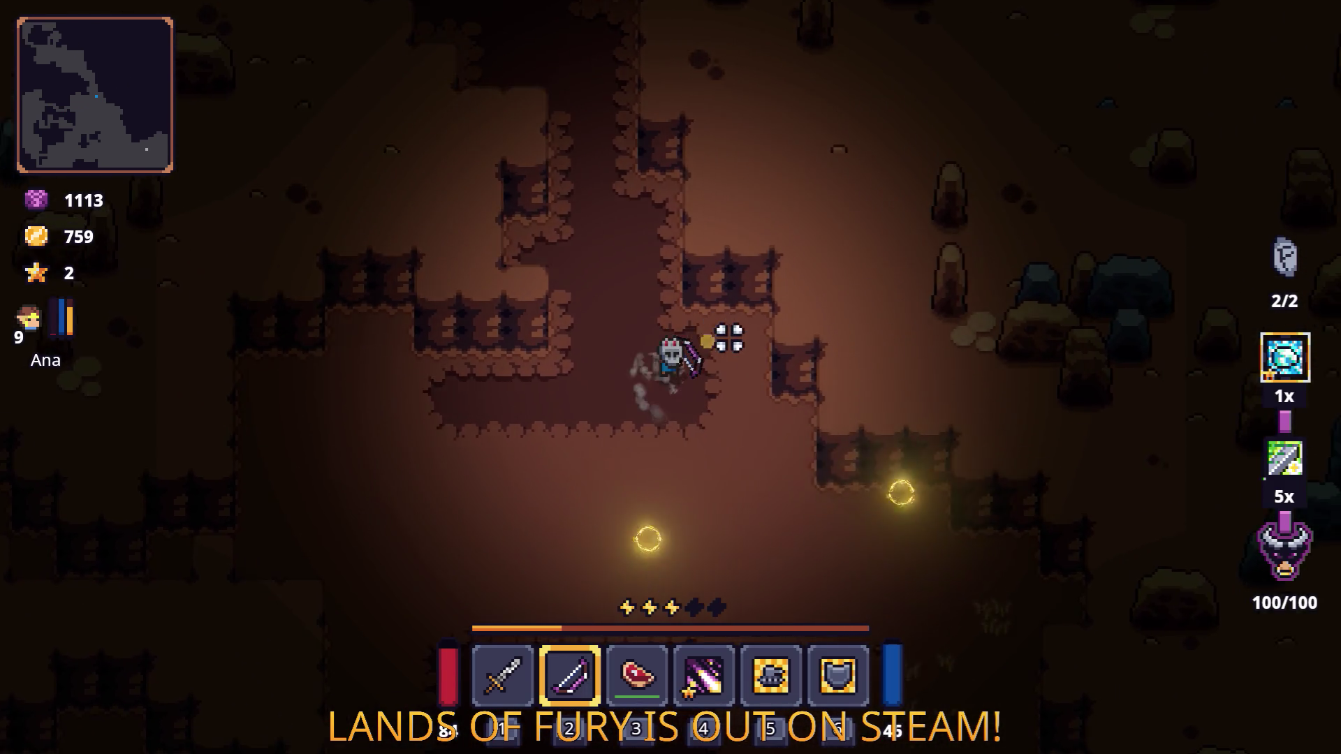
key("space")
key("space")
key("space")
key("d")
key("d")
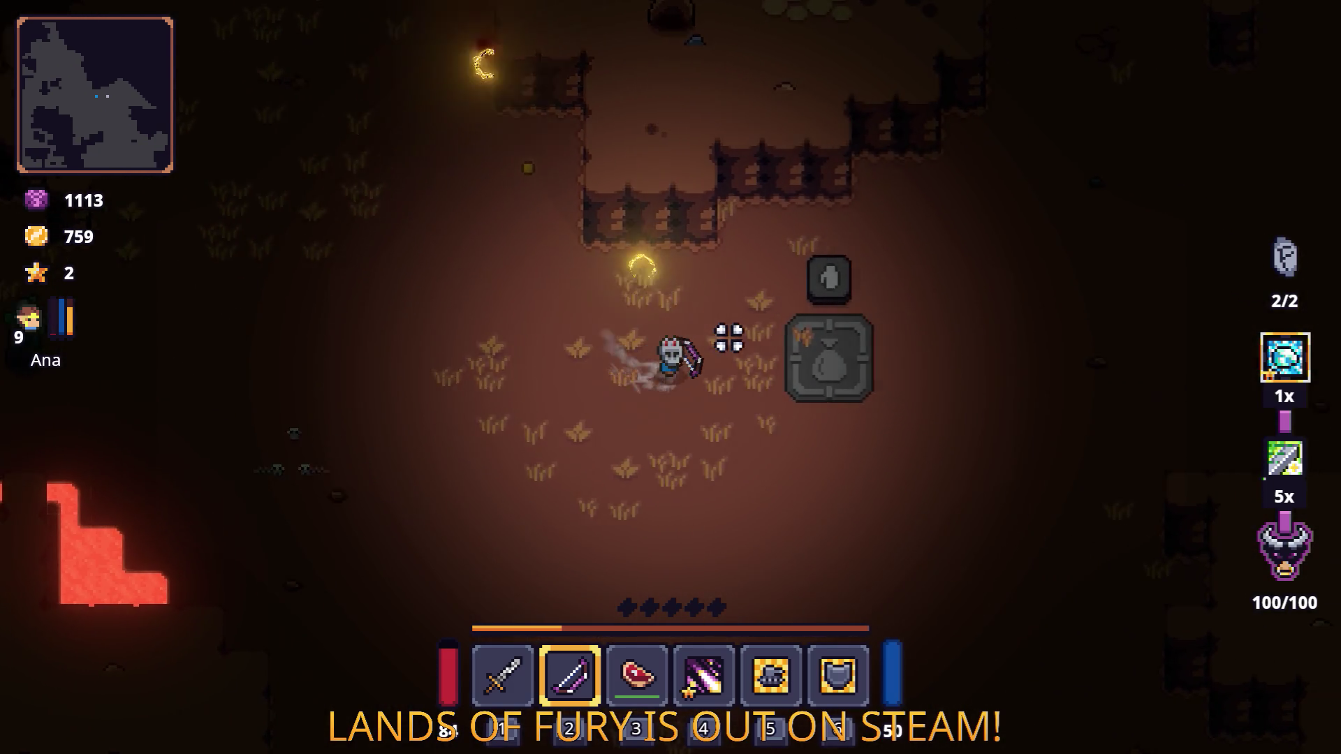
key("s")
key("i")
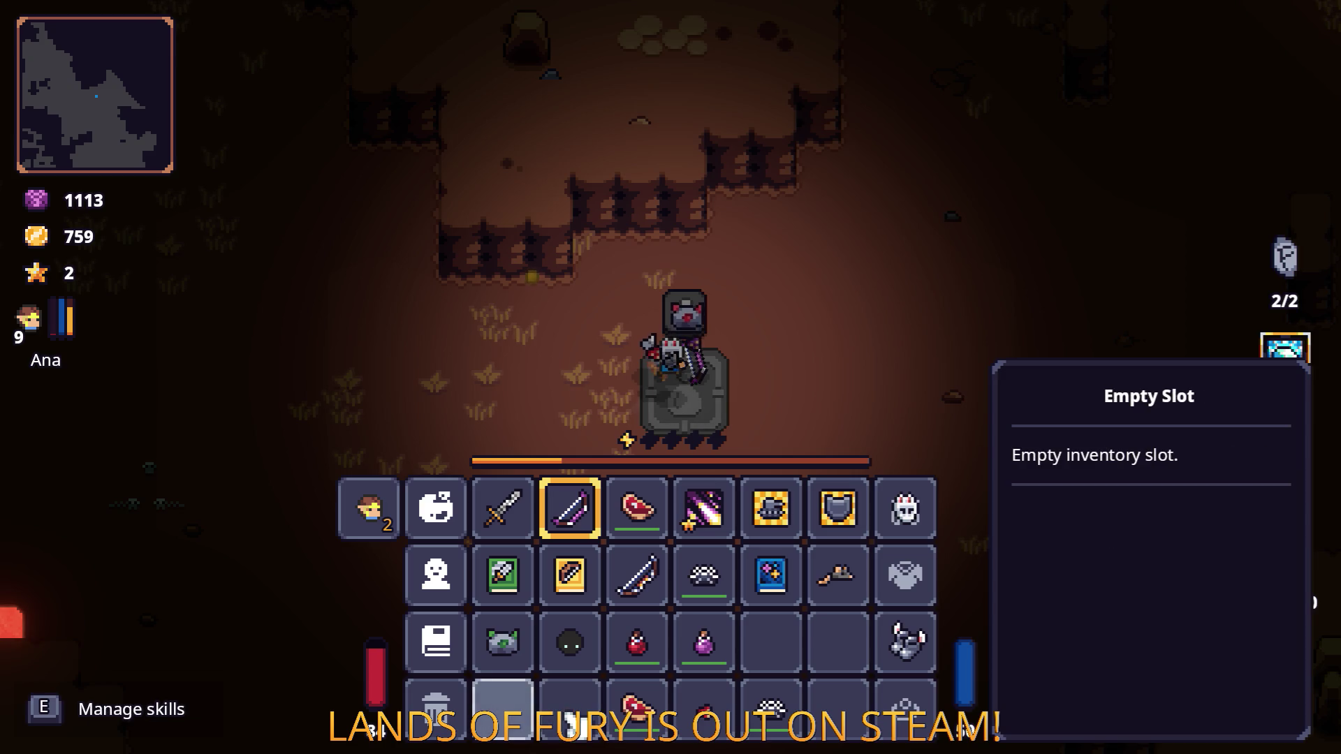
Step: Sell four items on the stone, raising gold from 759 to 949
key("Tab")
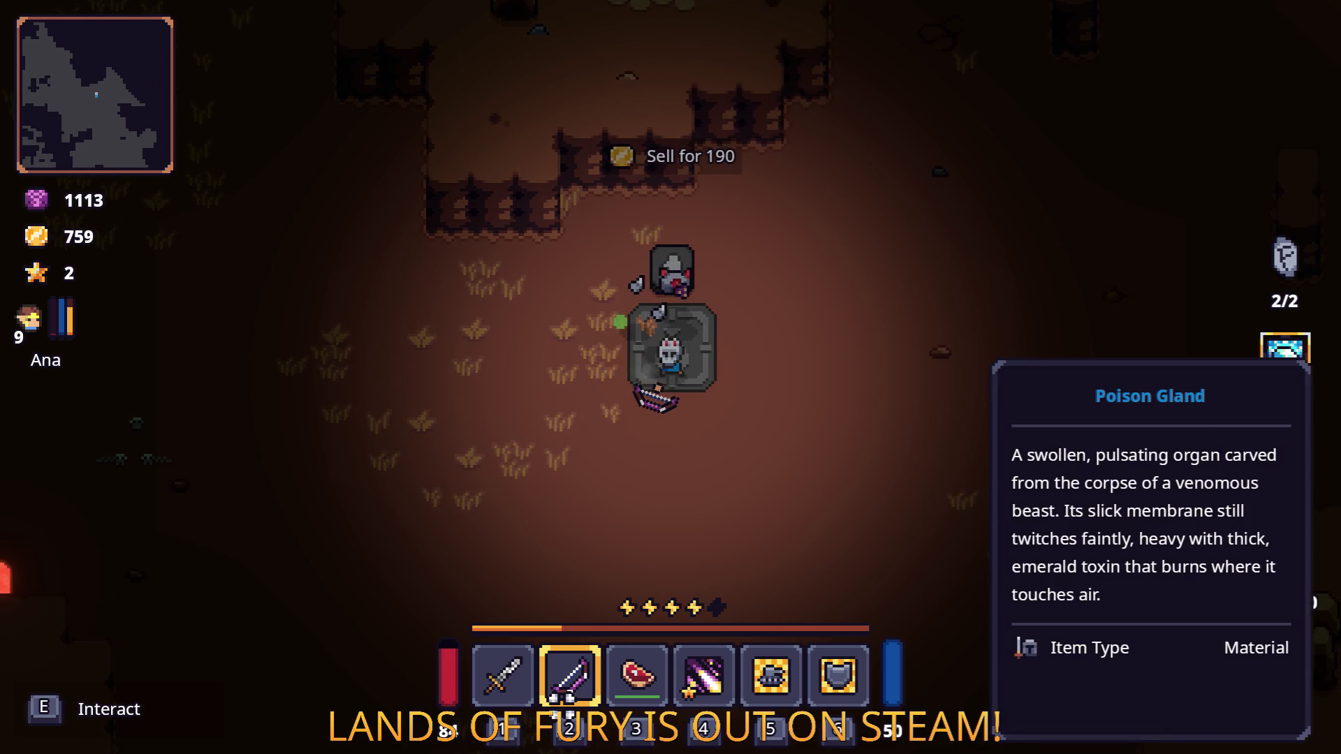
key("Tab")
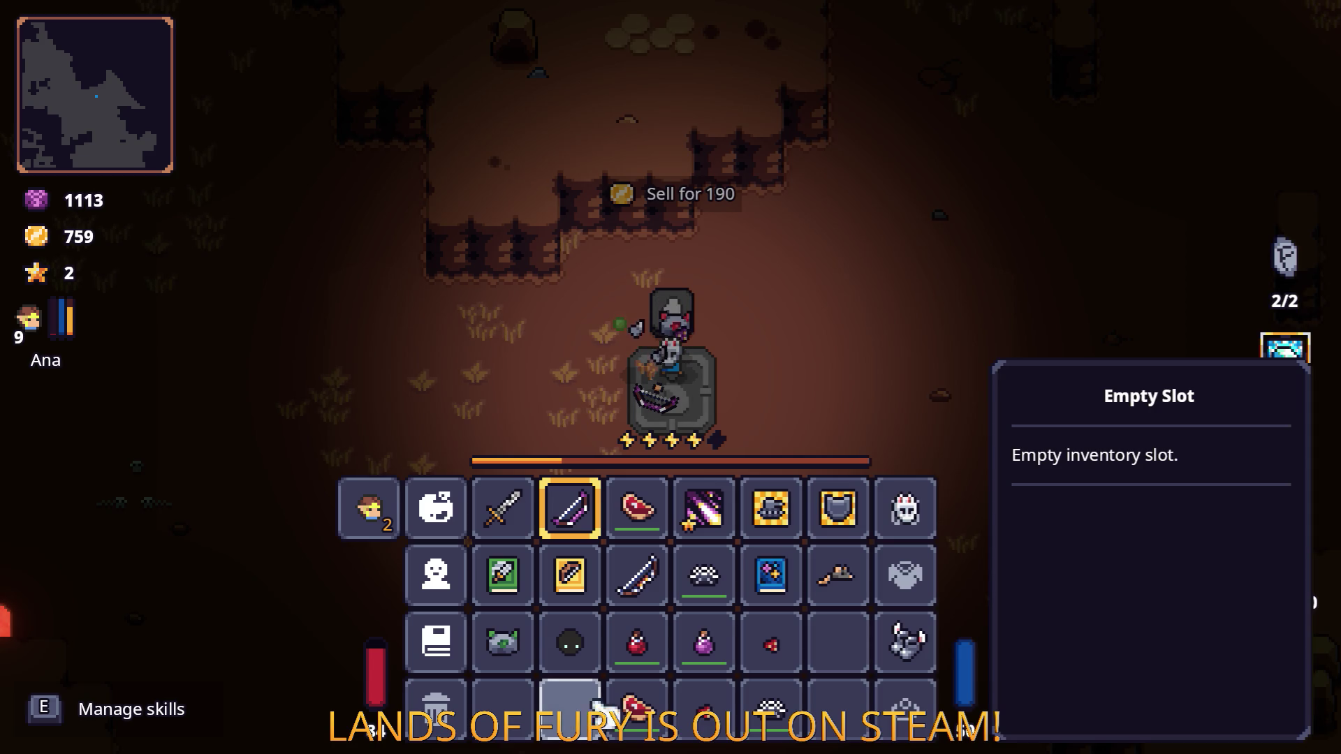
key("Tab")
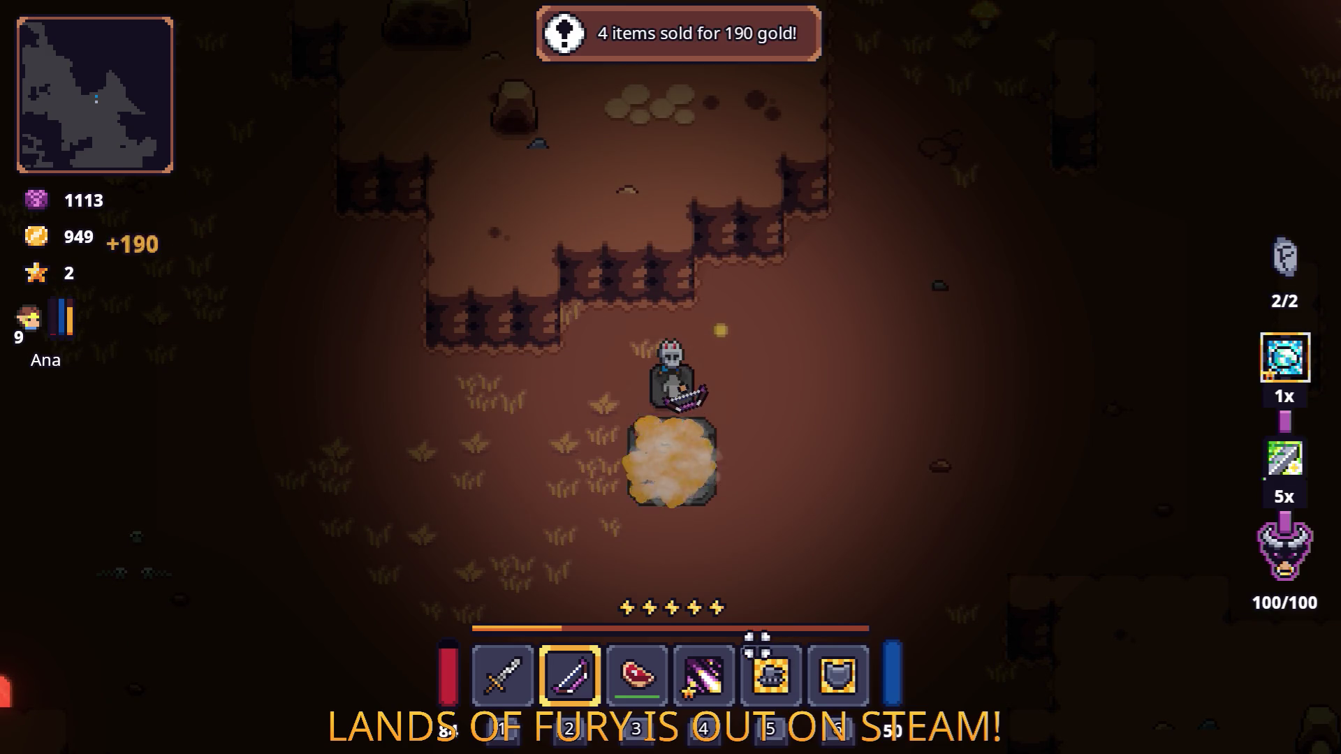
key("s")
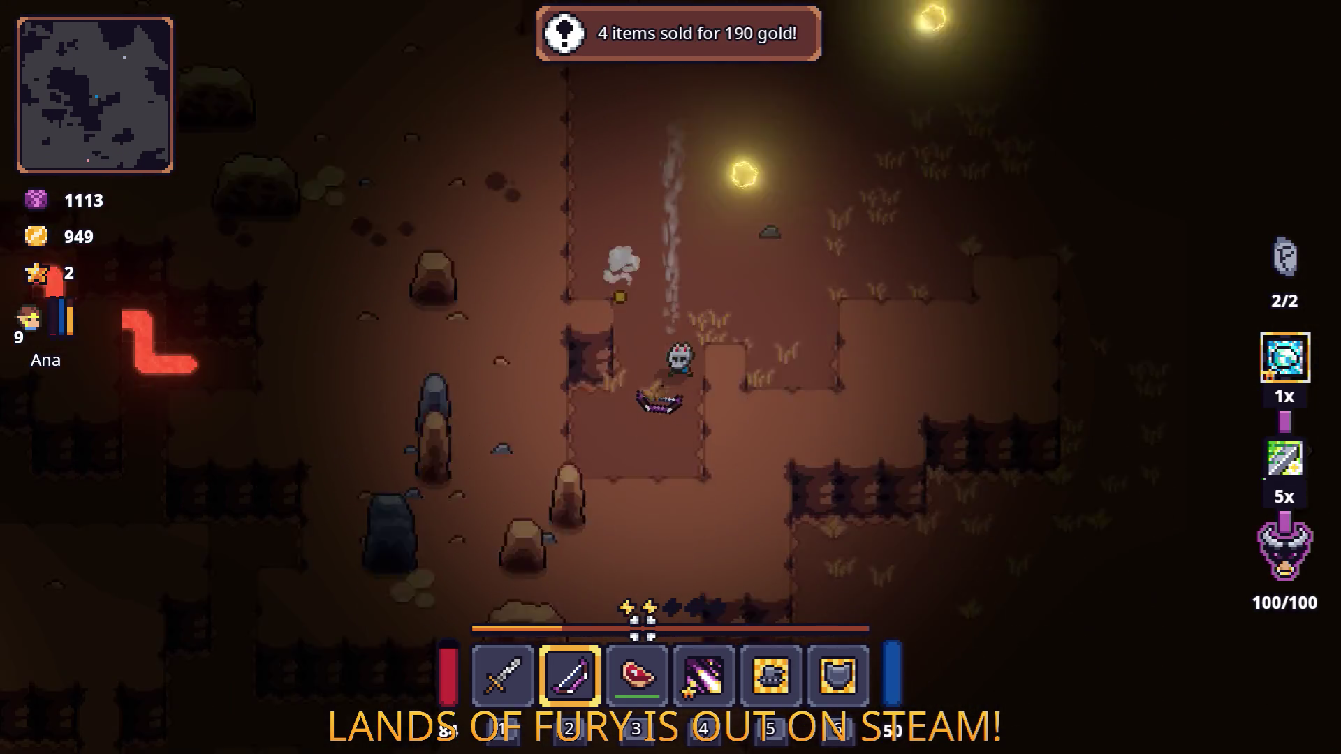
Step: Dash south-east across the cave and pick up the Burning Stick
key("w")
key("space")
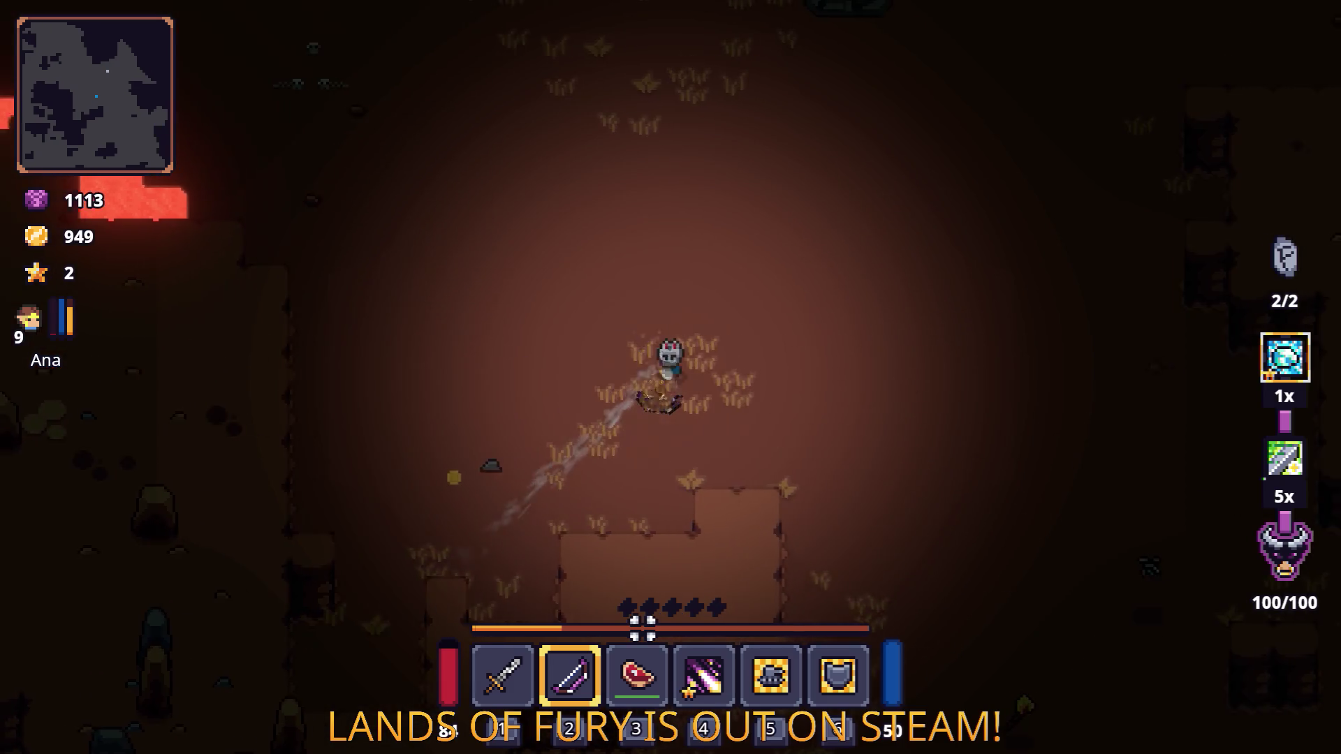
key("s")
key("d")
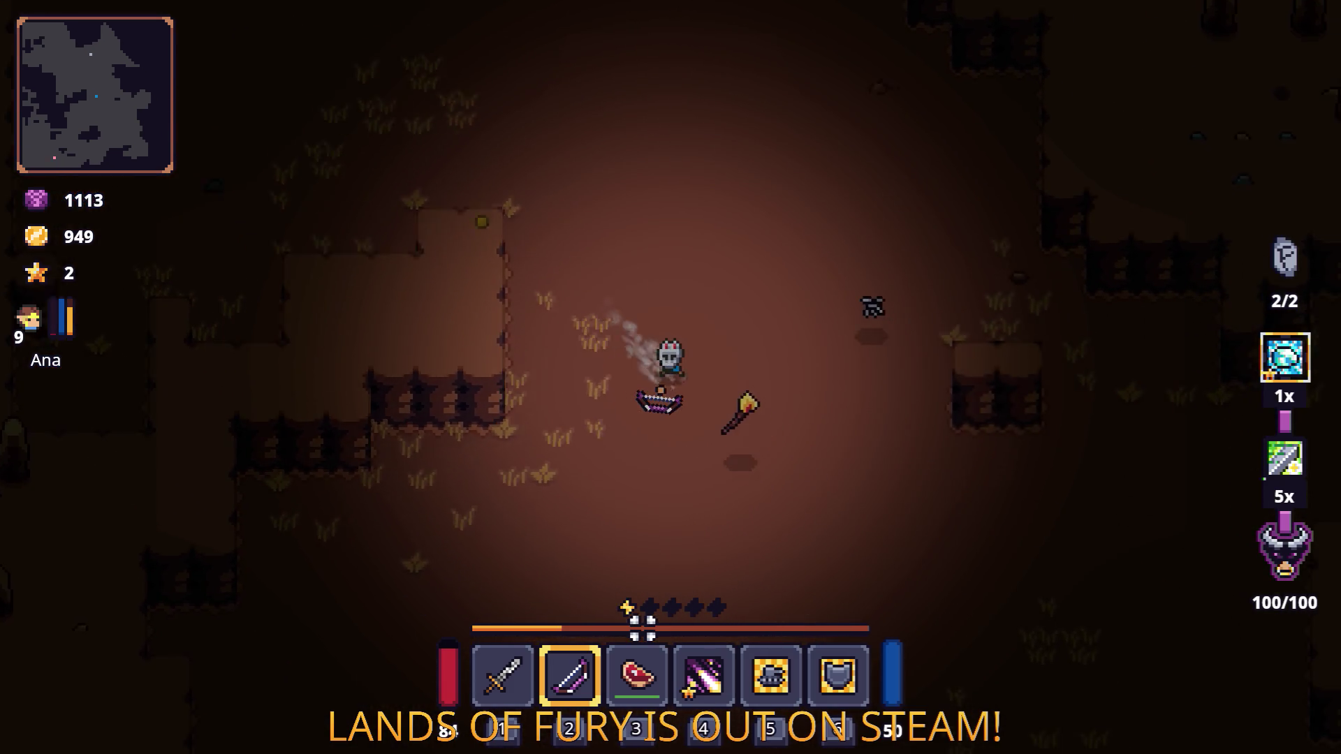
key("d")
key("e")
key("Tab")
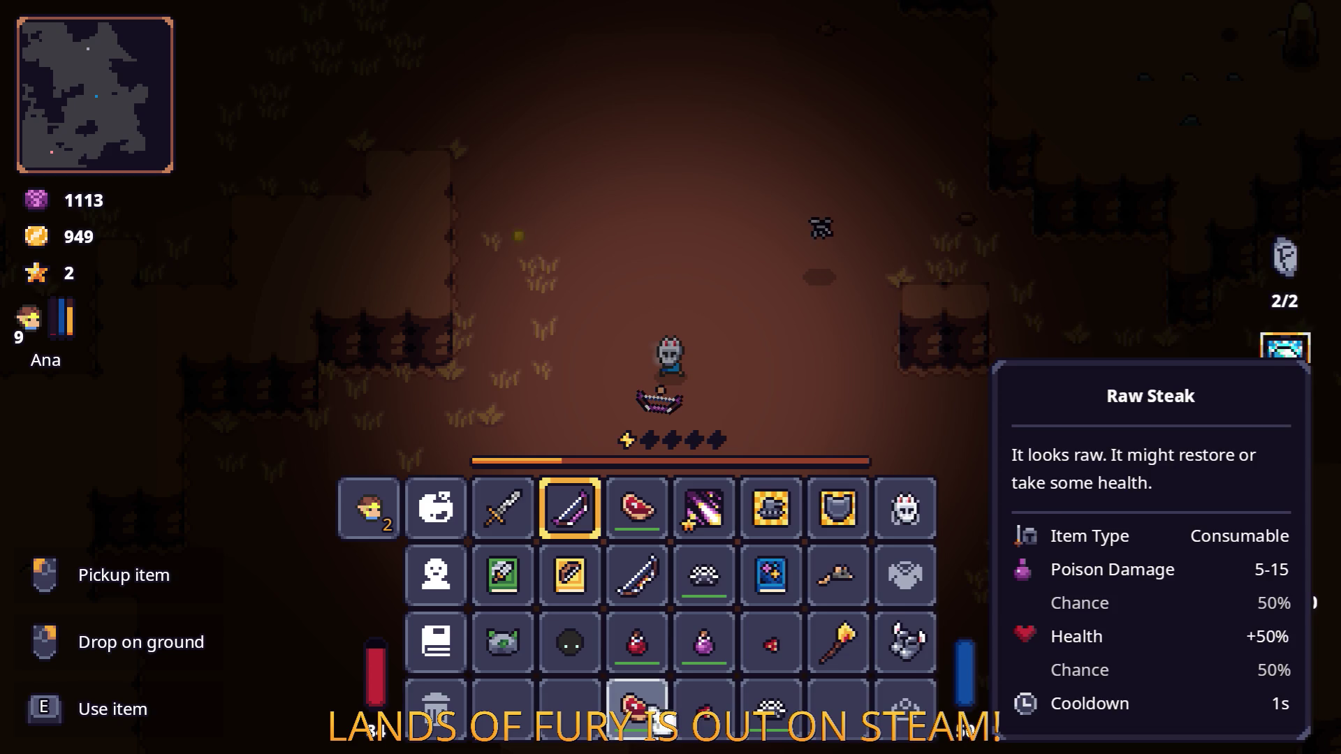
key("Tab")
Step: Dash south-west across the clearing and stop on the anvil stone
key("space")
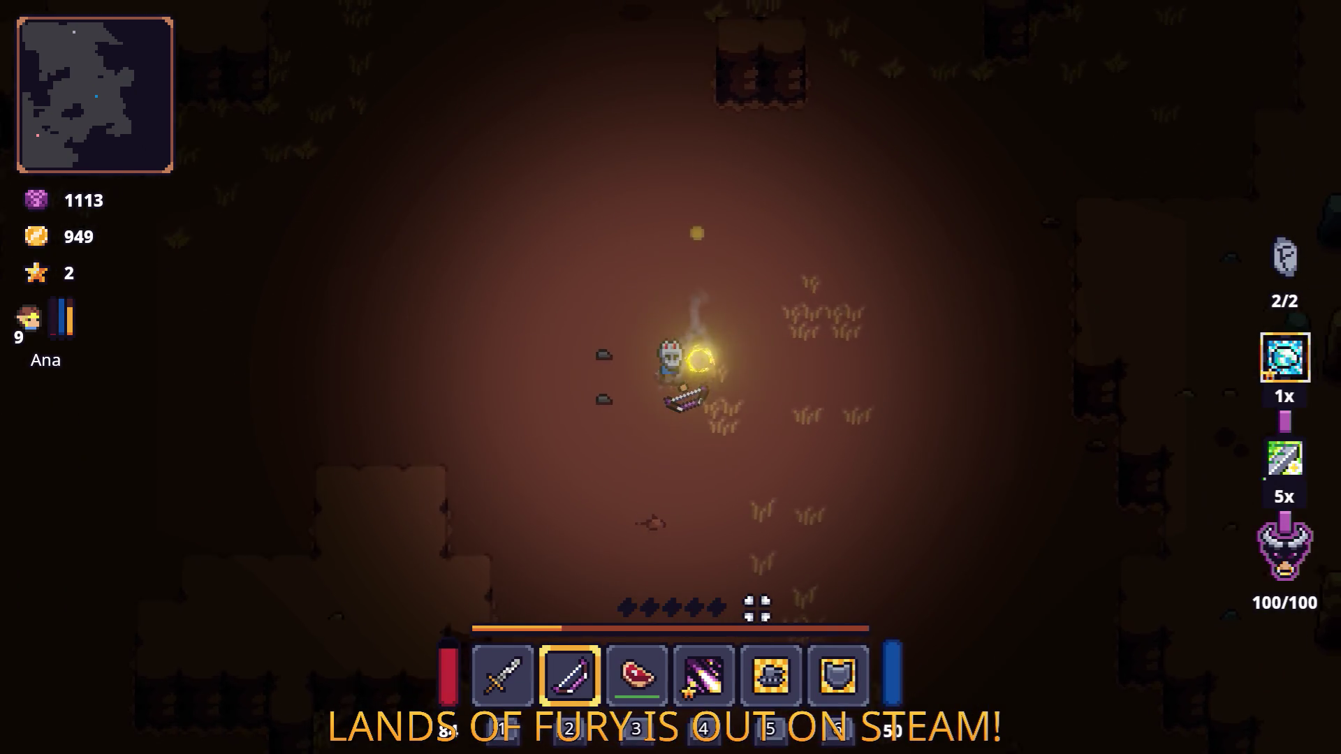
key("a")
key("s")
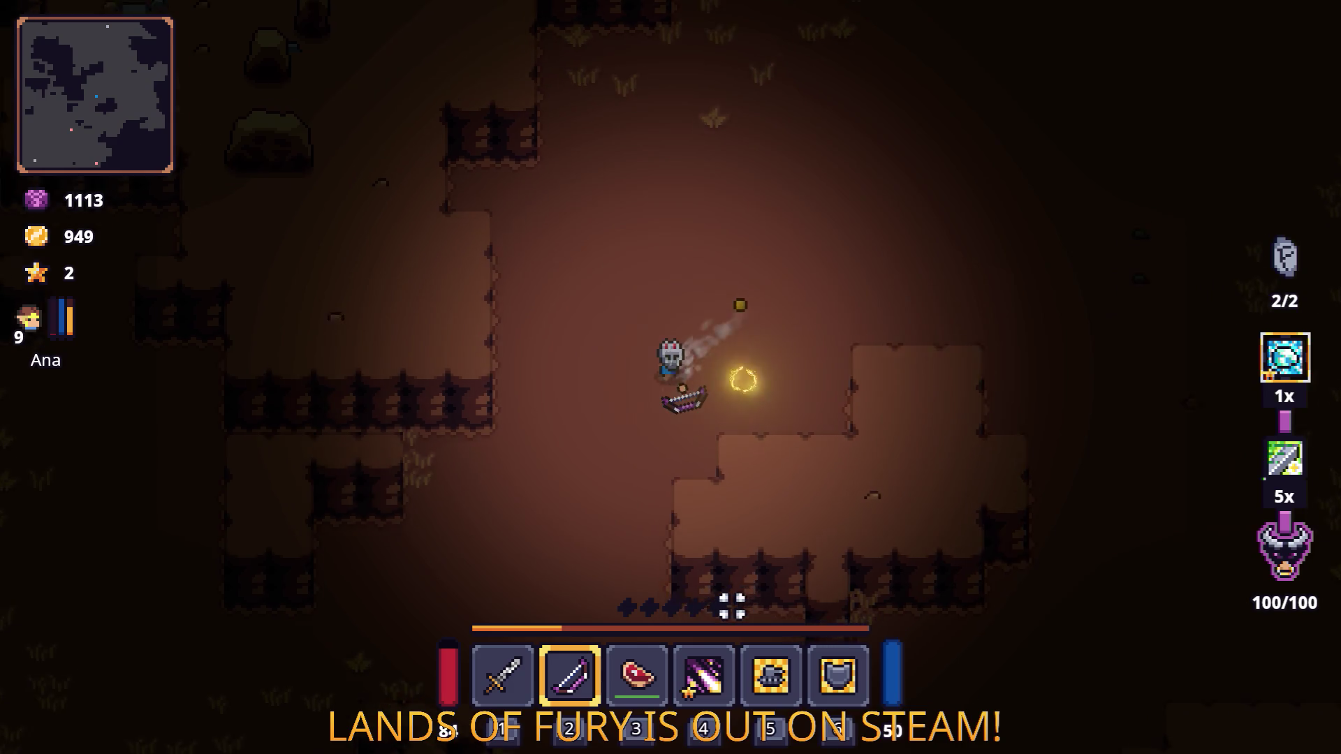
key("a")
key("s")
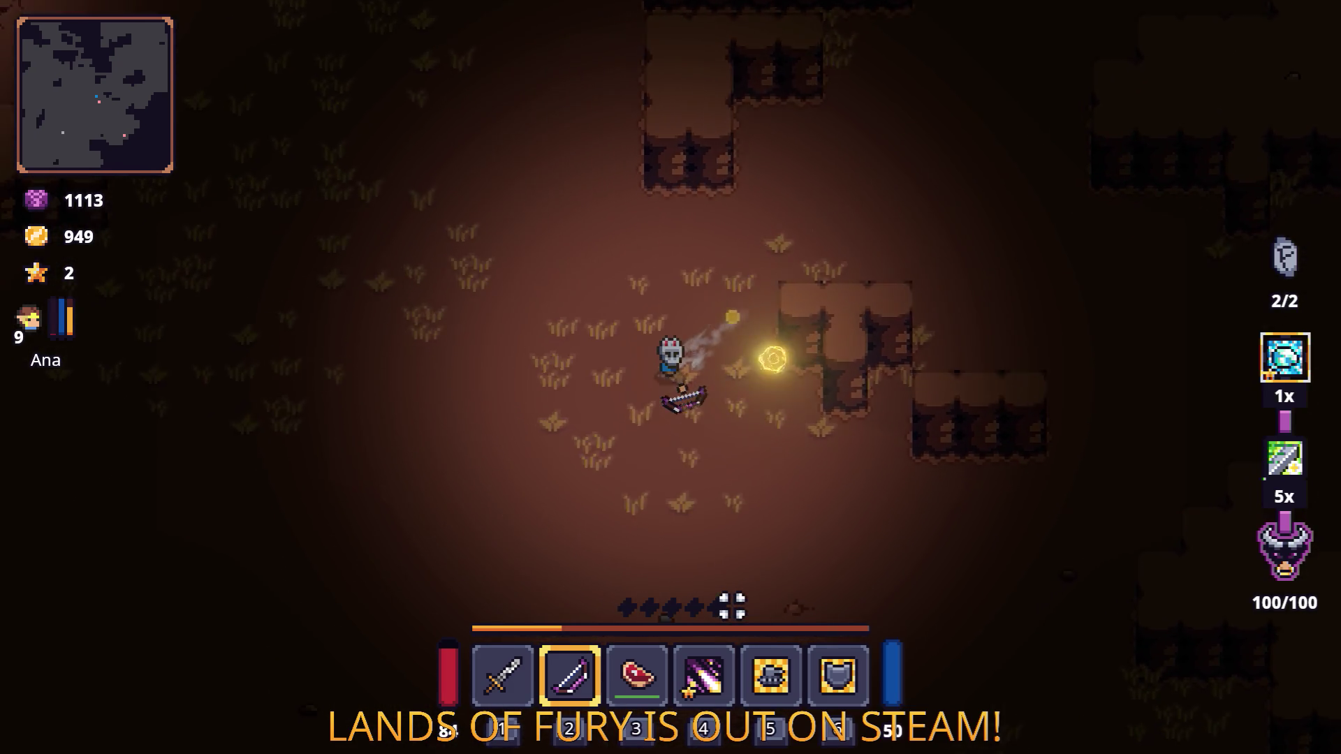
key("a")
key("s")
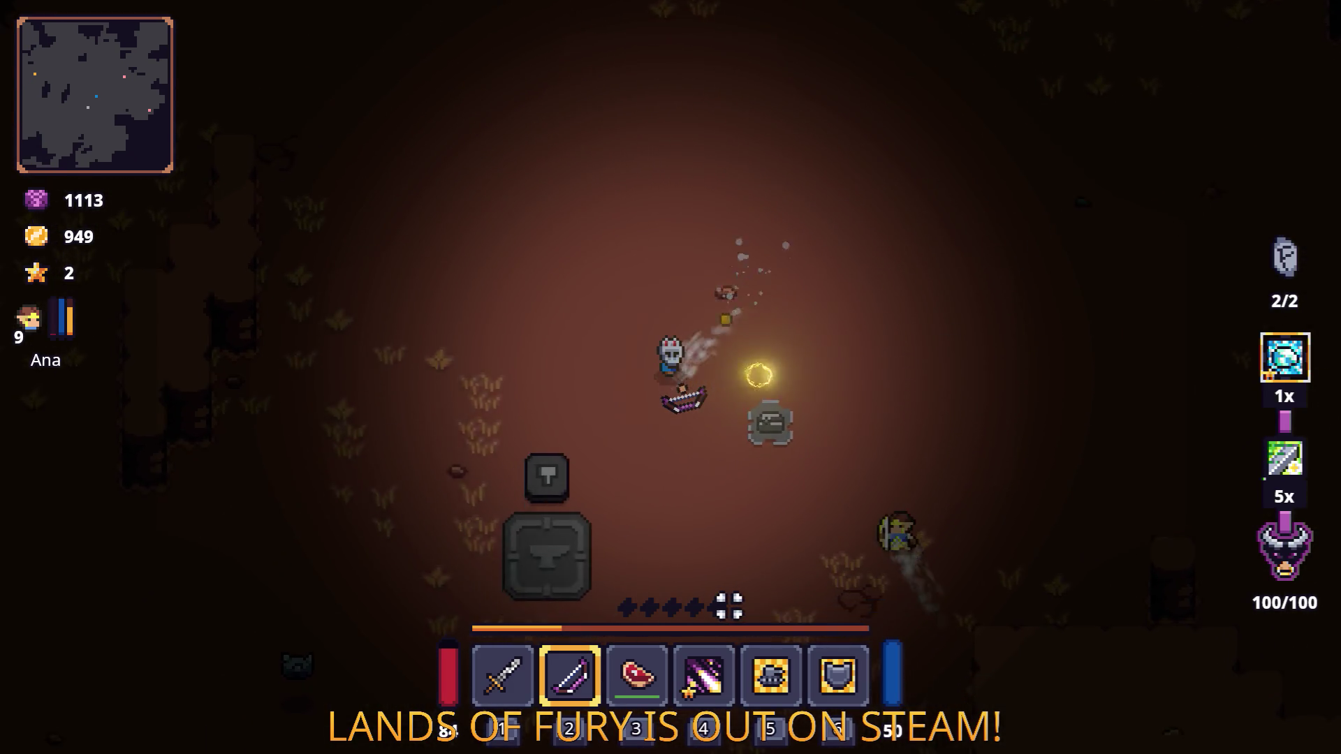
key("a")
key("s")
key("Tab")
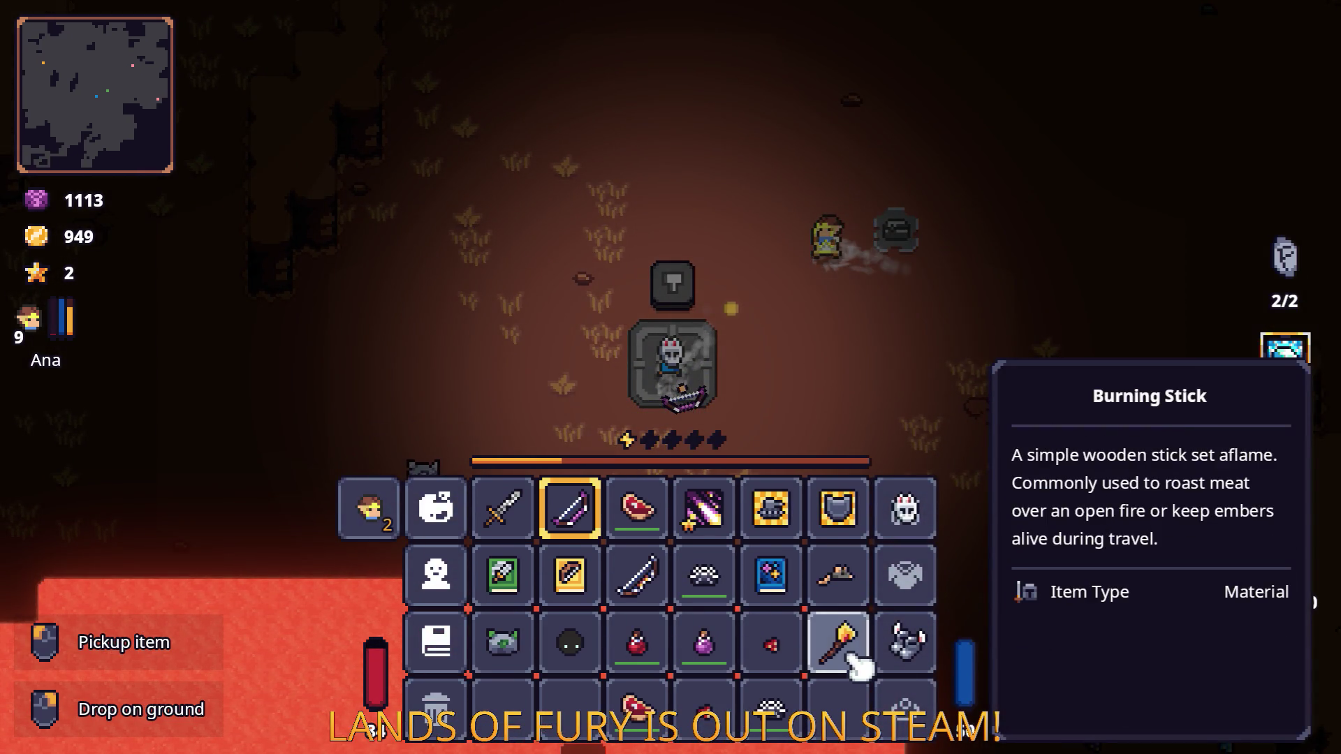
Step: Drop the Raw Steak on the anvil and step back on to cook a Cooked Steak
key("Tab")
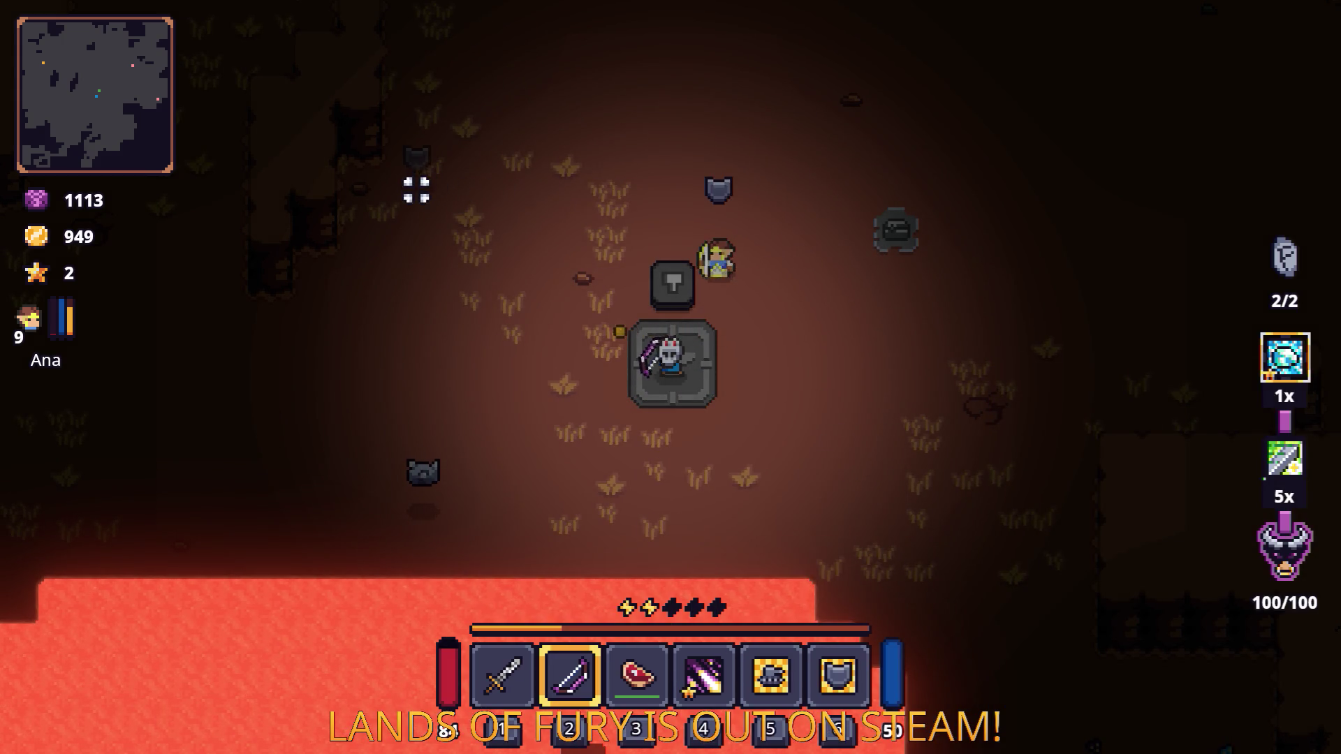
key("Tab")
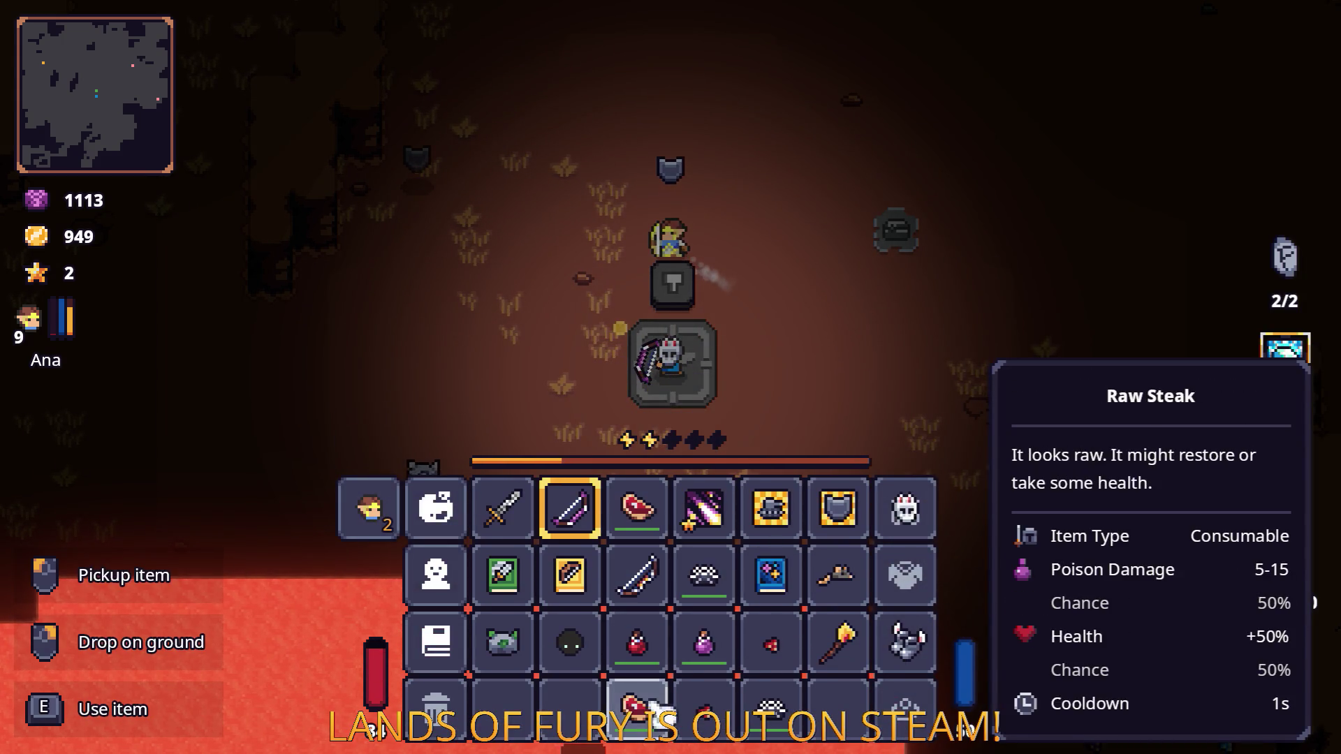
right_click(845, 657)
key("Tab")
key("w")
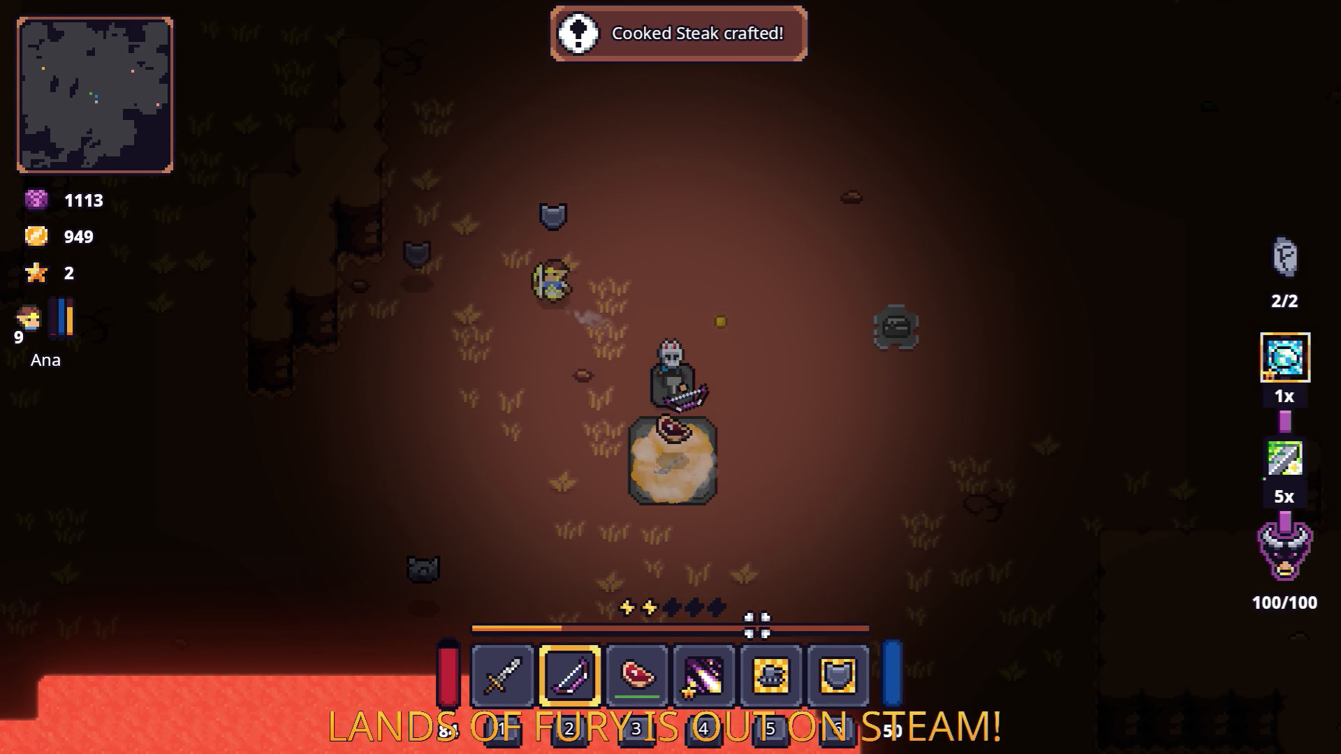
key("s")
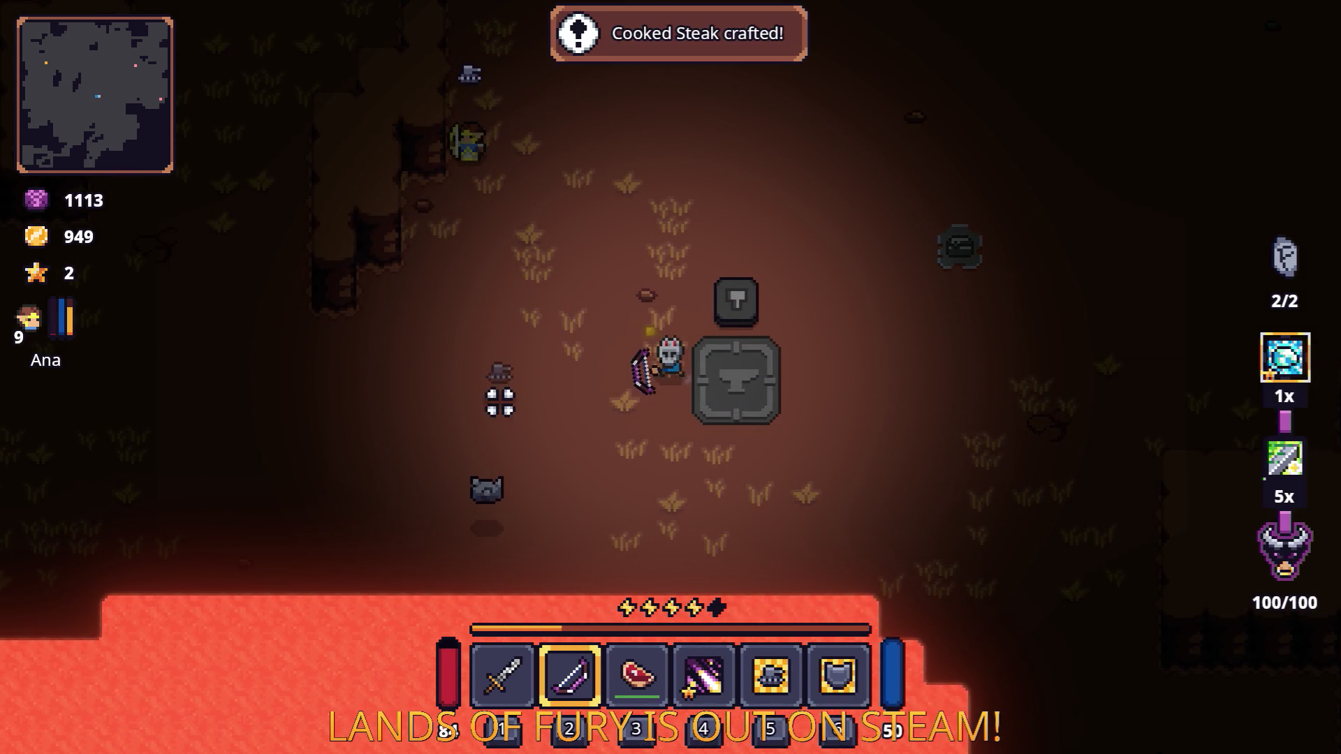
key("a")
key("space")
key("space")
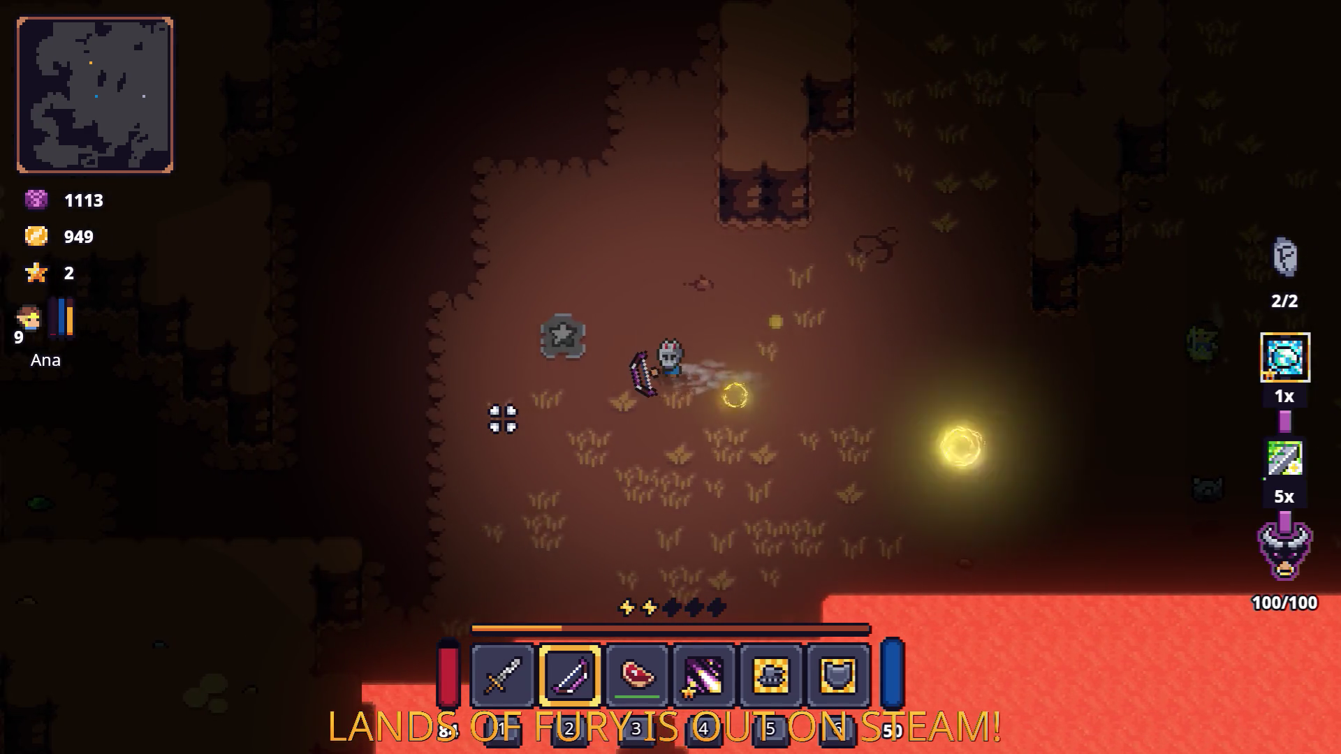
Step: Run and dash through the cave passages, firing the bow along the way
key("s")
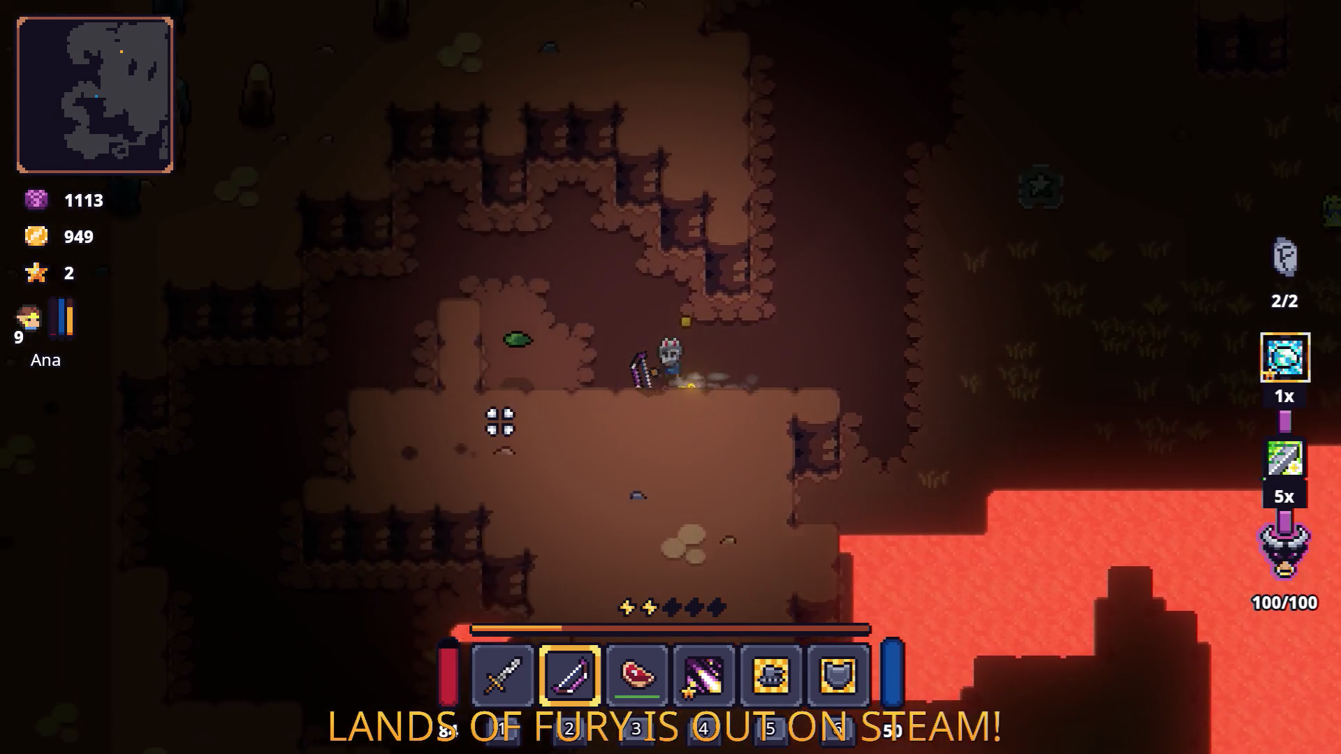
key("w")
key("d")
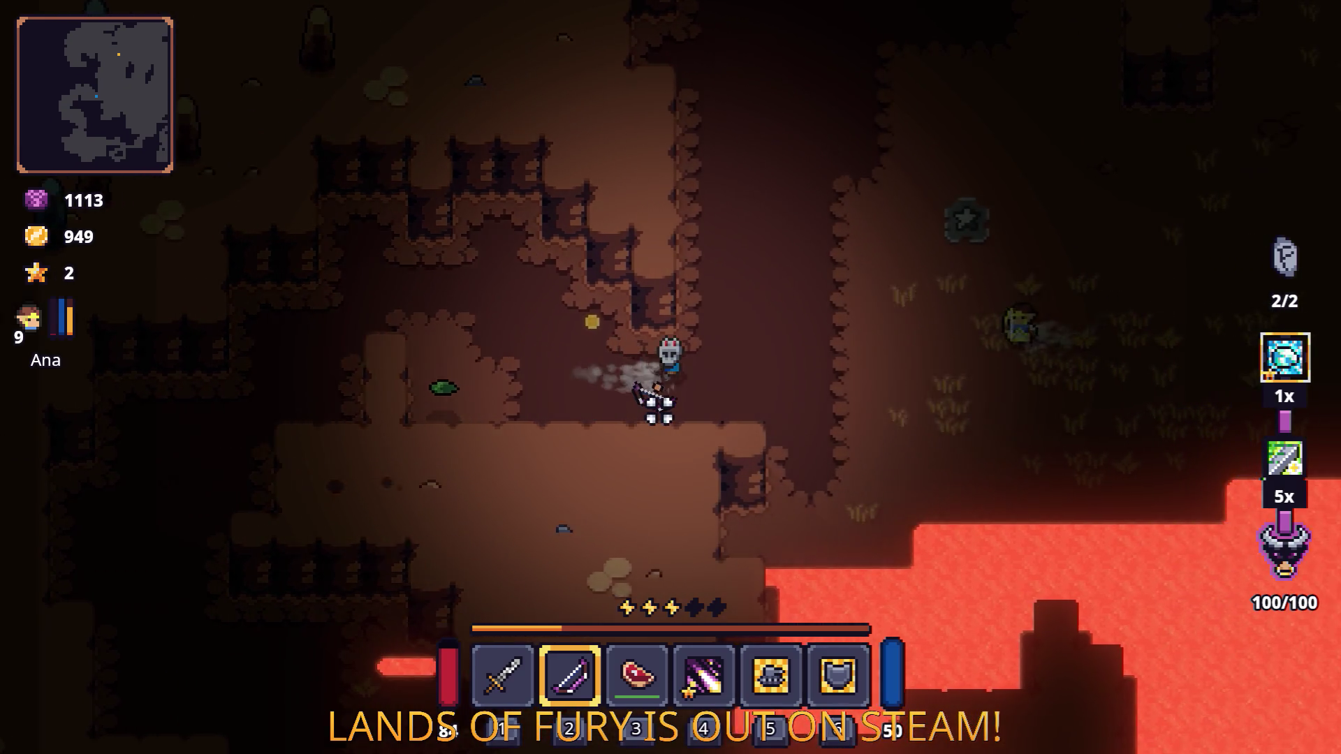
key("s")
key("space")
key("space")
key("w")
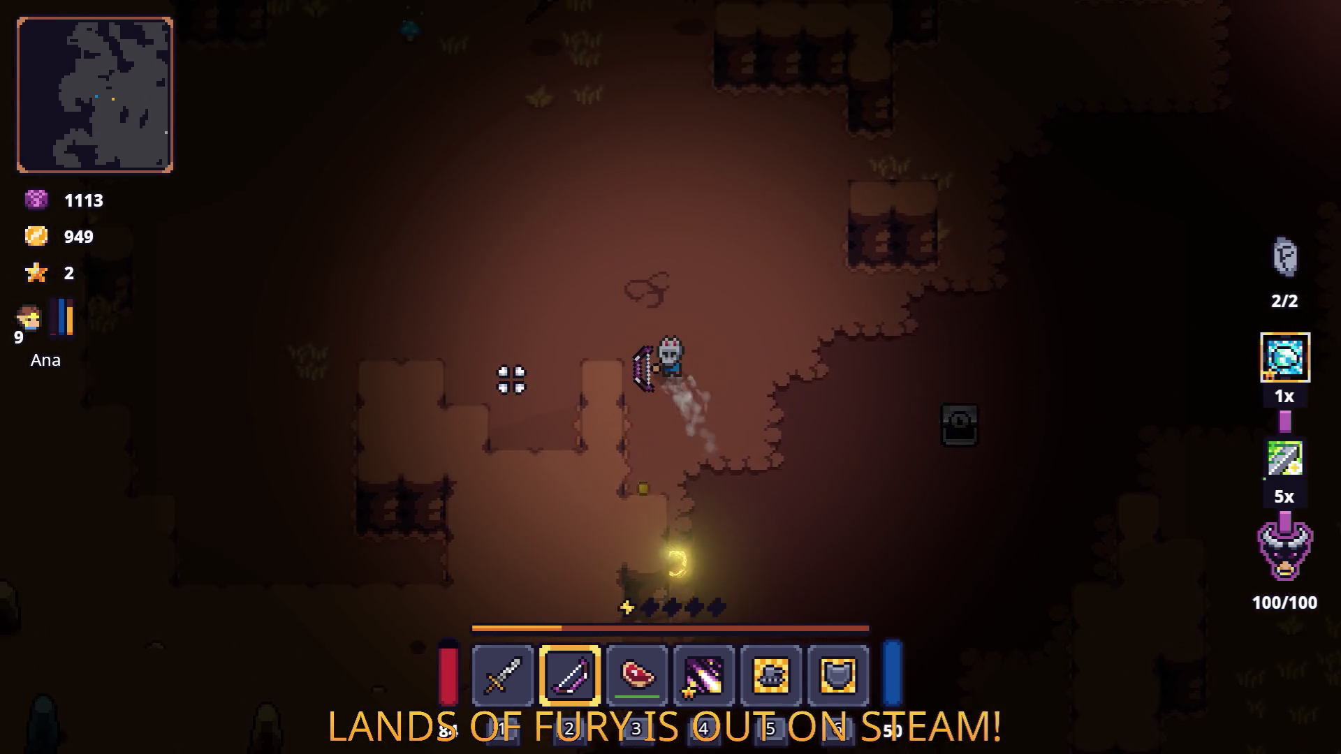
key("a")
key("space")
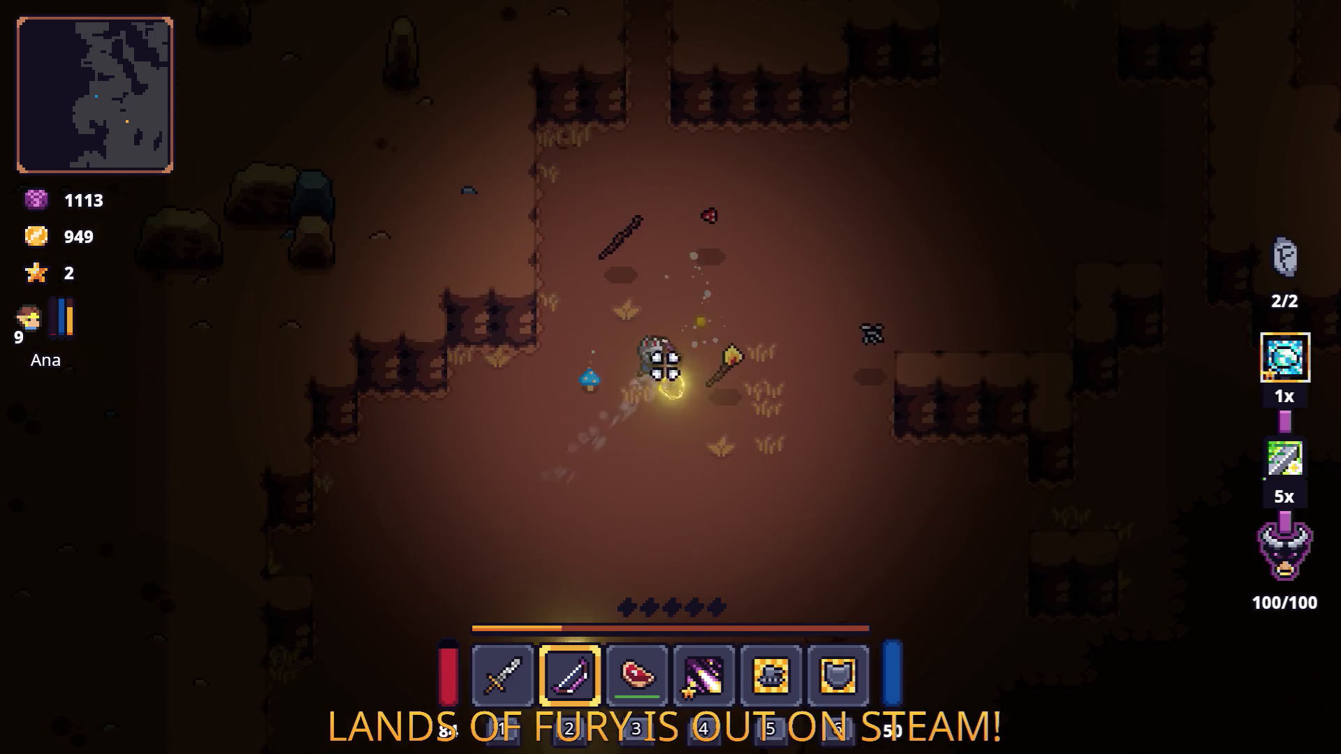
left_click(529, 404)
key("w")
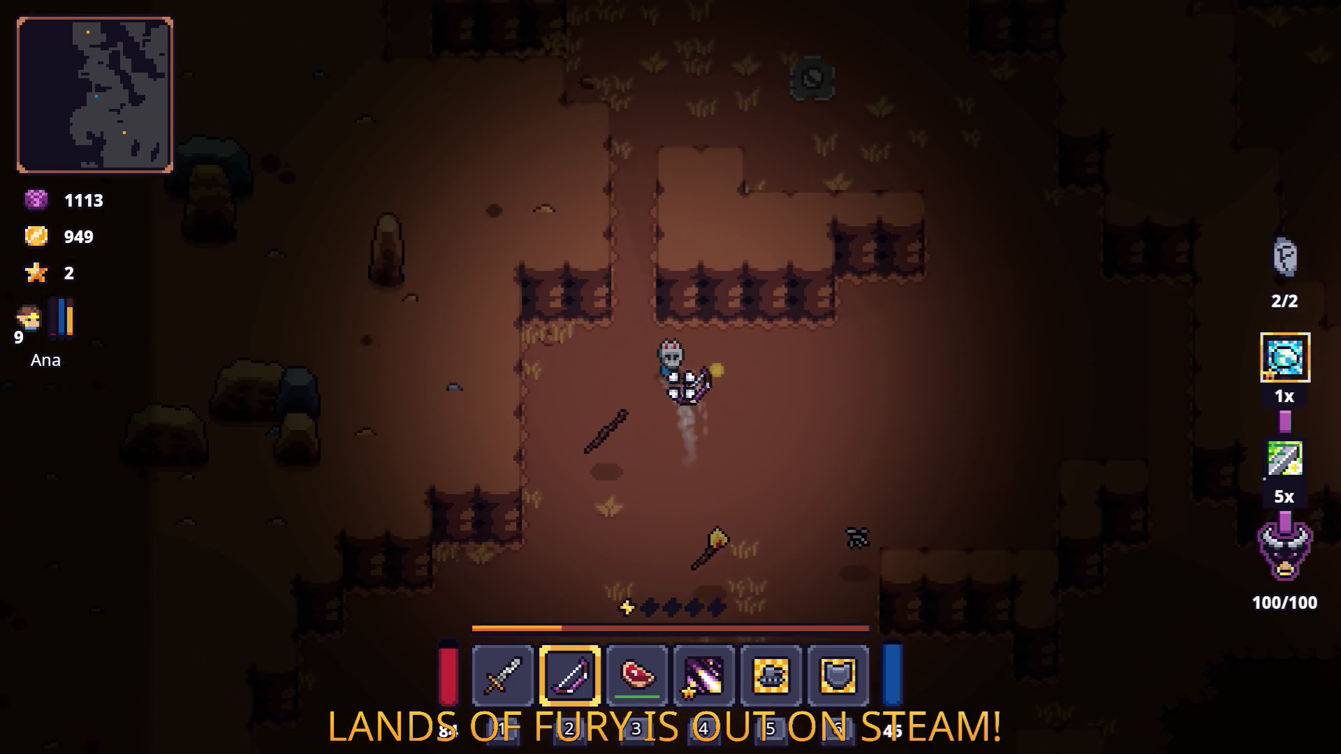
Step: Dash north to Snip and buy Barbed Armor for 788 gold
key("w")
key("space")
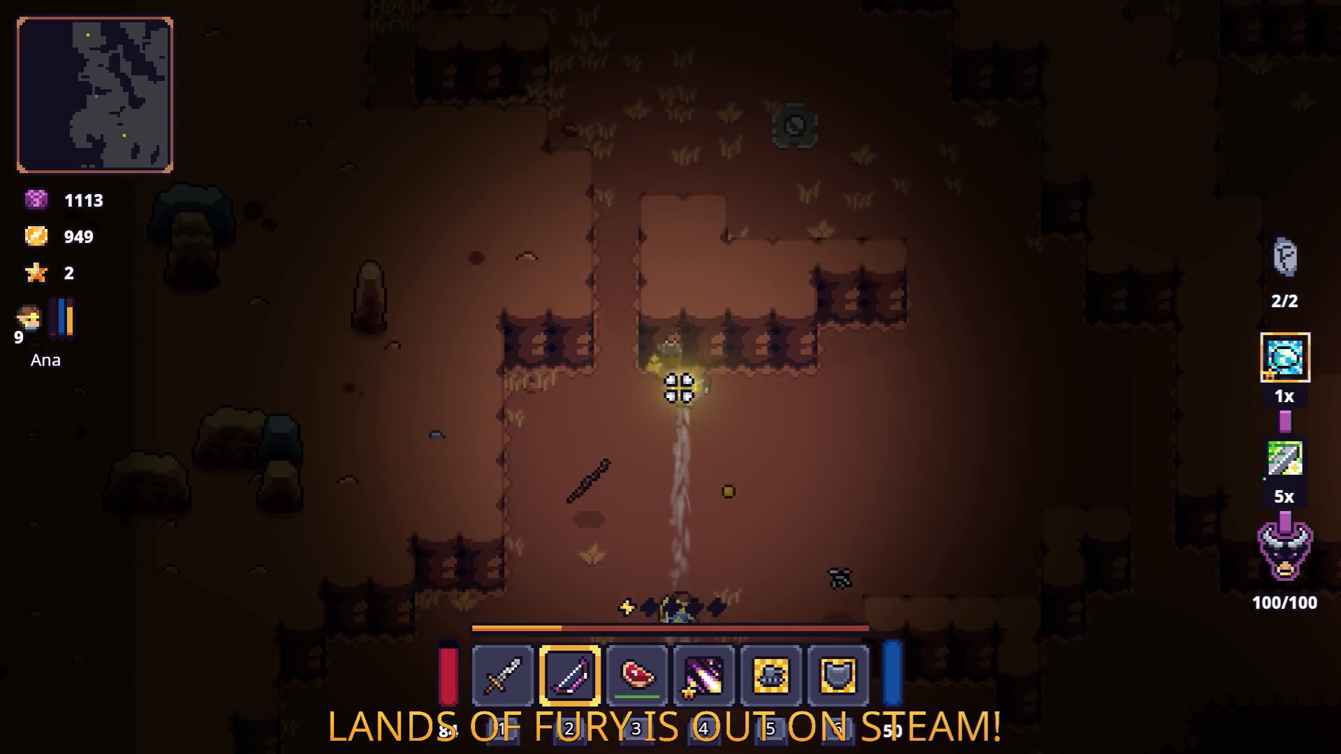
key("w")
key("space")
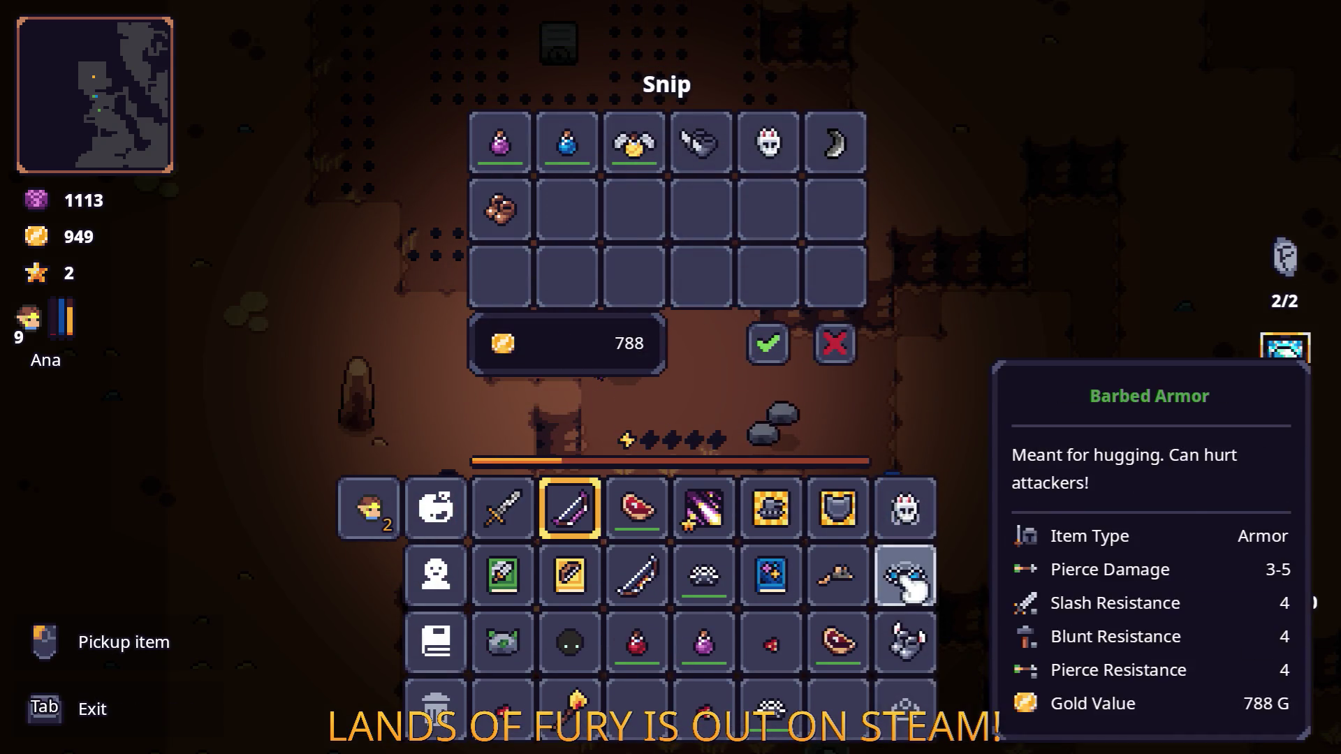
left_click(774, 345)
key("w")
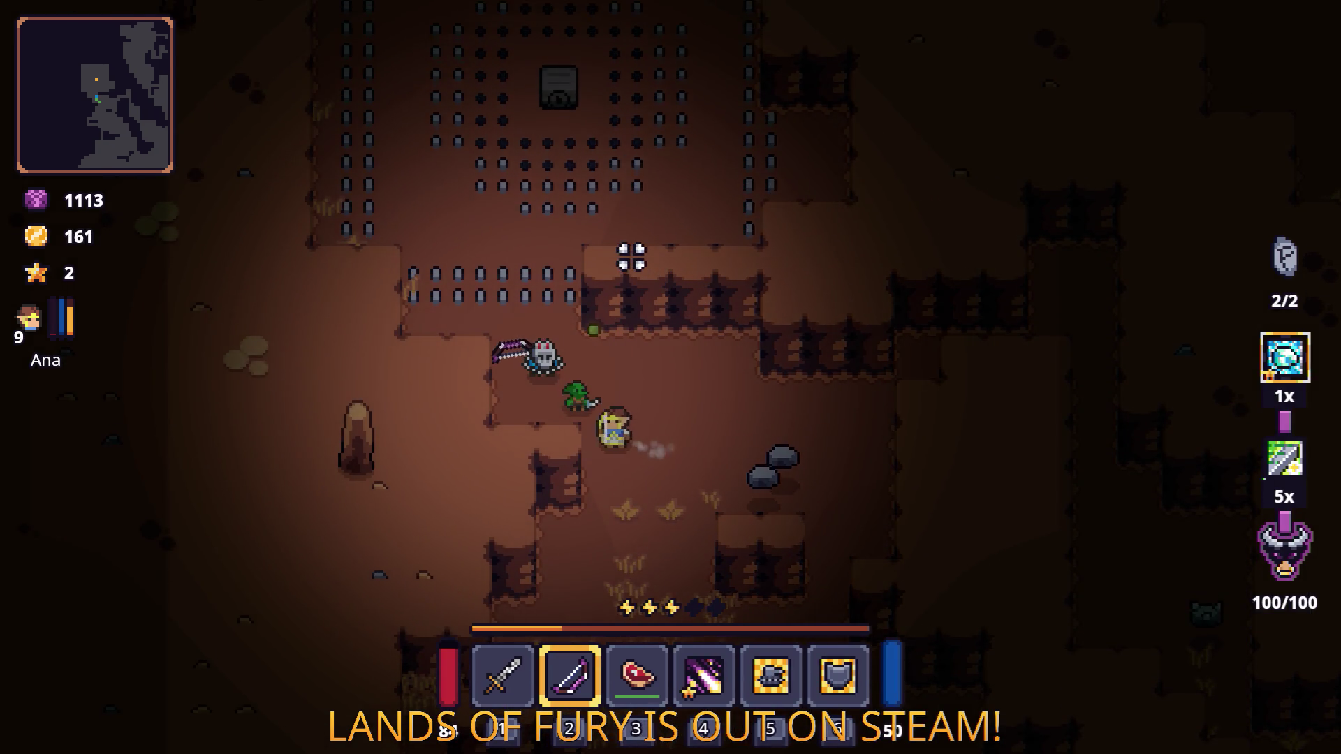
key("w")
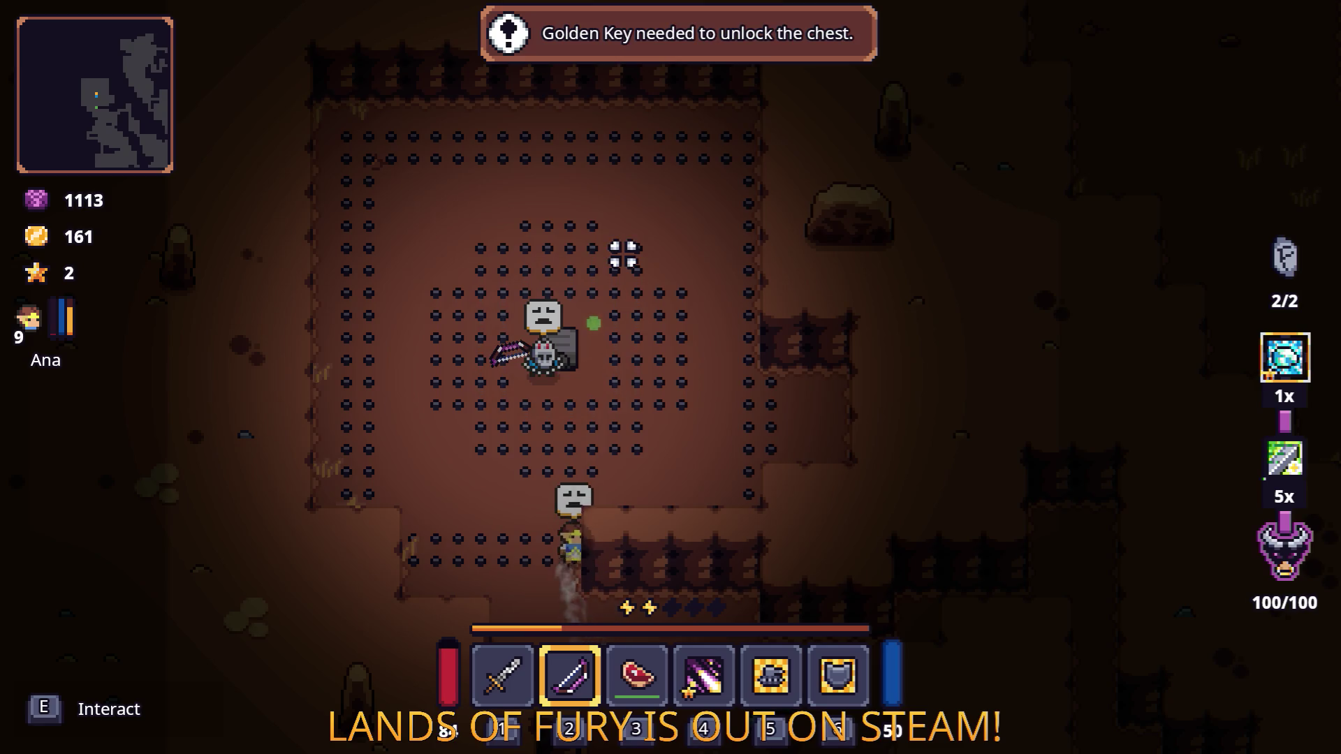
Step: Walk from the locked chest down and right along the lava to the anvil stone
key("d")
key("s")
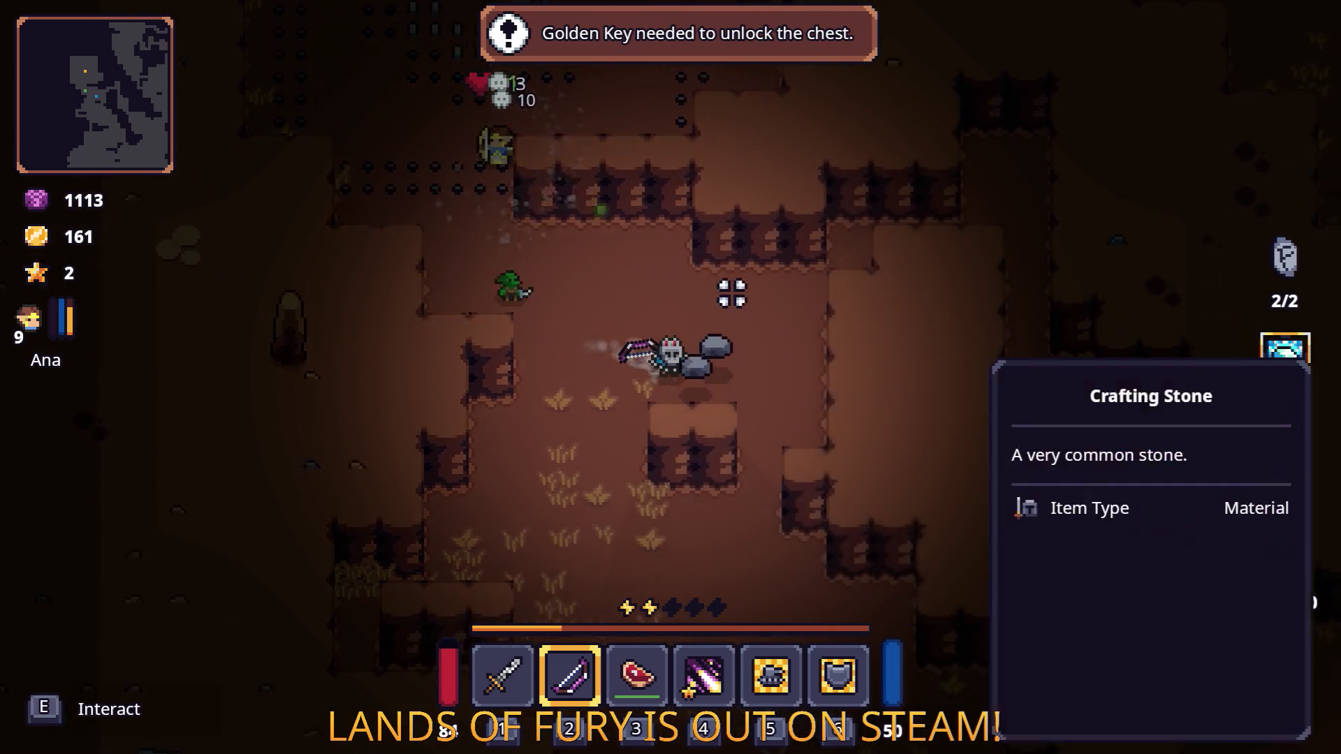
key("s")
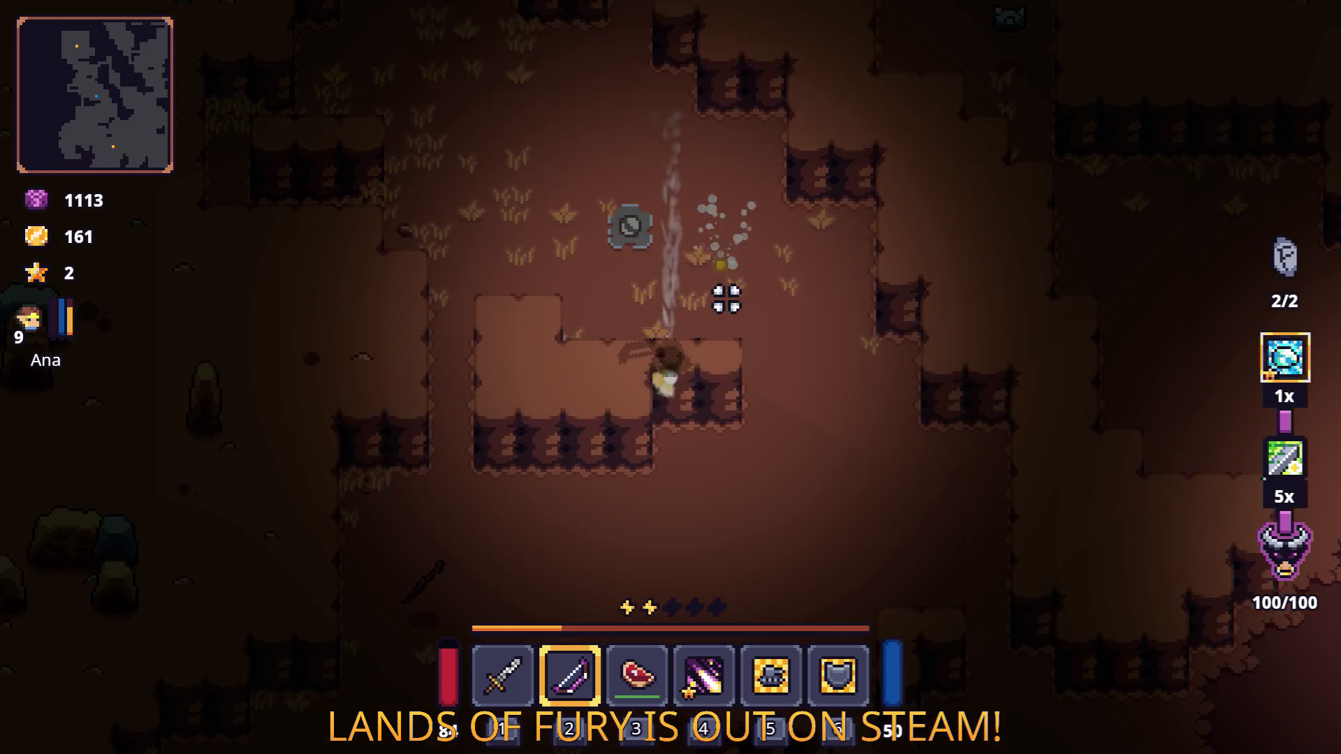
key("d")
key("s")
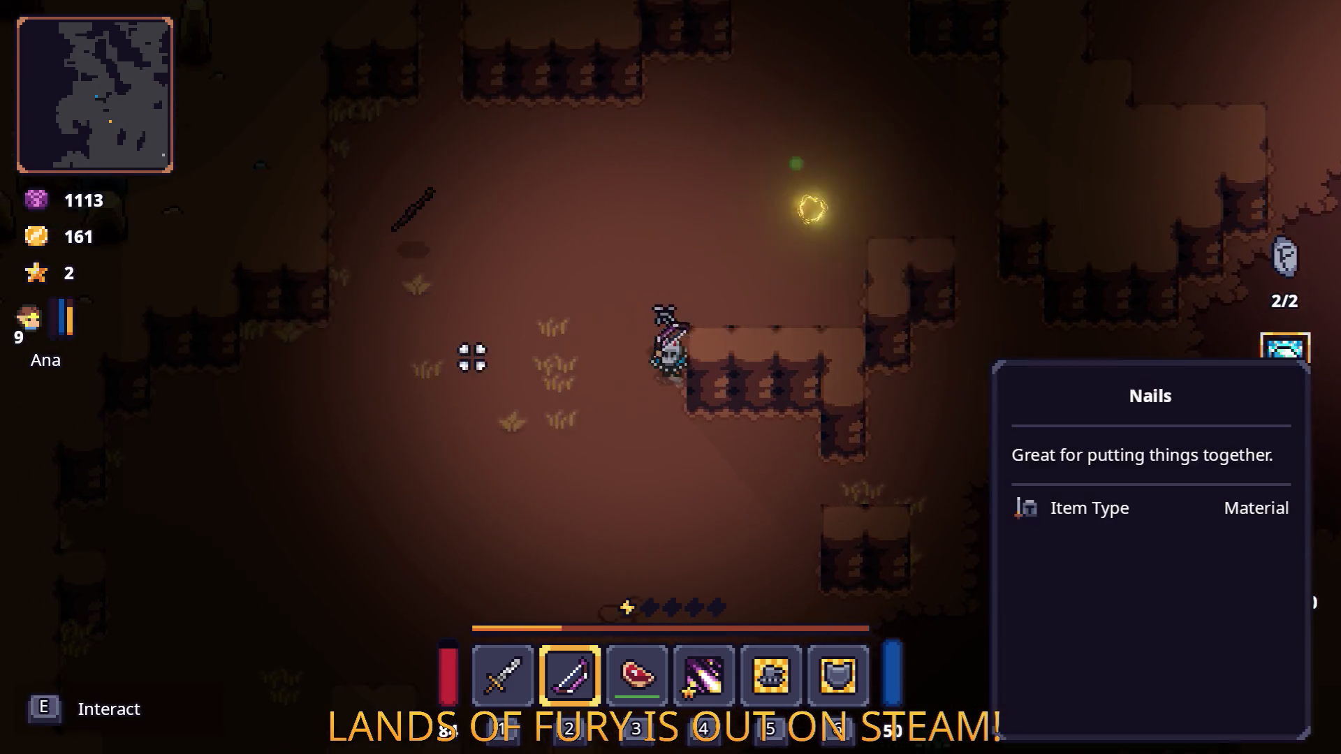
key("d")
key("s")
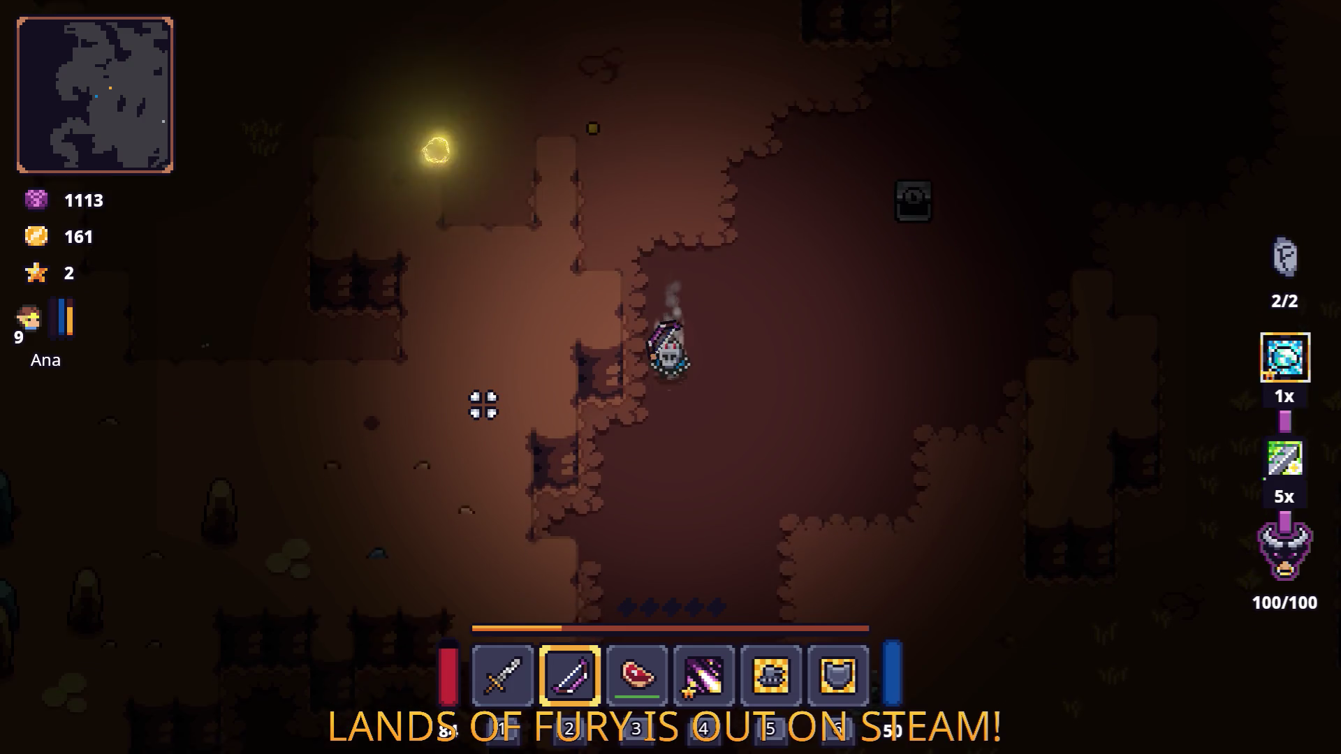
key("s")
key("d")
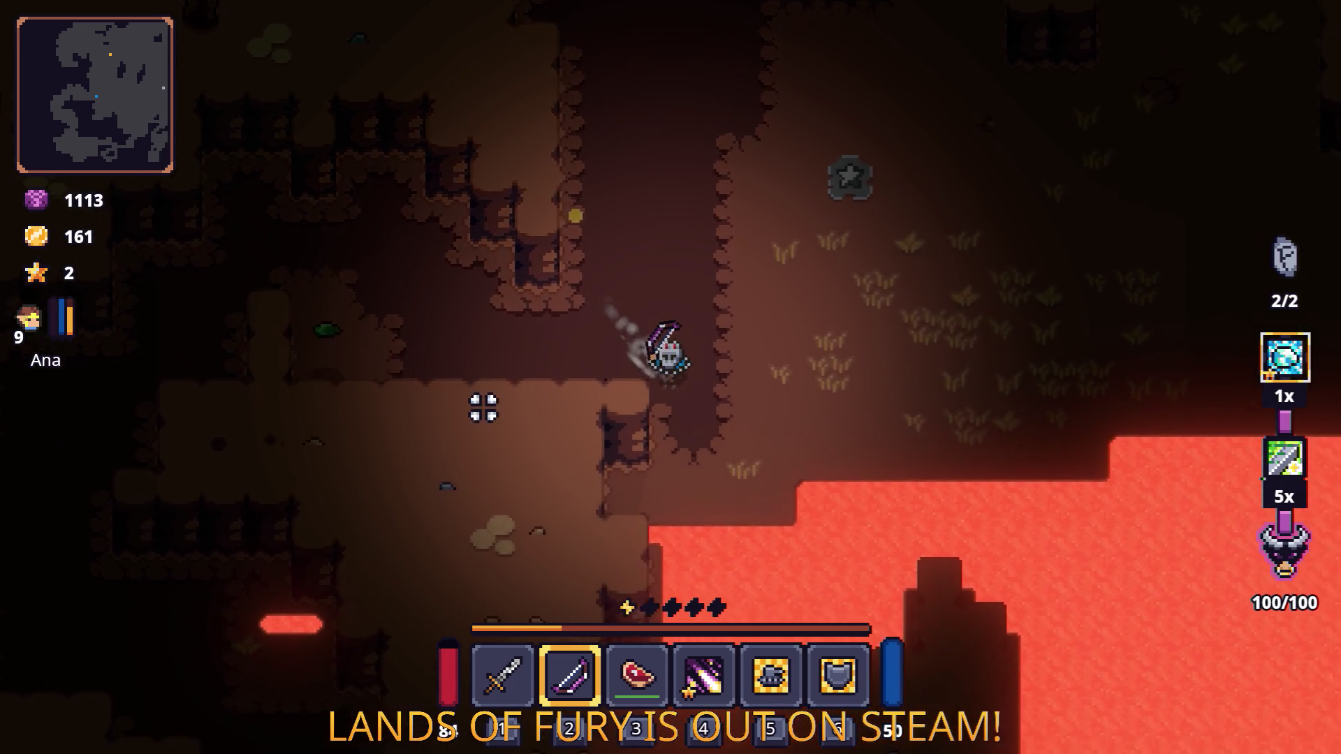
key("d")
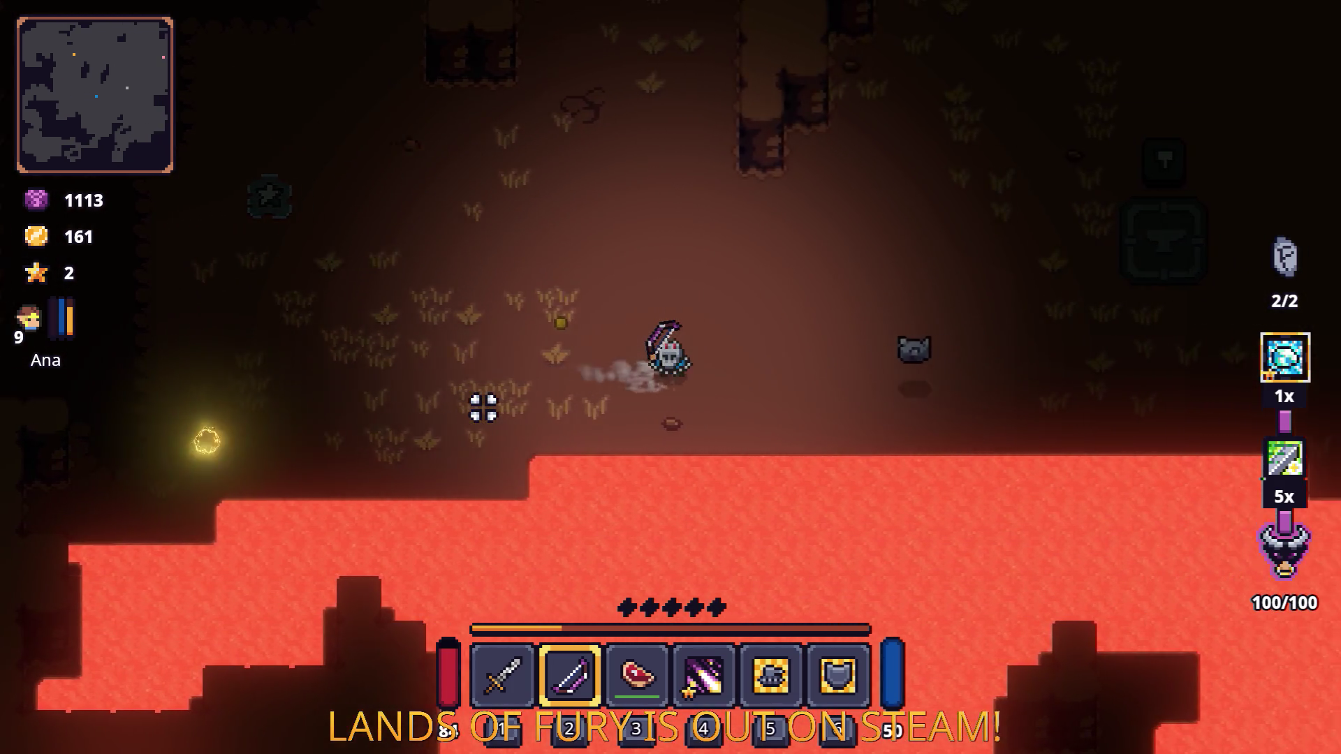
key("w")
key("d")
key("w")
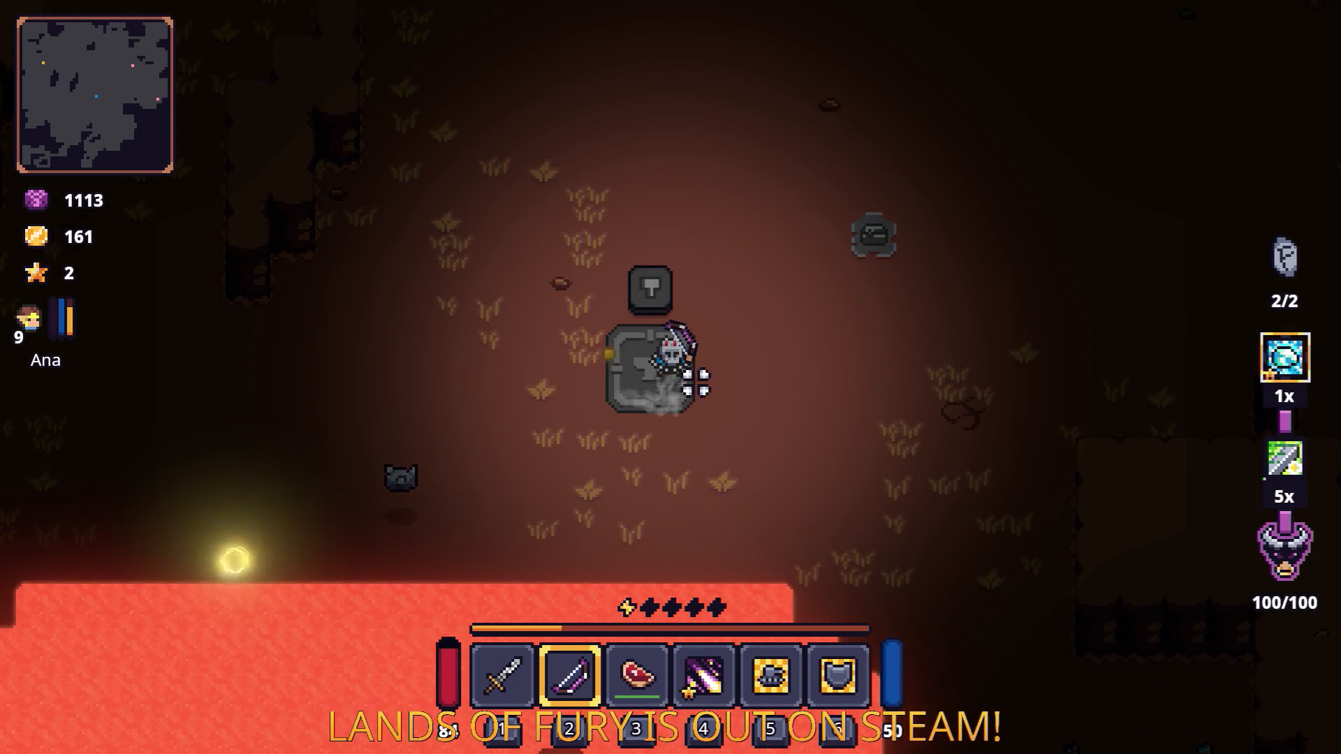
Step: Cook another Cooked Steak at the anvil and check it in the inventory
key("e")
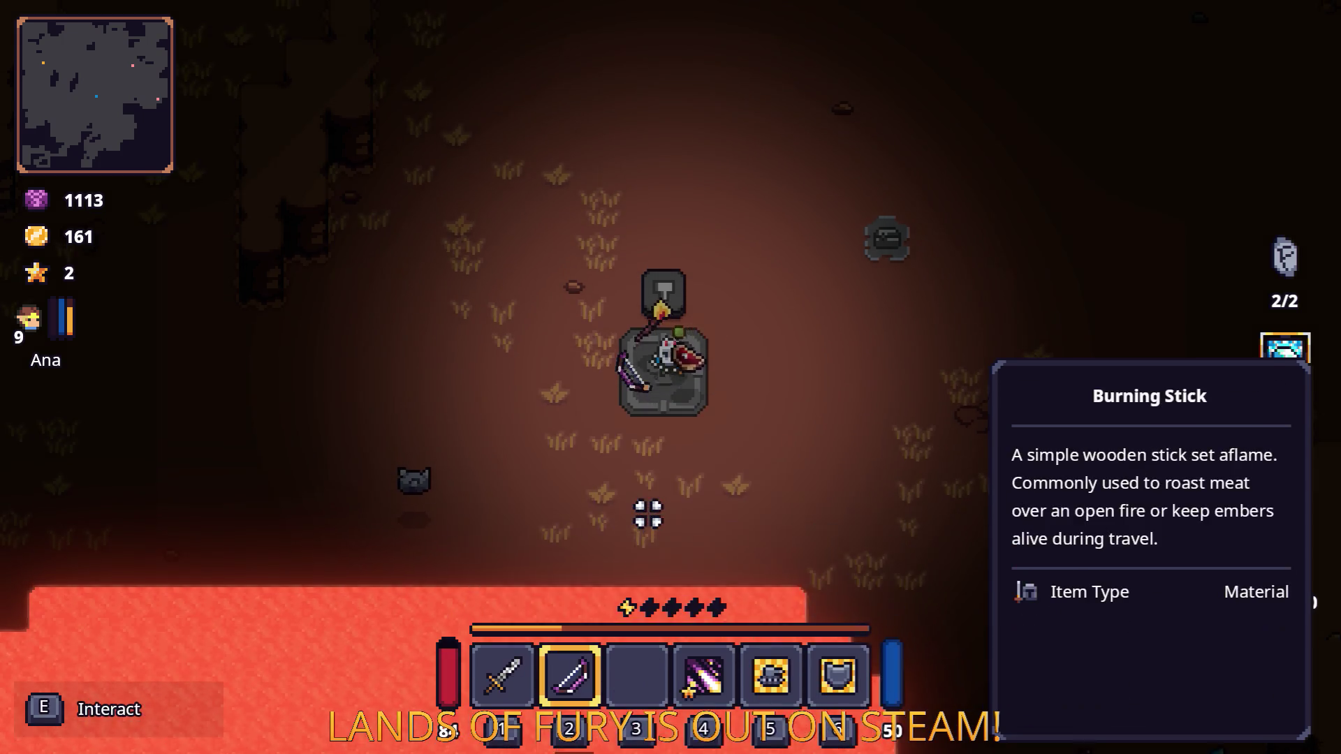
key("w")
key("s")
key("e")
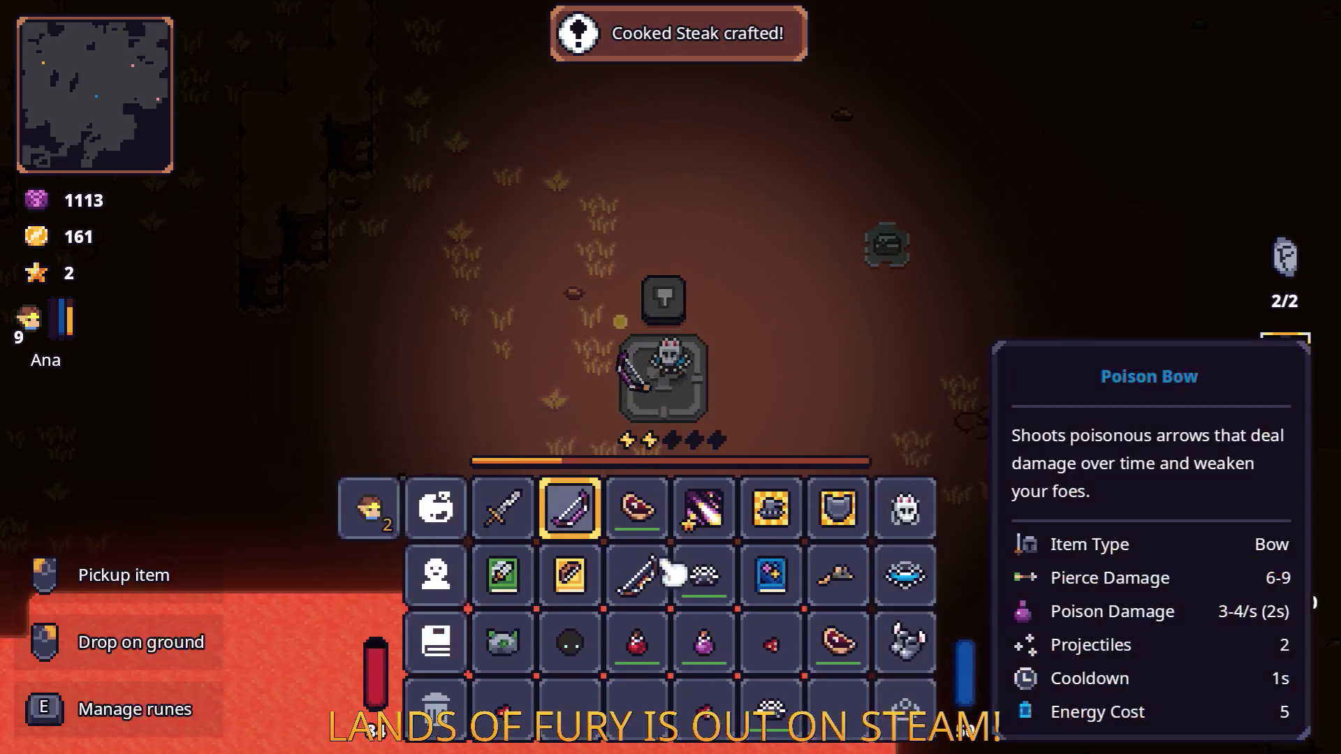
Step: Close the inventory and leave the anvil, moving away from the lava
key("e")
key("d")
key("w")
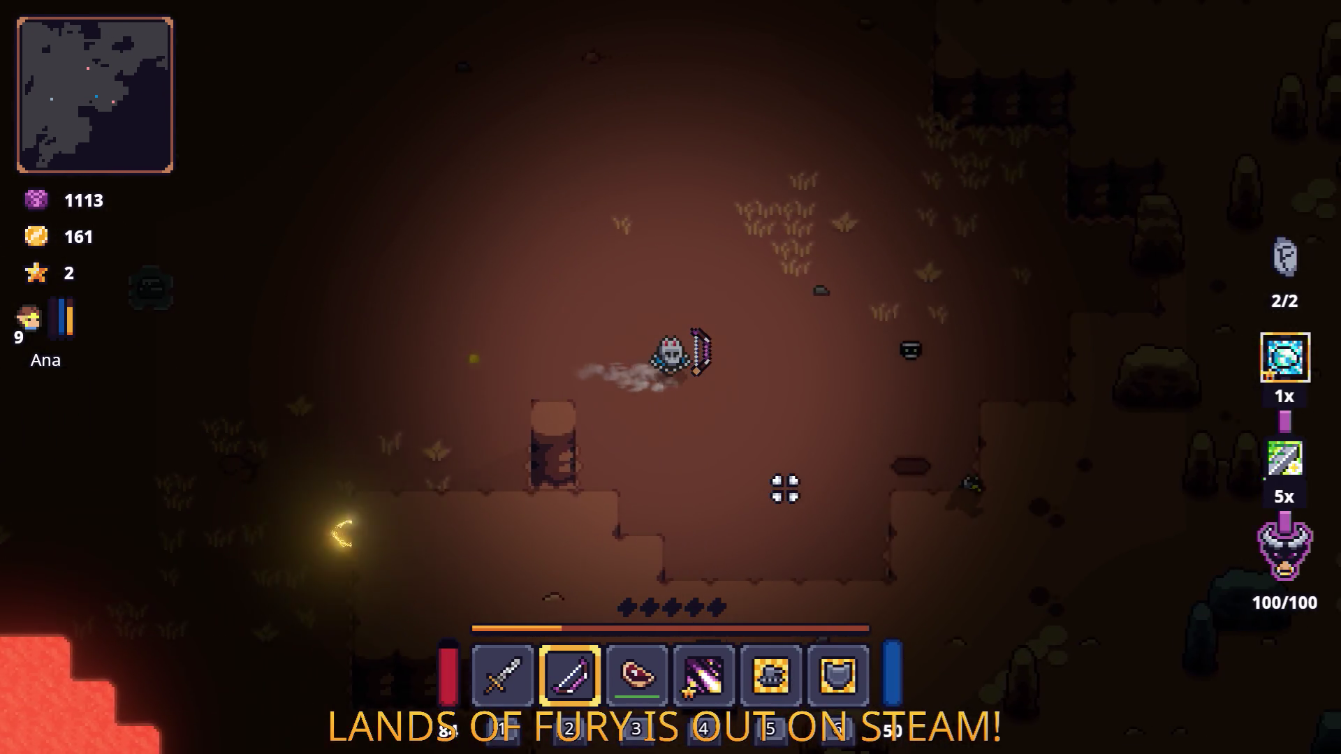
key("d")
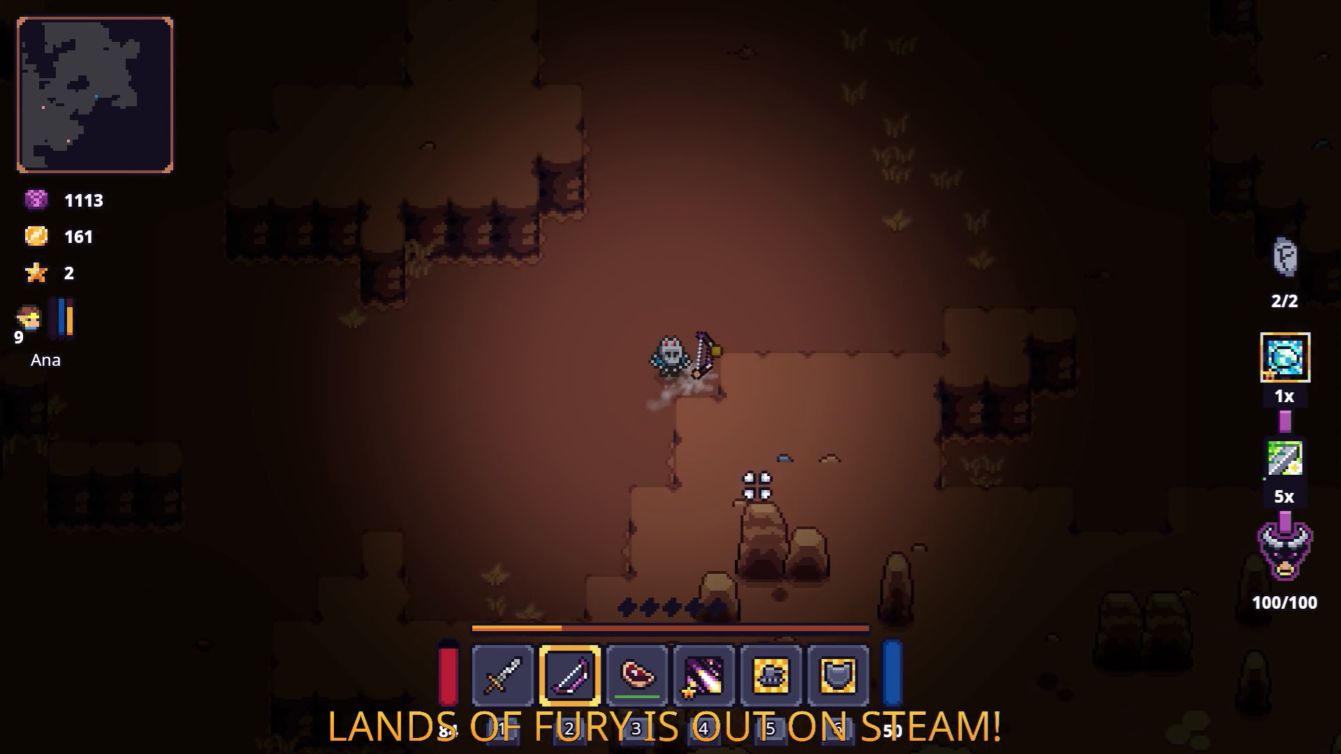
key("a")
key("s")
key("a")
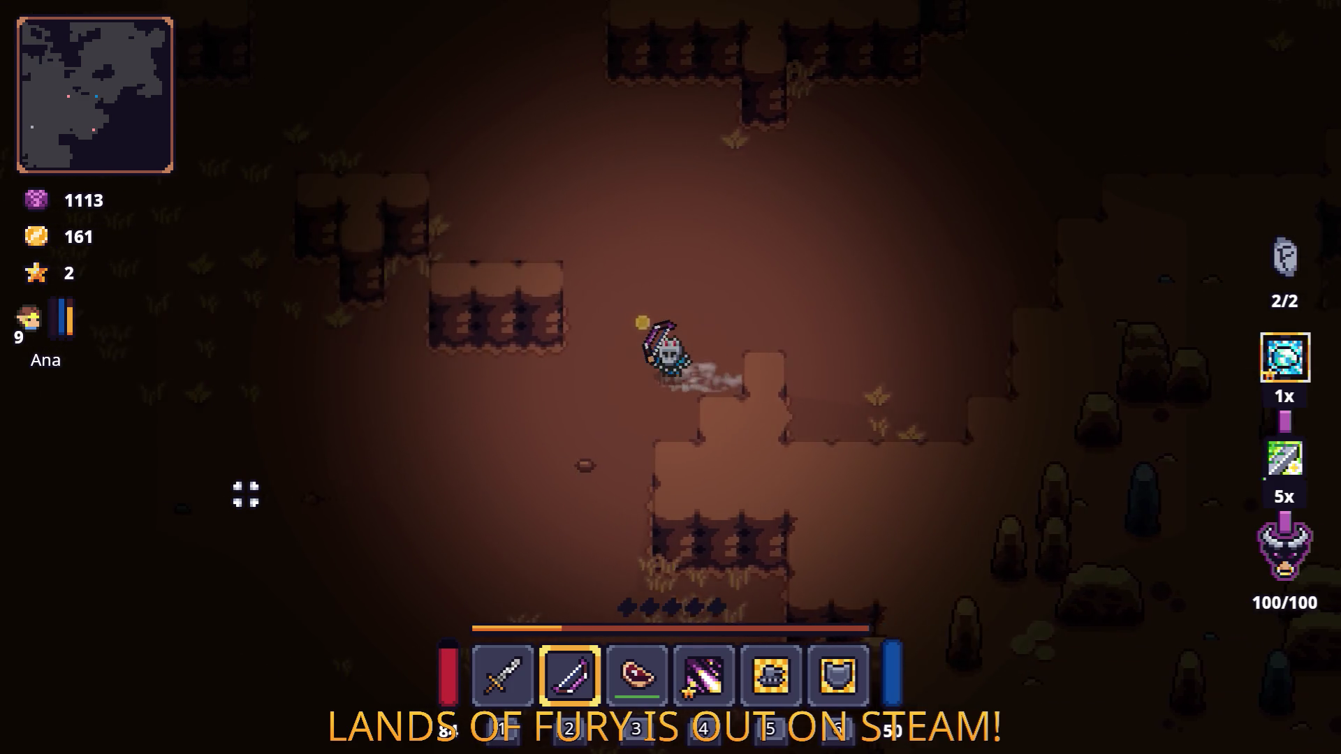
Step: Dash north up the cave to the clearing with the campfire, crate and raptor
key("w")
key("w")
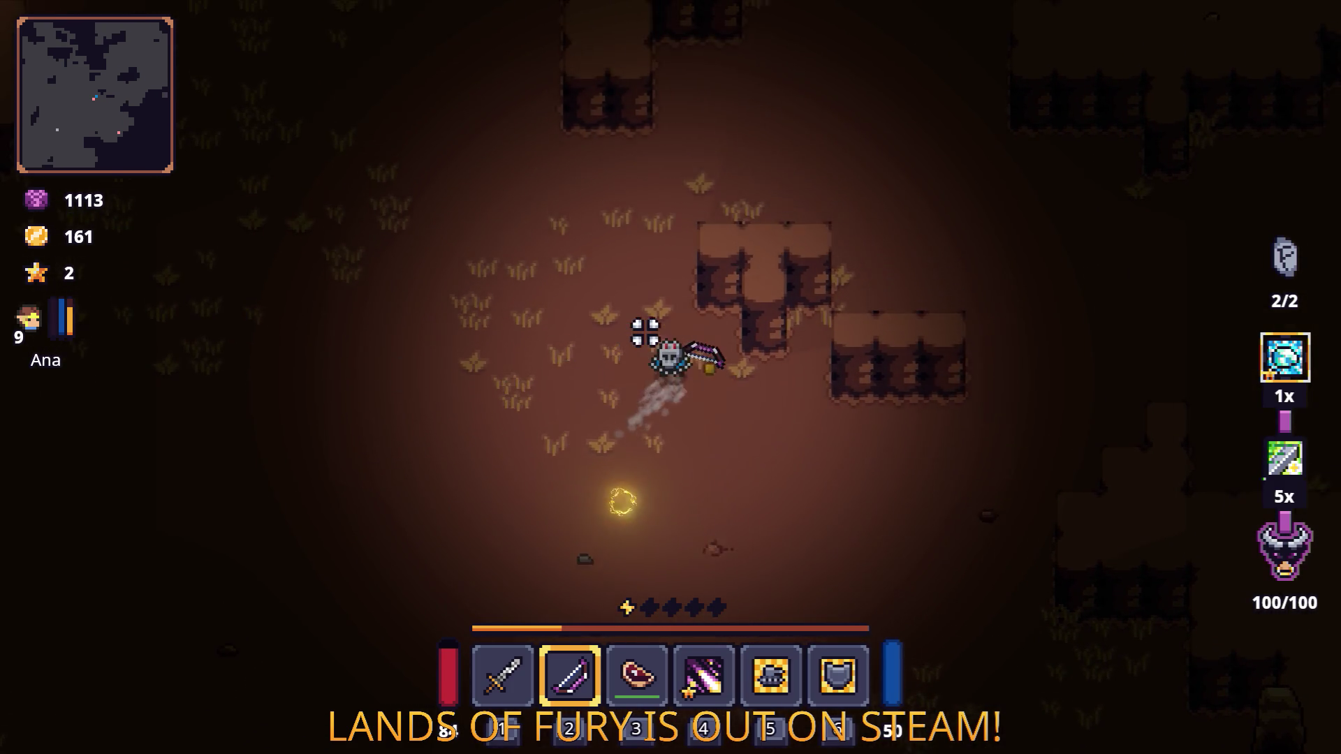
key("d")
key("w")
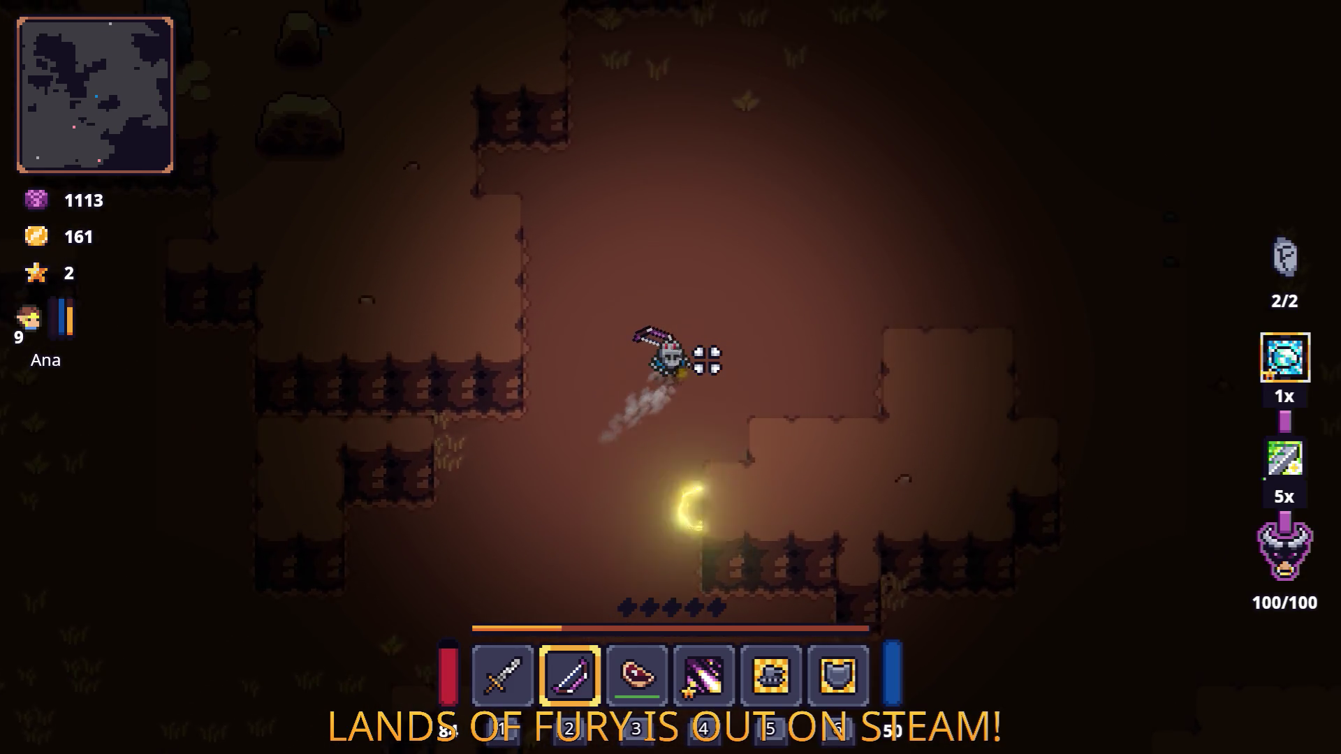
key("d")
key("w")
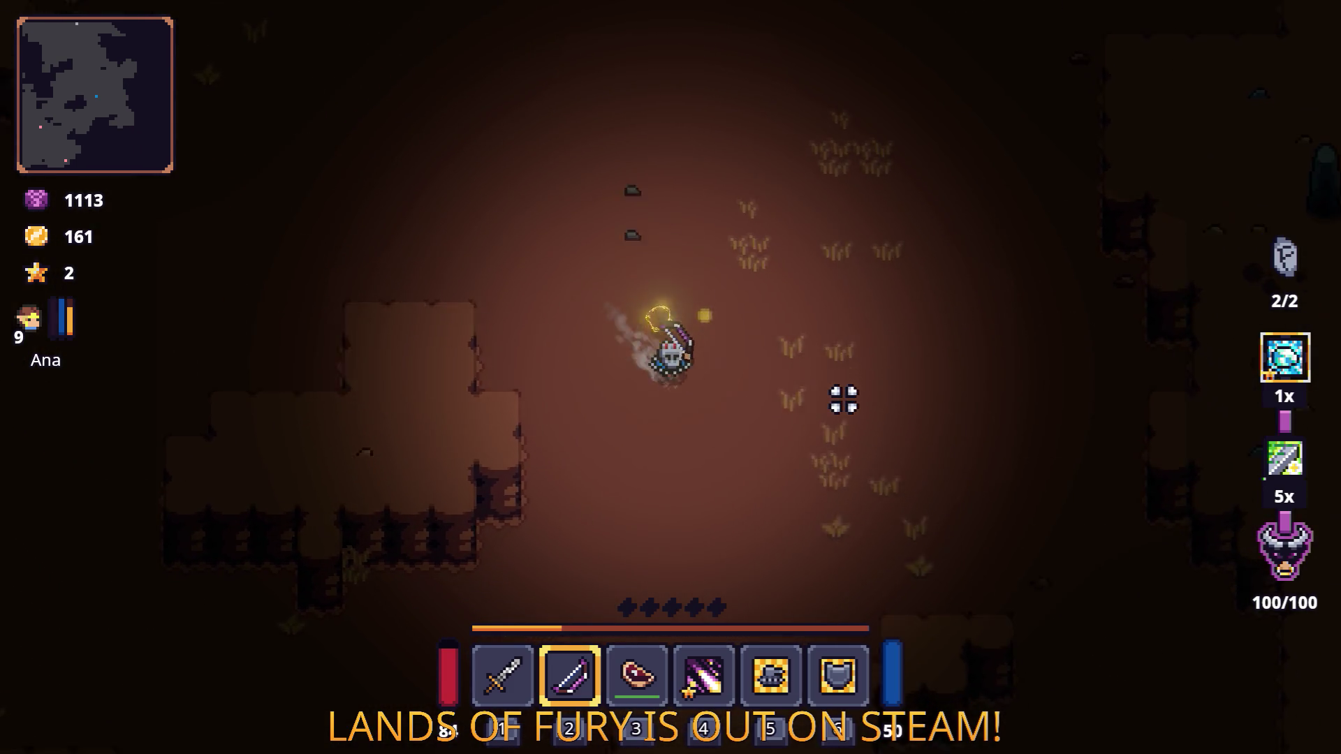
key("w")
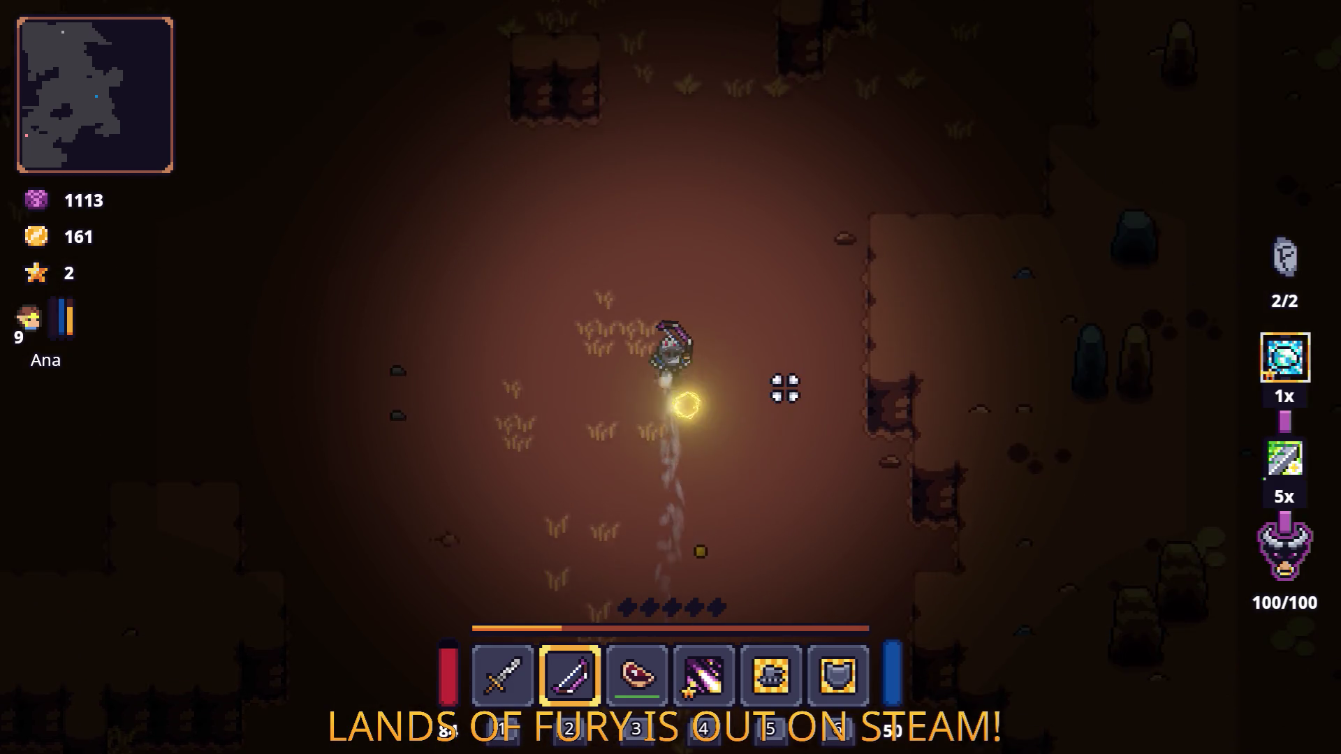
key("w")
key("a")
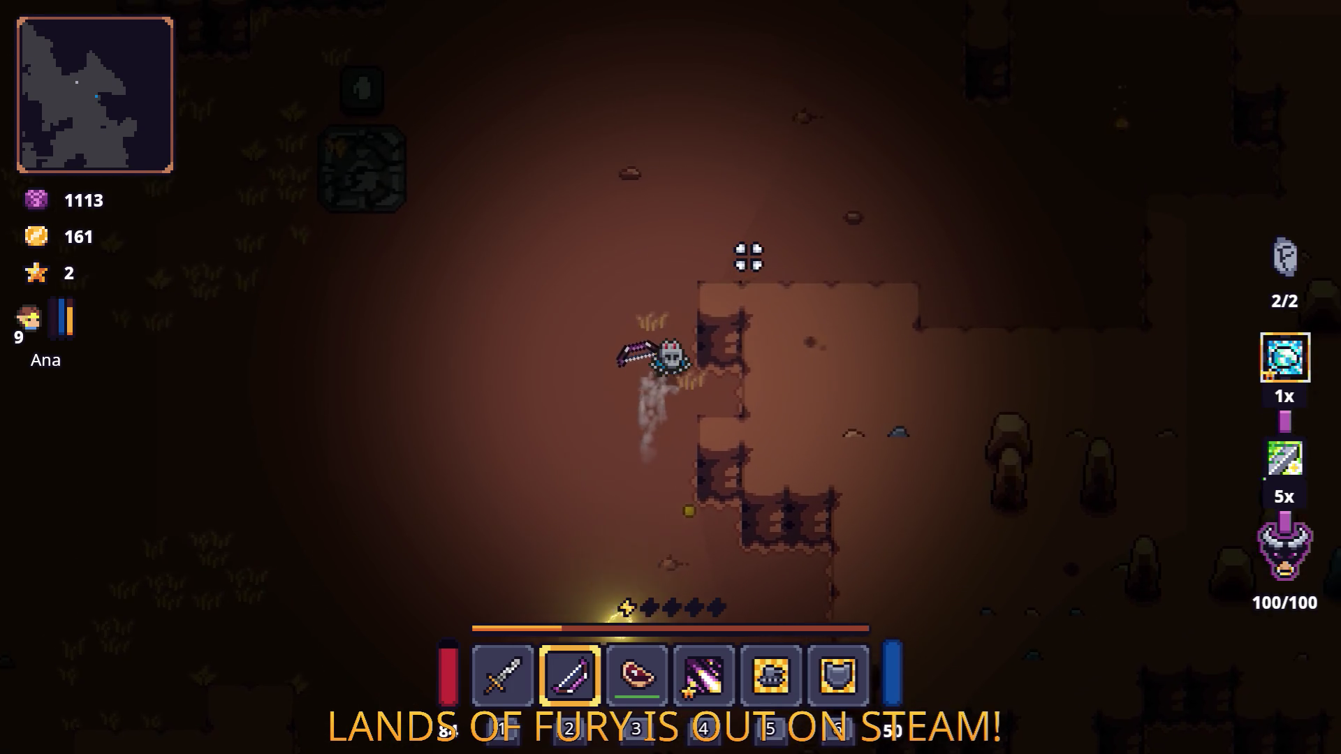
Step: Move up and right across unexplored terrain toward the campfire area
key("w")
key("w")
key("d")
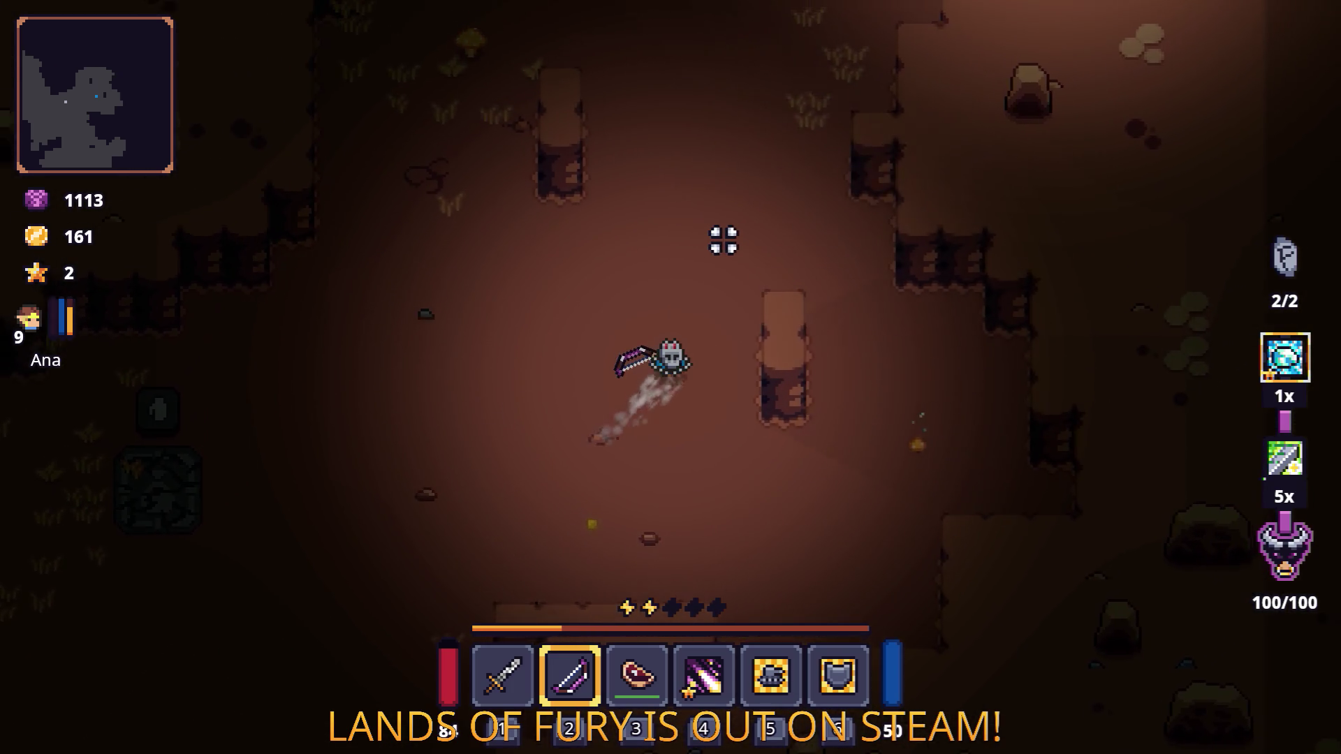
key("w")
key("d")
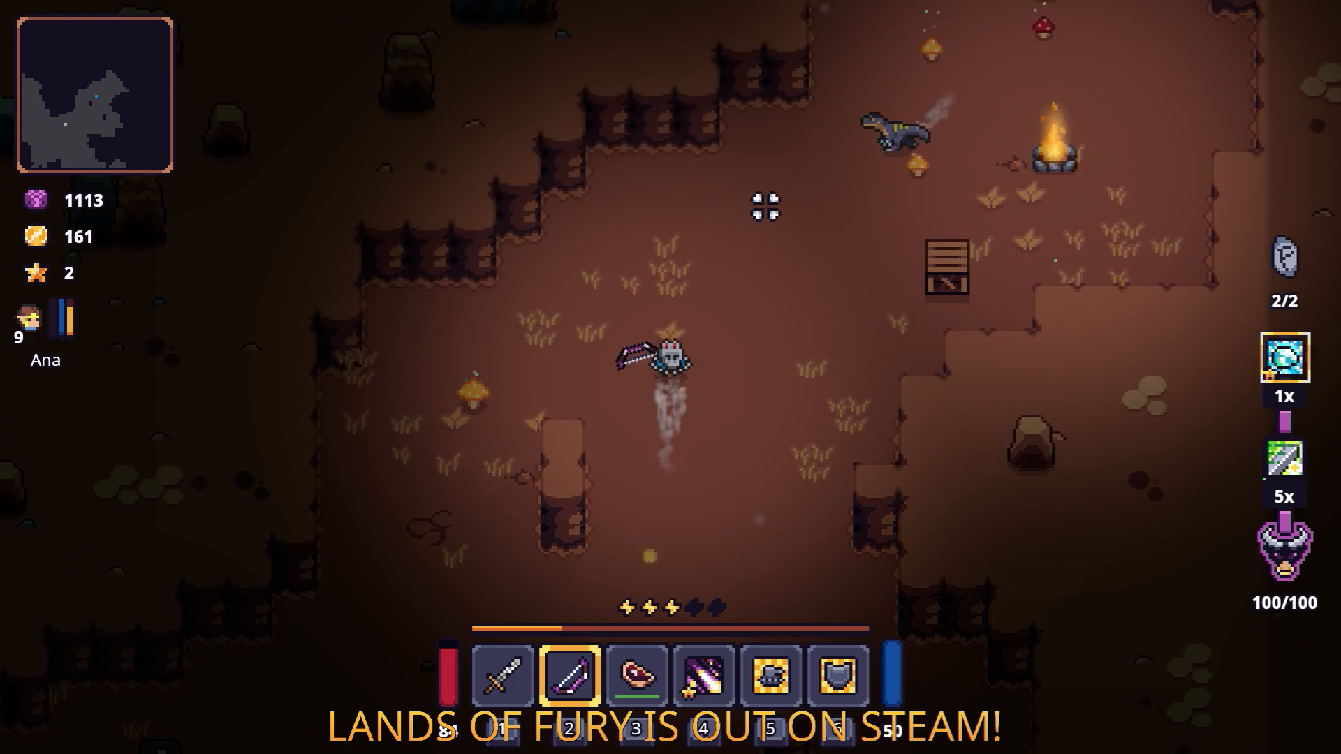
Step: Shoot poison arrows at the enemies around the campfire while strafing around them
left_click(913, 144)
key("d")
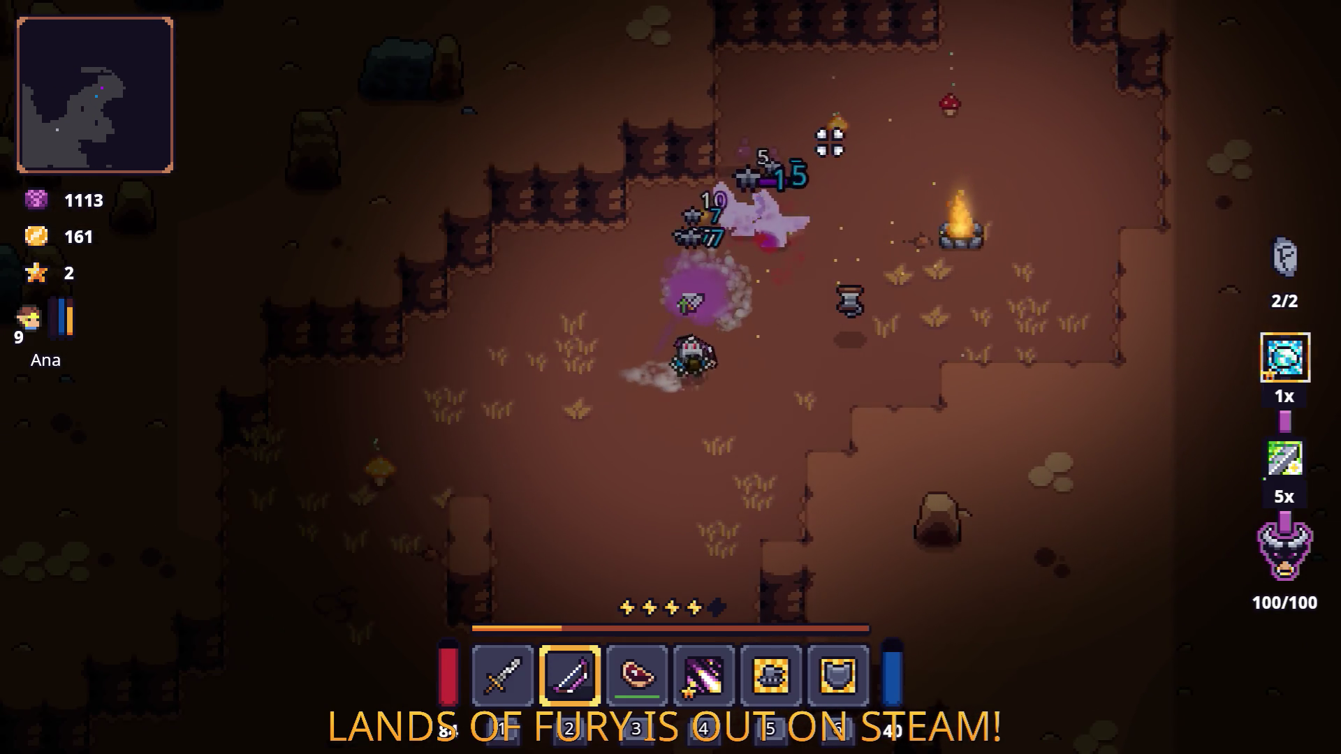
left_click(755, 134)
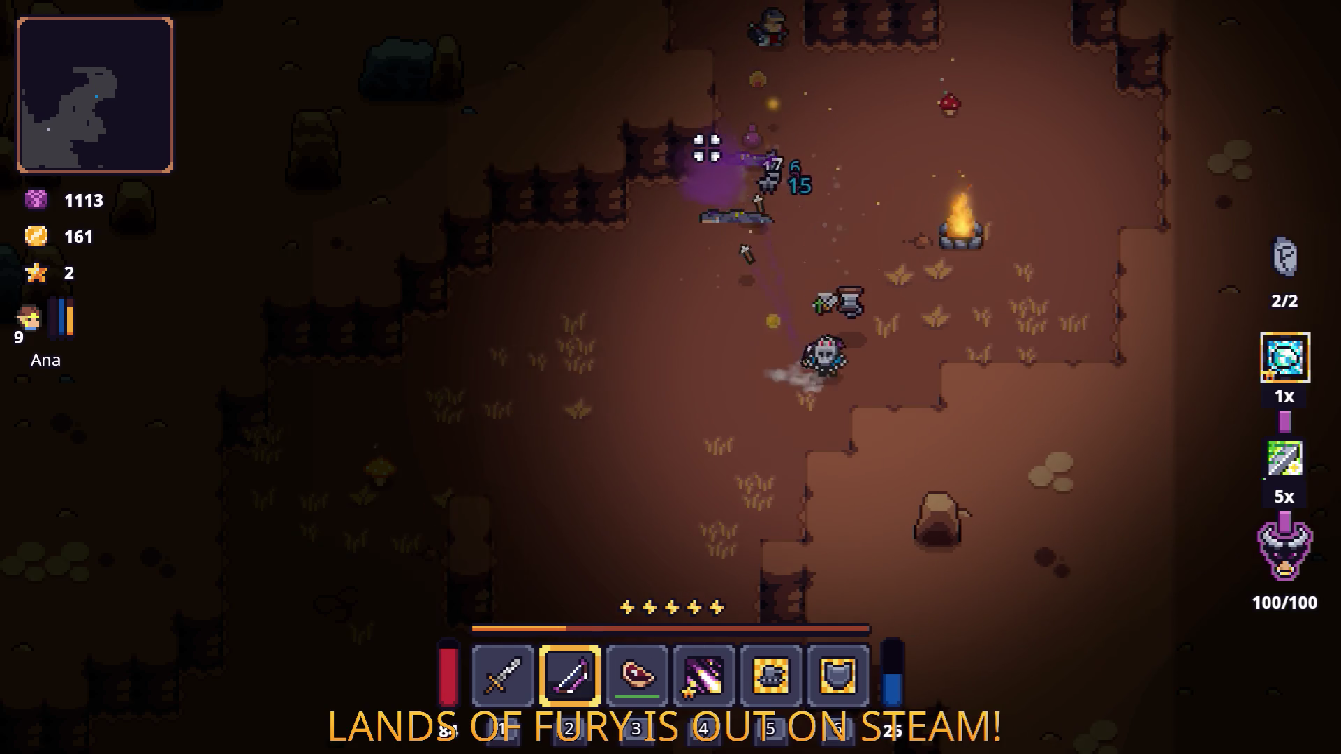
key("w")
left_click(617, 274)
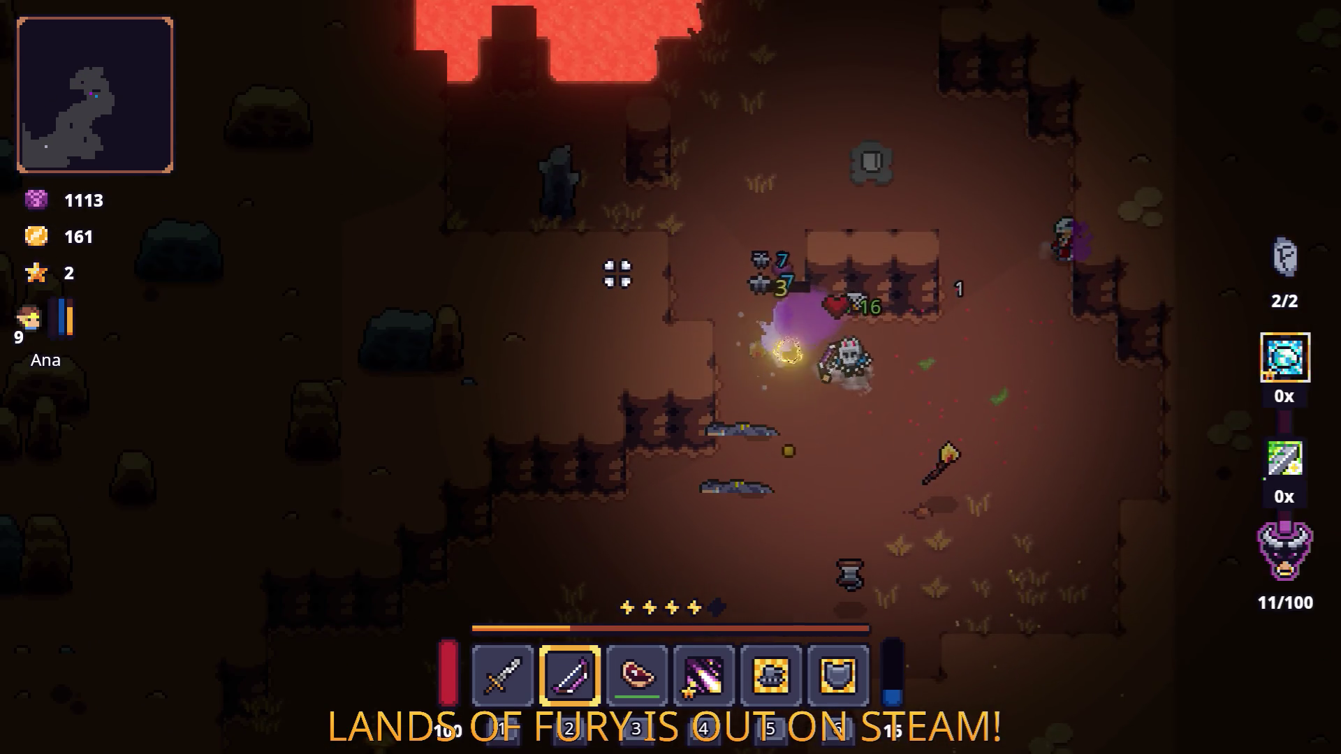
key("d")
key("s")
left_click(1127, 66)
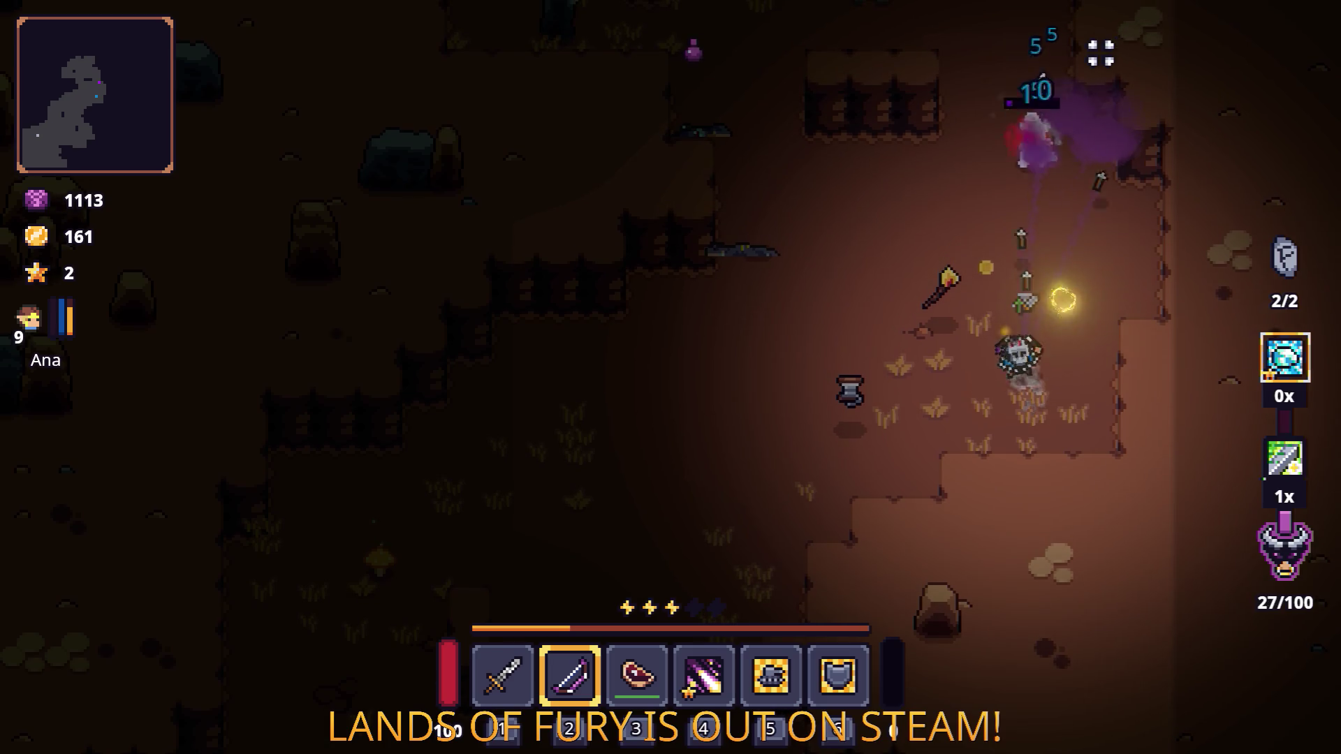
Step: Walk up the passage and follow the lava edge up and to the left
key("w")
key("a")
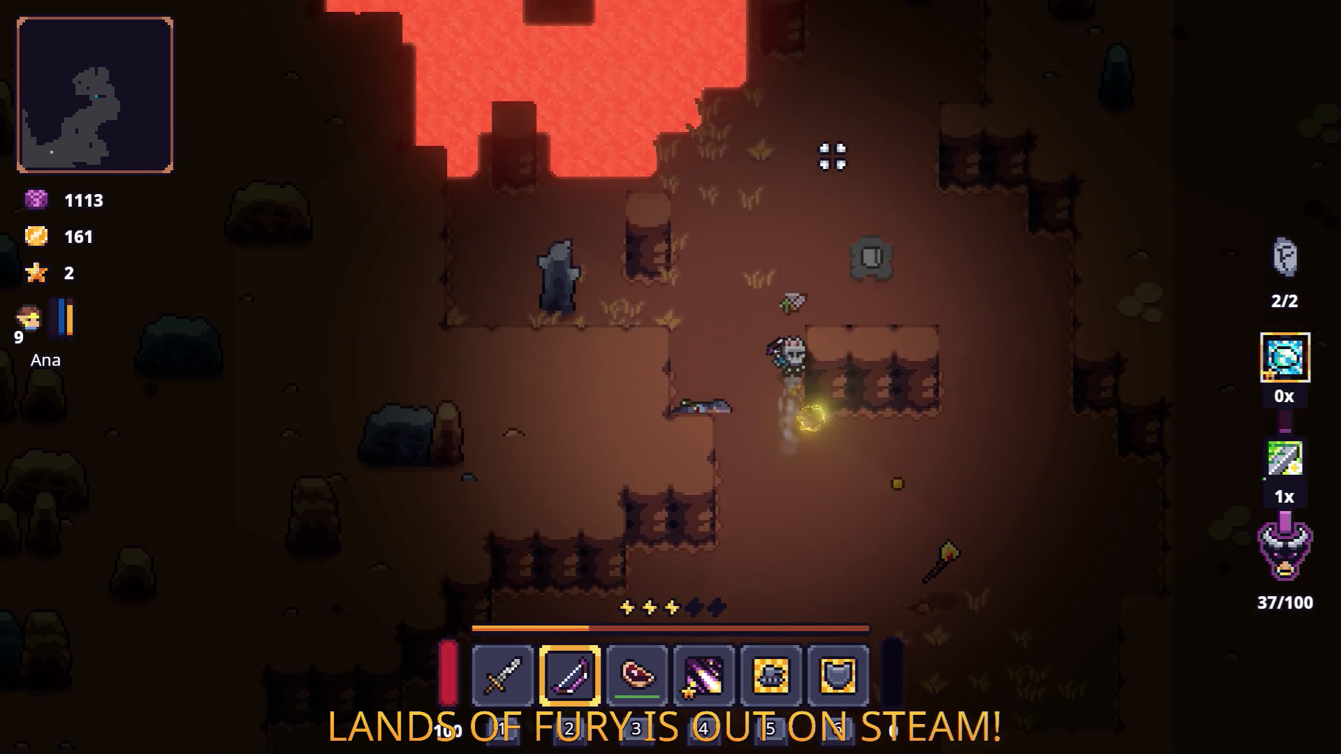
key("w")
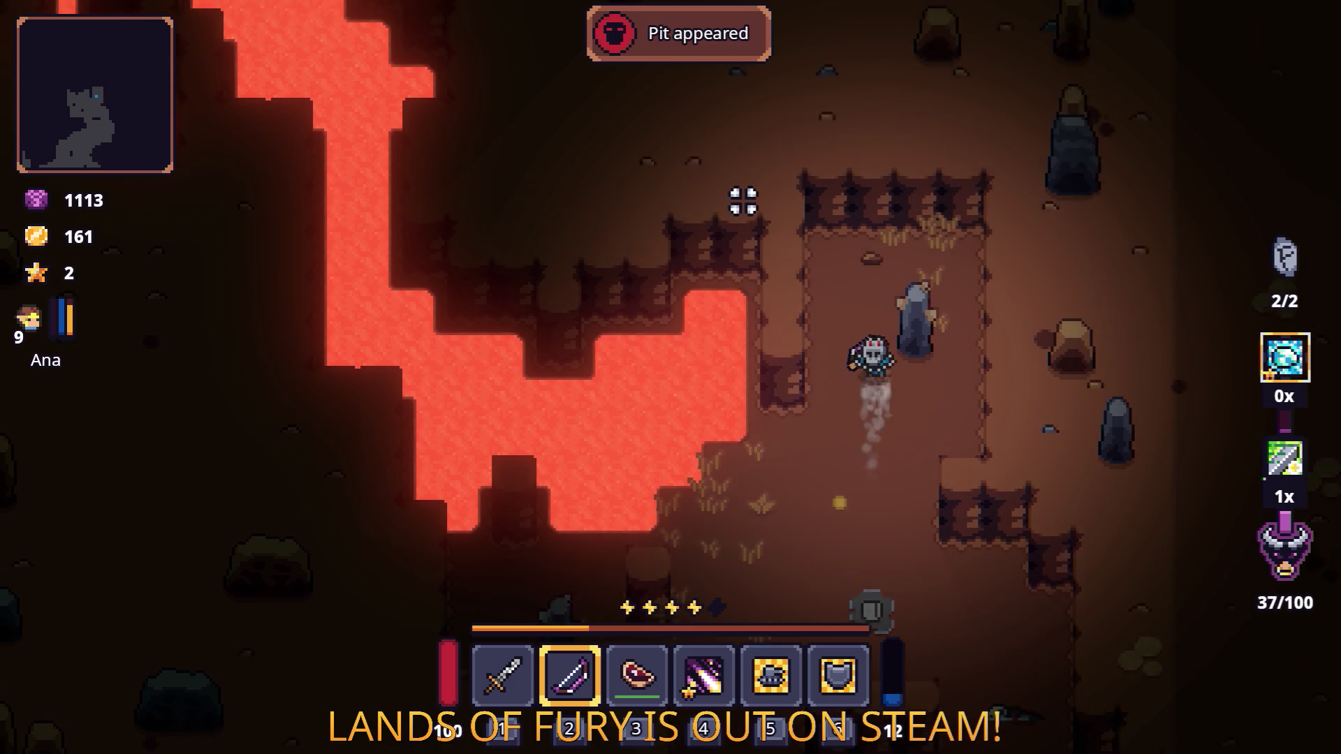
key("s")
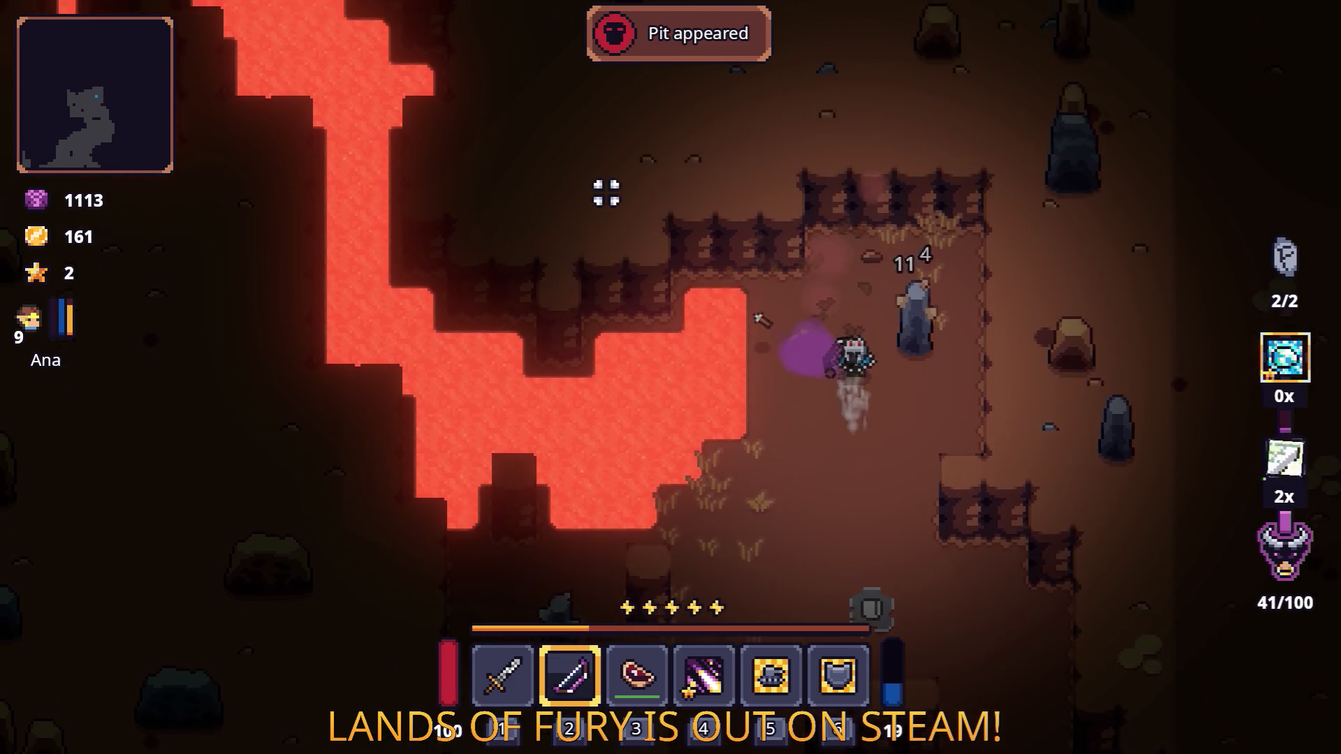
key("w")
key("a")
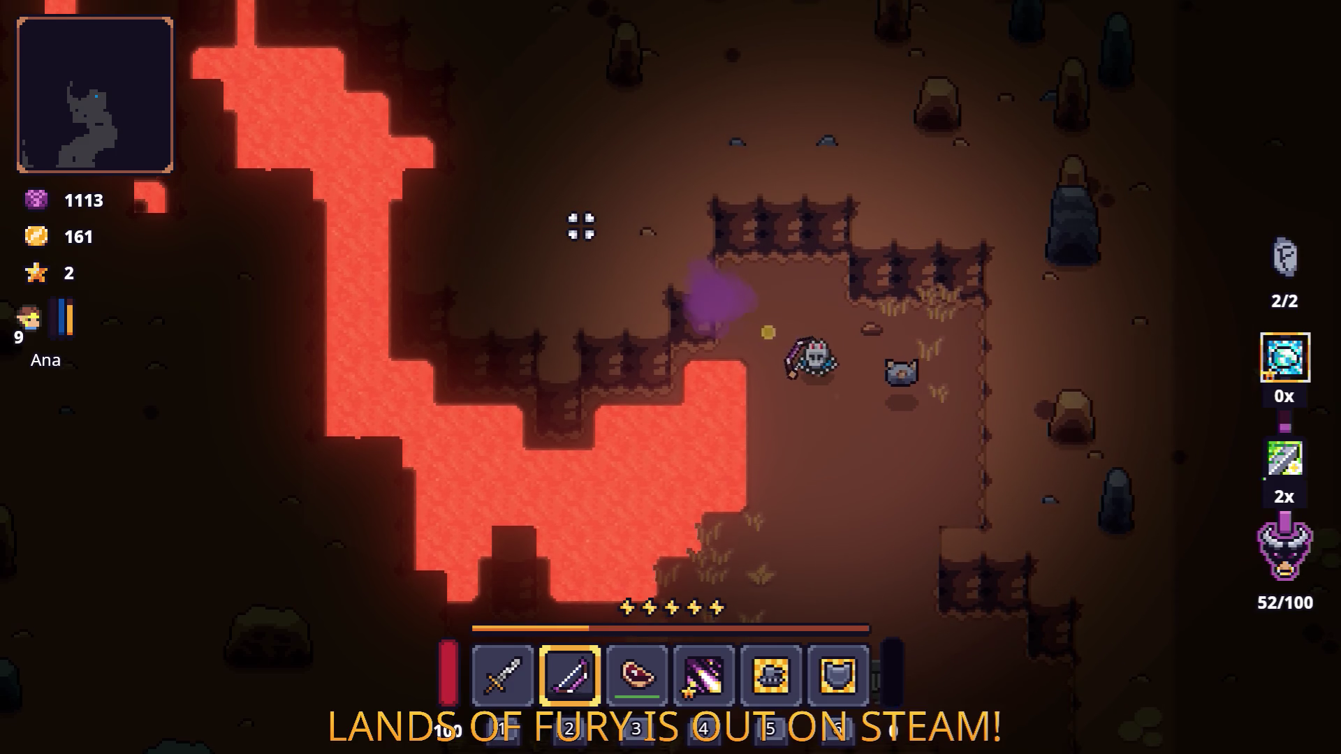
key("w")
key("a")
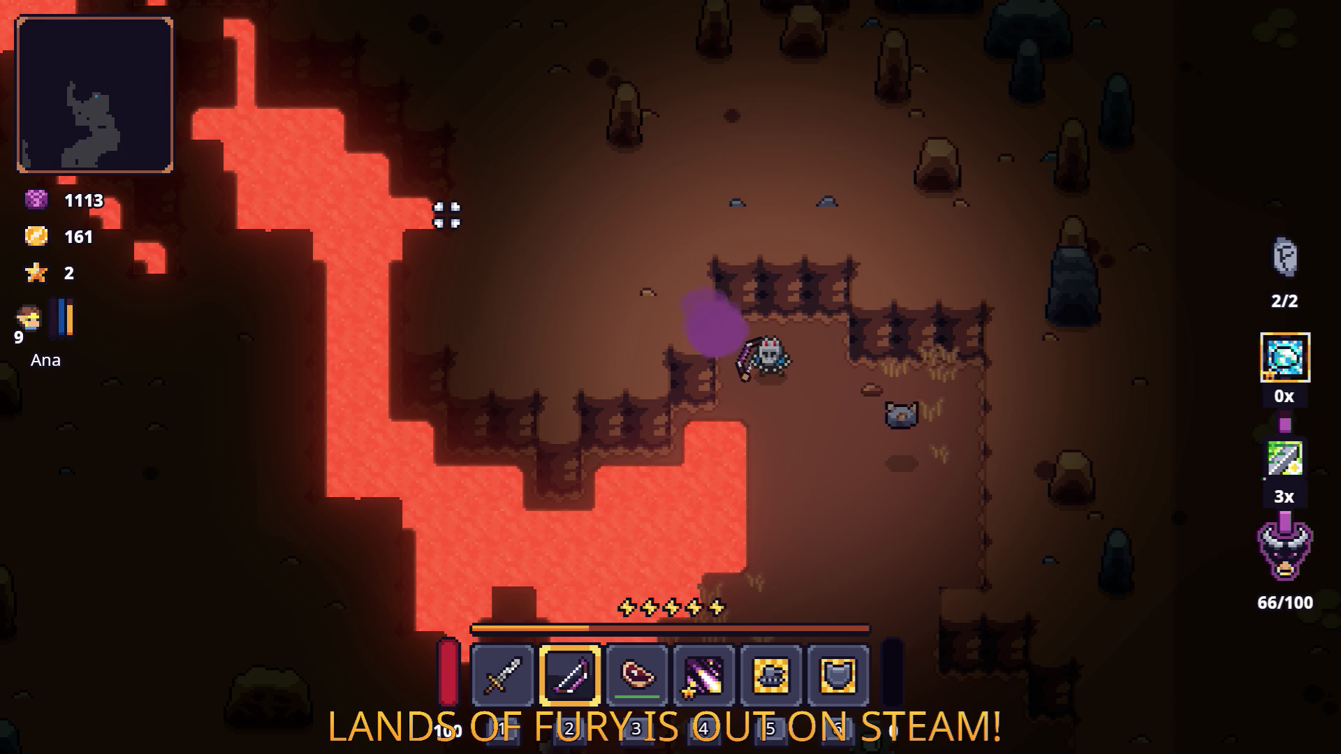
key("w")
key("a")
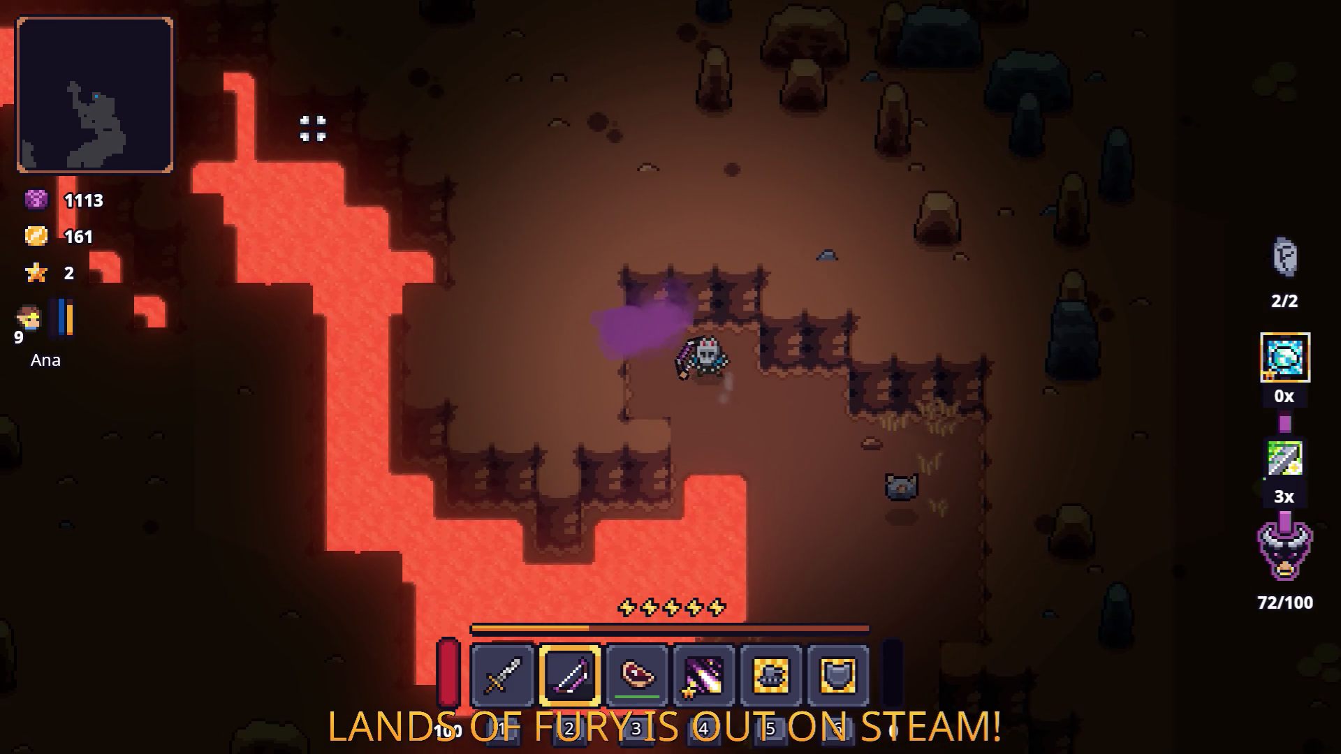
Step: Open the inventory to inspect the Rusty Sword, then close it
key("Tab")
key("e")
key("Escape")
key("Tab")
Step: Equip the sword from hotbar slot 1 and head up-left, then down, through the cave
key("1")
key("d")
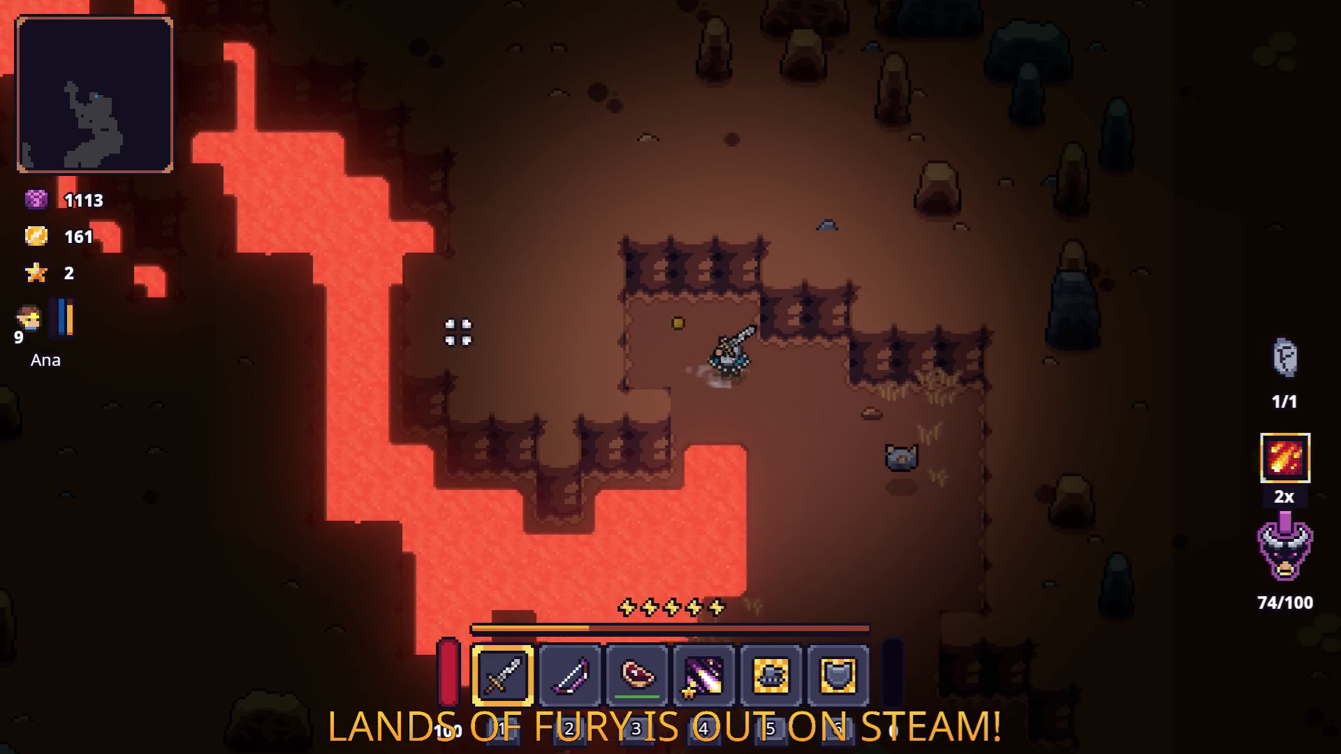
key("w")
key("a")
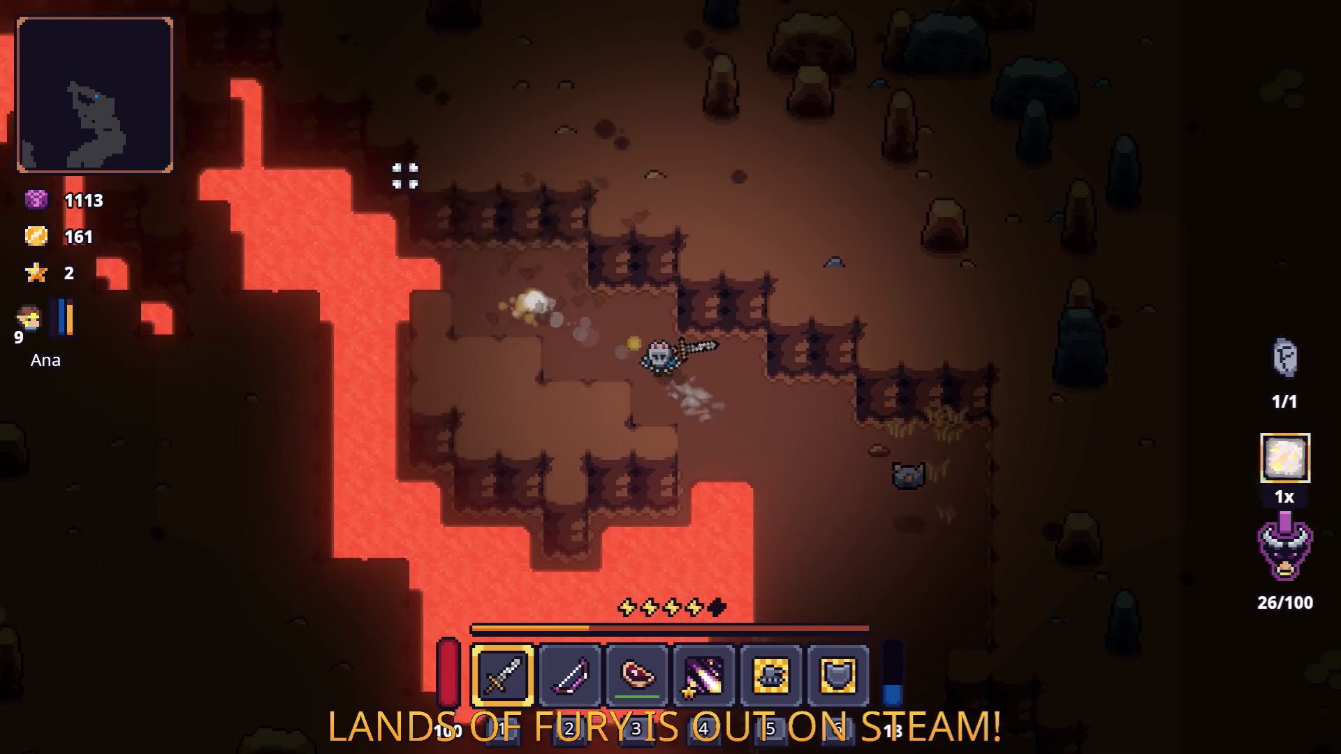
key("w")
key("a")
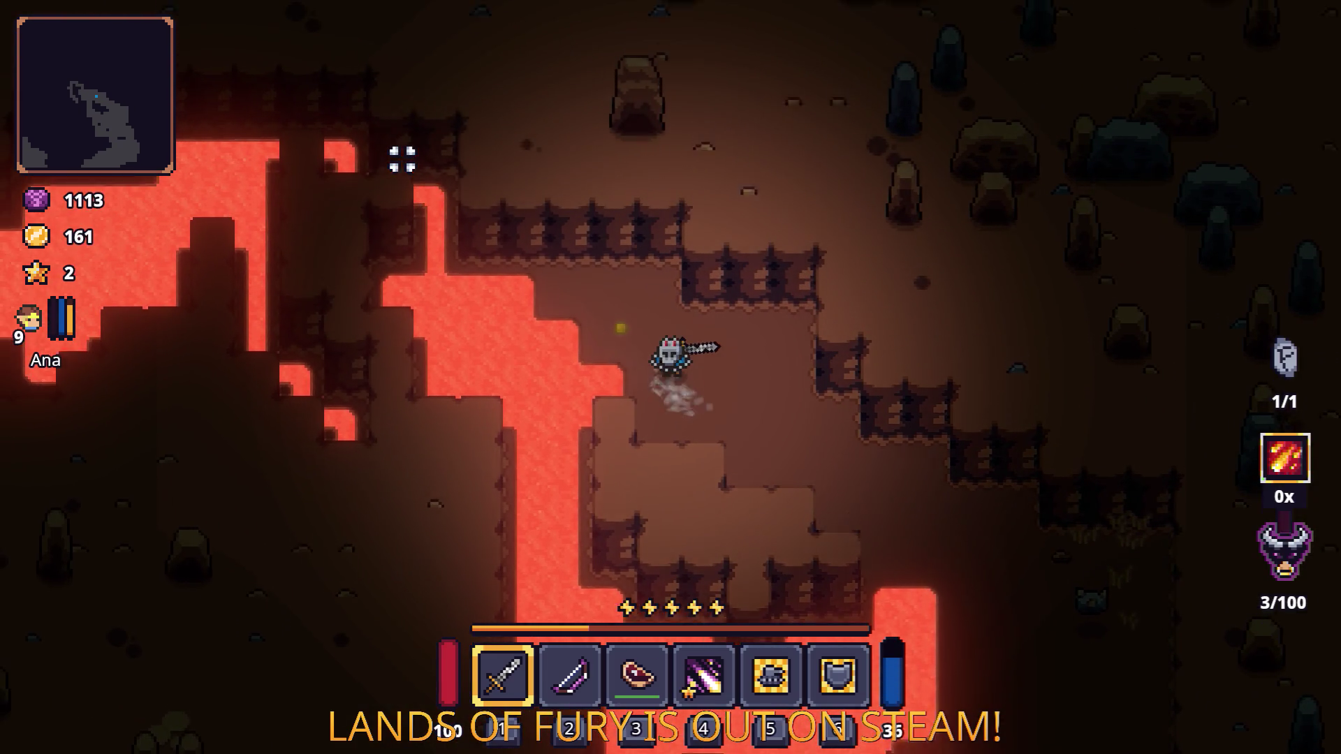
key("s")
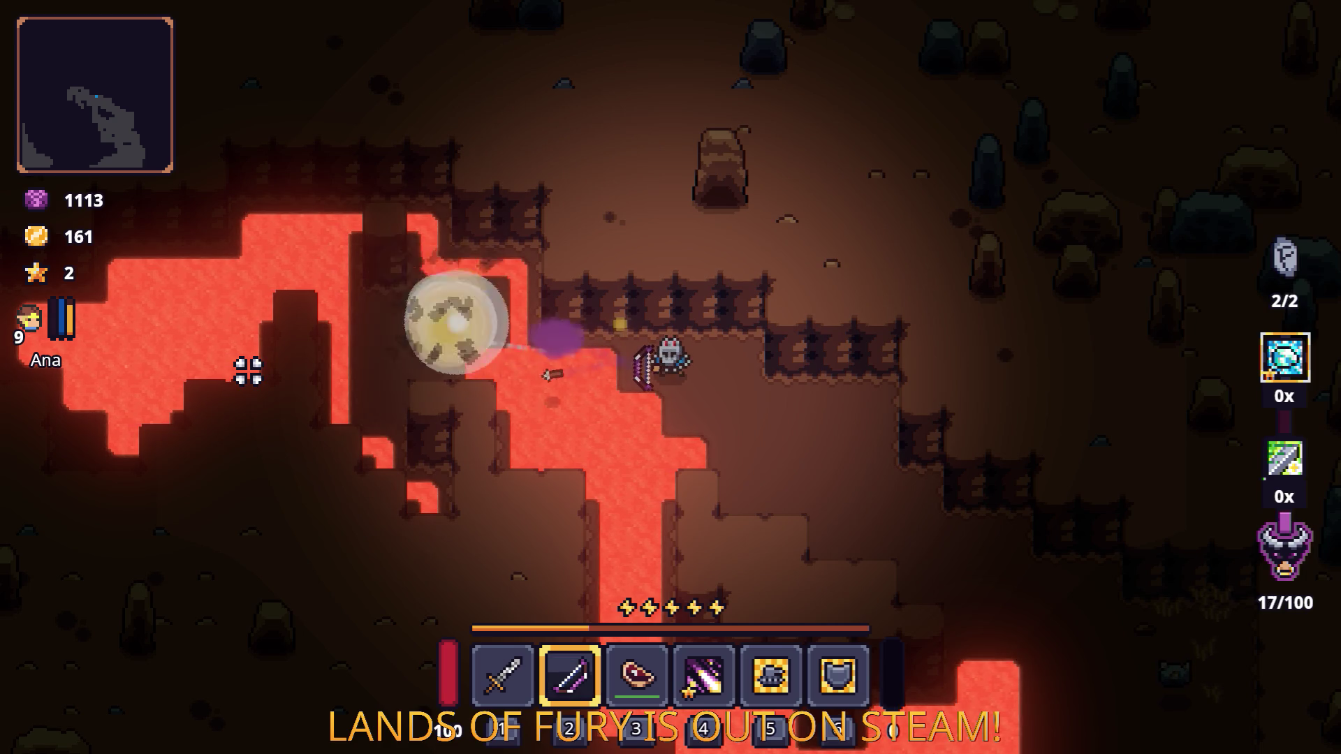
Step: Dash left across the lava, strike the purple enemy, and dash down-left to dodge
key("a")
key("space")
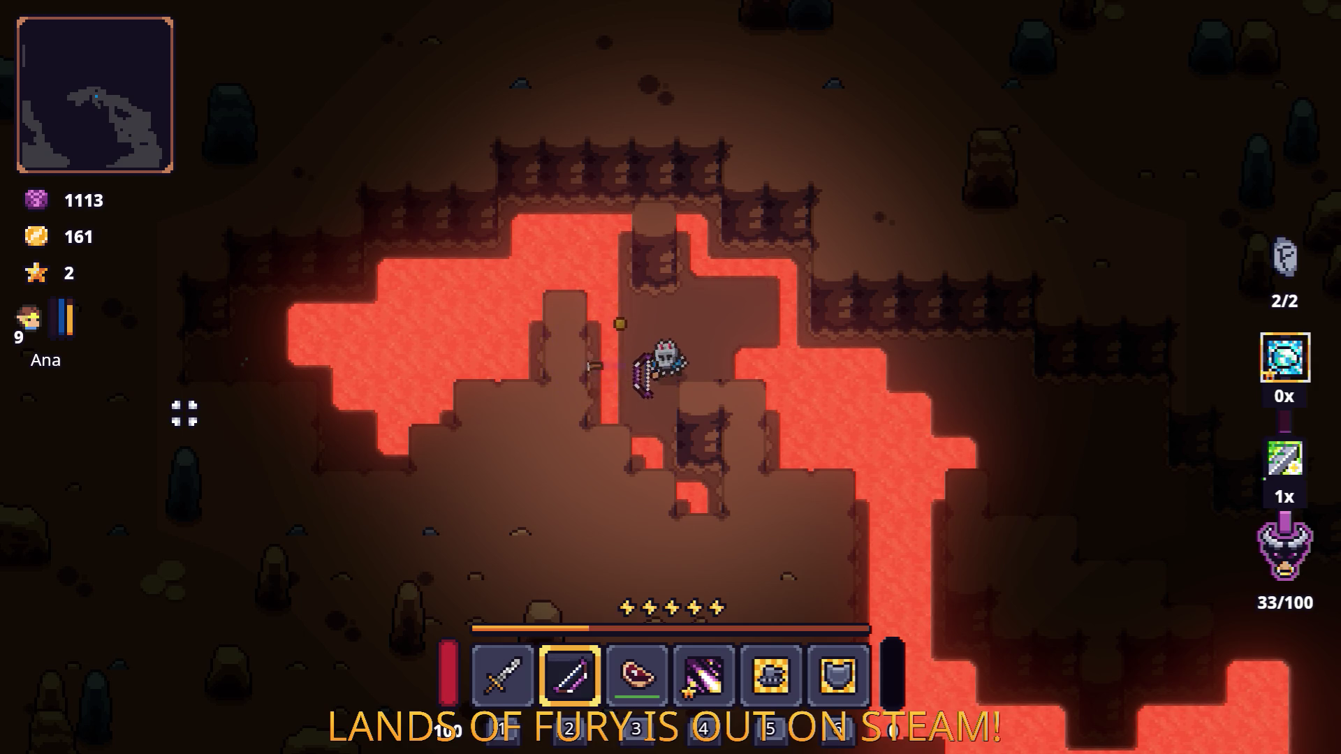
left_click(199, 444)
key("a")
key("s")
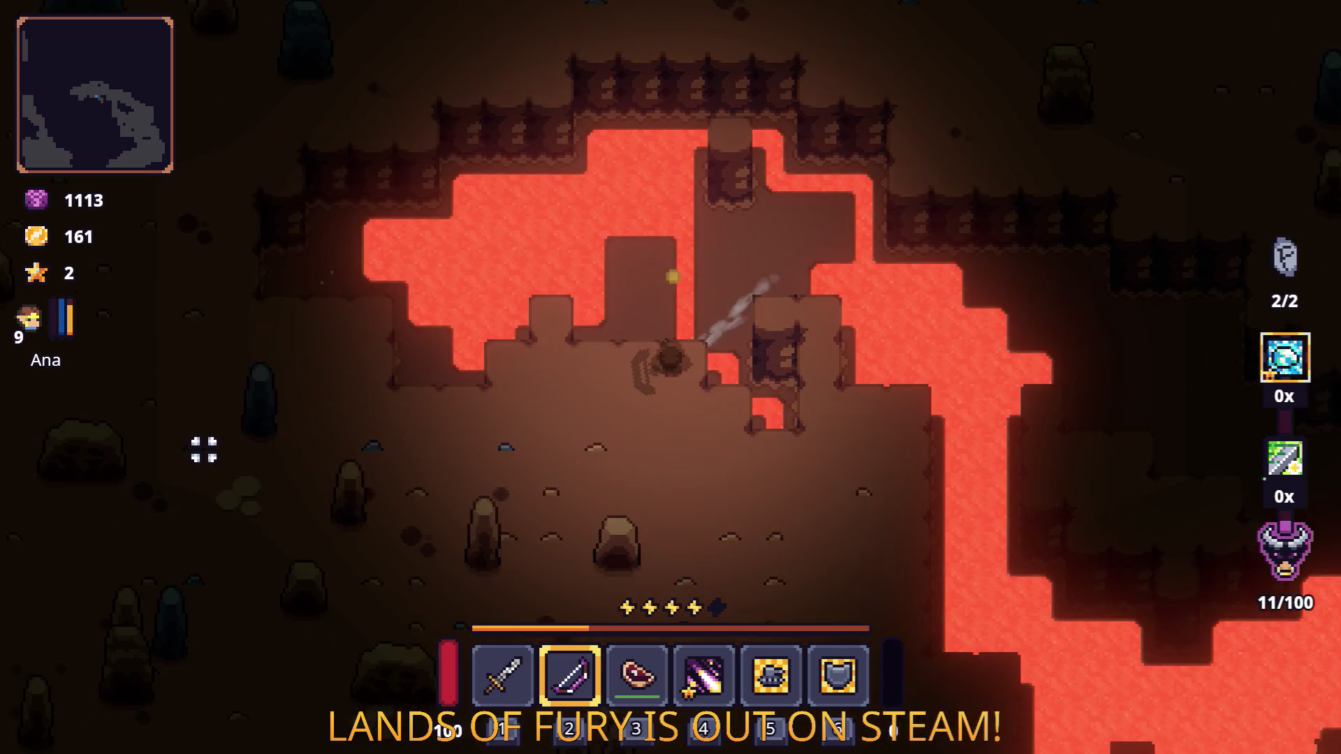
key("space")
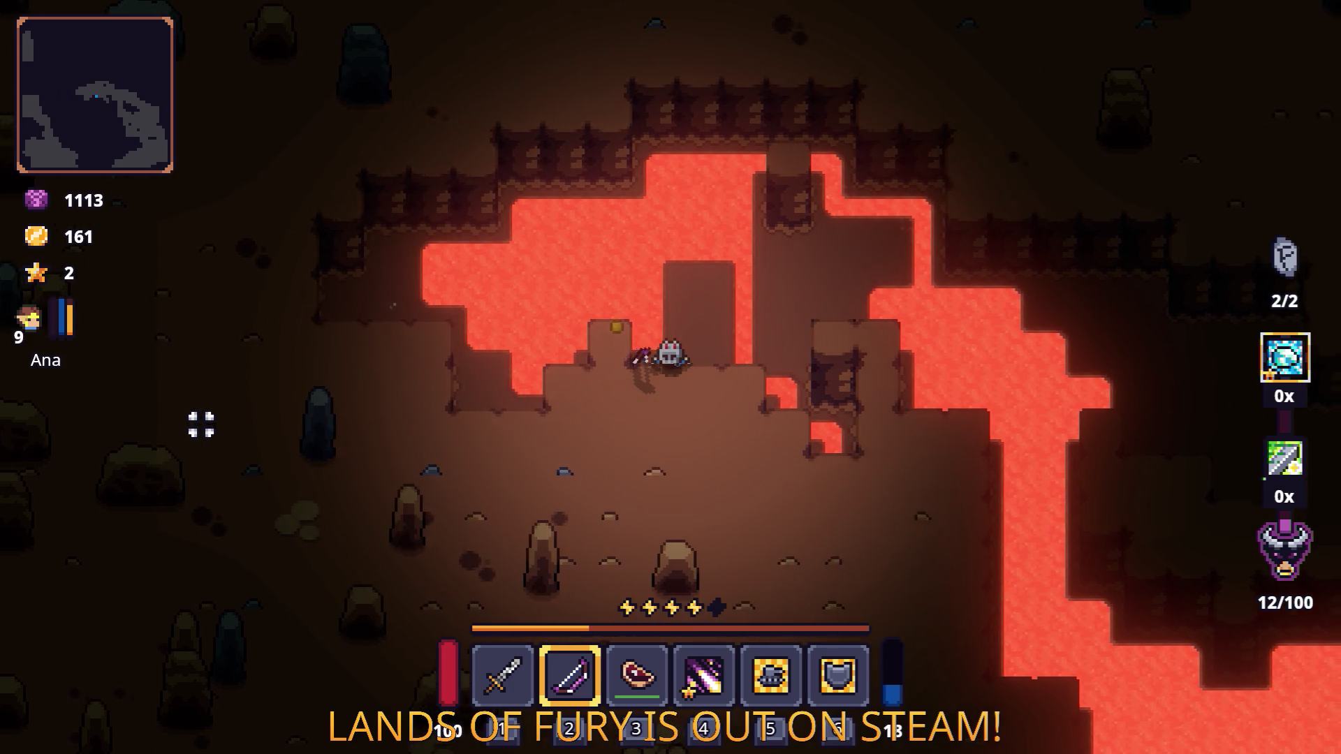
Step: Weave up, left and right around the lava area, then move down past it
key("w")
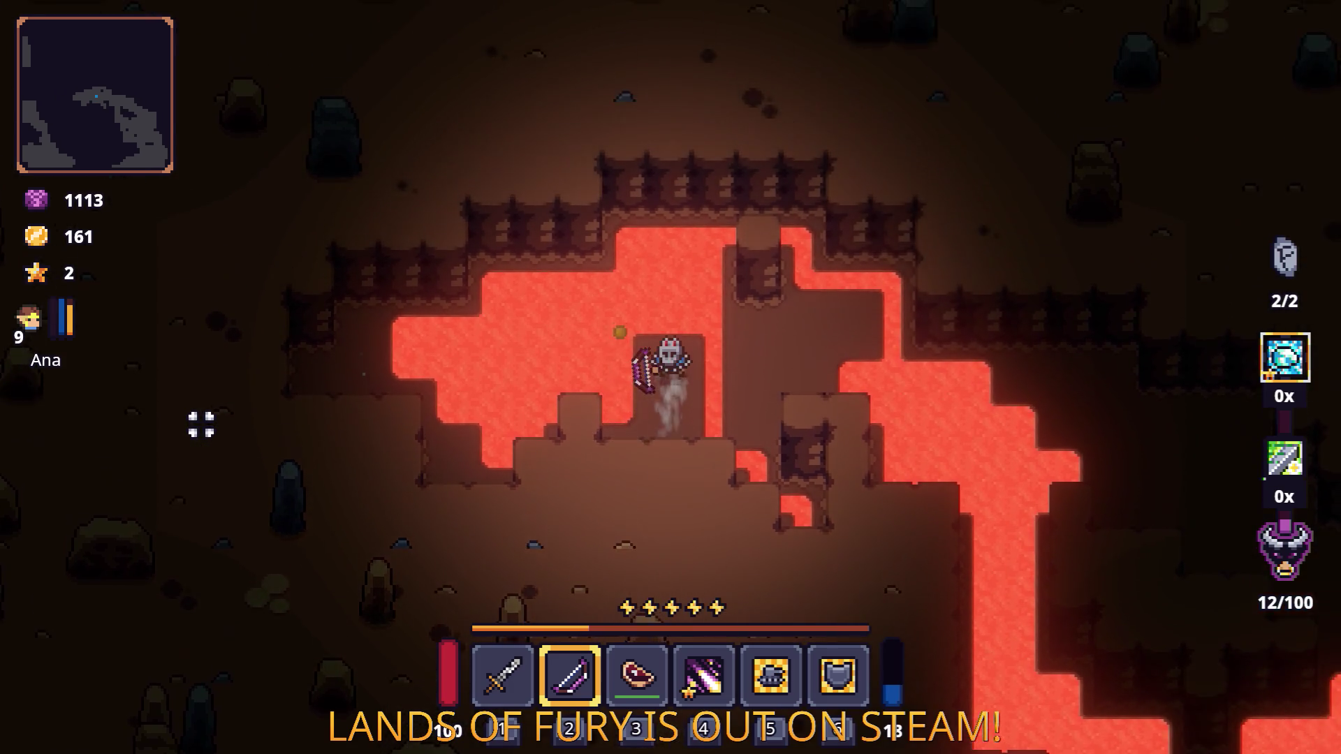
key("a")
key("d")
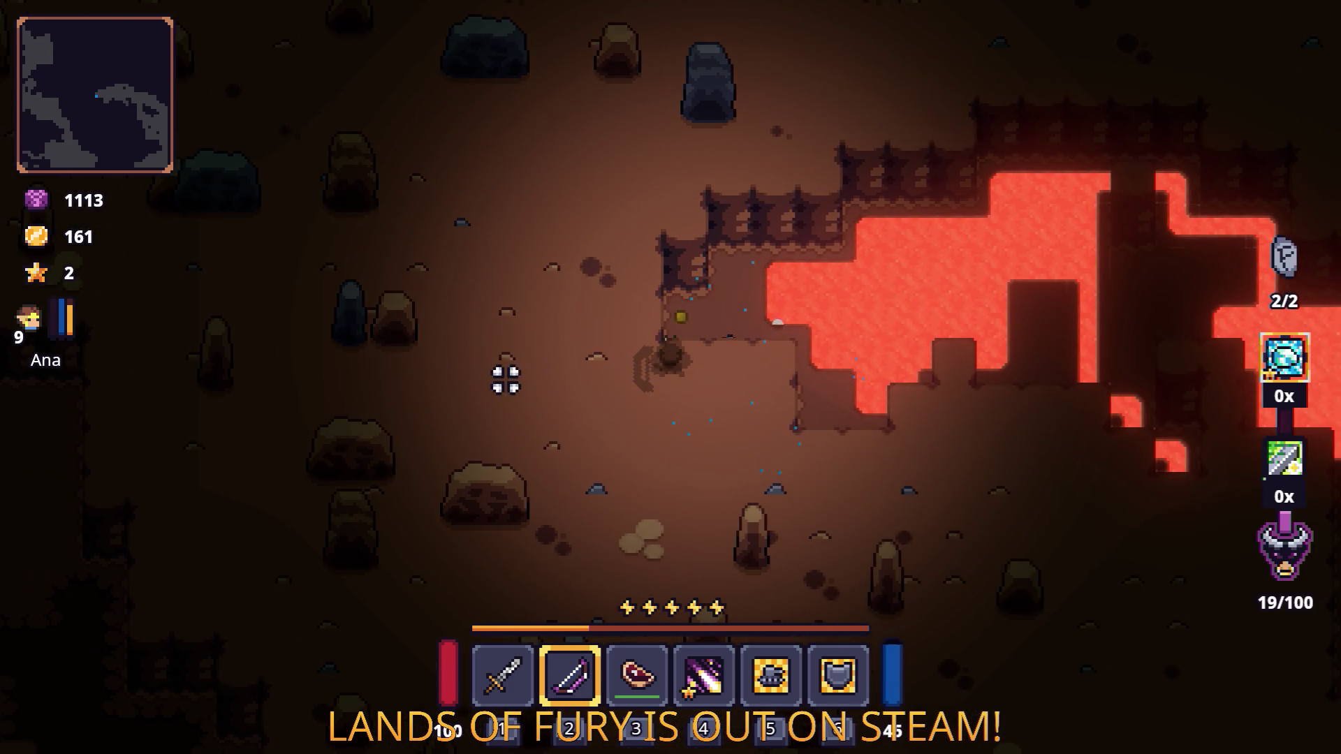
key("d")
key("s")
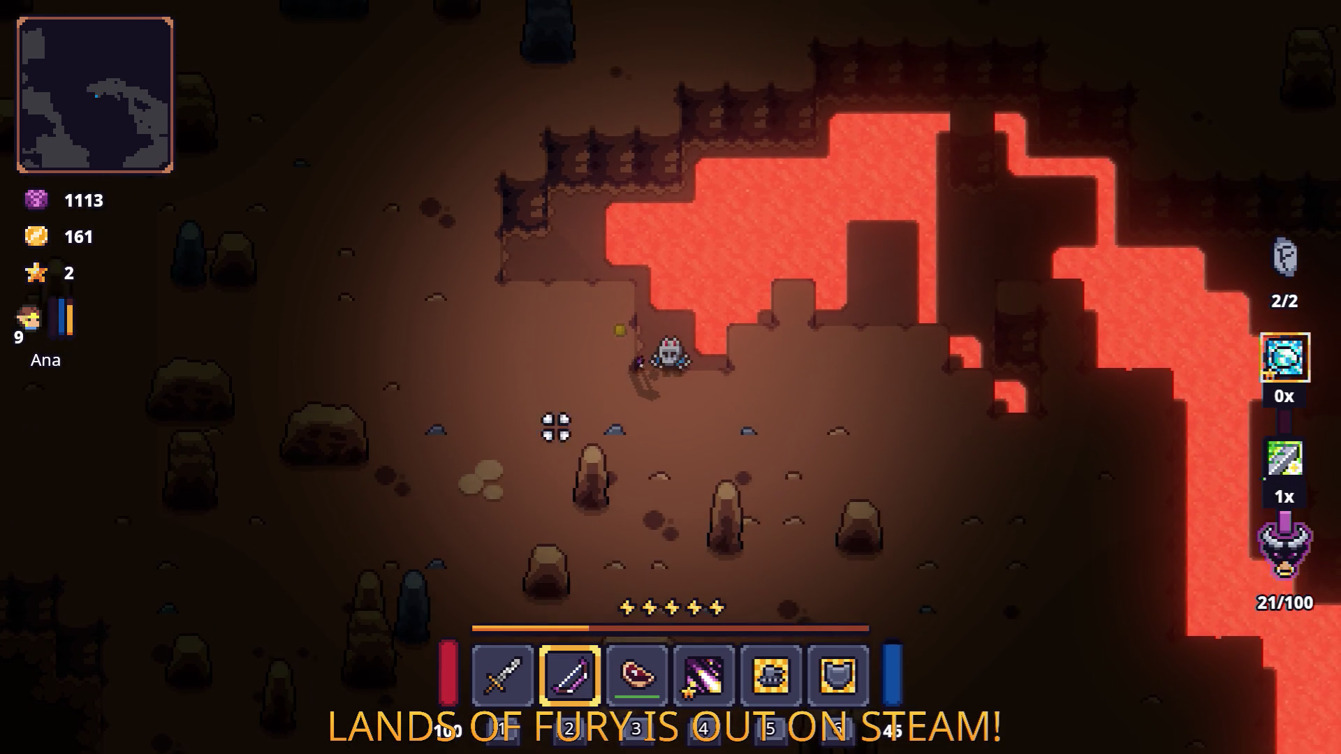
key("w")
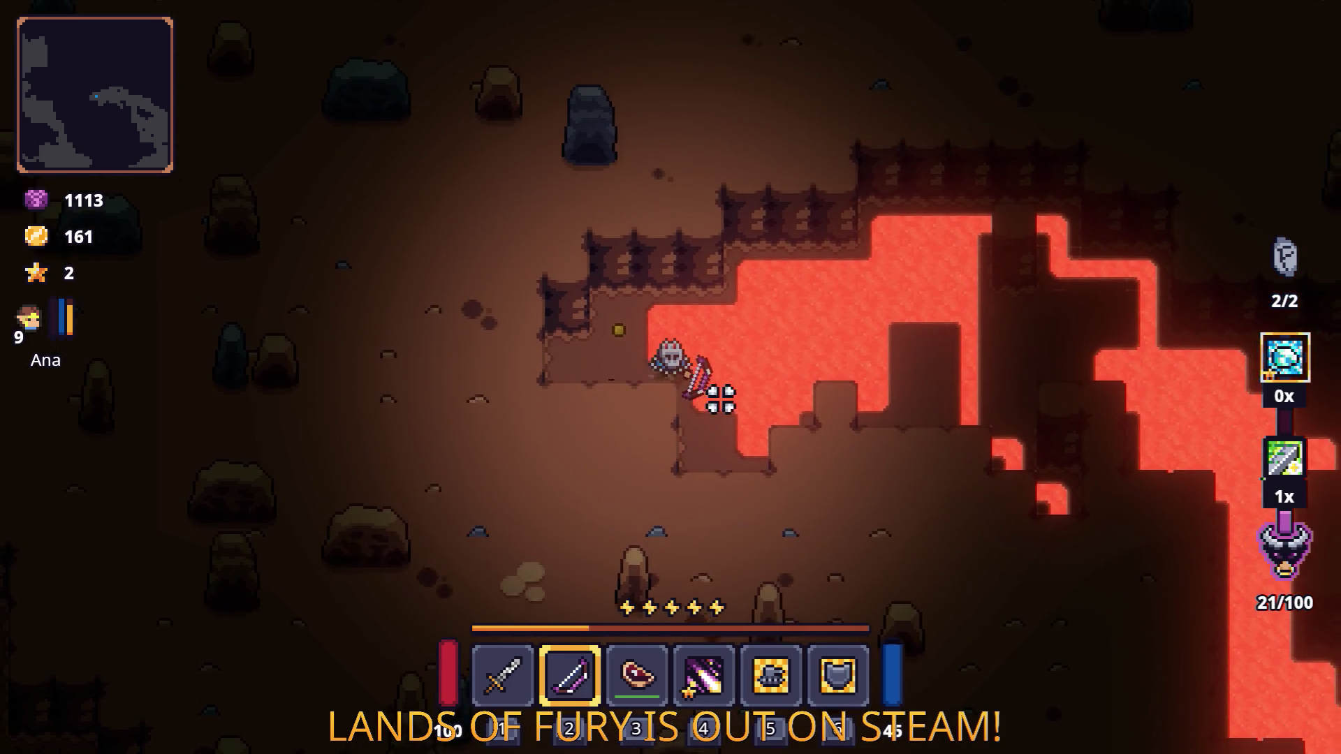
key("a")
key("d")
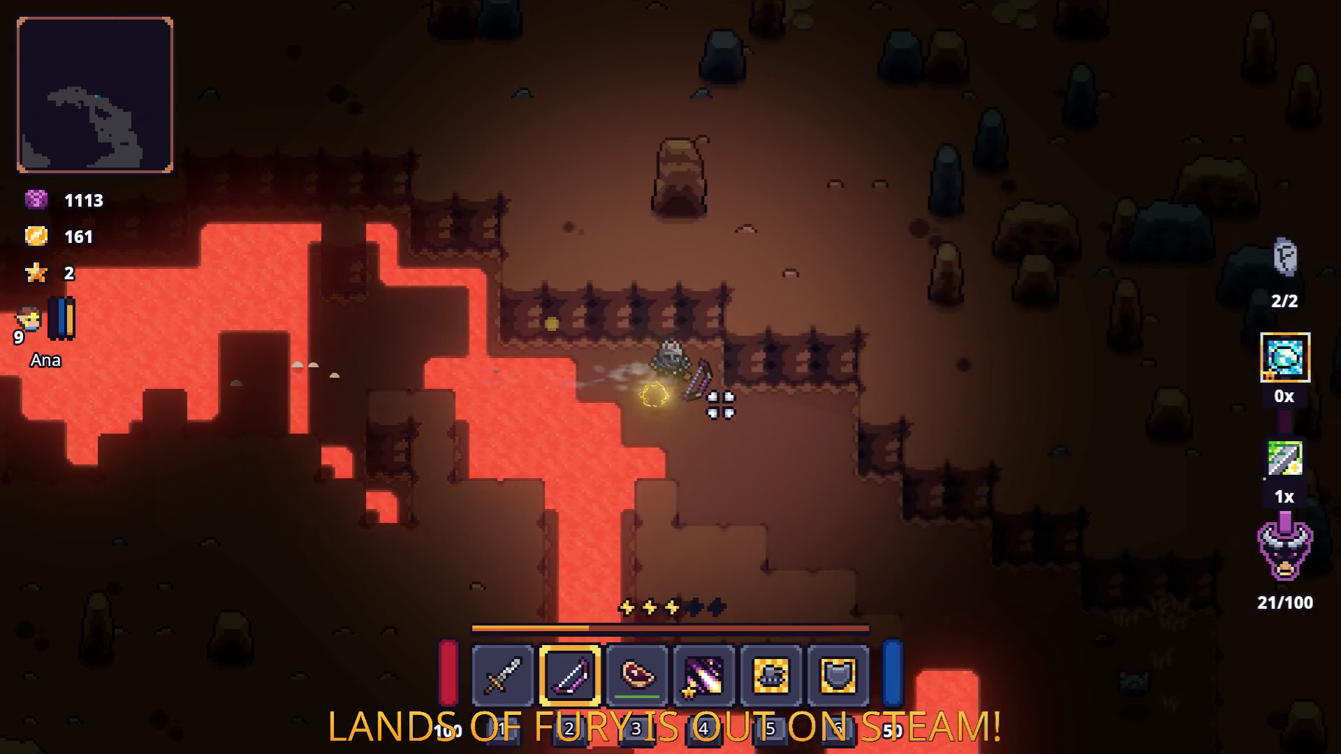
key("s")
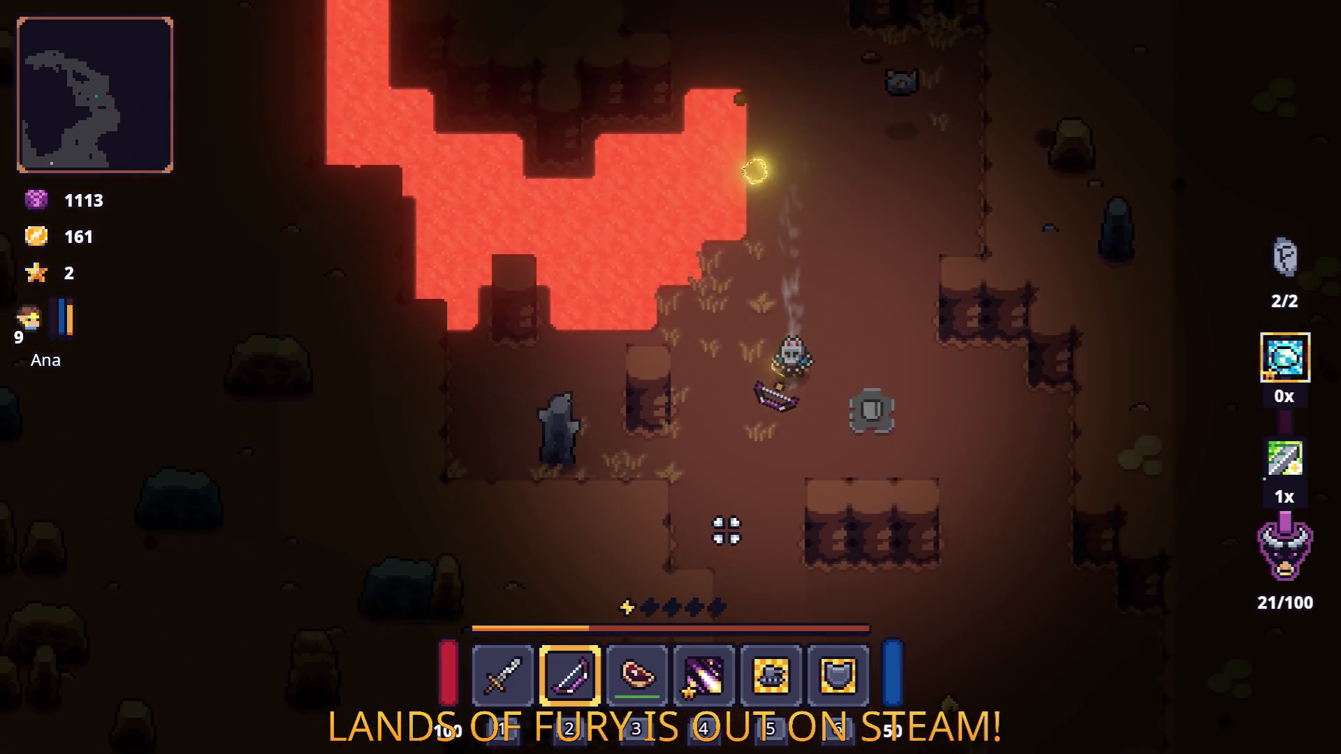
Step: Head down-left through the dark cave and grab the glowing orbs to the upper left
key("s")
key("a")
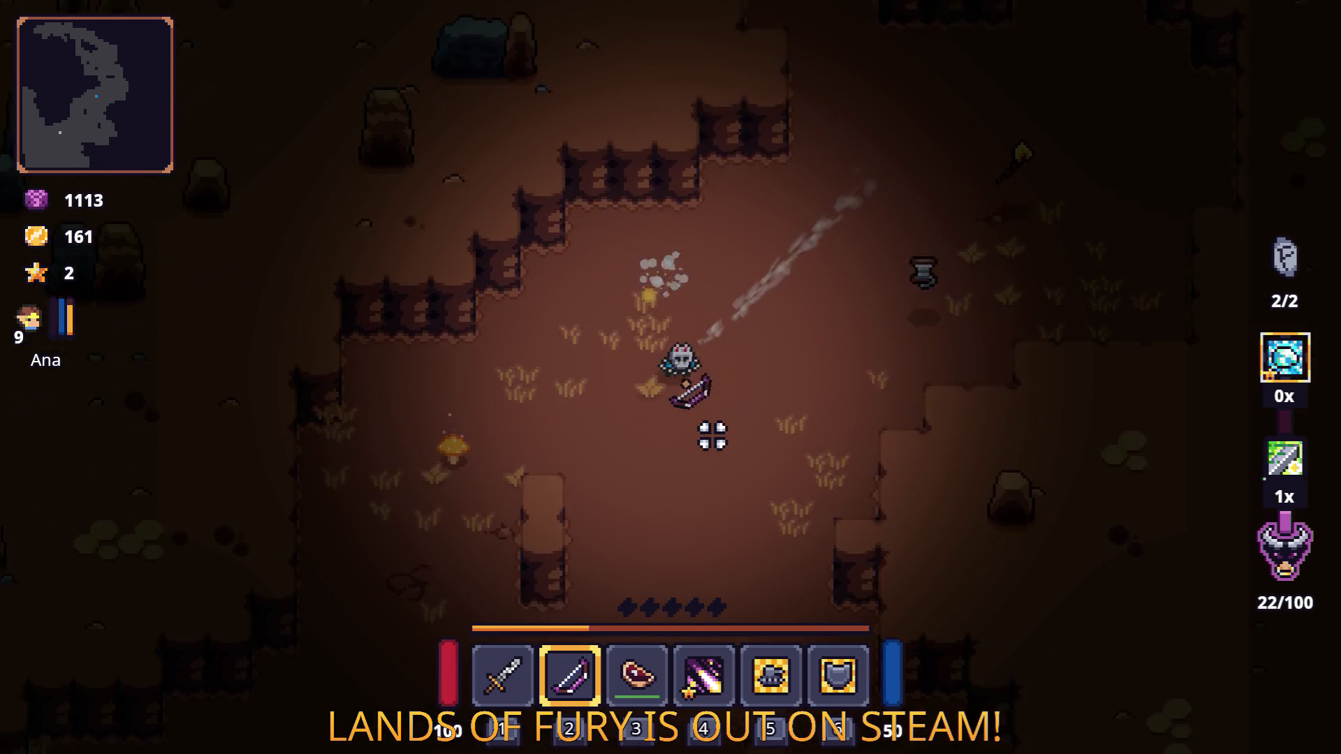
key("s")
key("a")
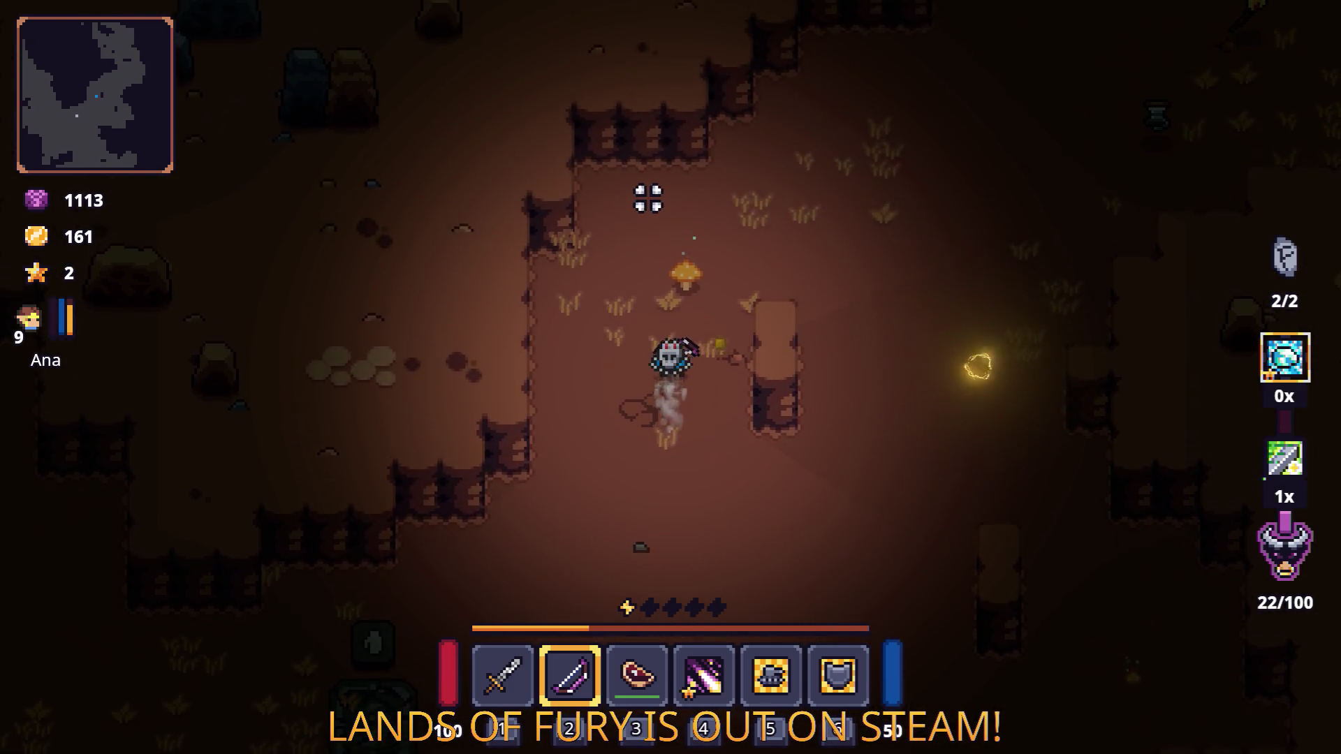
key("w")
key("a")
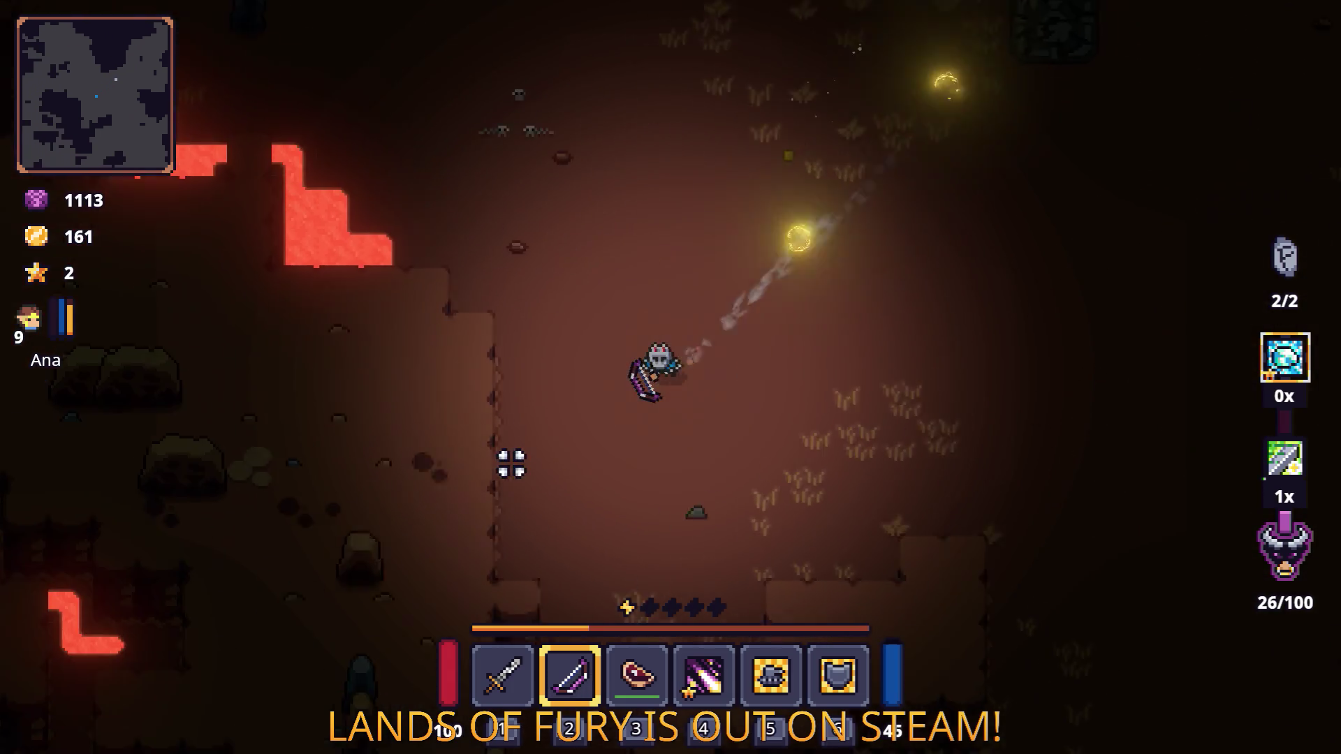
Step: Continue down-right, then down-left, through the cave into the room with the horned statues
key("s")
key("d")
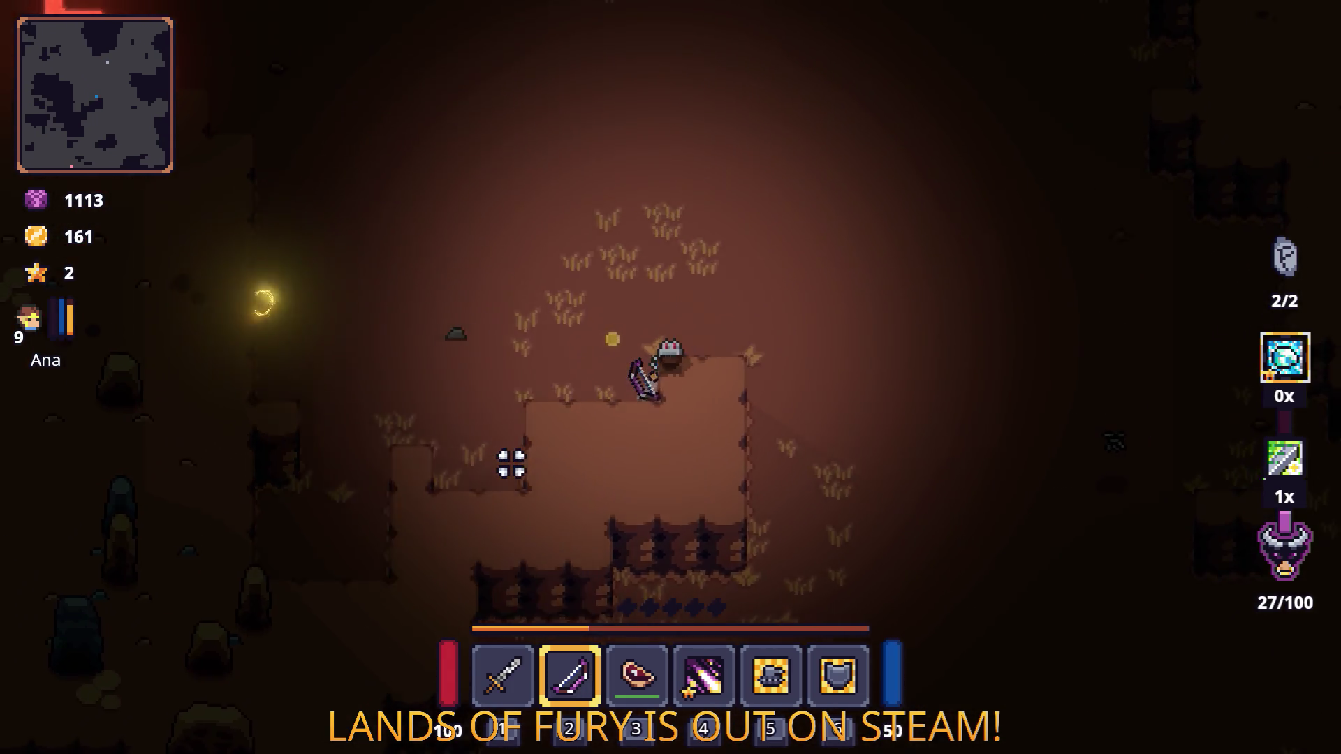
key("s")
key("d")
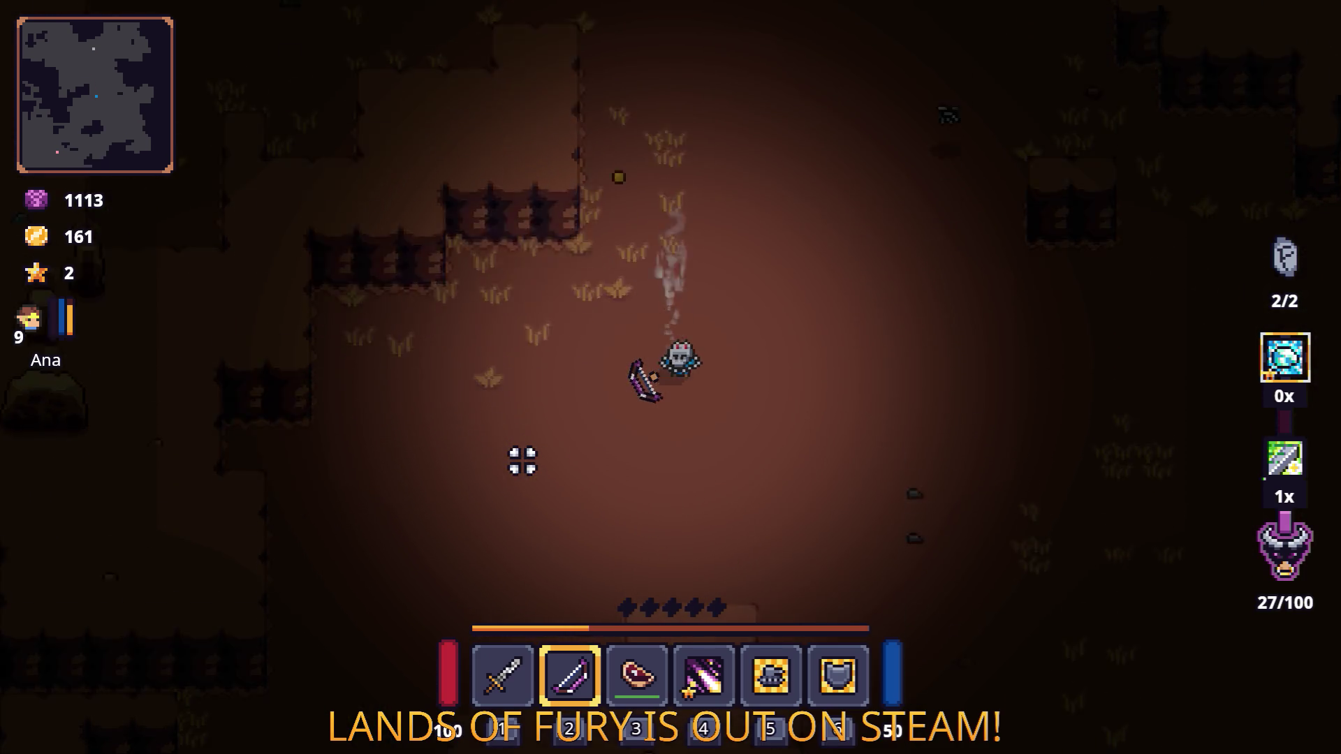
key("s")
key("a")
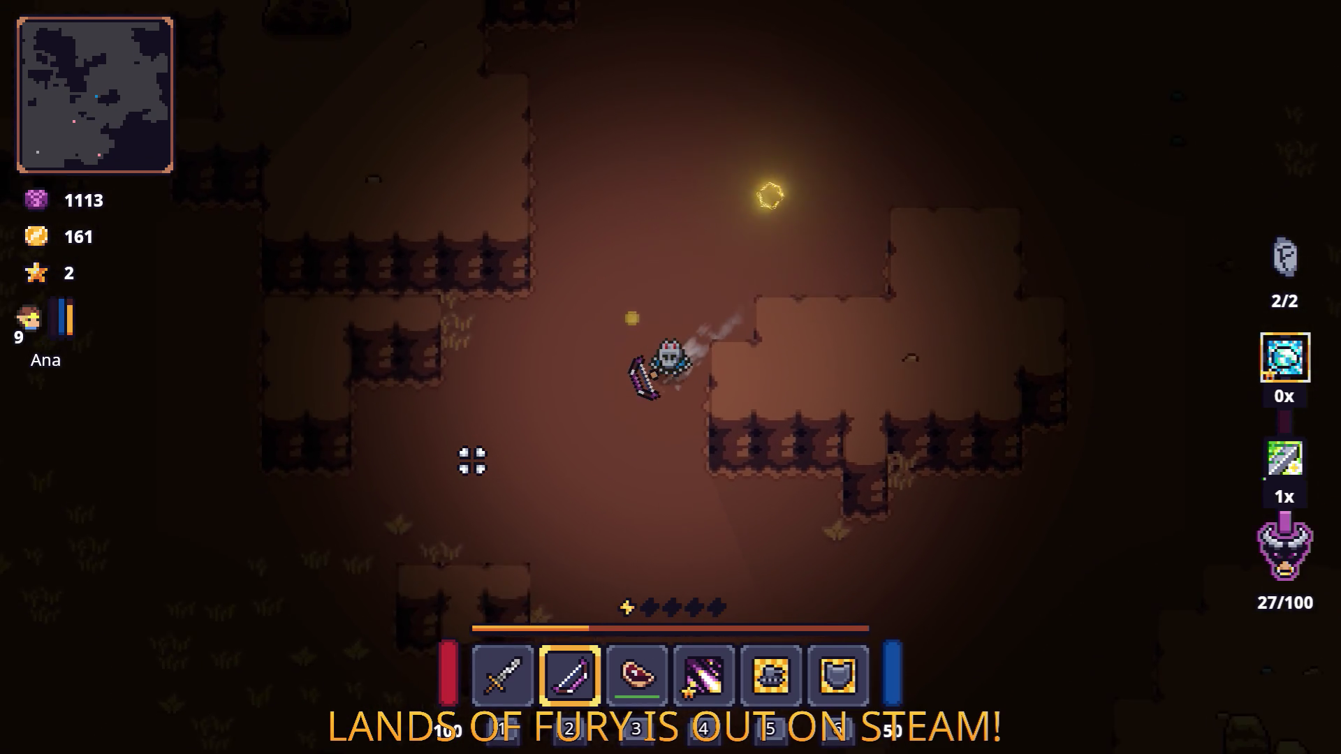
key("s")
key("a")
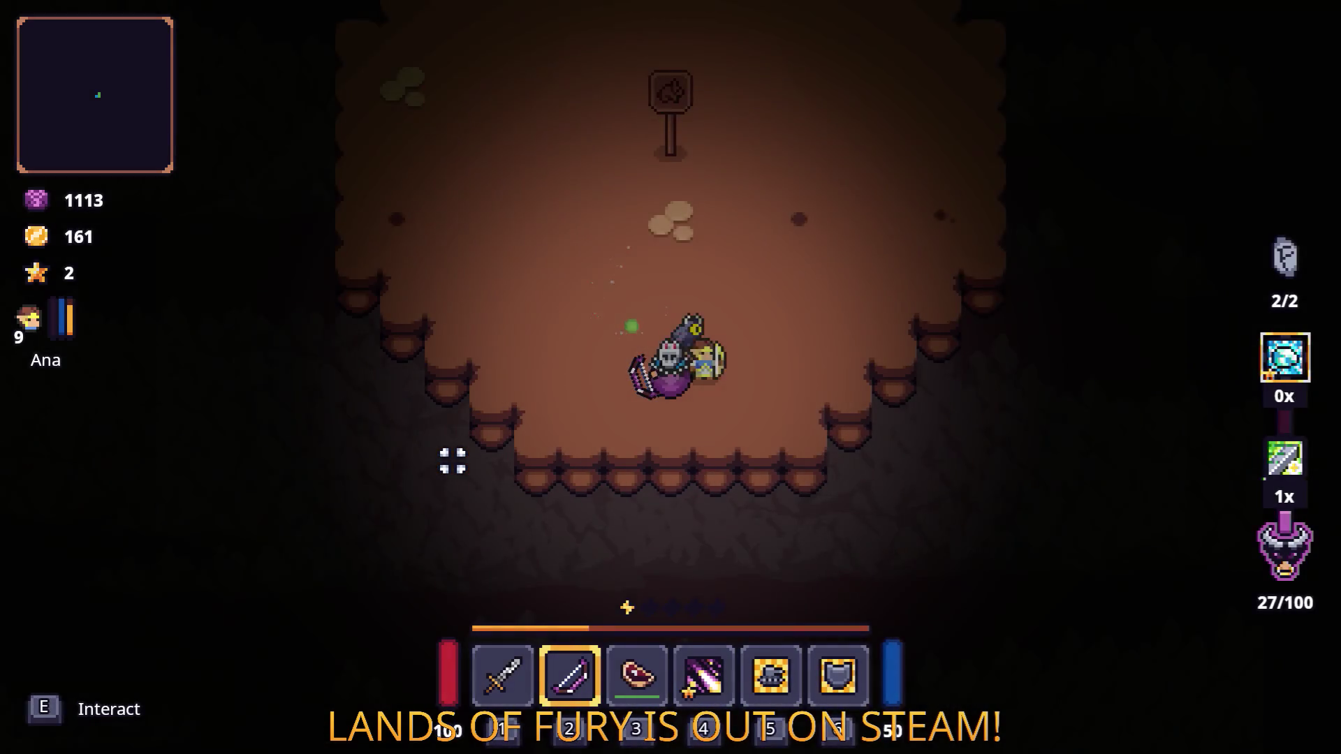
key("w")
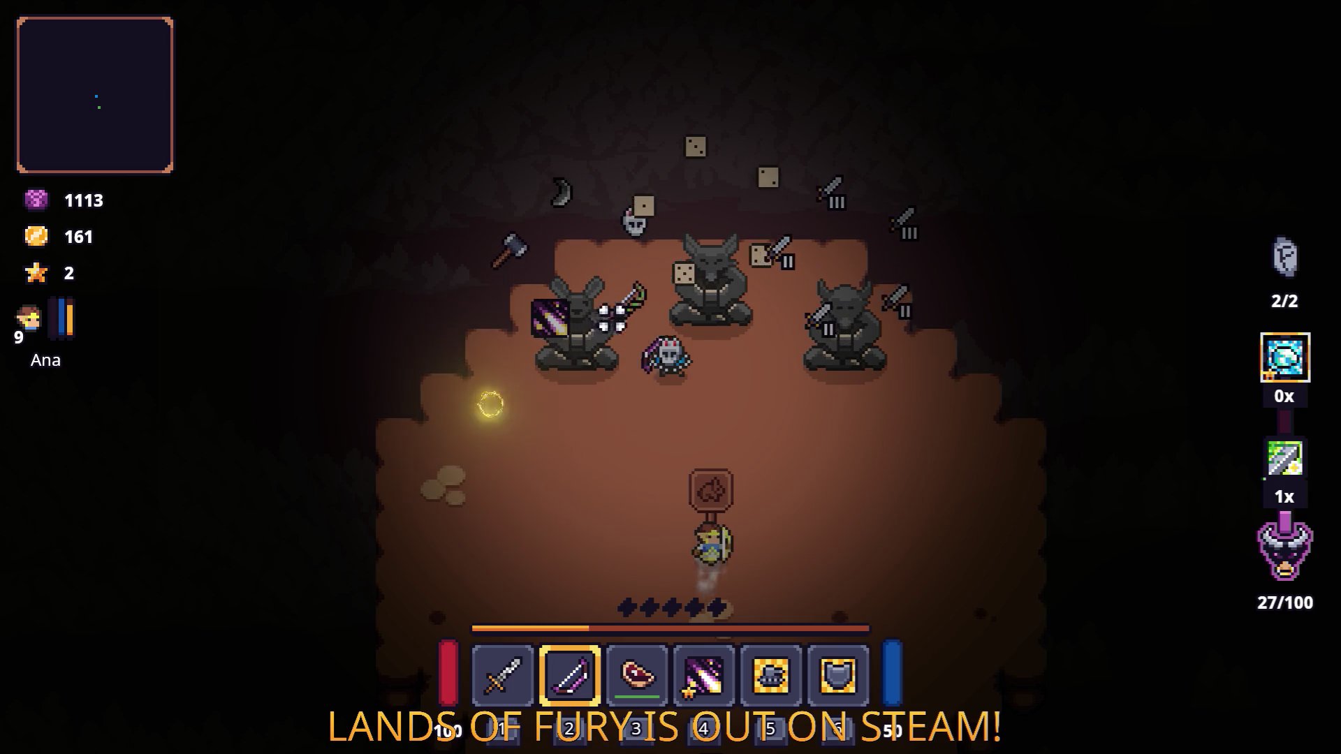
Step: Approach the three horned statues past the signpost, cross the room, and briefly check the inventory
key("w")
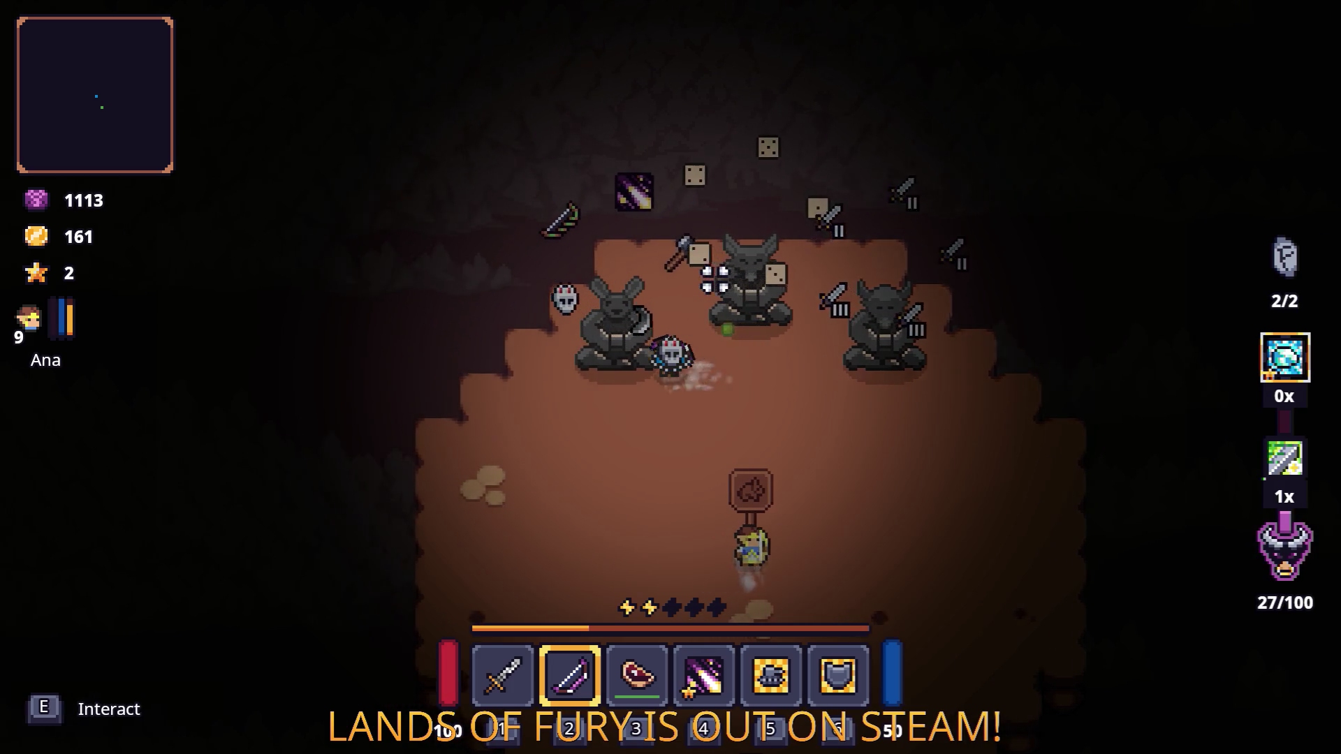
key("a")
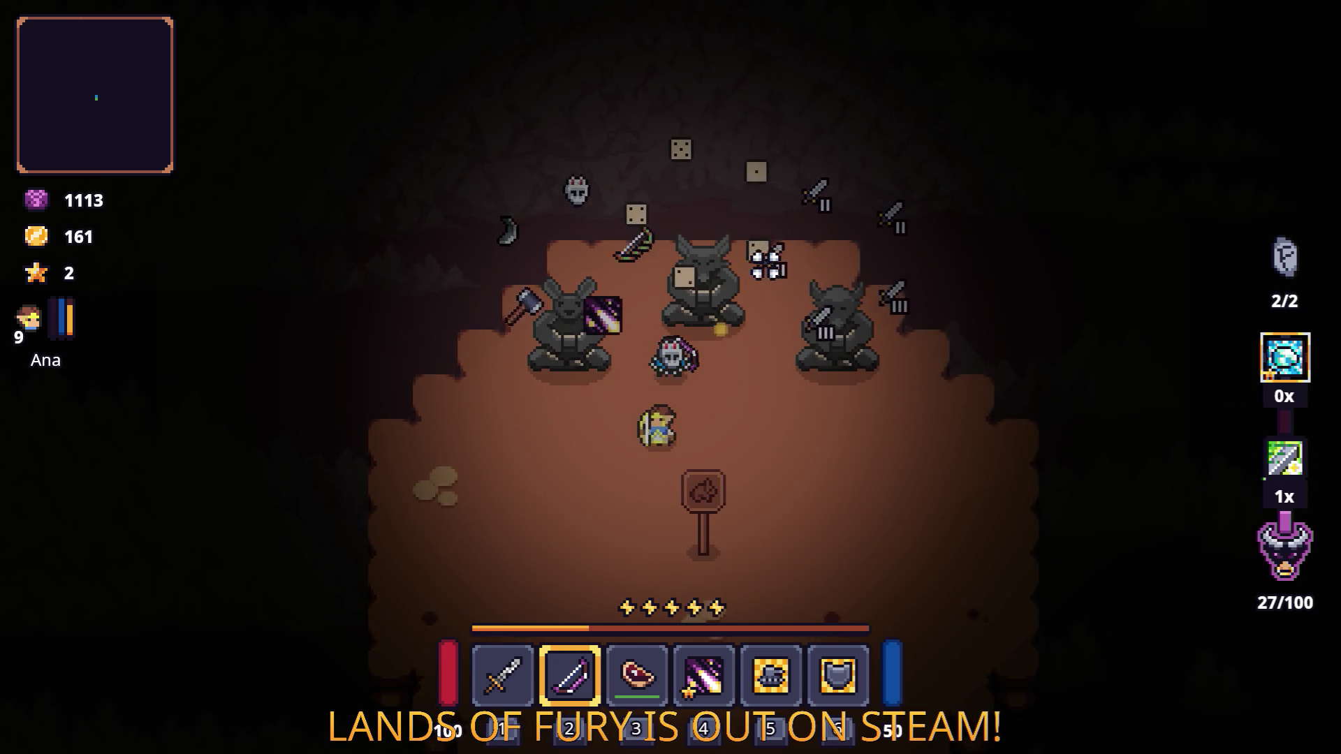
key("d")
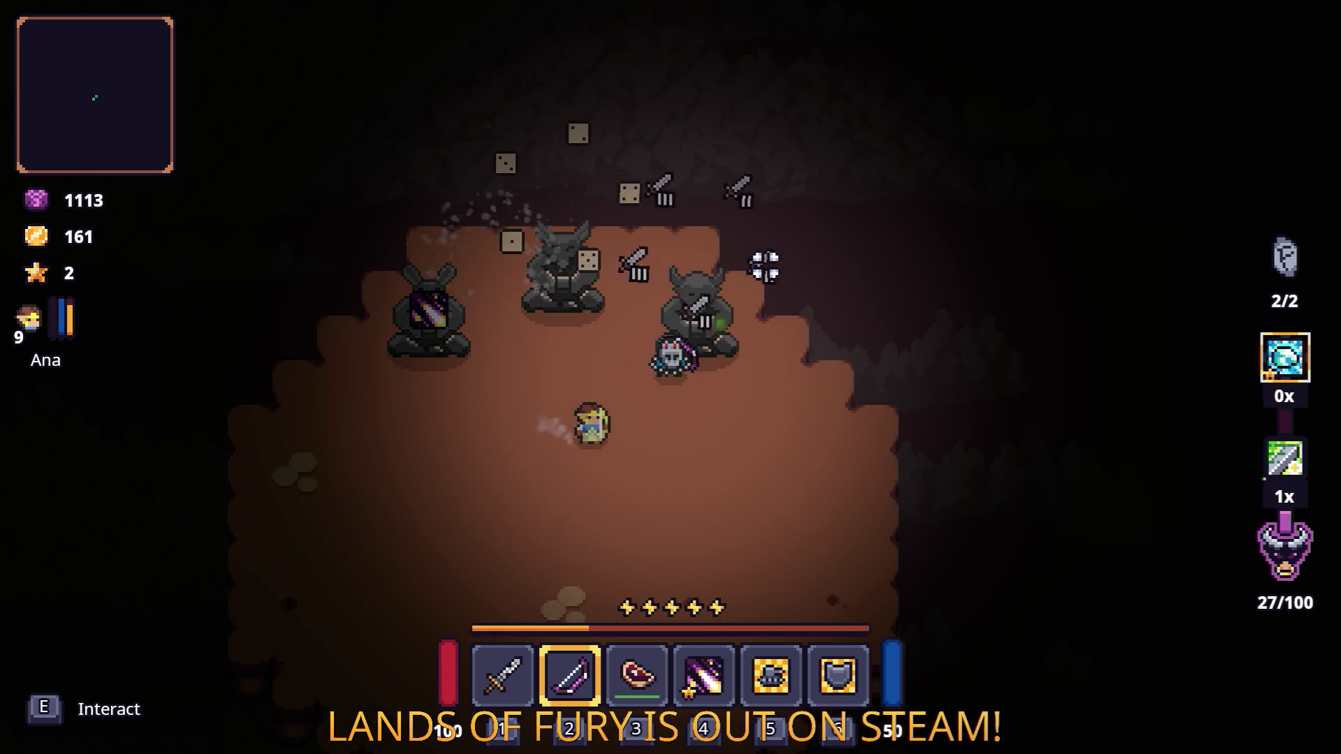
key("i")
key("i")
key("a")
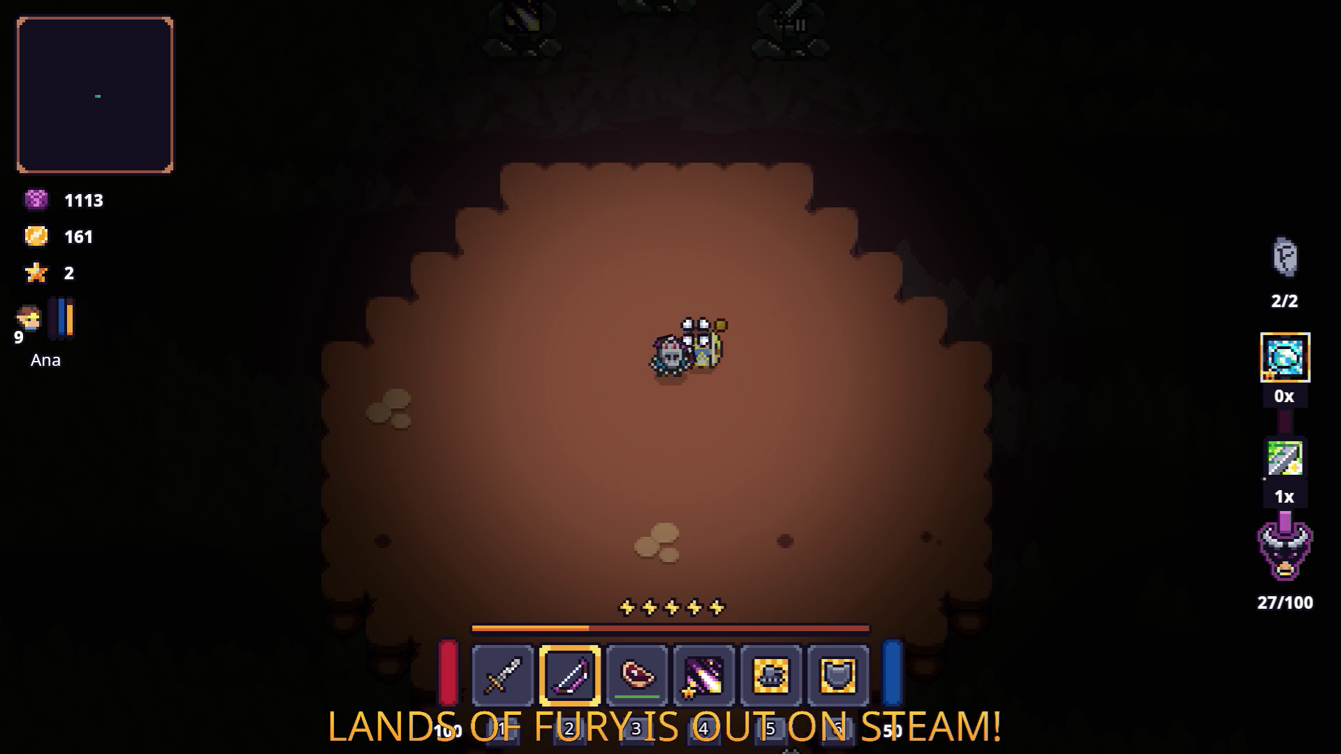
Step: Walk onto the arena, interact with E to start the timed challenge, and take position
key("a")
key("e")
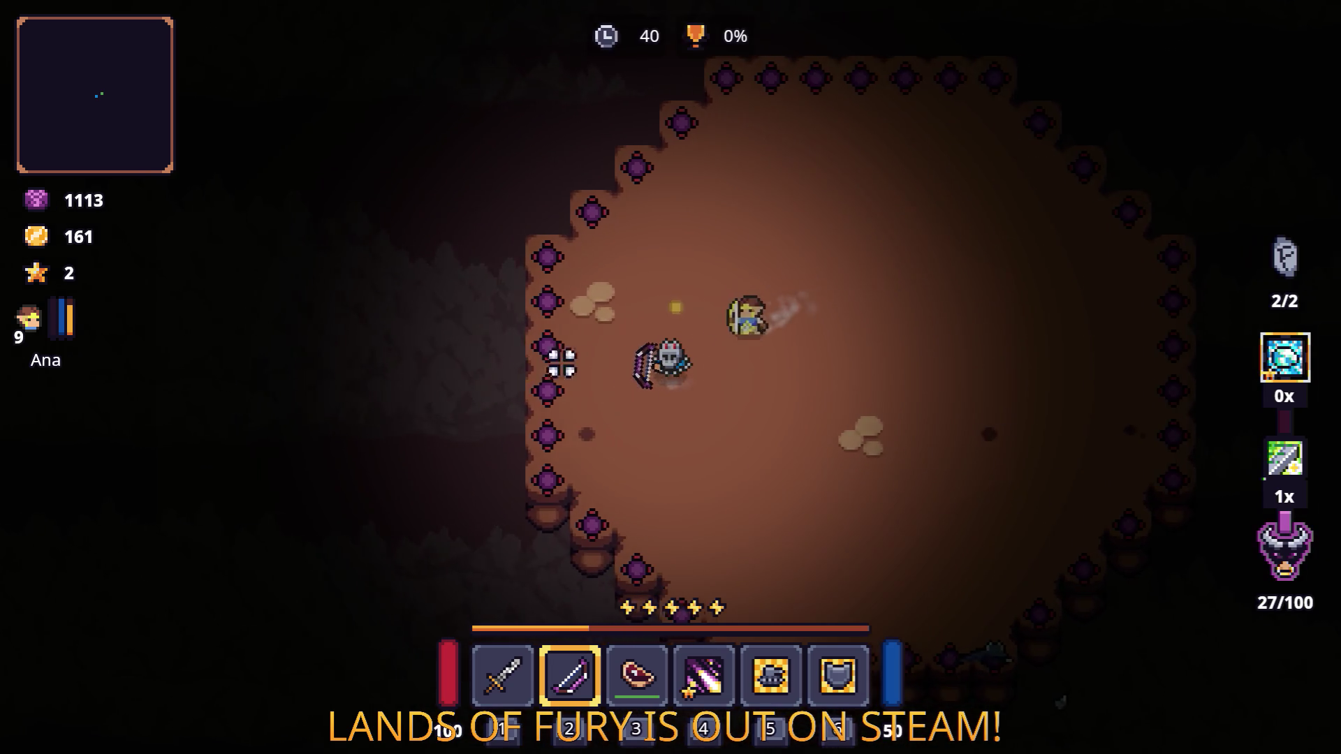
key("a")
key("w")
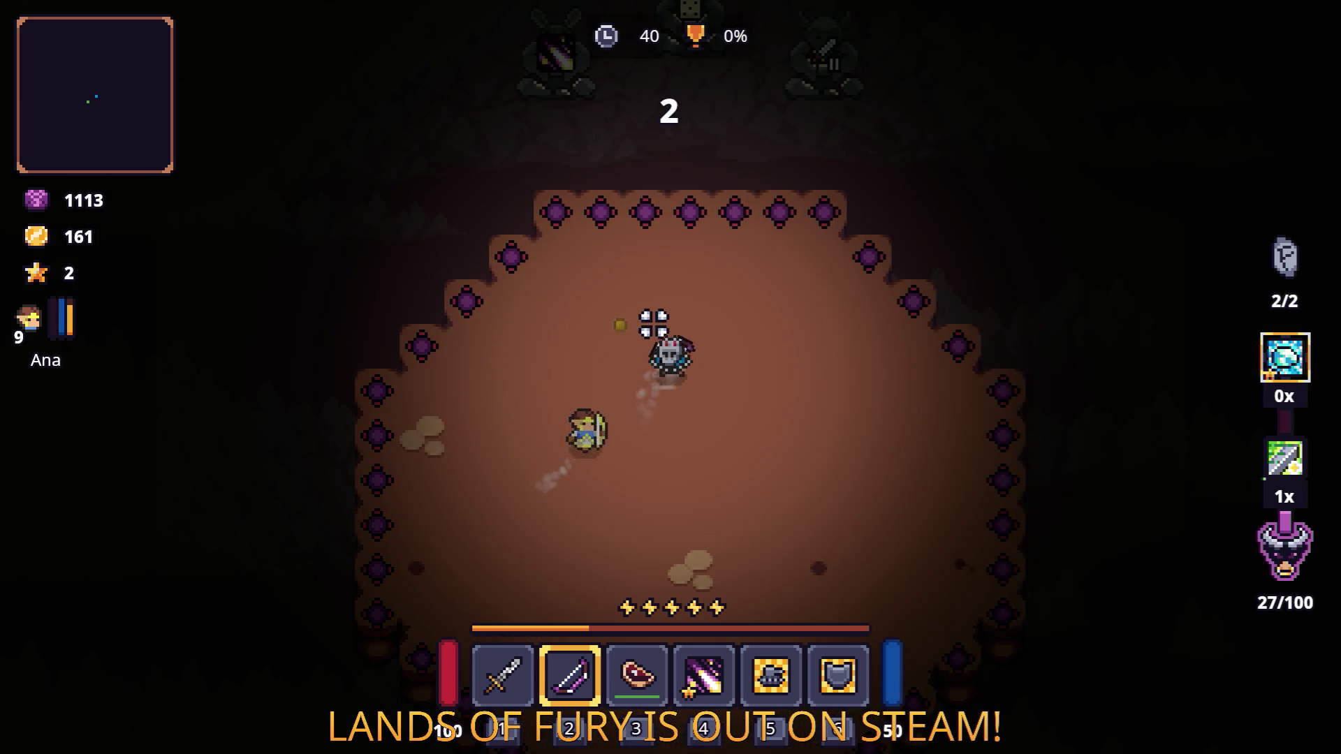
key("w")
key("d")
key("s")
key("d")
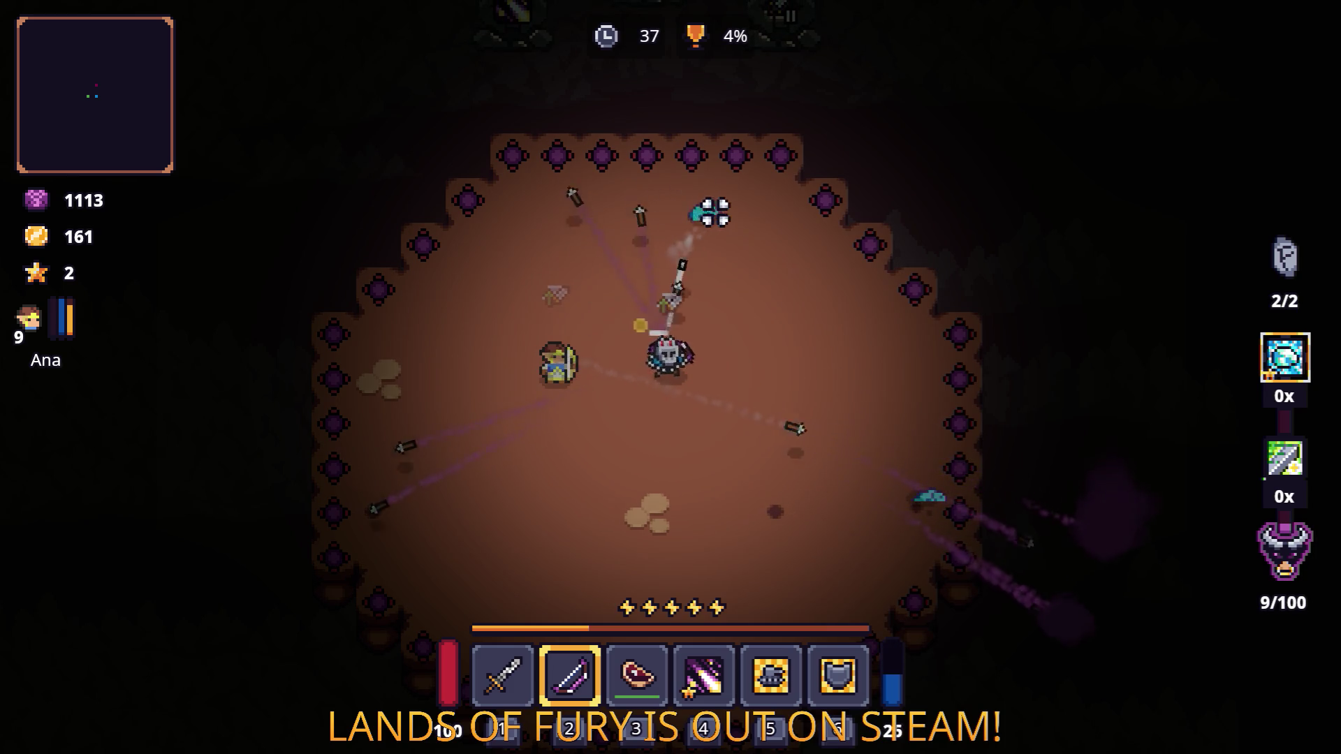
Step: Fire arrows at the first enemies above, below and to the right
left_click(711, 215)
key("s")
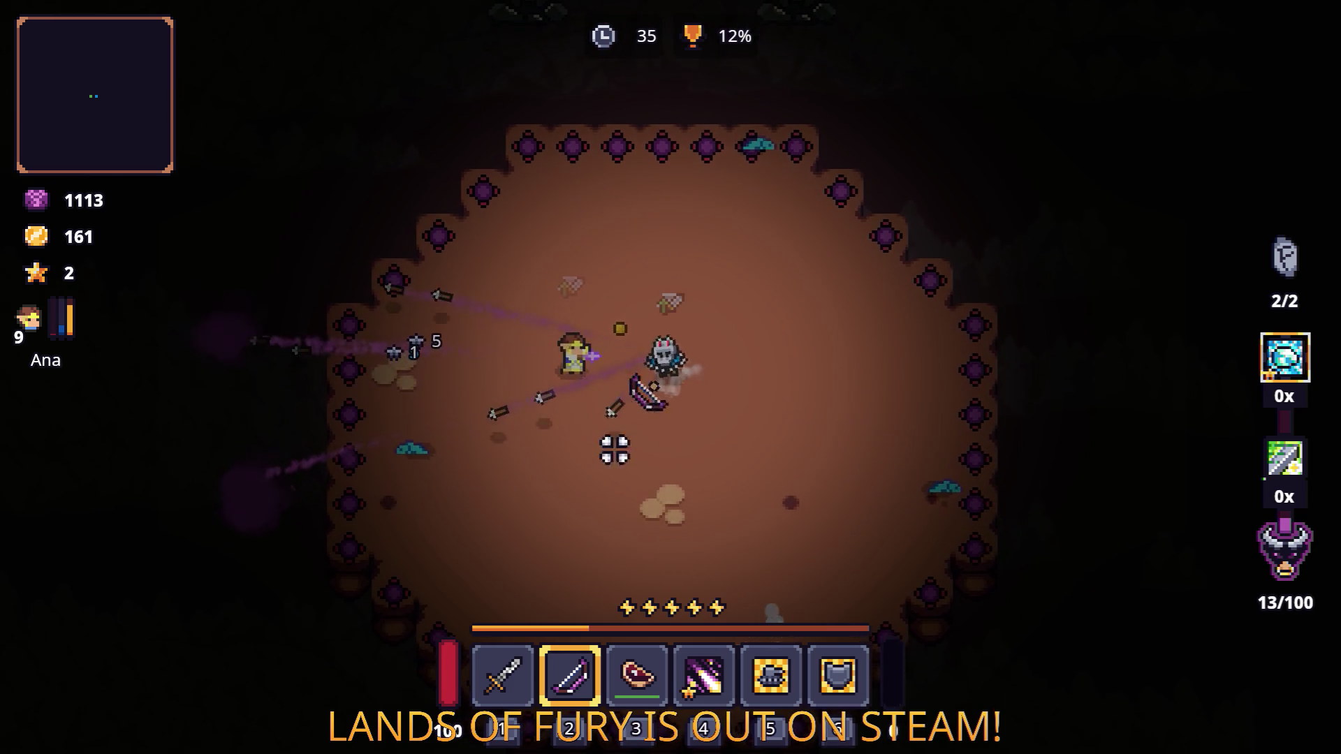
left_click(698, 517)
key("w")
key("a")
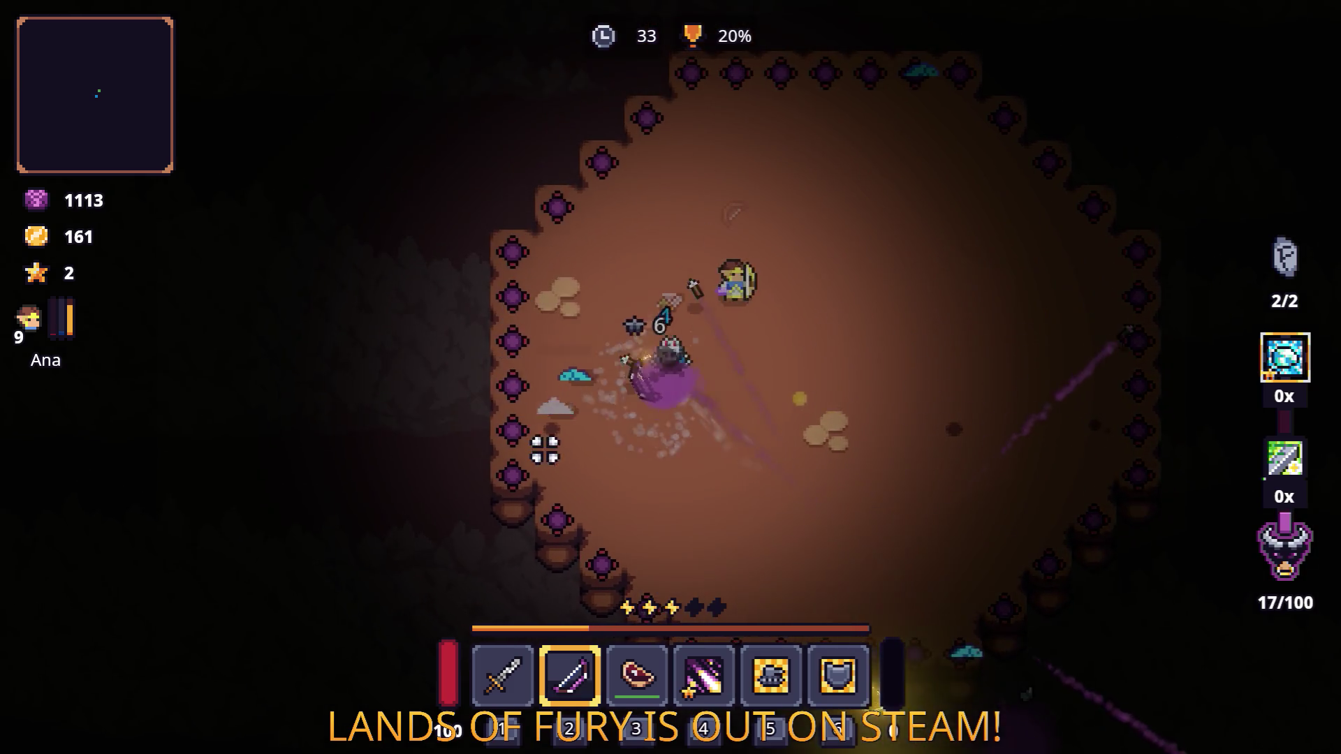
key("d")
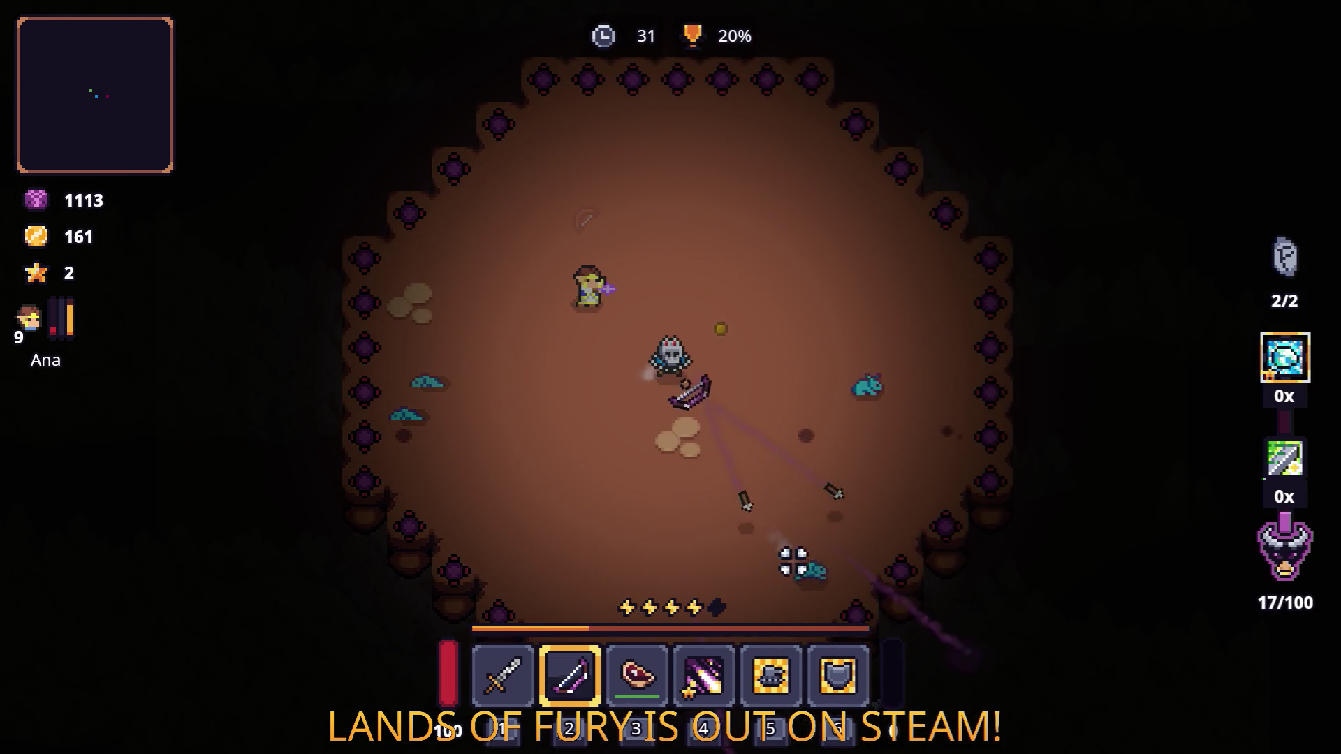
left_click(859, 405)
key("d")
left_click(925, 419)
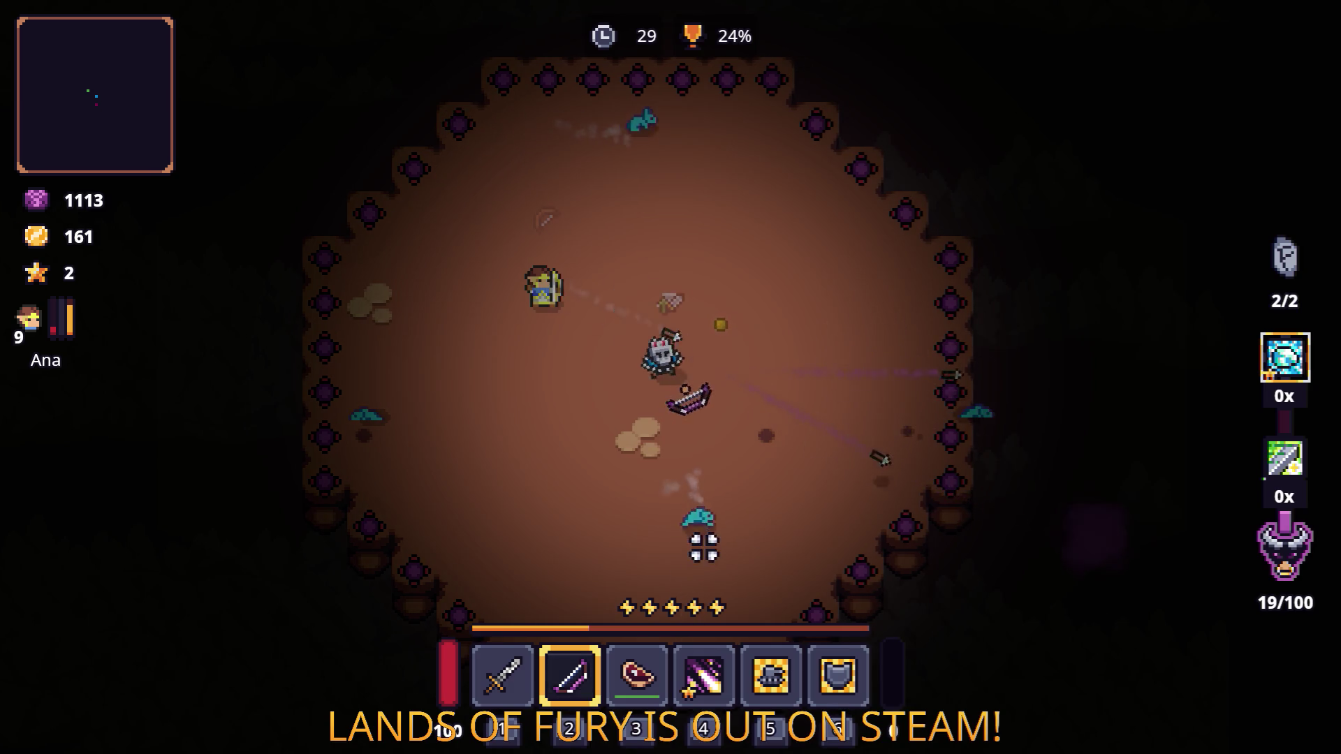
Step: Keep shooting enemy groups at the top, right and lower left while repositioning
key("w")
left_click(662, 254)
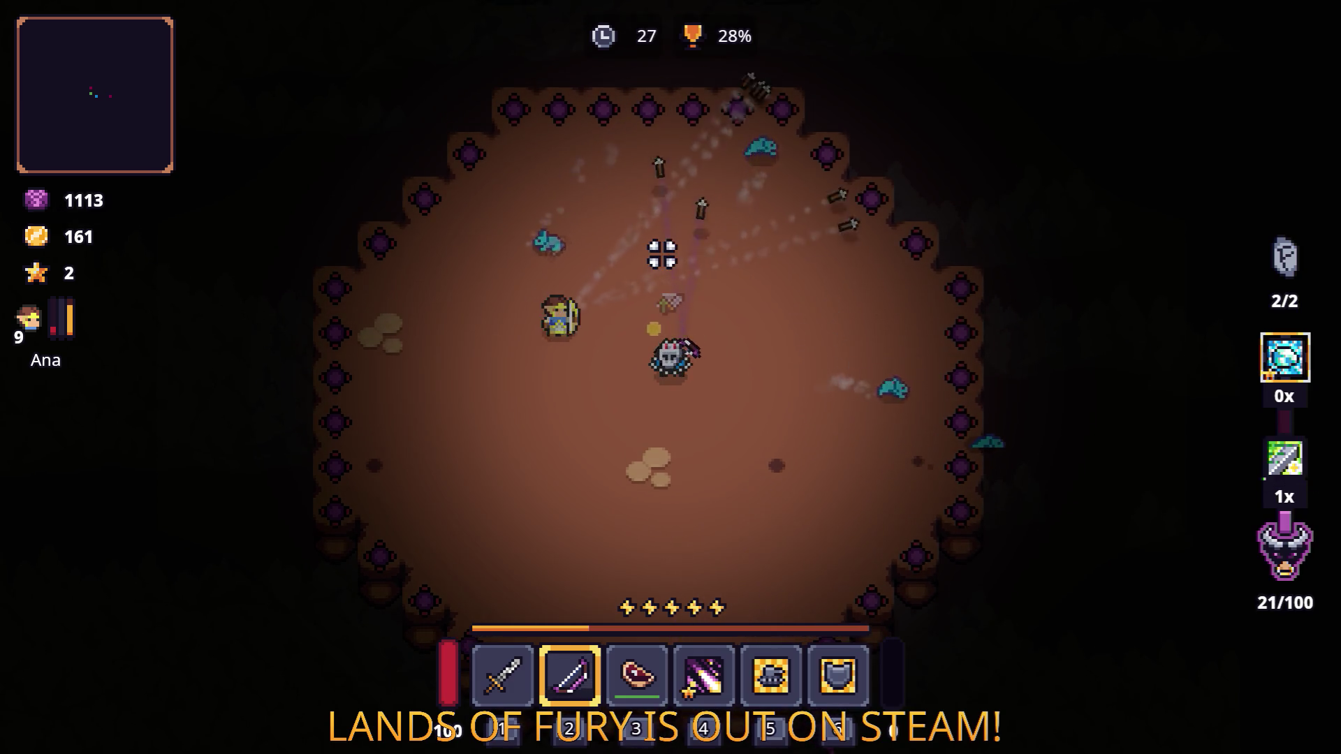
key("w")
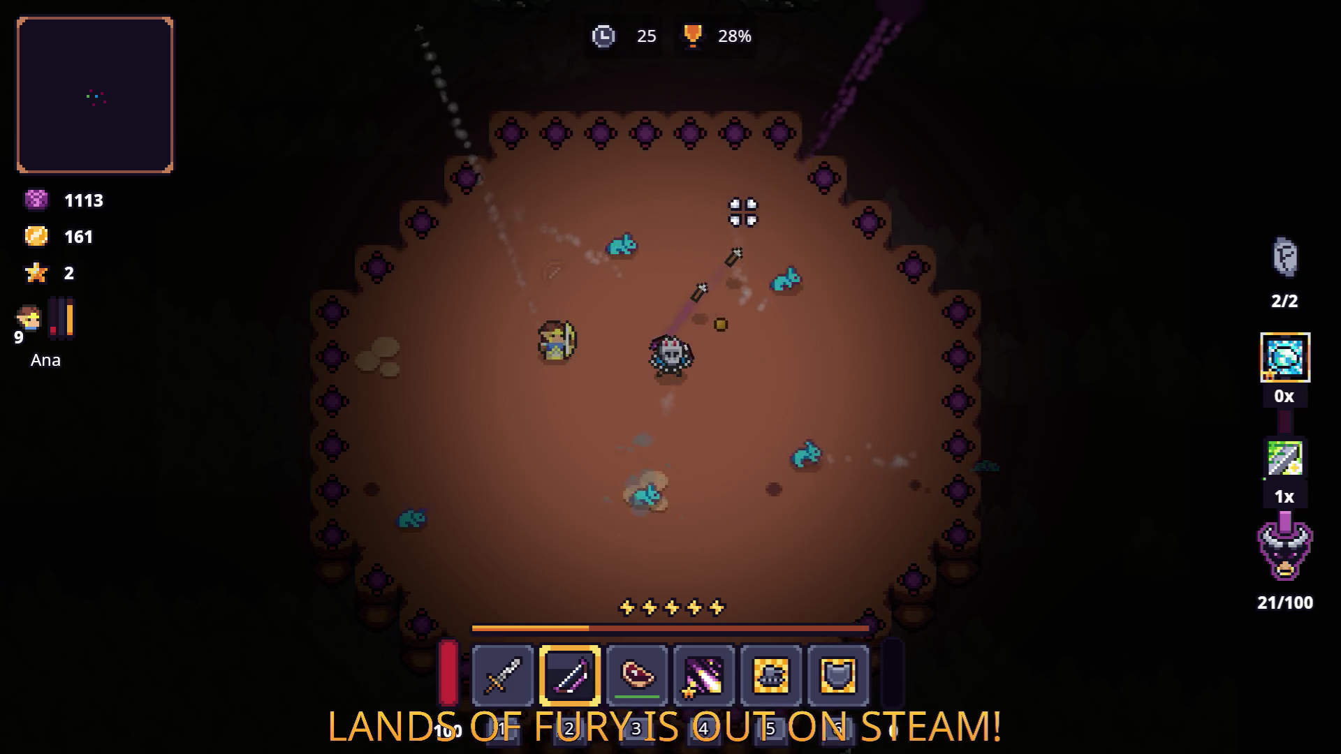
left_click(910, 335)
key("d")
left_click(938, 389)
left_click(515, 527)
left_click(793, 571)
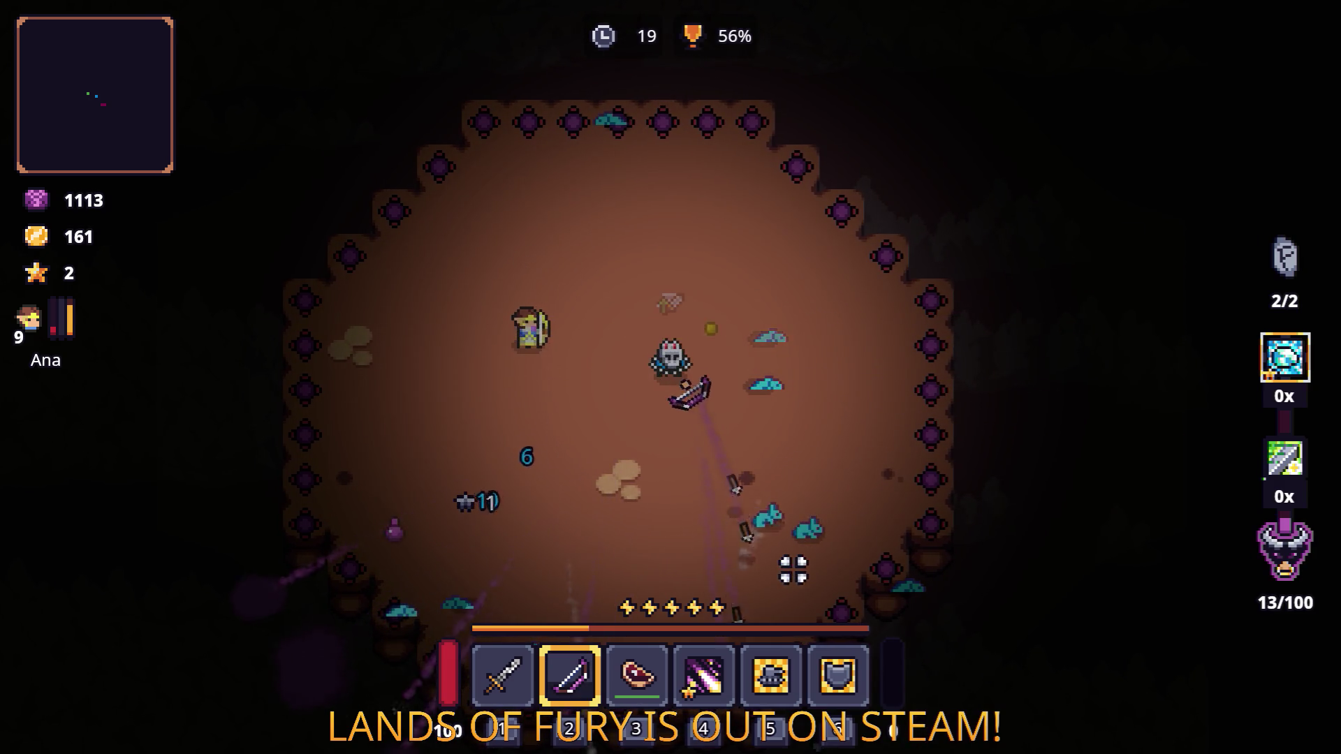
key("d")
left_click(835, 567)
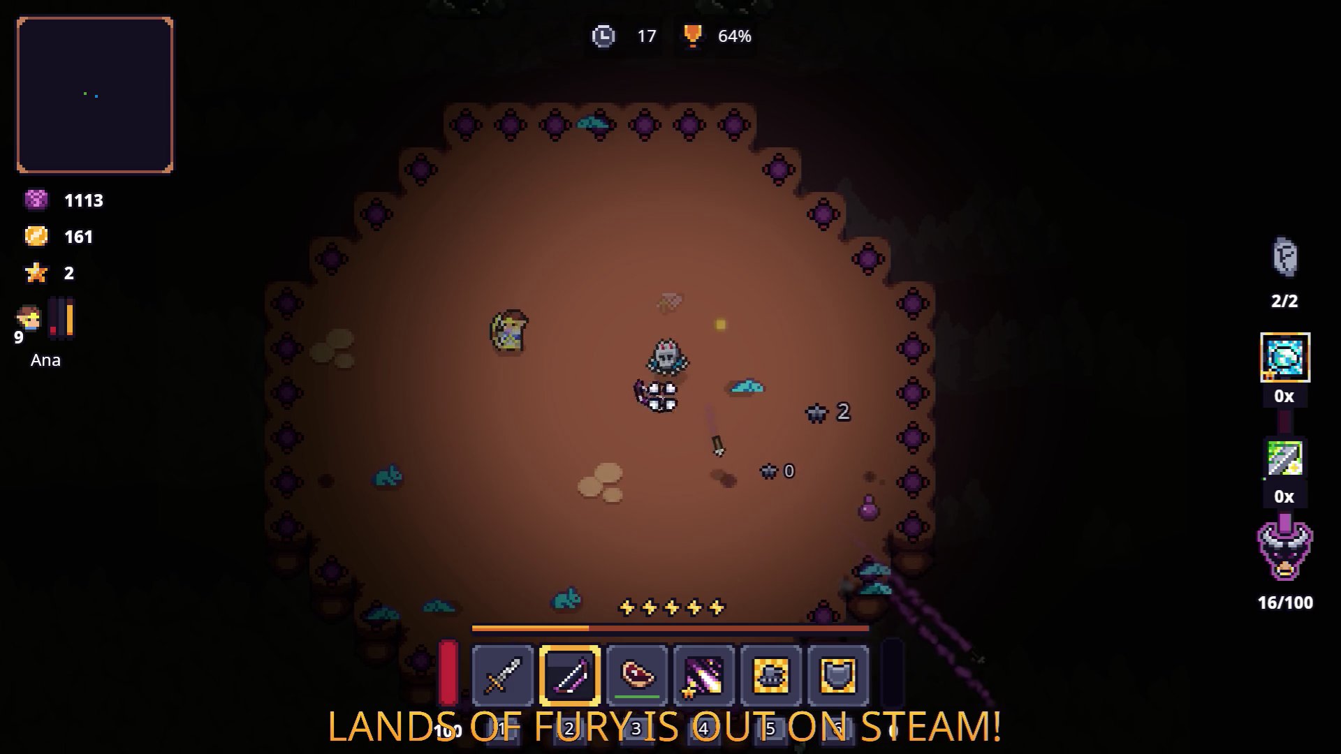
Step: Strafe down-left and right, firing arrows at nearby enemies on both sides
key("a")
key("s")
left_click(578, 464)
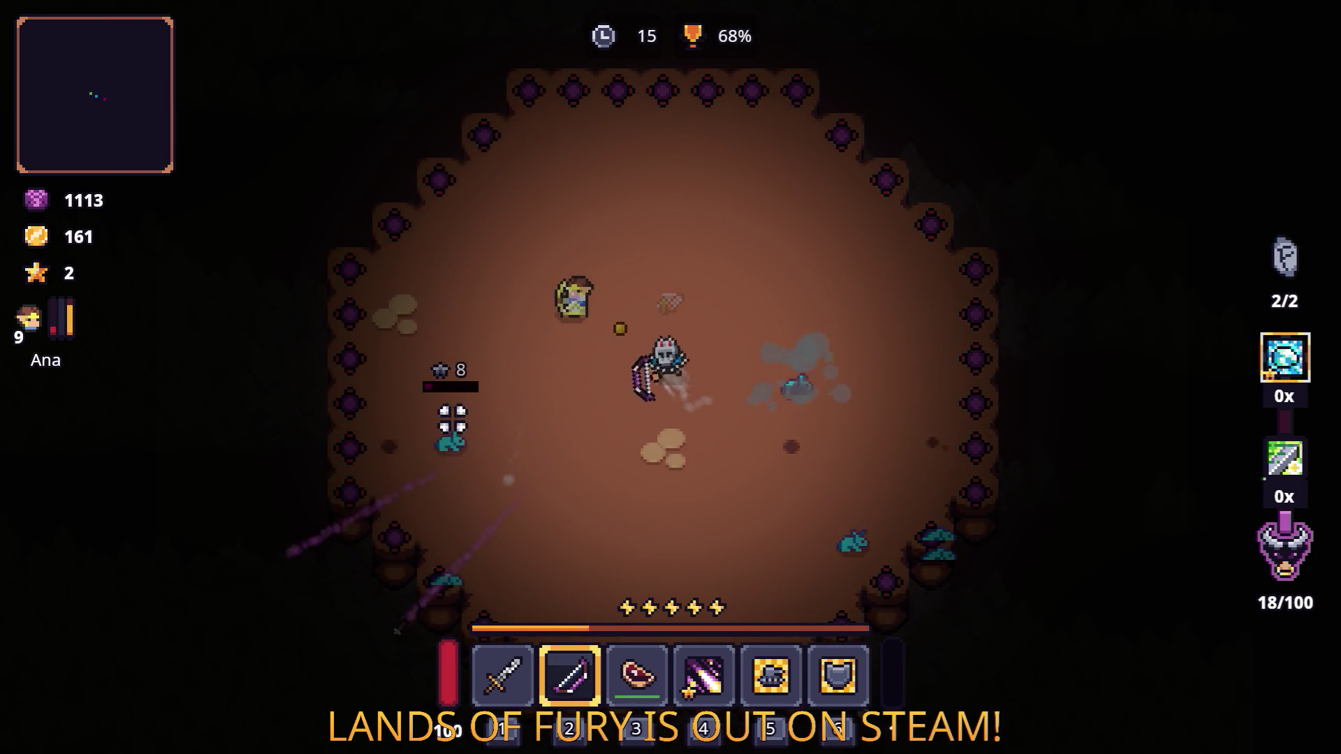
key("d")
left_click(814, 428)
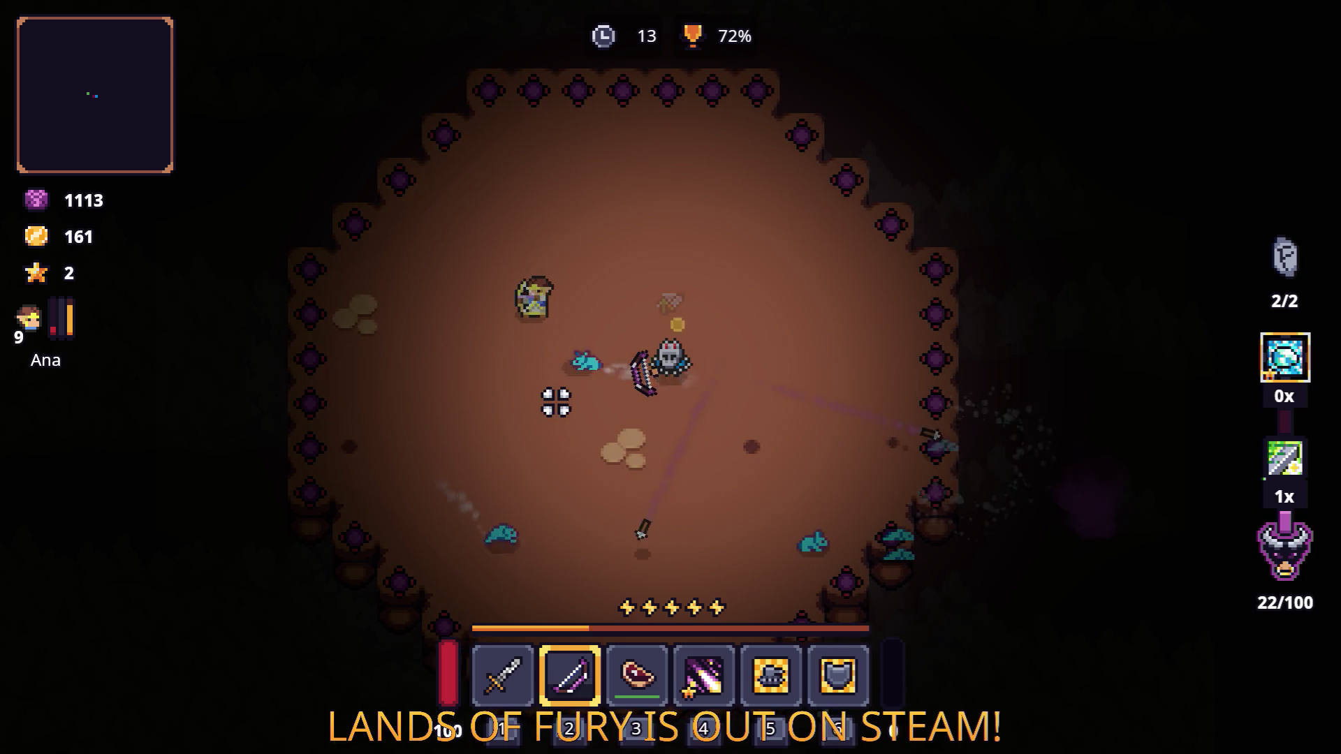
key("d")
left_click(498, 402)
key("w")
key("d")
left_click(793, 224)
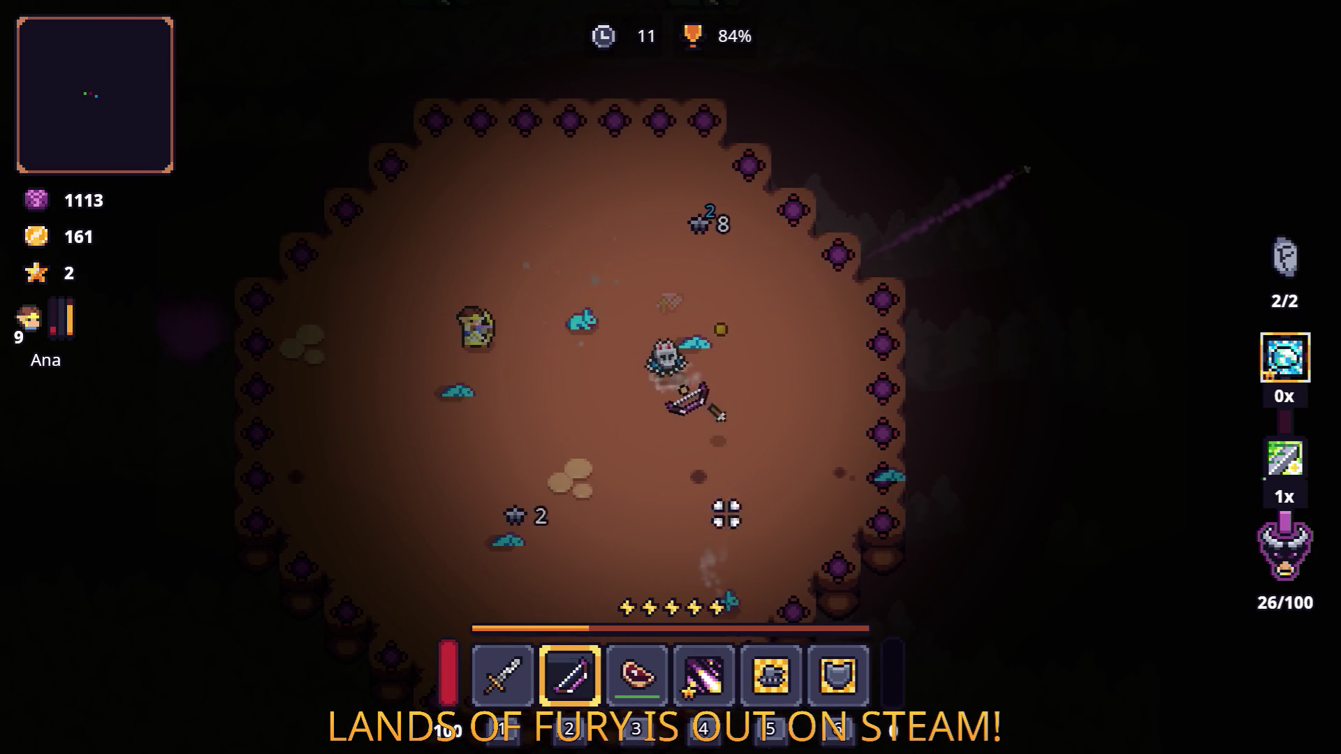
Step: Finish off the last enemies at the lower left, bringing arena progress to 100%
key("w")
key("a")
left_click(604, 237)
key("s")
key("a")
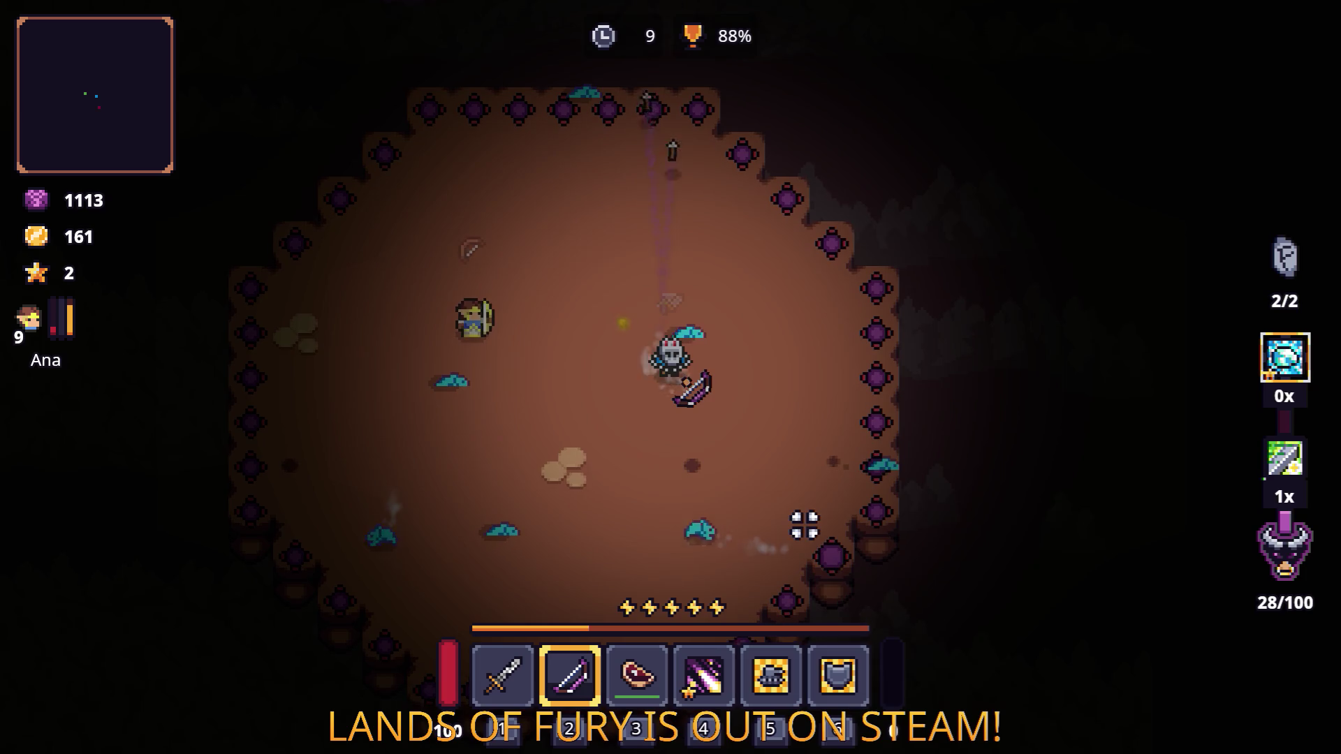
left_click(700, 551)
key("a")
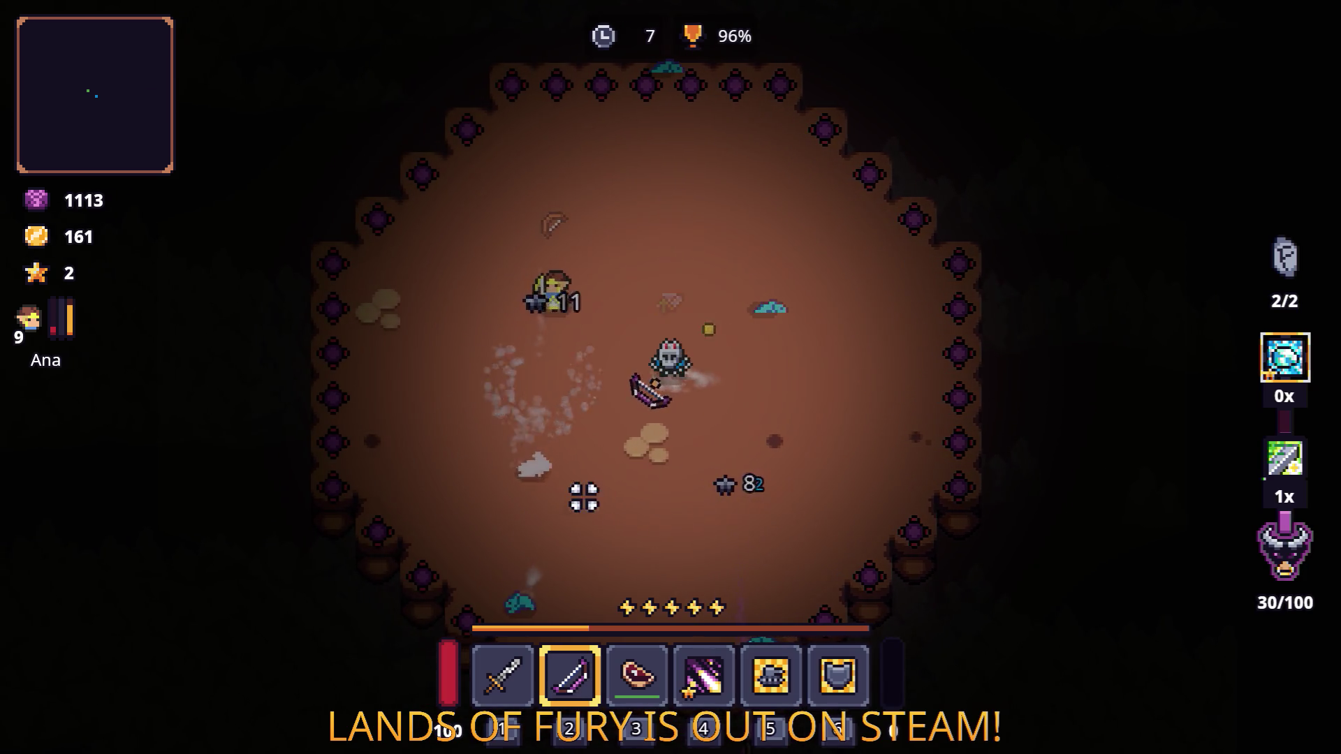
left_click(553, 505)
left_click(517, 520)
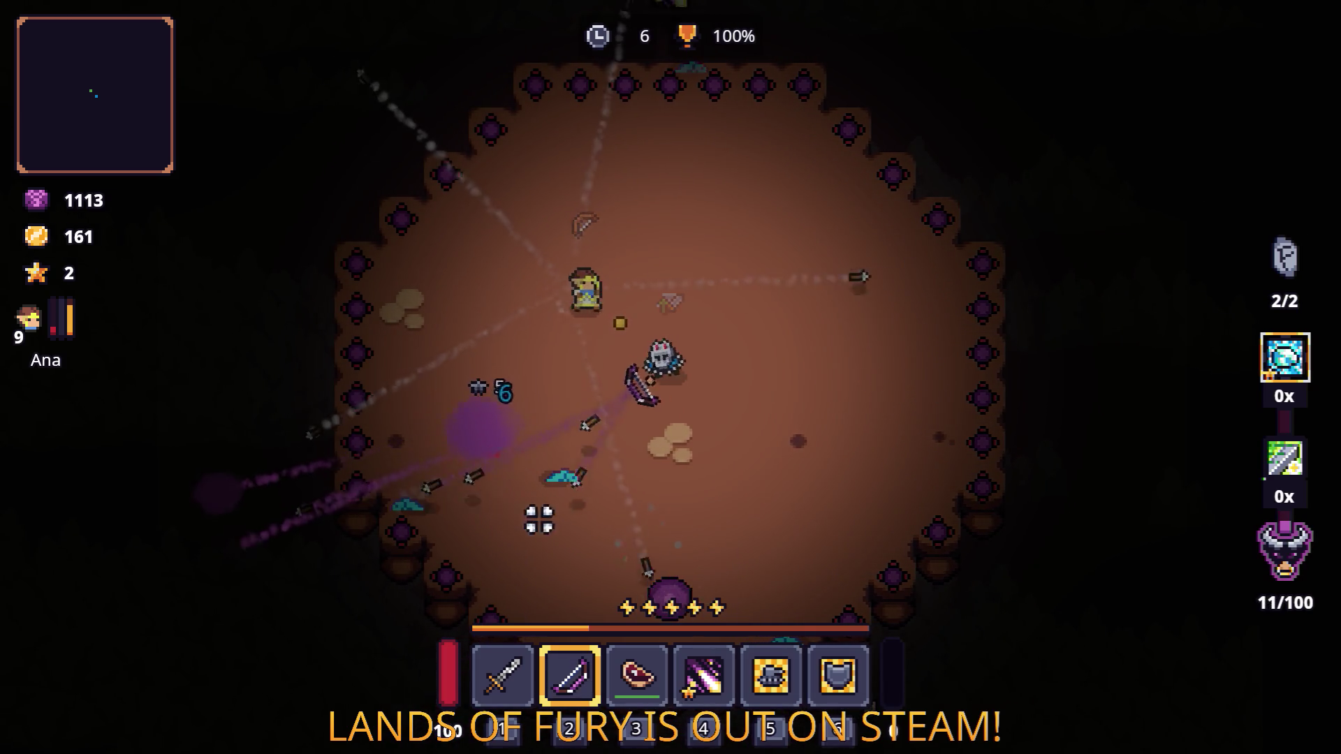
Step: Walk north out of the arena and dash down-left to the anvil
key("w")
key("w")
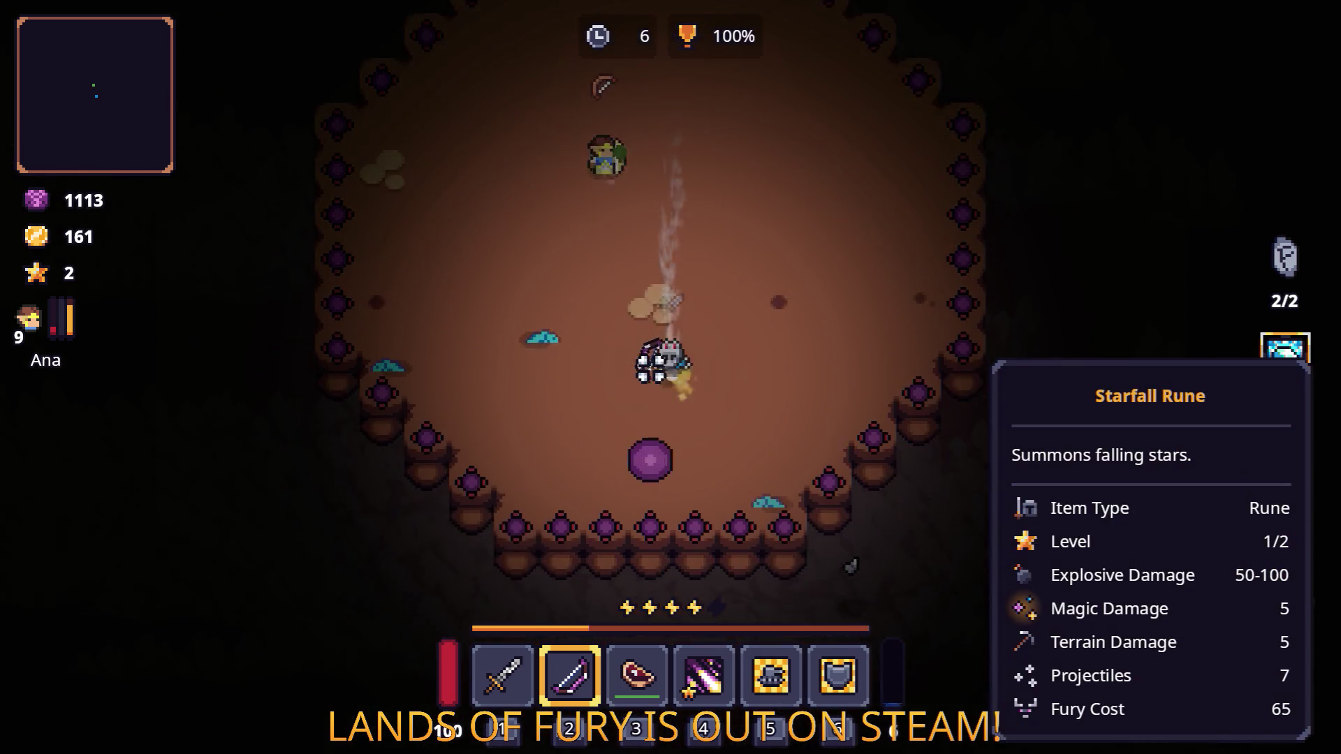
key("w")
key("d")
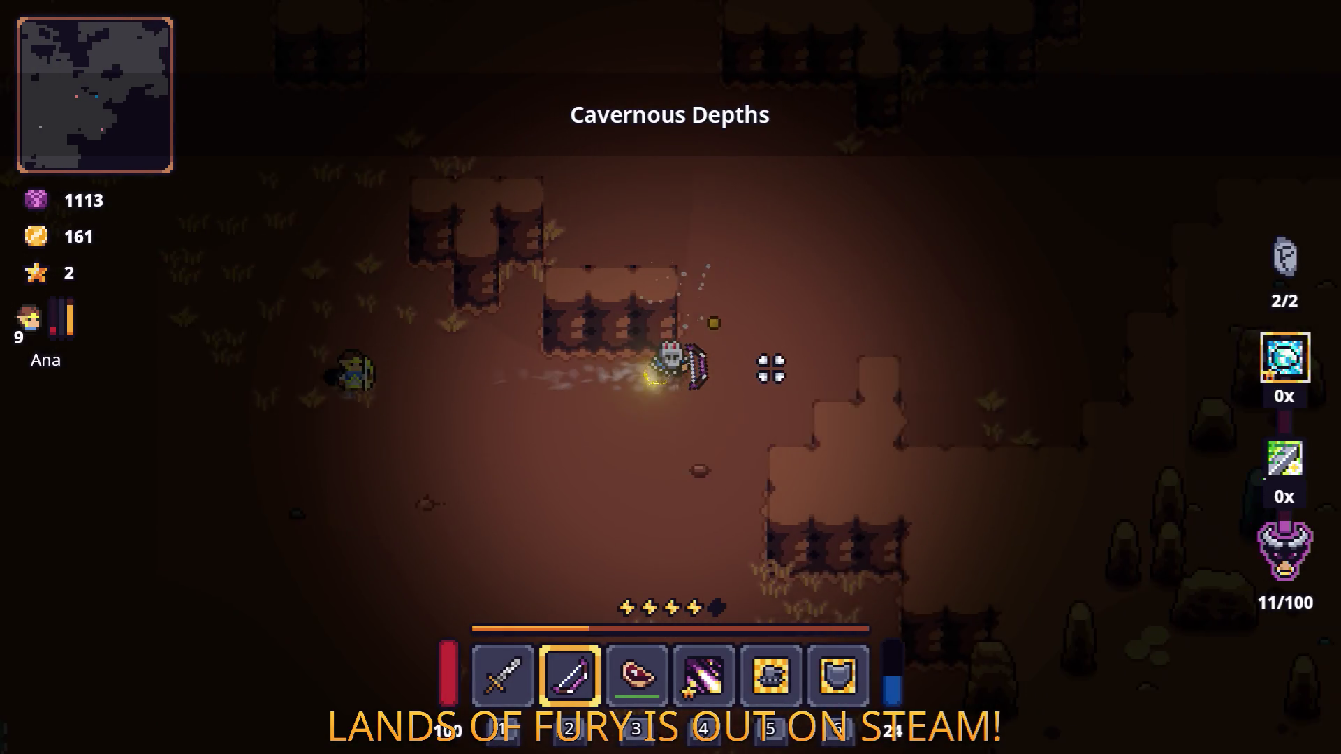
key("a")
key("space")
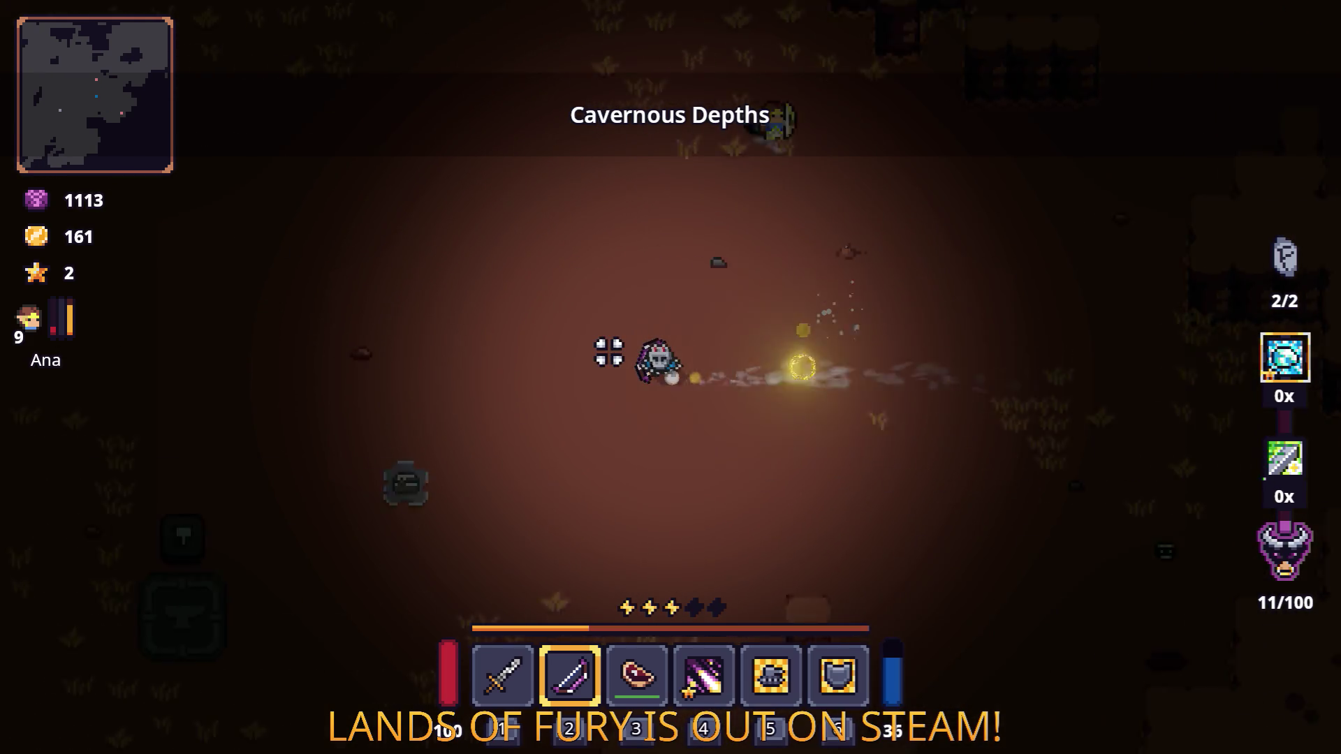
key("s")
Step: Upgrade the Starfall Rune to level 2/2 at the anvil
key("Tab")
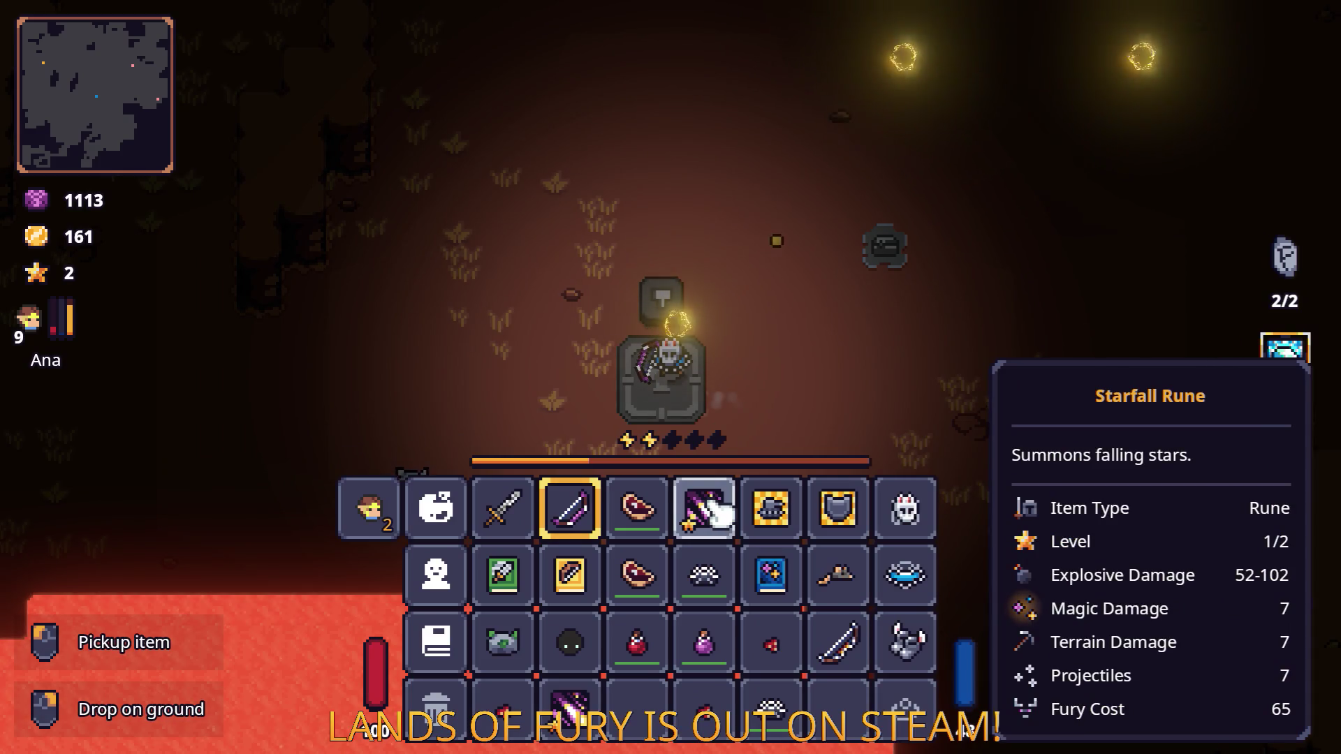
left_click(691, 549)
key("Tab")
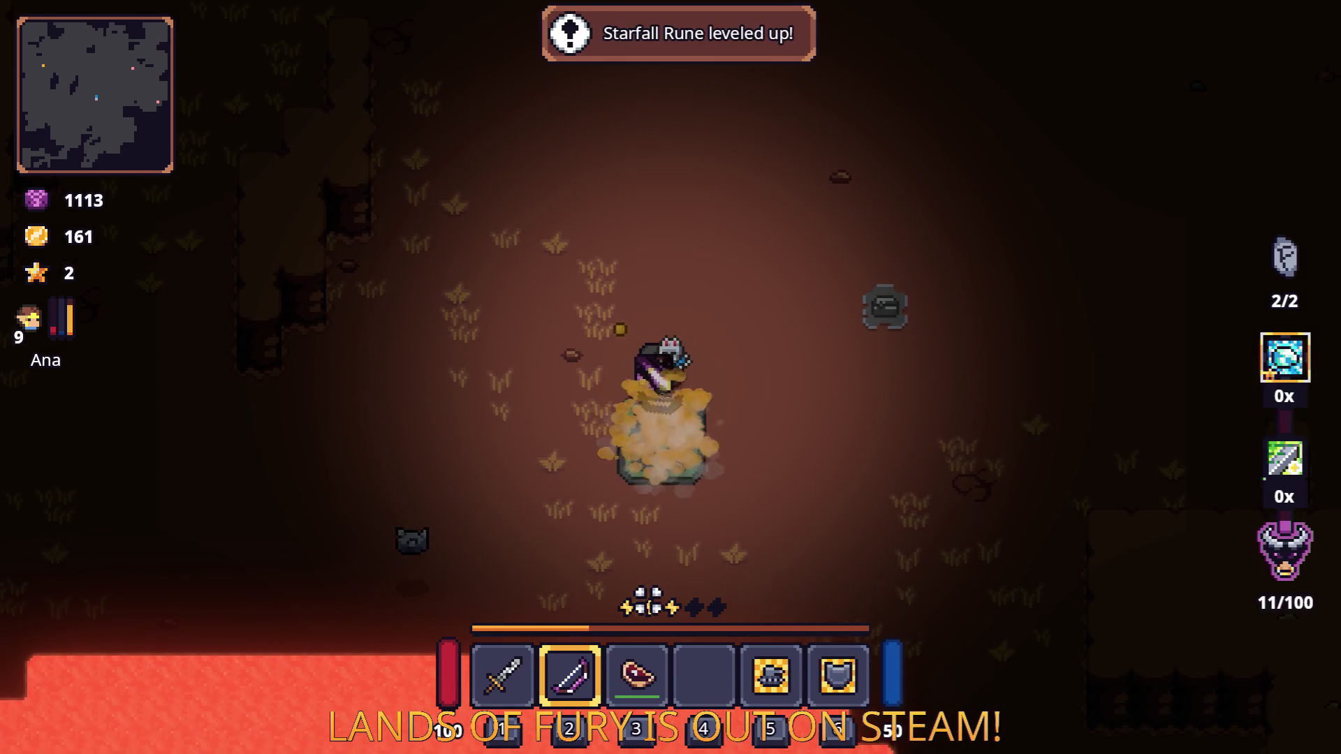
key("s")
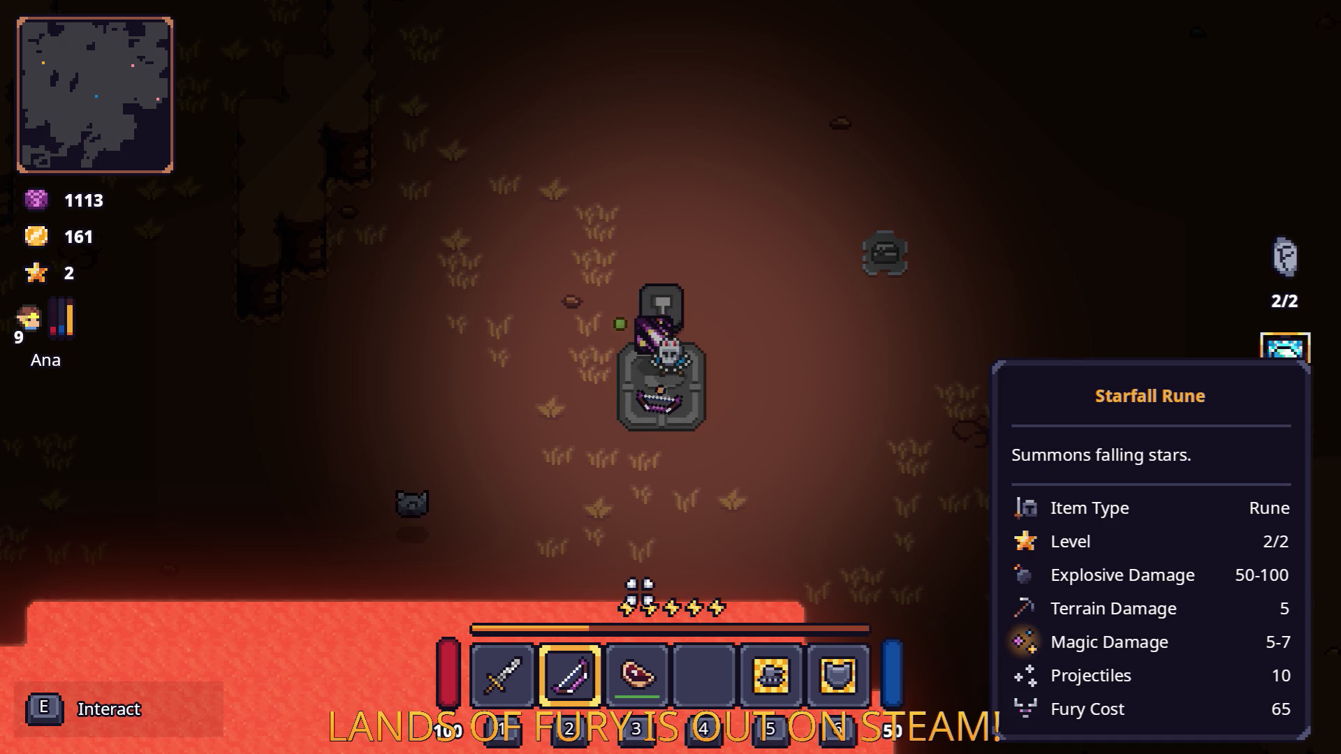
Step: Assign the Starfall Rune to the bow's second rune slot and confirm it despite the x0.75 penalty
key("Tab")
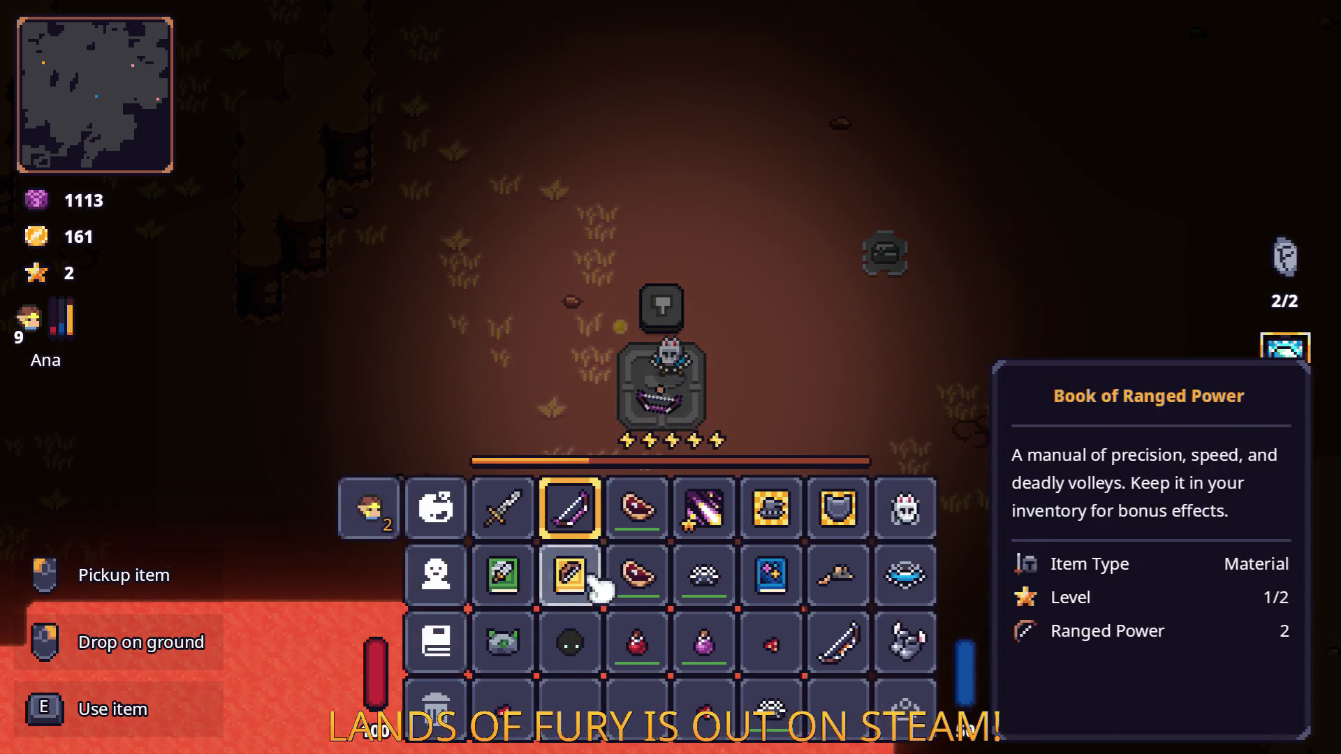
right_click(573, 521)
left_click(639, 401)
left_click(639, 402)
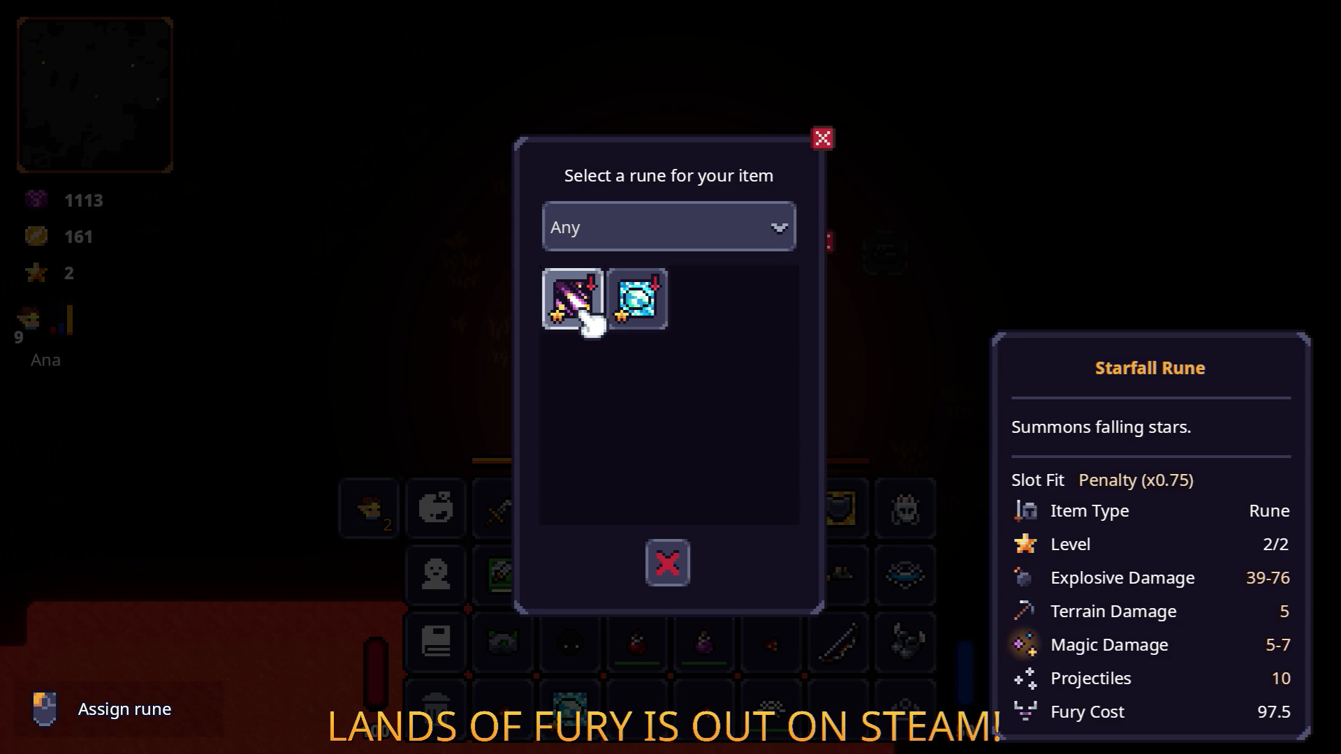
left_click(580, 308)
left_click(688, 475)
key("Tab")
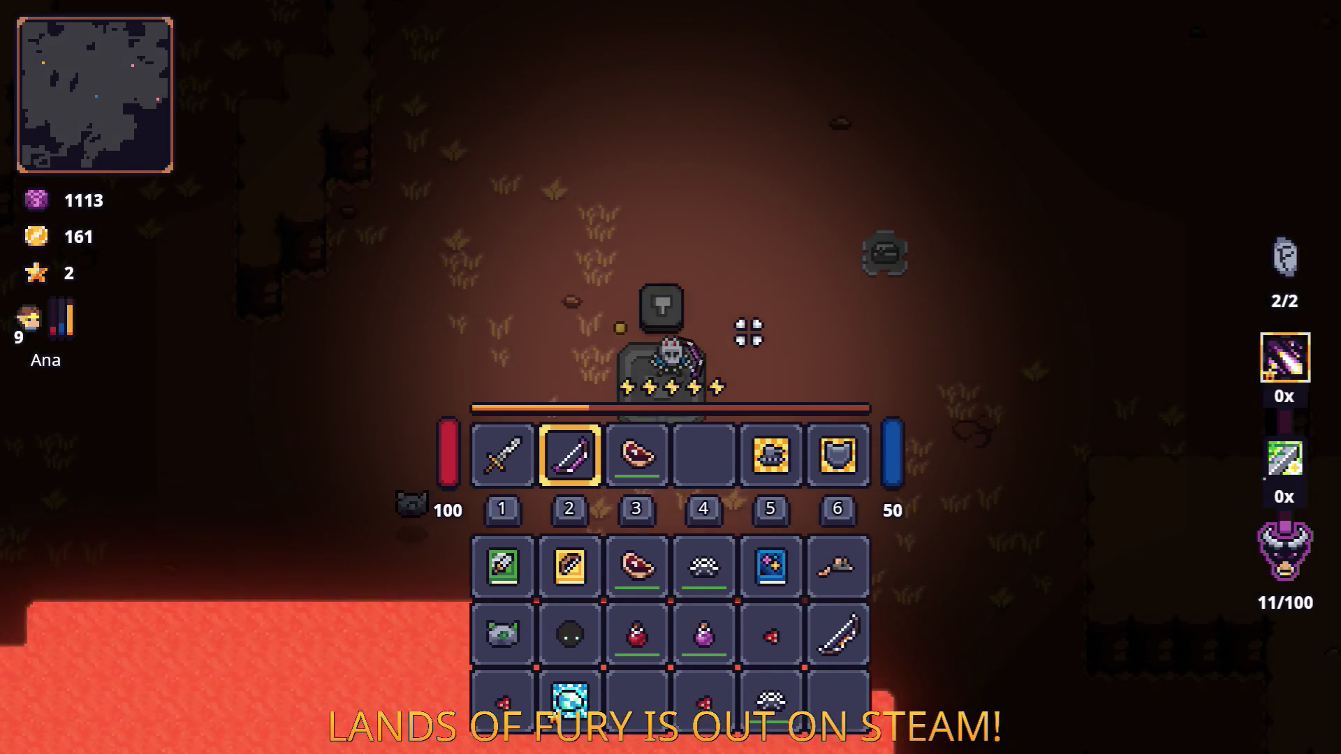
key("w")
key("space")
key("space")
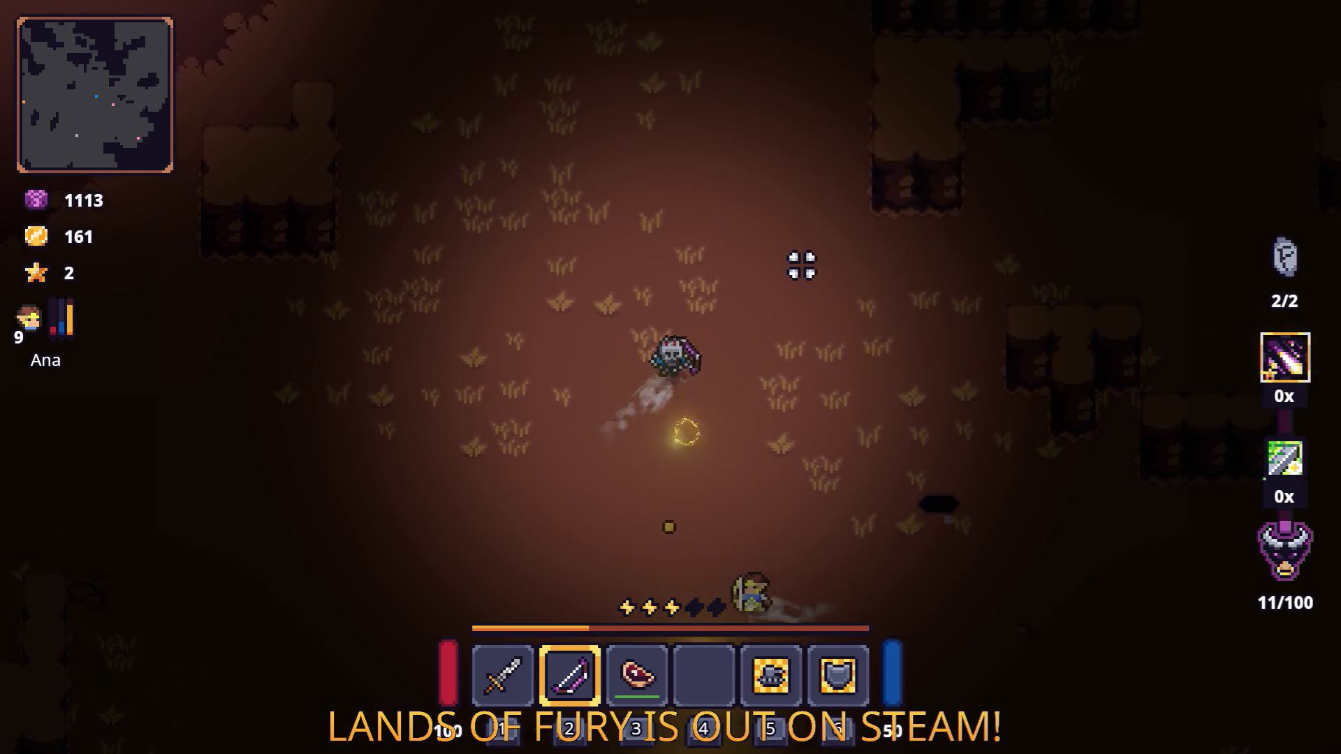
Step: Head east, then dash and walk north through the cave past the lava
key("d")
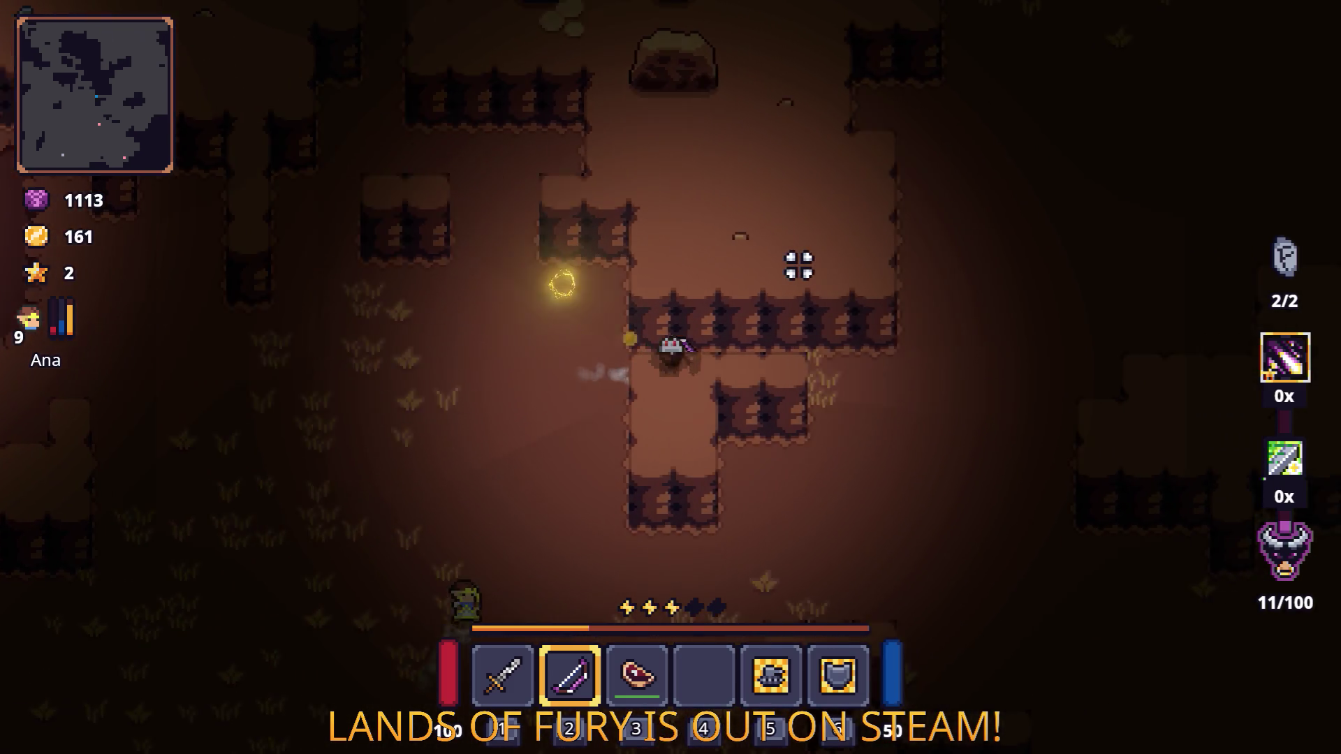
key("space")
key("w")
key("space")
key("space")
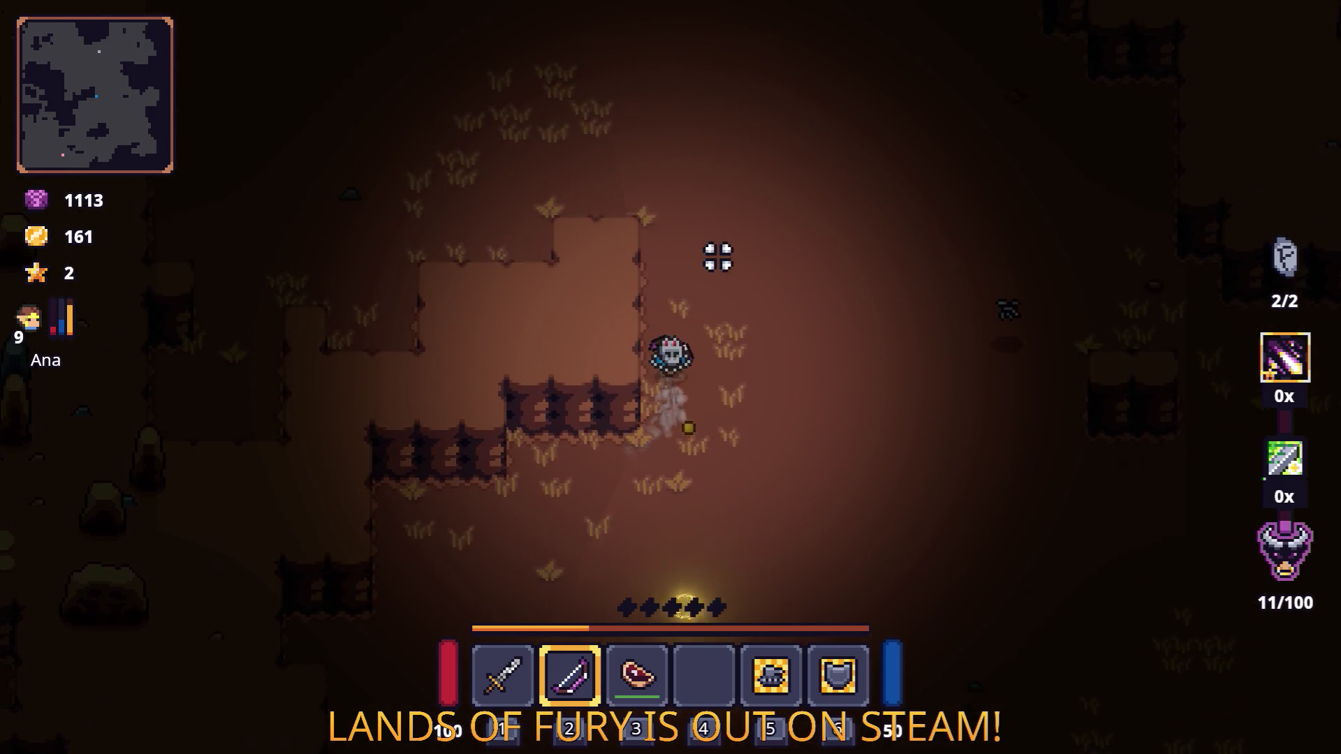
key("w")
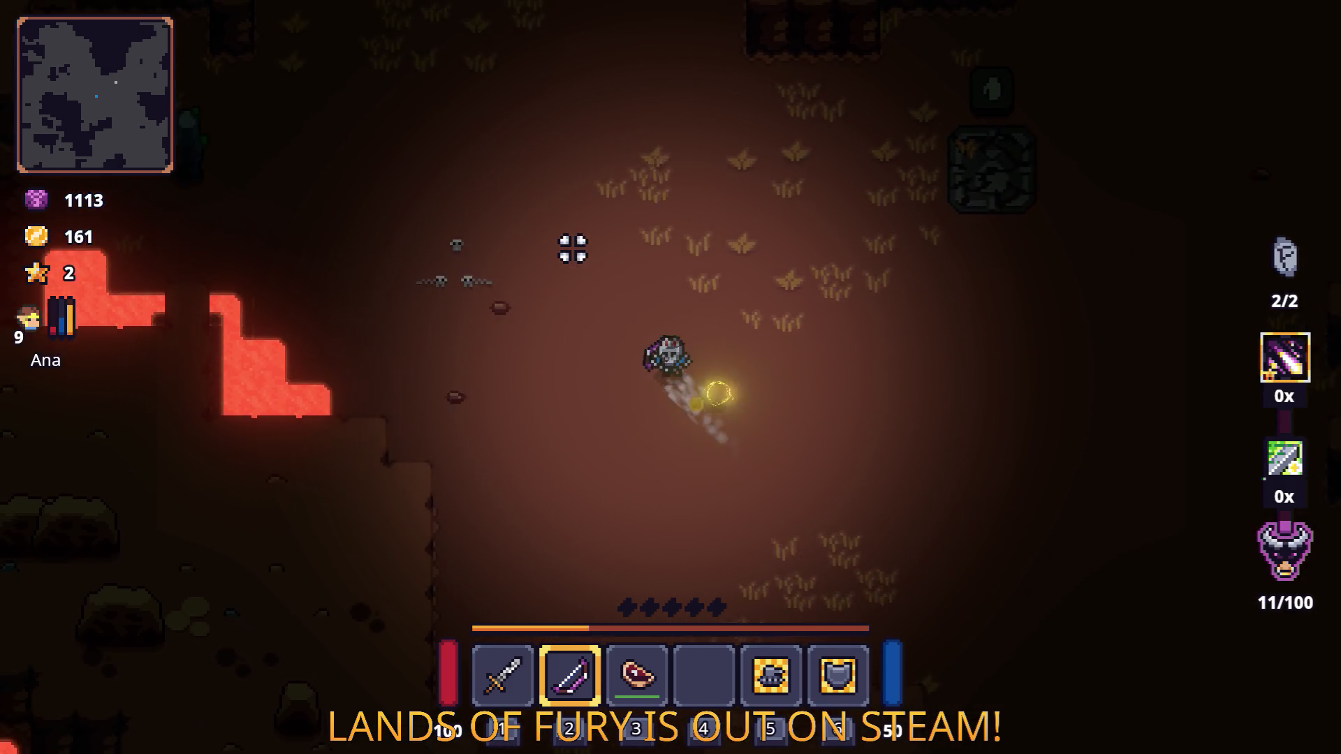
key("w")
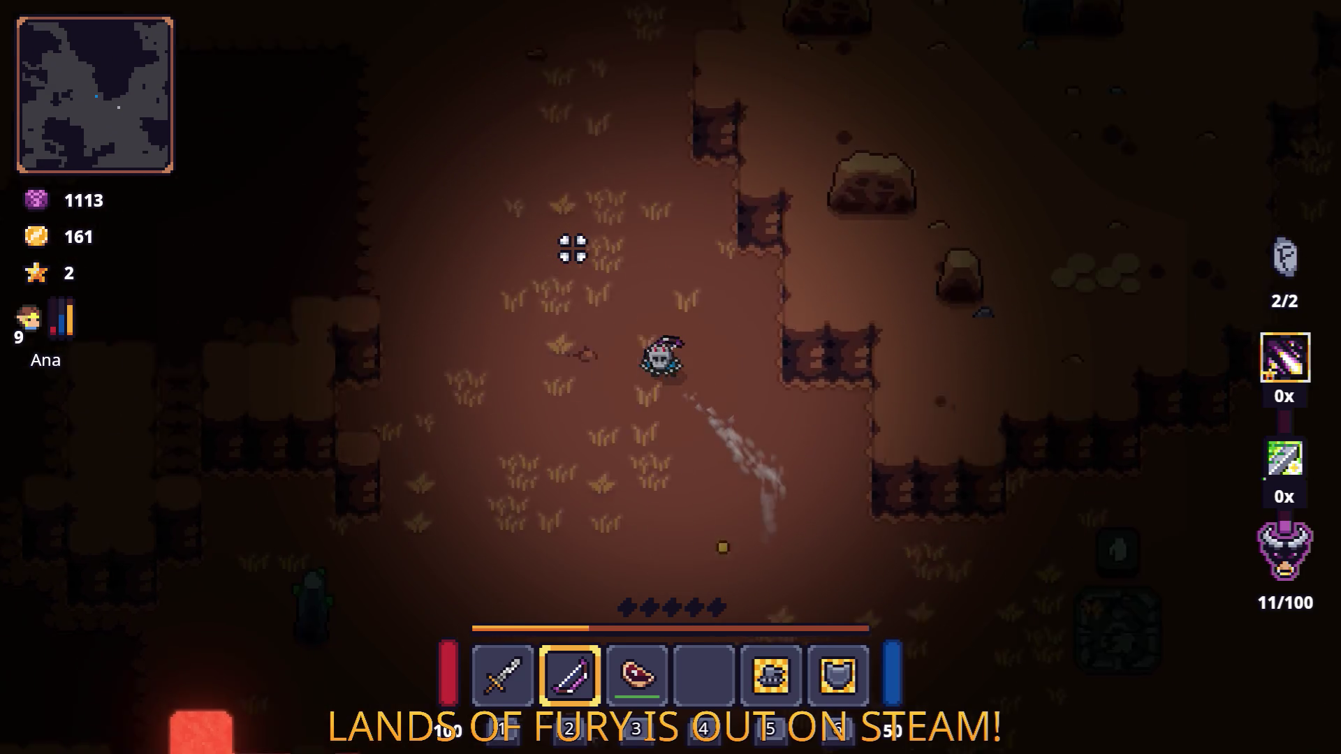
key("w")
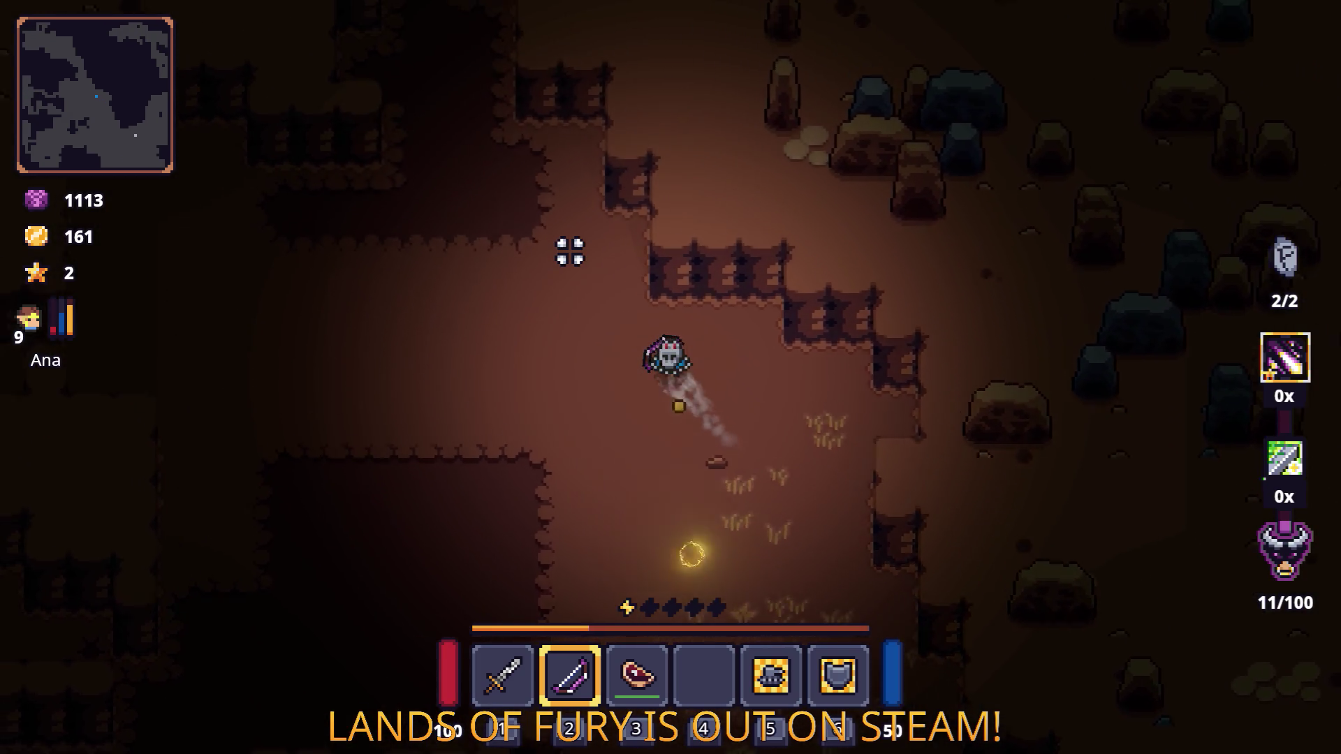
Step: Follow the cave west, then east, then north-west along its winding path
key("a")
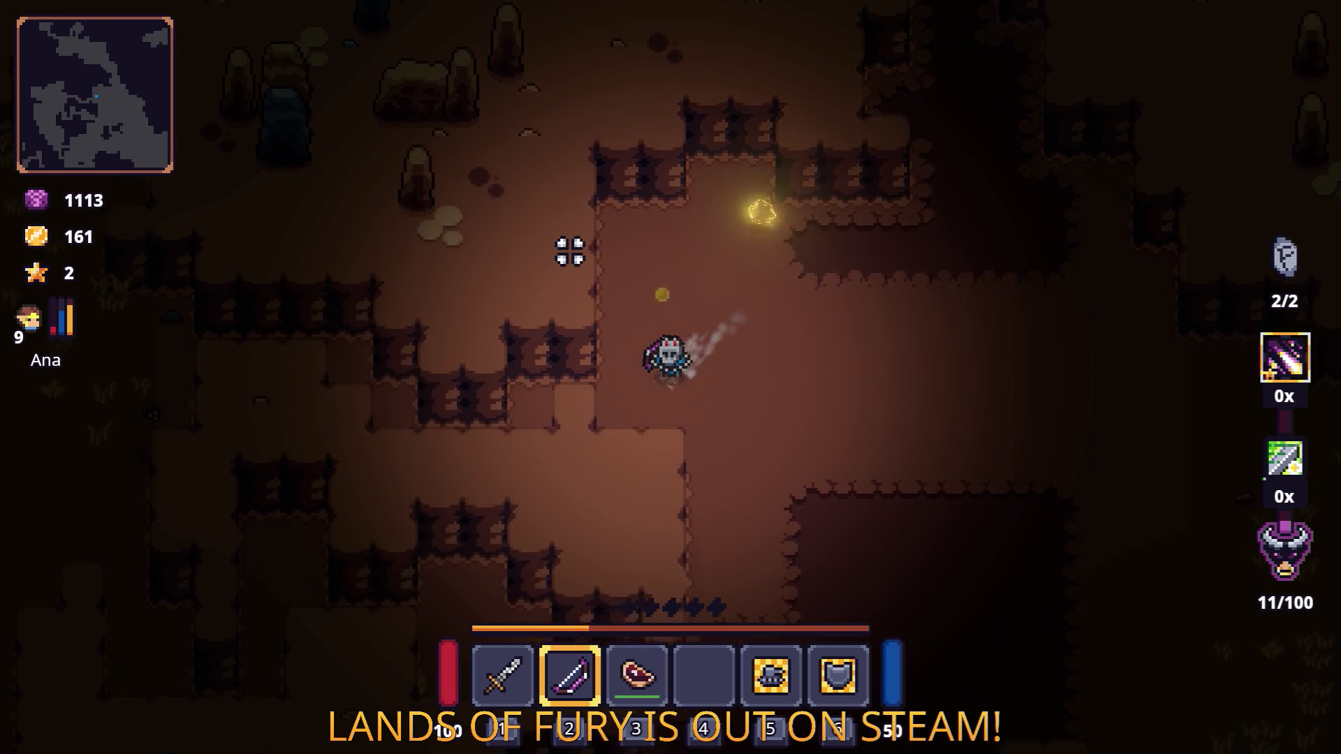
key("a")
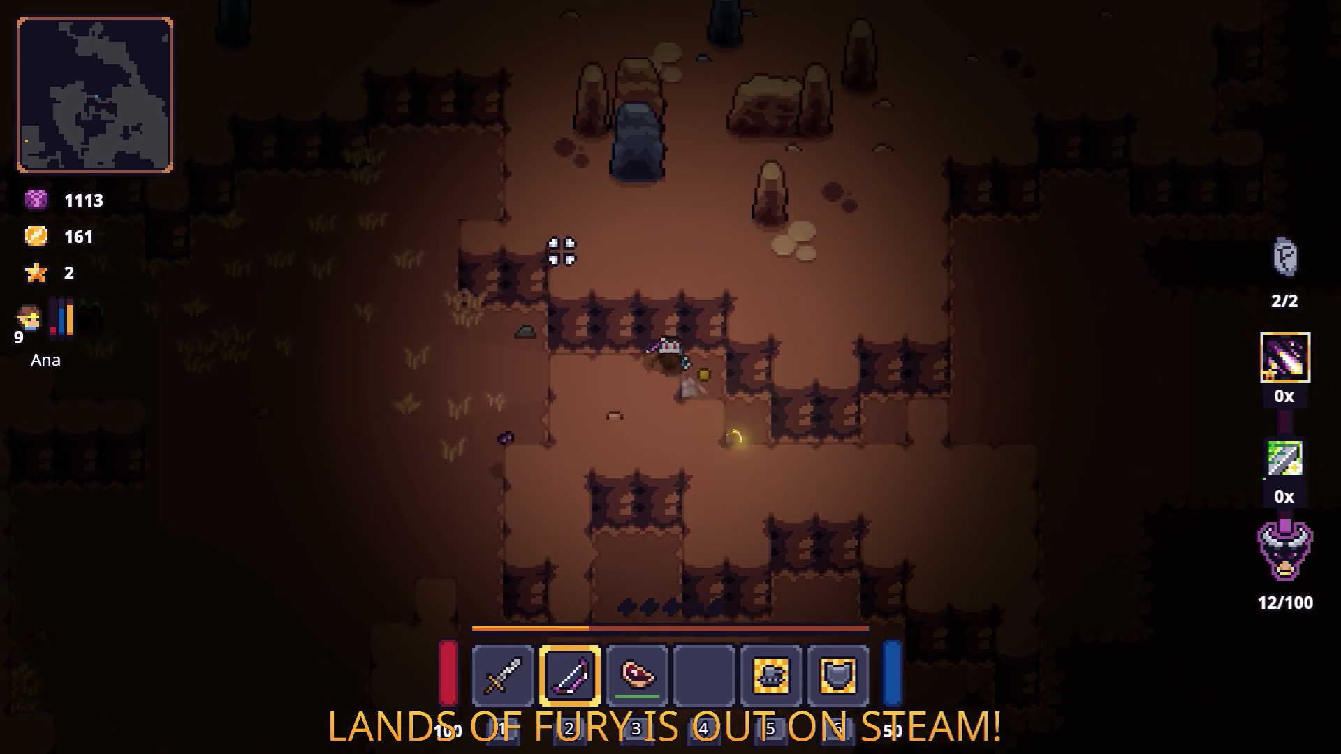
key("a")
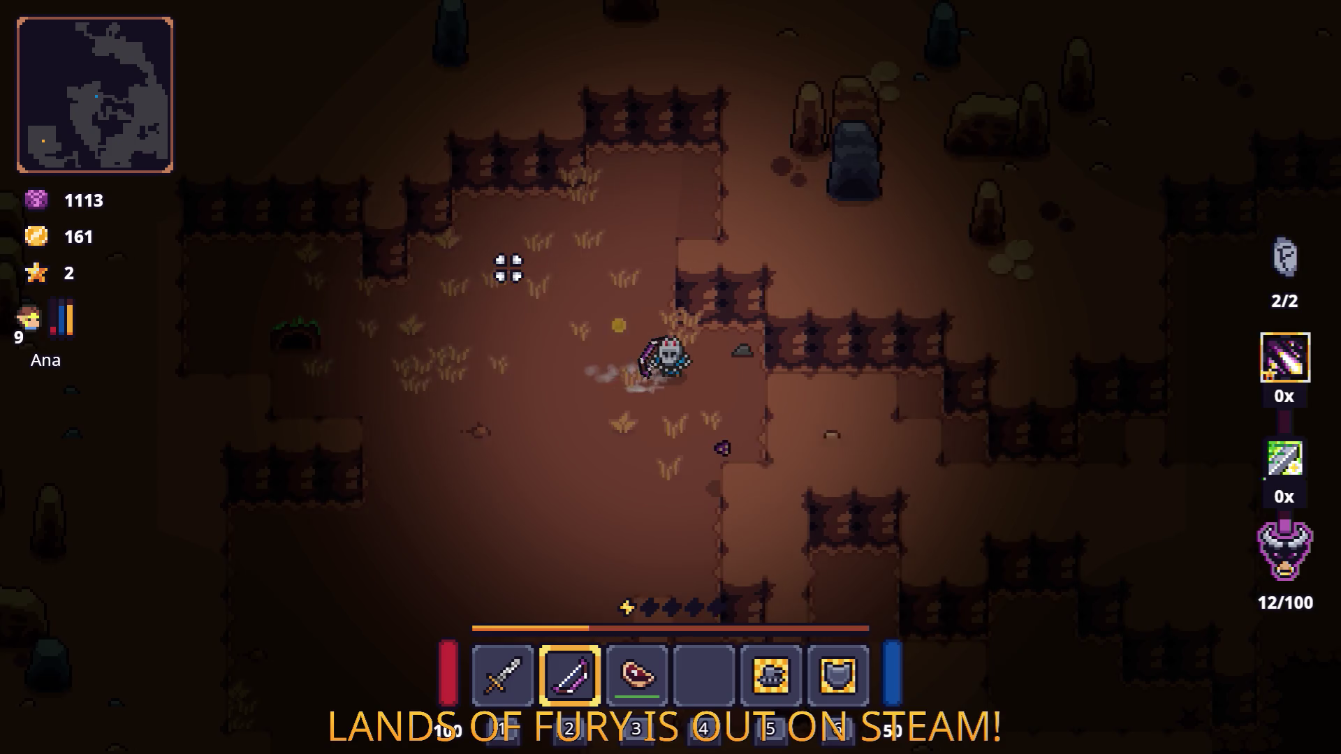
key("d")
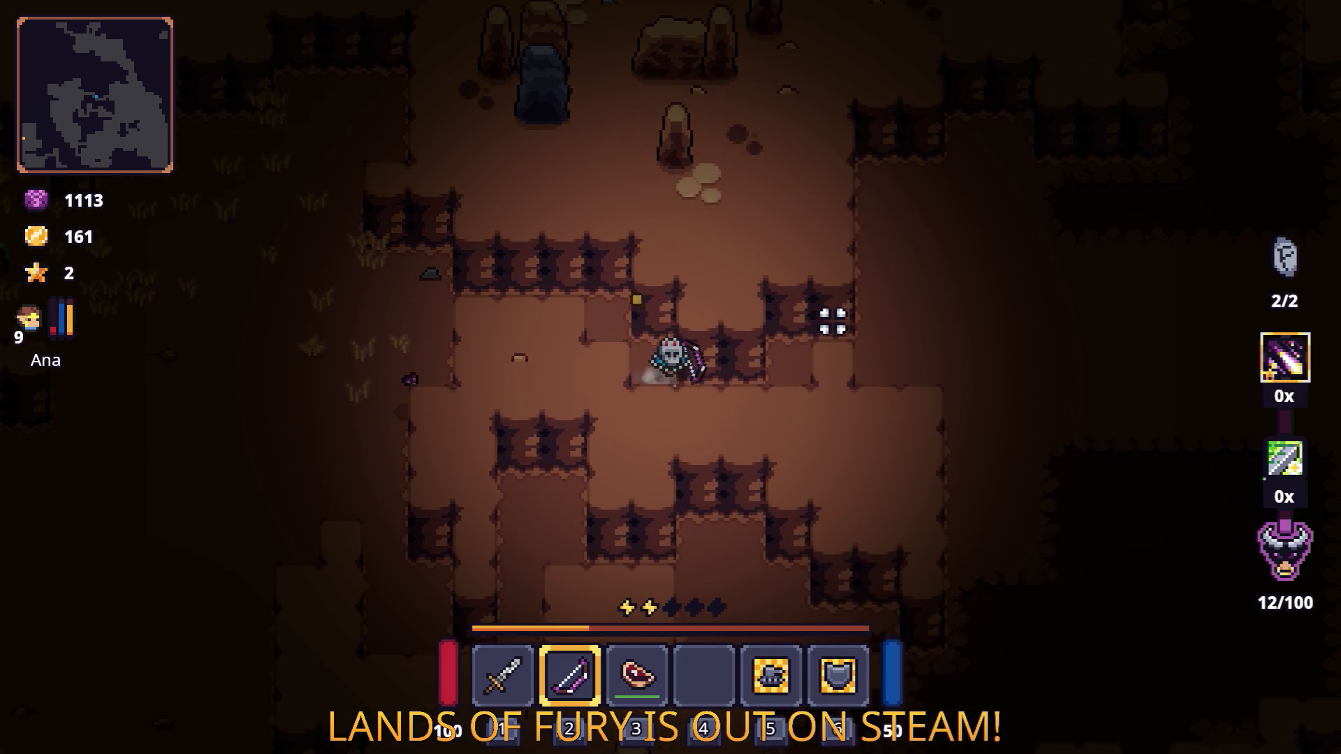
key("d")
key("w")
key("w")
key("a")
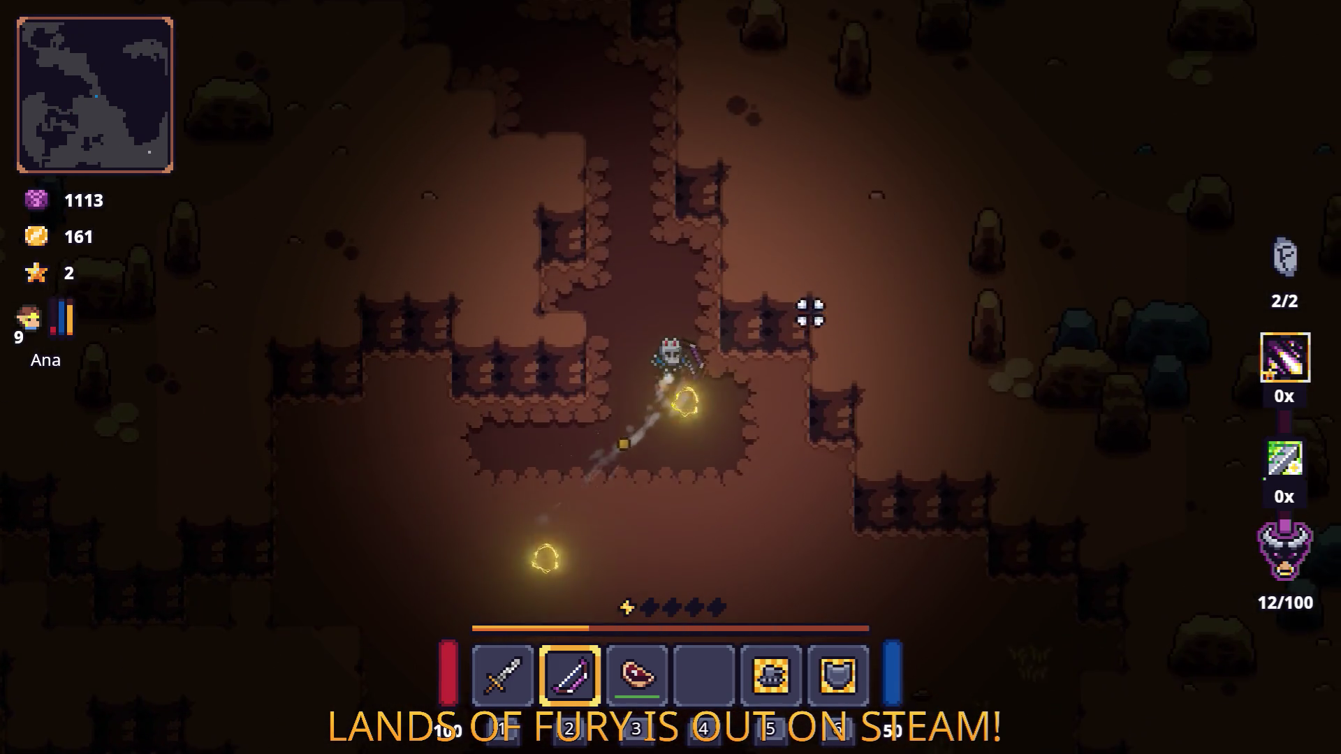
key("w")
key("a")
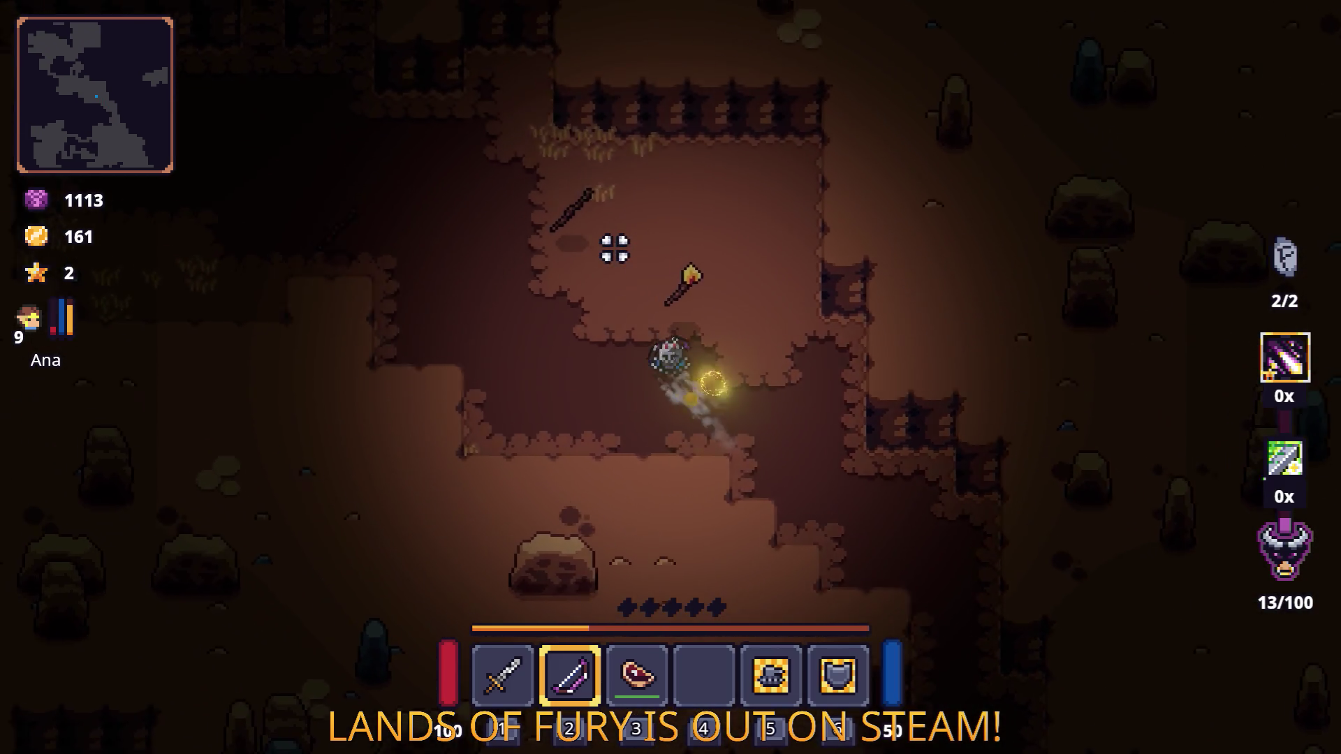
key("1")
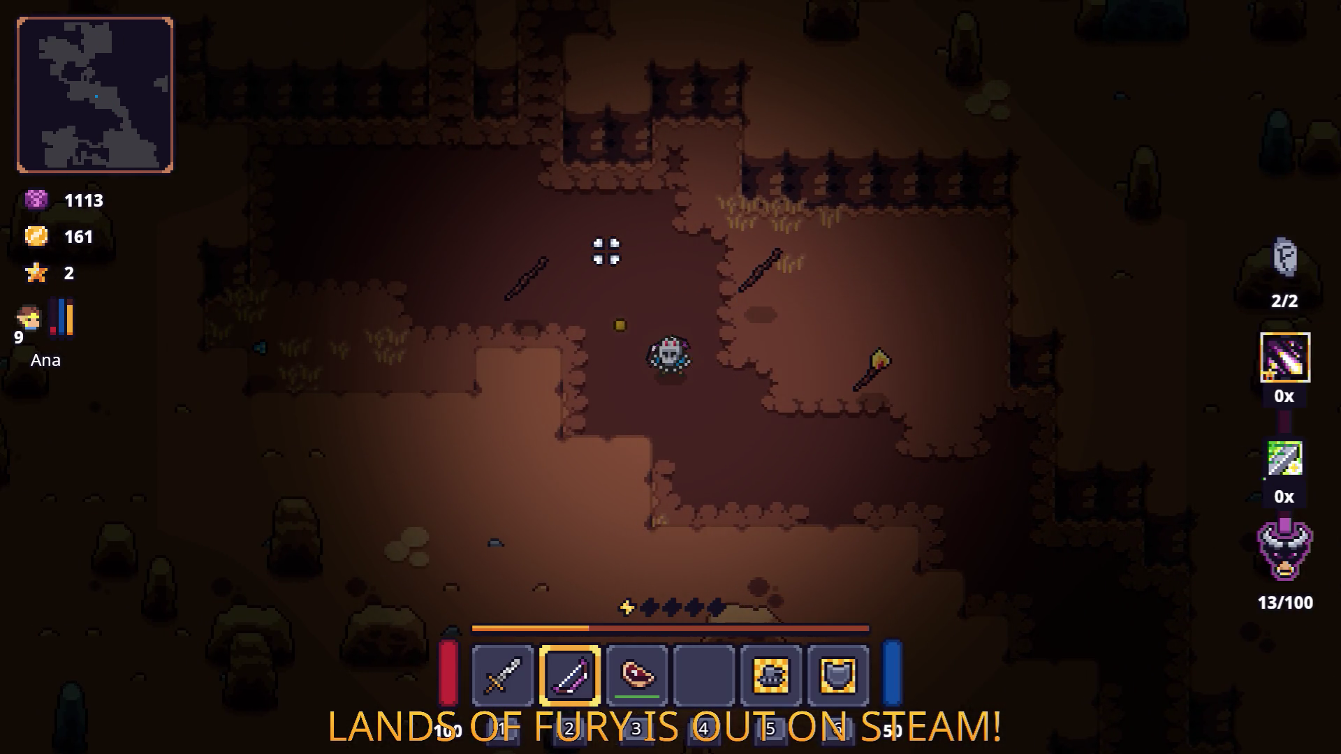
Step: Dash north-west and upward through the narrow cave passage
key("a")
key("space")
key("w")
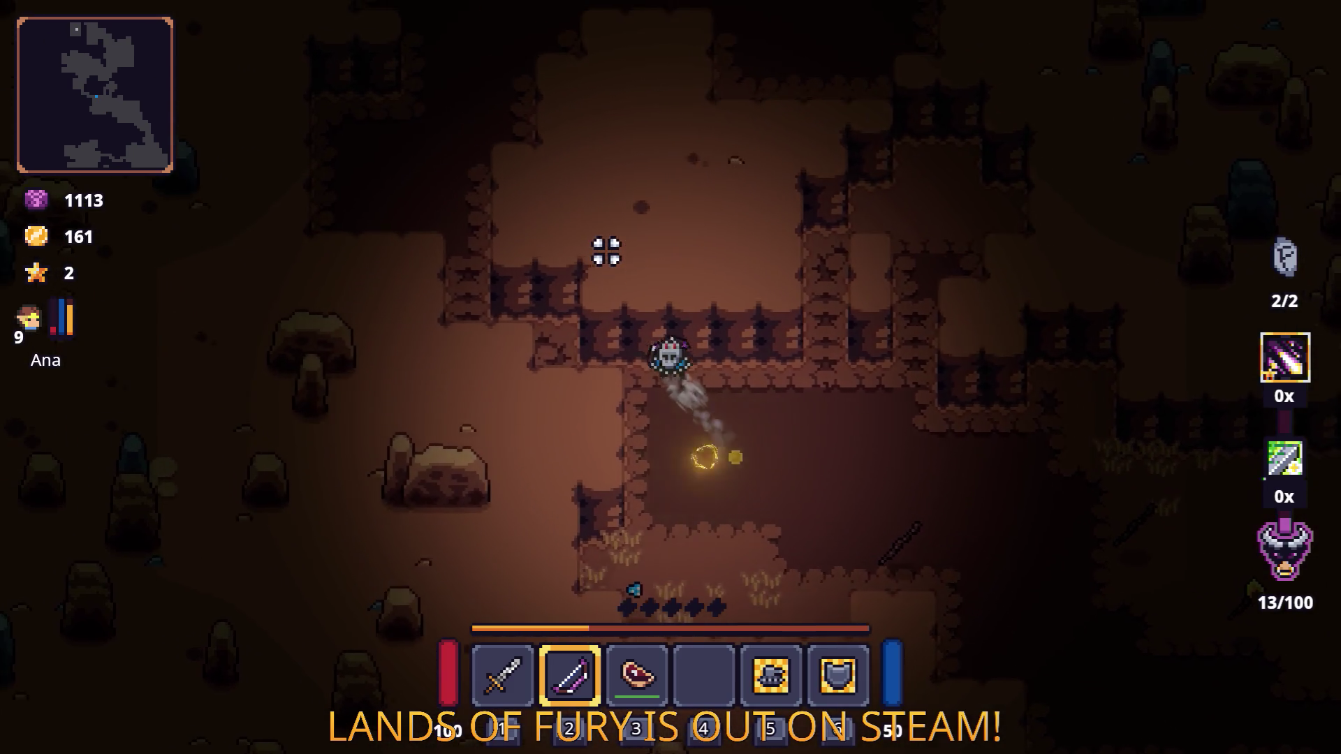
key("w")
key("a")
key("space")
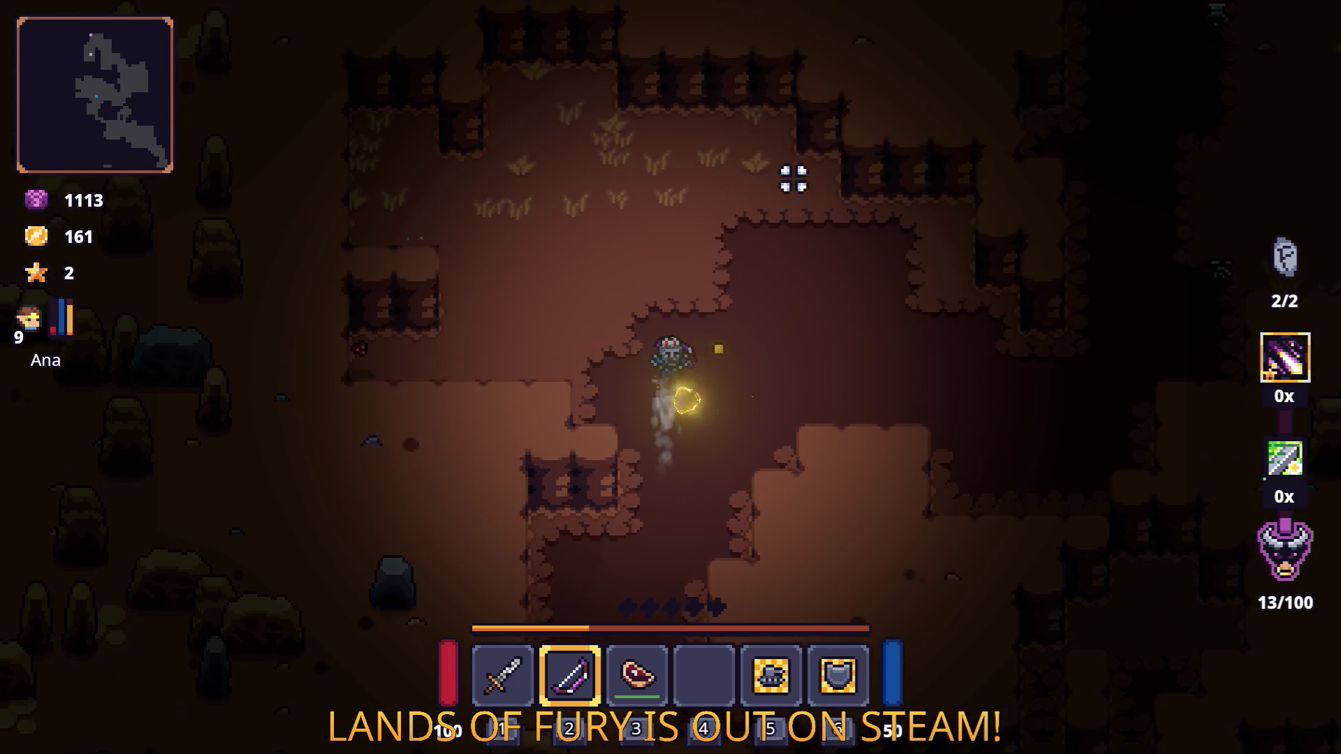
Step: Dash north-east to the dropped nails and on past them
key("w")
key("d")
key("space")
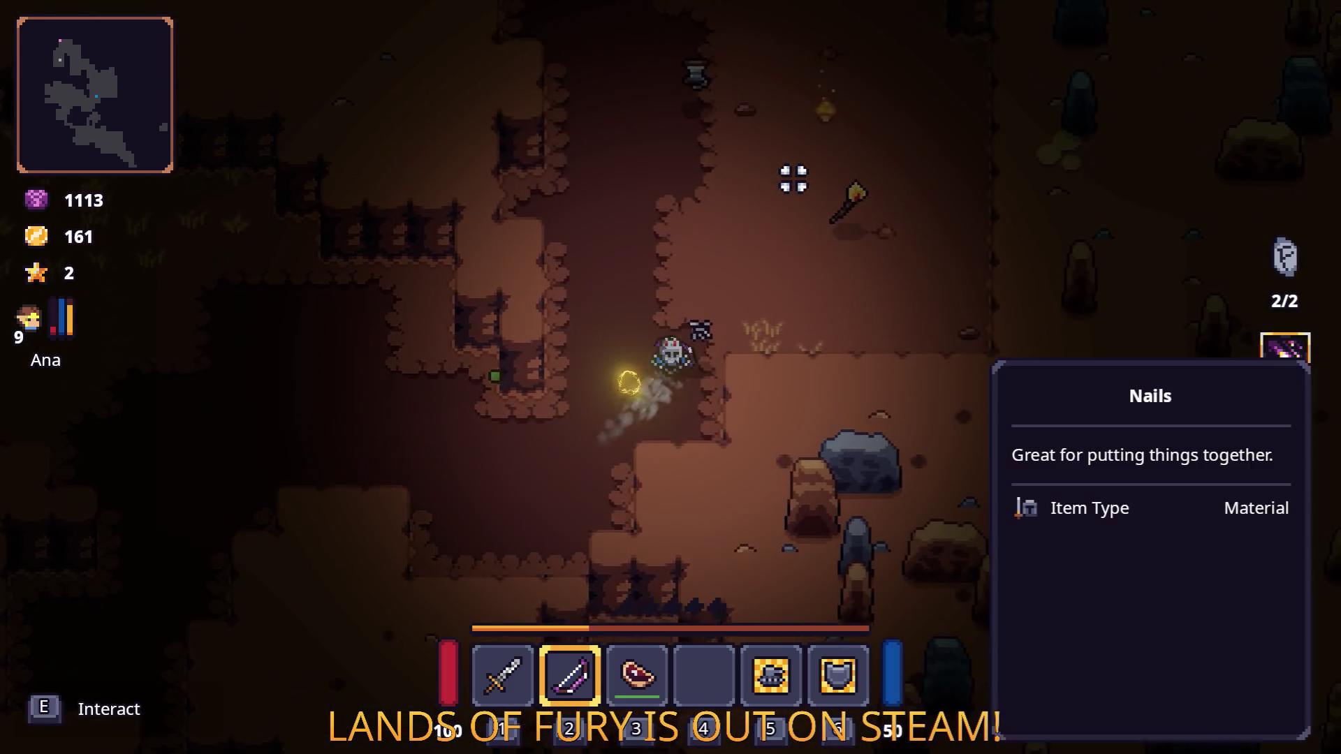
key("w")
key("a")
key("space")
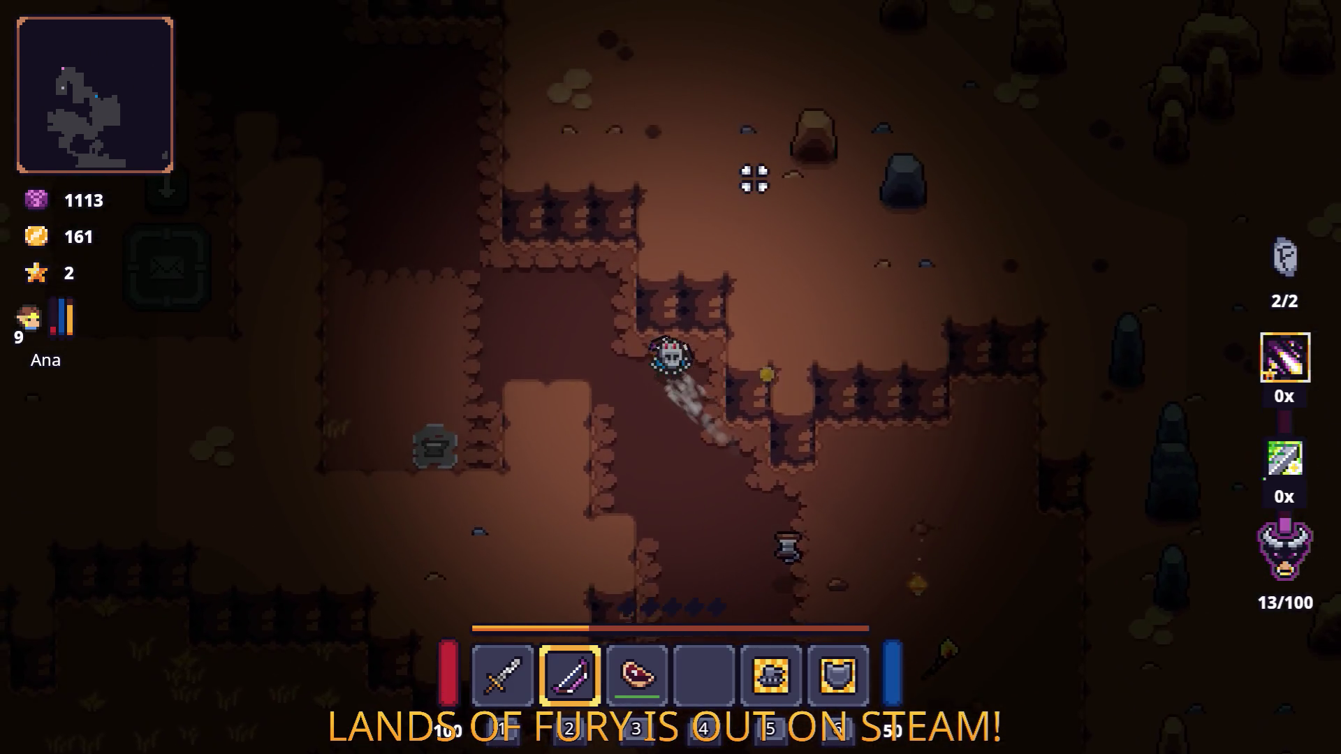
Step: Dash up to the purple pillar and activate it to travel to Frozen Peaks
key("w")
key("a")
key("space")
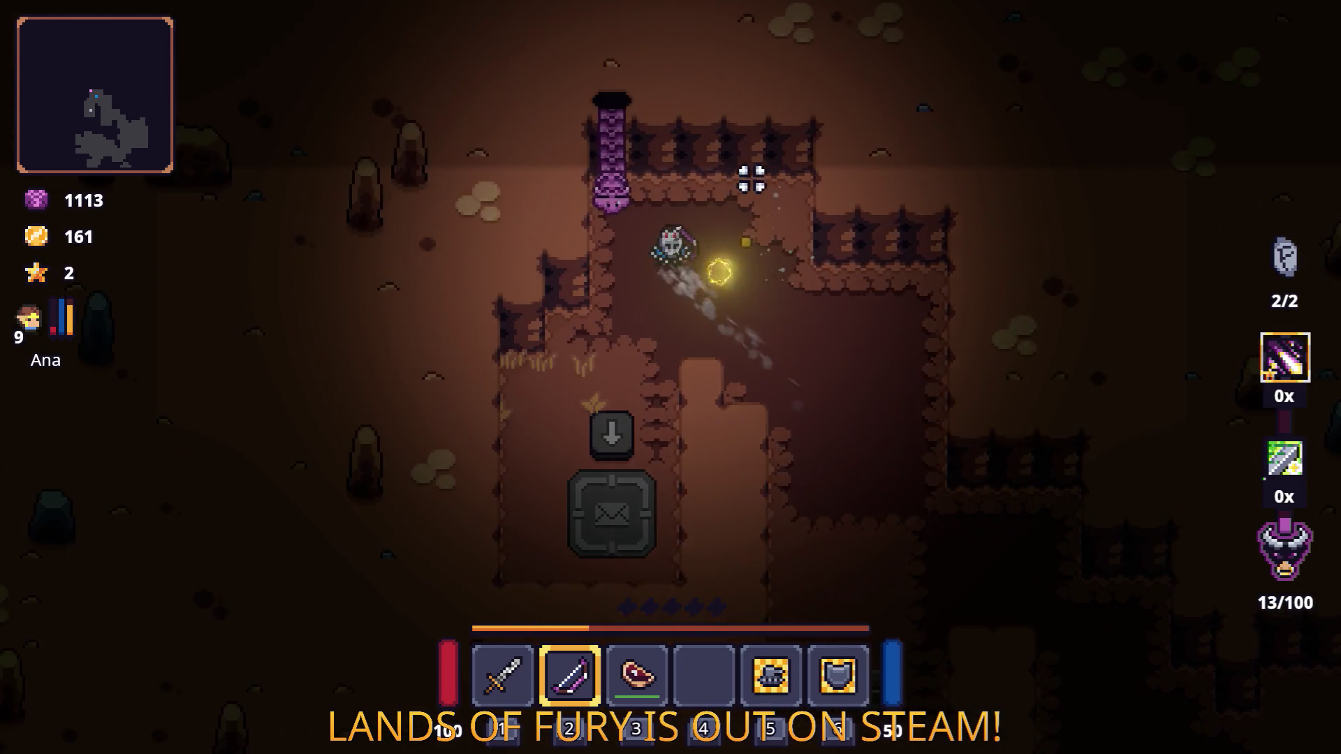
key("w")
key("a")
key("space")
key("e")
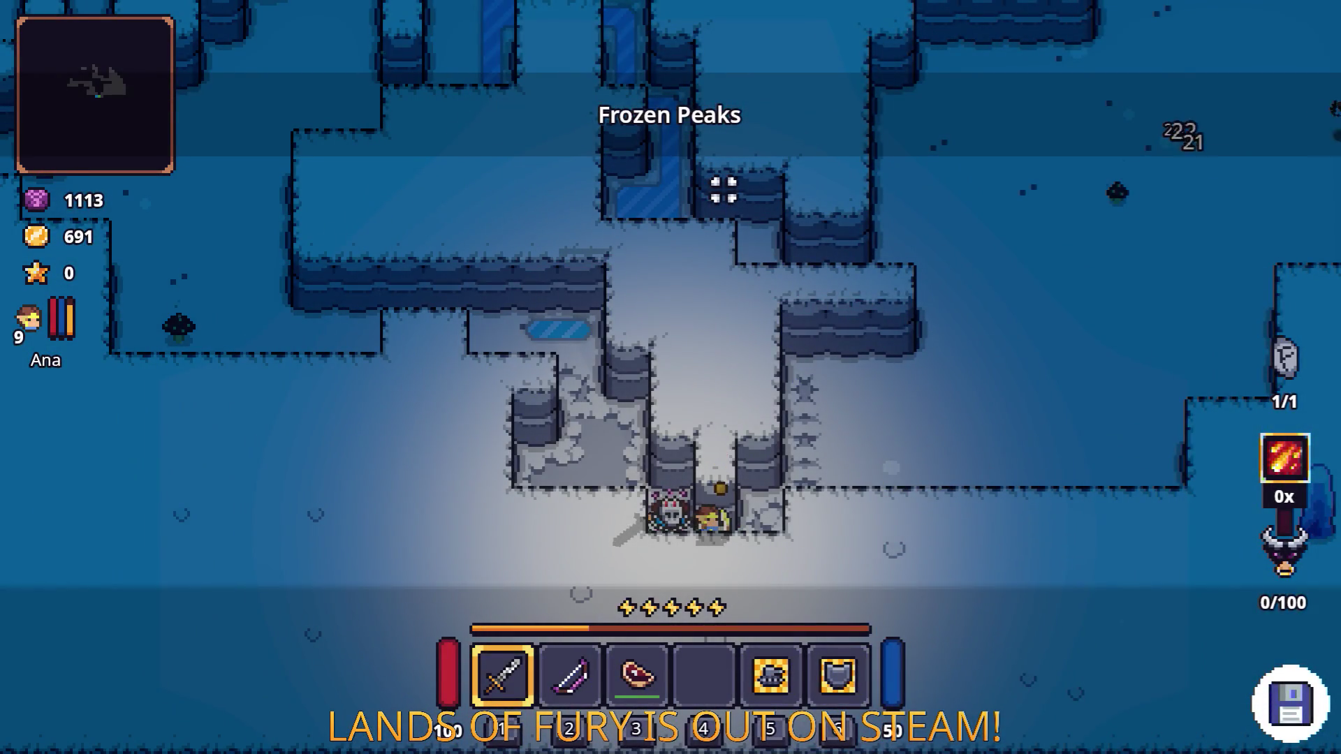
Step: Switch to the bow and shoot the first enemies in the snowy clearing
key("2")
key("d")
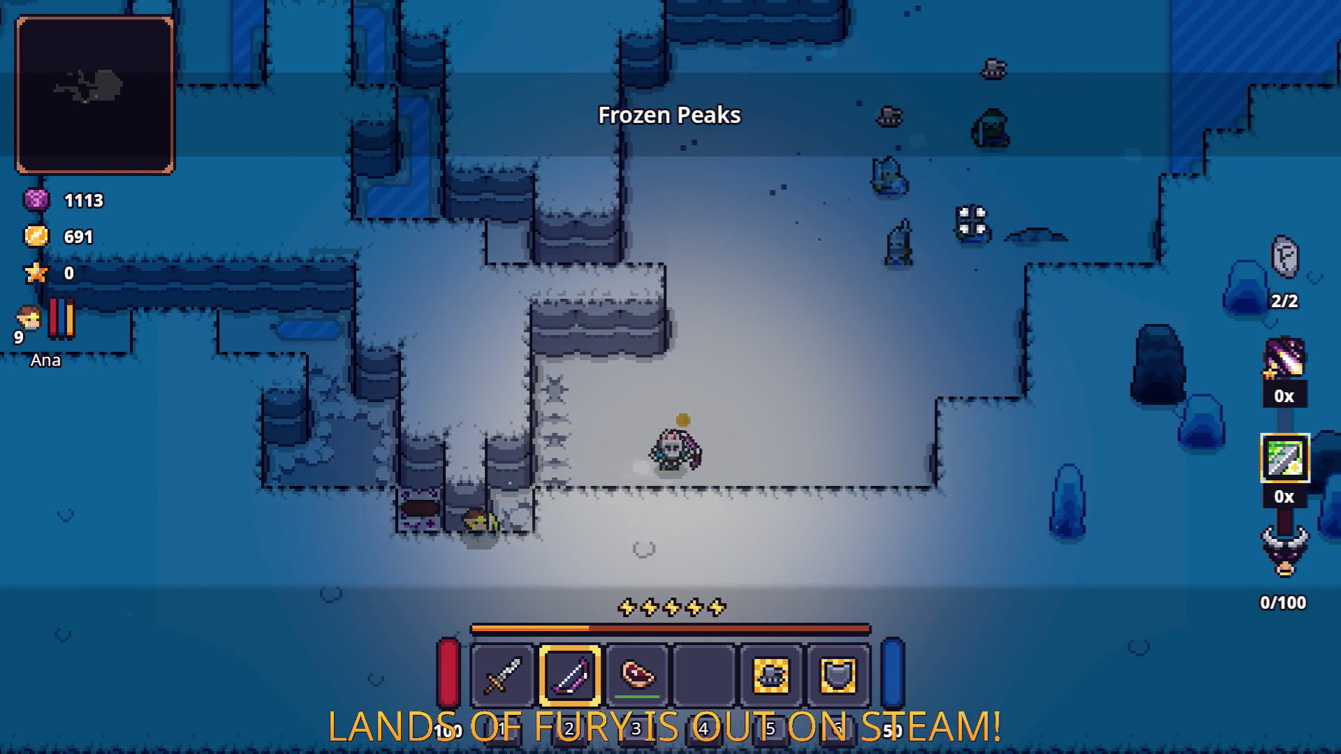
left_click(971, 222)
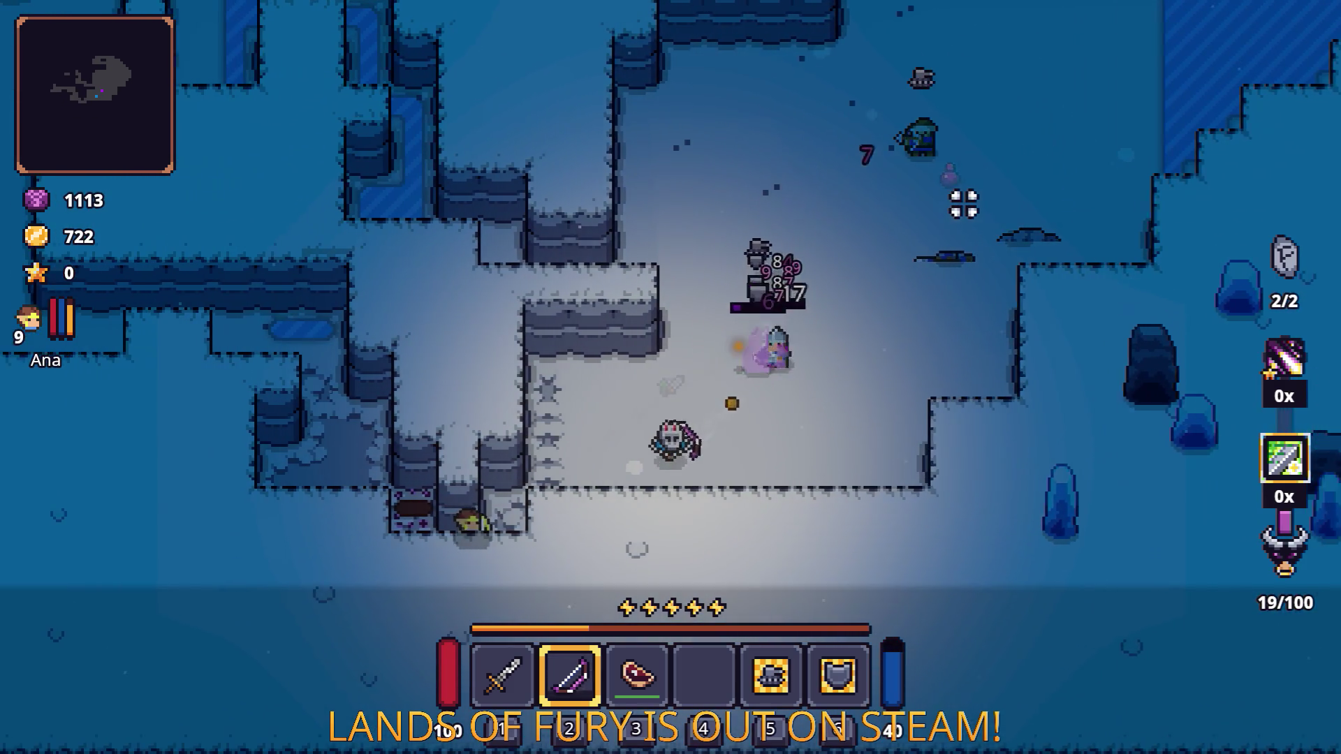
key("a")
key("s")
left_click(963, 204)
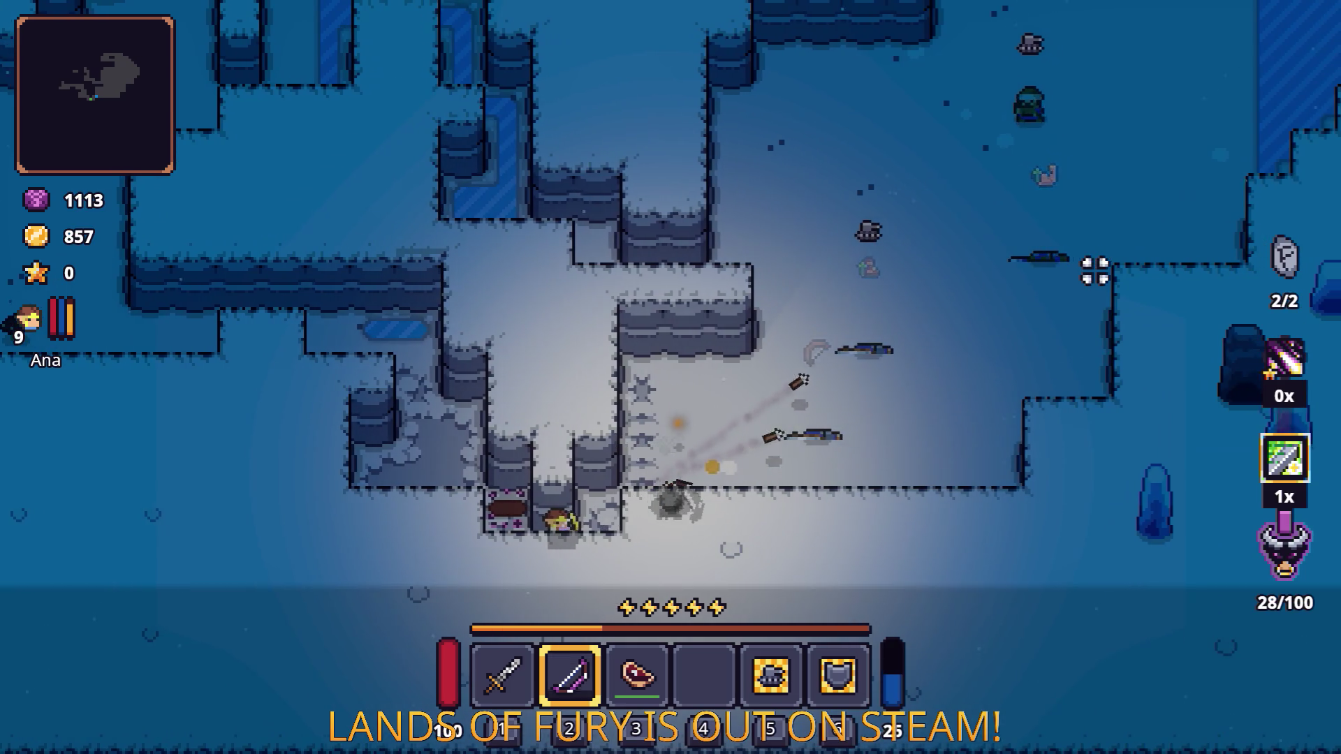
key("w")
left_click(1086, 257)
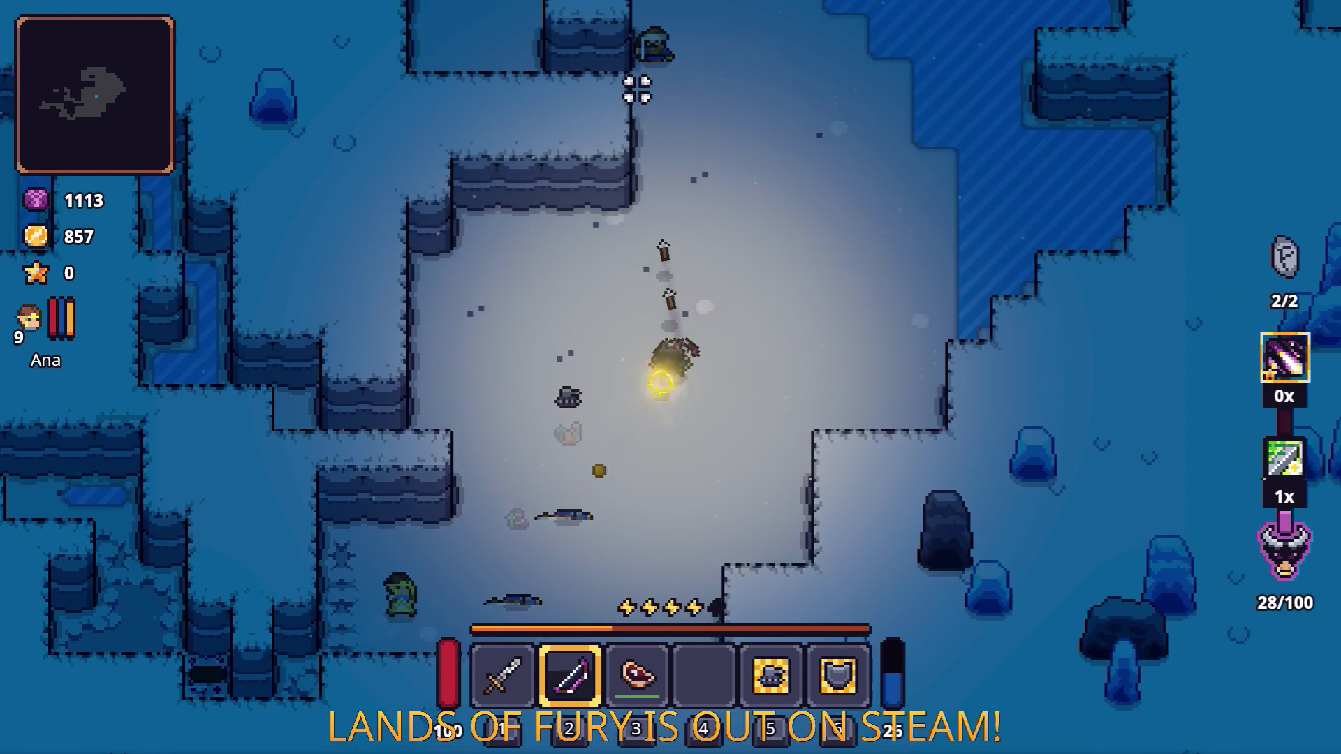
Step: Dash up-left across the snow and shoot the nearby enemy
key("w")
key("a")
key("space")
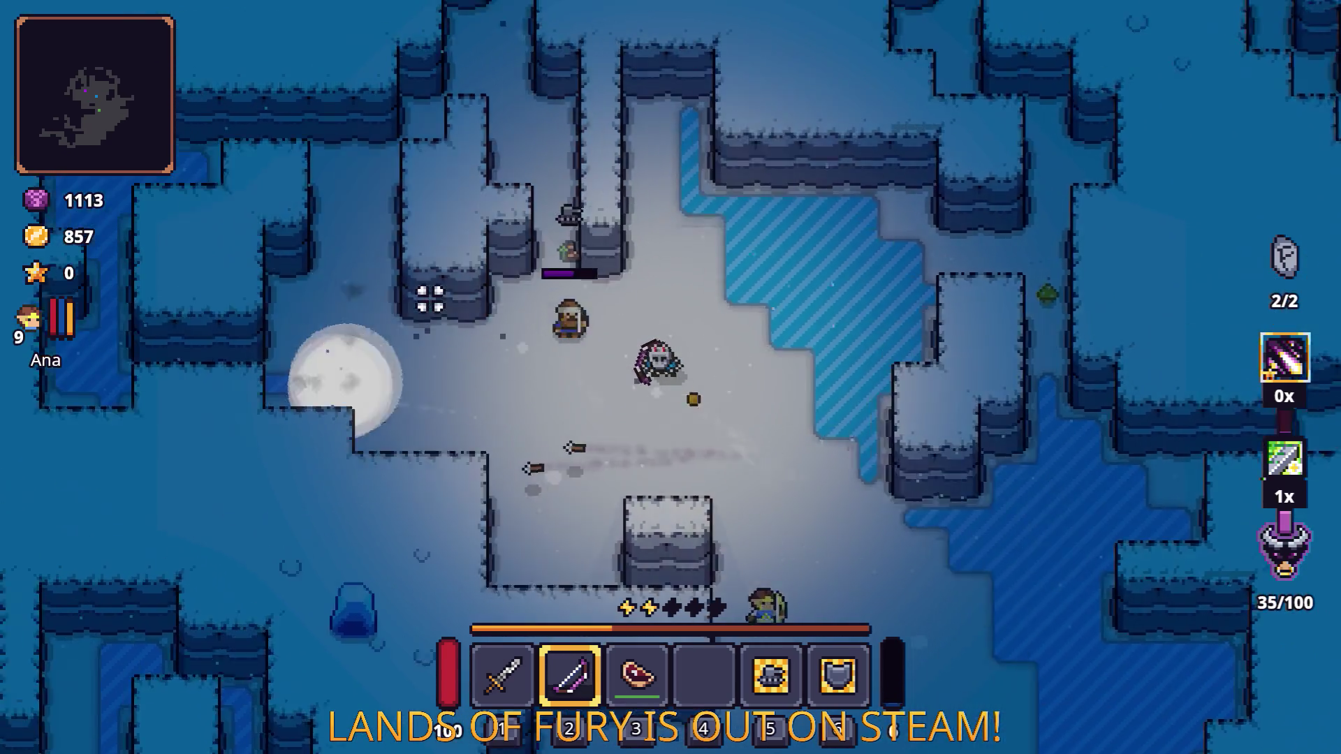
key("w")
key("a")
left_click(430, 299)
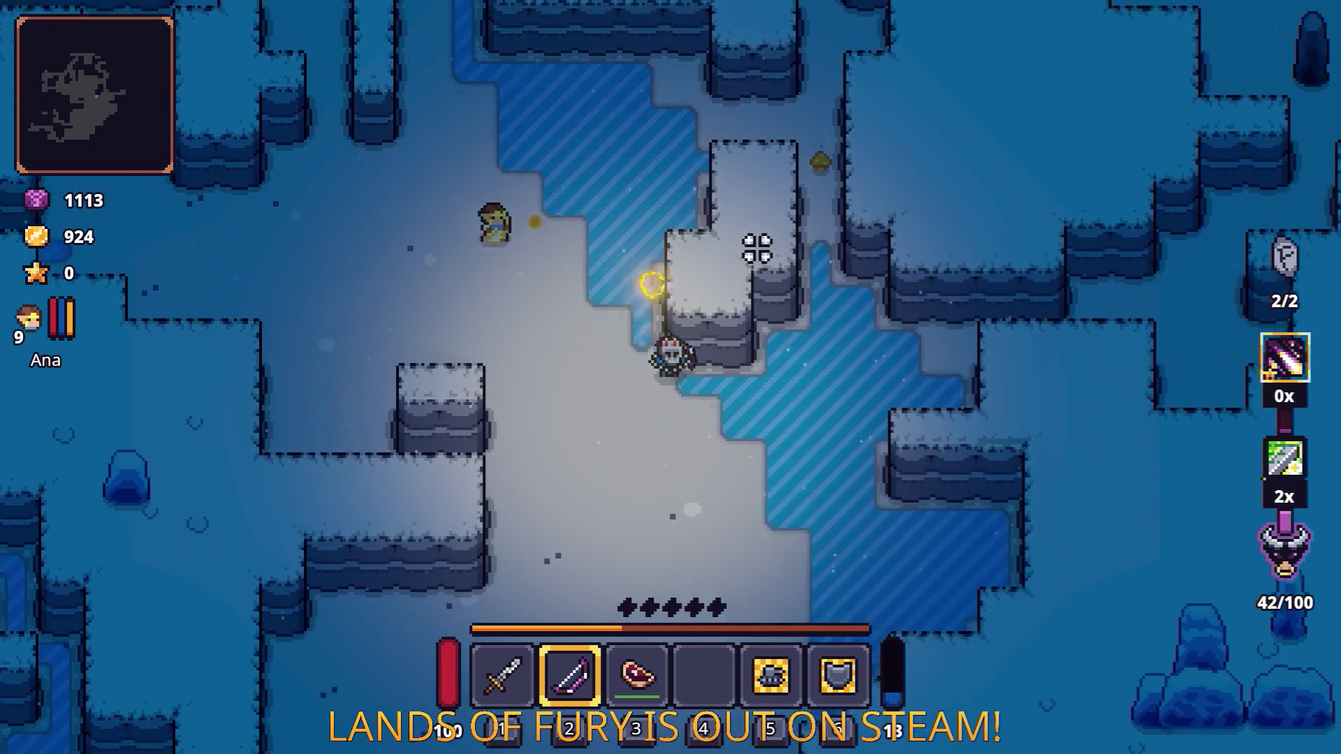
Step: Move right and up along the ice, firing arrows upward at enemies
key("d")
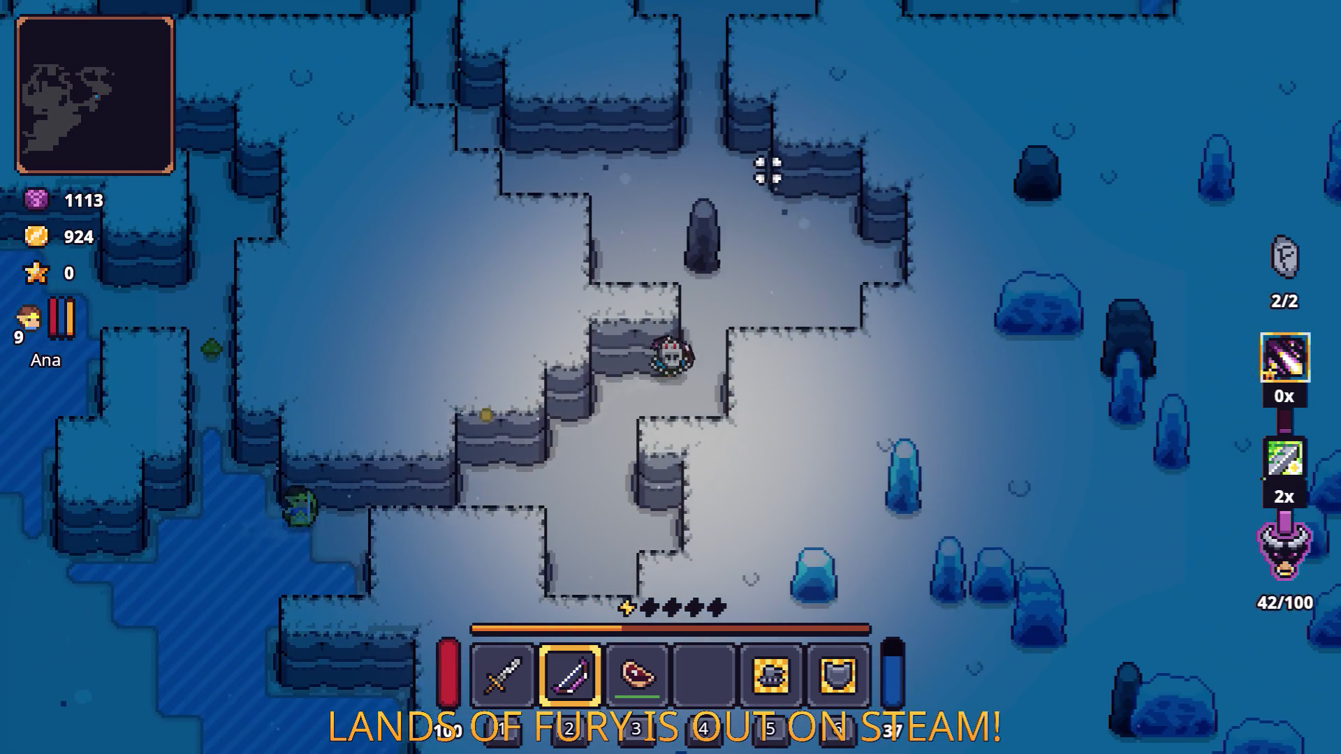
key("w")
key("d")
left_click(662, 183)
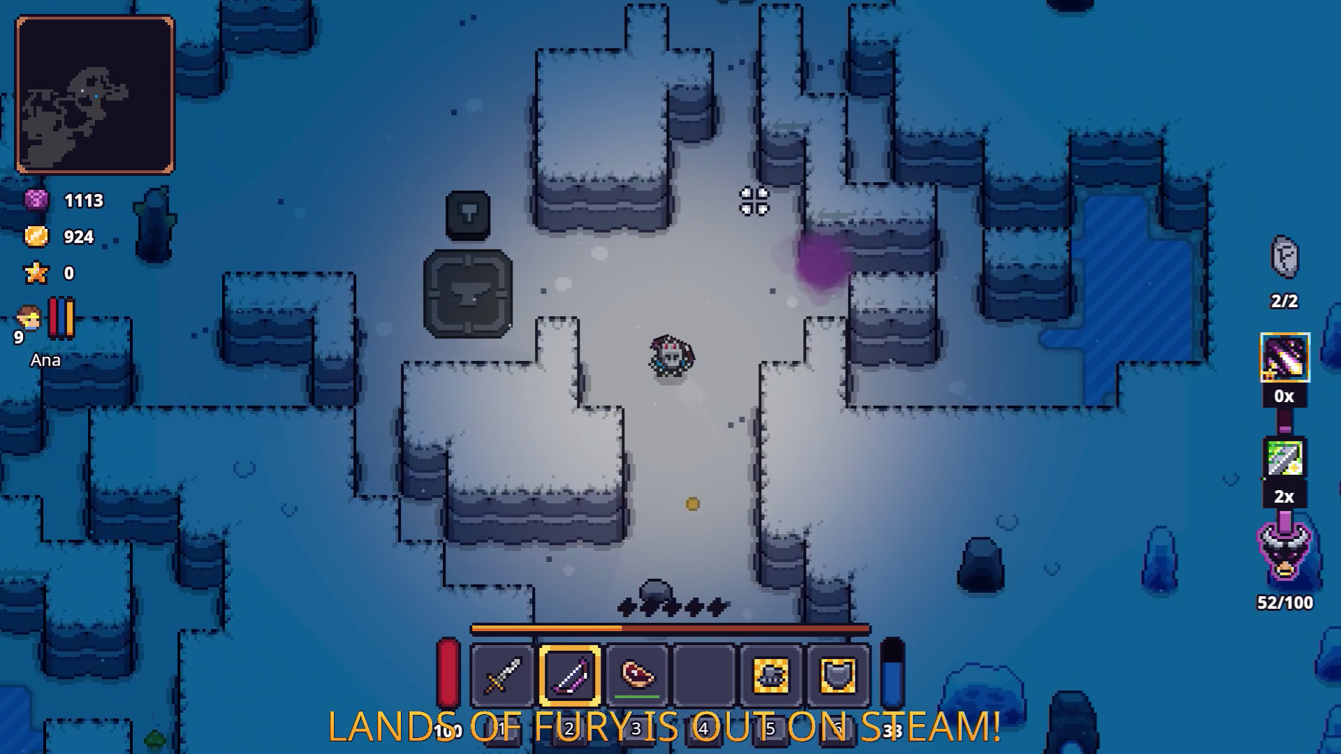
Step: Walk past the anvil and dash up-left toward more enemies
key("w")
key("a")
key("w")
key("space")
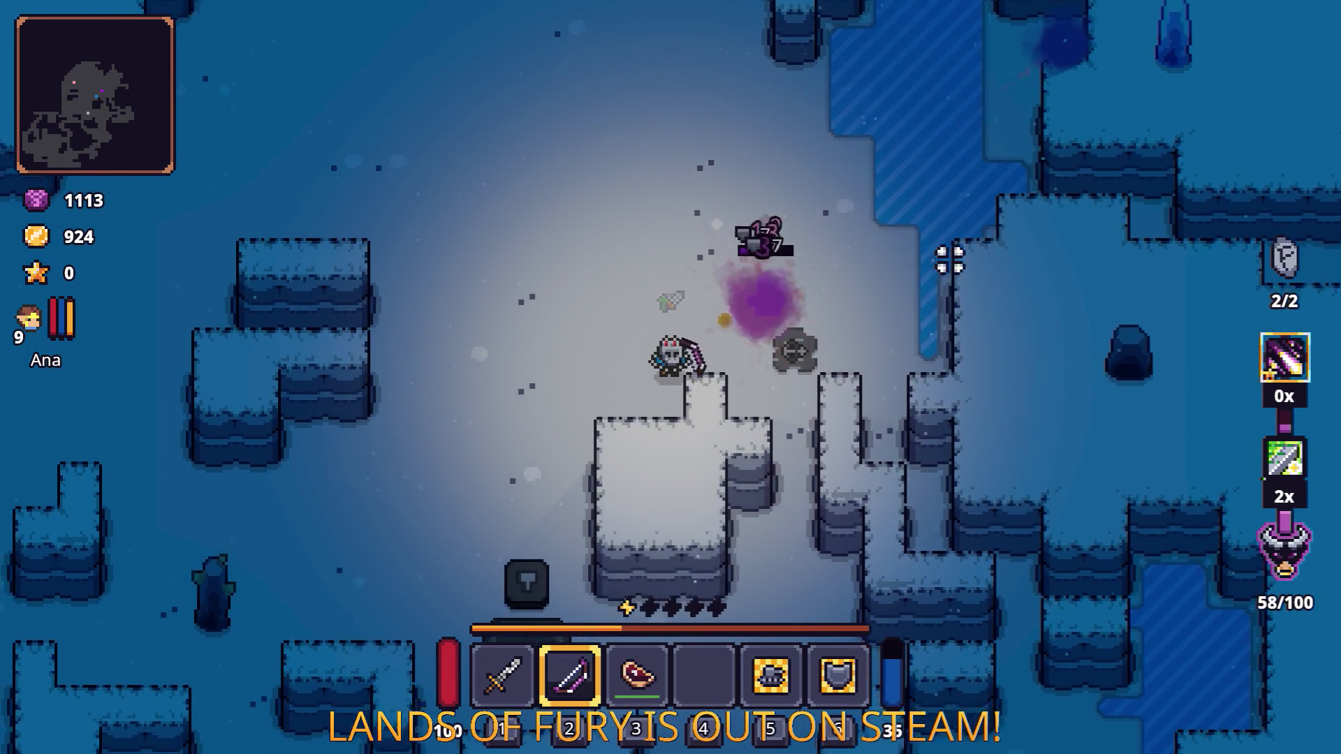
key("w")
key("a")
key("space")
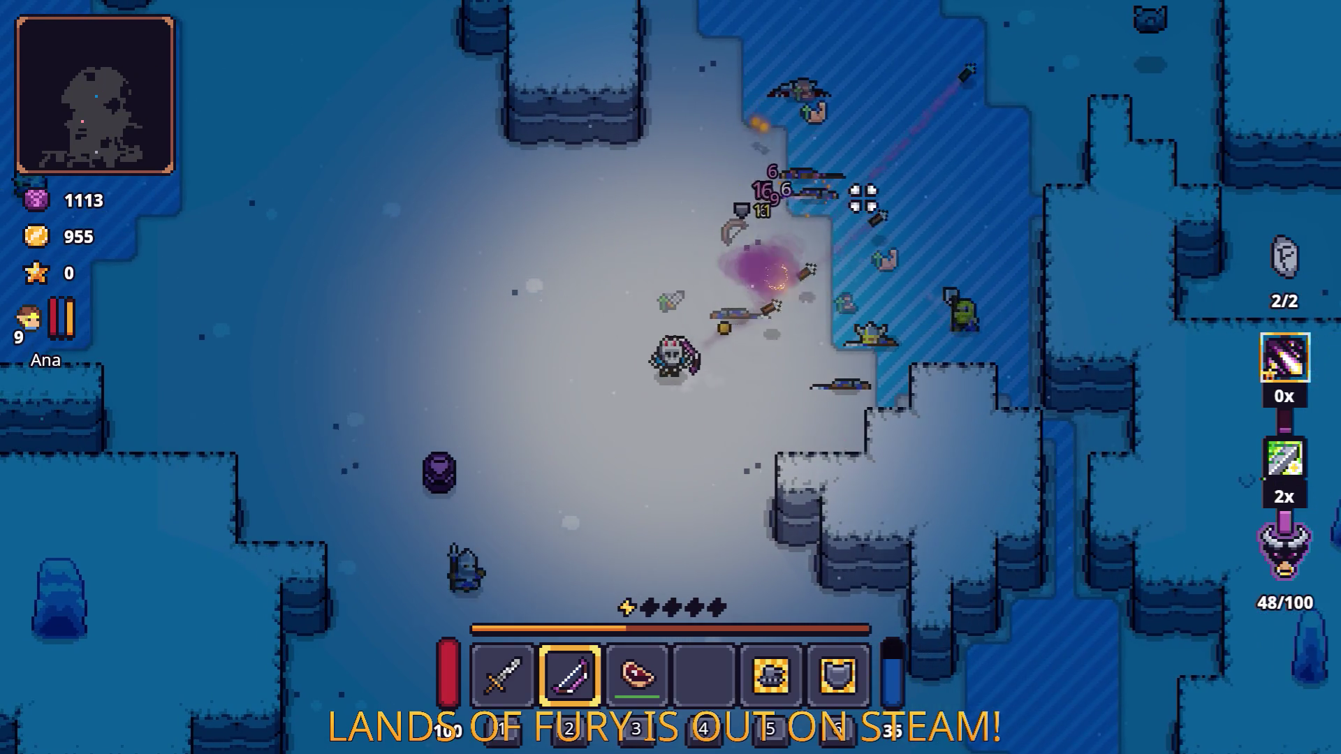
Step: Blast the enemy group with arrows and magic, bringing gold to 997 and relic gauge to 79/100
left_click(891, 319)
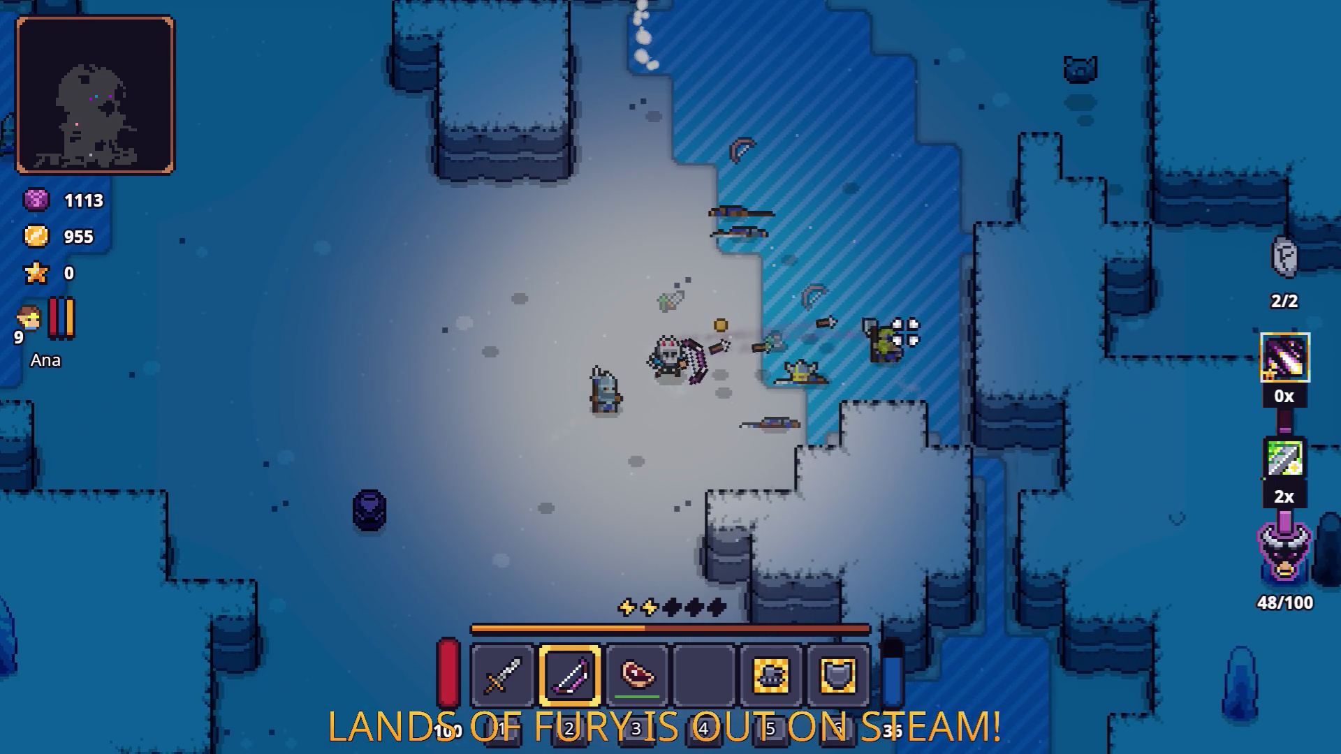
key("s")
key("a")
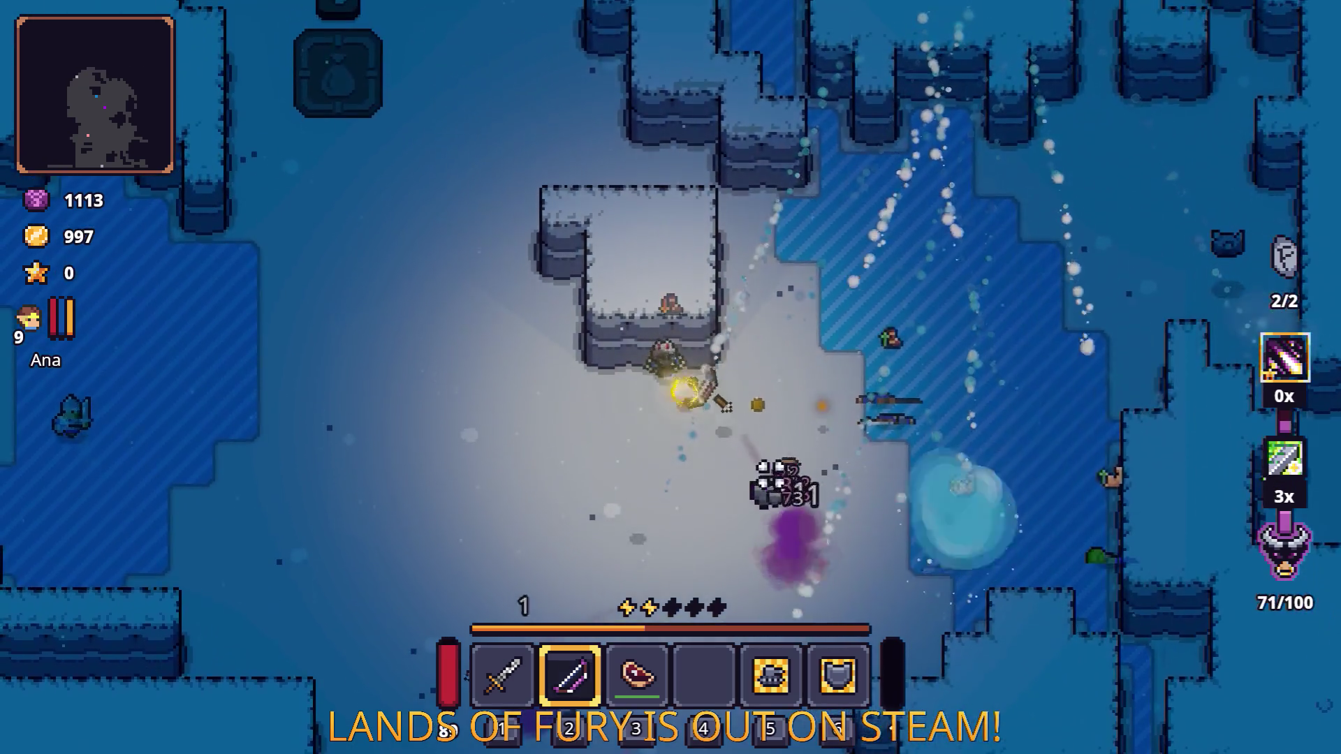
key("space")
key("space")
key("d")
key("w")
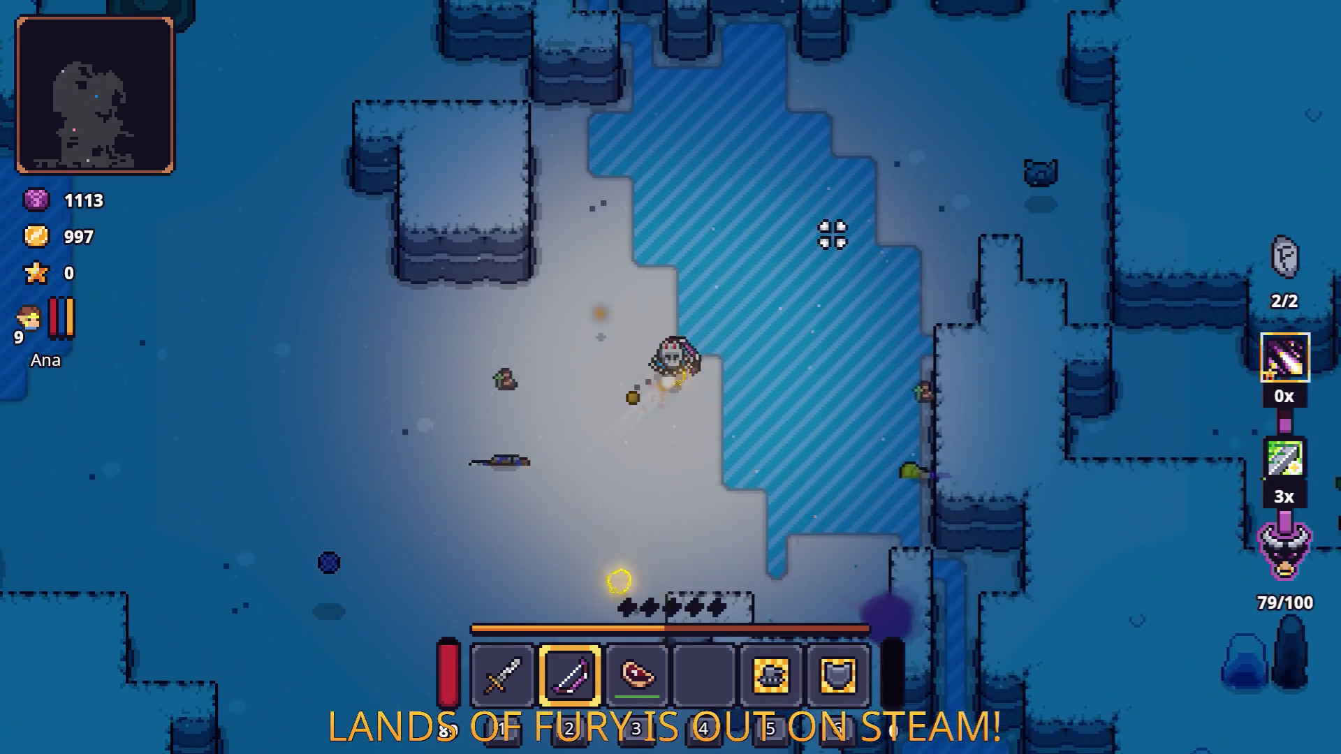
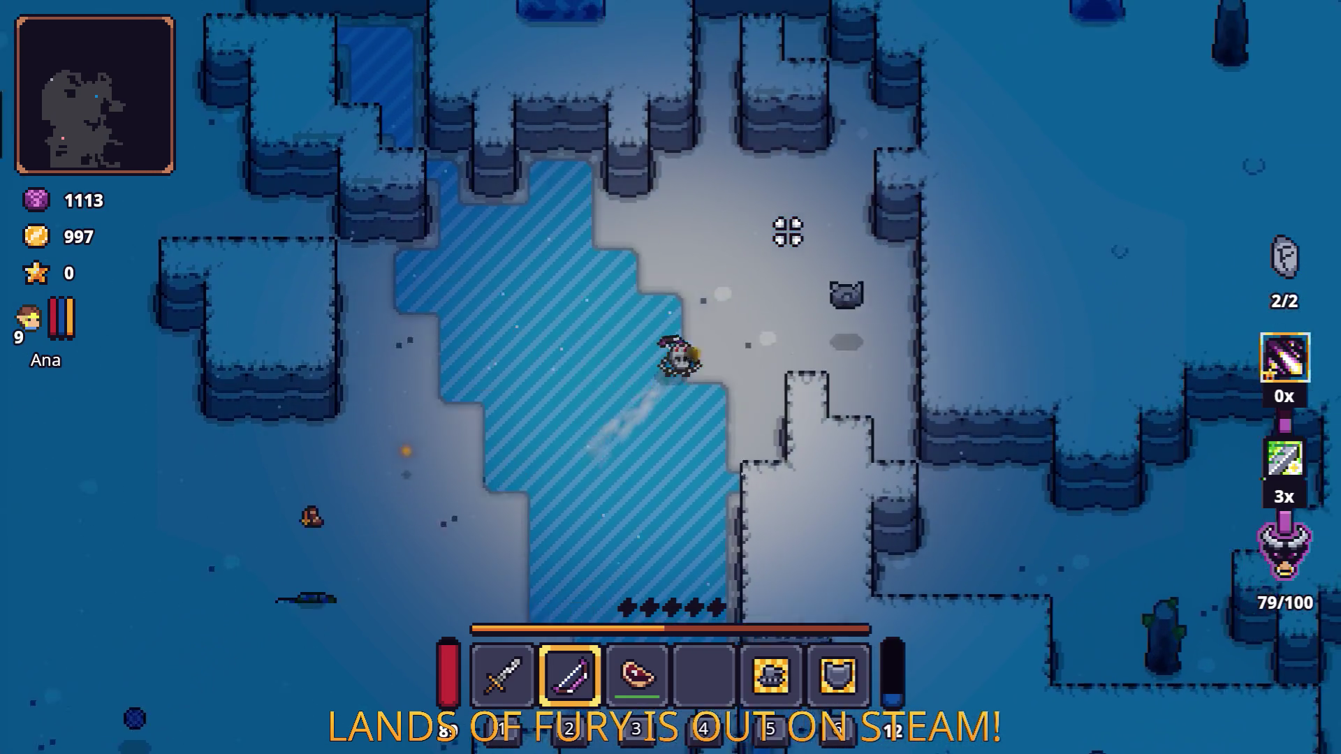
Step: Walk through the snowy cave and shoot down the enemies with the bow
key("w+d")
key("s+d")
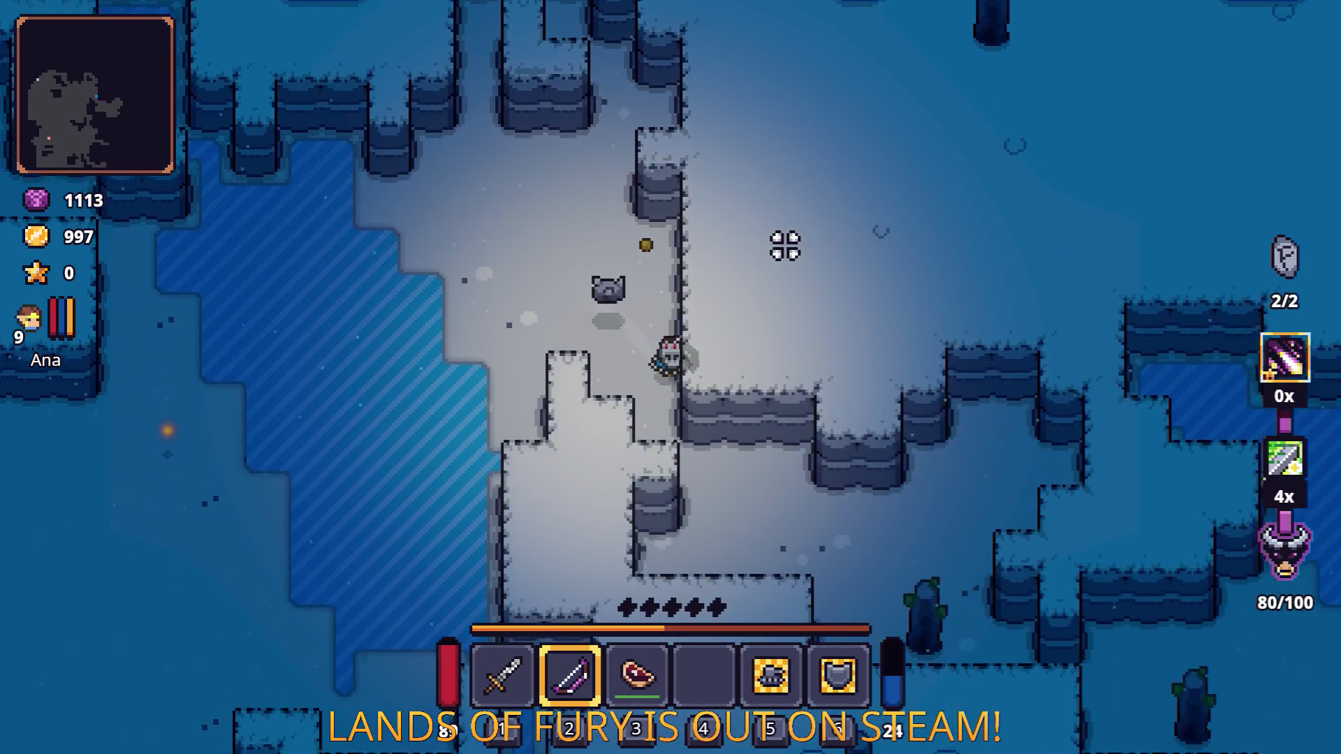
key("s+d")
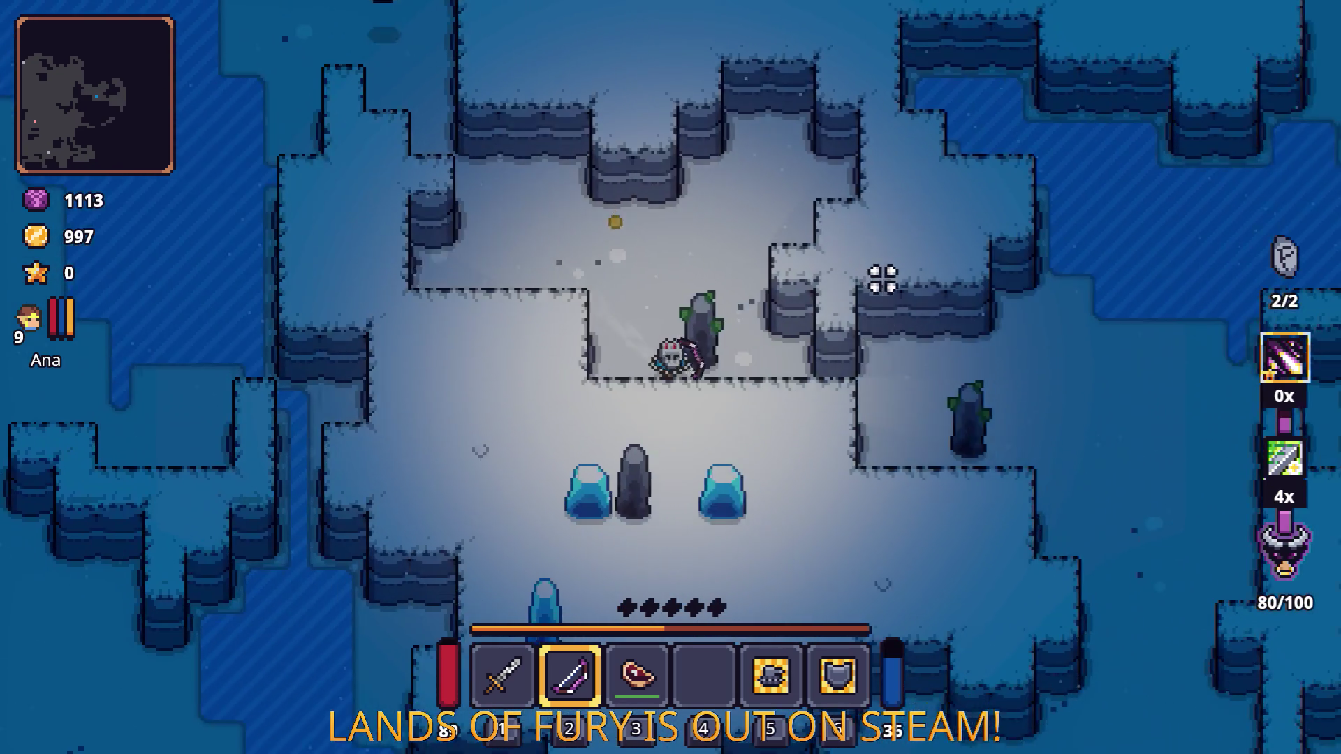
key("d")
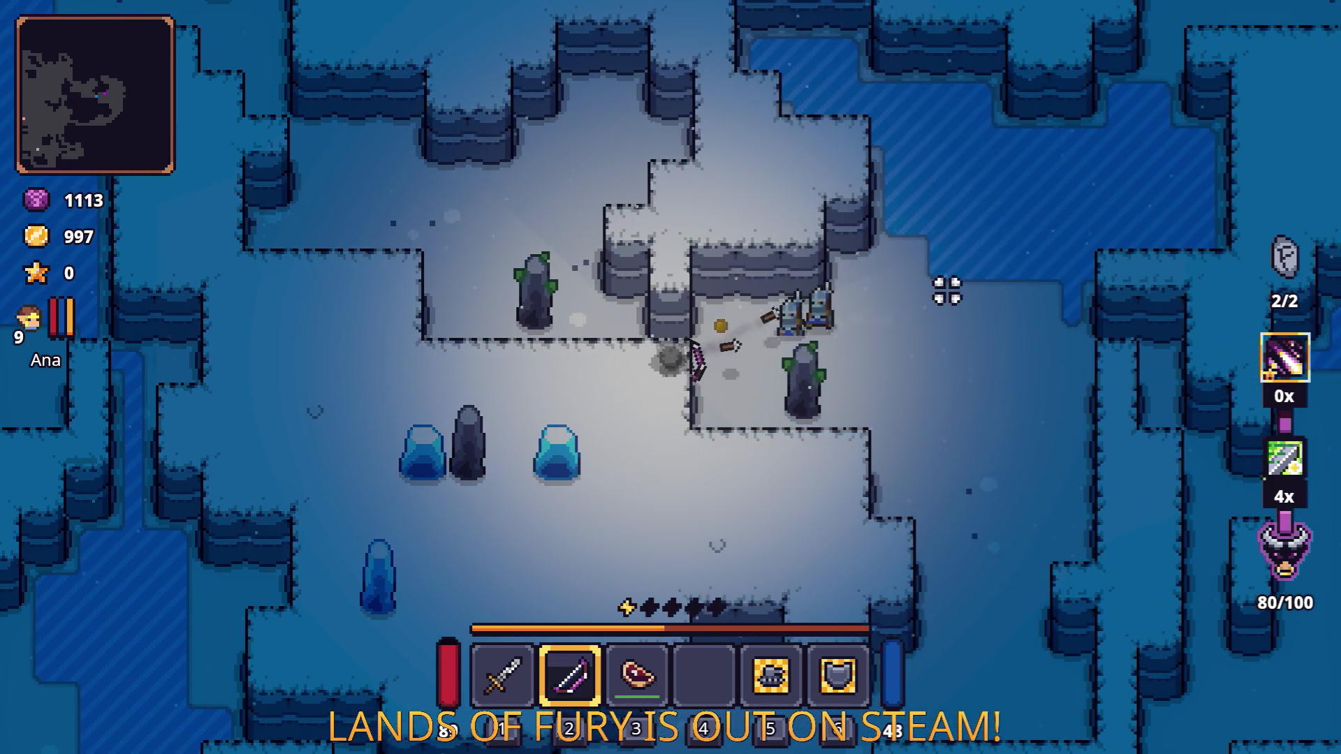
left_click(946, 288)
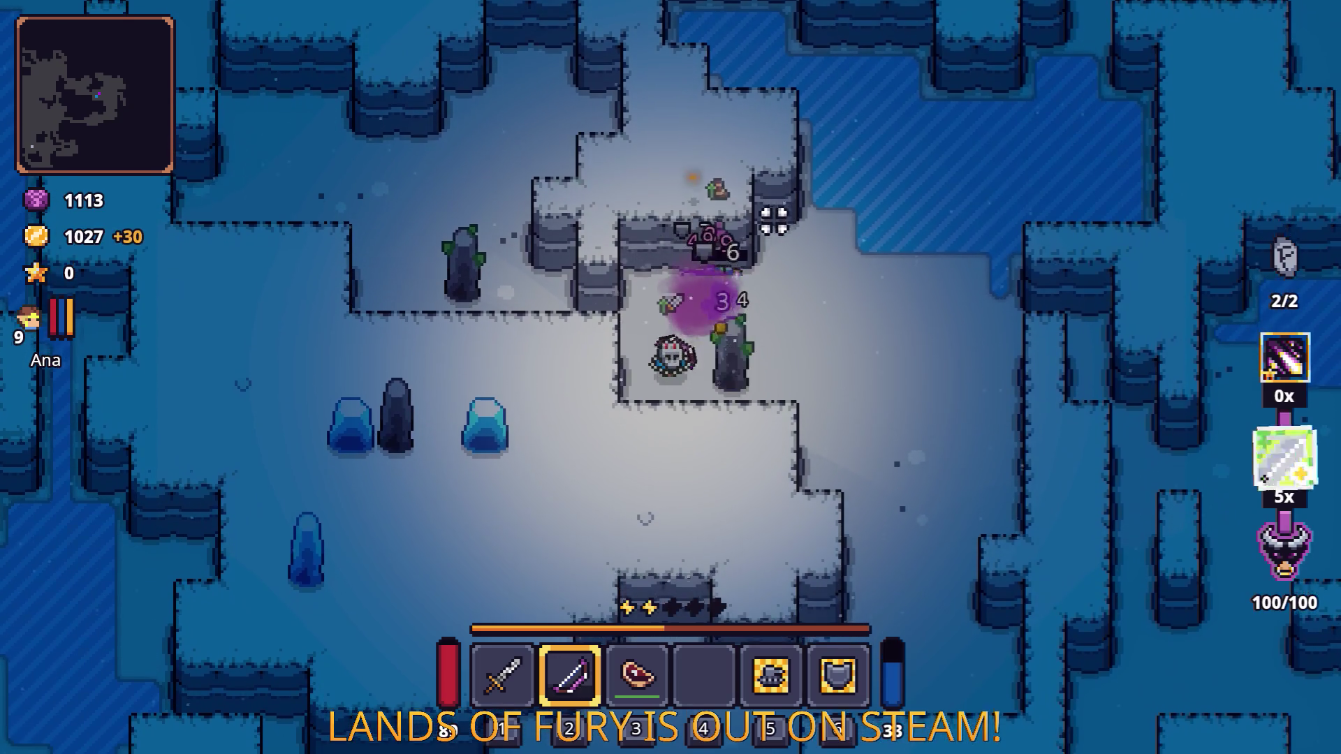
key("s")
left_click(737, 190)
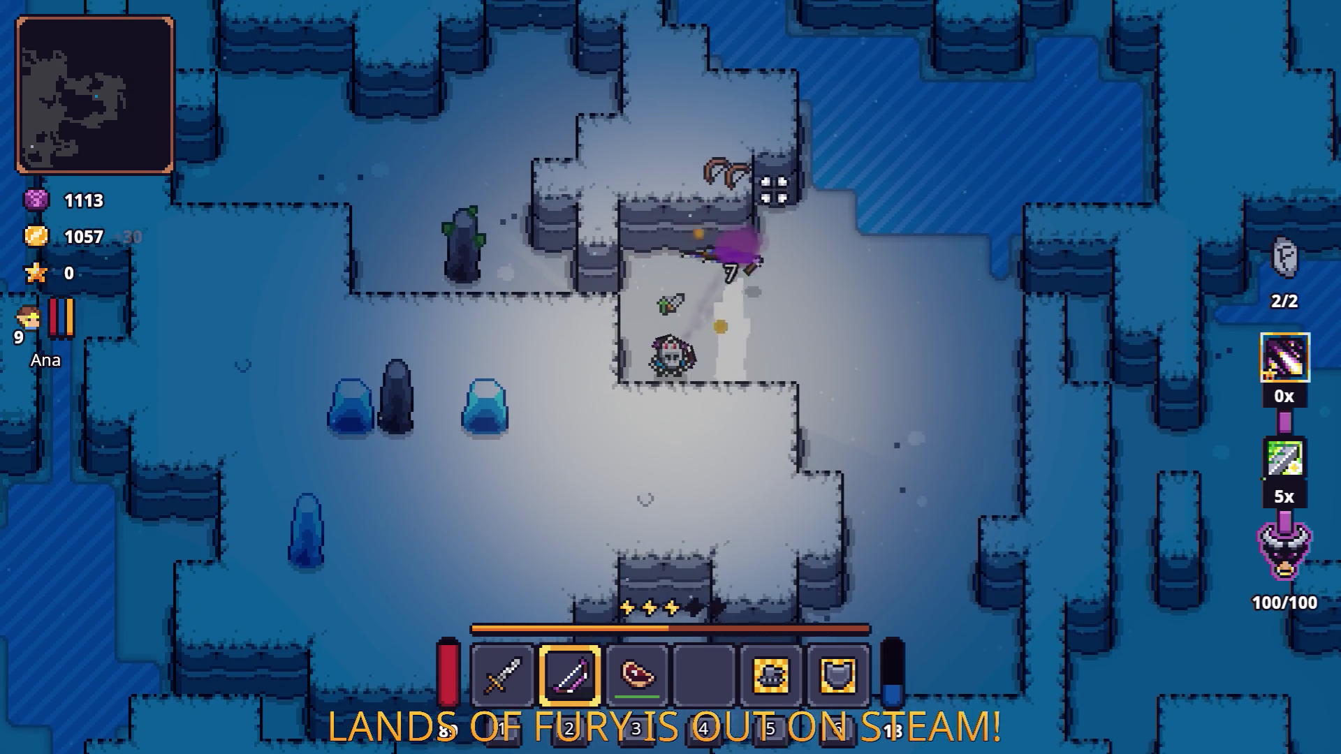
key("w")
left_click(808, 199)
Step: Cross the frozen pond to the dark statue and bring up the Poison Bow's rune slots
key("d")
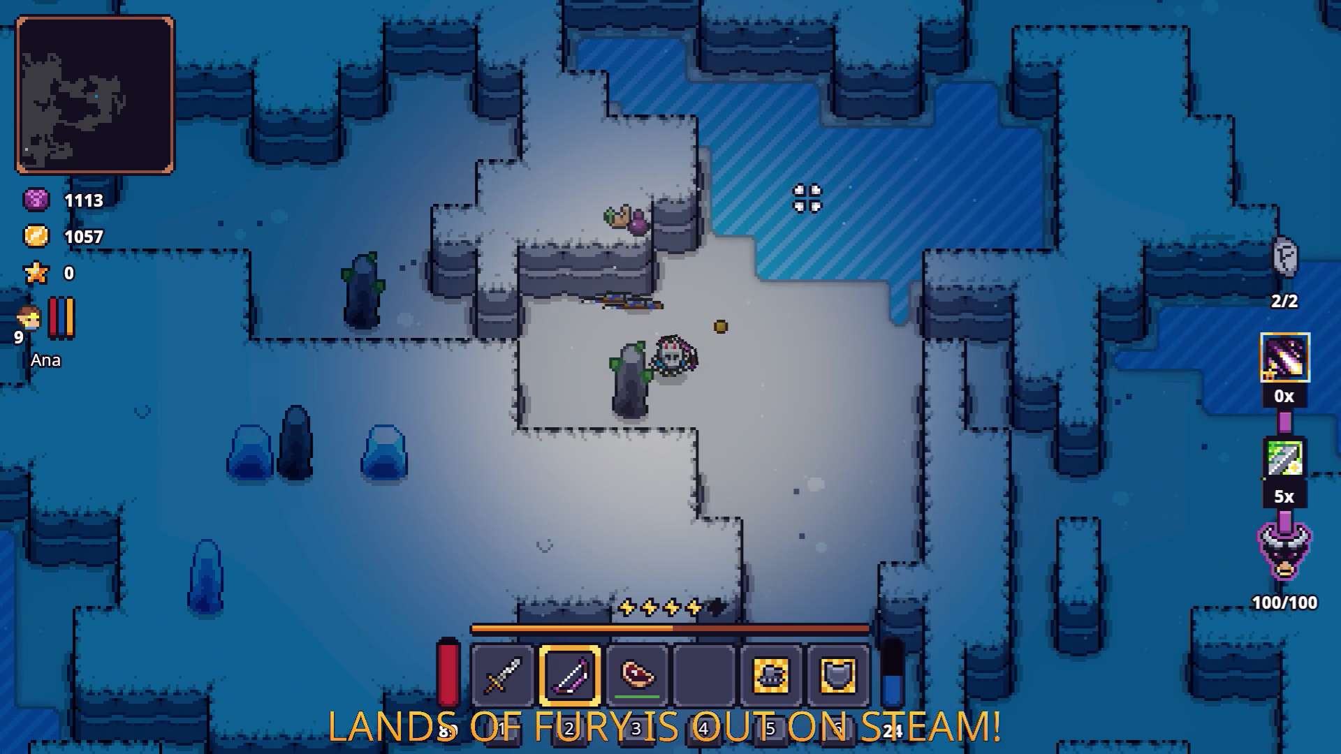
key("w")
key("d")
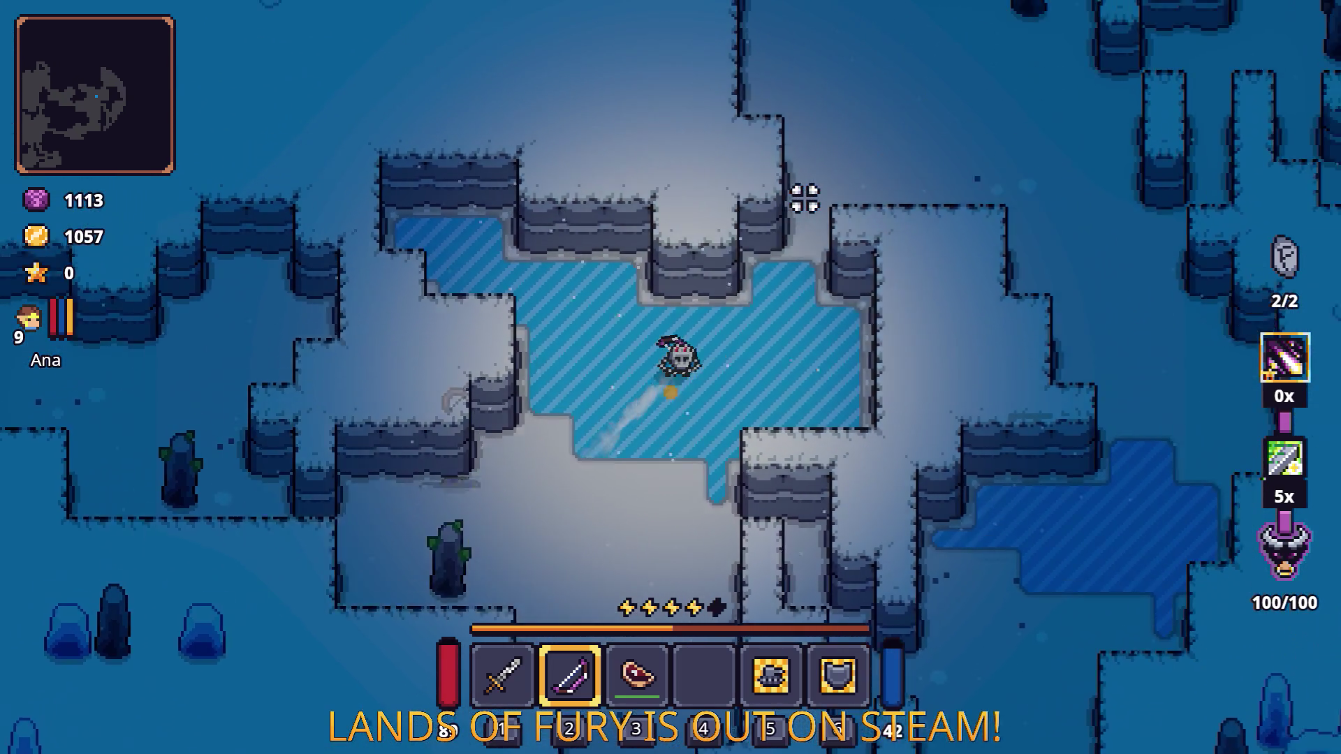
key("w")
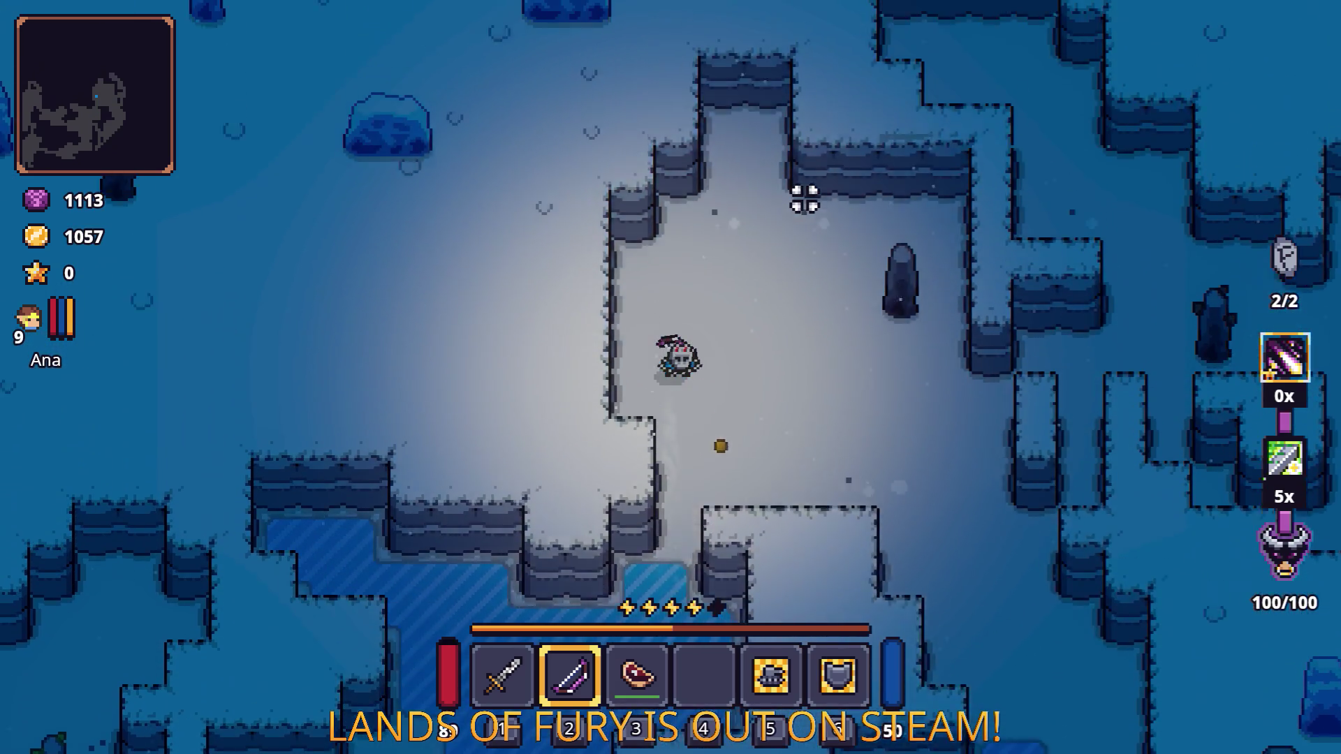
key("d")
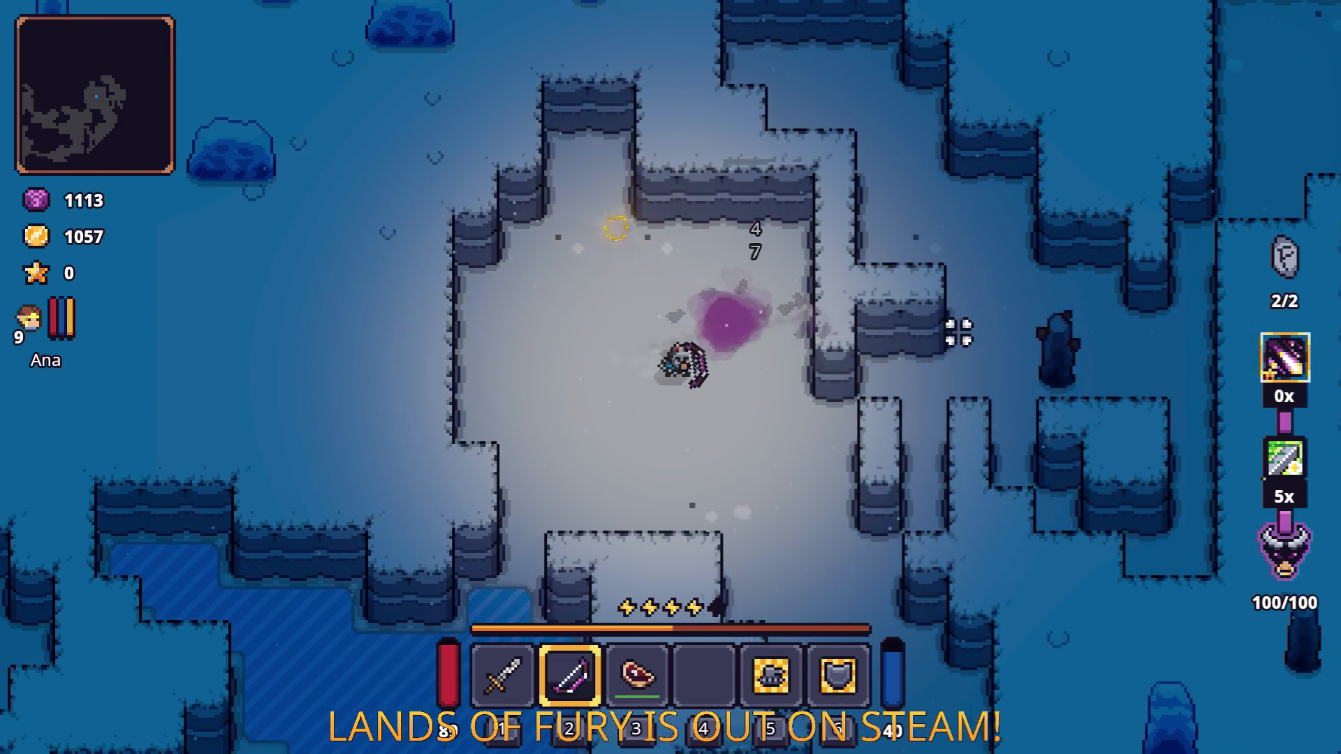
key("s")
key("w")
key("d")
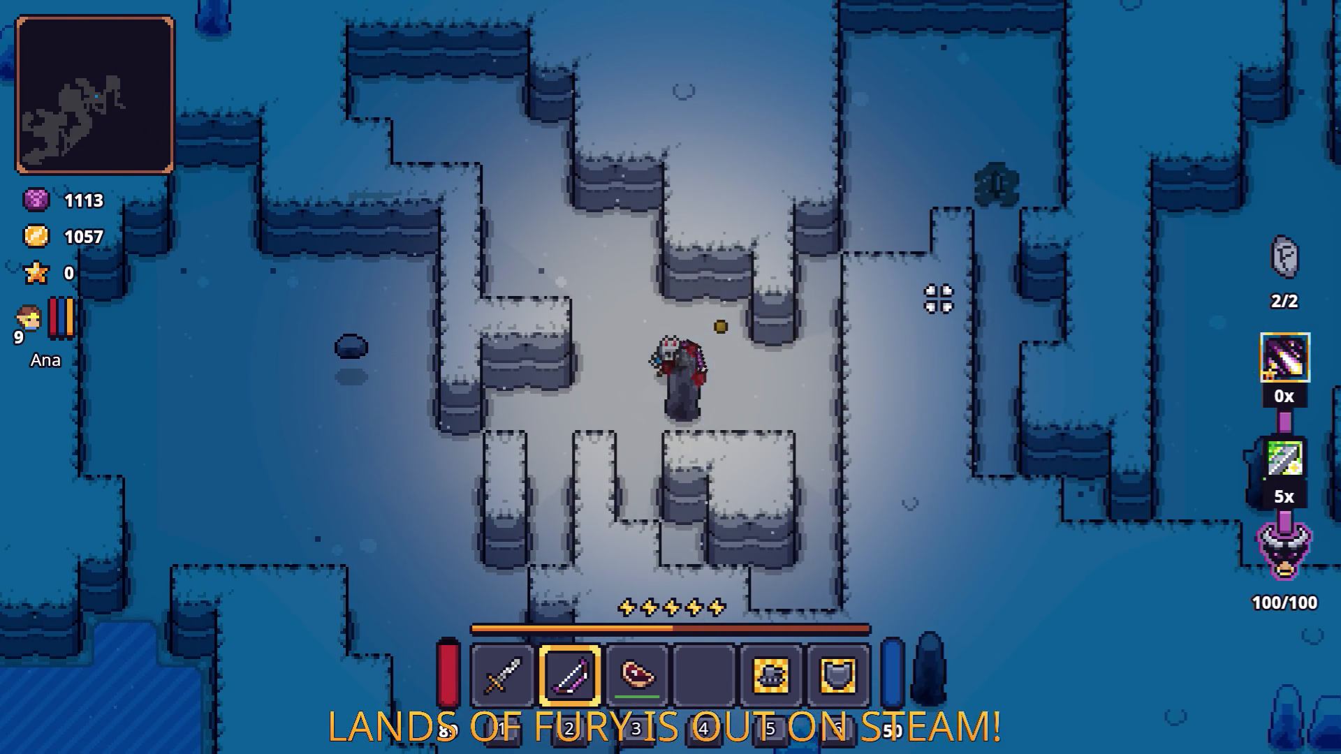
key("Tab")
key("e")
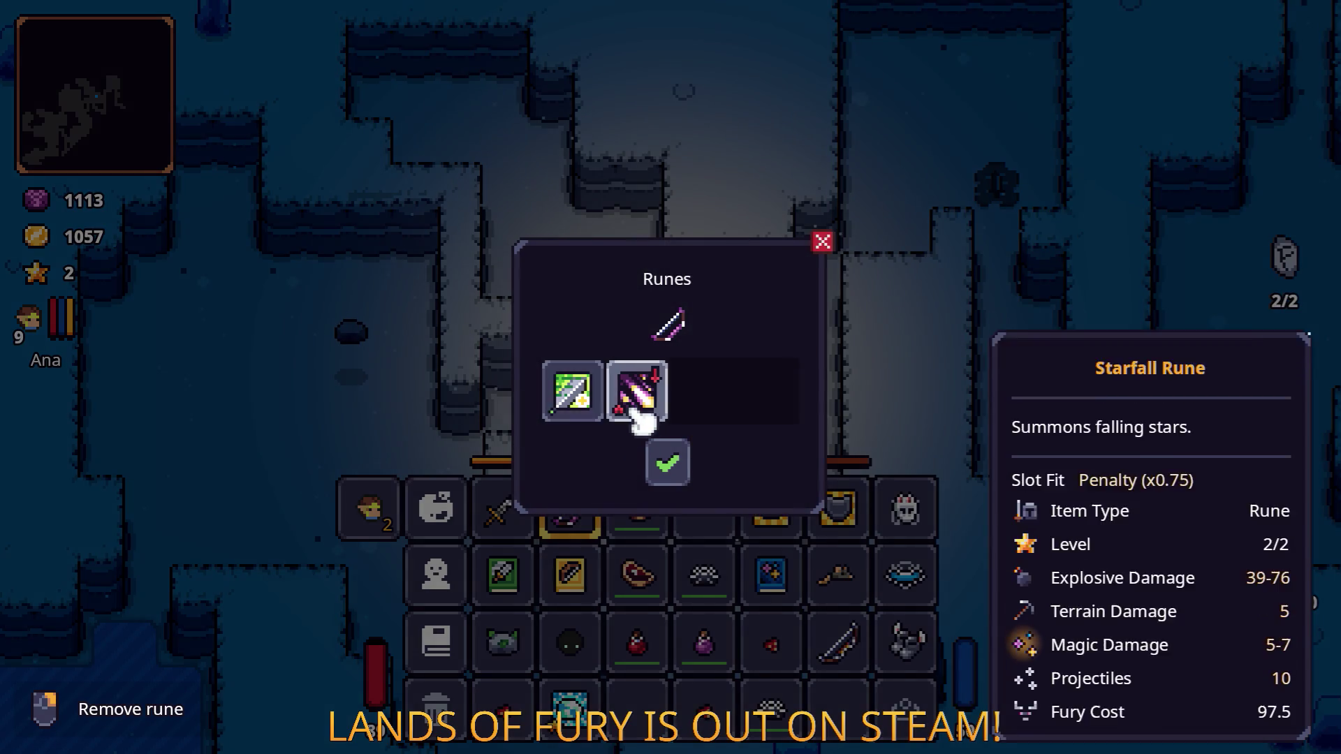
Step: Replace the bow's Hitro Rune with the Fireball Rune beside Starfall, confirm, and close the inventory
left_click(583, 399)
left_click(668, 462)
key("e")
left_click(571, 409)
left_click(668, 463)
key("e")
left_click(590, 404)
left_click(638, 301)
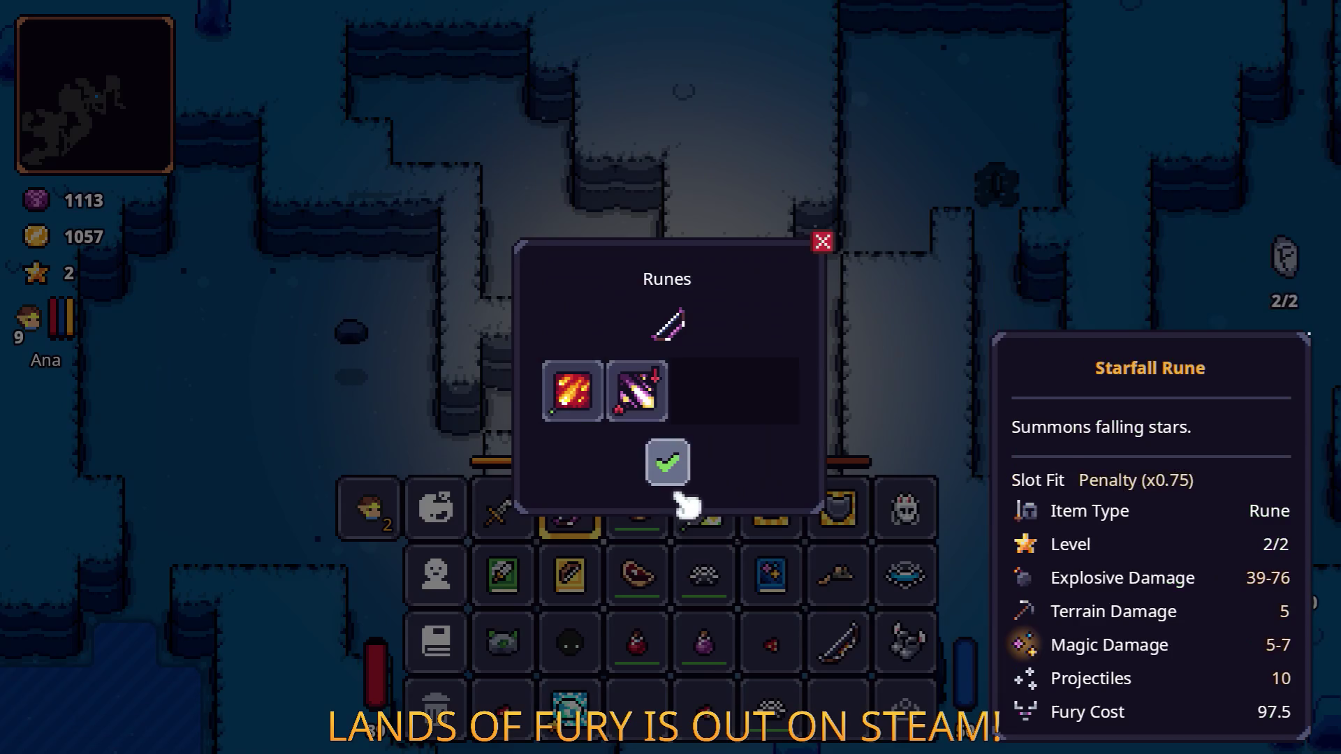
left_click(669, 461)
key("Escape")
Step: Shoot the nearby enemy and walk right along the cave
key("d")
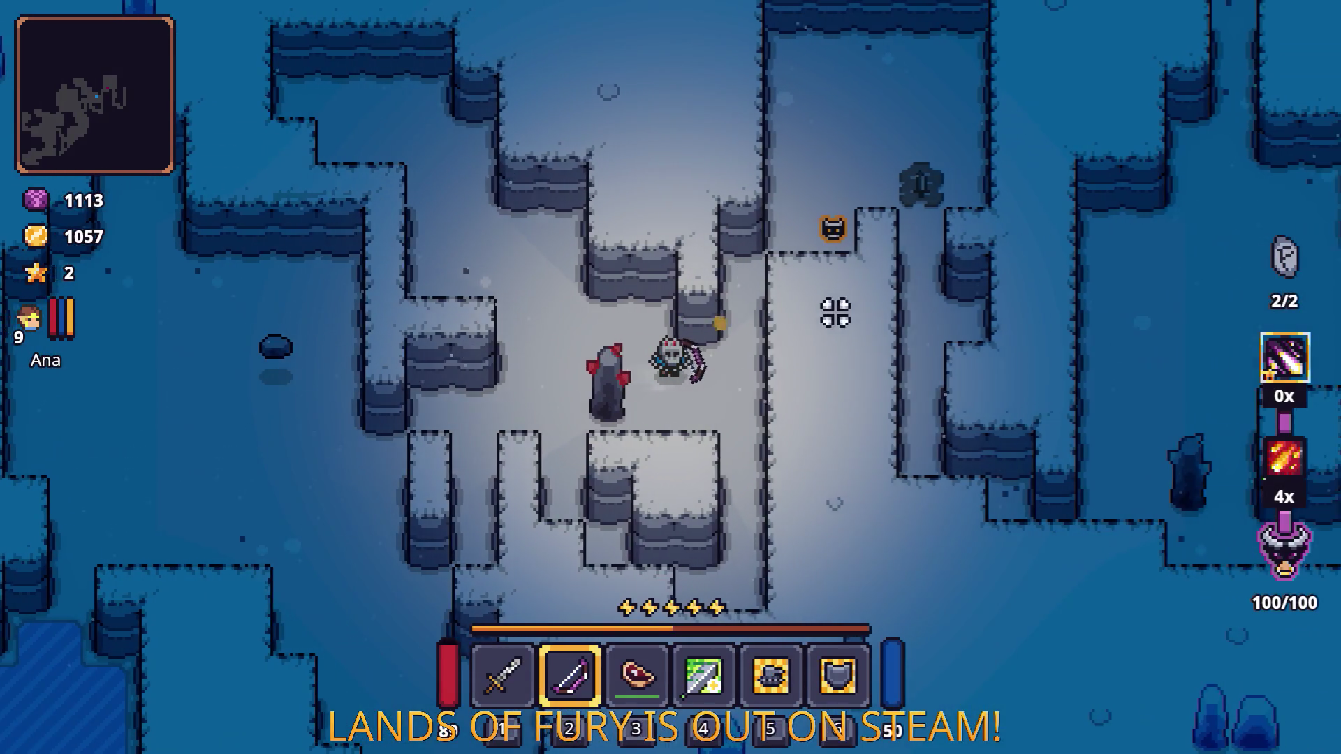
left_click(813, 227)
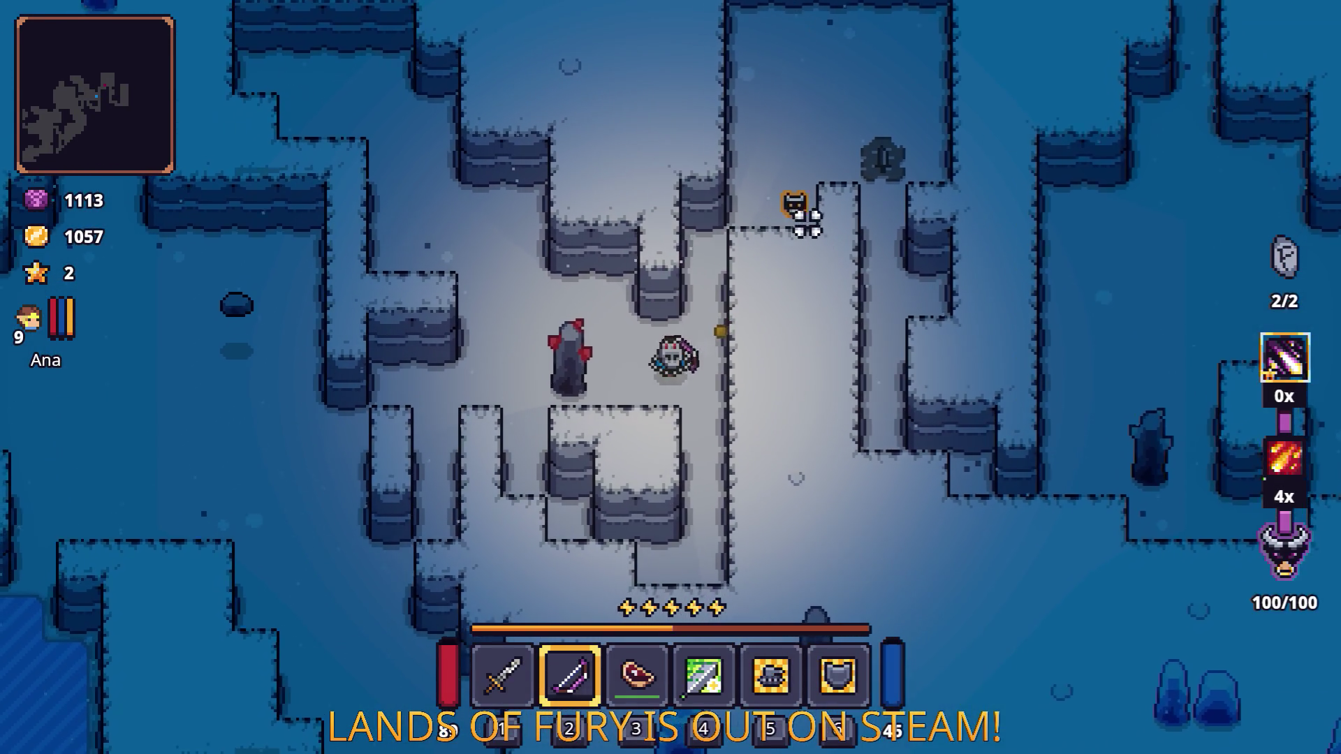
left_click(796, 203)
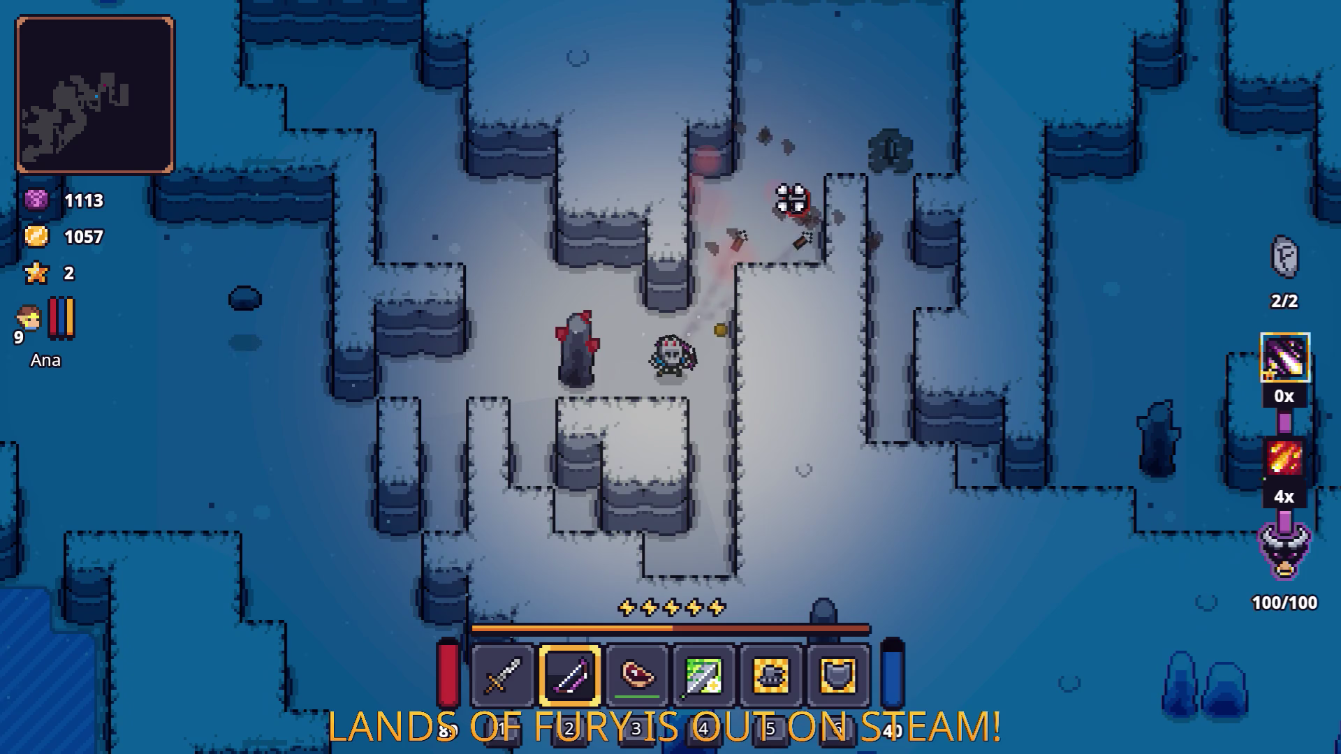
key("w")
key("d")
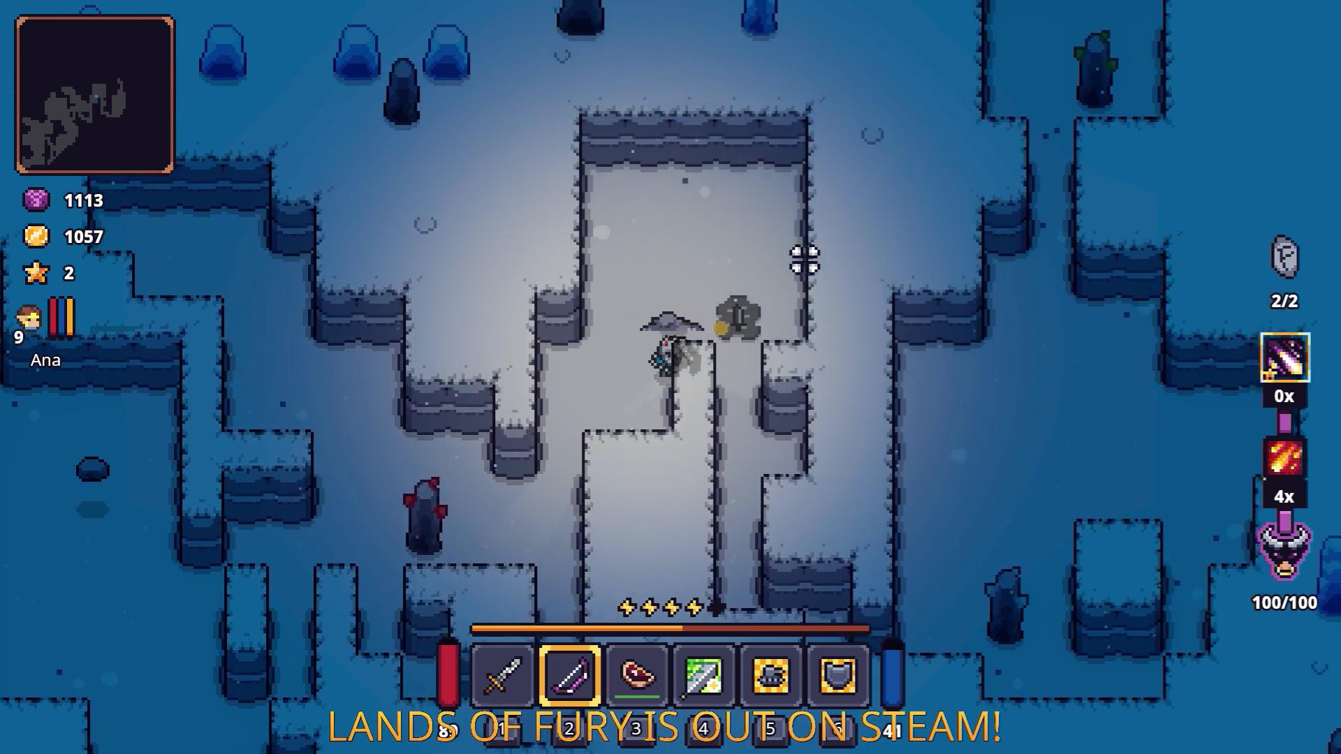
key("s")
key("d")
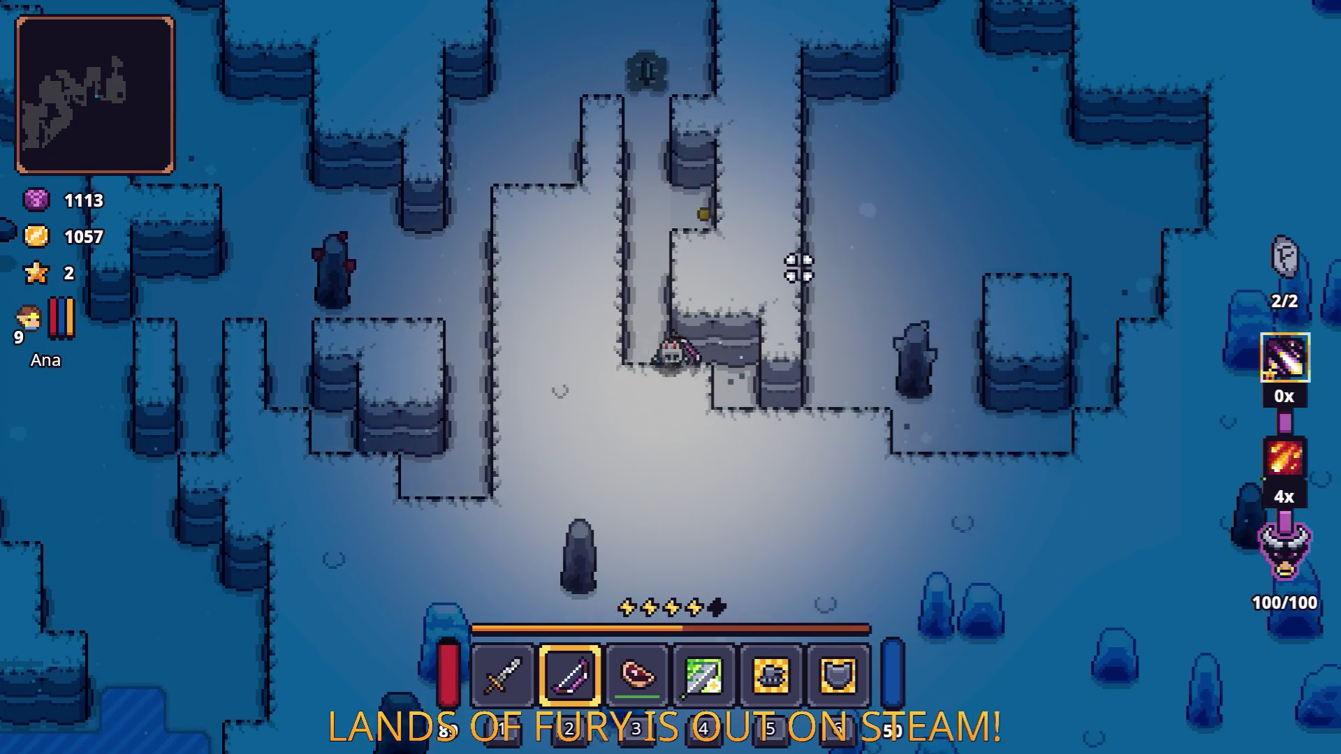
key("s")
key("d")
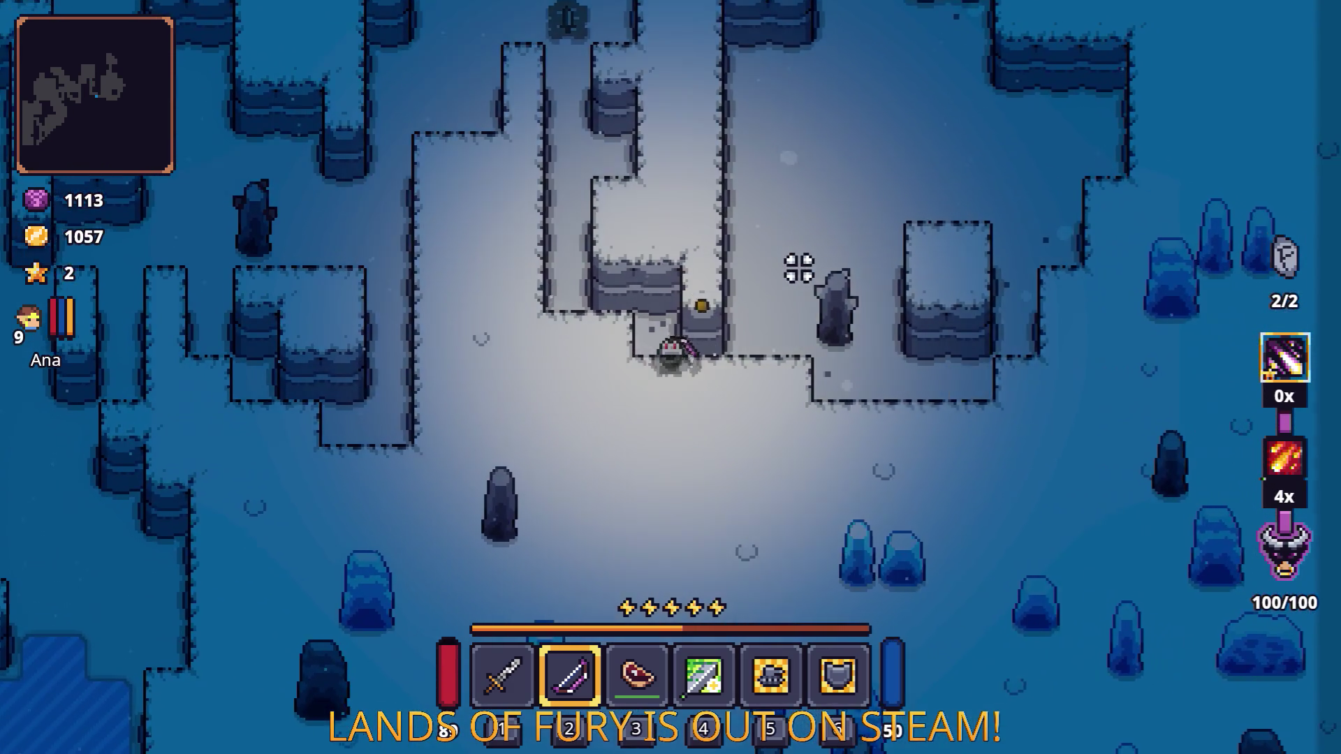
key("w")
key("d")
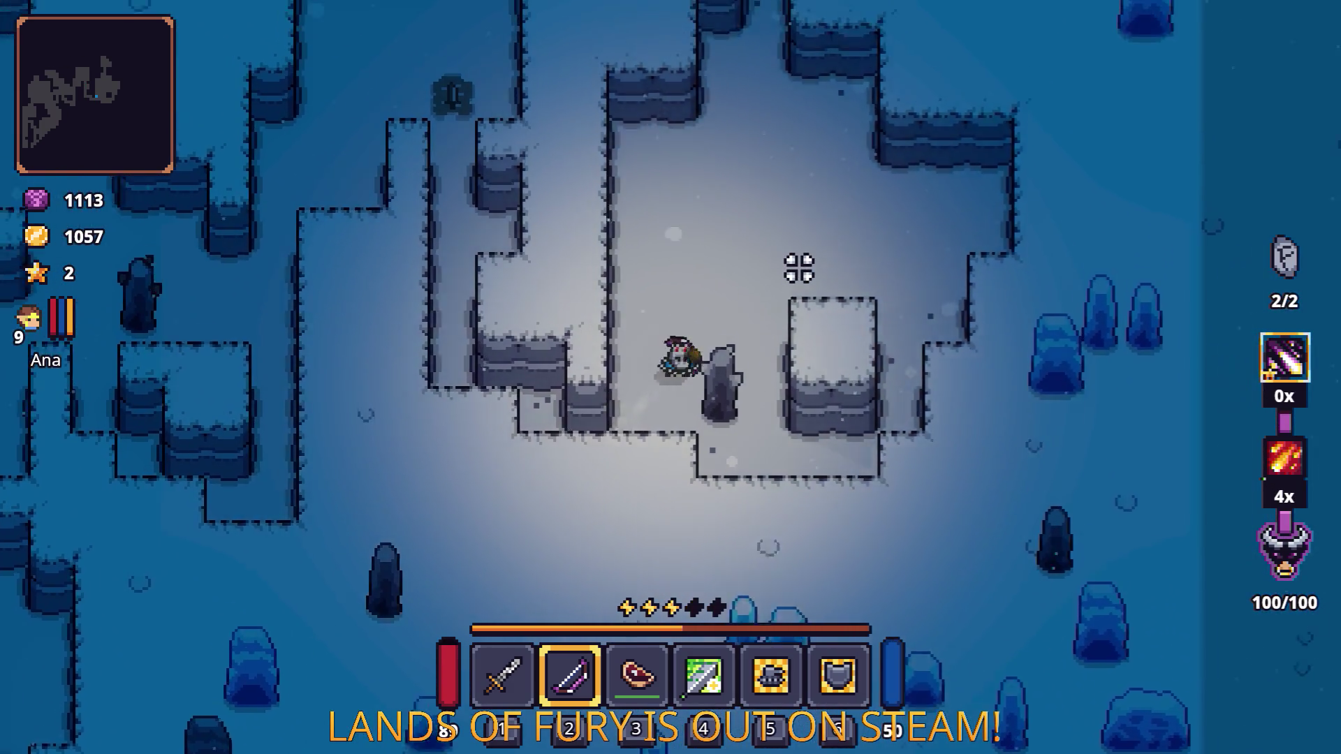
Step: Head north to the crashed ship, dismiss its fuel cell notice, and enter the Lesser Didra Cavern
key("w")
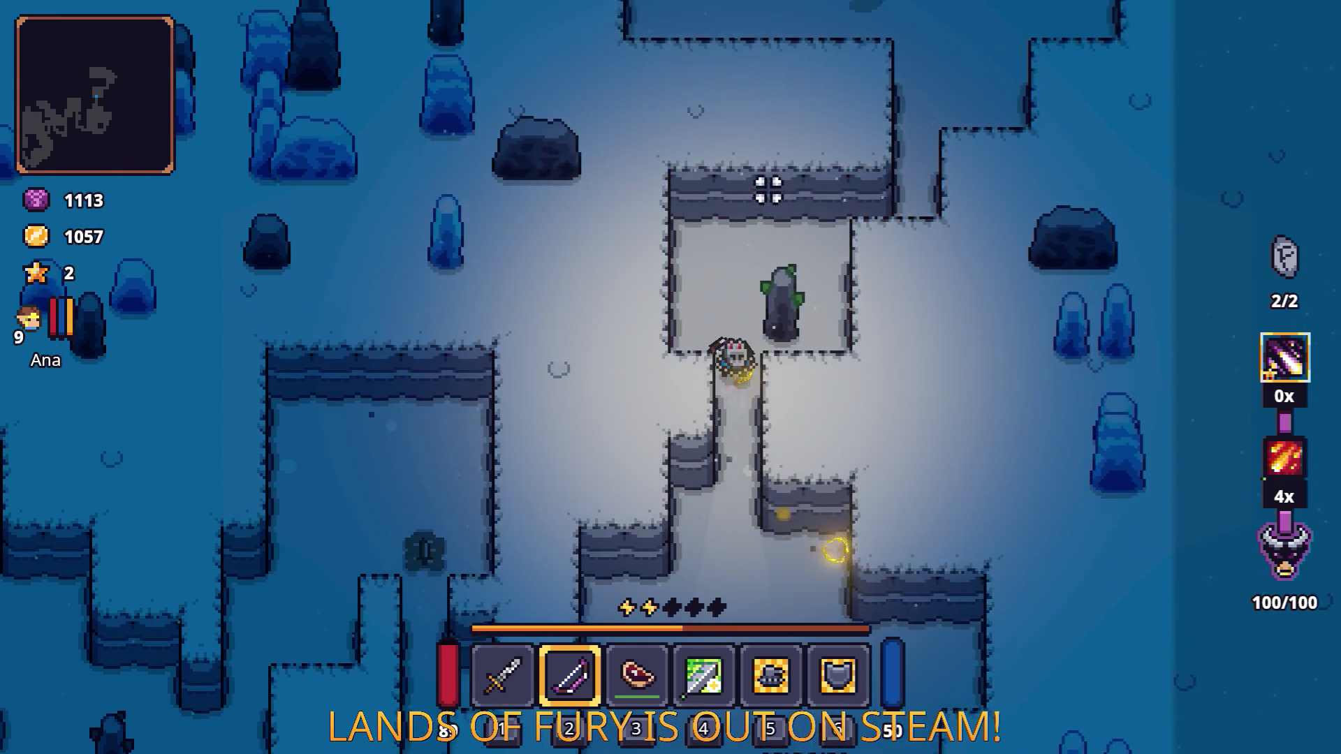
key("w")
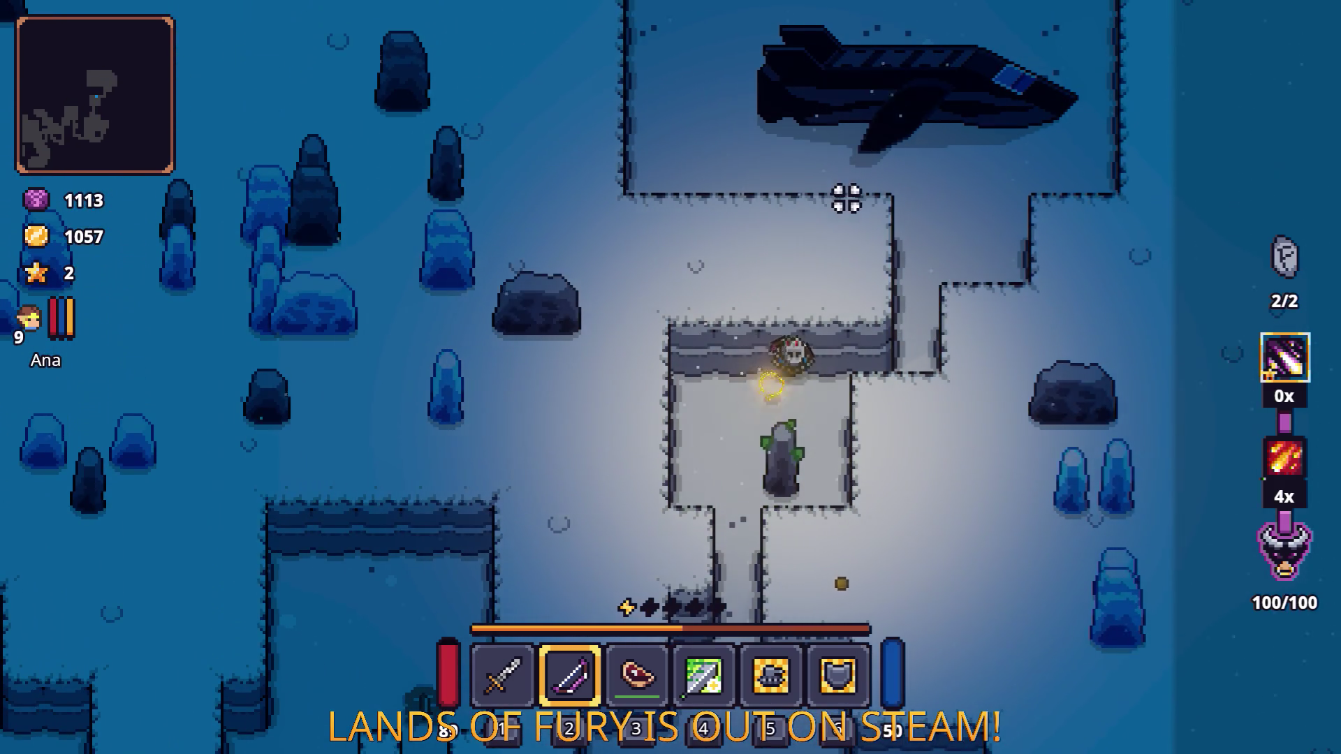
key("w")
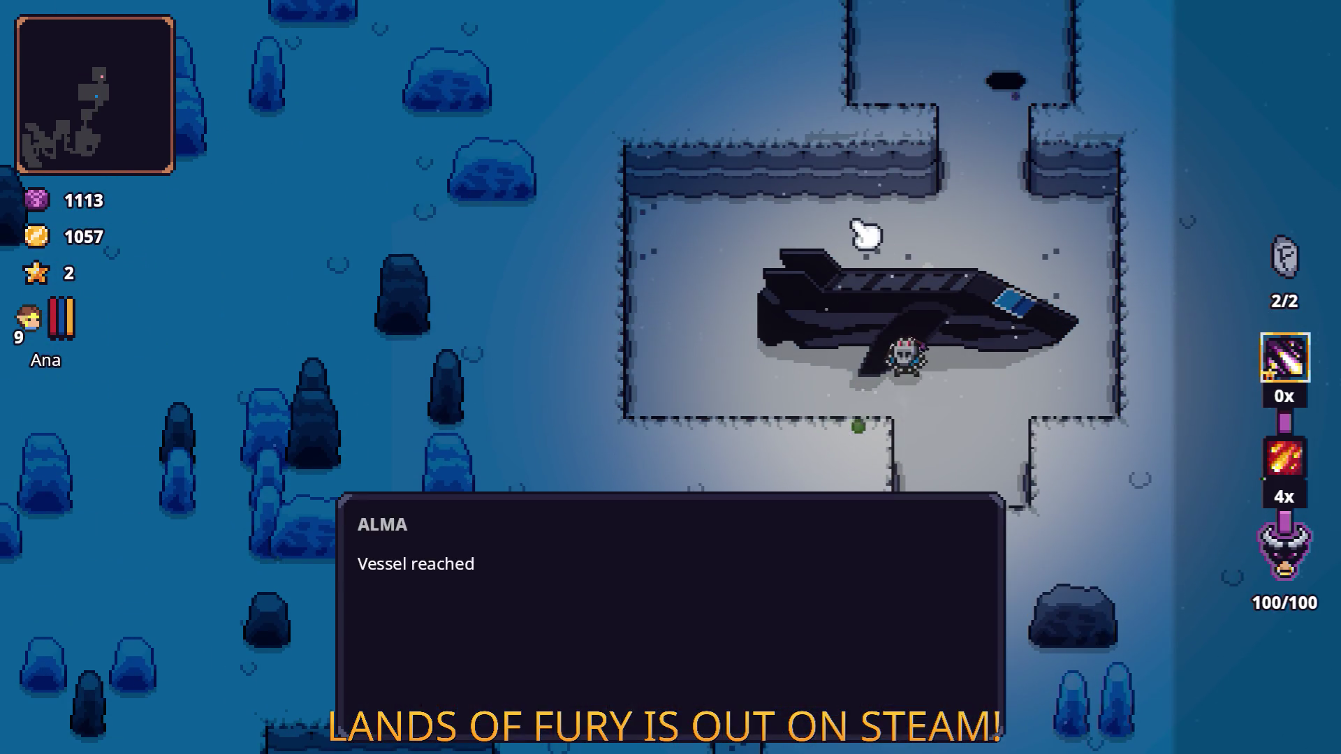
left_click(865, 234)
key("d")
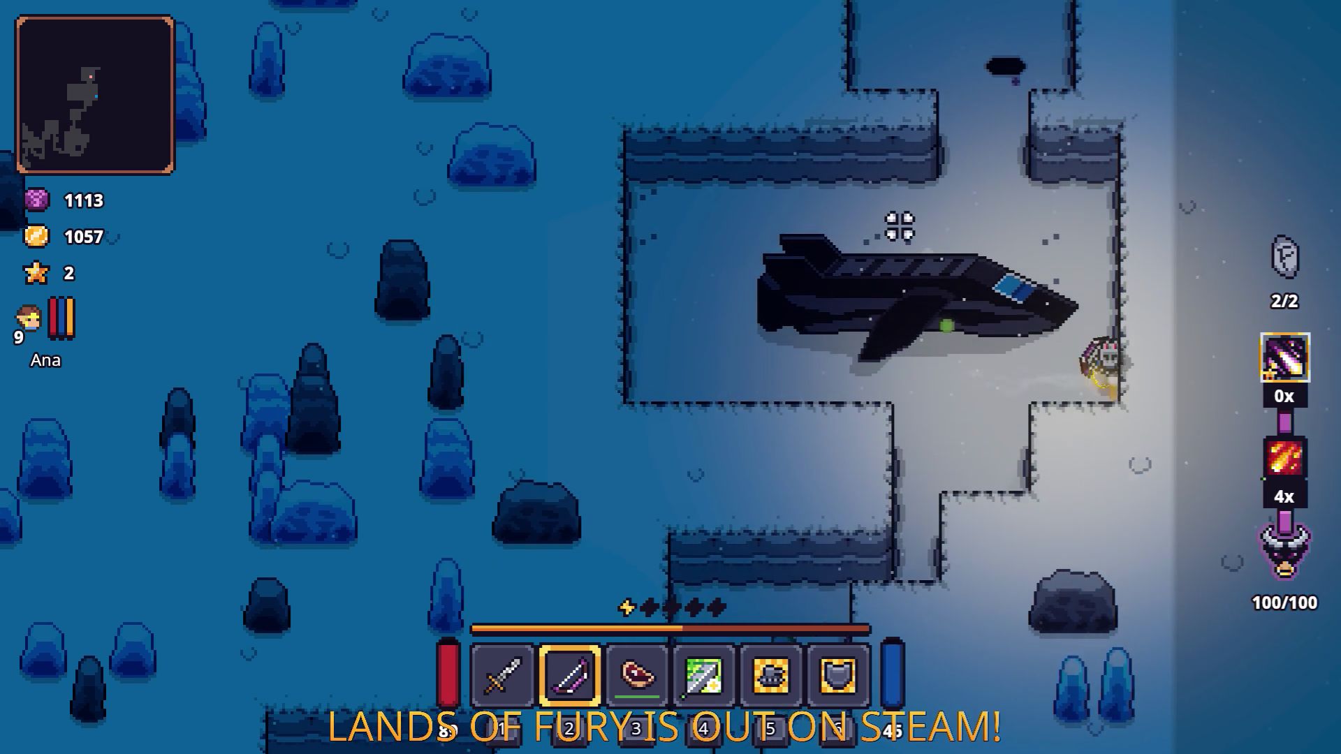
key("w")
key("a")
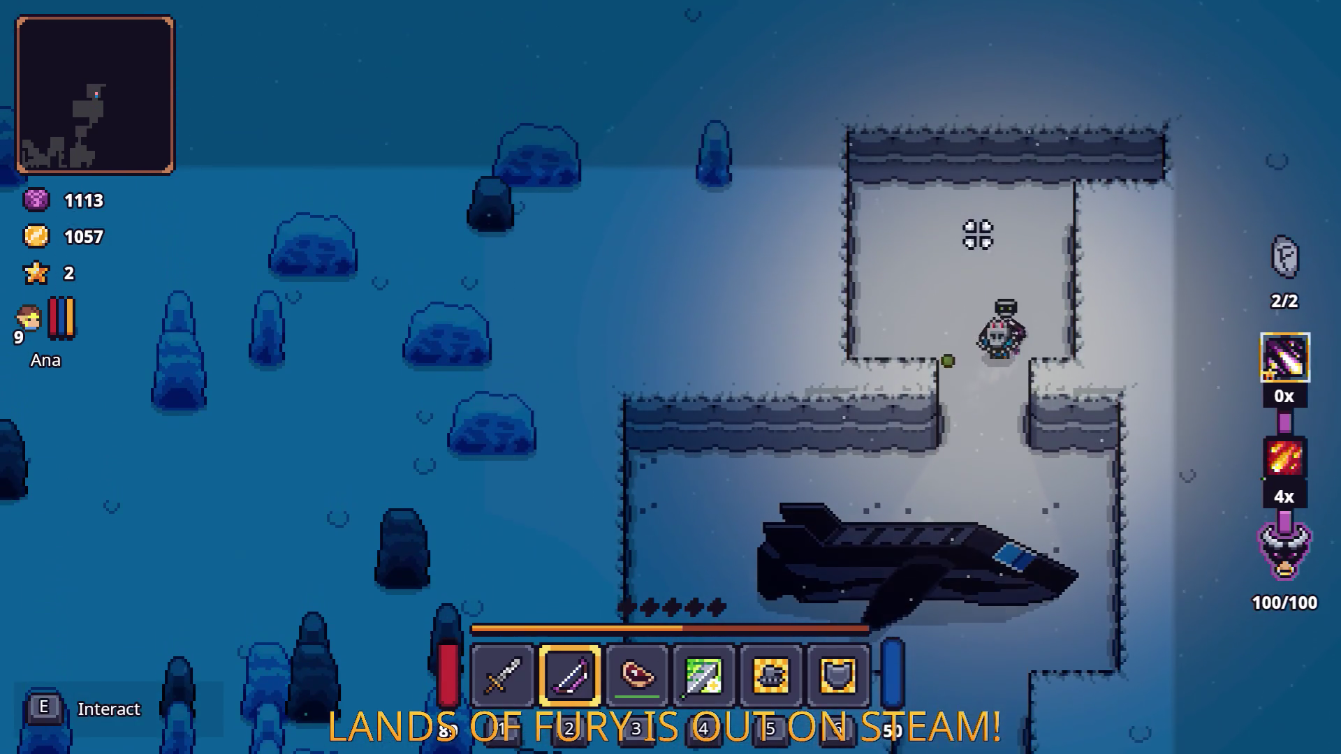
key("e")
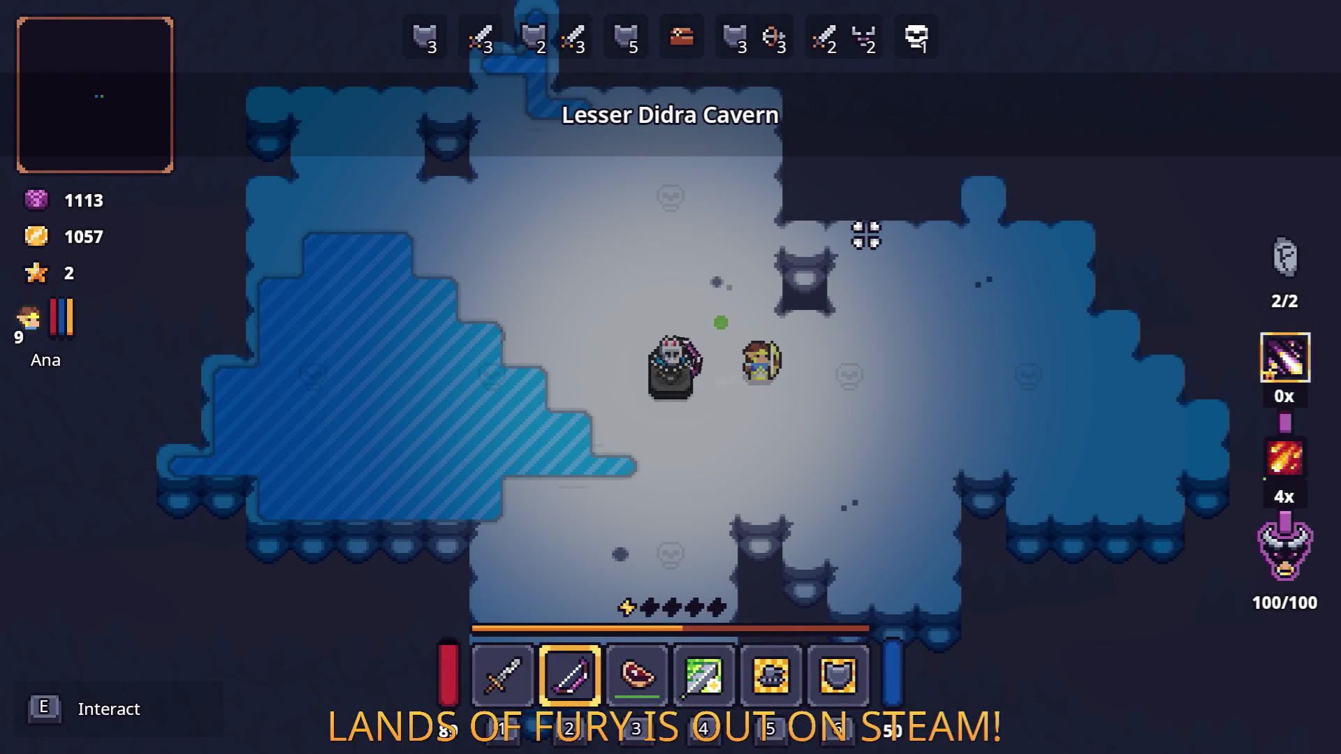
Step: Walk to the skull statue and fire at the first wave 3 enemies
key("a")
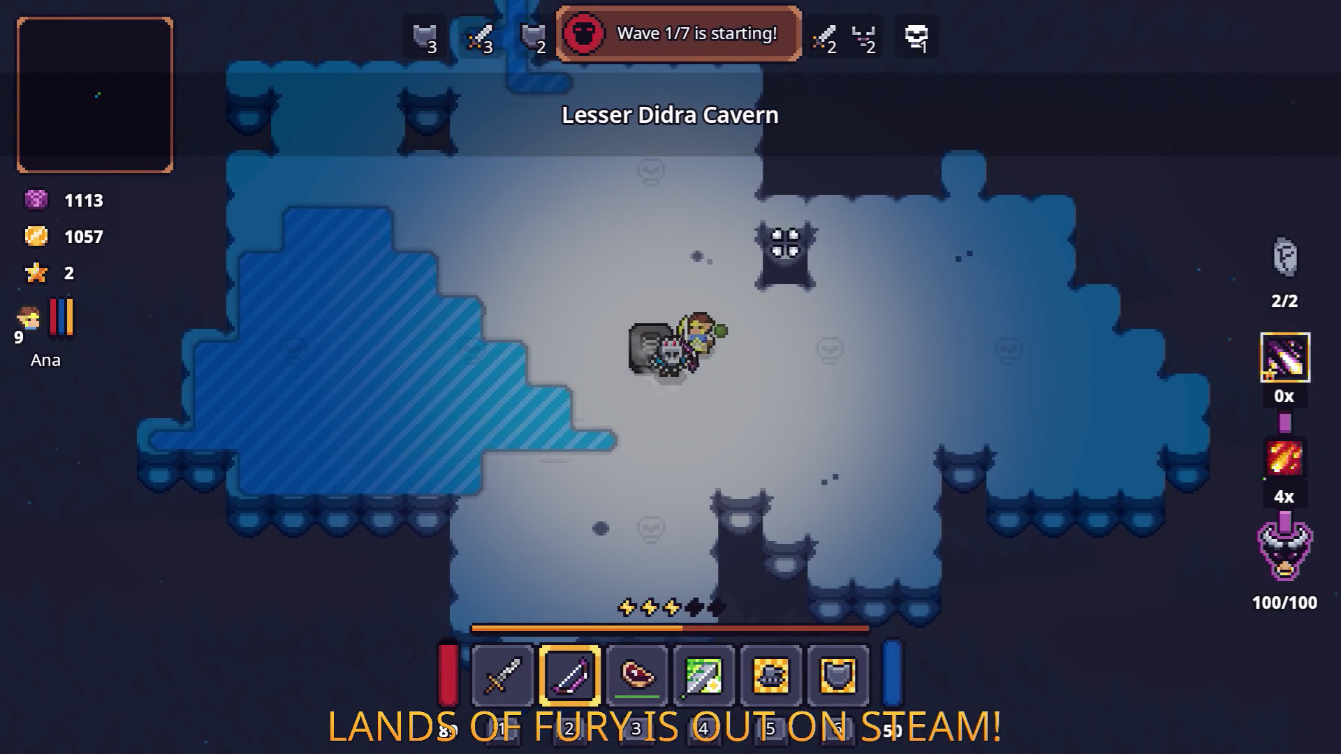
key("s")
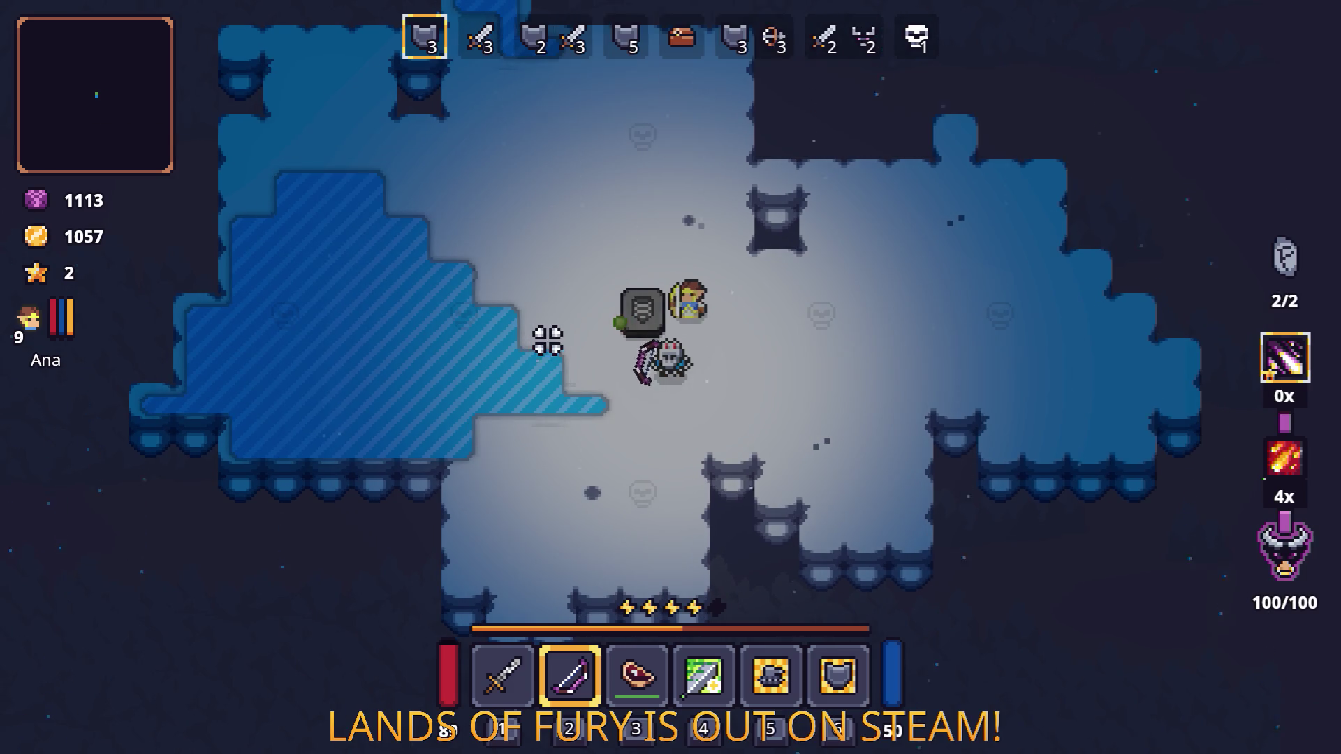
key("d")
left_click(975, 261)
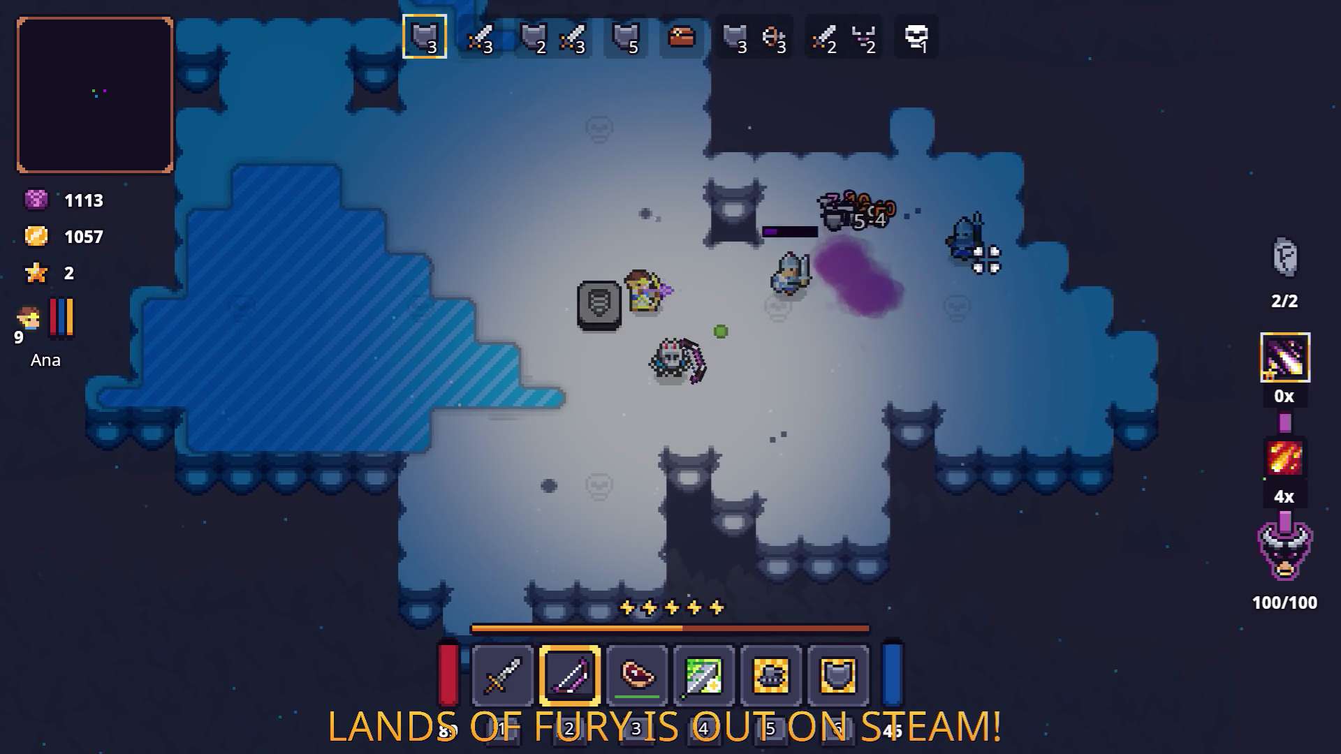
key("a")
mouse_move(991, 263)
left_mouse_down()
mouse_move(883, 254)
mouse_move(595, 324)
mouse_move(946, 363)
mouse_move(796, 308)
left_mouse_up()
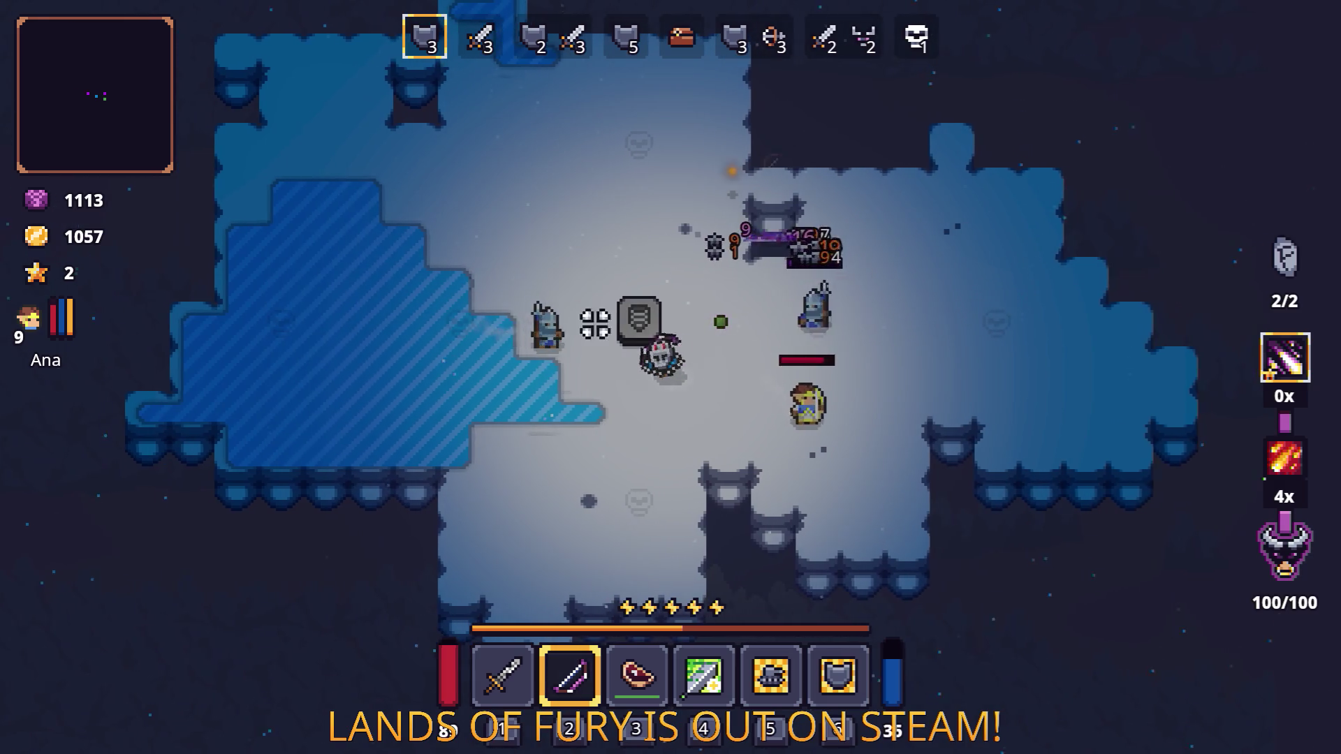
key("a")
key("s")
key("Tab")
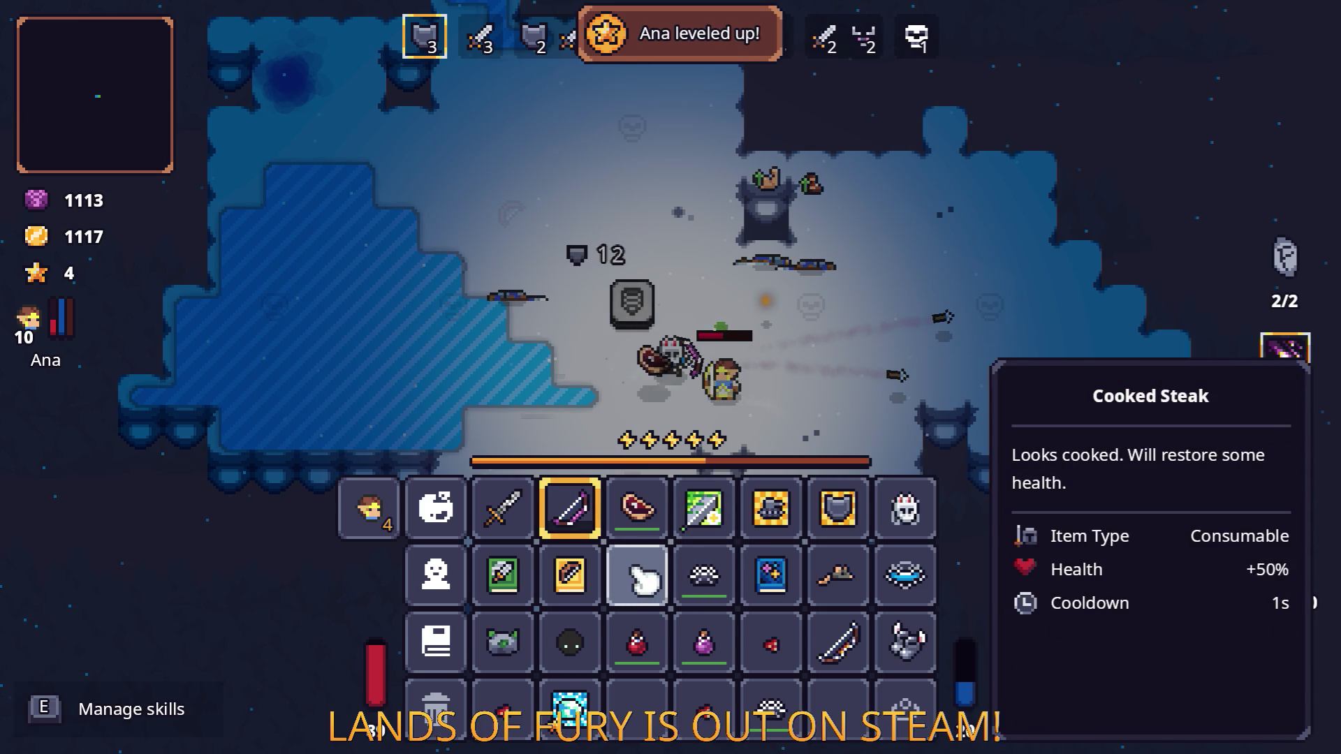
key("Tab")
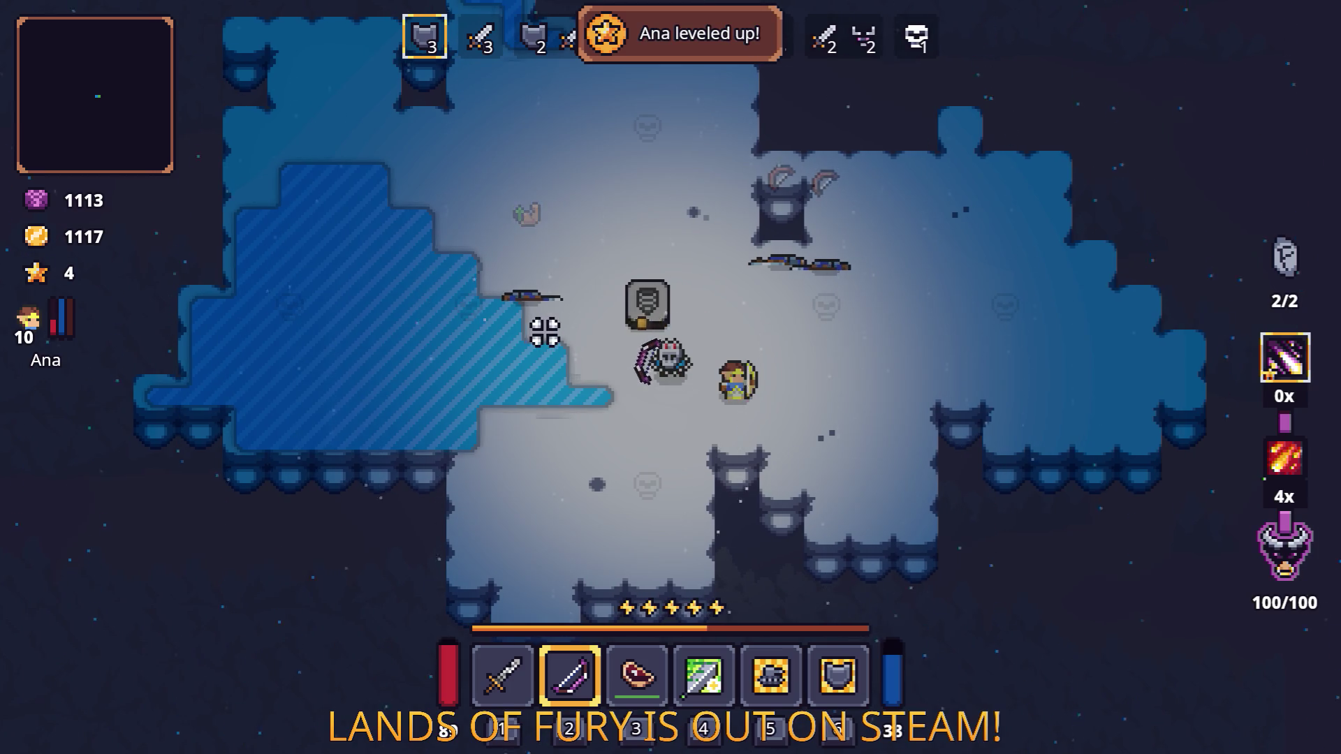
Step: Shoot down the enemies on the right, left and top, reloading the bow between volleys
left_click(983, 285)
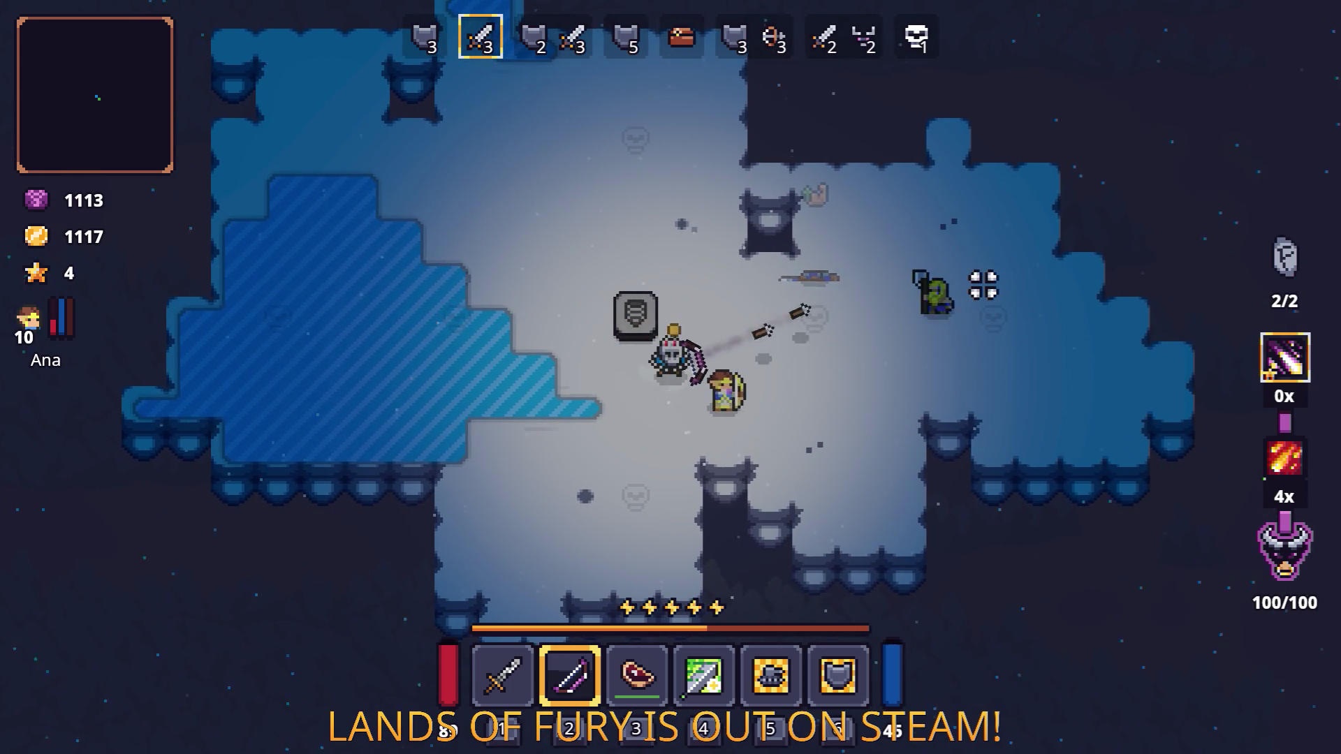
left_click(976, 299)
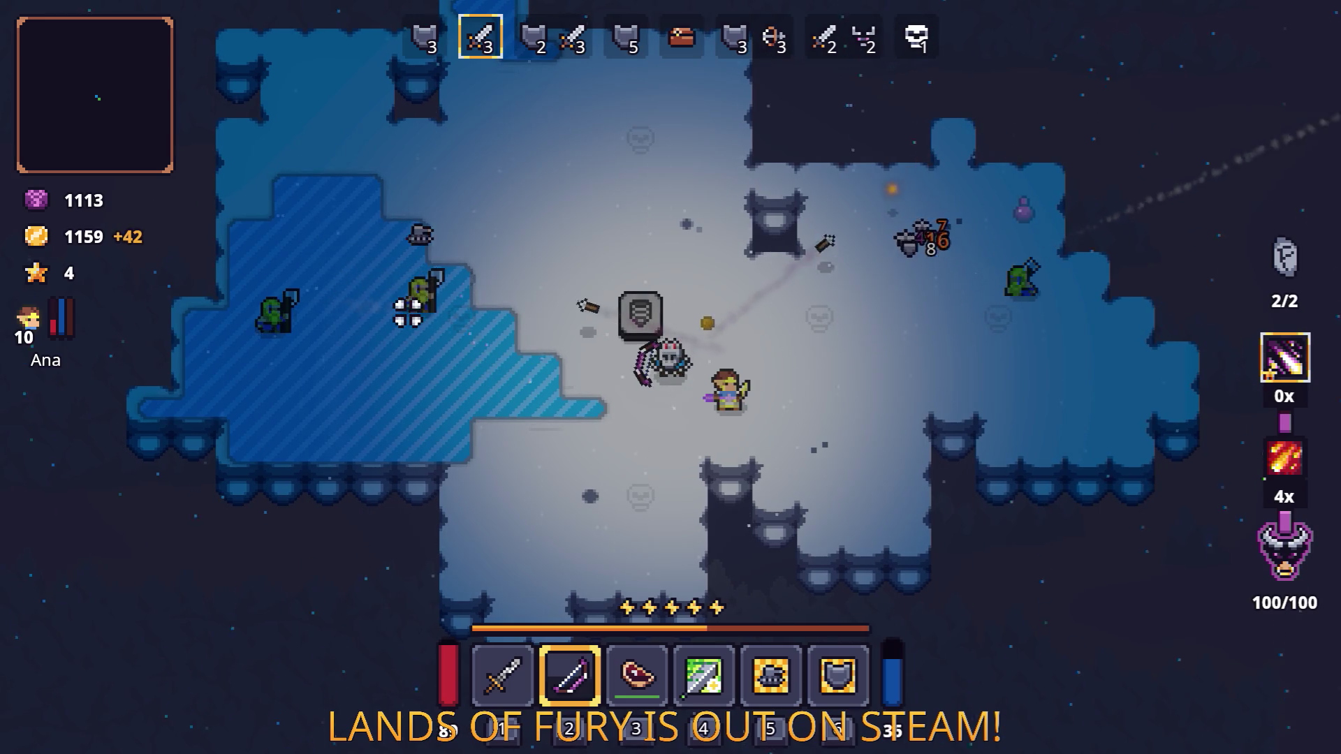
left_click(408, 314)
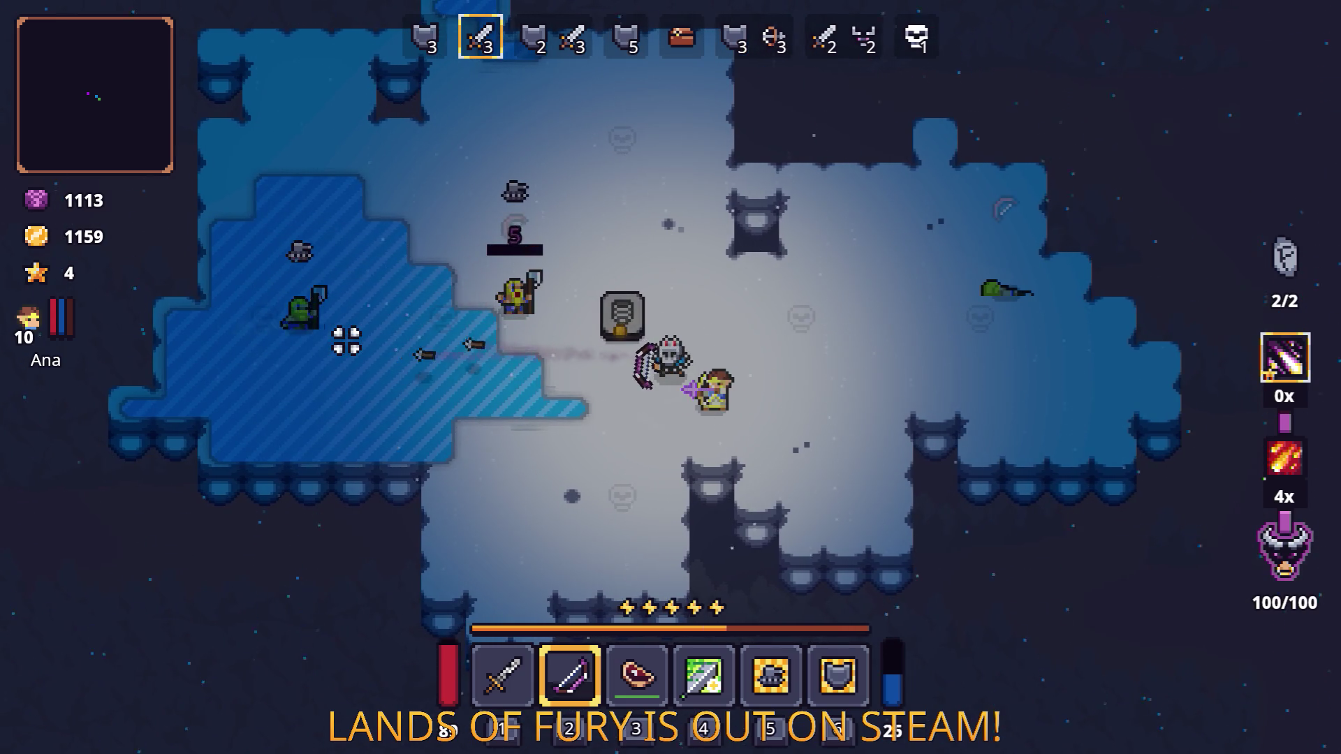
left_click(346, 313)
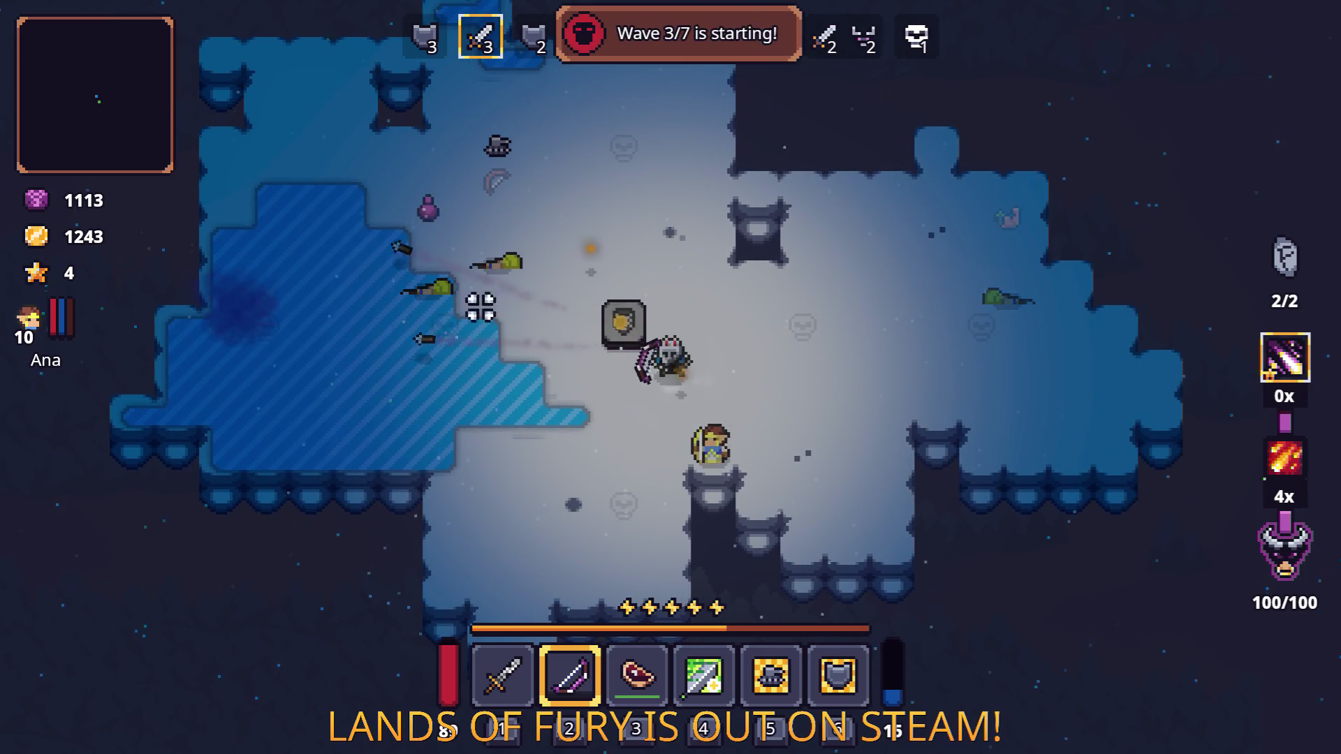
key("a")
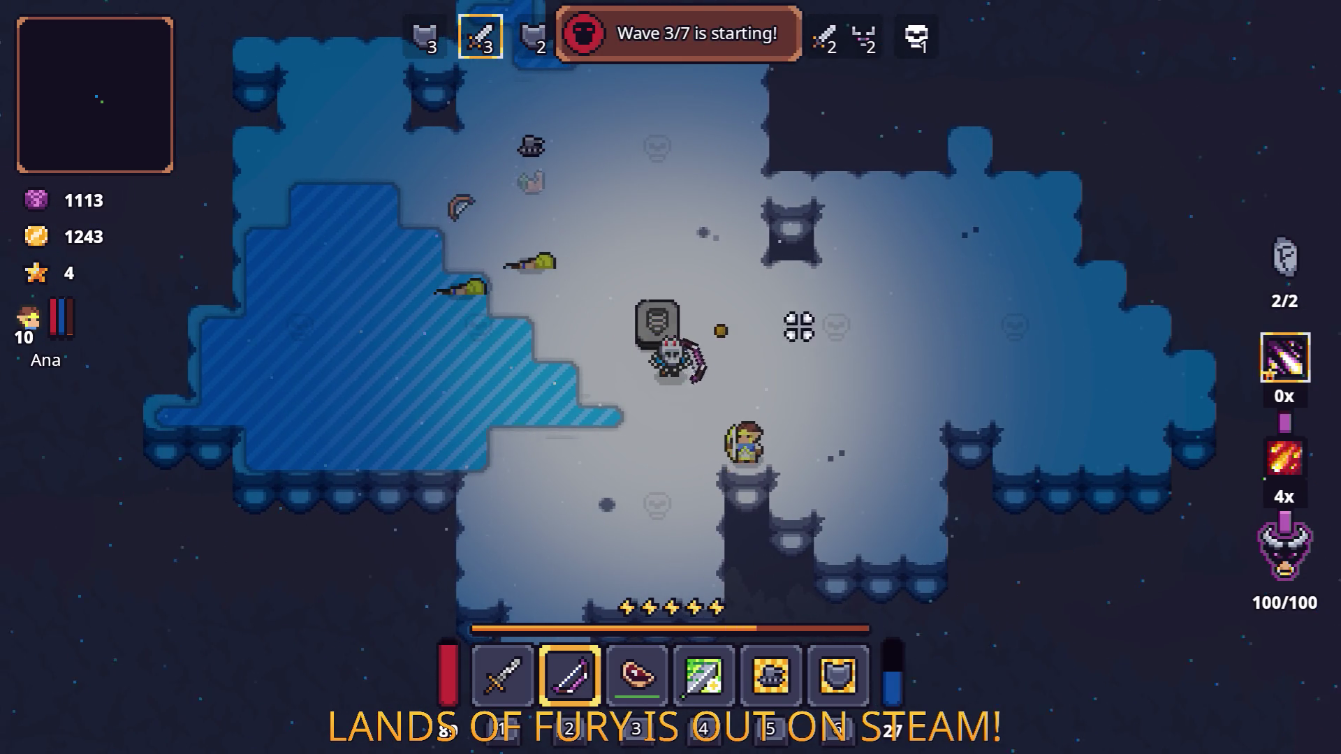
key("d")
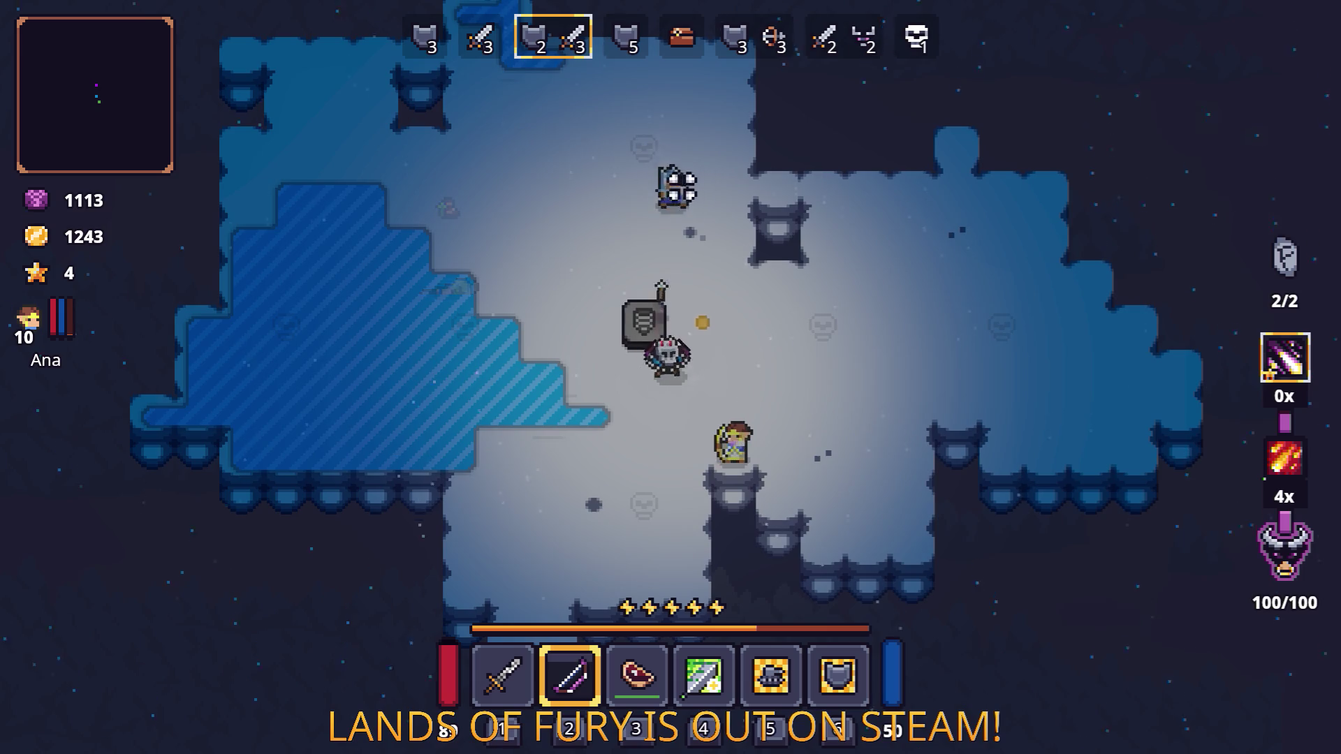
left_click(676, 189)
key("a")
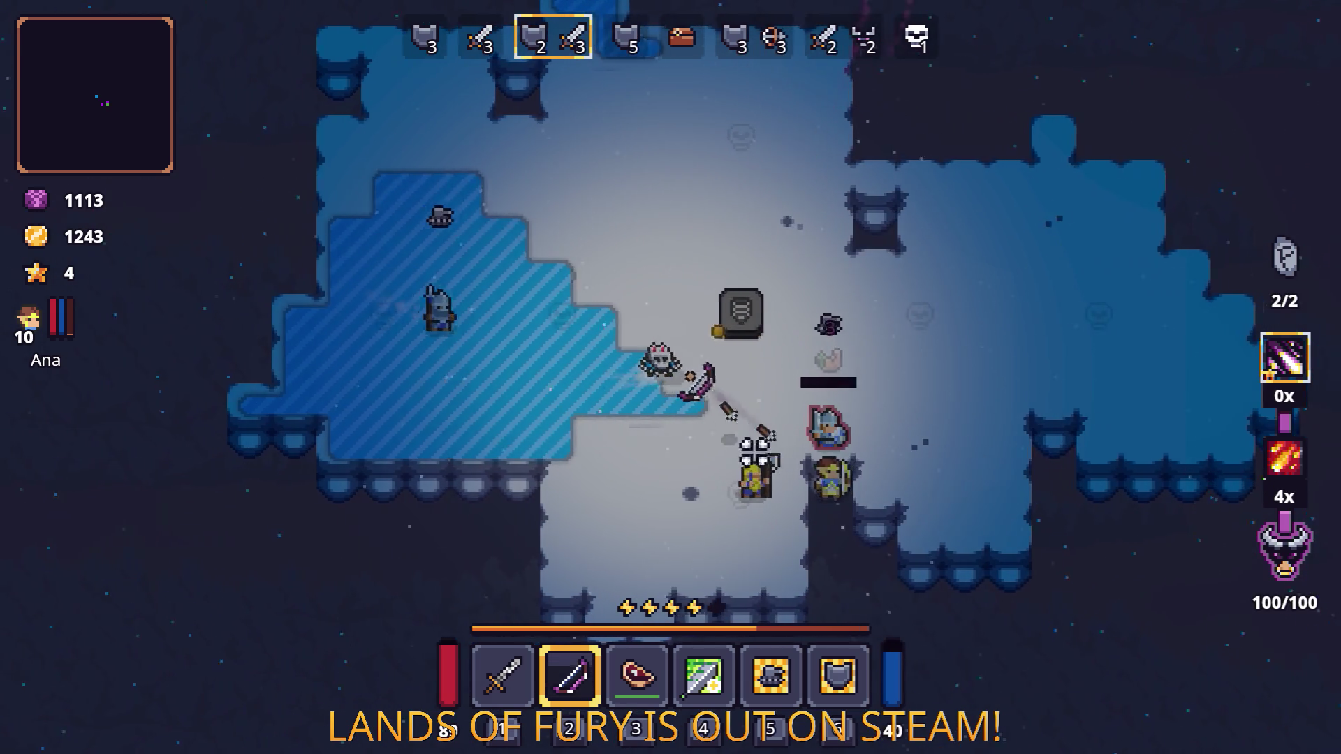
key("d")
left_click(639, 386)
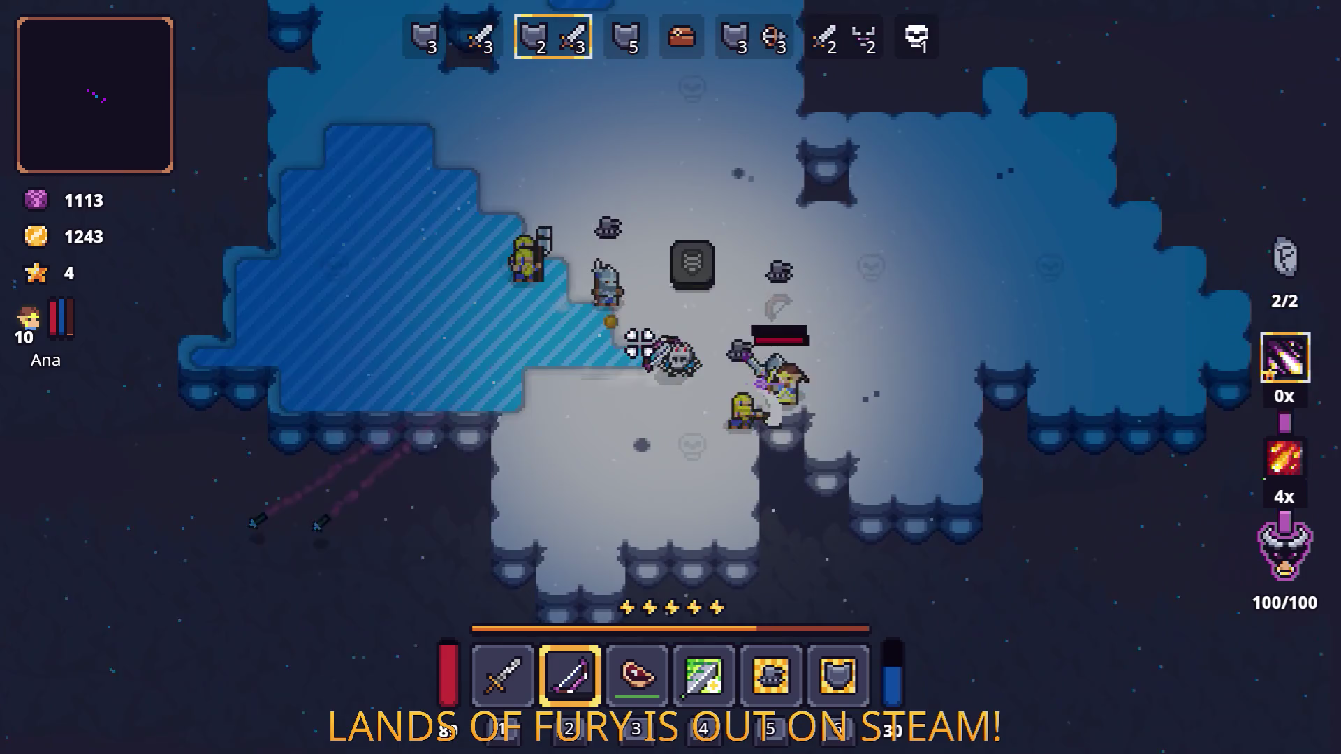
Step: Finish off the remaining wave 3 enemies with arrows and fury rune attacks
key("w")
left_click(649, 482)
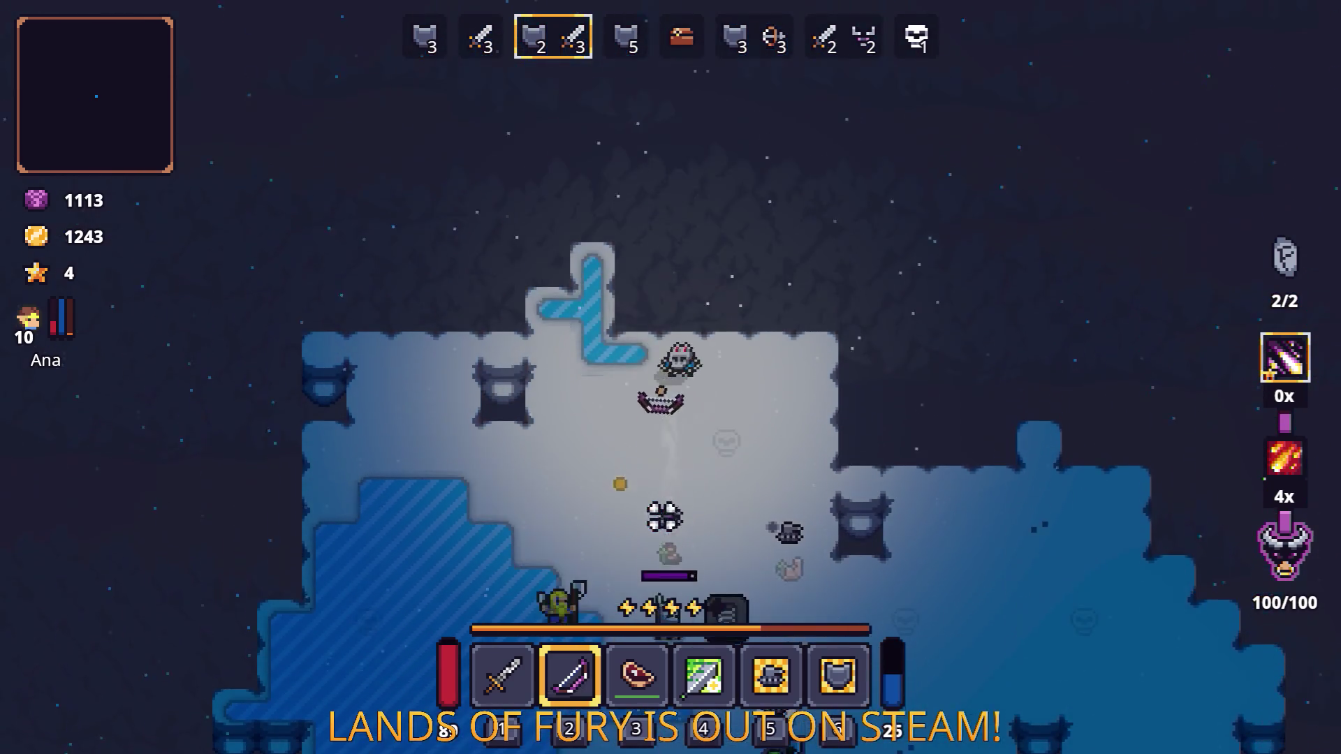
key("s")
key("d")
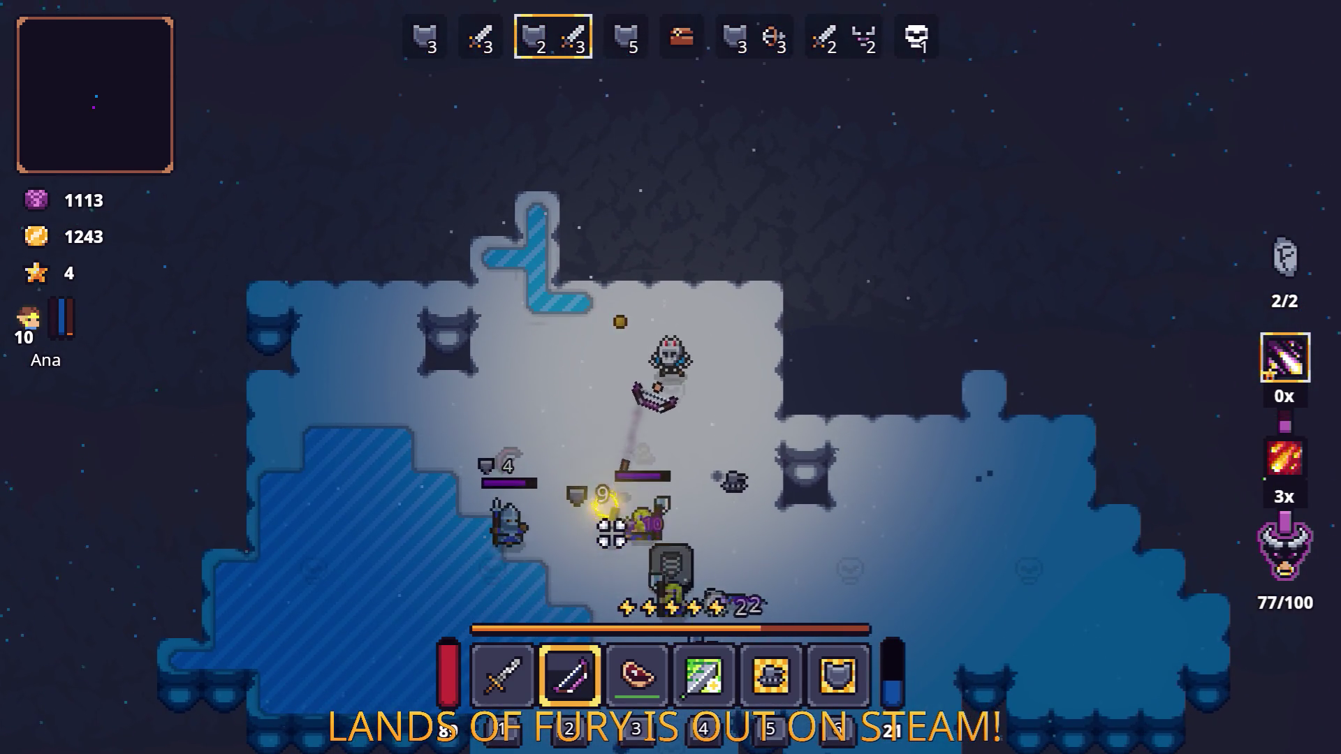
key("w")
key("a")
left_click(517, 273)
key("d")
left_click(447, 315)
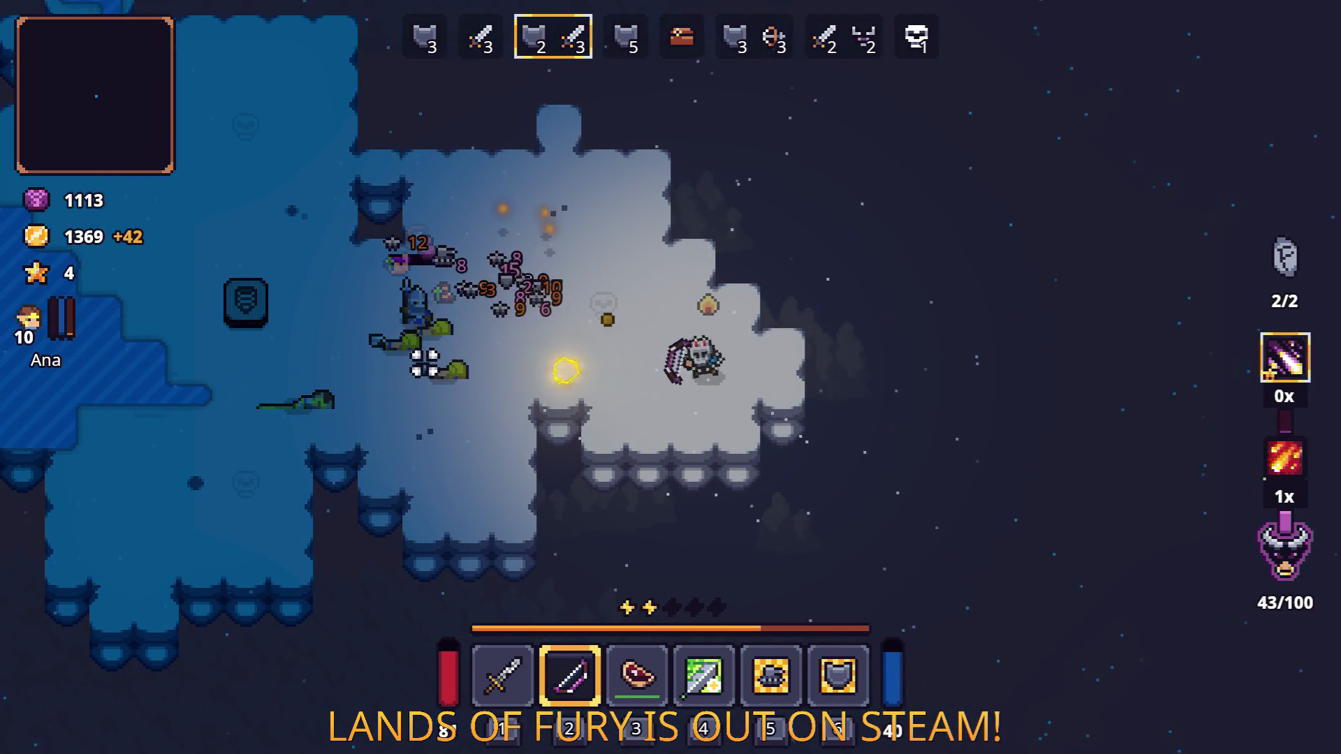
key("a")
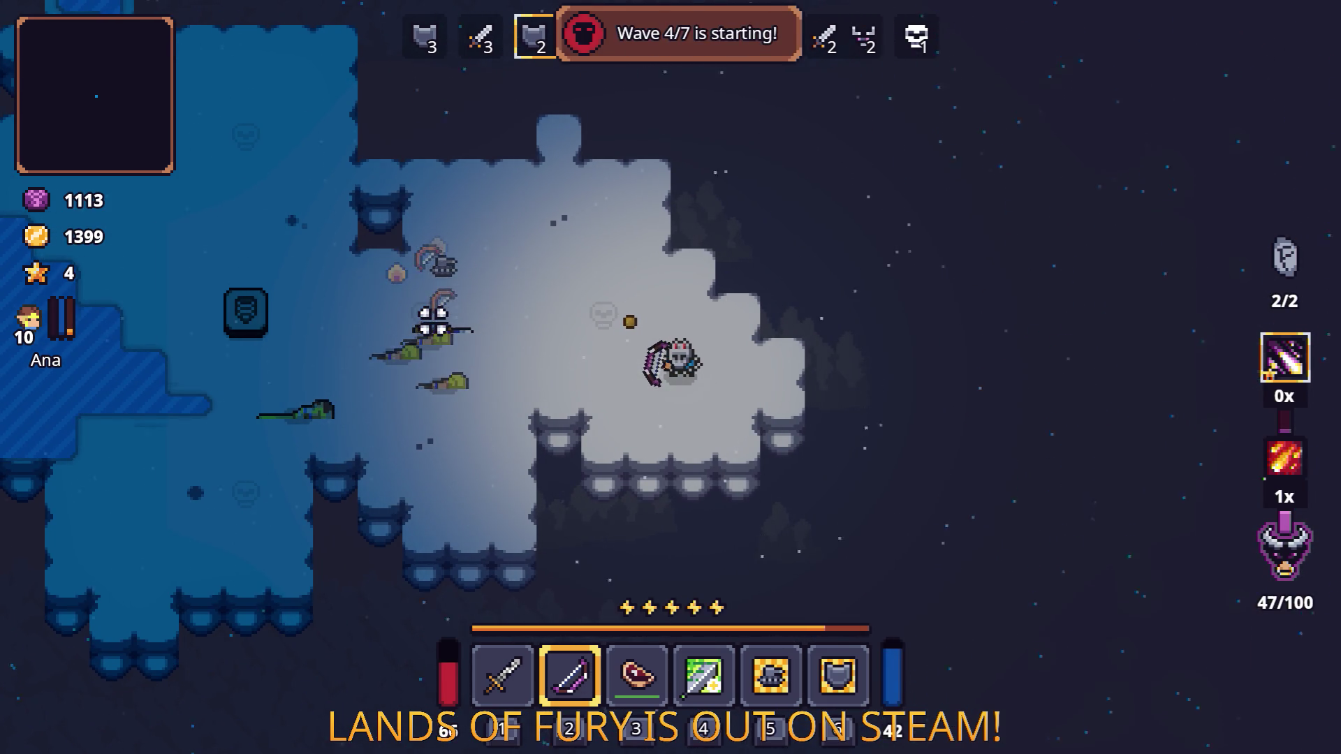
Step: Swap the Poison Bow's Fireball Rune for the Hitro Rune in its rune slots
key("i")
key("e")
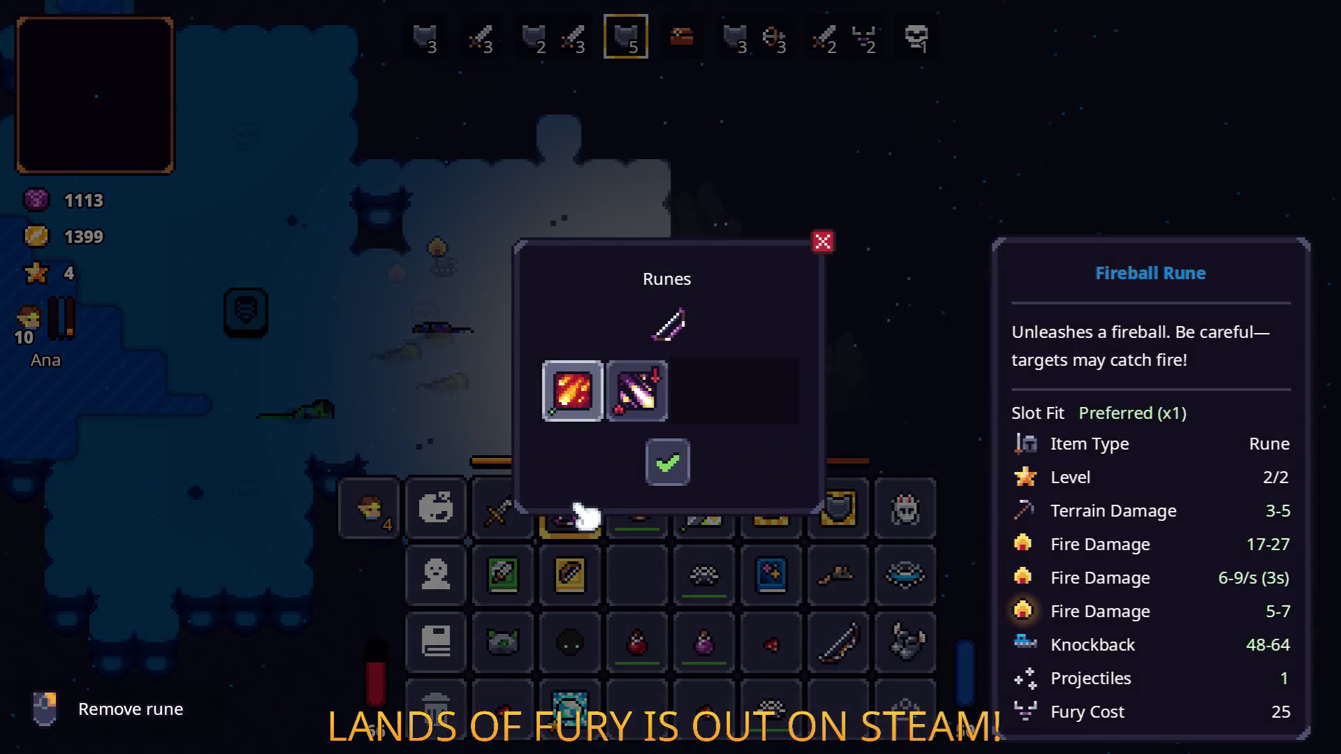
left_click(585, 421)
left_click(590, 403)
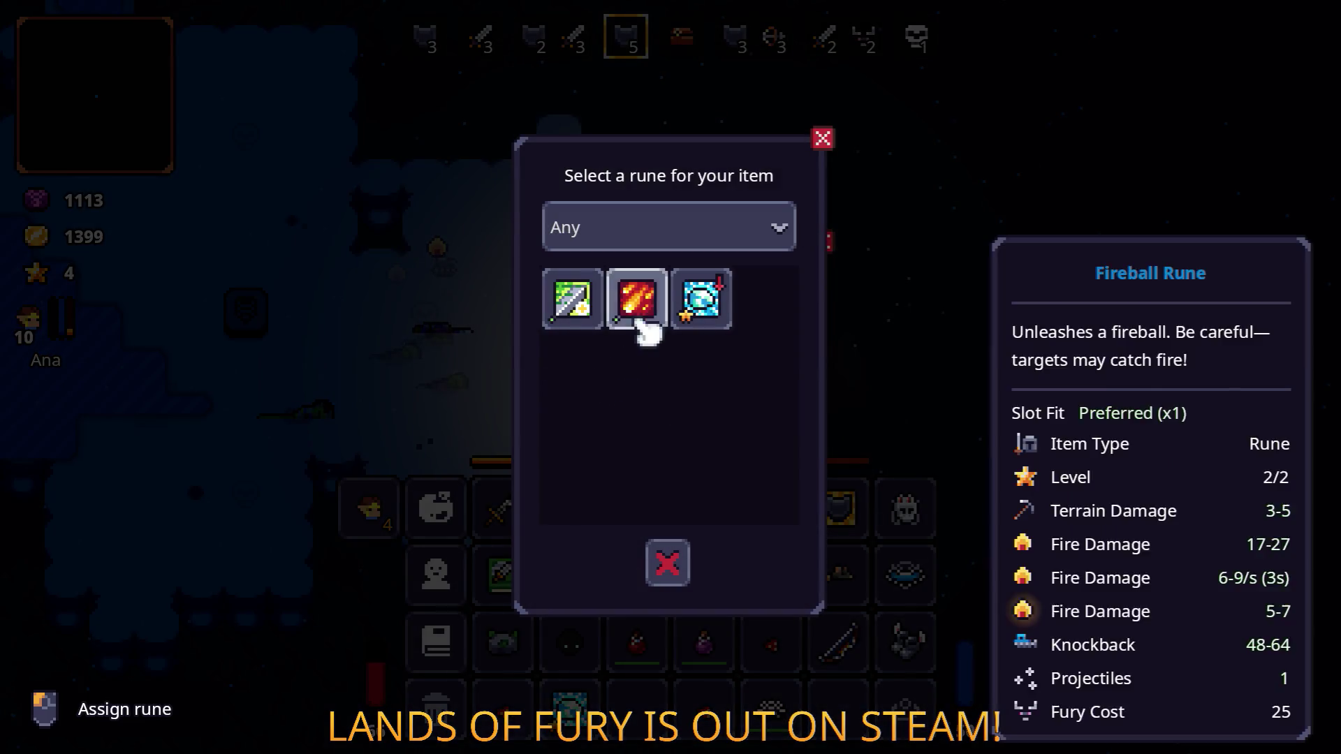
left_click(589, 305)
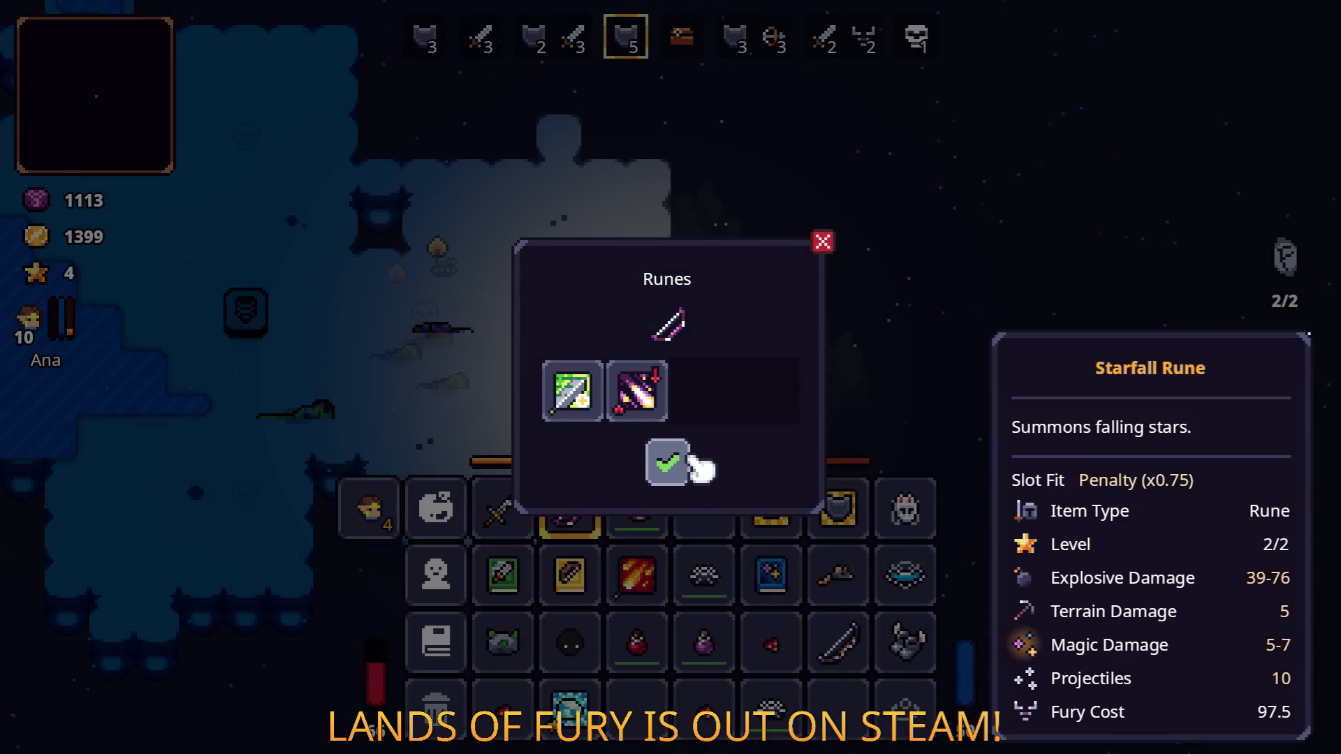
Step: Confirm the new rune setup, close the inventory, and shoot the wave 4 enemies while moving left
left_click(681, 458)
key("Tab")
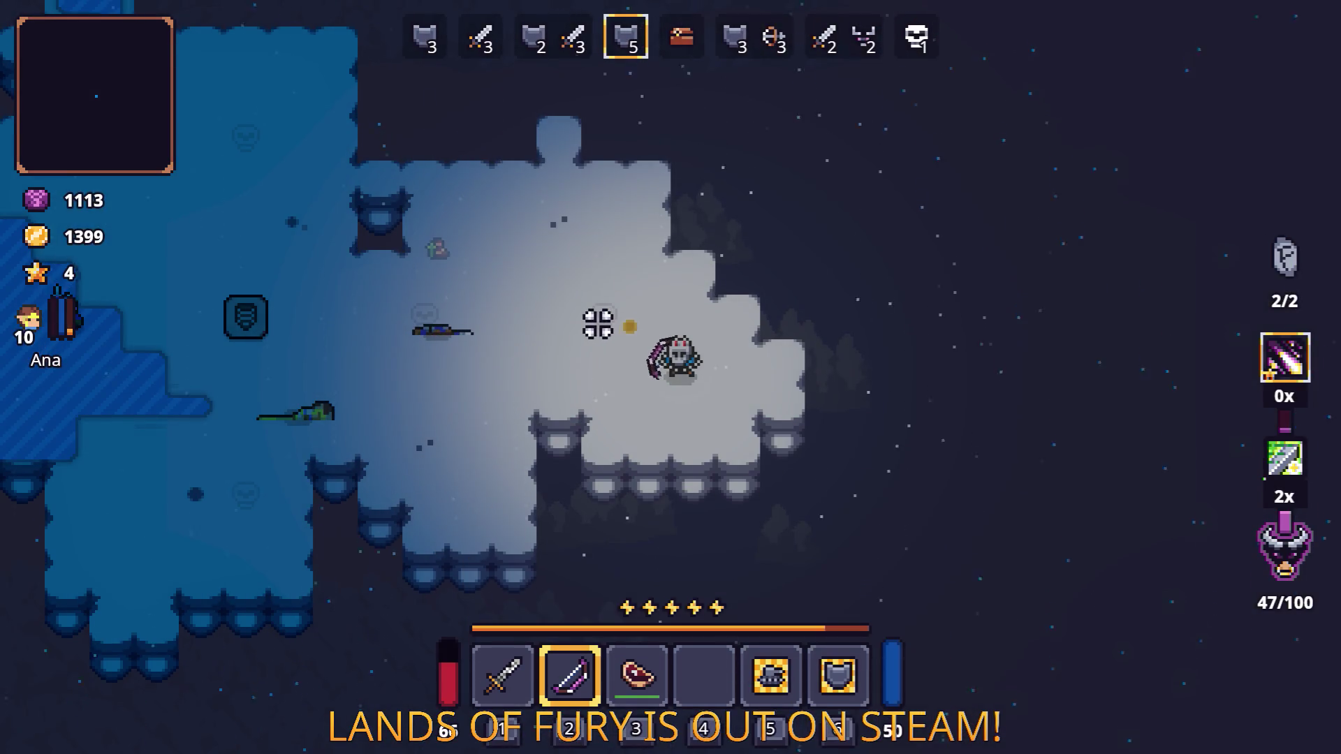
key("a")
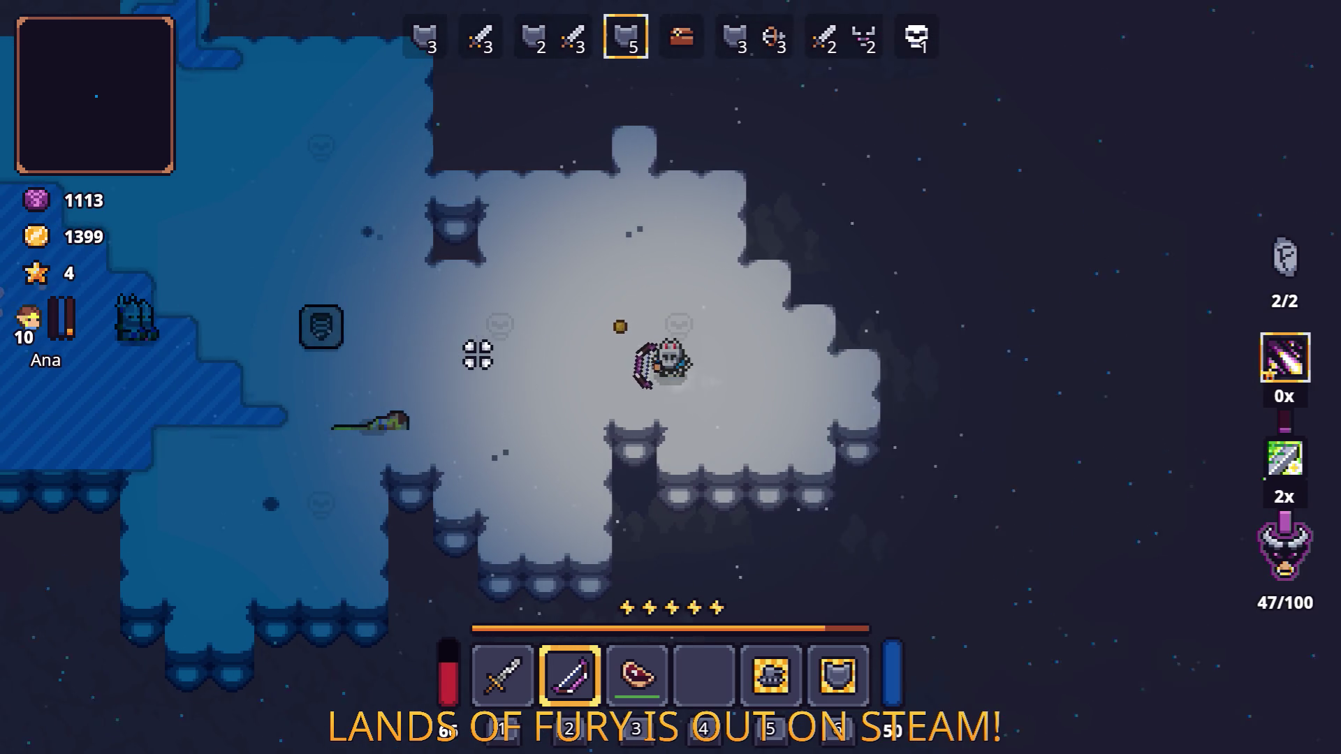
left_click(354, 316)
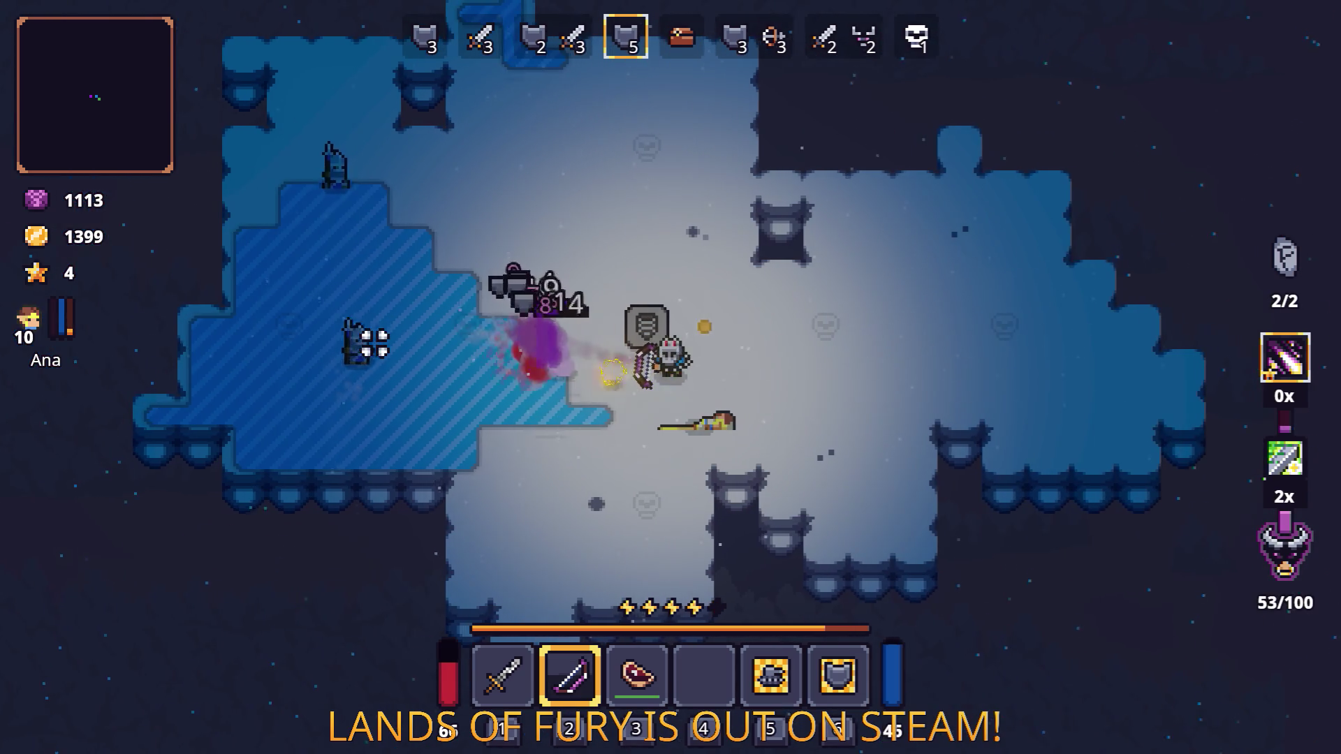
key("a")
left_click(368, 375)
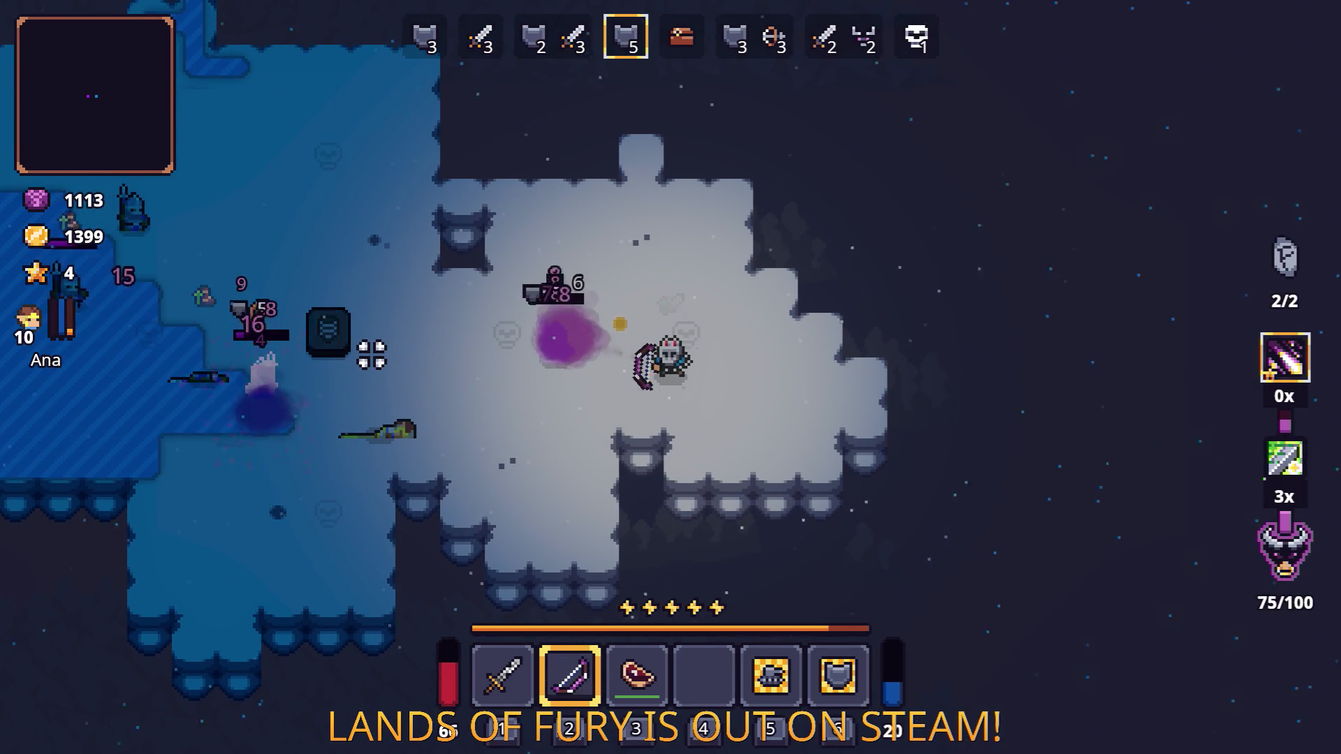
key("a")
left_click(368, 354)
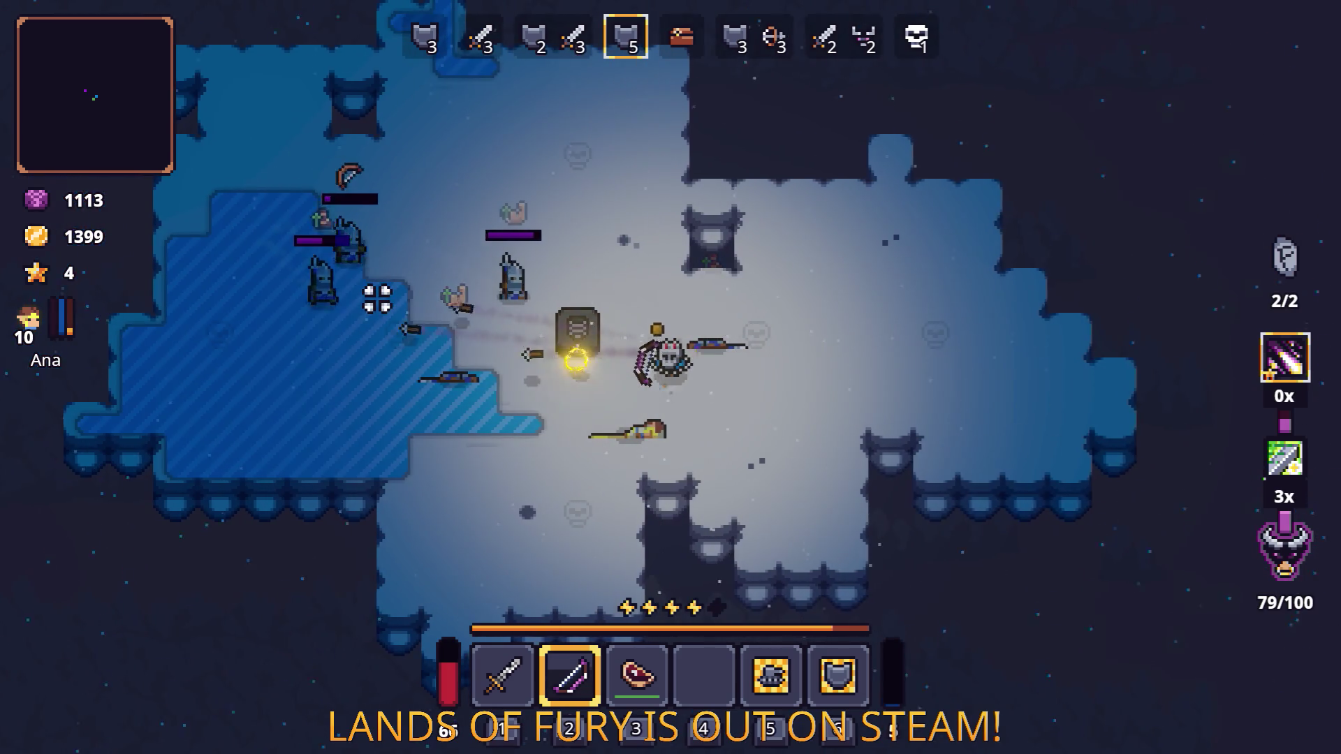
key("a")
left_click(370, 301)
key("a")
left_click(360, 319)
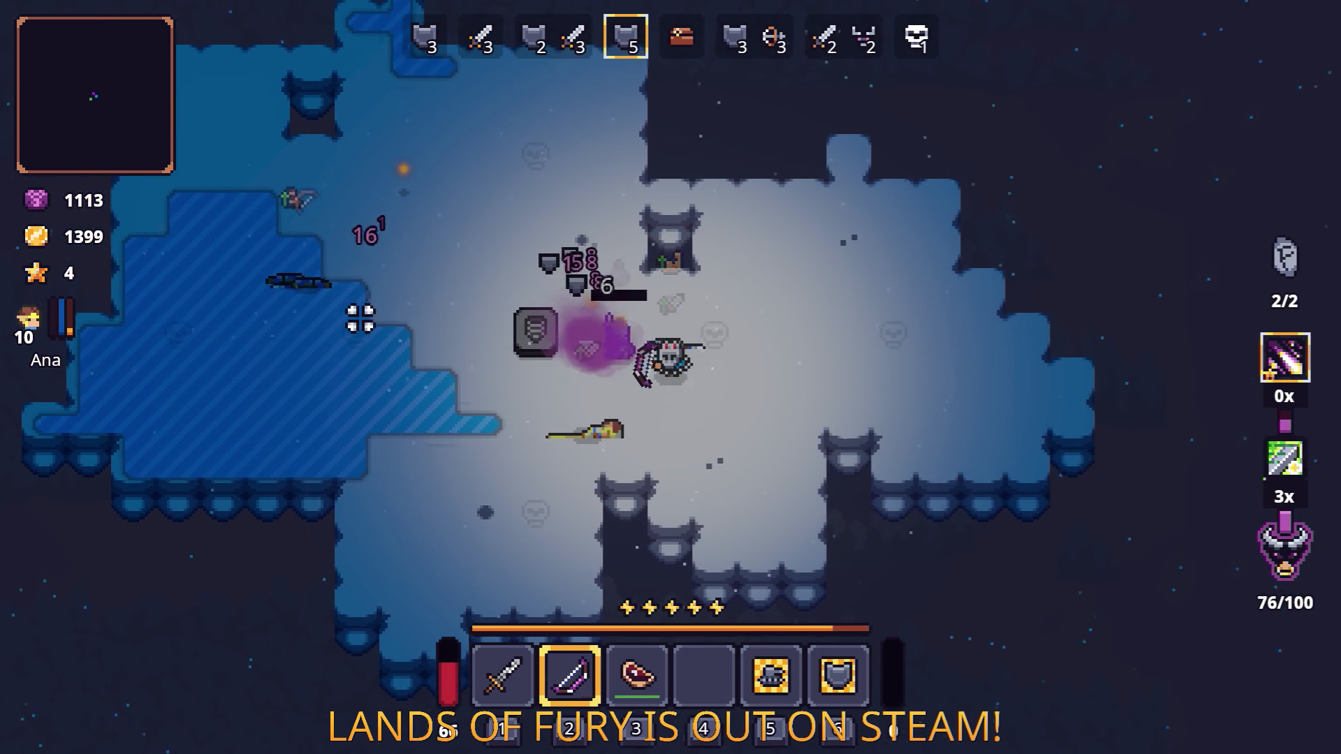
Step: Walk up to the shopkeeper Snap and open his trade window
key("w")
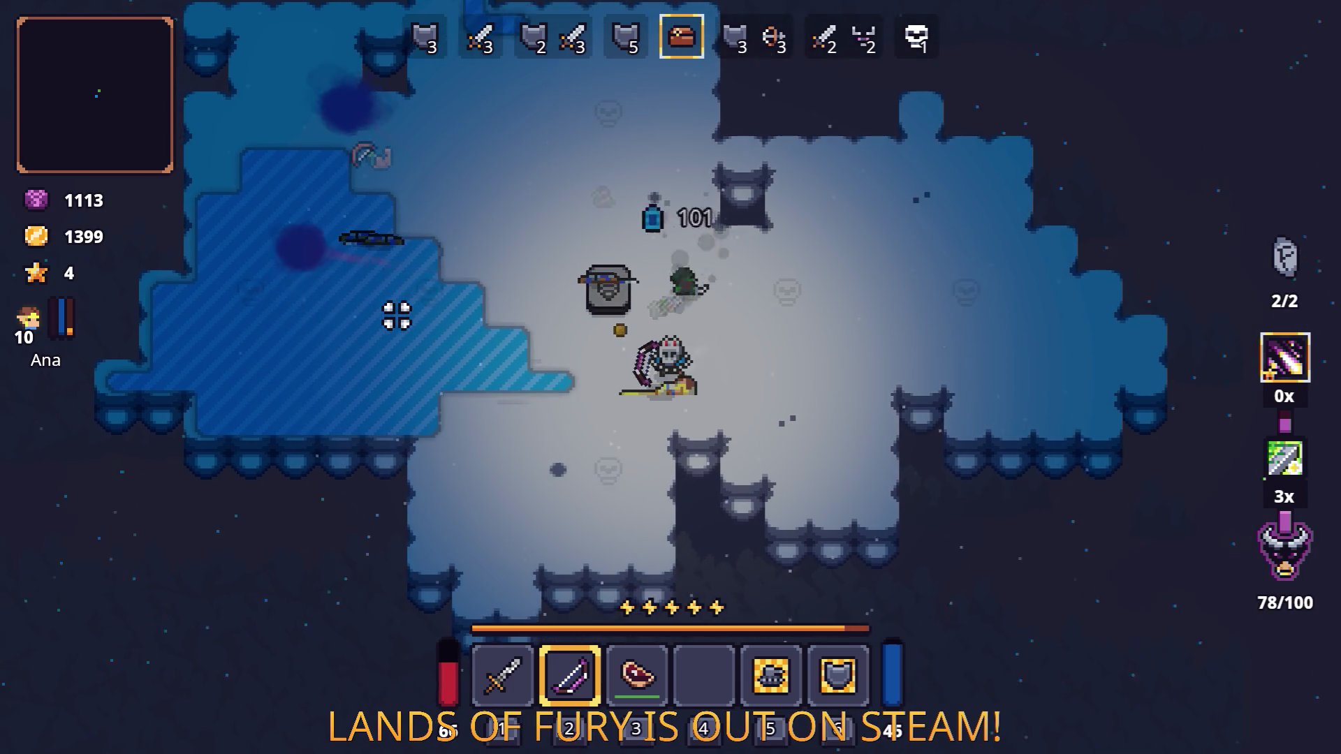
key("e")
left_click(681, 269)
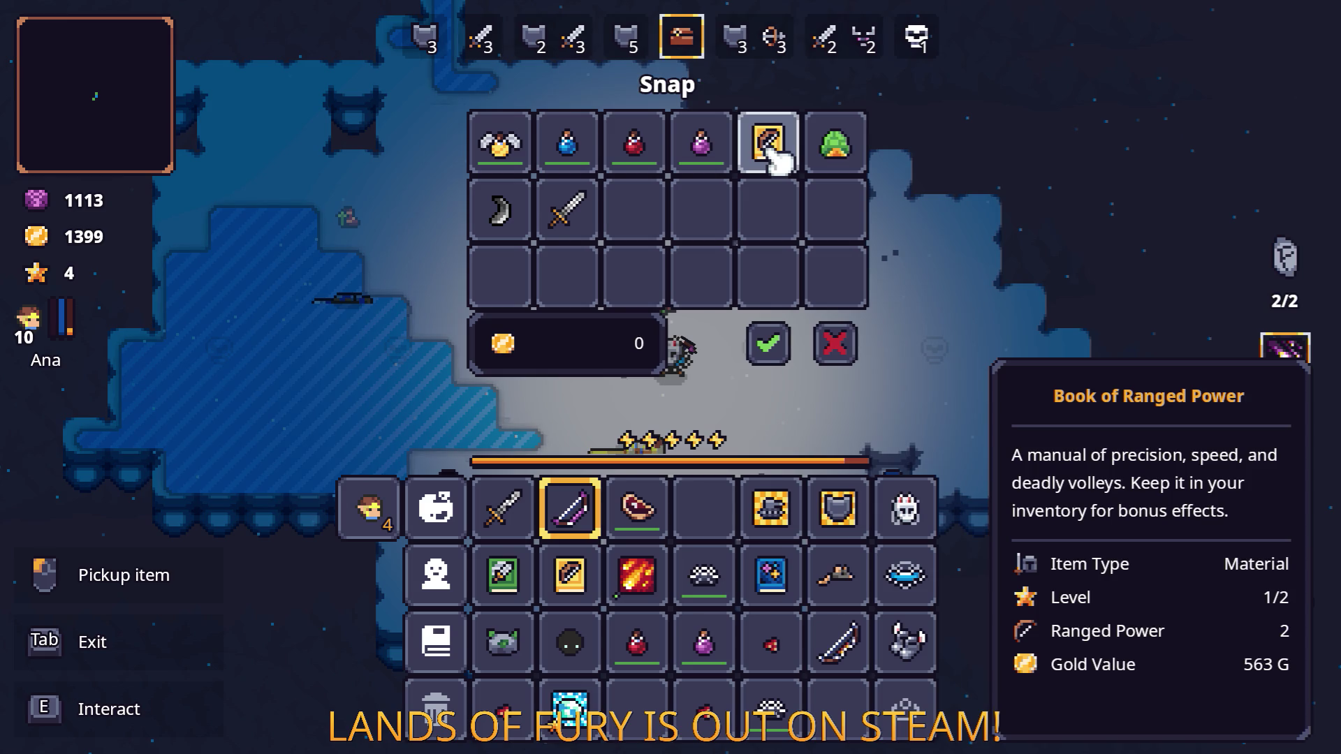
Step: Buy the Book of Ranged Power, a red Health Potion and a purple potion, leaving the Turtle Shell
mouse_move(771, 148)
left_mouse_down()
mouse_move(713, 509)
mouse_move(733, 545)
mouse_move(681, 695)
mouse_move(635, 705)
left_mouse_up()
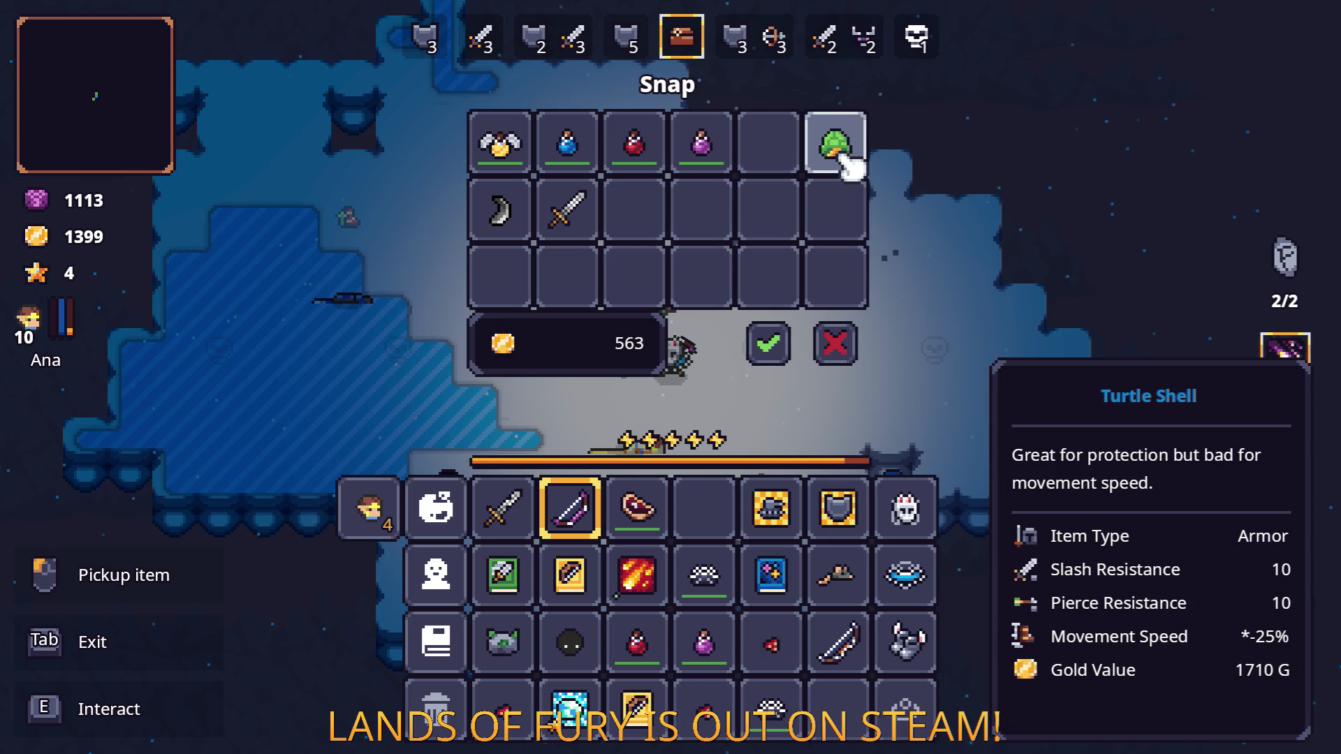
mouse_move(849, 164)
left_mouse_down()
mouse_move(901, 580)
mouse_move(838, 706)
left_mouse_up()
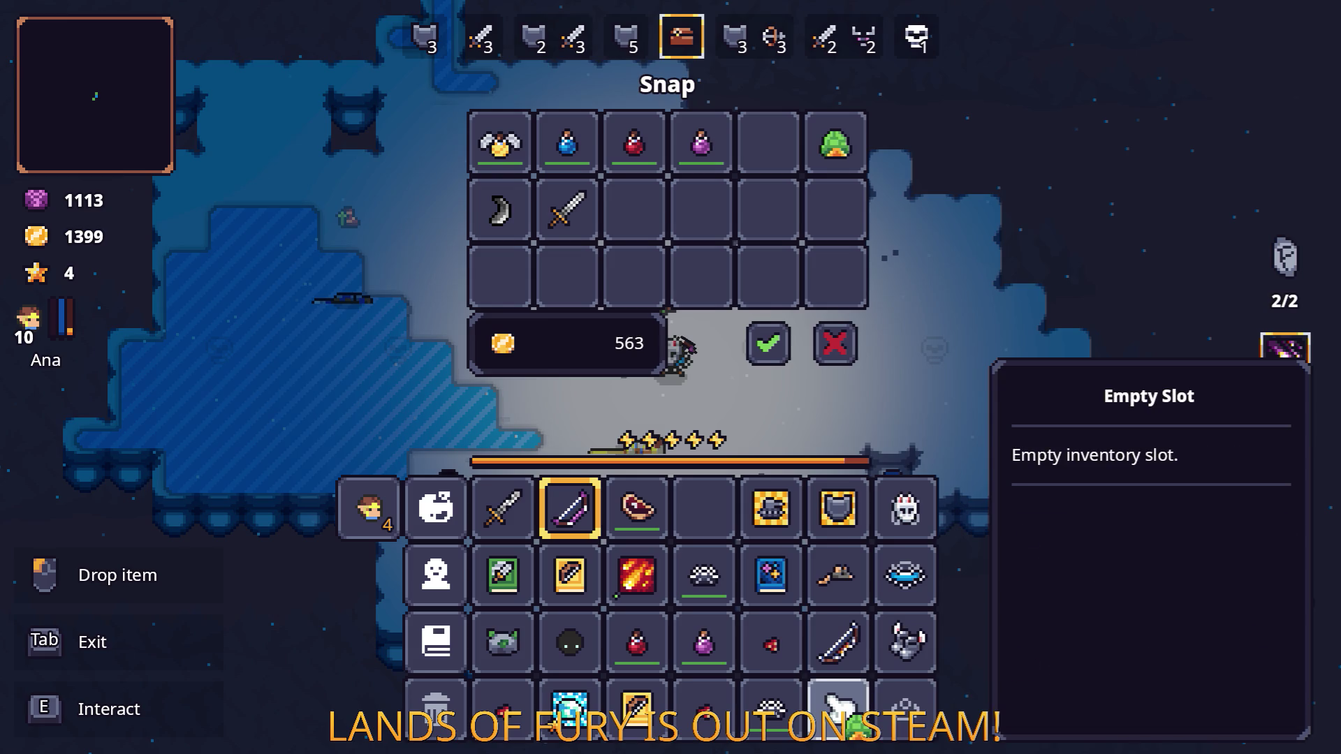
left_click_drag(838, 705, 789, 178)
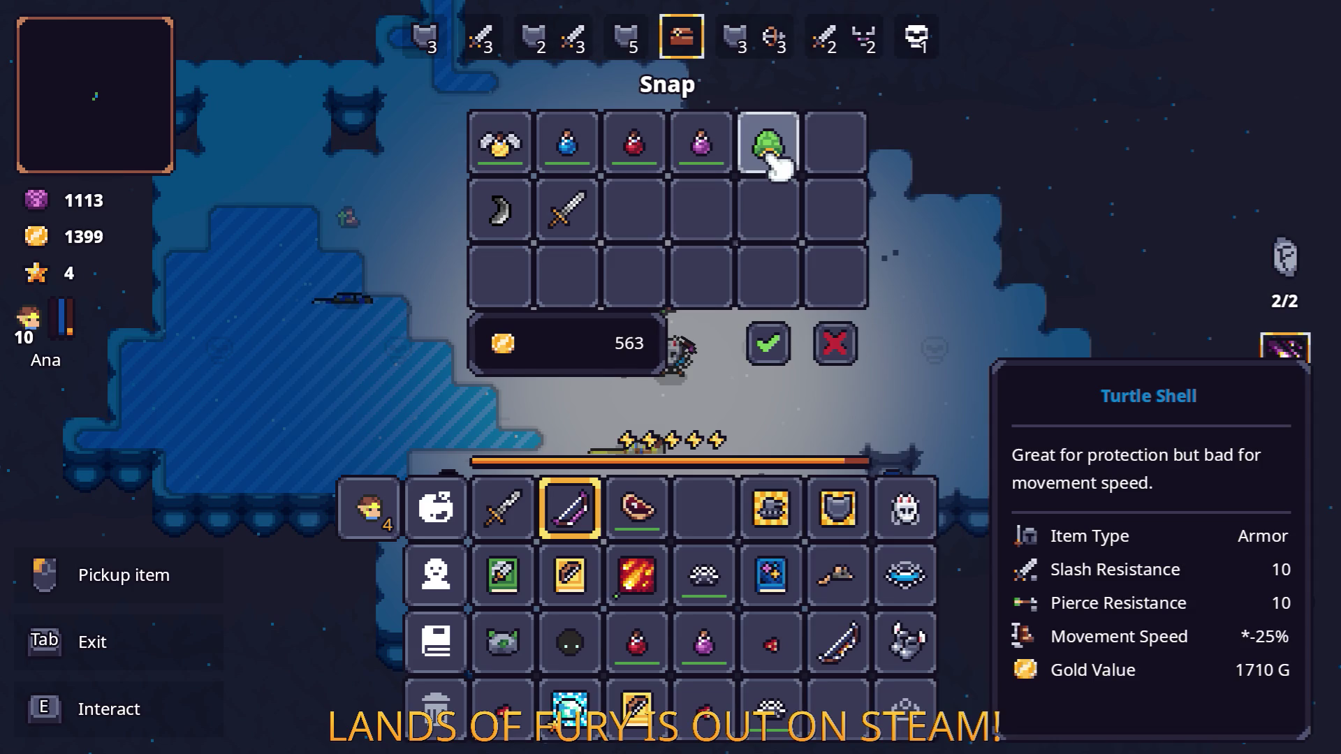
left_click_drag(643, 165, 712, 517)
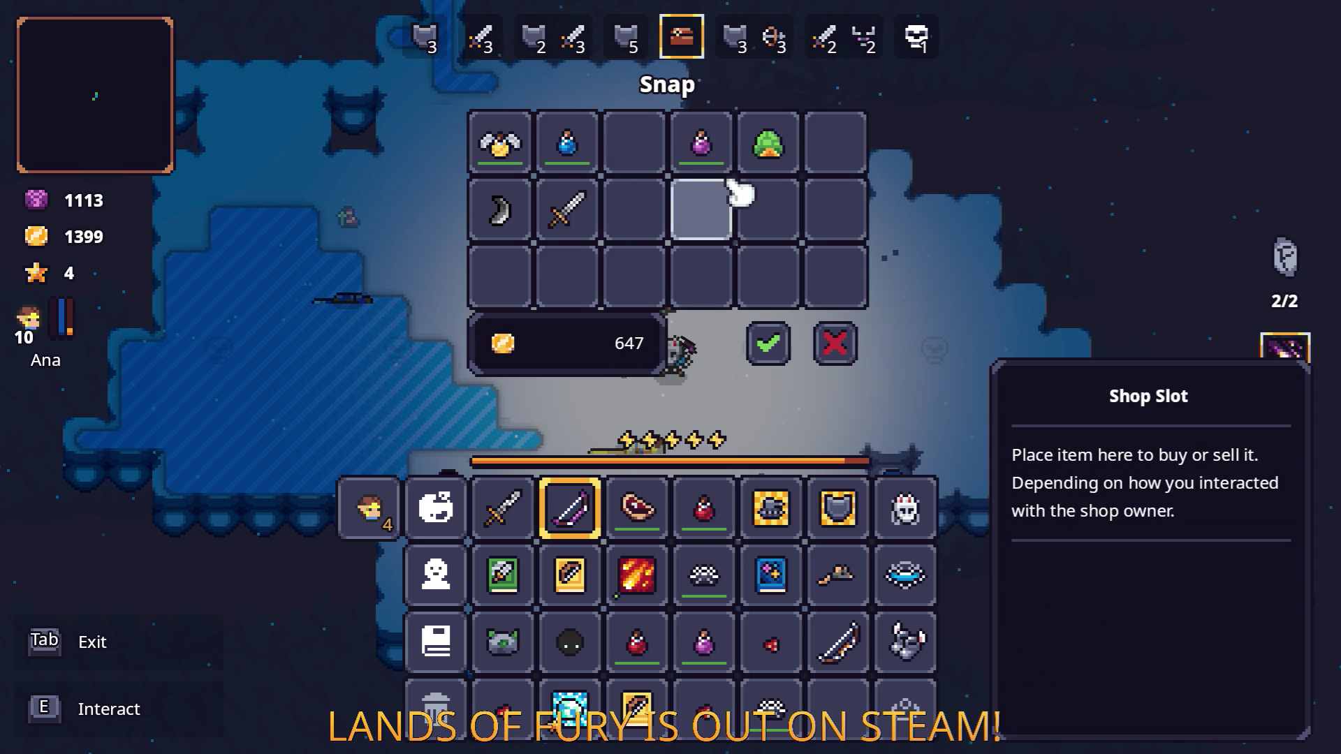
left_click_drag(700, 146, 836, 705)
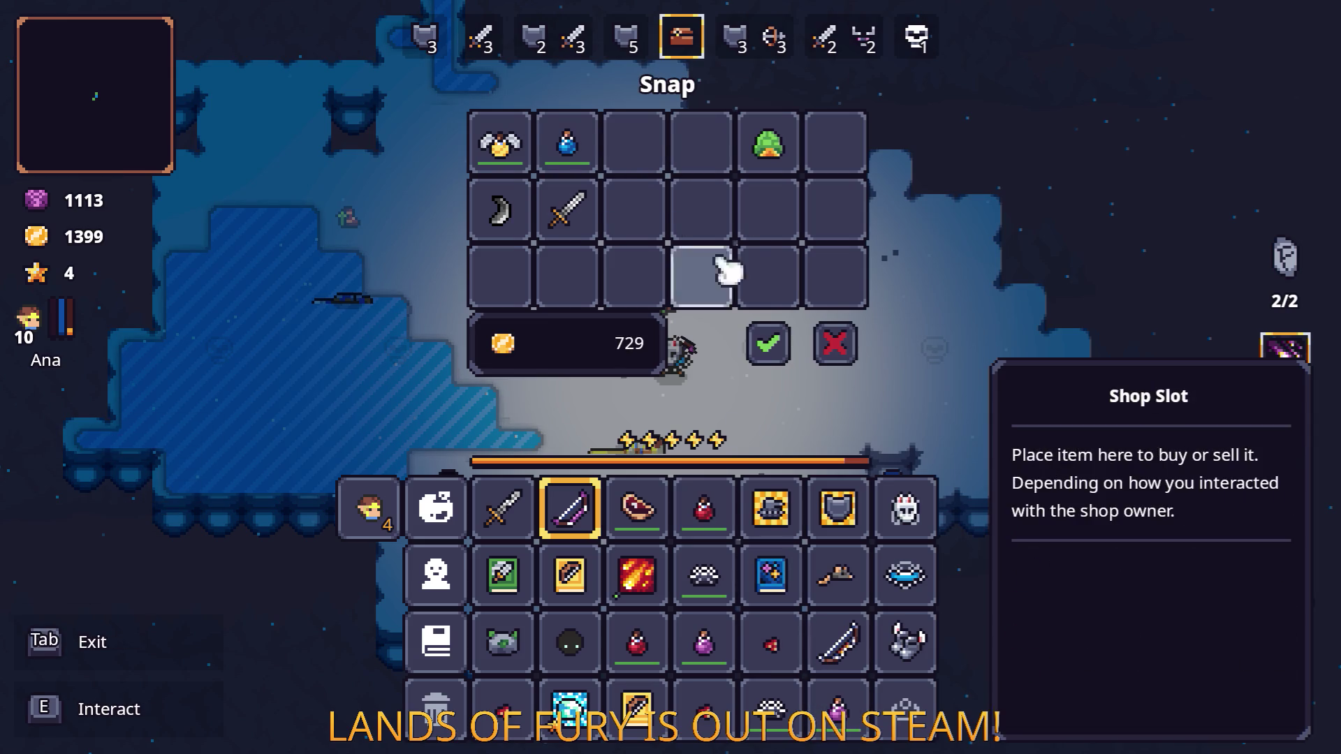
left_click(768, 344)
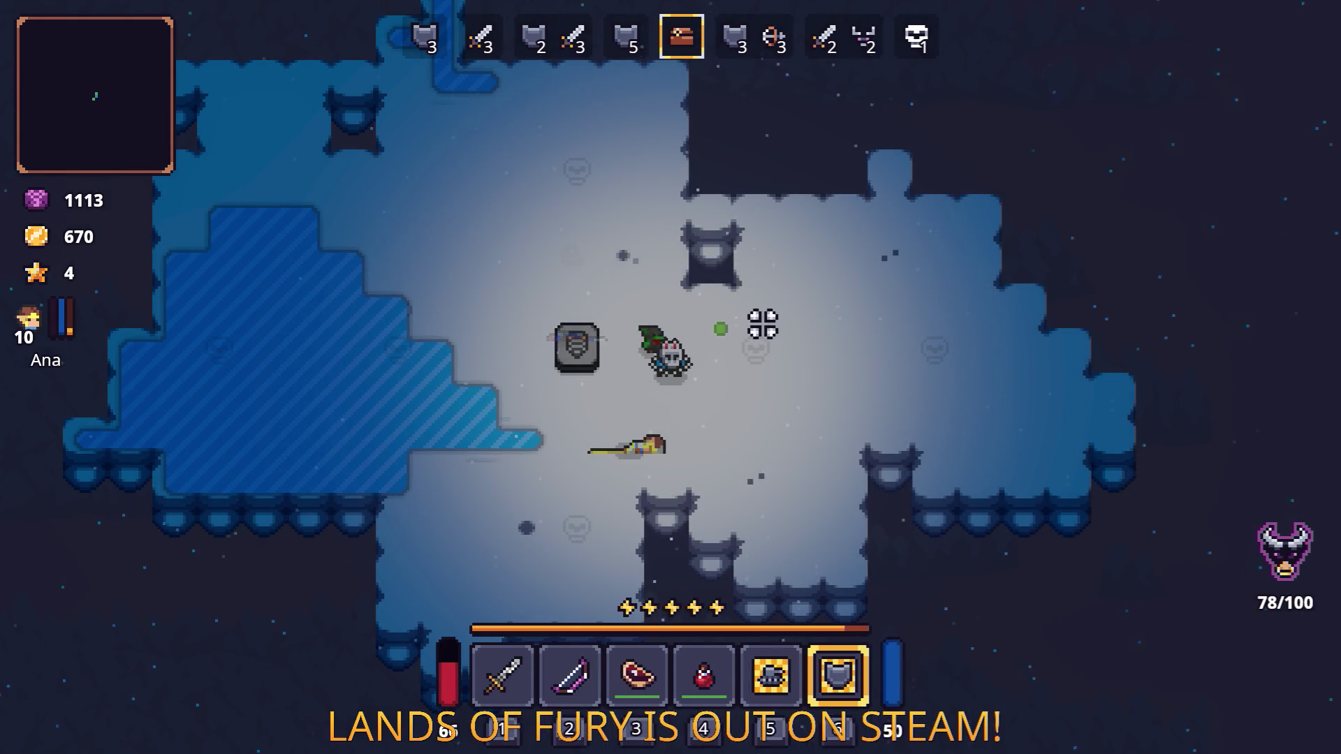
Step: Walk down-left and check the inventory until quick slot 4's Health Potion is gone
key("a")
key("s")
key("e")
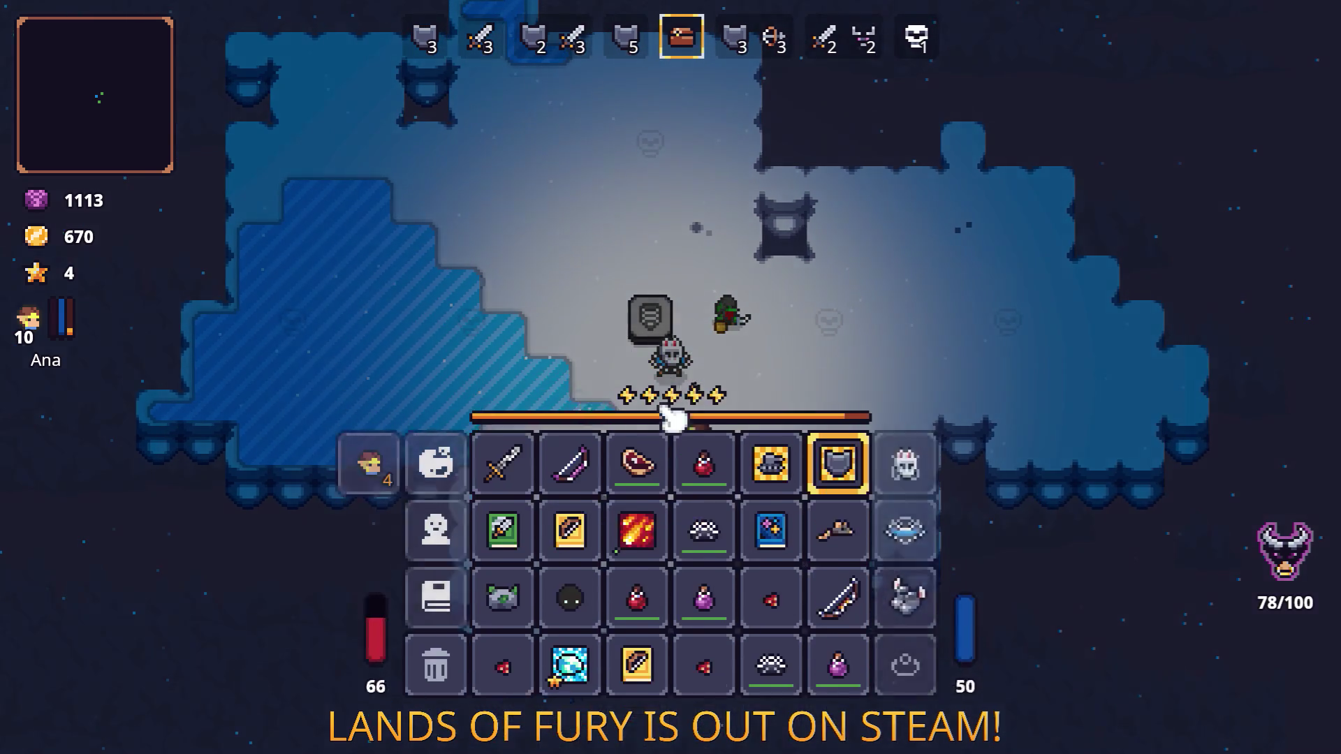
key("e")
key("s")
key("a")
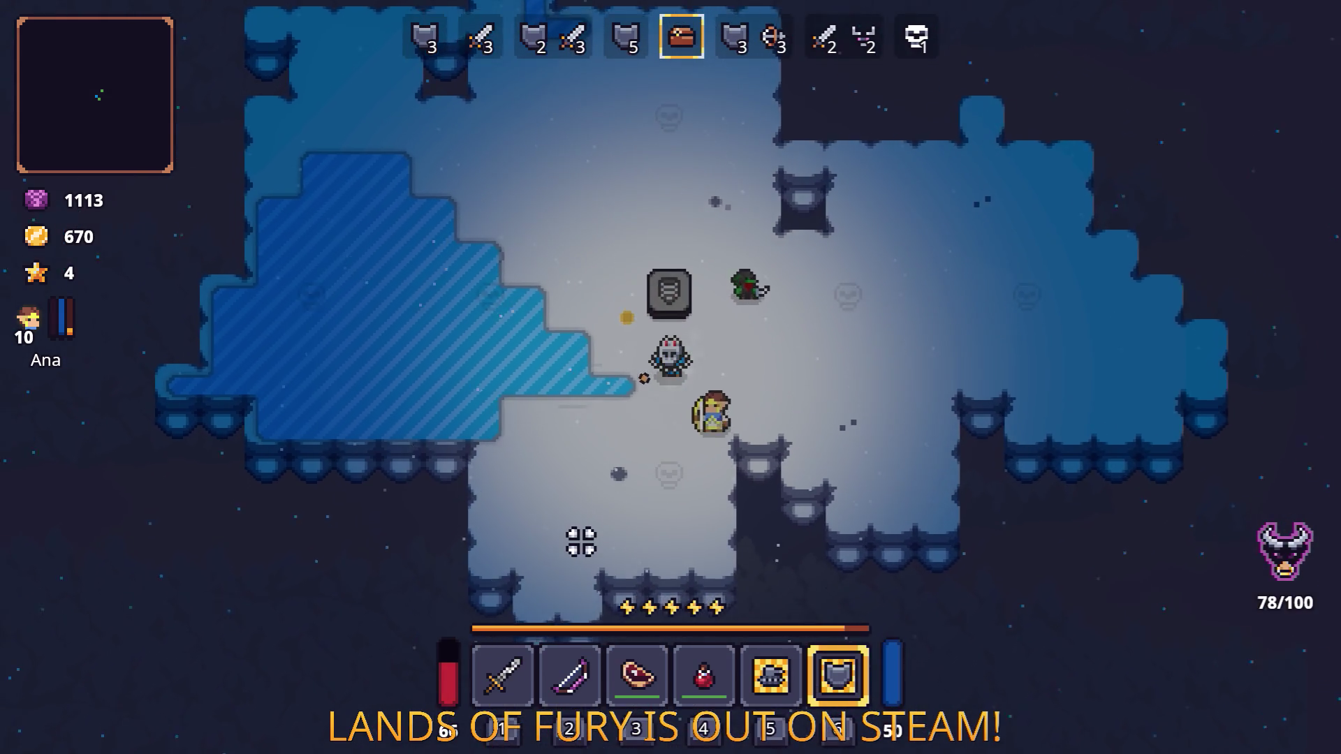
key("s")
key("a")
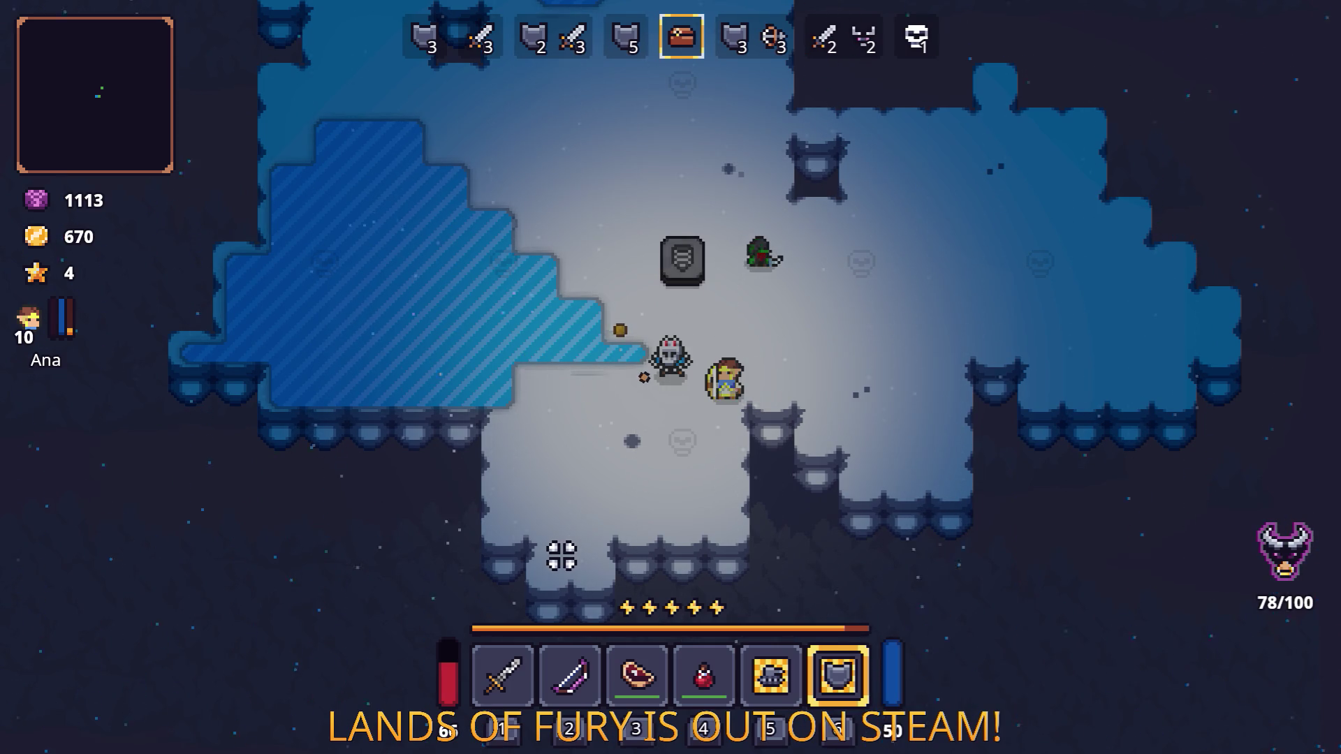
key("s")
key("a")
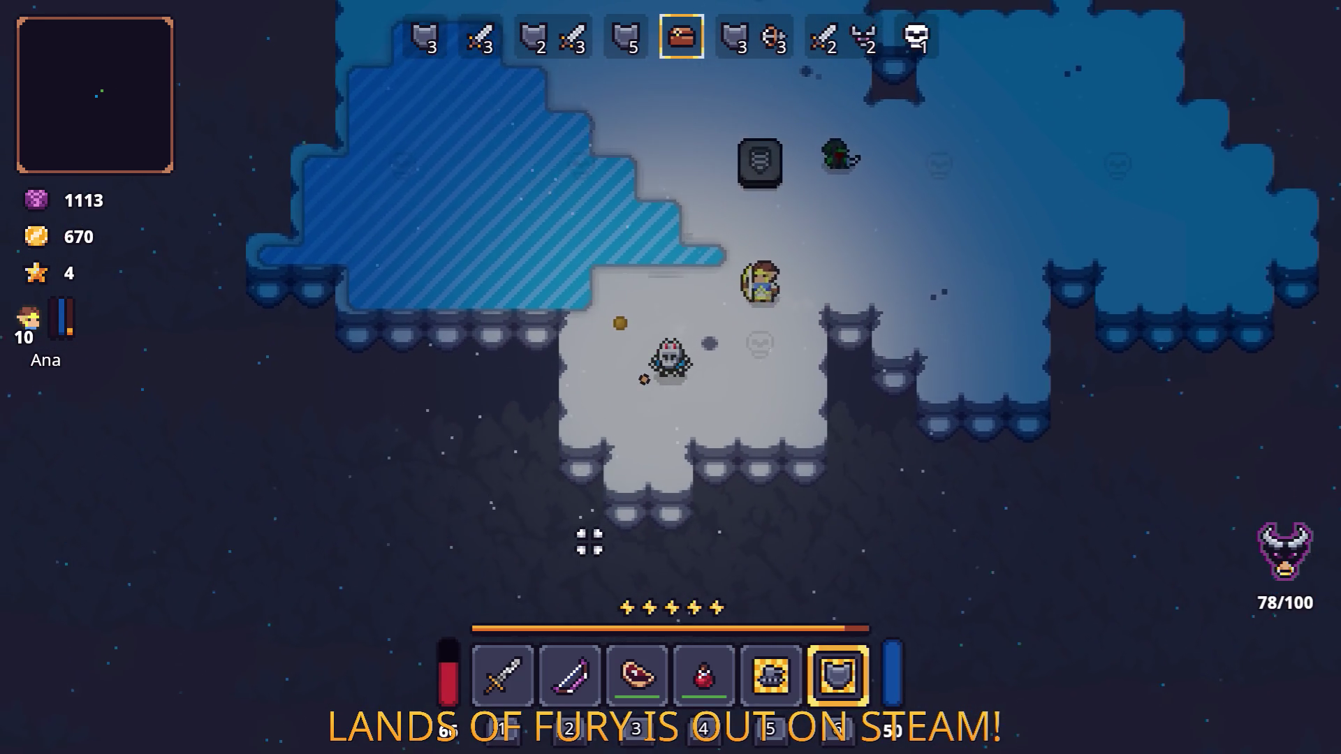
key("e")
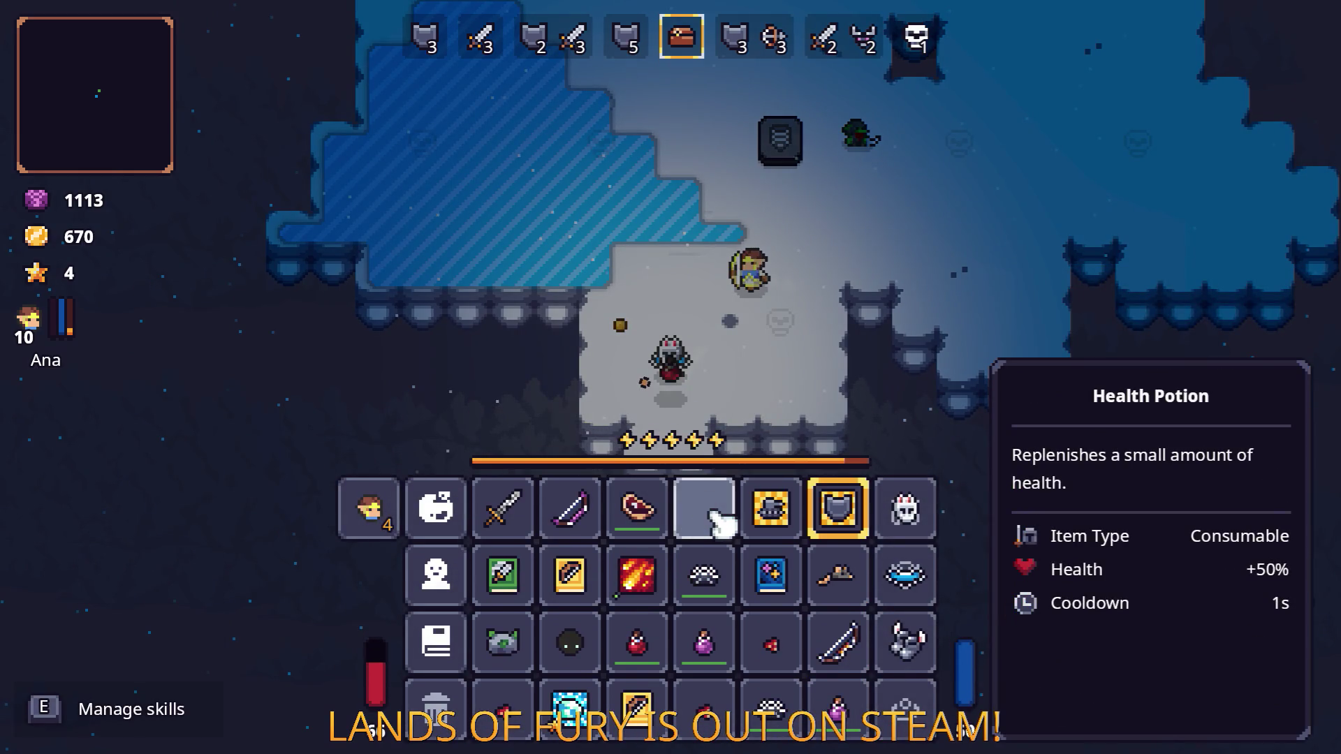
key("e")
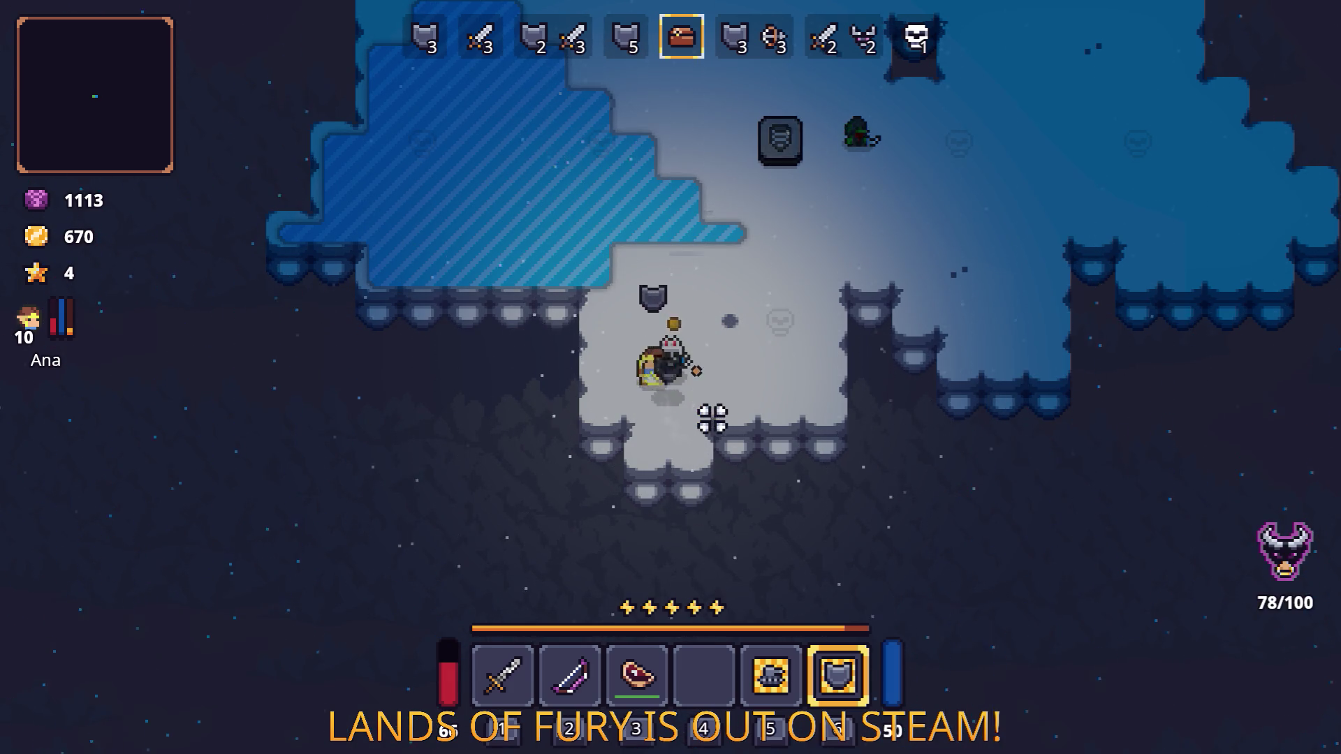
Step: Move two Nail Mines from the inventory into quick slots 4 and 5
key("w")
key("d")
key("e")
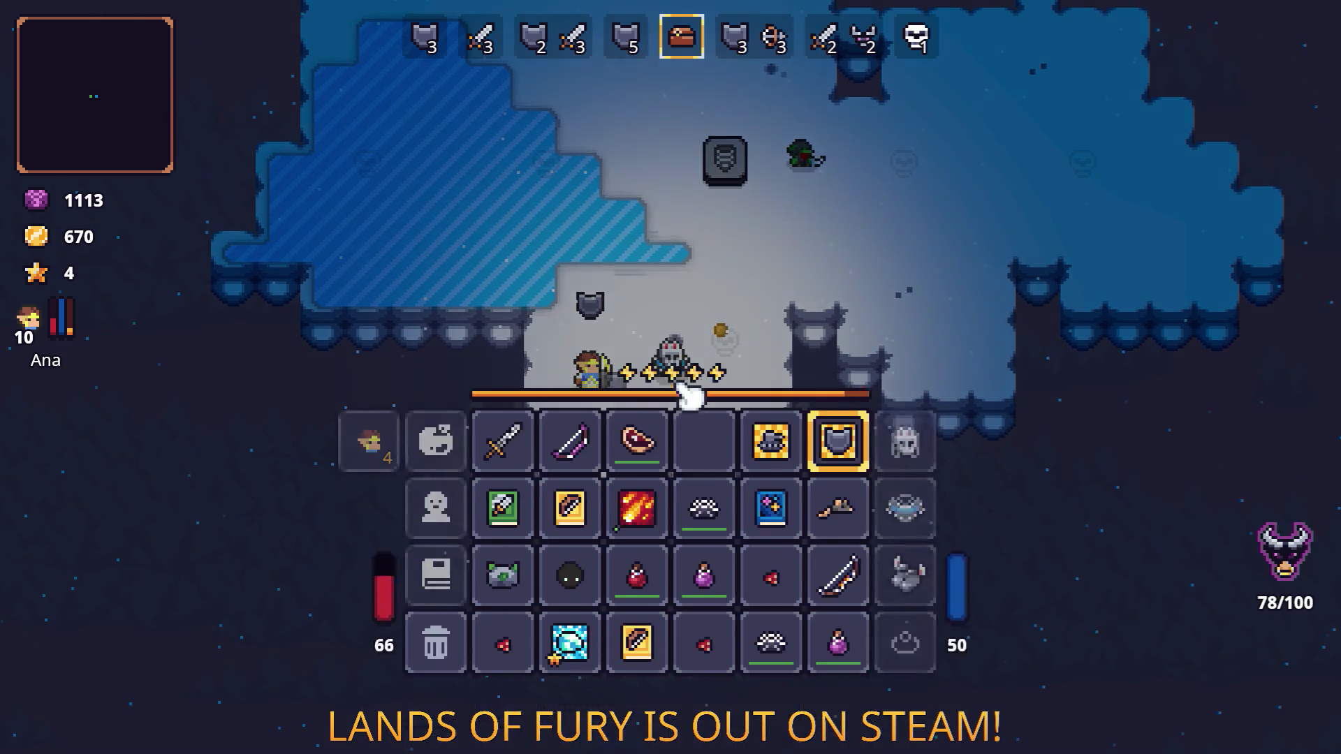
left_click_drag(723, 587, 713, 515)
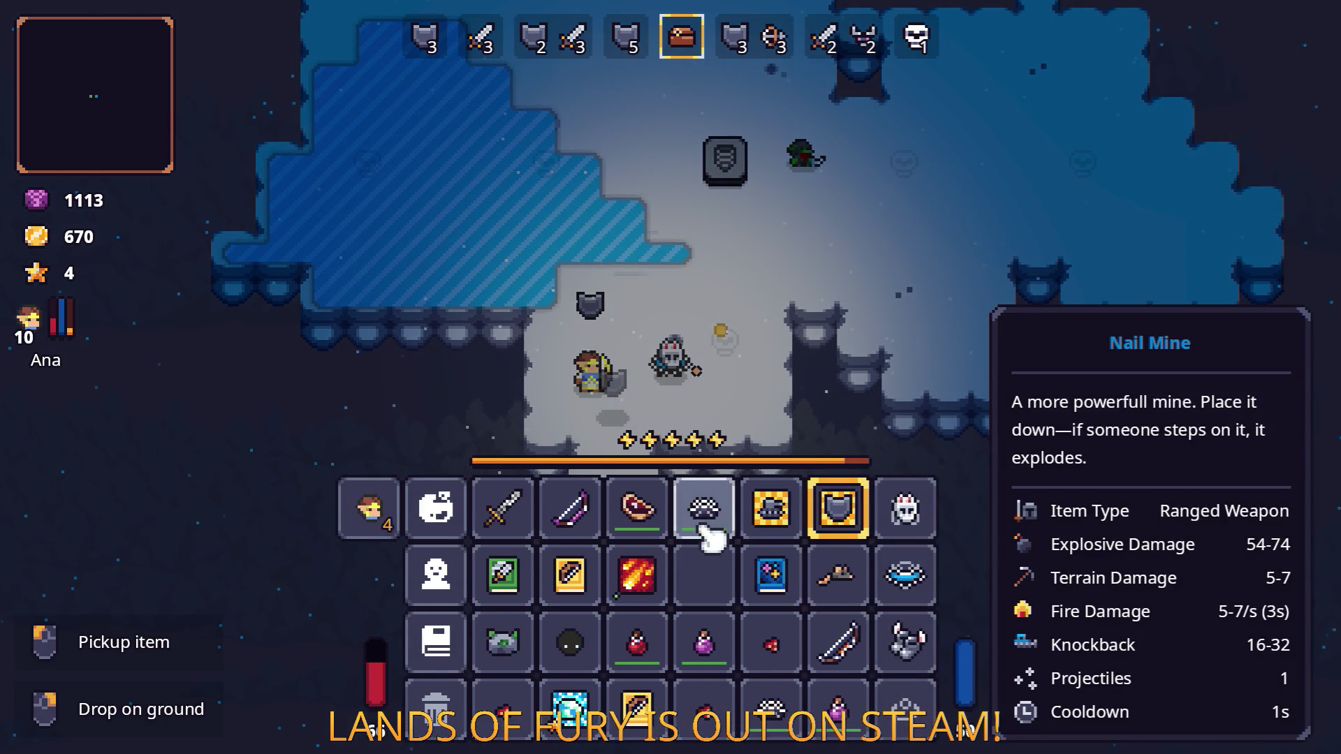
left_click_drag(772, 705, 782, 527)
key("e")
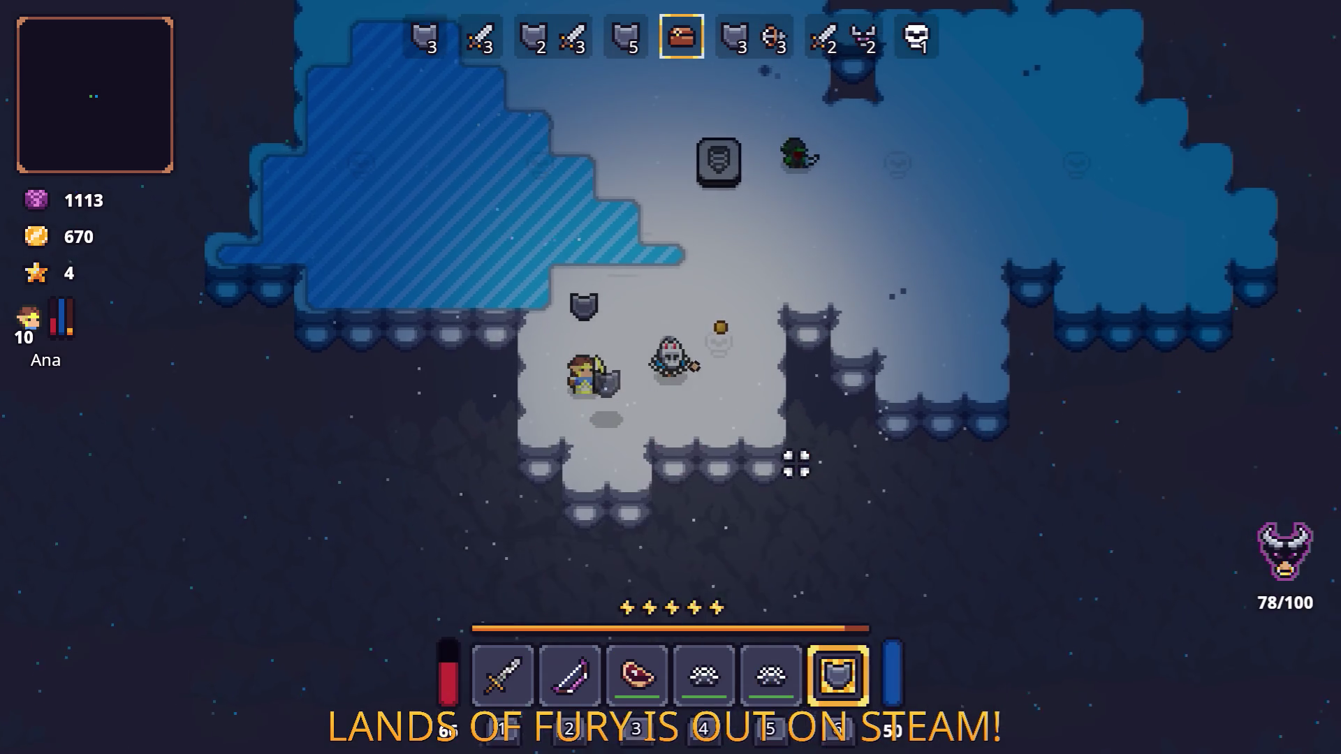
Step: Select quick slot 4 and plant its Nail Mine on the cave floor
key("w")
key("d")
key("4")
key("w")
key("d")
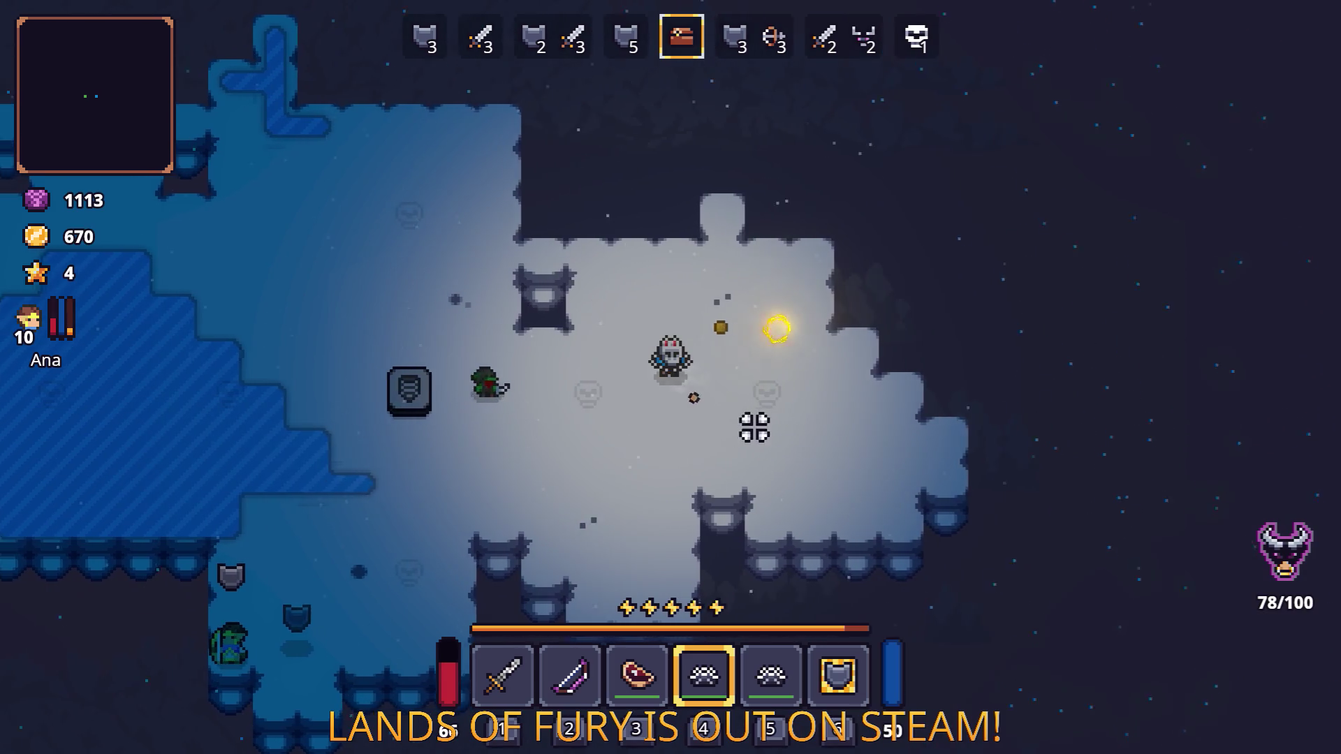
key("s")
key("a")
Step: Select quick slot 5 and throw its mine from beside the stone block
key("a")
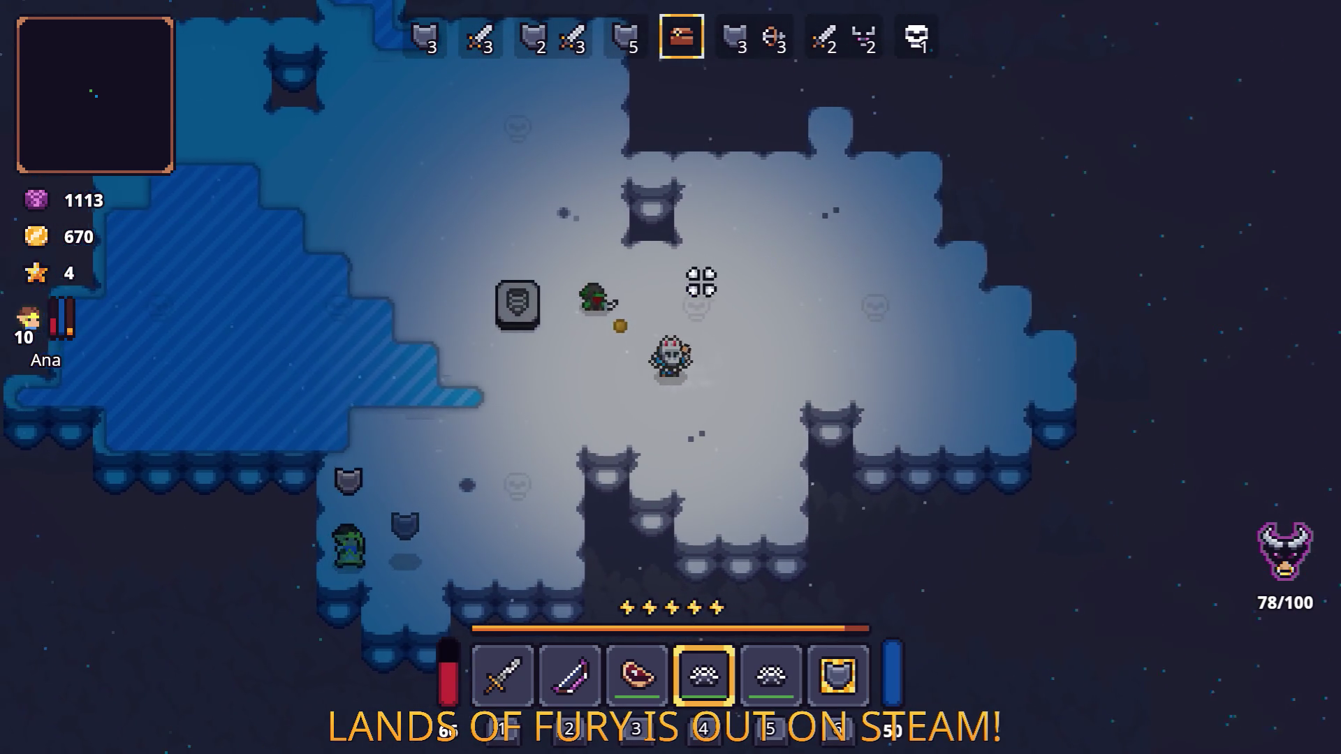
left_click(726, 279)
key("w")
key("a")
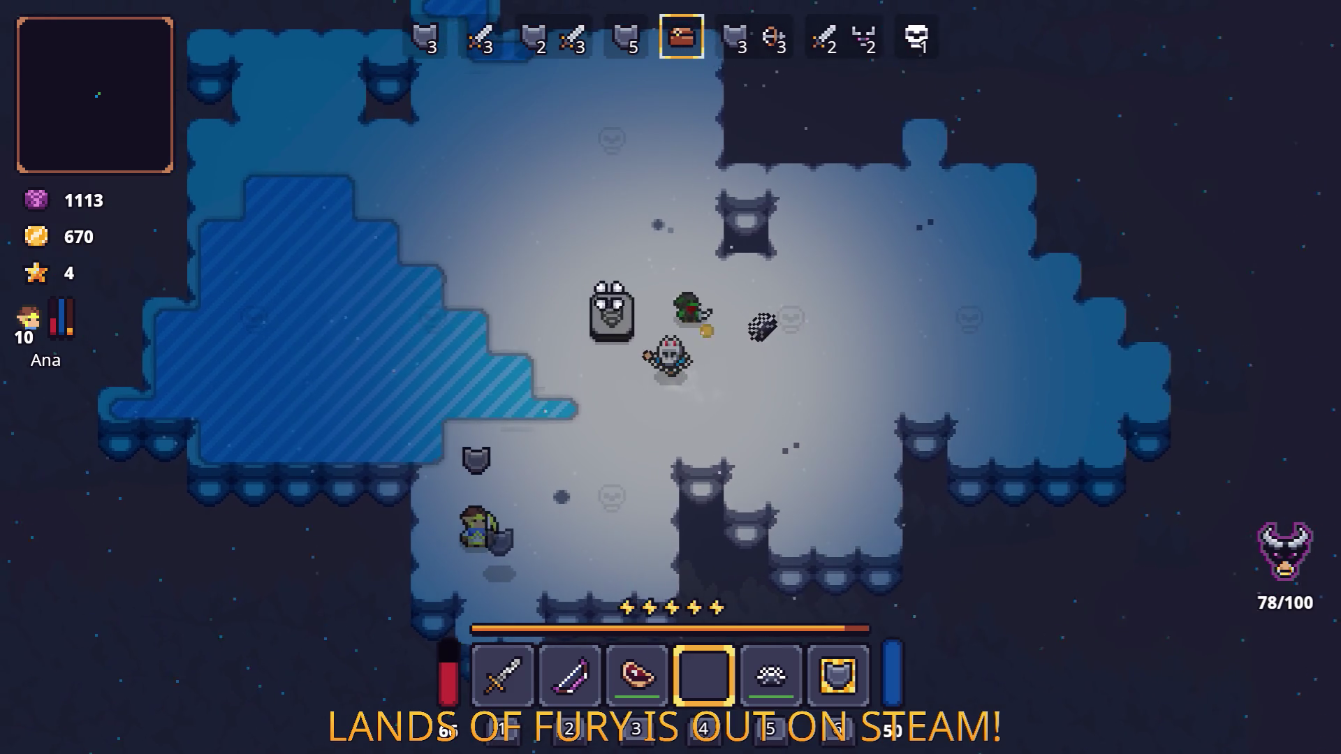
key("5")
key("w")
key("a")
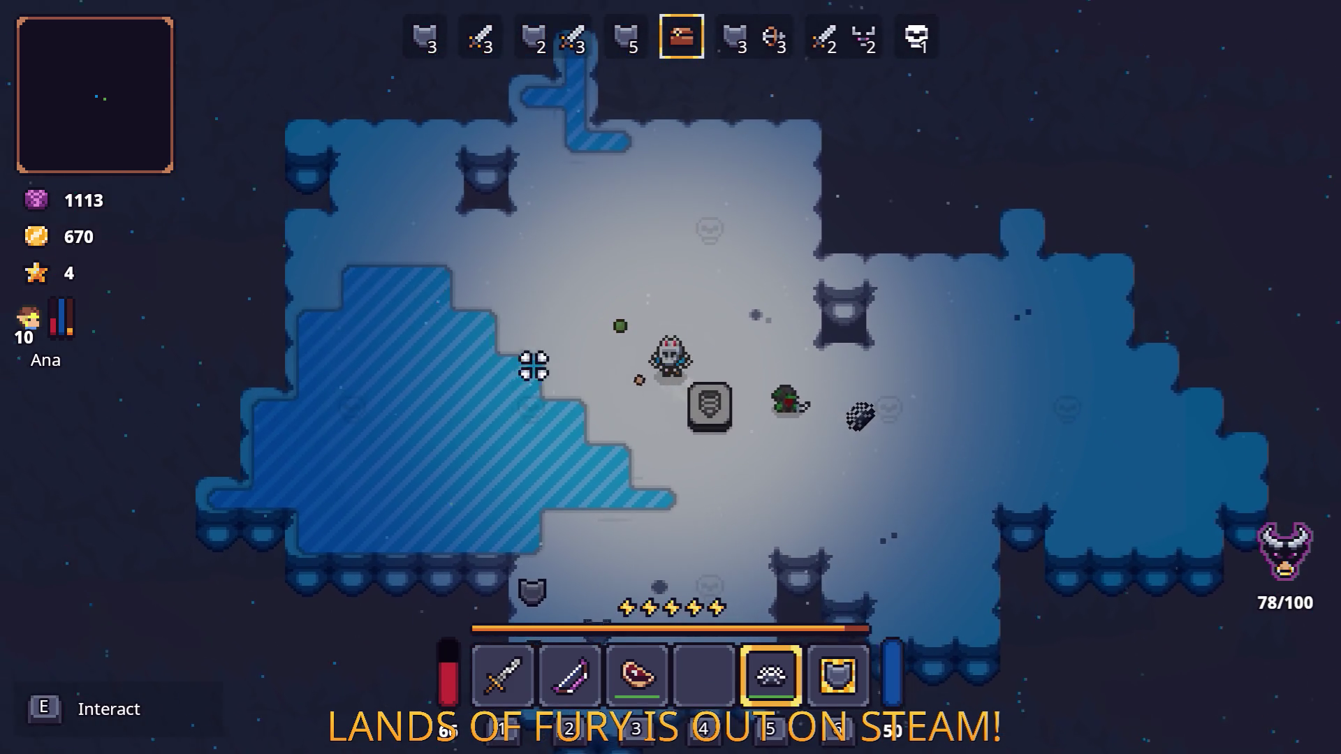
left_click(506, 499)
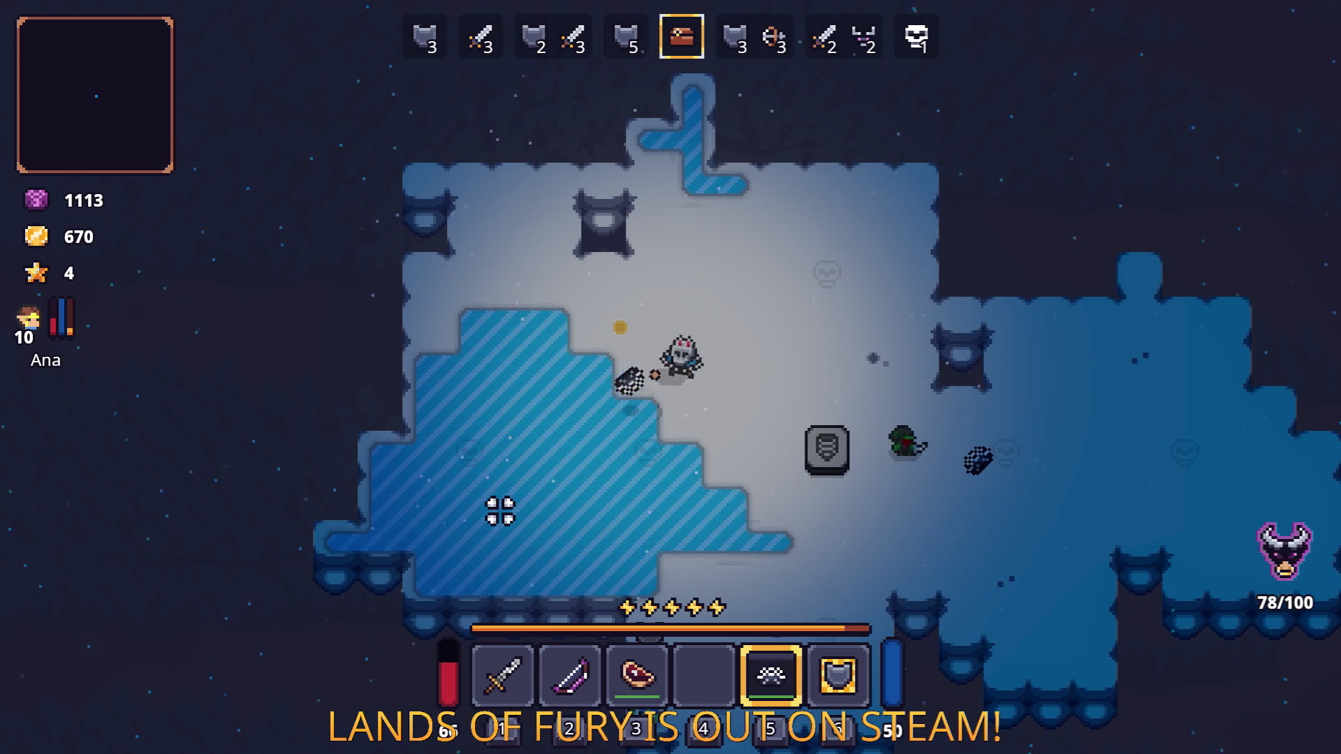
Step: Put the red potion in quick slot 4 and the purple potion in slot 5, then keep moving
key("d")
key("s")
key("1")
key("Tab")
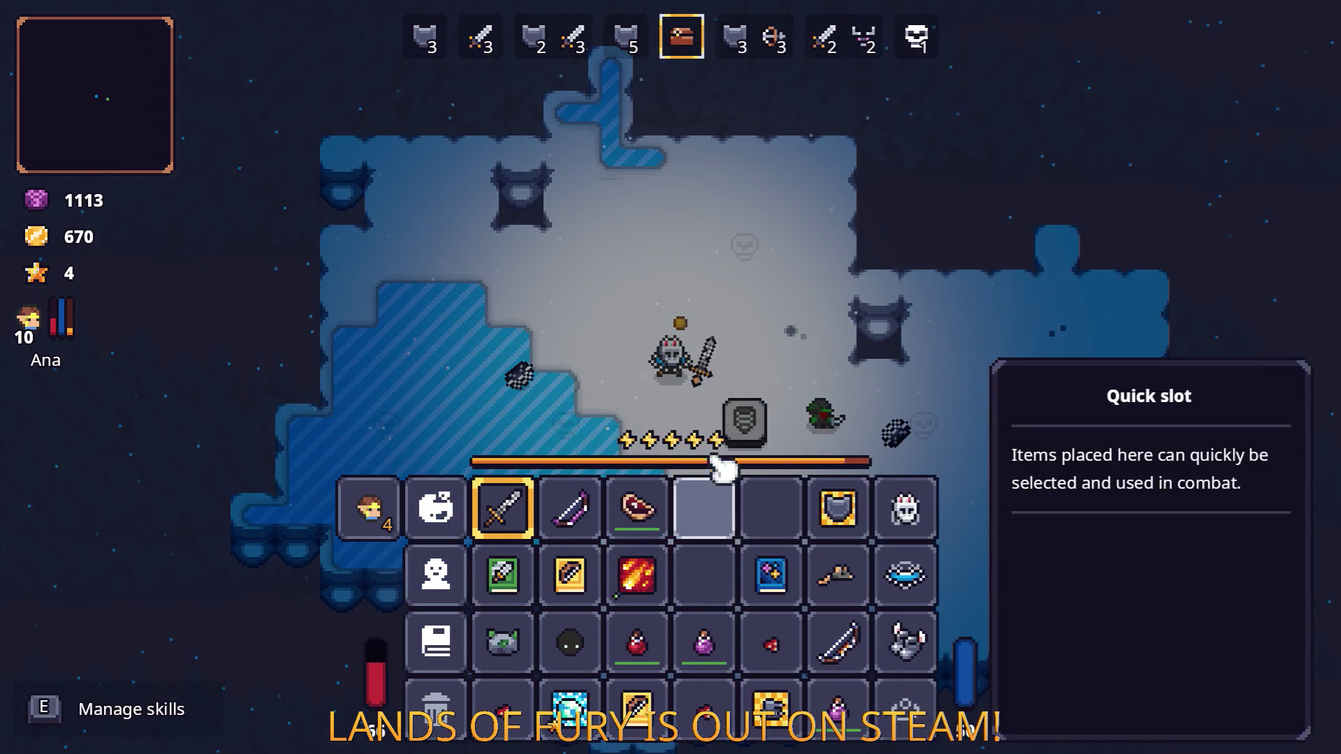
left_click(722, 517)
left_click(713, 637)
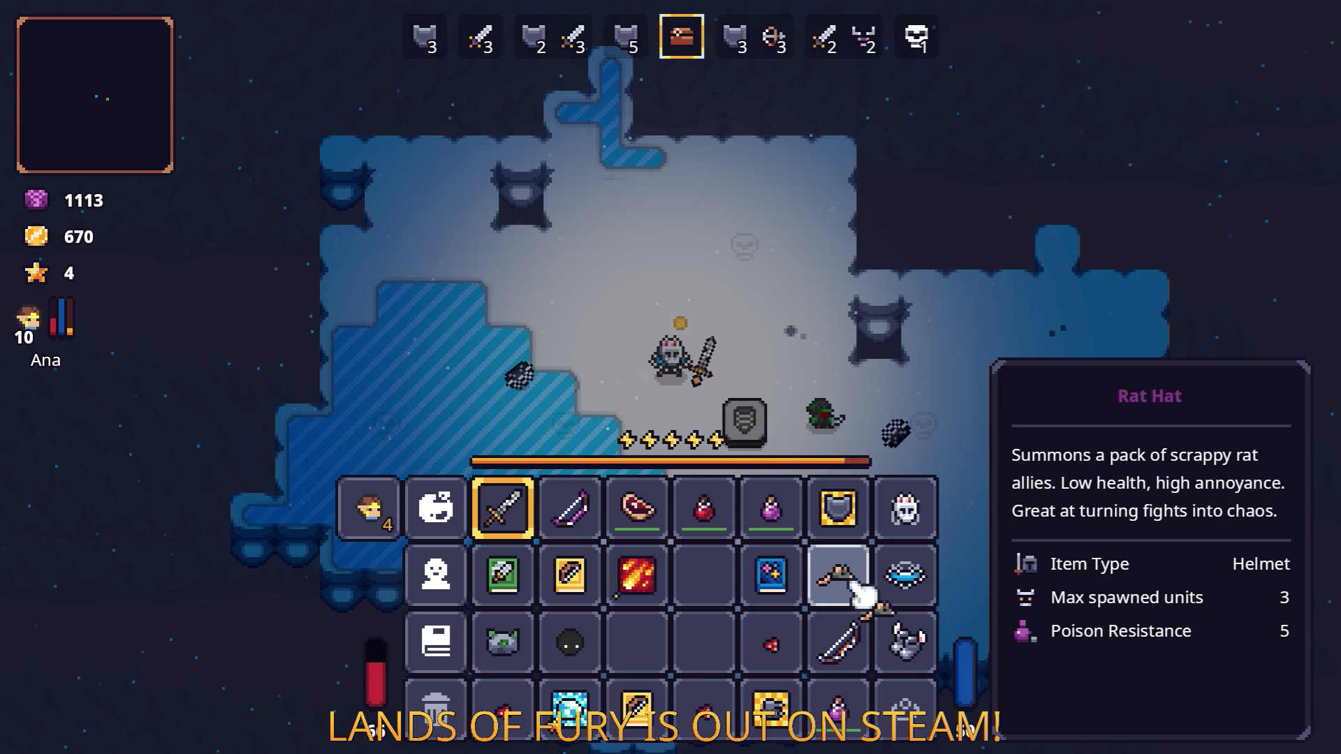
key("Tab")
key("s")
key("d")
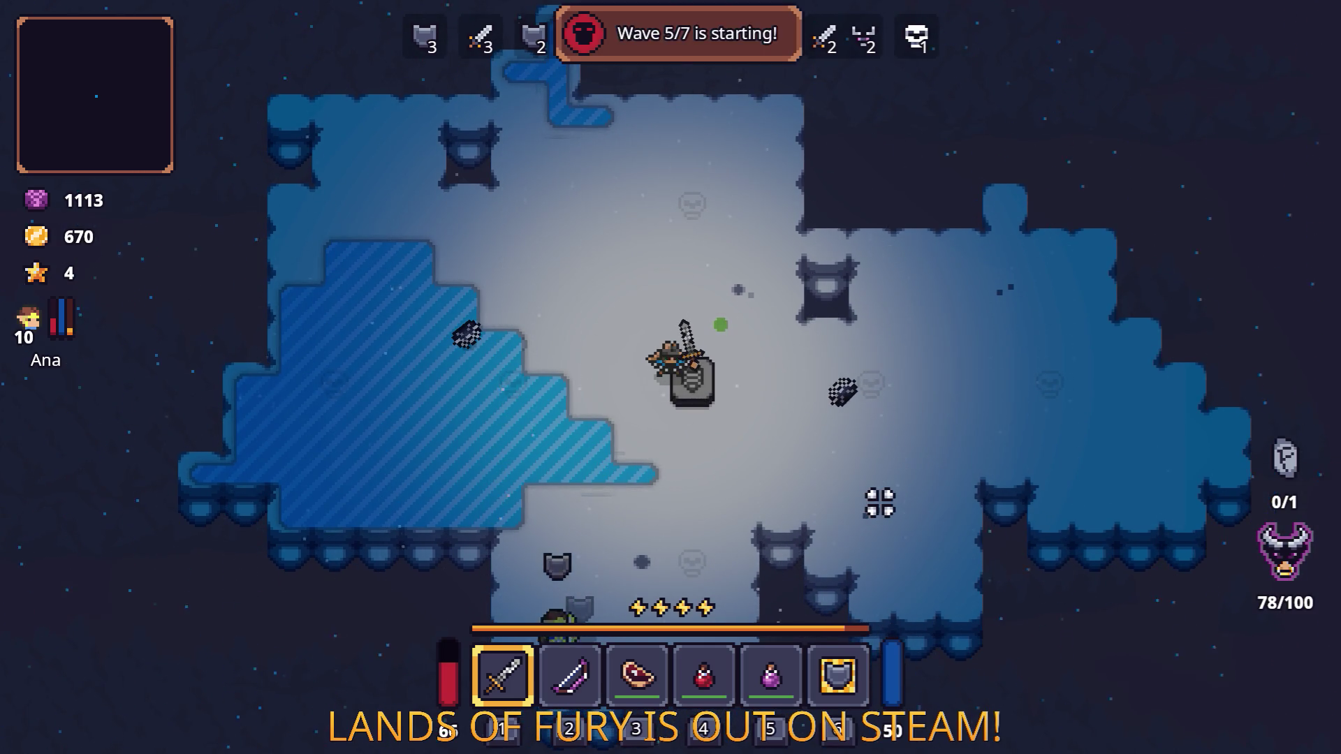
Step: Dodge the wave 7/7 enemies by walking down-left and weaving back and forth
key("s")
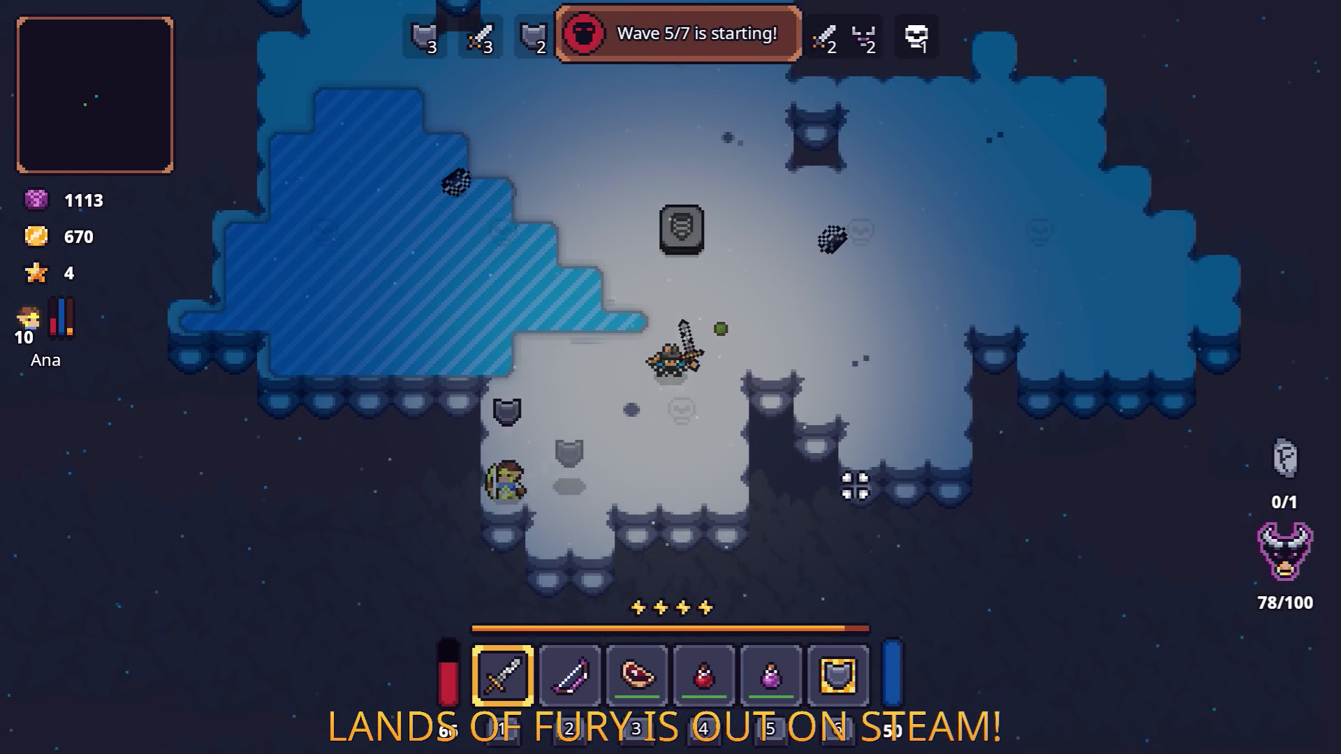
key("s")
key("a")
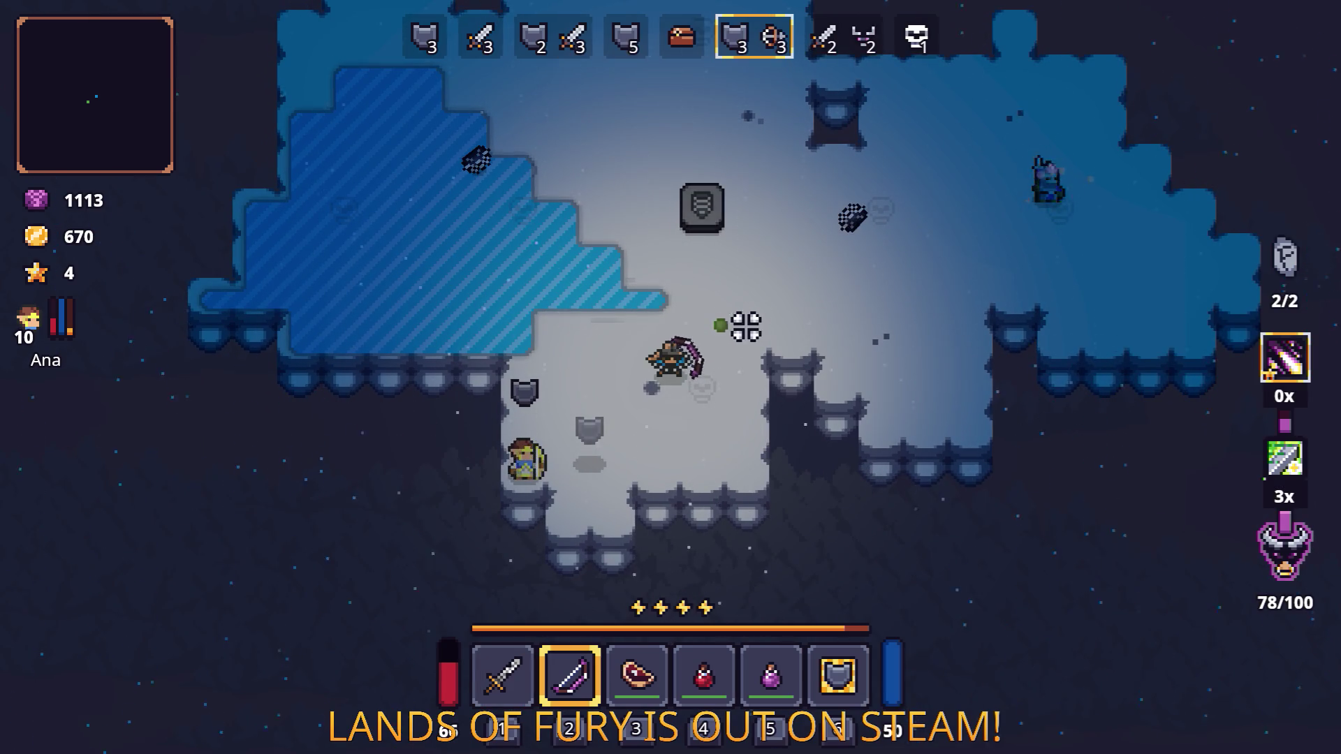
key("w")
key("d")
key("s")
key("a")
key("w")
key("d")
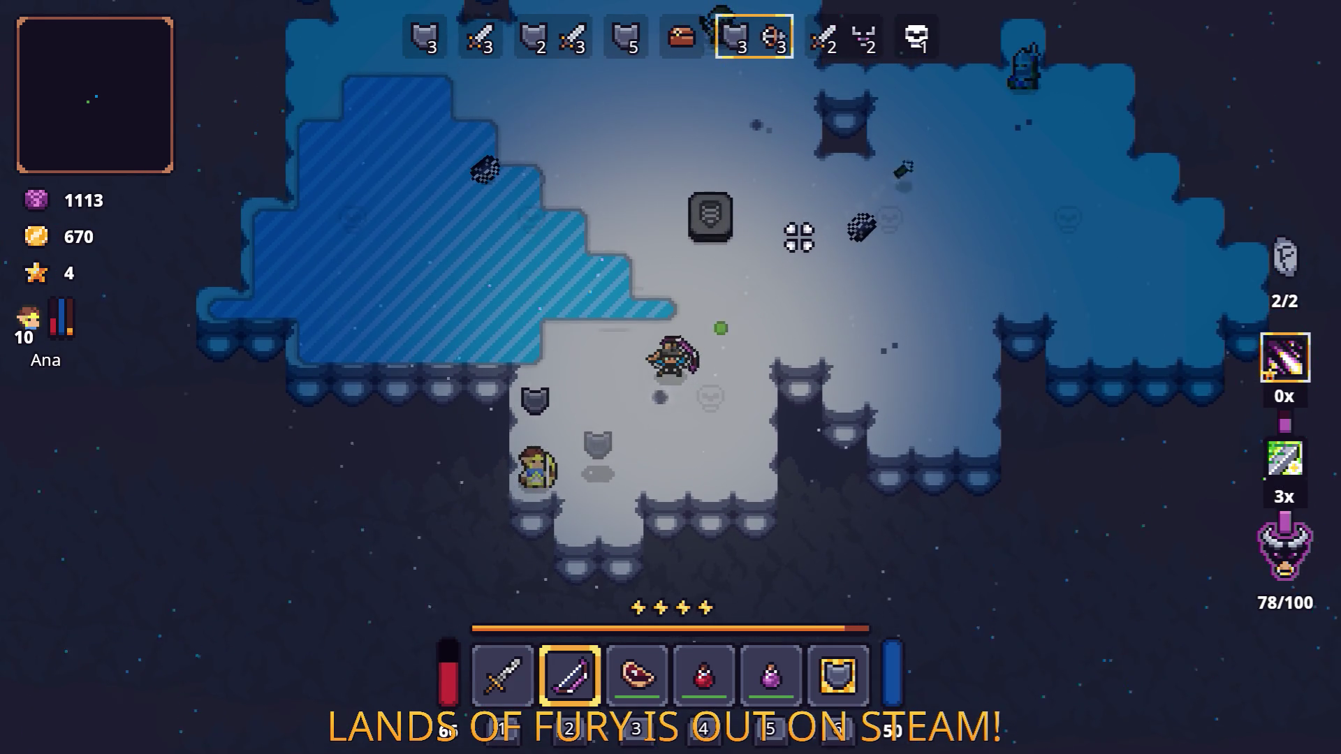
key("w")
Step: Strafe left, right and down while shooting arrows at the enemies above
left_click(745, 282)
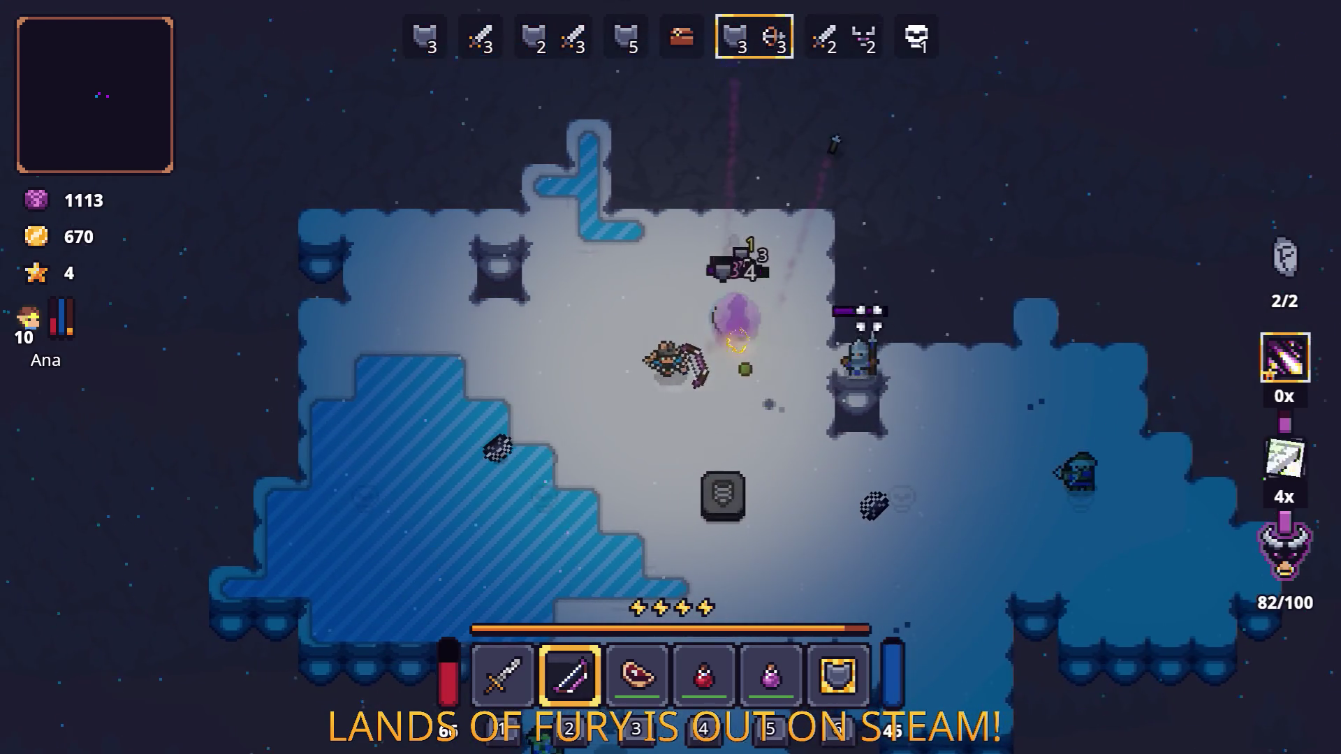
key("a")
left_click(944, 358)
key("d")
left_click(933, 346)
key("s")
left_click(870, 322)
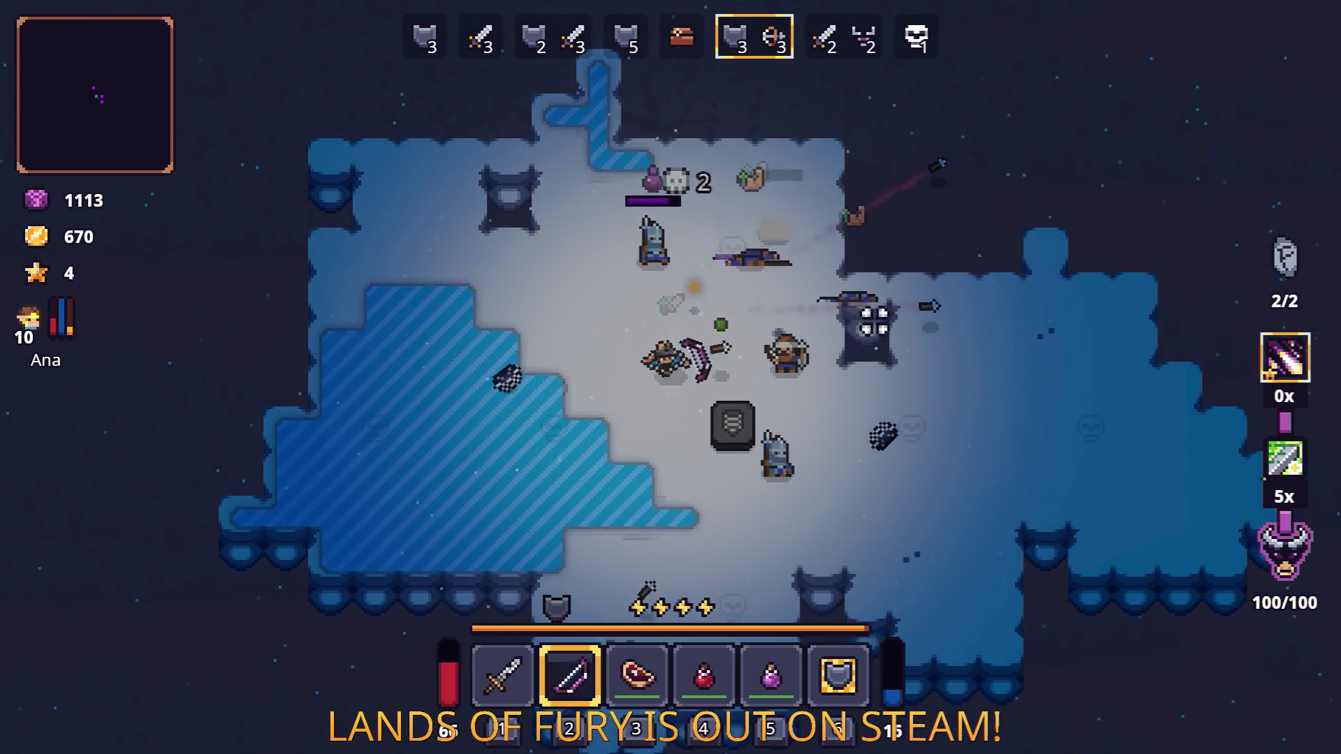
key("s")
left_click(831, 300)
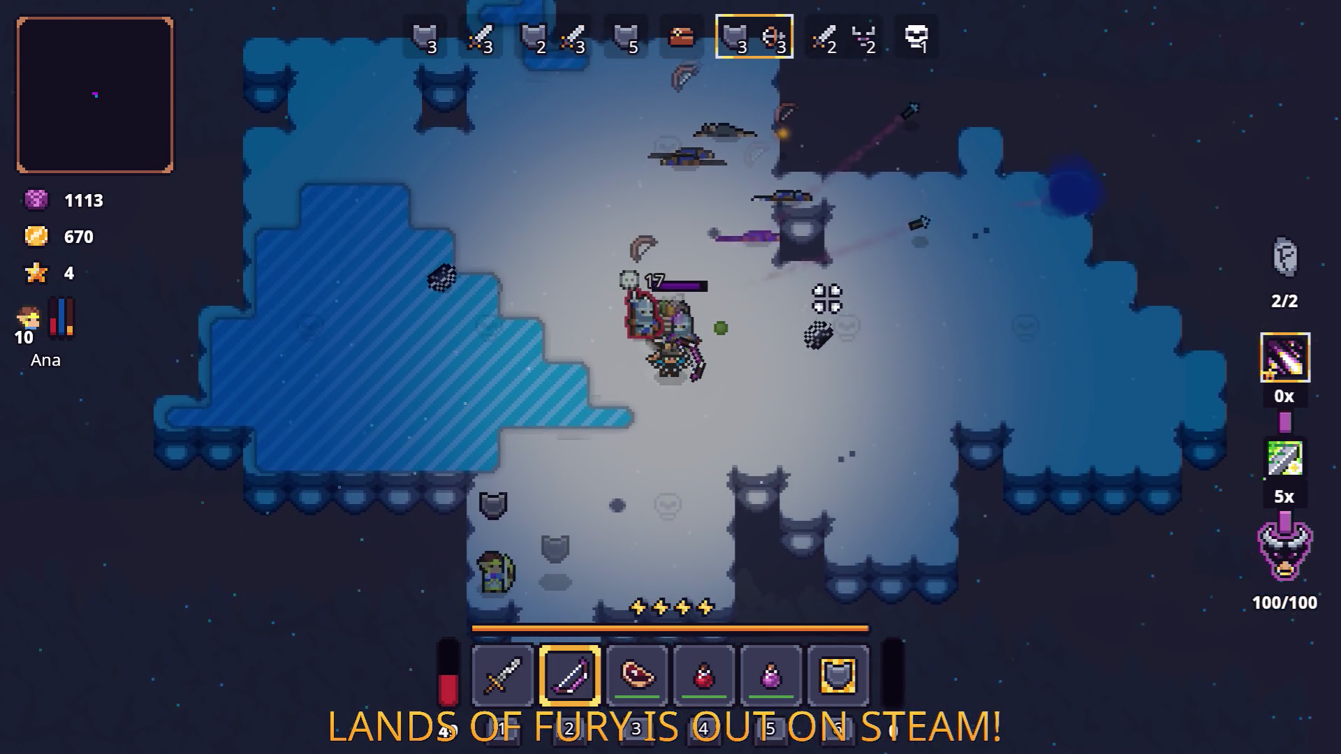
key("d")
Step: Fire a volley at the nearby enemies, then eat the cooked steak to heal
left_click(424, 377)
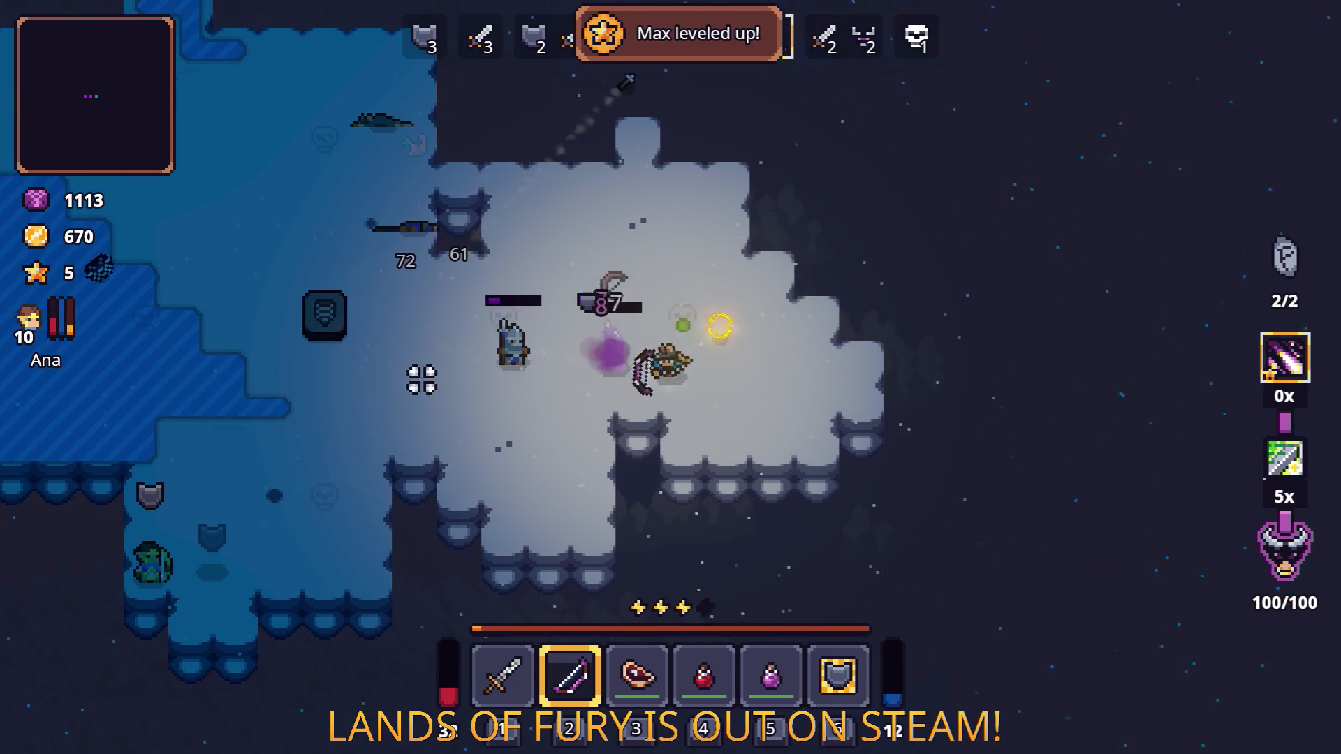
left_click(417, 381)
left_click(414, 384)
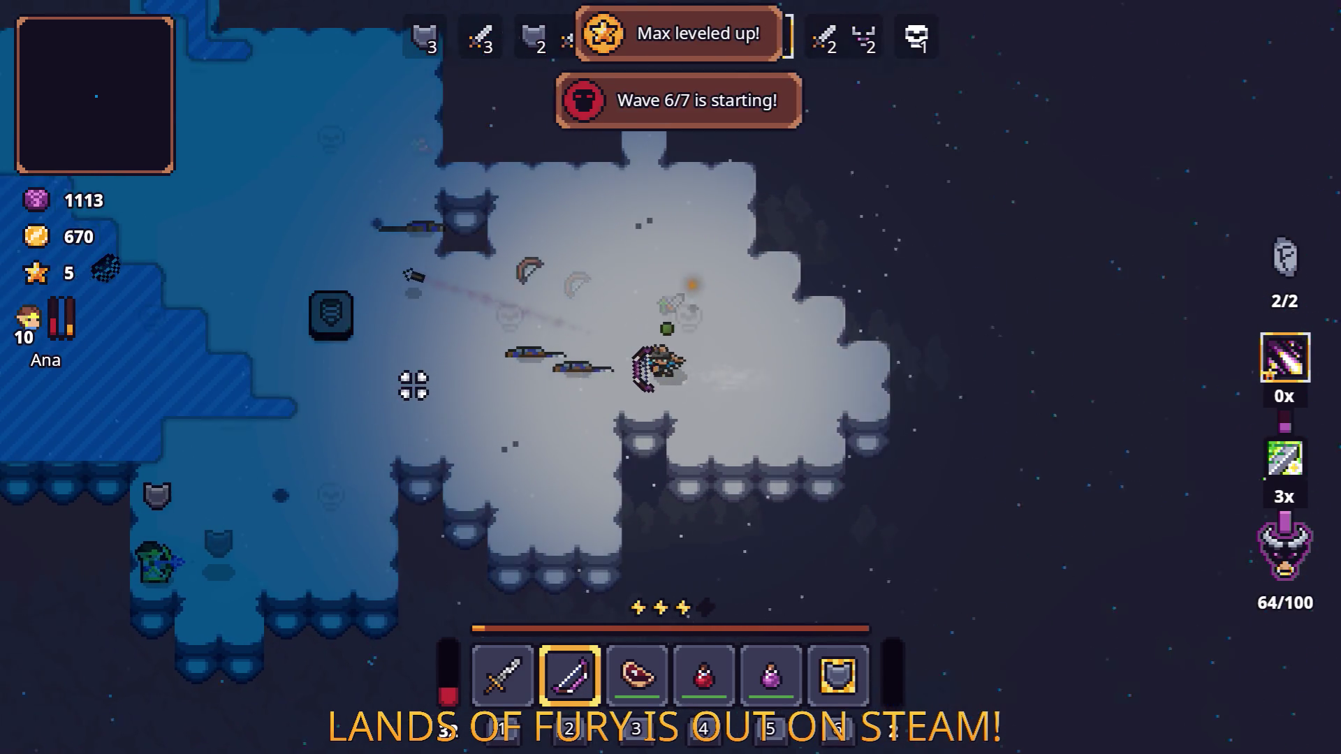
key("a")
key("3")
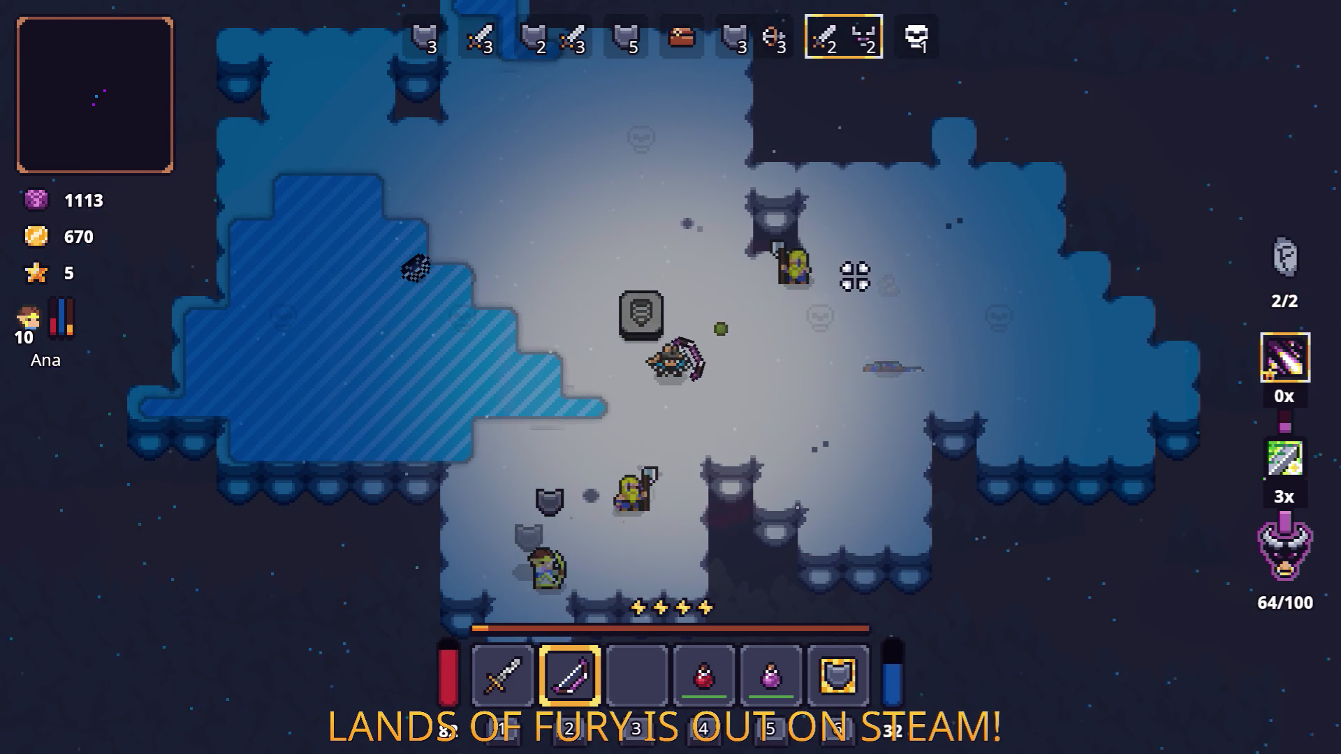
Step: Shoot enemies to the upper right, lower left and above, then drink the red health potion
left_click(866, 278)
key("w")
key("w")
left_click(601, 544)
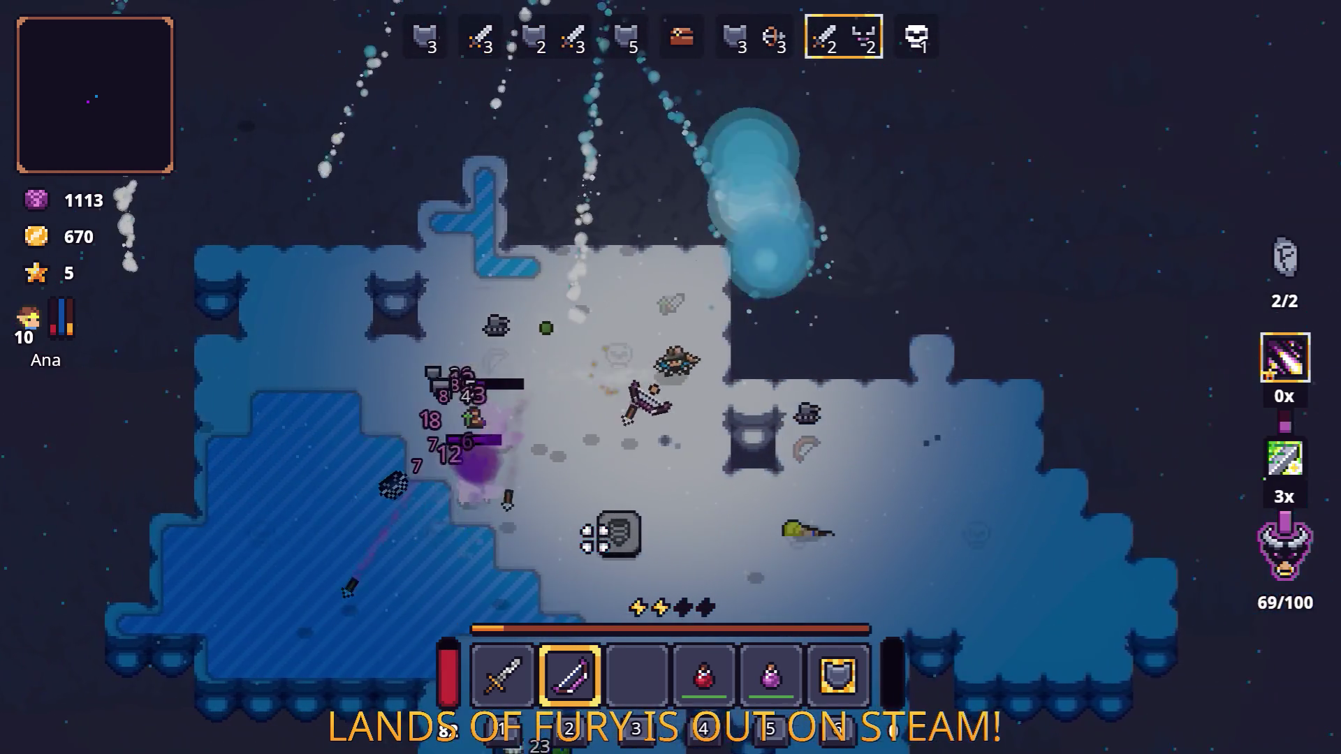
key("s")
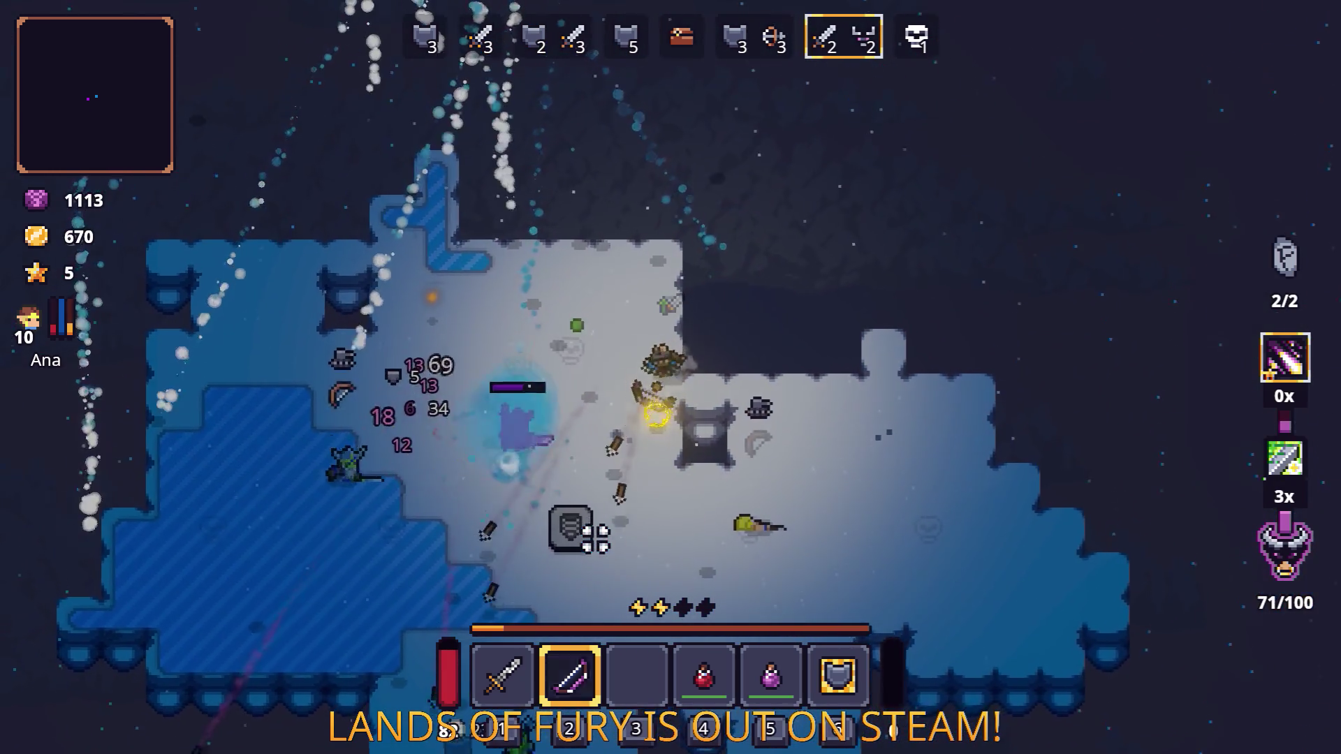
left_click(787, 155)
key("d")
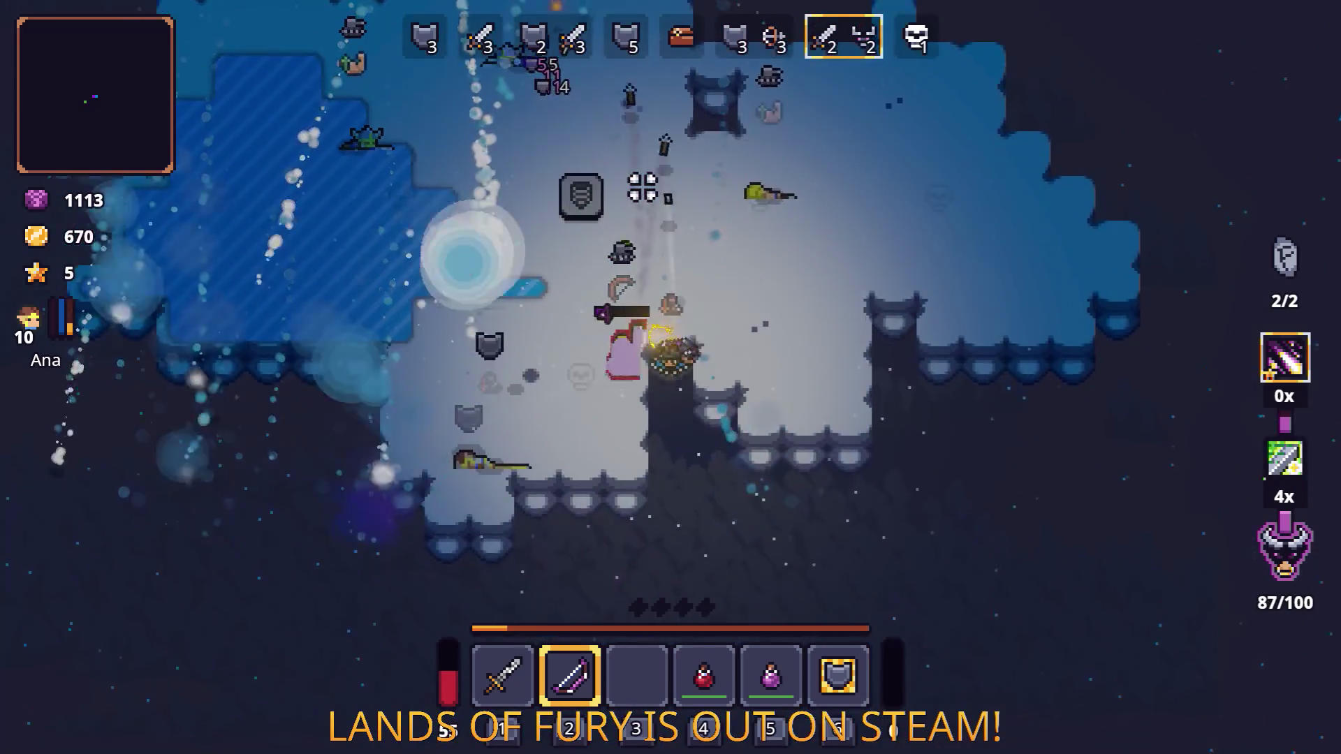
left_click(715, 264)
key("w")
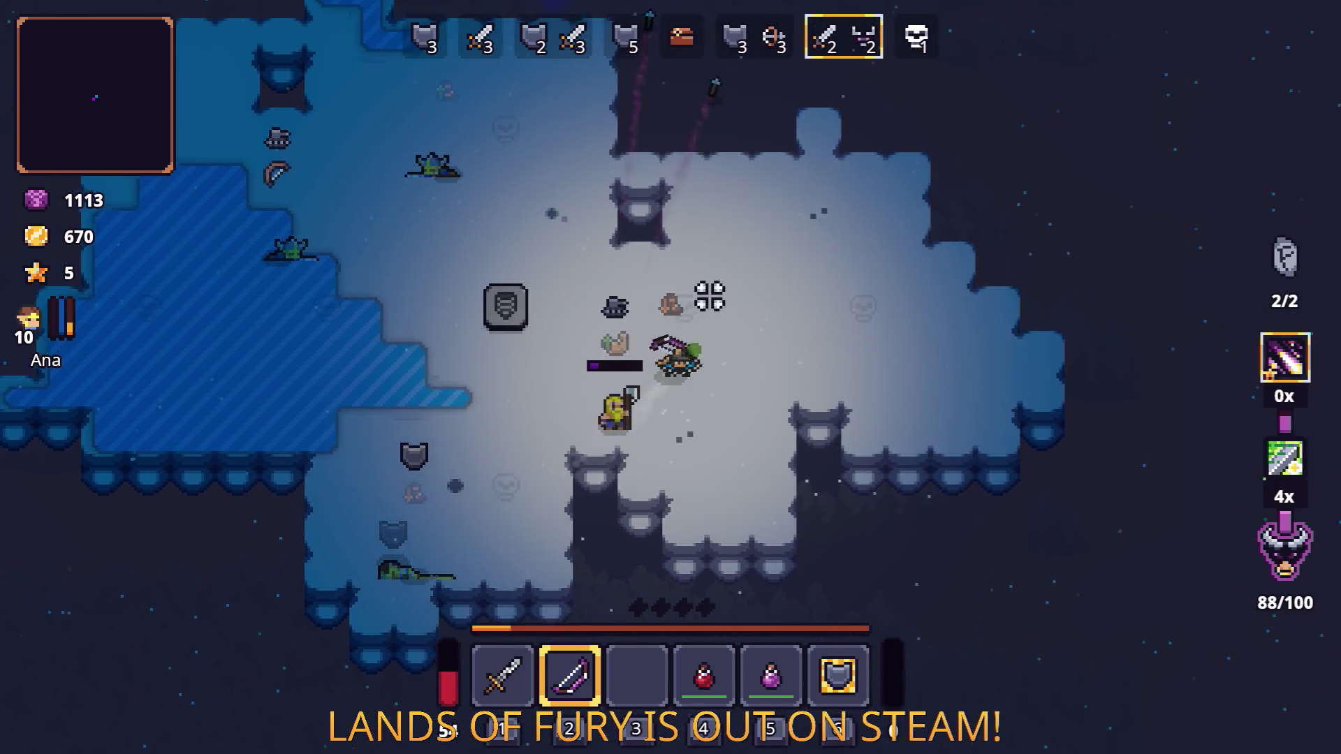
key("4")
Step: Circle around the approaching enemies while shooting arrows at them
left_click(439, 489)
key("s")
key("a")
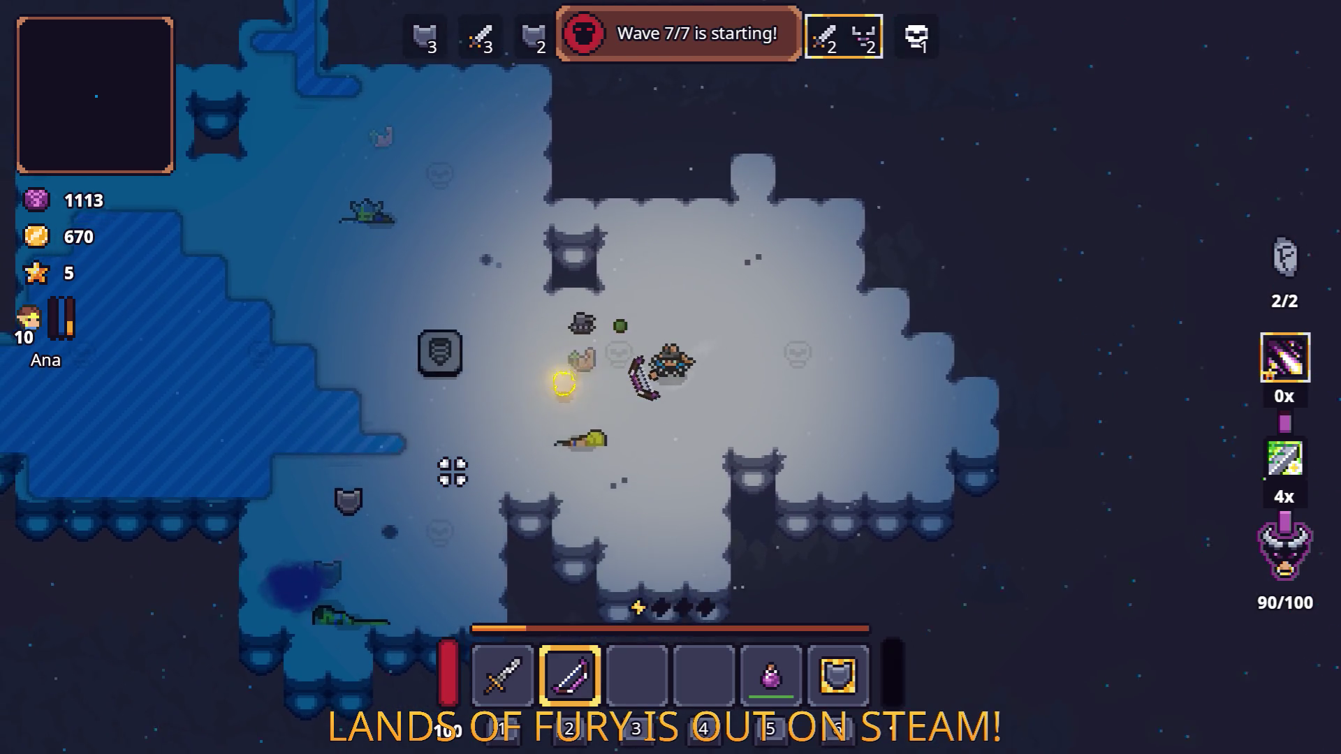
key("a")
key("w")
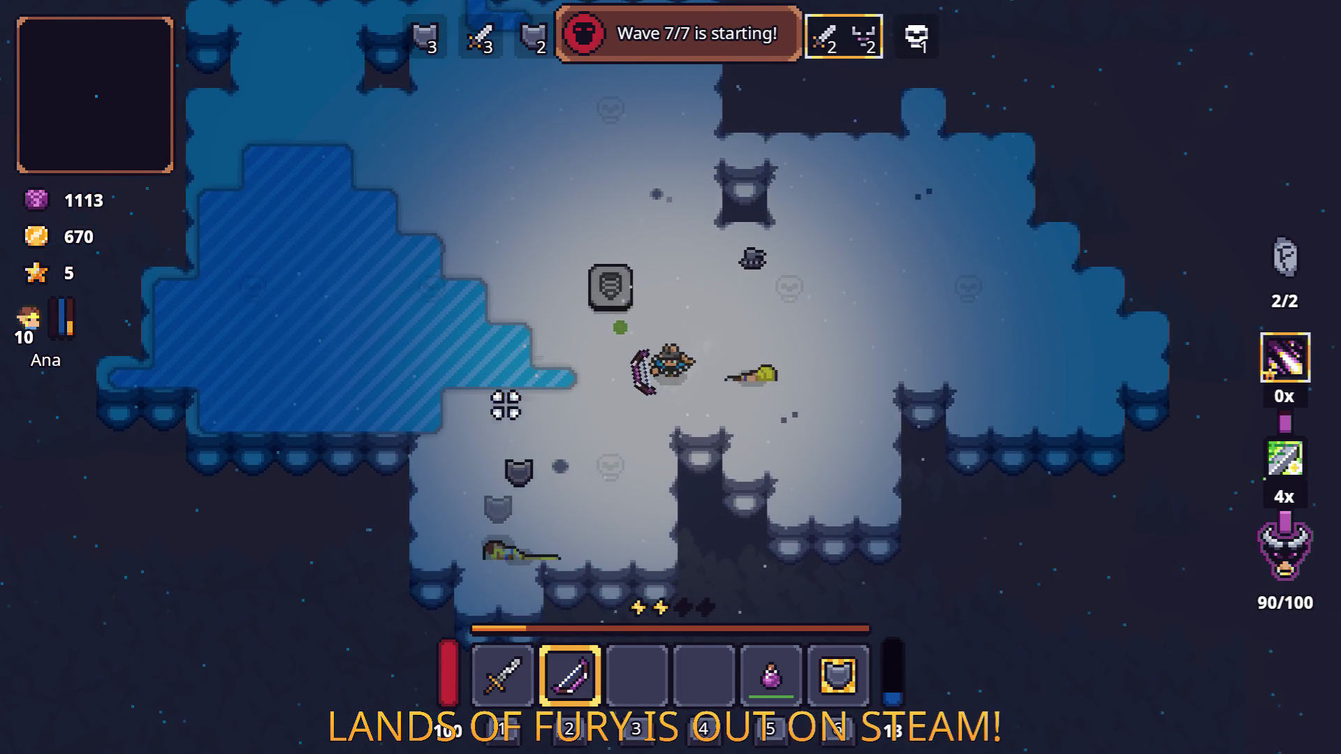
left_click(583, 501)
key("w")
key("d")
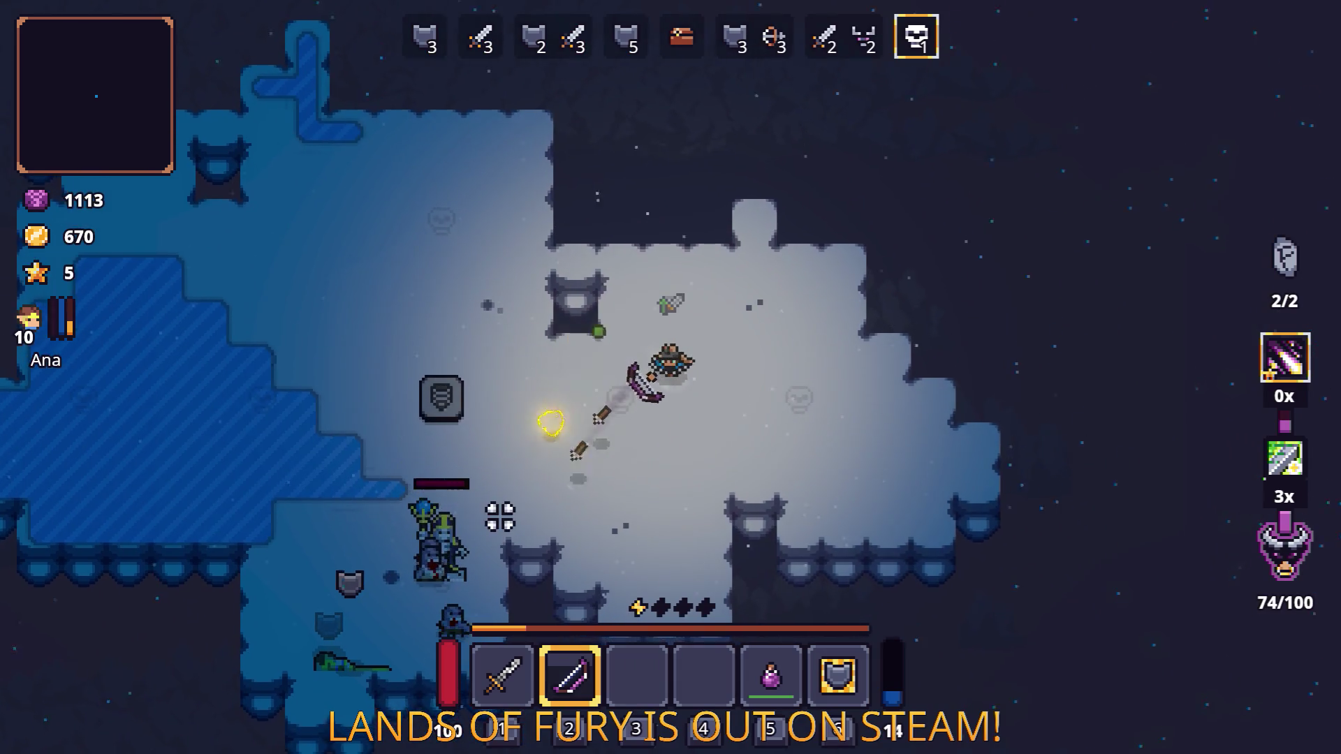
key("s")
key("a")
left_click(482, 523)
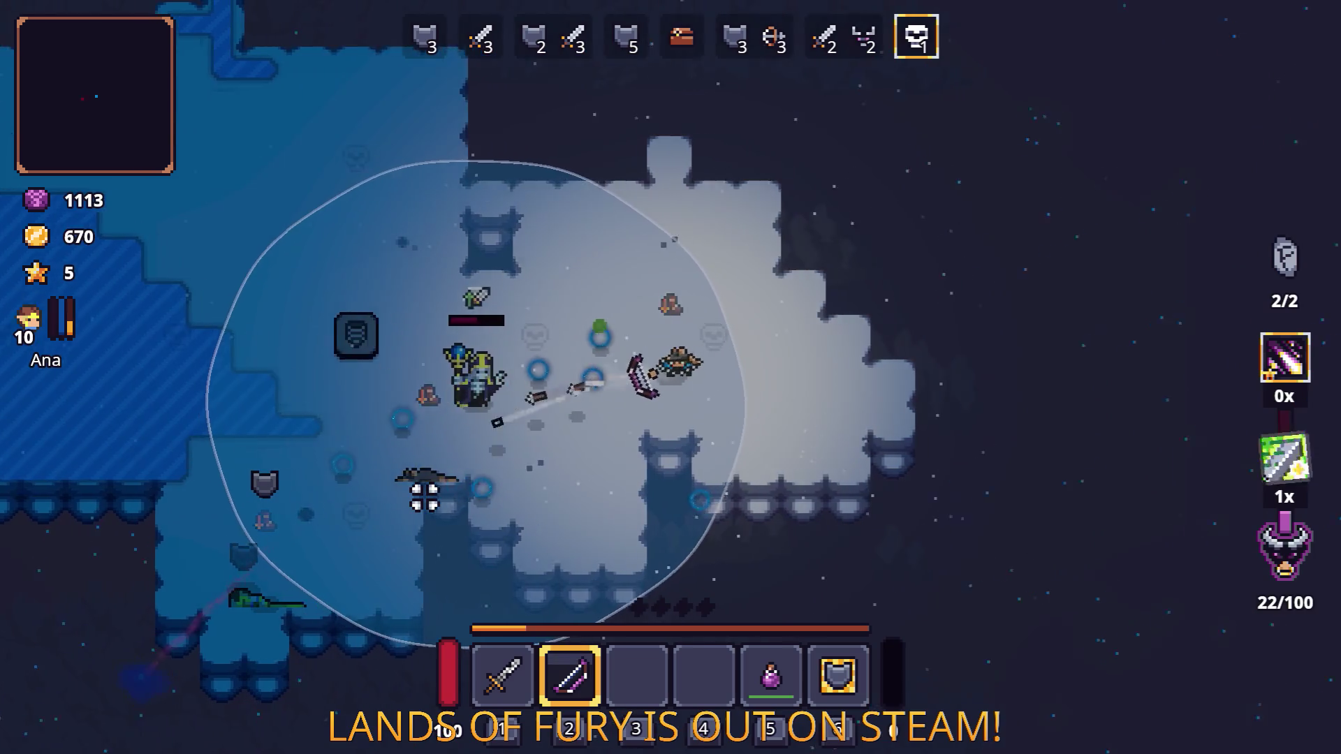
Step: Move right shooting the enemy group, then head left toward the skeleton
key("d")
left_click(417, 462)
key("d")
left_click(428, 438)
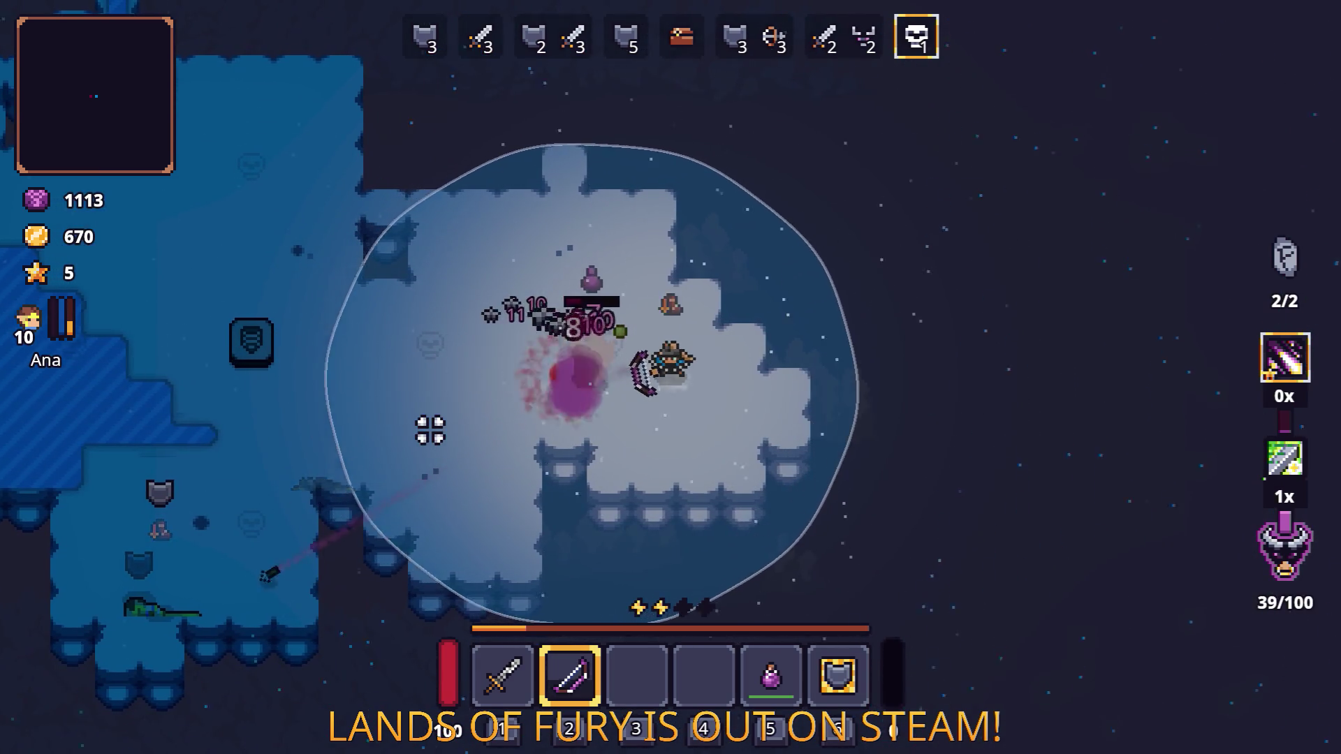
key("a")
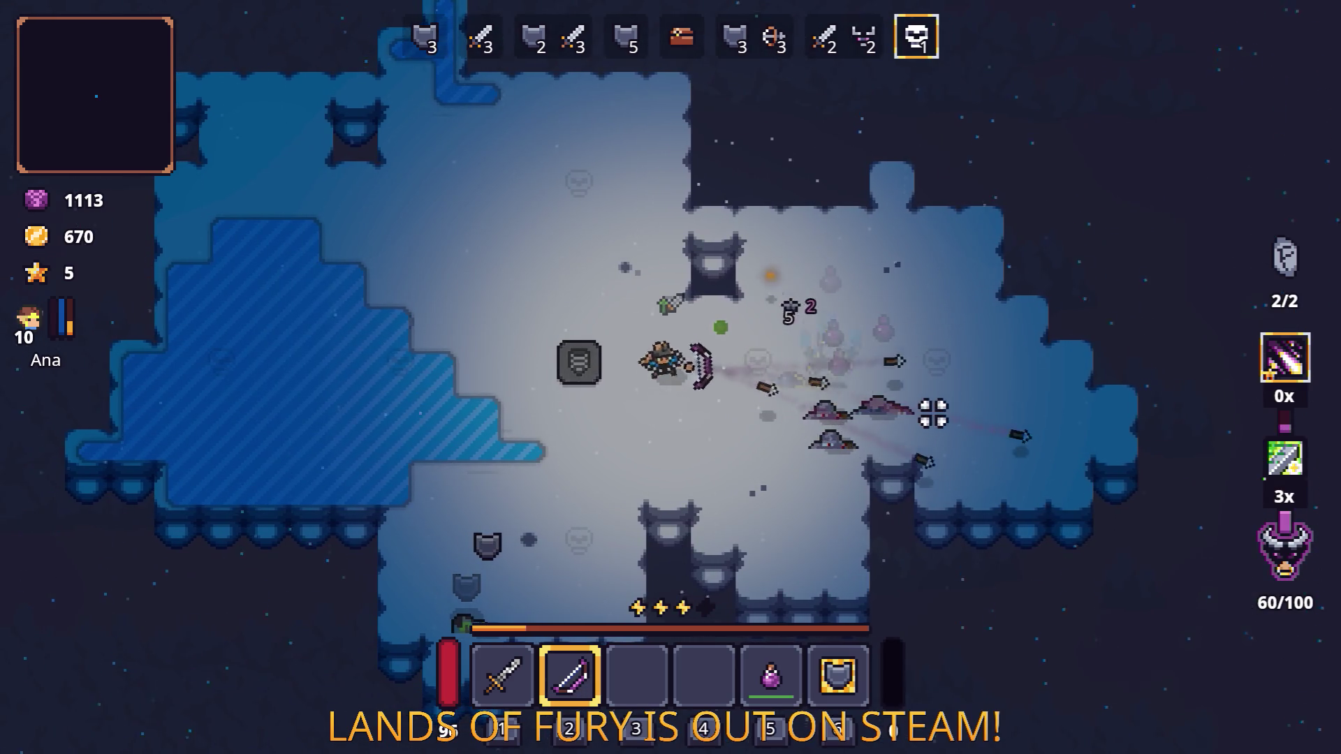
Step: Pick up the dropped Fuel Cell and walk back to the crashed ship's nose, checking the inventory
key("d")
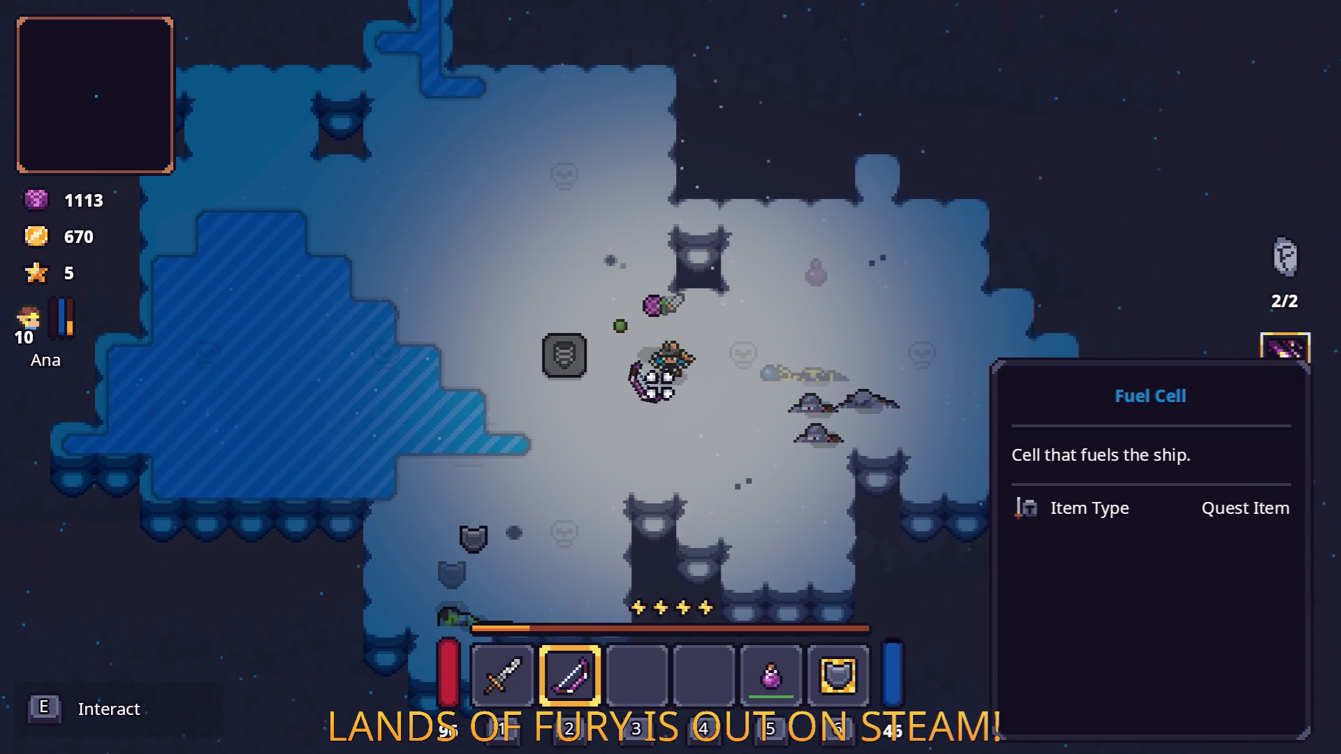
key("e")
key("a")
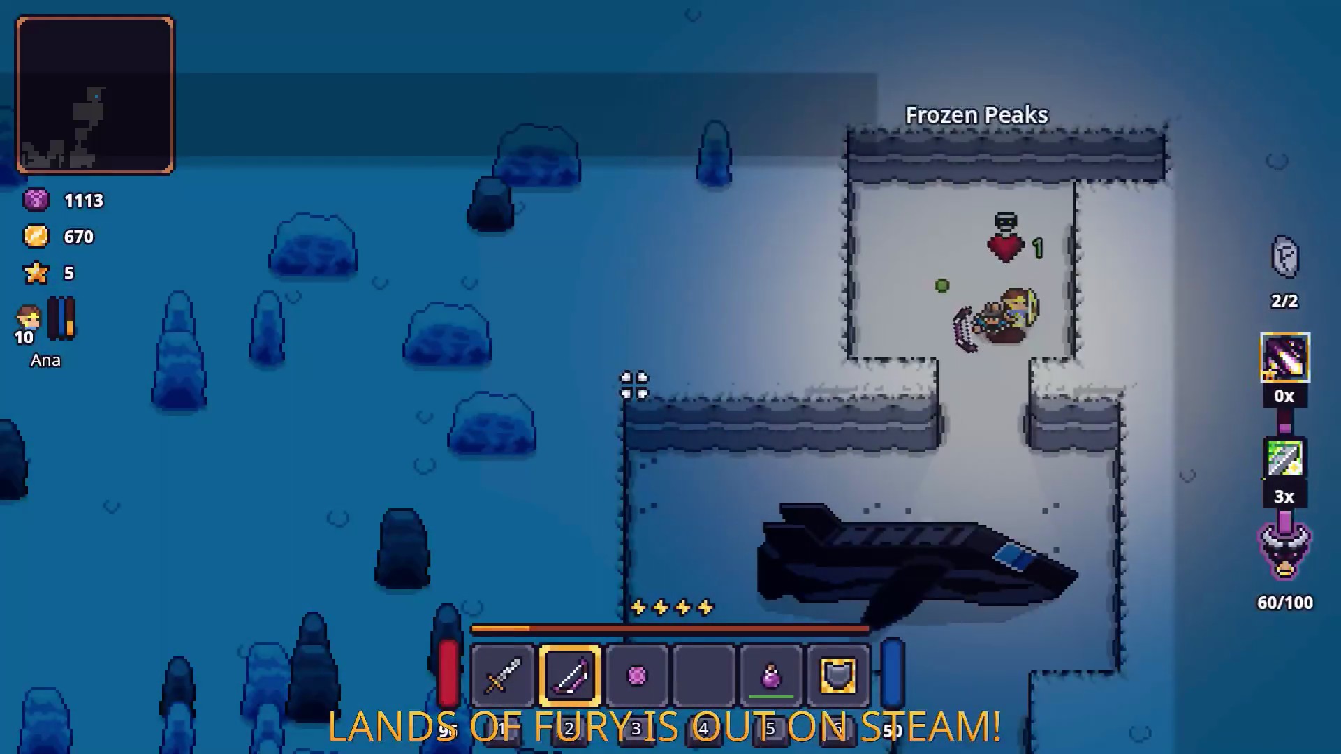
key("s")
key("d")
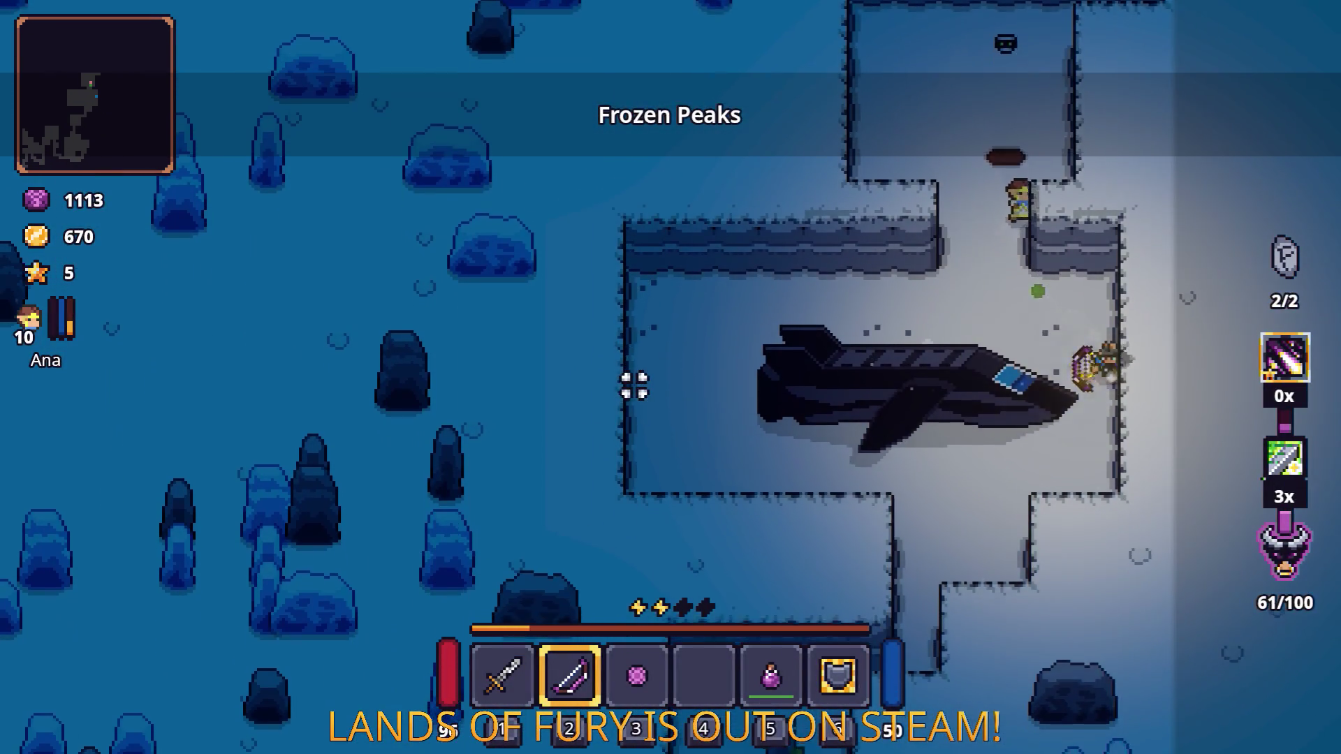
key("Tab")
key("Tab")
key("Tab")
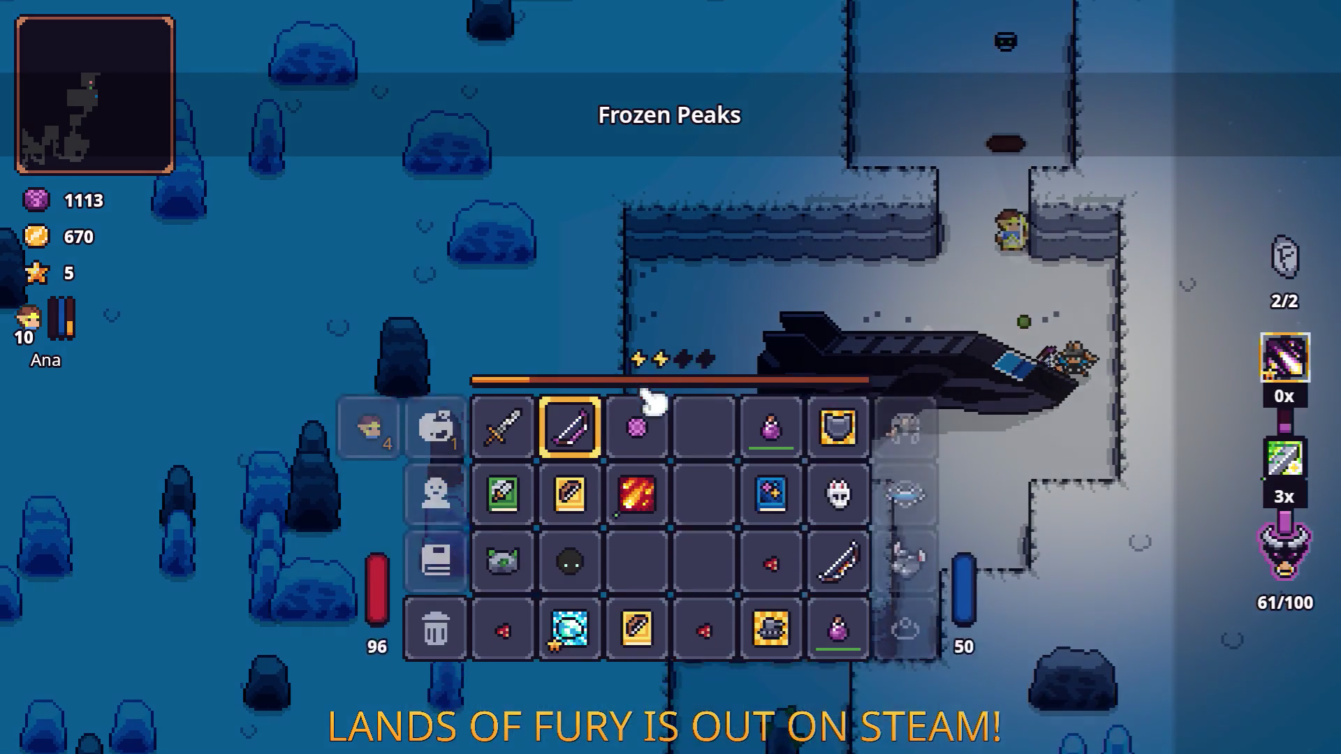
key("Tab")
Step: Walk past the ship, down the corridor and left past the mossy pillar
key("s")
key("a")
key("s")
key("a")
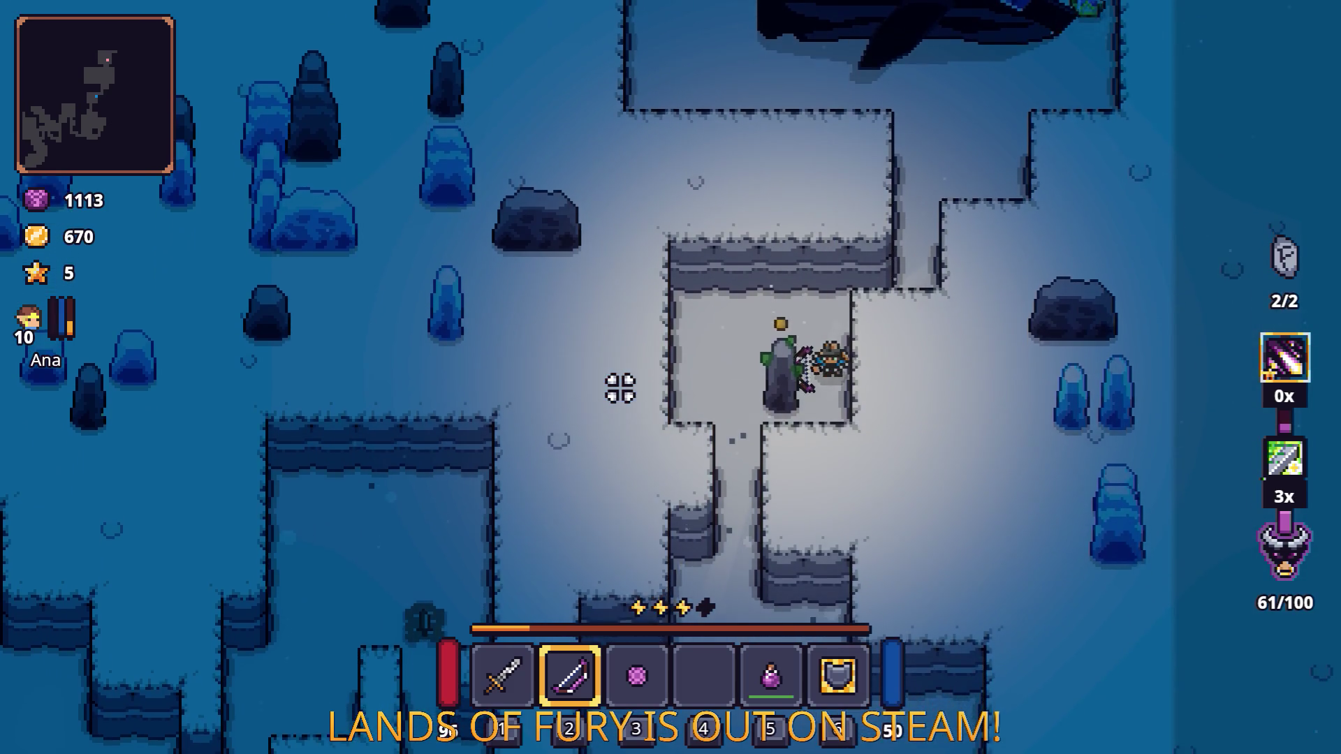
key("a")
key("s")
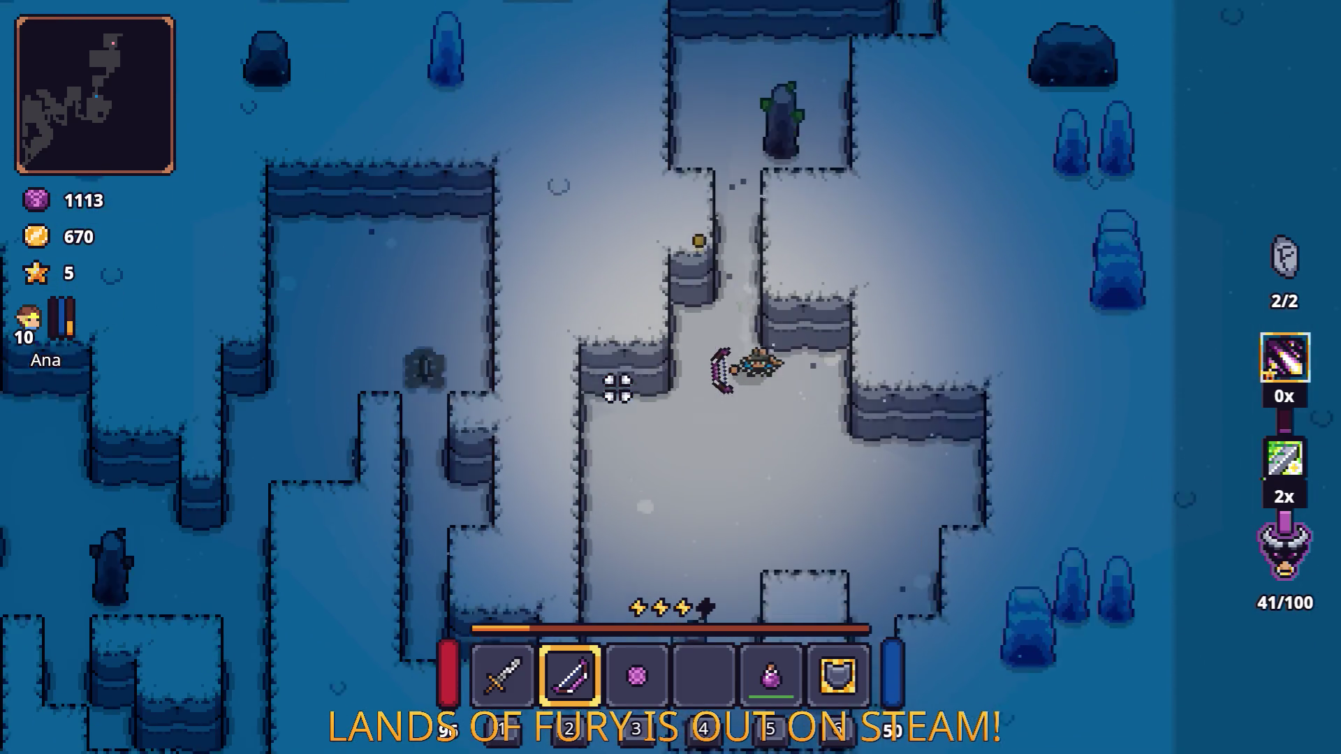
Step: Review the inventory items while moving down-left, then close it
key("s")
key("Tab")
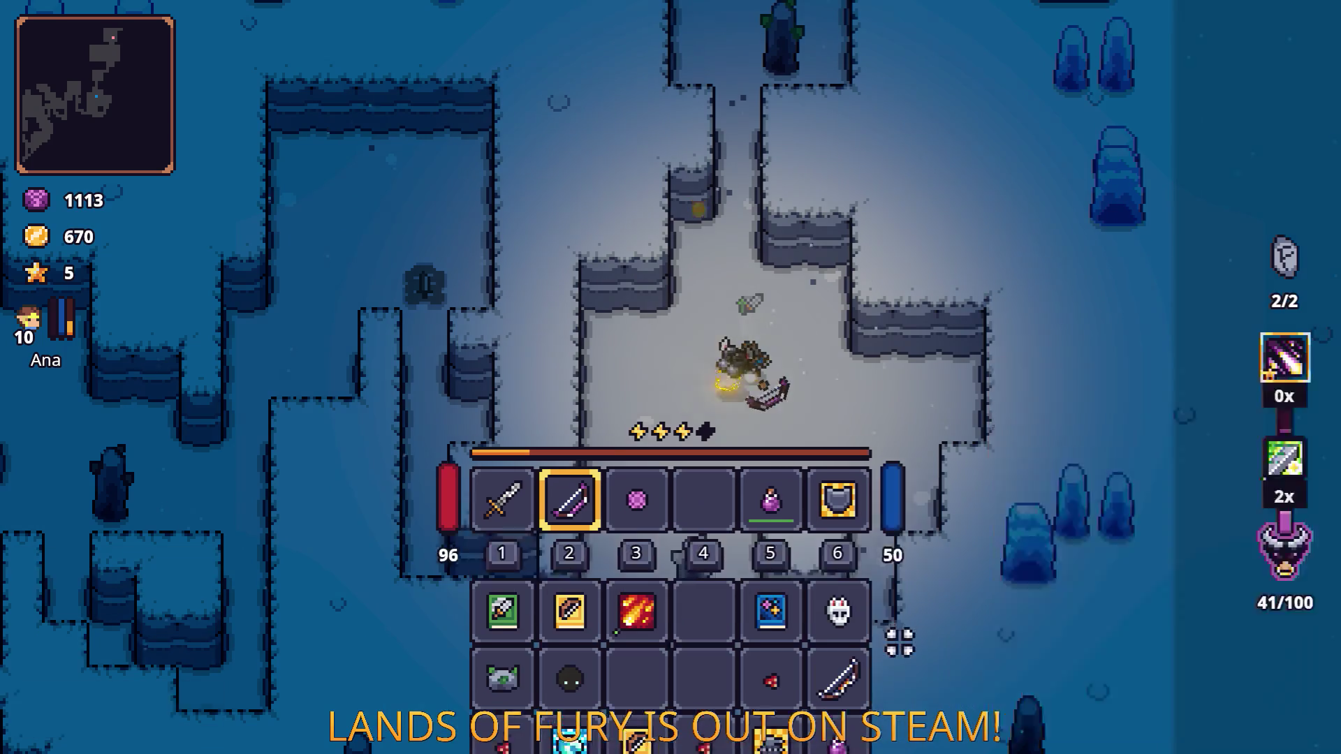
key("s")
key("a")
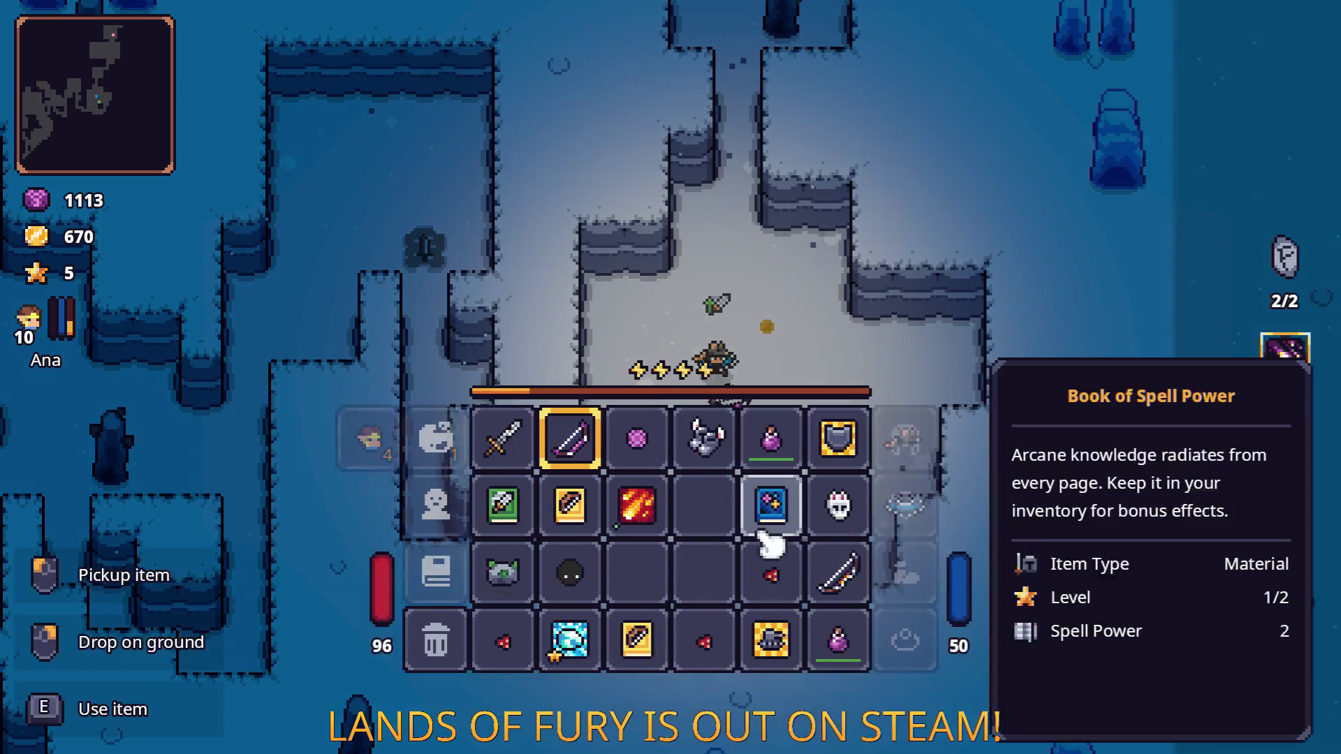
key("Tab")
Step: Cross the snowy area into the narrow corridor and past the red-crystal obelisk
key("s")
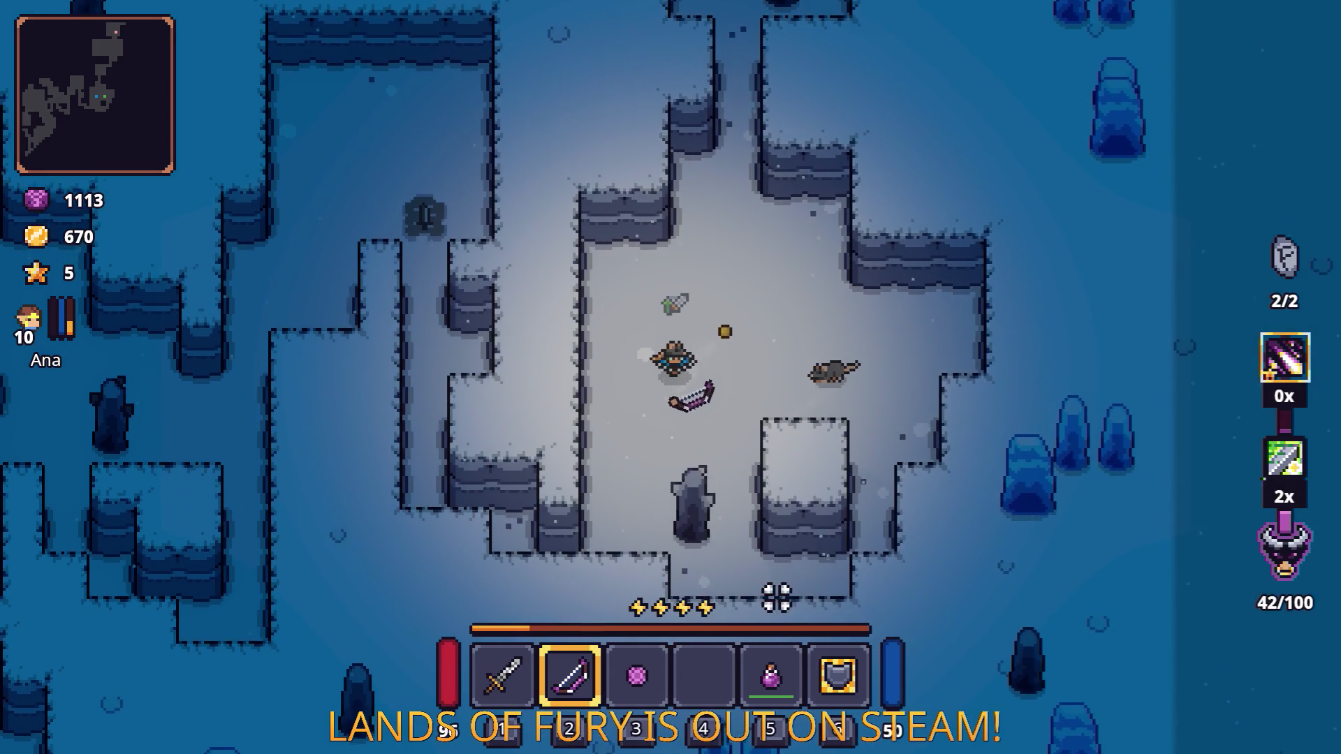
key("a")
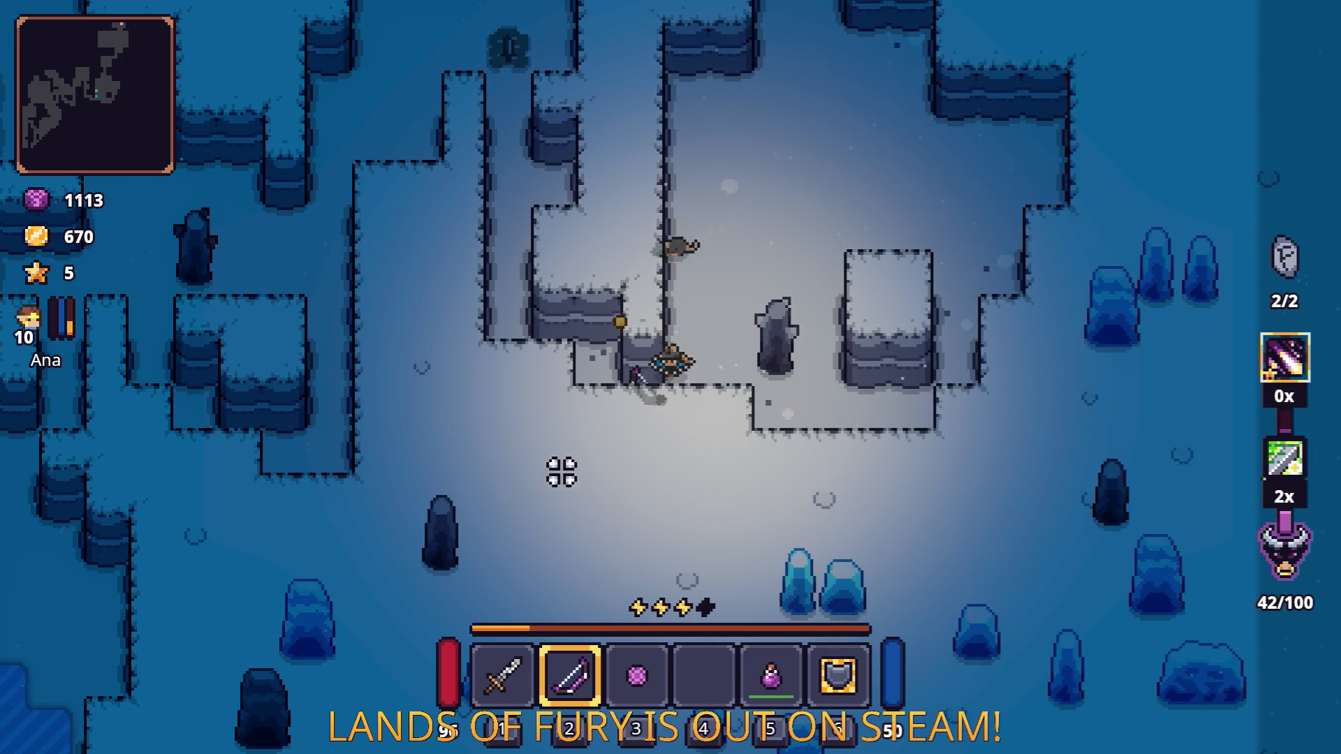
key("a")
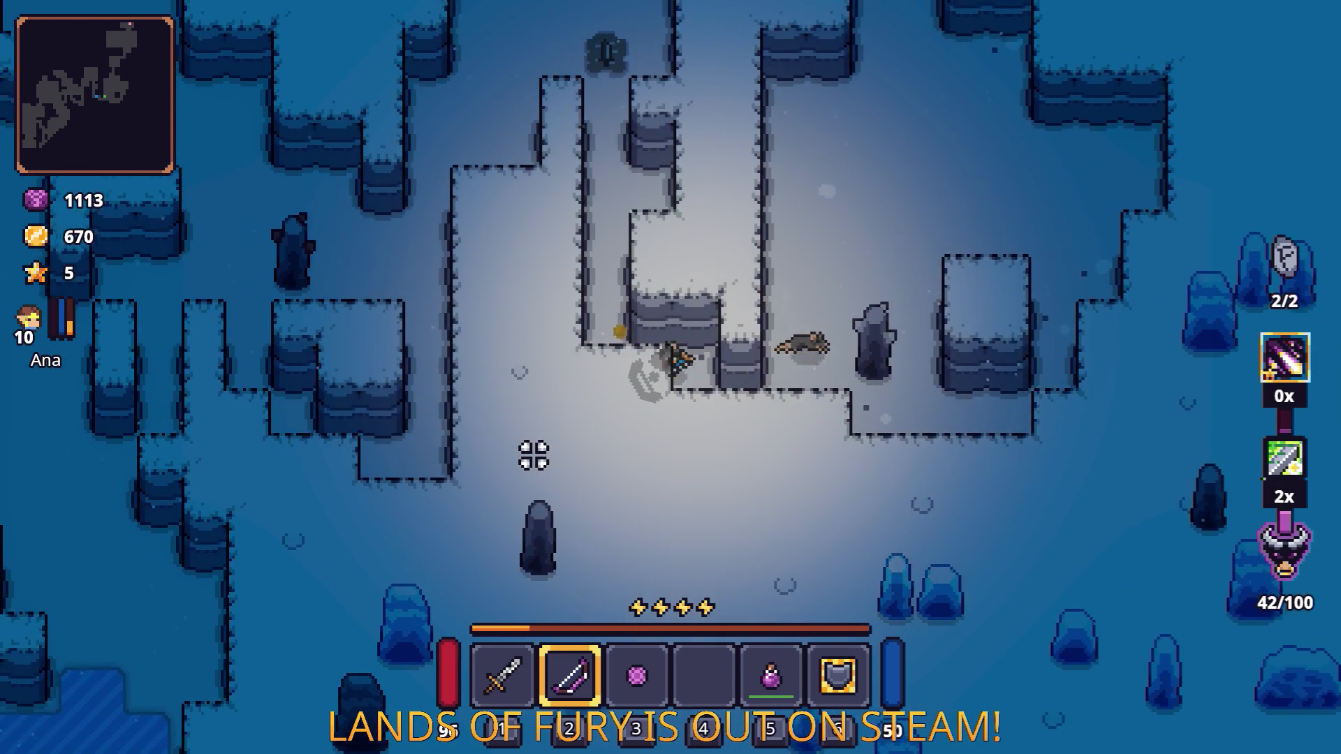
key("w")
key("space")
key("space")
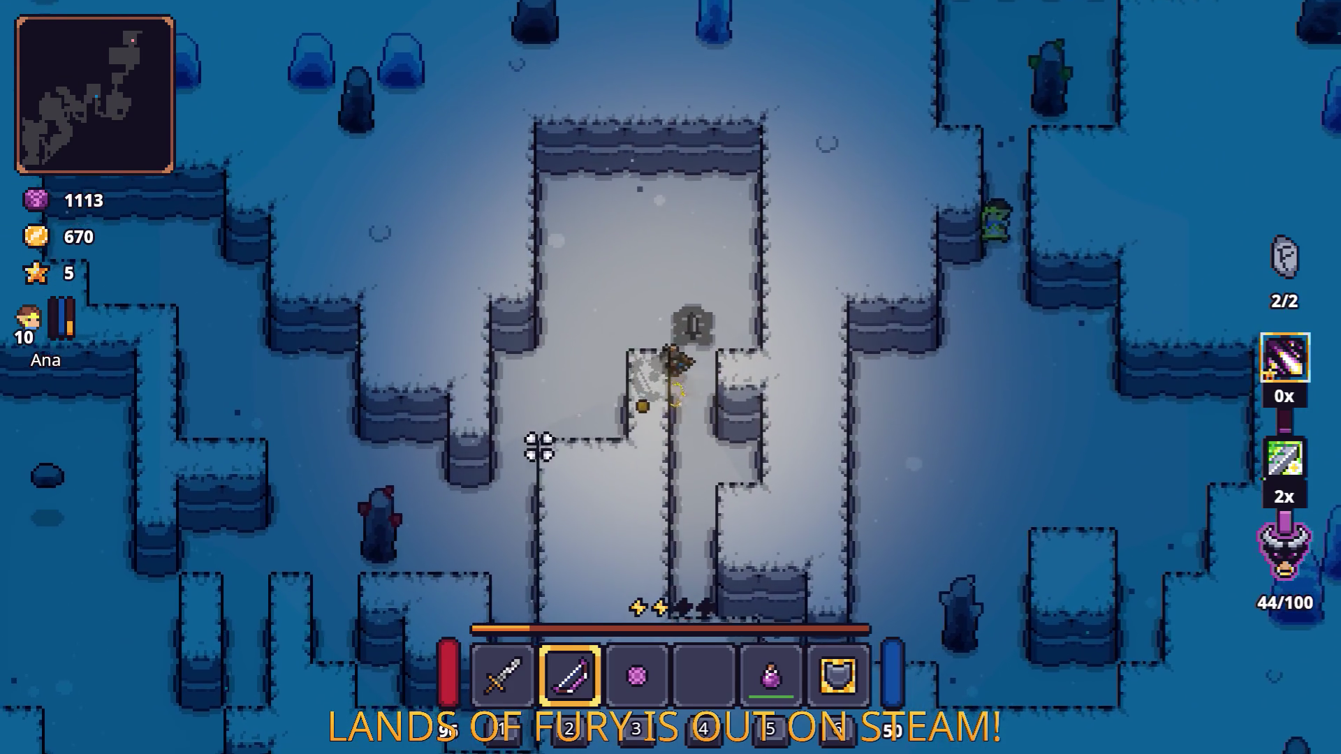
key("a")
key("s")
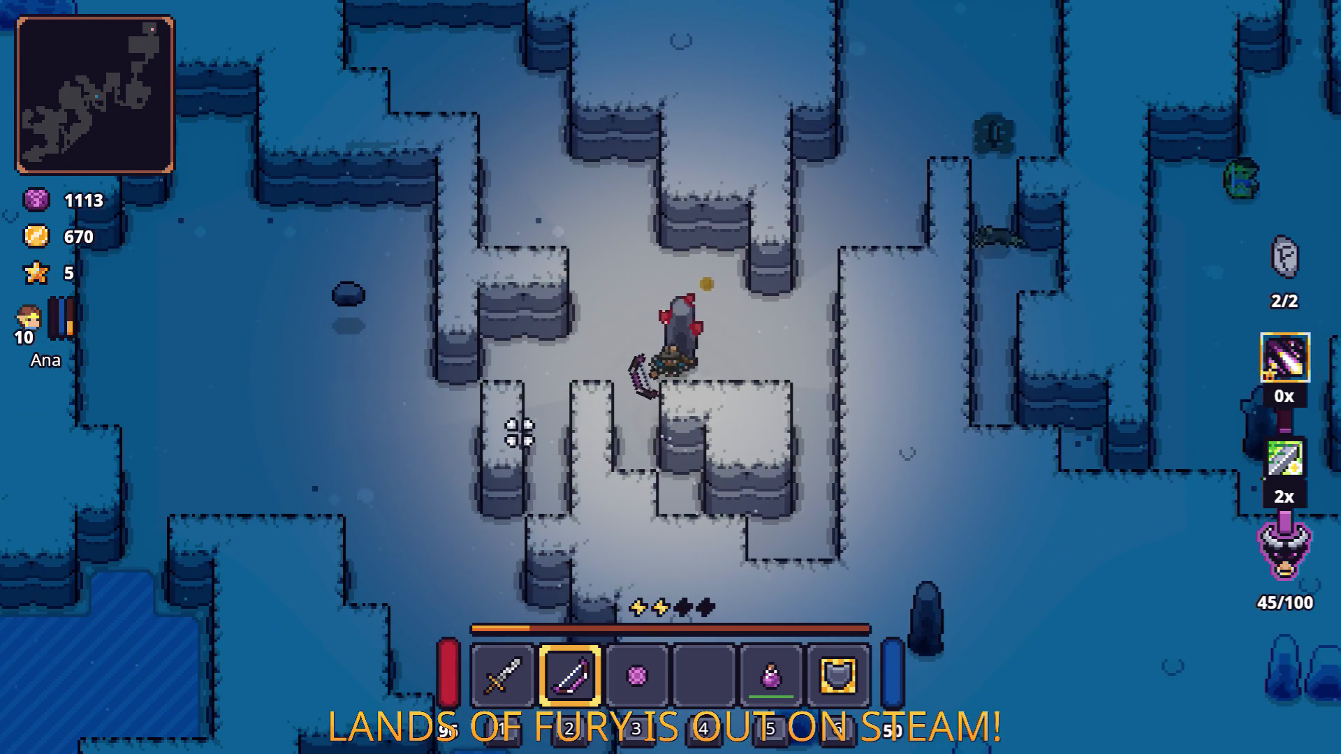
Step: Dash to the lake shore, cross the frozen lake, and dash up-left across the snow
key("a")
key("space")
key("s")
key("space")
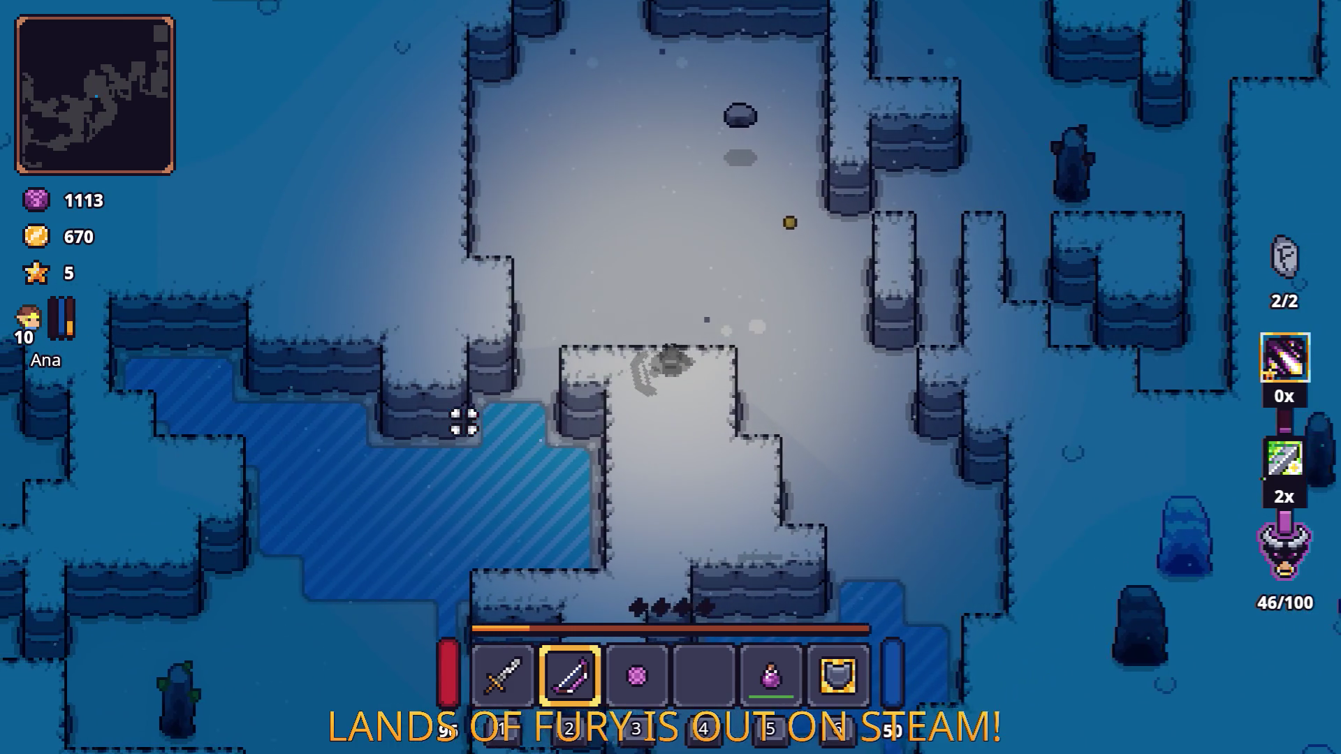
key("a")
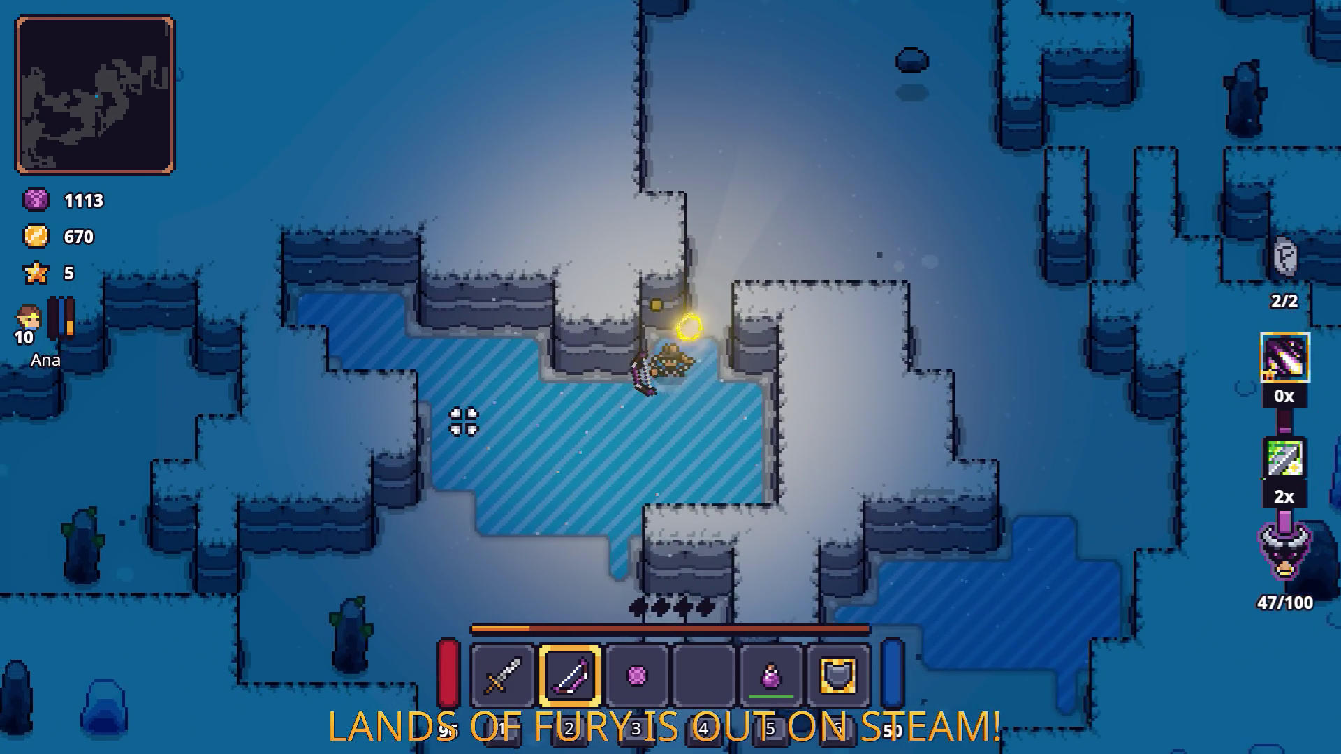
key("a")
key("s")
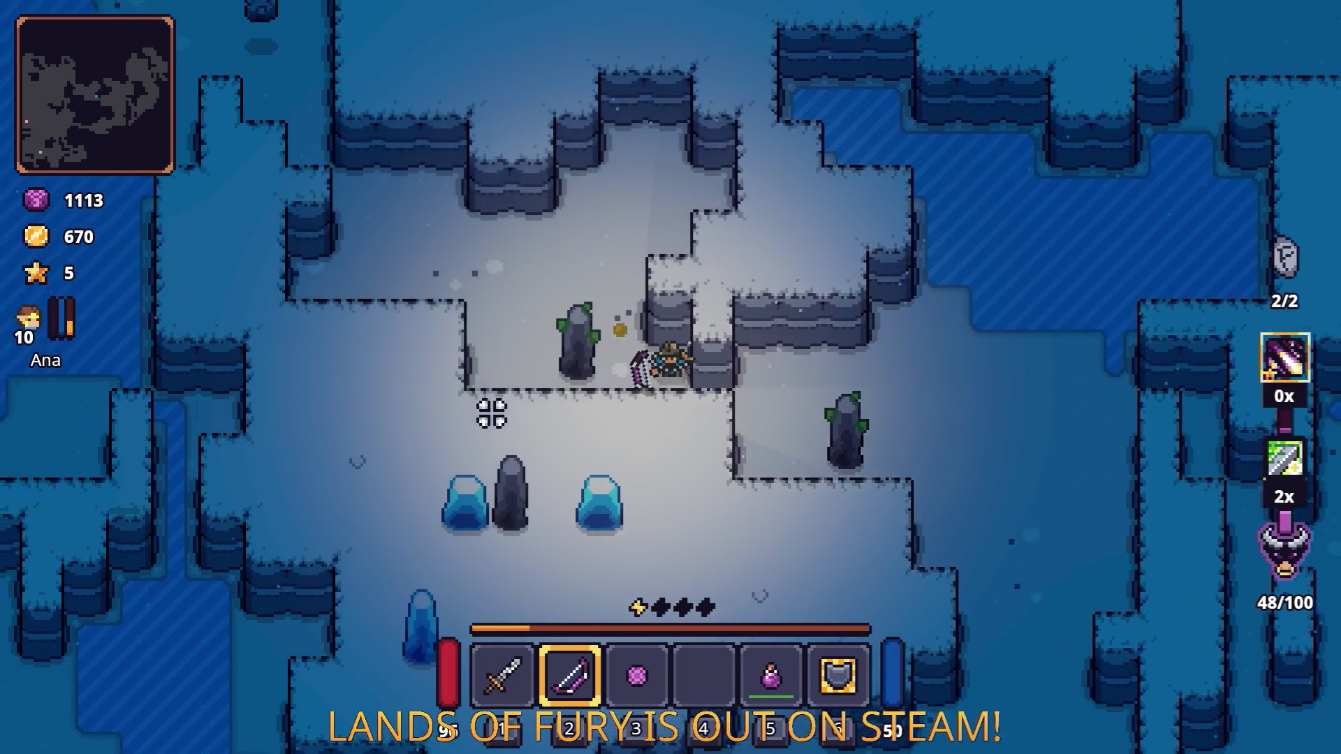
key("w")
key("a")
key("space")
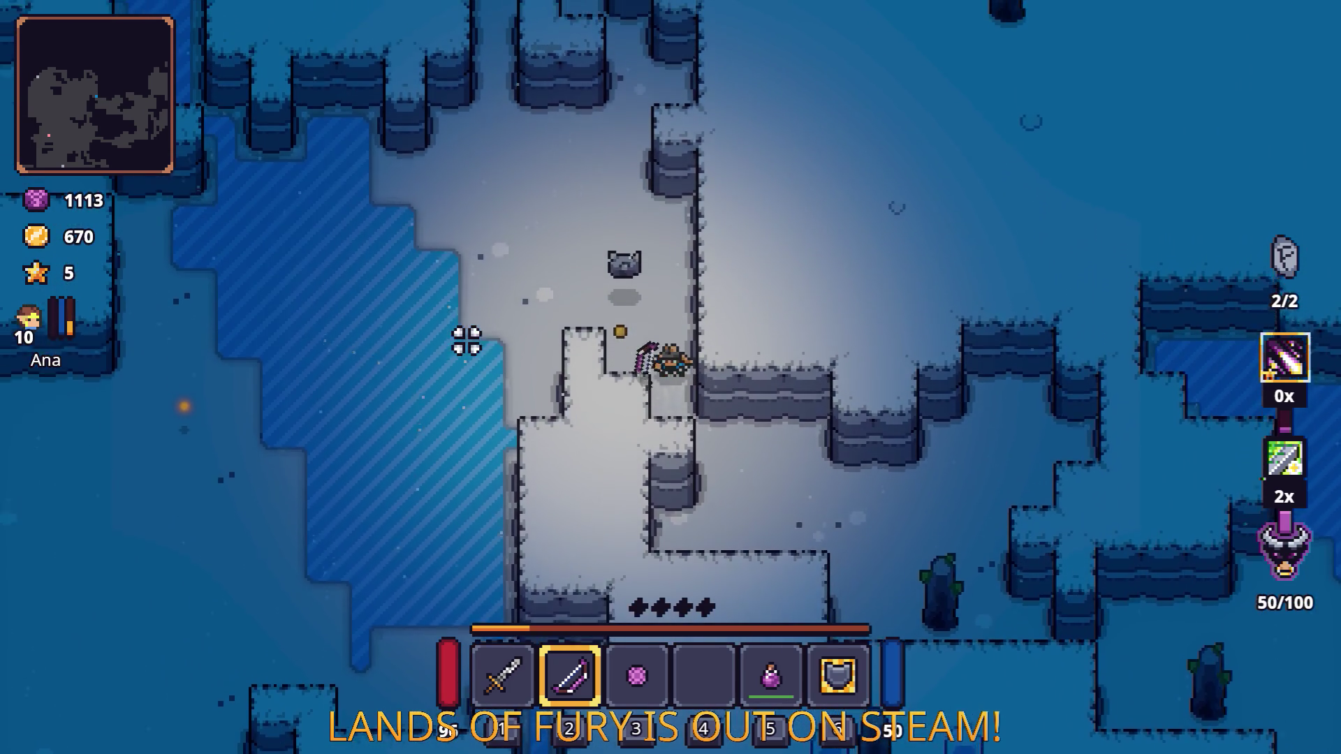
Step: Cross the frozen lake, collect the second Fuel Cell, and step onto the stone pedestal
key("w")
key("a")
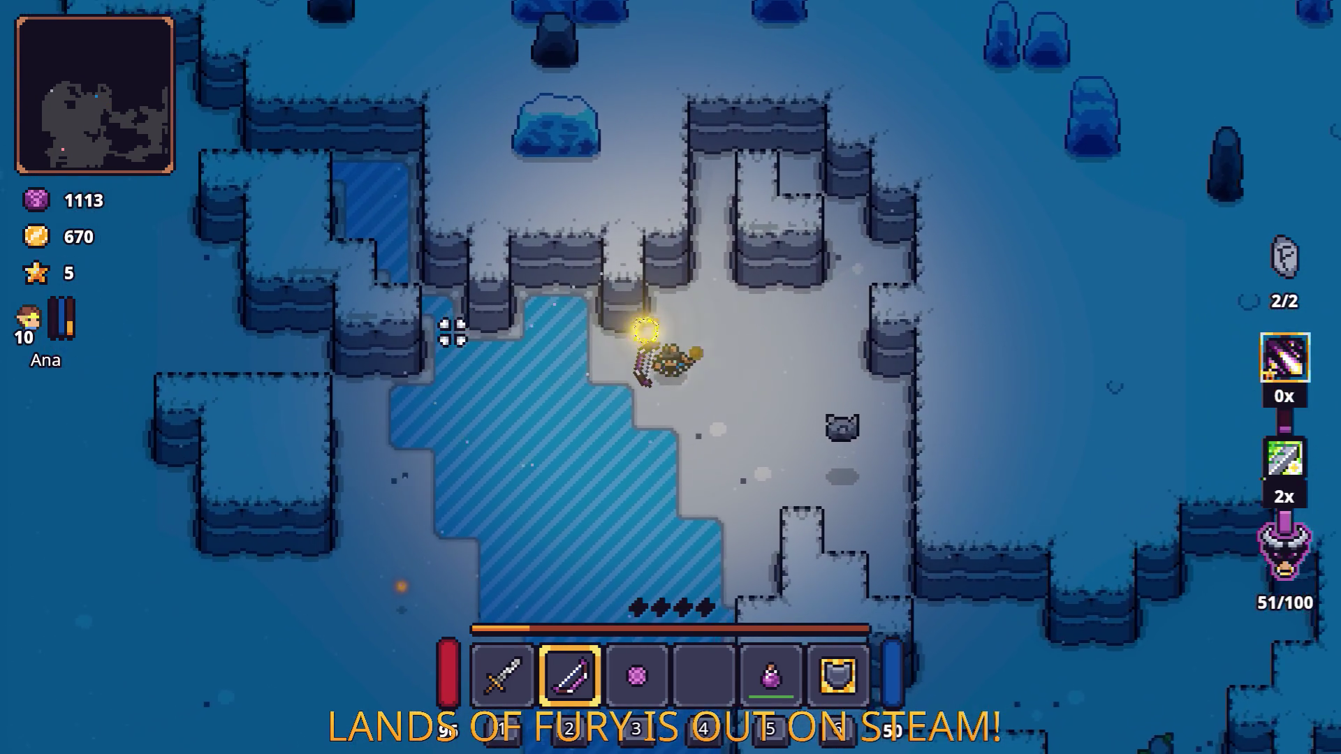
key("s")
key("a")
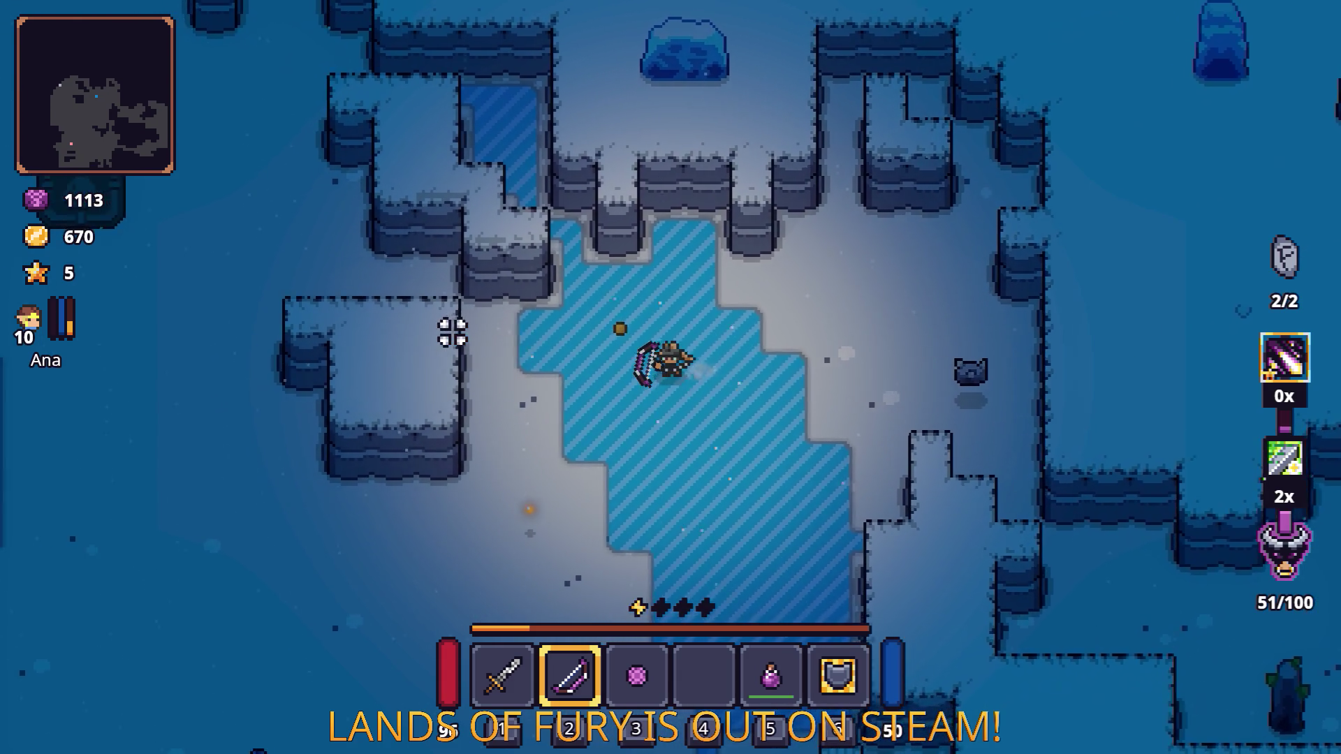
key("s")
key("a")
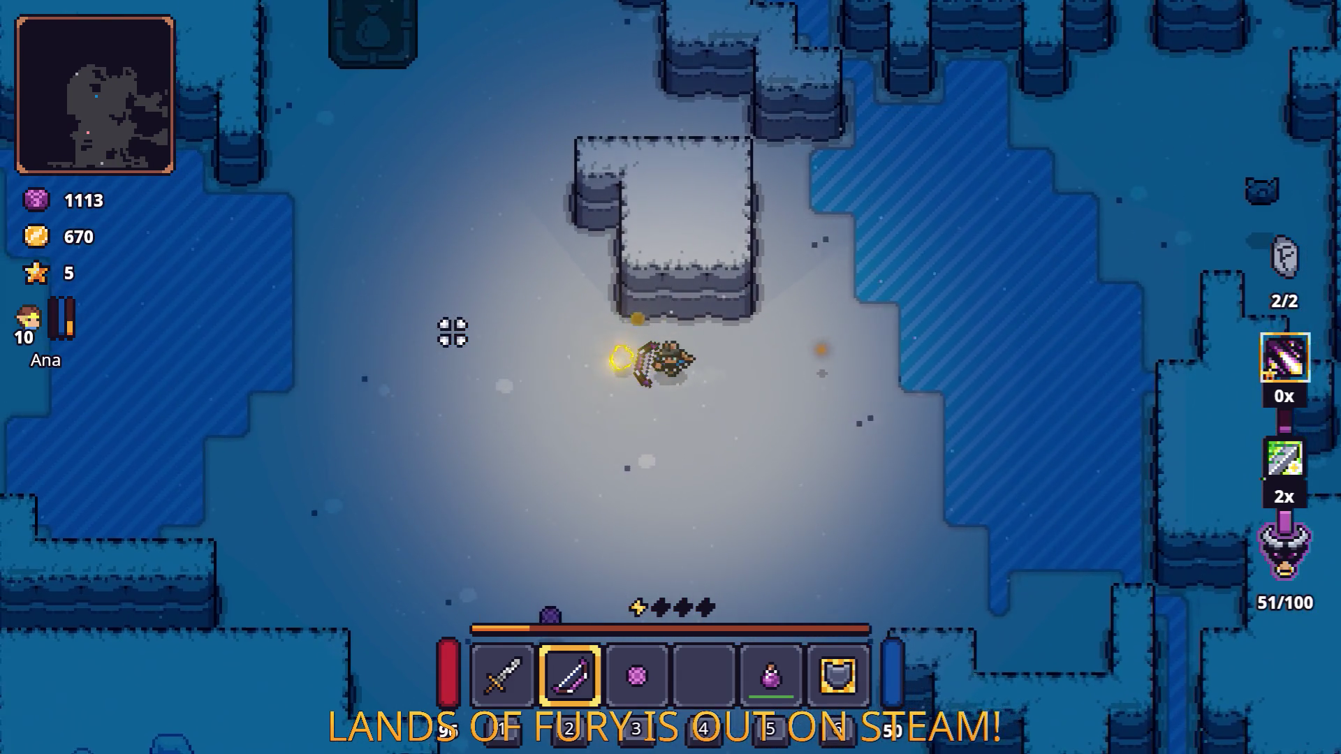
key("s")
key("a")
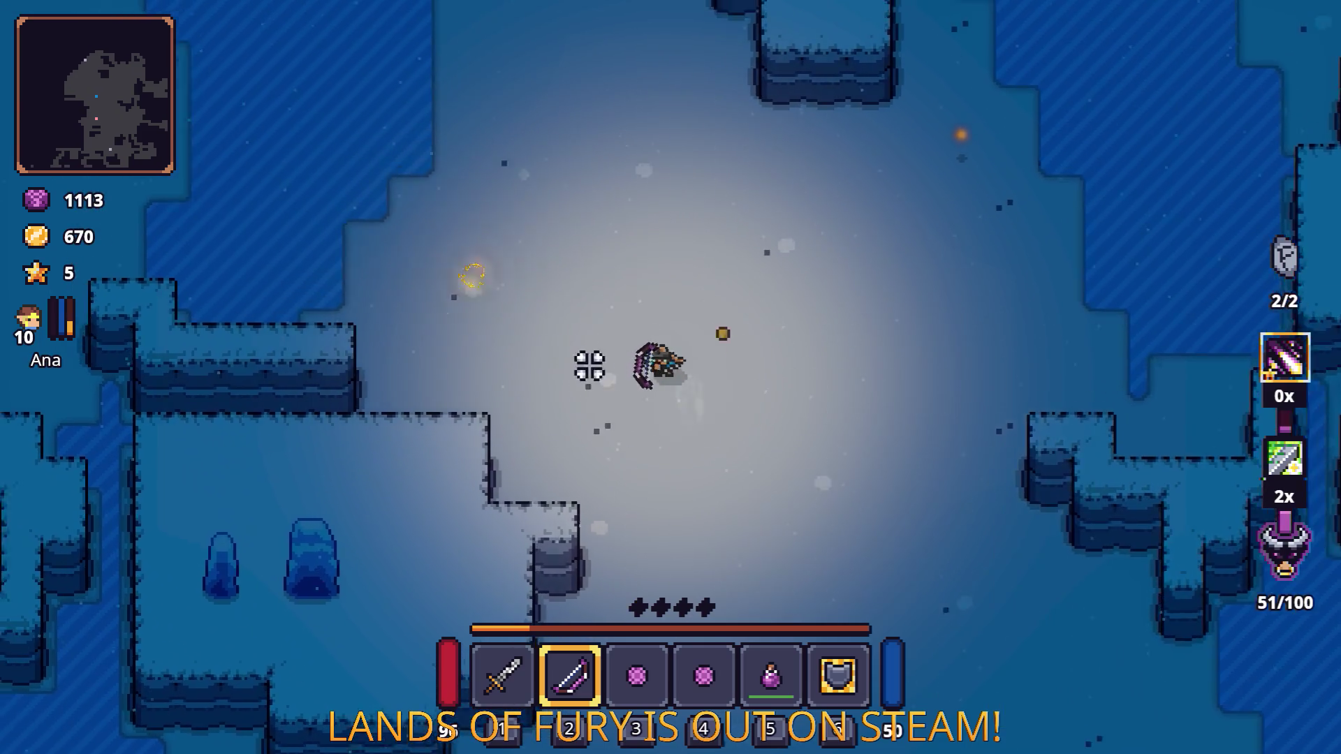
key("w")
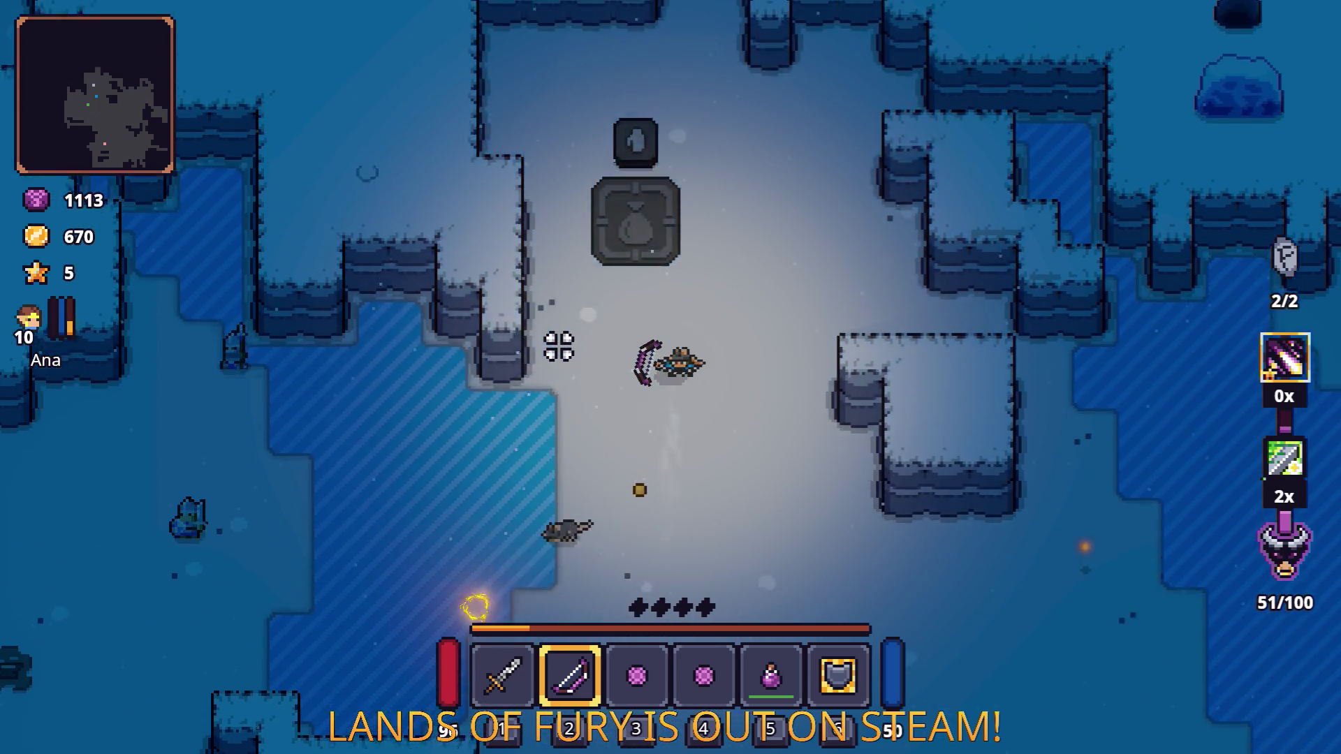
key("w")
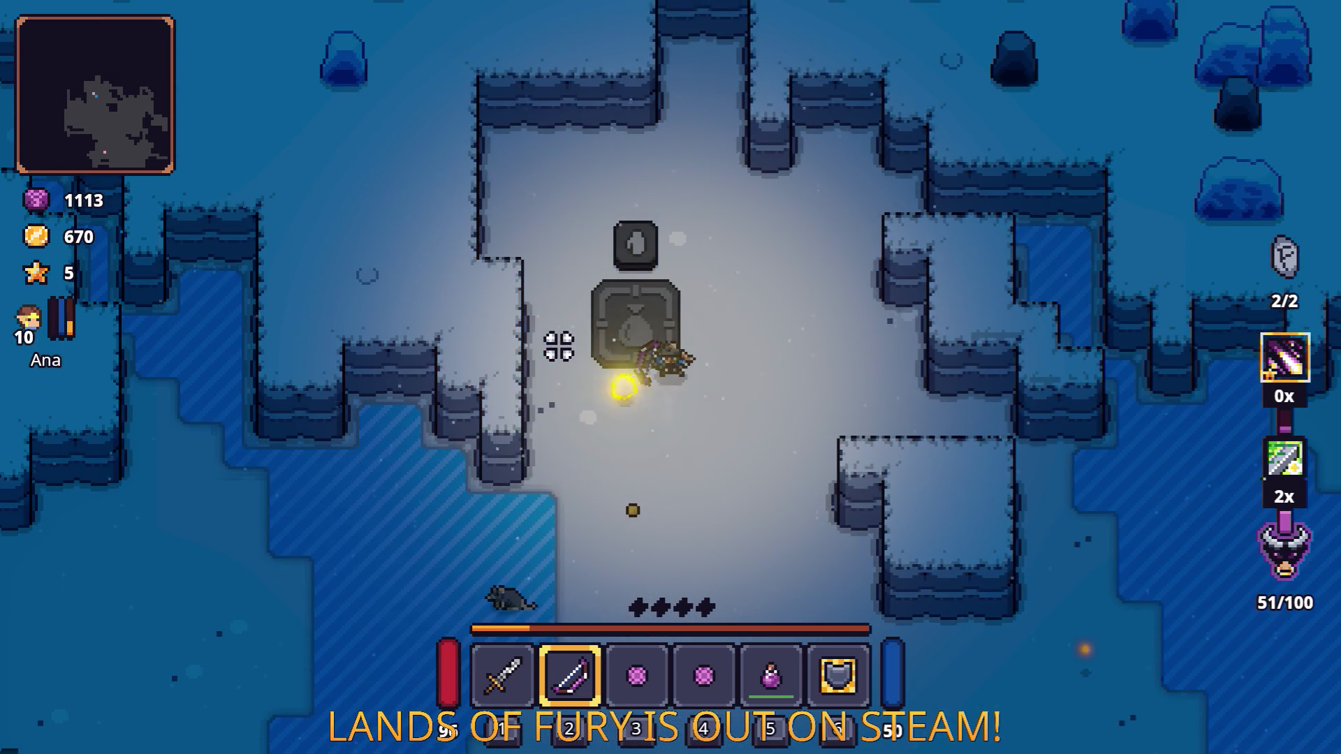
Step: Drop two Red Spores and equip Fox Phantom in the helmet slot
key("Tab")
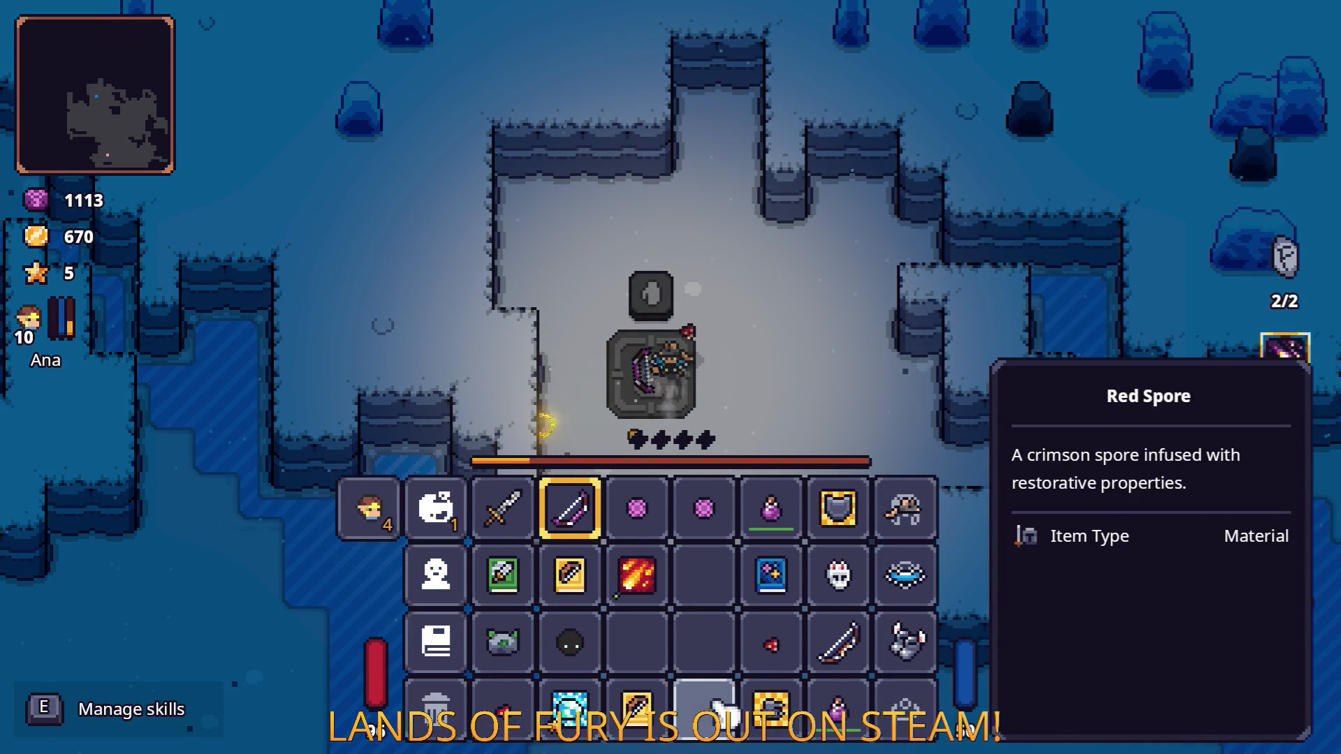
right_click(770, 642)
right_click(520, 726)
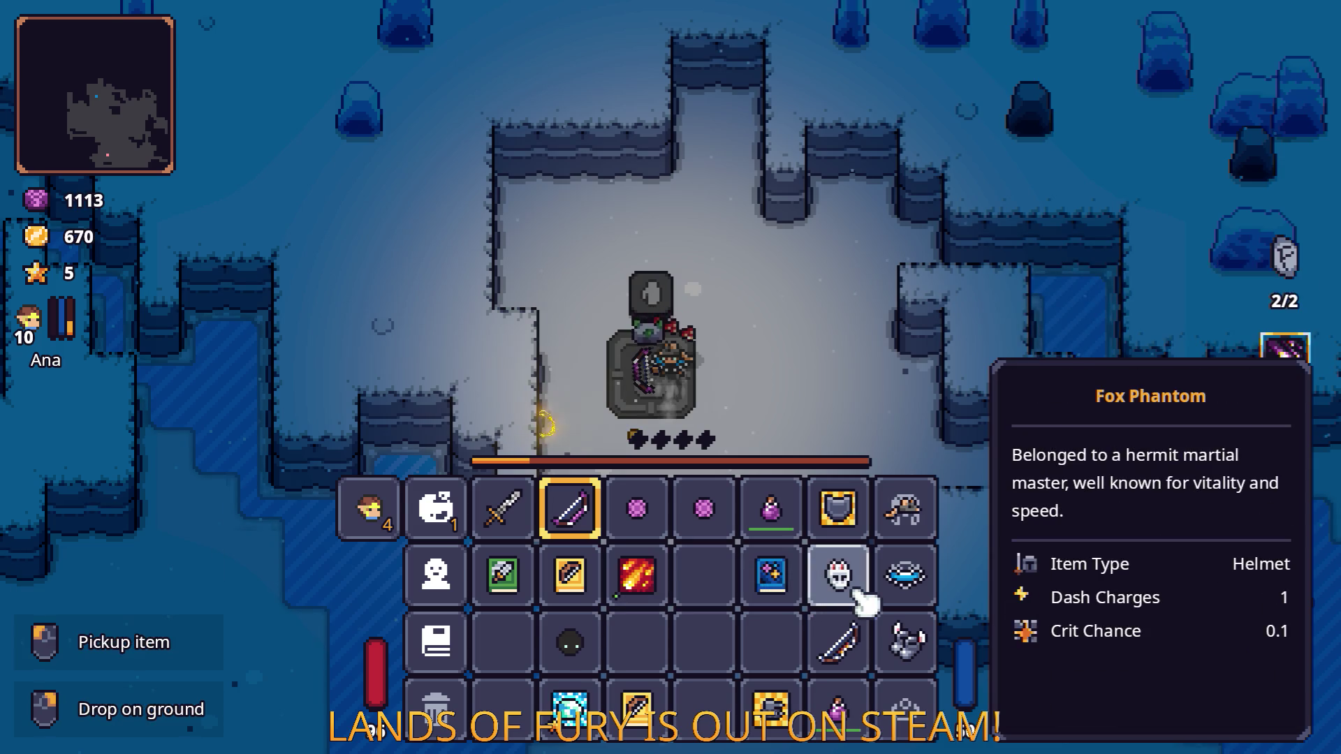
left_click_drag(852, 593, 911, 517)
key("Tab")
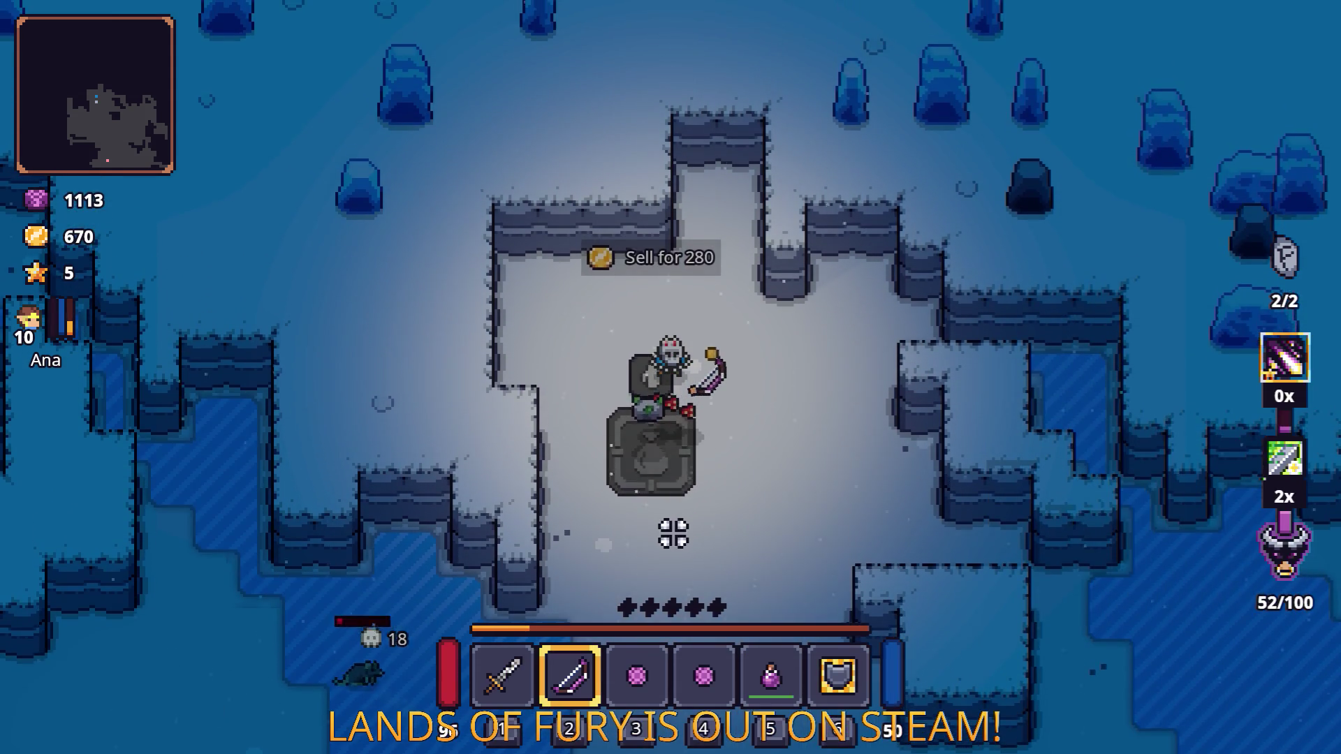
Step: Sell the four items on the pad for 280 gold, then head south firing at enemies
key("e")
key("s")
left_click(503, 392)
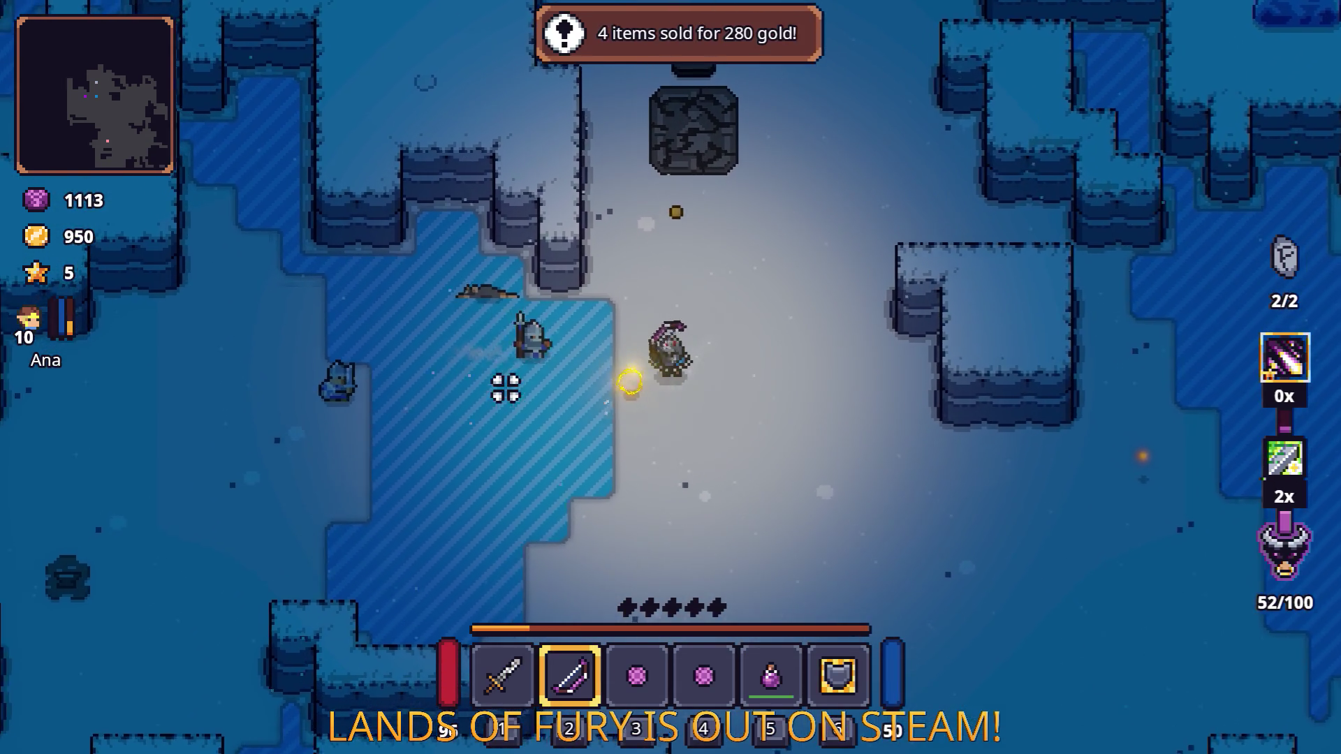
Step: Shoot arrows at the enemy on the left while strafing left and right
key("a")
left_click(383, 431)
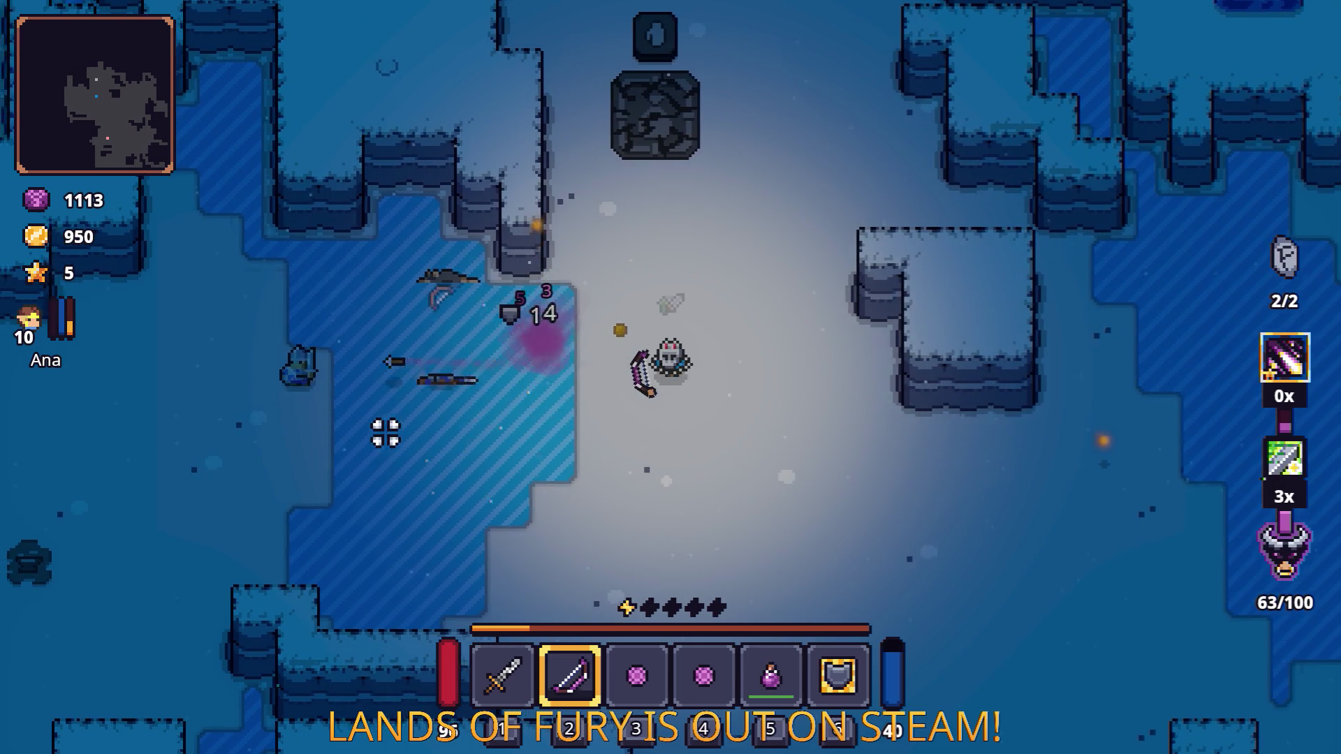
left_click(371, 443)
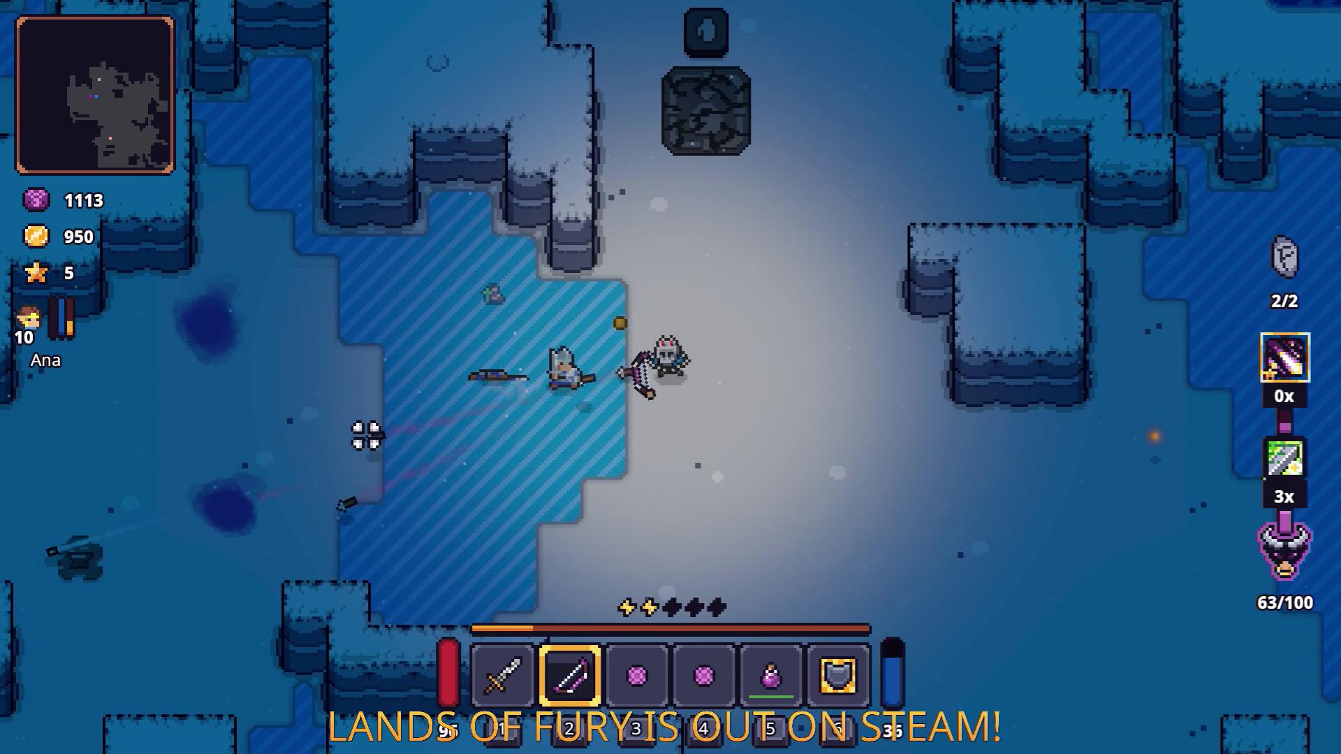
key("d")
left_click(366, 436)
left_click(366, 436)
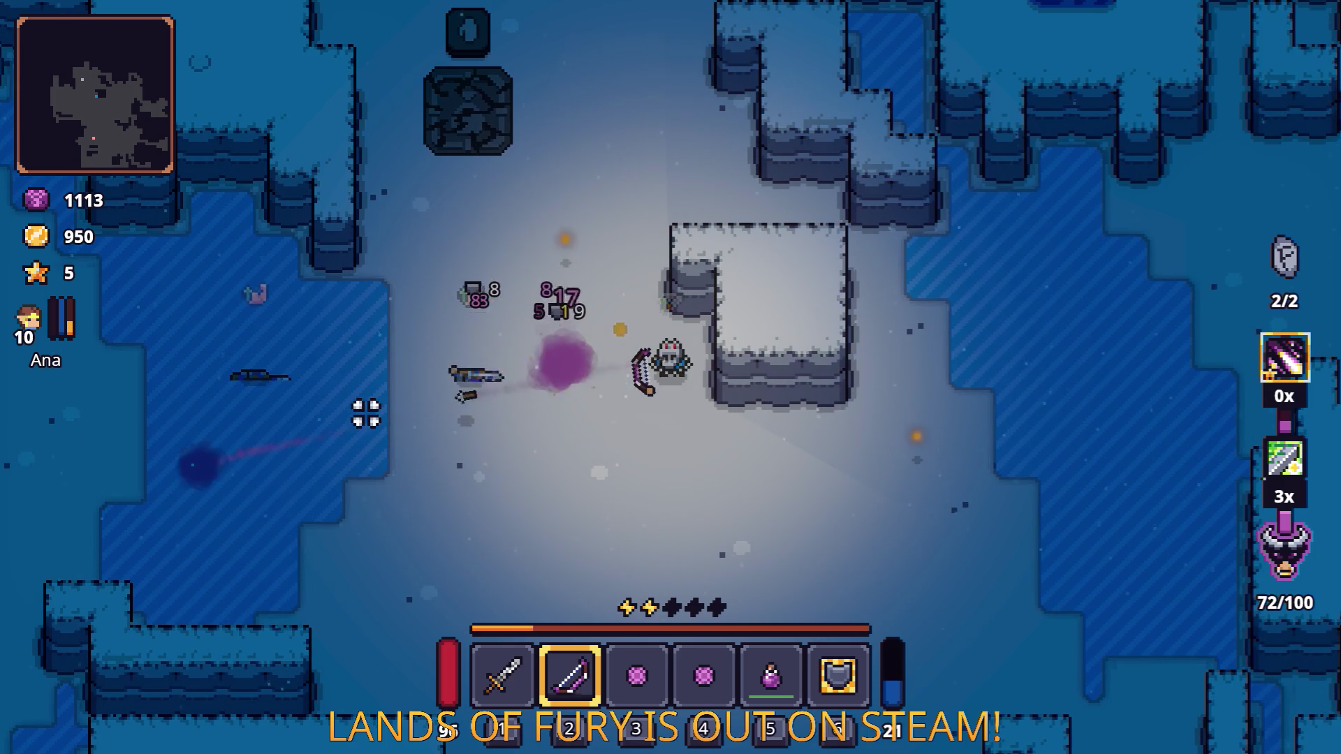
Step: Dash west, check the bow in the inventory, then walk north-west
key("a")
key("space")
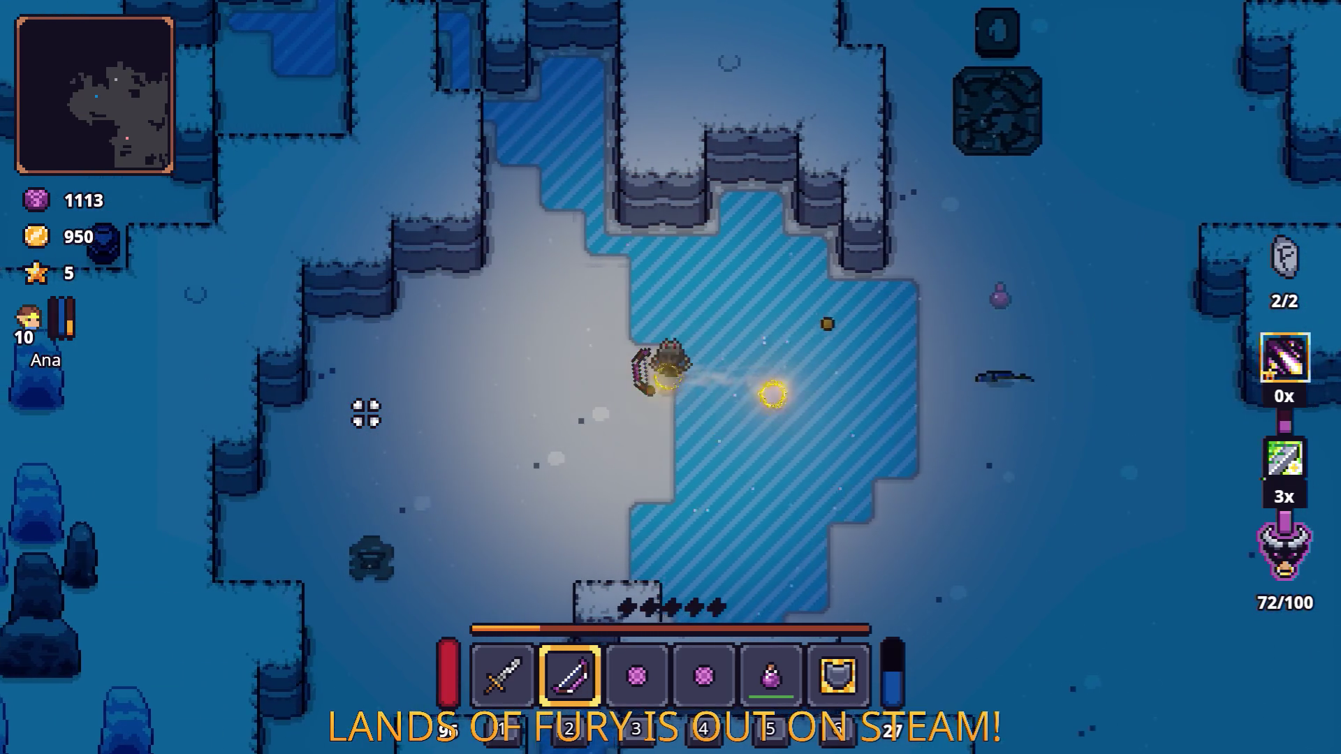
key("a")
key("w")
key("i")
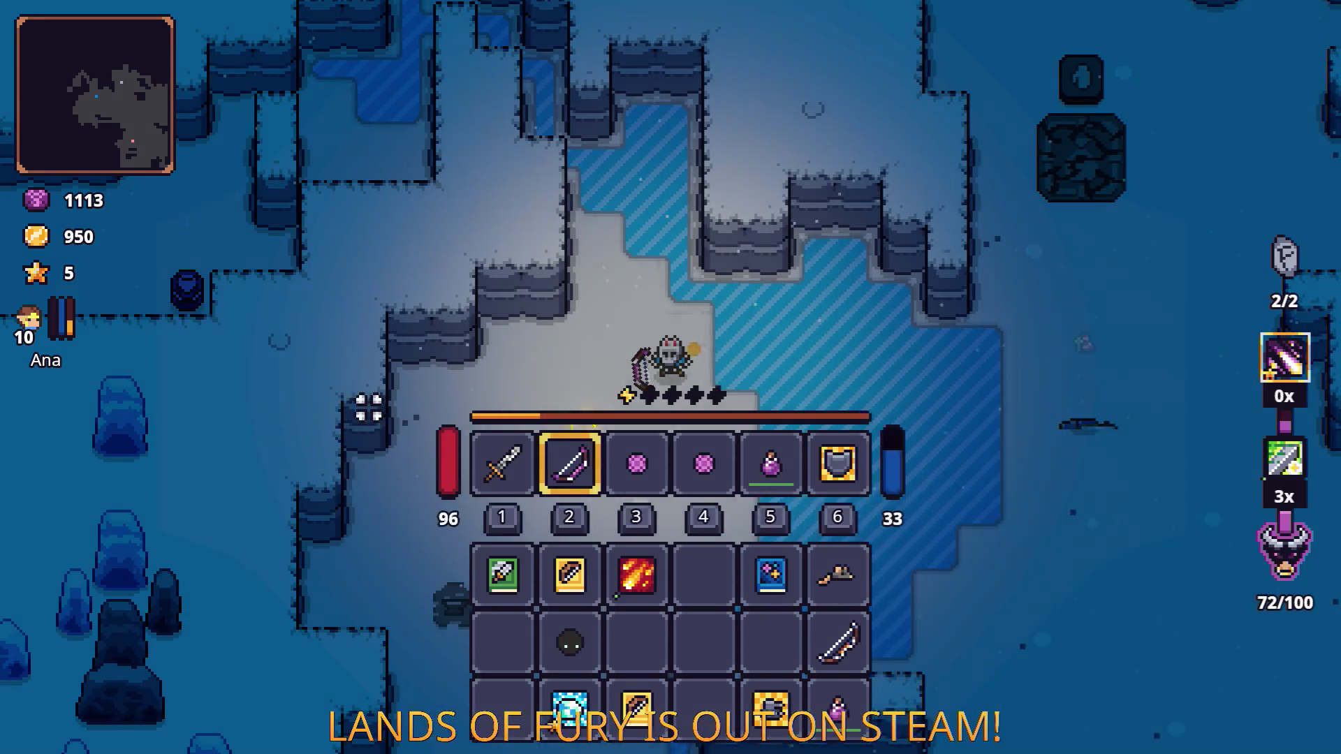
key("i")
key("w")
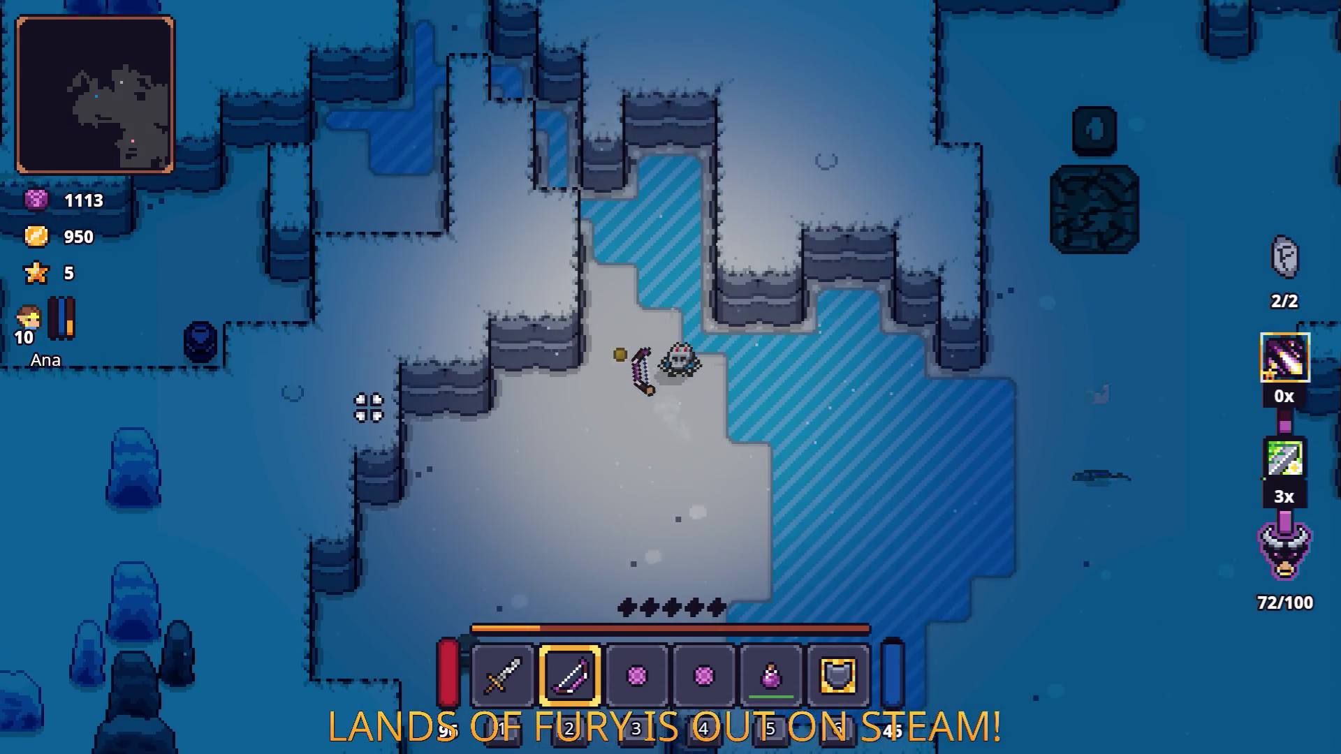
key("w")
key("a")
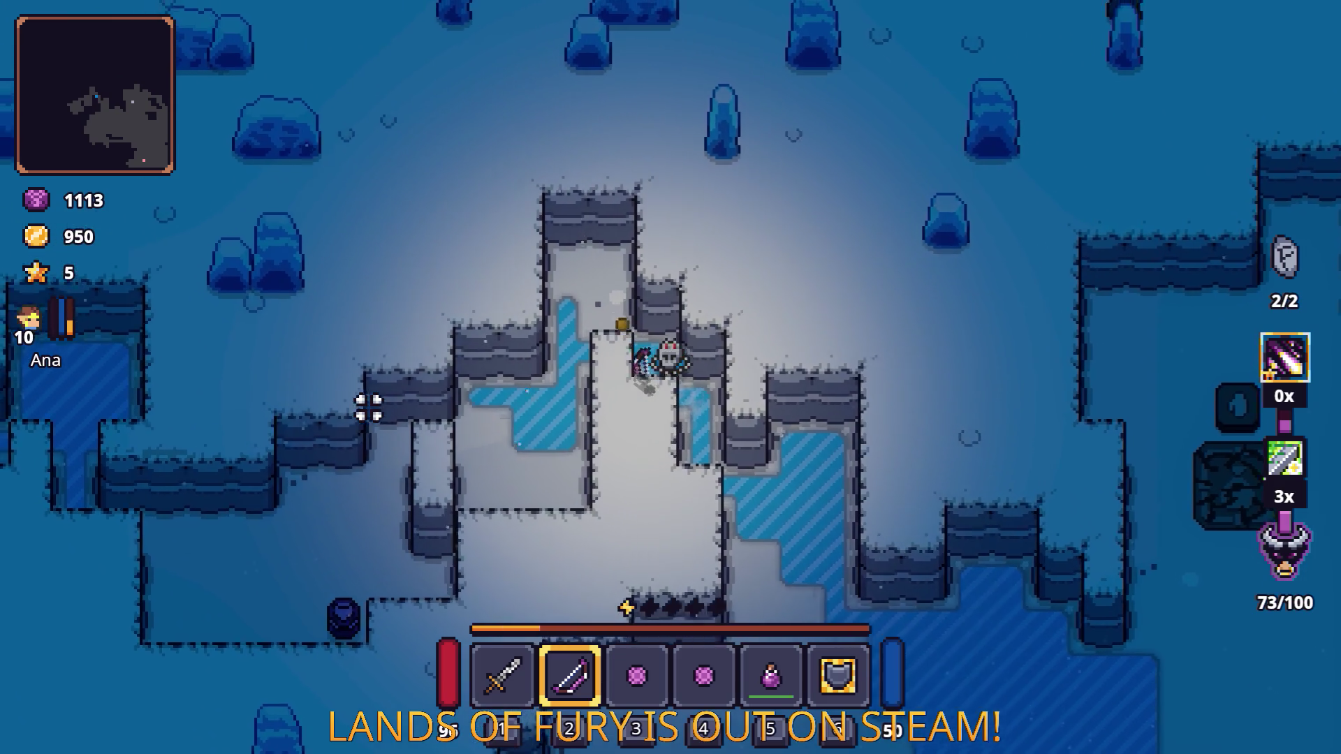
Step: Move west and south-west, then dash far south through the cave
key("a")
key("s")
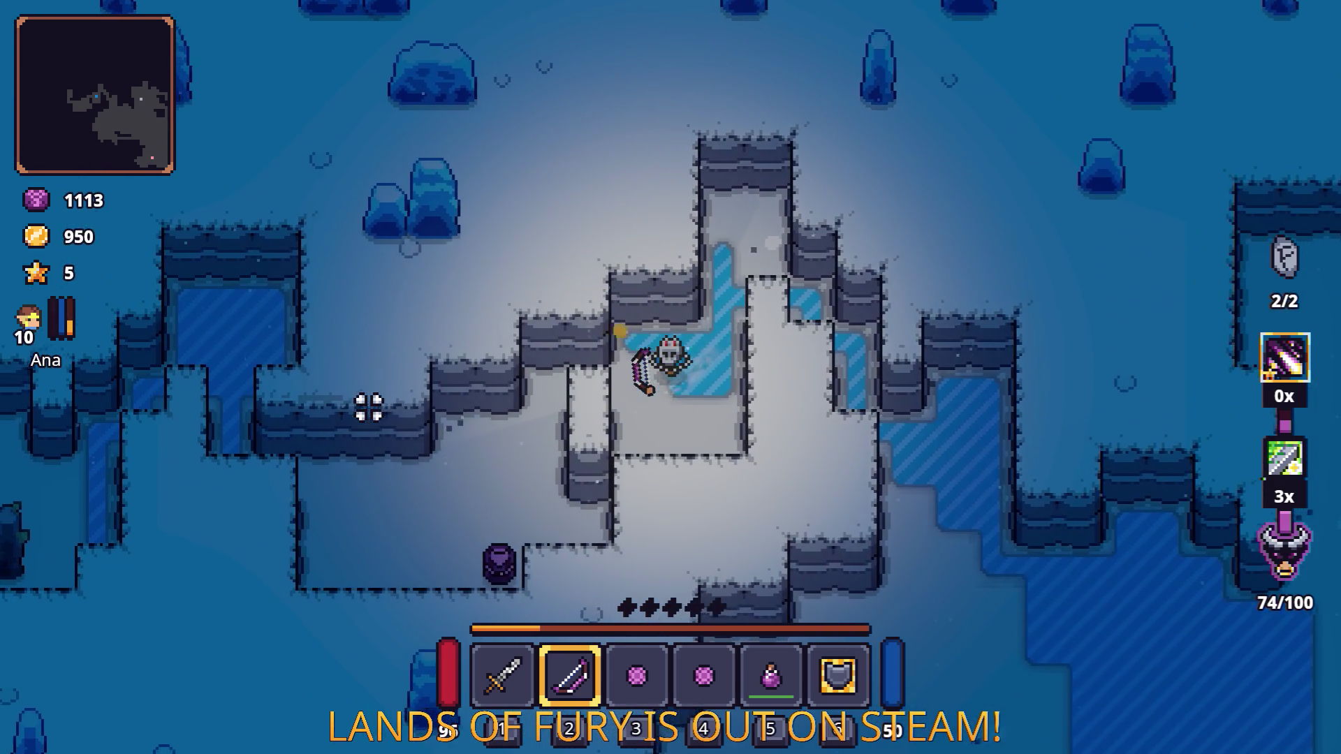
key("a")
key("s")
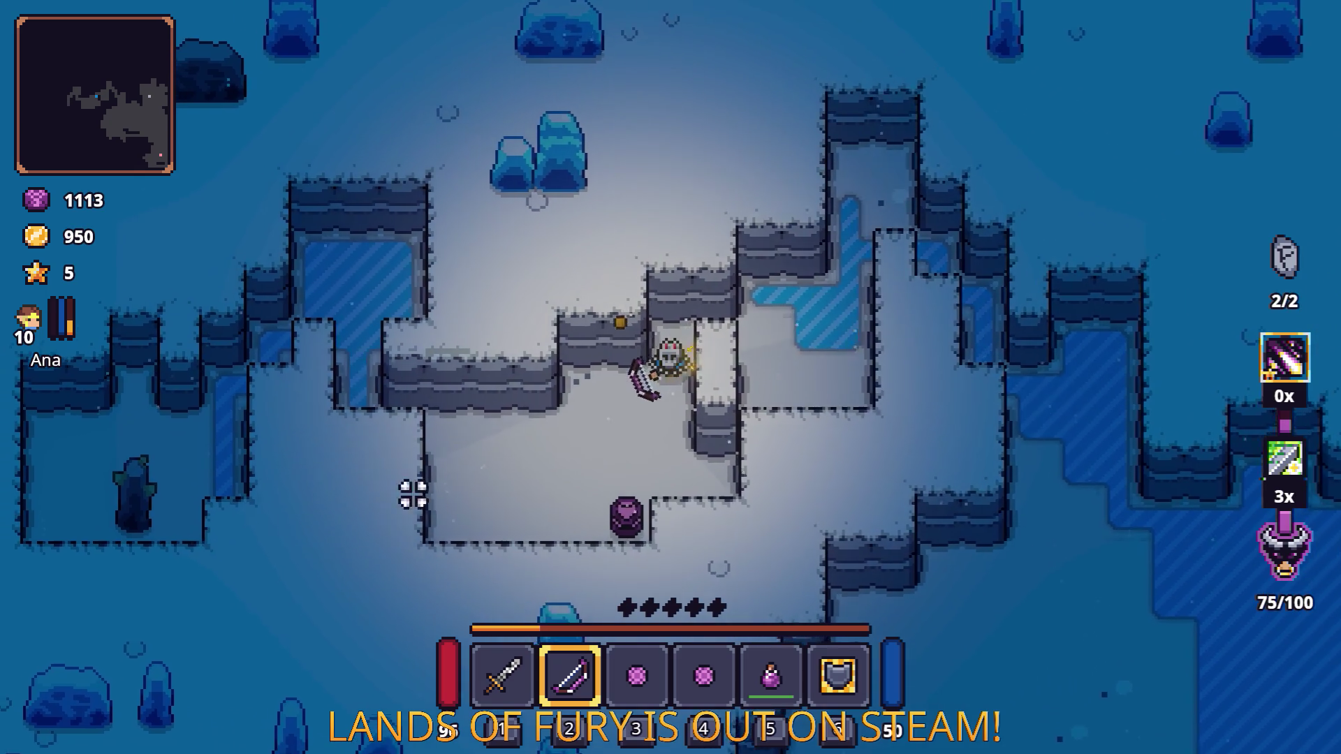
key("s")
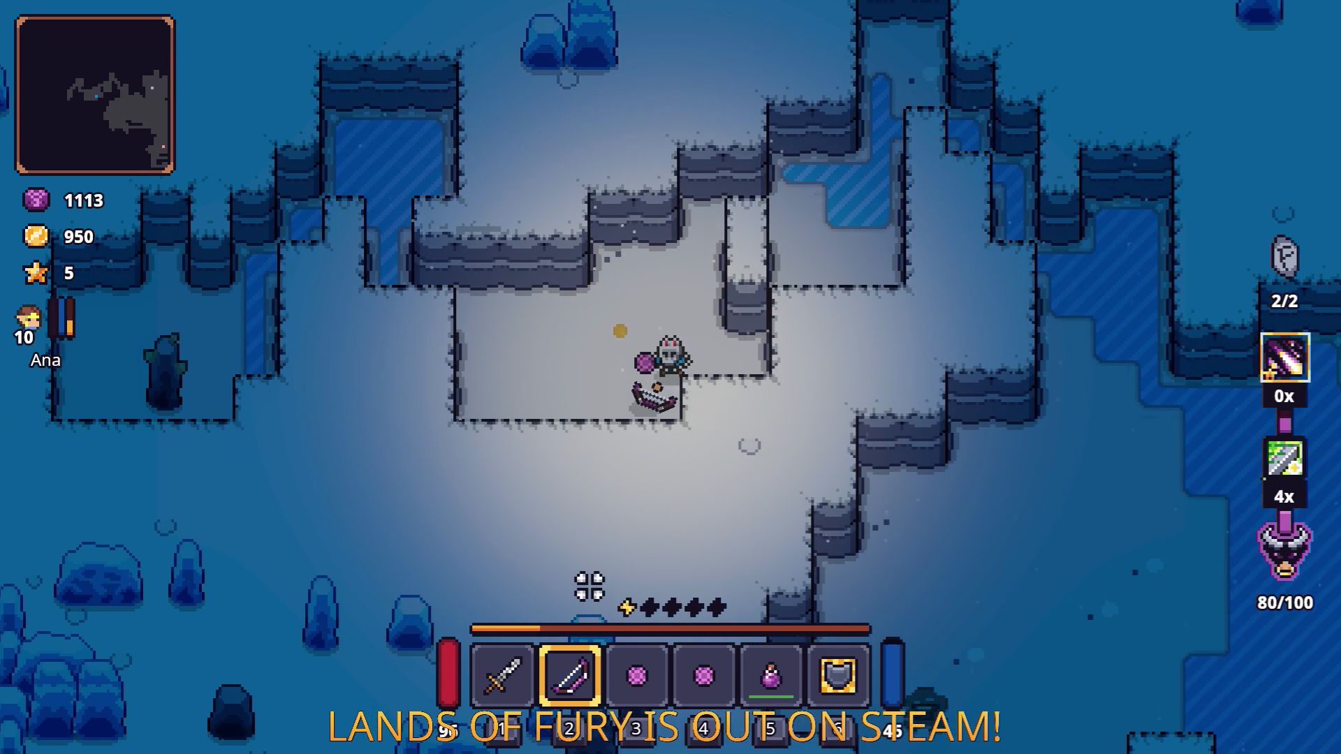
key("w")
key("d")
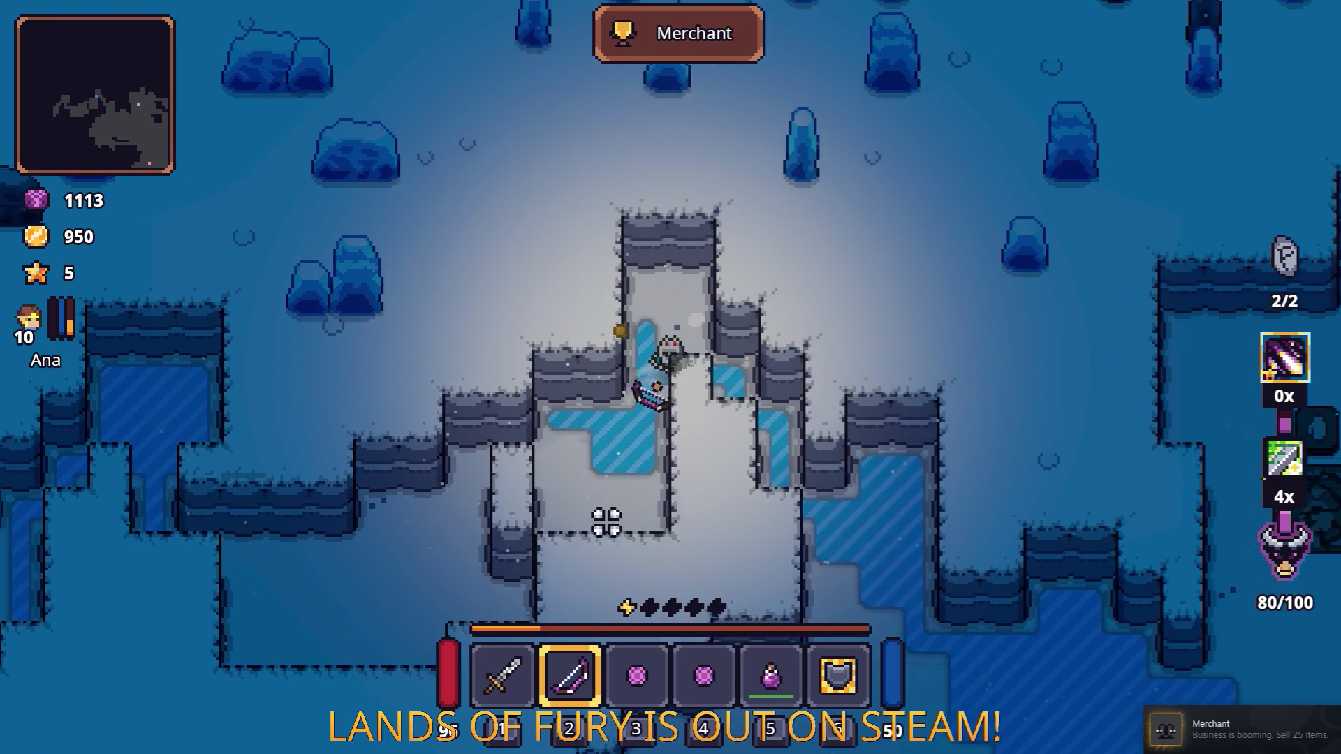
key("d")
key("s")
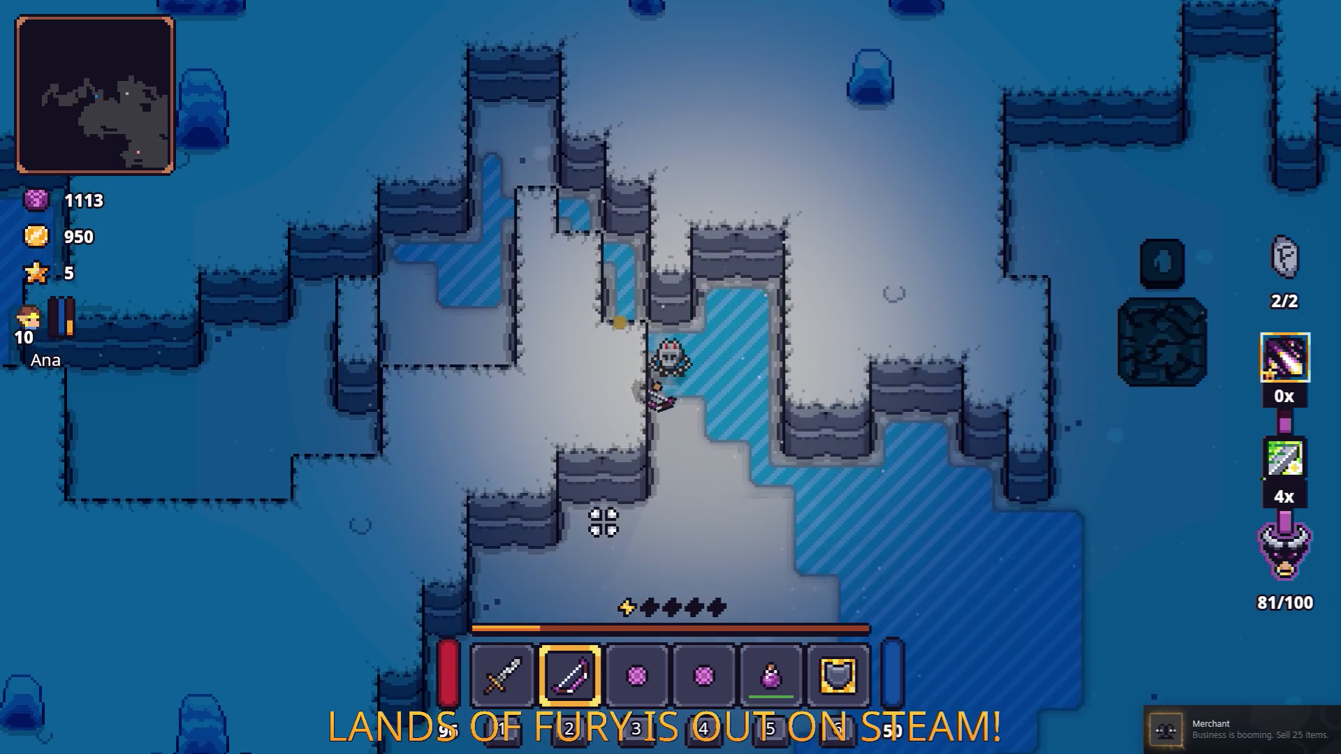
key("s")
key("s")
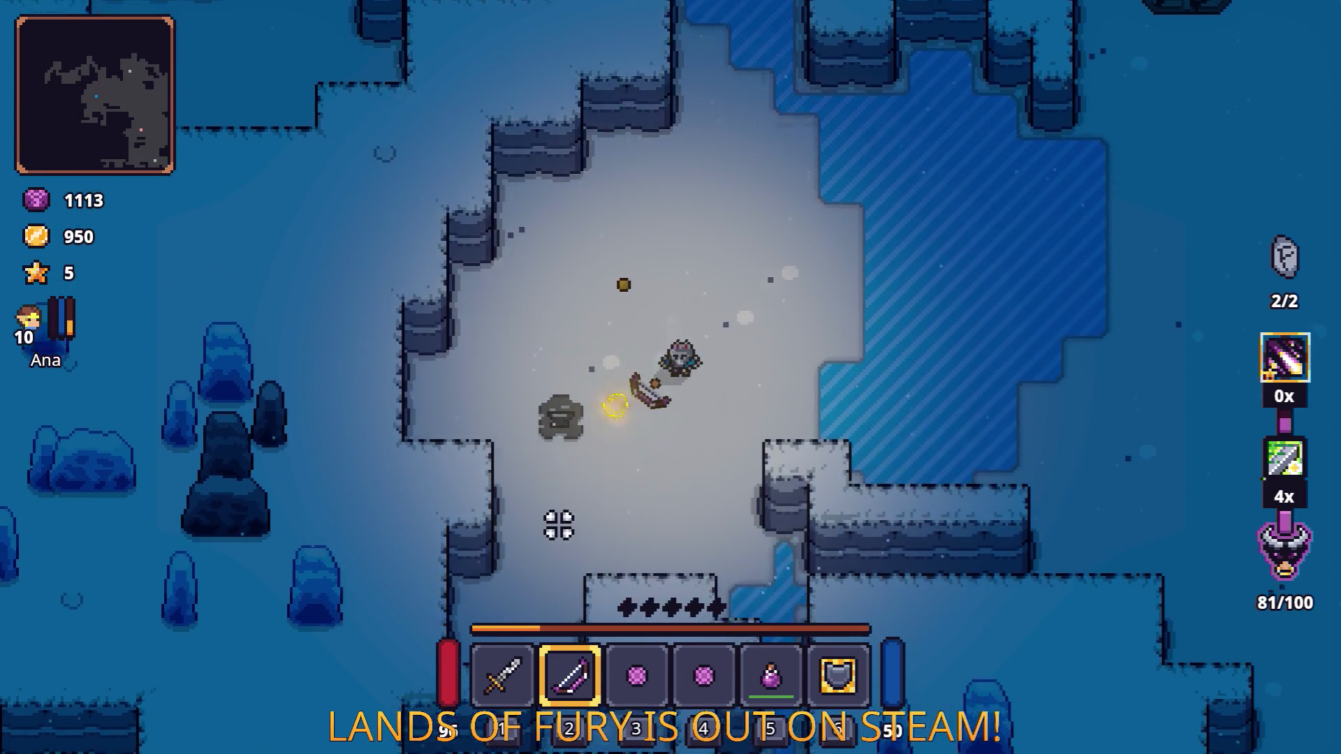
key("space")
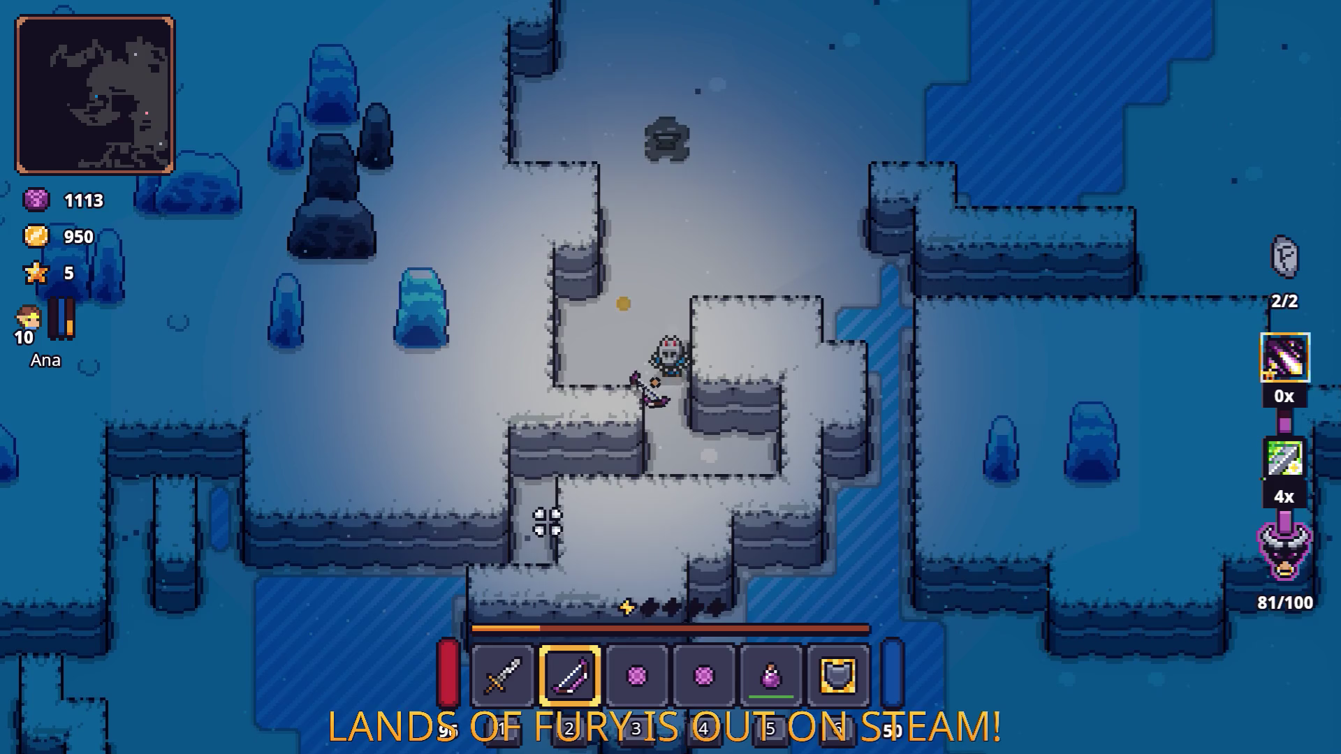
Step: Keep dashing and walking west and south to reach the mail station
key("a")
key("s")
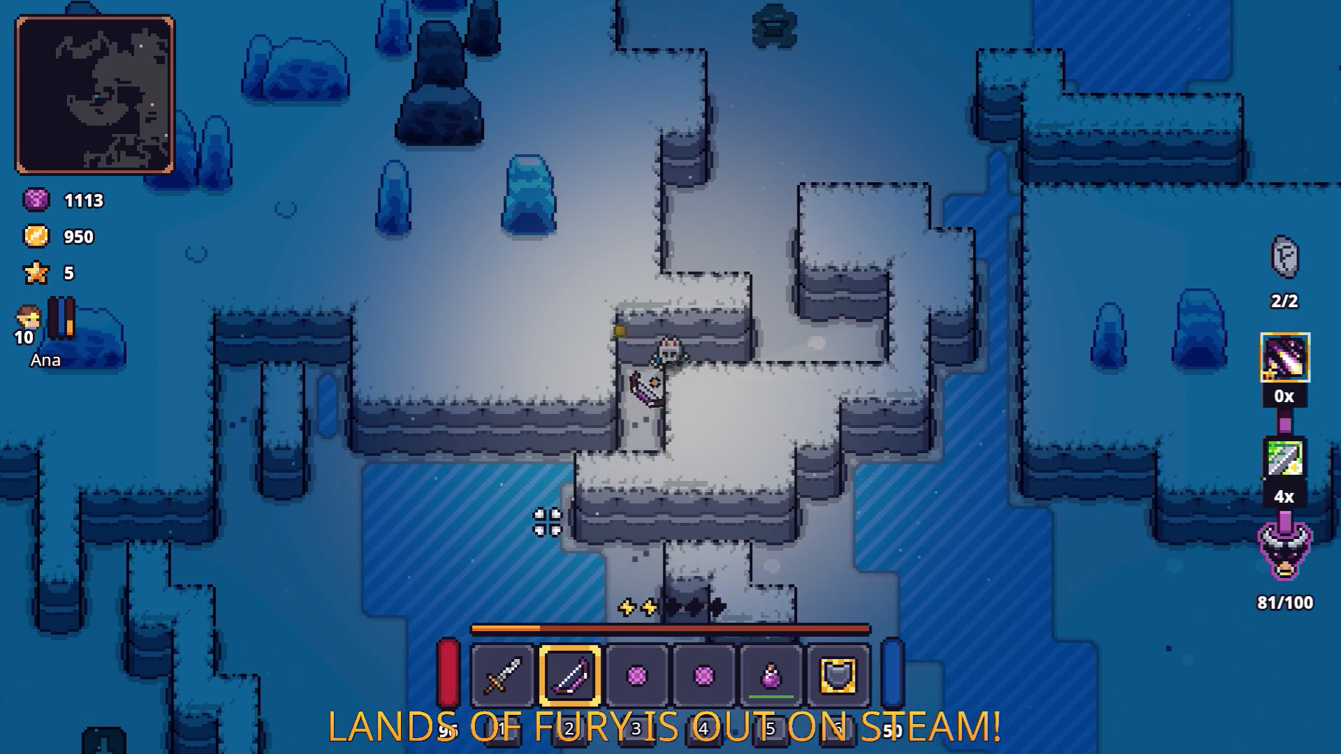
key("space")
key("a")
key("s")
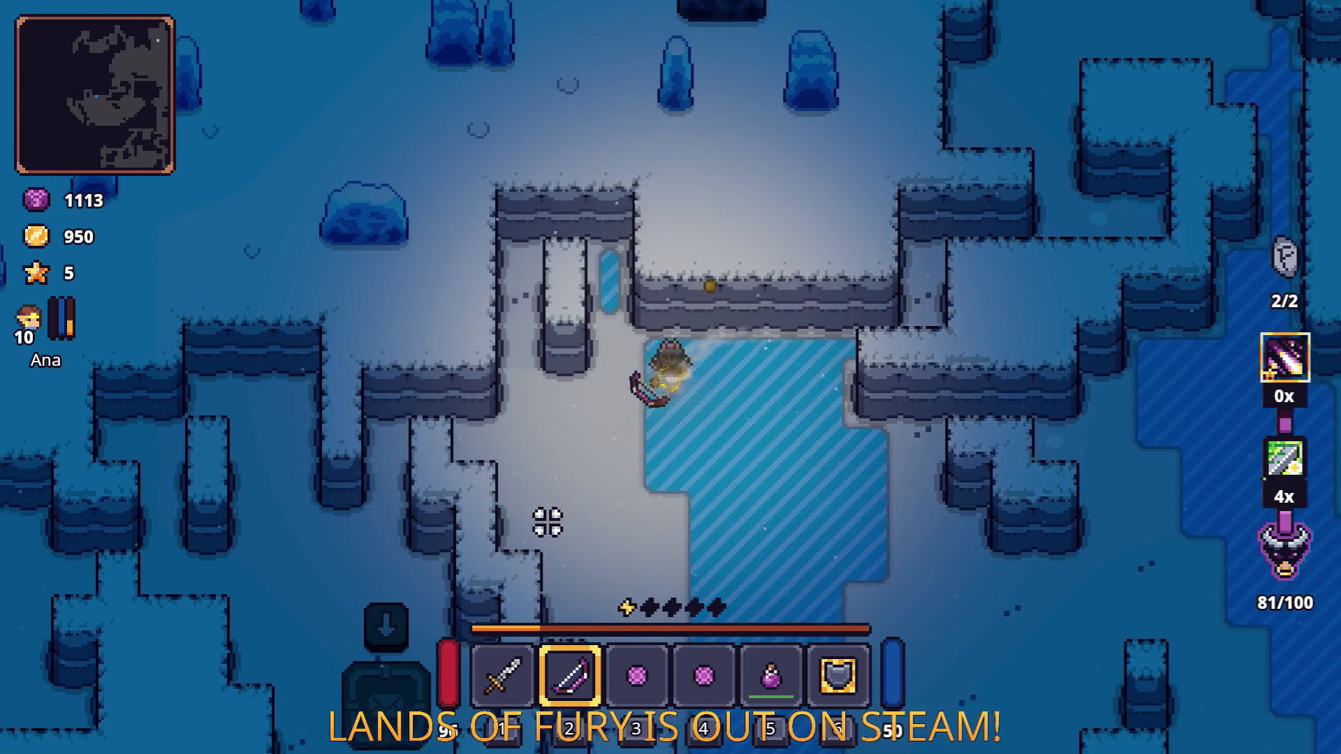
key("a")
key("s")
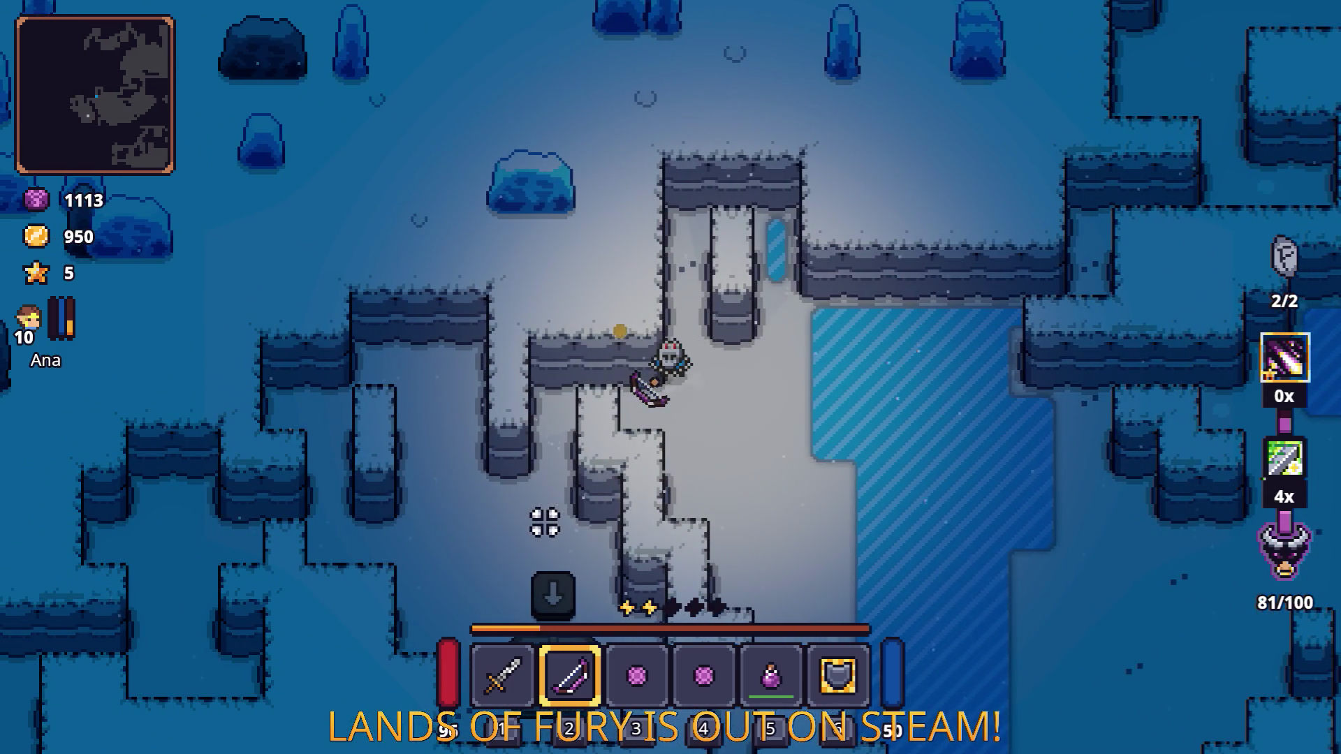
key("a")
key("s")
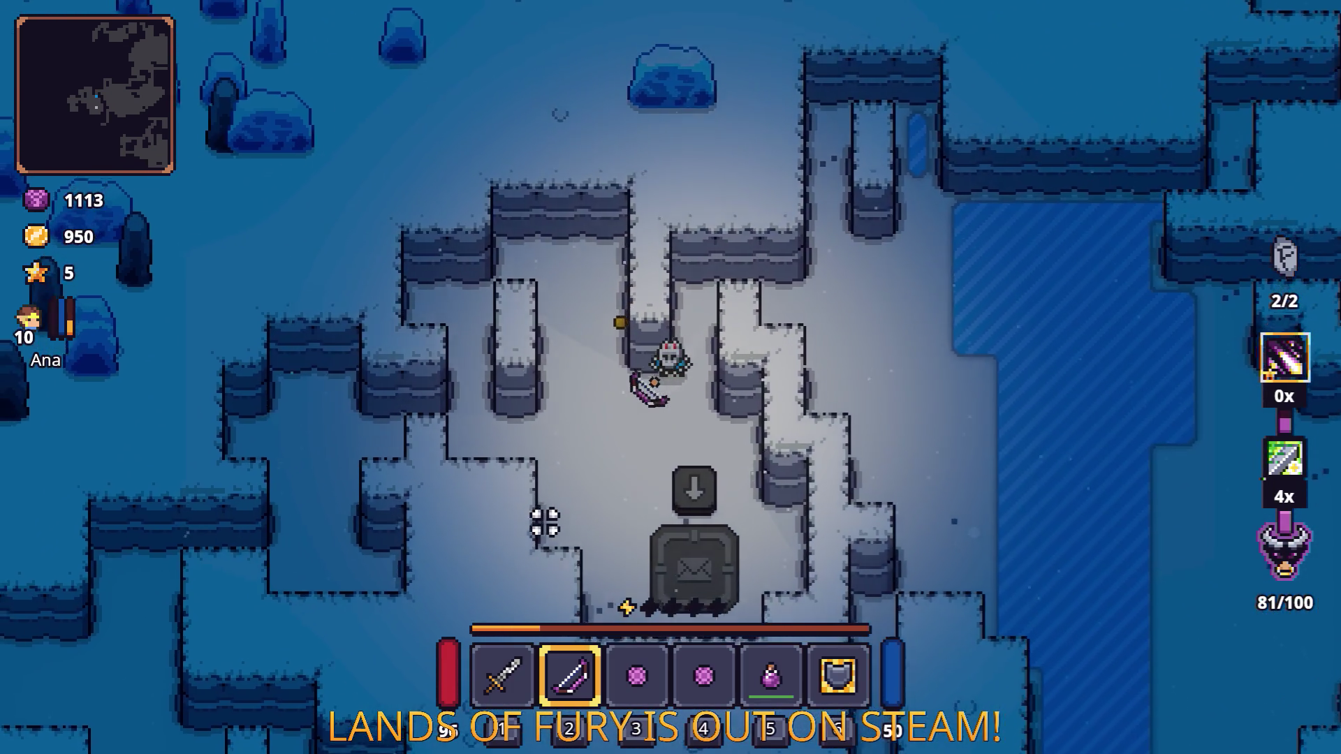
key("space")
Step: Step onto the mail station pad and pick the Book of Spell Power in the inventory
key("d")
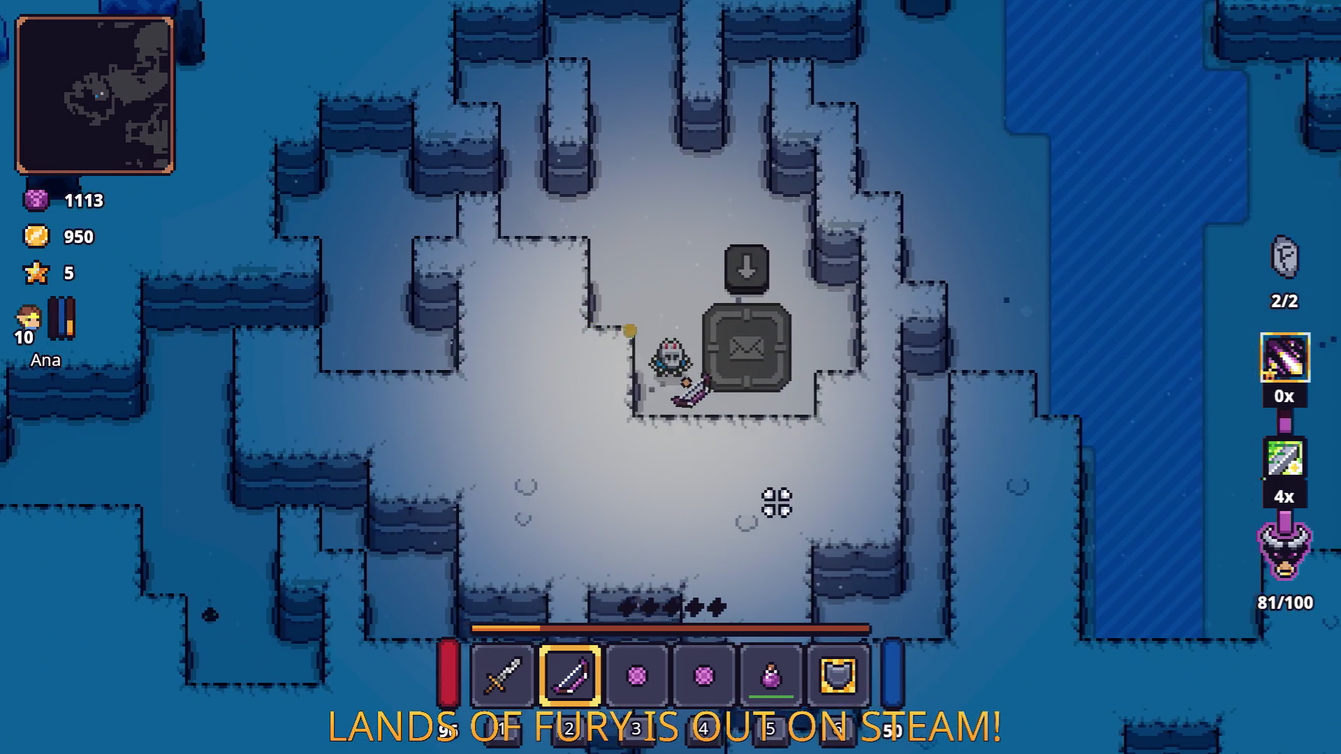
key("i")
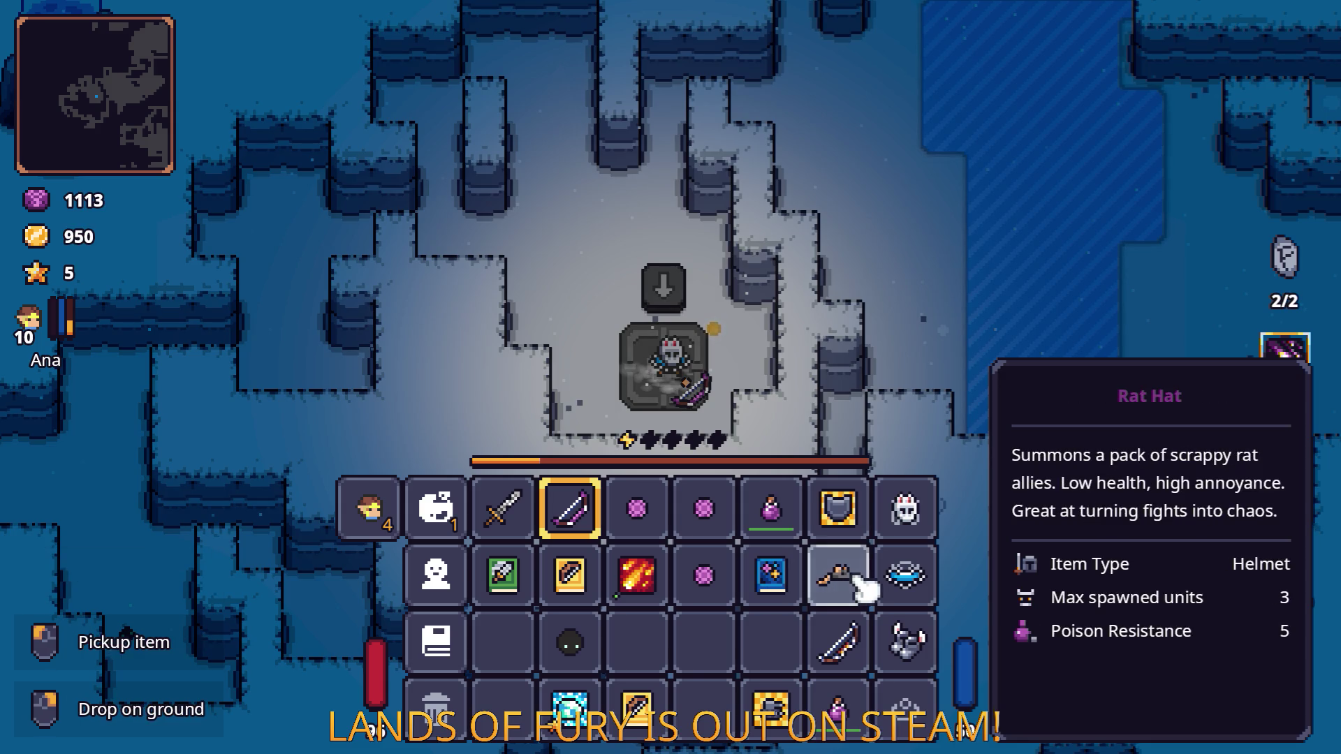
key("Tab")
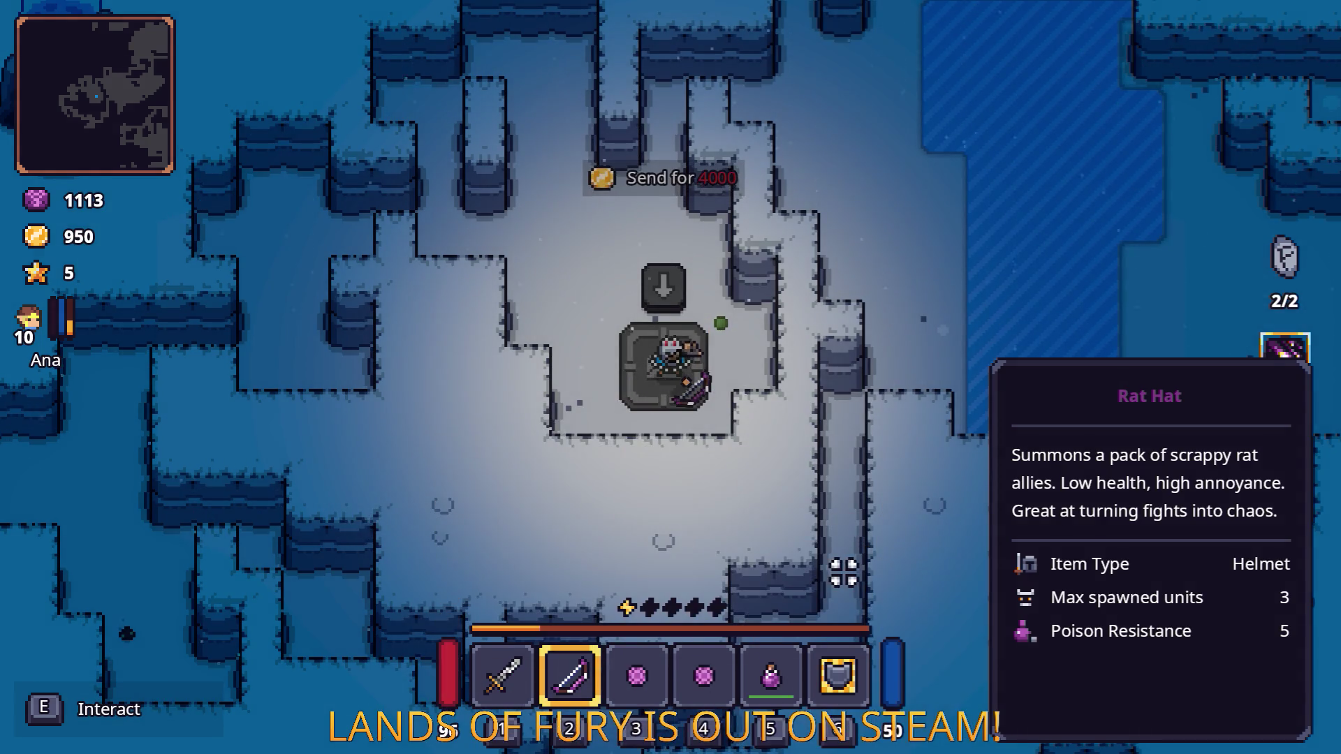
key("Tab")
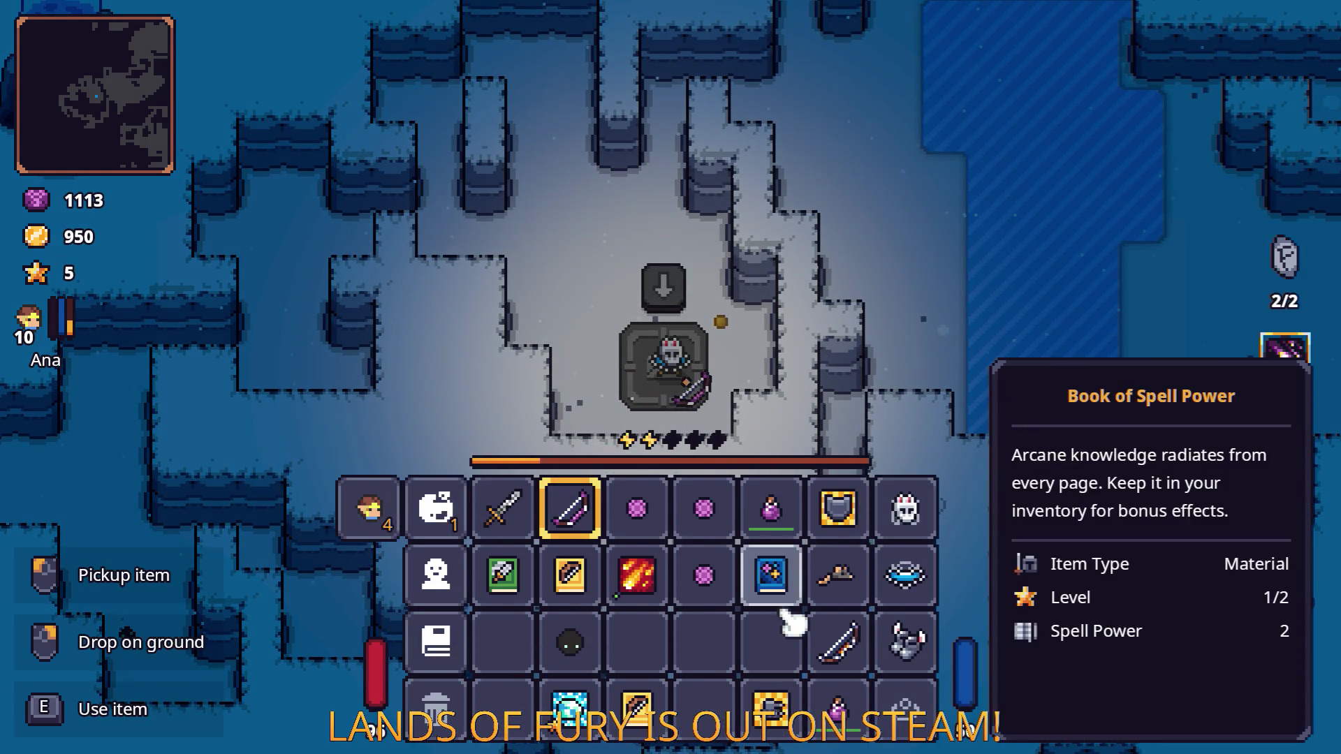
left_click(771, 574)
key("Tab")
key("Tab")
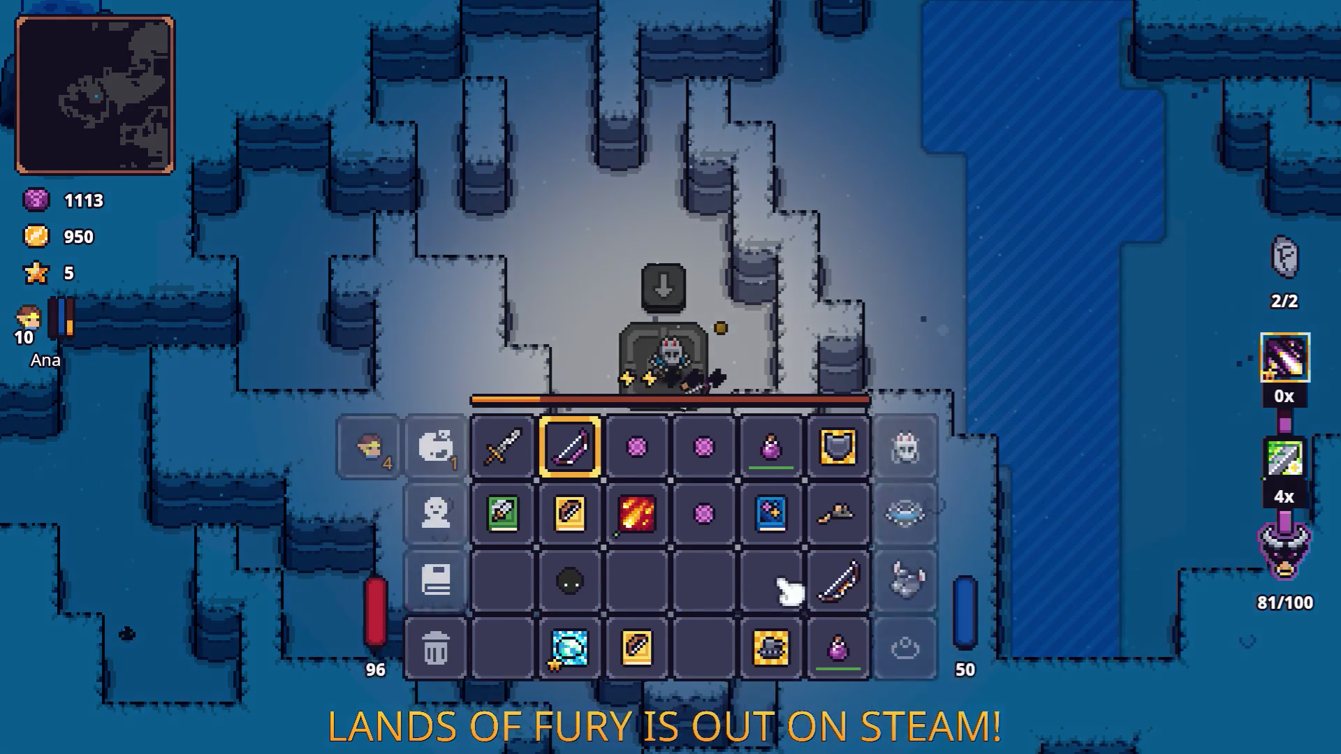
Step: Place the Fireball Rune on the mail station, then take it back off
left_click(641, 573)
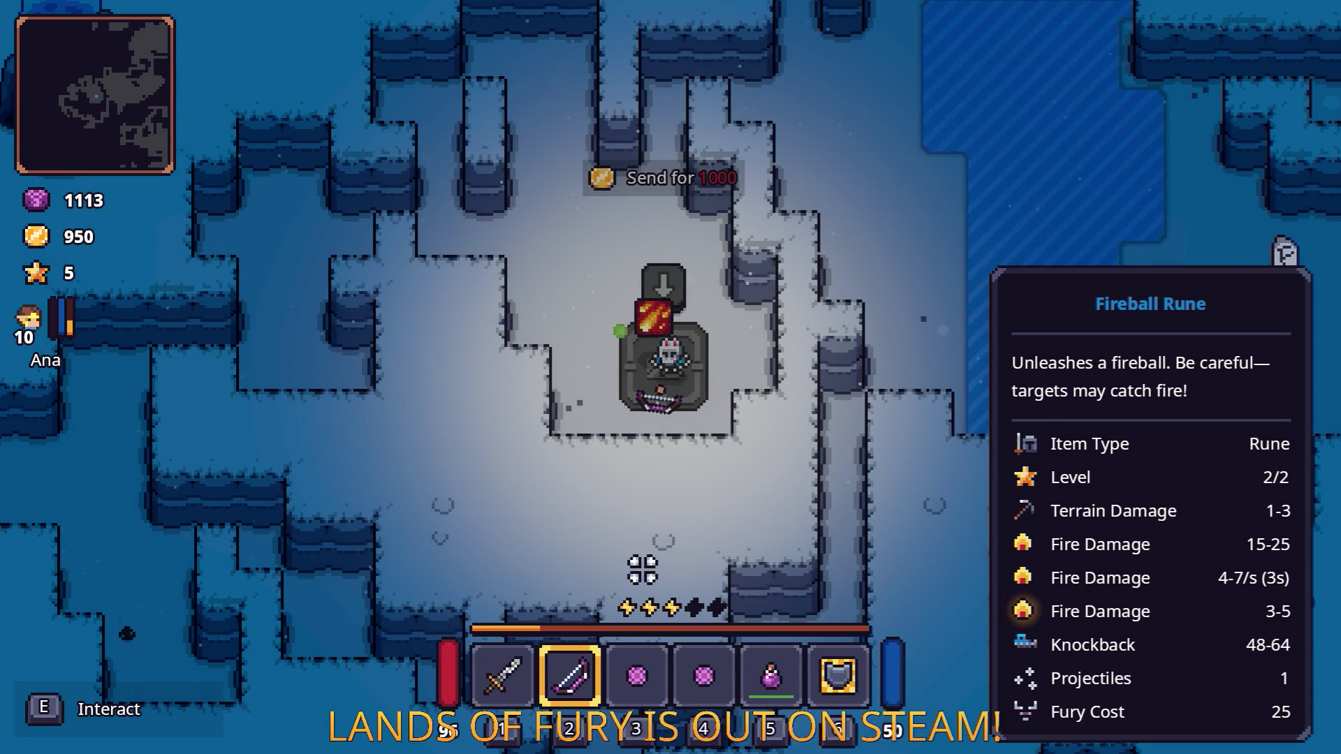
key("Tab")
left_click(641, 565)
key("Tab")
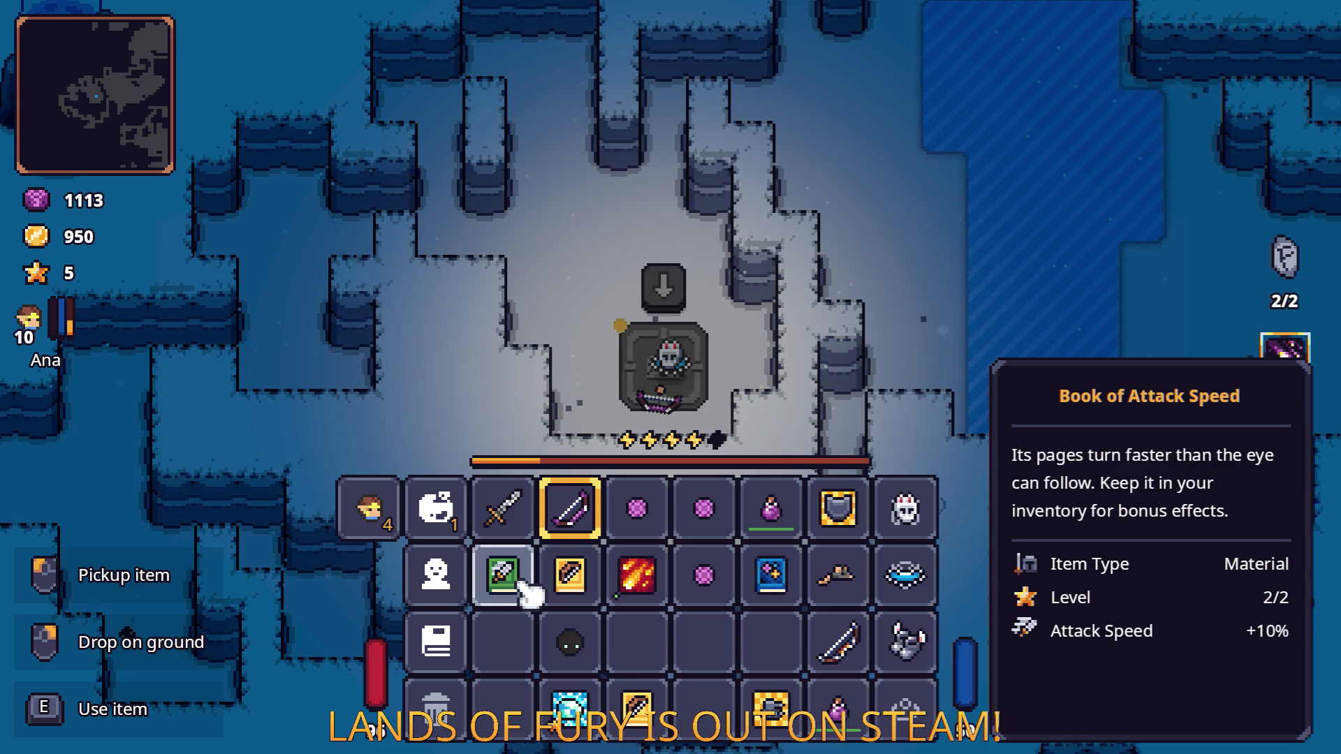
key("Tab")
key("Tab")
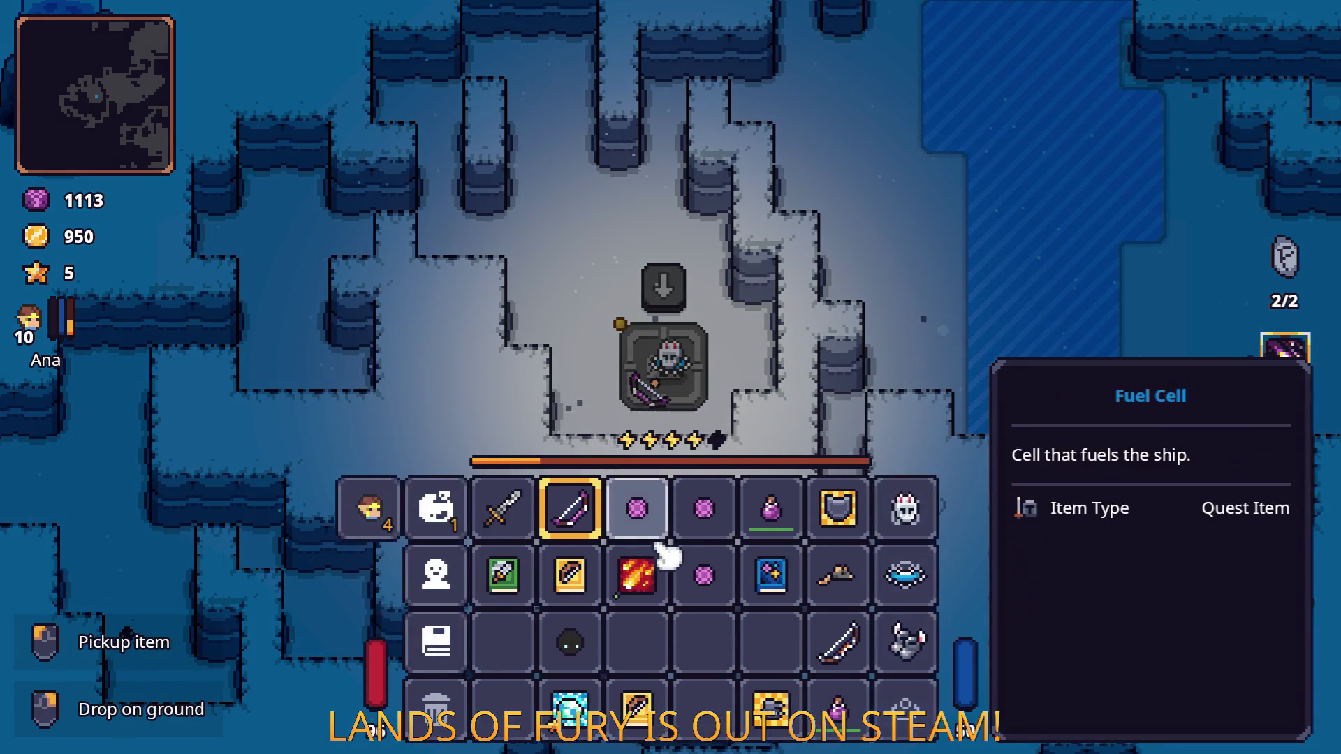
key("Tab")
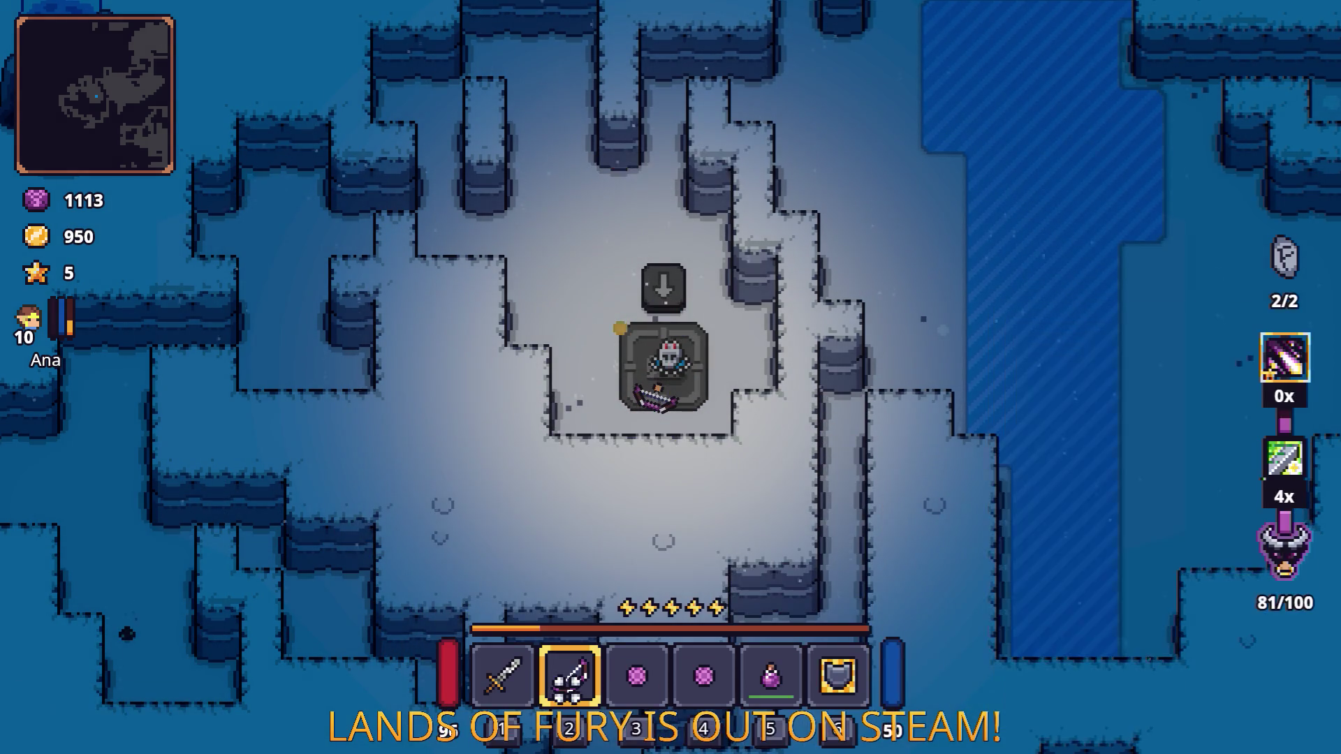
Step: Dash north off the mailbox pad to the frozen lake's edge, then head back south-west
key("w")
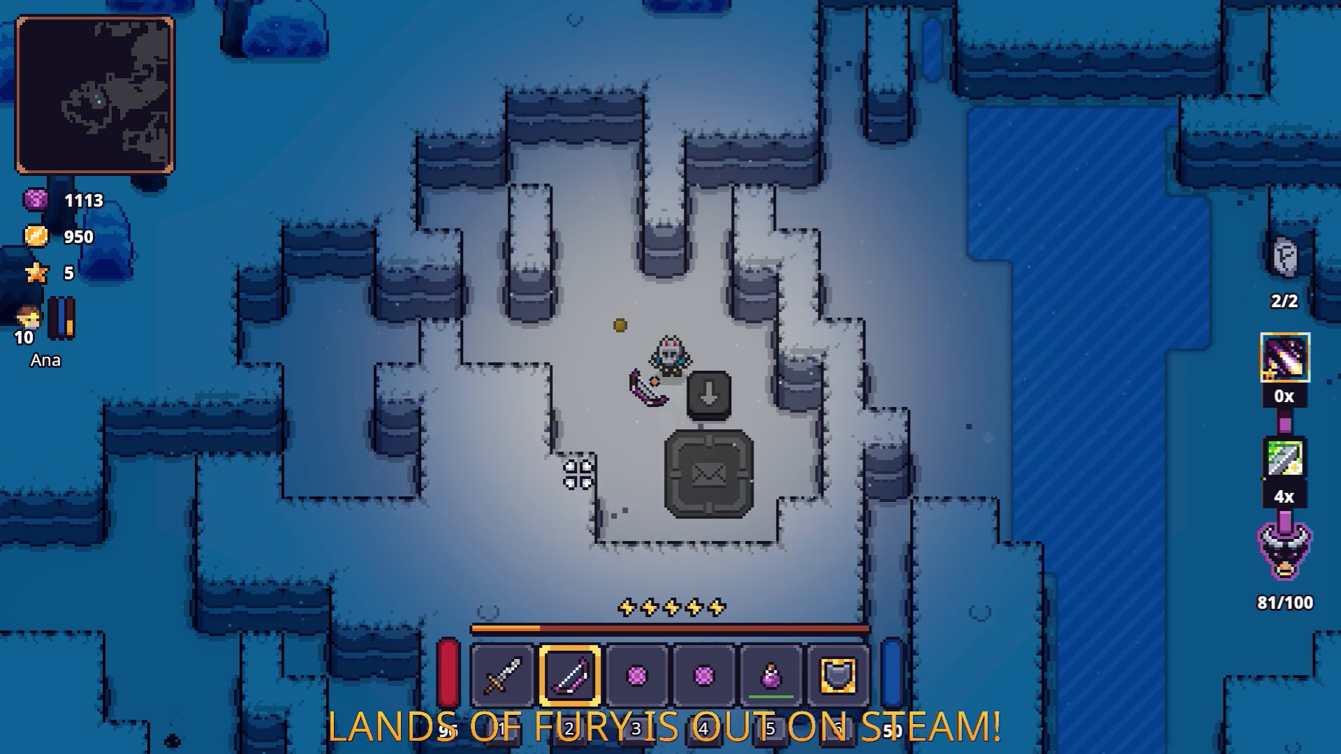
key("space")
key("d")
key("space")
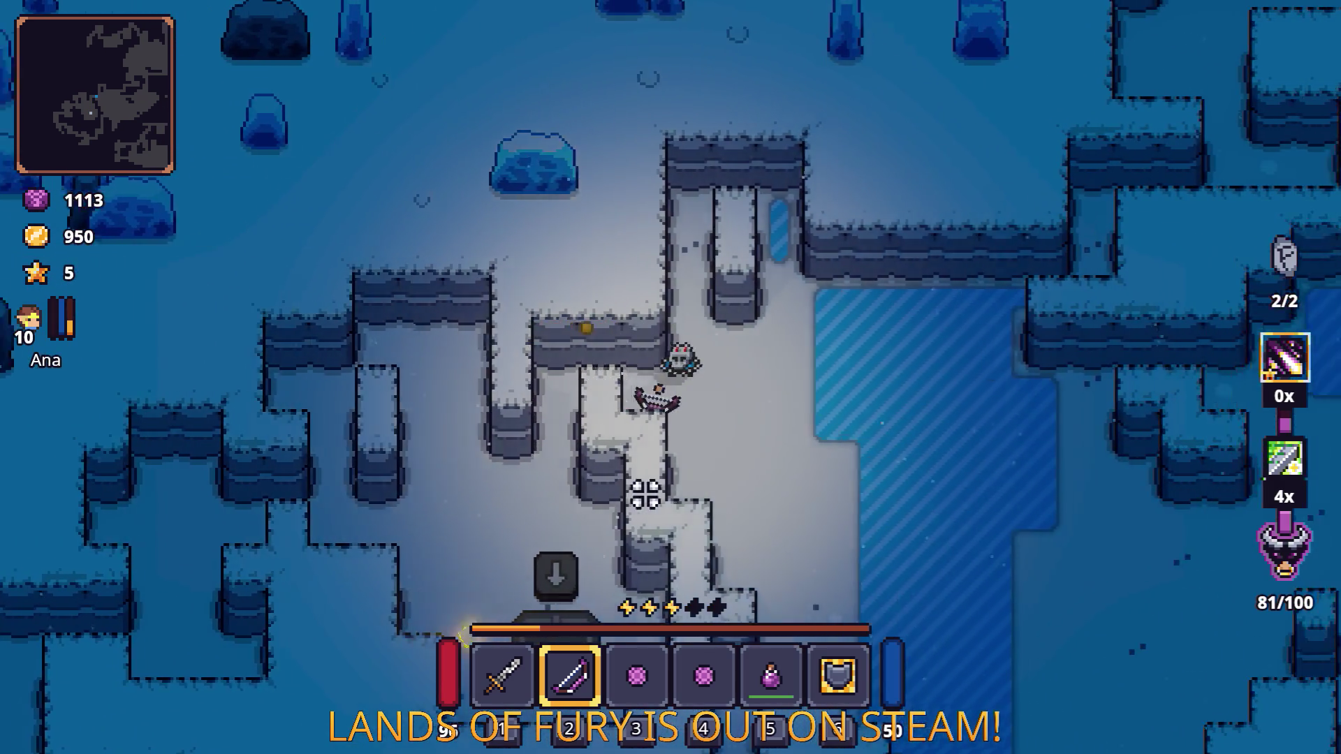
key("s")
key("a")
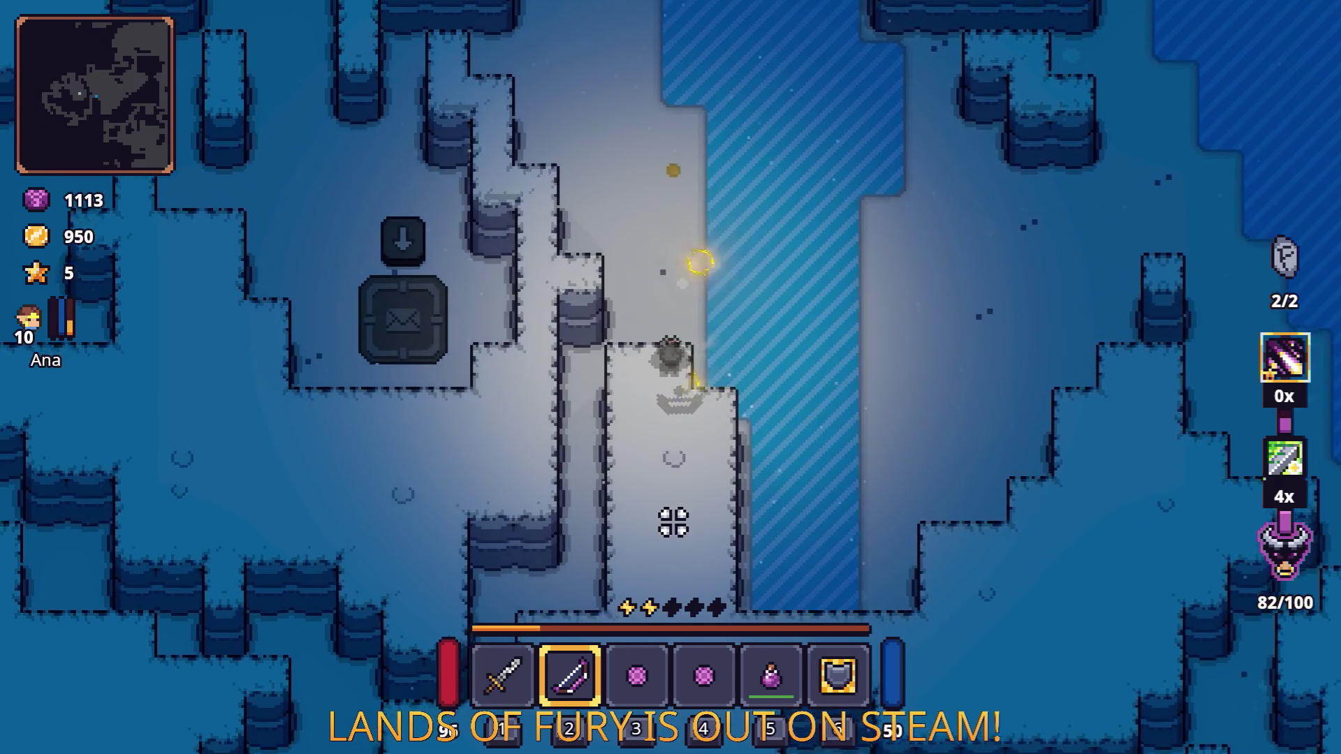
Step: Dash south-west through the cave past the boulder and standing stone
key("s")
key("space")
key("a")
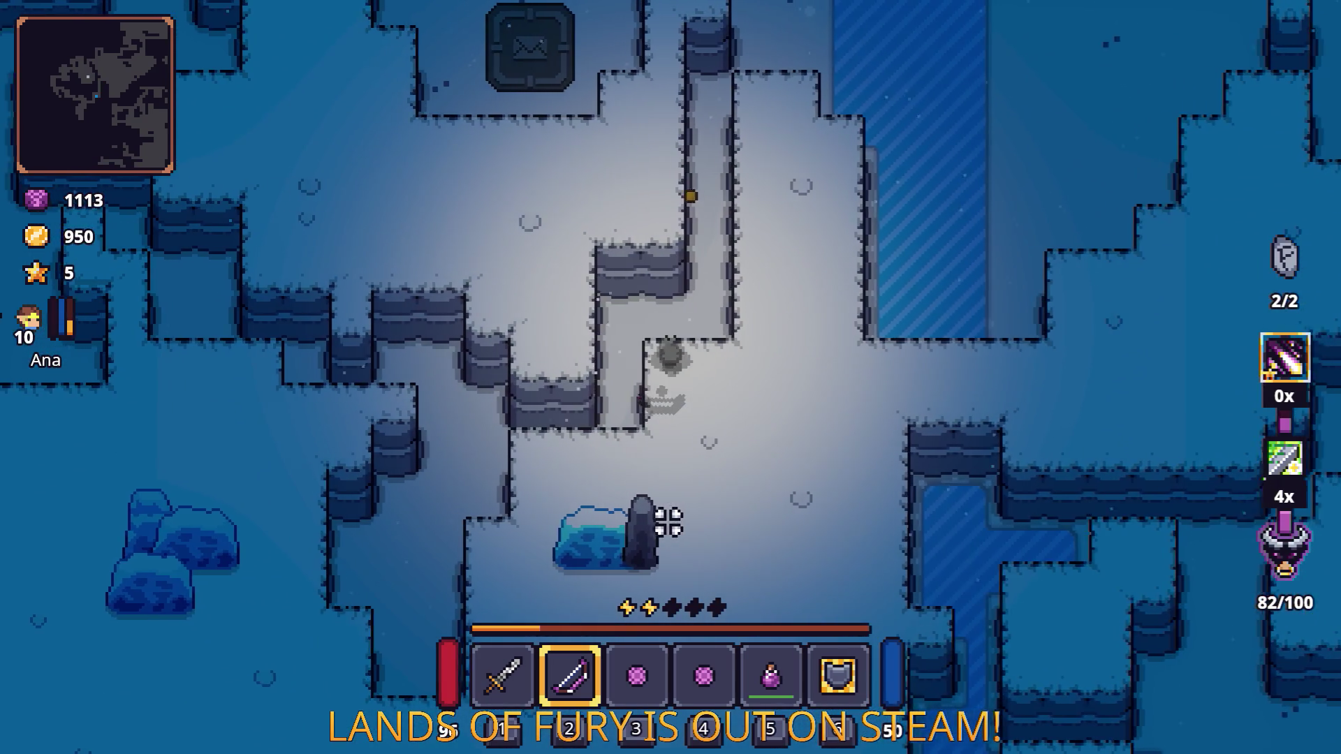
key("d")
key("w")
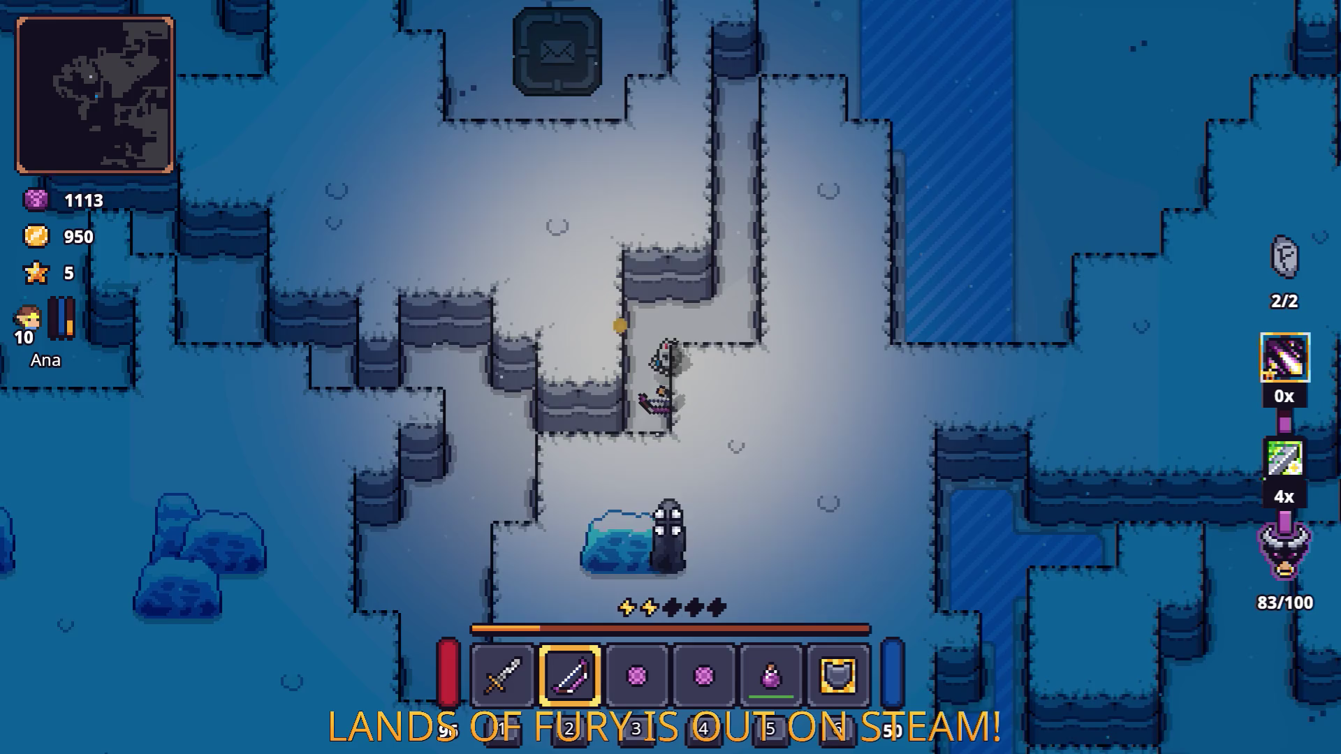
key("s")
key("a")
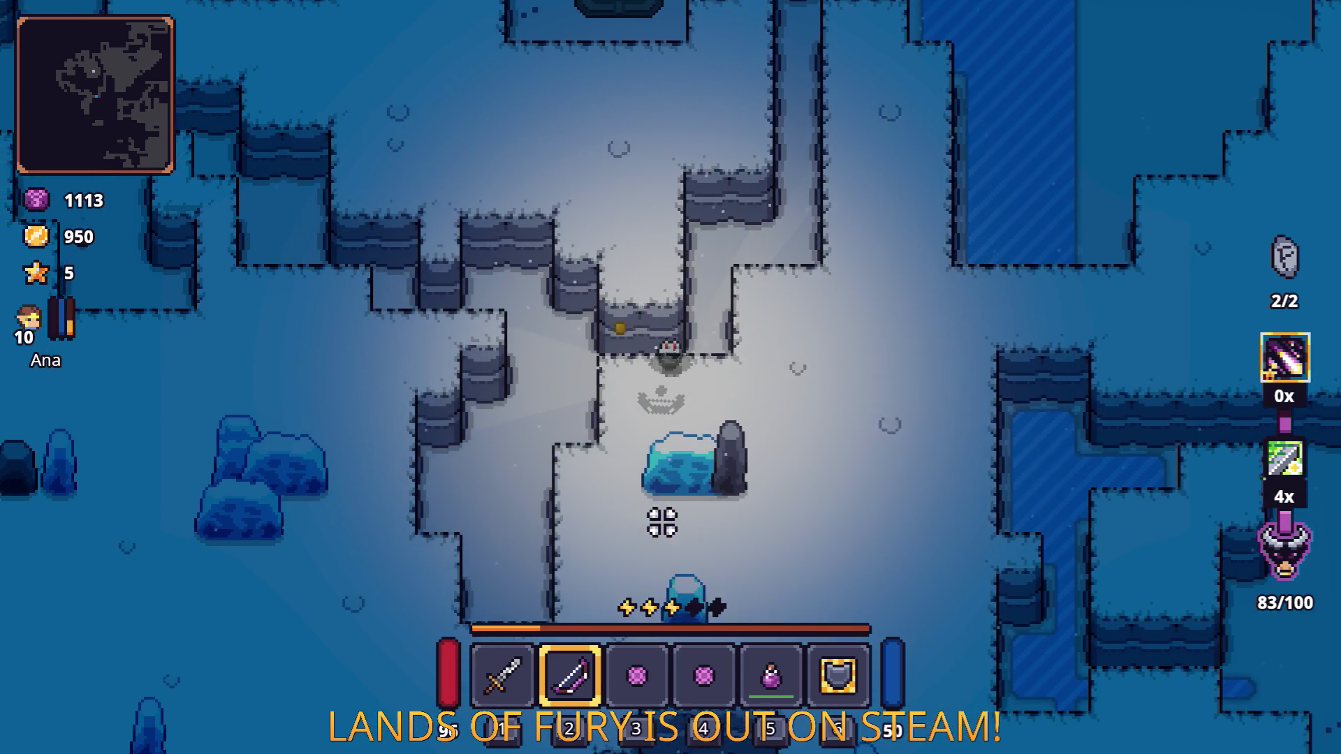
key("a")
key("s")
key("space")
key("space")
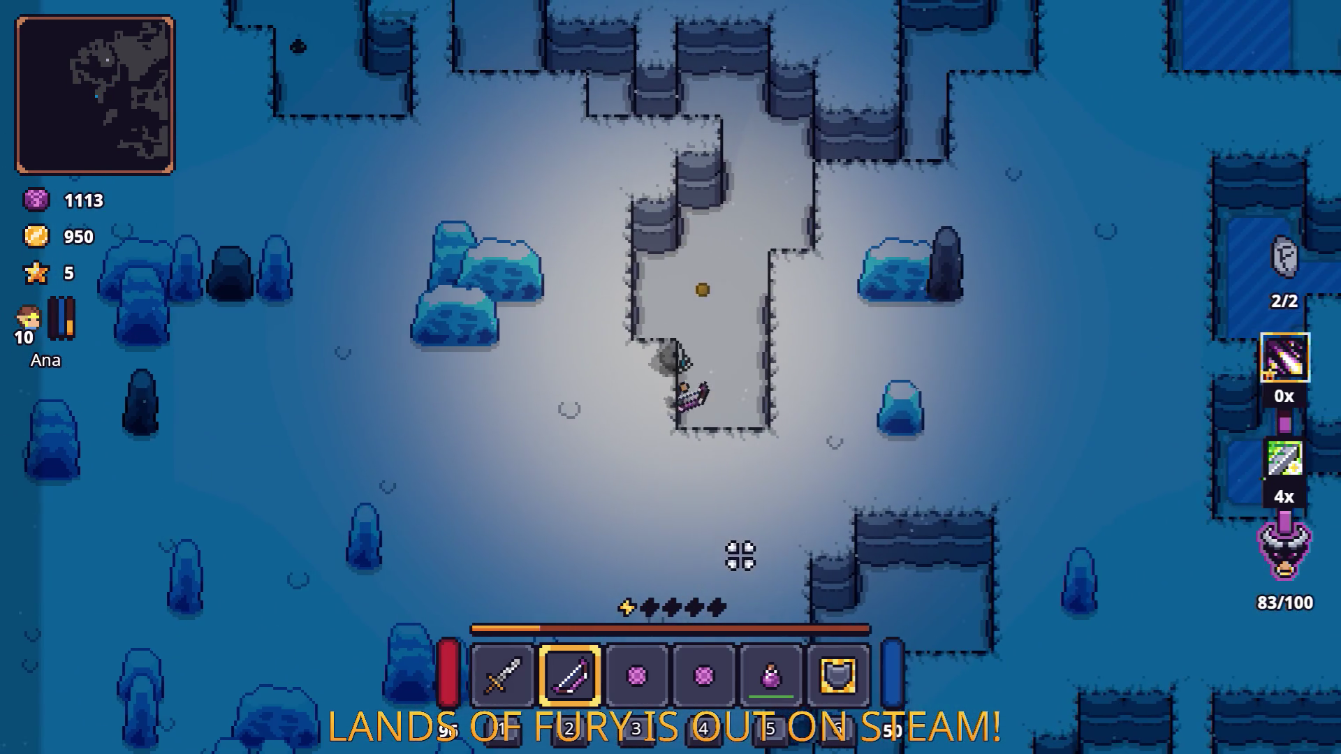
Step: Move south-east into the fight, use the green ability and fire bow arrows at the target
key("s")
key("d")
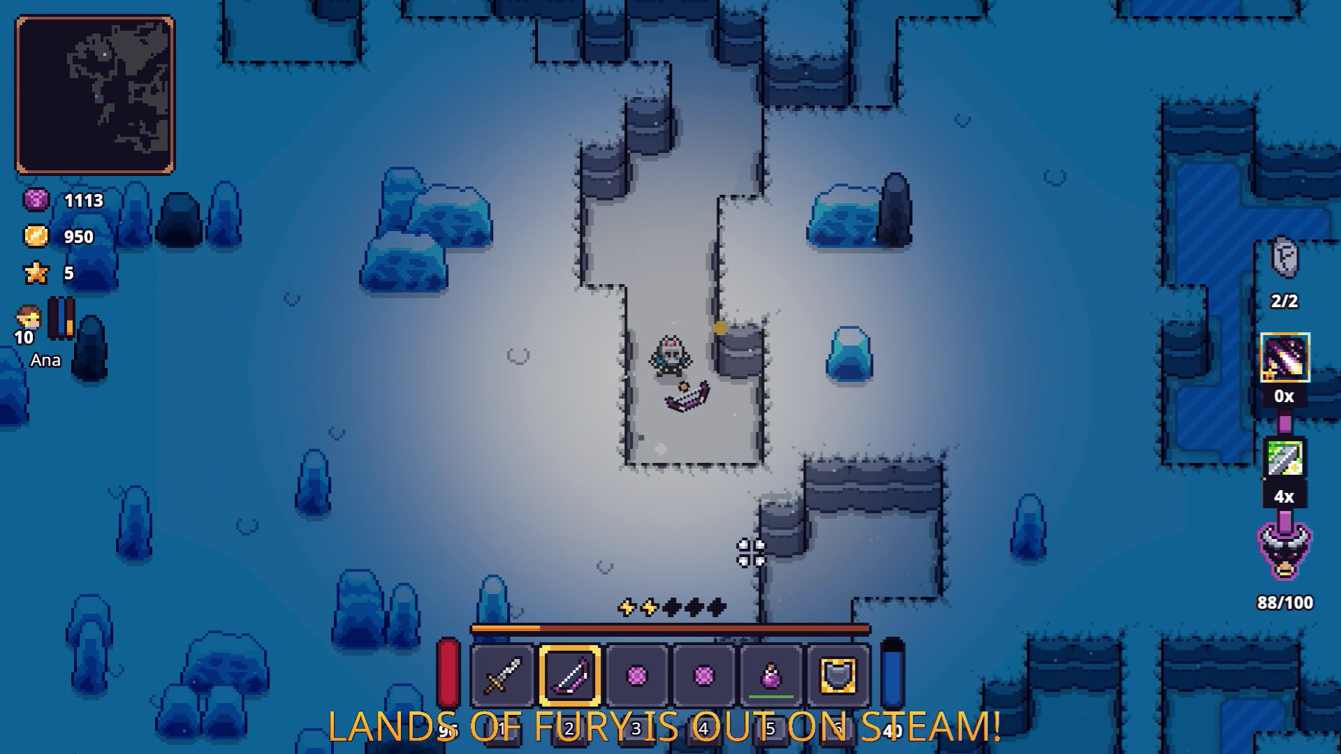
key("s")
key("d")
right_click(751, 552)
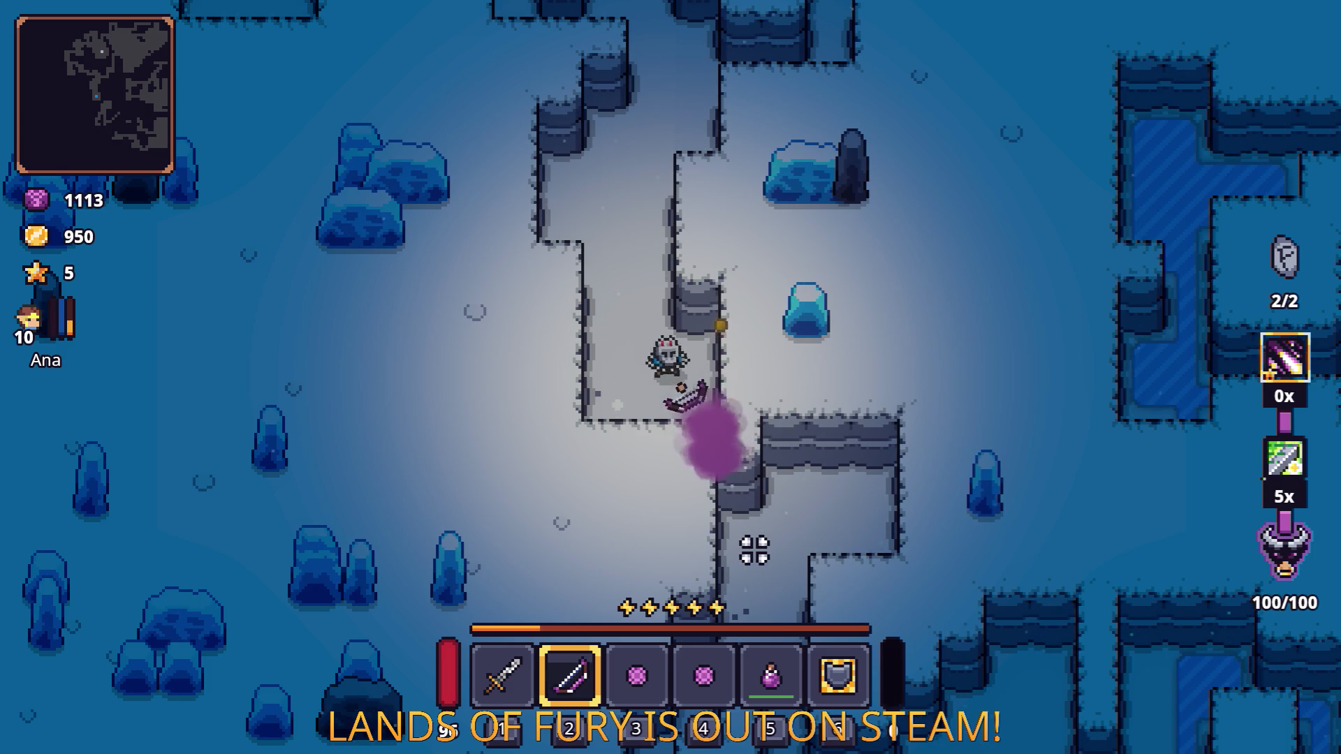
left_click(754, 549)
key("s")
key("space")
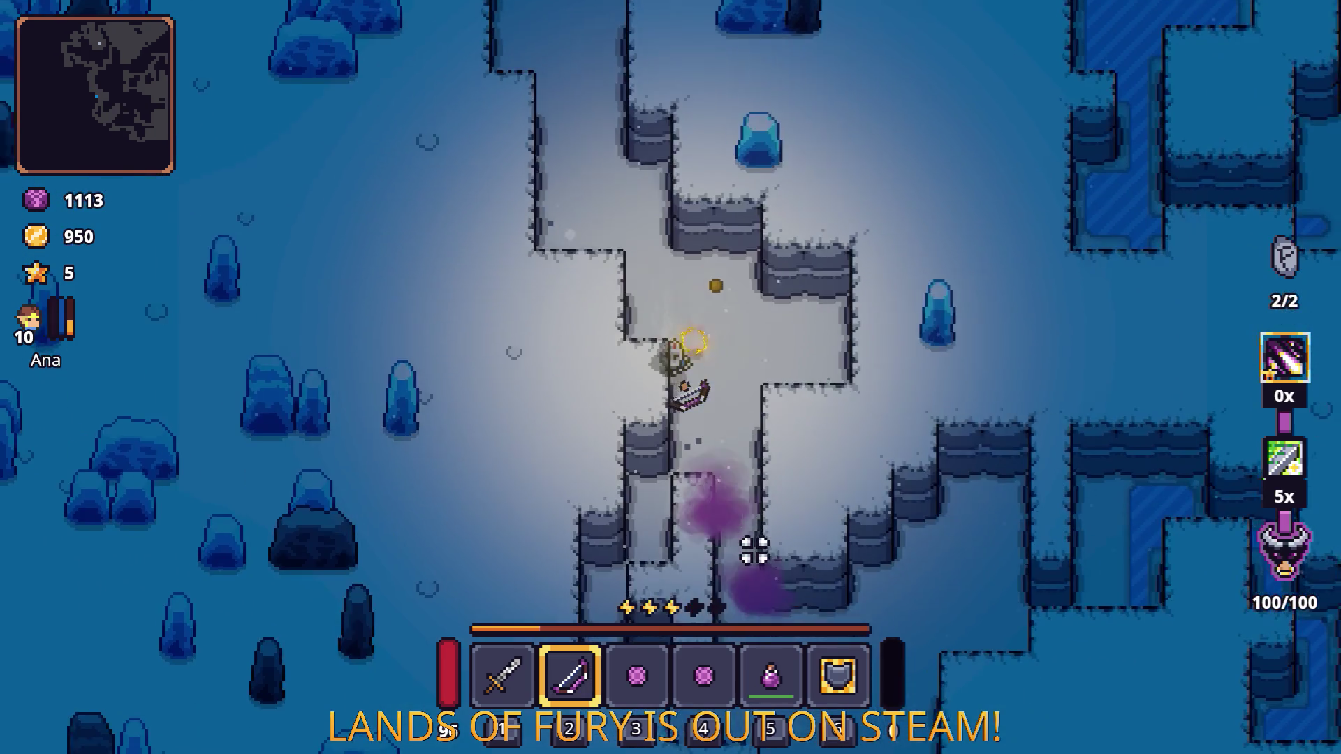
Step: Approach the red mushroom enemy and briefly check the inventory grid
key("s")
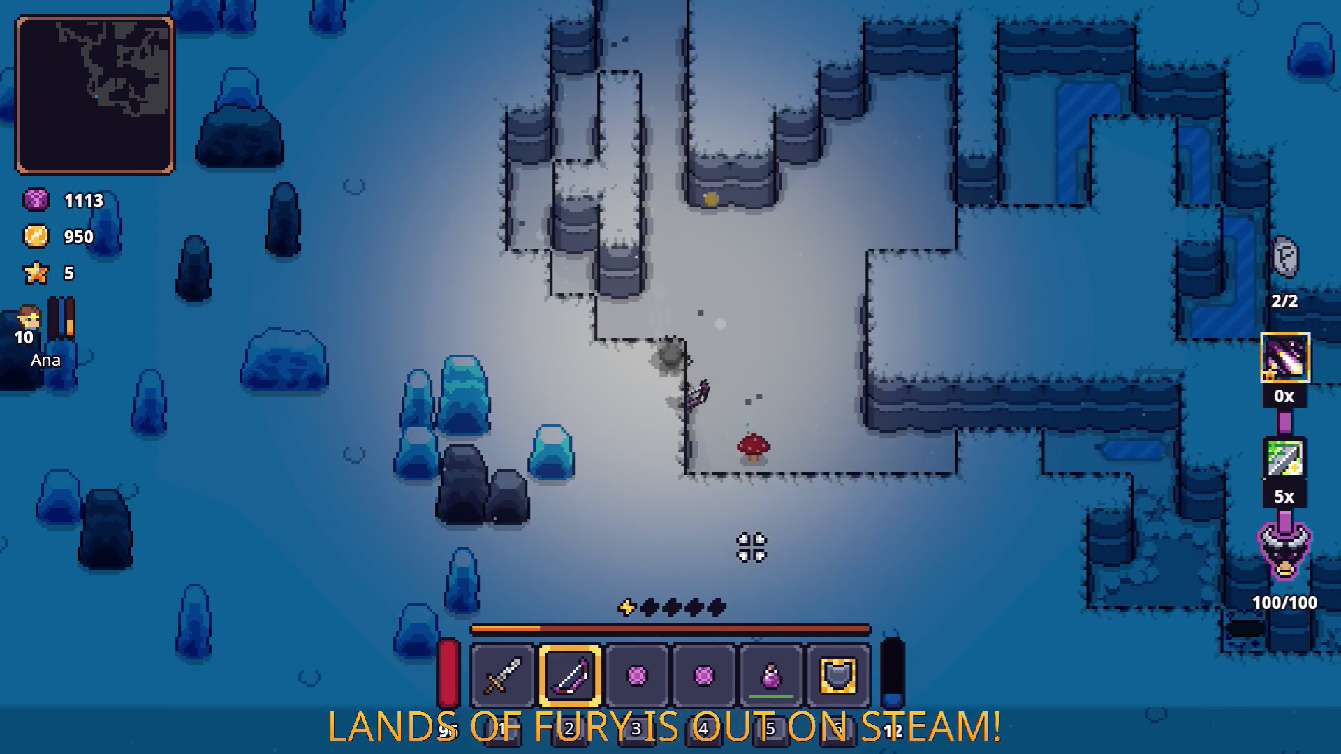
key("d")
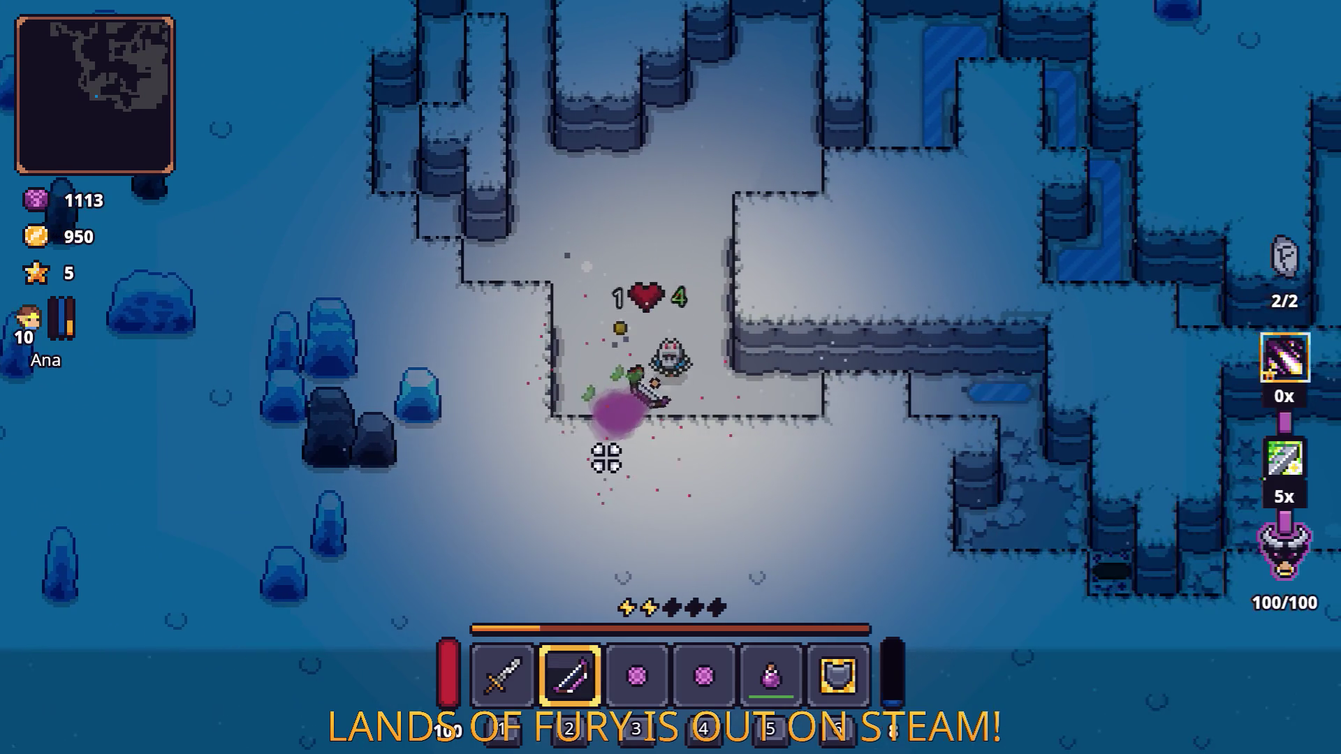
key("d")
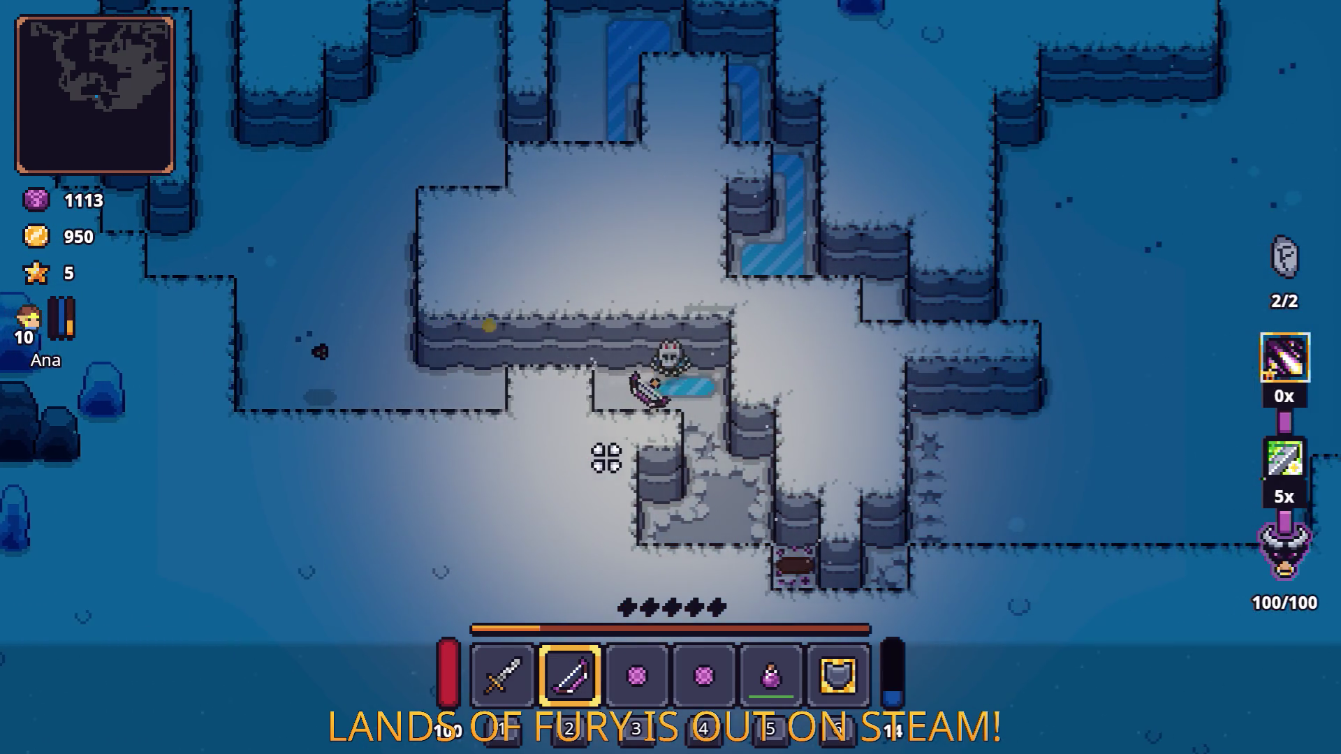
key("i")
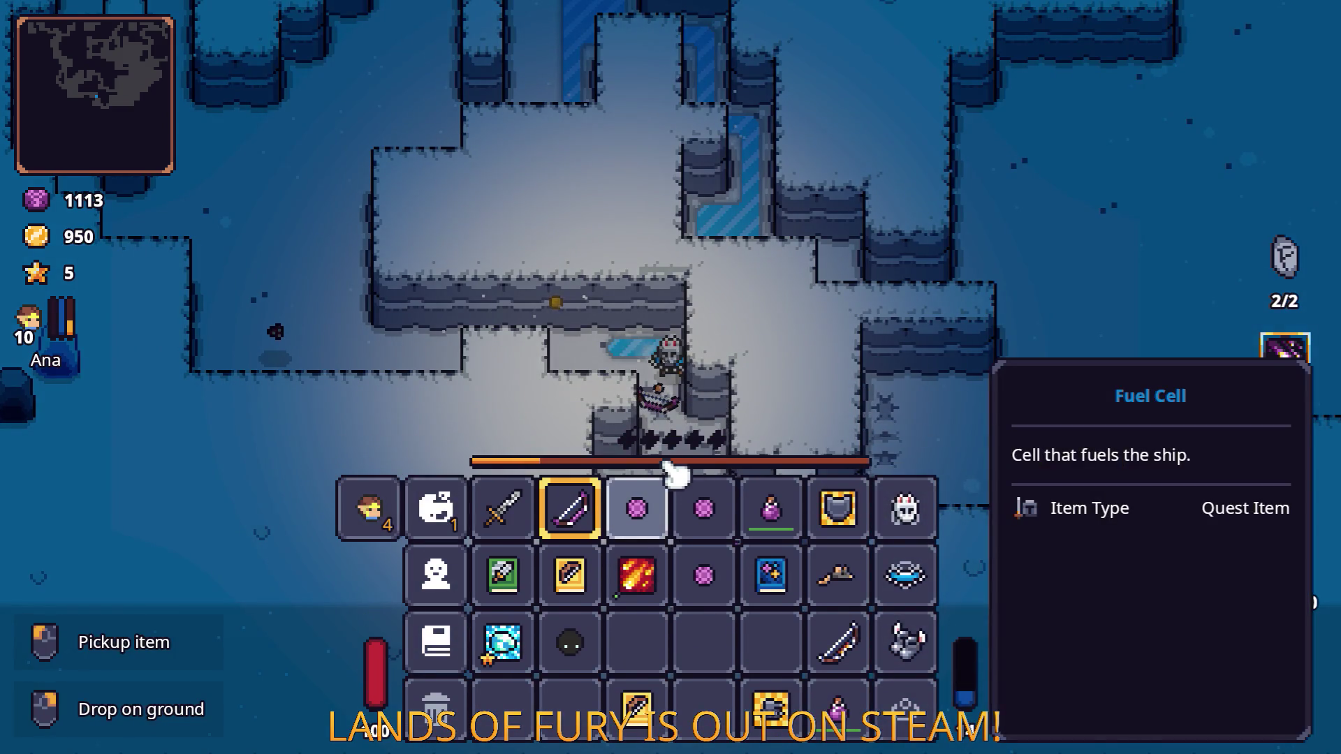
key("i")
key("s")
key("d")
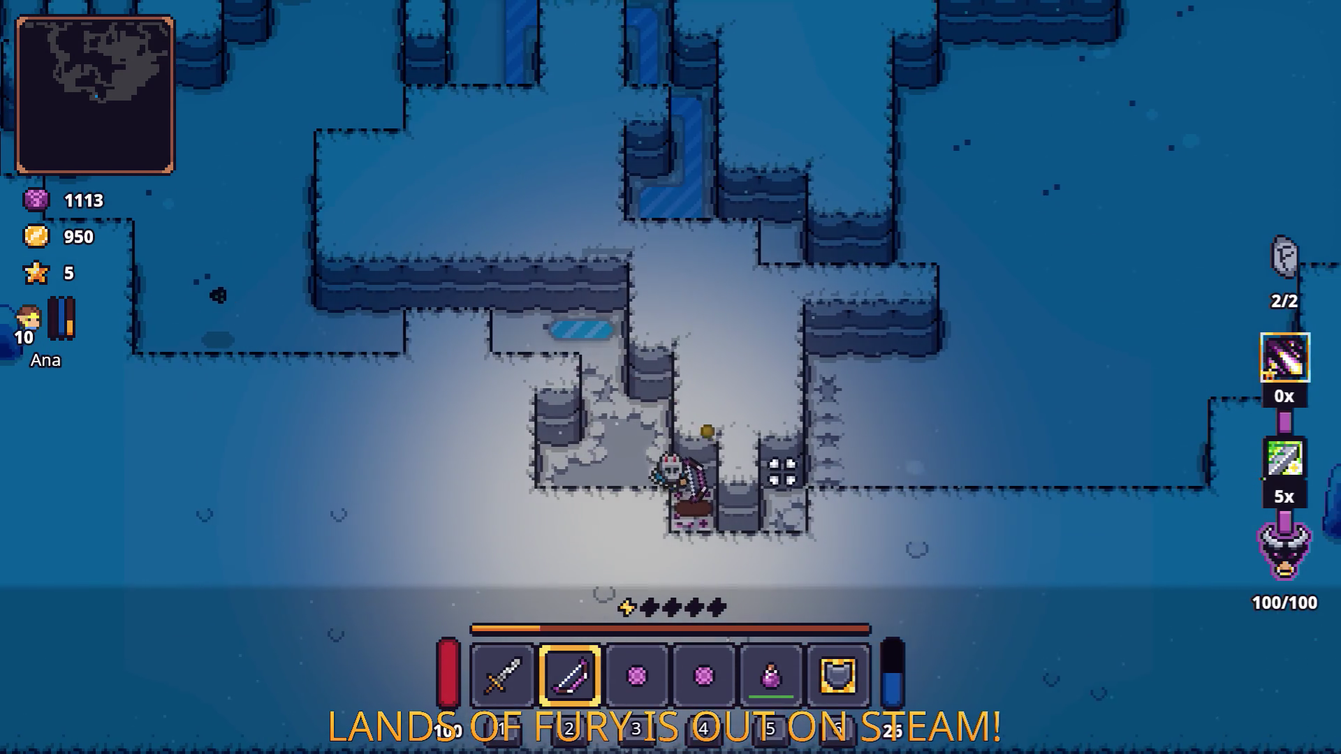
key("d")
Step: Weave up and down beside the rock block through the cave
key("w")
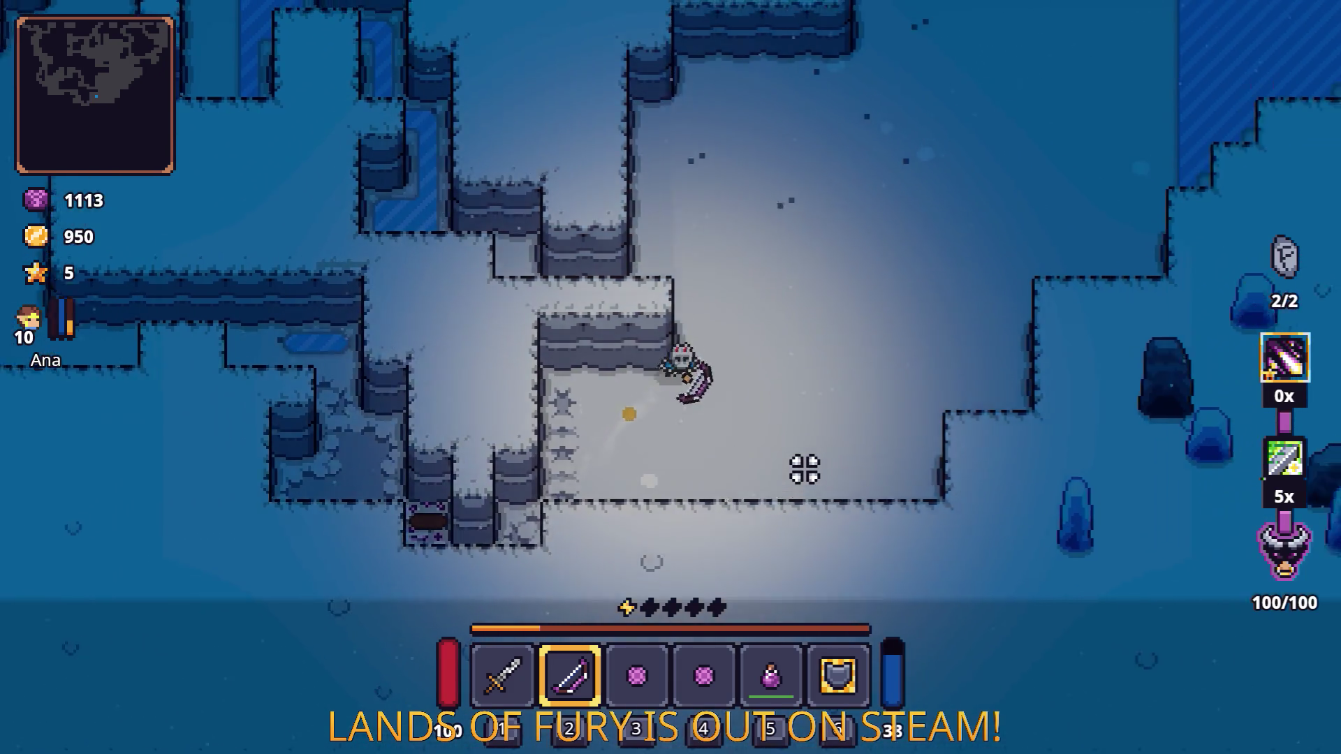
key("d")
key("w")
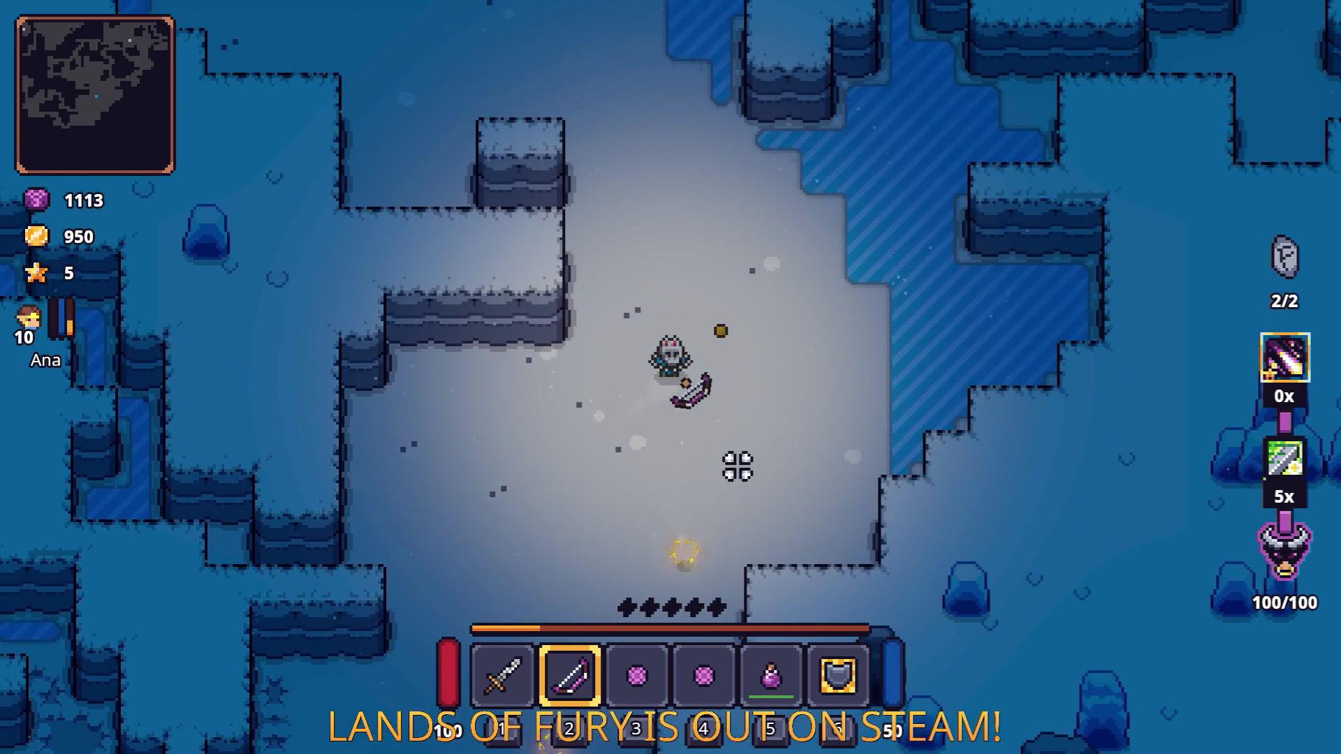
key("w")
key("d")
key("s")
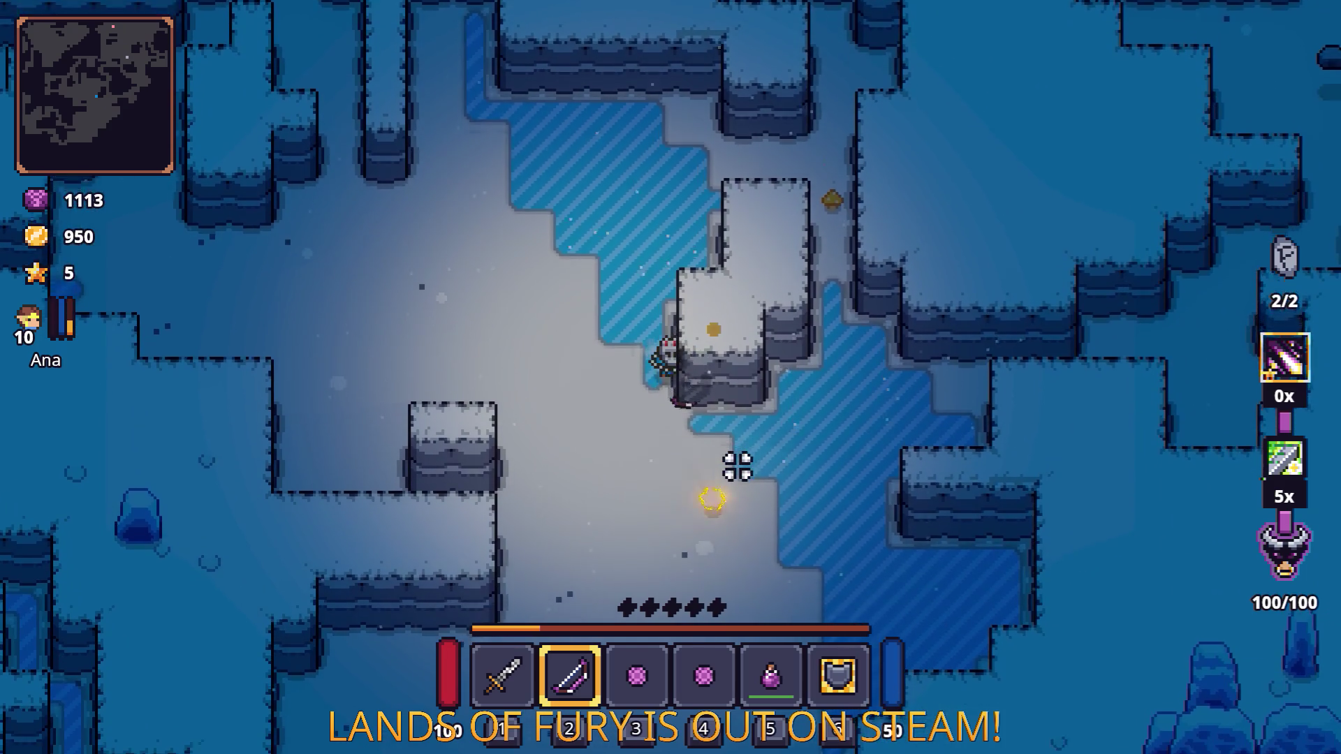
key("w")
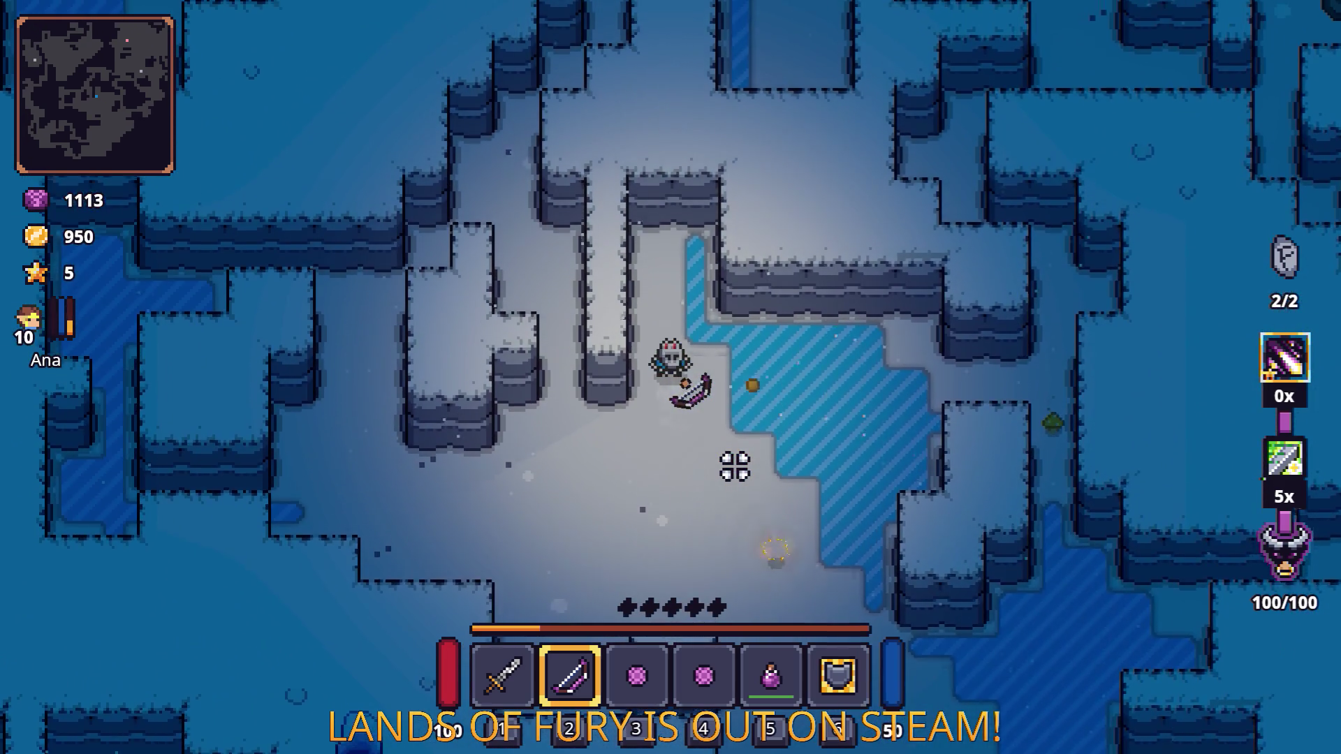
key("s")
Step: Walk past the water pool and around the rock block to pick up the Crafting Stone
key("d")
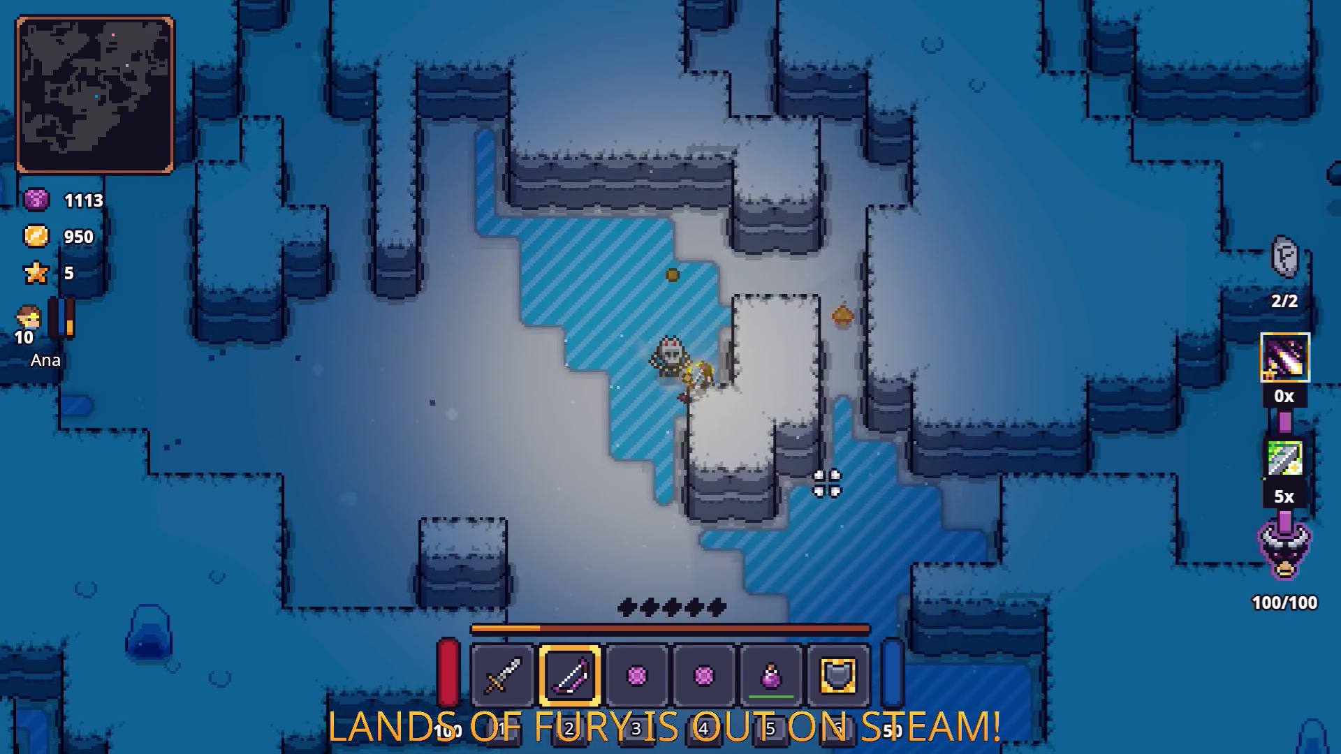
key("s")
key("d")
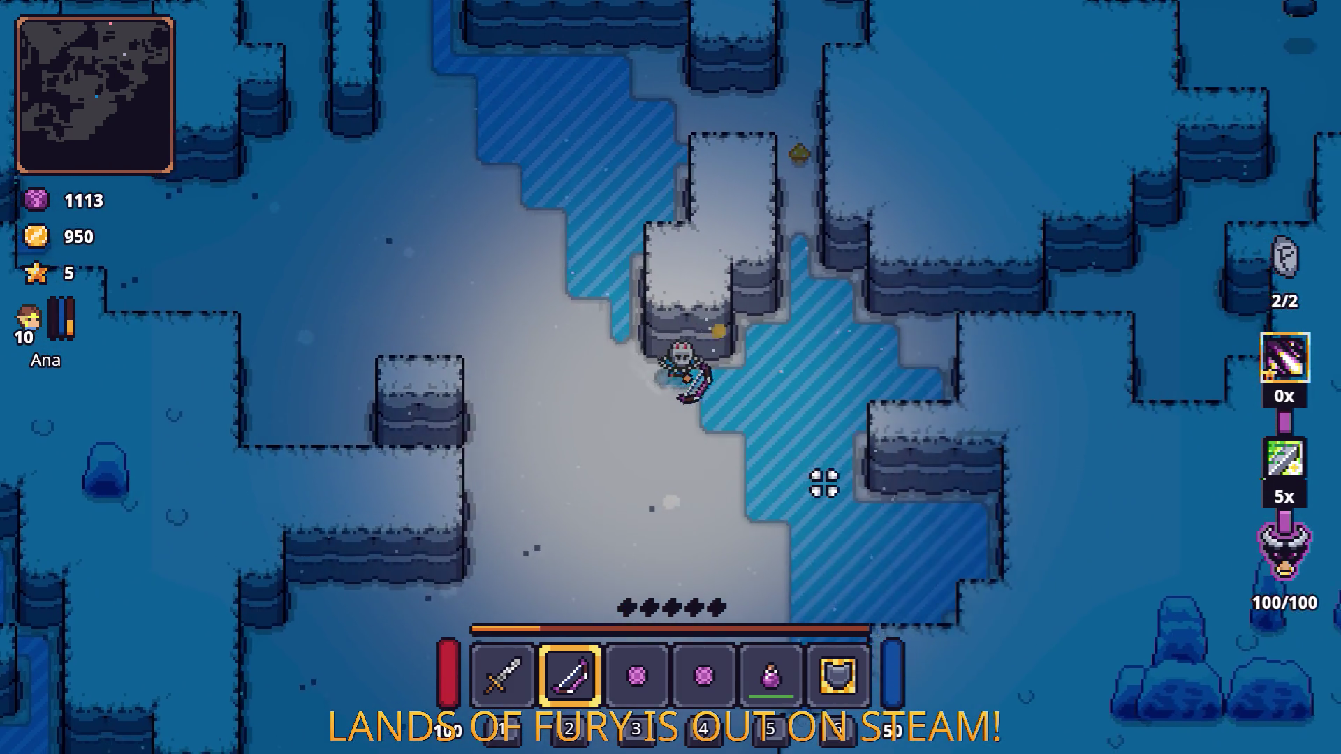
key("w")
key("d")
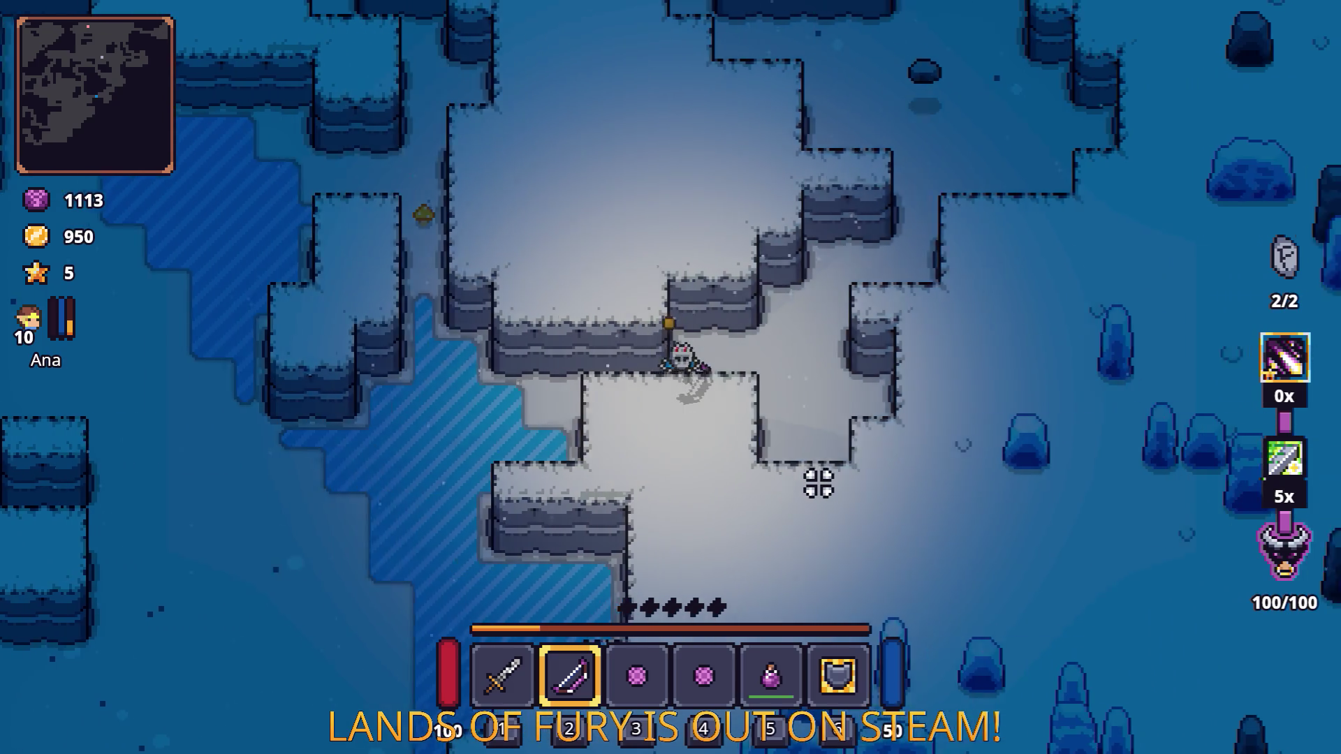
key("d")
key("w")
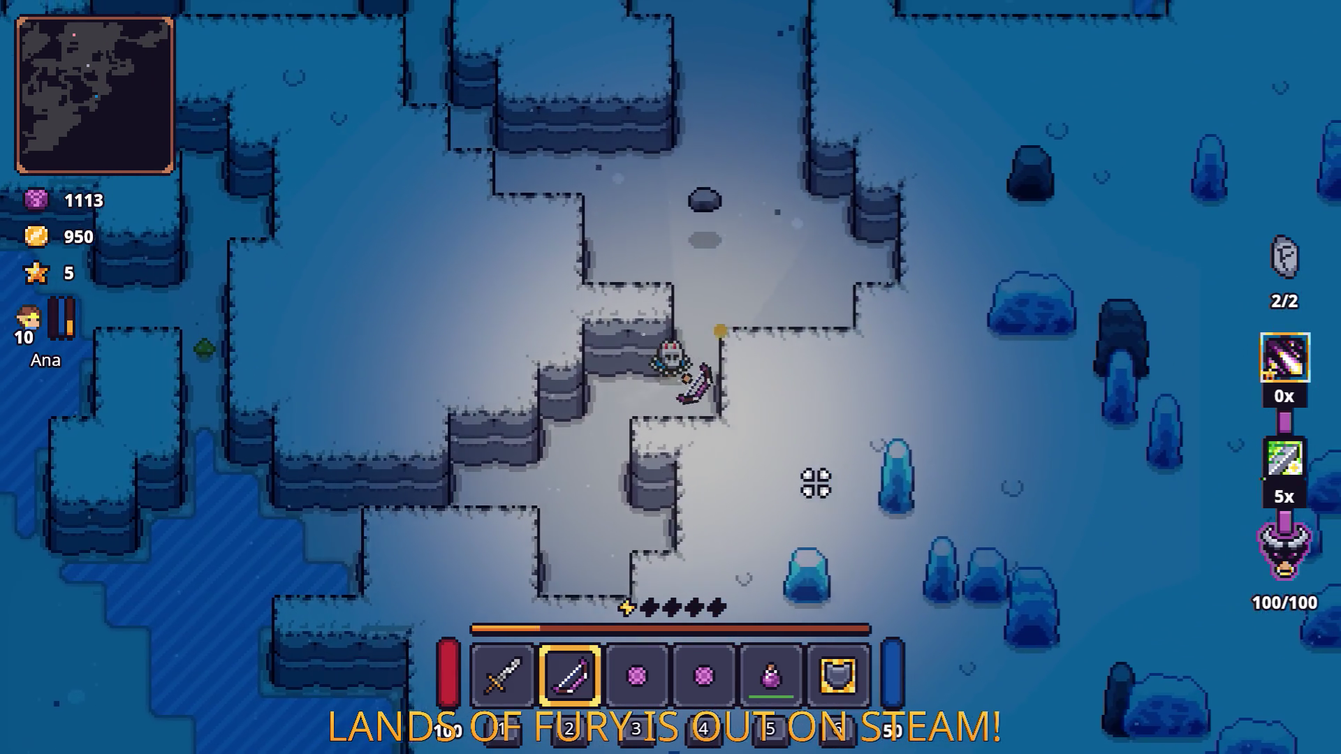
key("w")
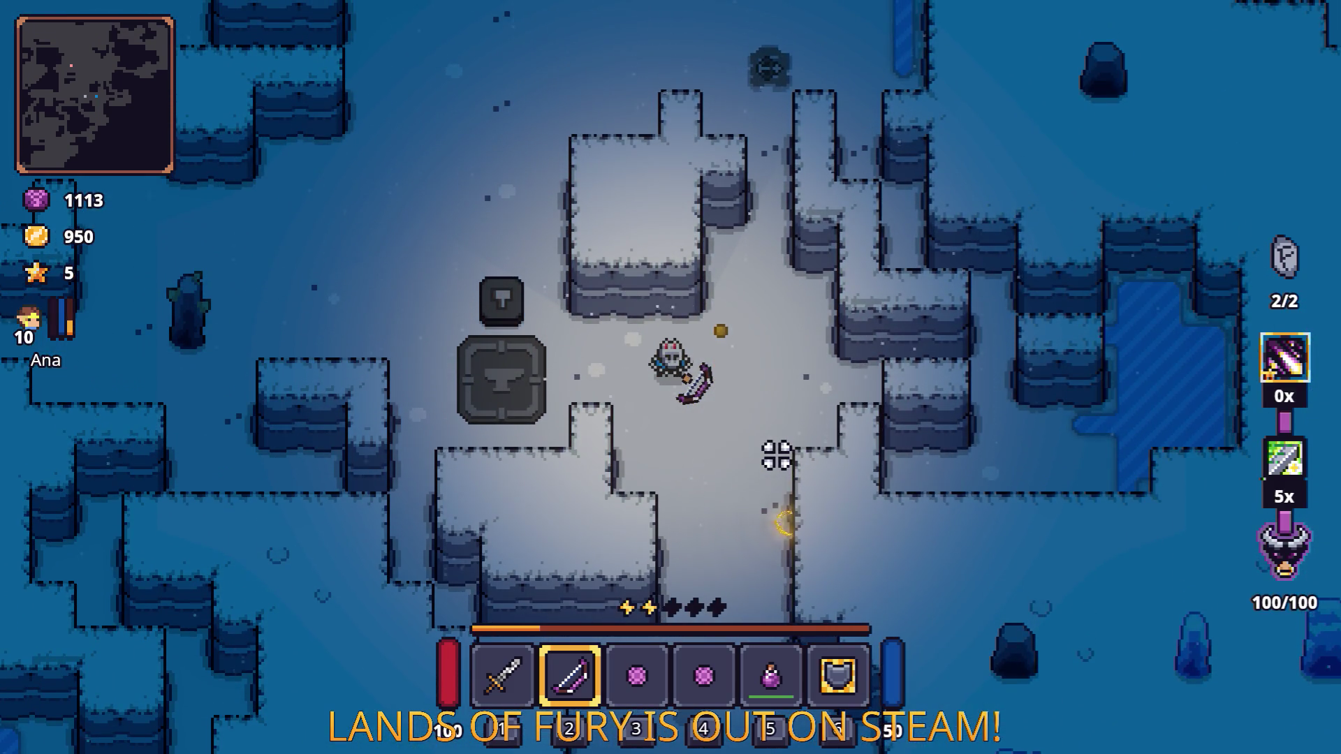
Step: Step back onto the anvil, check the inventory, then walk toward the frozen stream
key("a")
key("d")
key("i")
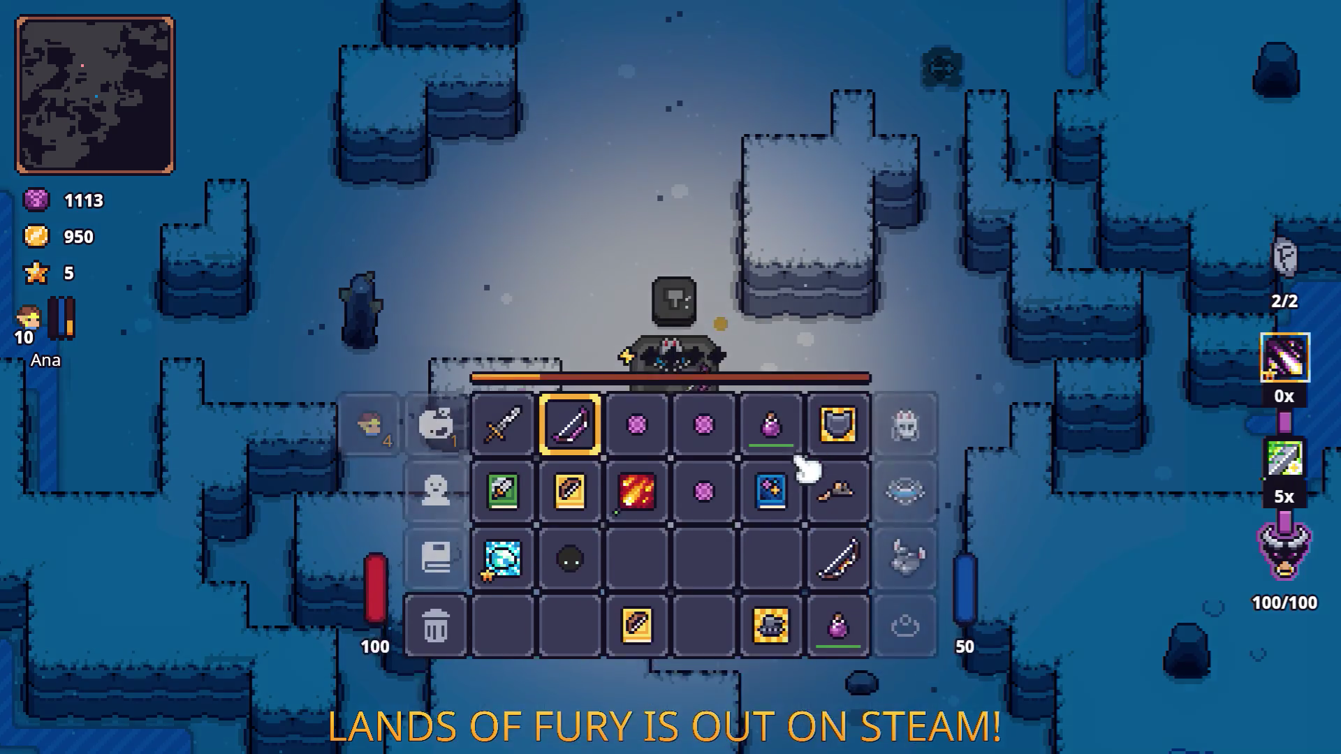
key("i")
key("w")
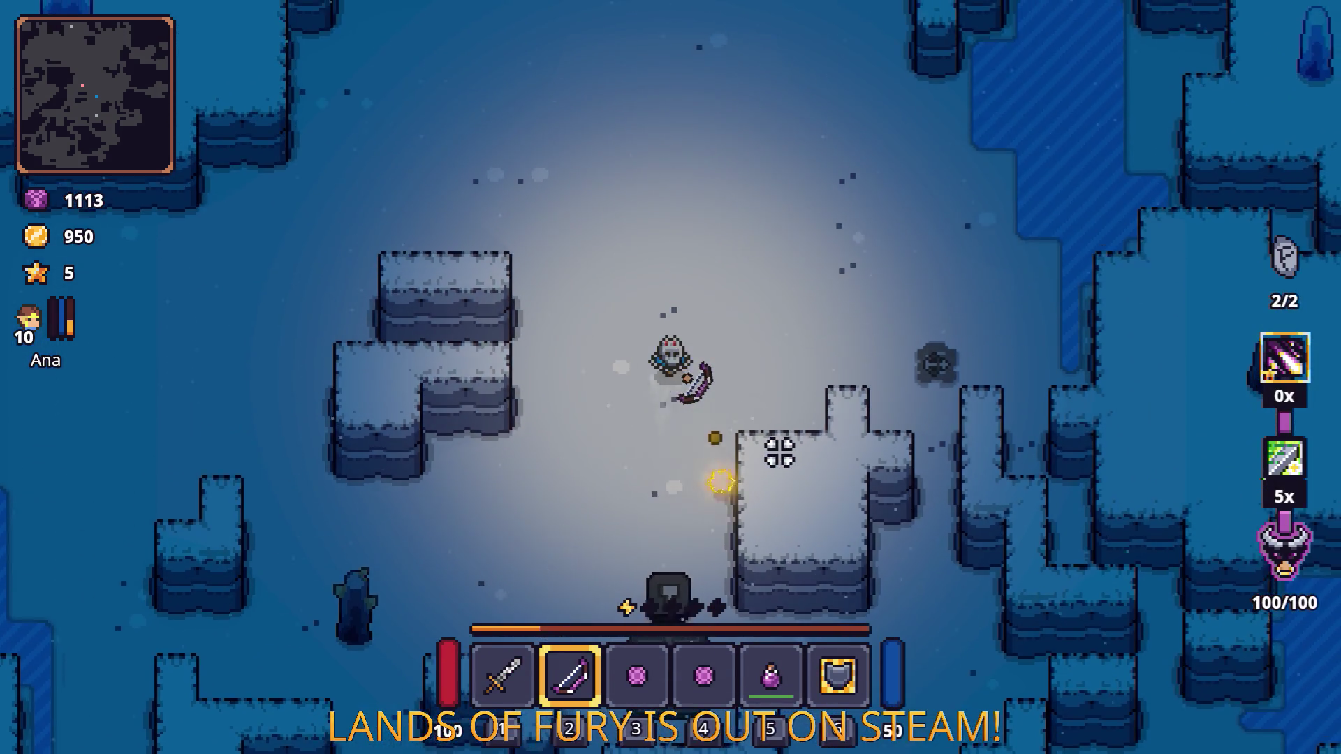
key("d")
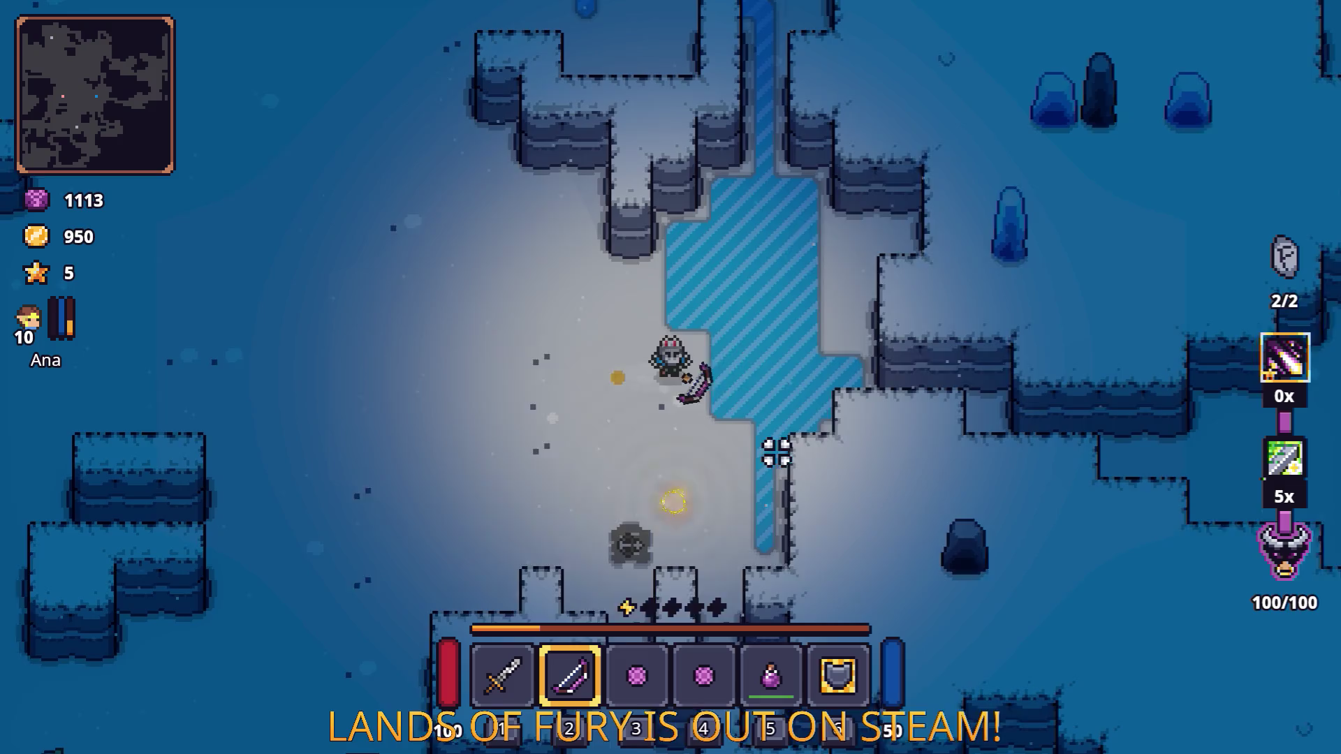
Step: Dash up-left across the frozen stream and walk north onto the snowy shore
key("d")
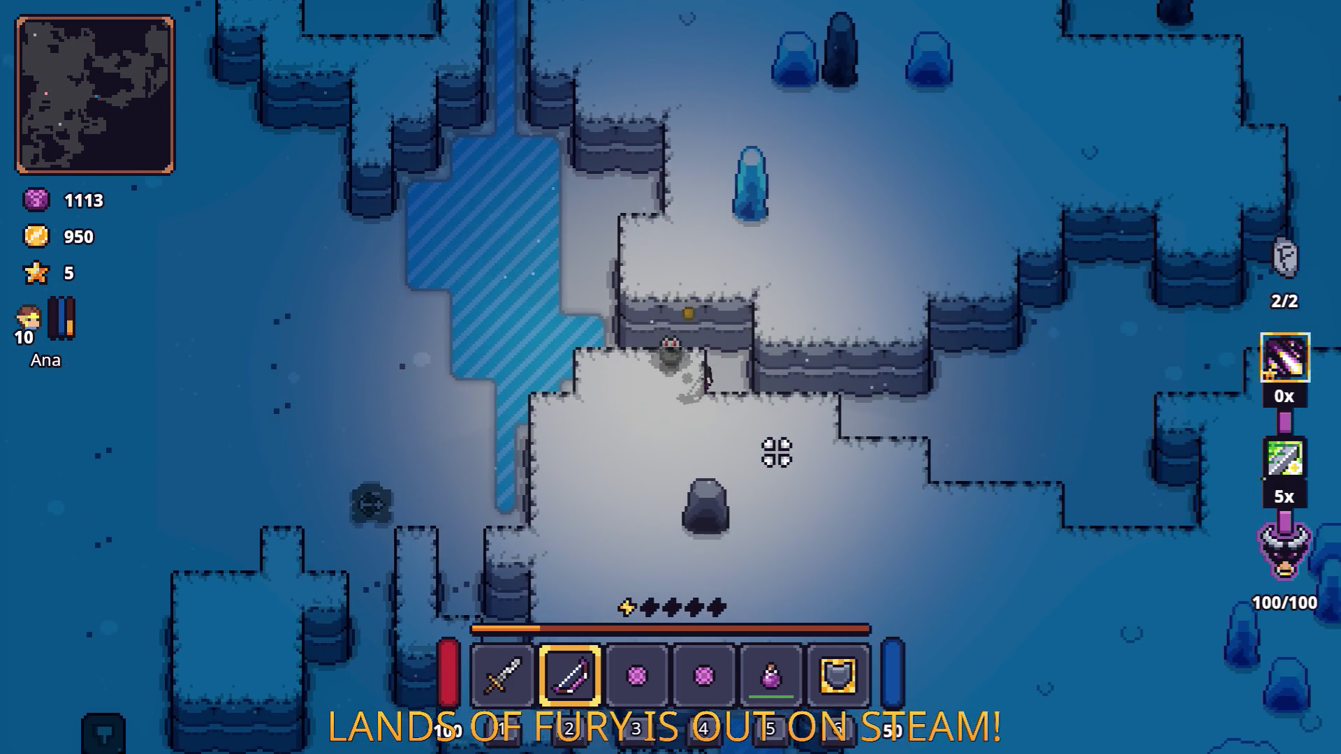
key("w")
key("a")
key("space")
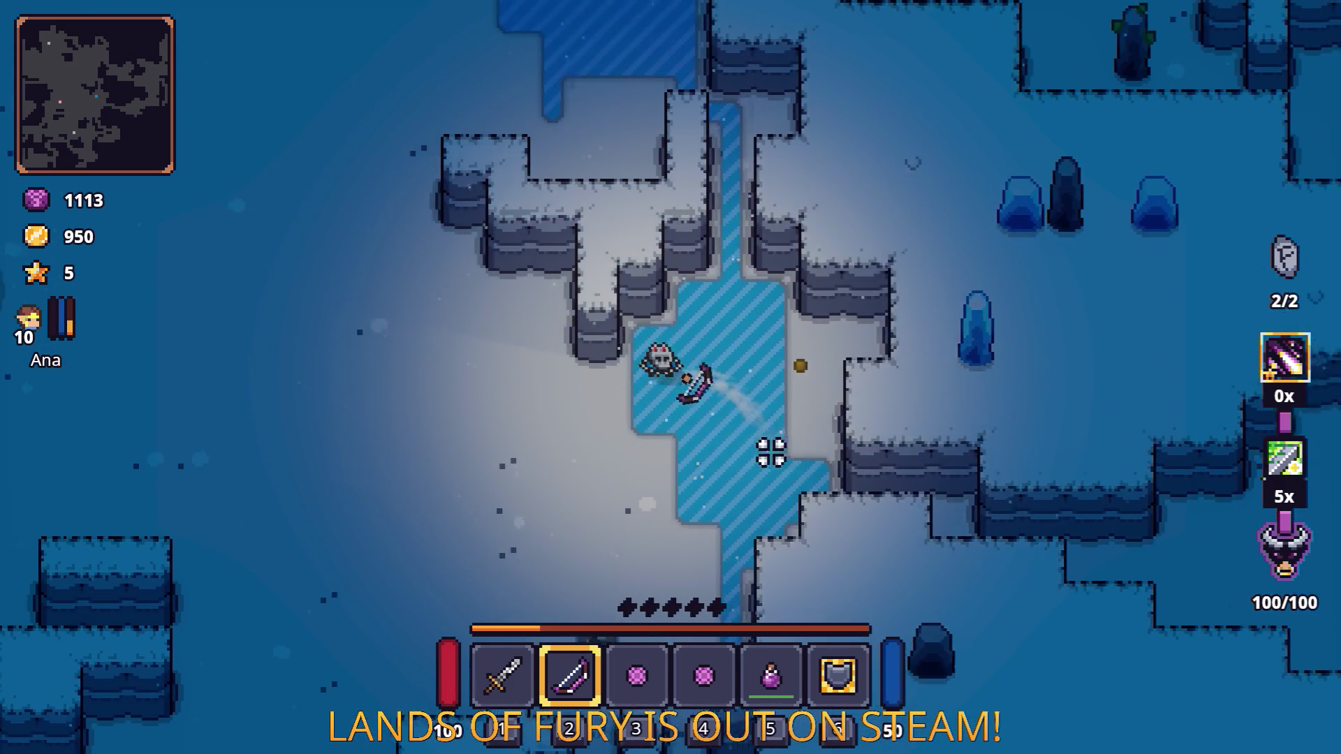
key("w")
key("a")
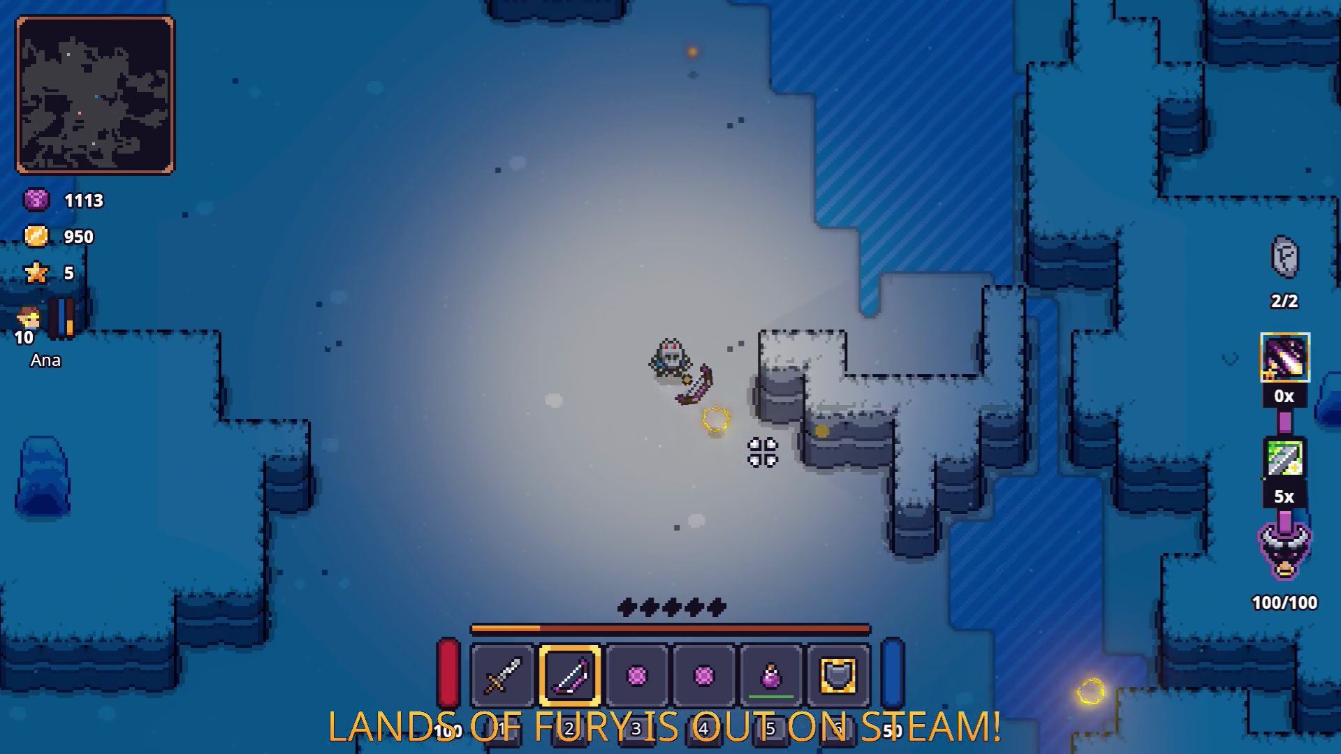
key("w")
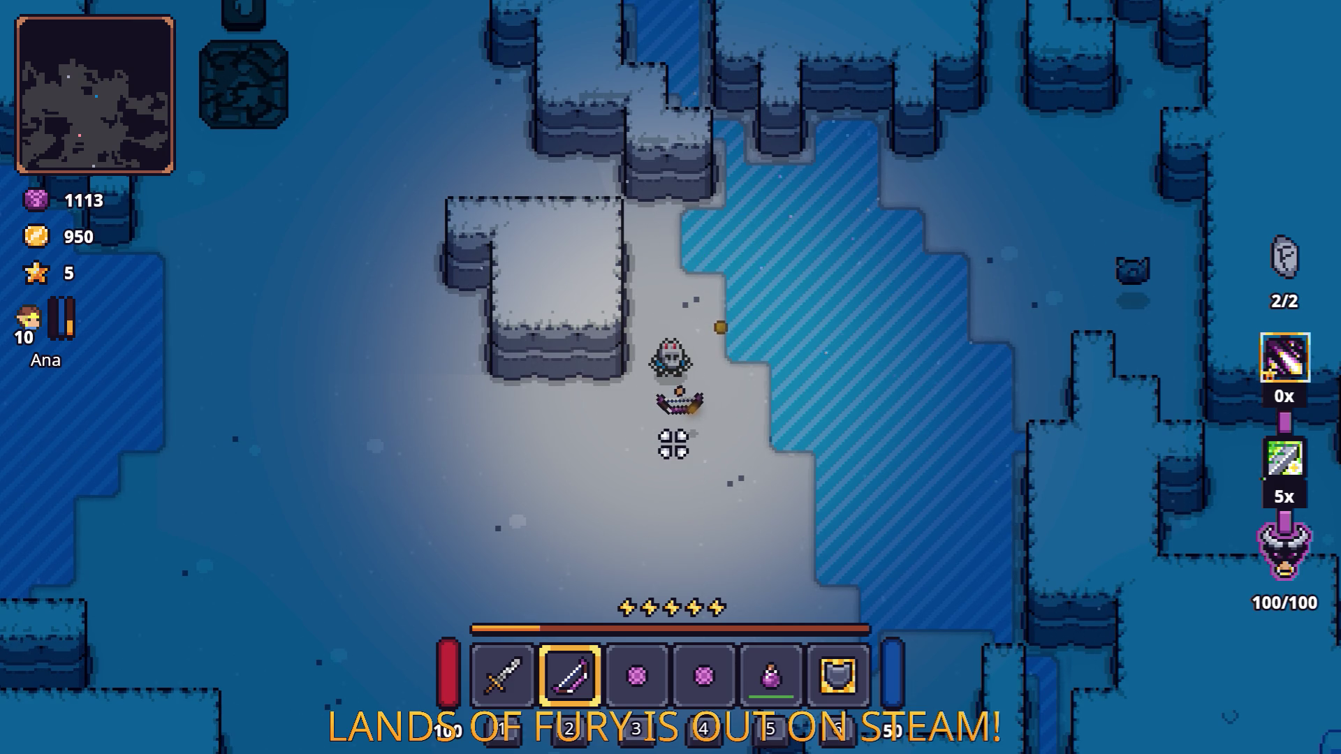
Step: Walk and dash the character up-left, then down-left past the stone block onto the ice
key("w")
key("a")
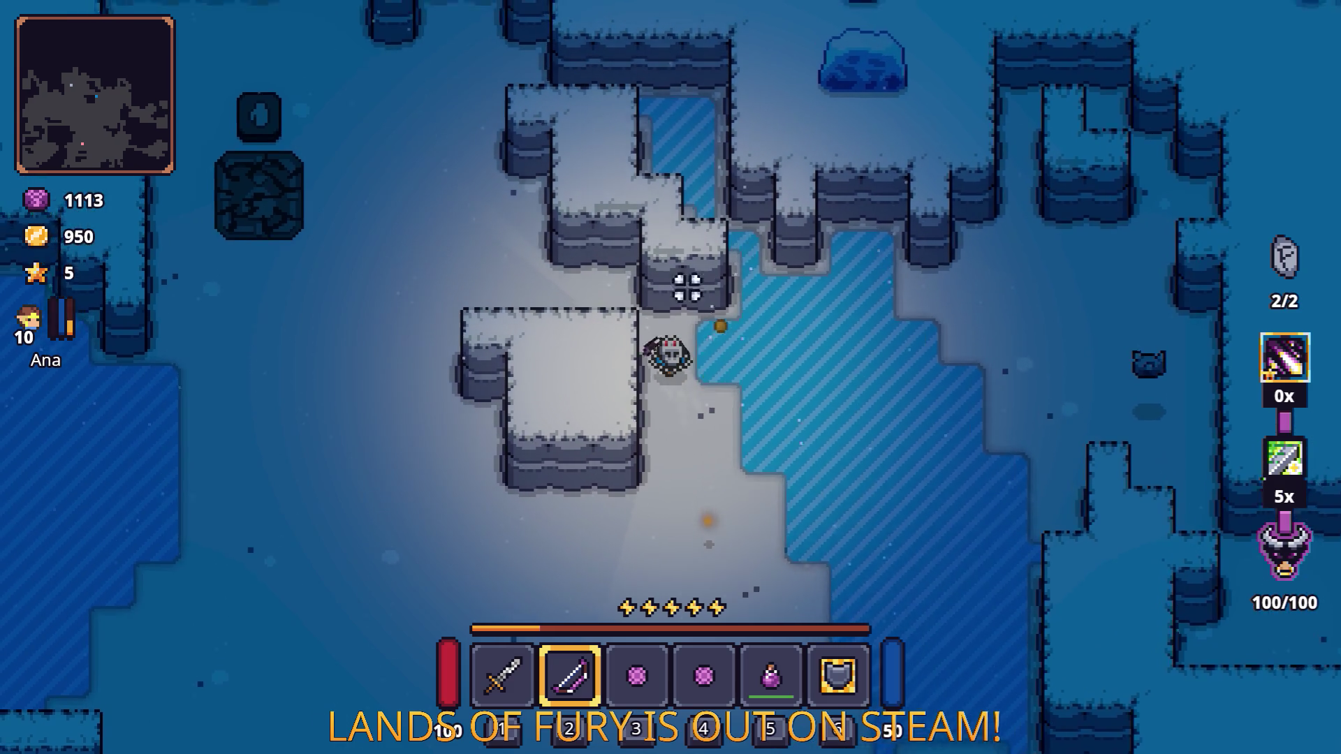
key("w")
key("a")
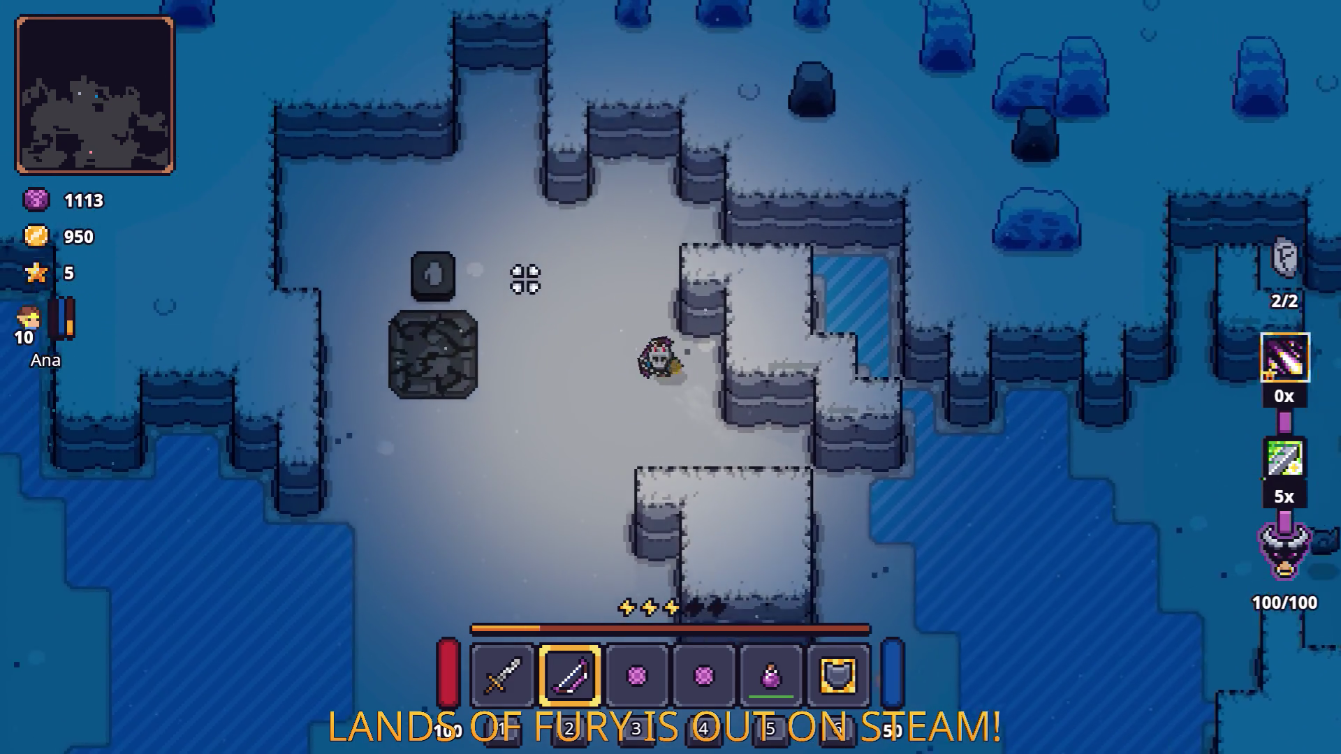
key("a")
key("s")
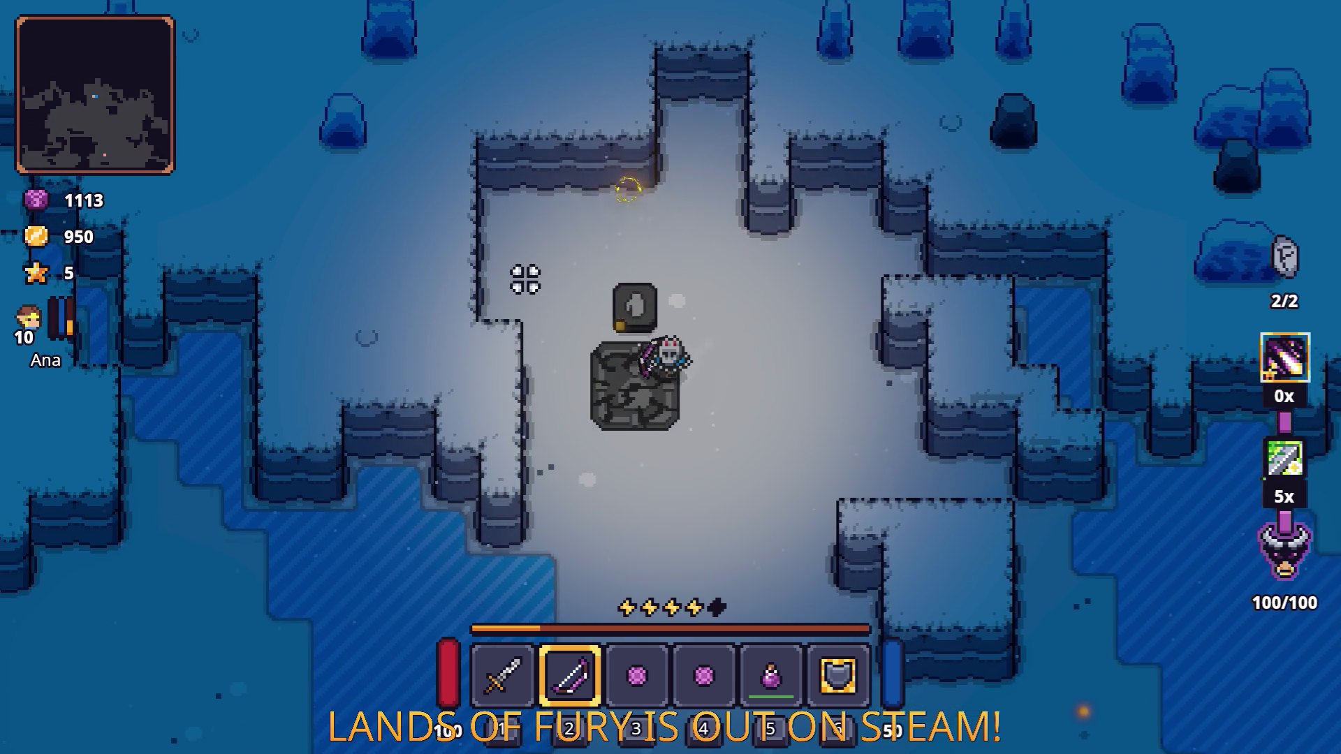
key("a")
key("s")
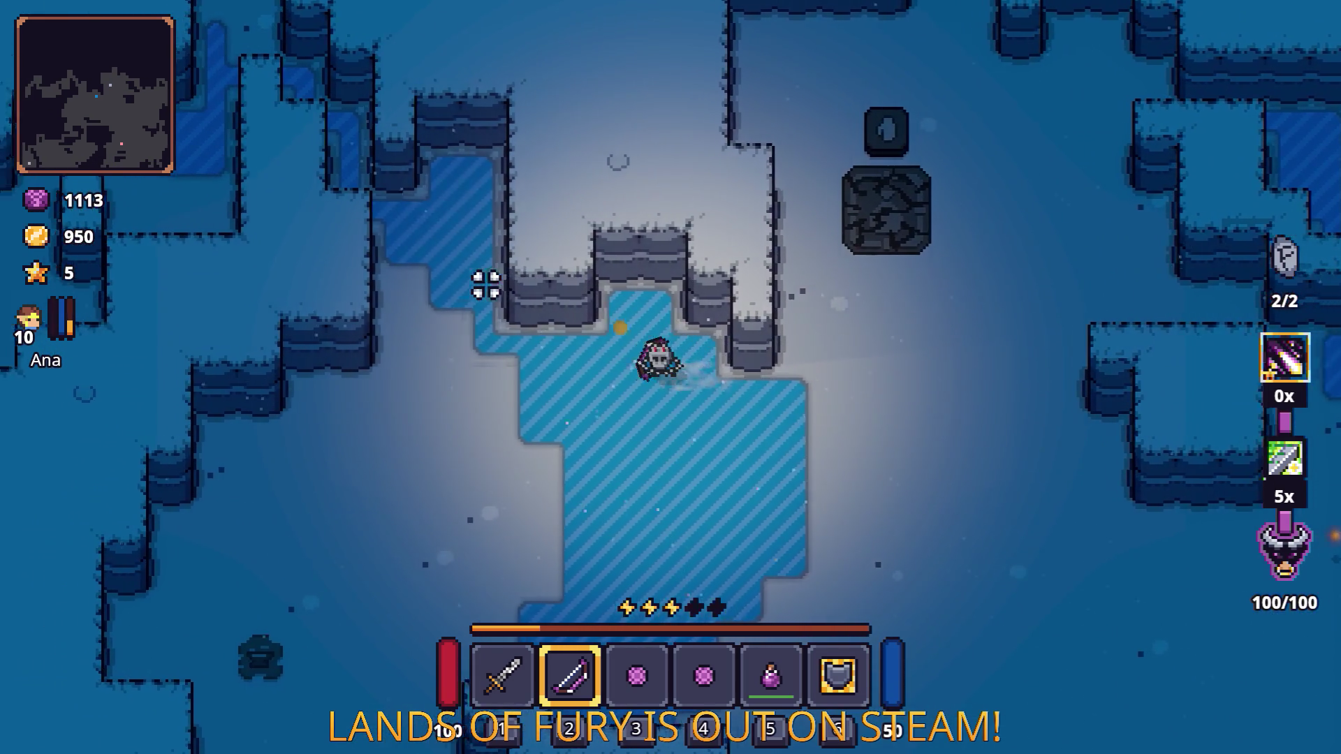
key("a")
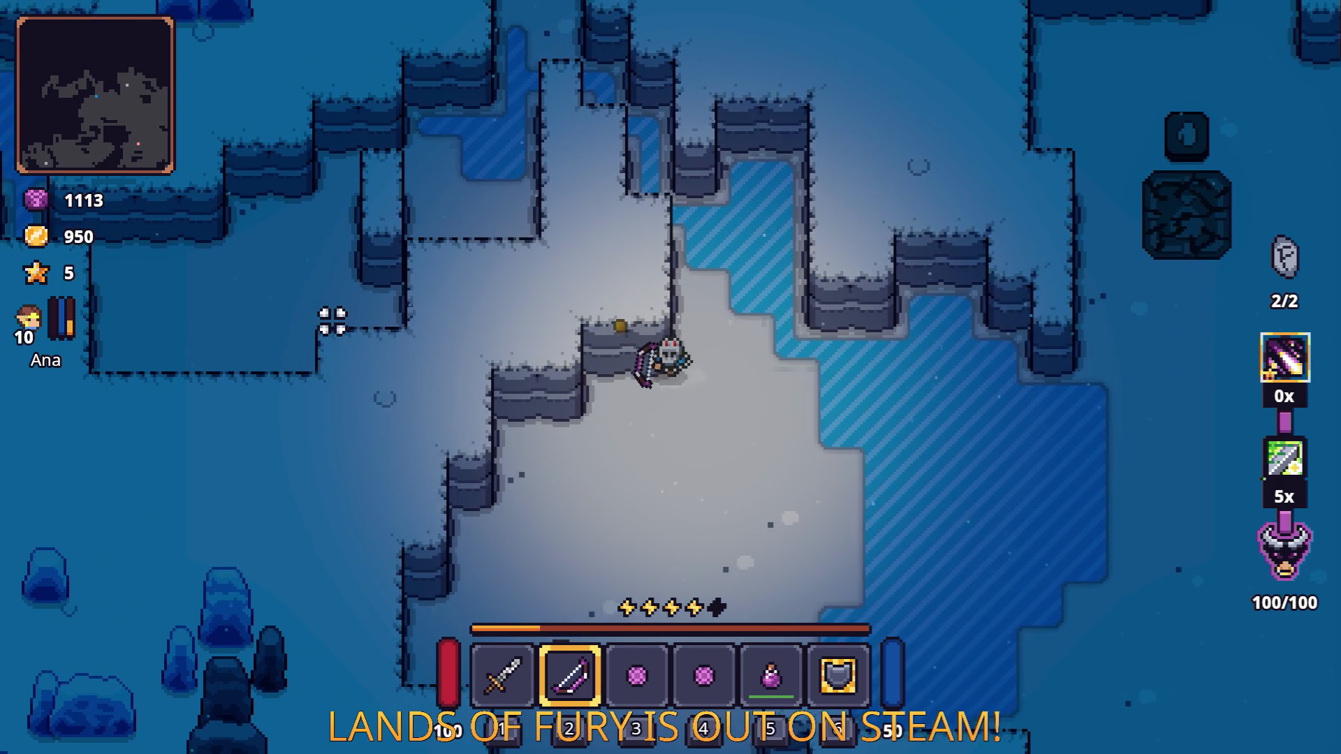
Step: Move around the ice while firing purple bow shots and a skill shot
key("a")
key("s")
left_click(338, 293)
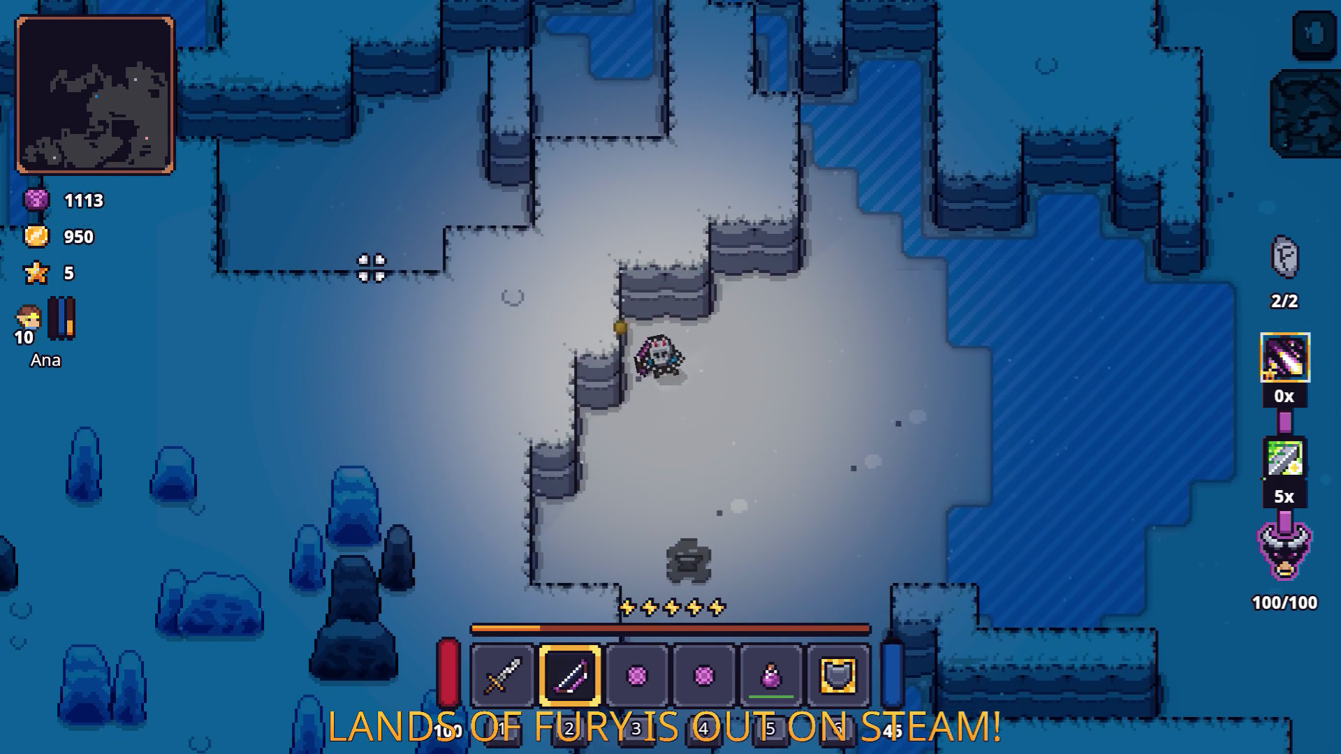
key("w")
key("a")
left_click(372, 269)
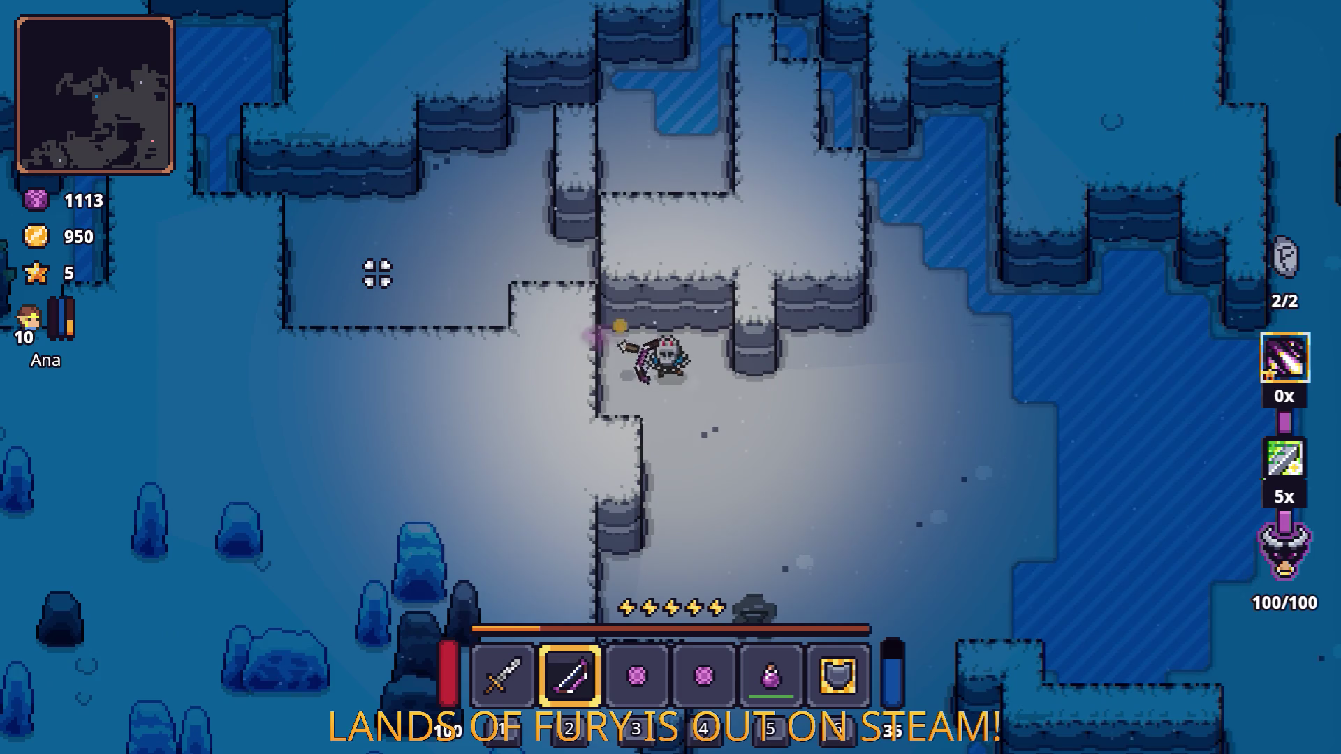
left_click(380, 274)
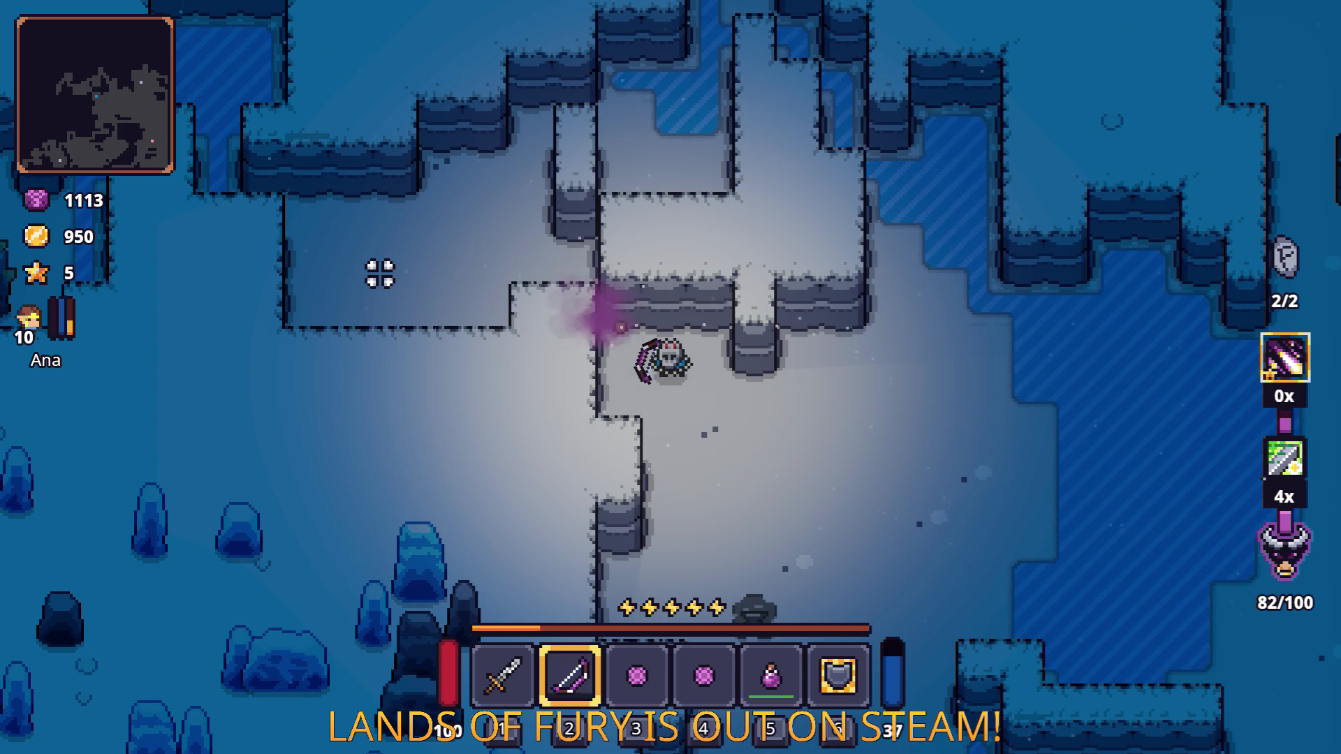
left_click(380, 274)
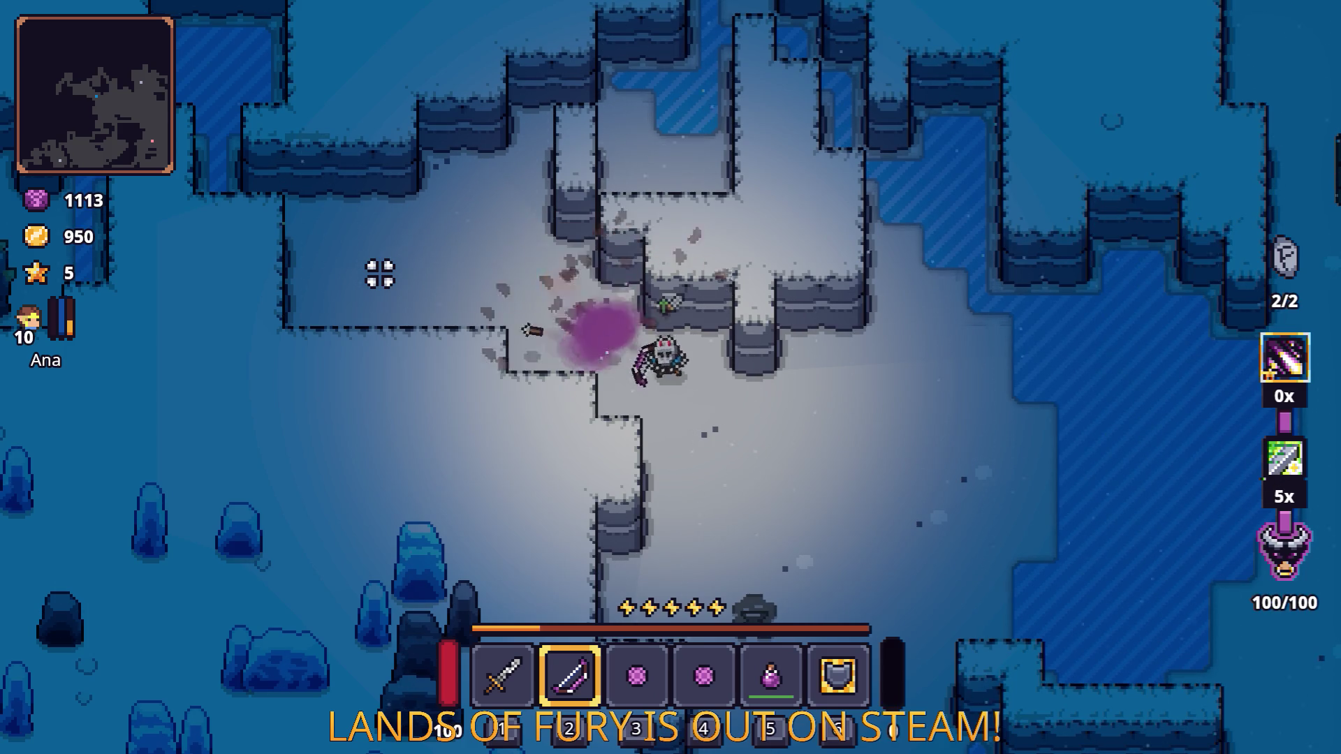
Step: Dash far left, then dash back a long way to the right
key("a")
key("space")
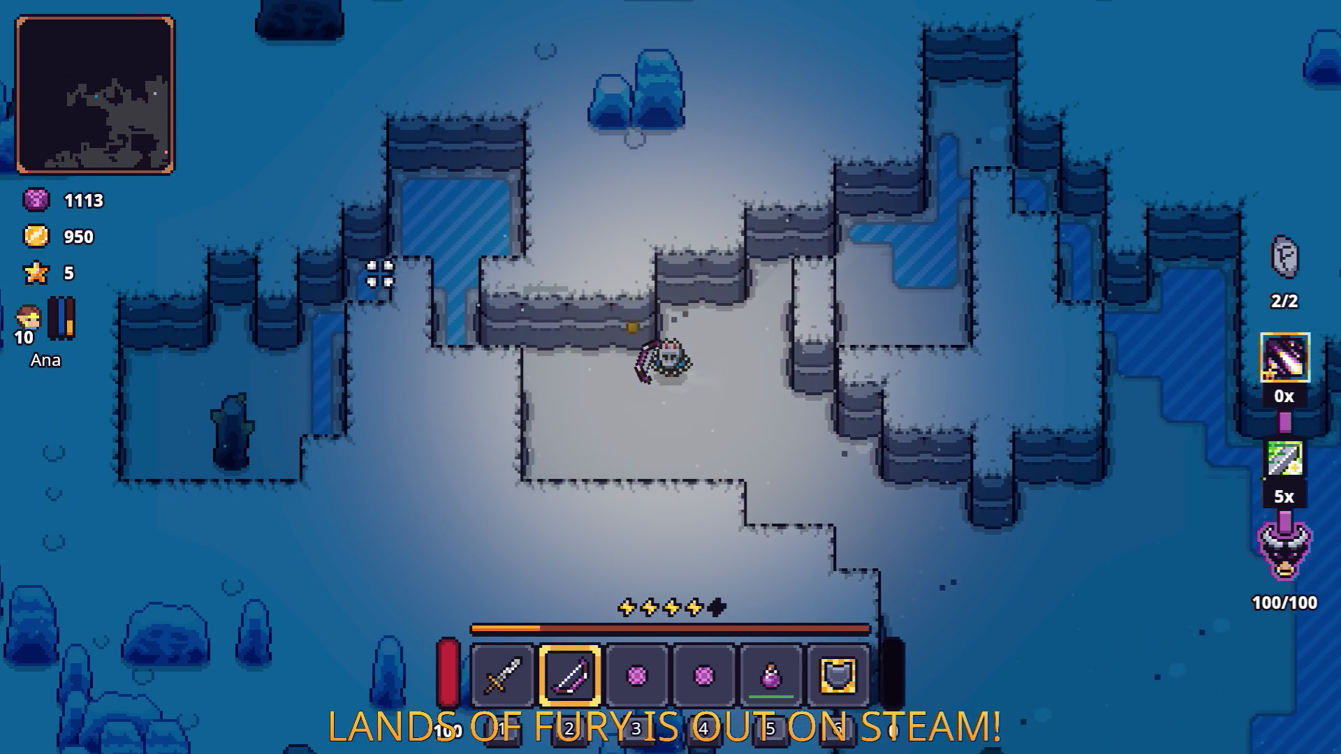
key("a")
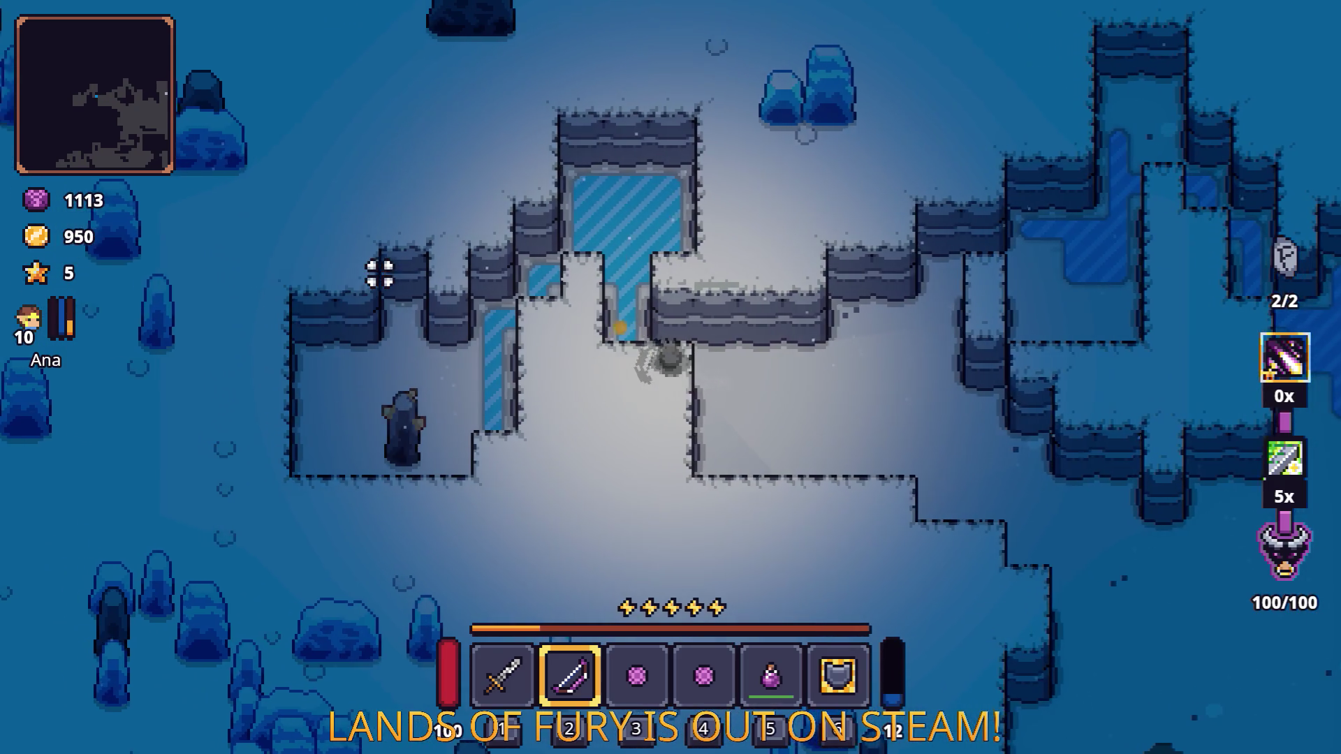
key("d")
key("space")
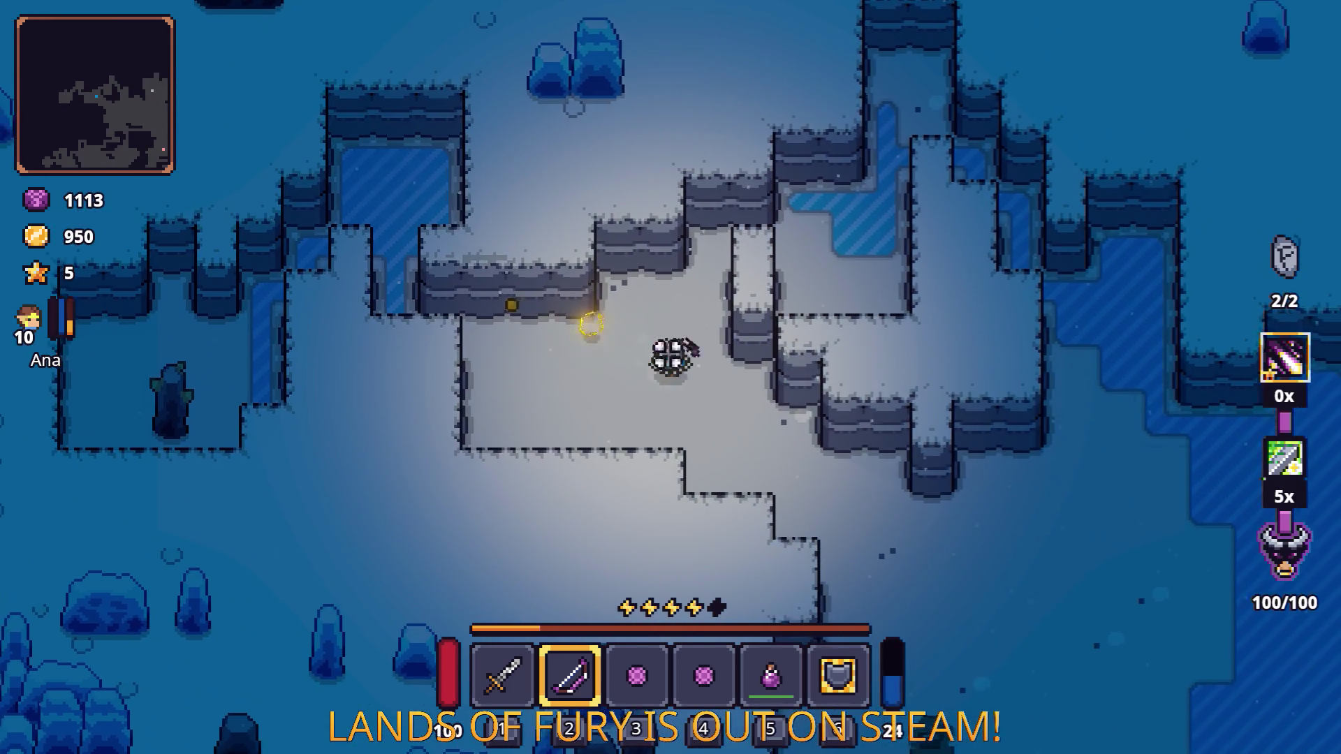
key("s")
key("d")
key("space")
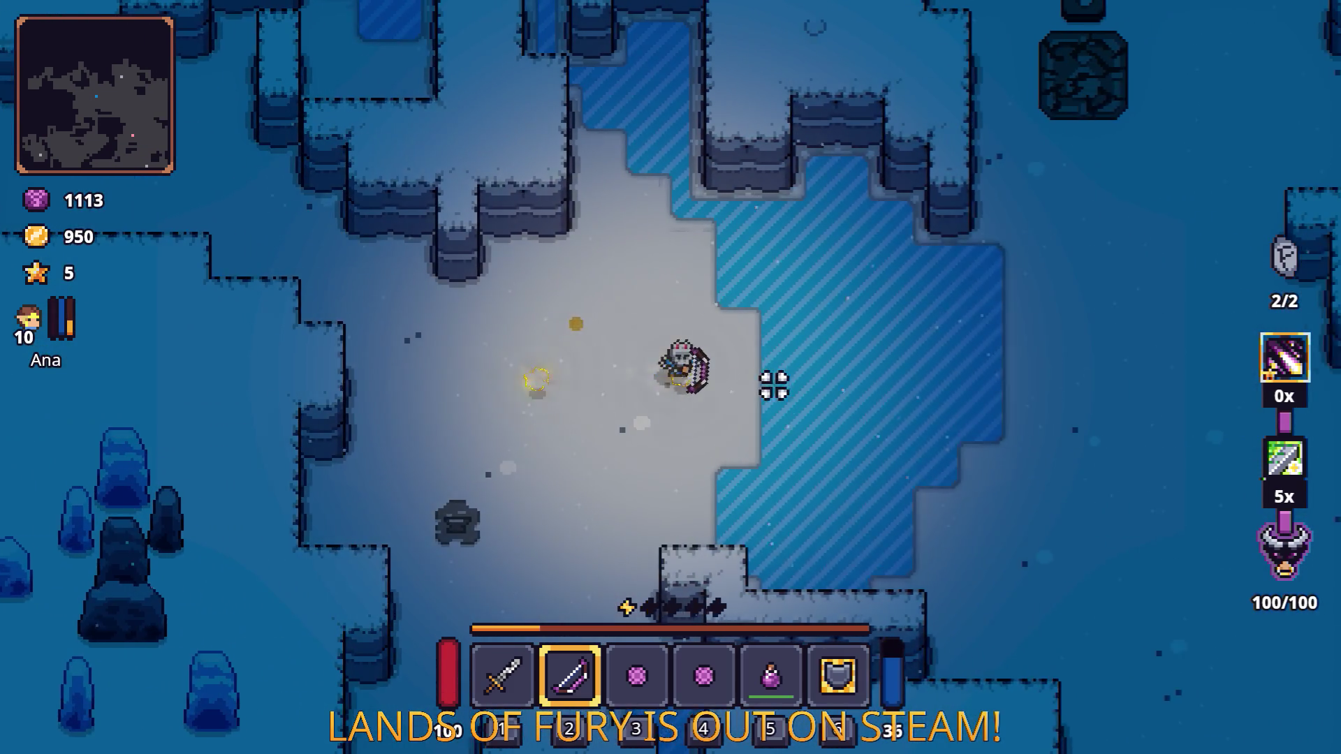
key("d")
key("space")
key("space")
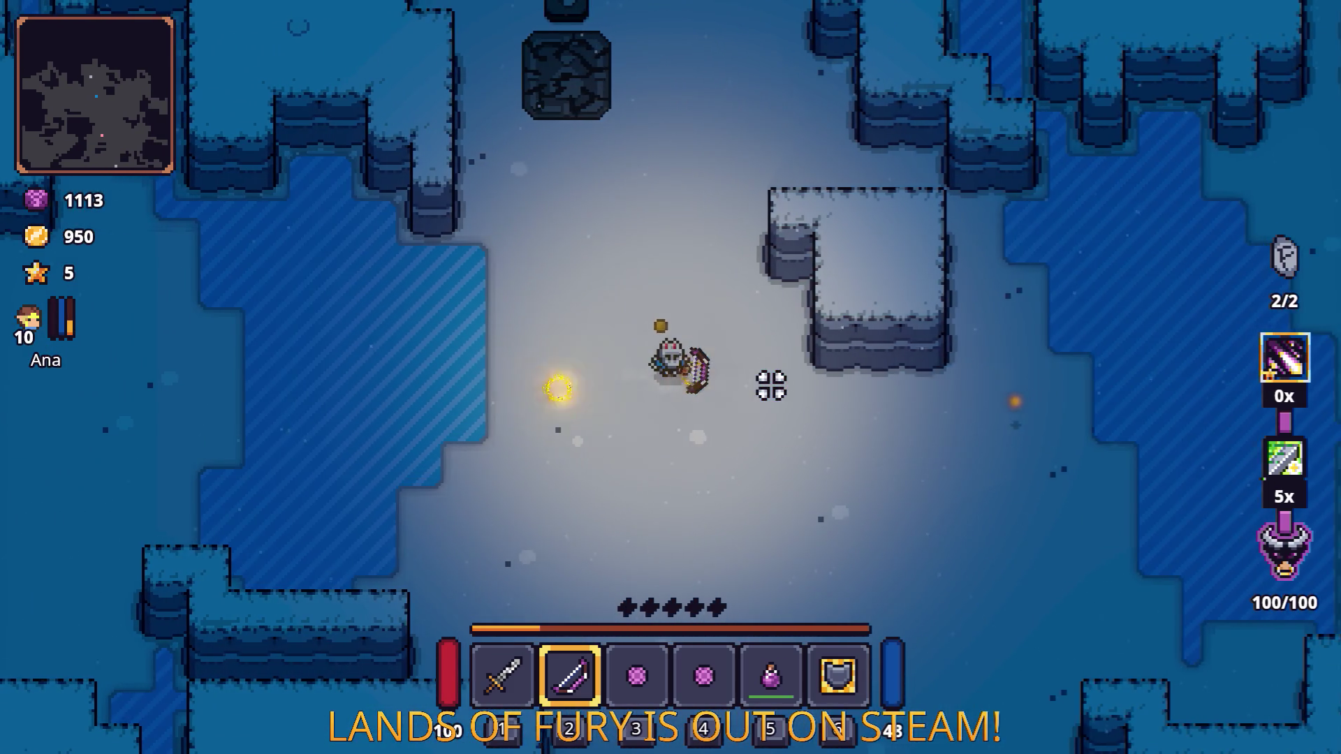
Step: Walk right past the rock and down-right into the passage toward the enemies
key("d")
key("s")
key("d")
key("w")
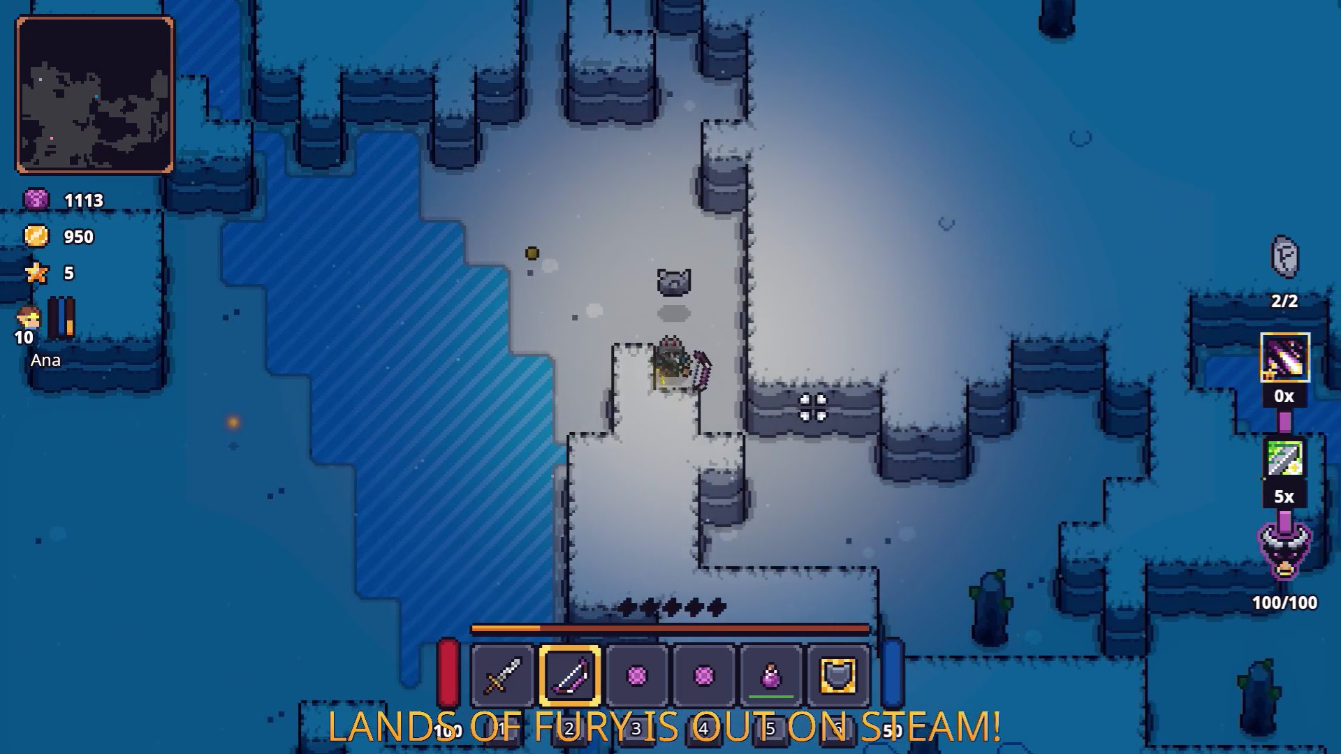
key("d")
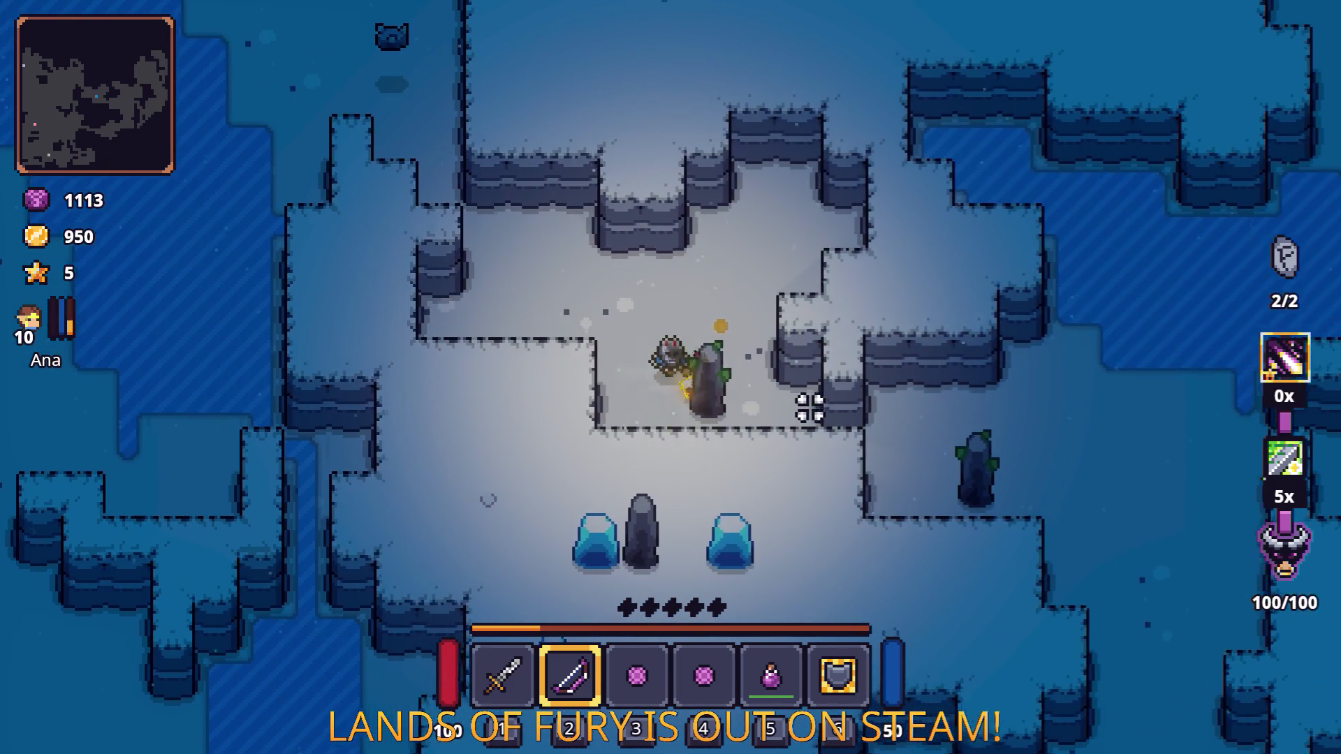
key("d")
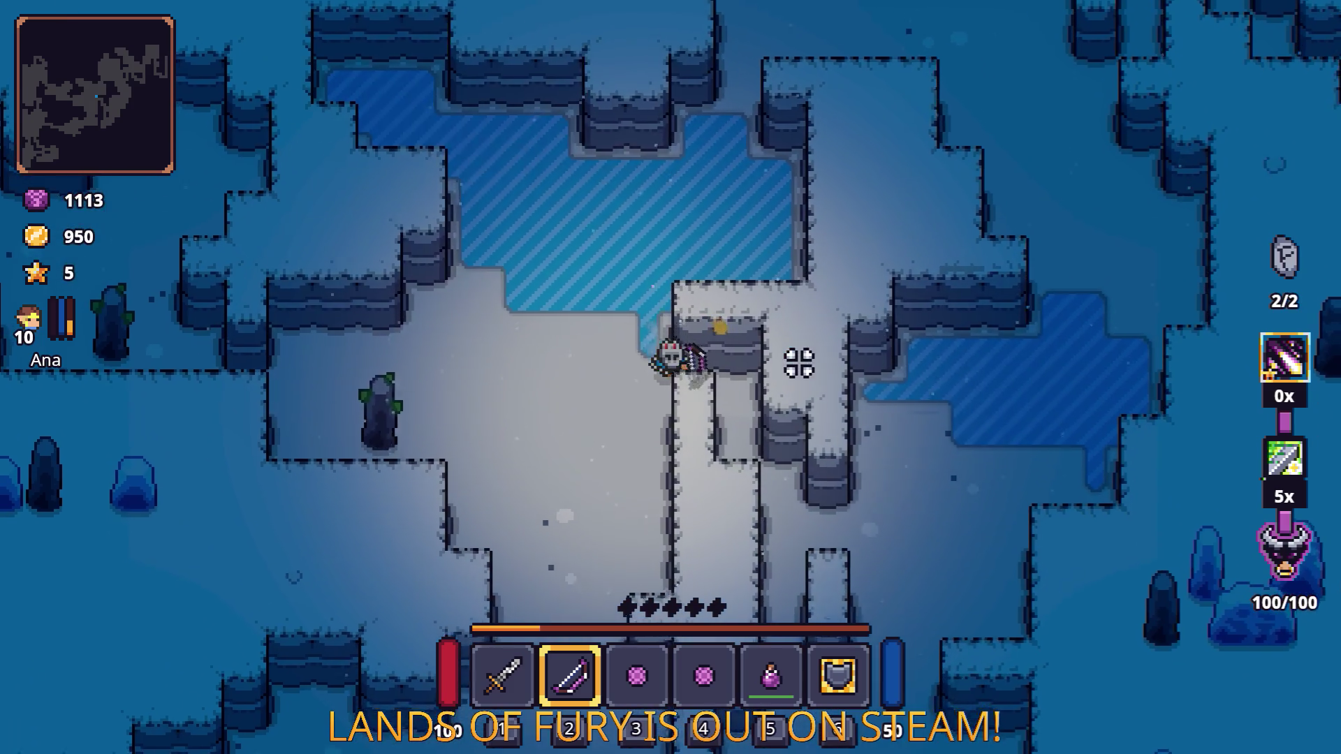
key("d")
key("s")
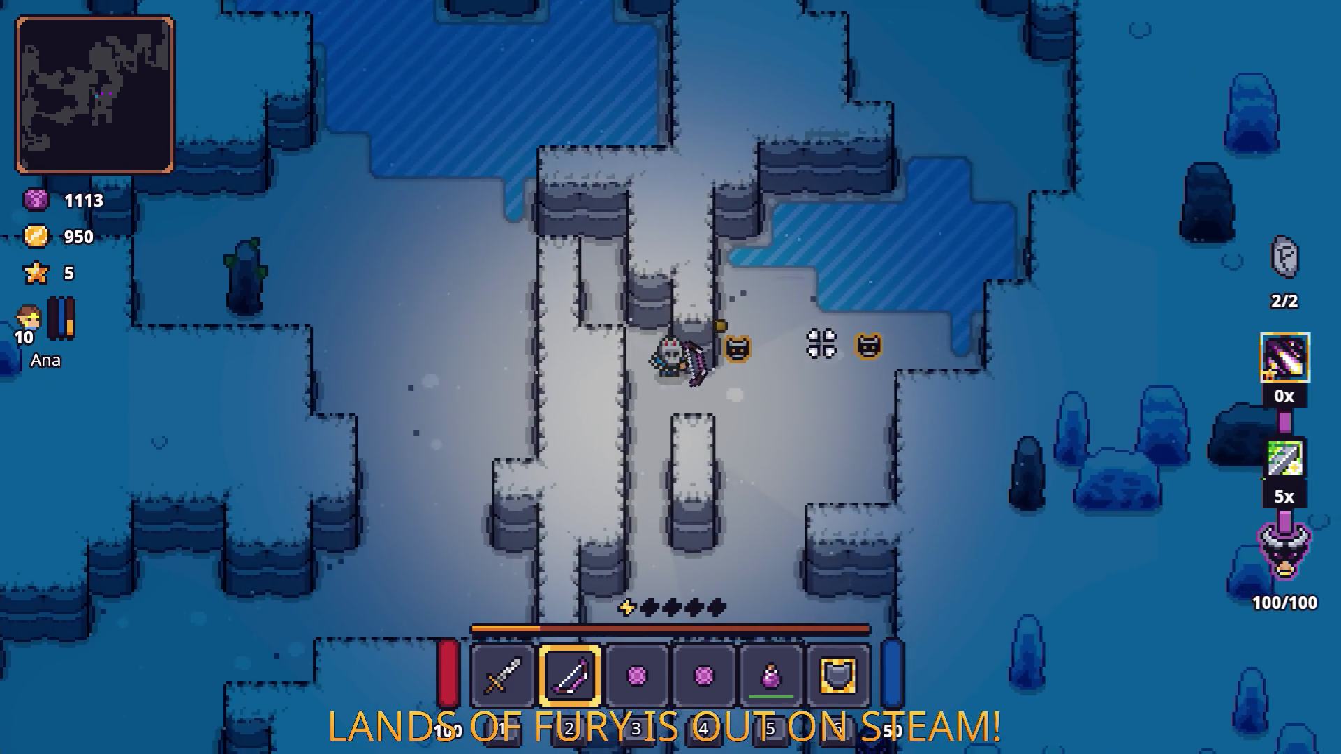
key("s")
key("d")
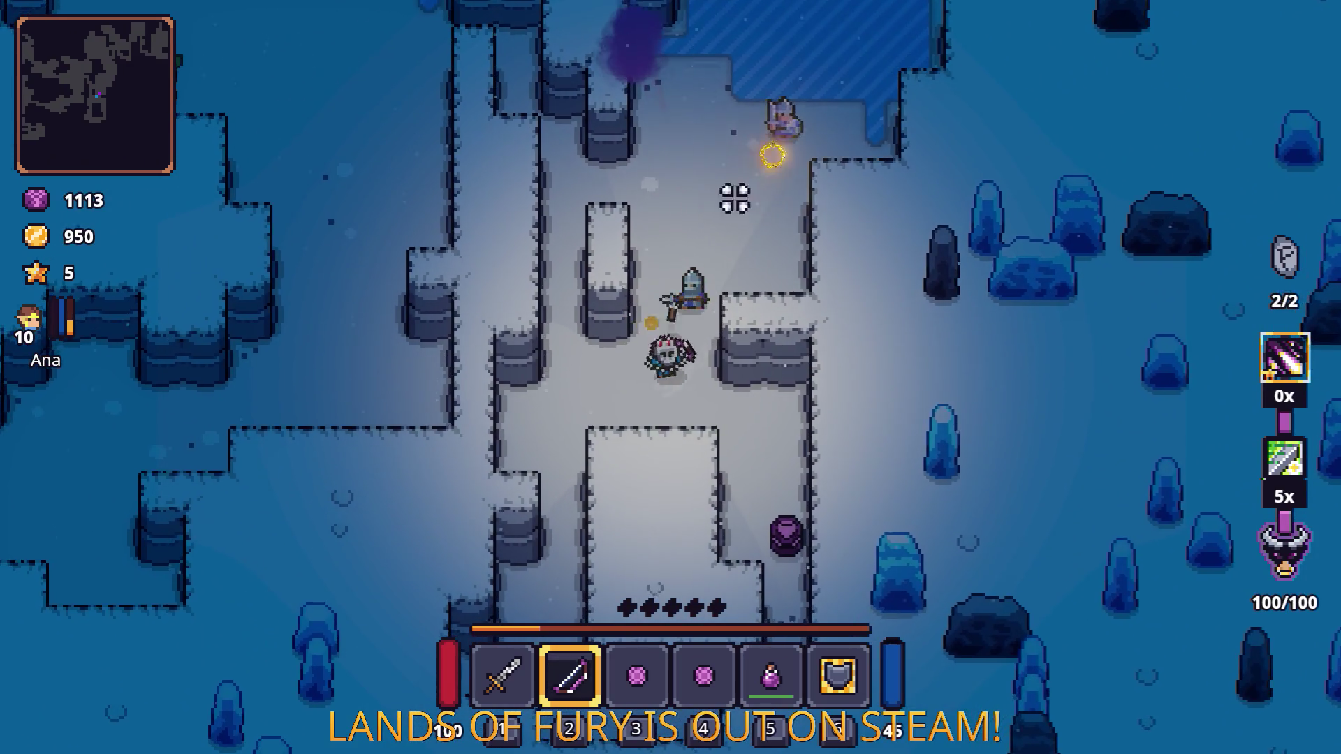
Step: Move down to the Fuel Cell, then head back up and right past the obelisk
key("a")
key("s")
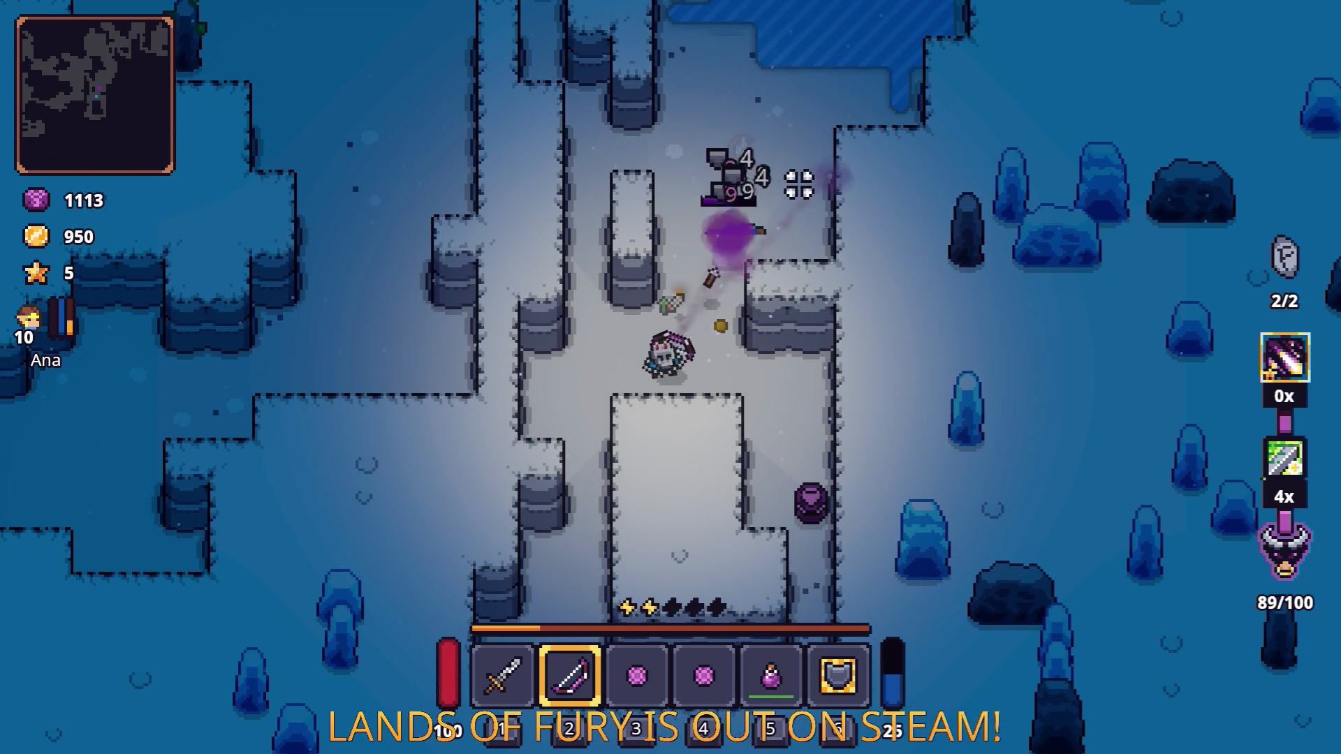
key("s")
key("d")
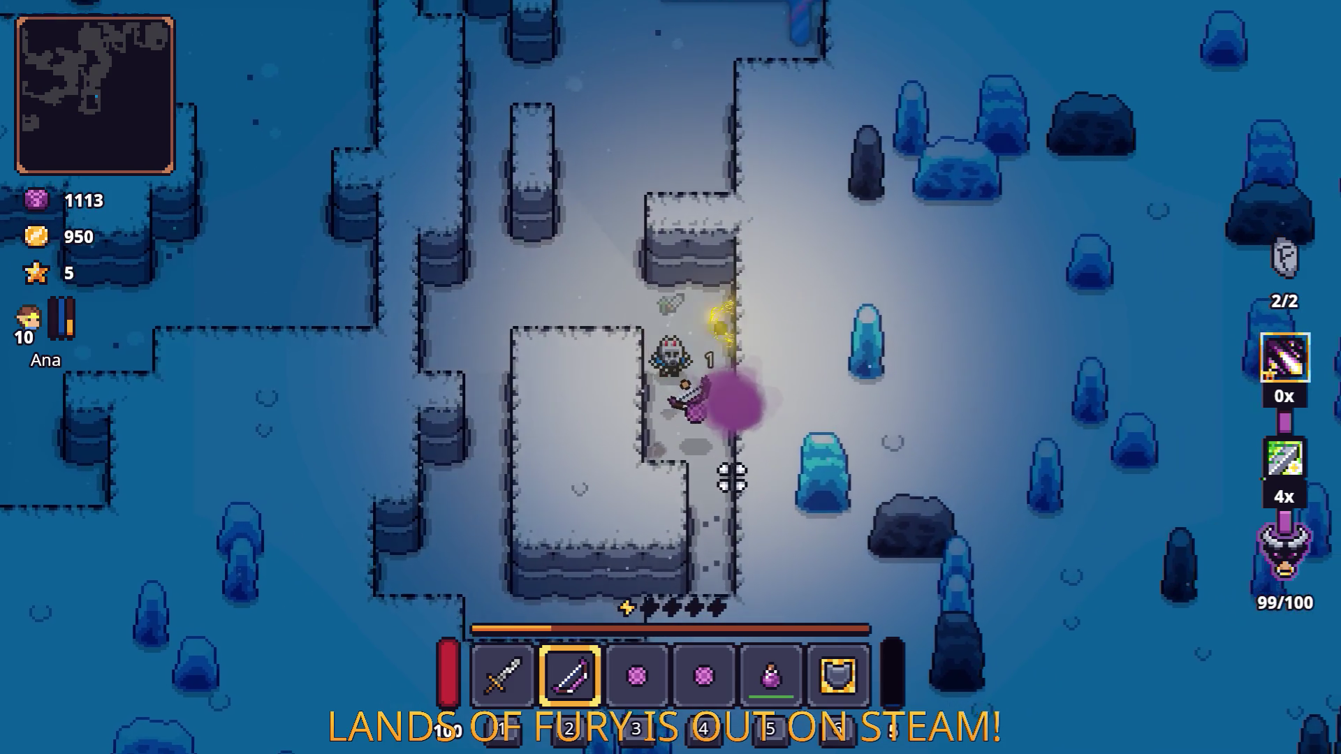
key("e")
key("w")
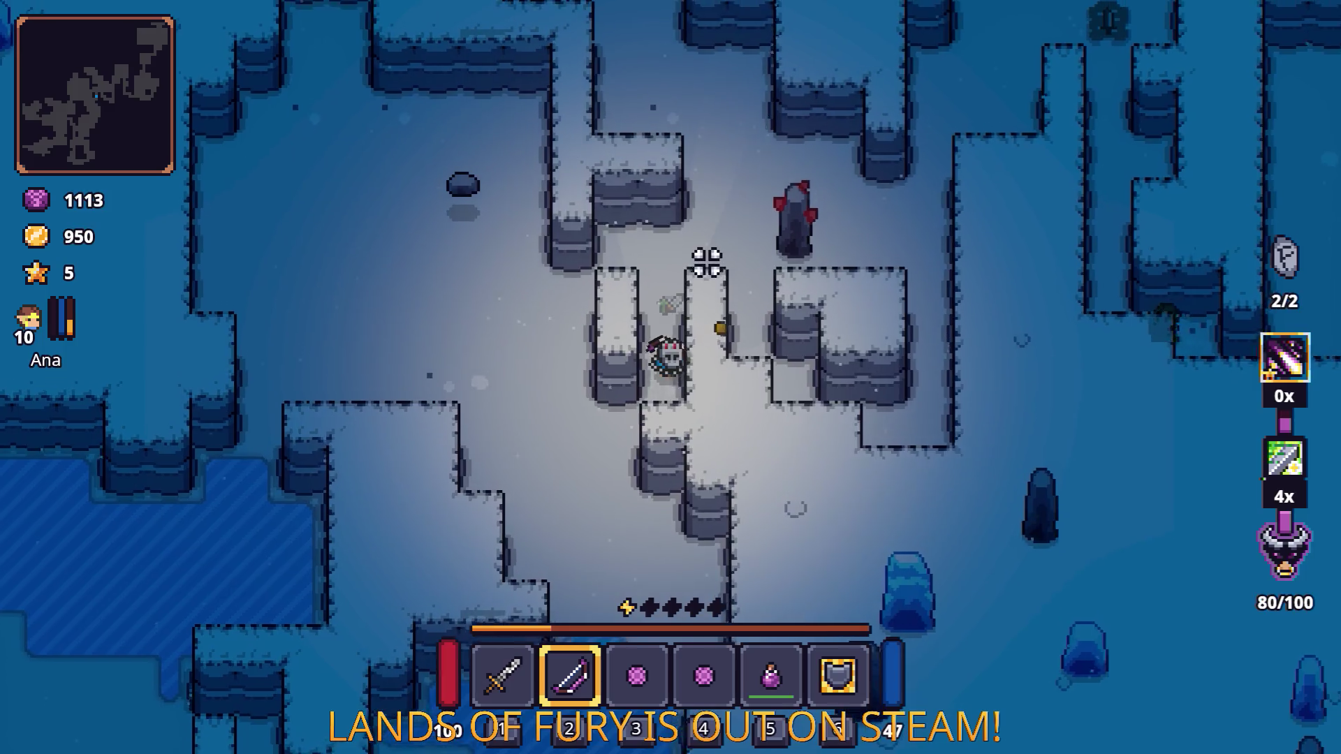
key("w")
key("d")
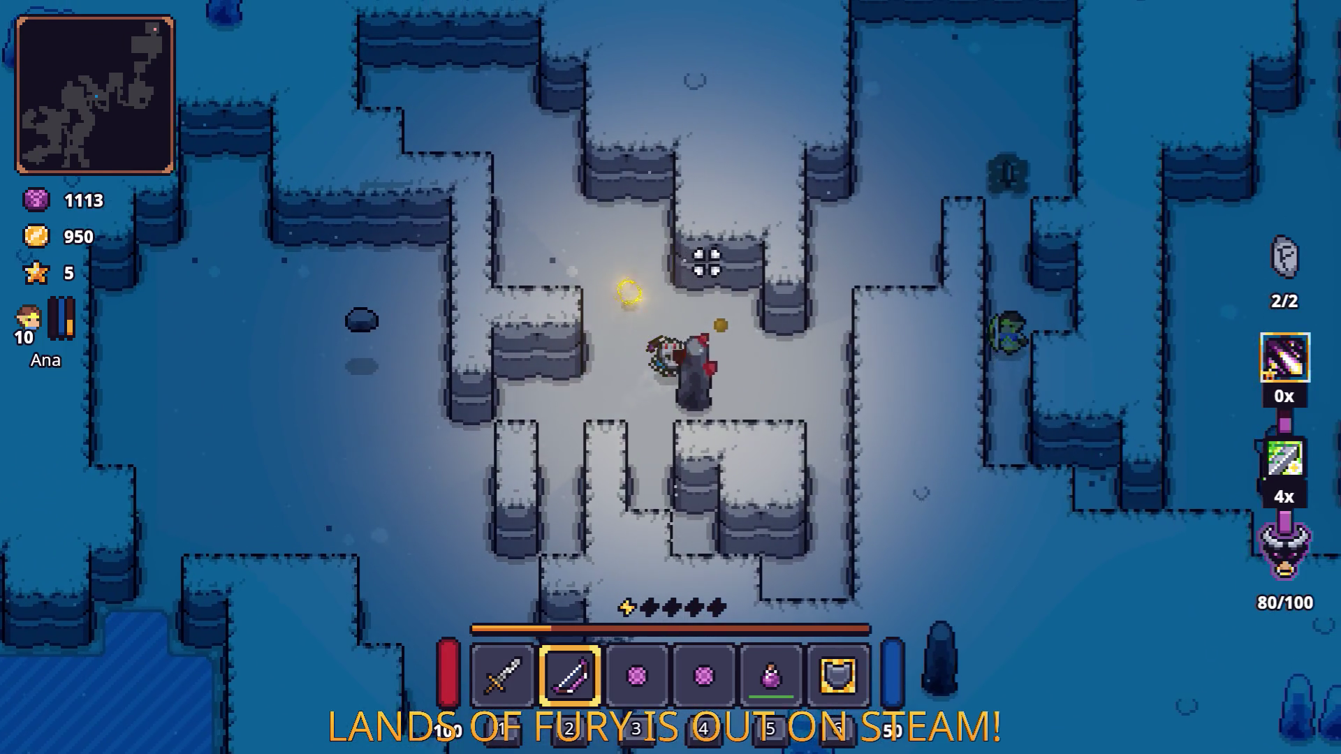
Step: Advance up-right shooting the skeletons until reaching the dark ship
key("w")
key("d")
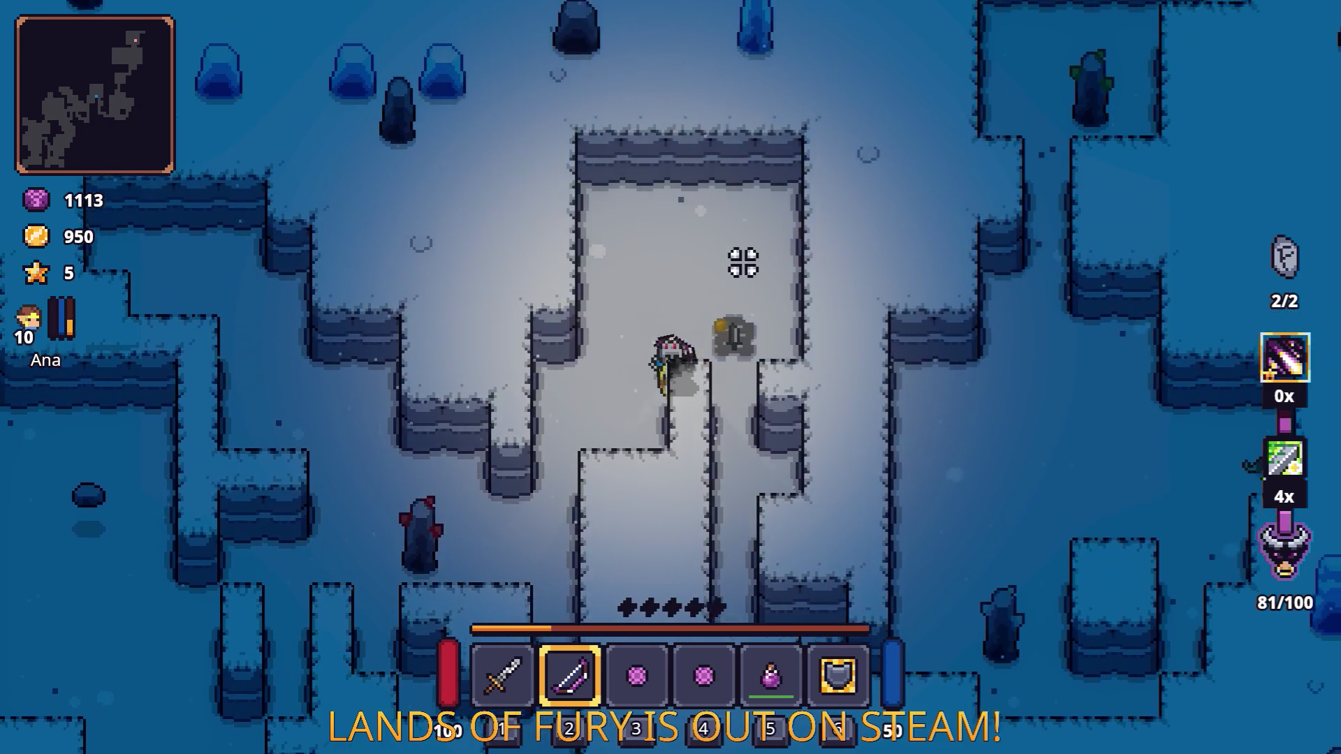
key("w")
key("d")
left_click(869, 255)
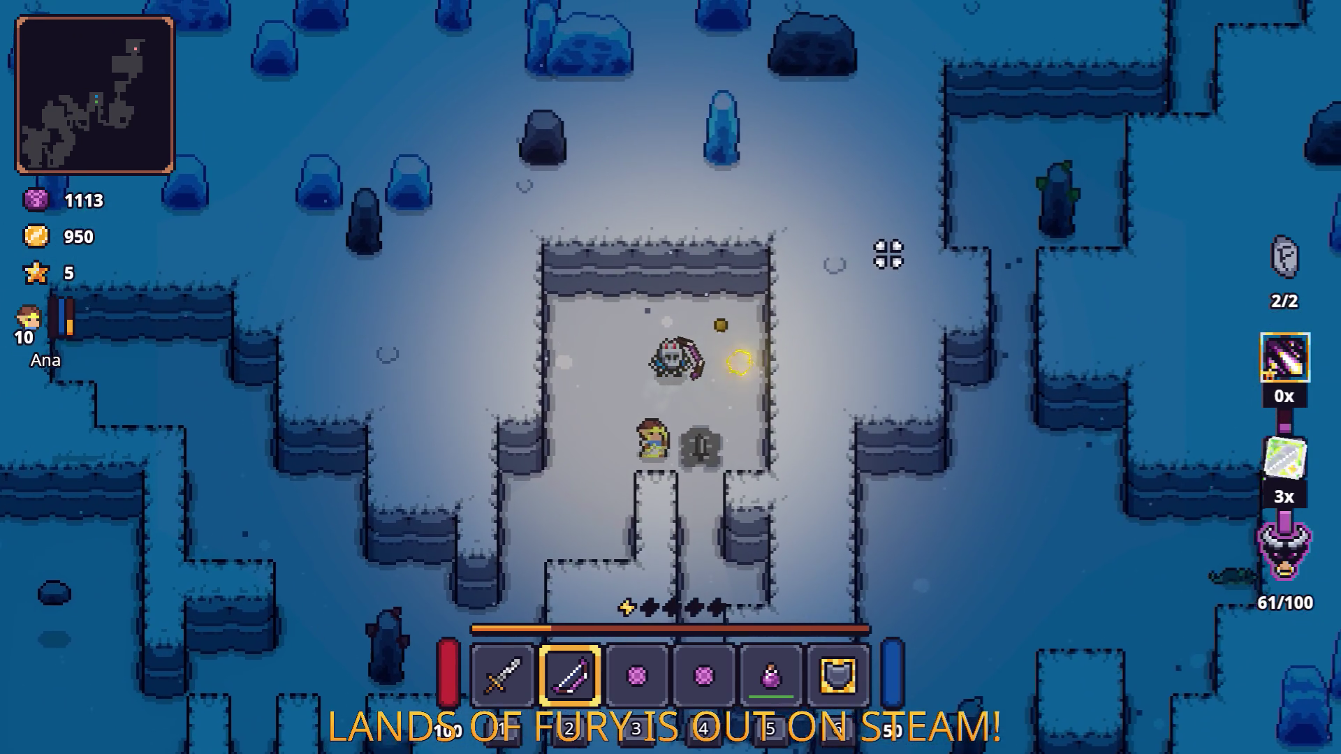
key("w")
left_click(908, 283)
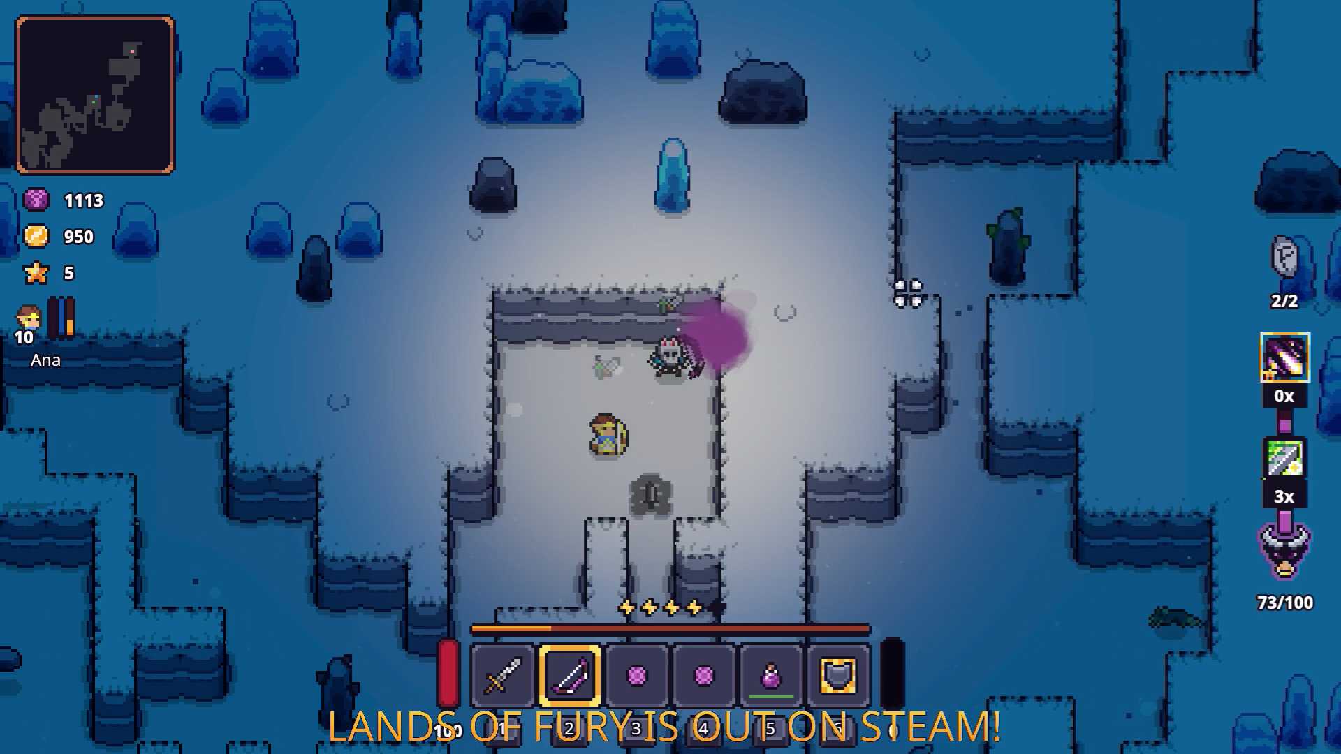
left_click(908, 293)
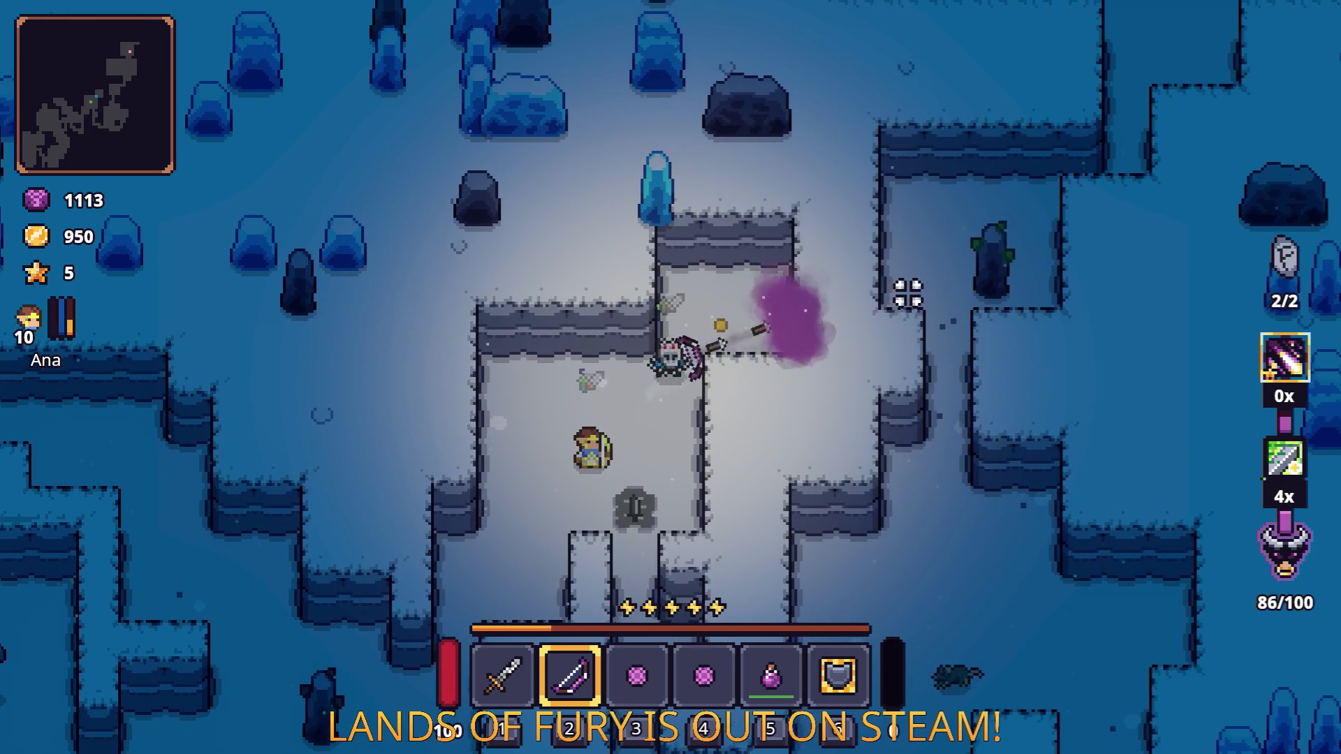
key("w")
key("d")
left_click(908, 295)
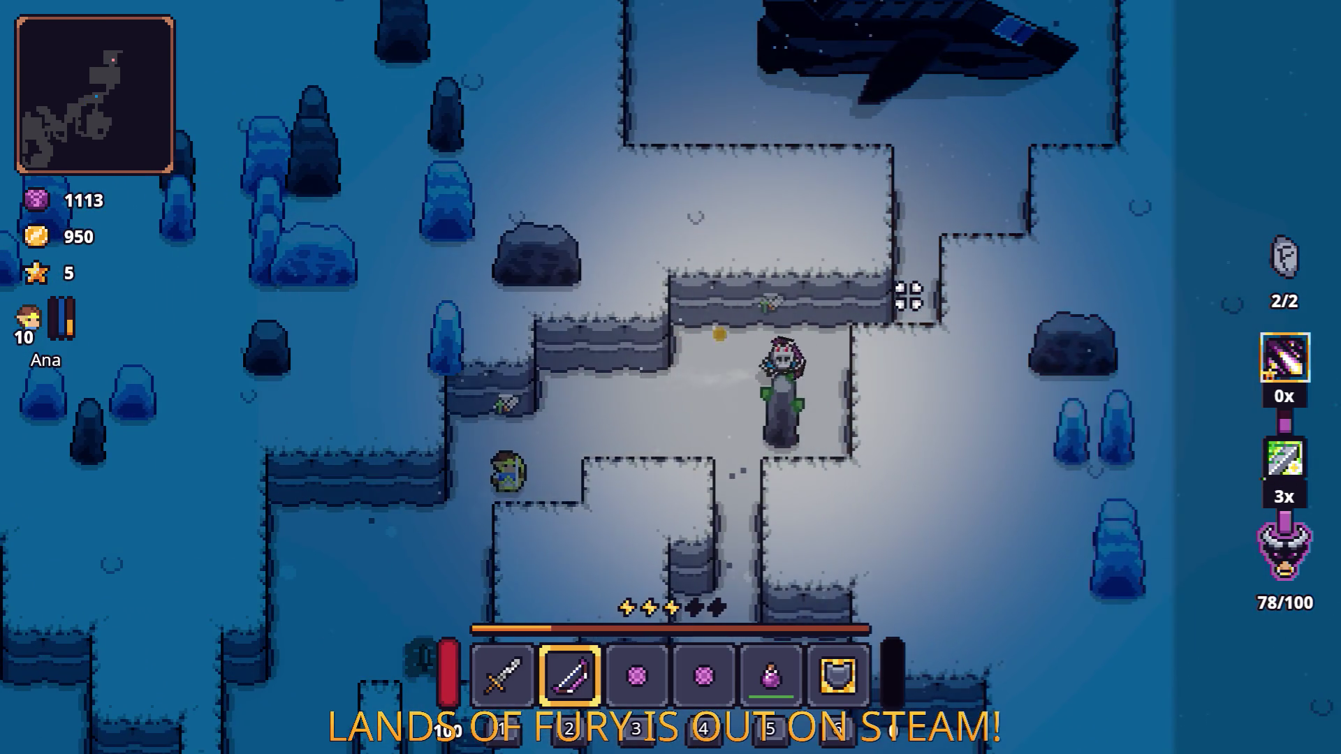
key("w")
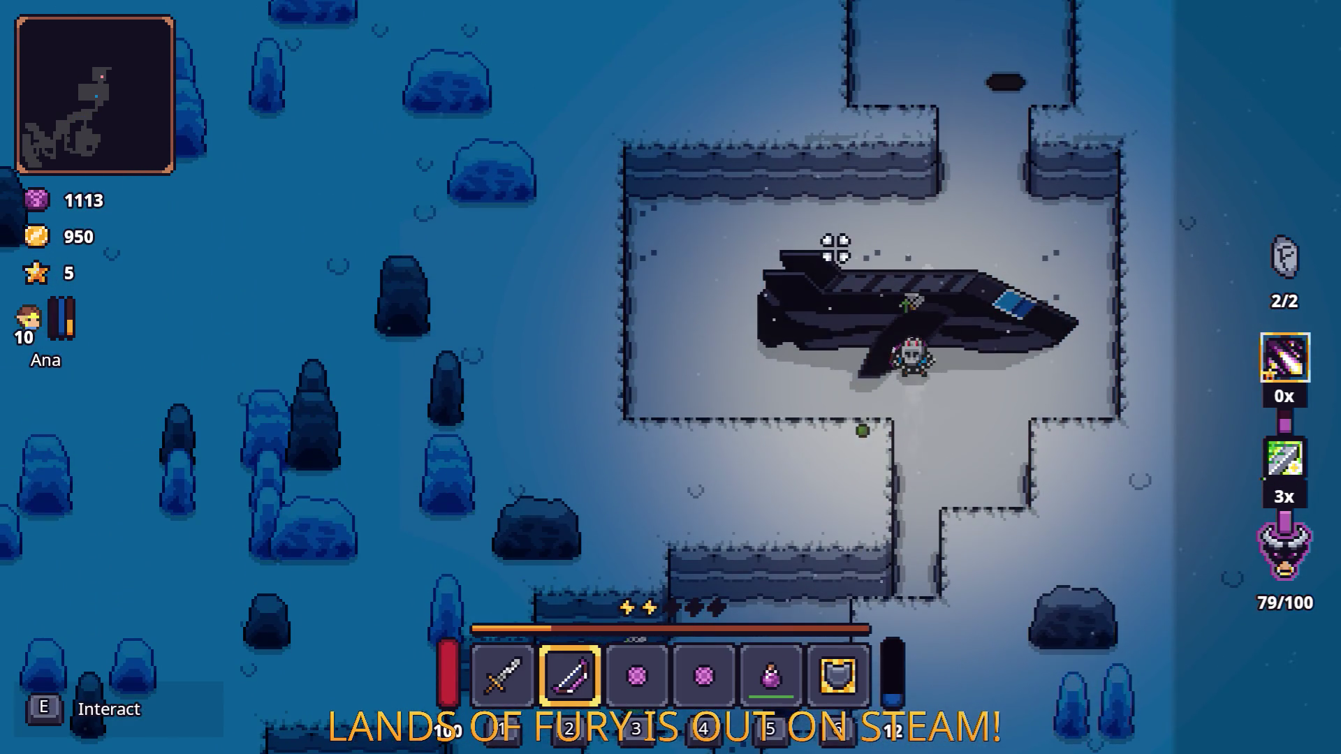
Step: Talk to ALMA at the ship and let ALMA pilot away to the Game over screen
key("e")
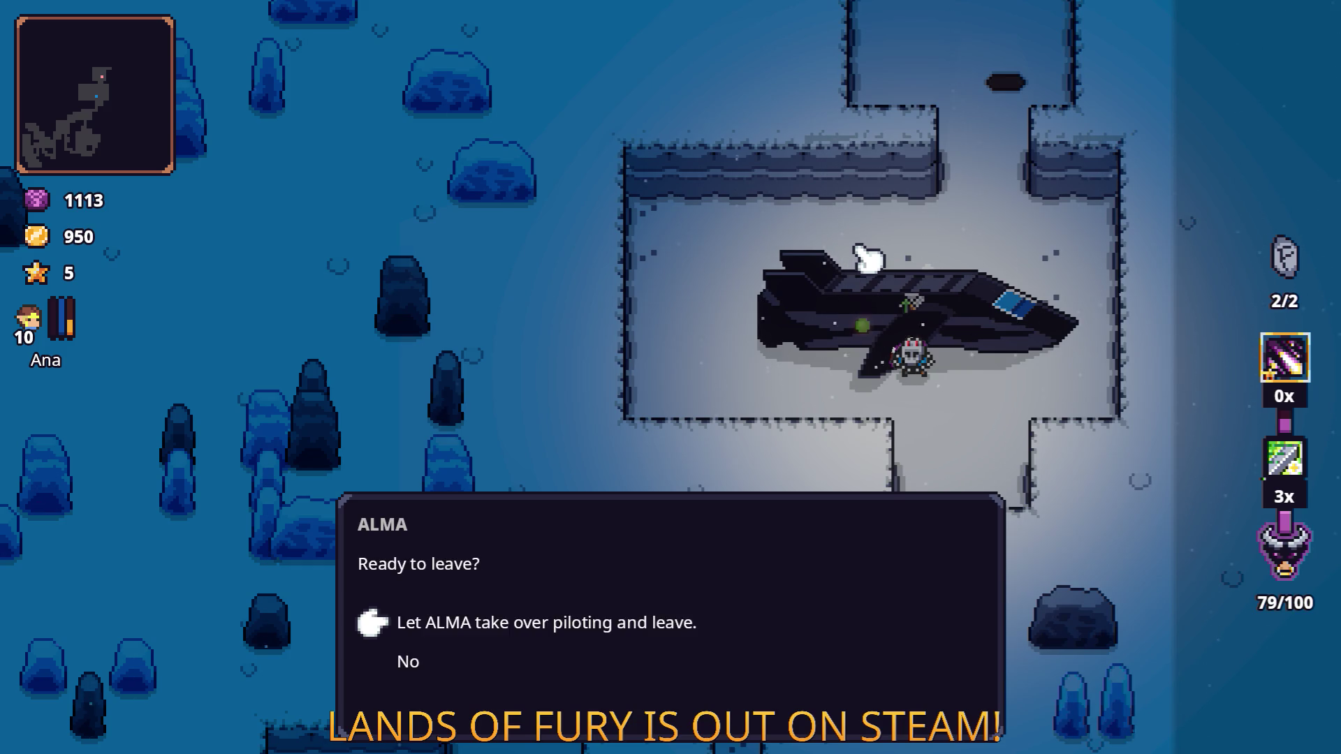
key("e")
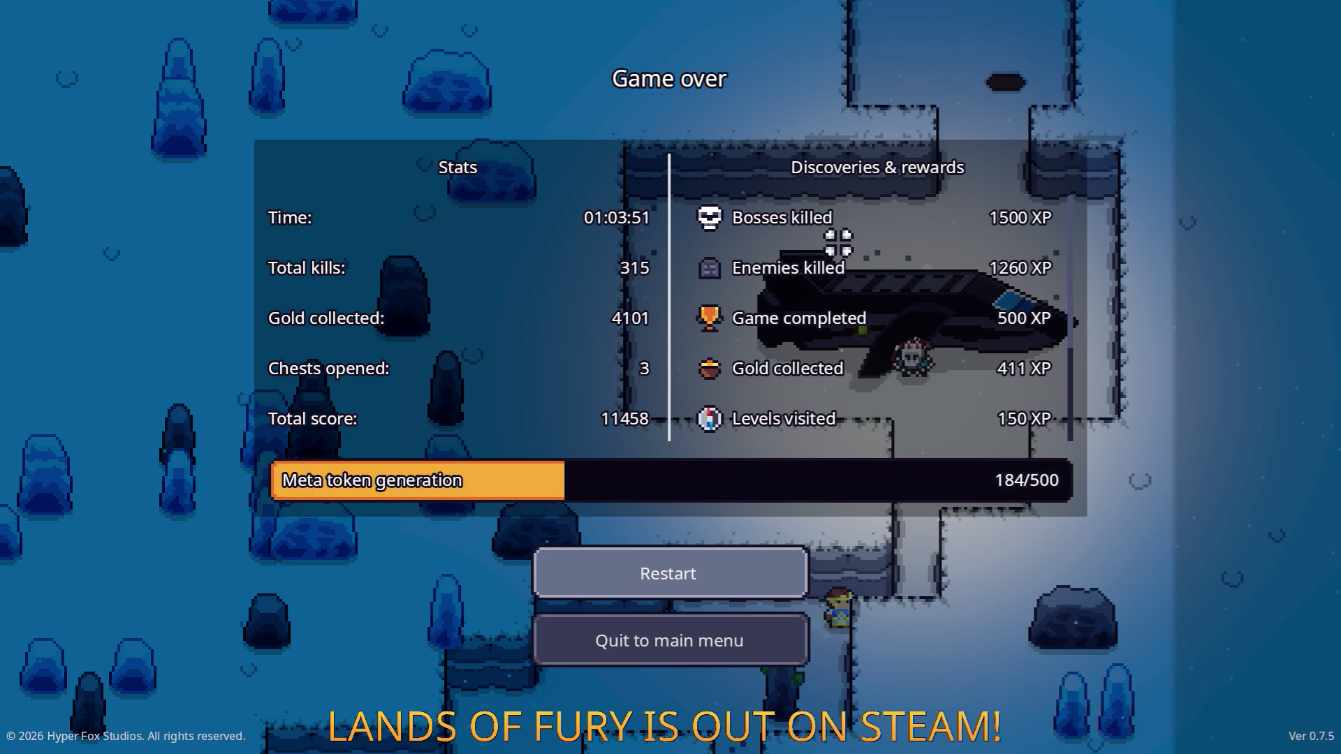
Step: Restart the run in The Glade, then pause and choose Quit to desktop
left_click(690, 569)
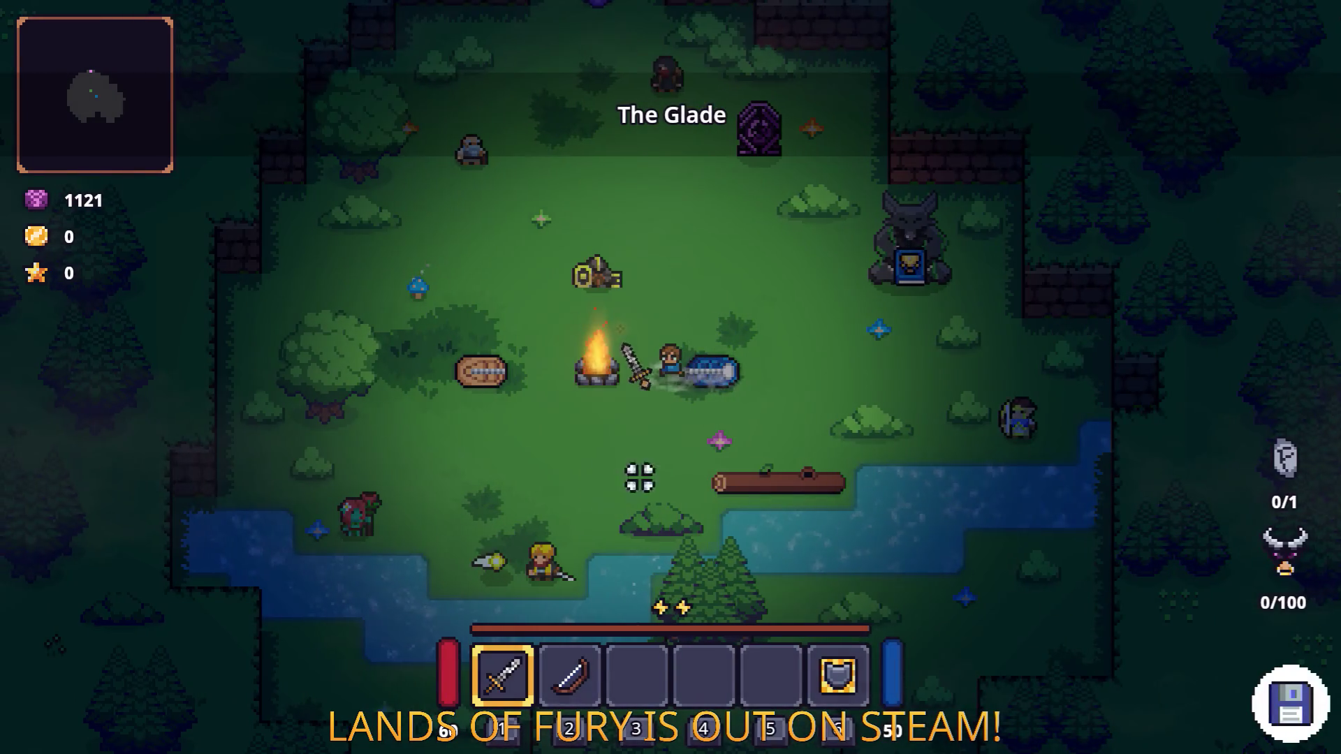
key("Escape")
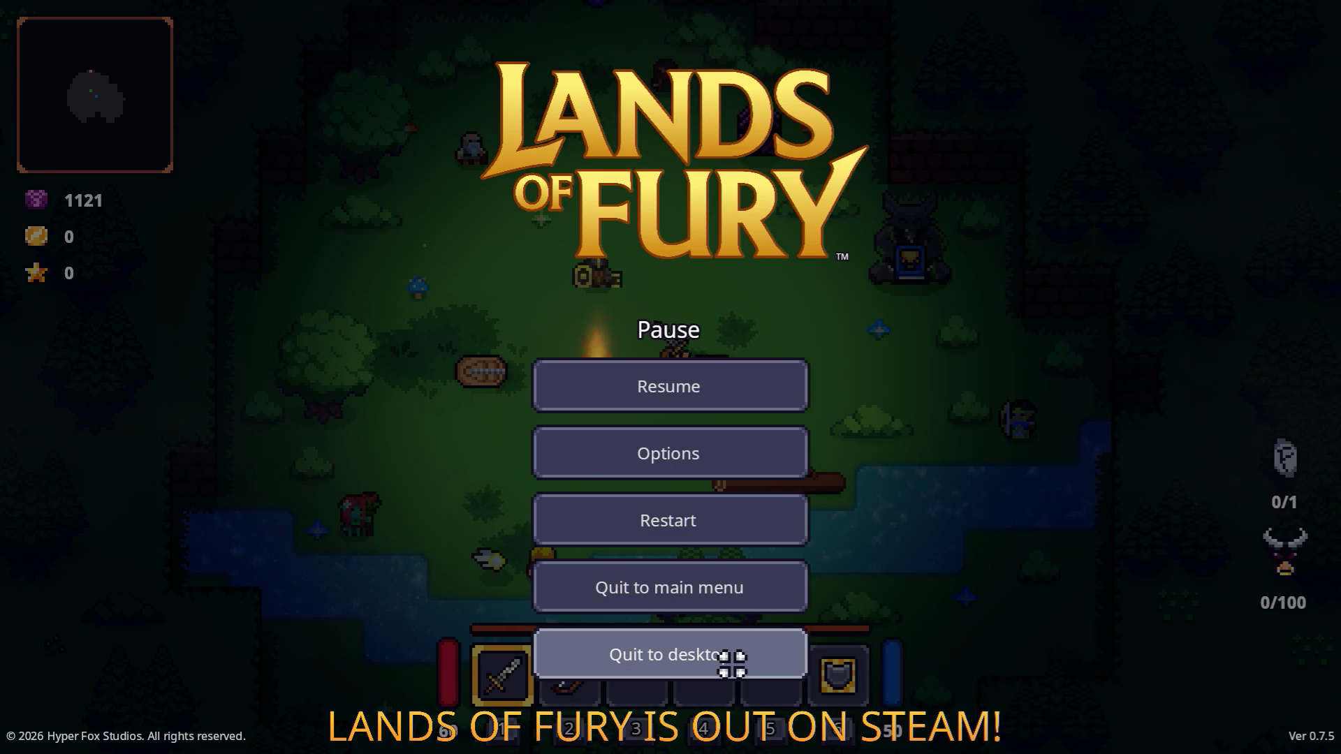
left_click(732, 664)
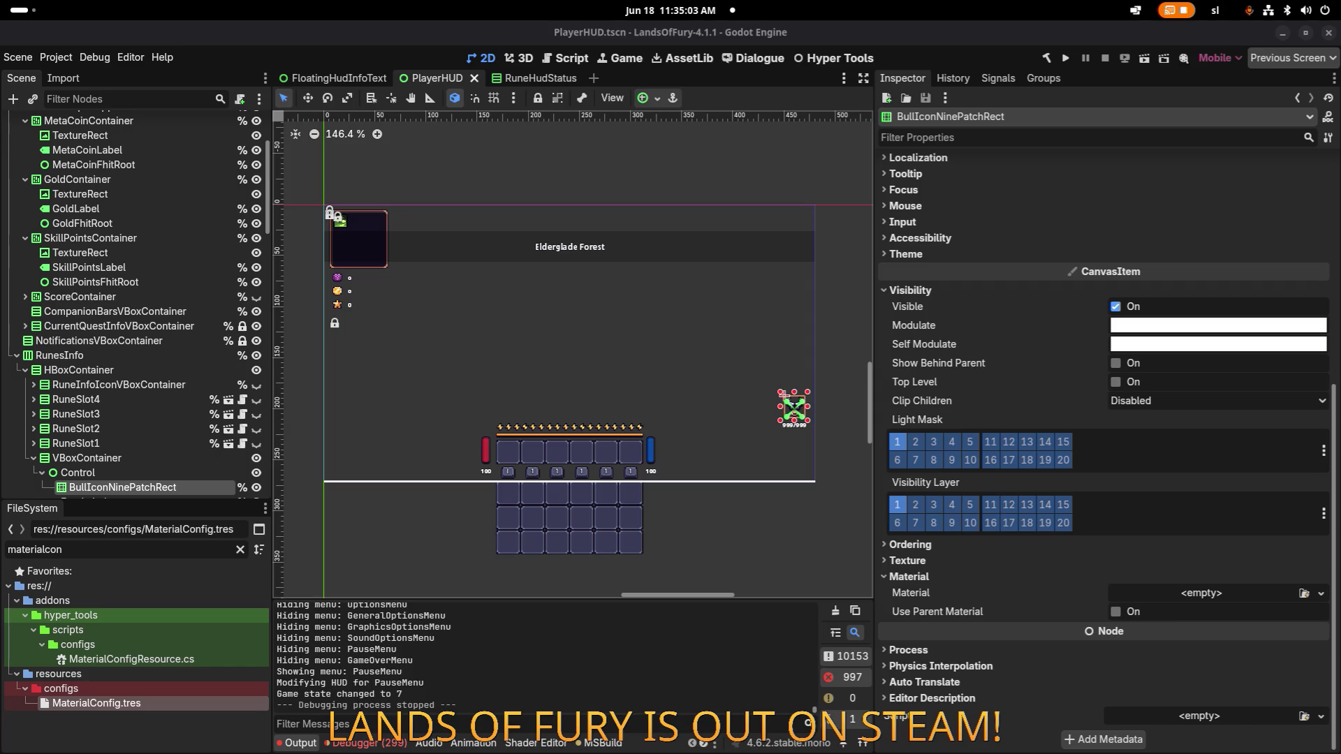
Step: Select BullIconNinePatchRect under RuneInfoIconVBoxContainer to inspect its empty material, then open the app switcher
scroll(753, 417, "down", 1)
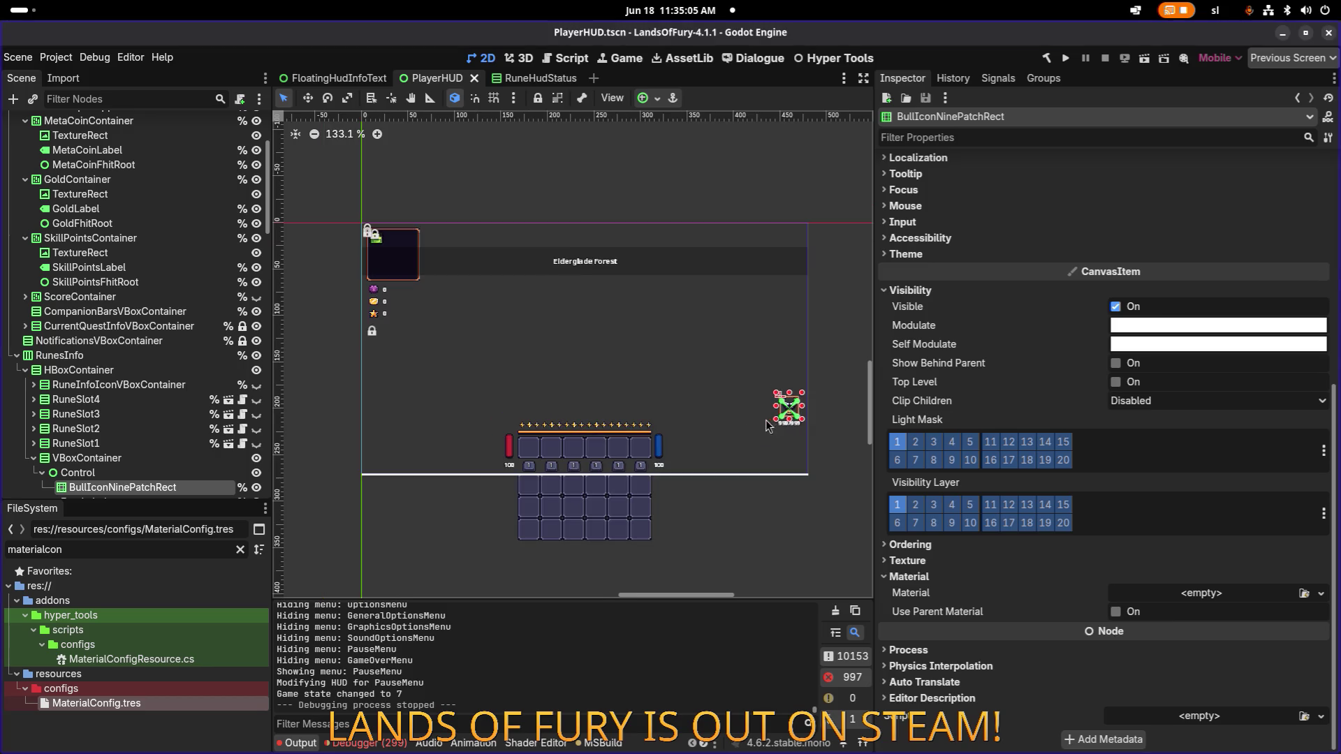
scroll(784, 430, "up", 6)
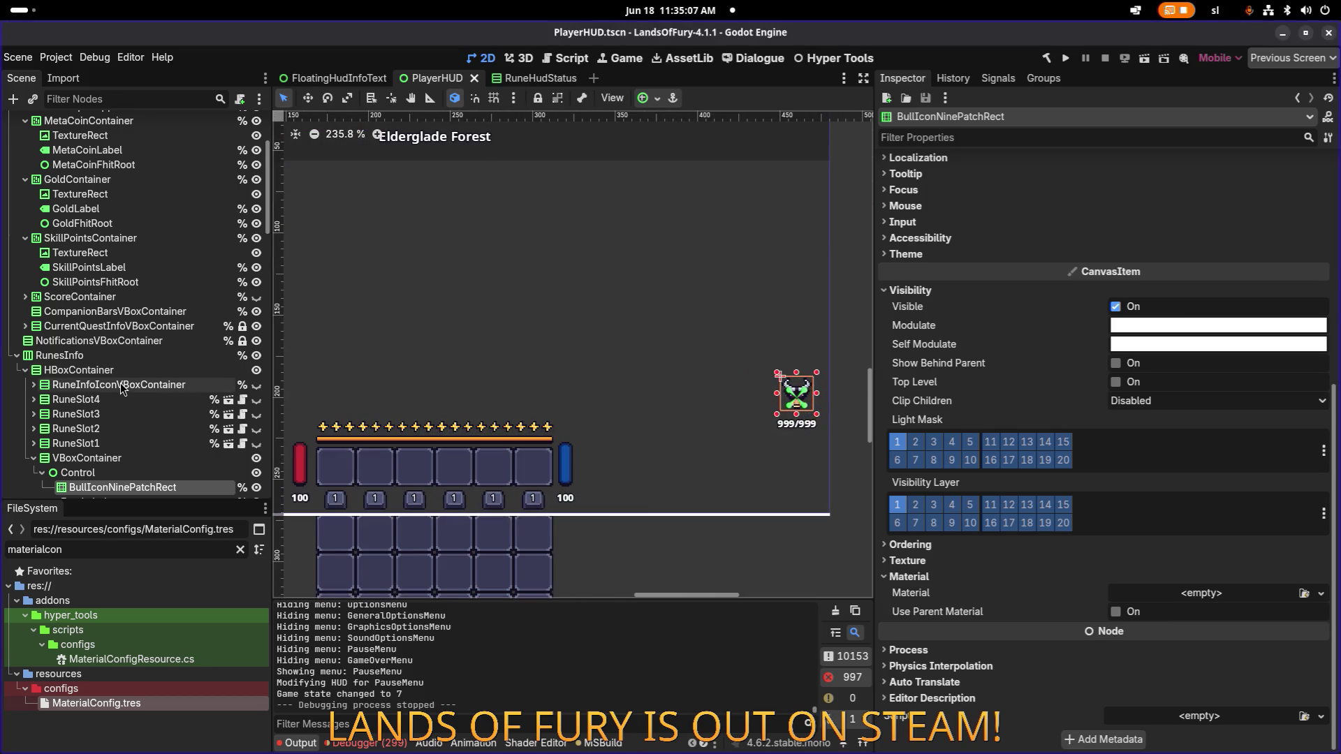
left_click(126, 385)
left_click(195, 488)
key("super")
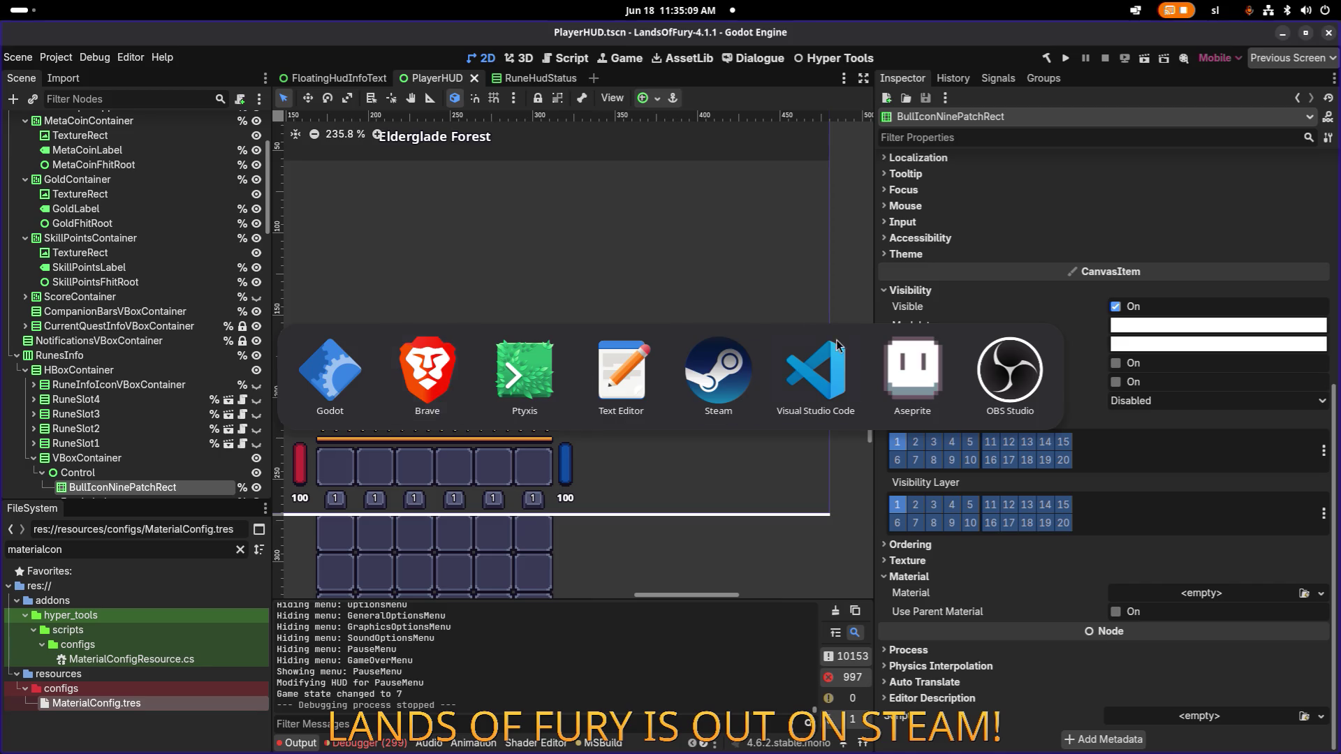
Step: In VS Code, accept the completion setting the bull icon material to null on line 603
key("alt+Tab")
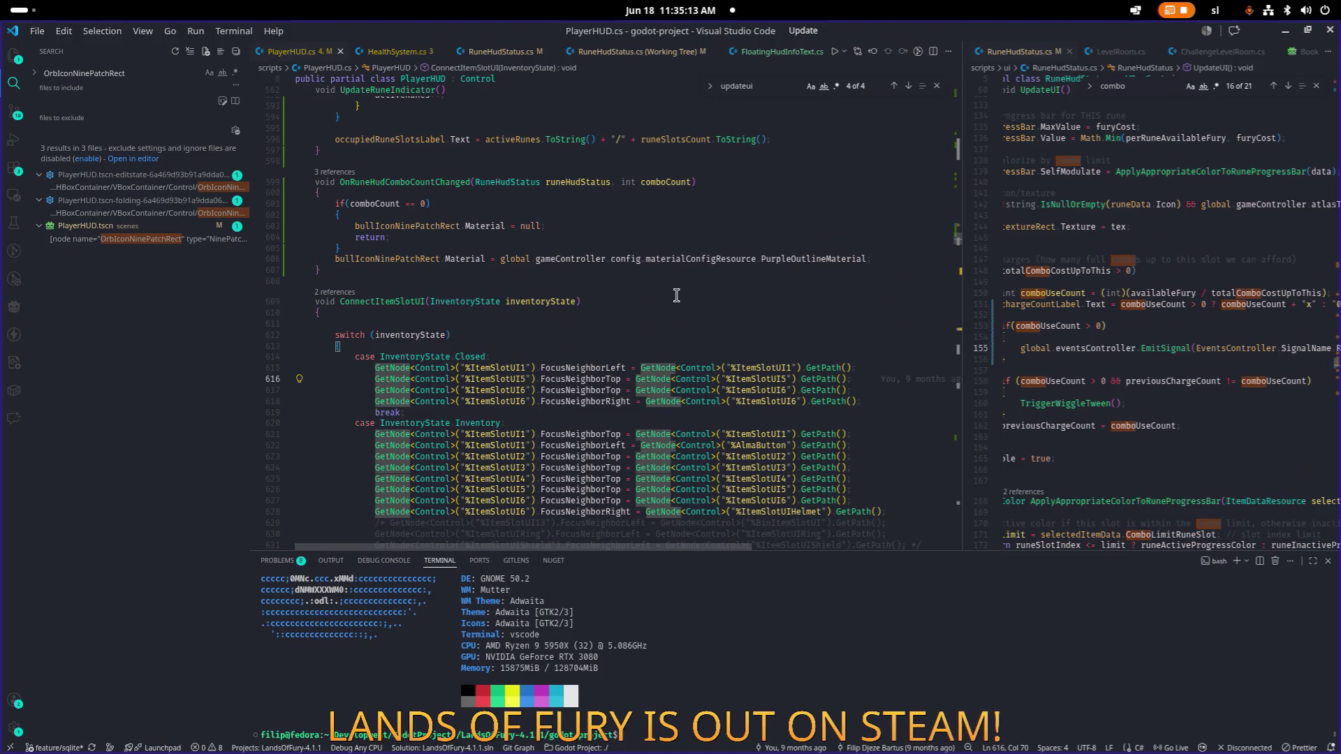
double_click(804, 260)
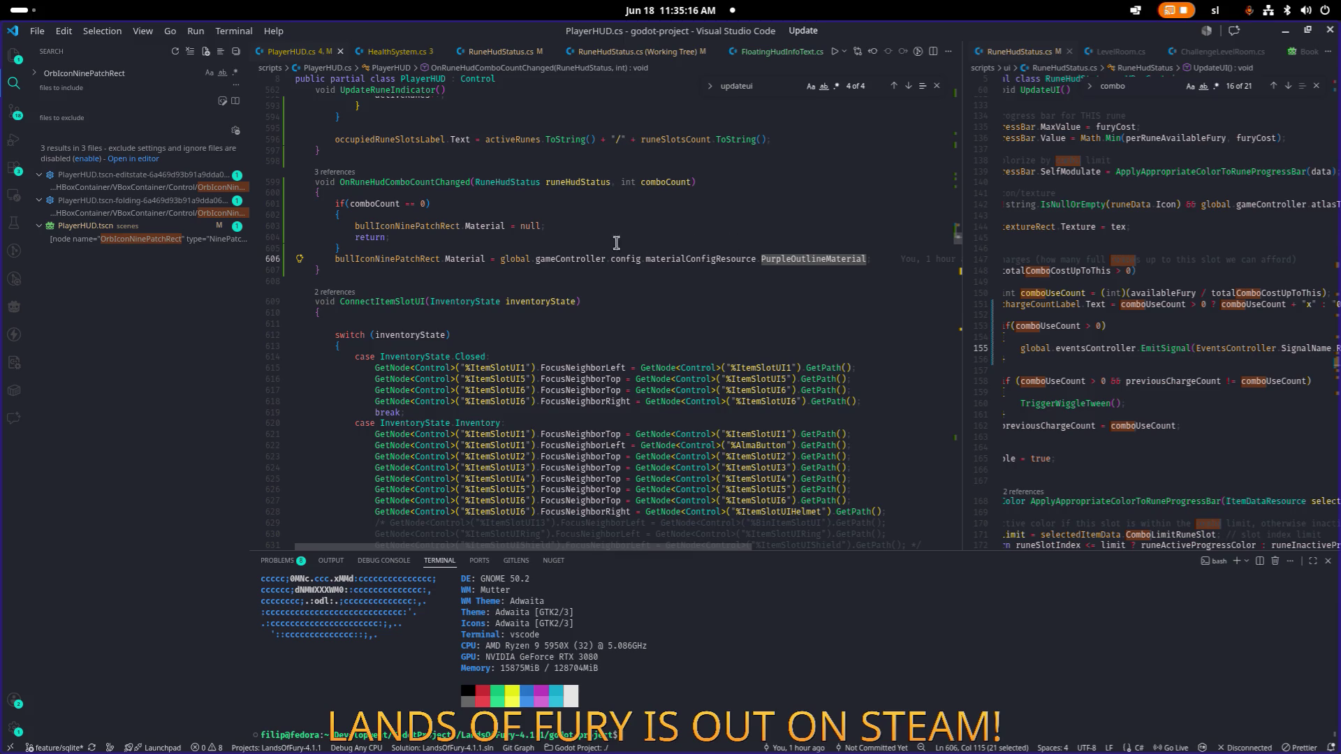
left_click(459, 249)
key("Tab")
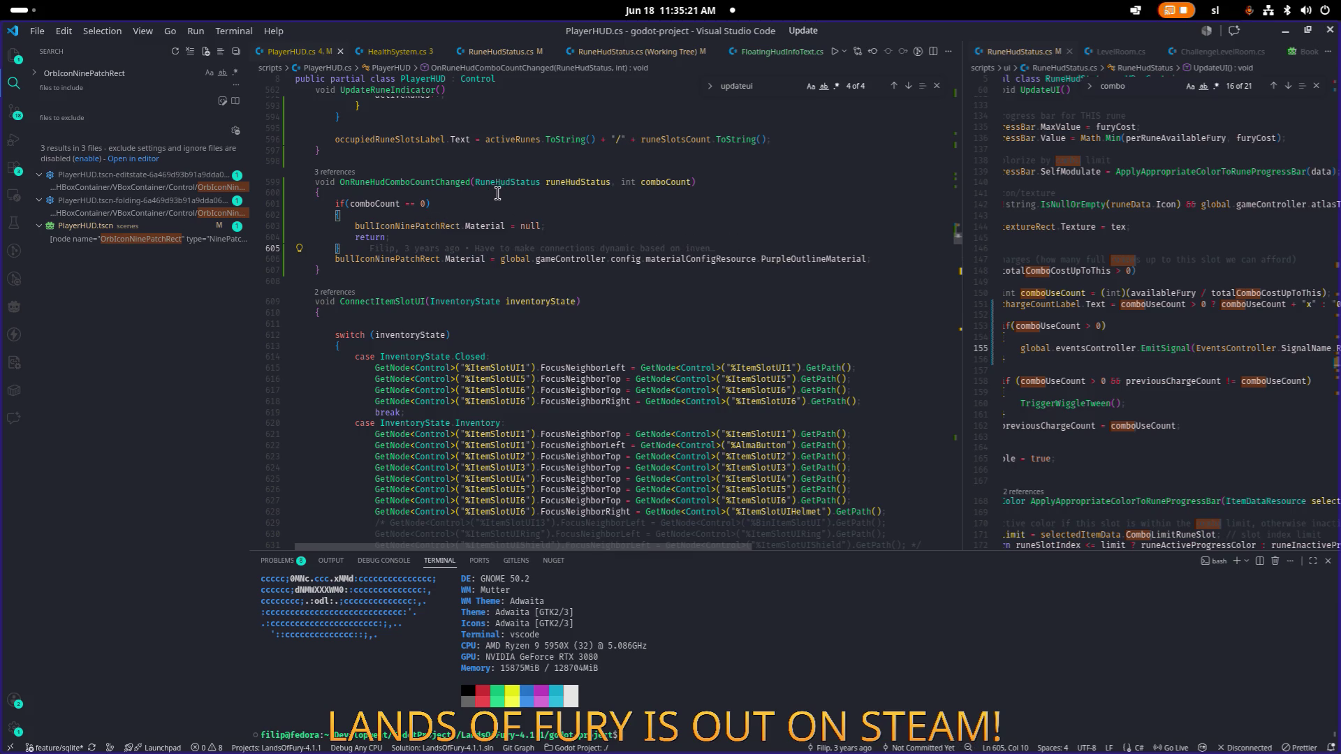
Step: Search PlayerHUD.cs for comboCount and OnRuneHudComboCountChanged occurrences
double_click(377, 203)
key("ctrl+f")
key("Return")
key("Return")
key("Return")
key("Return")
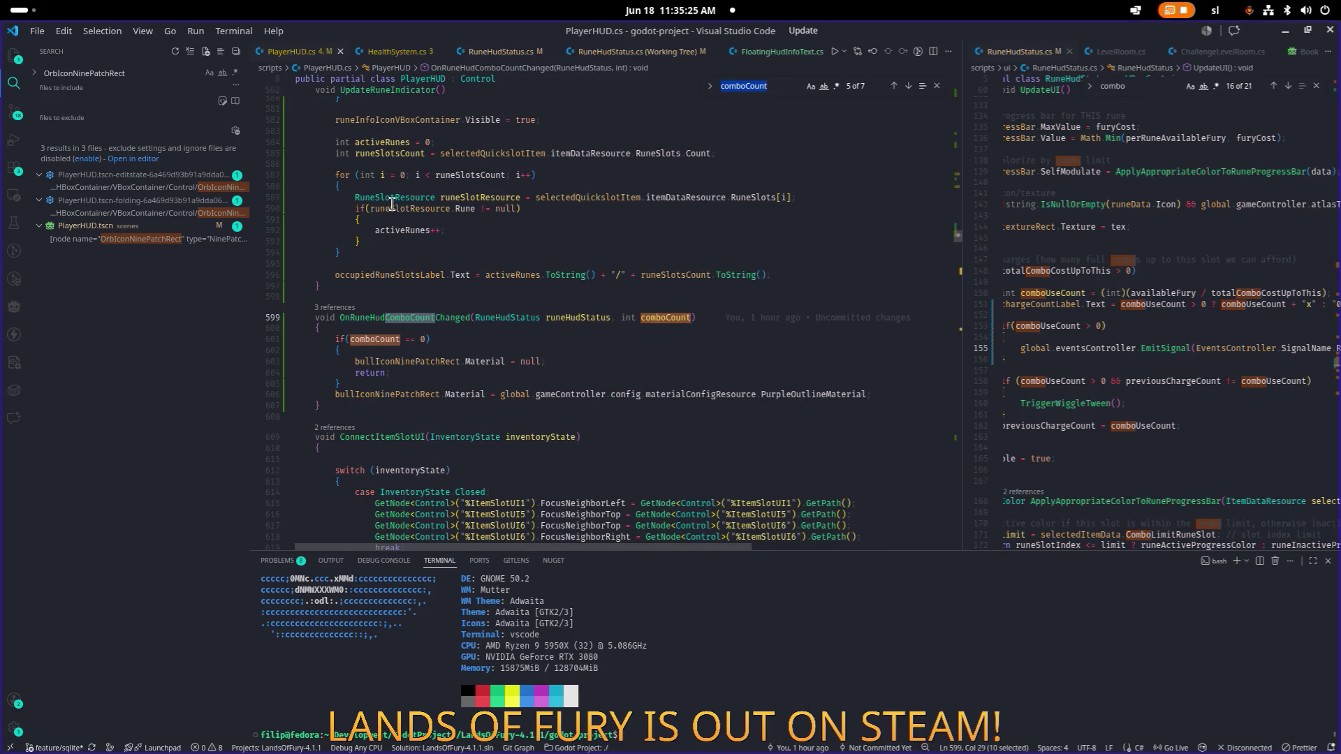
key("shift+Return")
key("shift+Return")
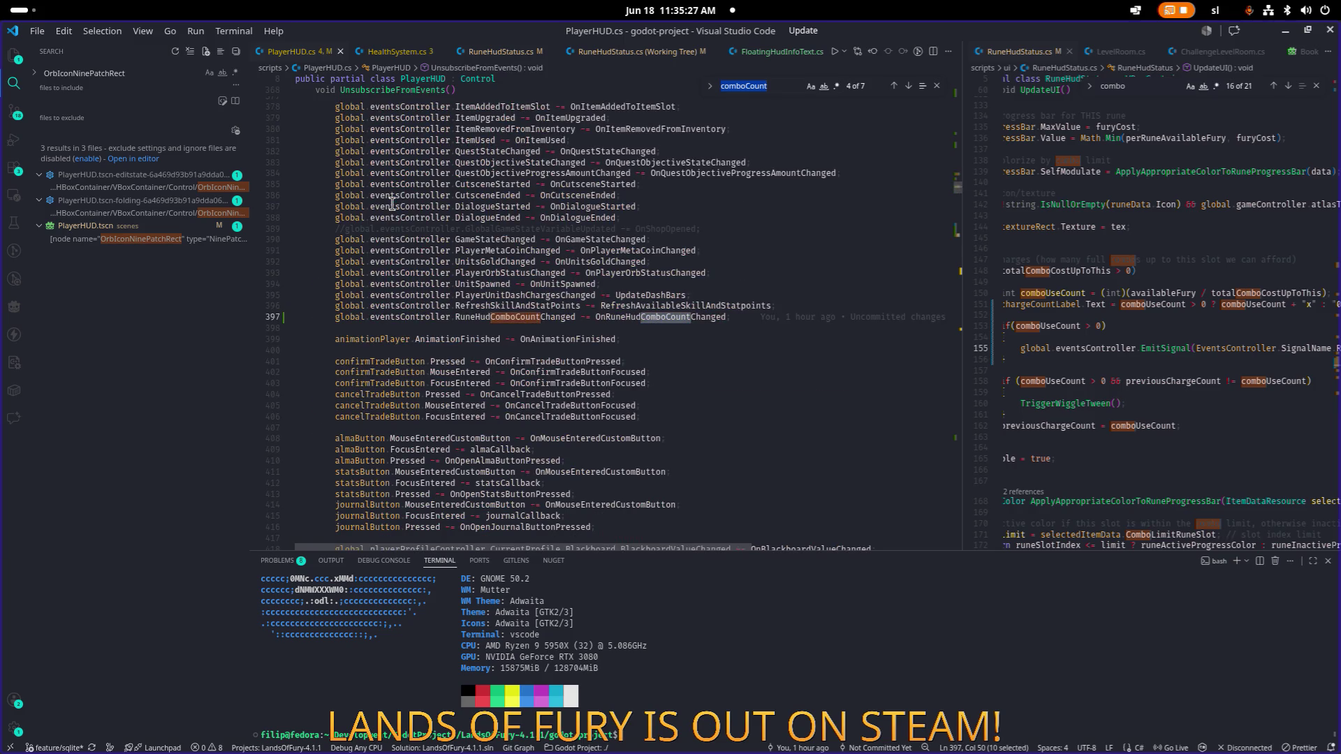
key("Return")
key("Return")
key("Return")
left_click(405, 317)
key("ctrl+f")
key("Return")
key("Return")
key("Return")
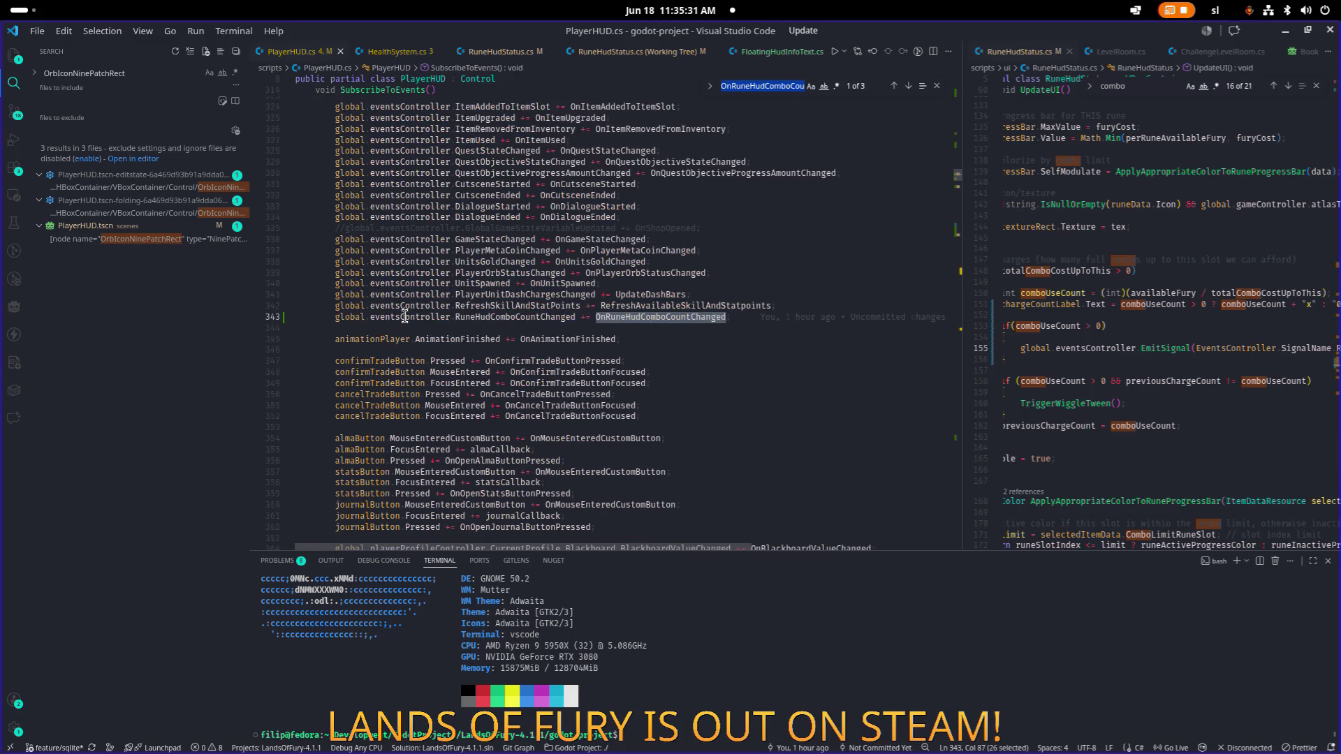
scroll(406, 318, "up", 8)
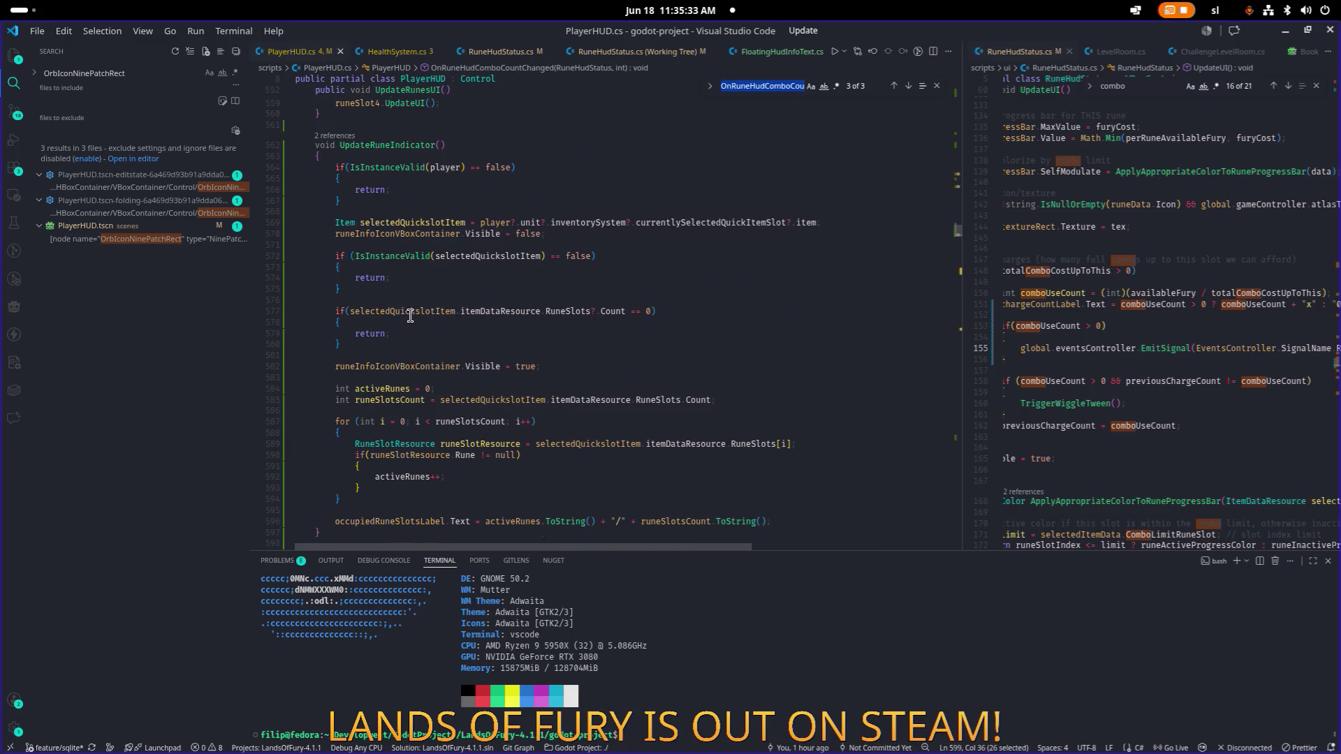
scroll(429, 196, "down", 3)
scroll(430, 196, "up", 3)
scroll(430, 195, "up", 3)
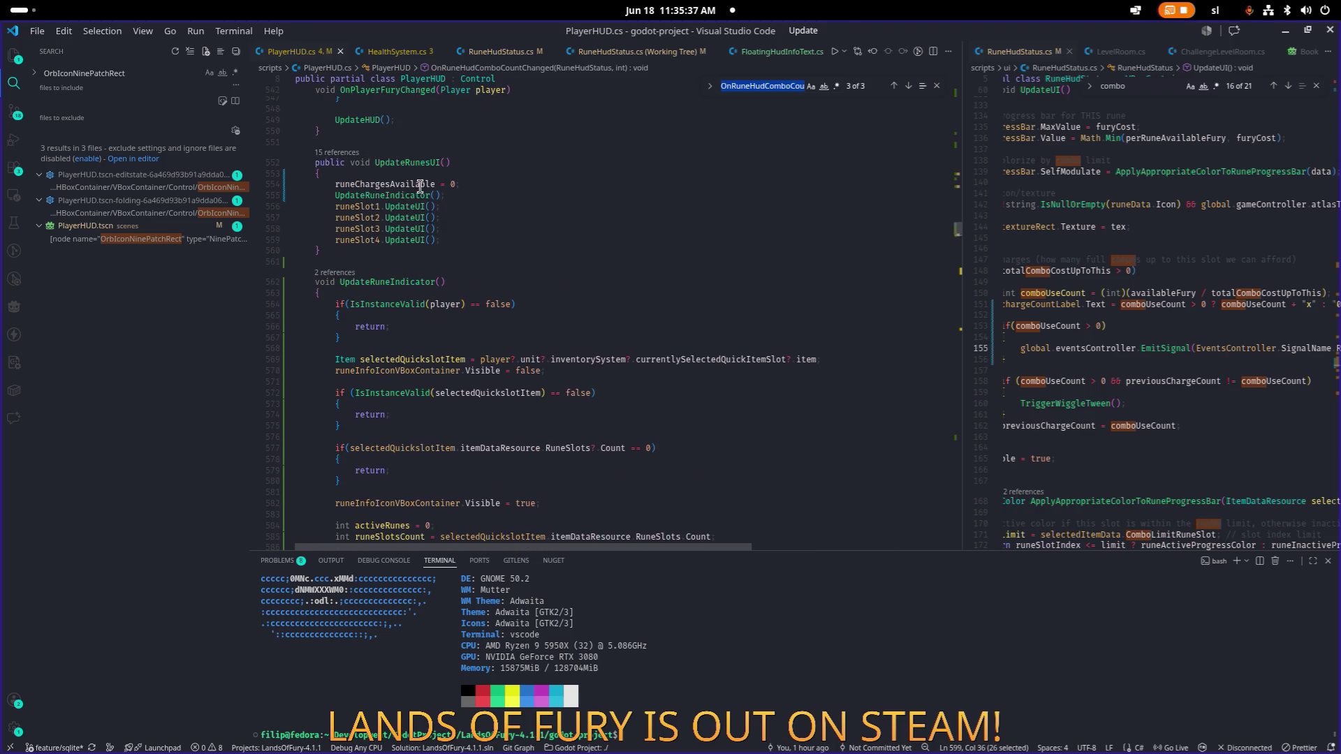
Step: Trace runeChargesAvailable between its line 177 declaration and where it is reset to 0
double_click(421, 185)
key("ctrl+f")
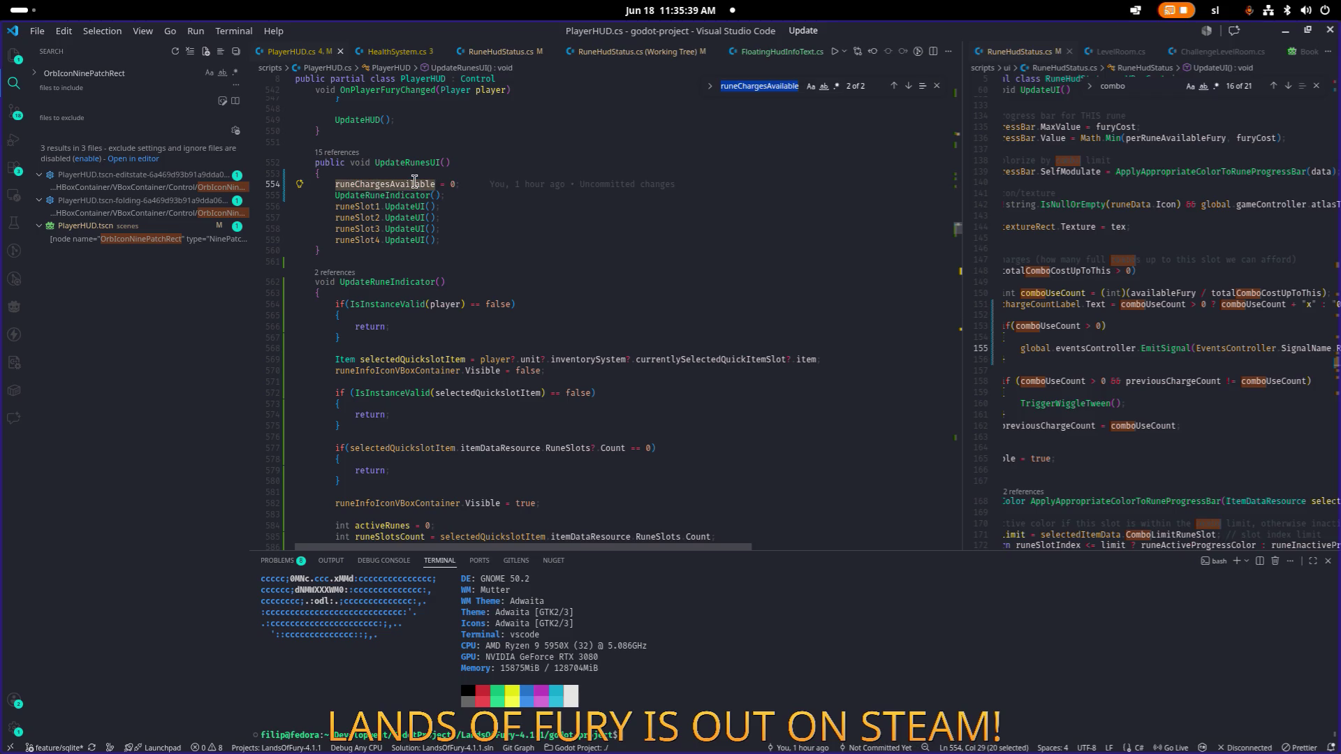
left_click(417, 184, "ctrl")
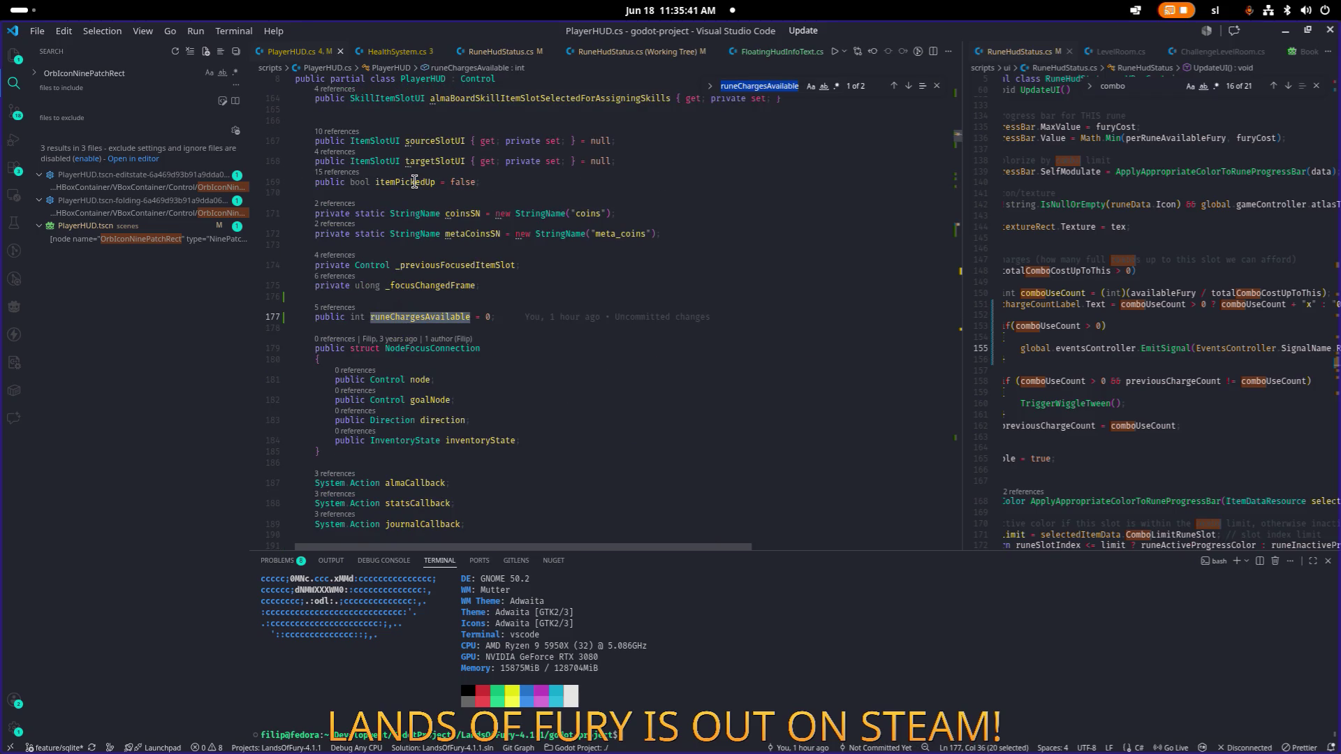
key("F3")
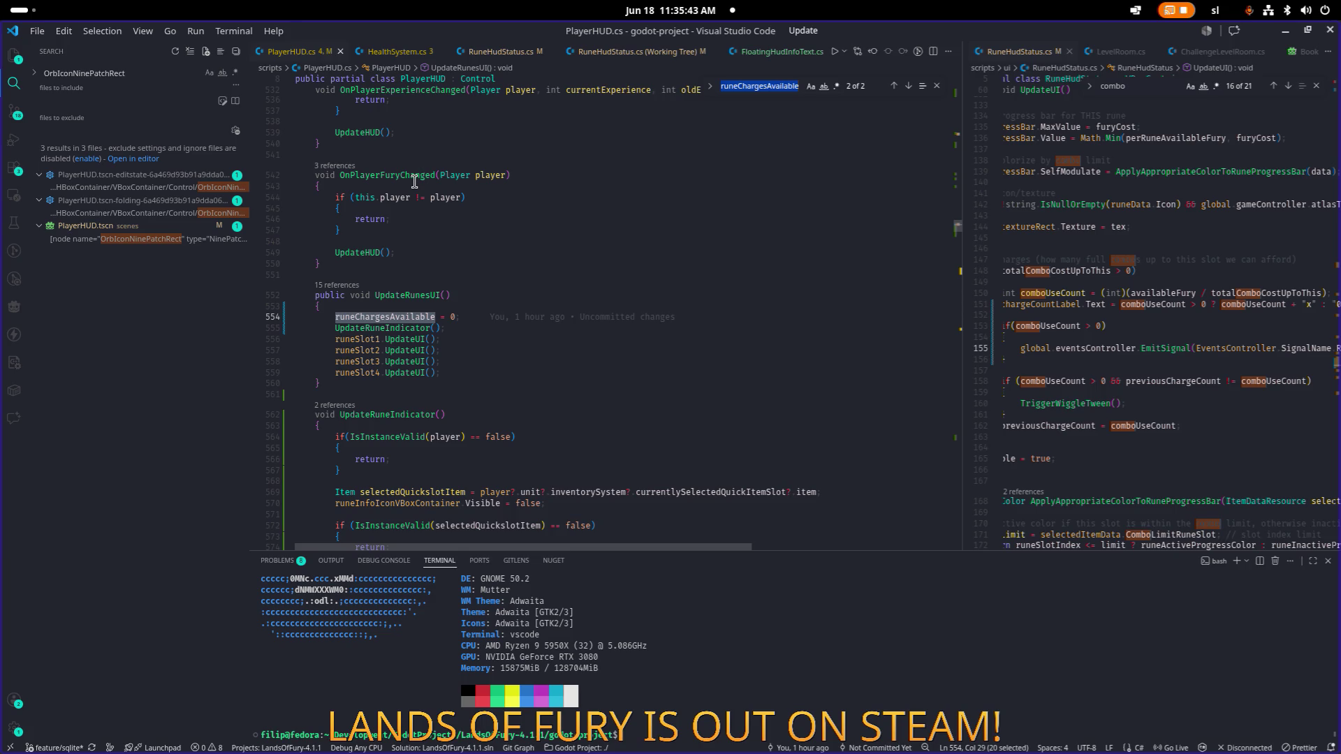
key("F3")
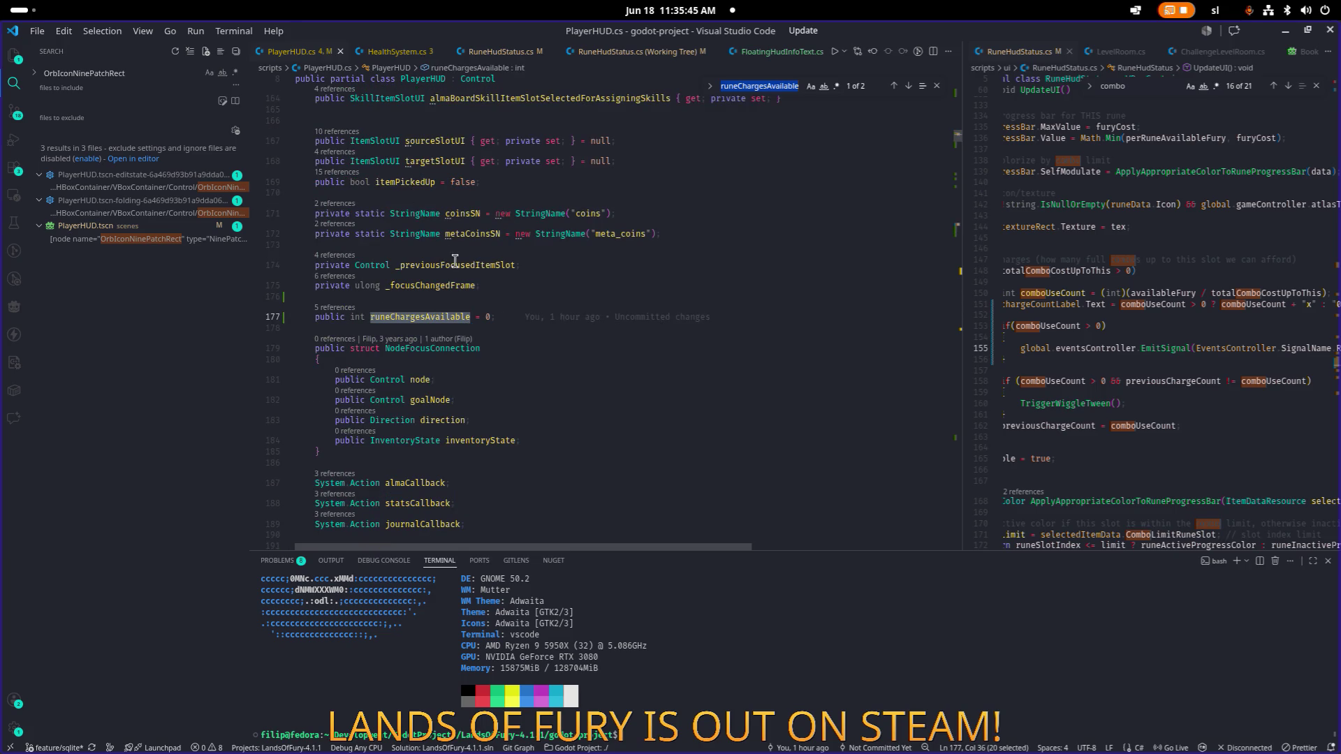
key("F3")
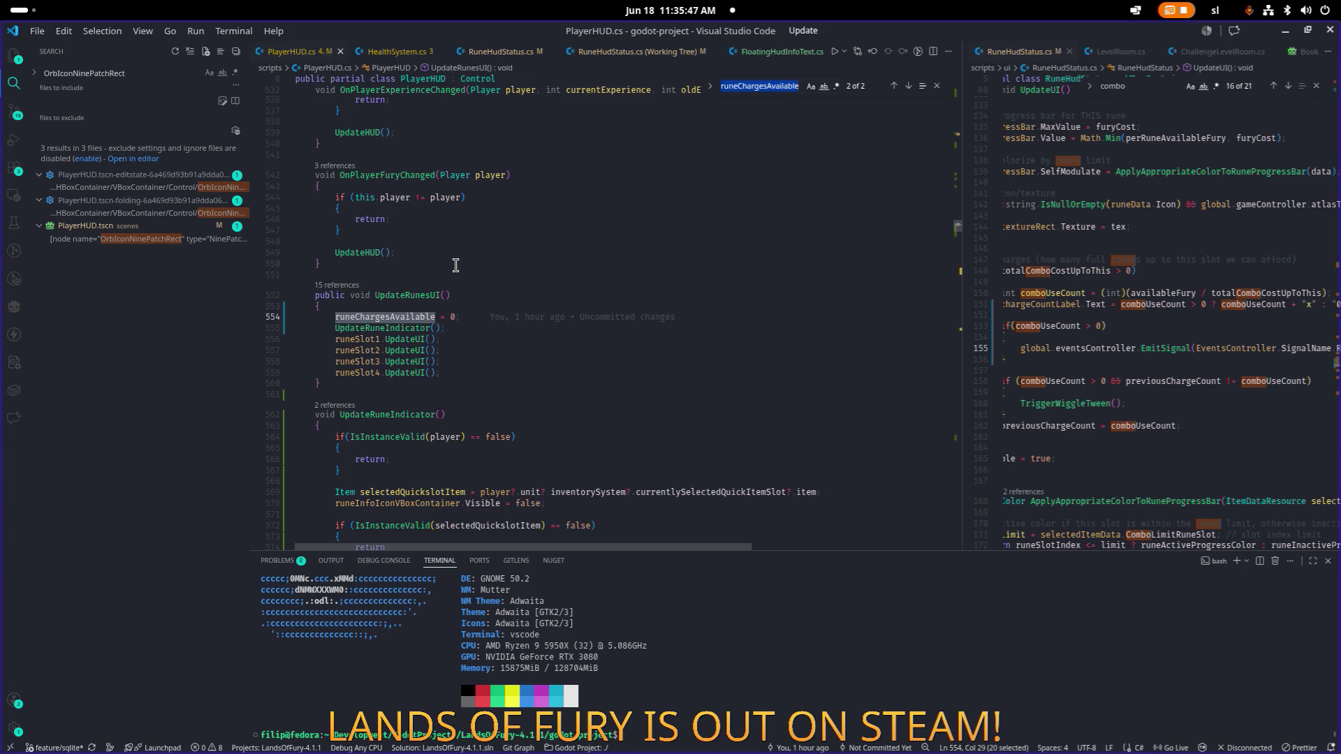
key("F3")
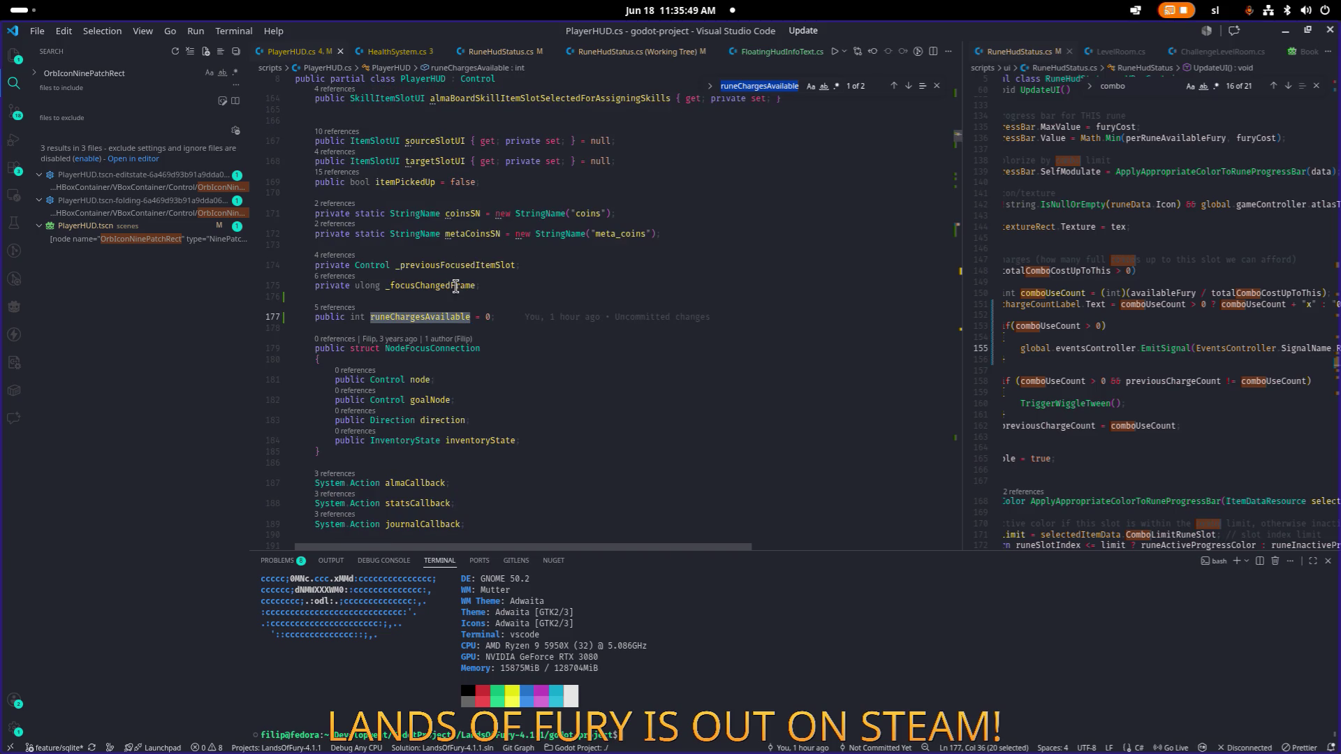
Step: Search for 'combocountin' to find the combo-count handler subscription
scroll(457, 290, "up", 5)
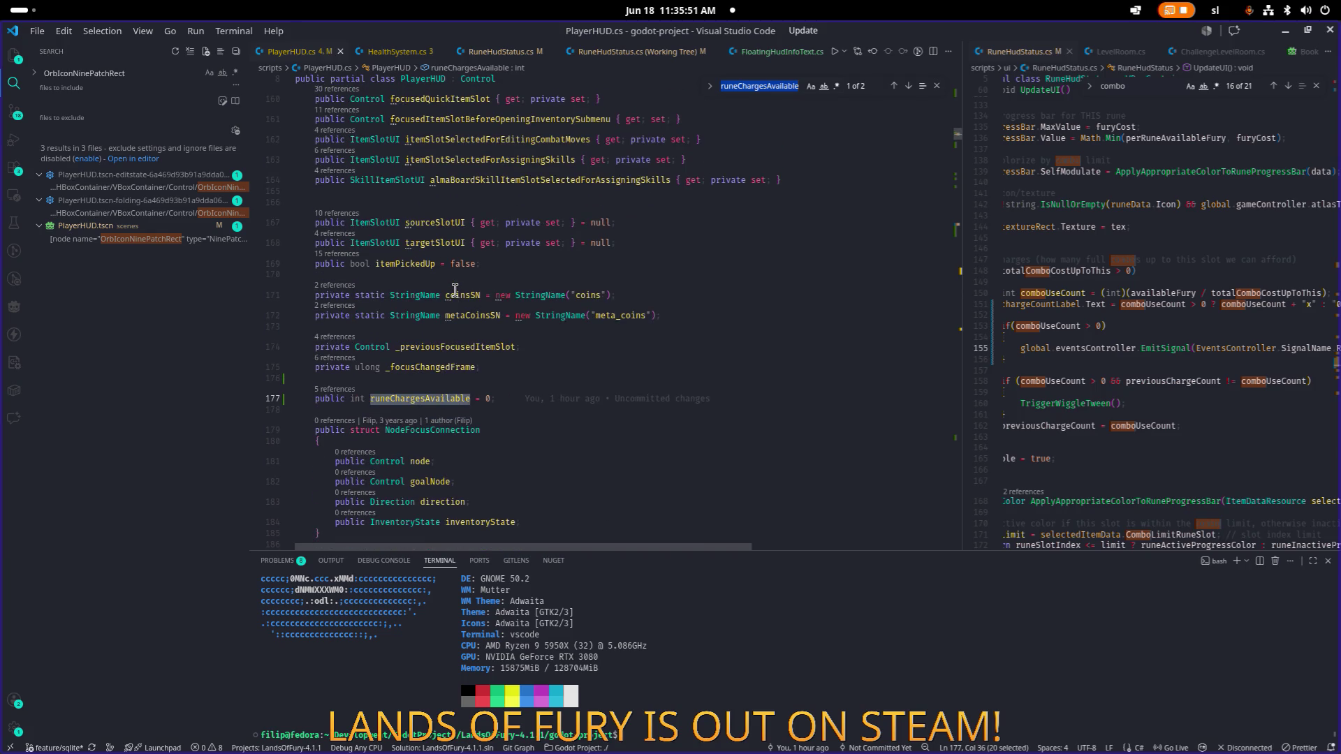
scroll(455, 290, "up", 3)
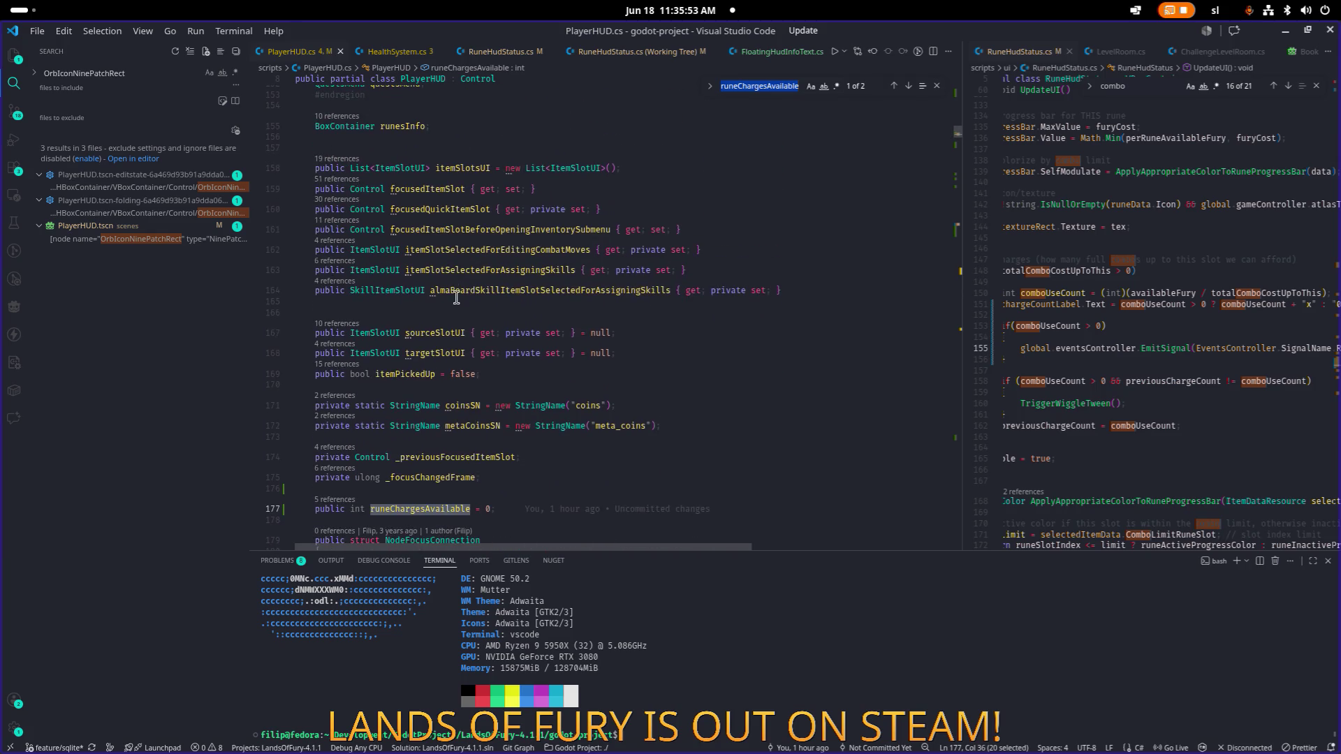
type("combocou")
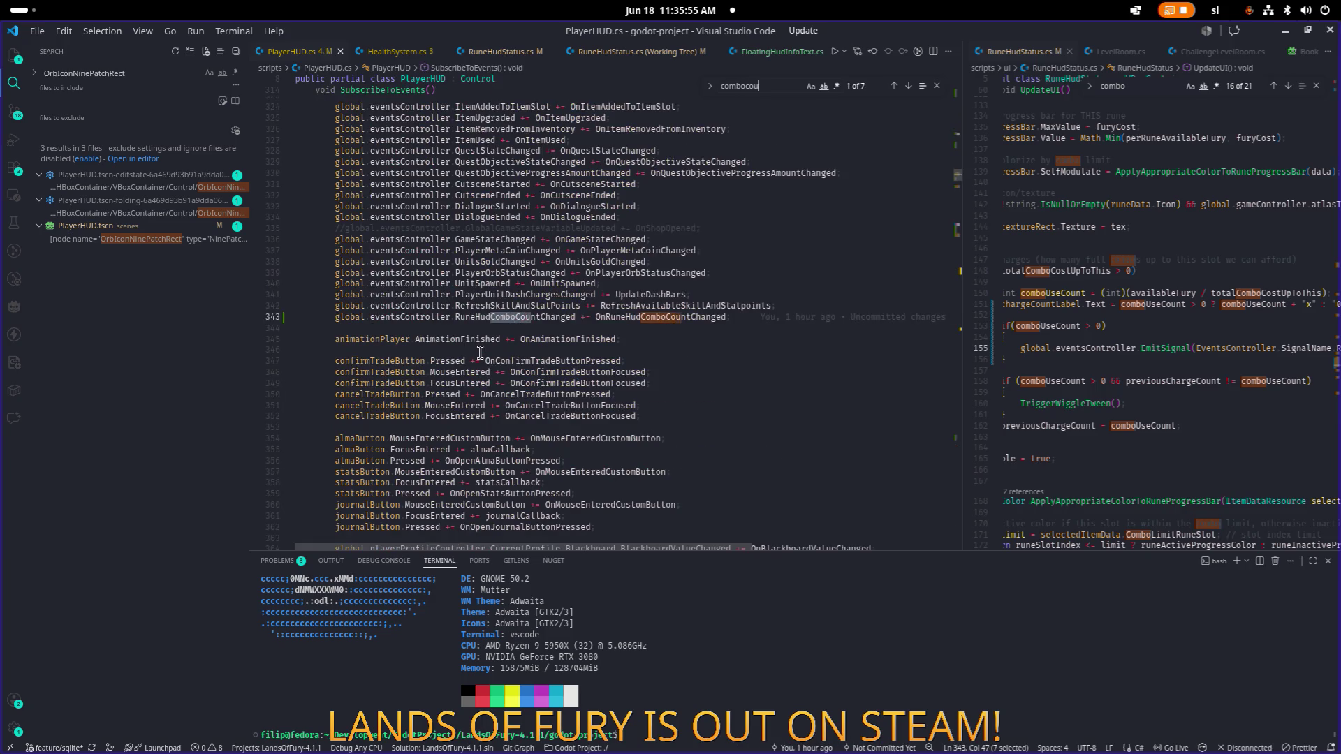
type("ntin")
key("BackSpace")
key("BackSpace")
key("Return")
key("Return")
key("Return")
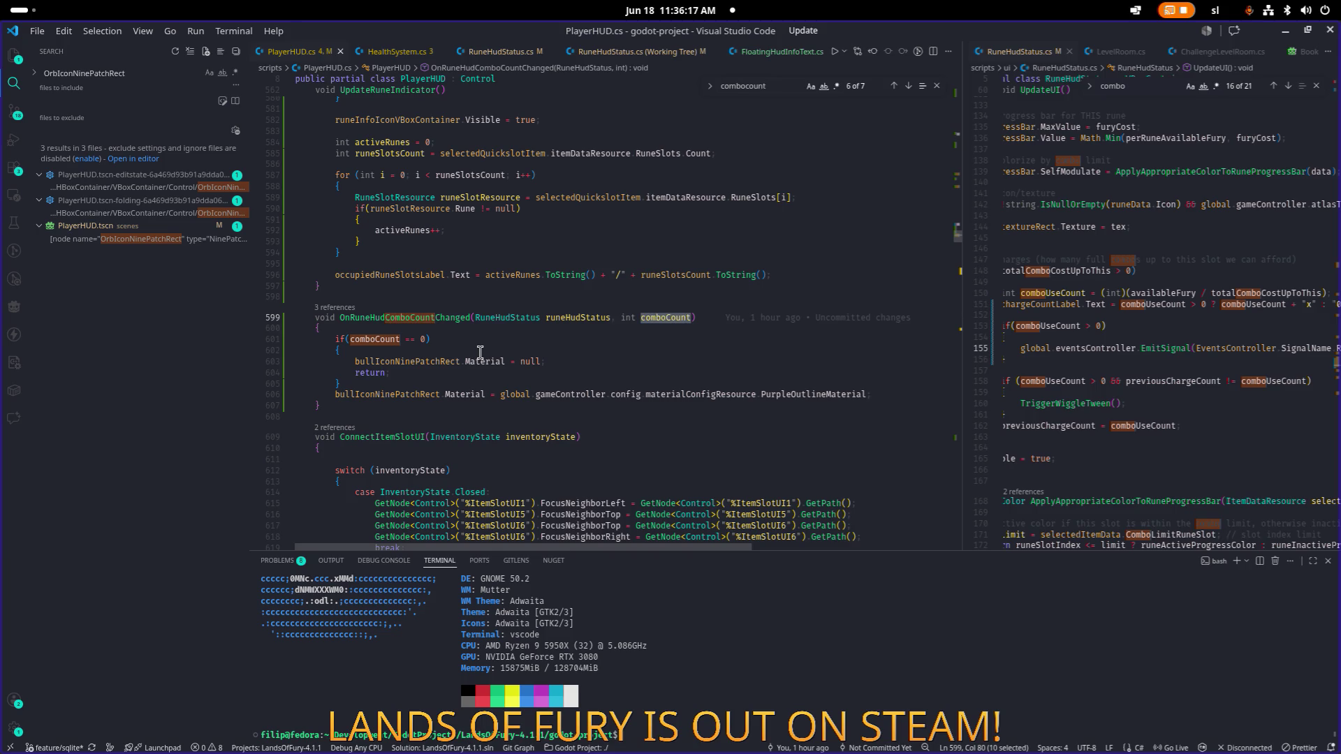
key("shift+Return")
key("shift+Return")
key("Return")
key("Return")
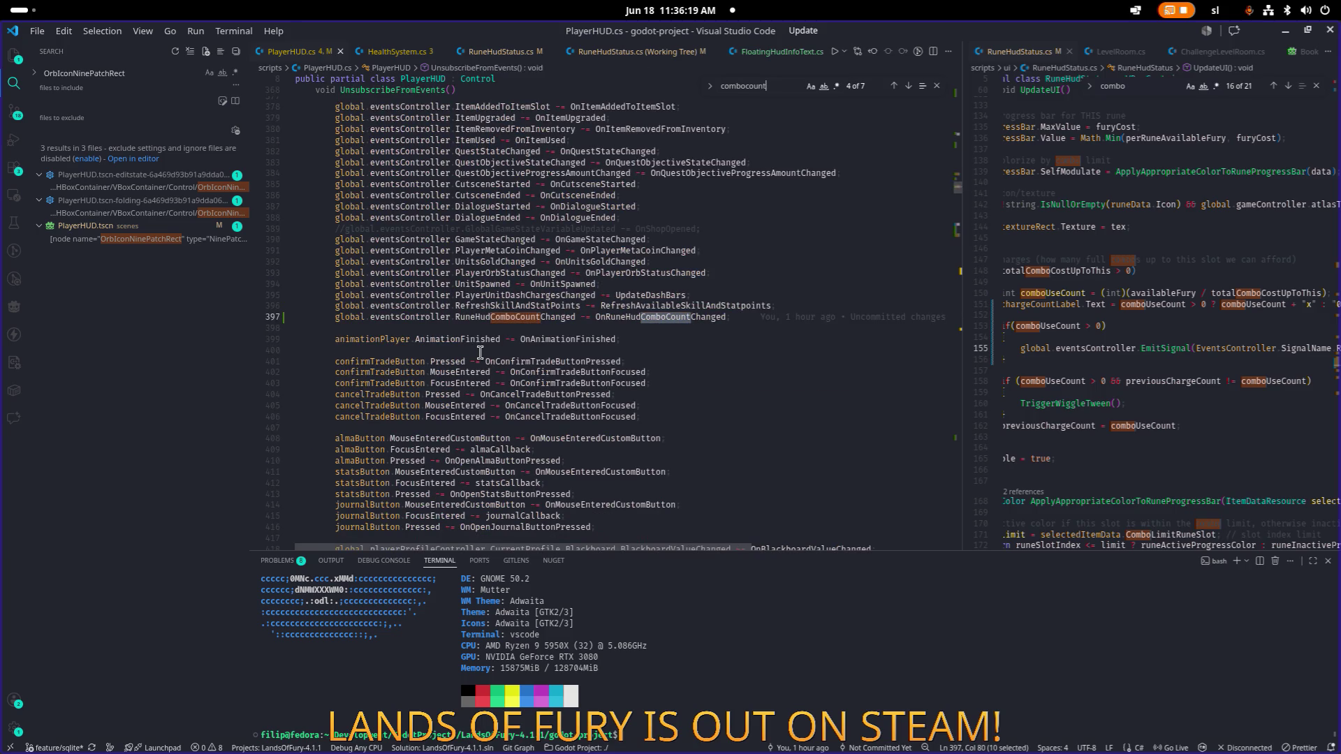
scroll(484, 349, "up", 10)
scroll(484, 349, "down", 15)
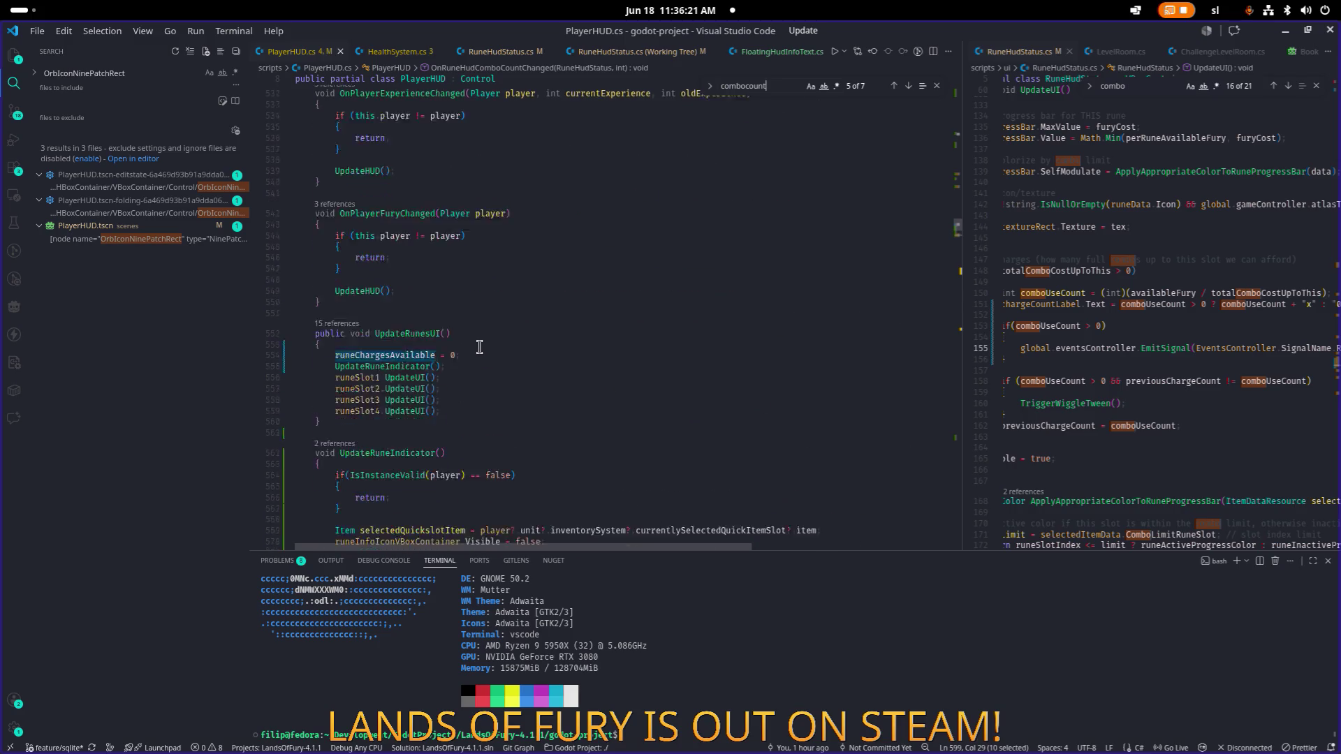
scroll(530, 368, "down", 2)
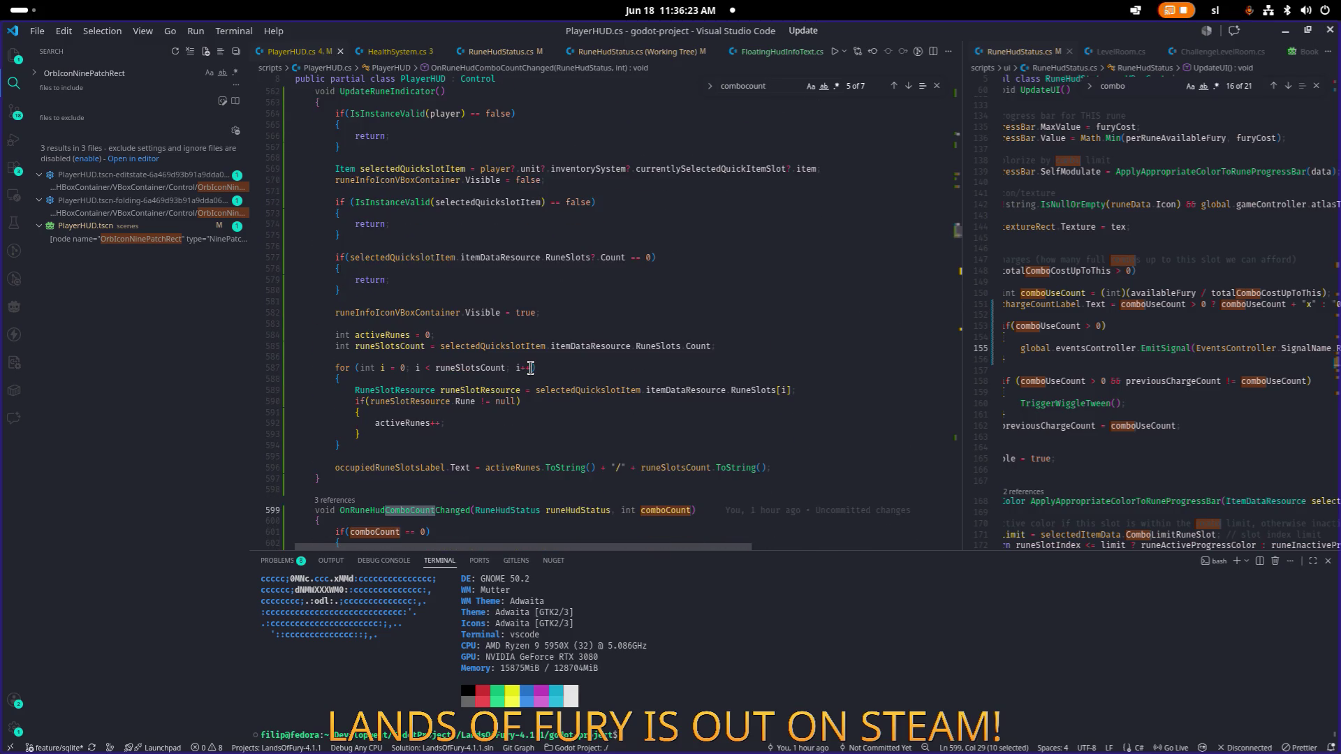
scroll(529, 368, "up", 6)
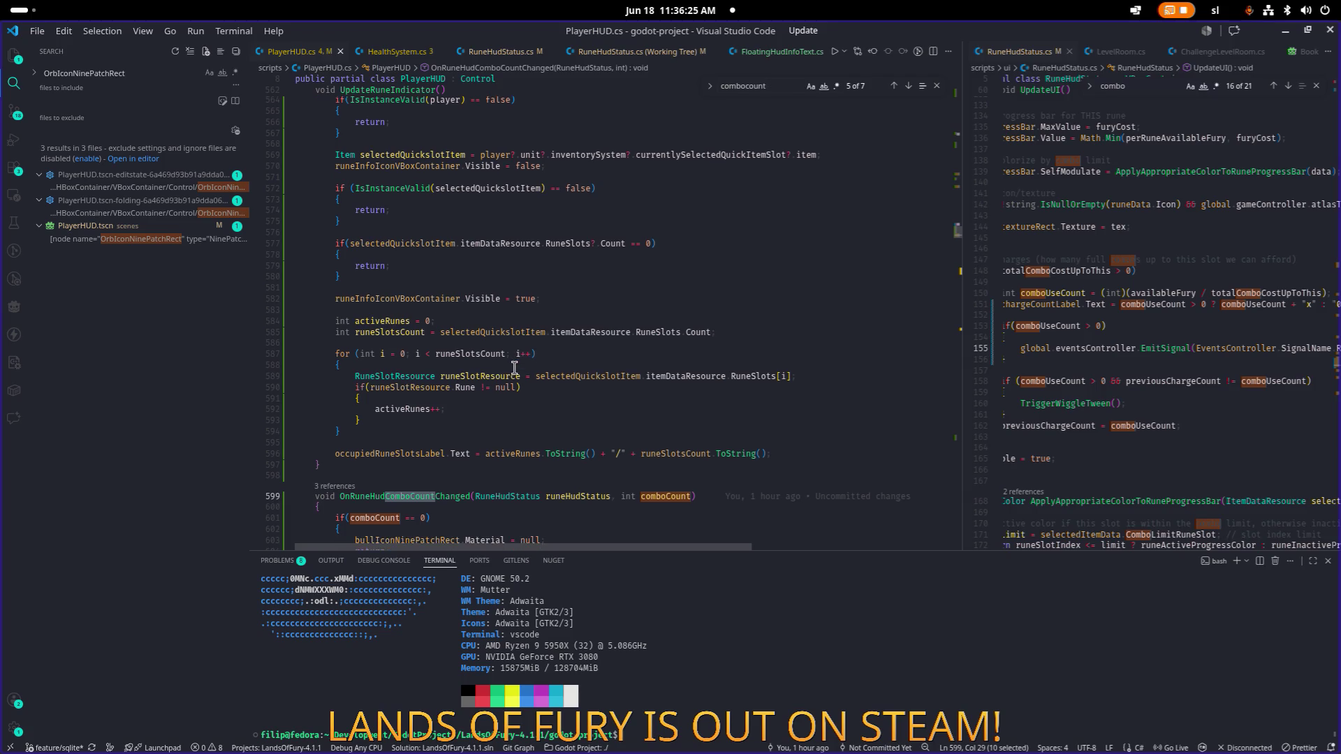
scroll(521, 339, "up", 2)
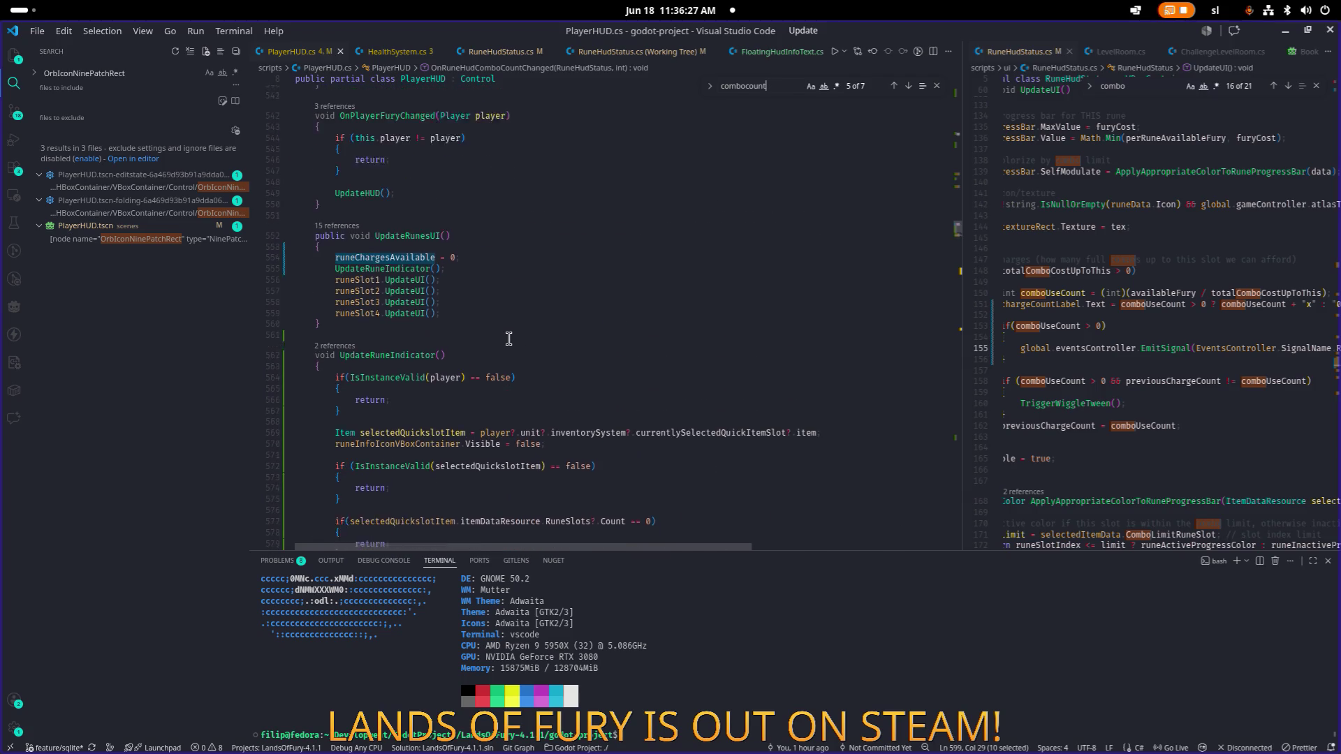
scroll(502, 260, "down", 1)
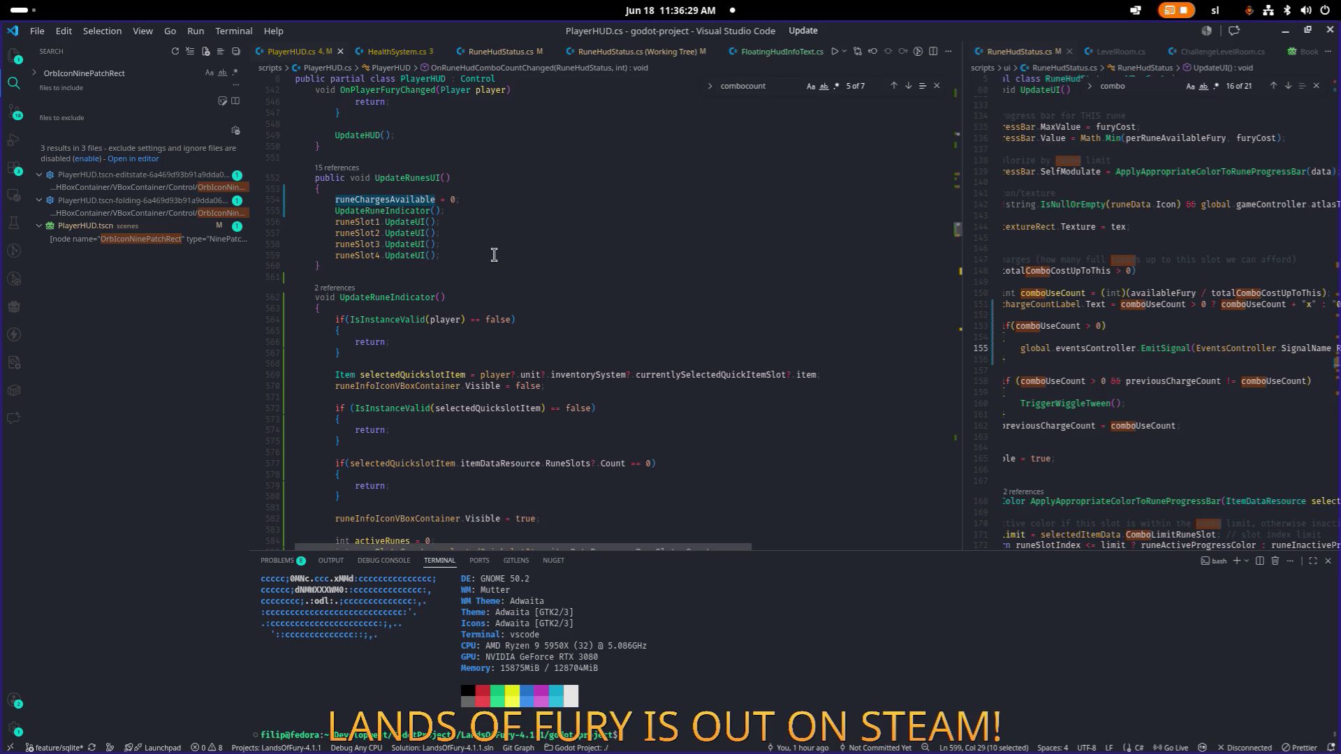
scroll(494, 254, "down", 5)
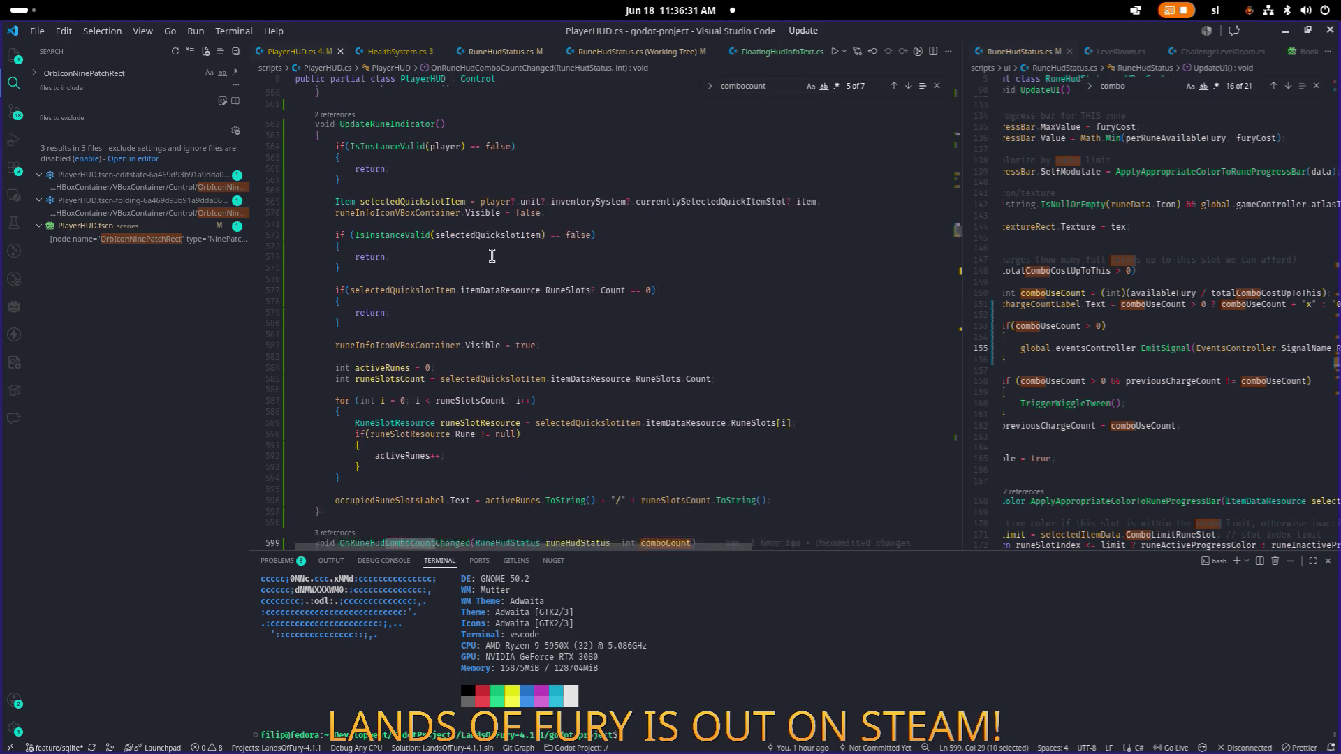
scroll(491, 255, "up", 3)
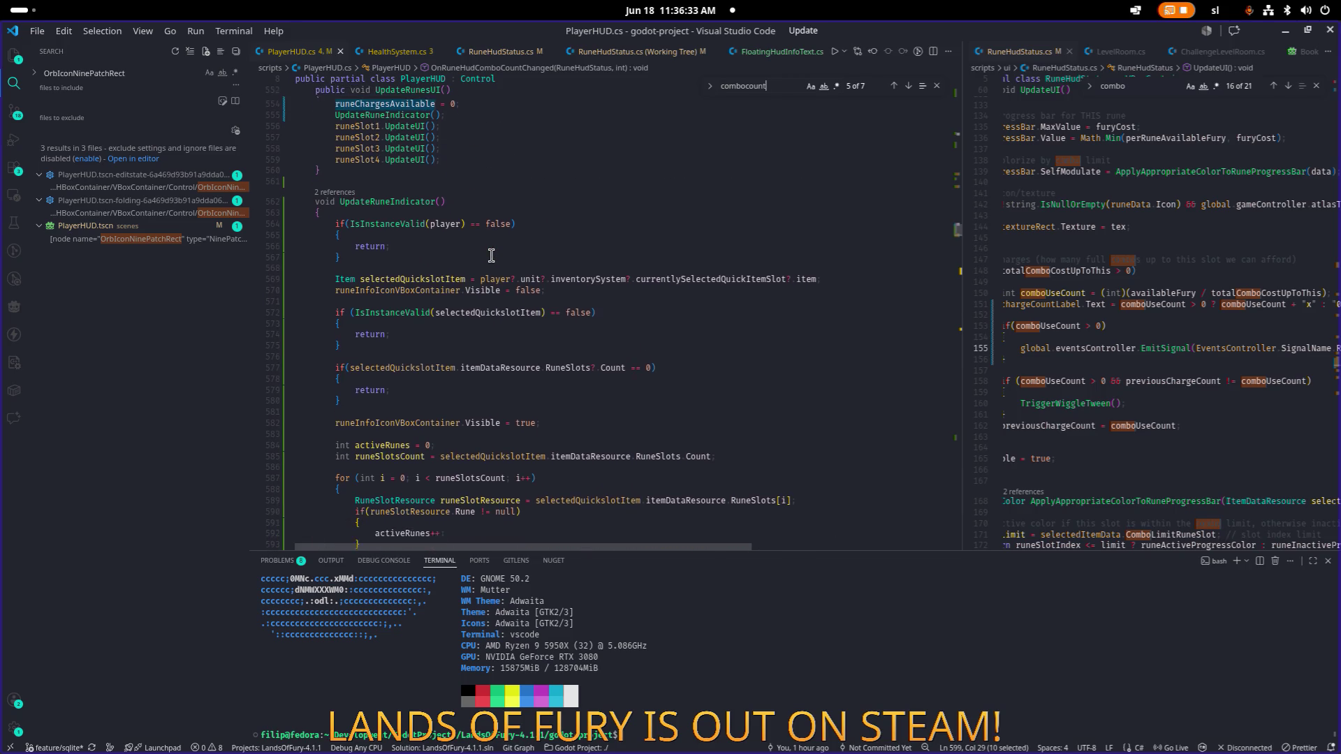
scroll(489, 256, "down", 6)
scroll(490, 256, "down", 3)
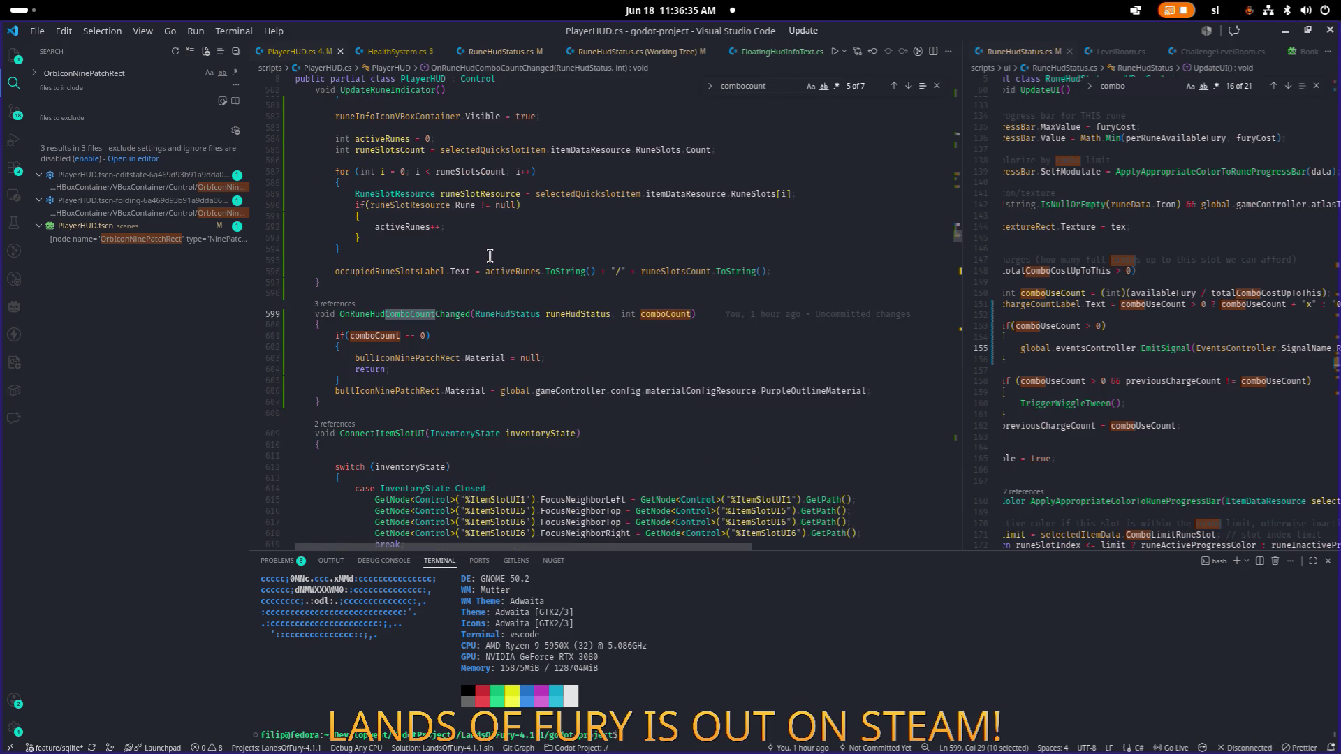
scroll(490, 257, "down", 5)
scroll(490, 256, "up", 4)
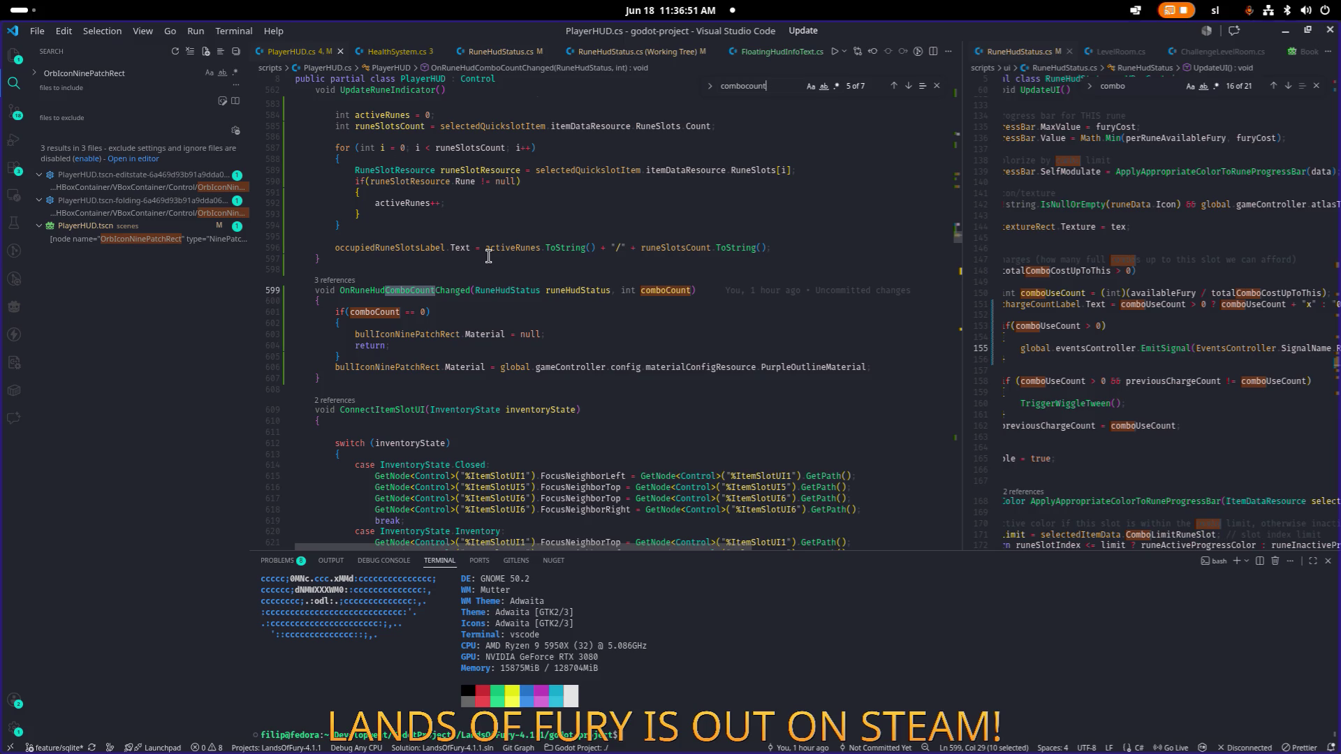
left_click(480, 368)
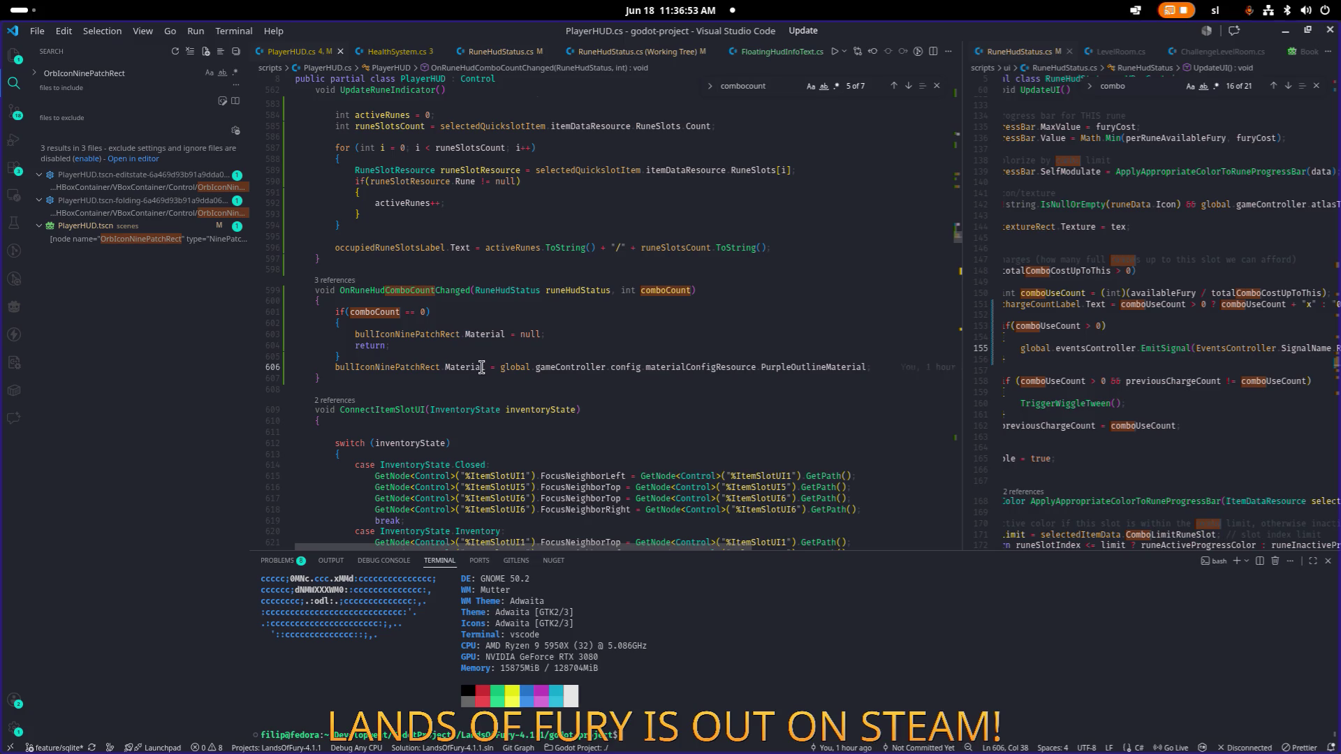
key("shift+Home")
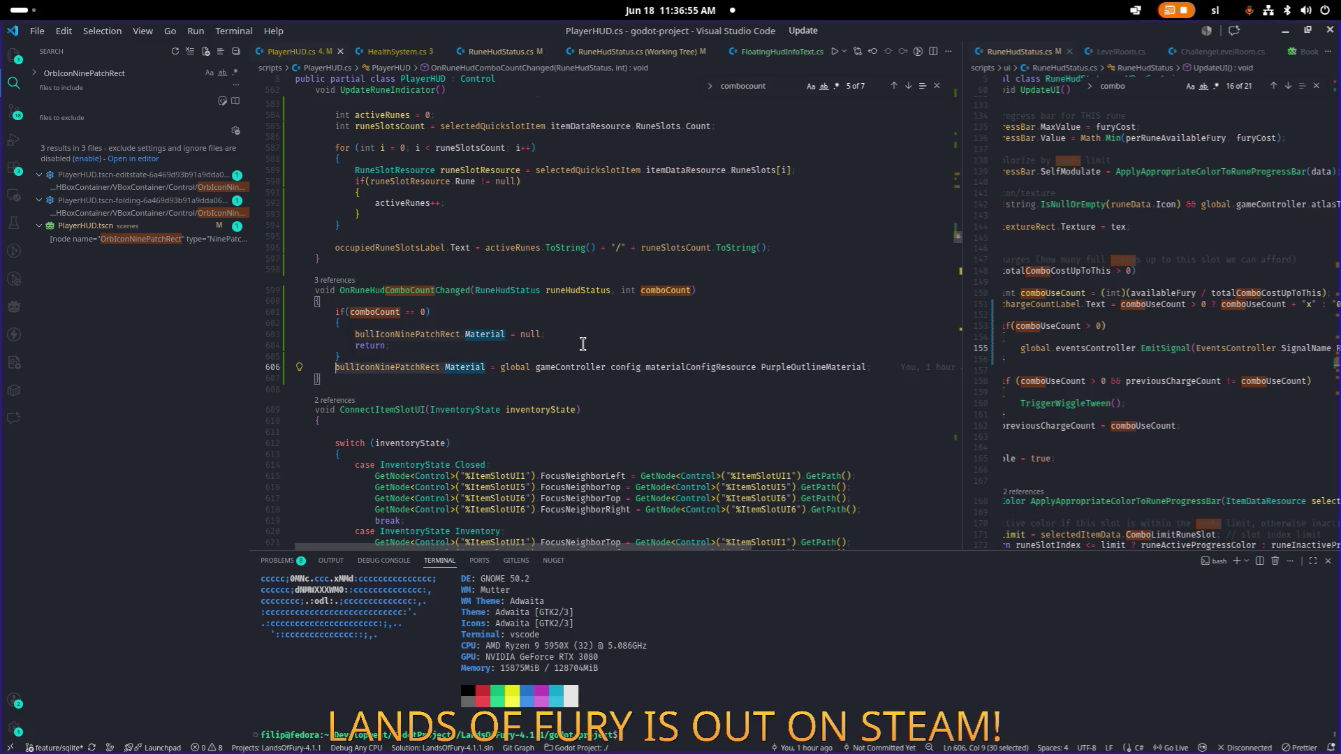
scroll(566, 343, "up", 5)
scroll(567, 343, "up", 5)
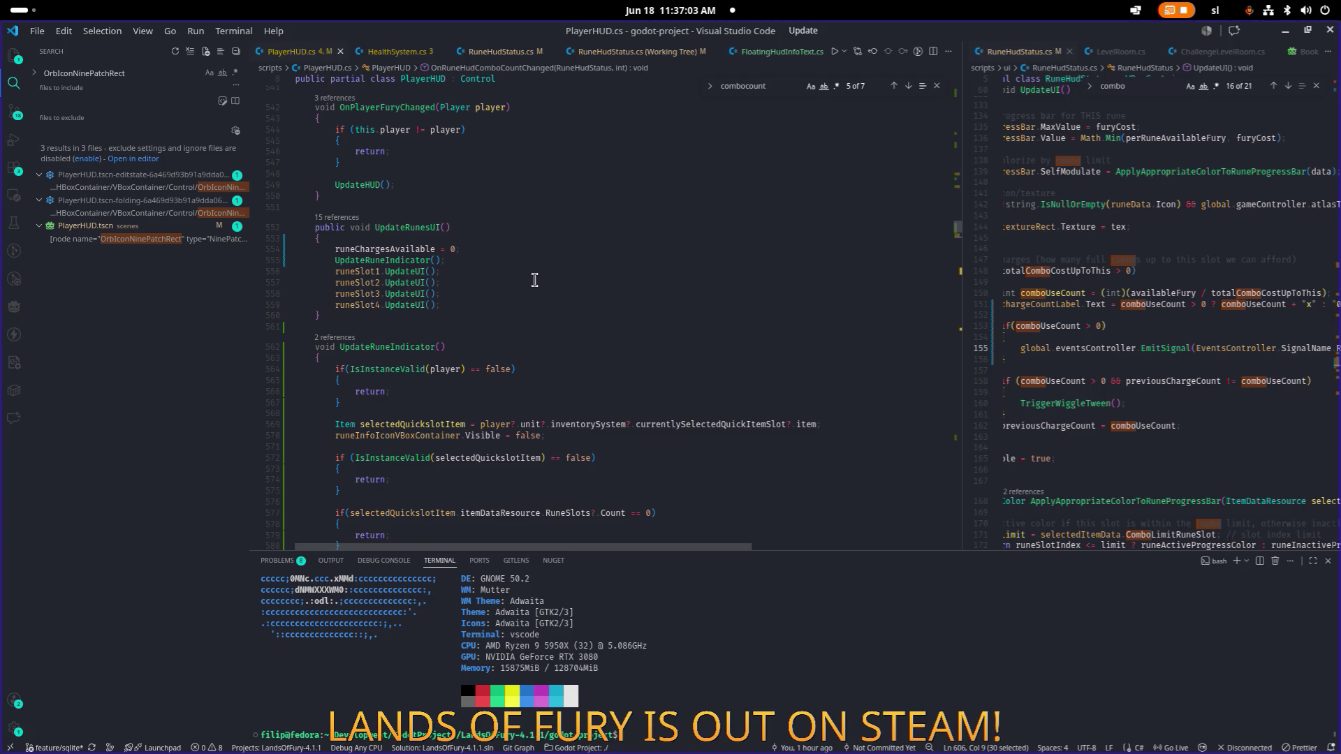
Step: Insert 'bullIconNinePatchRect.Material = null;' above the UpdateRuneIndicator call in UpdateRunesUI
left_click(537, 261)
mouse_move(539, 259)
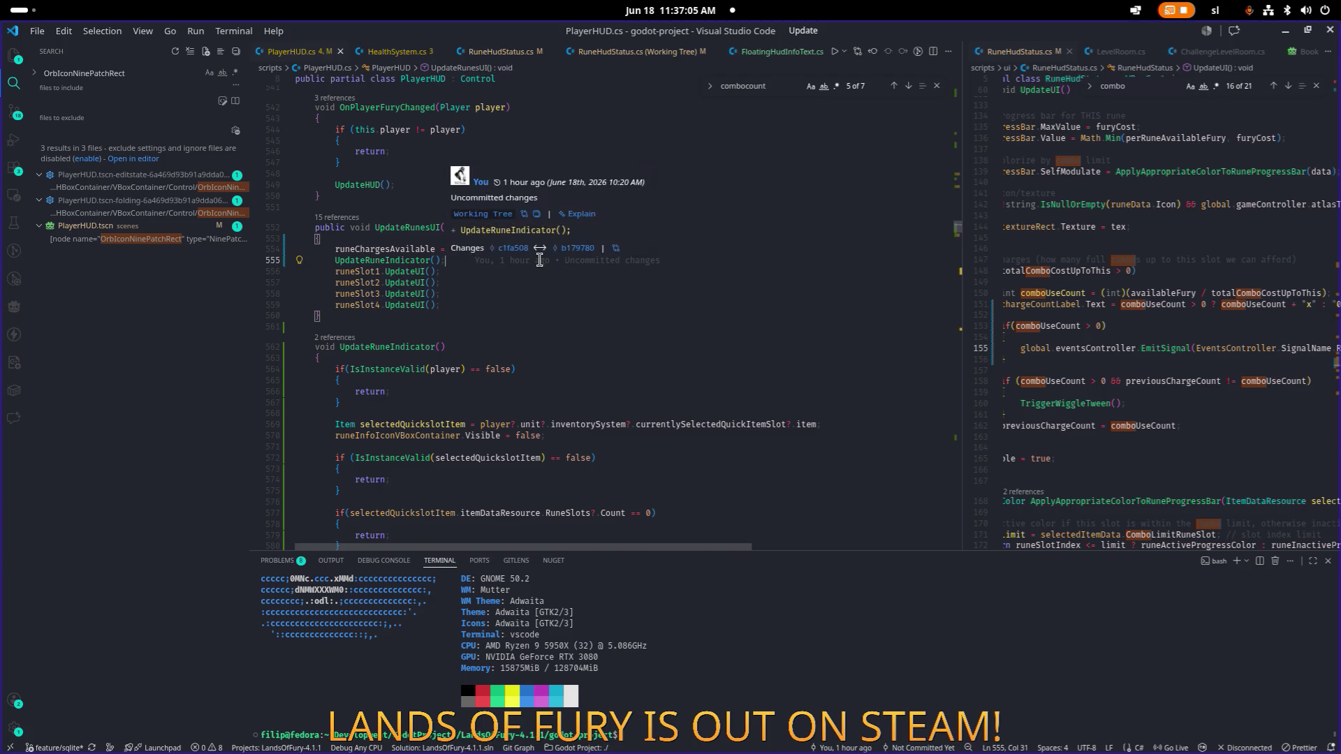
key("ctrl+shift+Return")
type("bullIconNinePatchRect.Material = ")
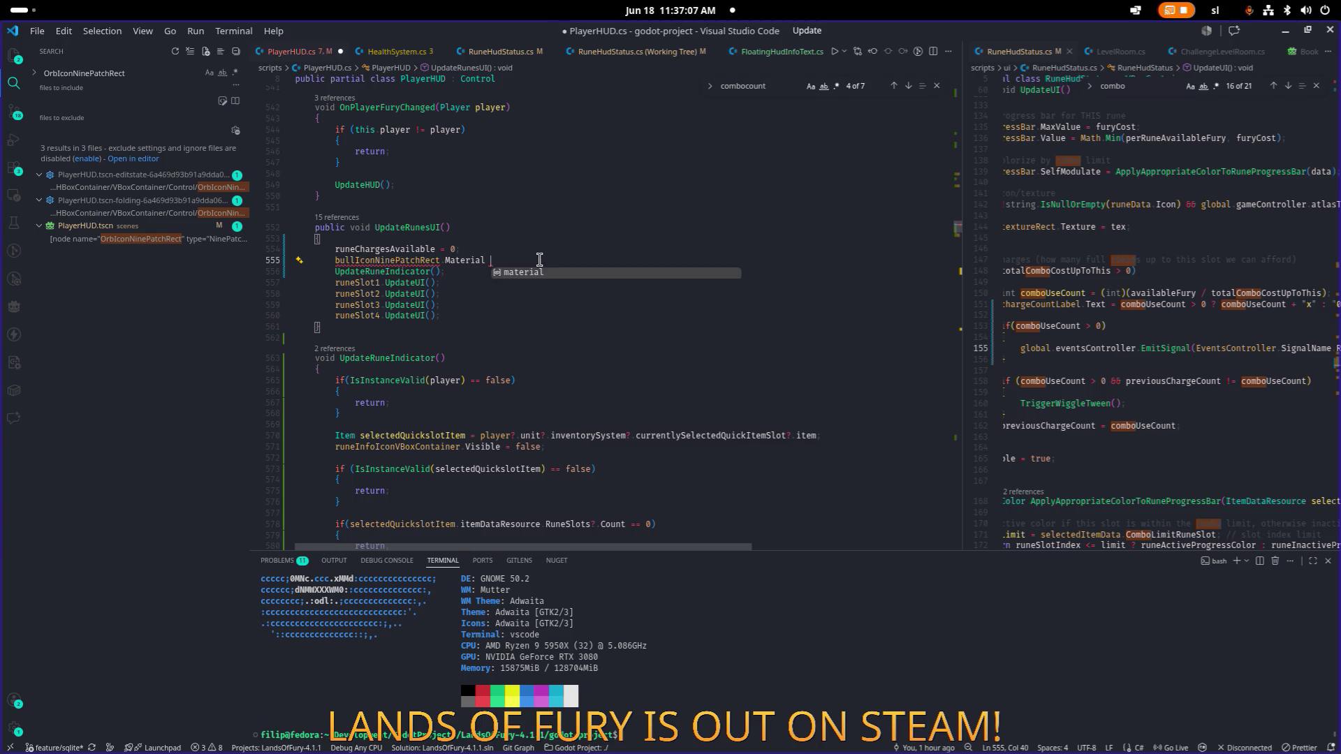
type("nu")
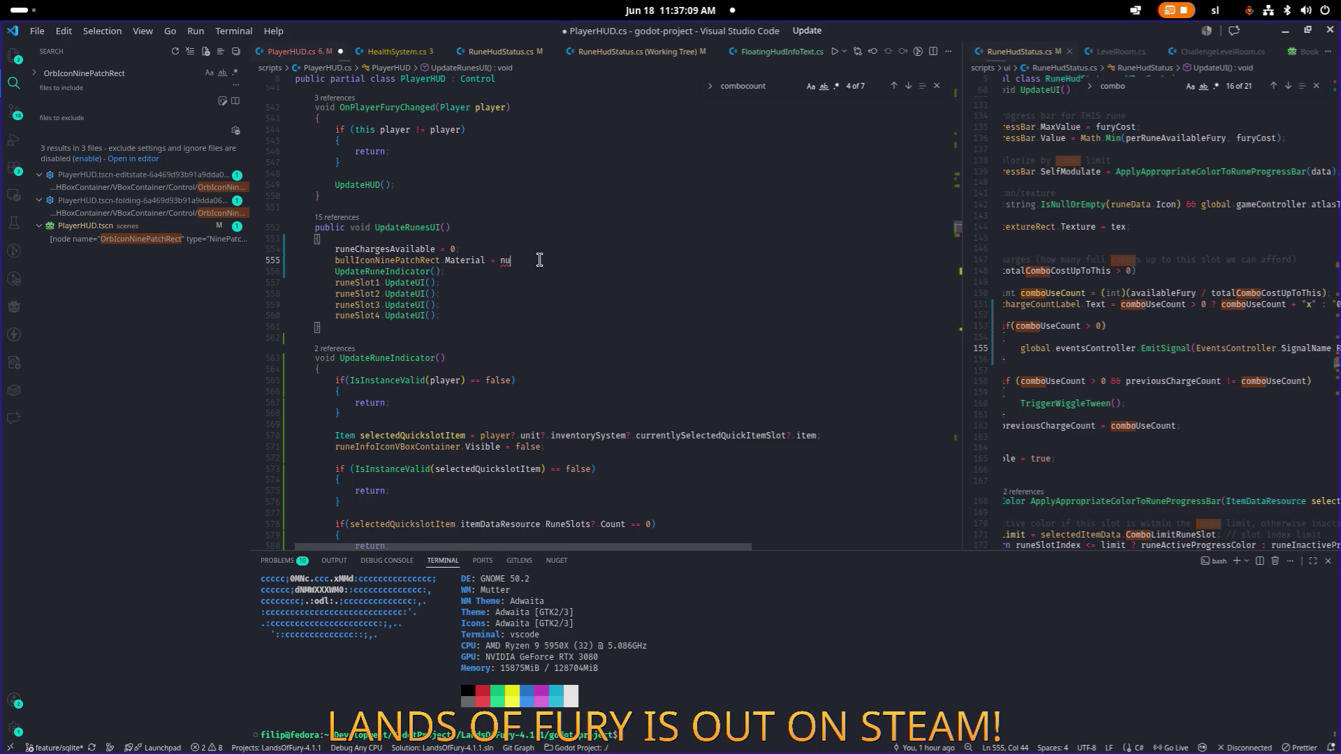
type("ll;")
key("Up")
Step: Delete the runeChargesAvailable reset line and save
key("shift+Home")
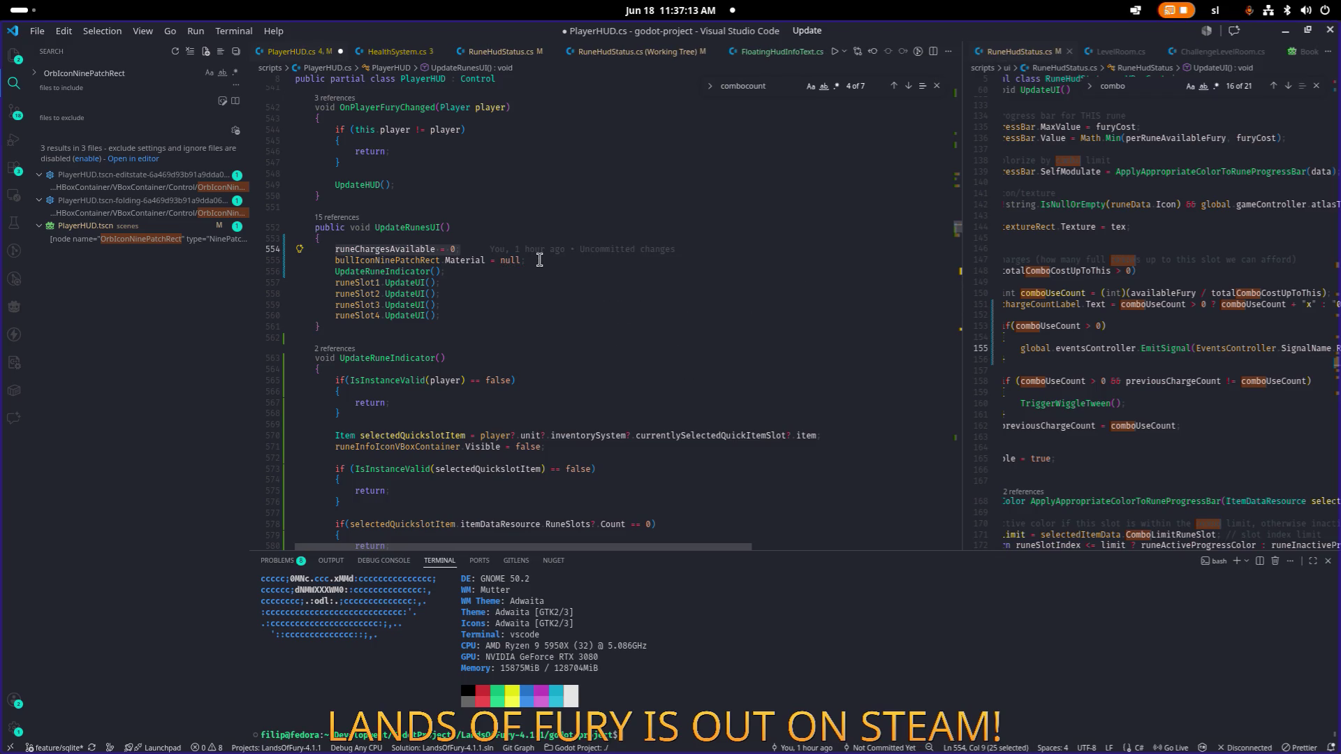
key("BackSpace")
key("ctrl+shift+k")
key("ctrl+s")
Step: Find 'runecha', delete the runeChargesAvailable field declaration, and save PlayerHUD.cs
key("ctrl+f")
type("runecha")
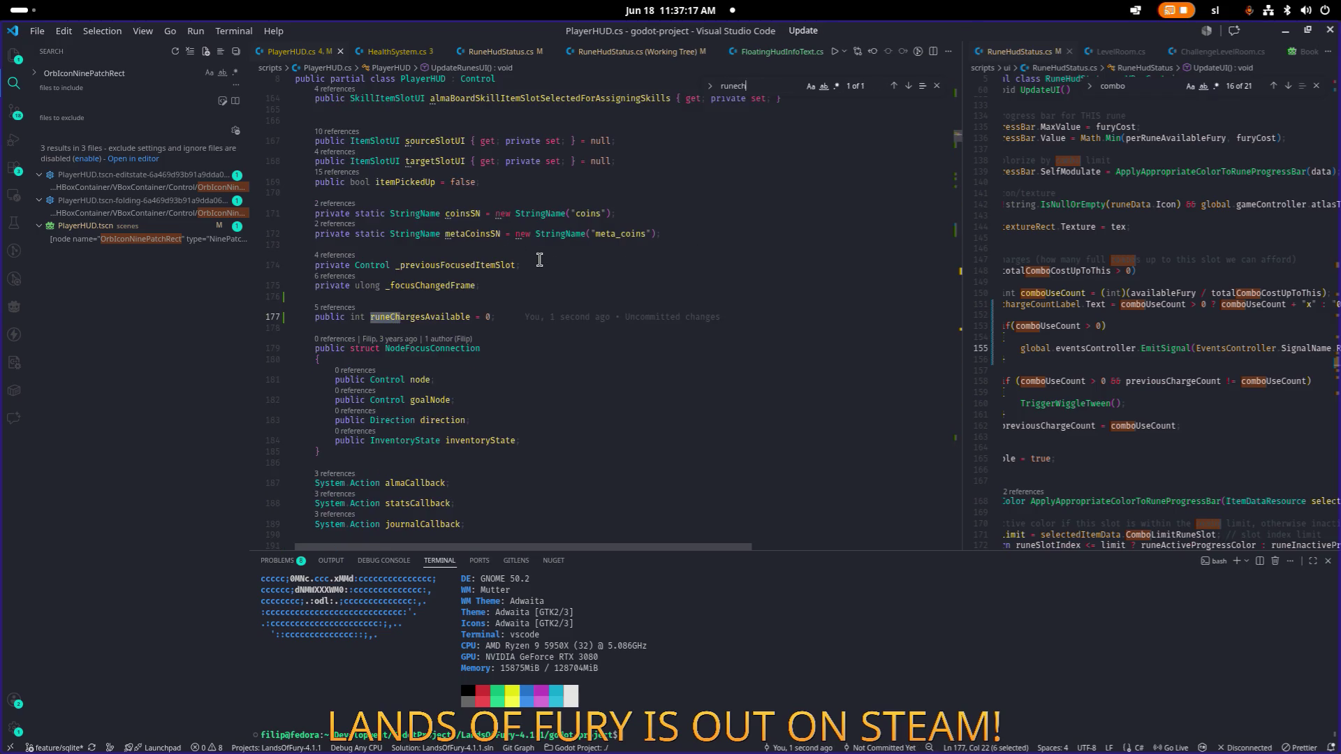
left_click(546, 317)
key("shift+Home")
key("shift+Home")
key("BackSpace")
key("ctrl+s")
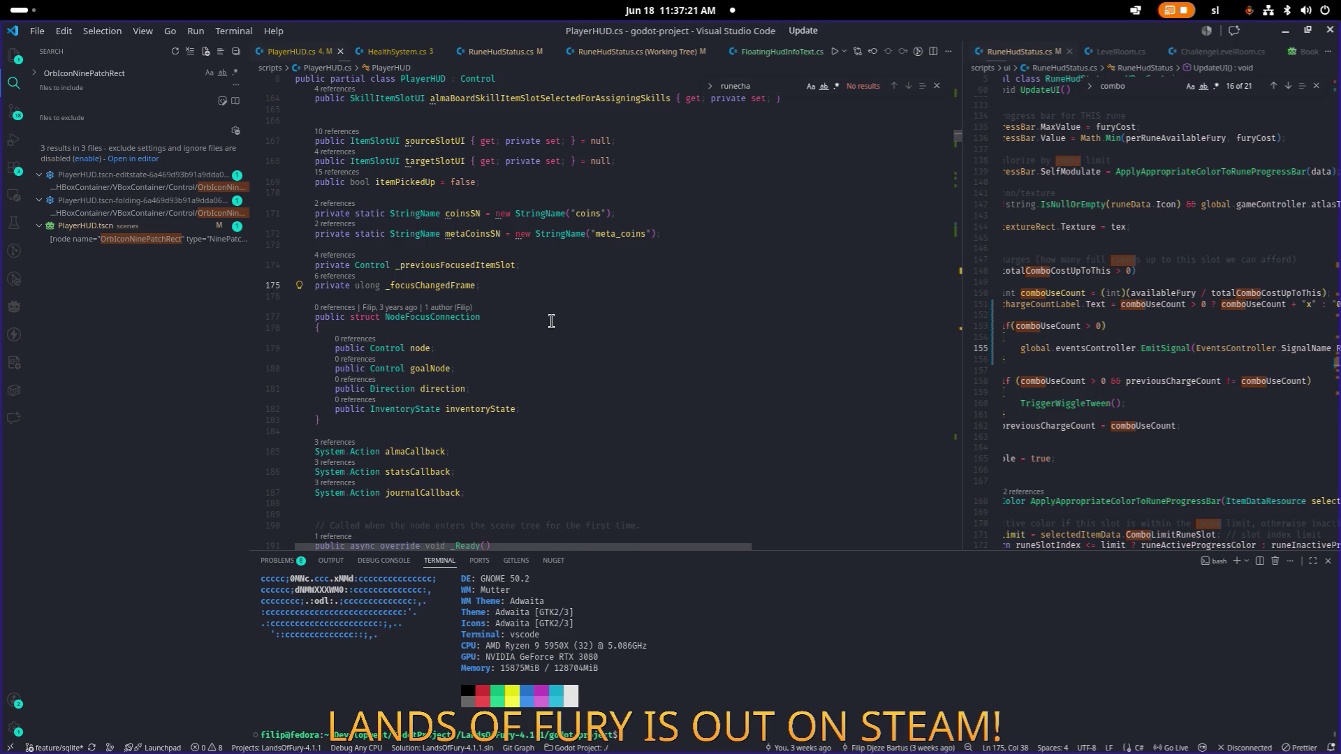
key("alt+Tab")
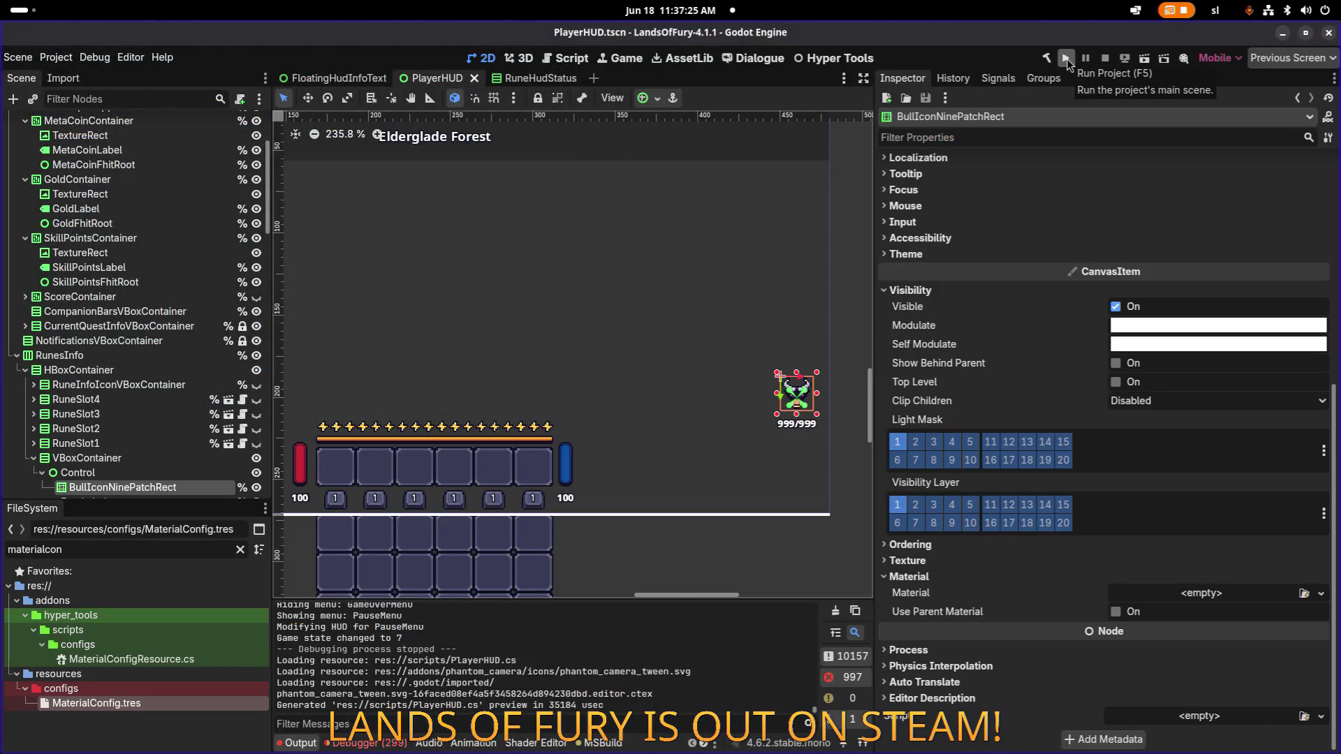
Step: Replace PurpleOutlineMaterial with YellowOutlineMaterial for the bull icon, then build and run in Godot
key("alt+Tab")
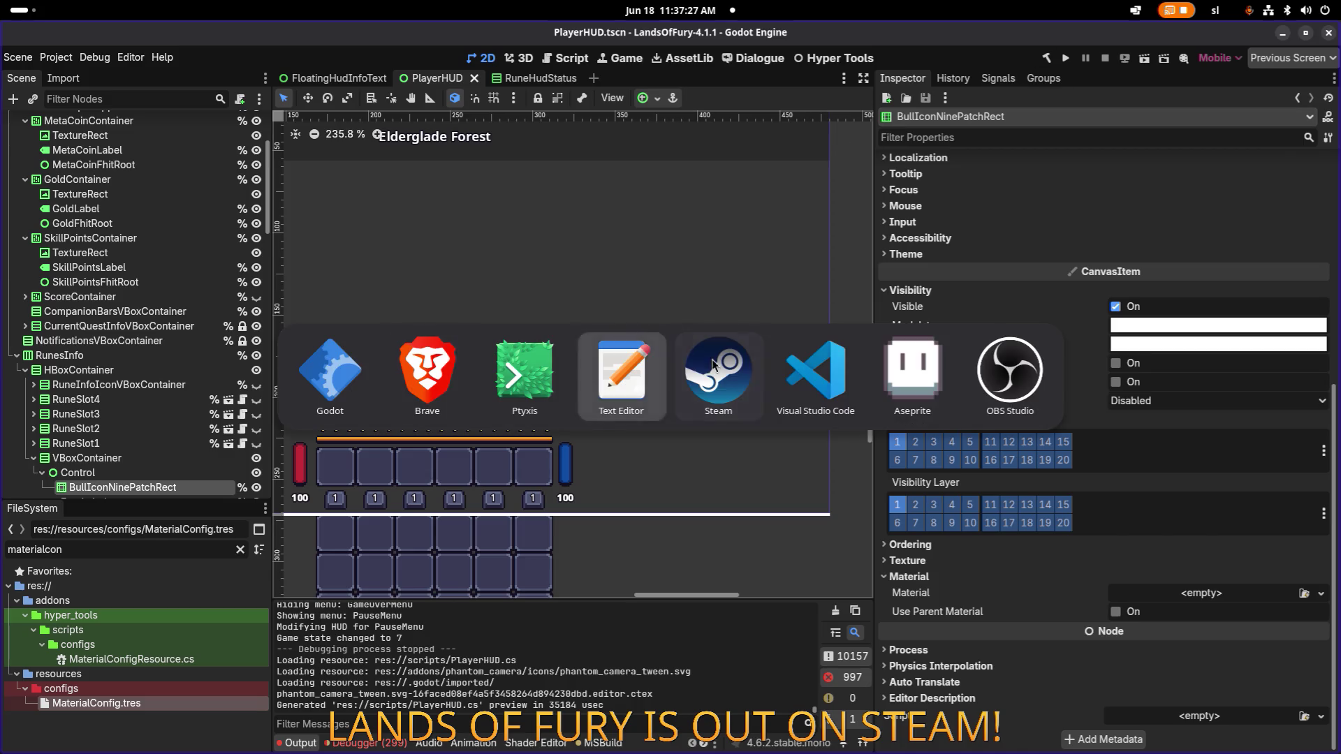
left_click(806, 381)
type("purpole")
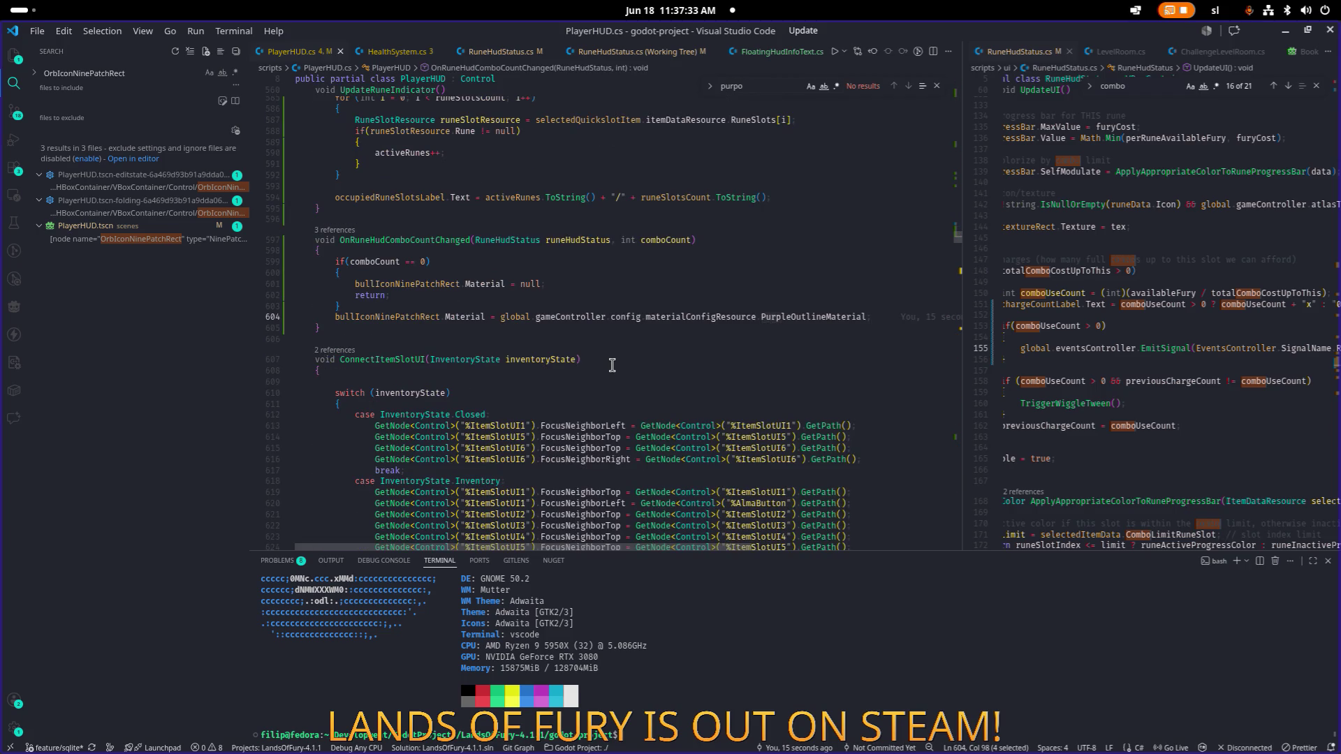
double_click(825, 315)
type("Yel")
key("Return")
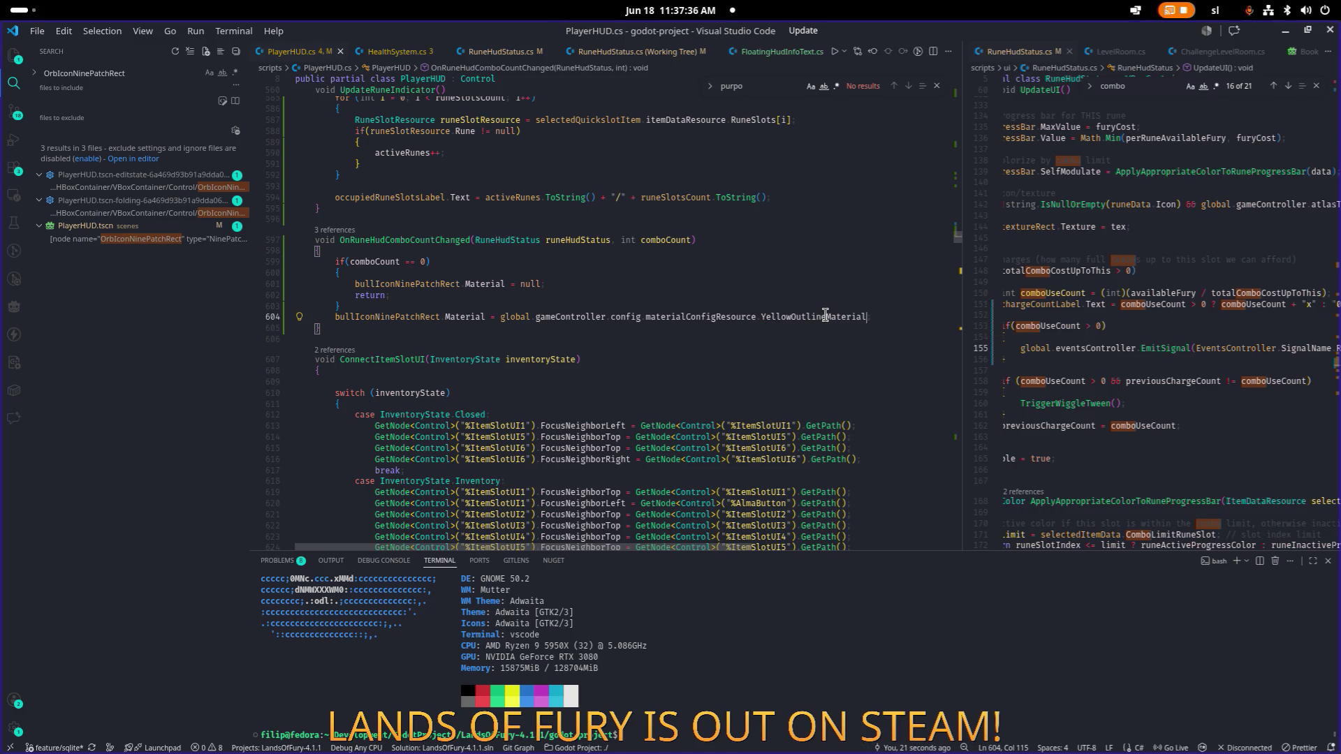
left_click(1285, 31)
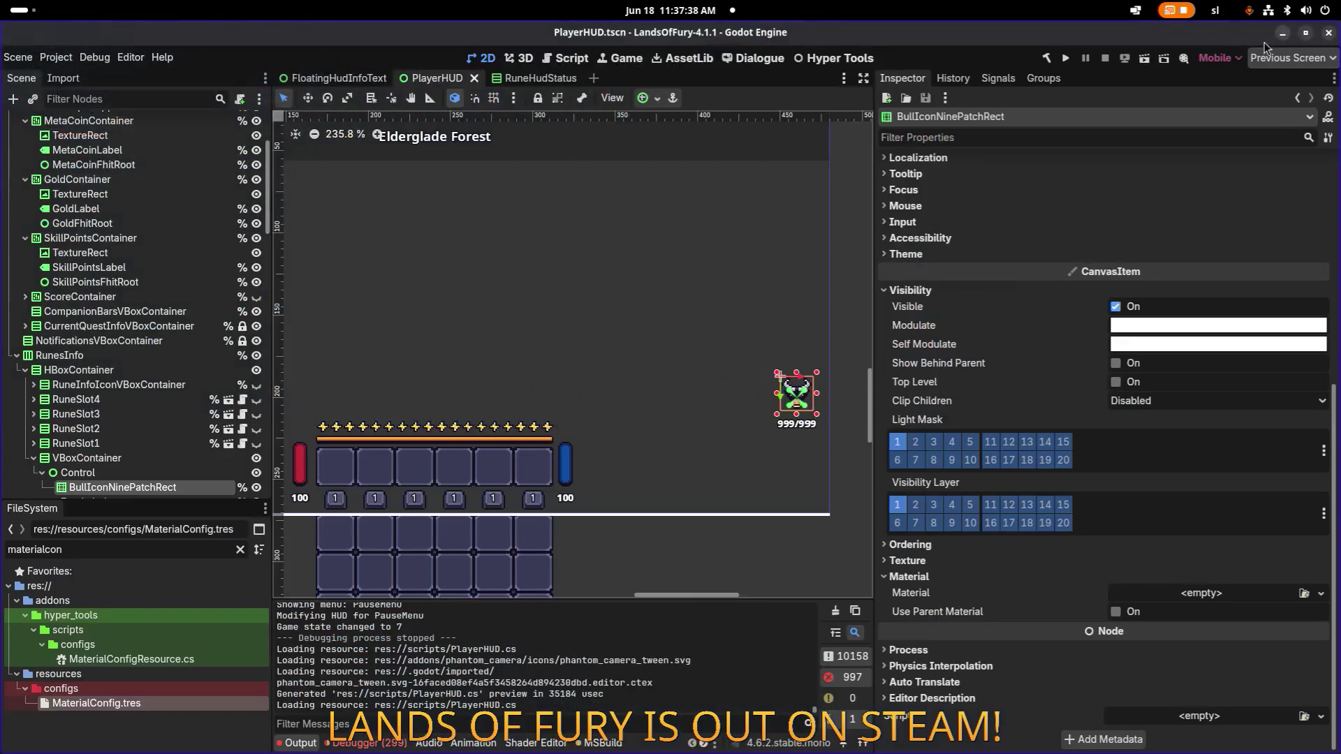
left_click(1066, 58)
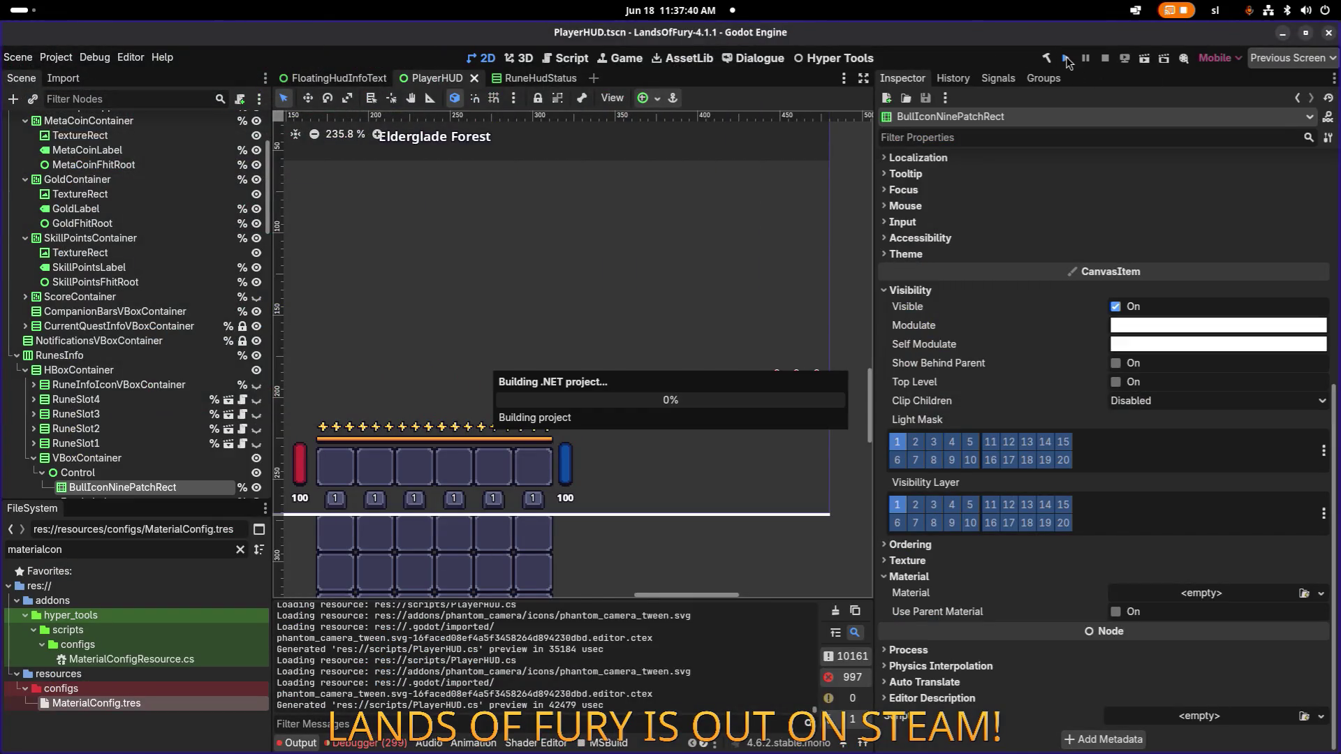
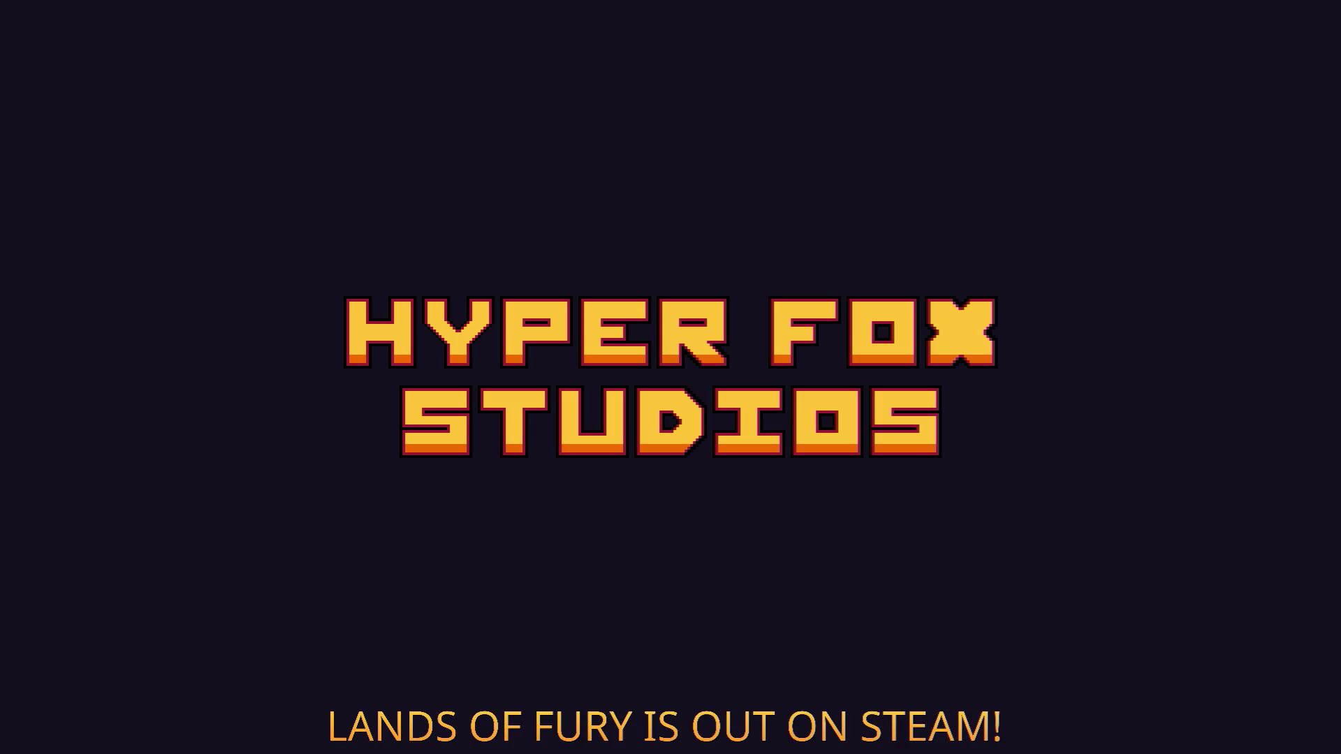
Step: Skip the splash, load the saved profile and walk the hero away from the bedroll in The Glade
key("Return")
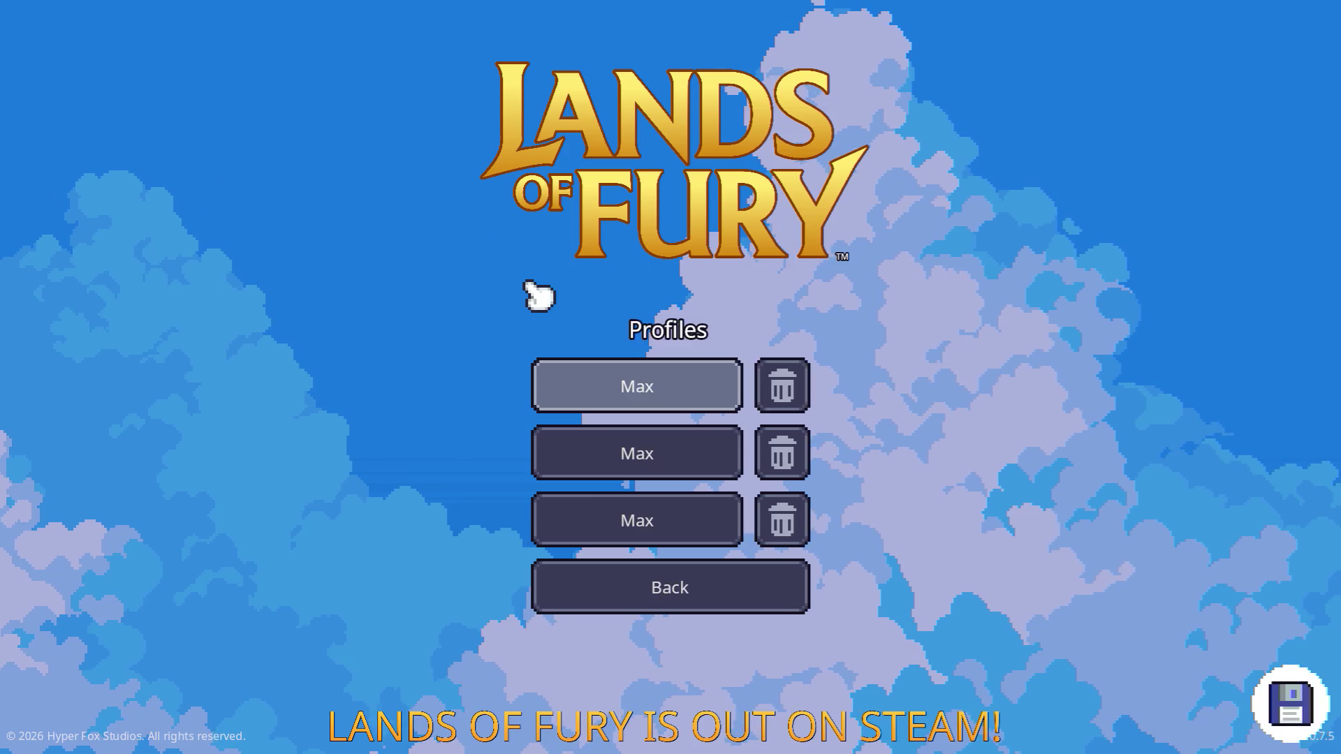
key("Return")
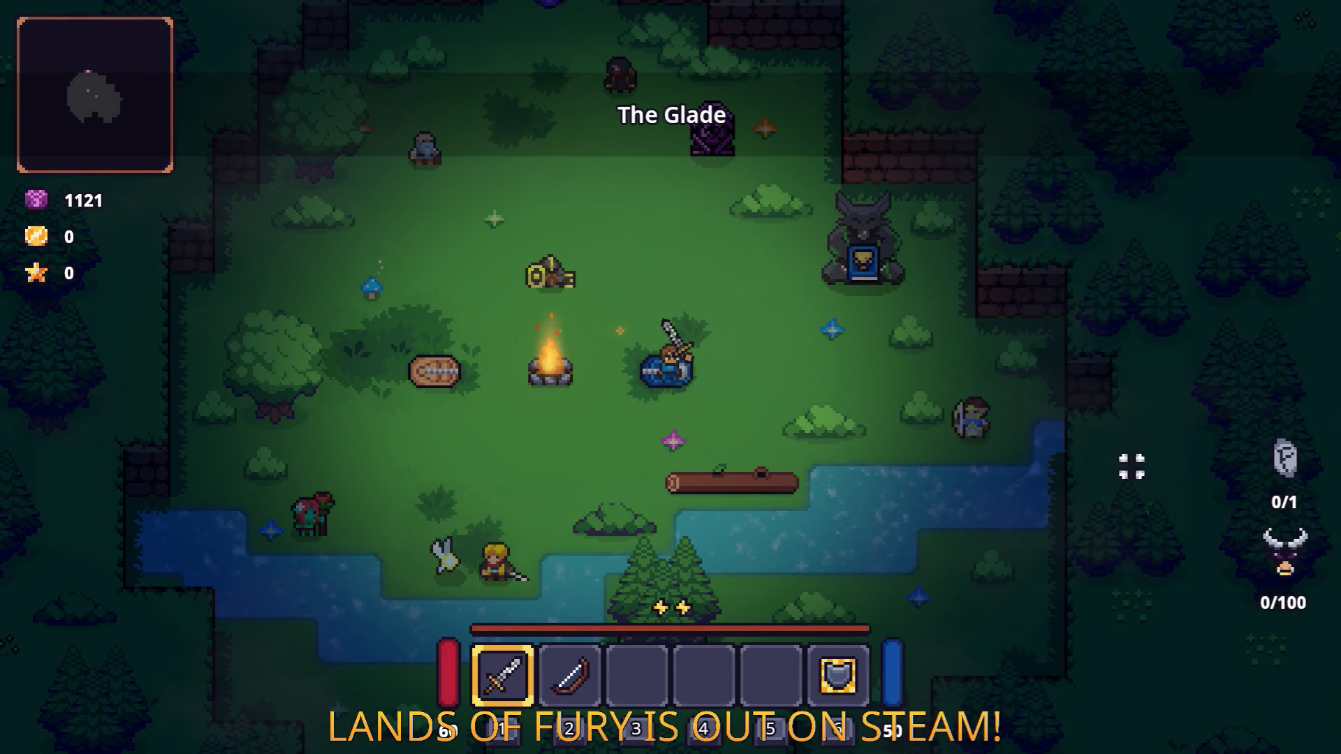
key("w+a")
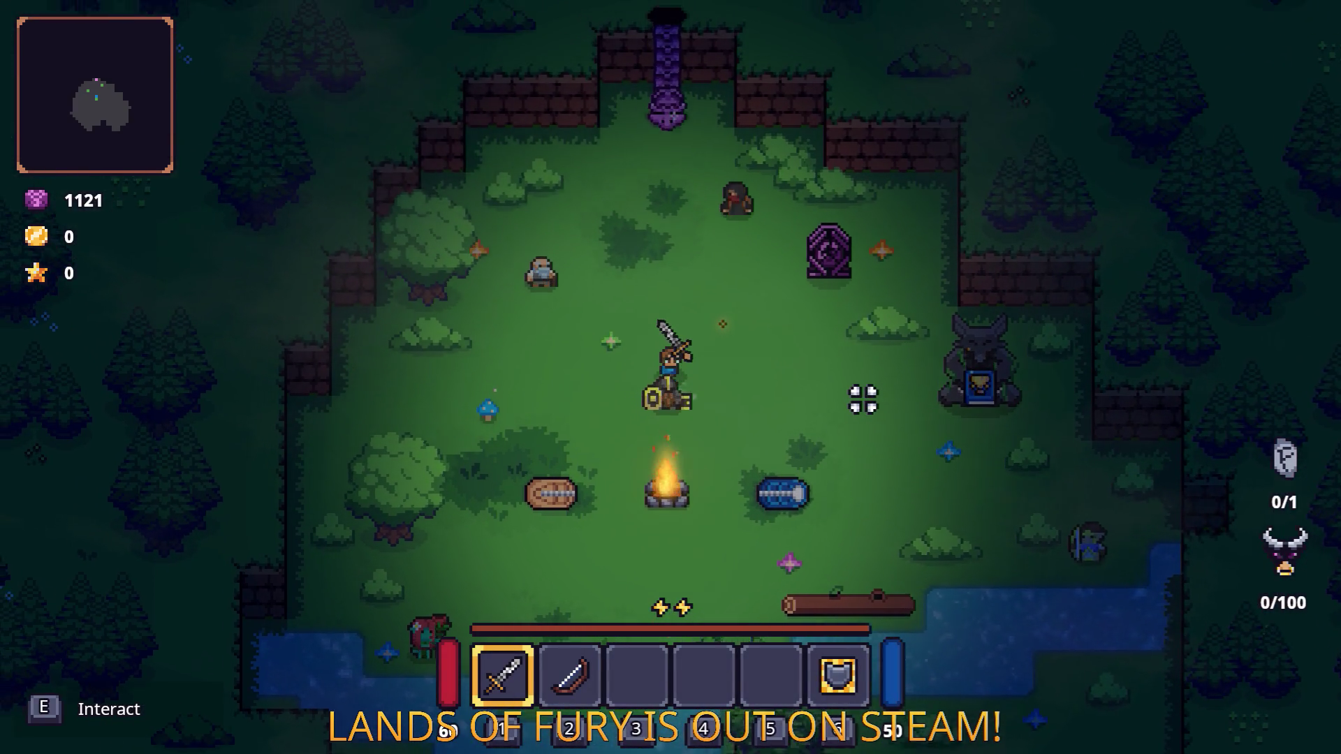
key("grave")
Step: Spawn a Fireball Rune with the console command Player.AddItem(fireball_rune,1)
type("Pl")
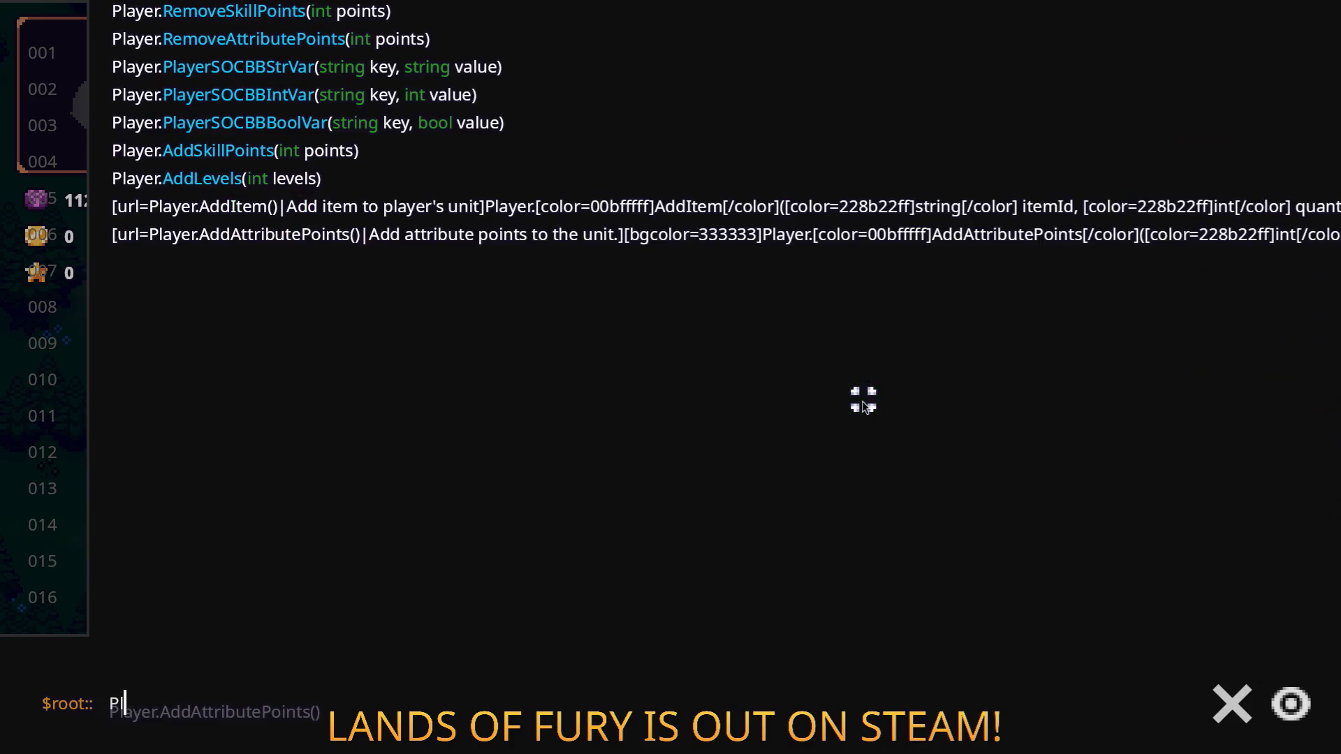
type("ayer.AddItem(fira")
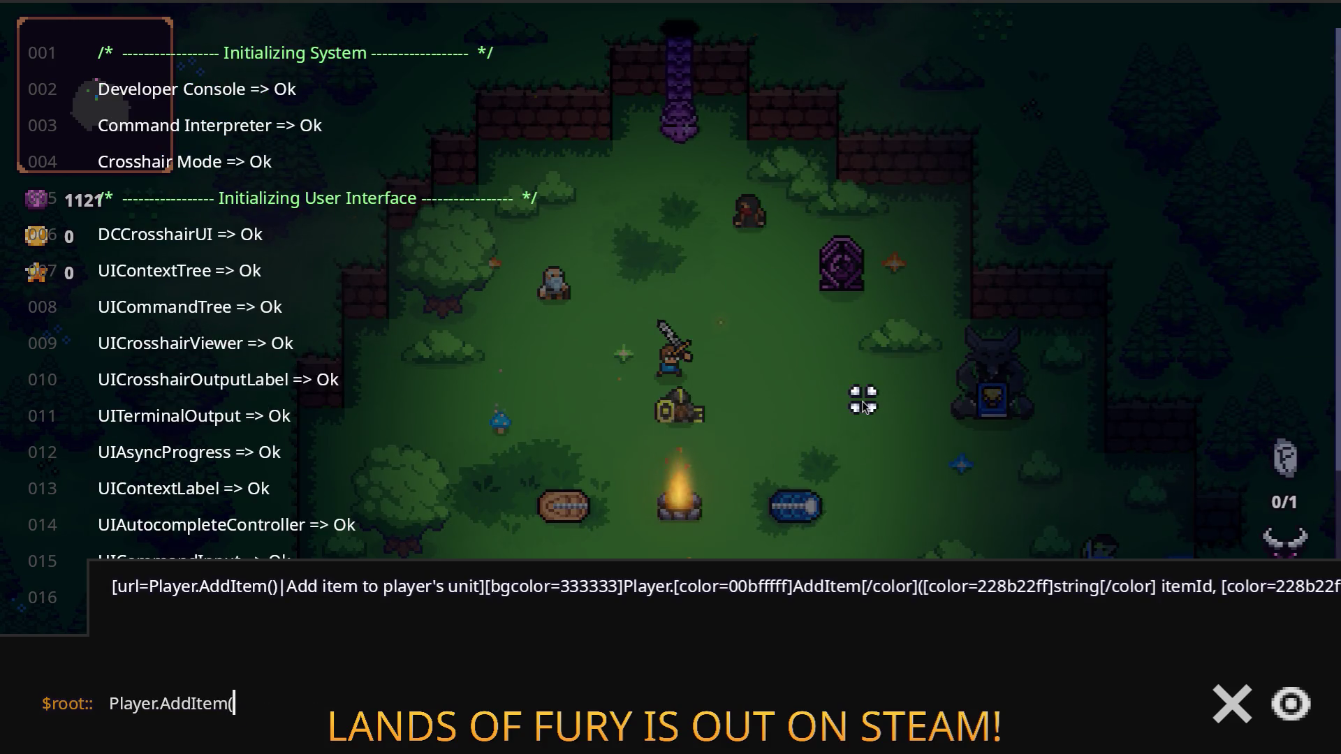
key("BackSpace")
type("eball")
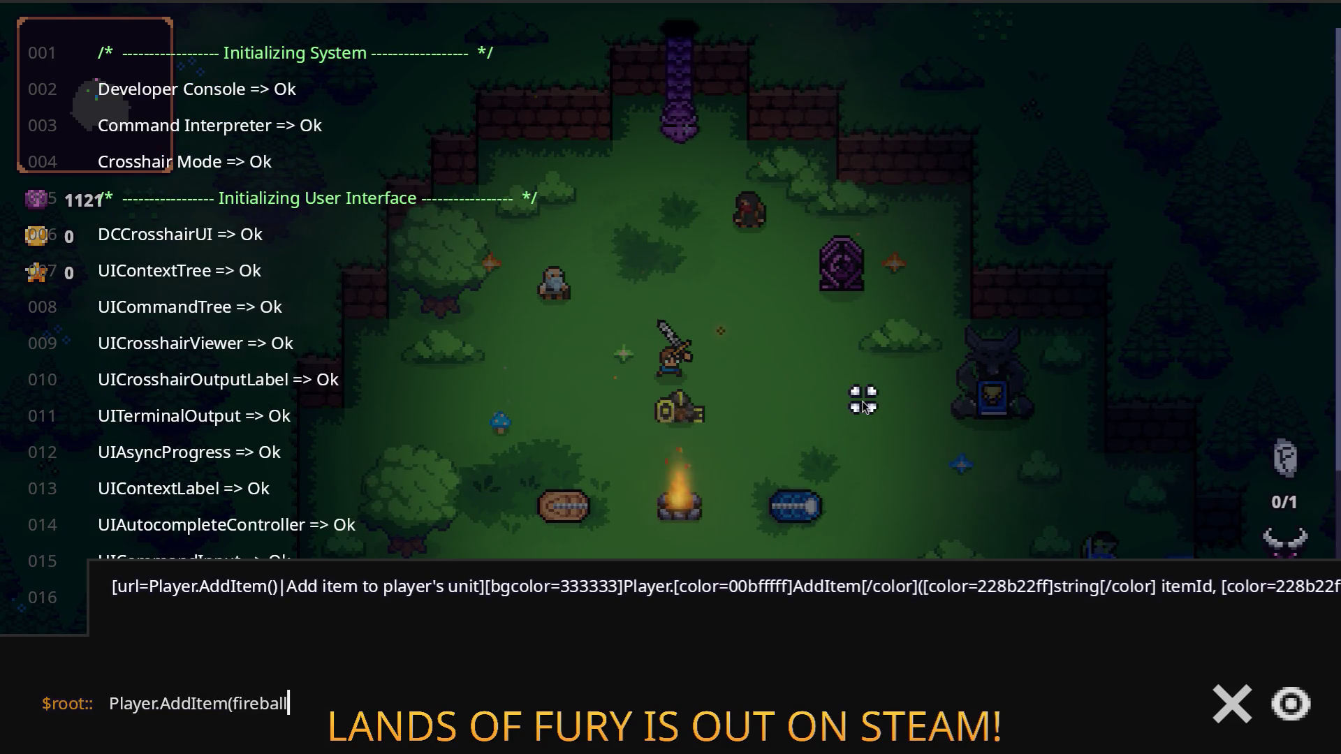
type("_rune,1")
key("Return")
key("Escape")
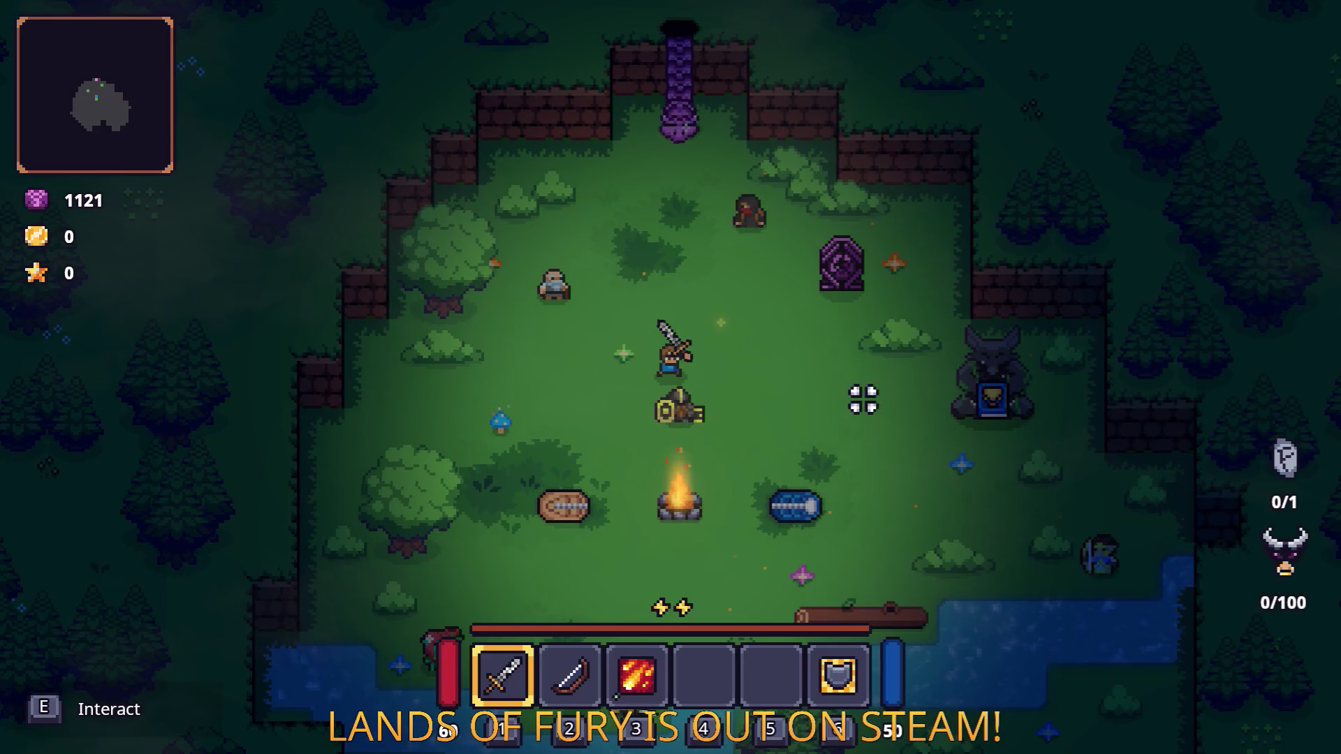
Step: Socket the Fireball Rune into the sword from the inventory, then enter the portal
key("w")
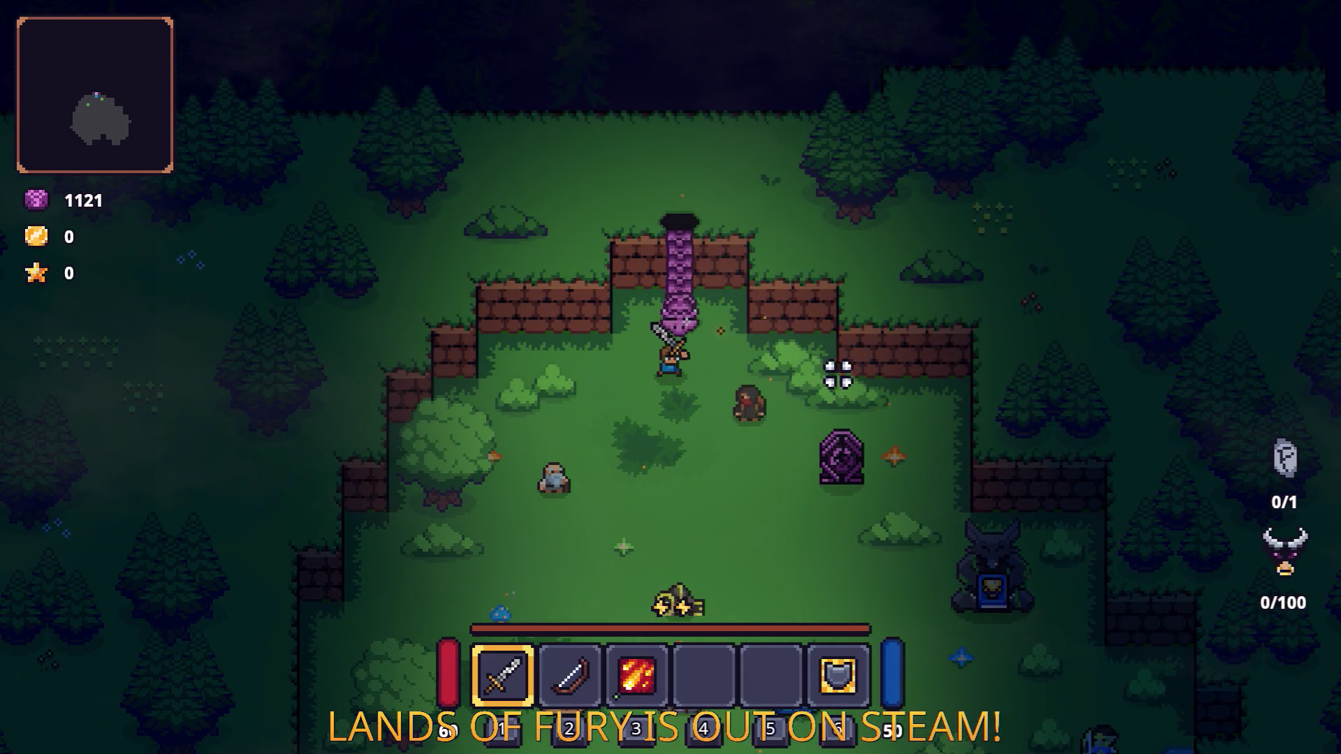
key("i")
right_click(501, 427)
left_click(569, 391)
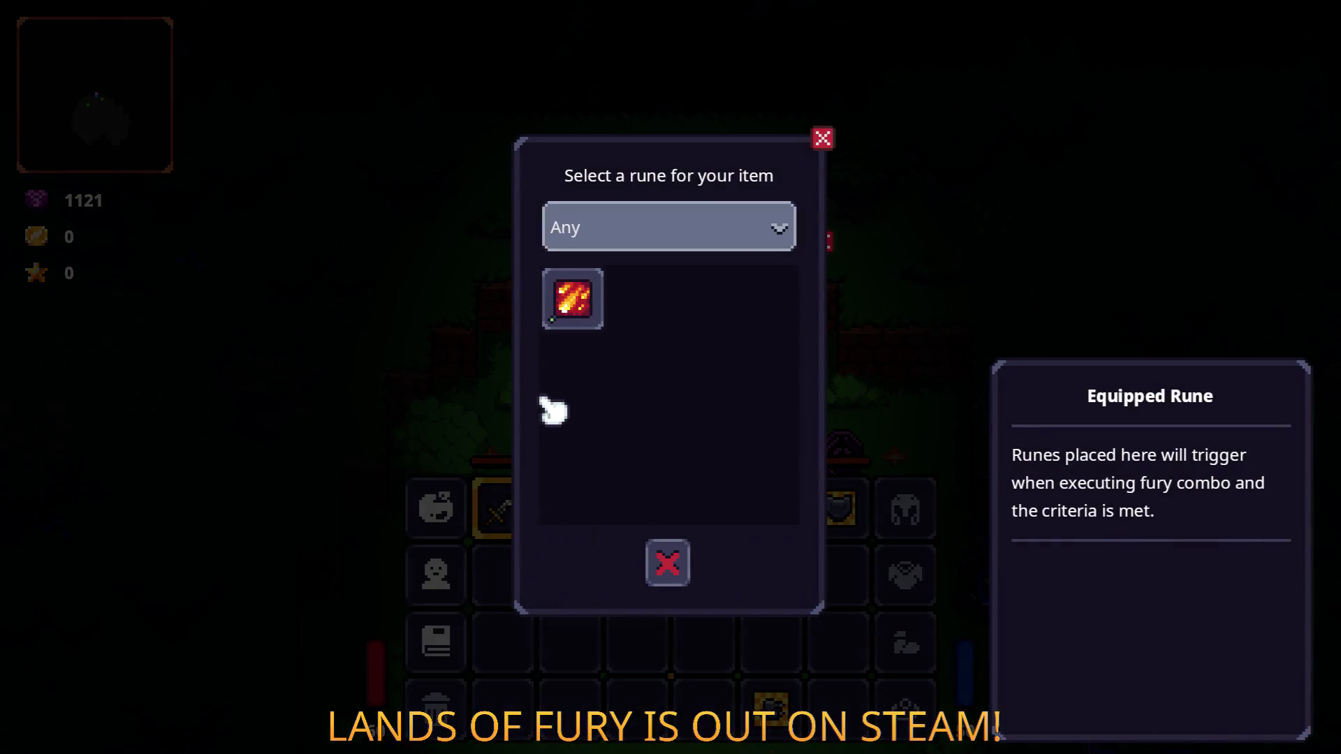
left_click(572, 296)
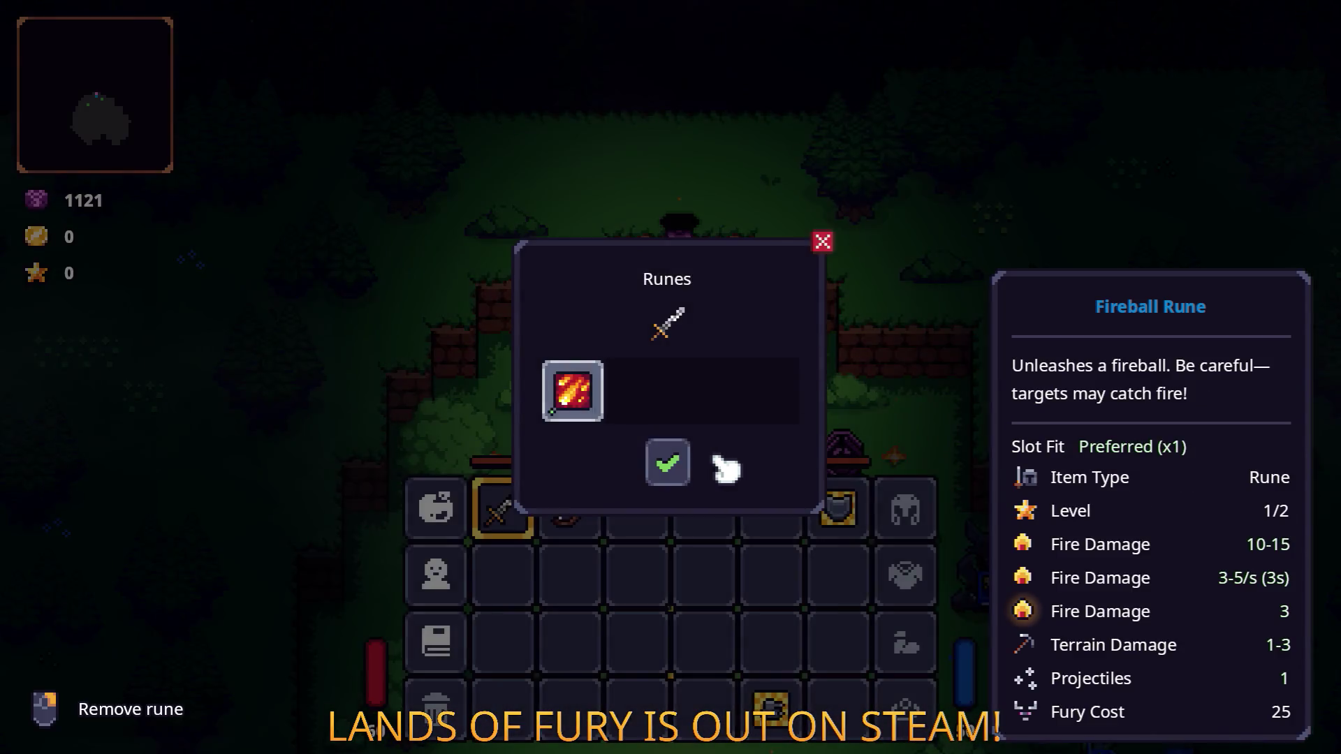
key("Escape")
key("Escape")
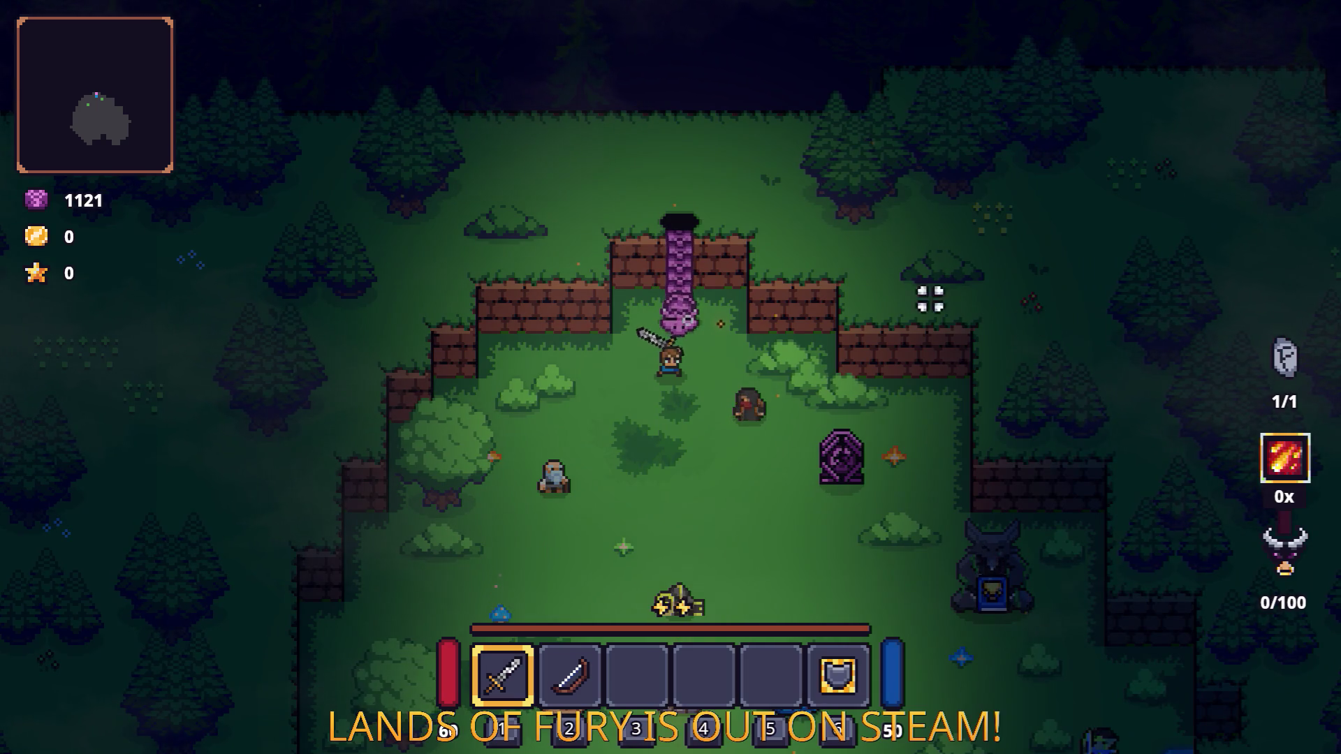
key("w")
key("e")
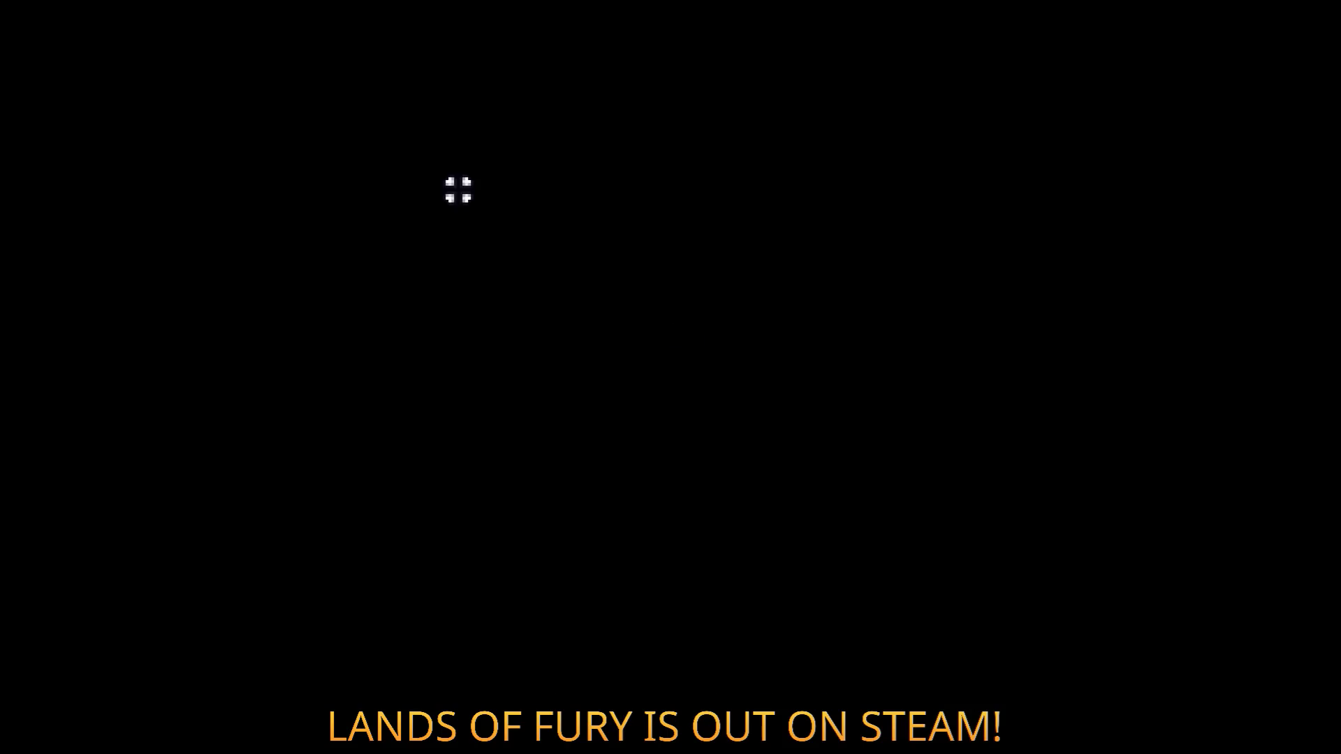
Step: Walk up the dirt path onto the grass, swinging the sword at critters
key("w")
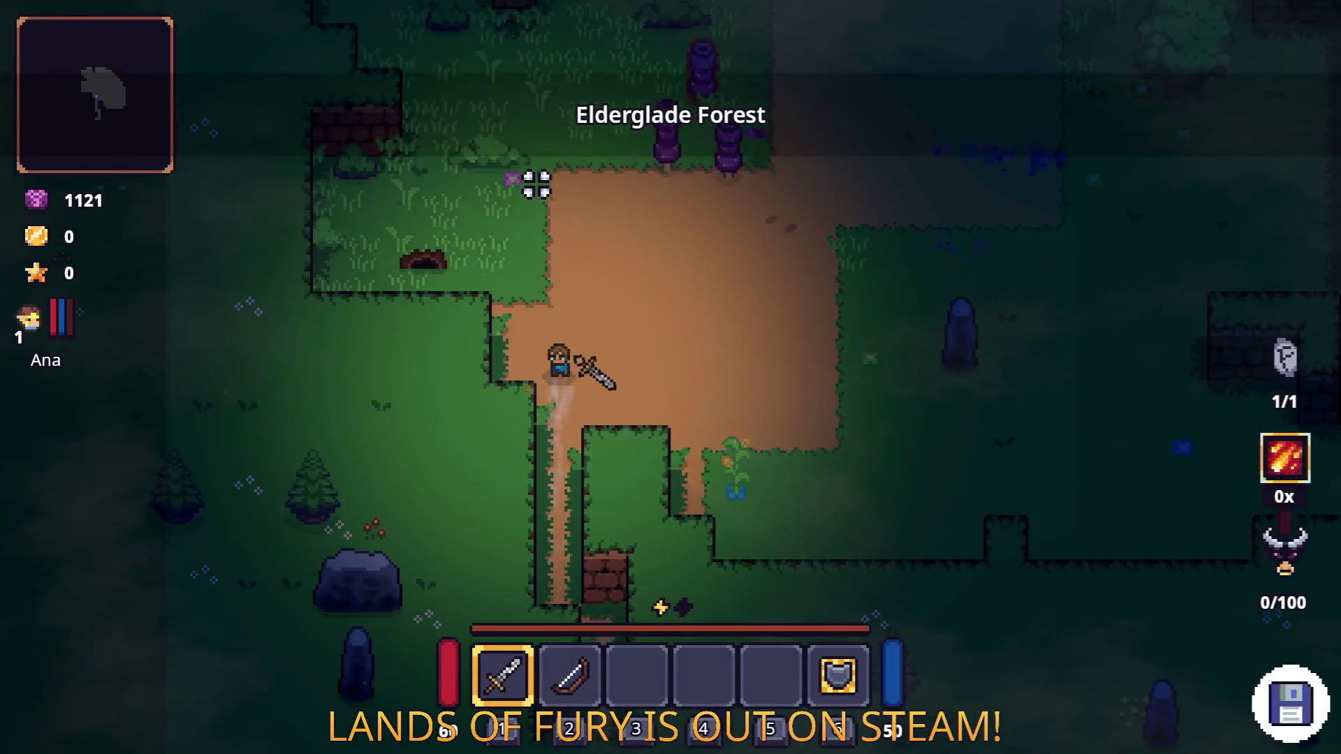
key("w")
key("a")
left_click(382, 194)
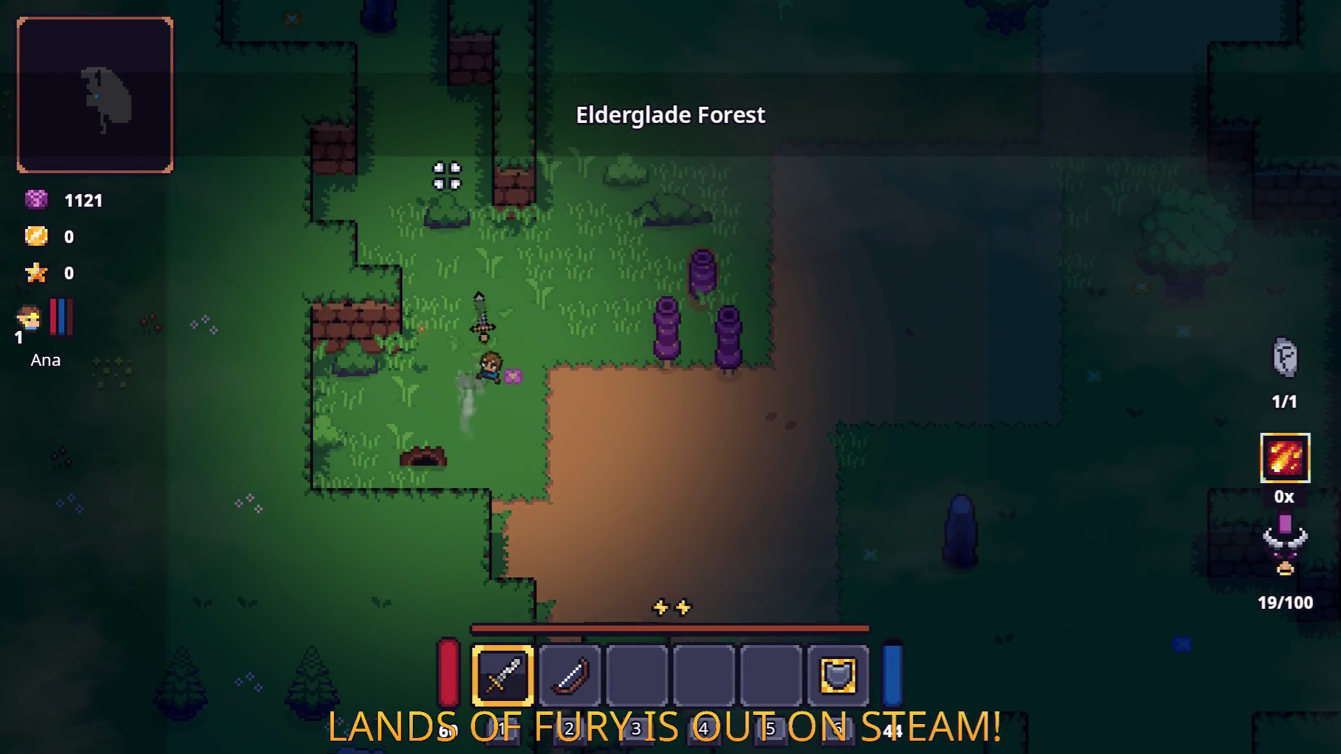
key("d")
key("w")
left_click(578, 216)
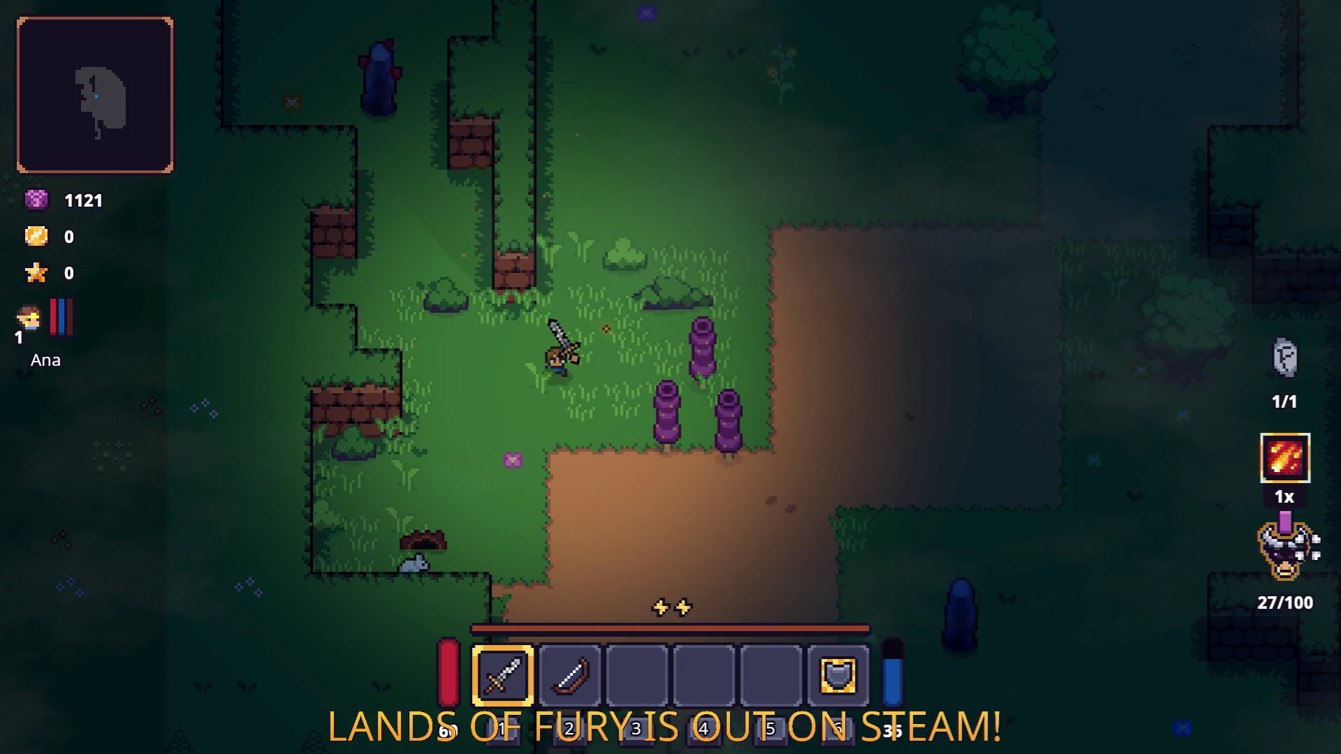
key("s")
key("a")
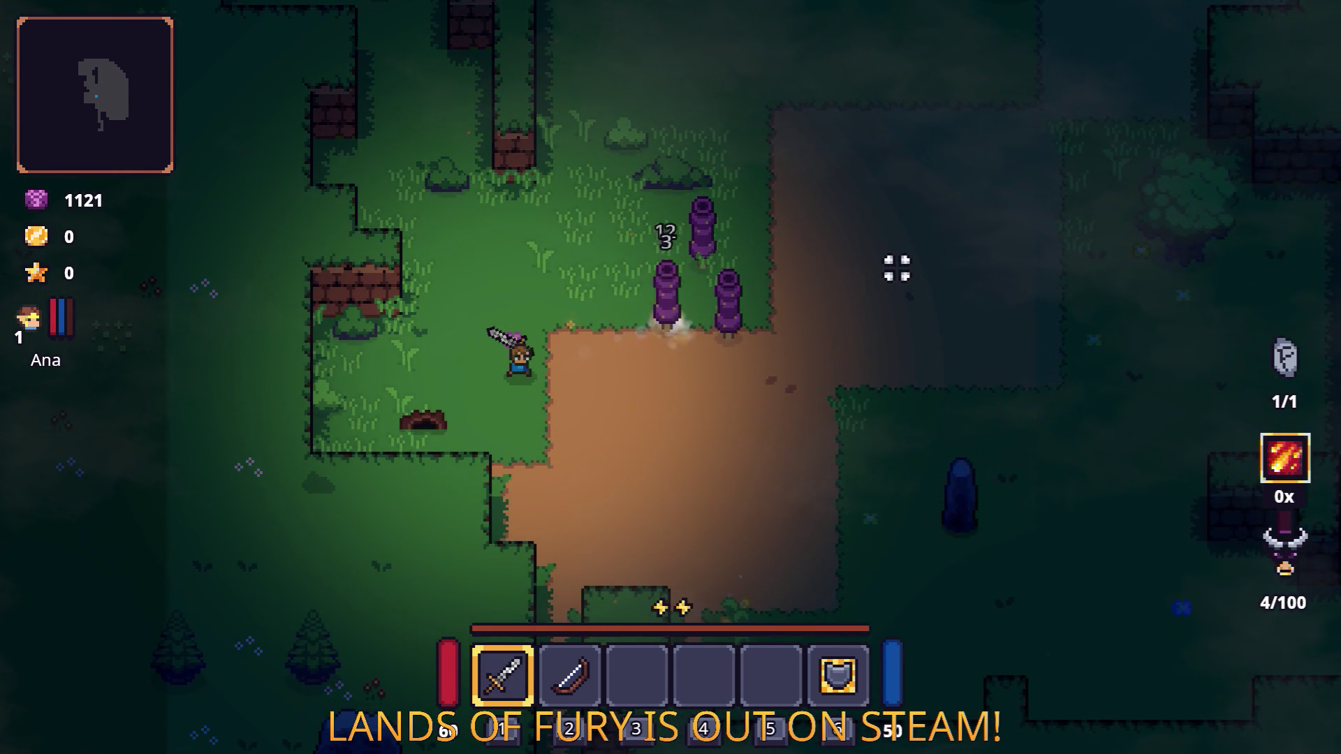
key("a")
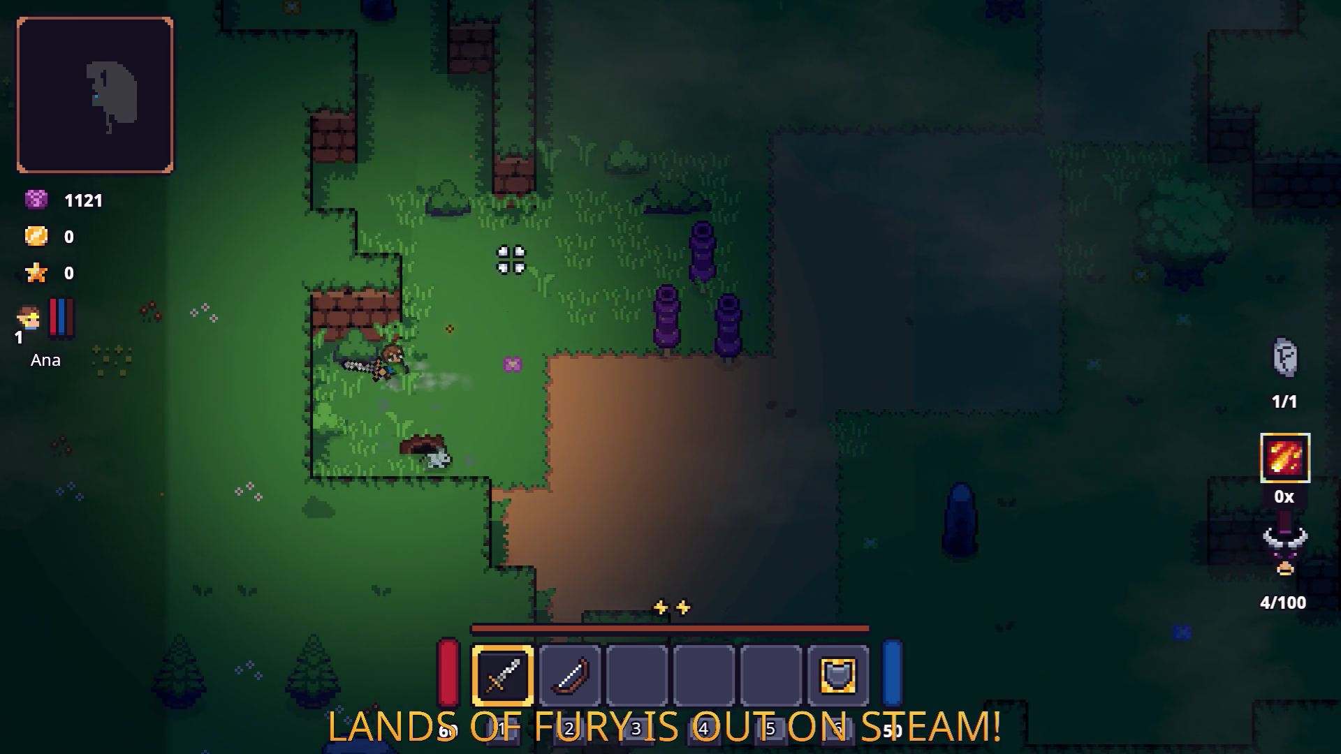
key("d")
left_click(582, 416)
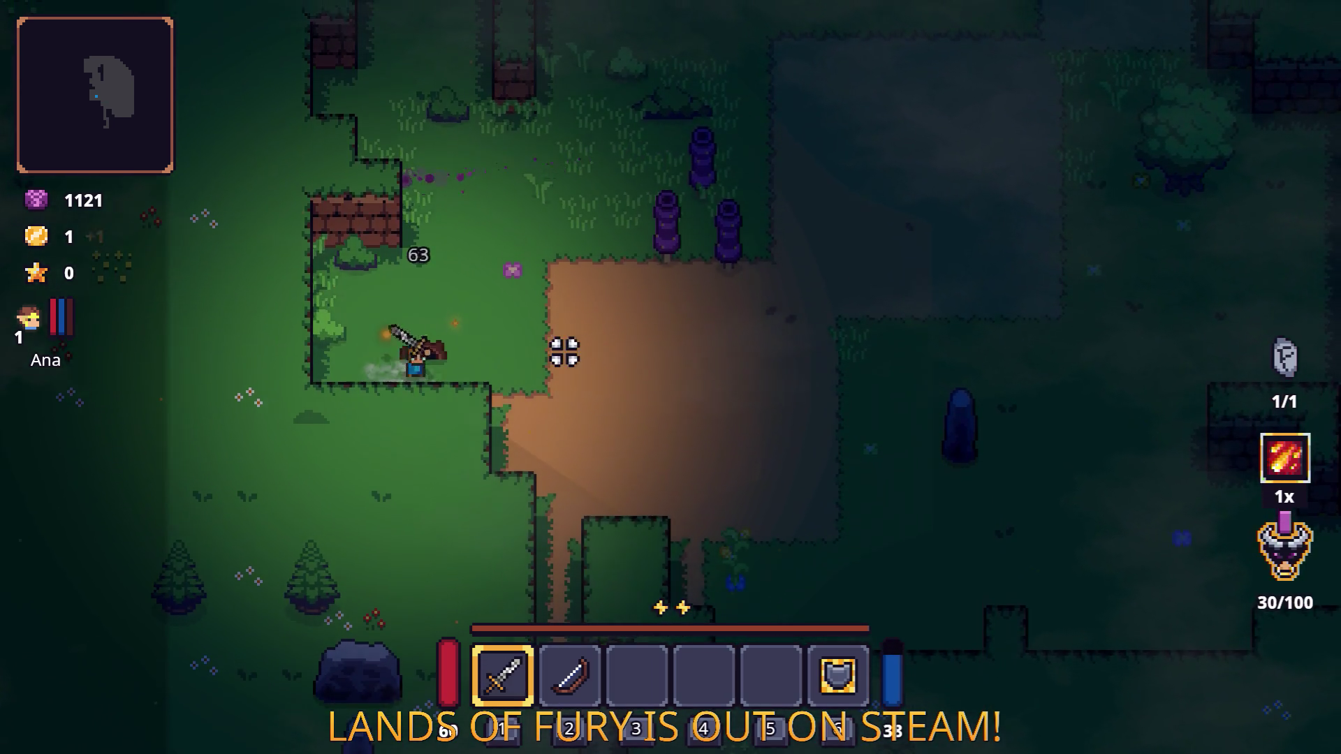
left_click(793, 299)
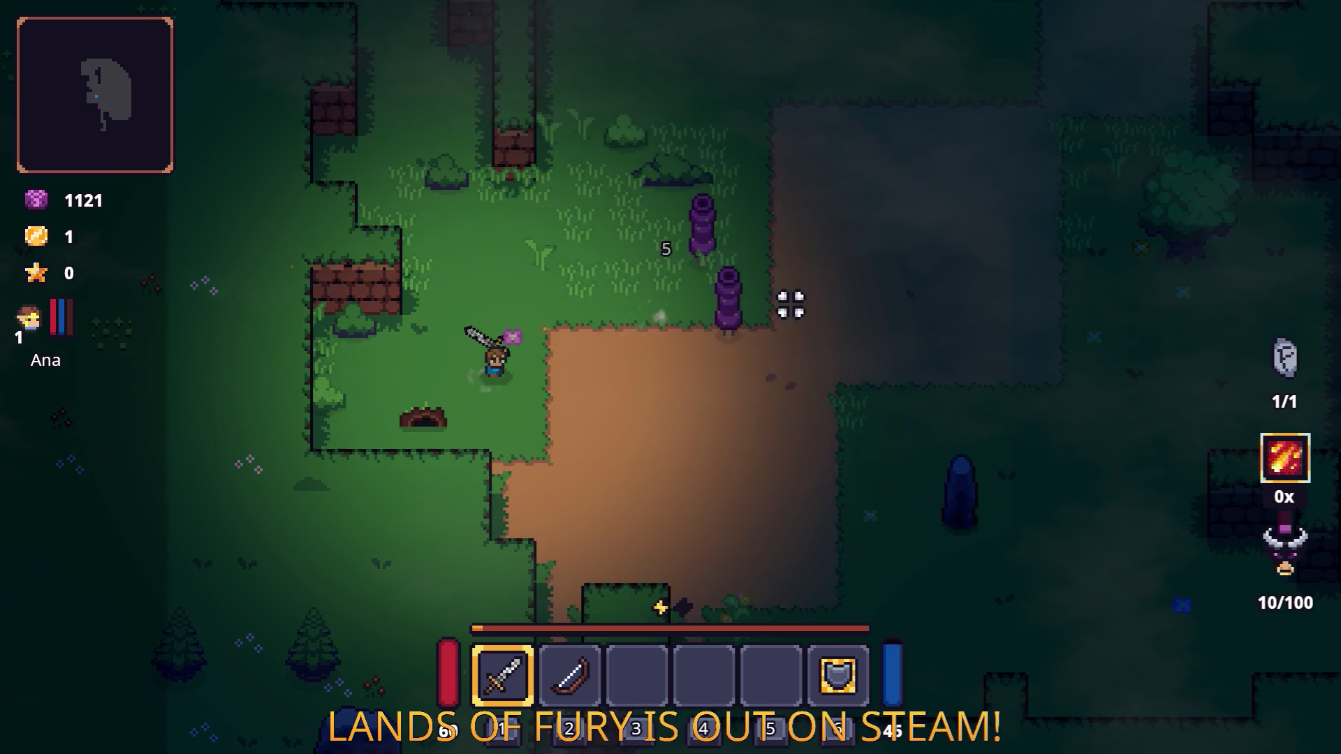
Step: Kill the purple enemies with the sword and unleash the fury special attack
key("w")
key("d")
left_click(697, 339)
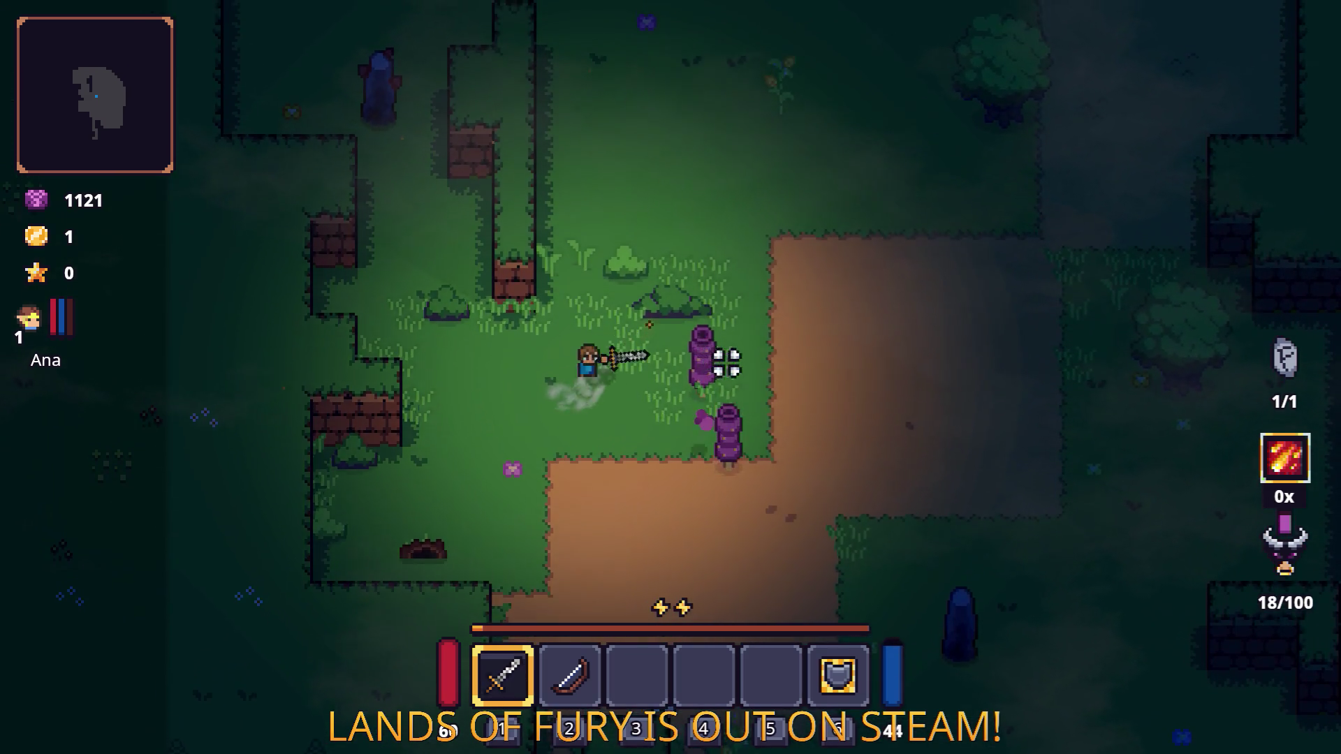
key("d")
left_click(671, 401)
left_click(568, 349)
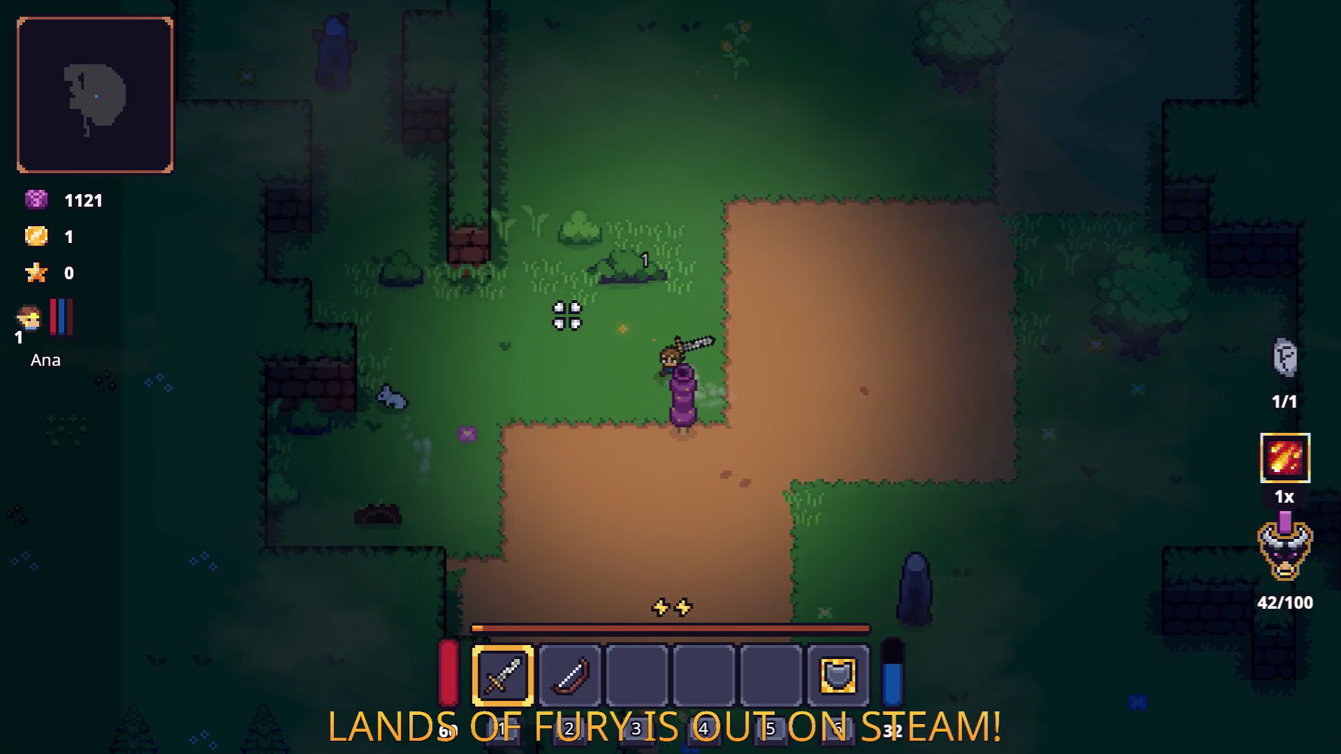
left_click(766, 442)
key("w")
key("d")
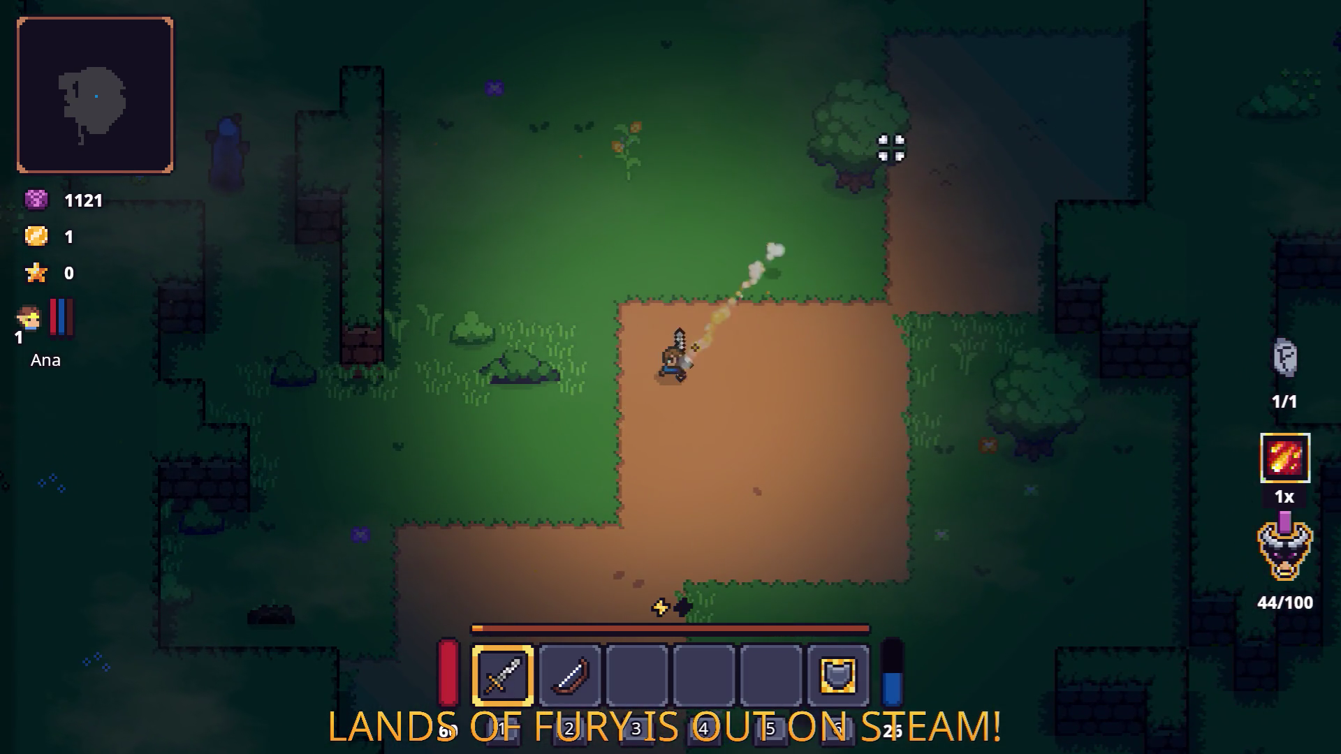
right_click(891, 148)
key("w")
left_click(547, 365)
key("e")
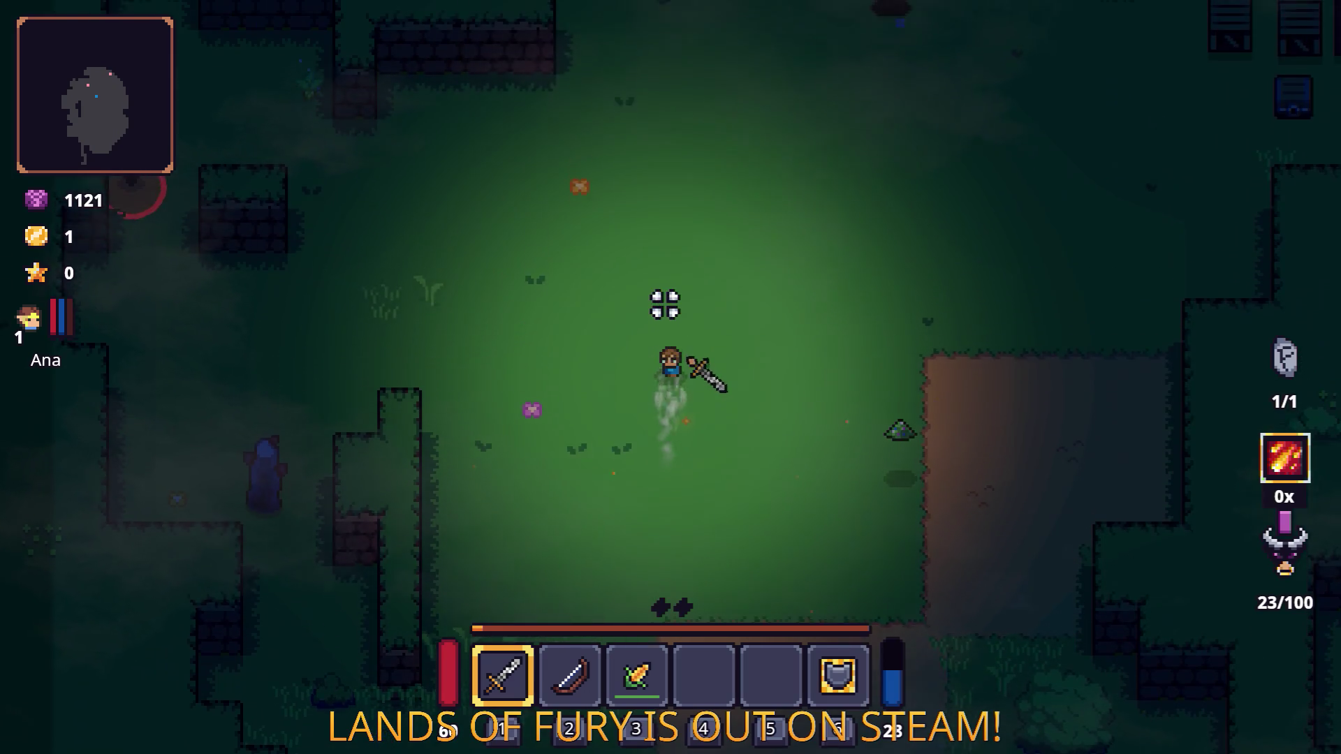
key("w")
Step: Switch to the bow (2), shoot the enemies and pick up the gem by the crate
key("d")
key("2")
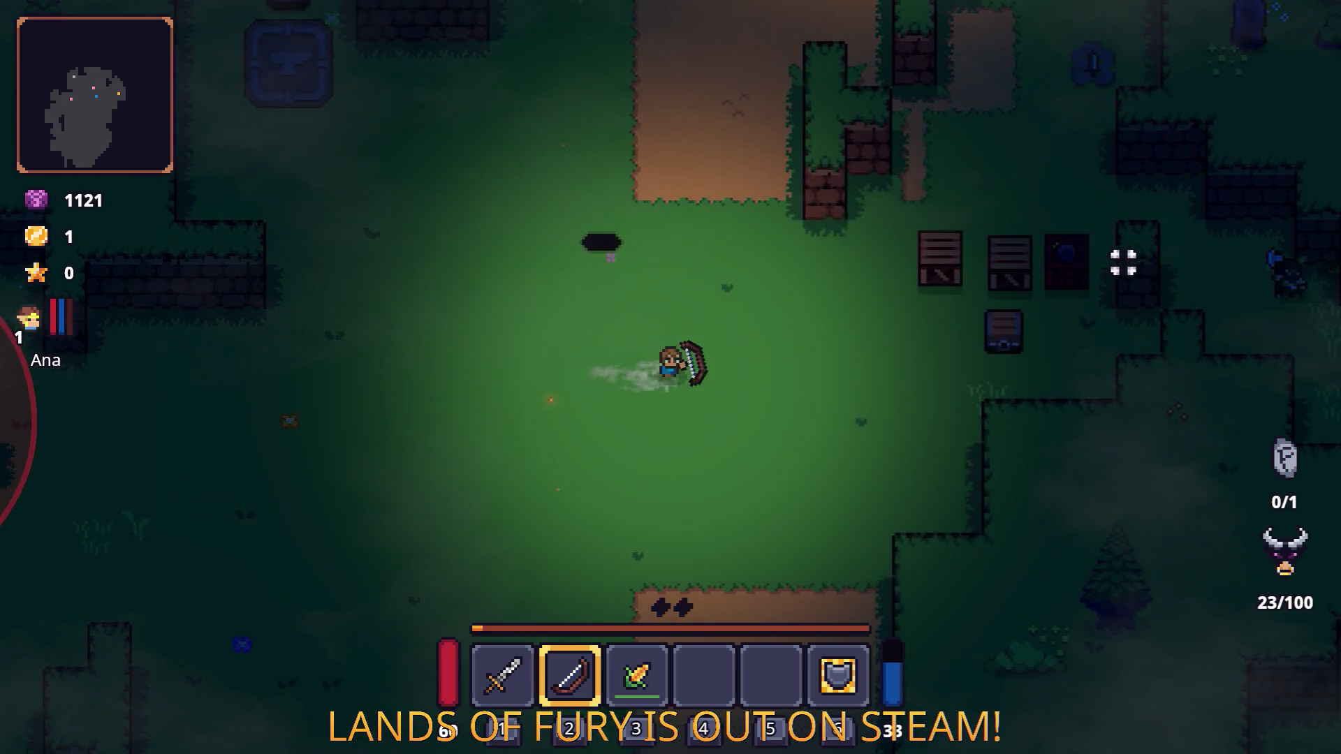
key("d")
left_click(1125, 264)
left_click(1140, 345)
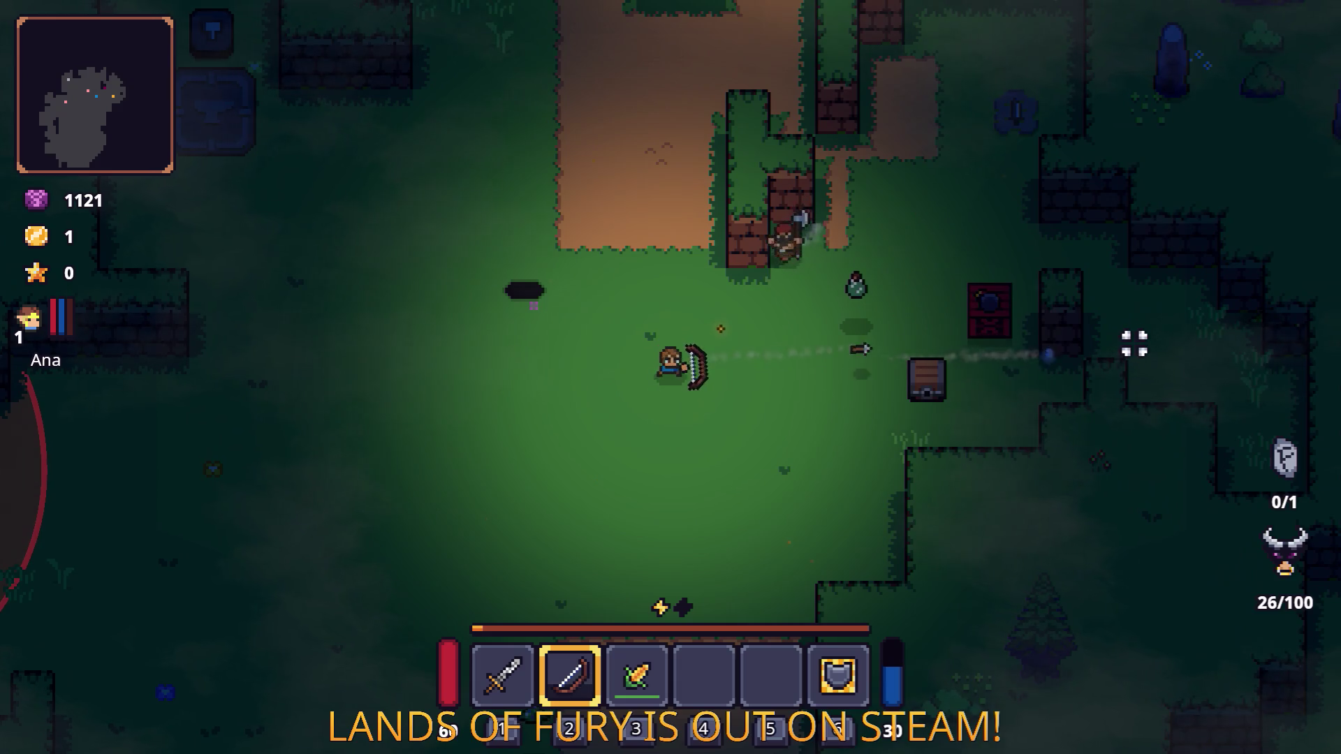
key("d")
key("s")
key("w")
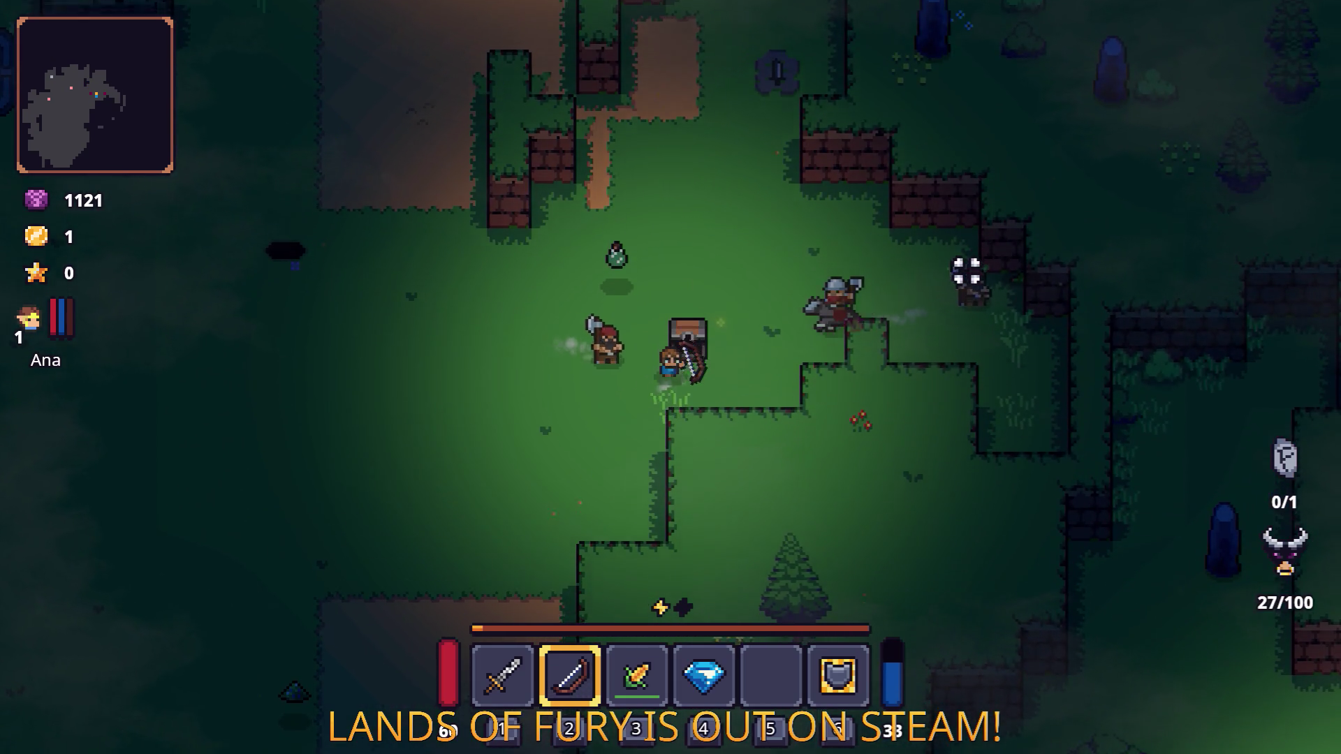
key("s")
key("d")
left_click(961, 272)
left_click(1006, 299)
left_click(1019, 303)
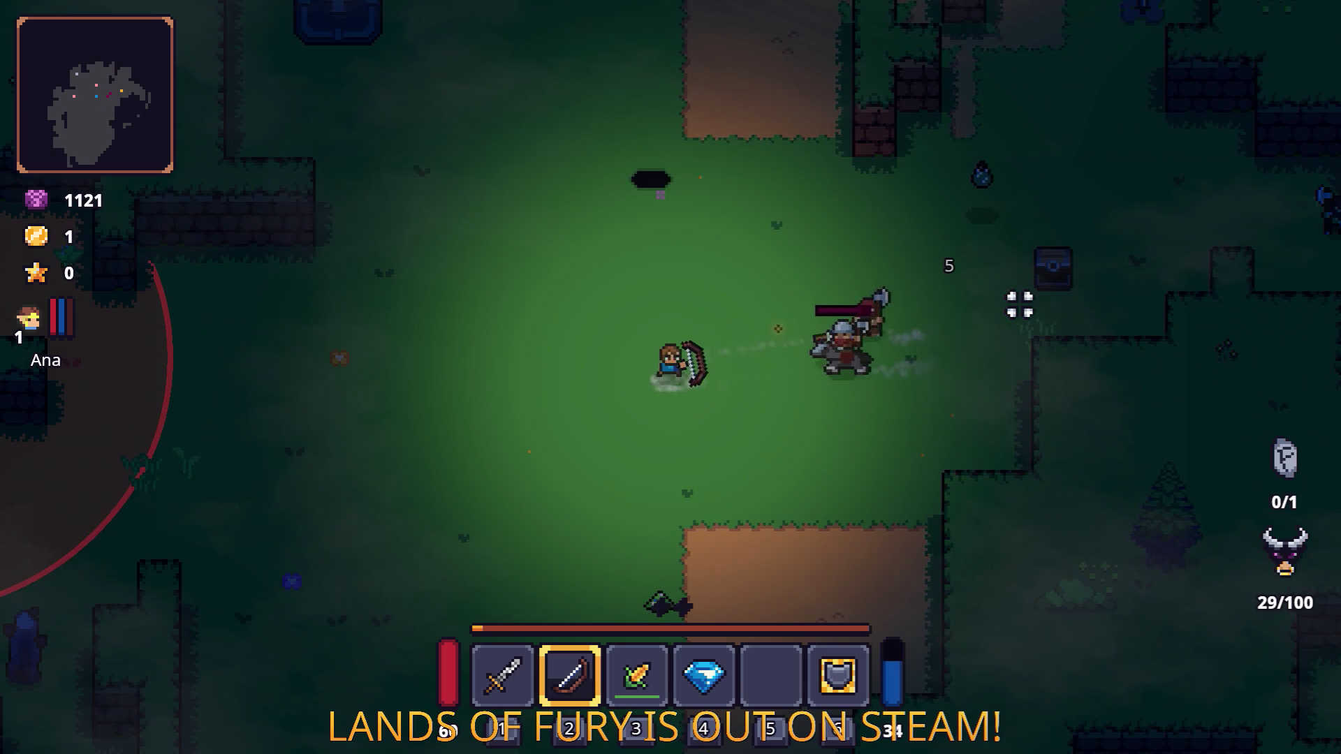
Step: Switch back to the sword (1) and finish the enemies with a fury attack
key("1")
key("a")
key("s")
left_click(1018, 304)
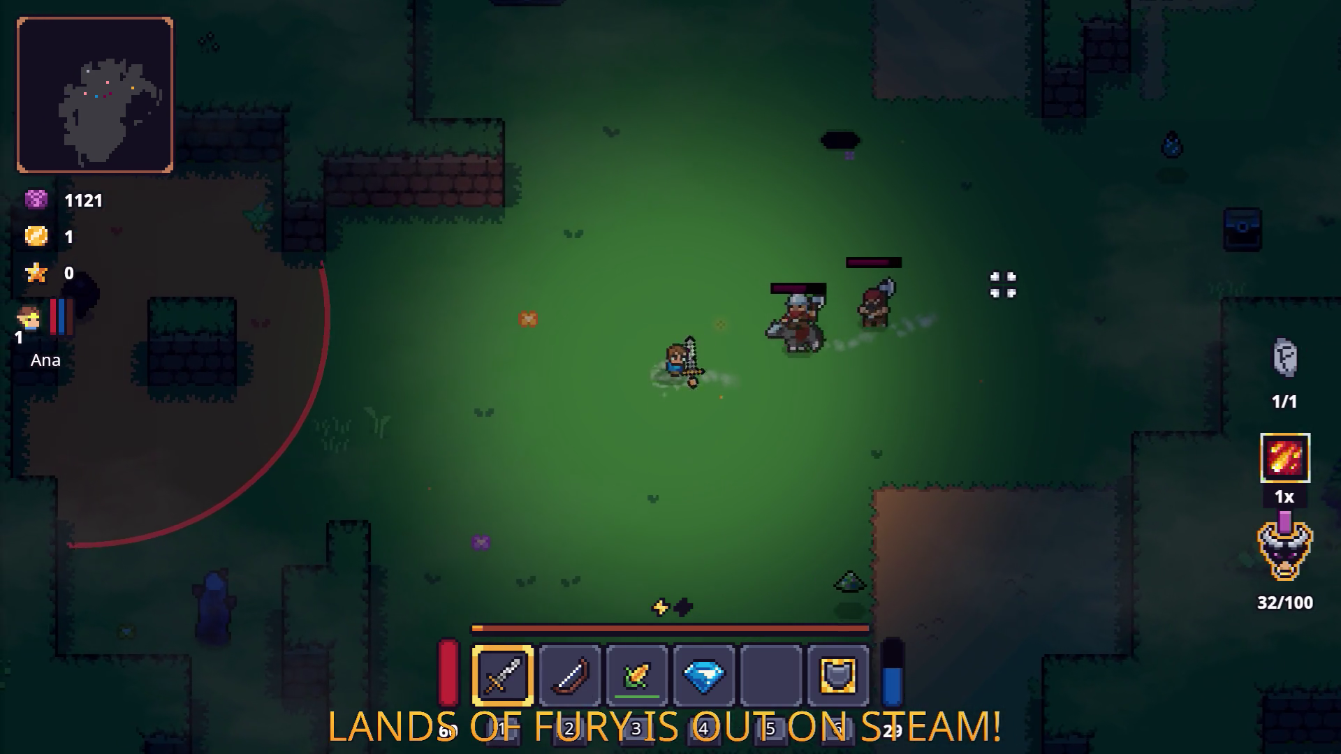
key("a")
key("s")
left_click(957, 251)
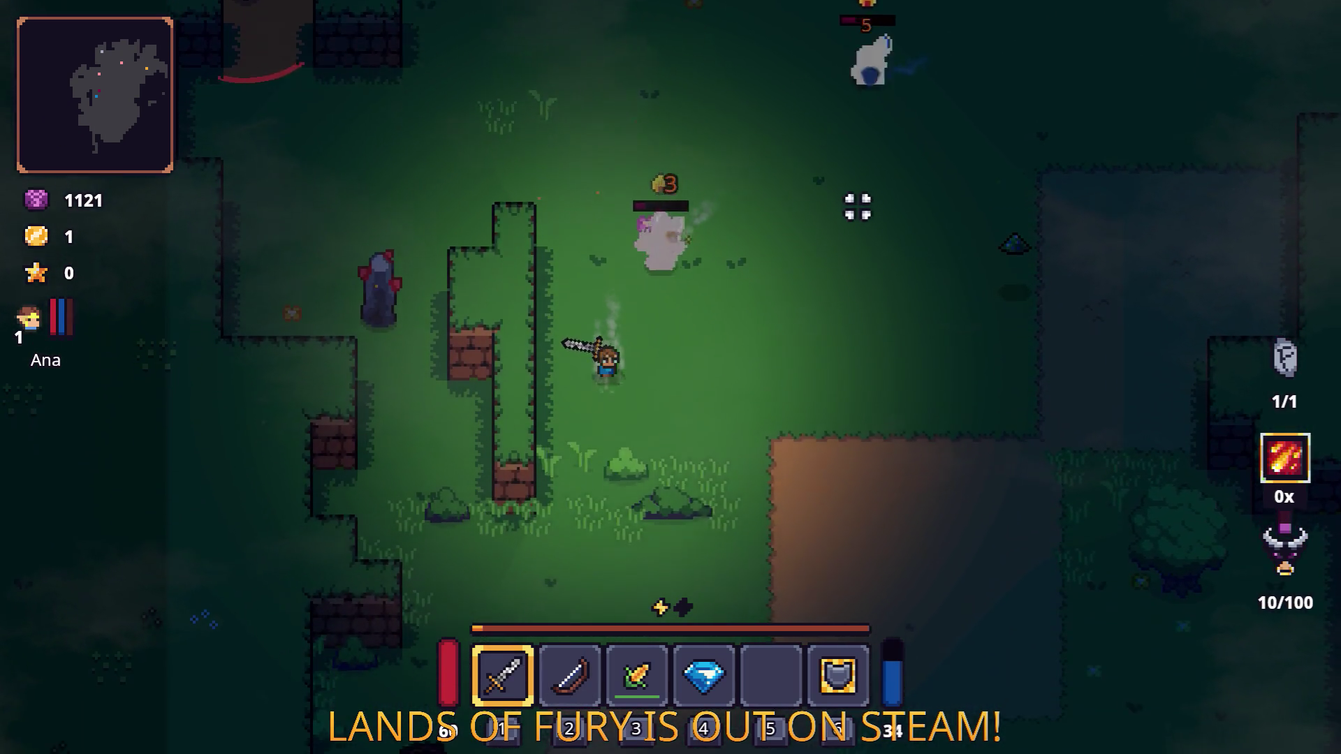
Step: Grab the apple and kill the two armoured axe enemies in the dirt clearing
key("s")
key("d")
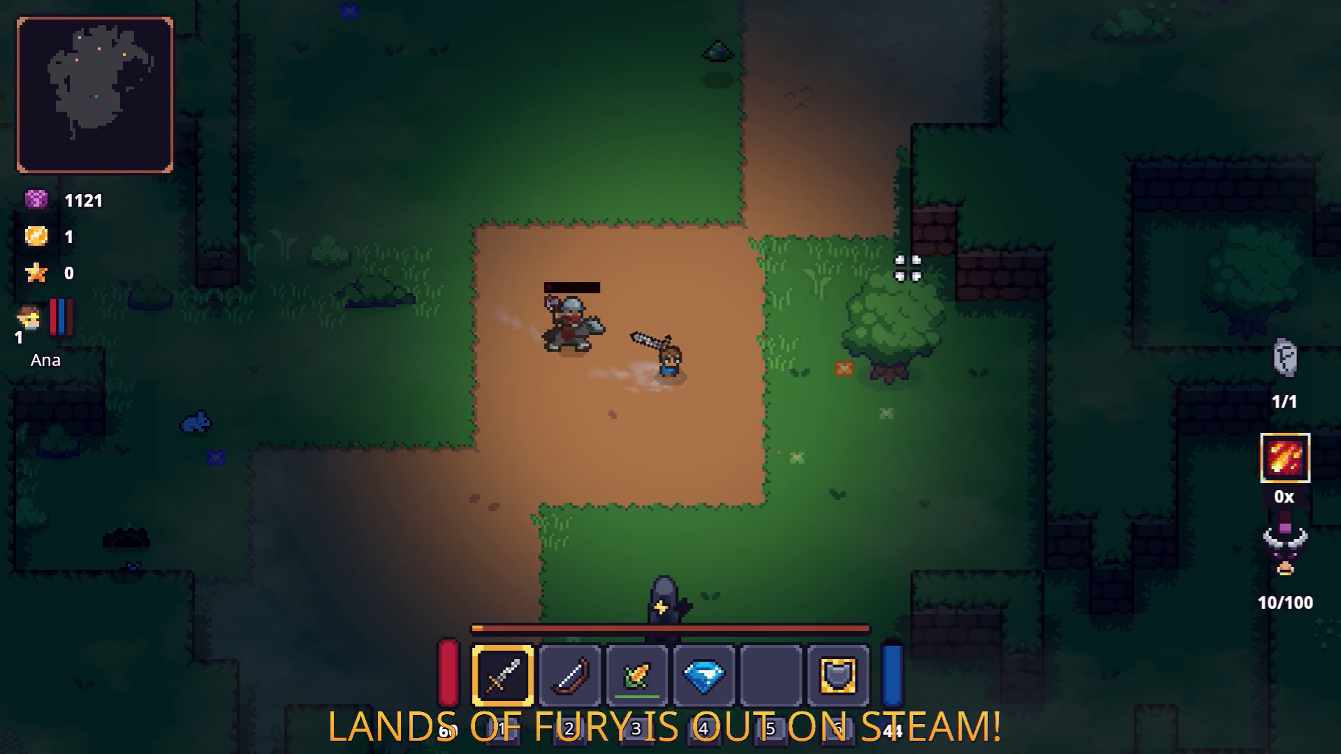
key("d")
left_click(503, 290)
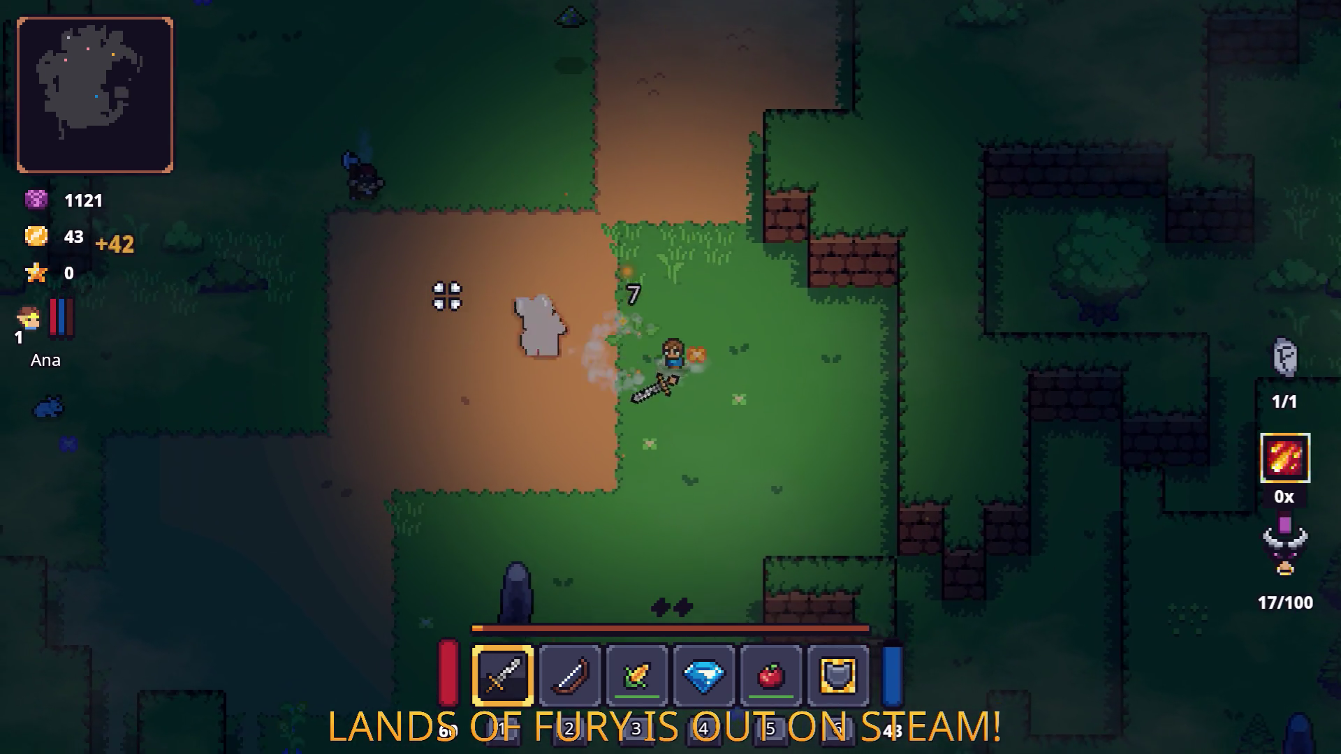
key("a")
key("s")
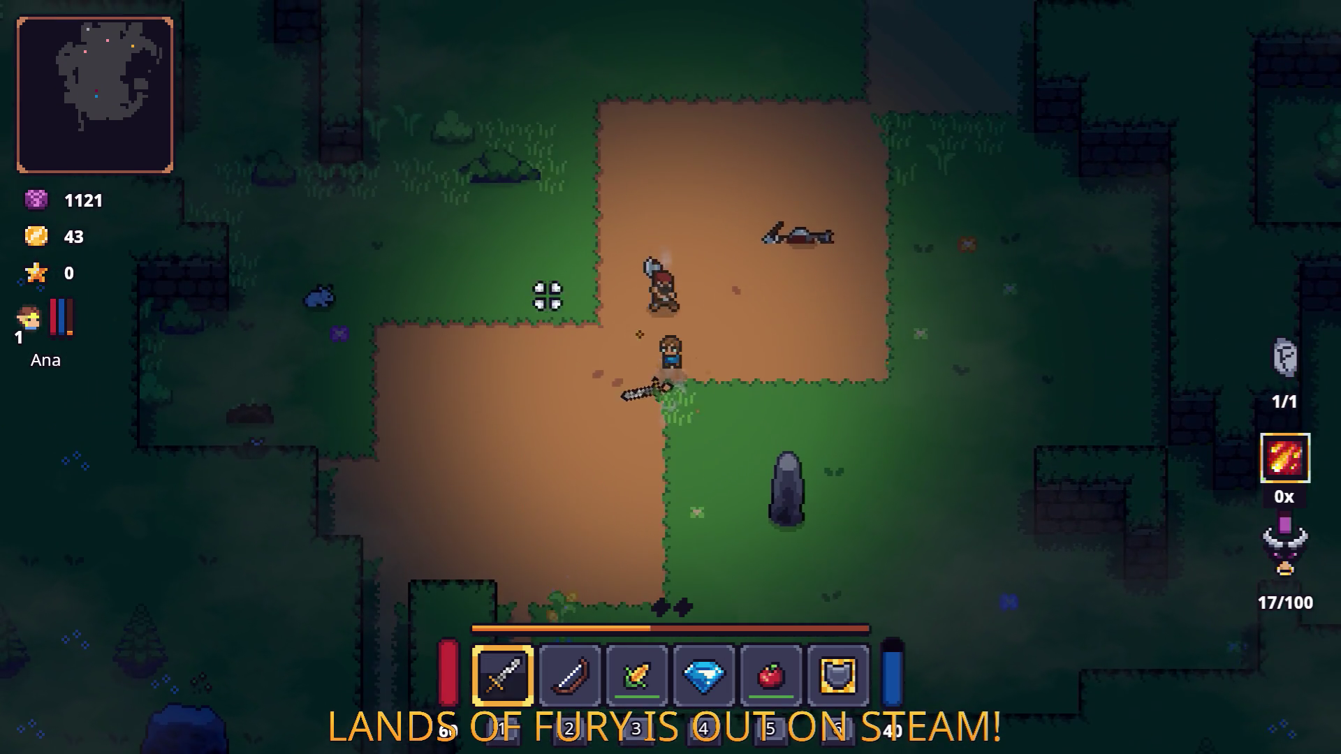
left_click(534, 307)
Step: Approach the stone golem, then retreat up-right across the grass past the chest
key("w")
key("a")
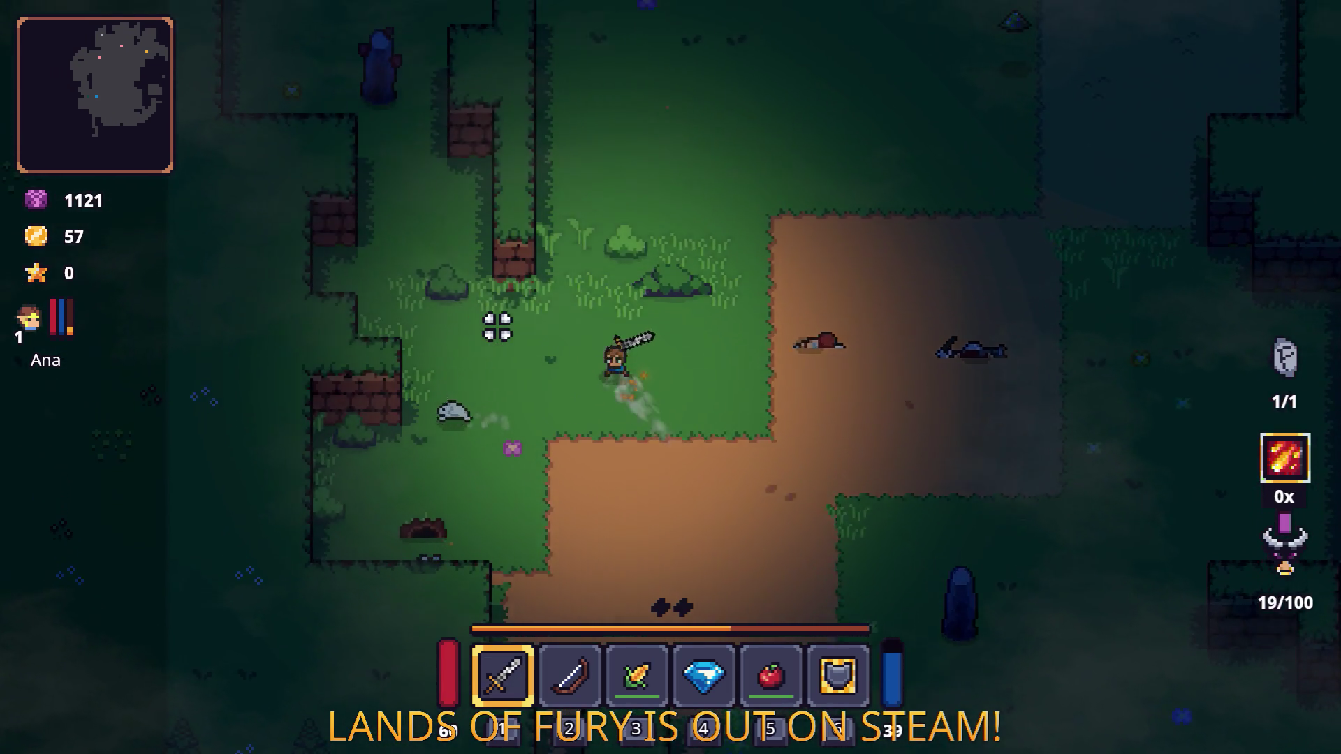
key("w")
key("a")
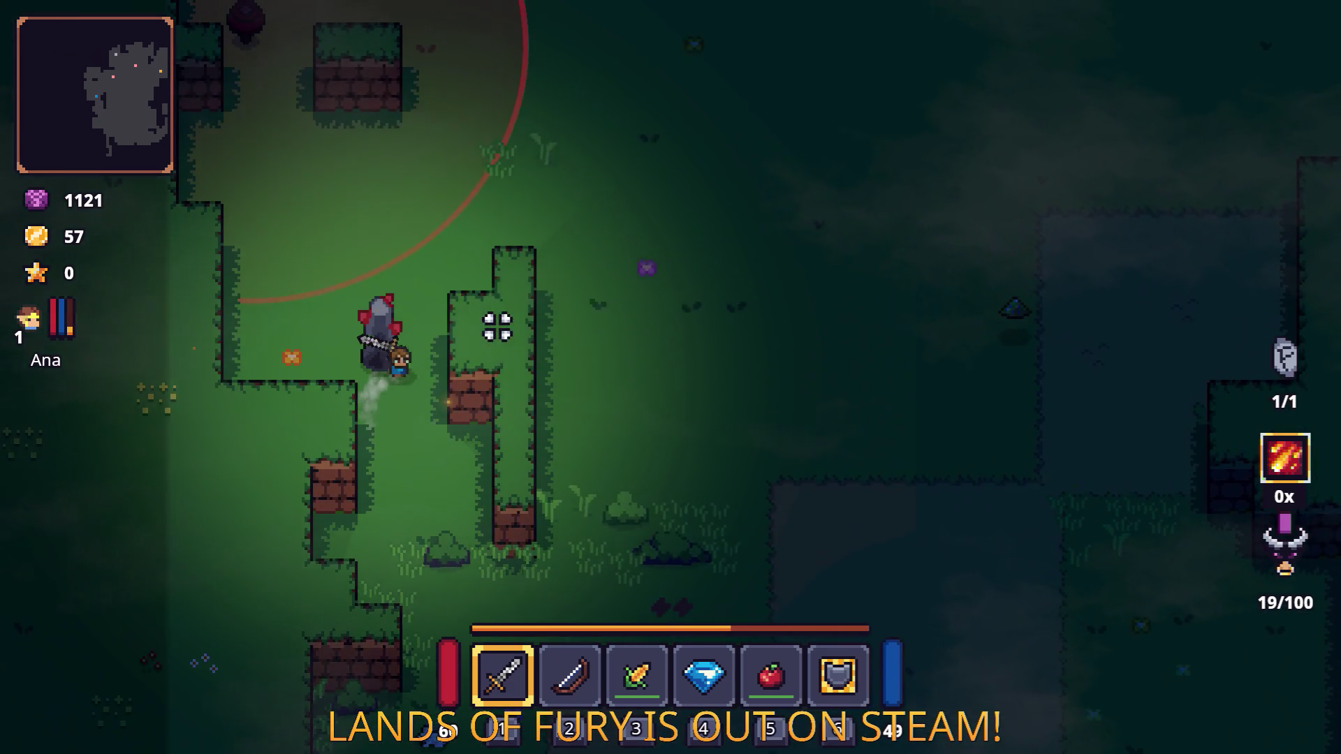
key("w")
key("d")
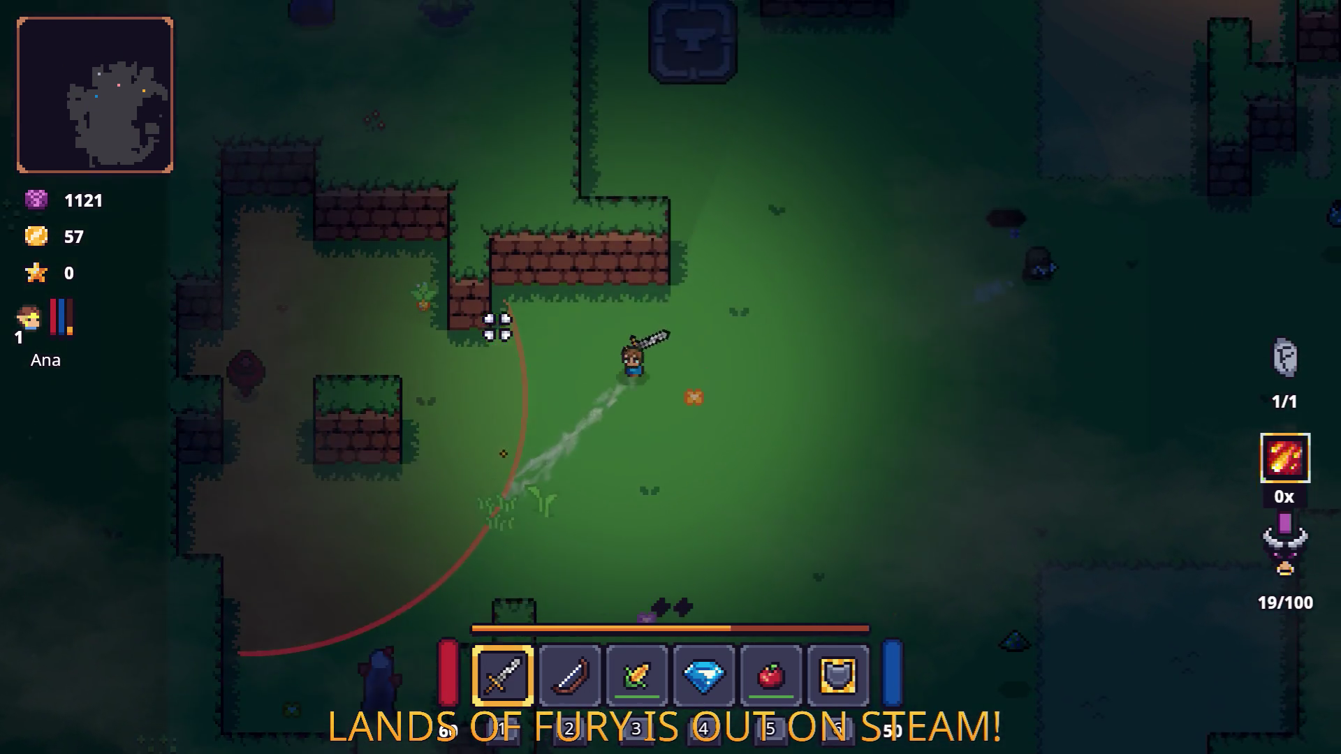
key("w")
key("d")
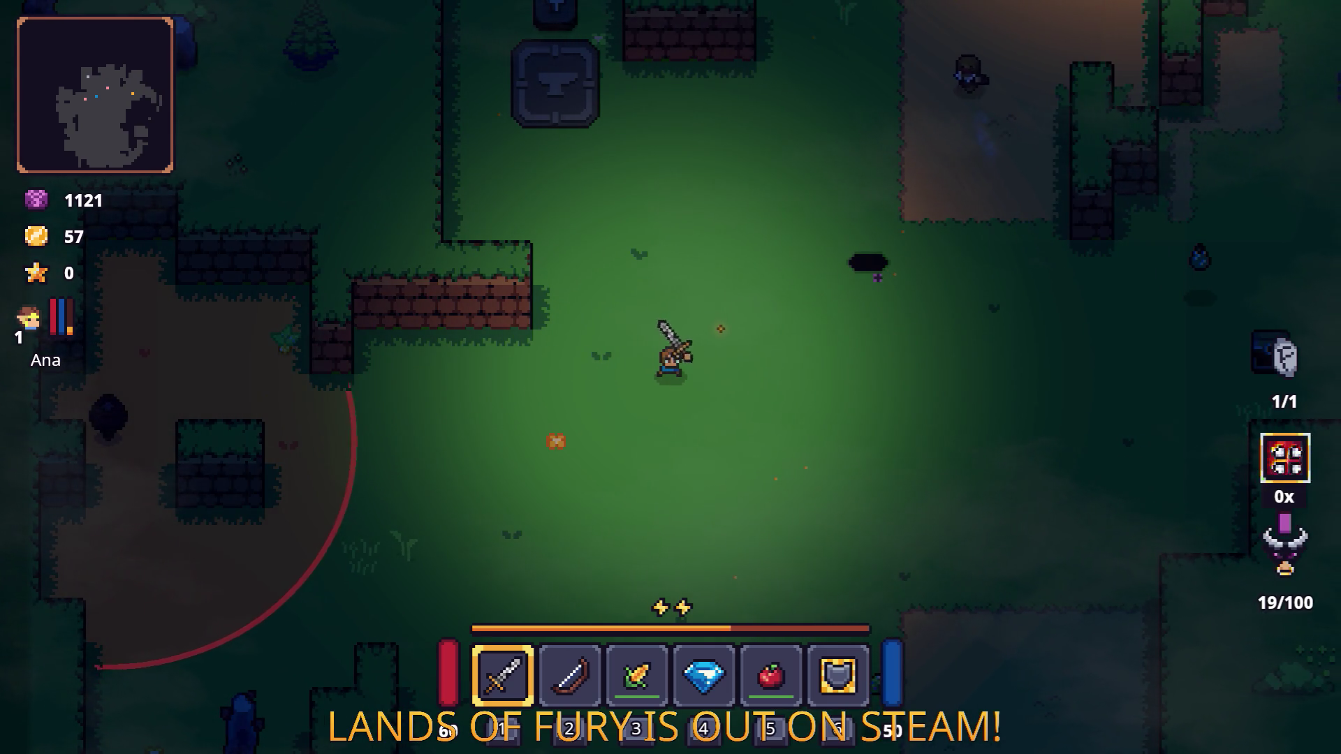
key("d")
key("w")
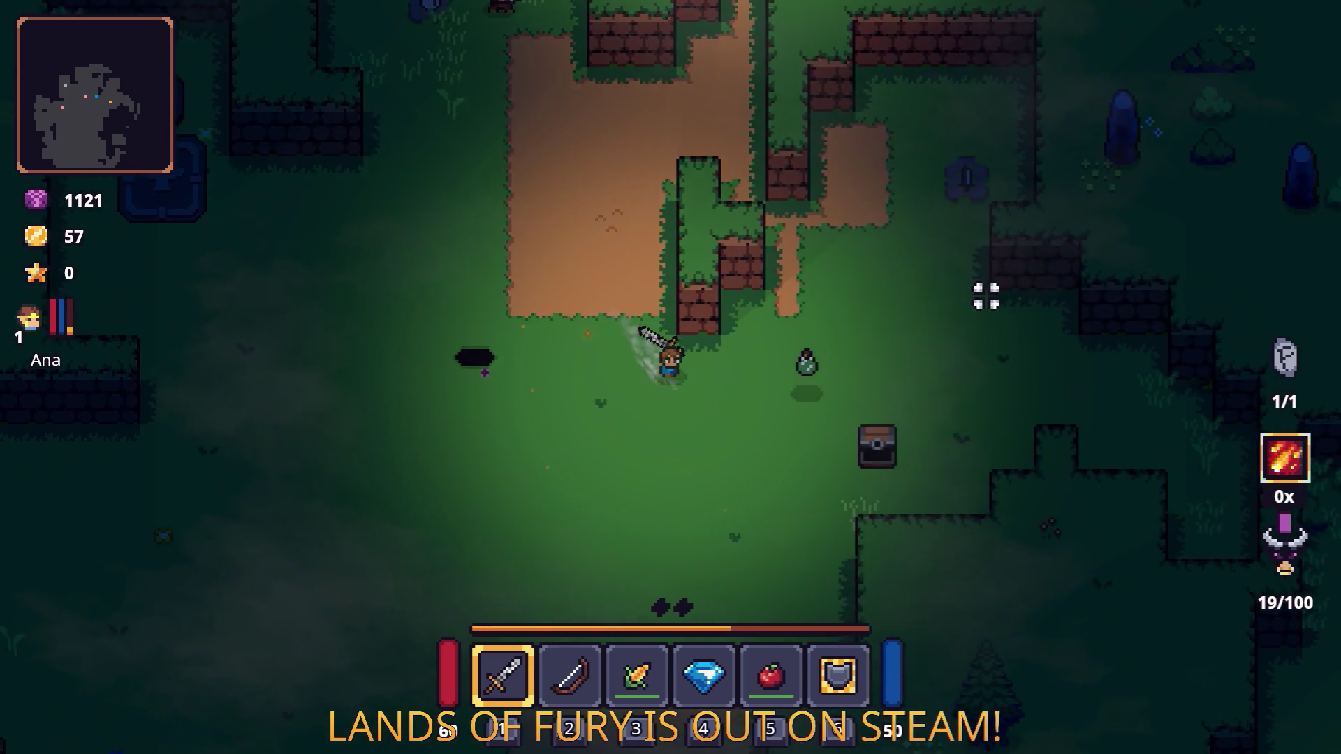
key("d")
key("s")
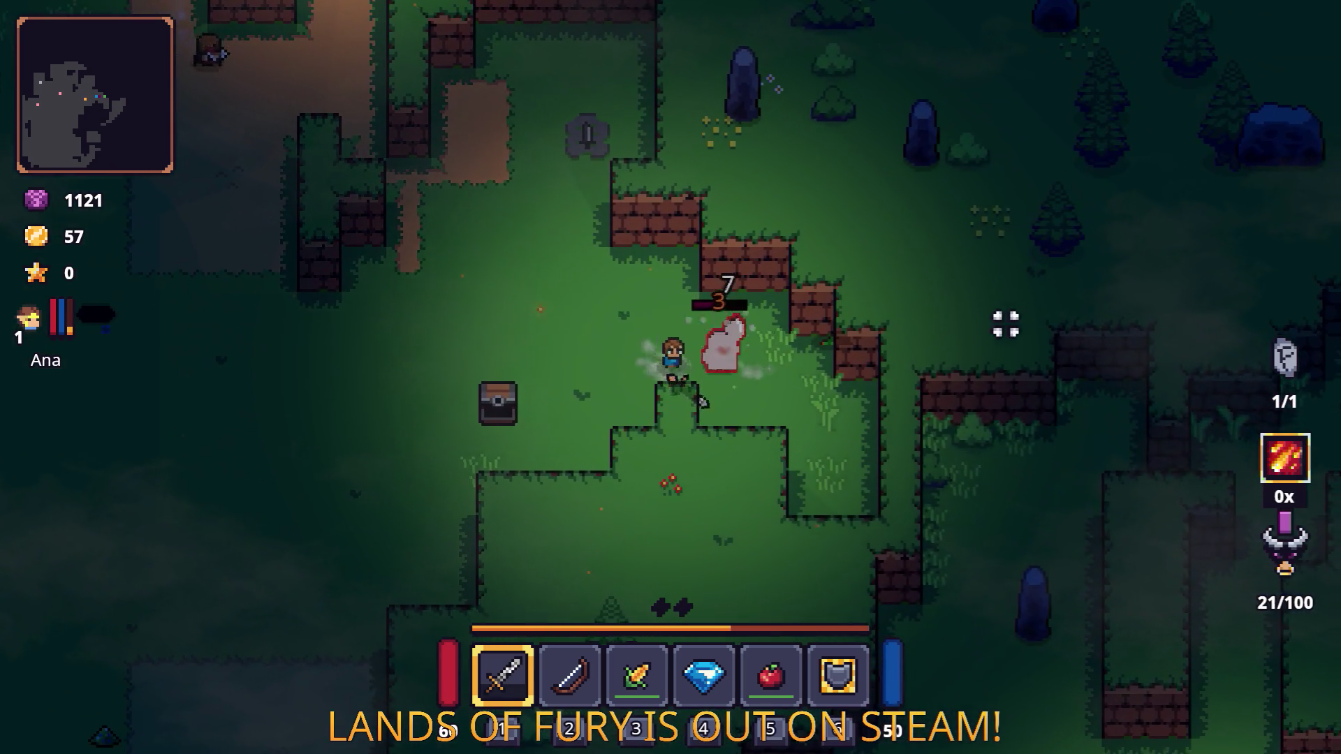
Step: Kill the two ghost enemies and head down into the campfire clearing
left_click(1006, 324)
key("d")
key("s")
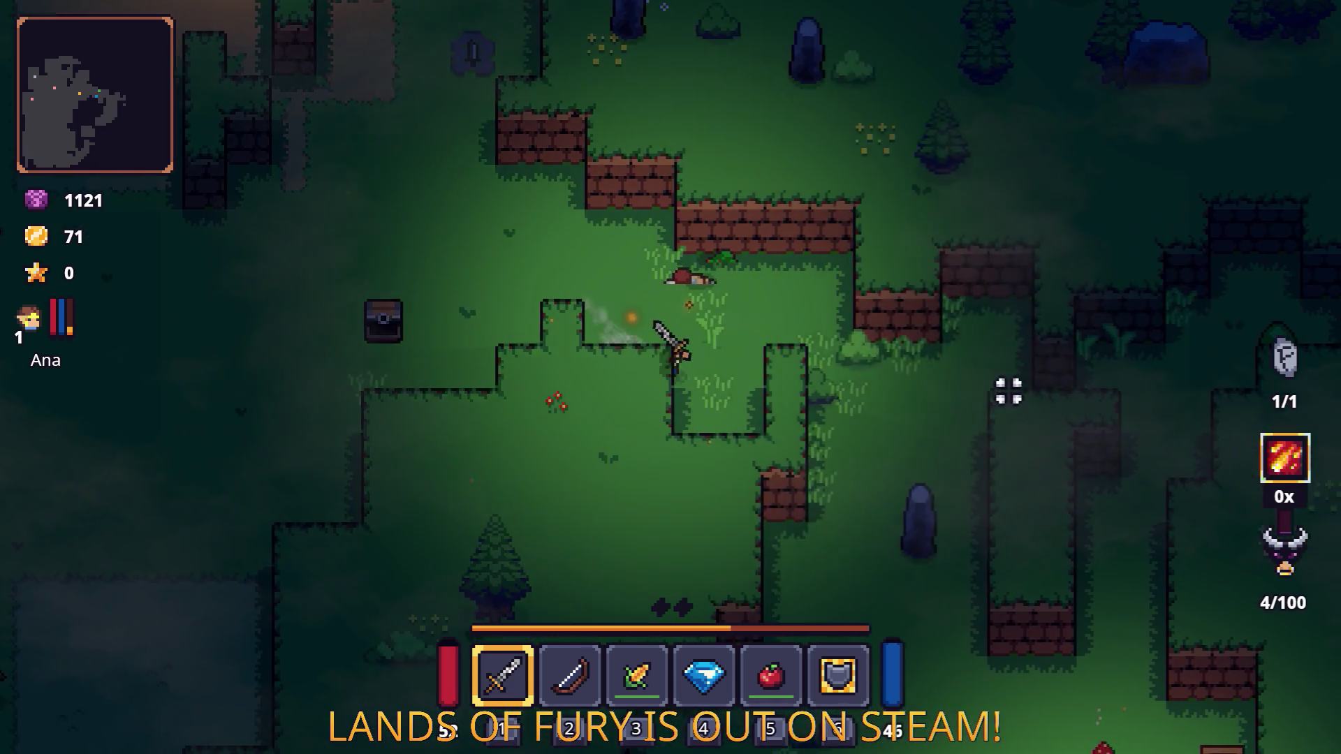
key("d")
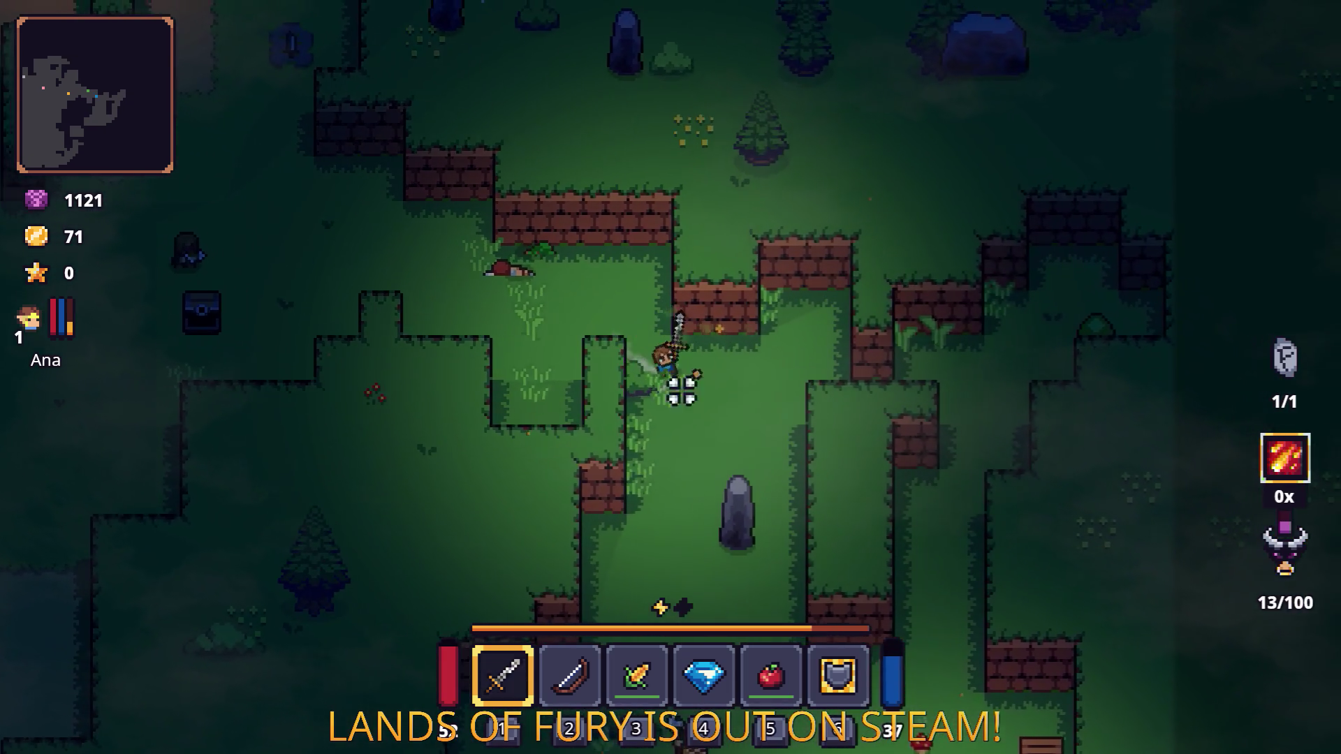
key("s")
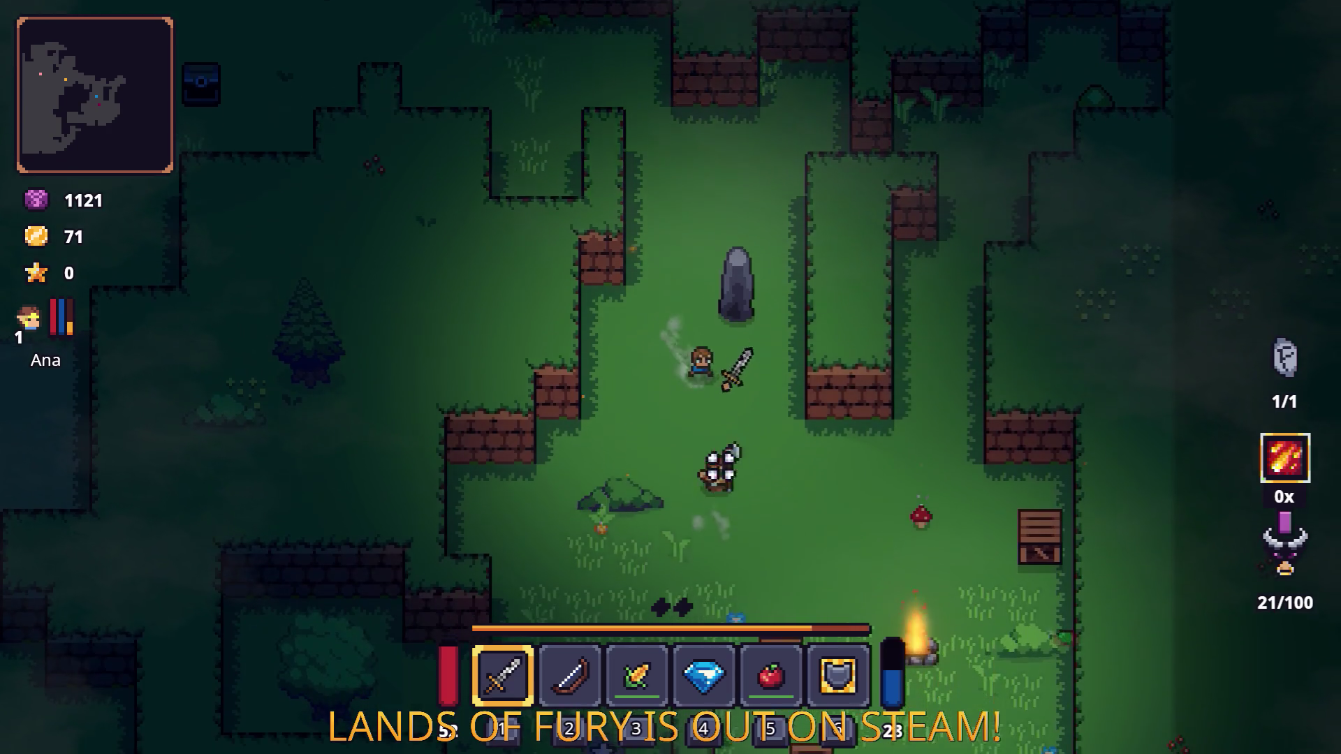
left_click(732, 469)
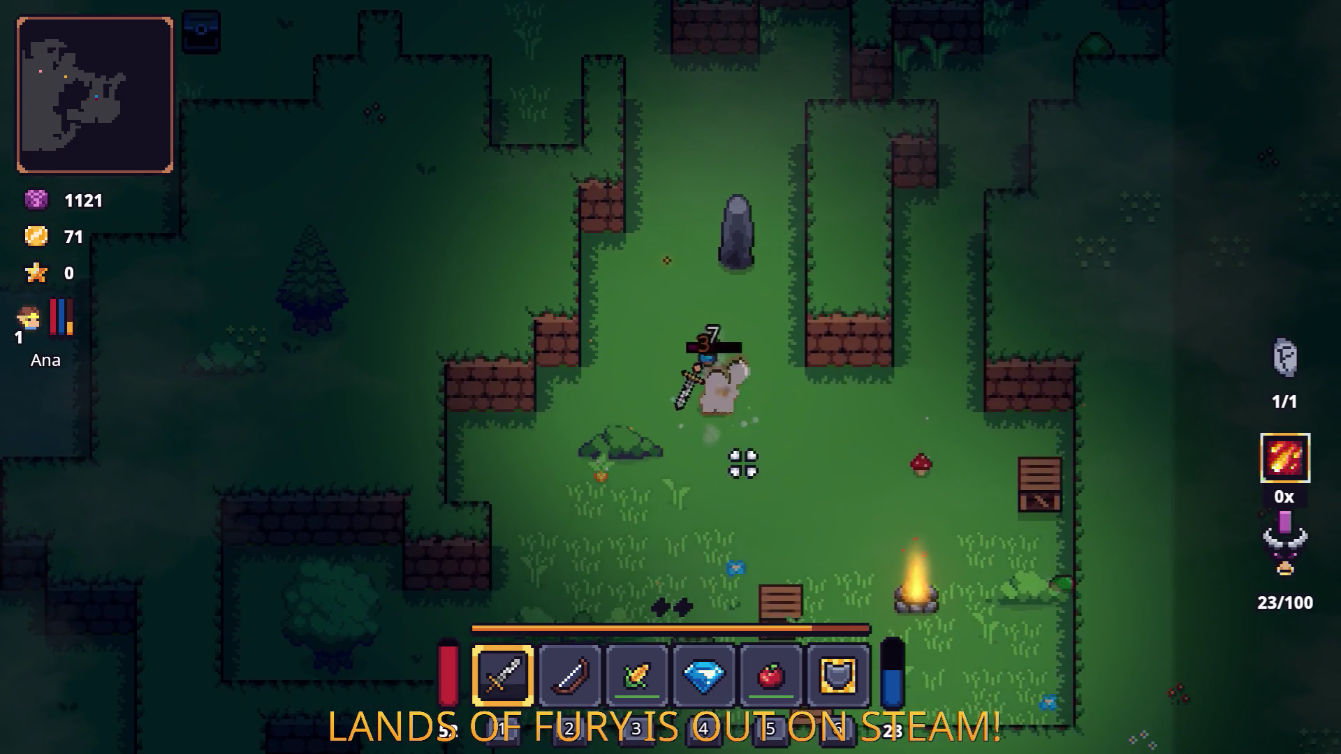
left_click(738, 475)
key("s")
key("a")
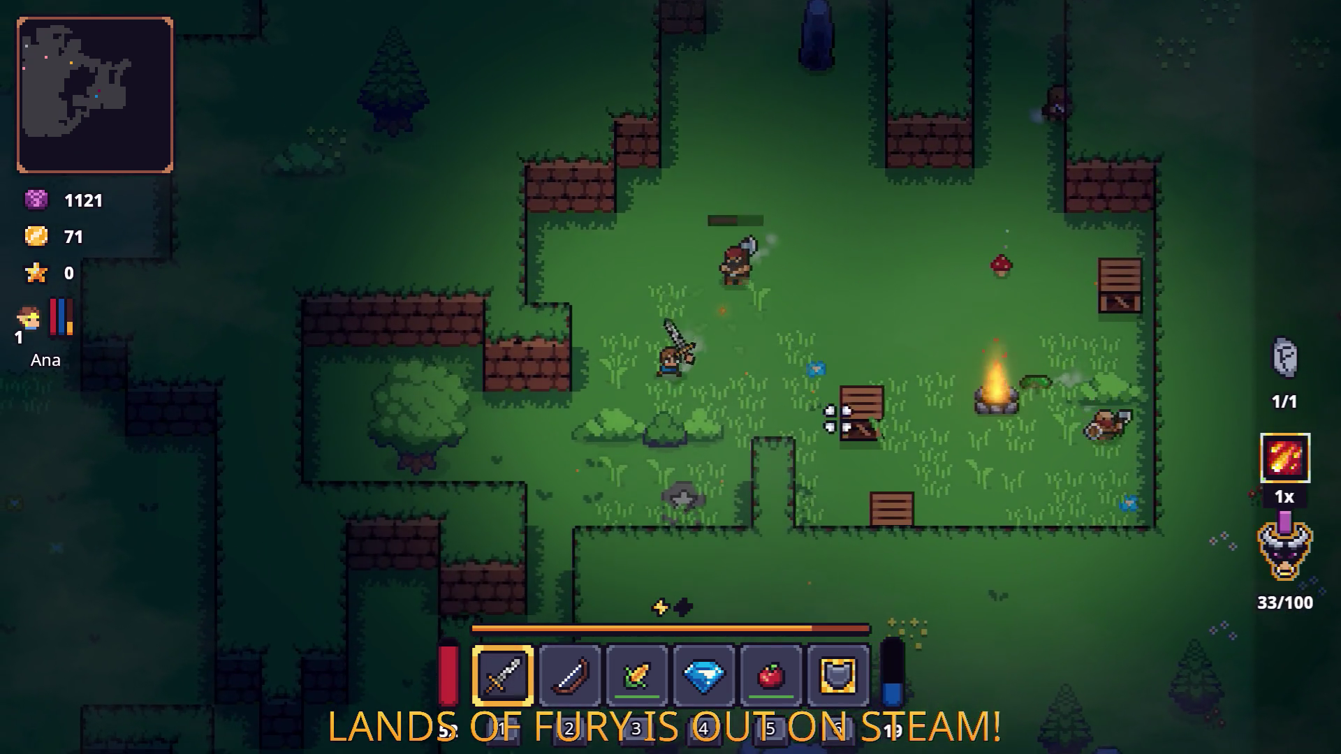
Step: Fight the axe bandits around the campfire and smash the wooden crate
key("w")
key("d")
left_click(868, 350)
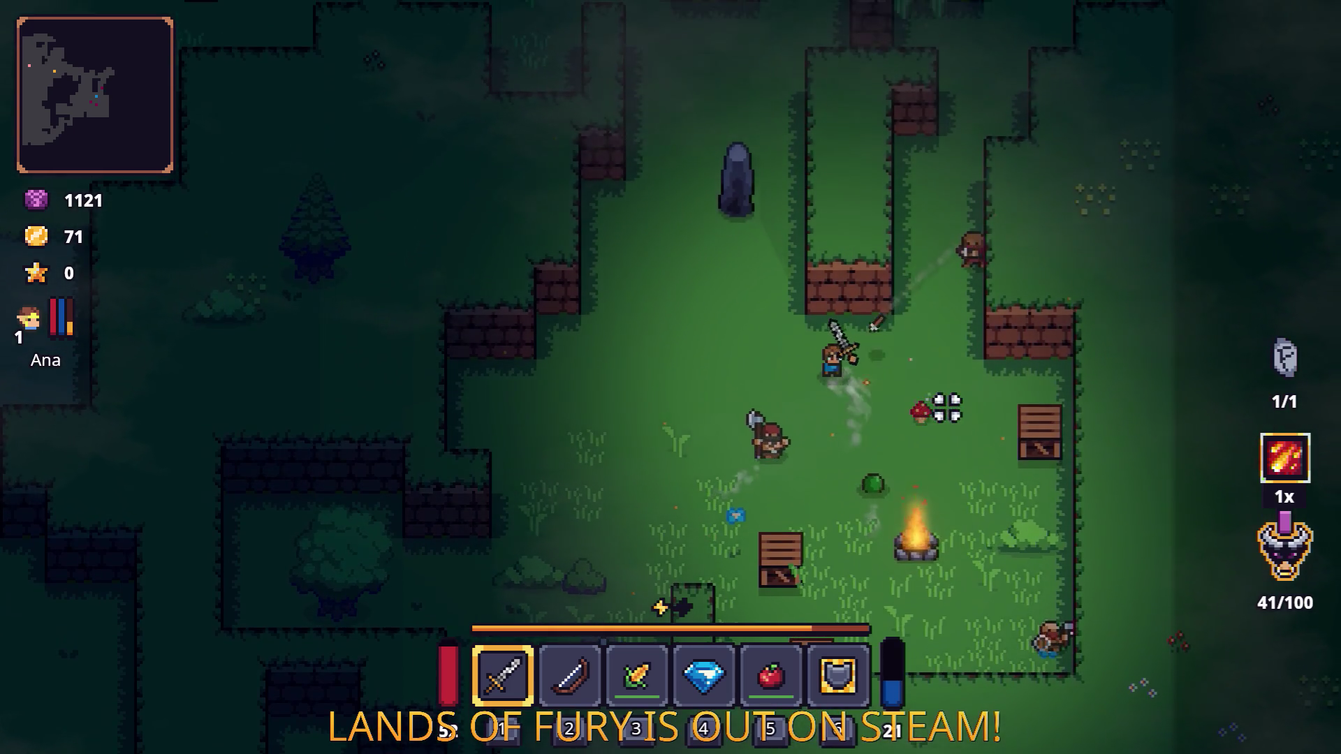
key("s")
key("a")
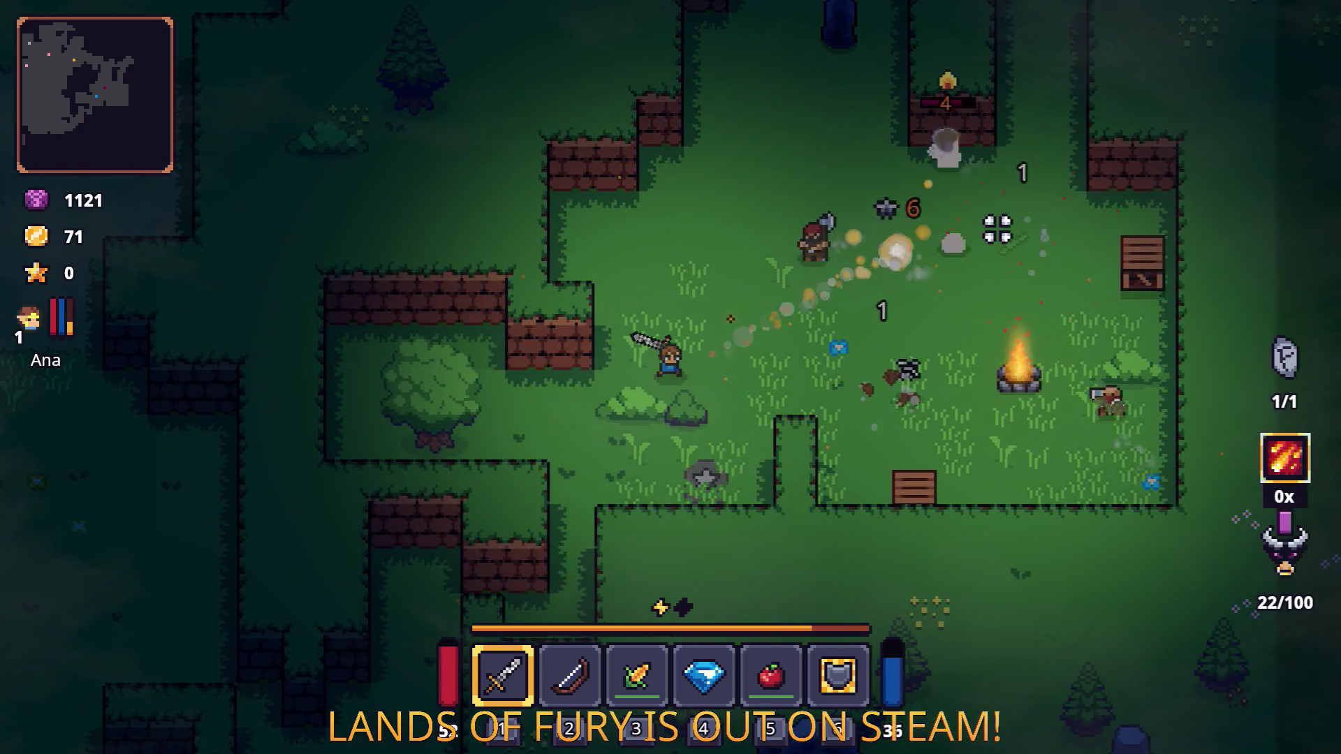
key("s")
key("d")
key("d")
key("s")
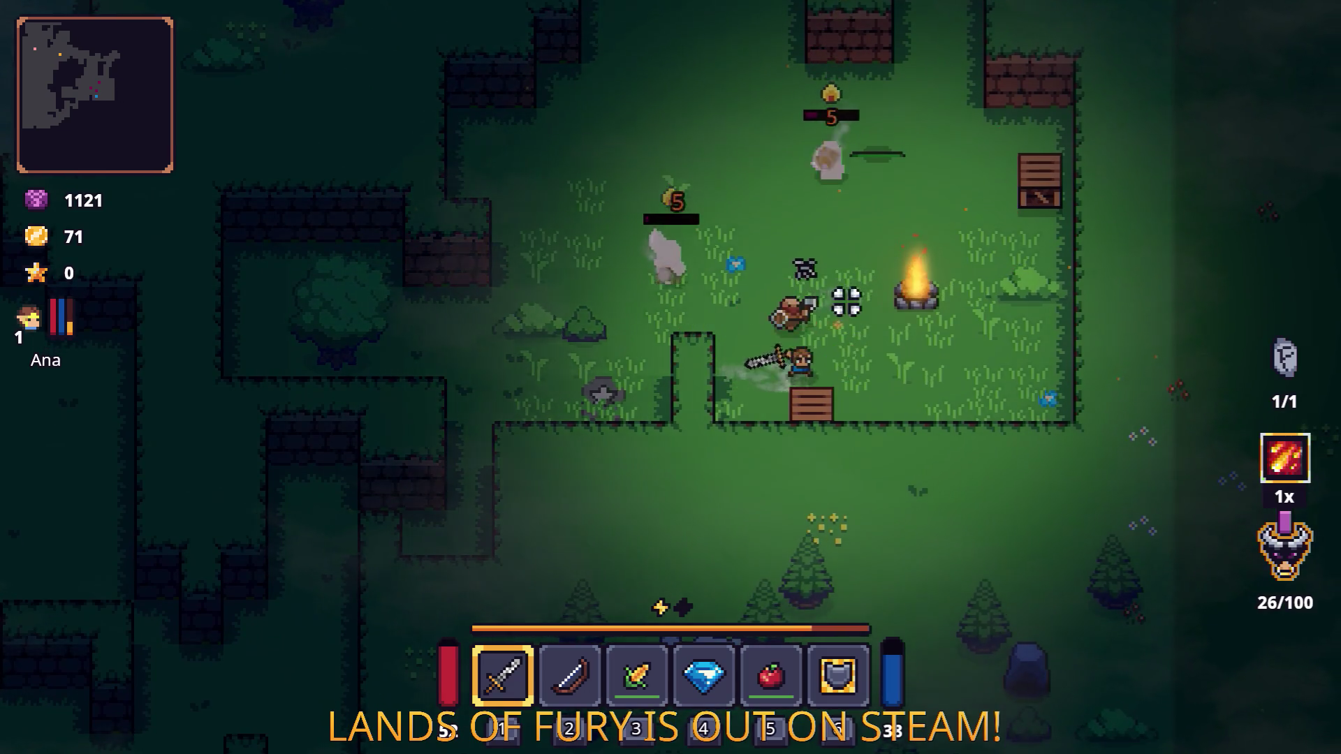
key("s")
key("a")
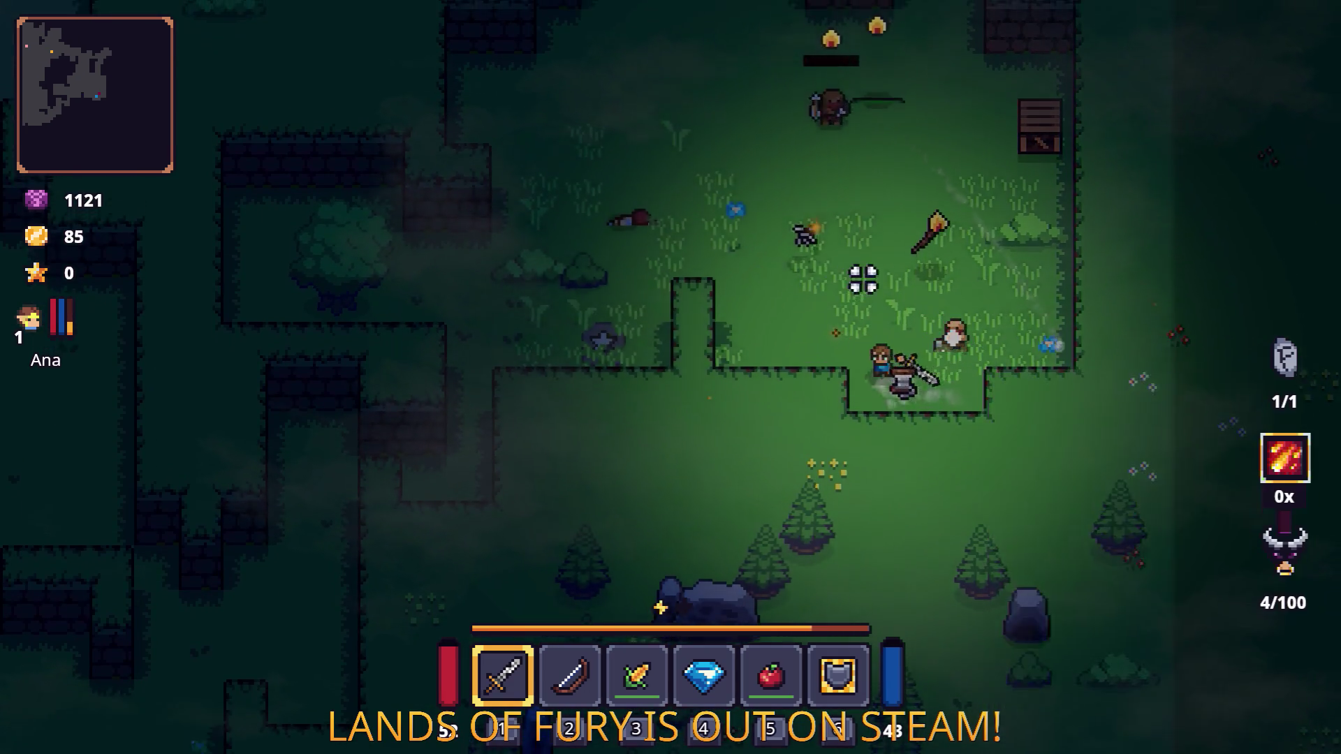
key("w")
key("d")
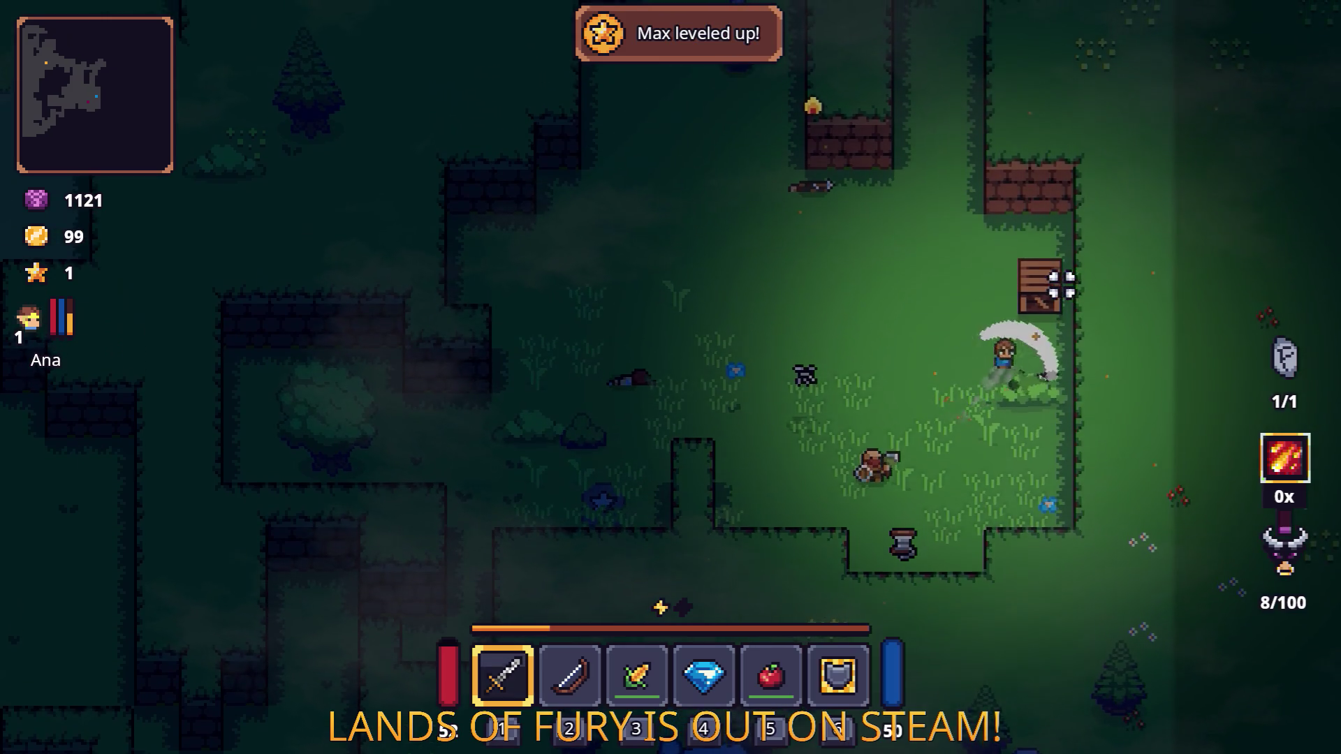
left_click(1062, 285)
Step: Run left across the clearing and kill the axe enemy
key("a")
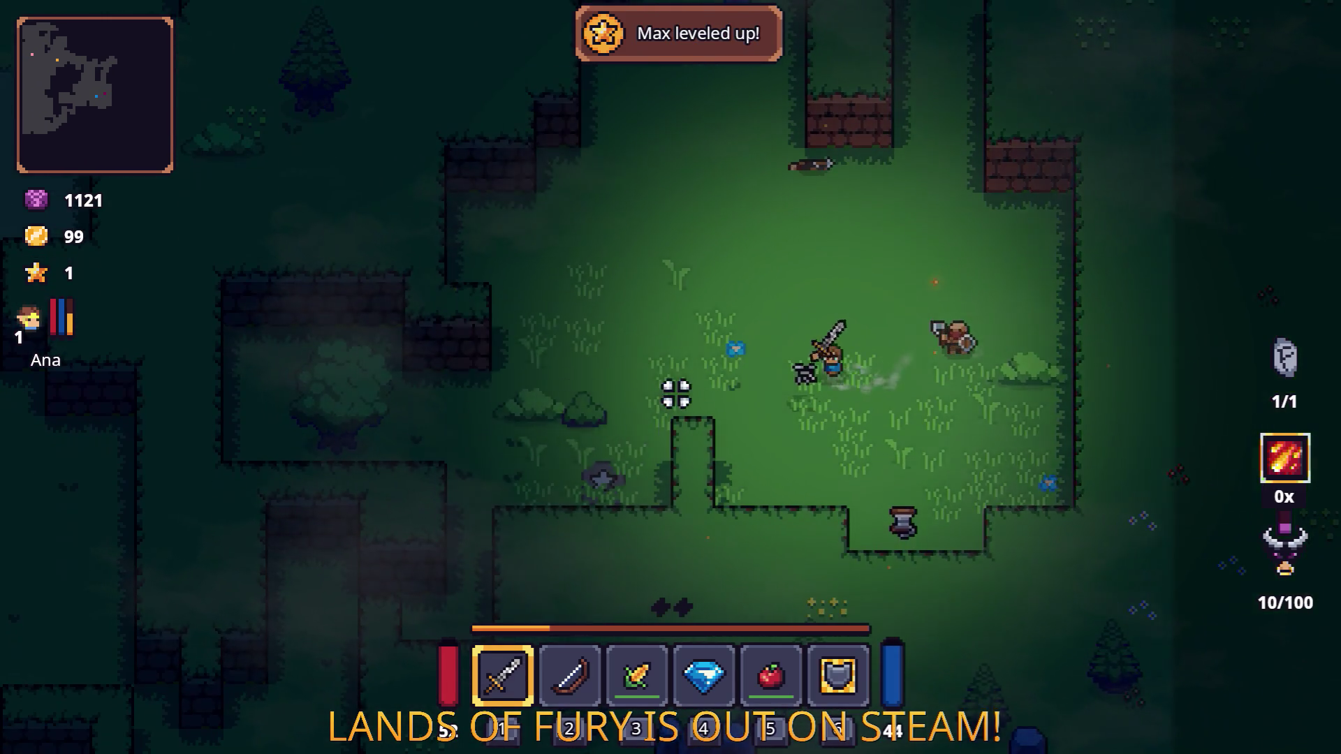
key("a")
key("a")
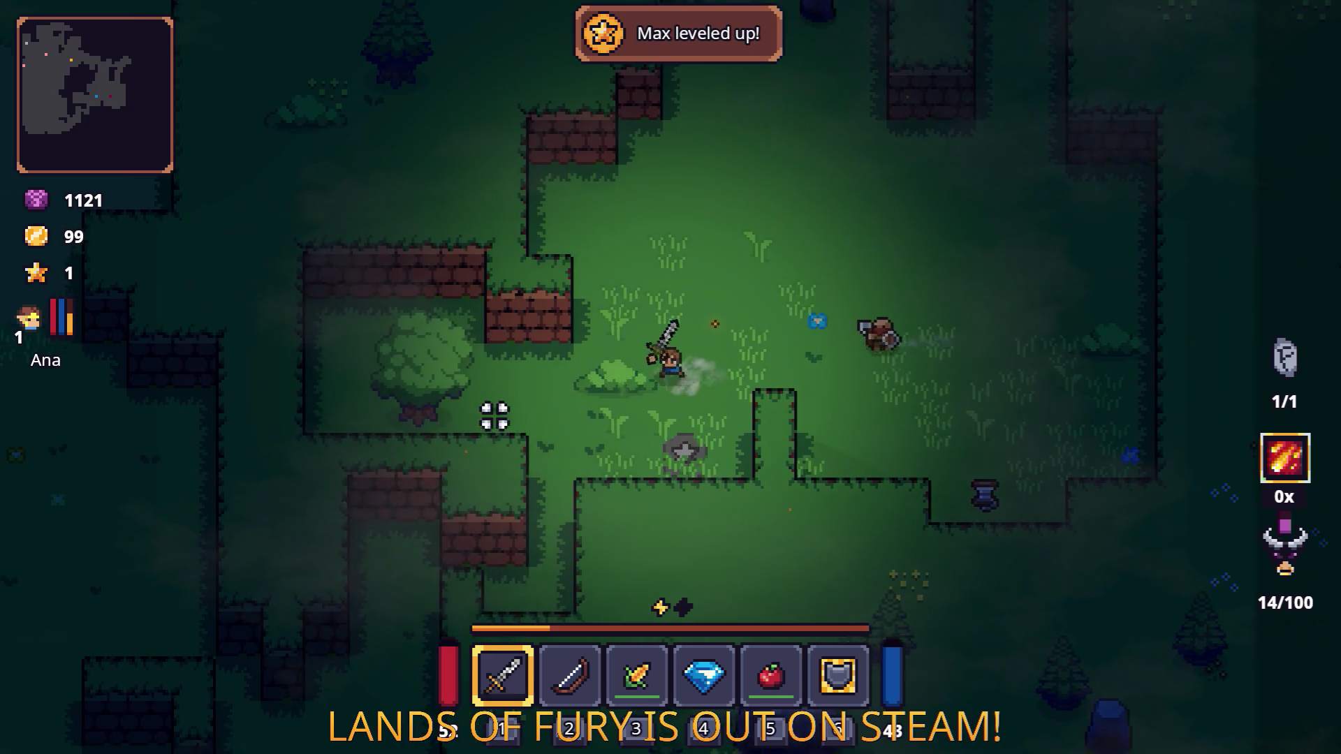
left_click(648, 340)
key("d")
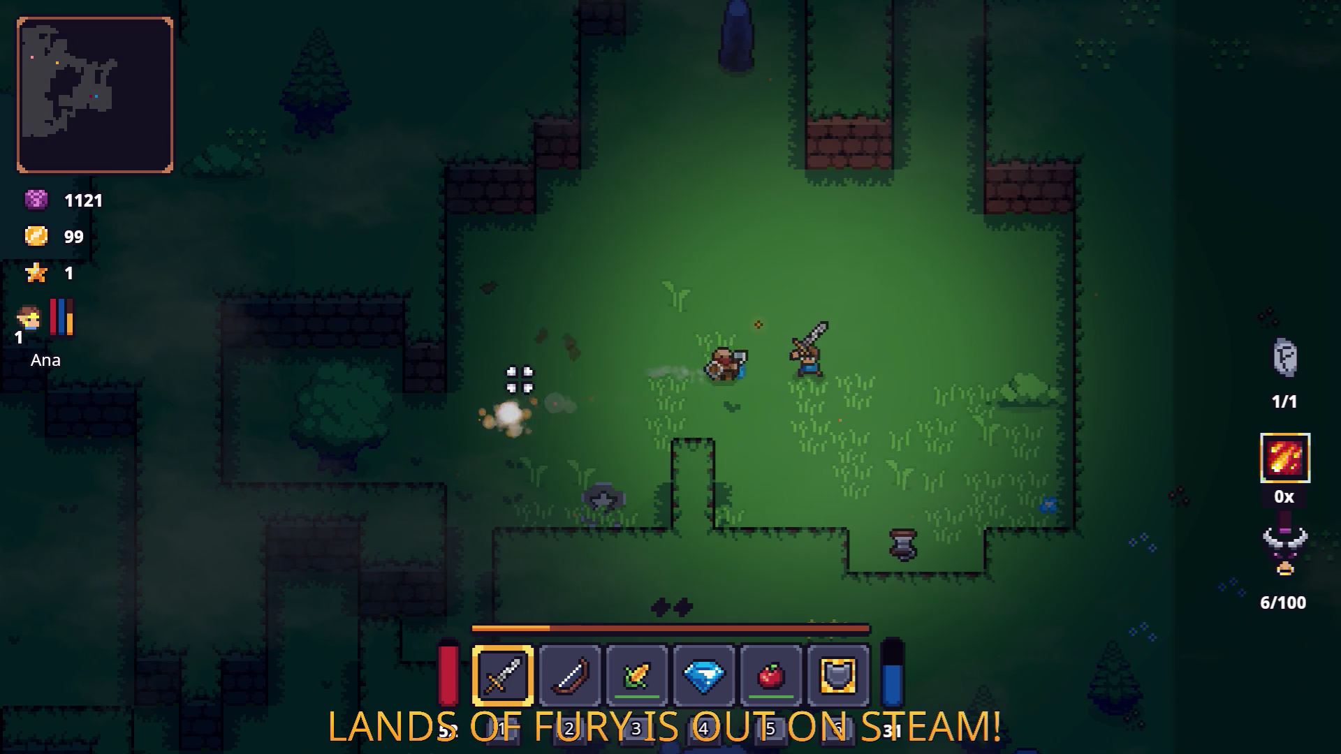
left_click(517, 382)
key("d")
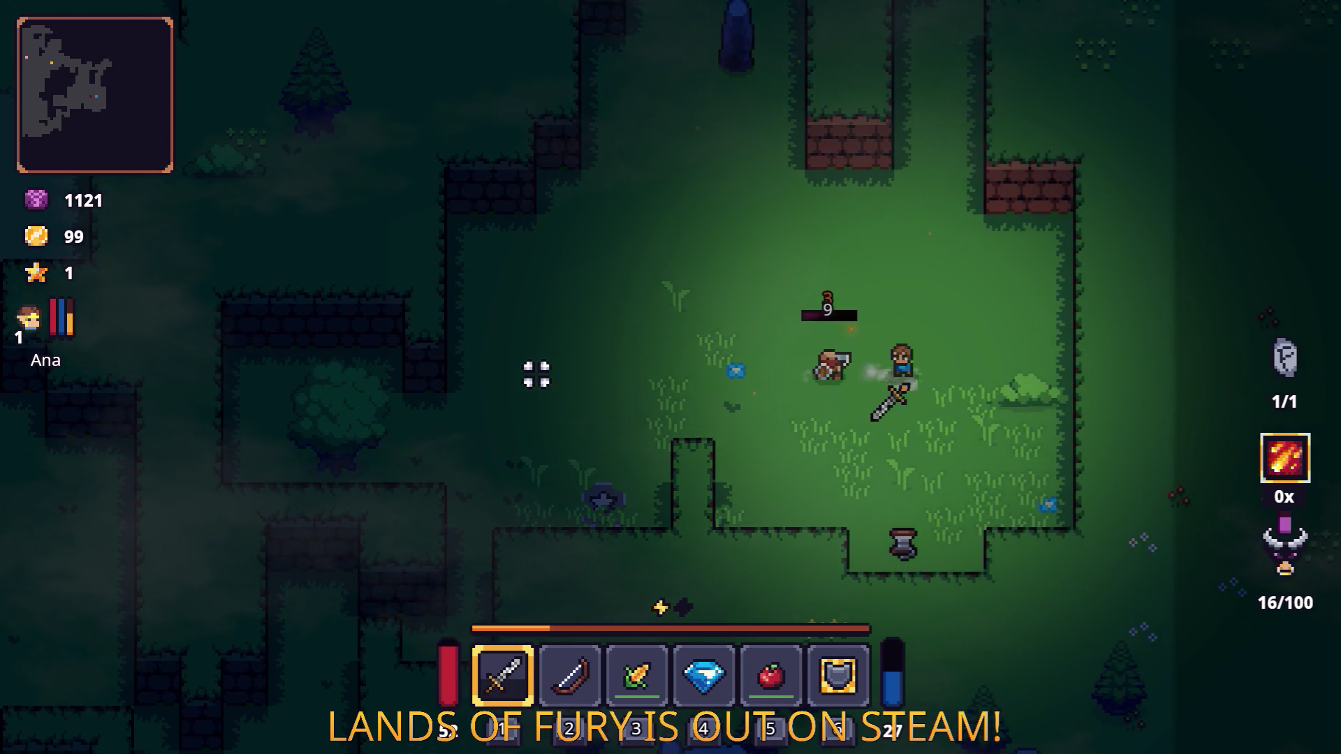
left_click(871, 395)
left_click(817, 222)
Step: Walk and dash left past the walls, then up to the anvil
key("a")
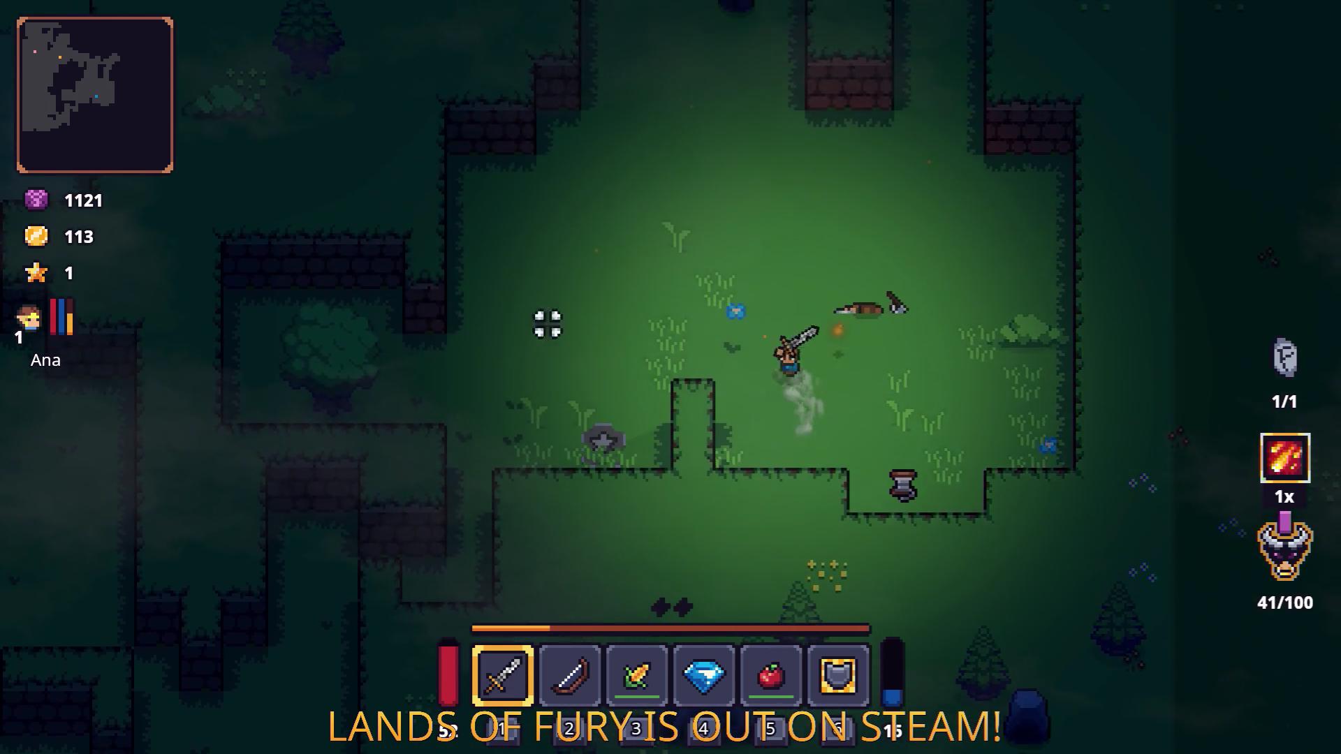
key("a")
key("s")
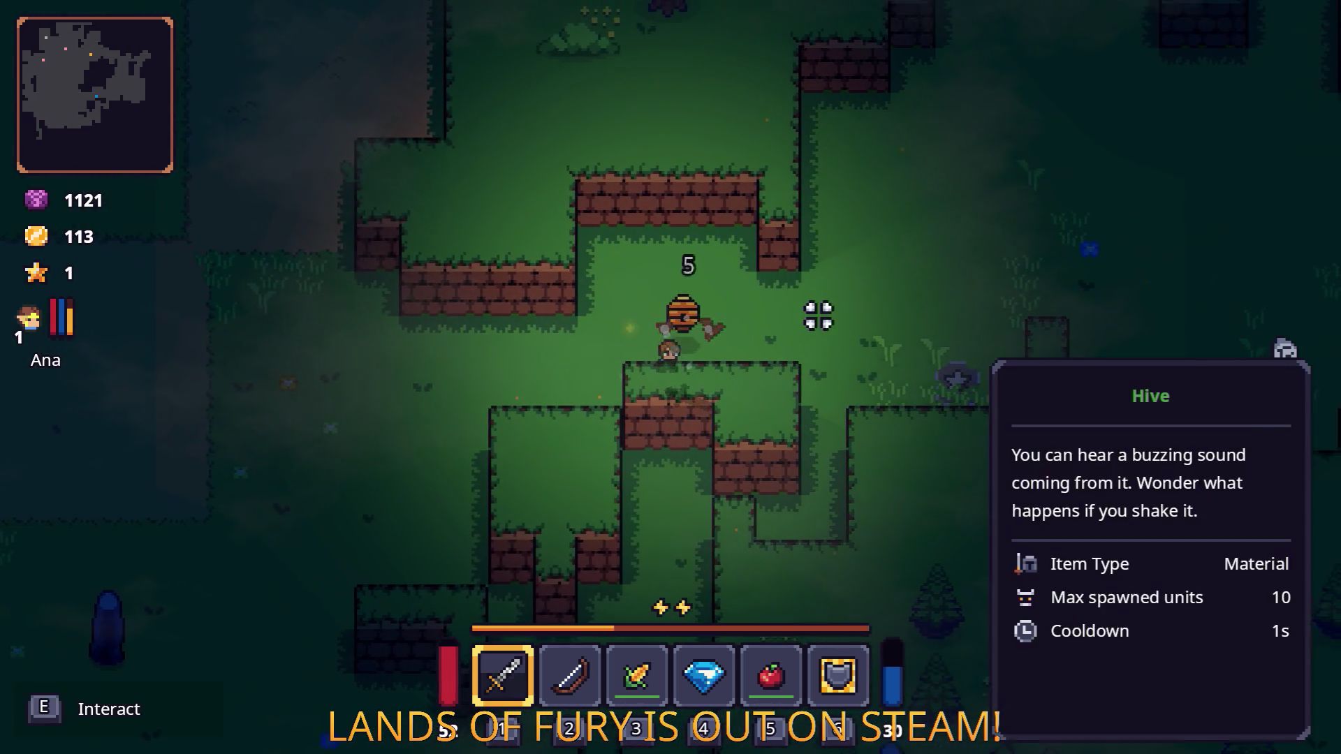
key("space")
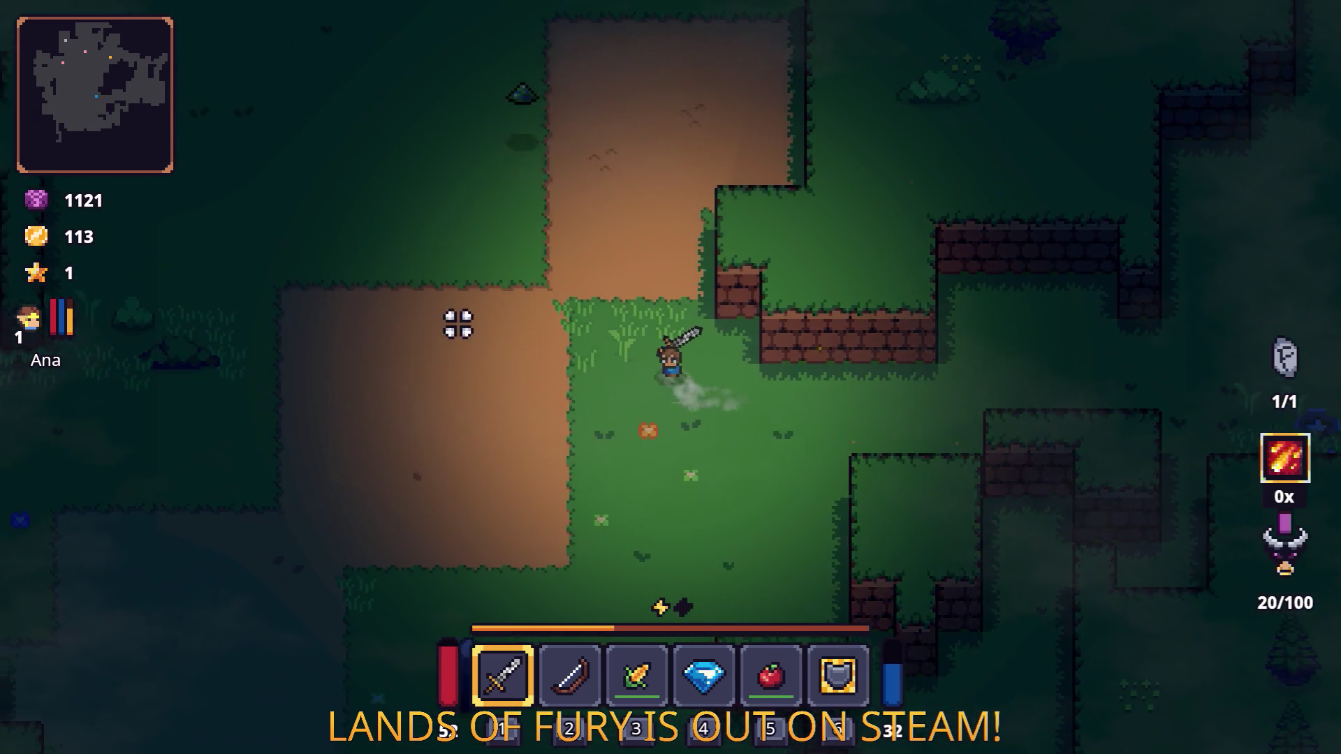
key("w")
key("a")
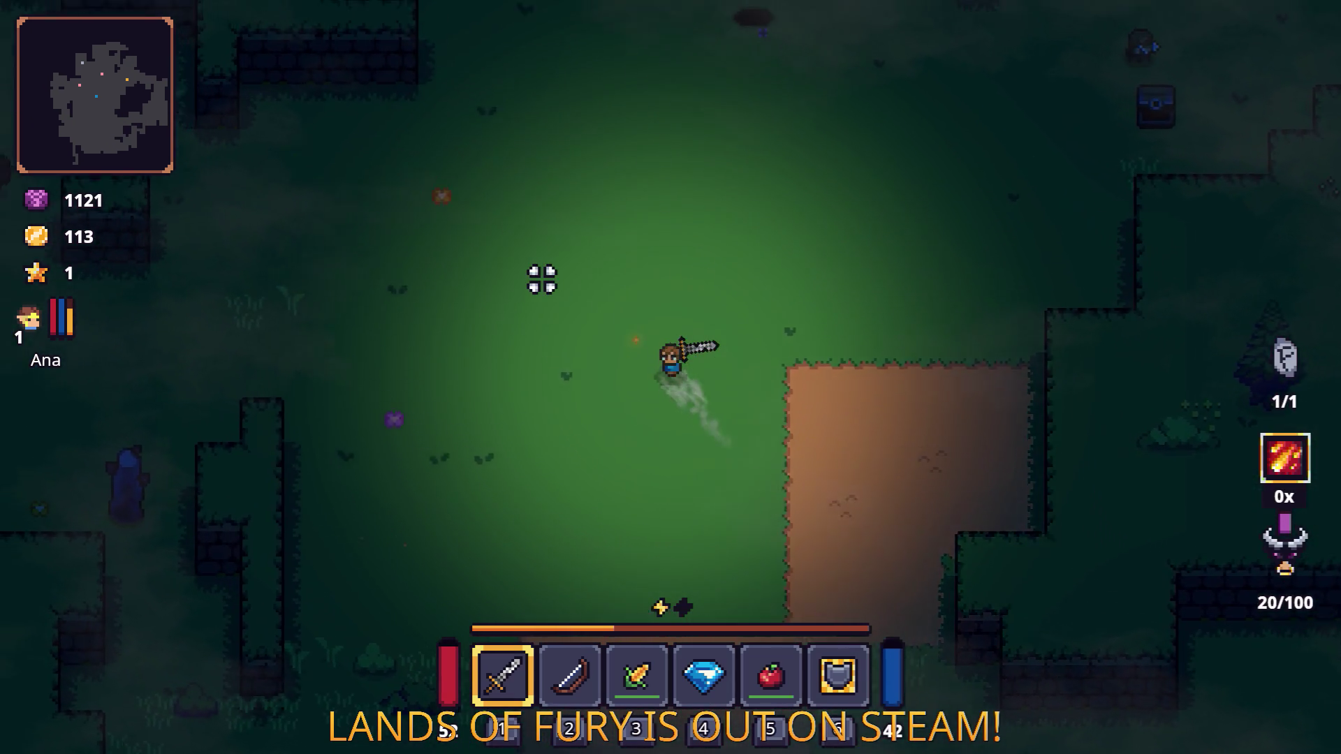
key("w")
key("d")
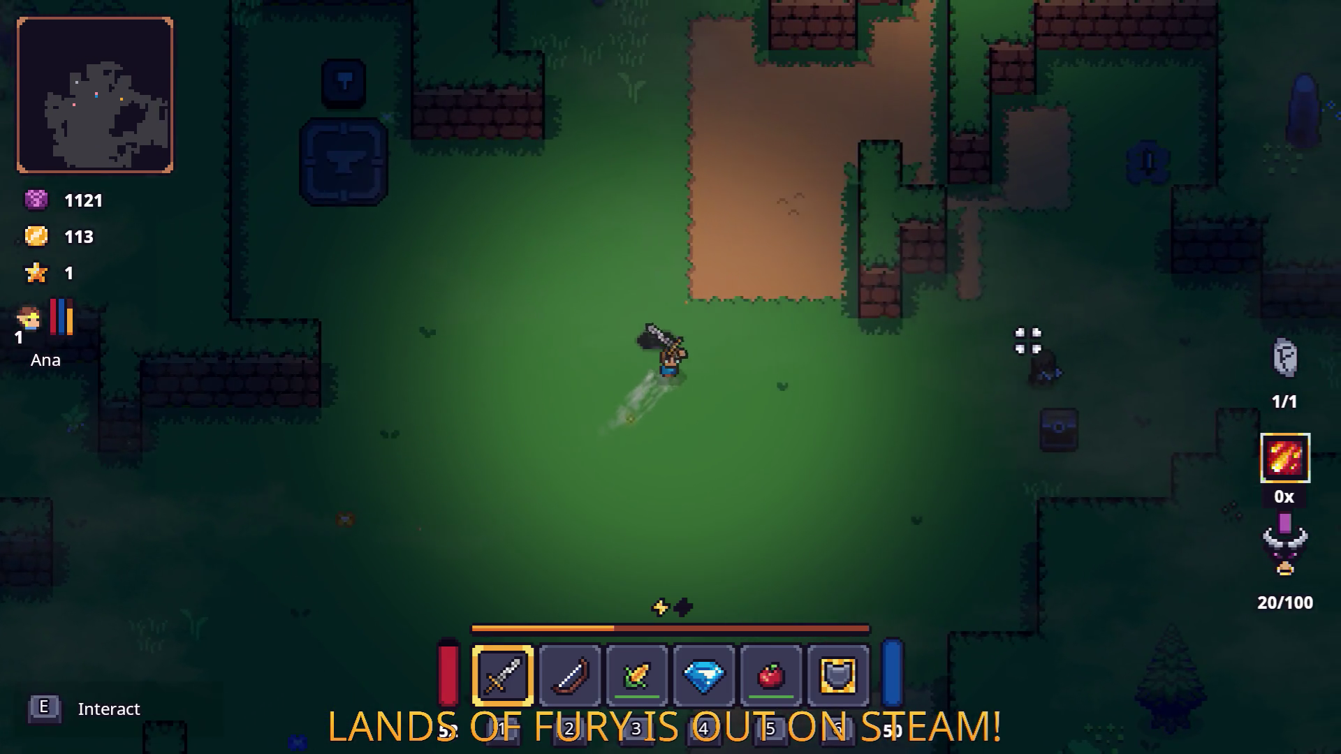
key("d")
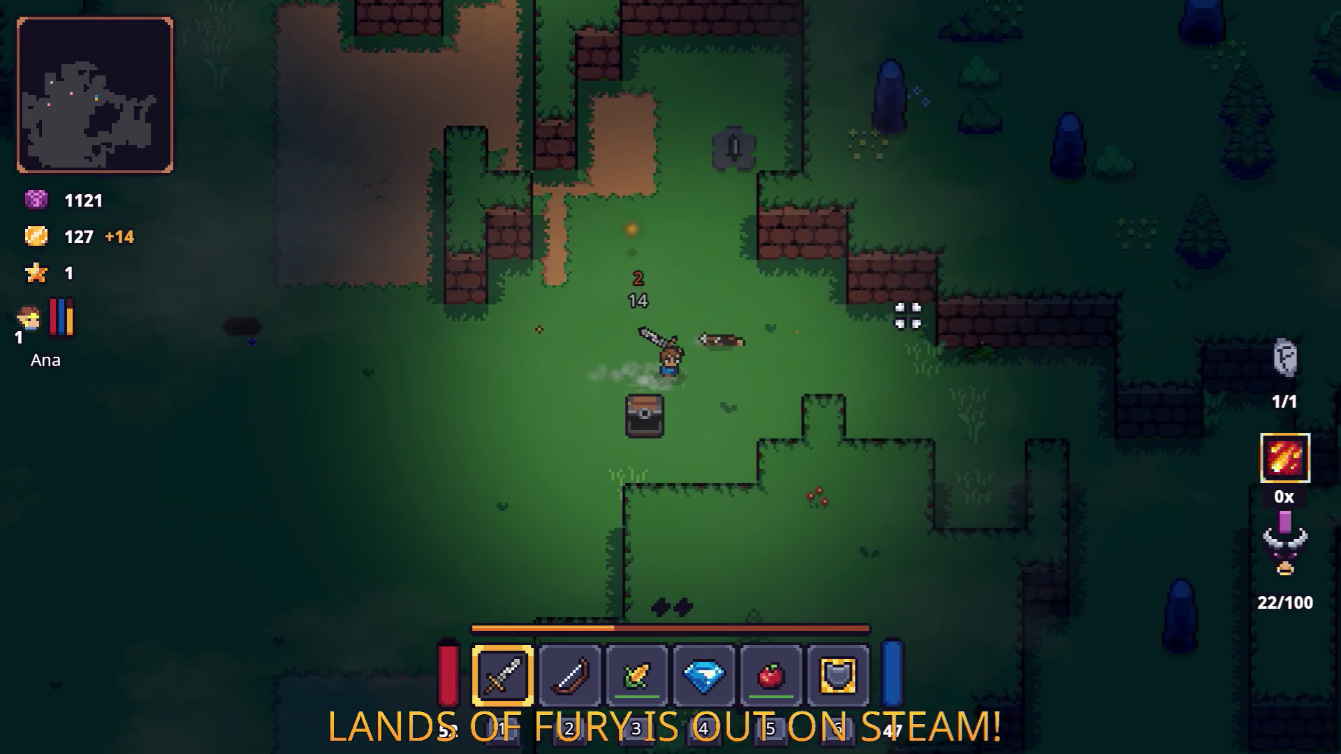
Step: Fight the horned enemies by the campfire and step the hero onto the anvil
key("w")
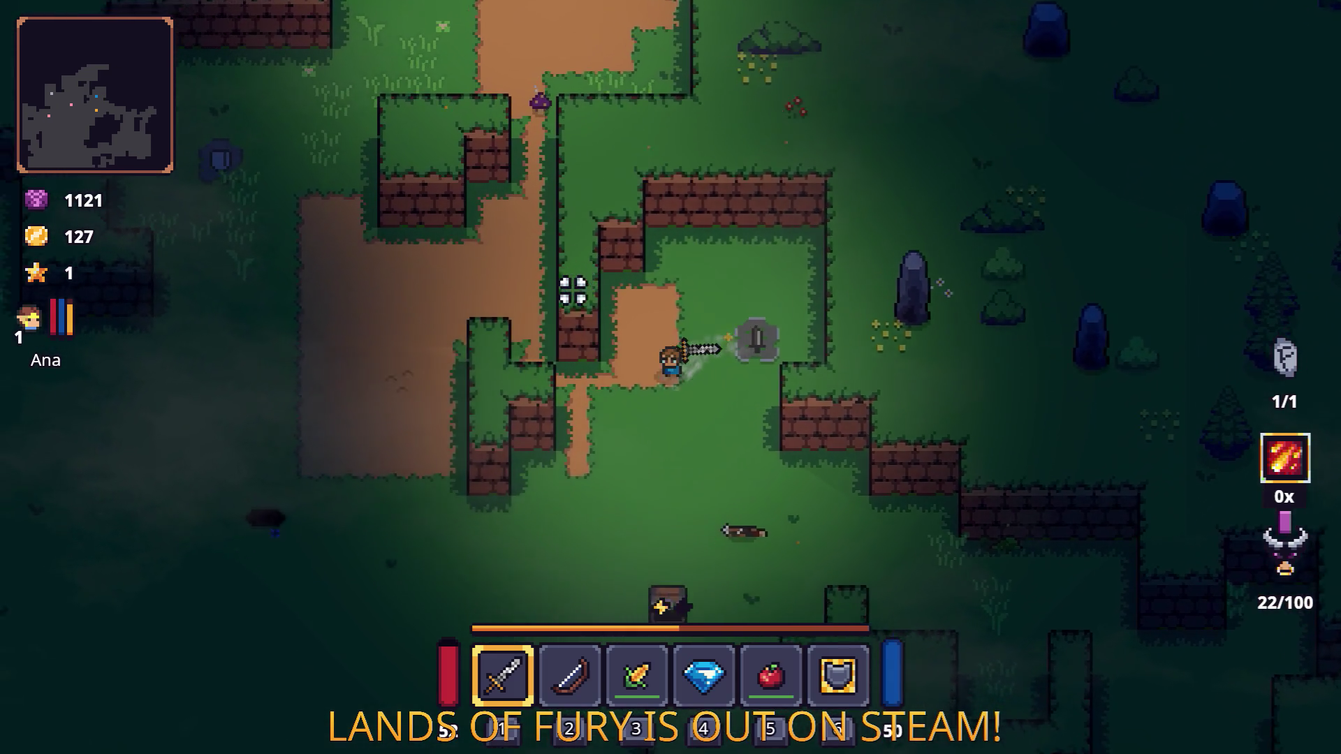
key("a")
key("w")
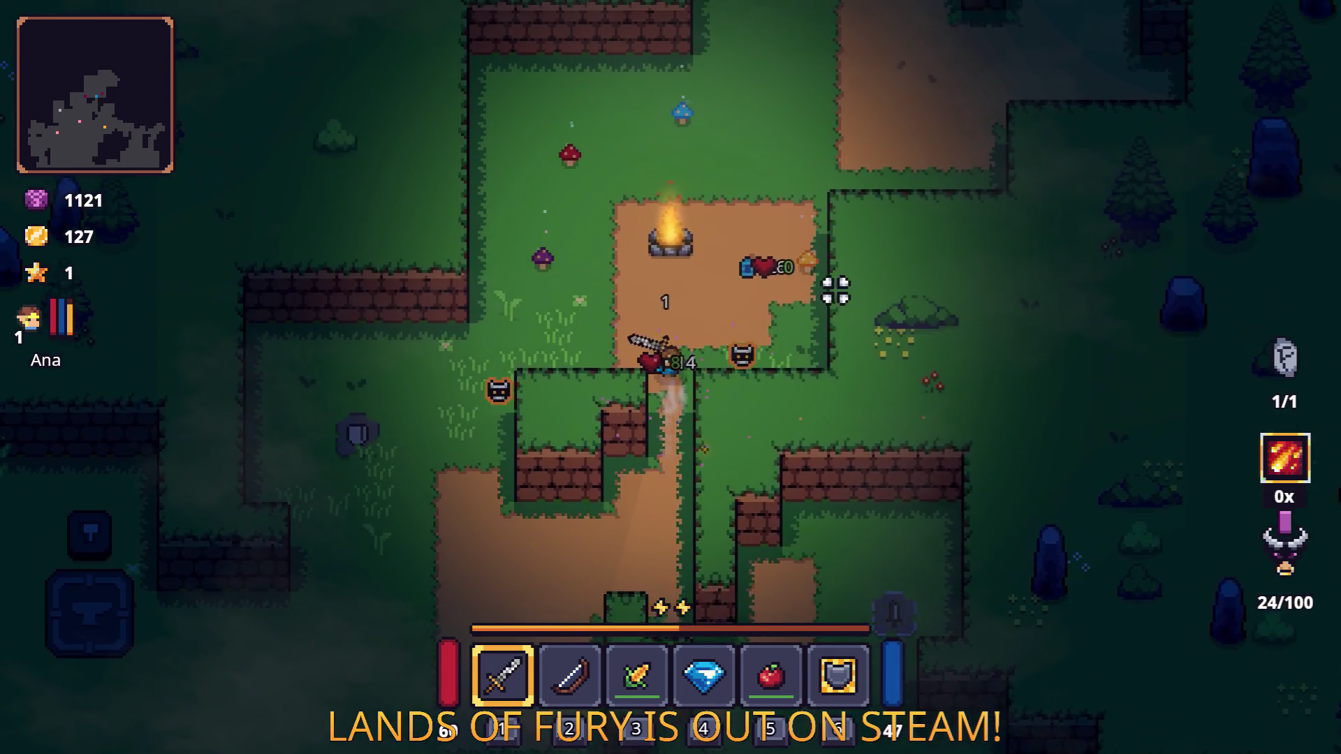
key("a")
key("s")
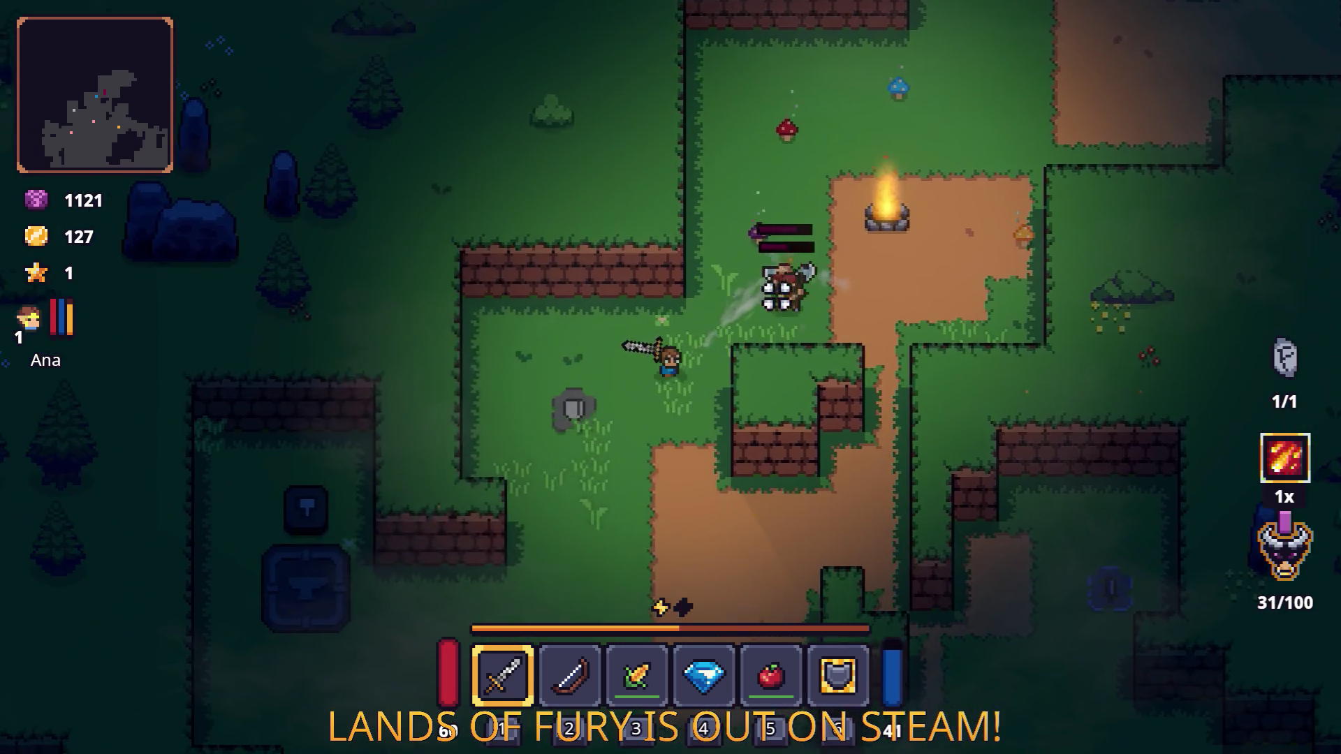
key("a")
key("s")
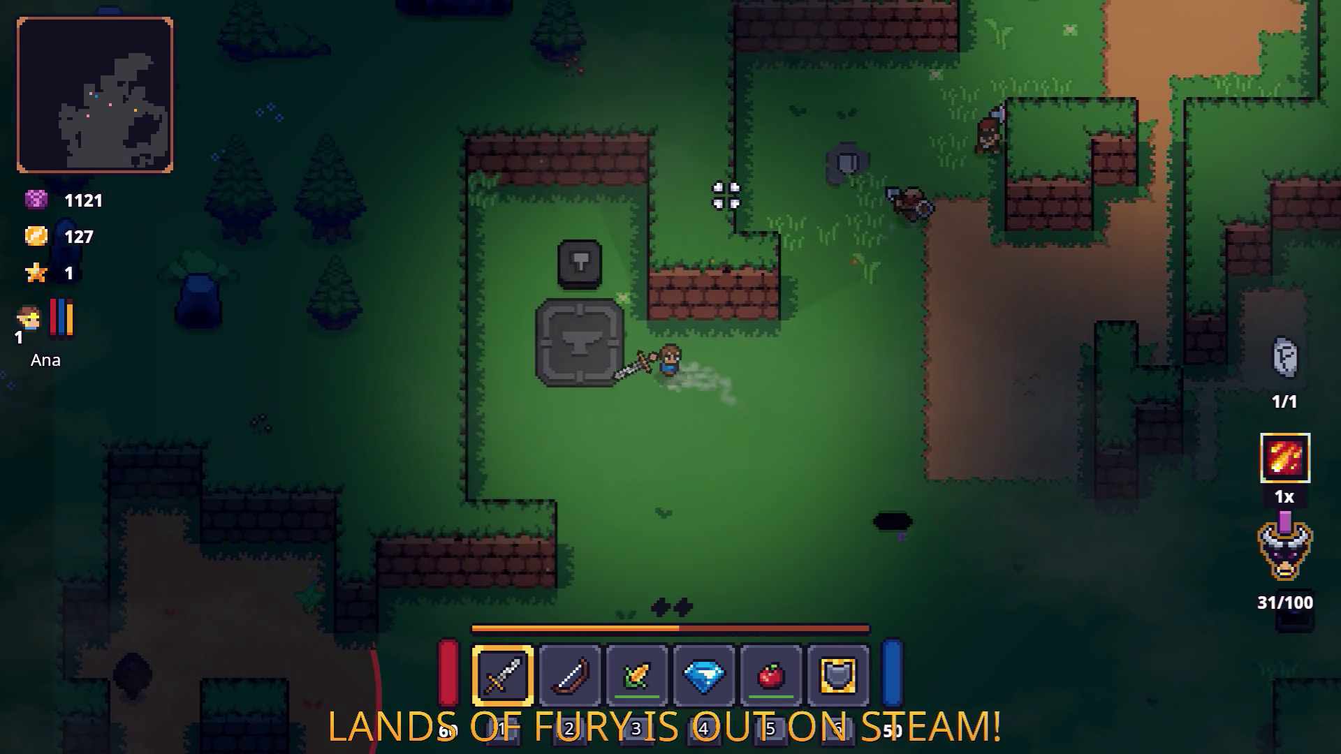
key("a")
Step: Use the Resonator Gem to level the Fireball Rune to 2/2
key("i")
left_click(517, 504)
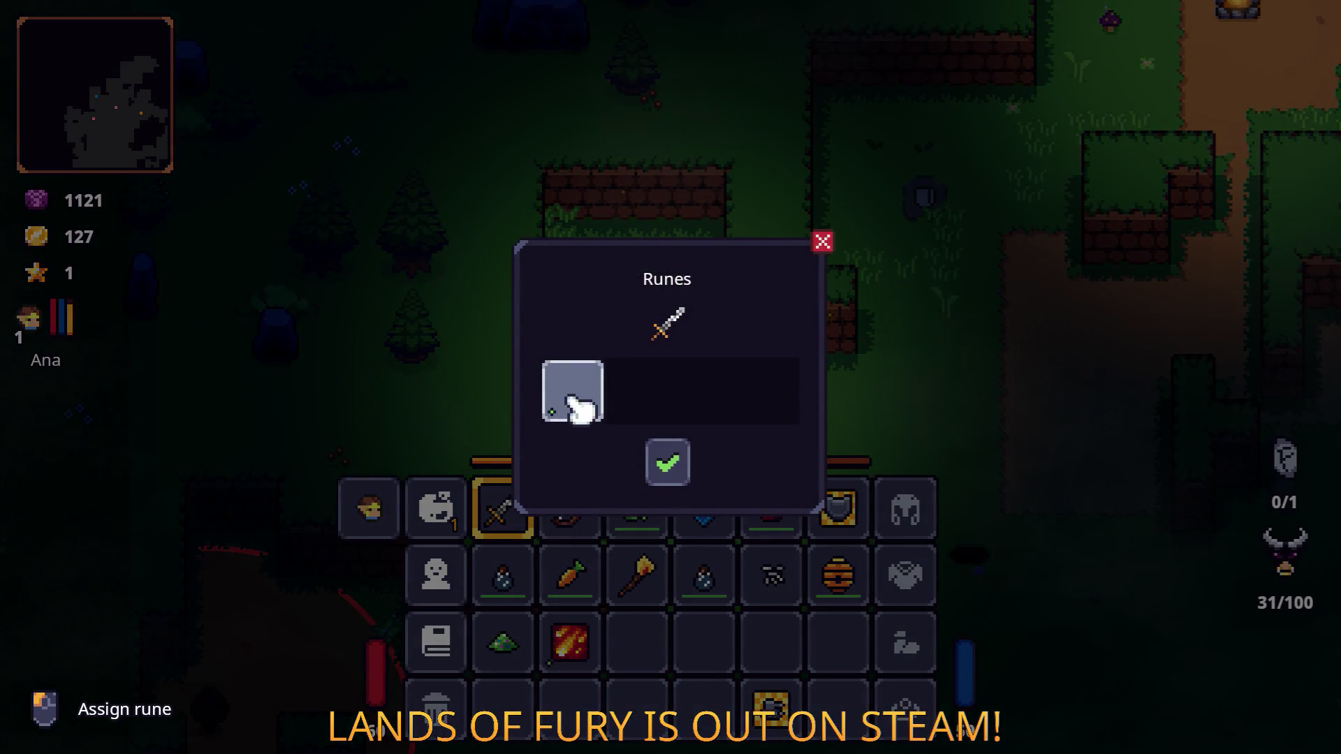
left_click(670, 464)
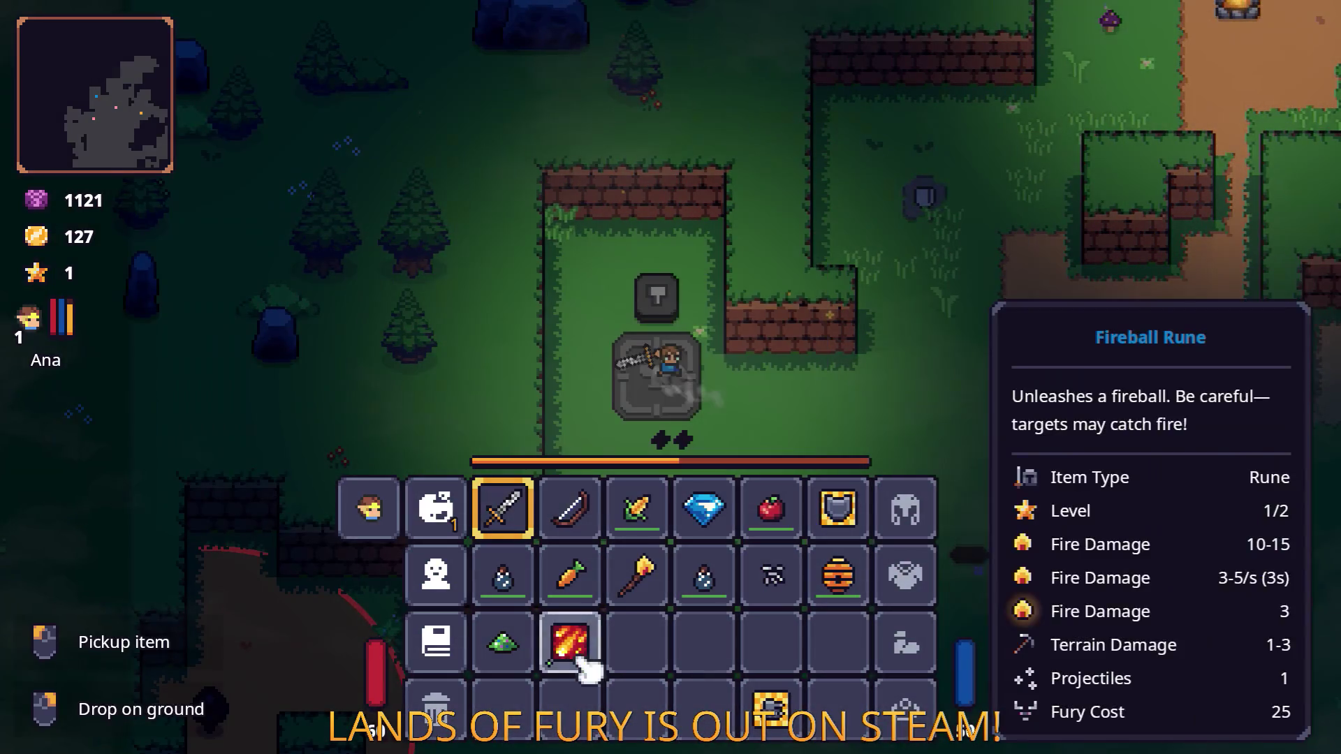
left_click(704, 508)
key("i")
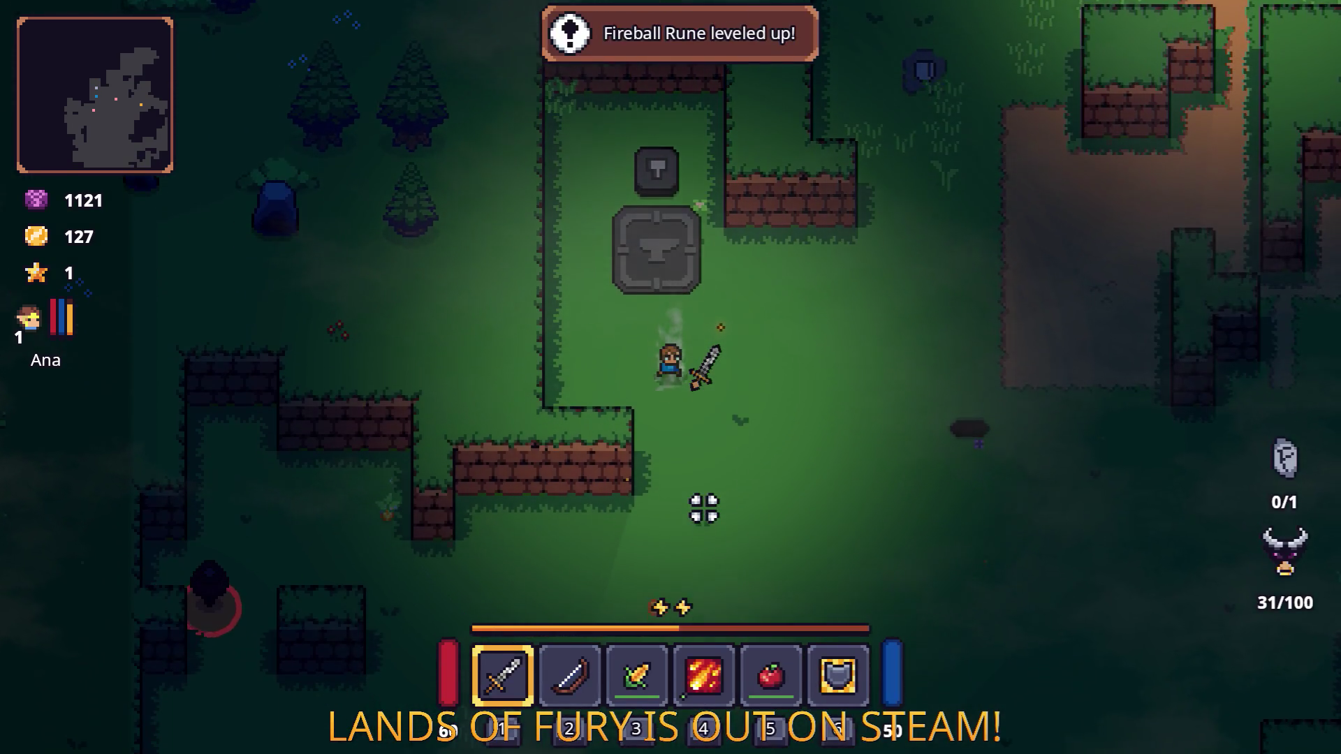
Step: Socket the level-2 Fireball Rune into the sword's empty slot, rune counter 1/1
key("i")
left_click(518, 531)
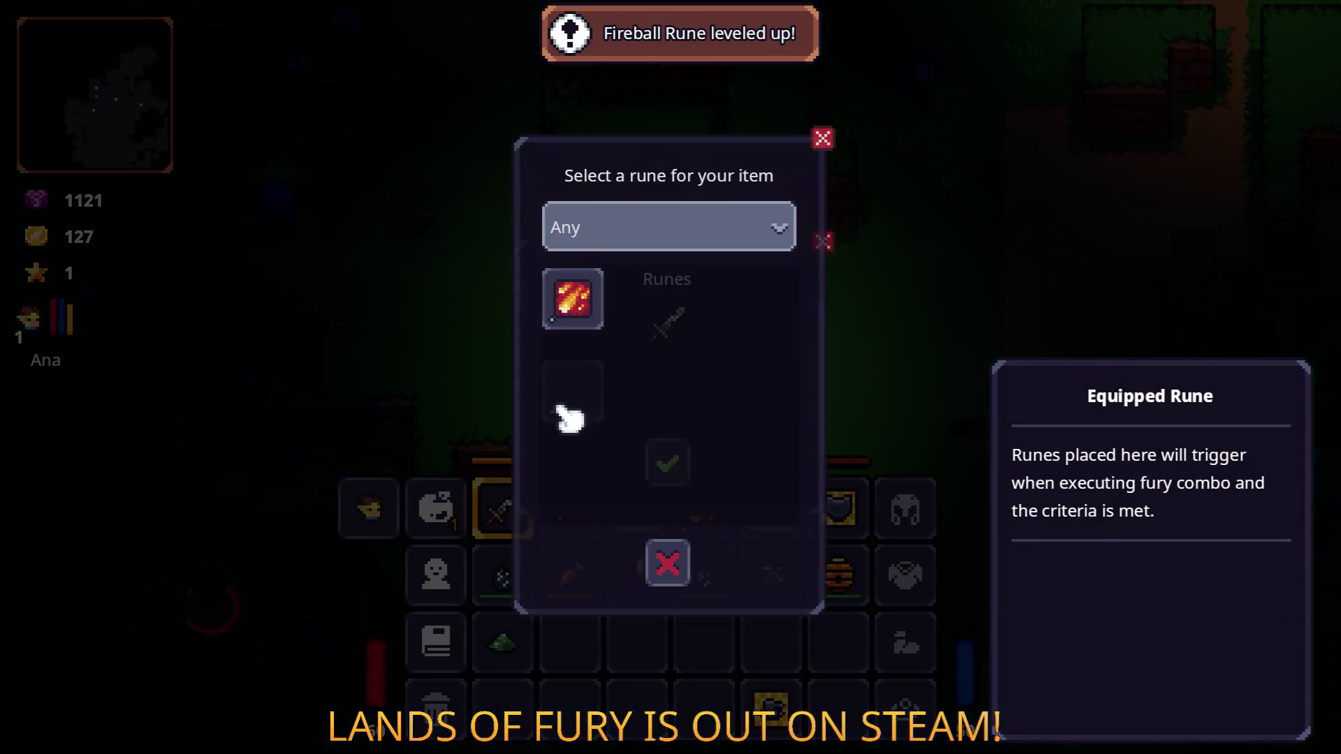
left_click(563, 394)
left_click(568, 294)
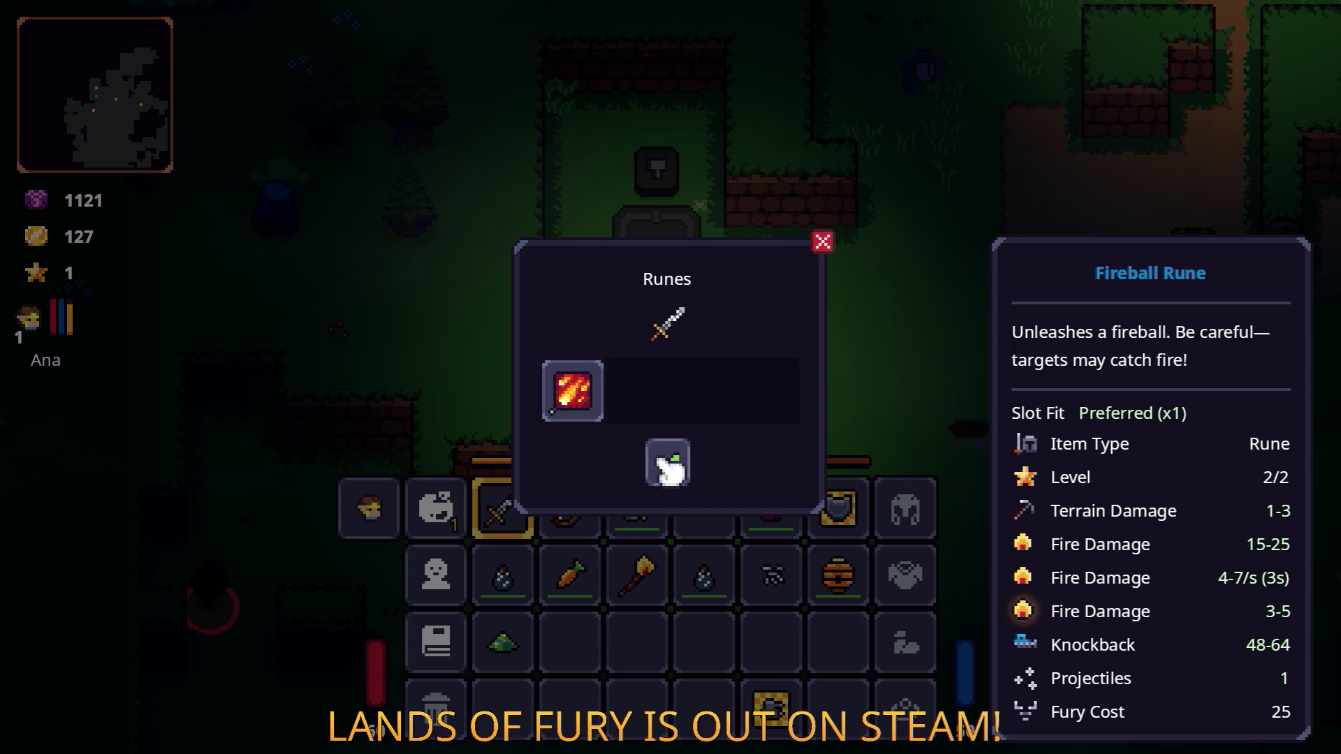
left_click(671, 464)
Step: Close the inventory and dash the hero up-right from the anvil to the campfire
key("i")
key("w")
key("d")
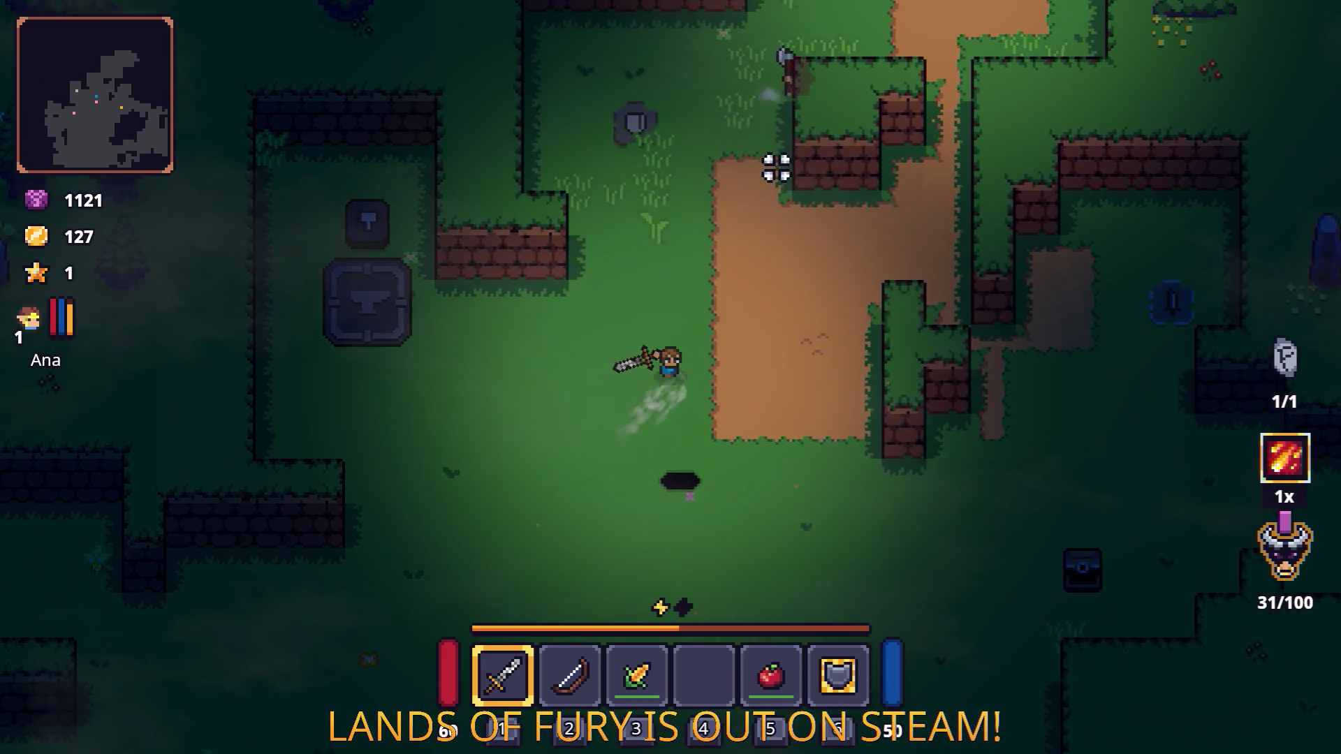
key("w")
key("d")
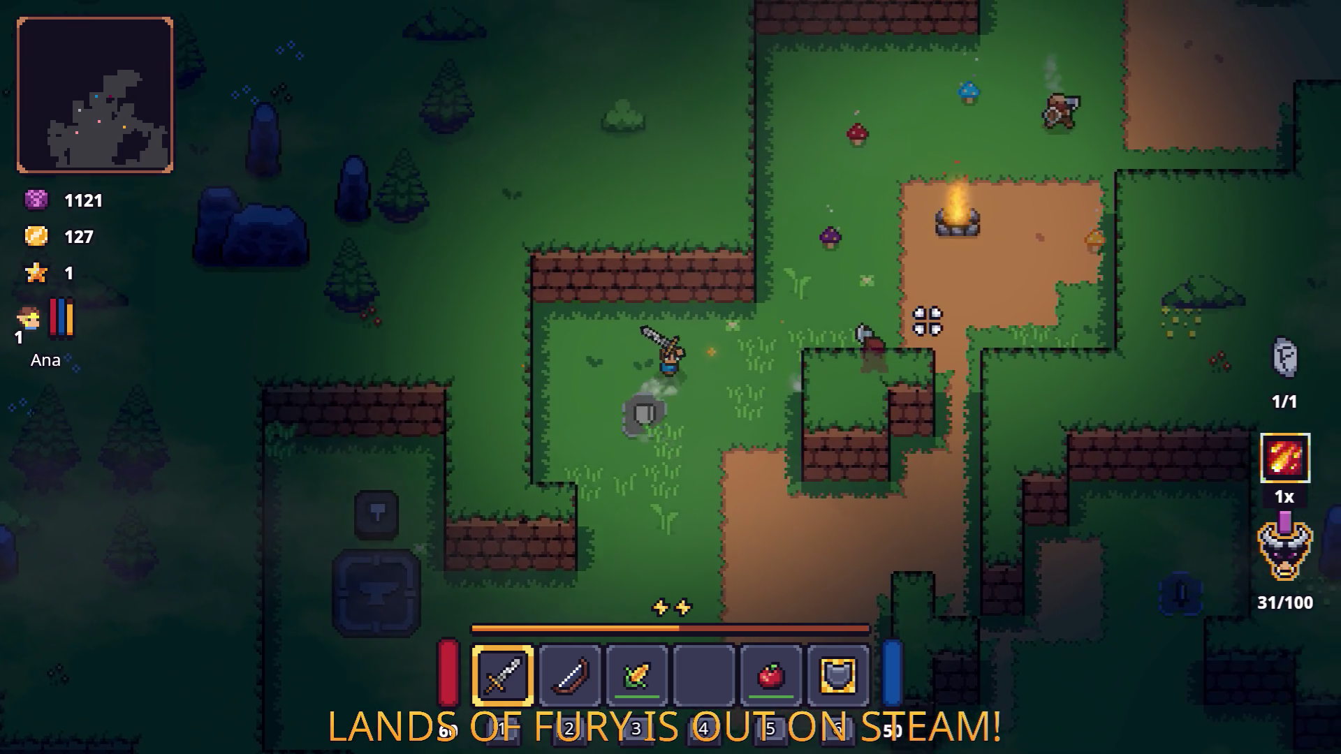
key("w")
key("d")
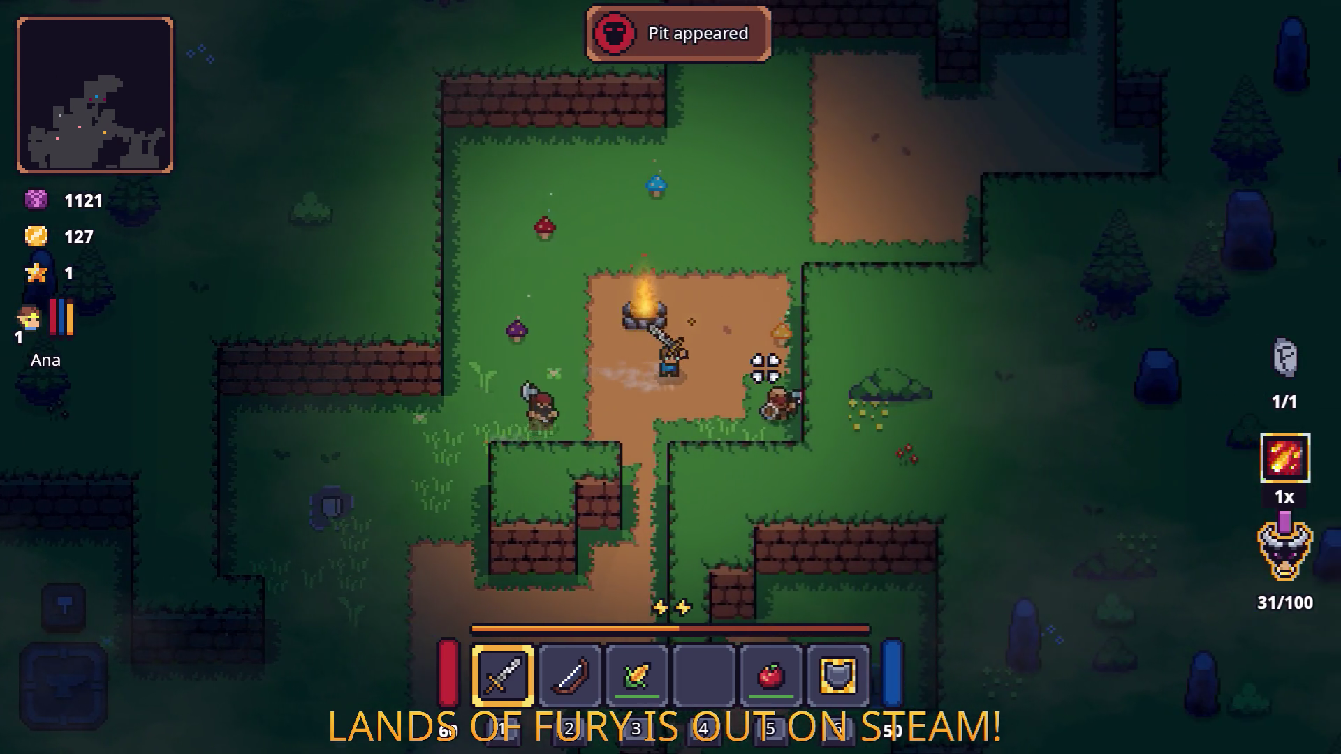
key("space")
Step: Hit the campfire enemies with the fireball, then strike them with the sword
key("w")
left_click(632, 552)
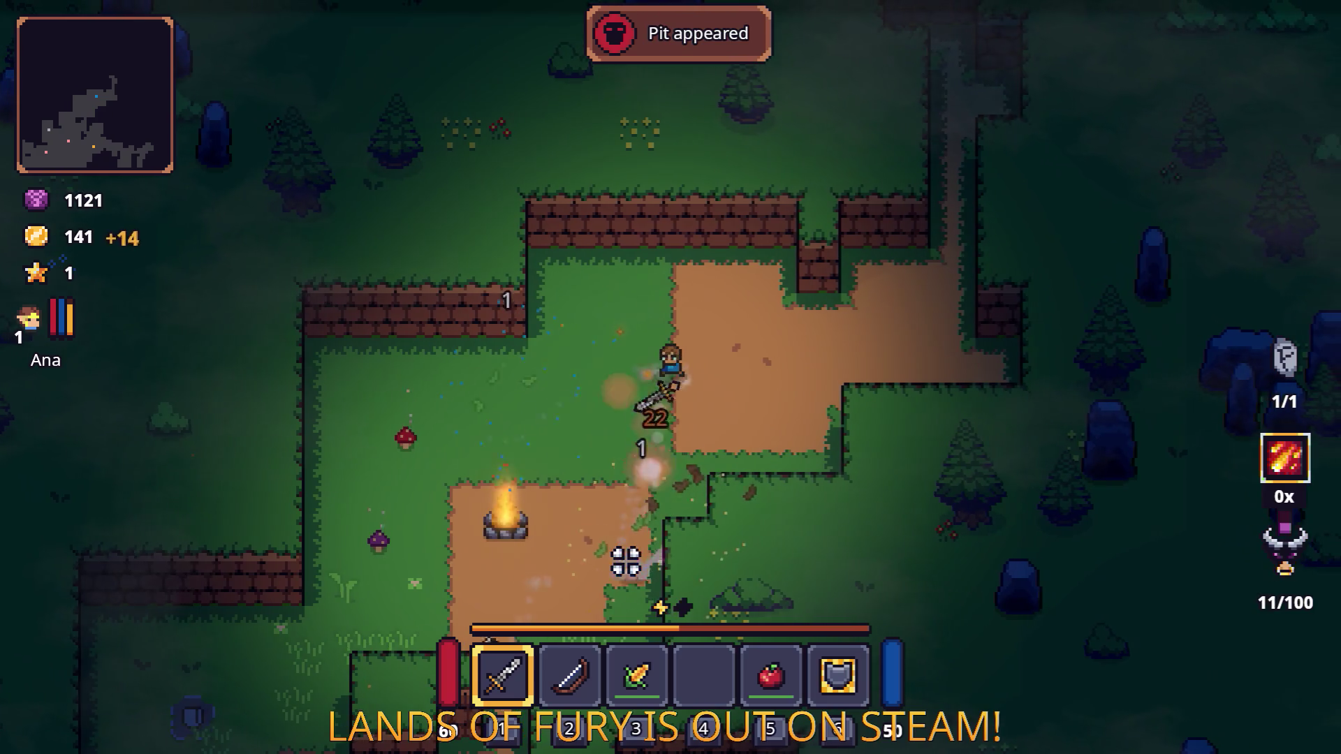
key("s")
key("a")
left_click(764, 459)
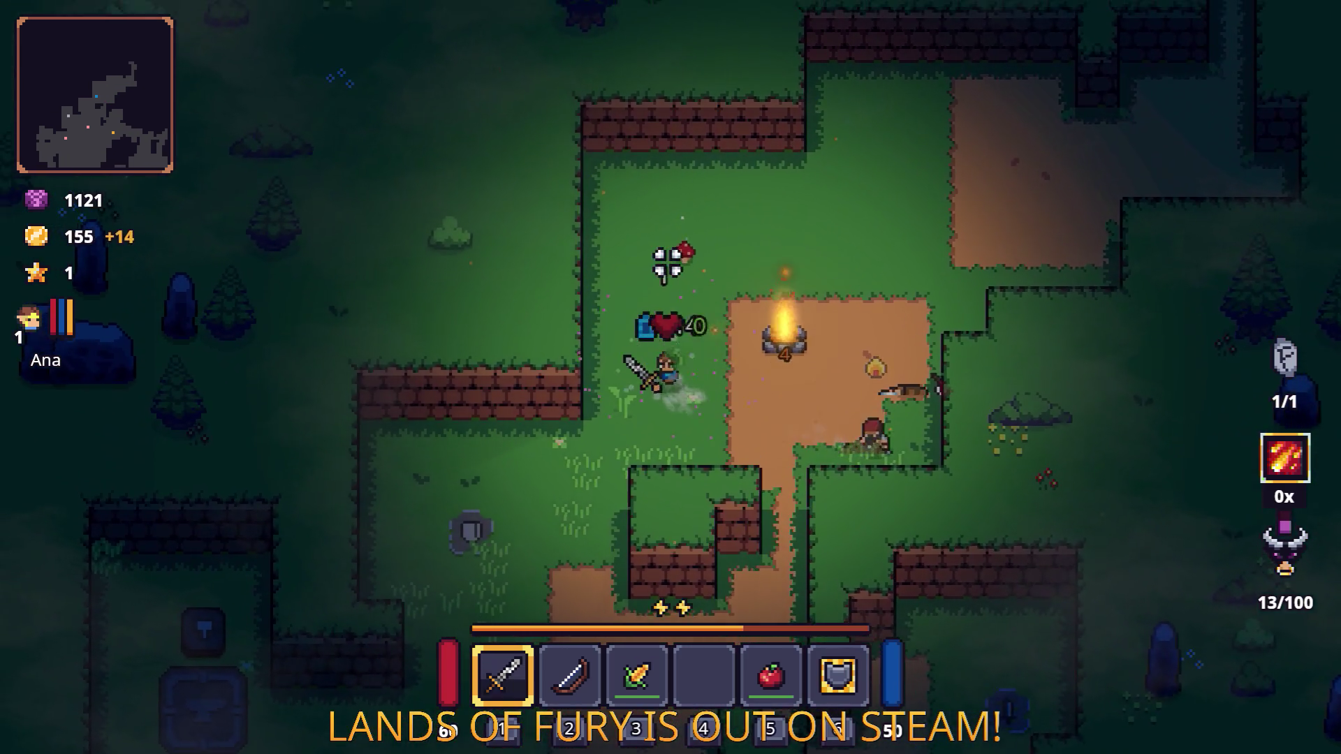
Step: Keep fighting down past the campfire, then head left toward the red-ringed pit zone
key("w")
key("s")
key("a")
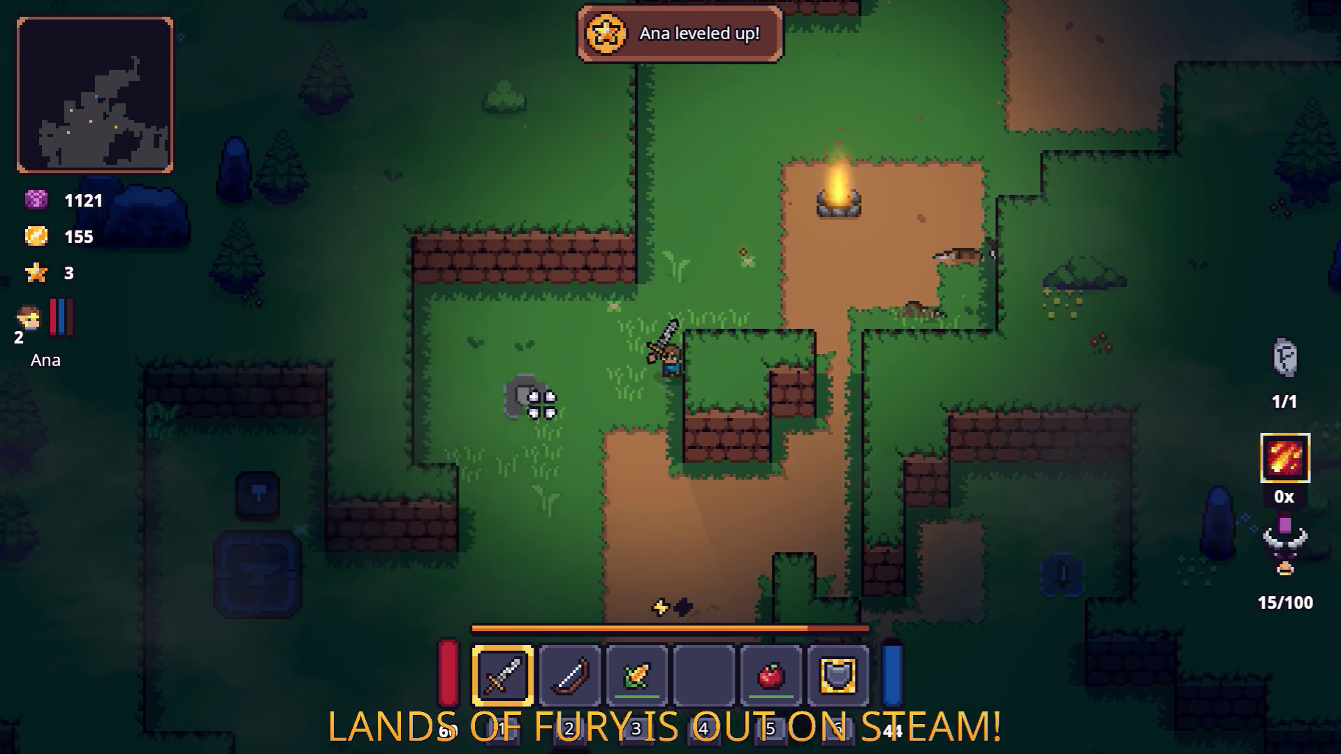
key("s")
left_click(538, 405)
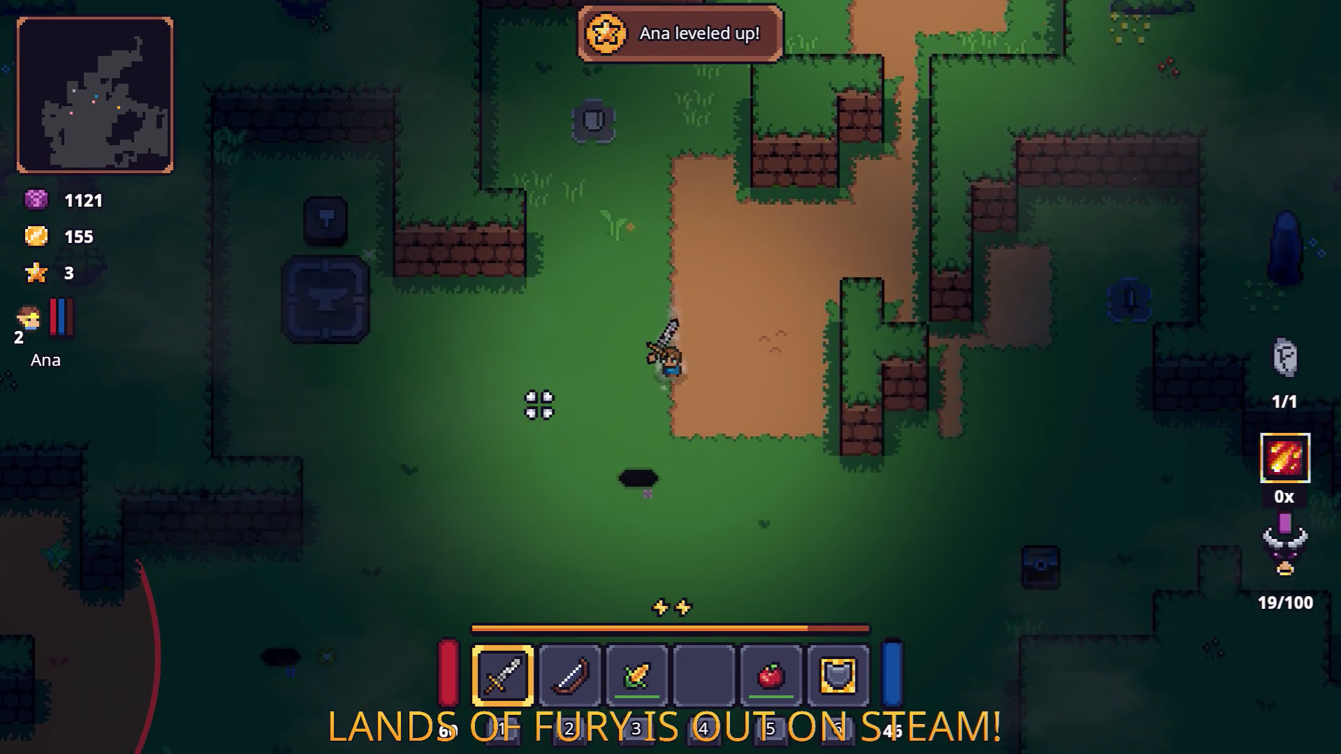
key("a")
key("s")
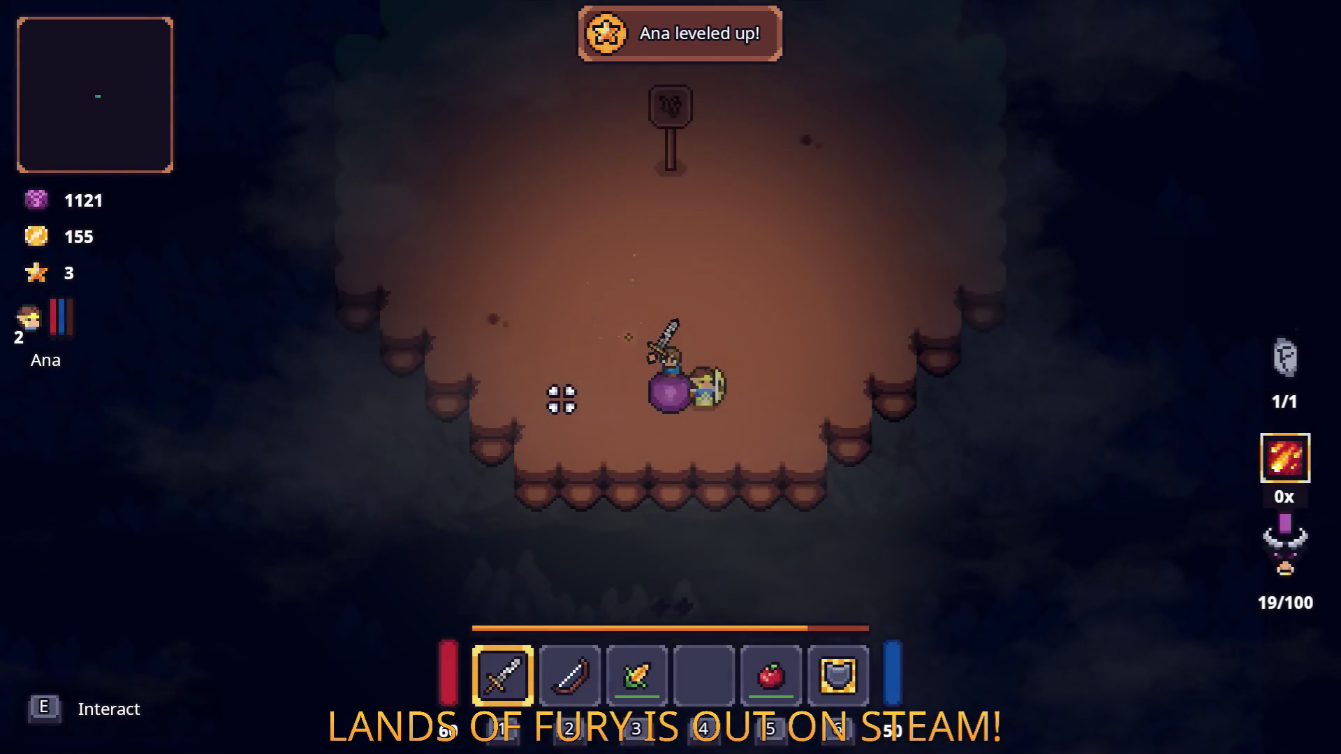
Step: Walk the hero up into the cave arena, past the statues and around the arena
key("w")
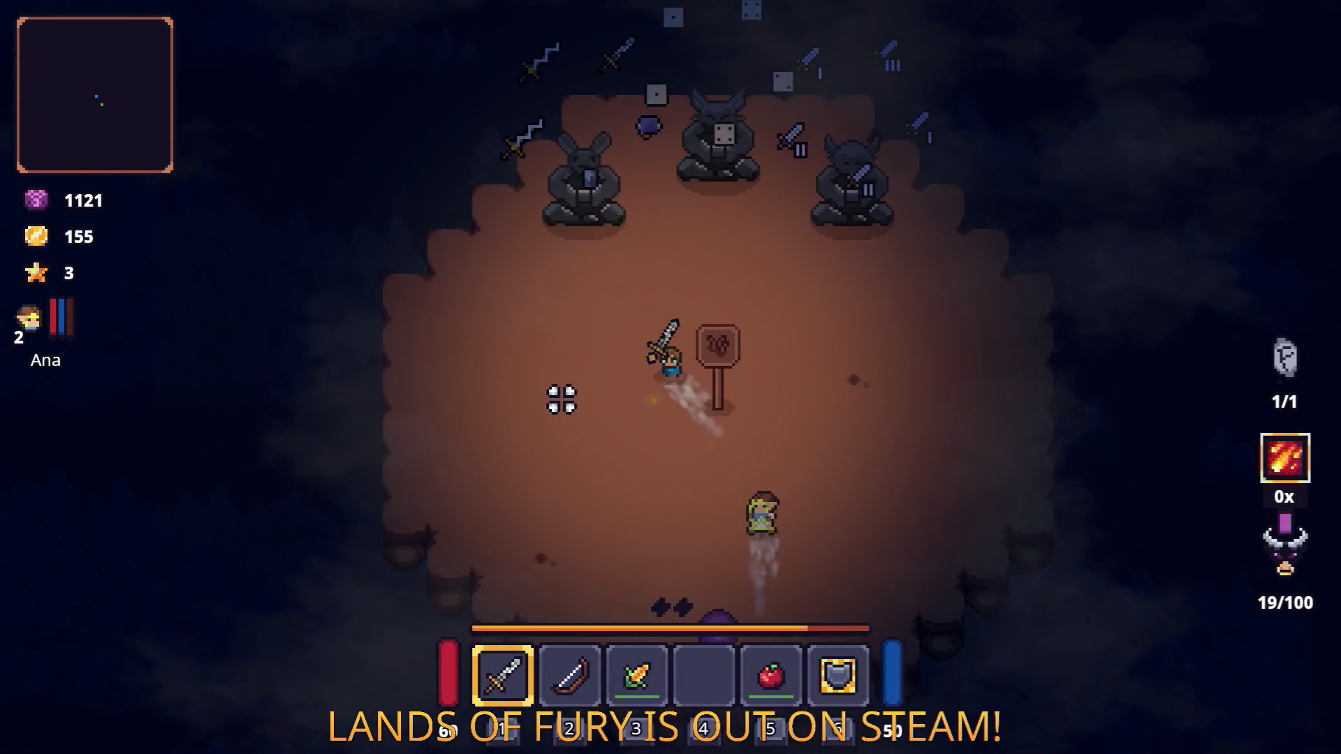
key("a")
key("w")
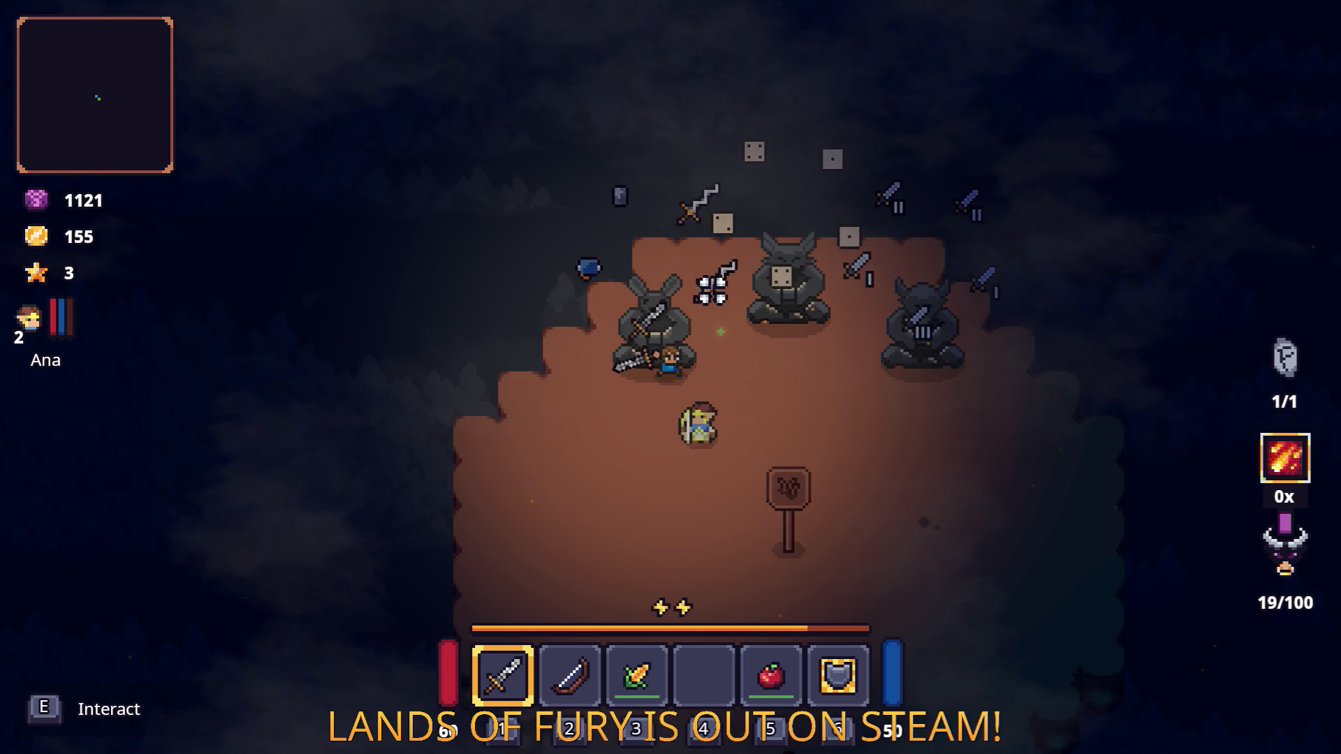
key("d")
key("a")
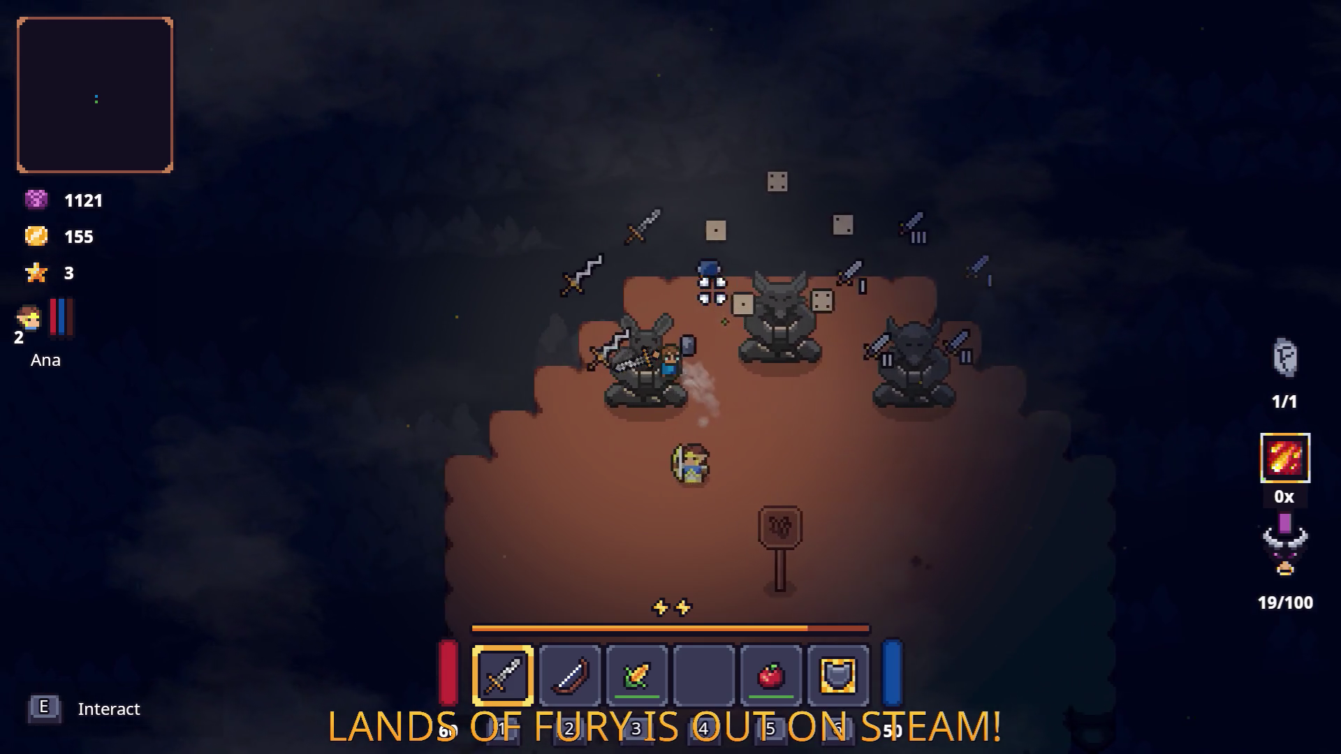
key("d")
key("s")
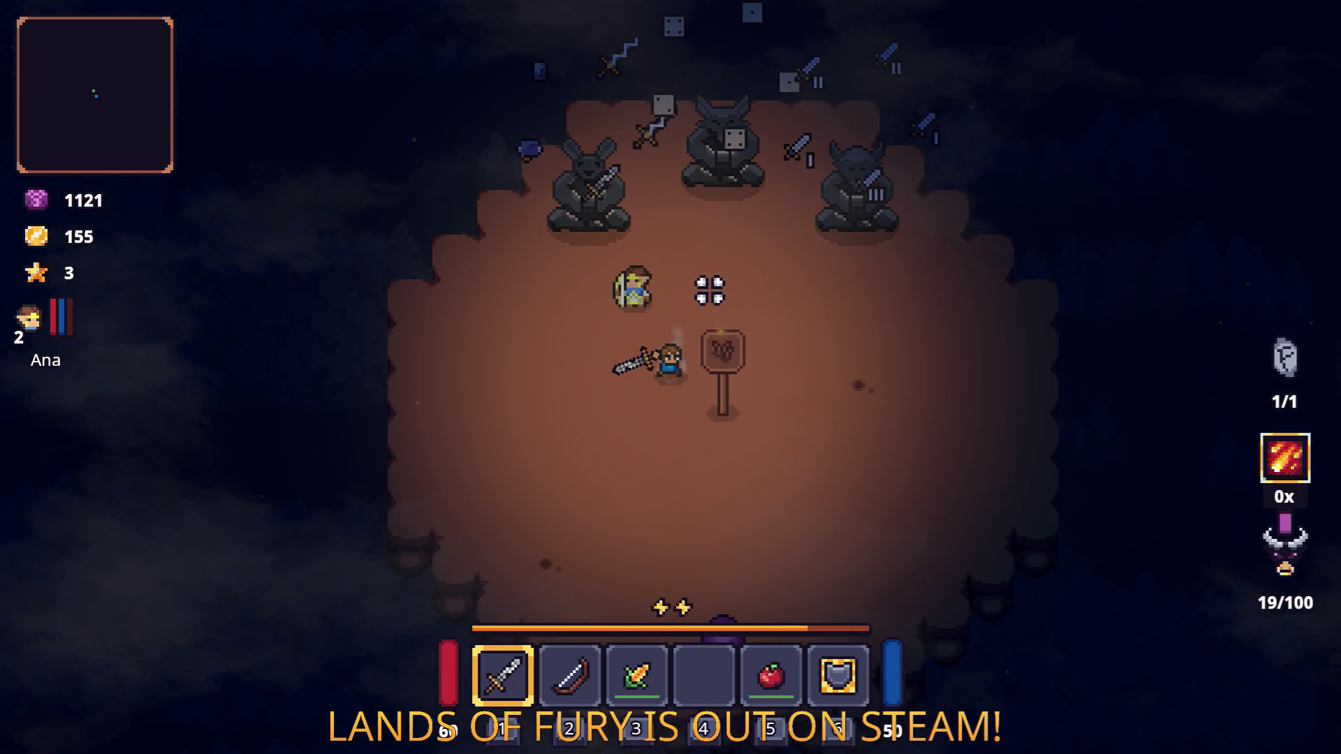
Step: Quit Lands of Fury to the desktop and switch to Visual Studio Code
key("Escape")
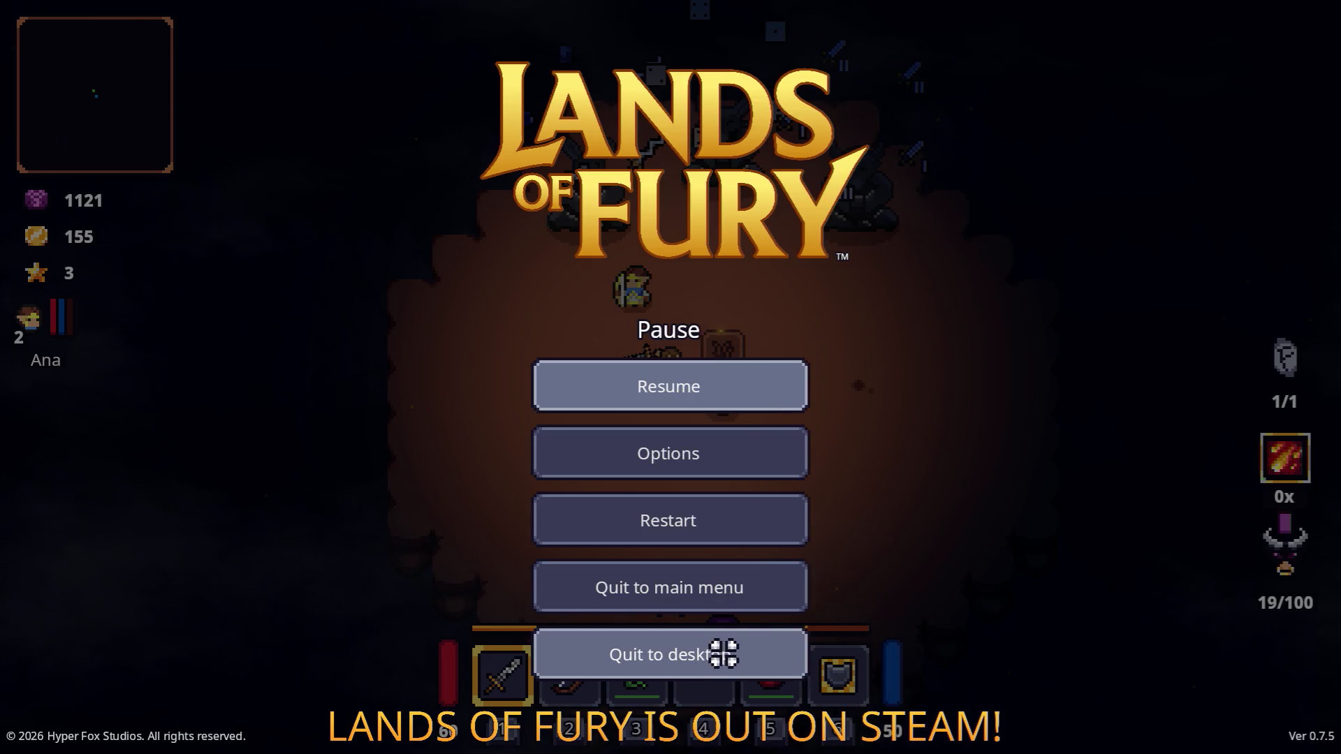
left_click(723, 655)
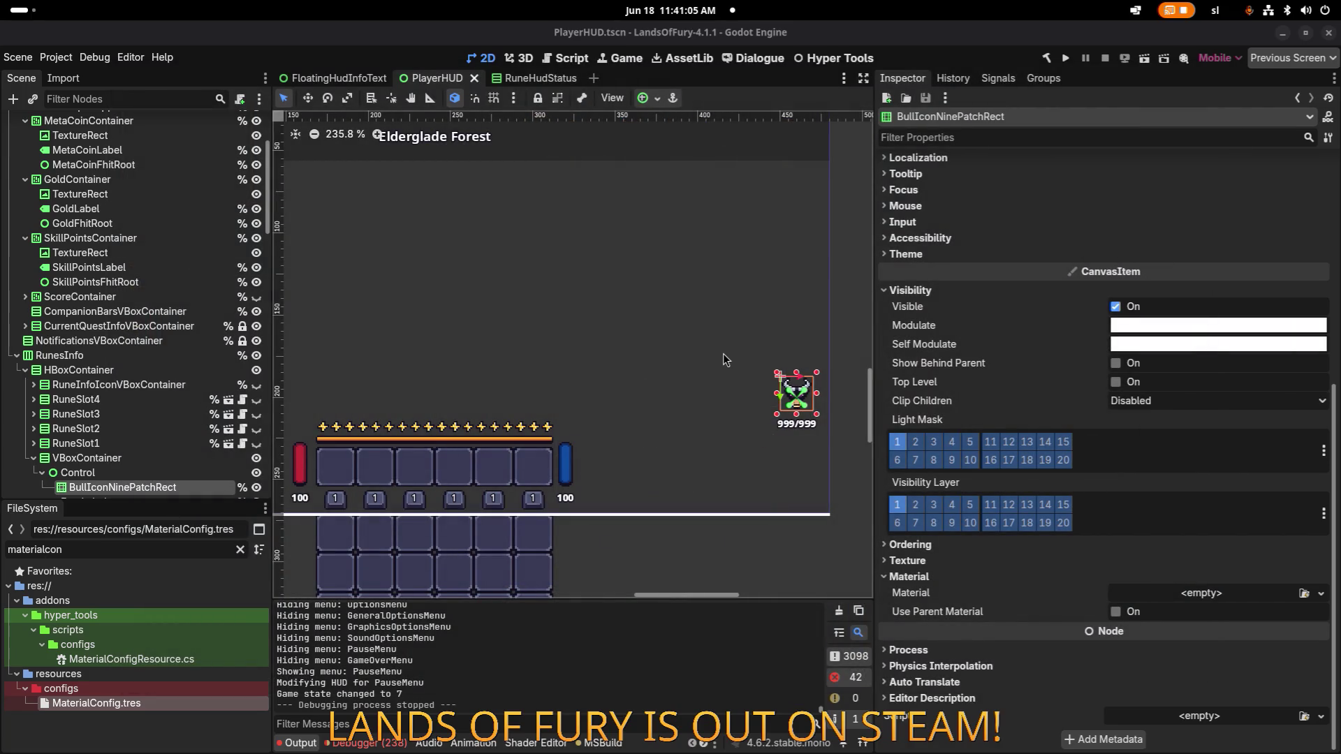
key("alt+Tab")
key("Tab")
key("Tab")
key("Tab")
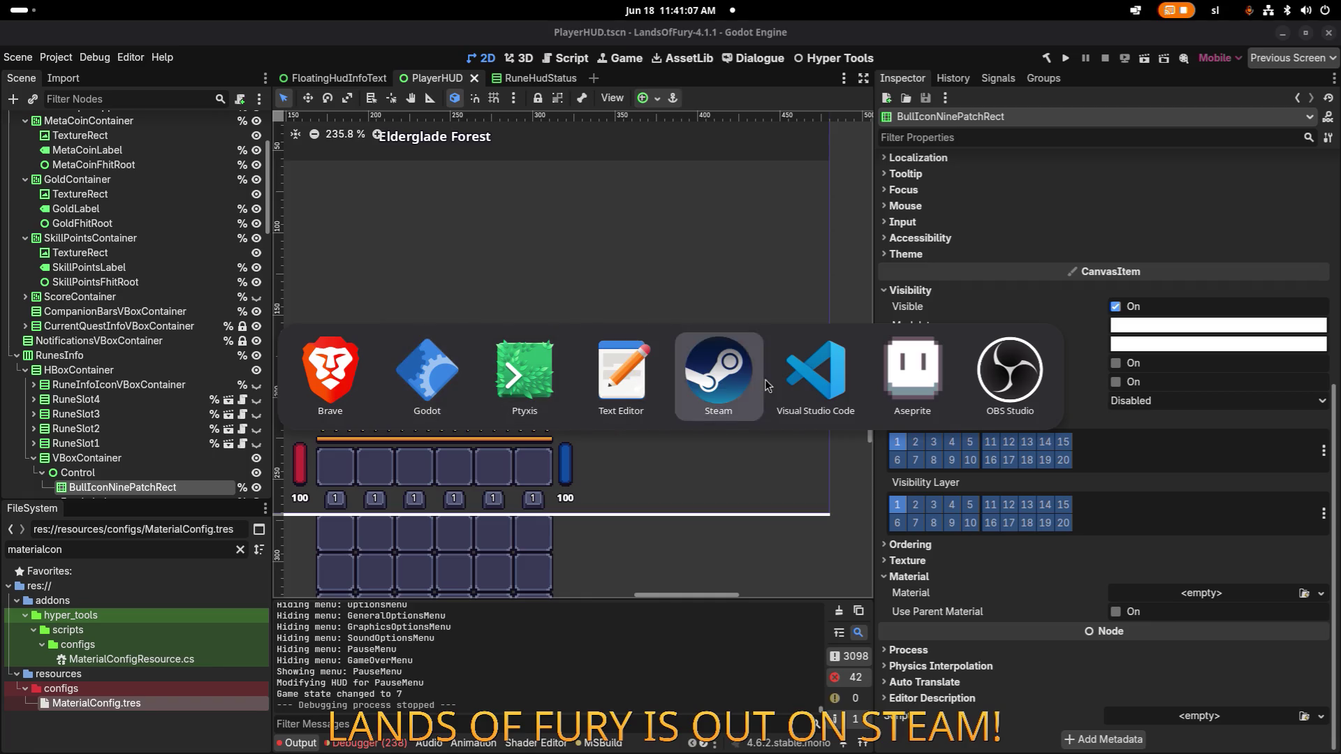
left_click(798, 382)
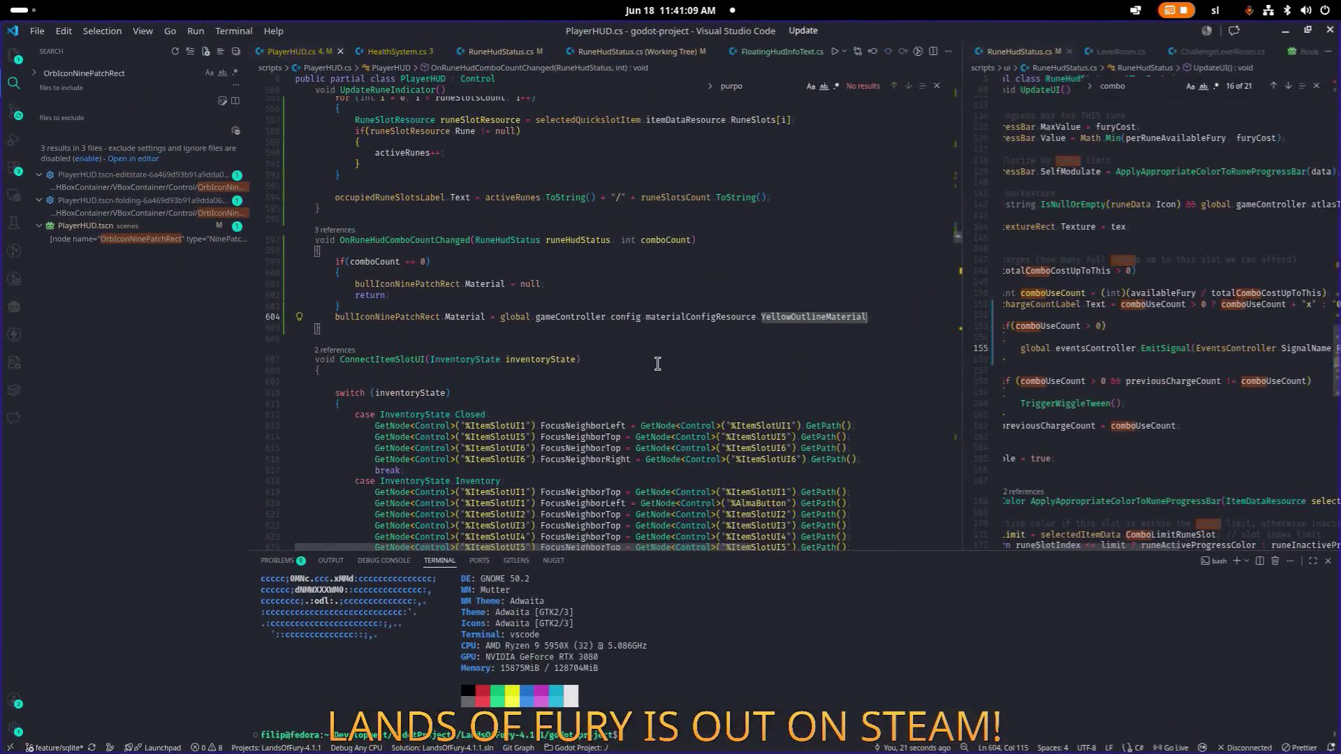
Step: Open DeadUnitState.cs through quick file search using 'dead'
key("ctrl+p")
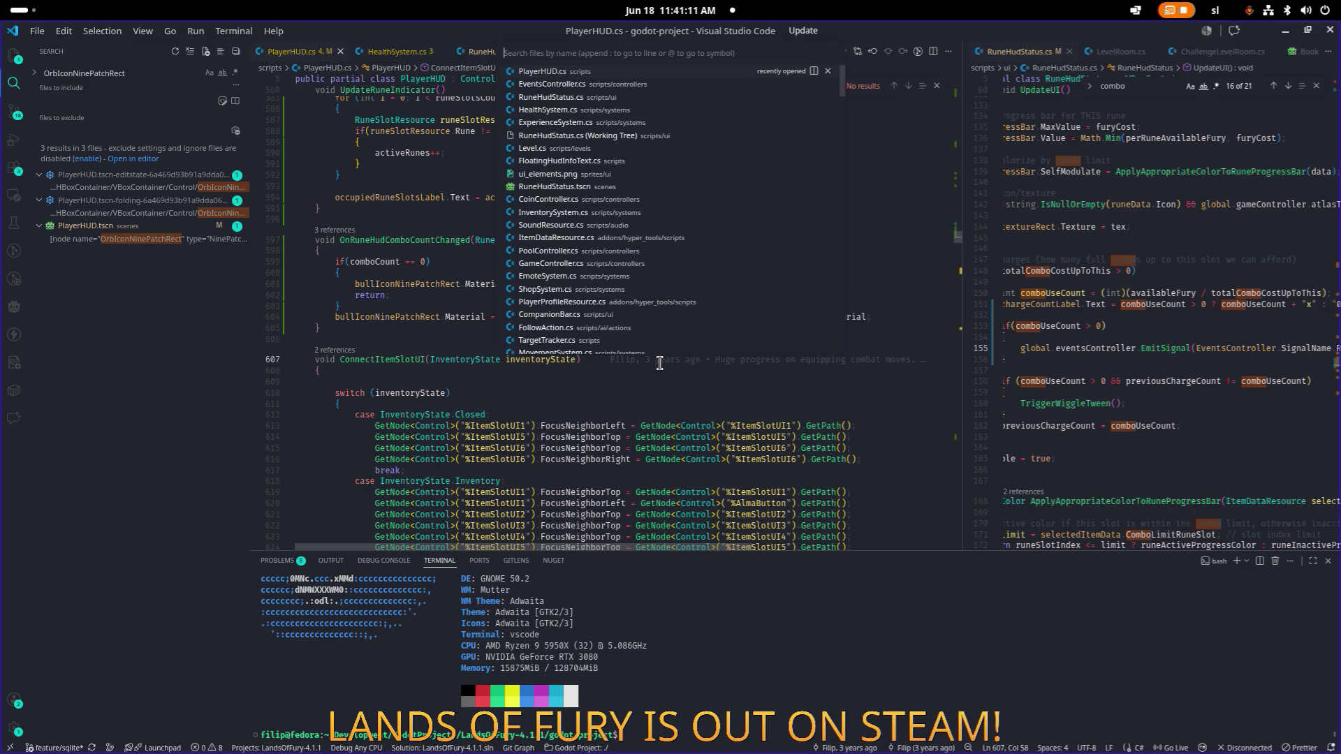
type("dead")
key("Return")
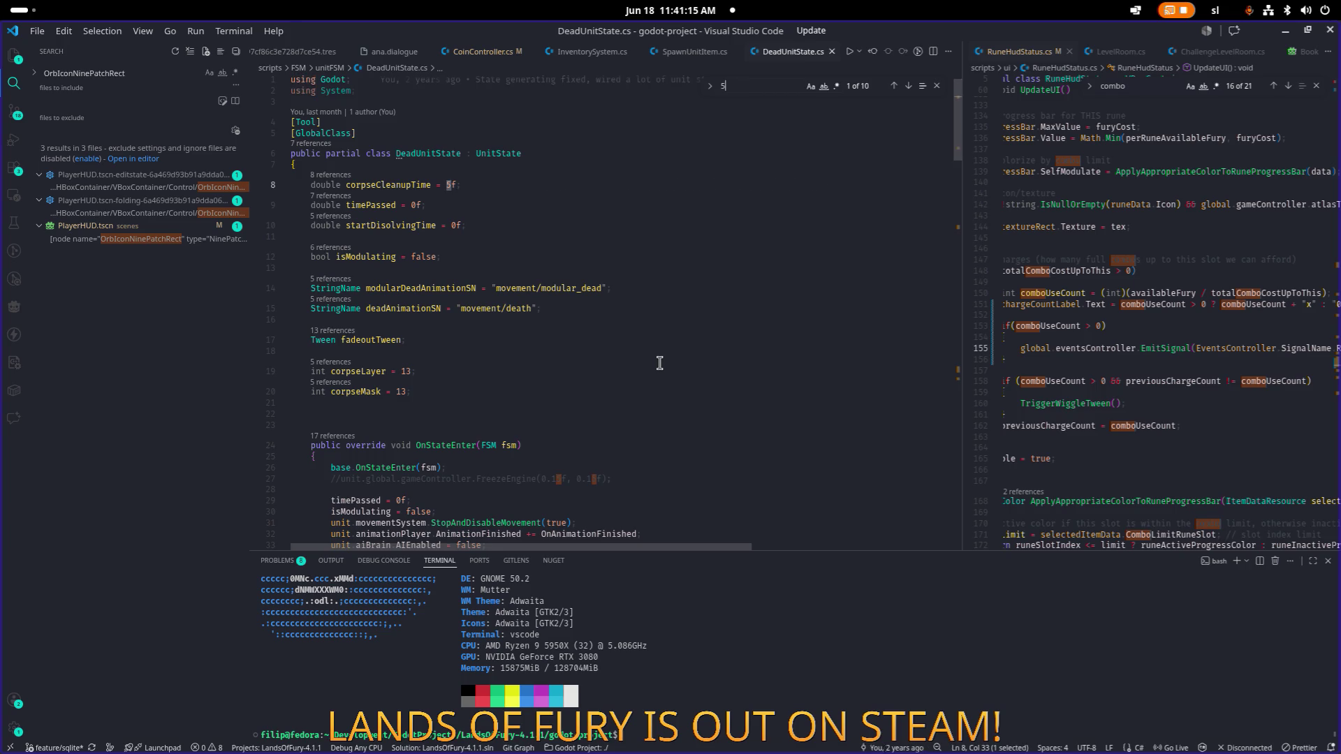
key("Escape")
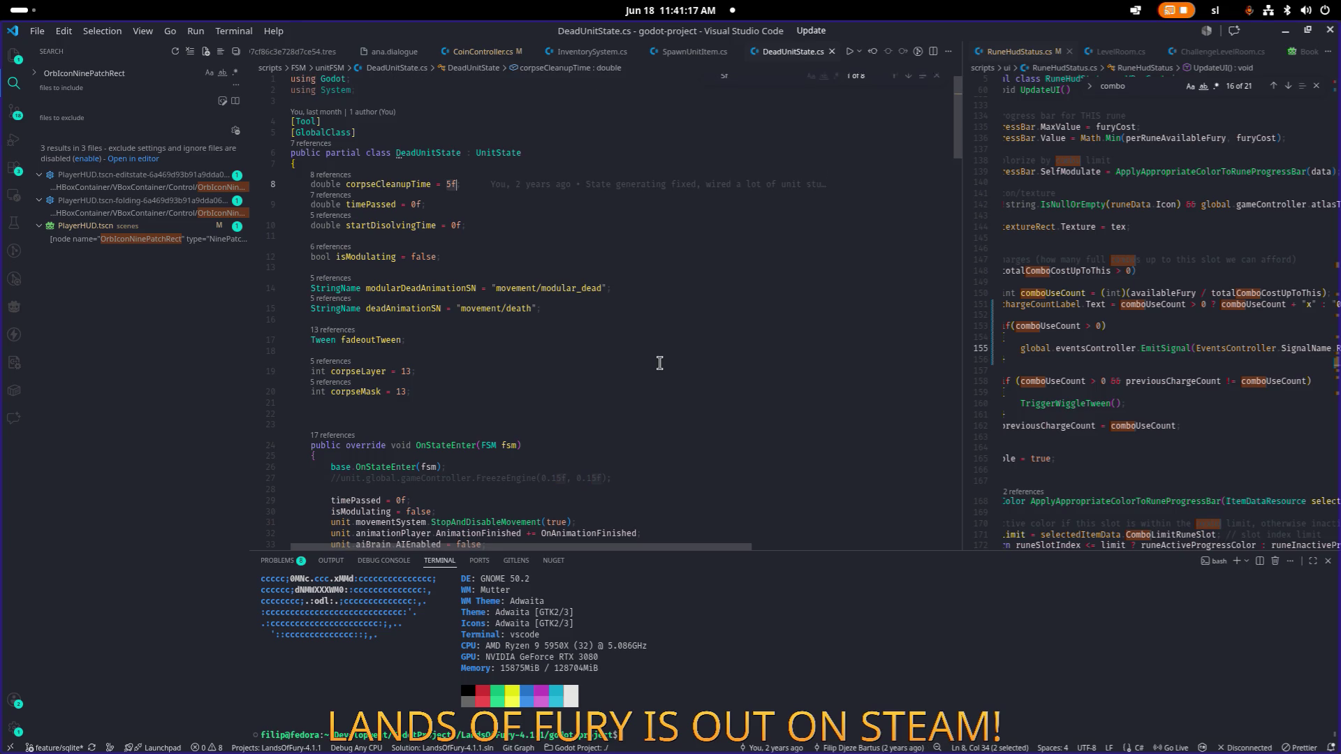
key("Up")
Step: Find the corpseCleanupTime declaration, change its default from 5f to 3f, and minimize VS Code
key("ctrl+f")
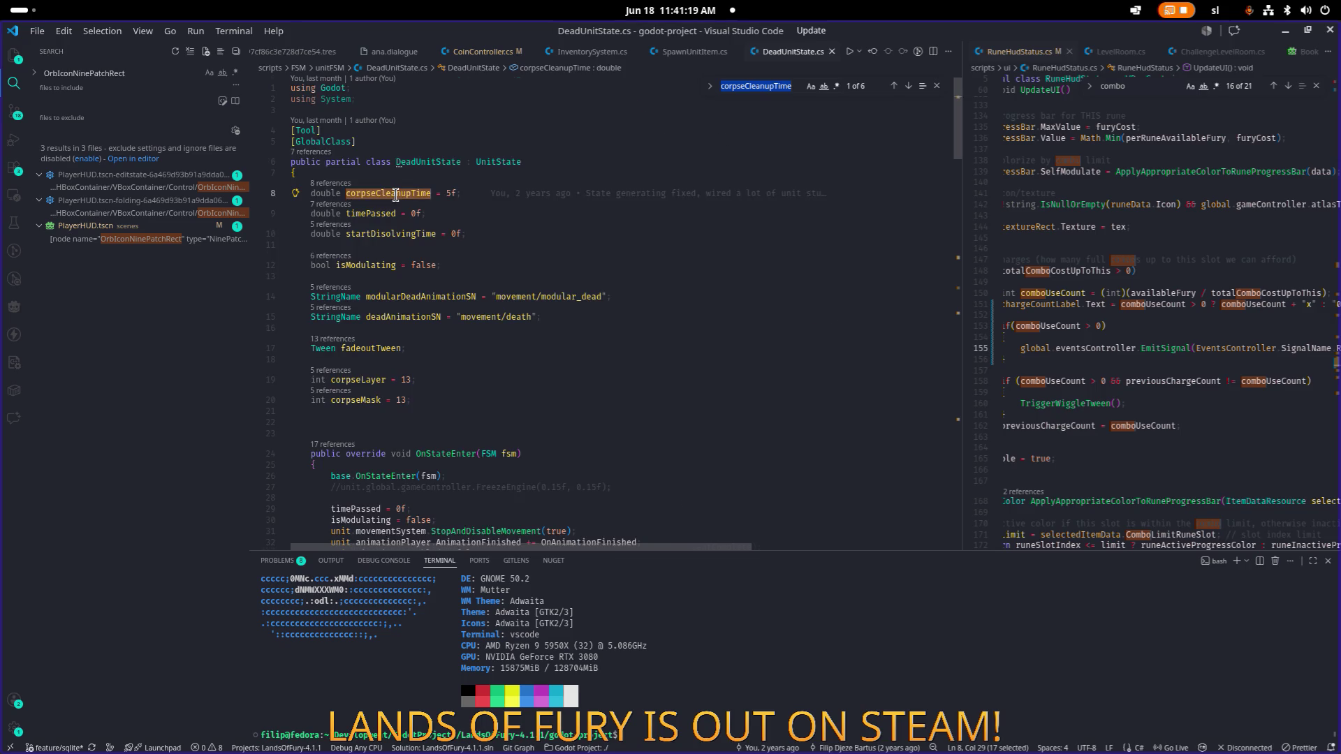
key("Return")
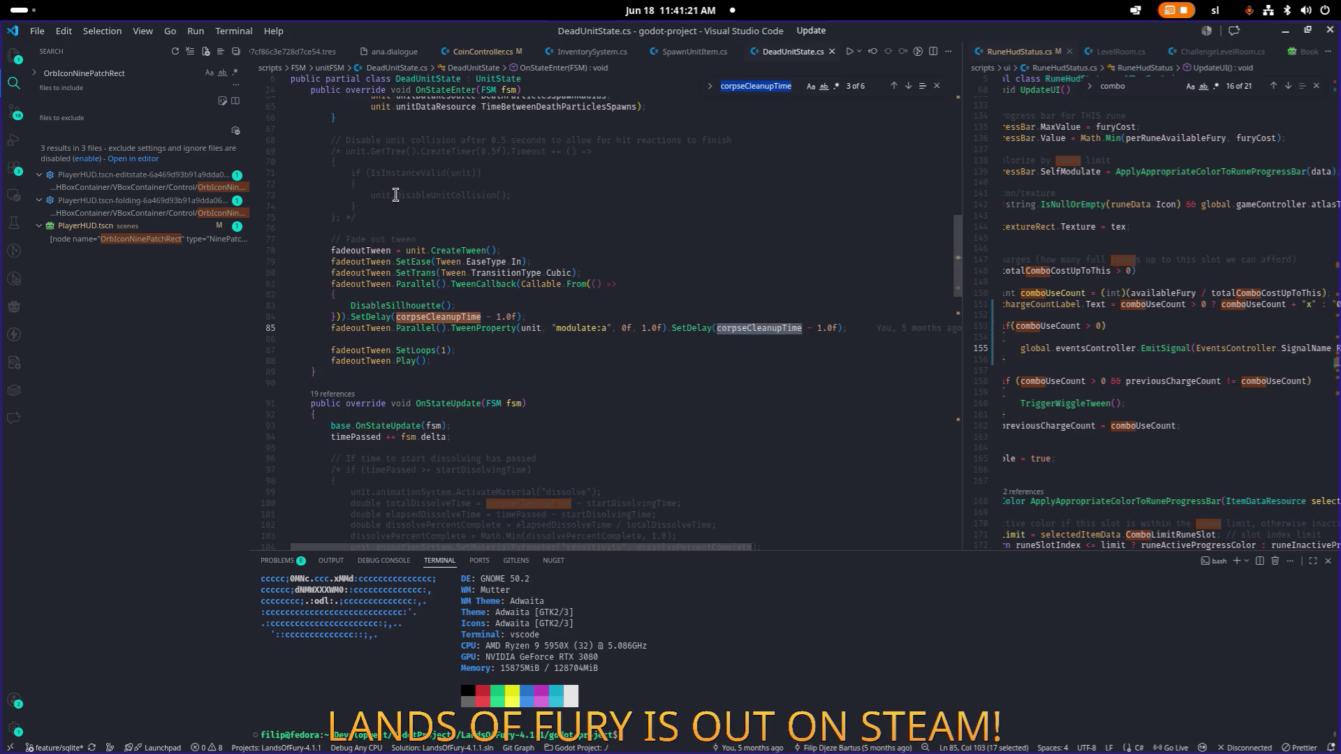
key("Return")
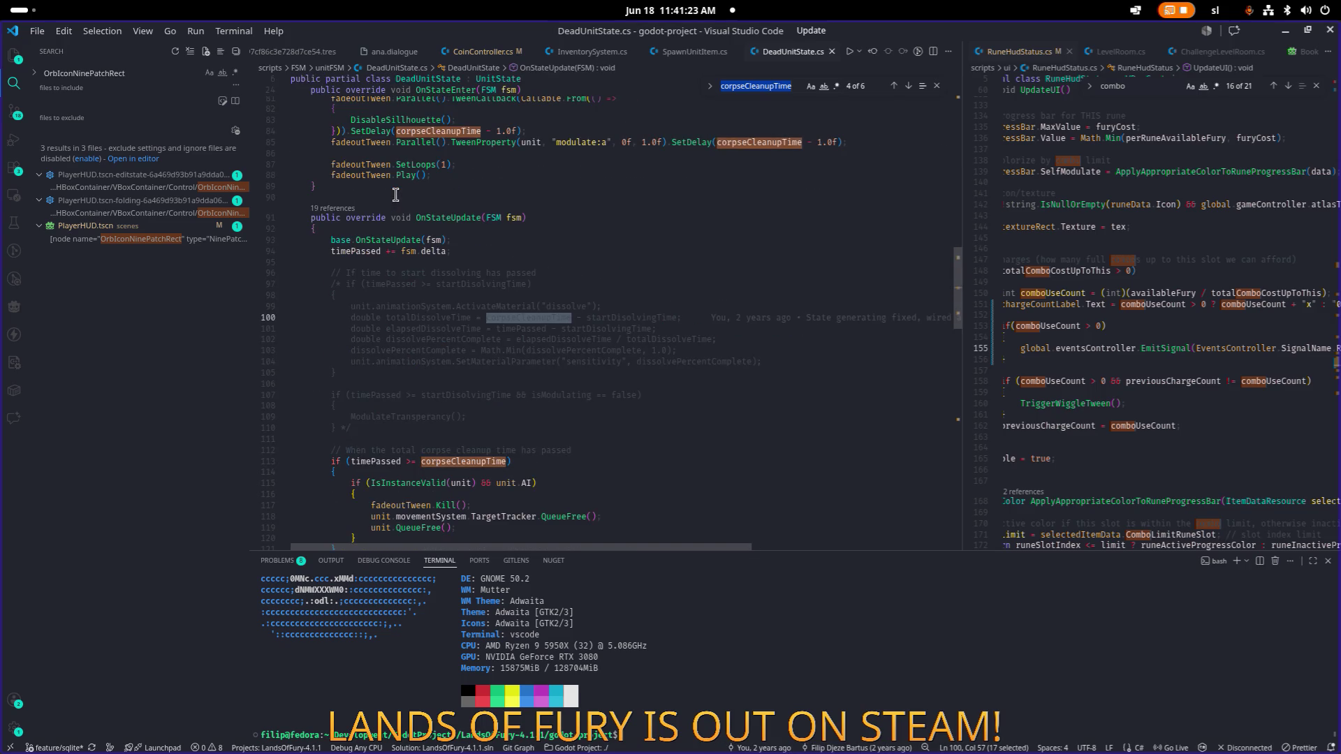
key("Return")
key("Return")
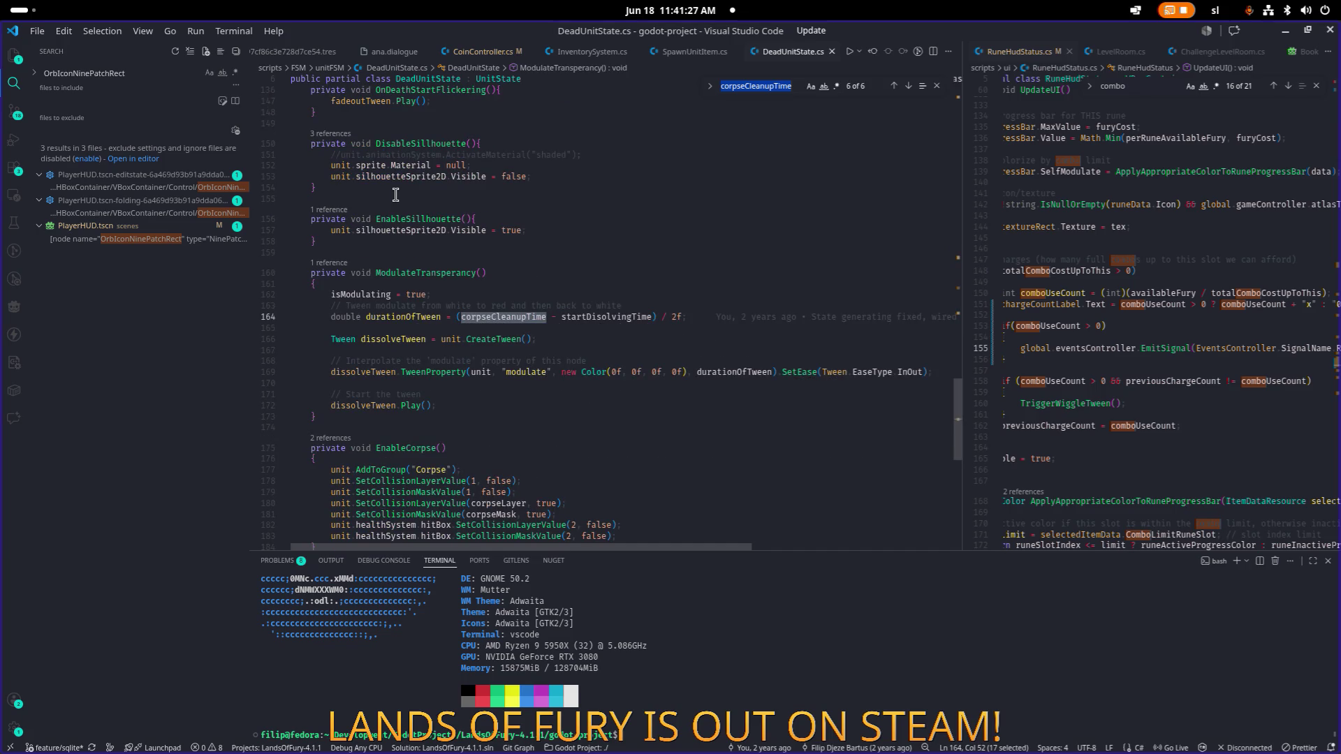
key("Return")
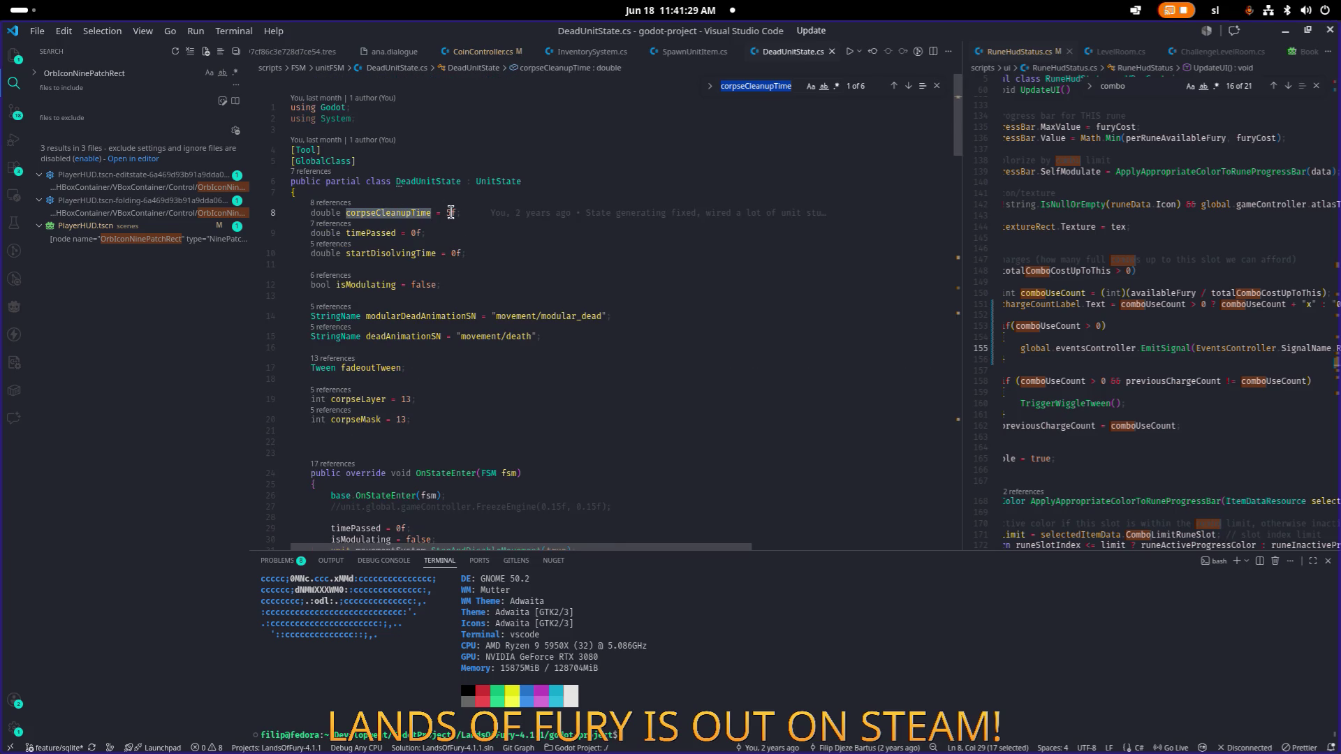
key("BackSpace")
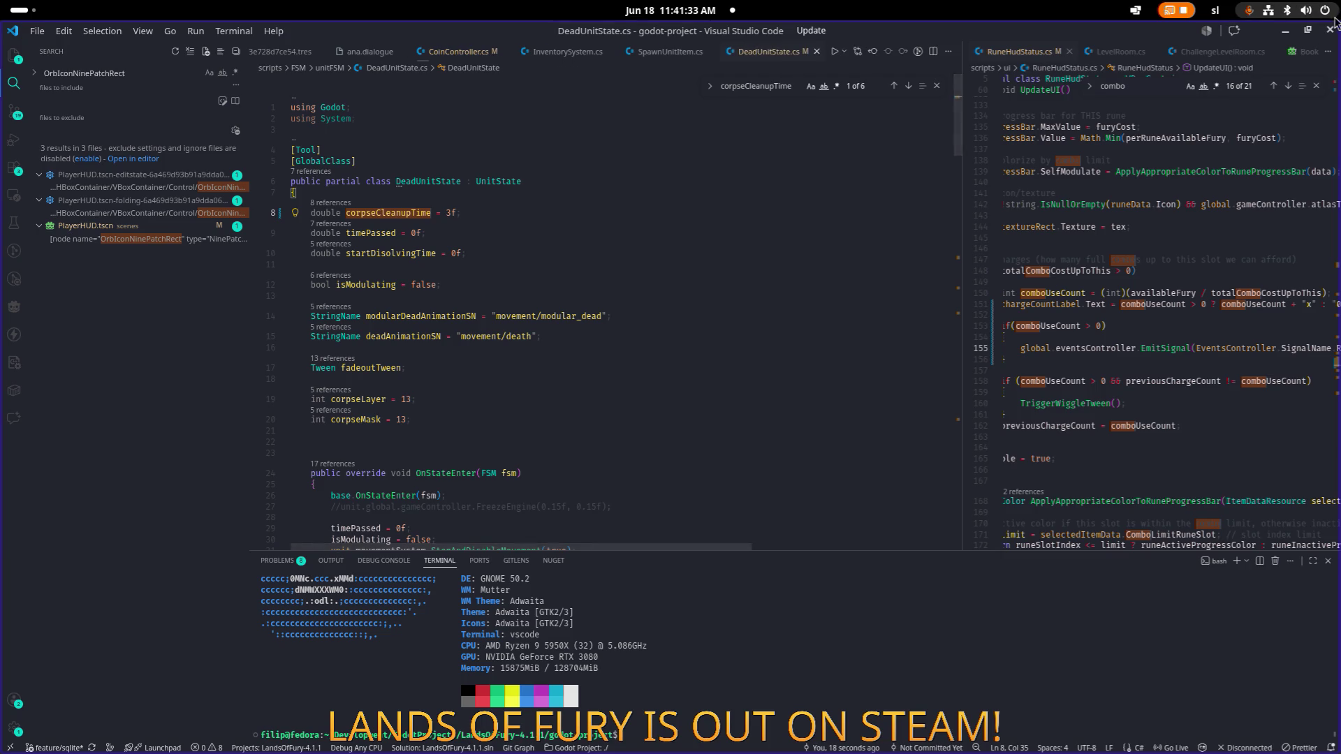
left_click(1286, 32)
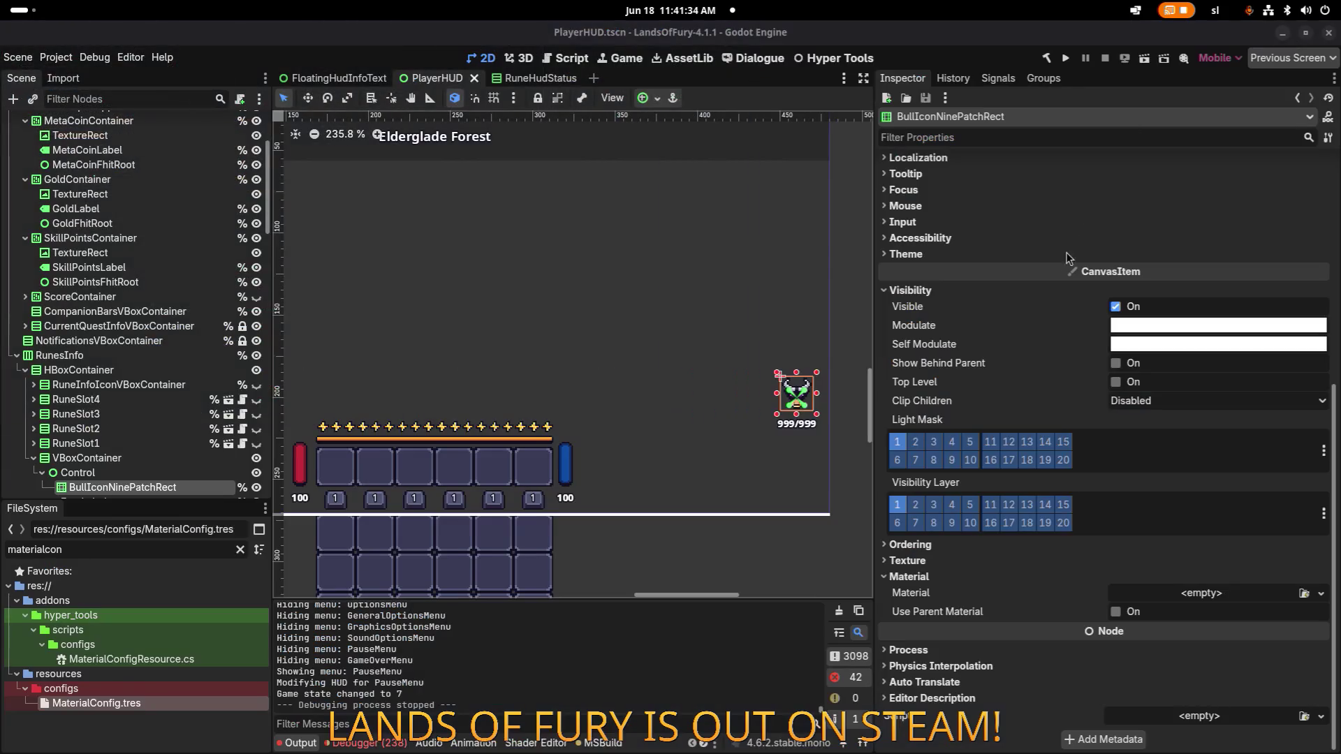
Step: Run the project from Godot's toolbar so the .NET build launches Lands of Fury's title menu
left_click(1070, 60)
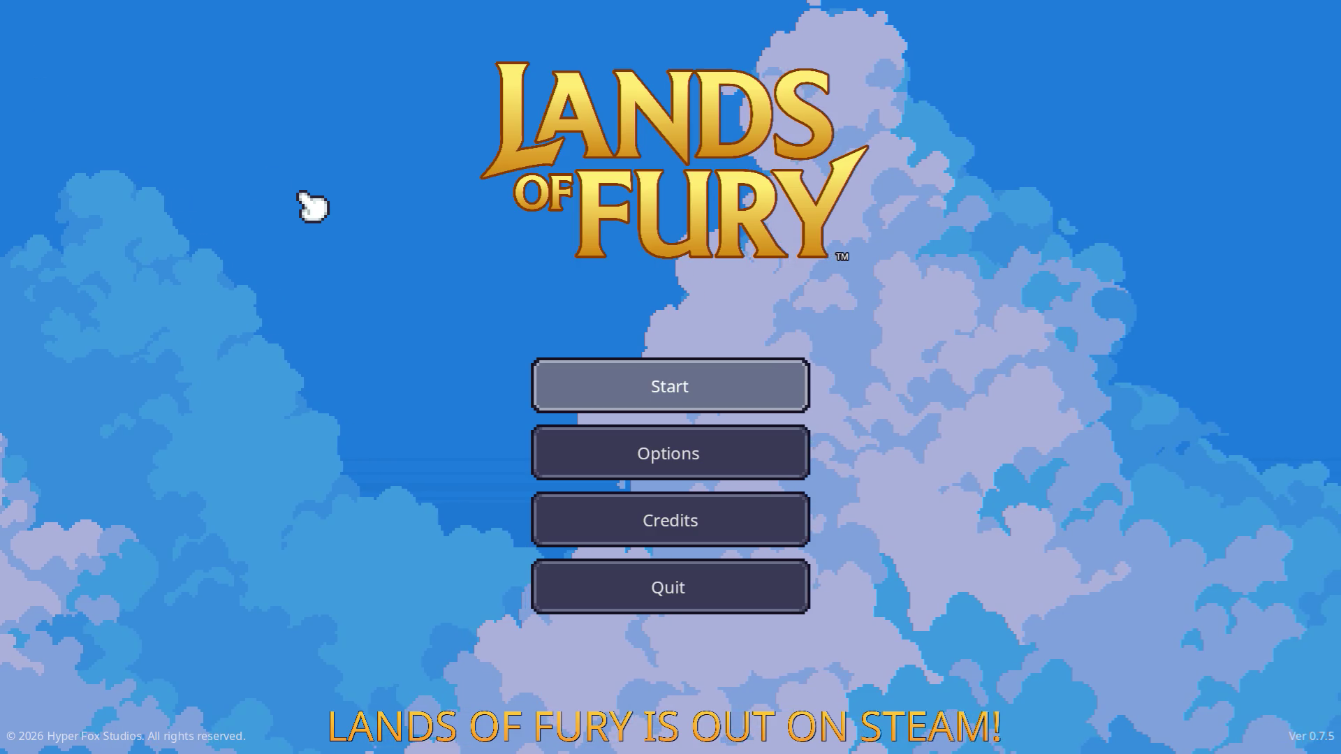
Step: Start the saved game in The Glade and walk north-west to the vine gate to travel through
key("Return")
key("Return")
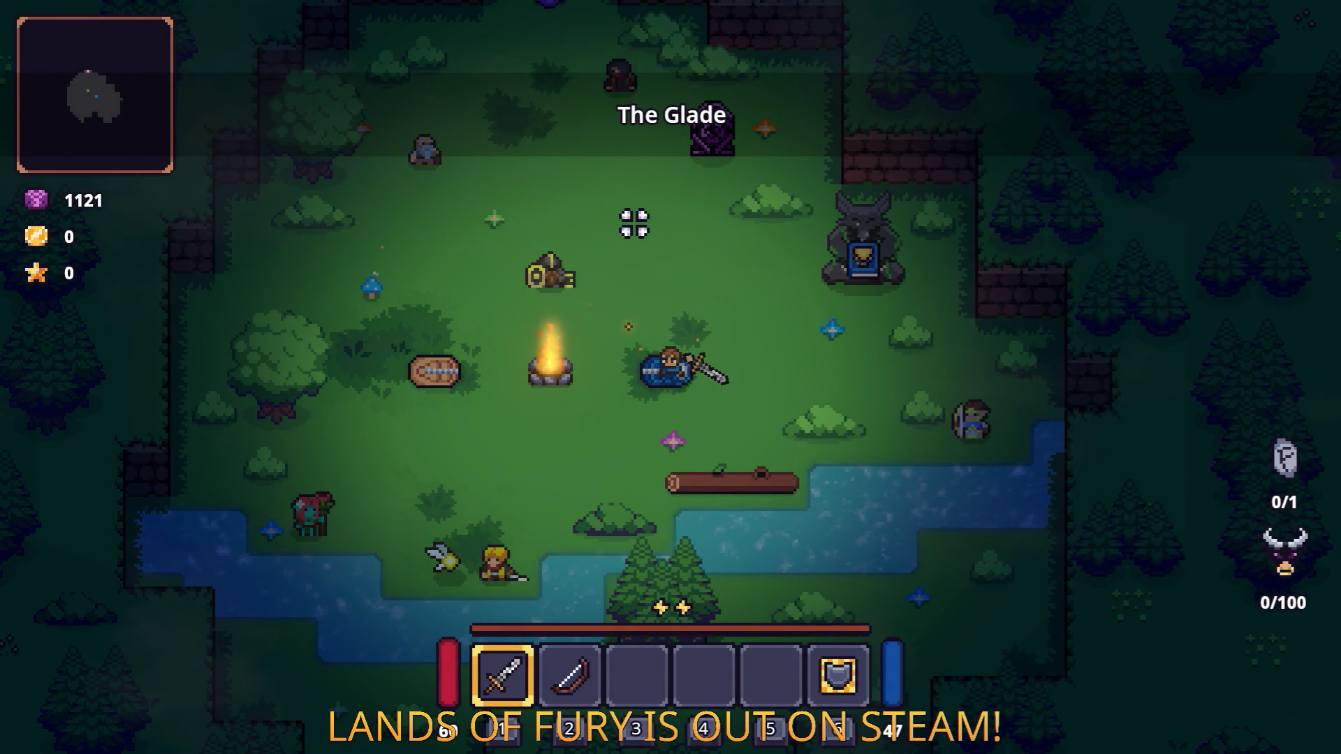
key("w")
key("a")
key("w")
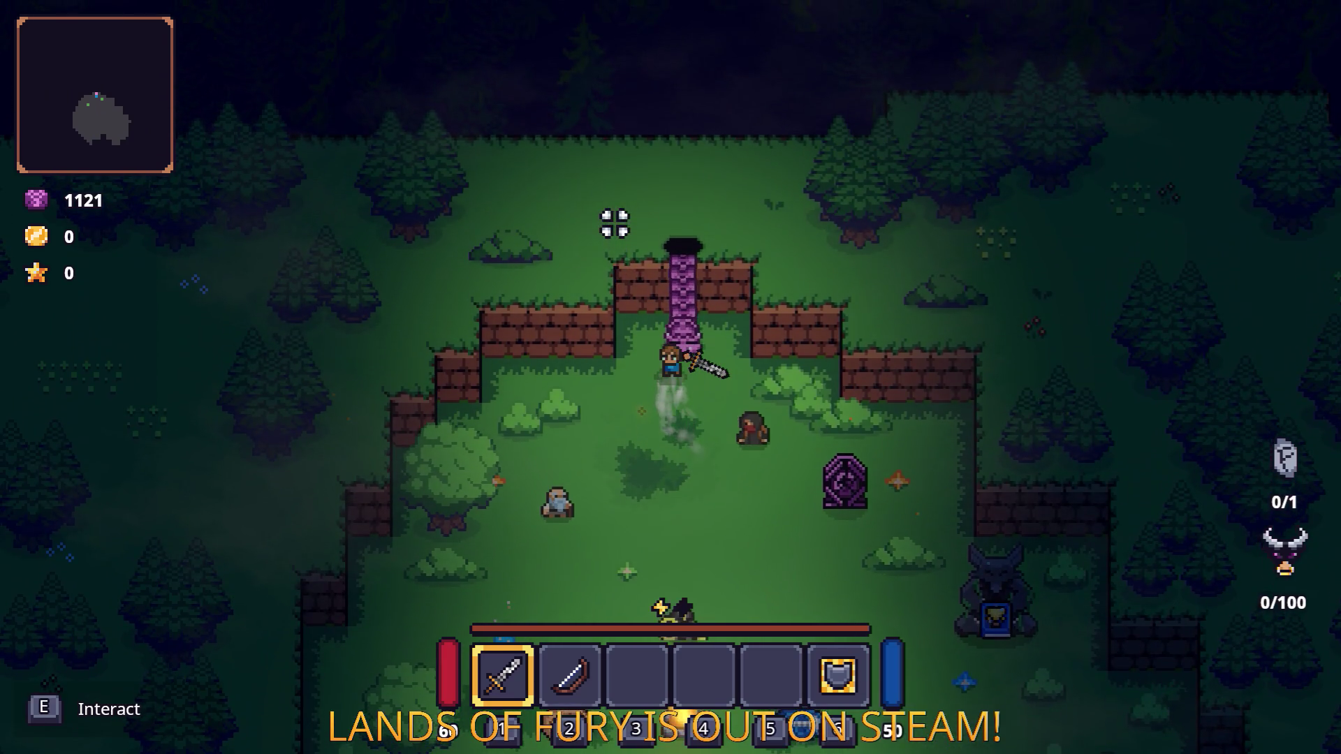
key("e")
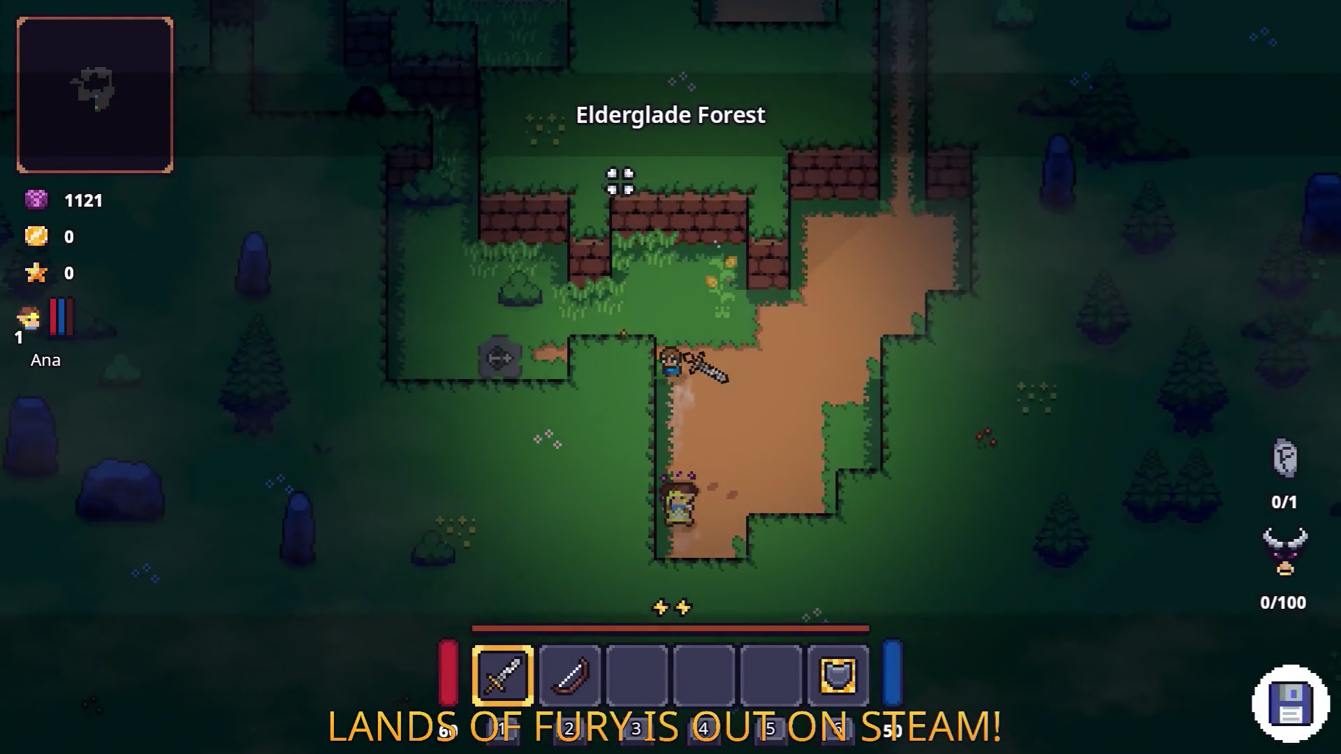
Step: Attack the clearing enemy, pick up the corn, and walk north through the clearing
key("w")
key("a")
left_click(652, 209)
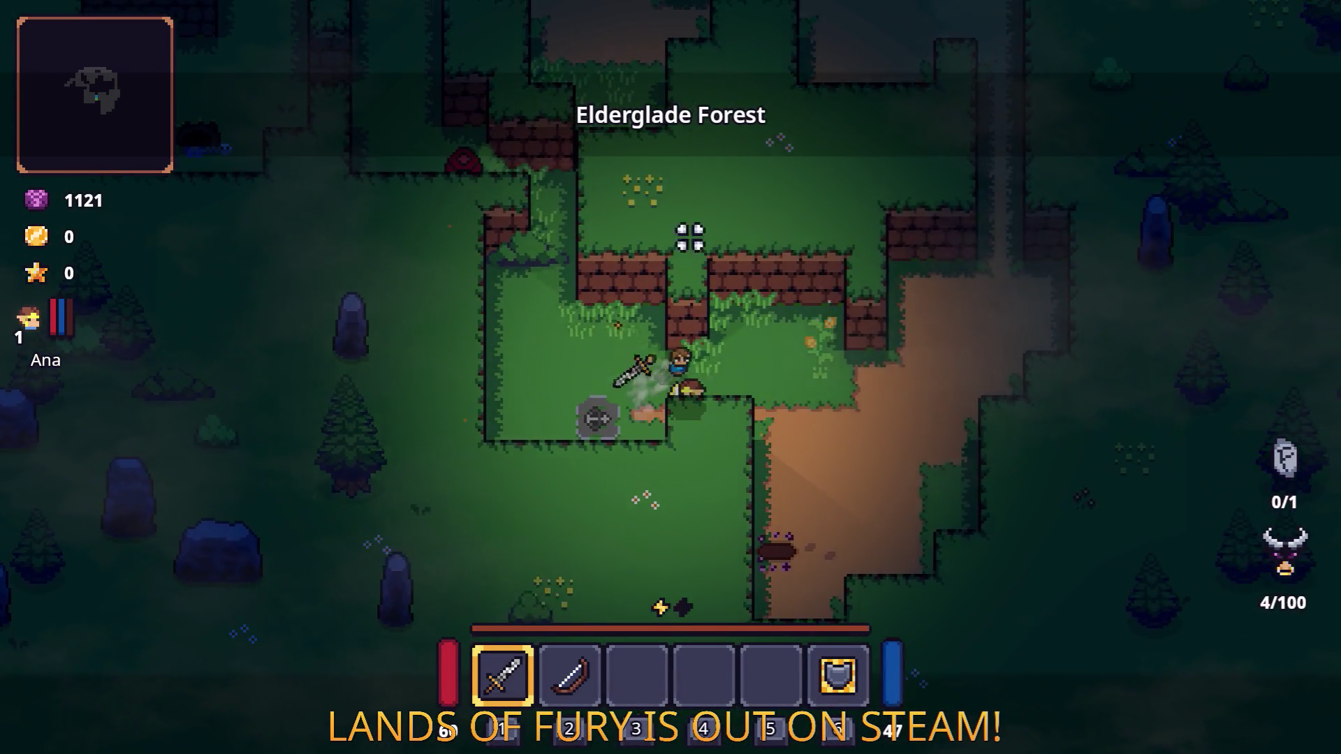
key("w")
key("d")
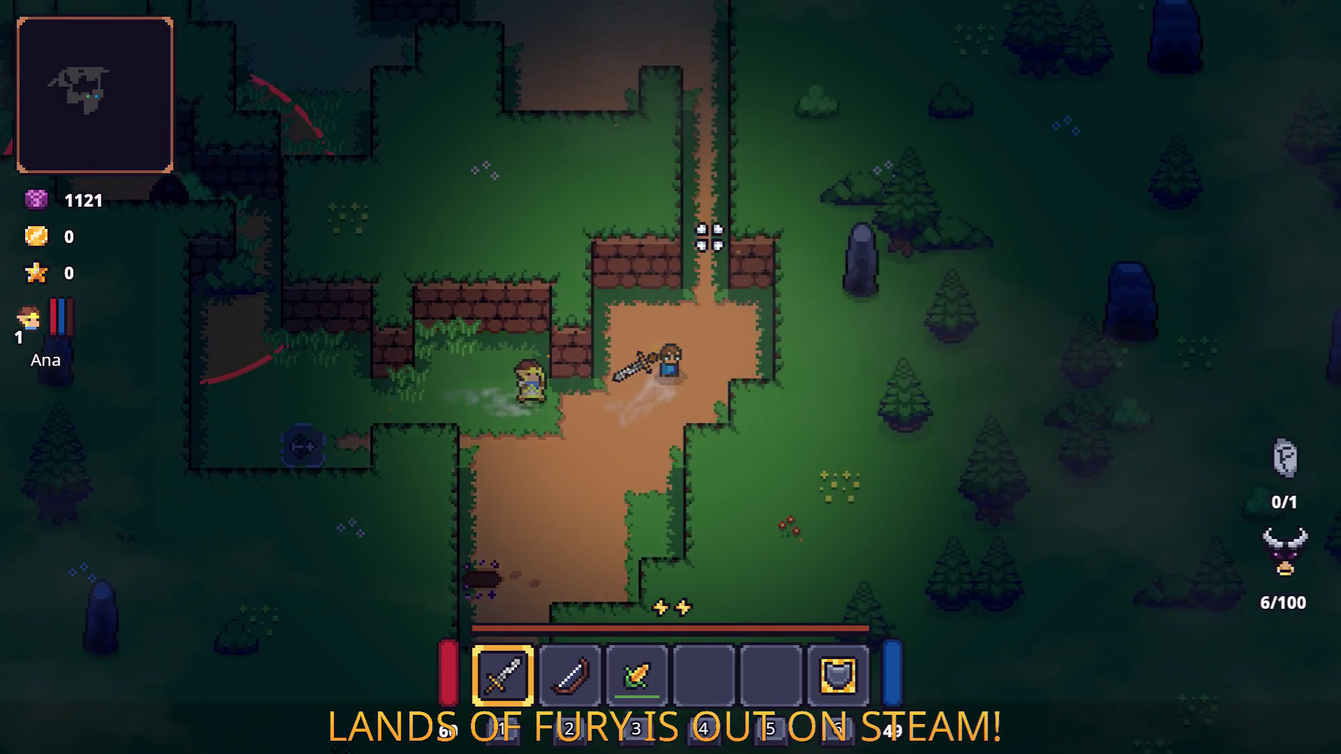
key("w")
key("a")
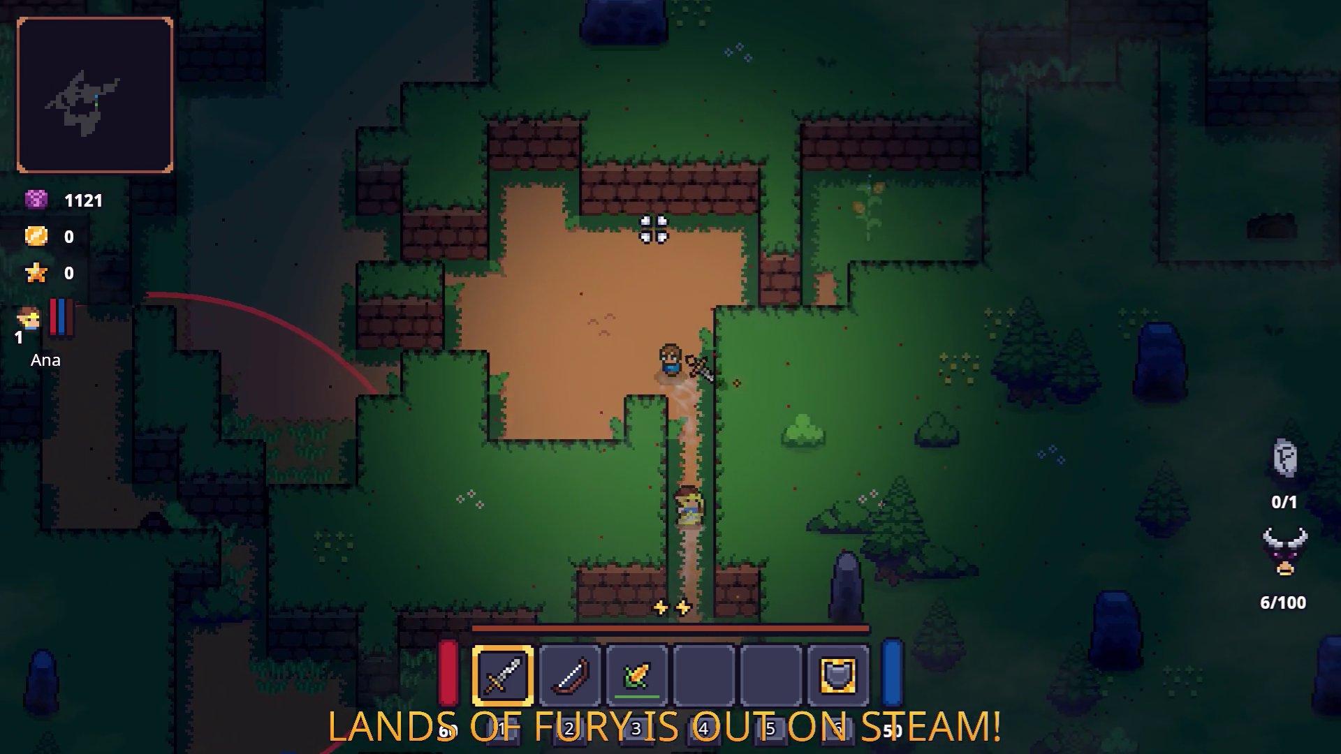
key("a")
key("w")
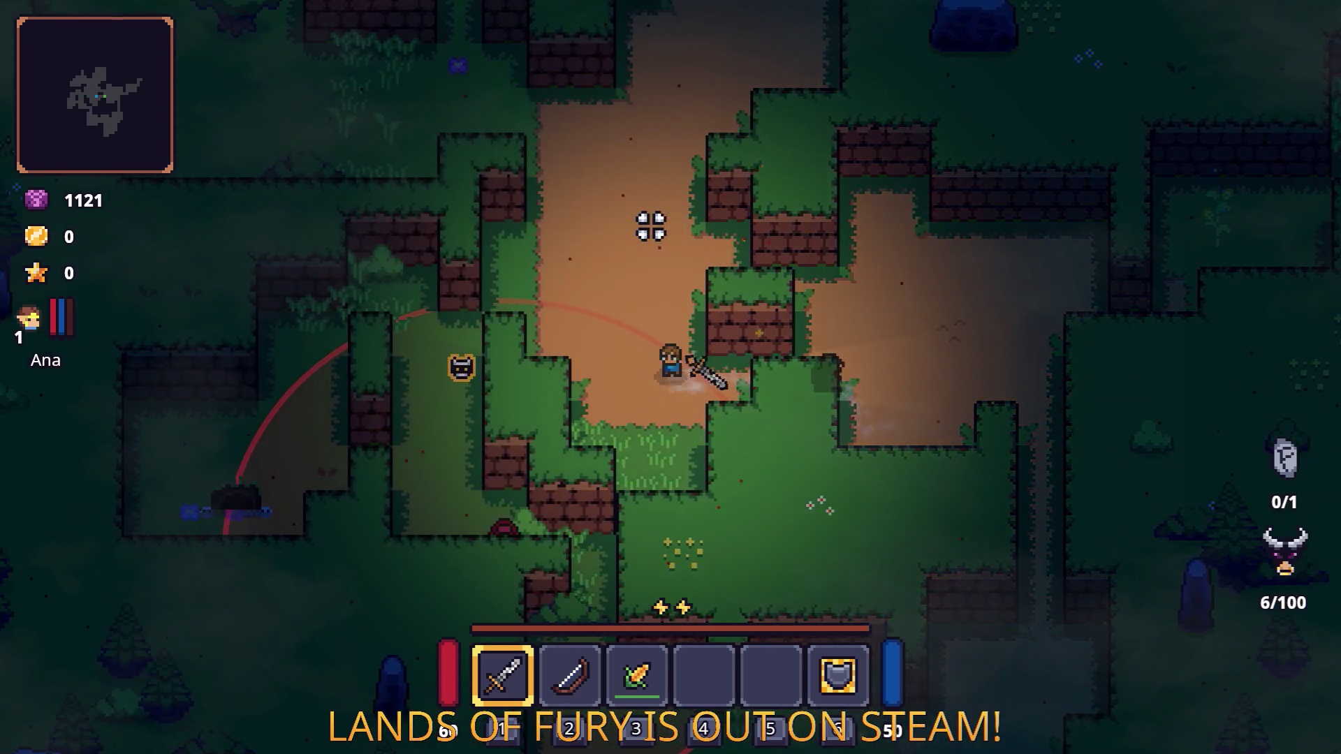
Step: Fight the enemies to the north with repeated sword swings while moving west
key("w")
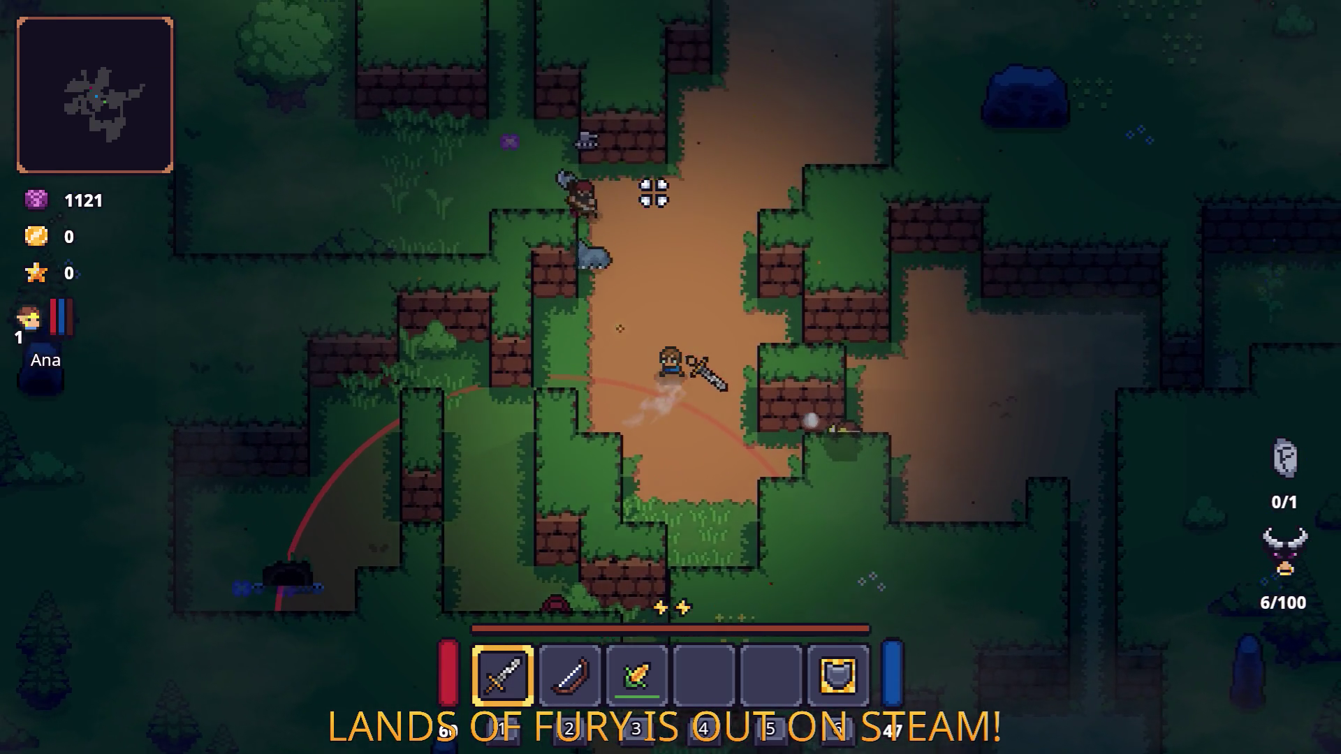
key("a")
left_click(524, 335)
left_click(529, 320)
left_click(529, 312)
left_click(534, 285)
key("a")
left_click(553, 261)
left_click(557, 245)
left_click(564, 242)
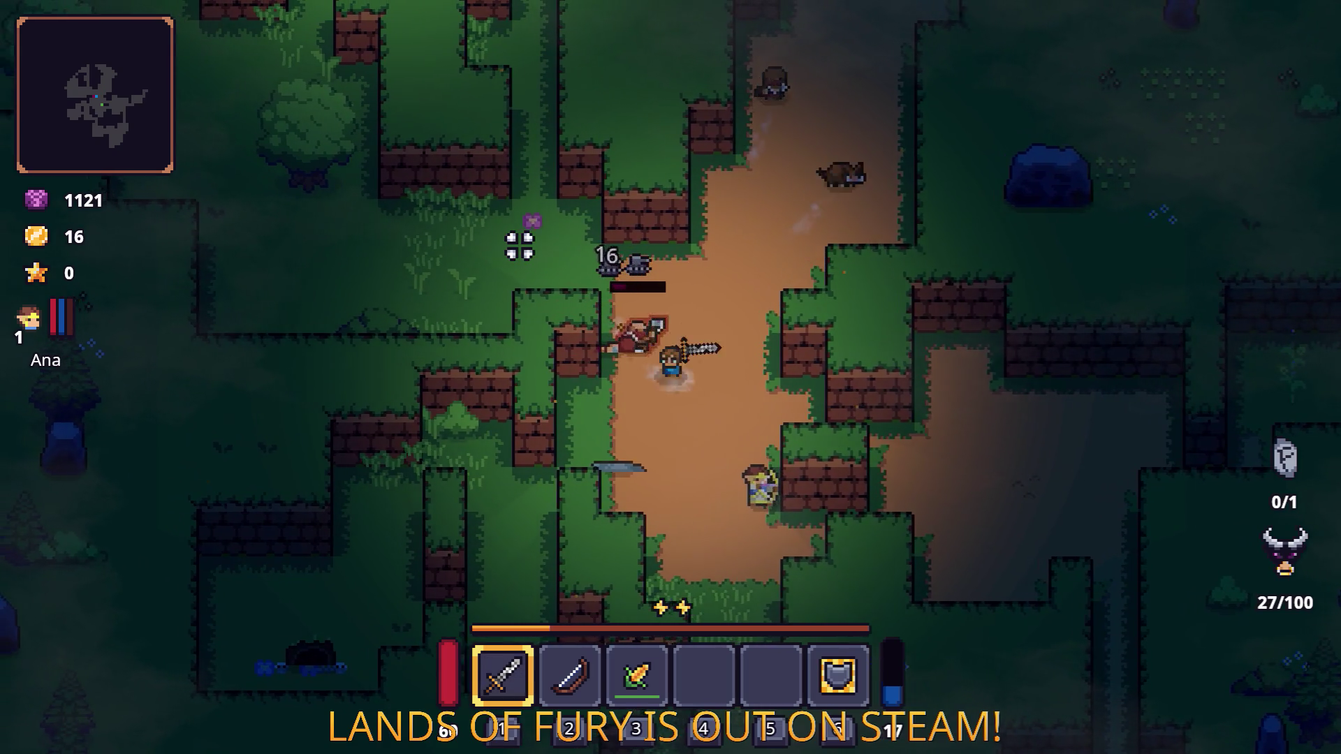
Step: Head north toward the campfire, cutting down the ghosts on the path
key("w")
key("d")
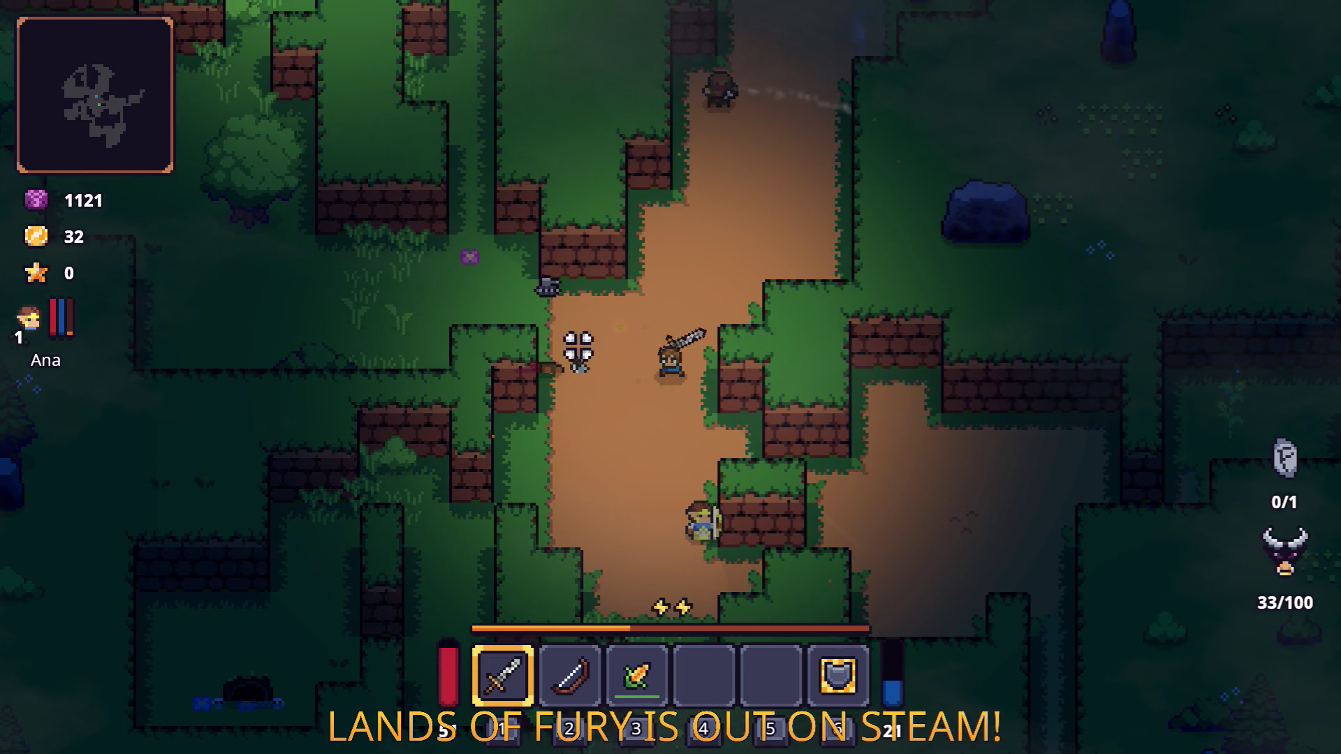
key("w")
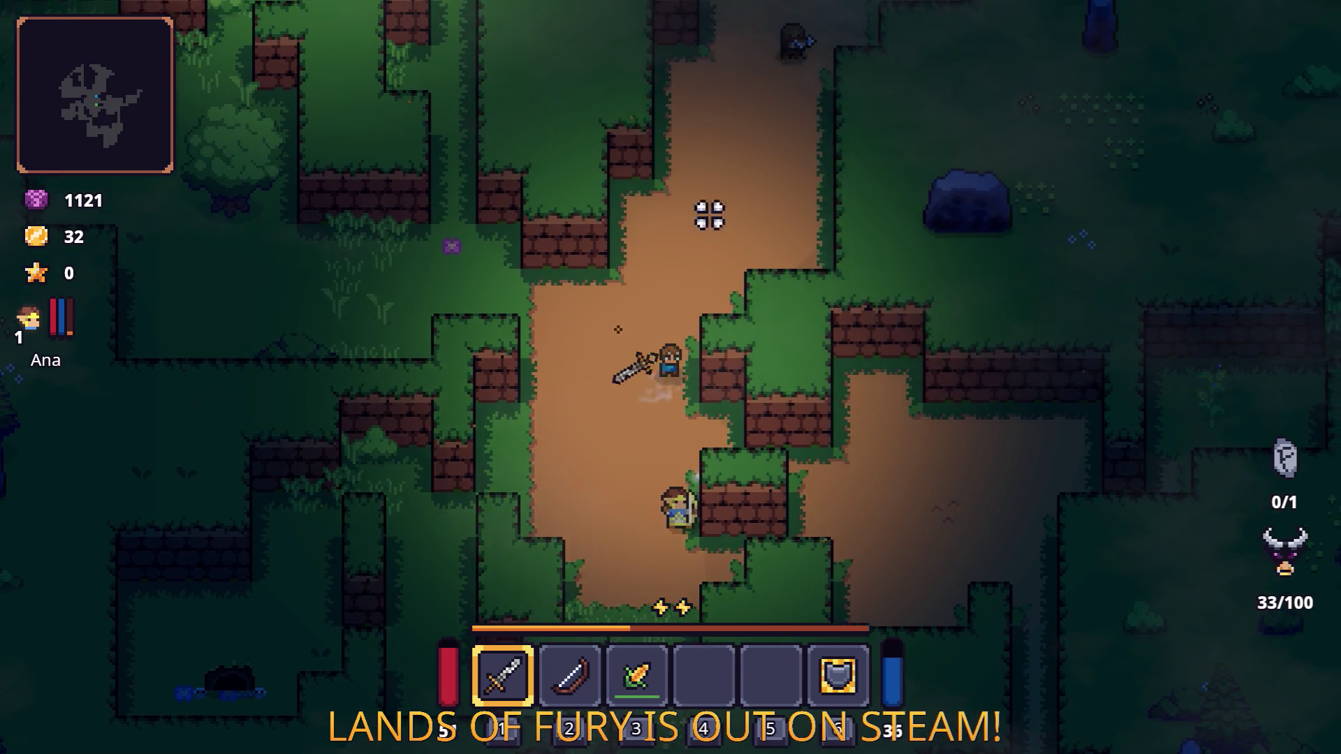
left_click(727, 188)
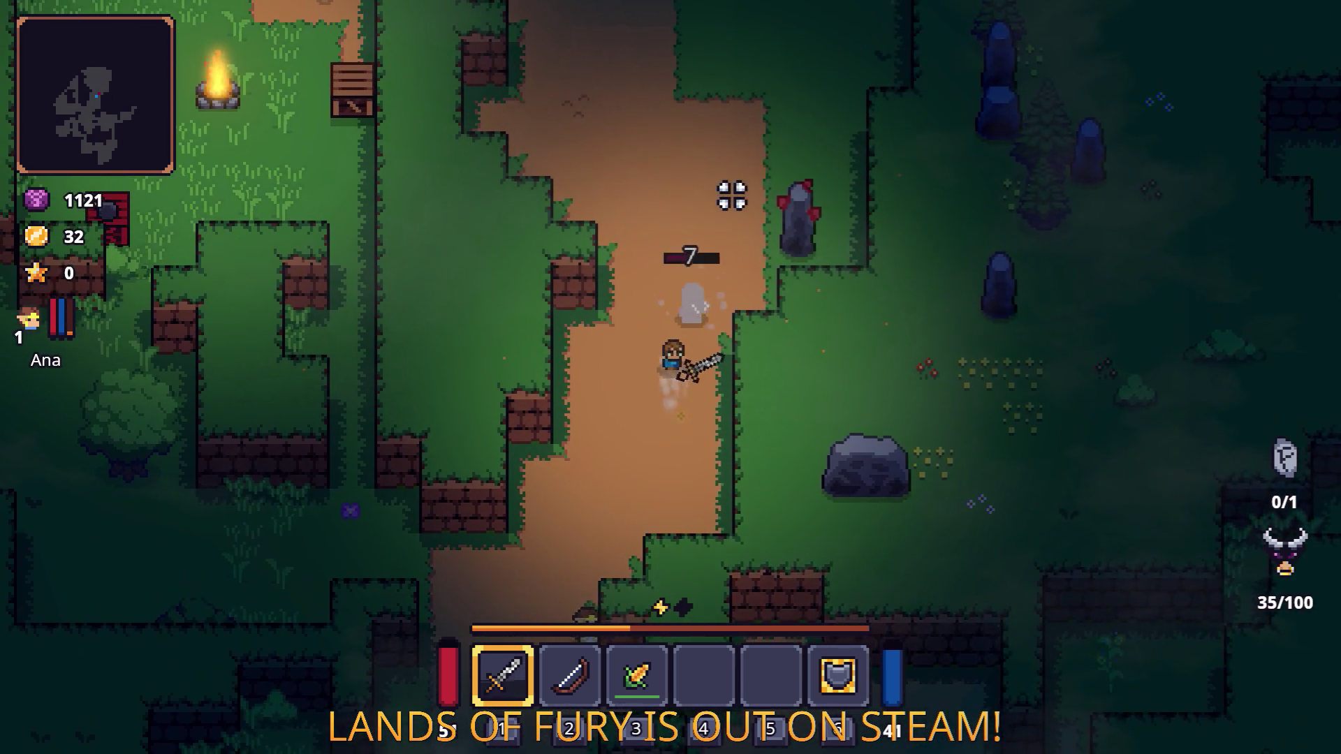
key("w")
left_click(799, 303)
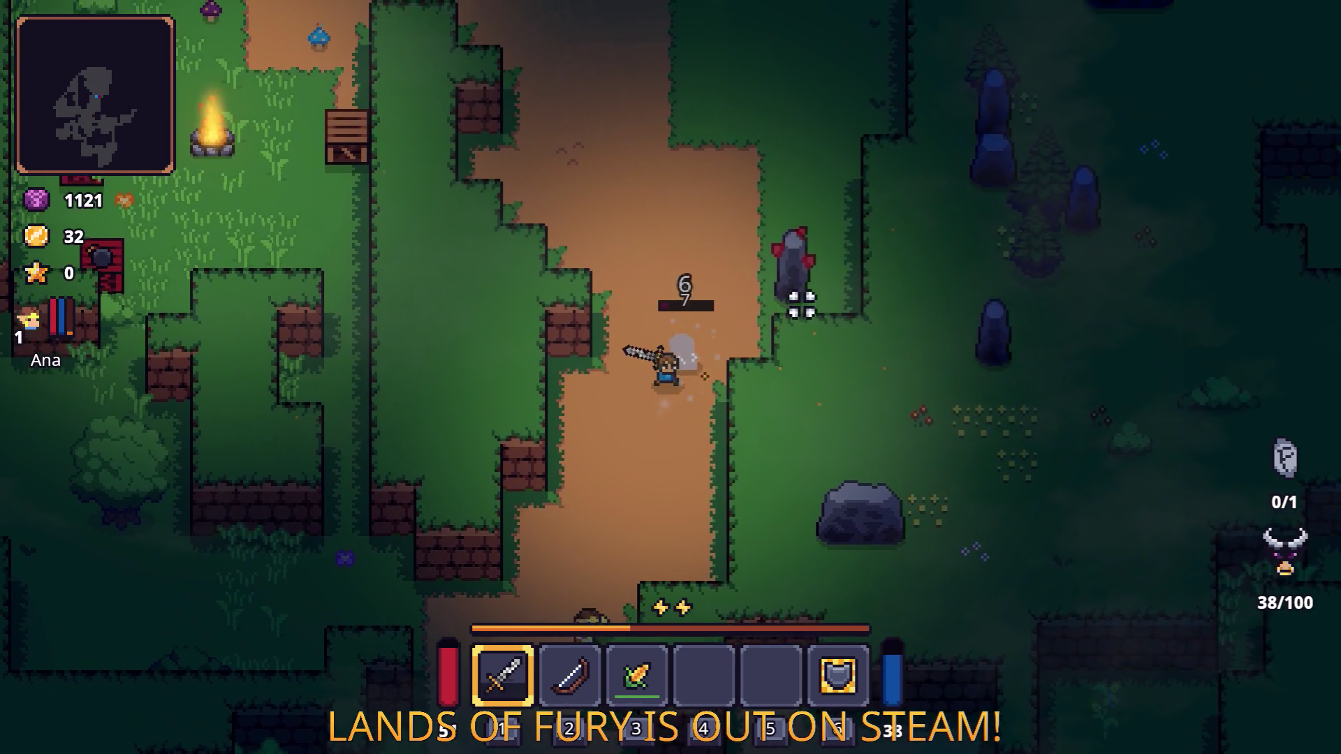
left_click(809, 299)
left_click(796, 321)
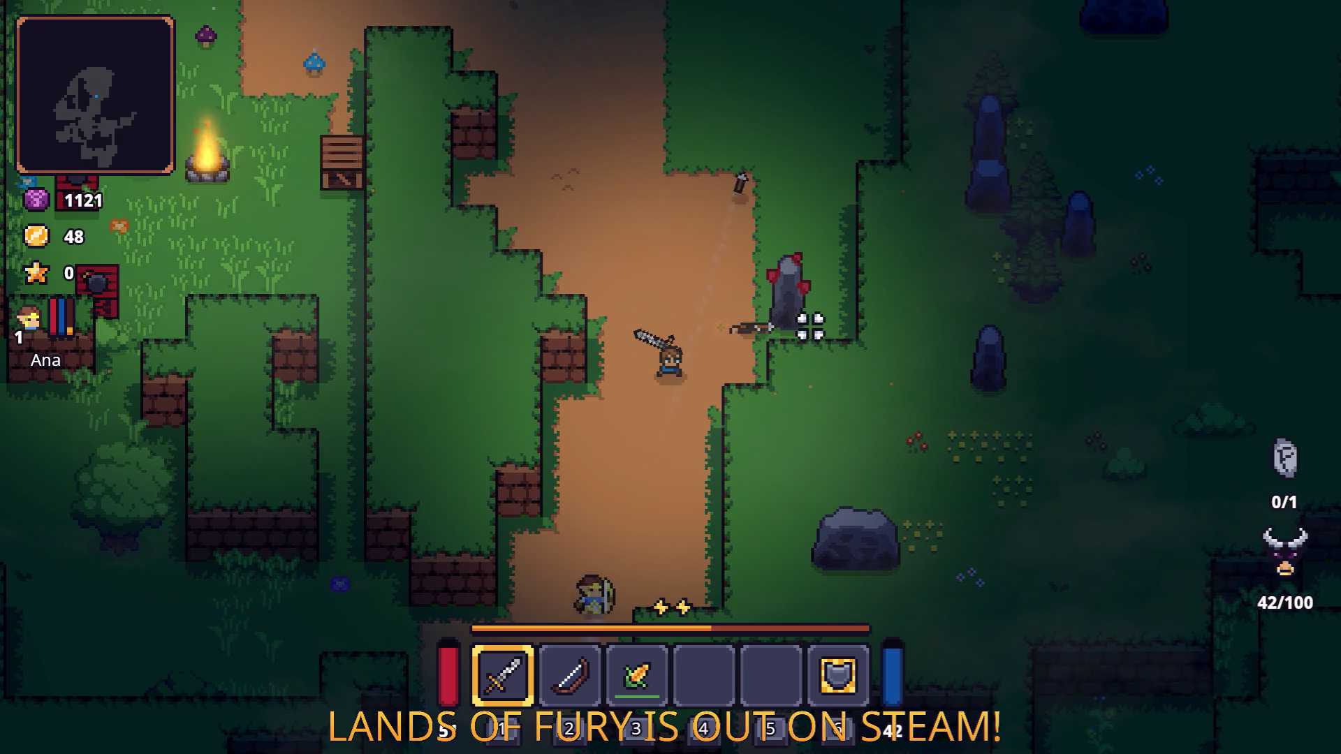
Step: Walk back to the campfire and open the inventory grid
key("w")
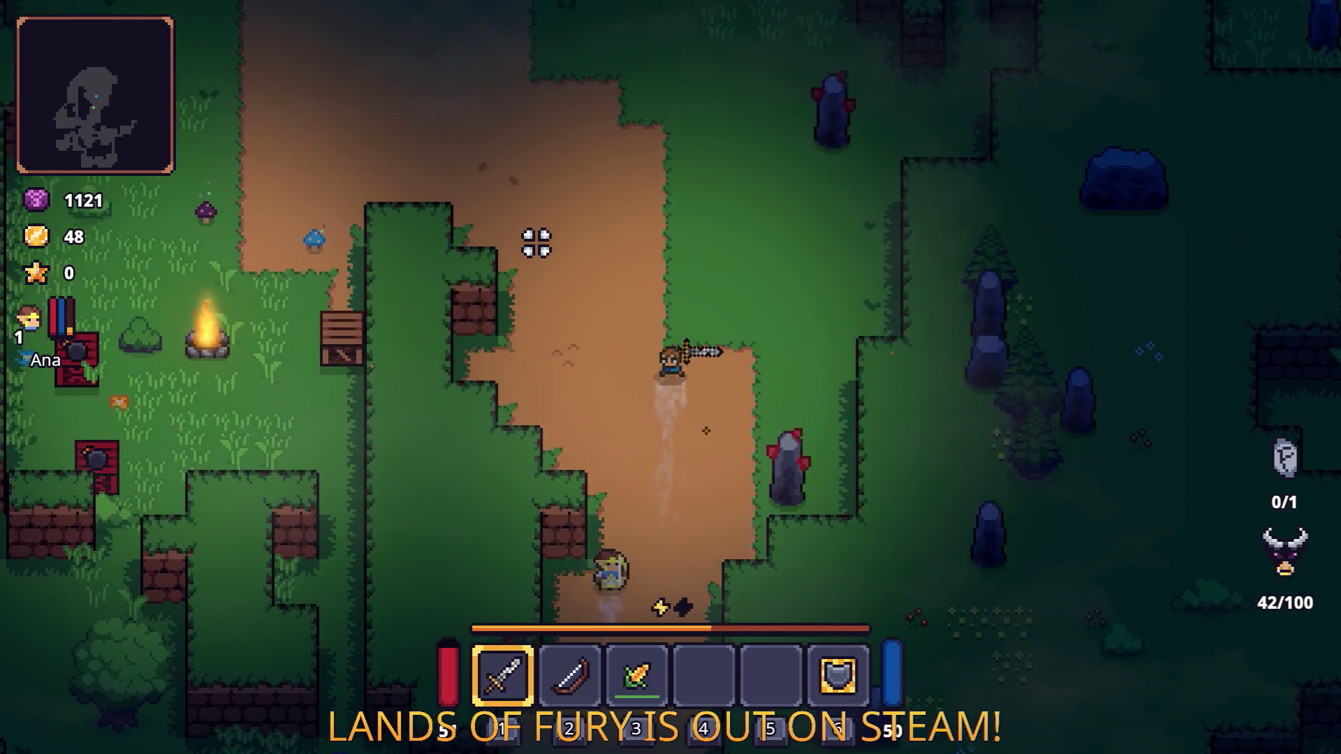
key("a")
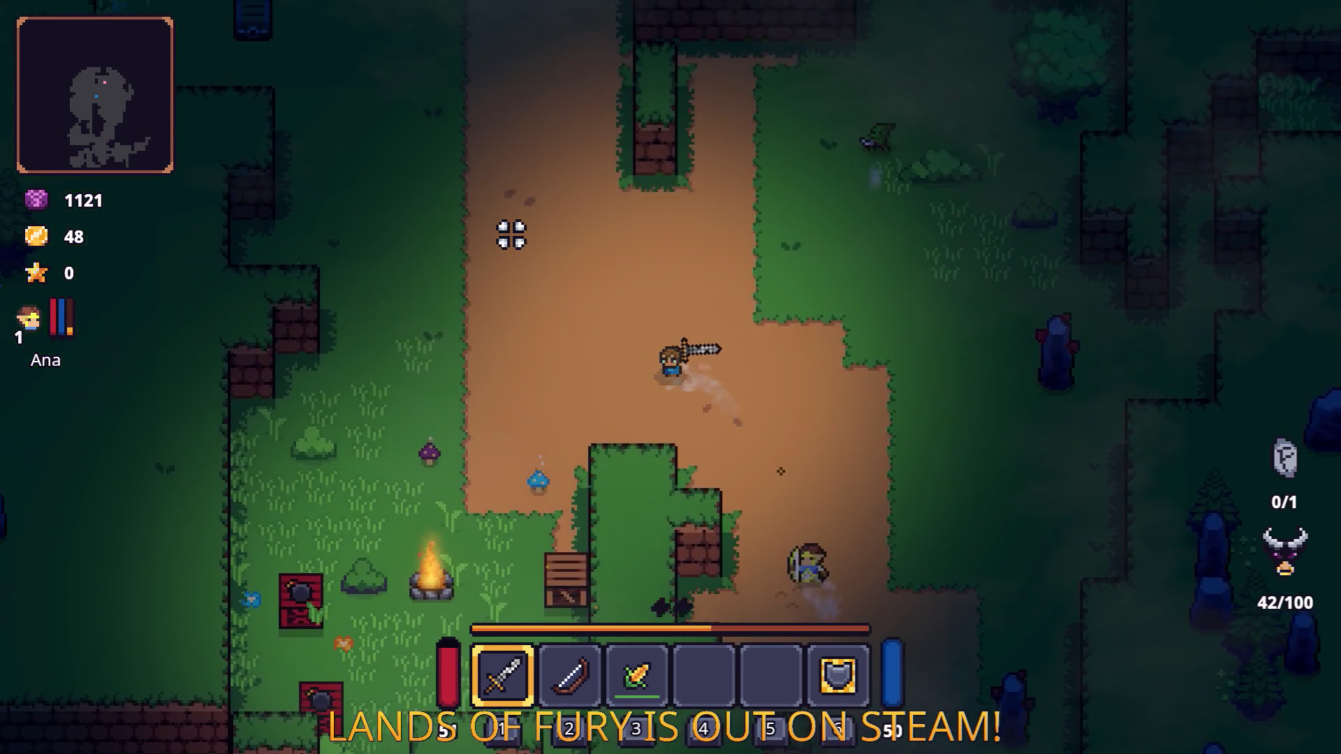
key("s")
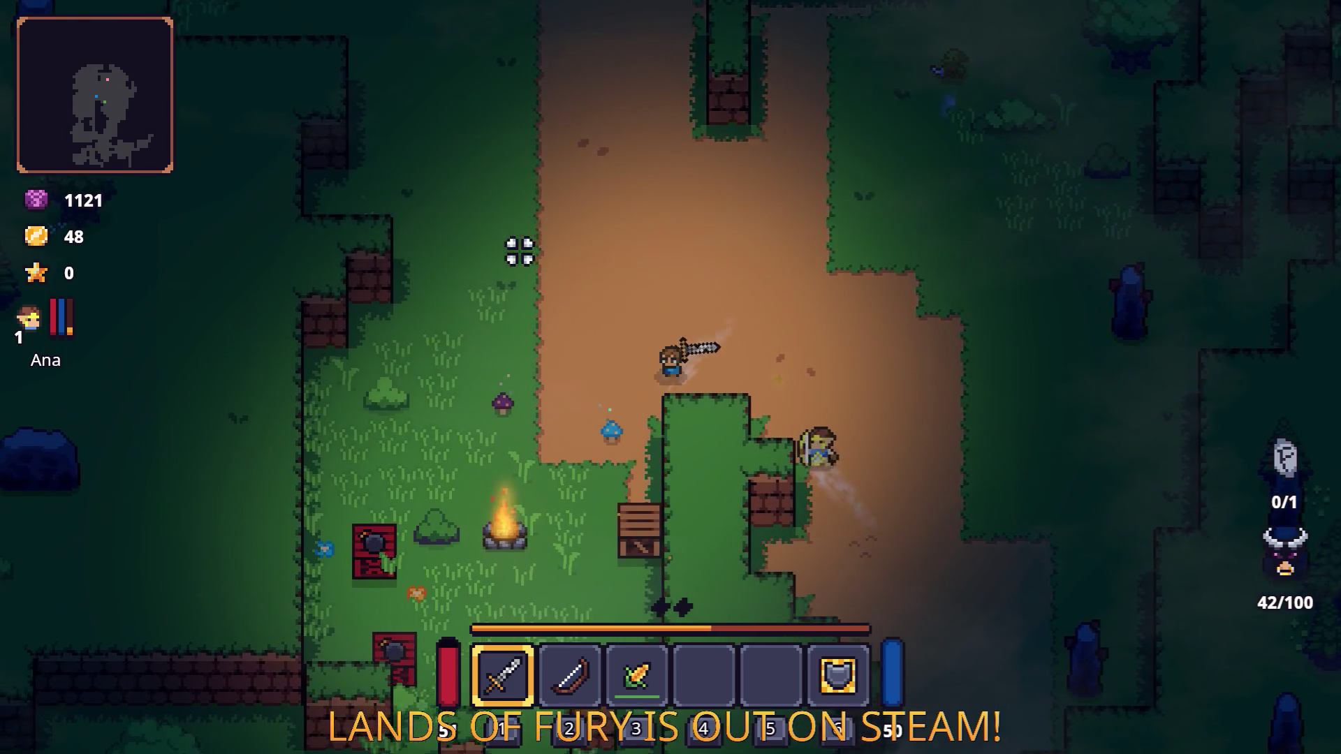
key("i")
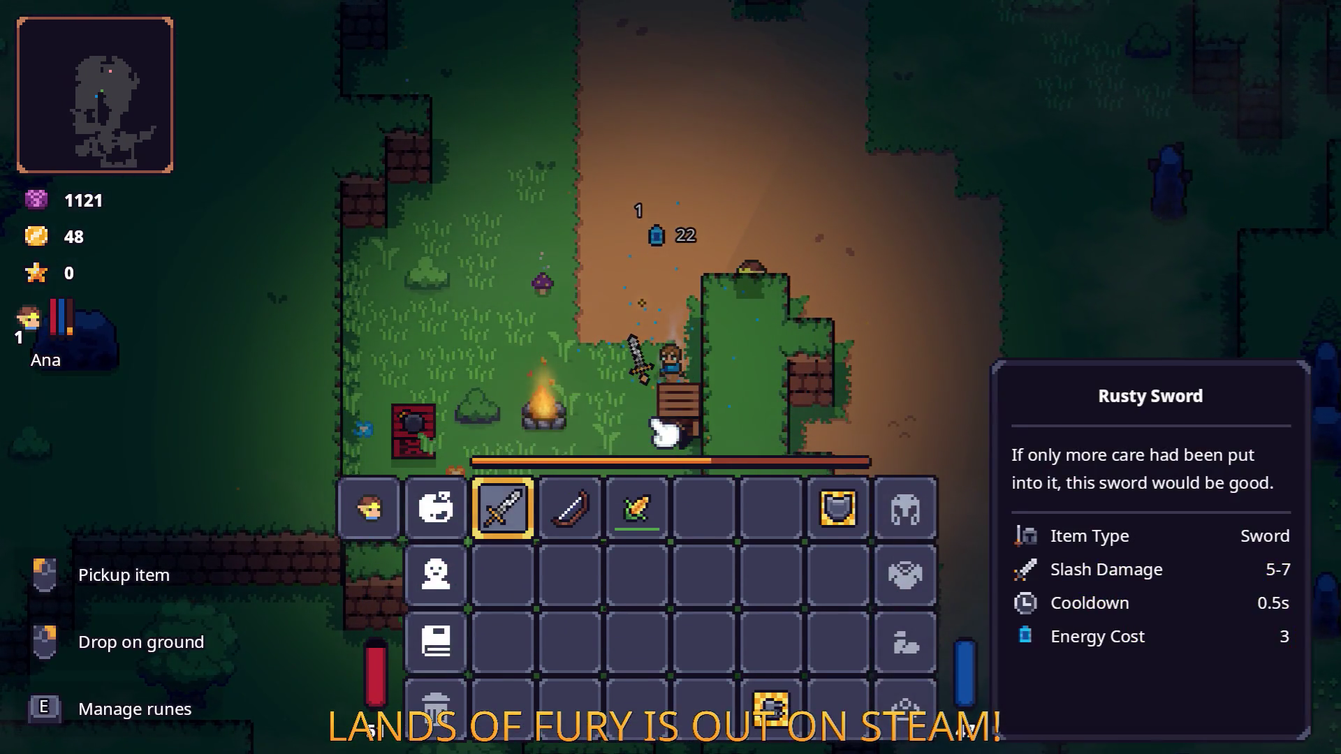
Step: Close the inventory and walk around the campfire, switching to the bow and back to the sword
key("i")
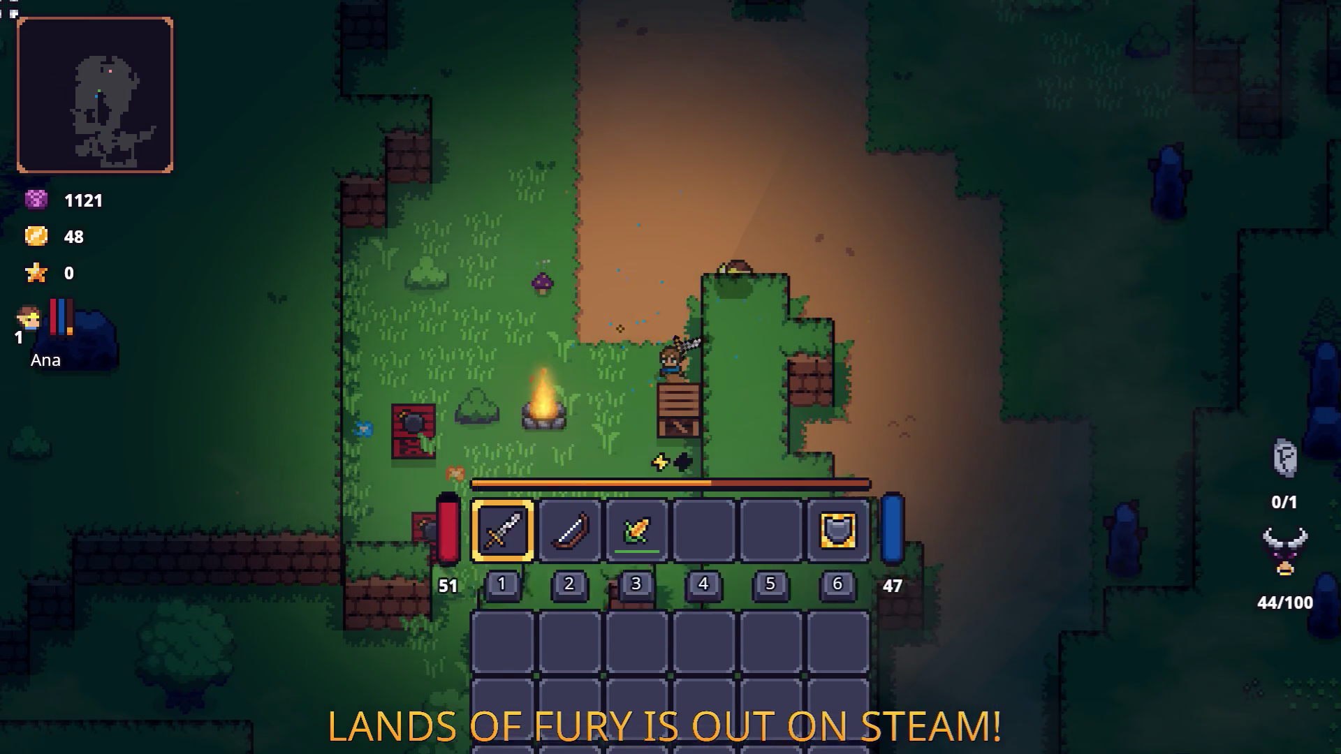
key("s")
key("a")
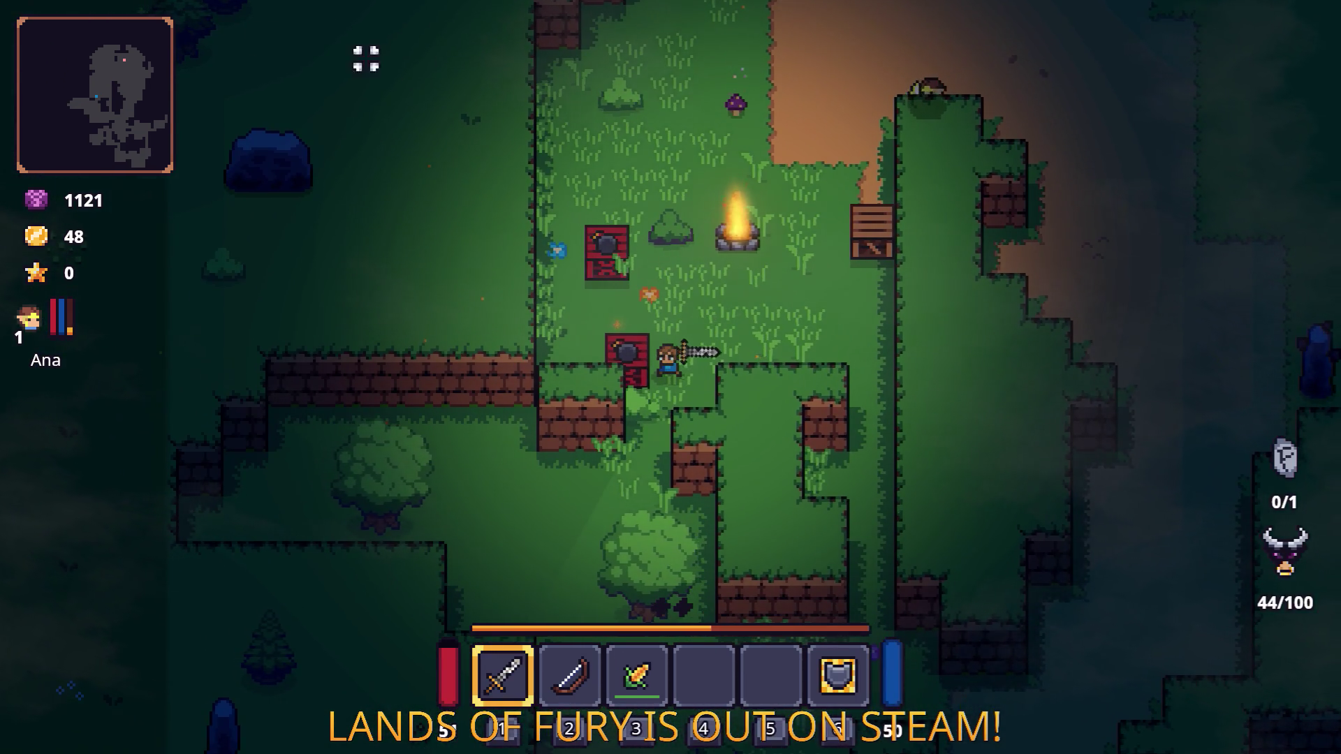
key("2")
key("d")
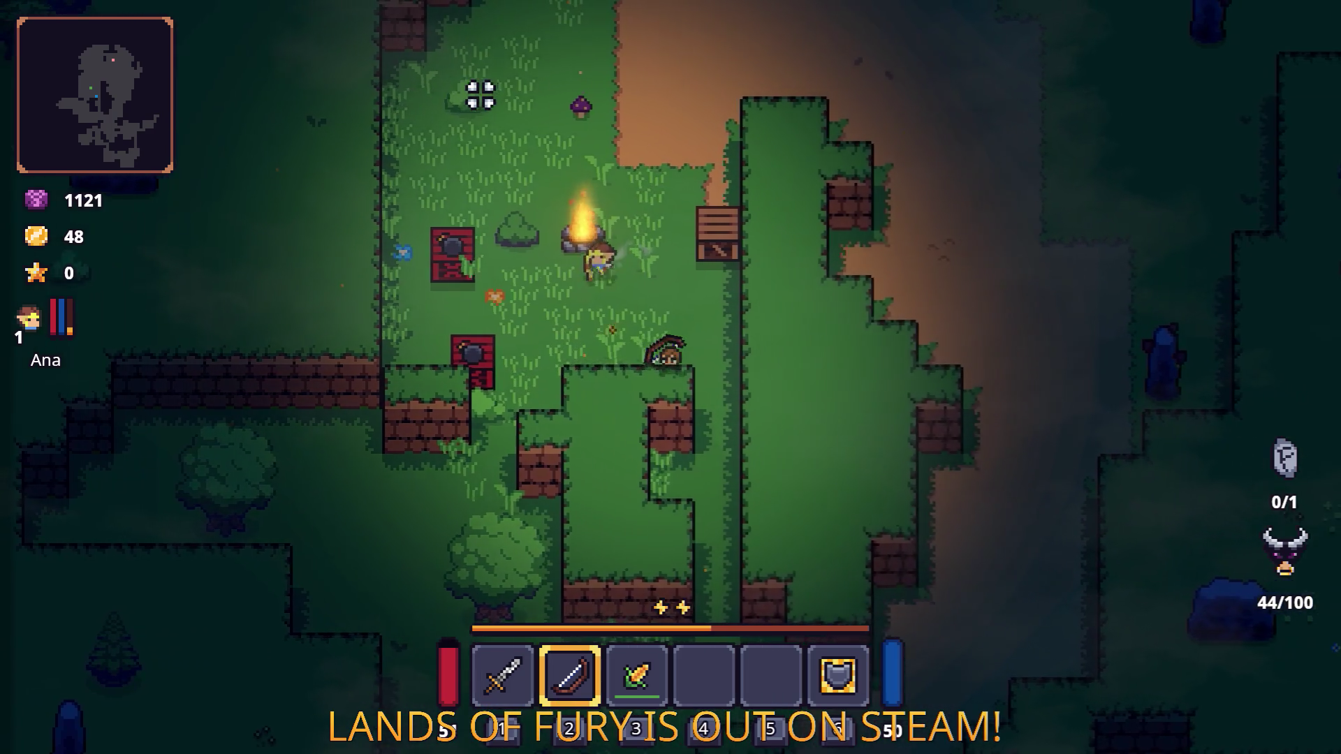
key("w")
key("w")
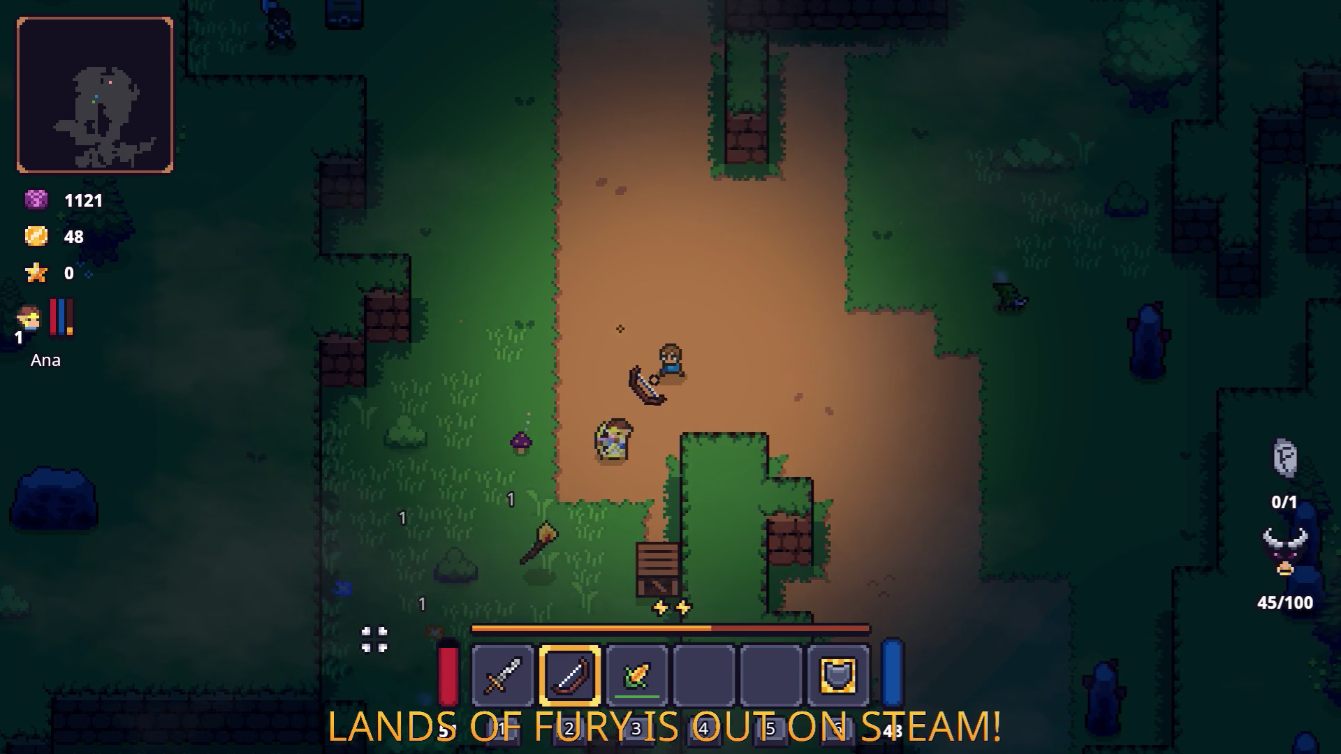
key("s")
key("a")
key("e")
key("1")
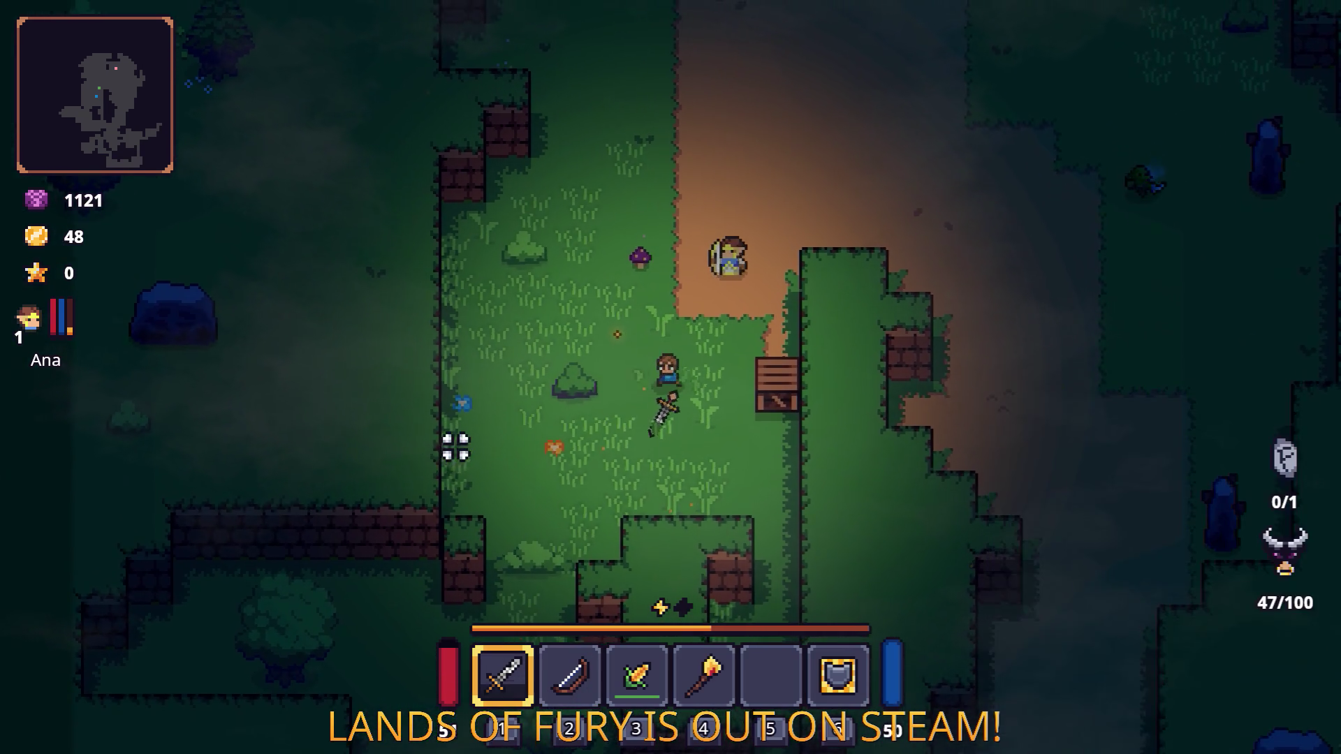
Step: Smash the wooden crate and break the bush to collect the Wooden Stick
key("d")
left_click(779, 440)
key("s")
key("a")
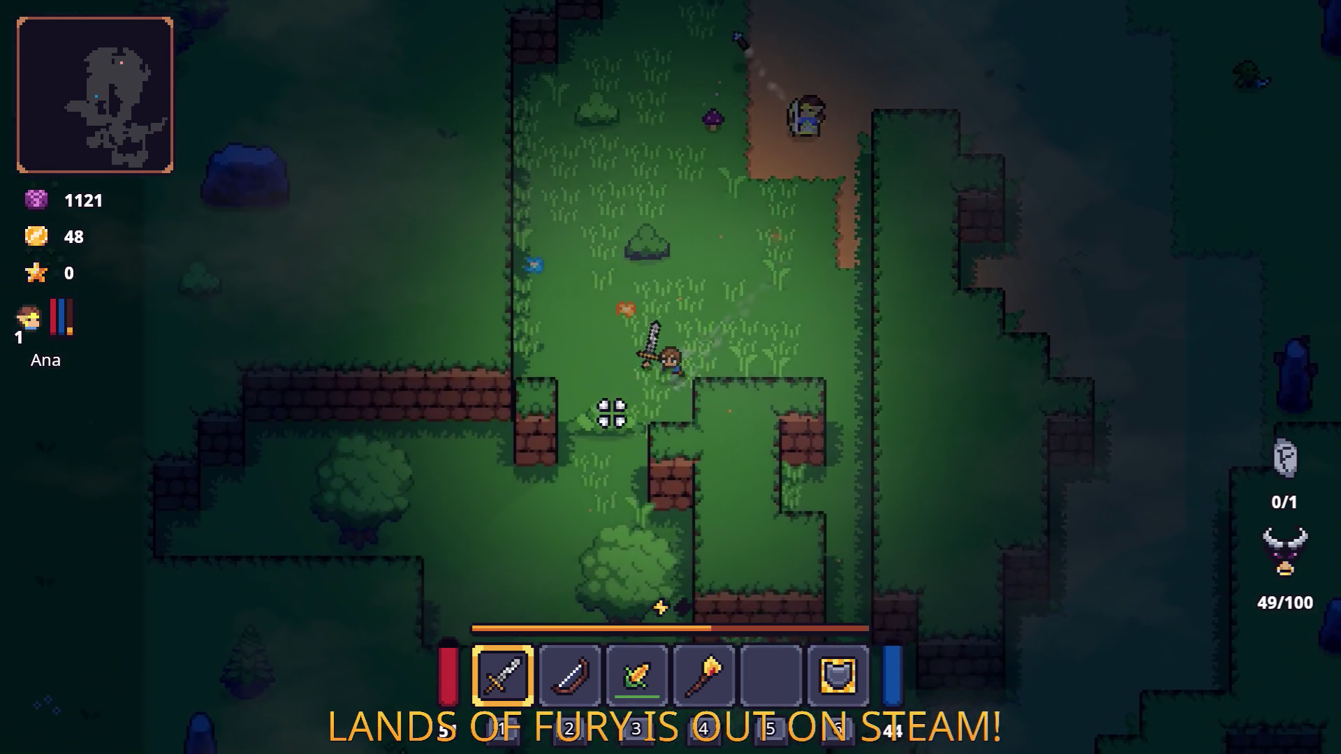
key("s")
key("a")
left_click(650, 422)
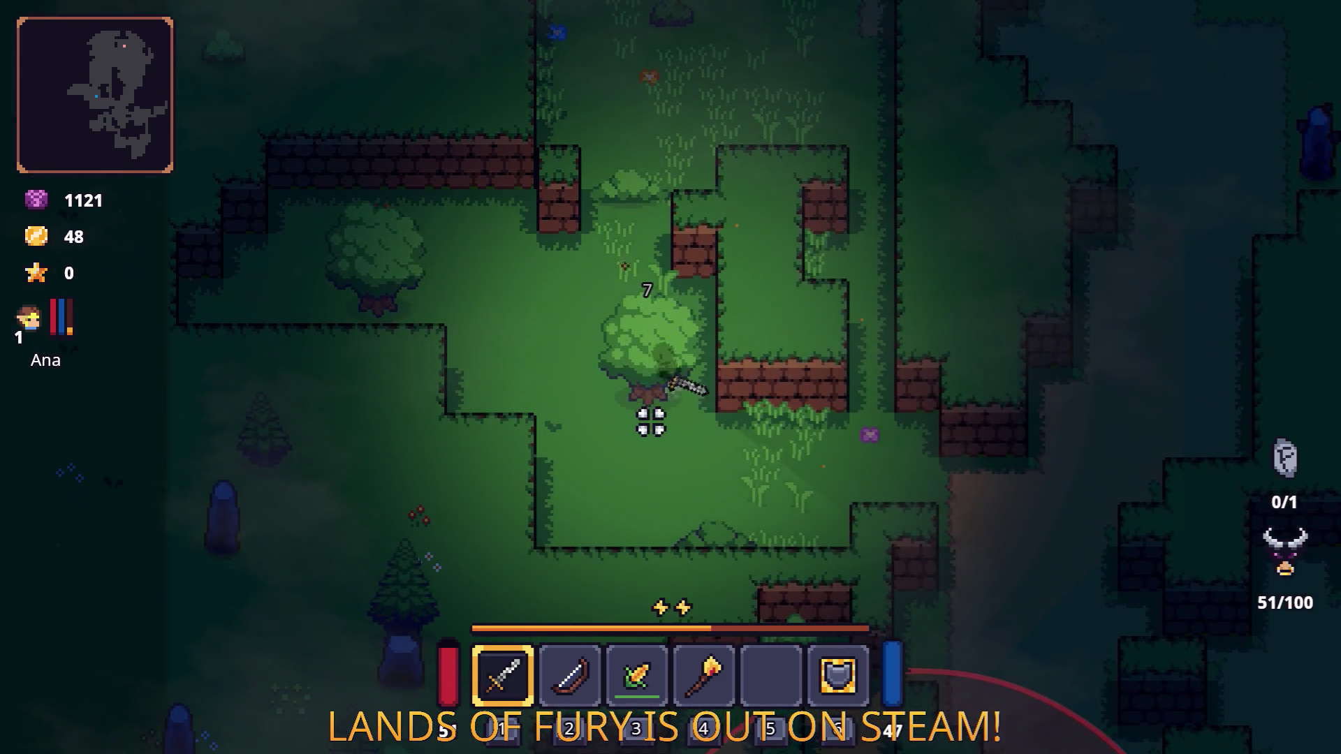
left_click(650, 422)
Step: Walk to the tree to the north-west and chop it down
key("a")
key("w")
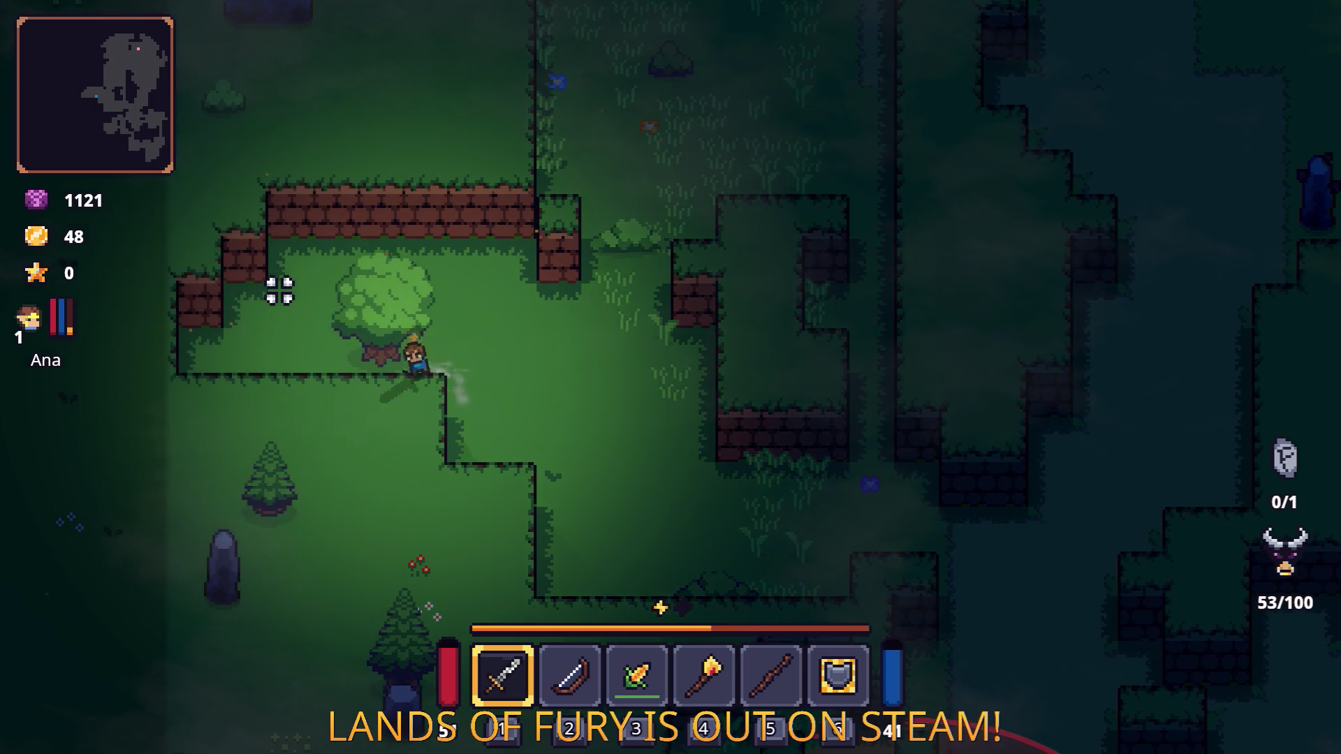
left_click(280, 291)
left_click(320, 284)
Step: Cross the clearing east and kill the enemy, raising gold to 93
key("d")
key("w")
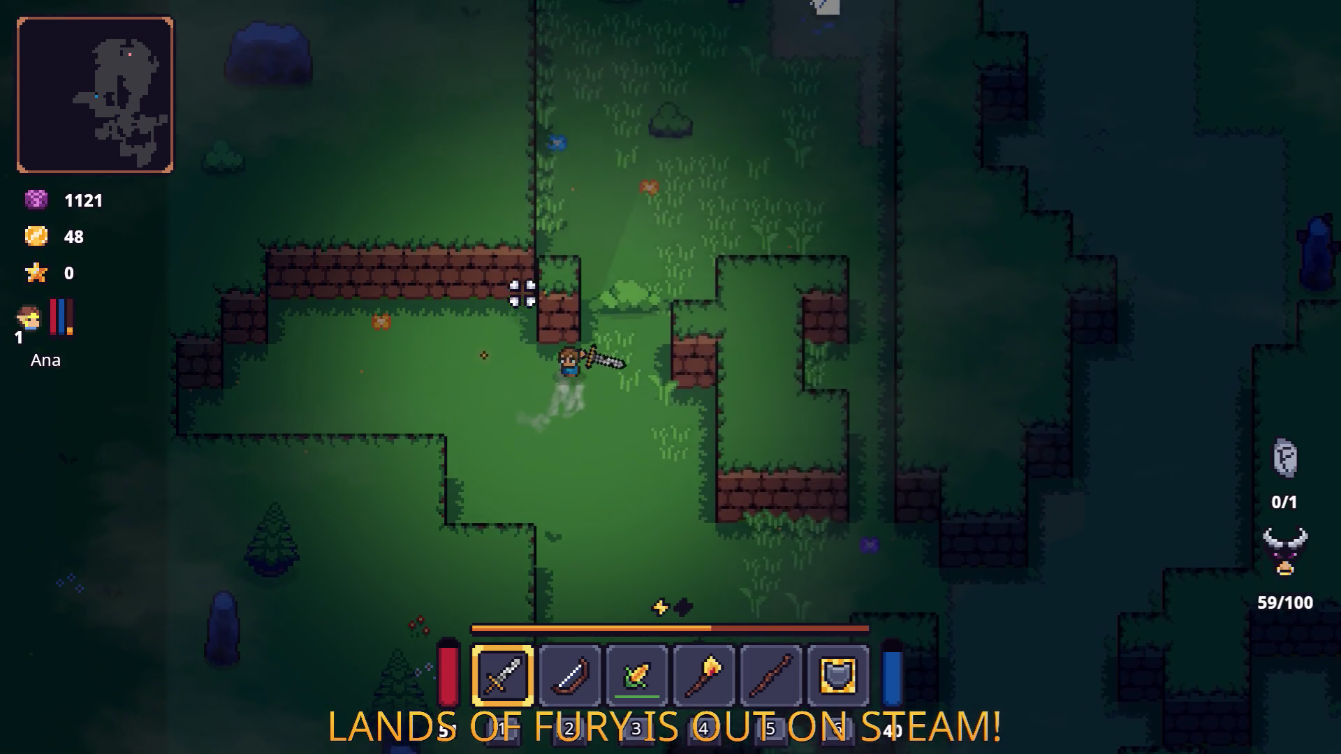
key("w")
key("d")
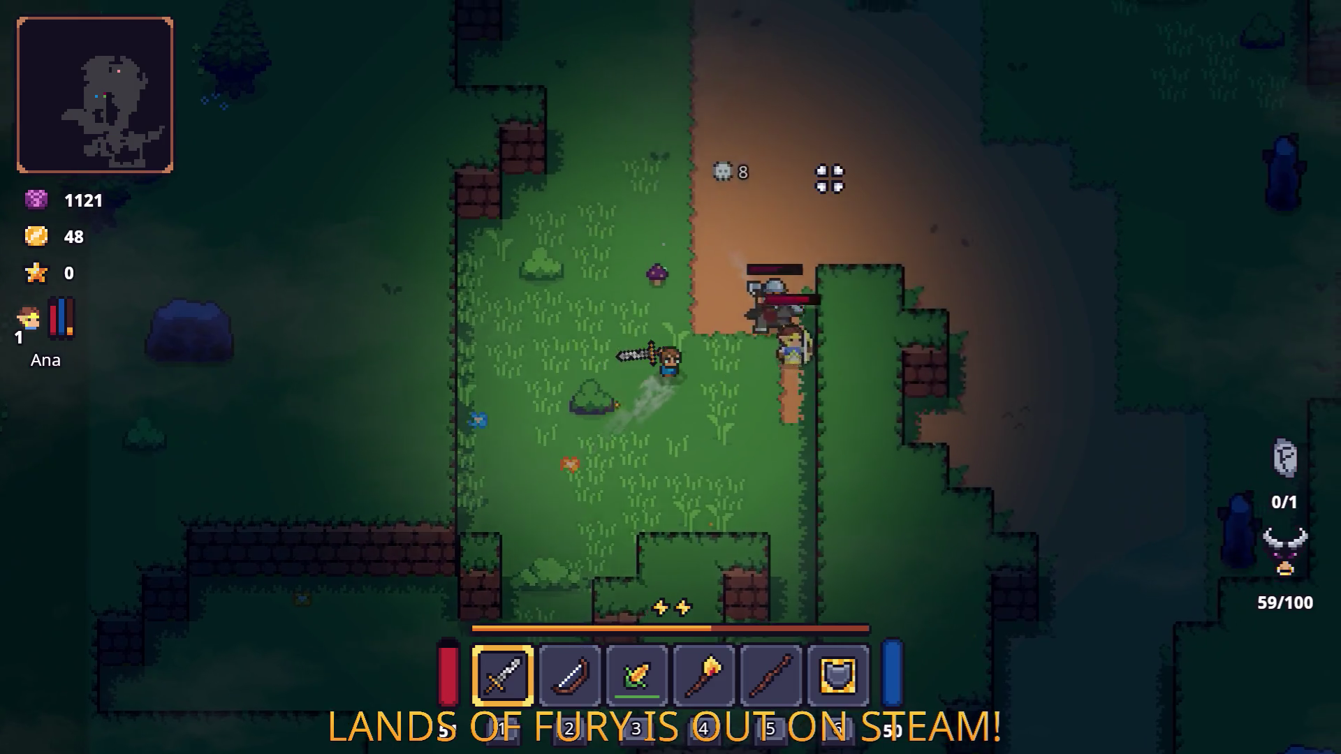
key("d")
left_click(763, 380)
left_click(789, 371)
left_click(742, 316)
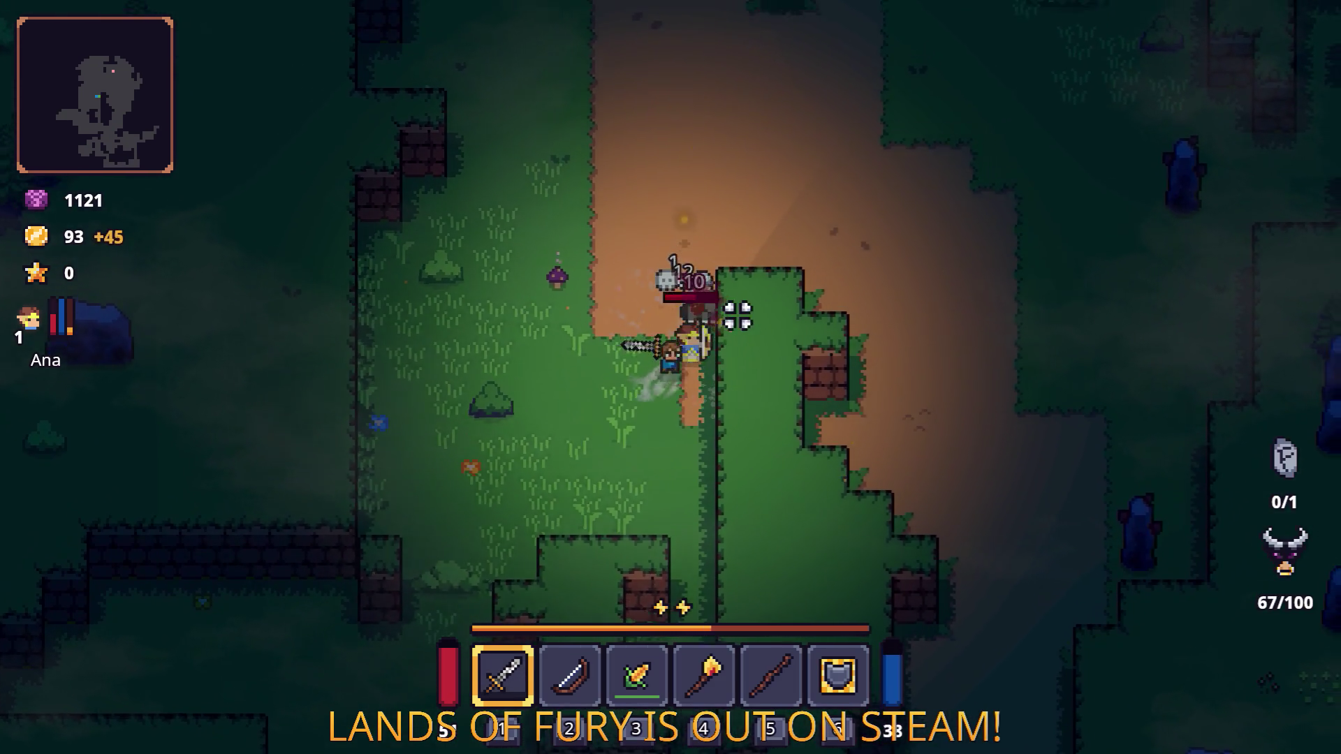
Step: Head north-west and kill the two approaching axe enemies with sword swings
key("w")
key("a")
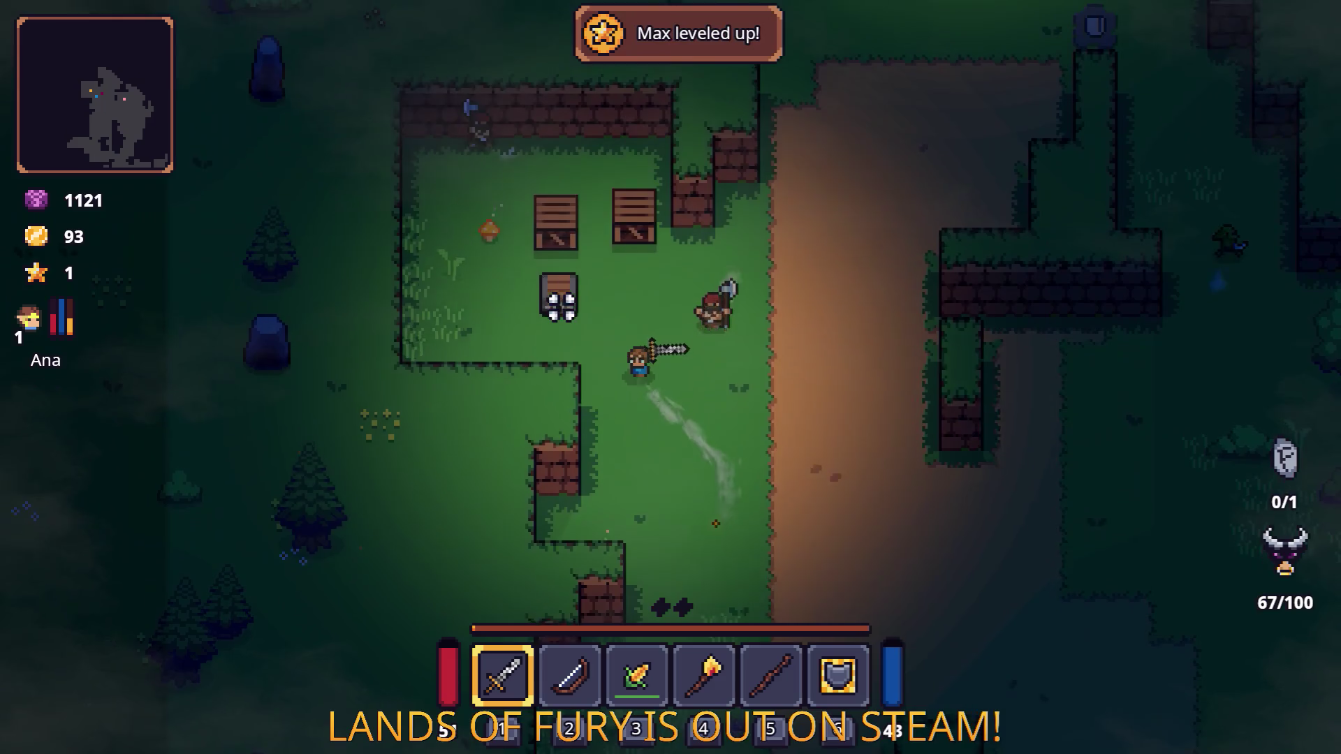
key("w")
key("a")
left_click(593, 262)
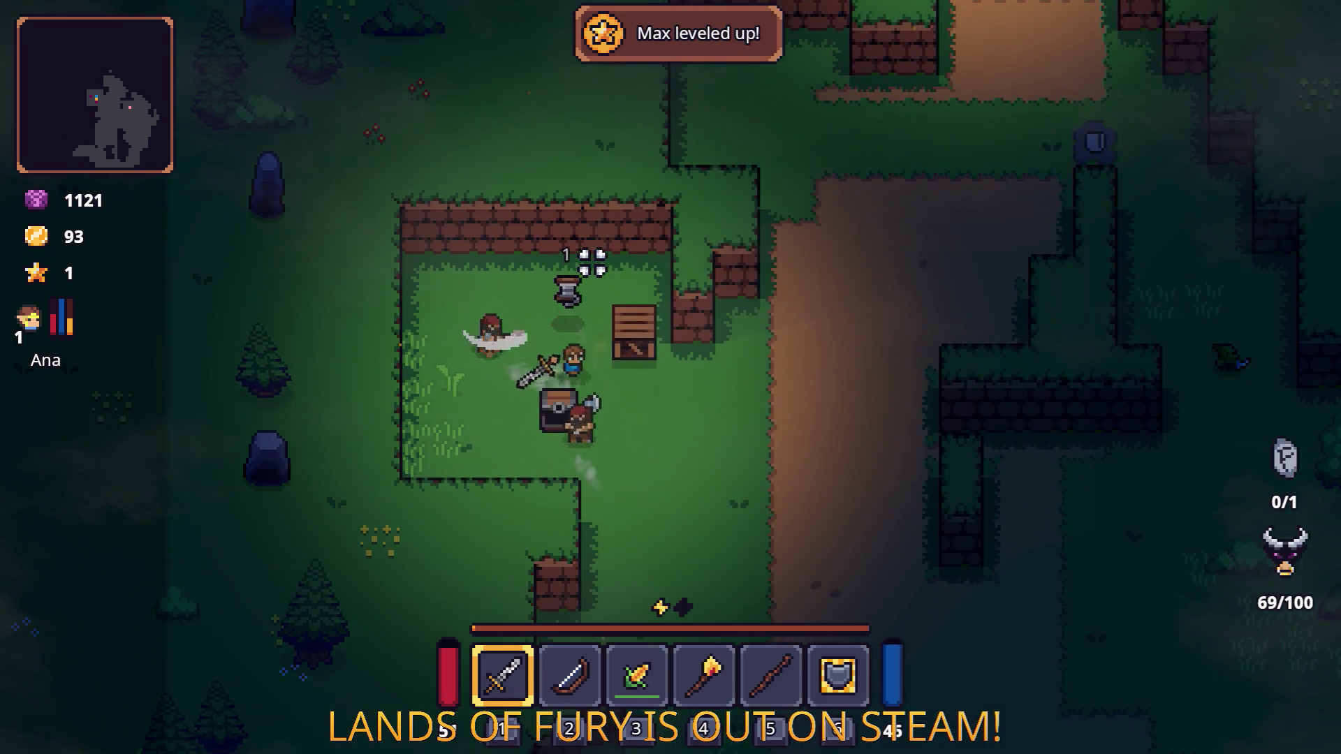
key("a")
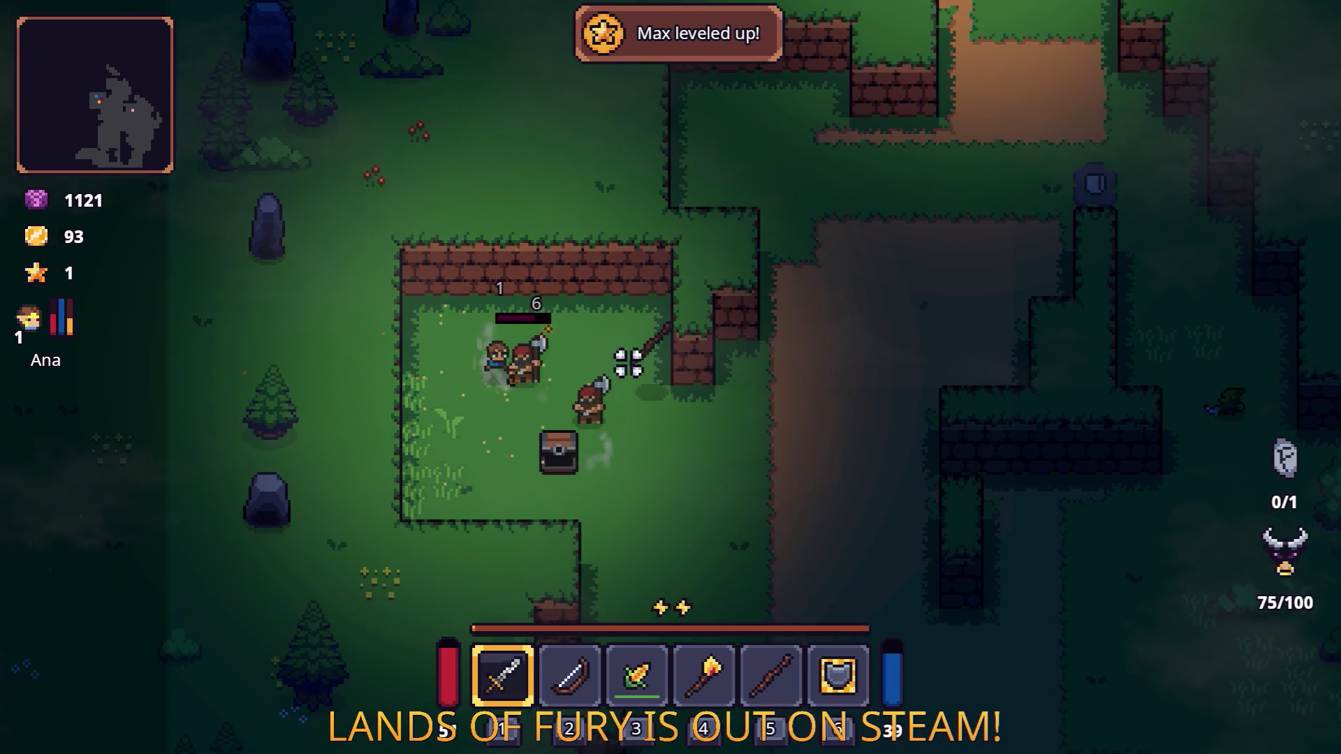
left_click(608, 301)
left_click(479, 290)
Step: Collect the dropped Wooden Stick, then defeat the enemy on the dirt path for gold
key("w")
key("d")
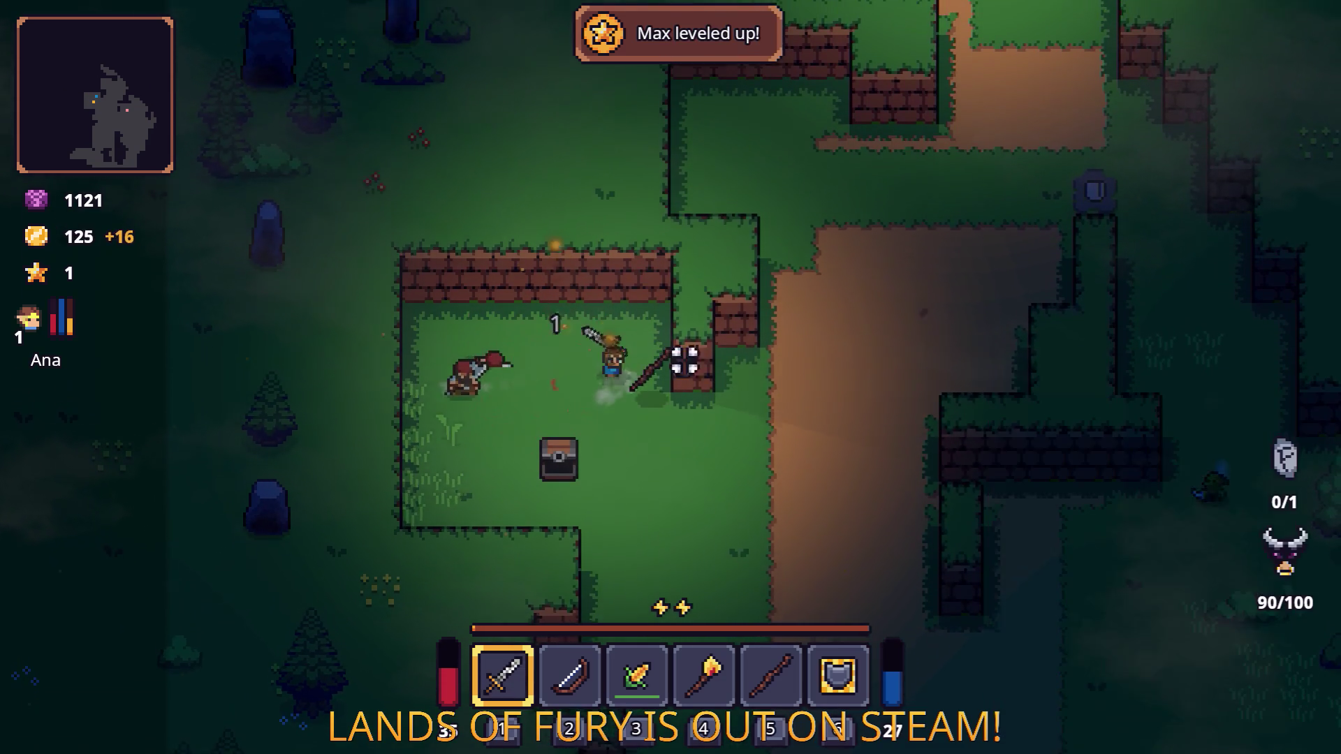
key("d")
key("s")
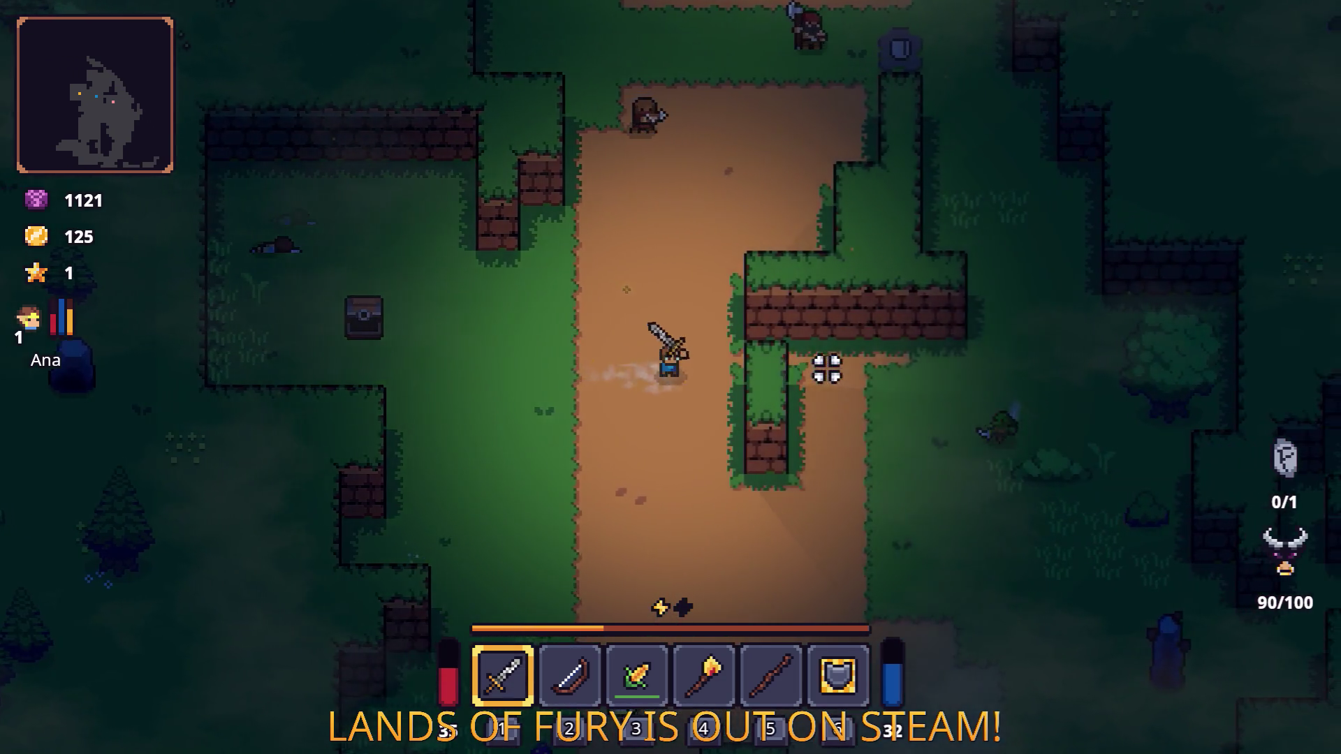
key("w")
key("w")
left_click(610, 228)
left_click(832, 308)
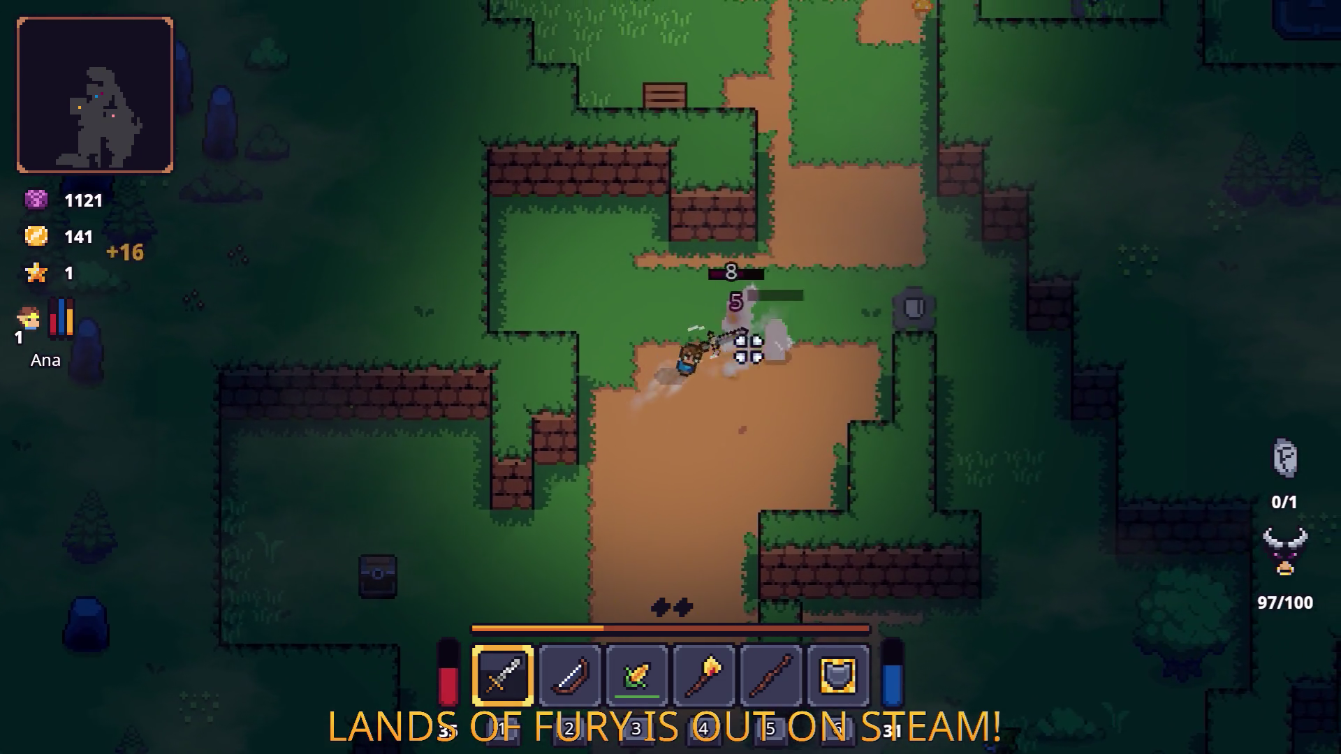
left_click(682, 383)
Step: Move past the stone marker, circle around the axe enemies and reach the dark enemy
key("d")
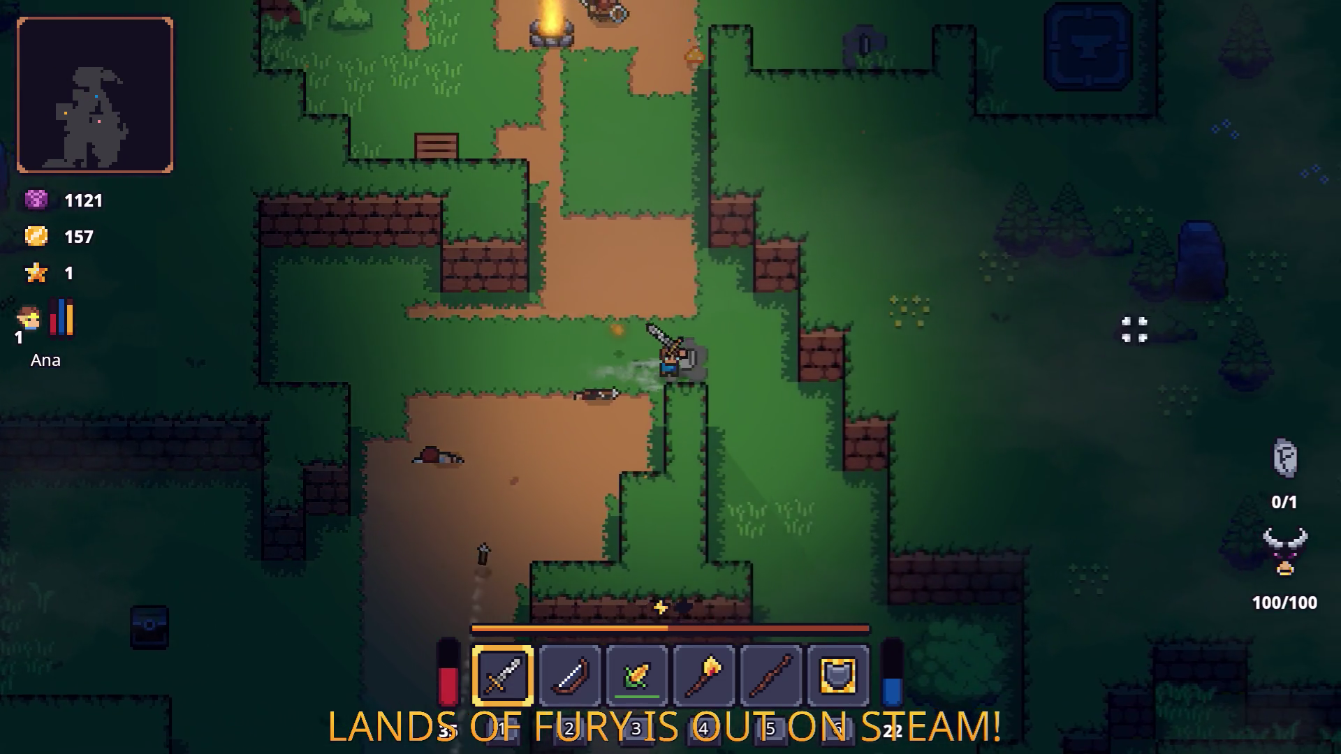
key("s")
key("s")
key("d")
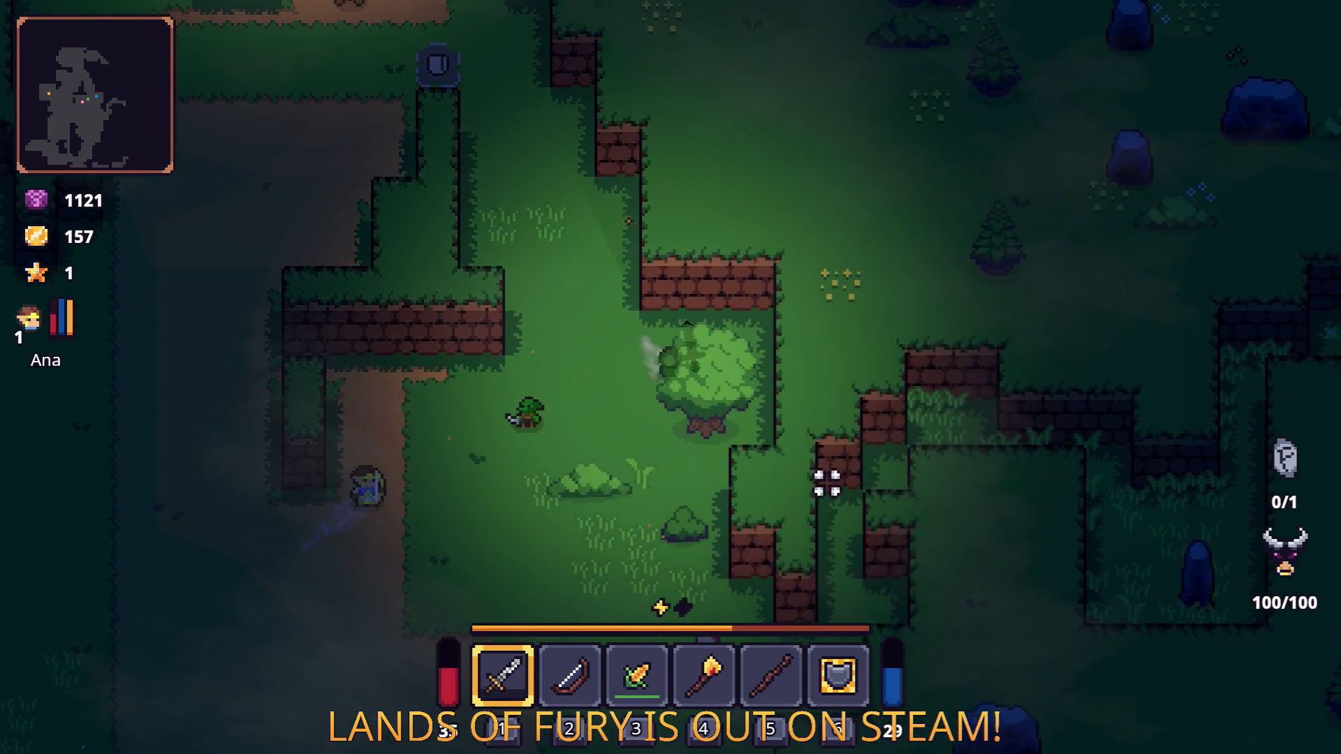
key("w")
key("a")
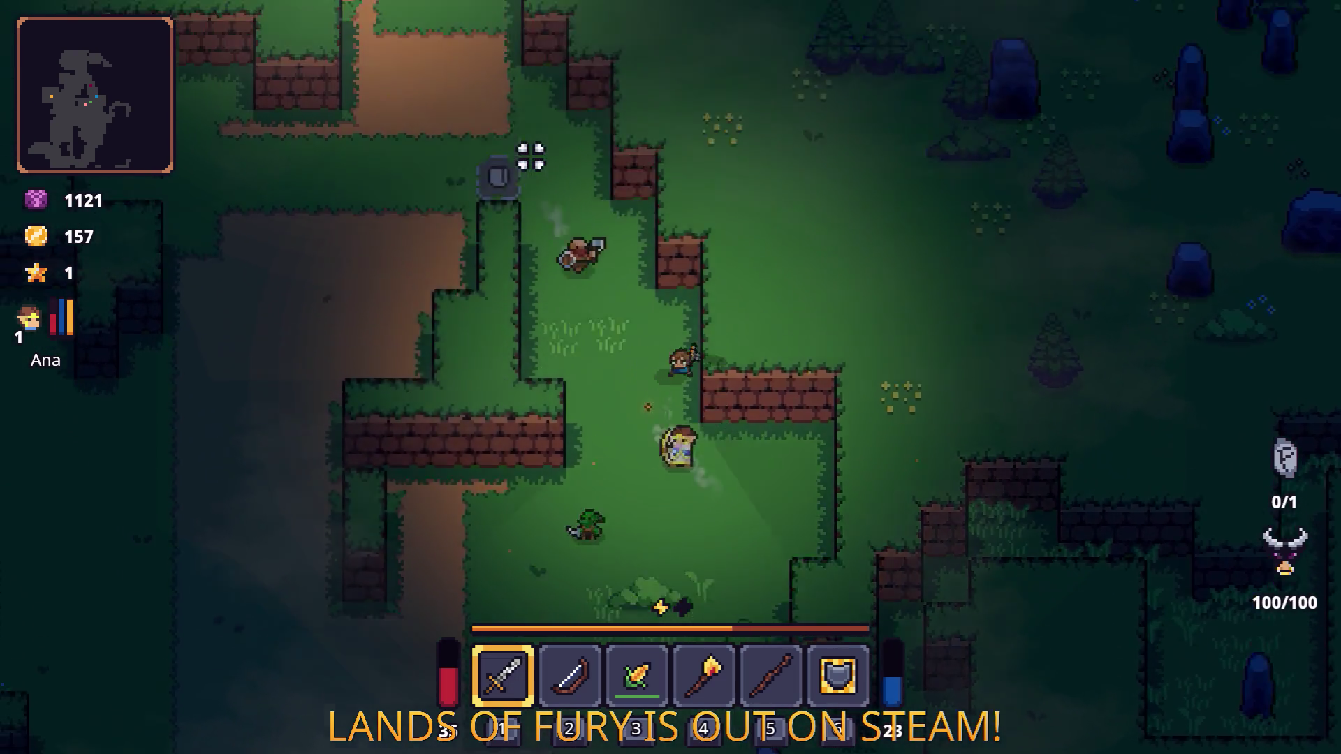
key("w")
key("a")
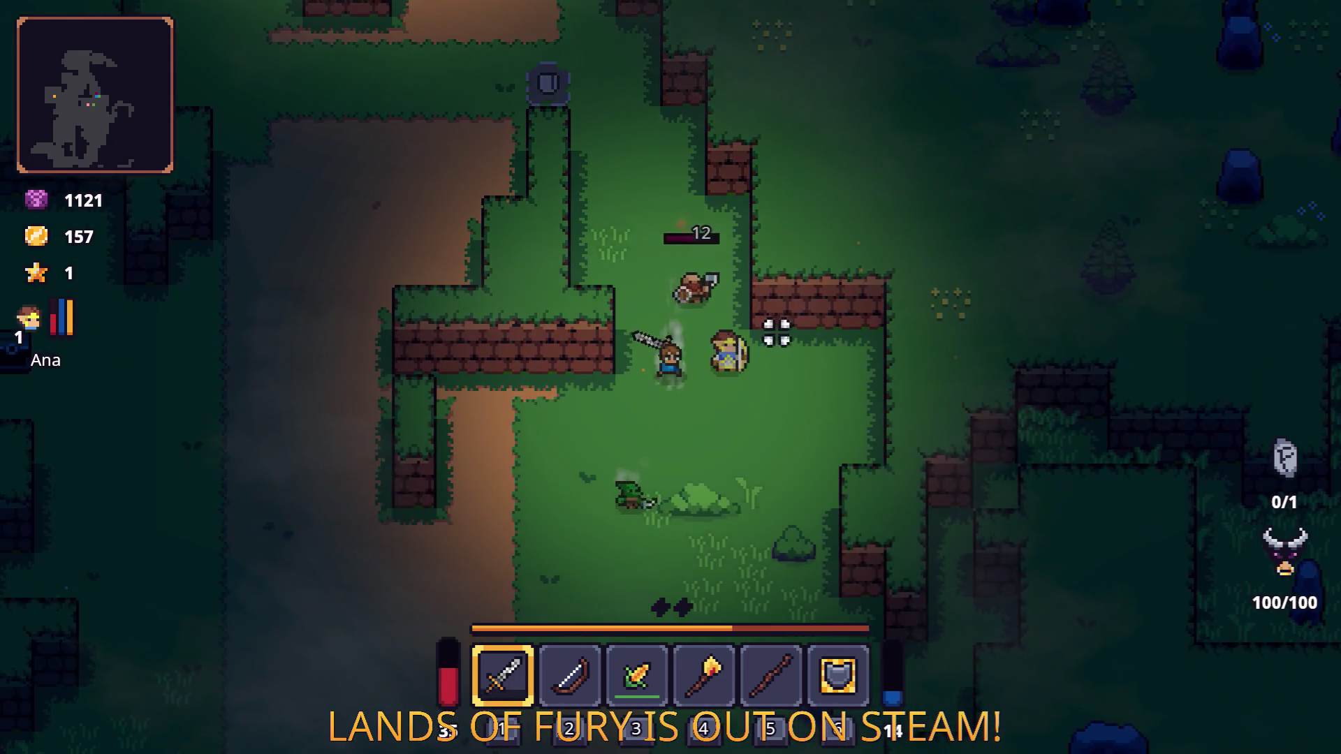
key("d")
key("s")
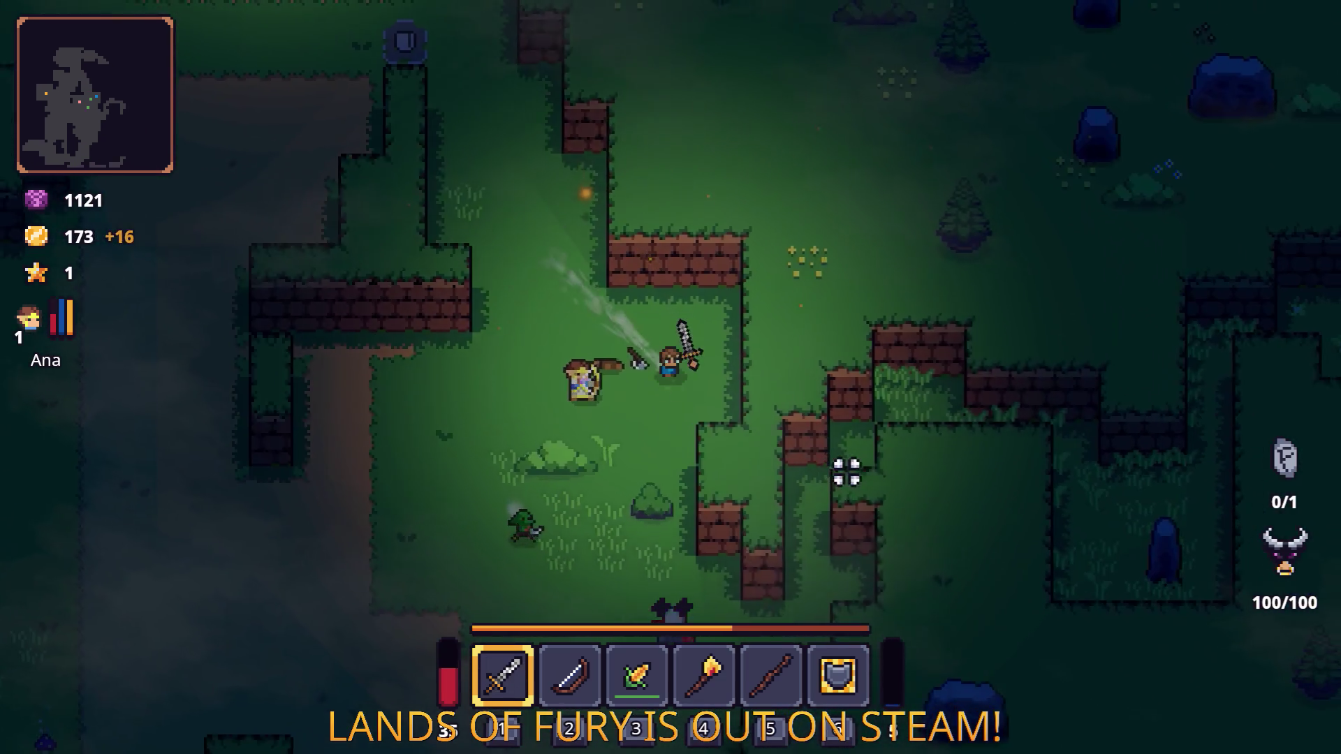
key("s")
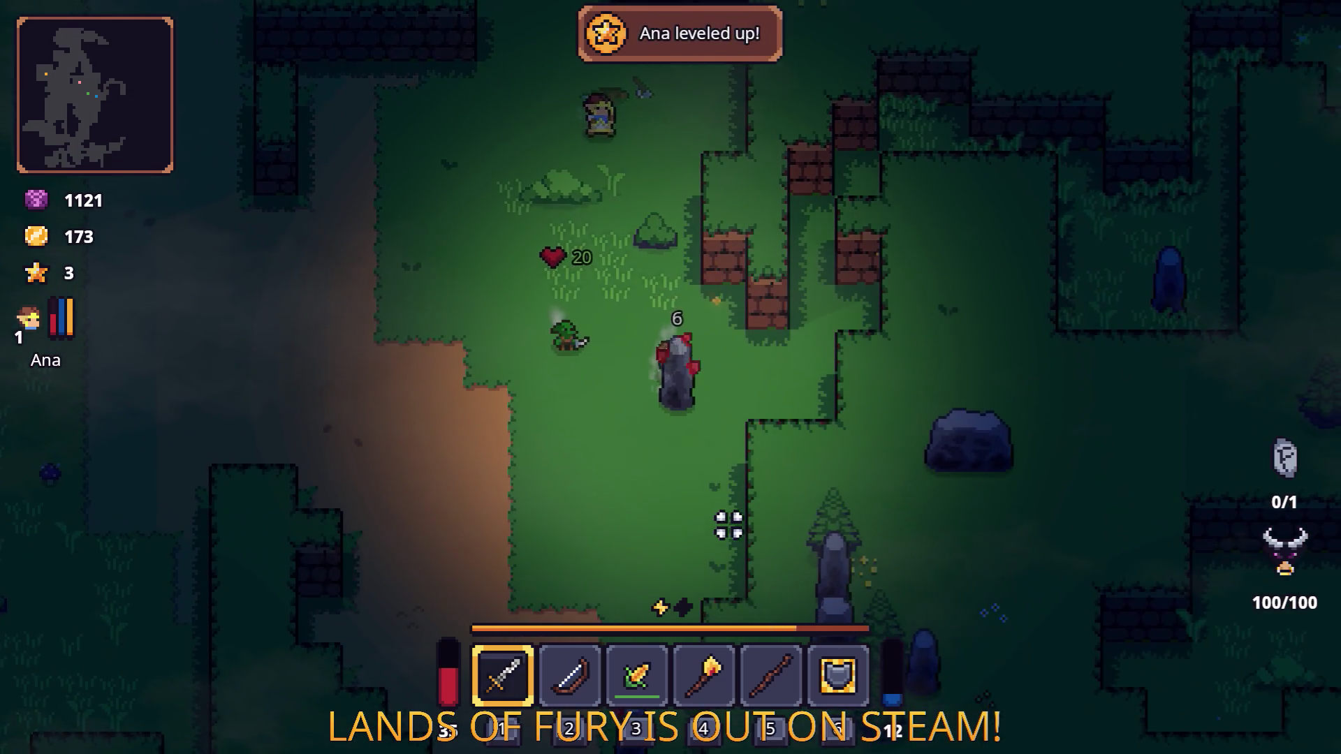
Step: After levelling up, travel north-east to the standing stone and slash the nearby target
key("w")
key("d")
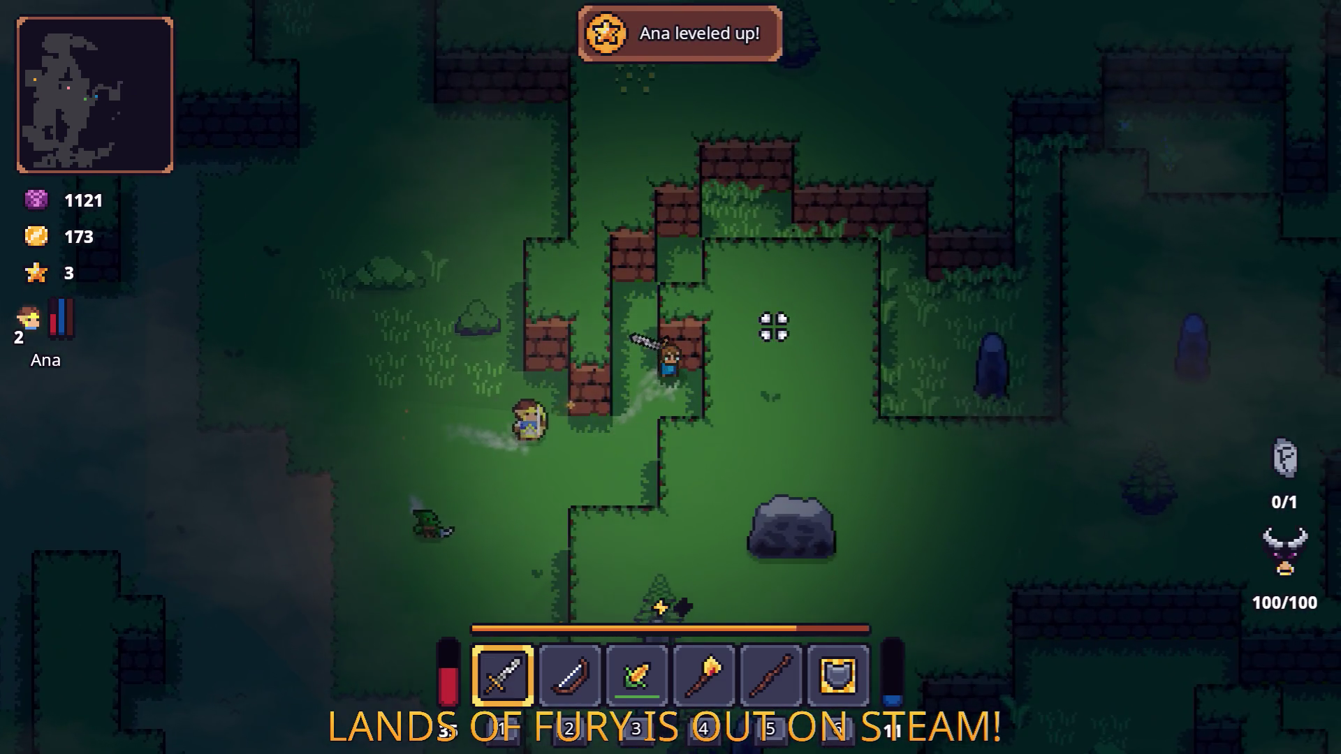
key("w")
key("d")
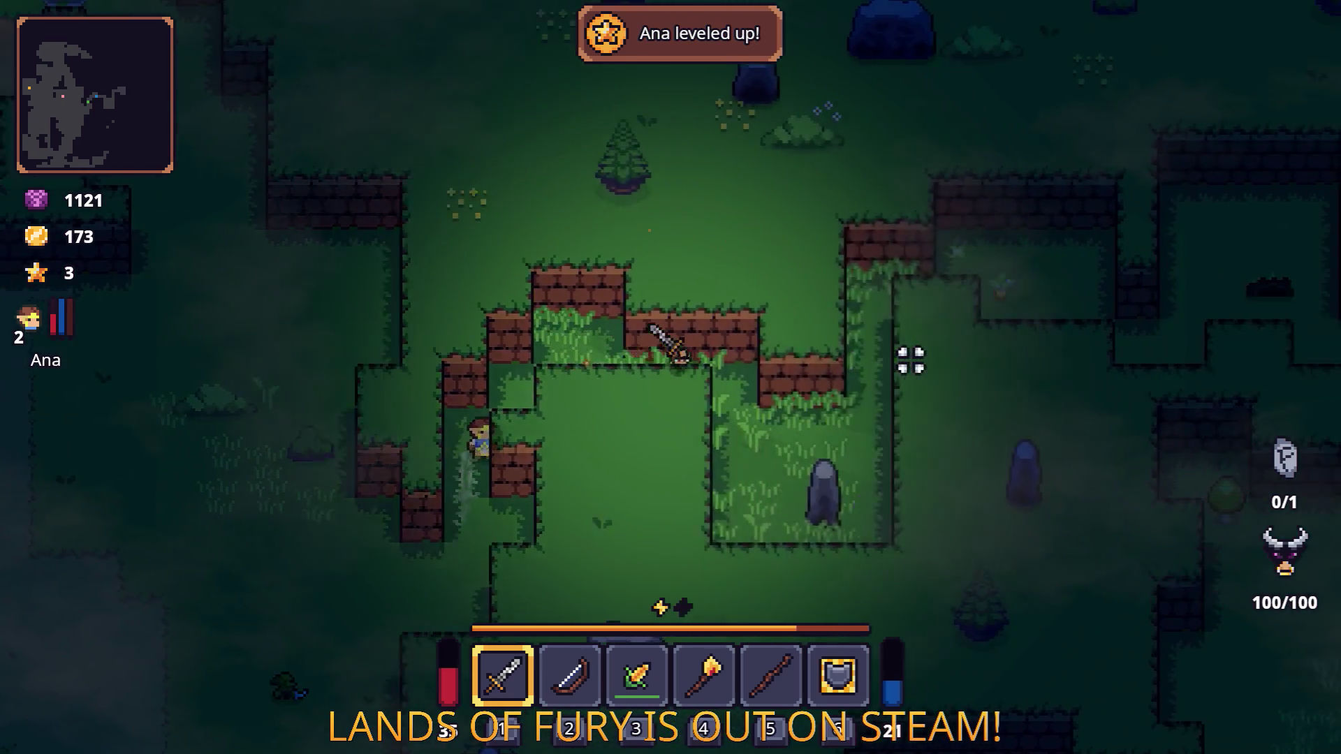
key("s")
key("d")
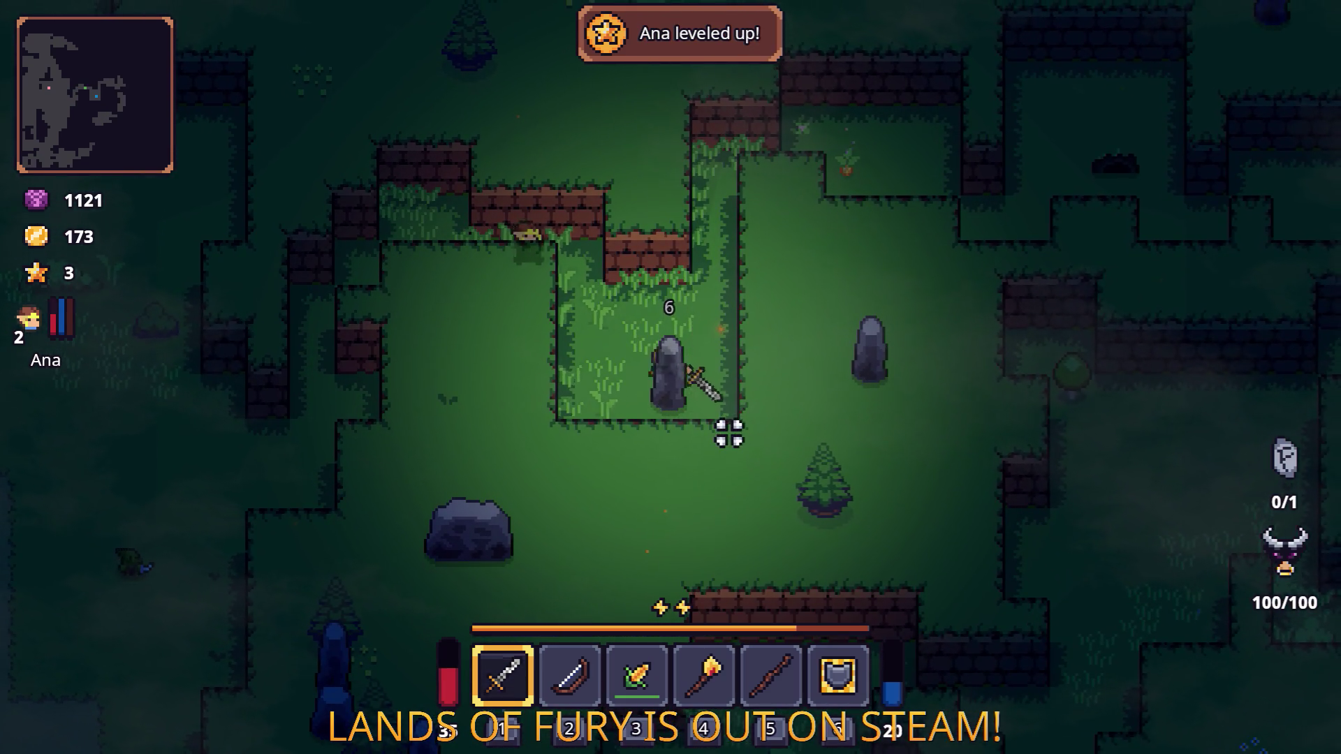
key("w")
key("d")
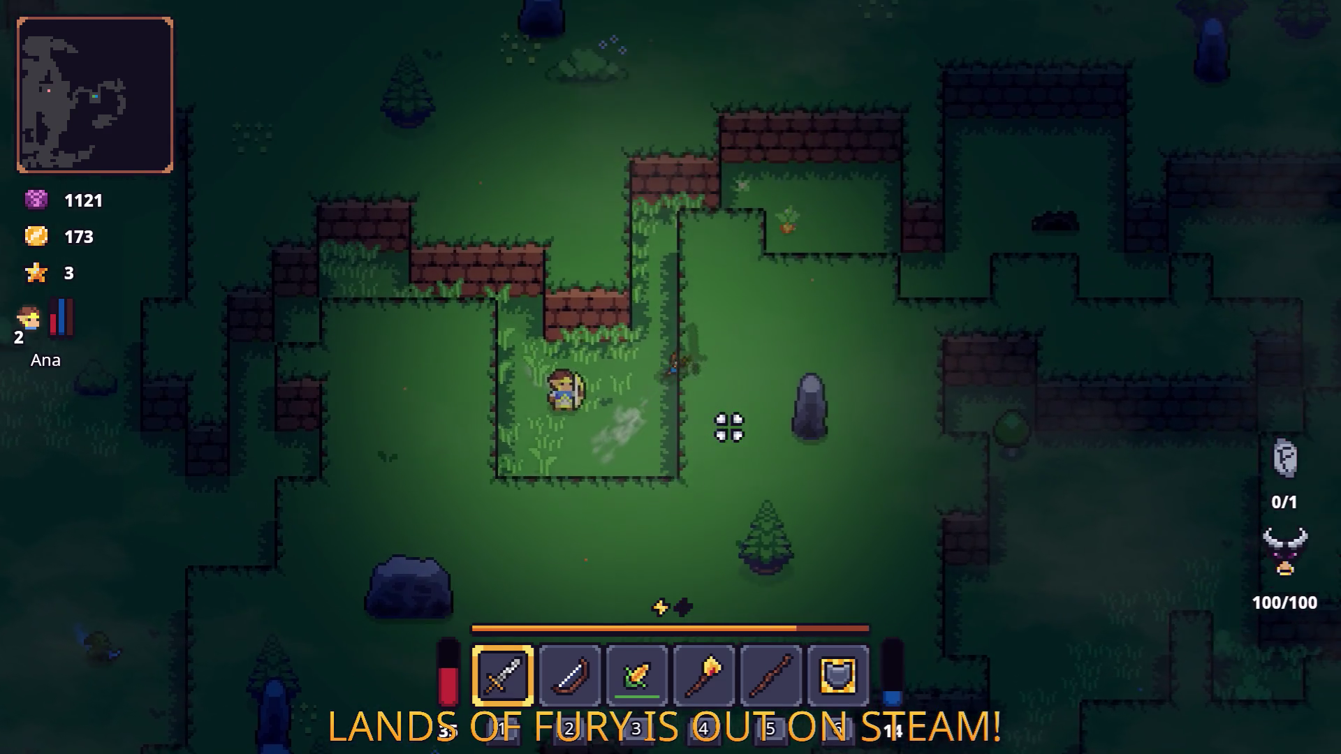
left_click(793, 289)
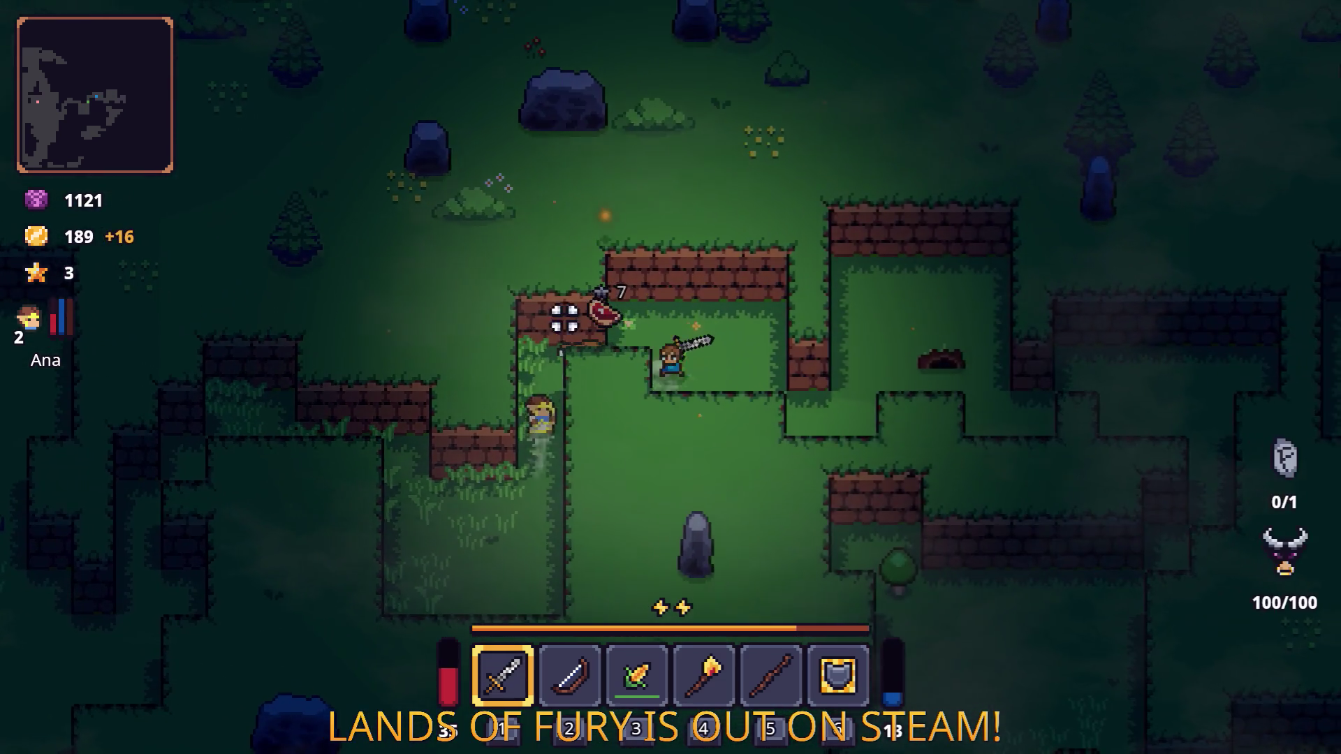
Step: Check the inventory and close it again
key("d")
key("Tab")
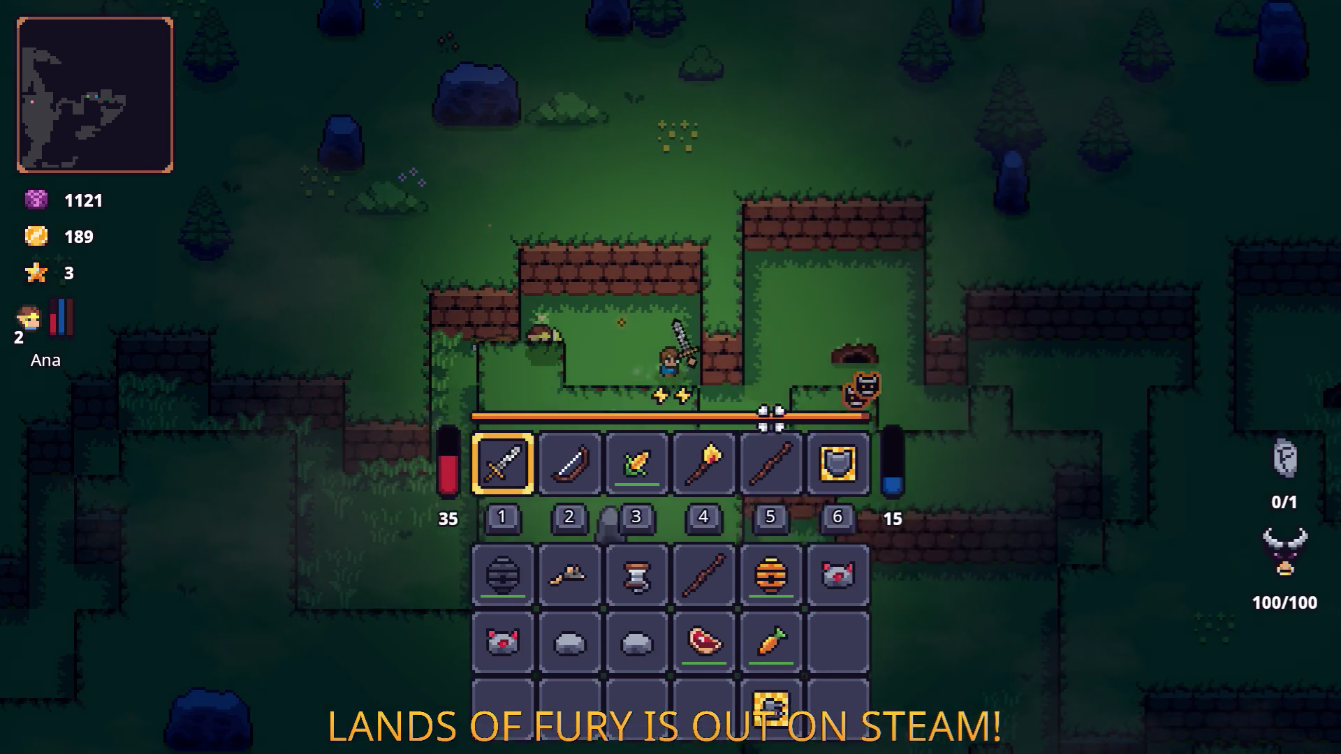
key("Tab")
key("d")
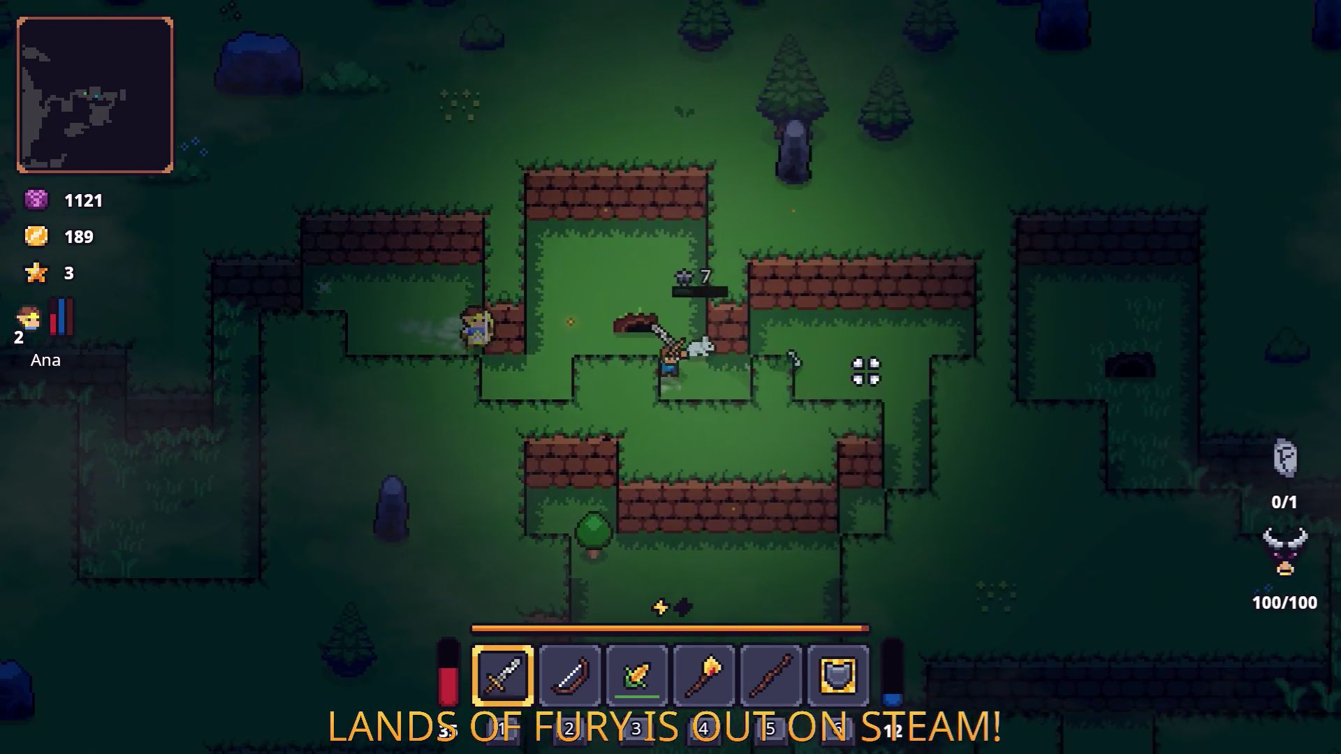
Step: Chase the rabbit south-west through the corridor and kill it
key("d")
key("s")
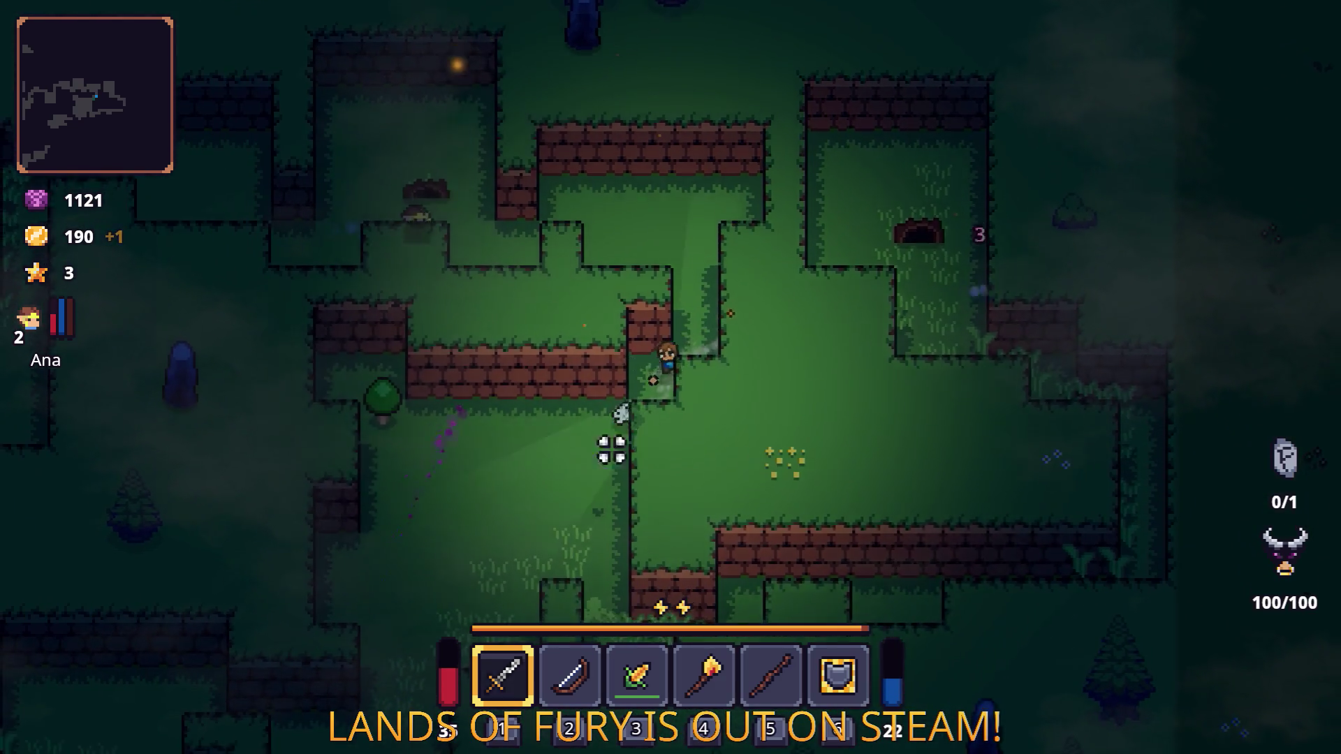
key("s")
key("a")
left_click(576, 455)
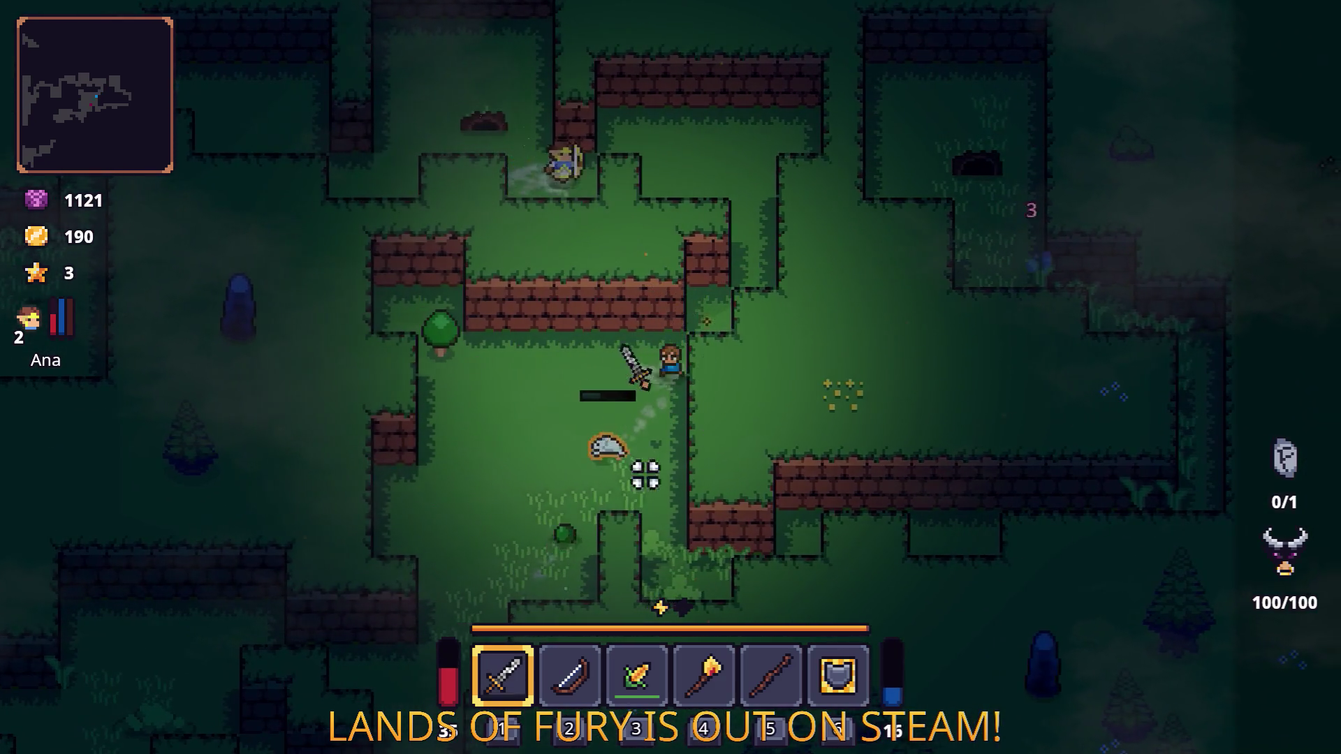
key("s")
key("a")
left_click(810, 296)
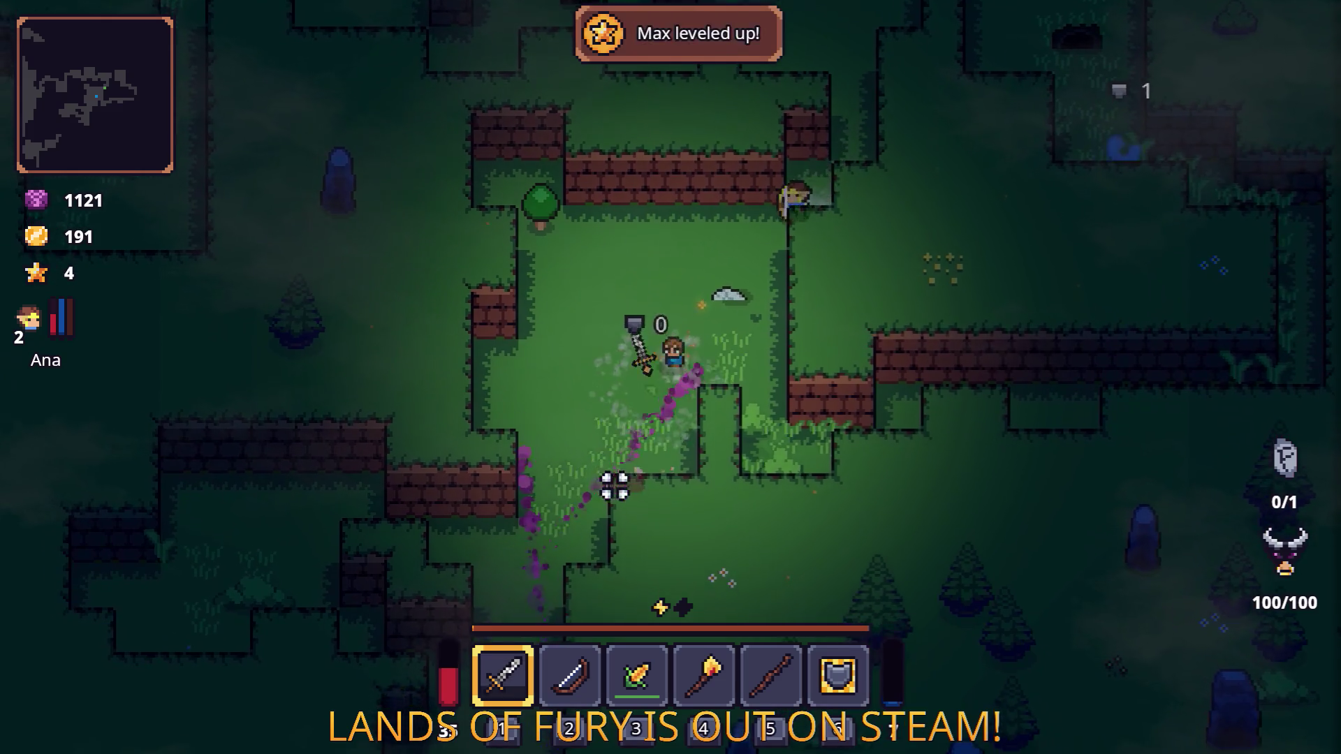
Step: Follow the brick wall east into the right-hand corridor, dashing past the enemy
key("d")
key("s")
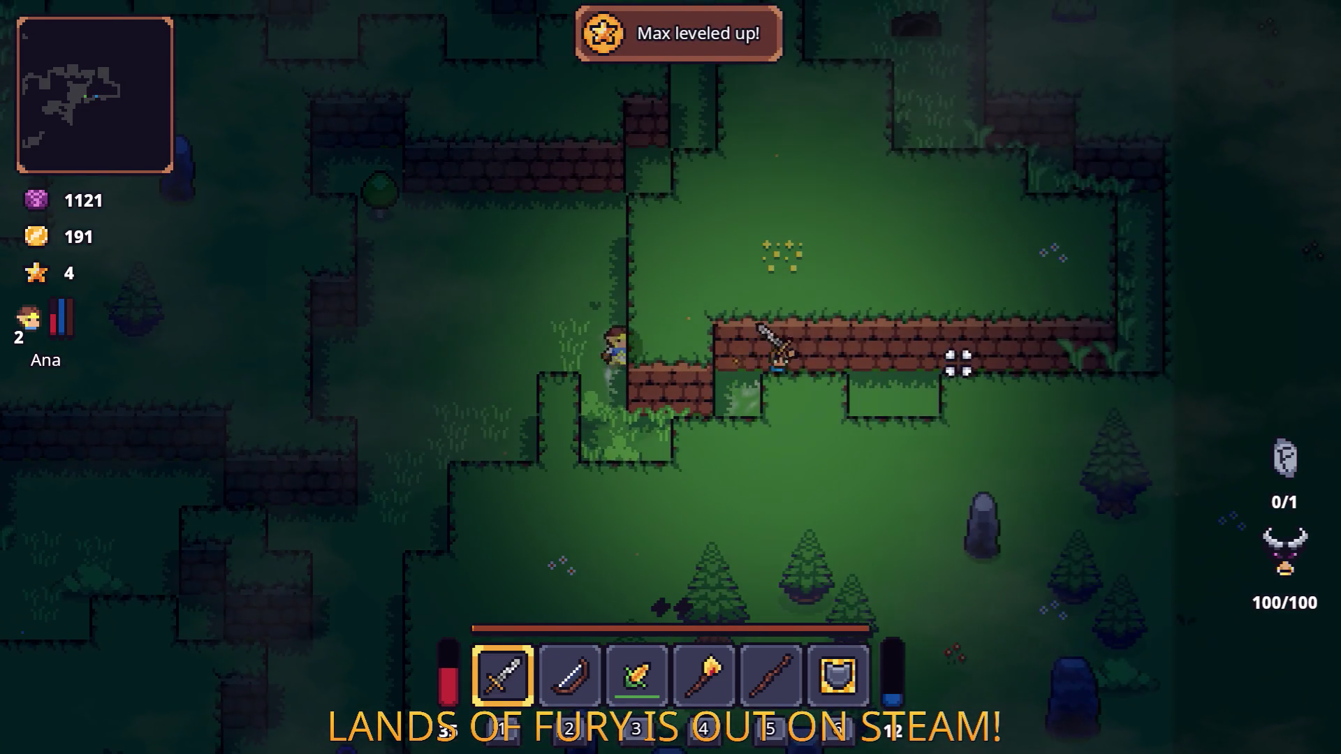
key("d")
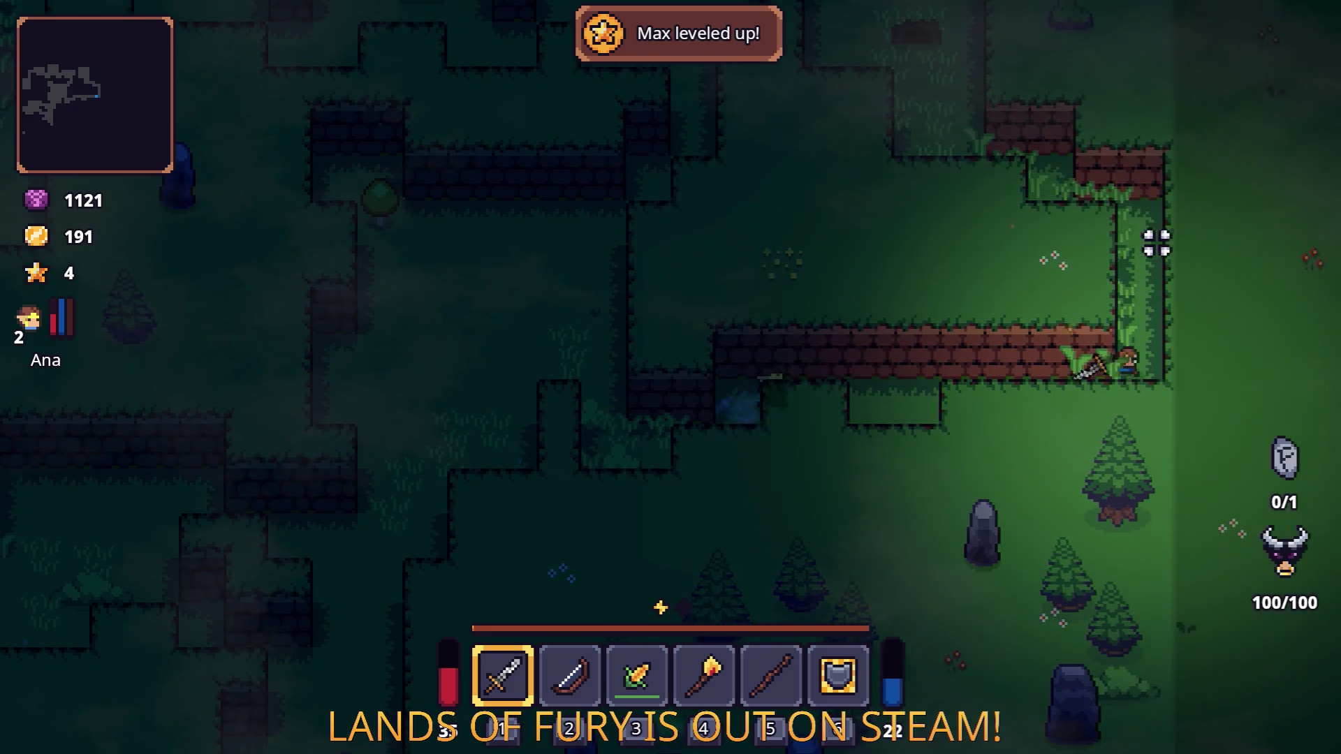
key("w")
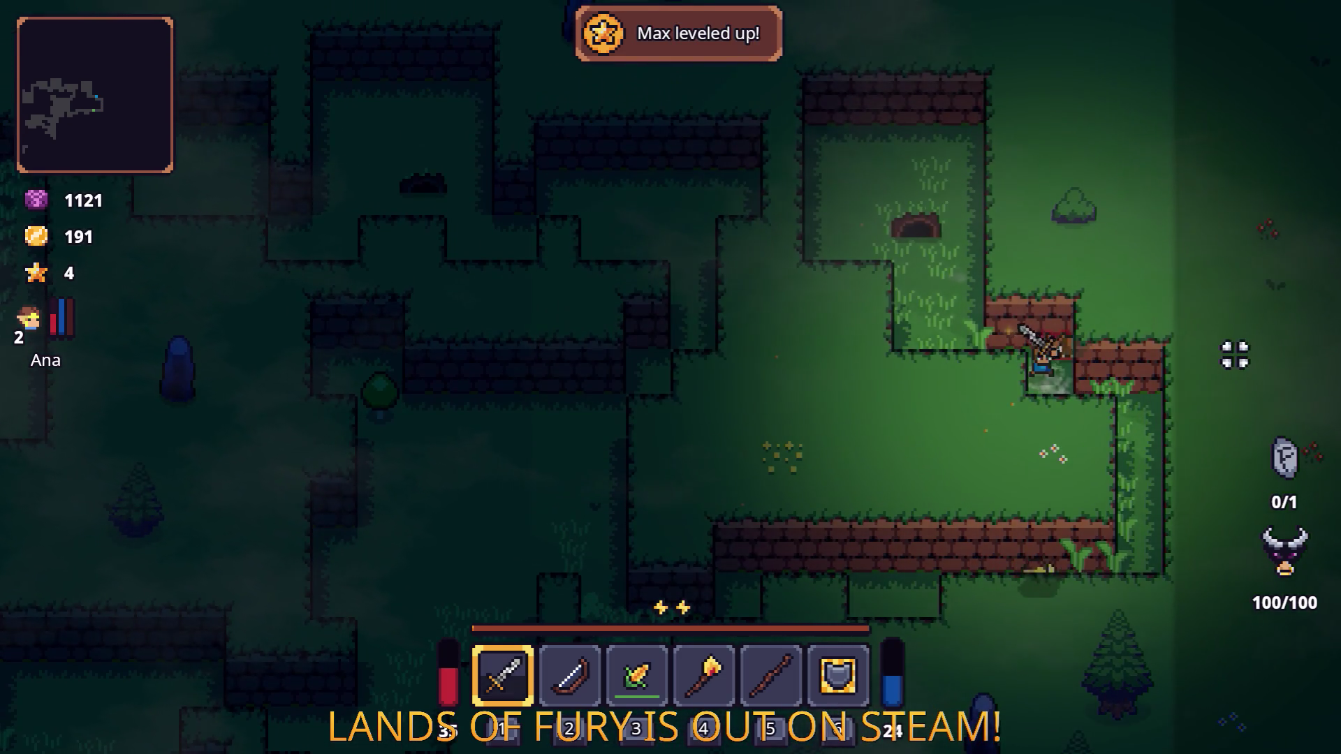
key("d")
key("s")
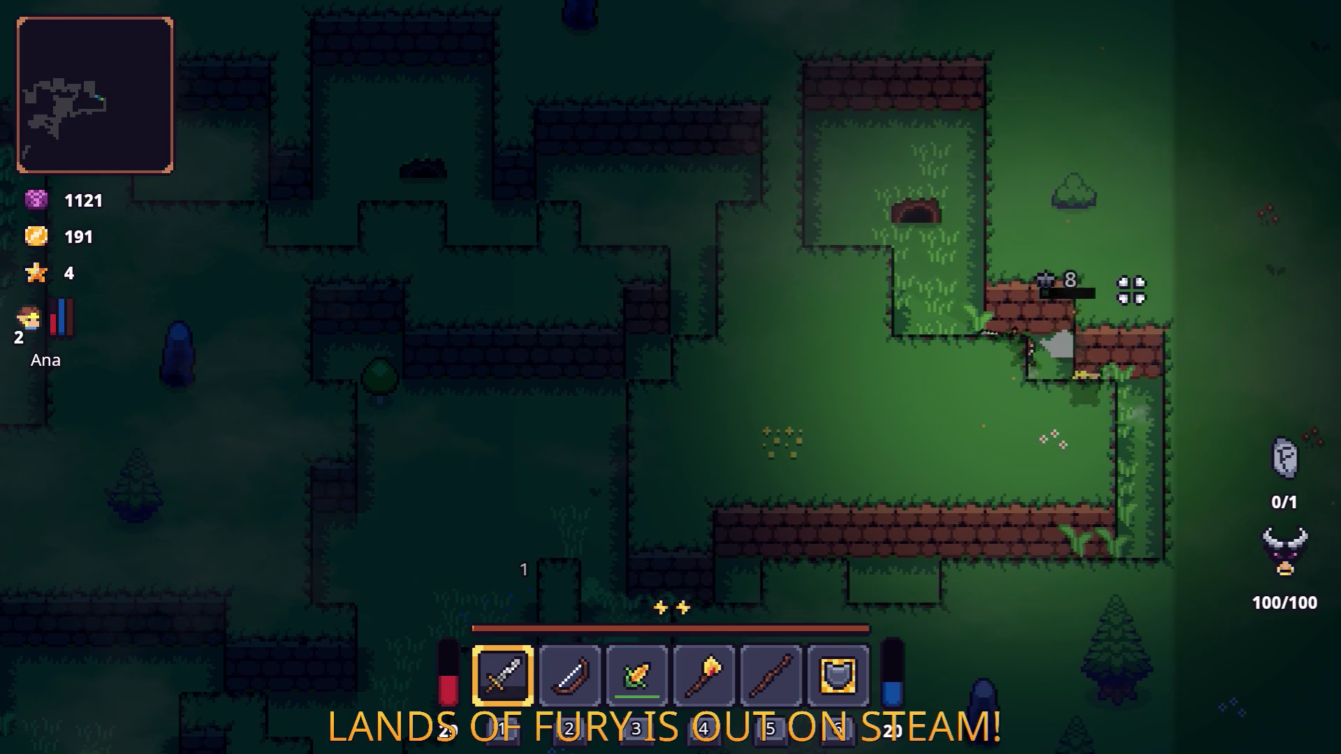
key("w")
key("space")
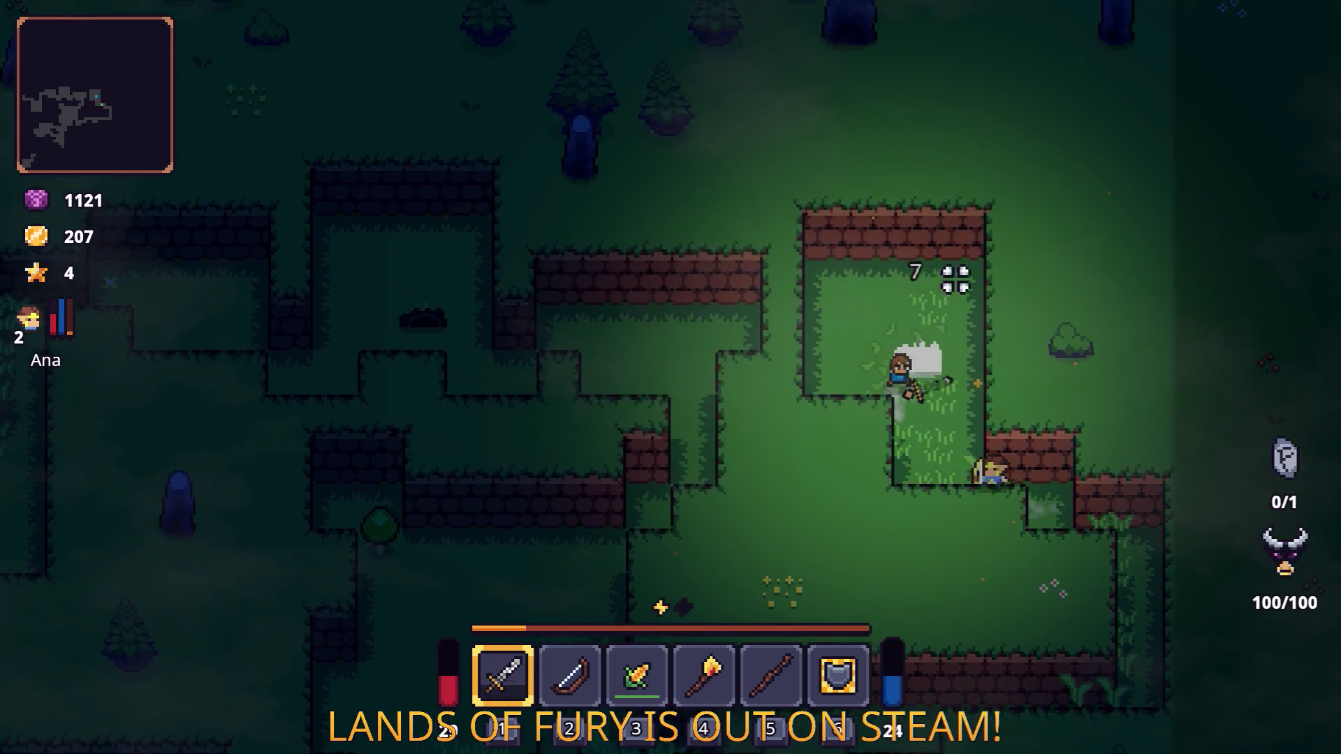
key("d")
key("s")
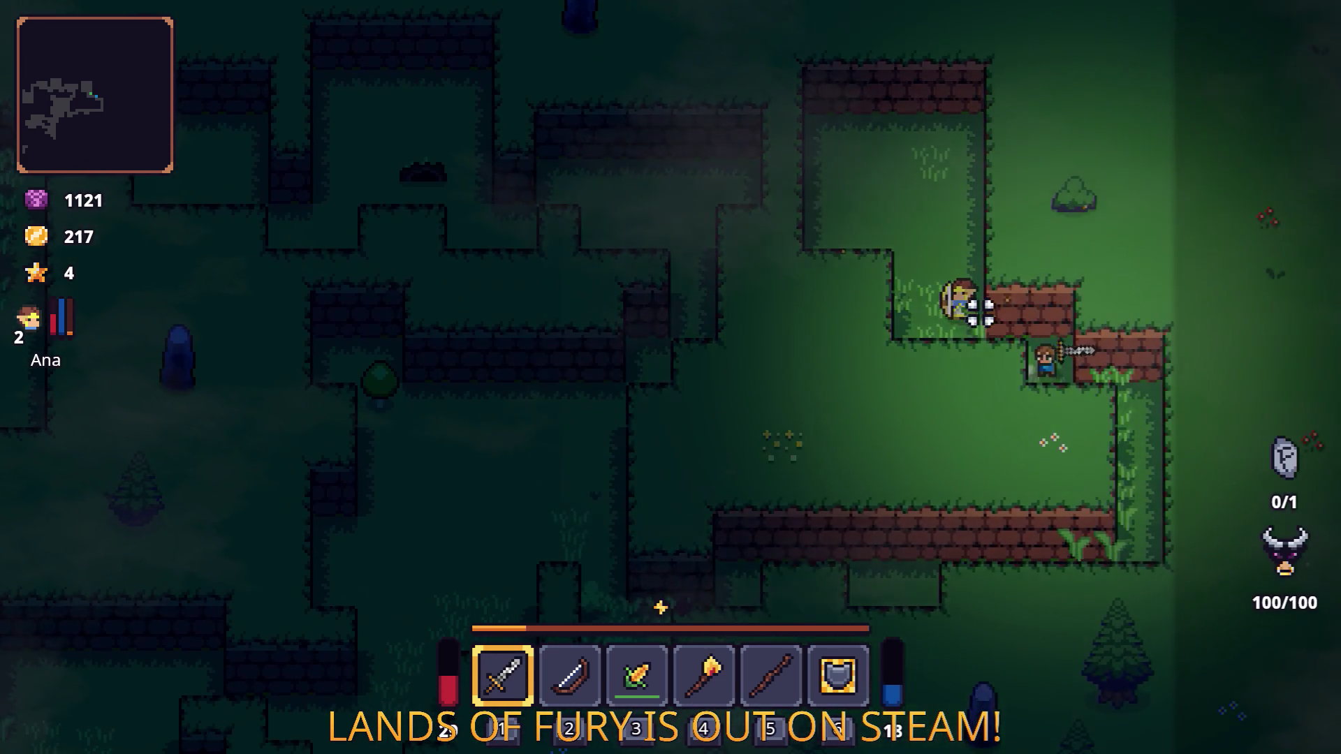
Step: Dash along the brick wall up to the enemy and strike it with the sword
key("a")
key("space")
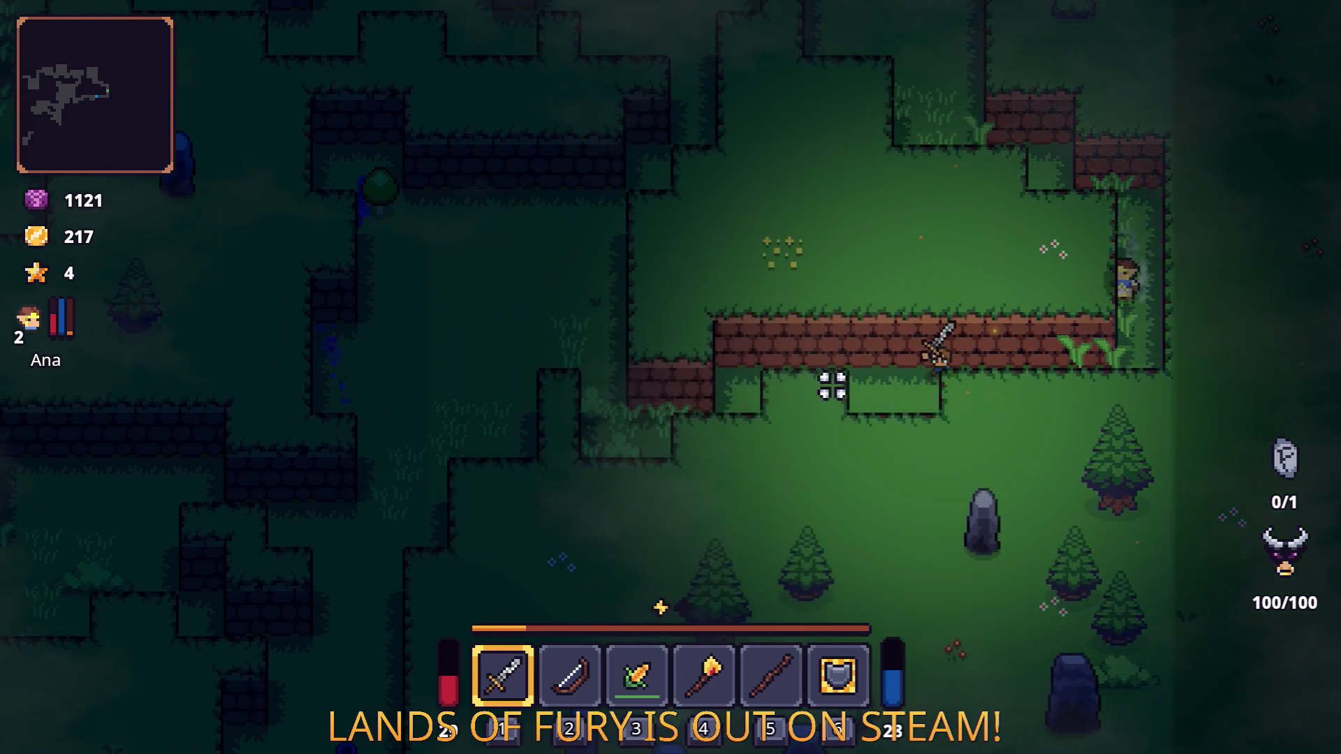
key("a")
key("s")
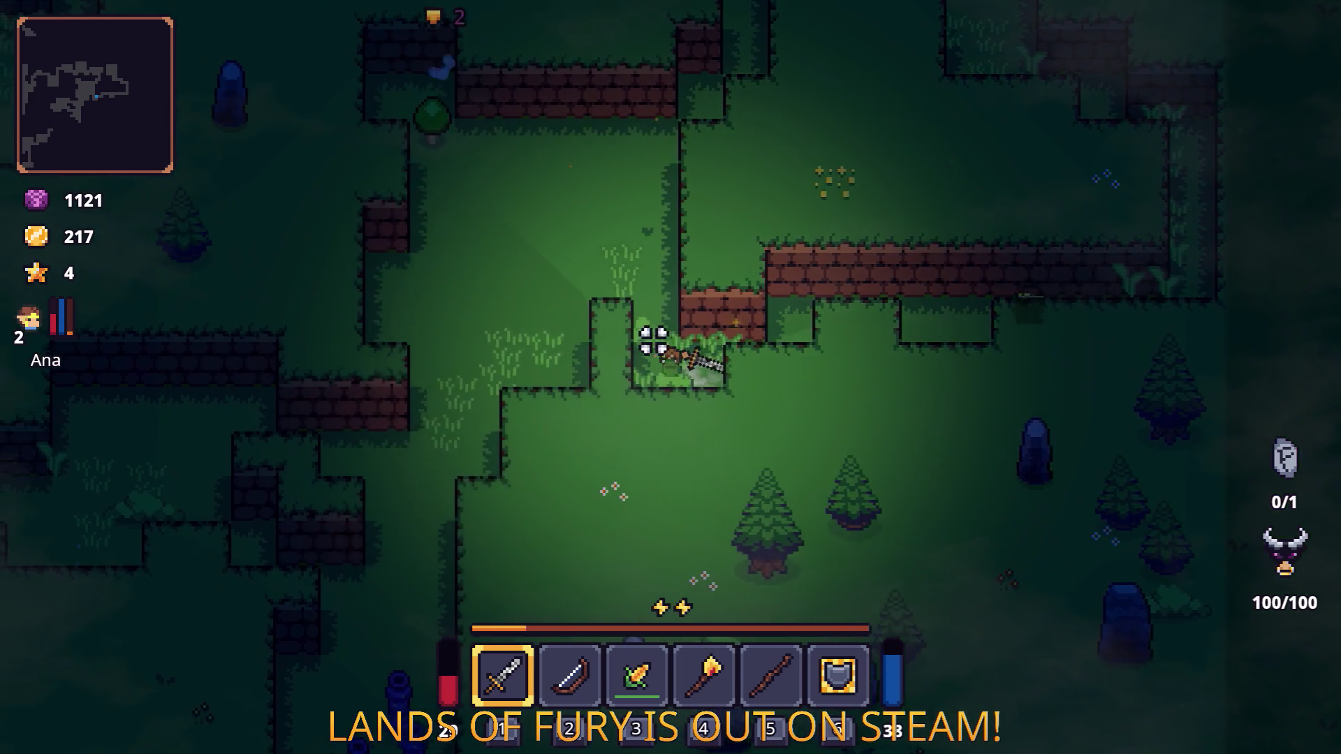
key("w")
key("a")
key("space")
left_click(650, 233)
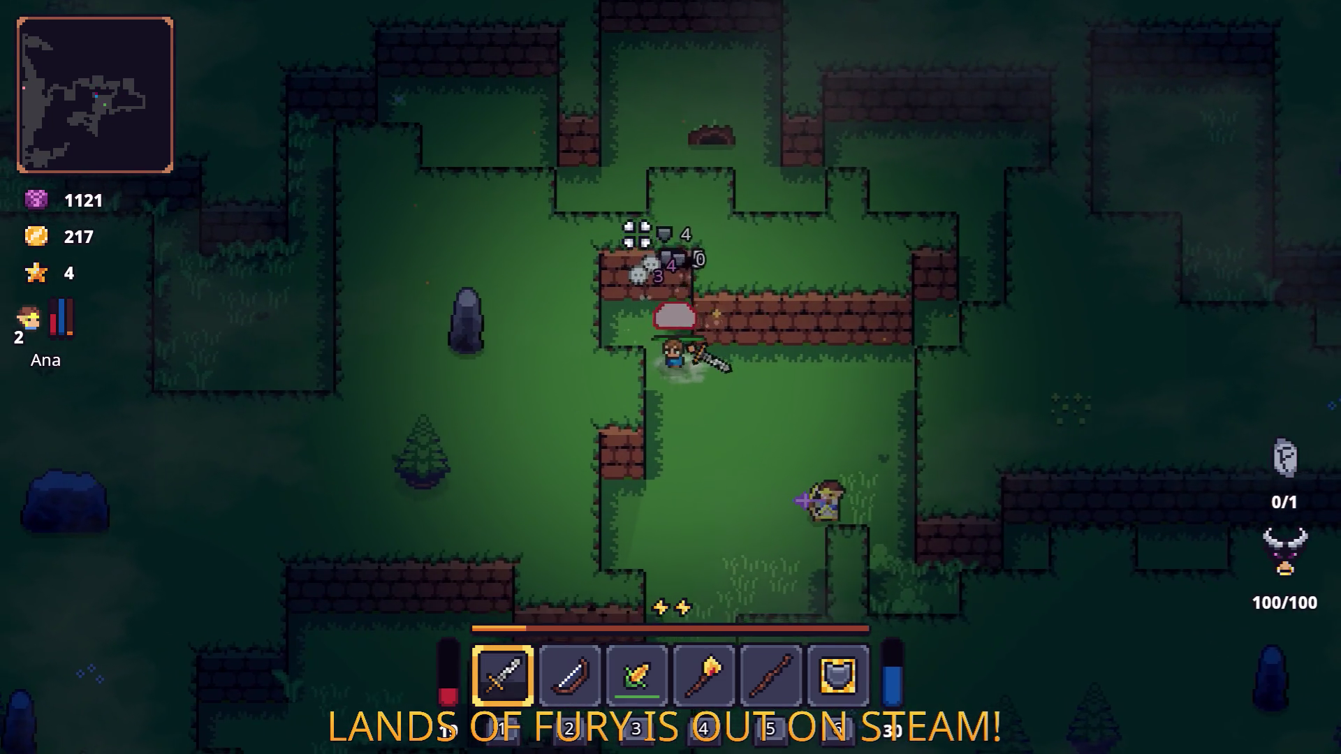
Step: Dash through the narrow corridor into the upper grass and smash the burrow for gold
key("w")
key("a")
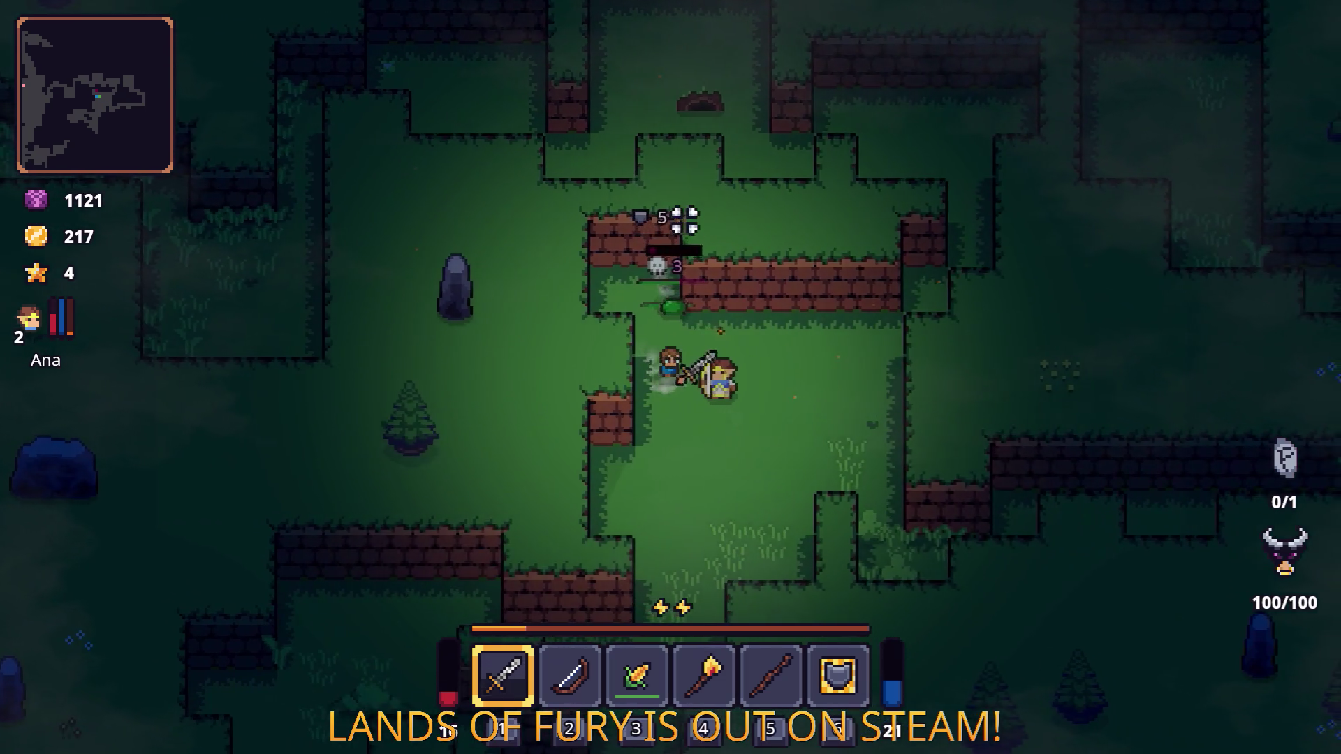
key("d")
key("space")
key("w")
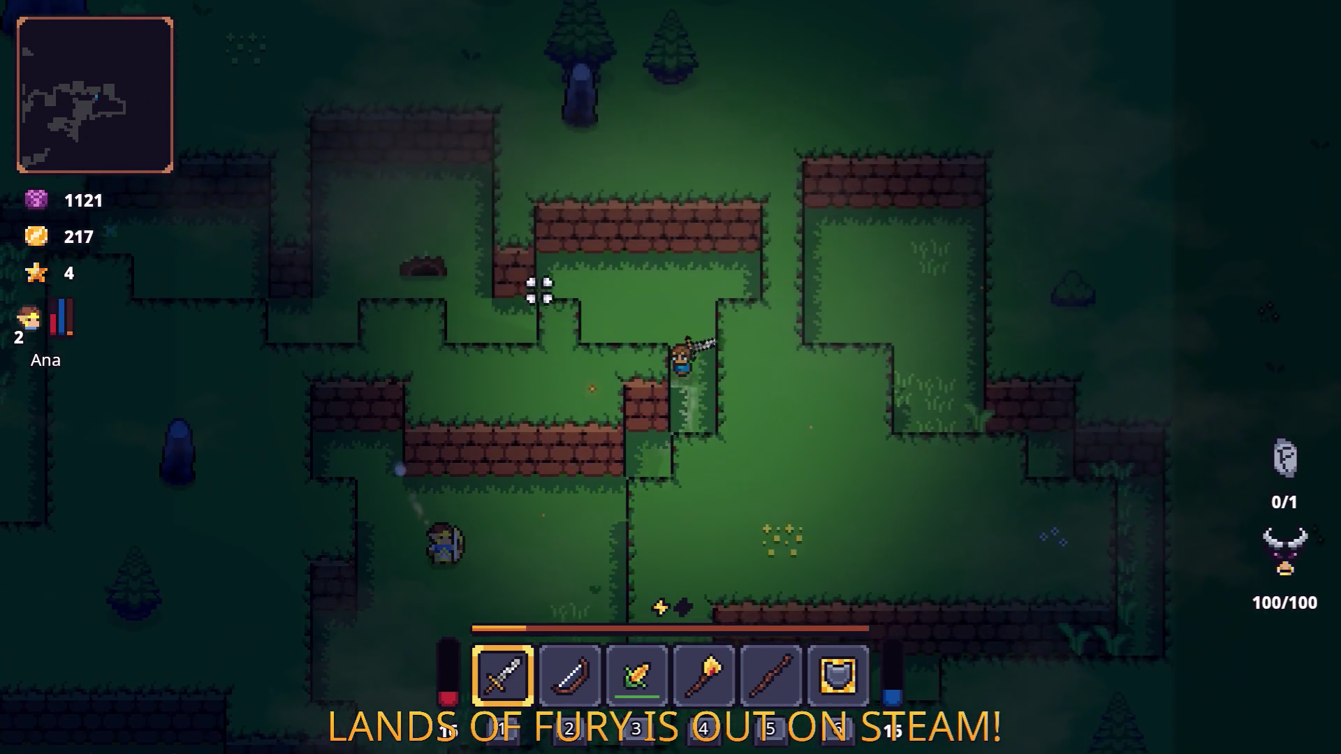
key("w")
key("a")
key("a")
left_click(488, 255)
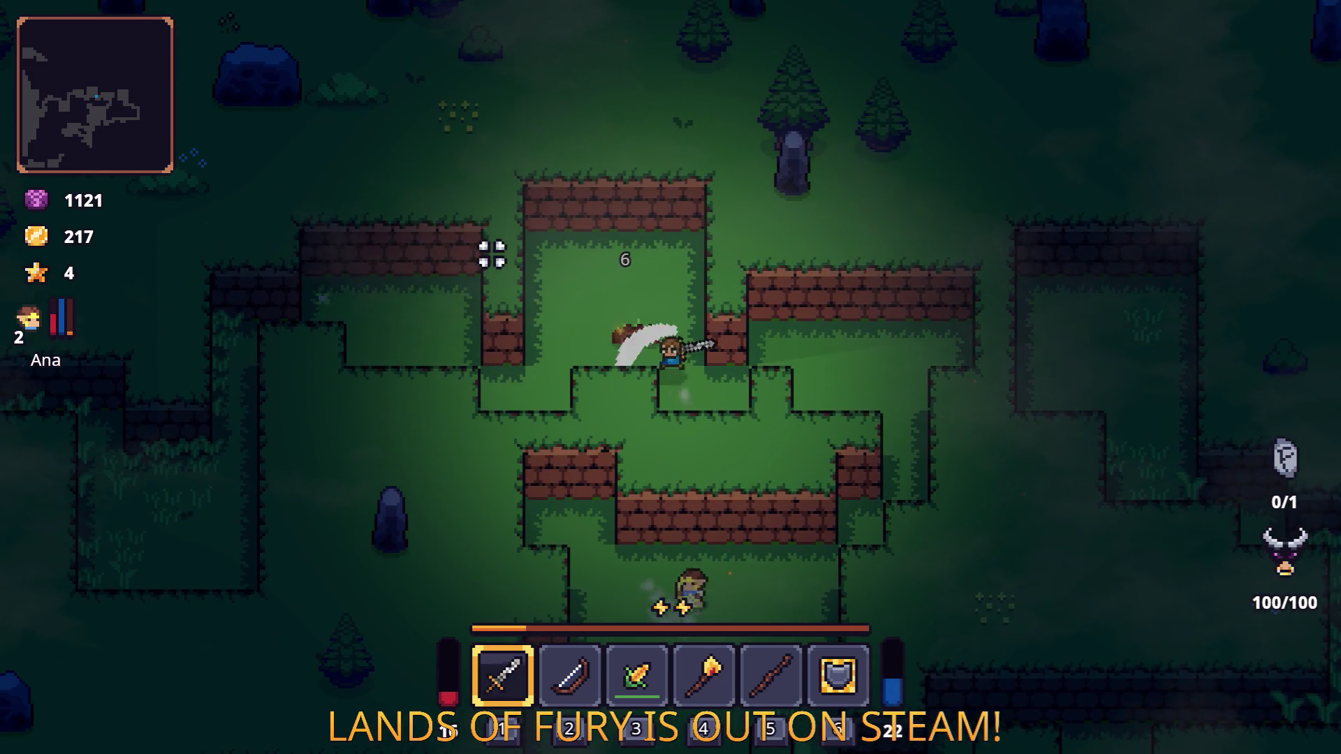
Step: Cross the clearing to the merchant, then head down-left toward the goblin
key("a")
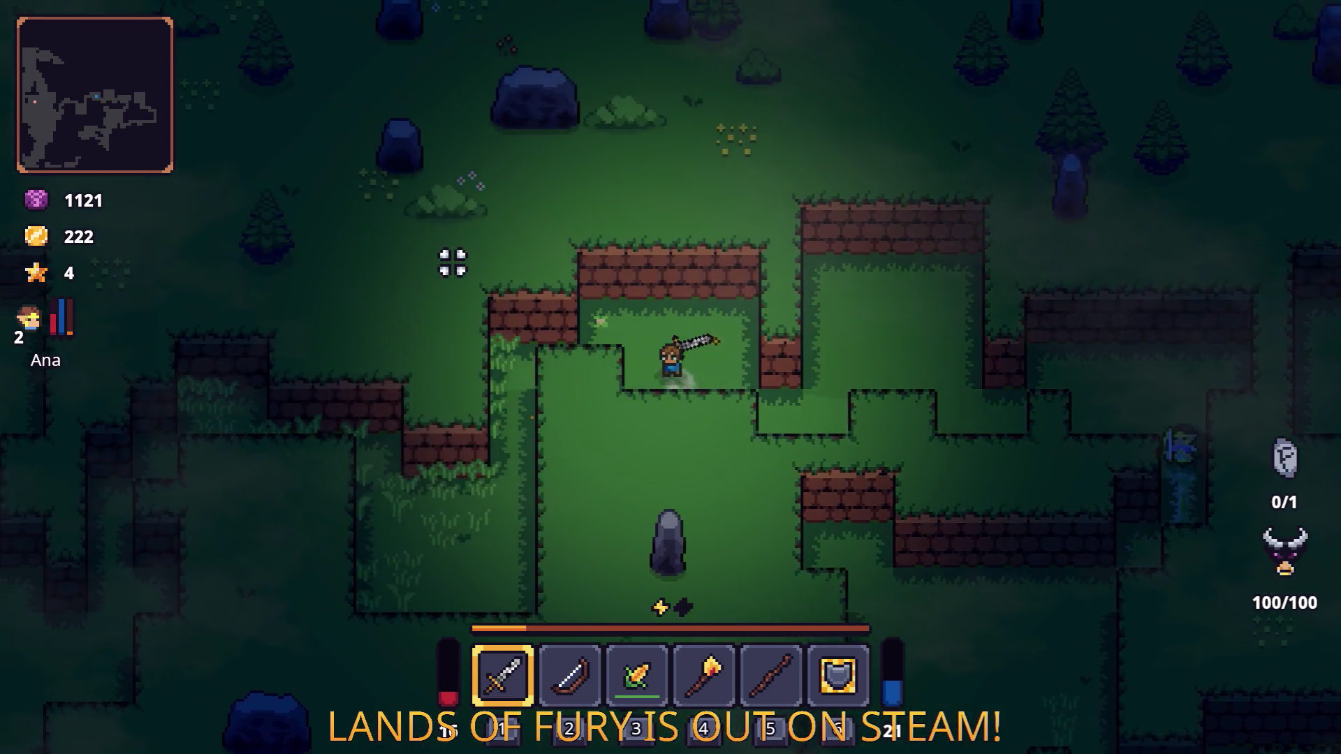
key("a")
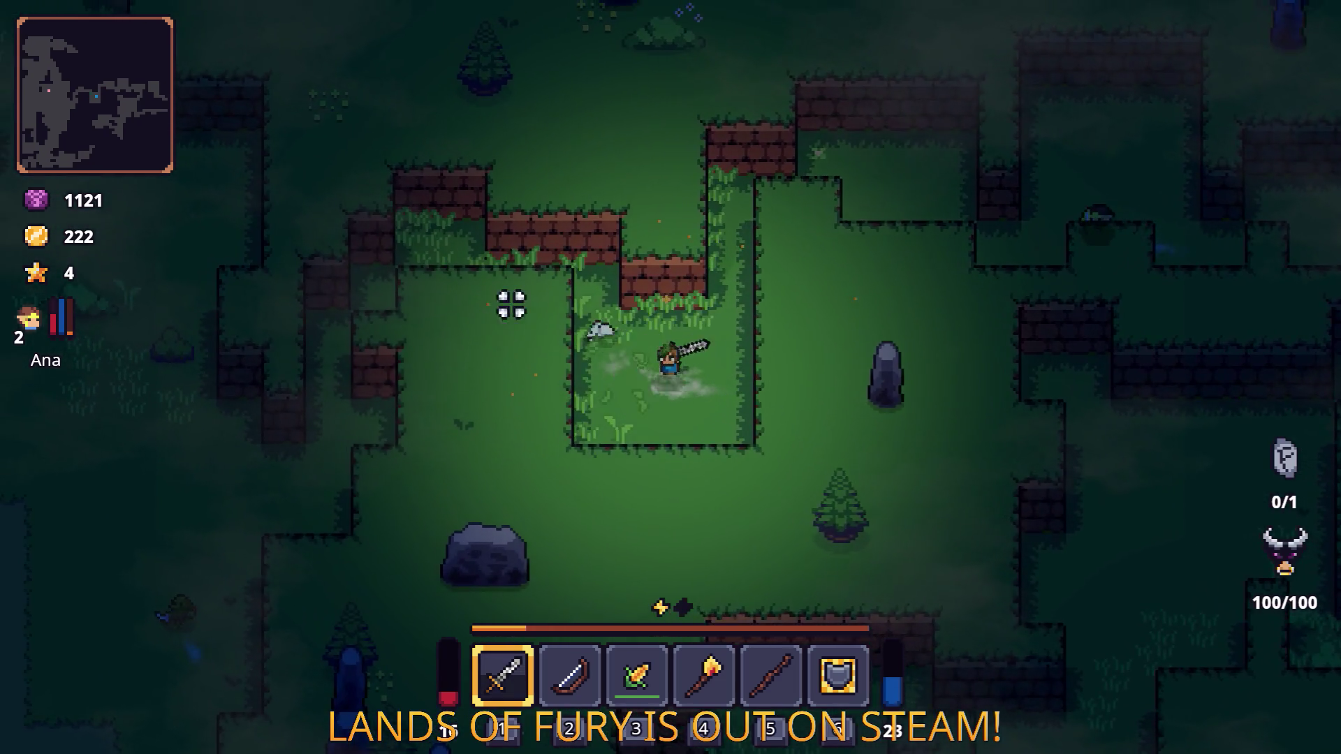
key("d")
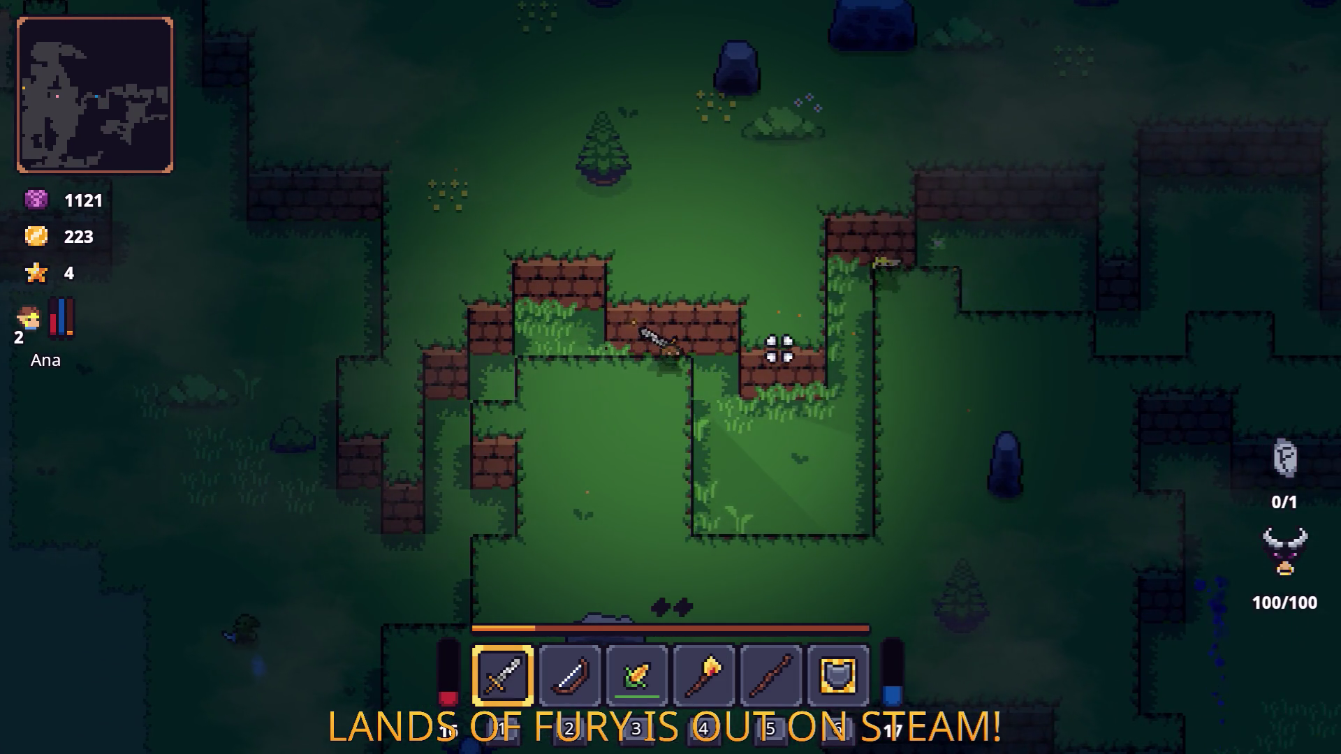
key("d")
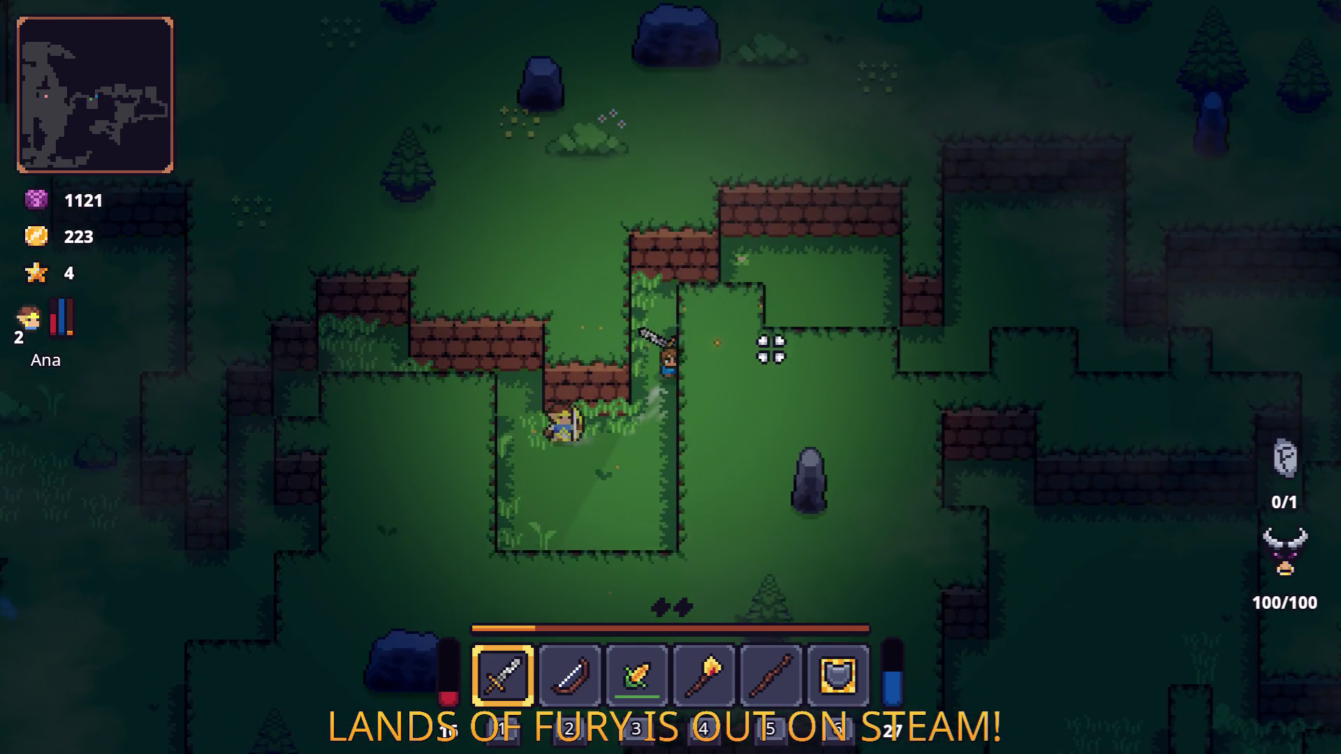
key("a")
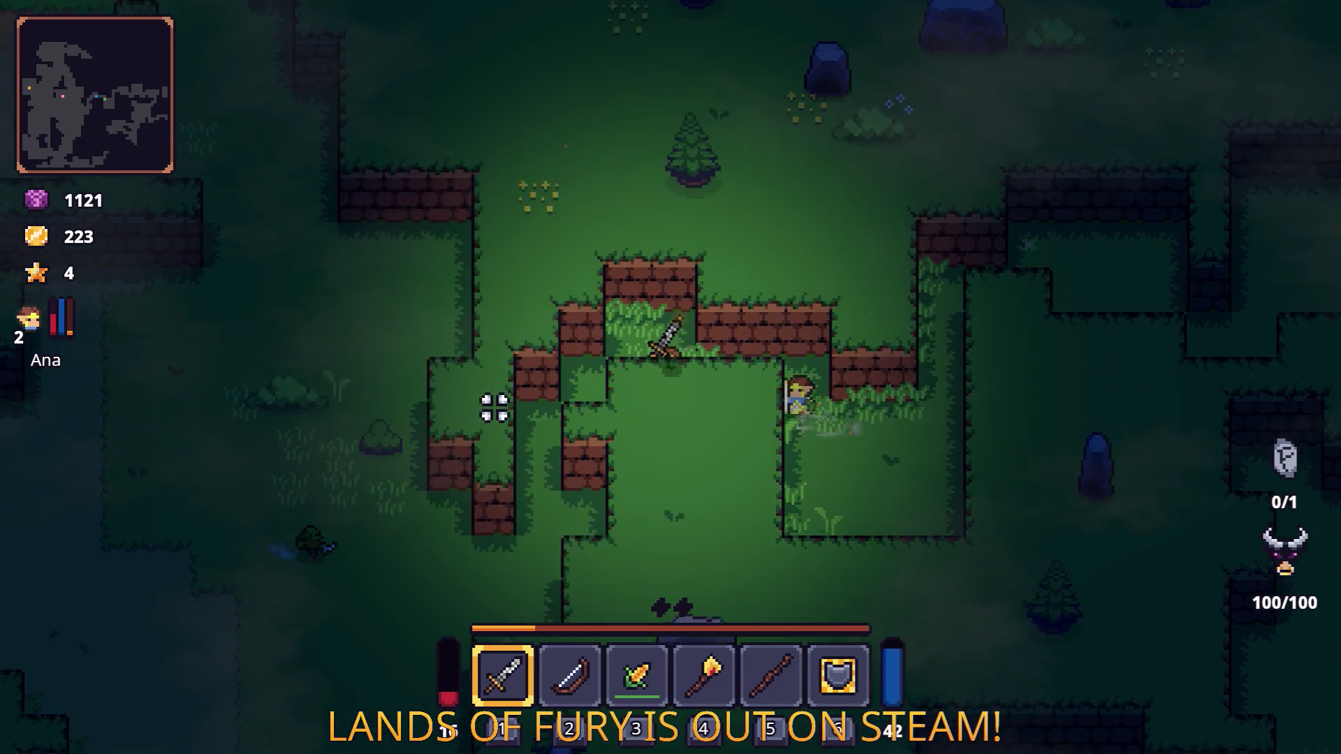
key("s")
key("a")
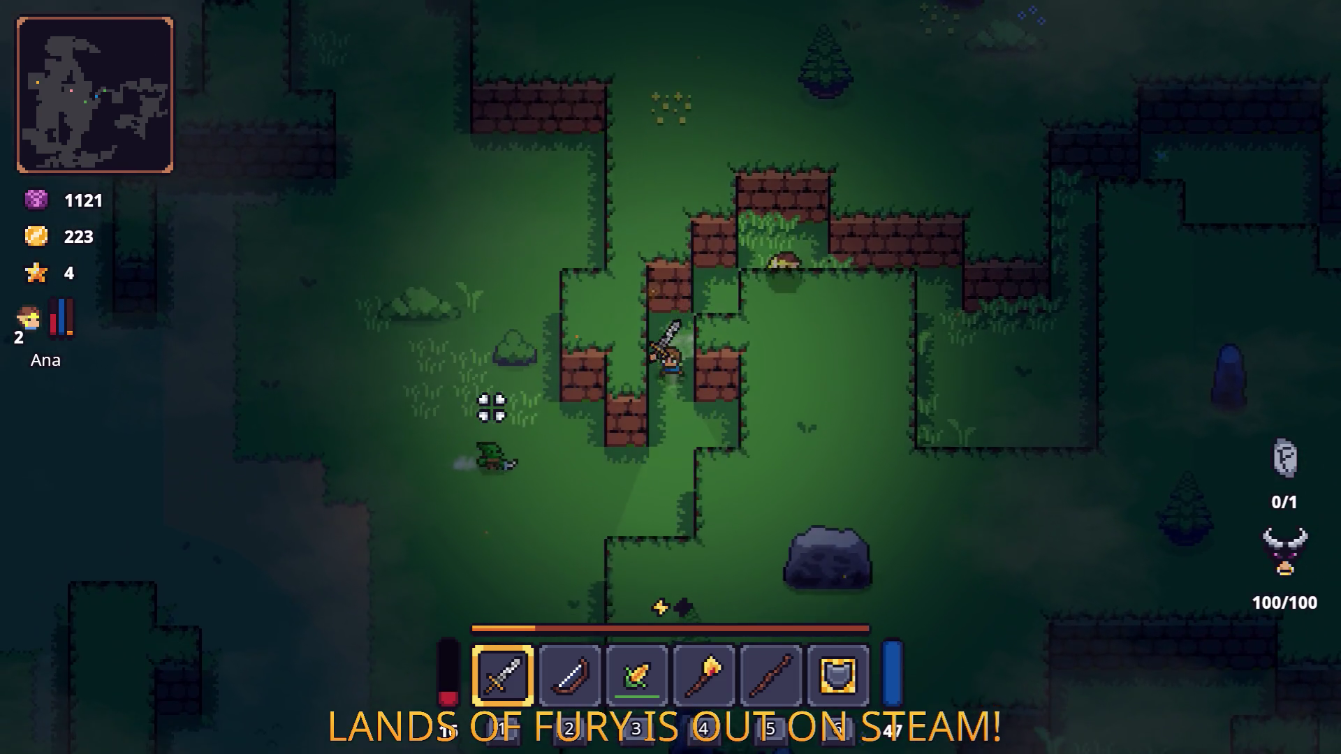
key("e")
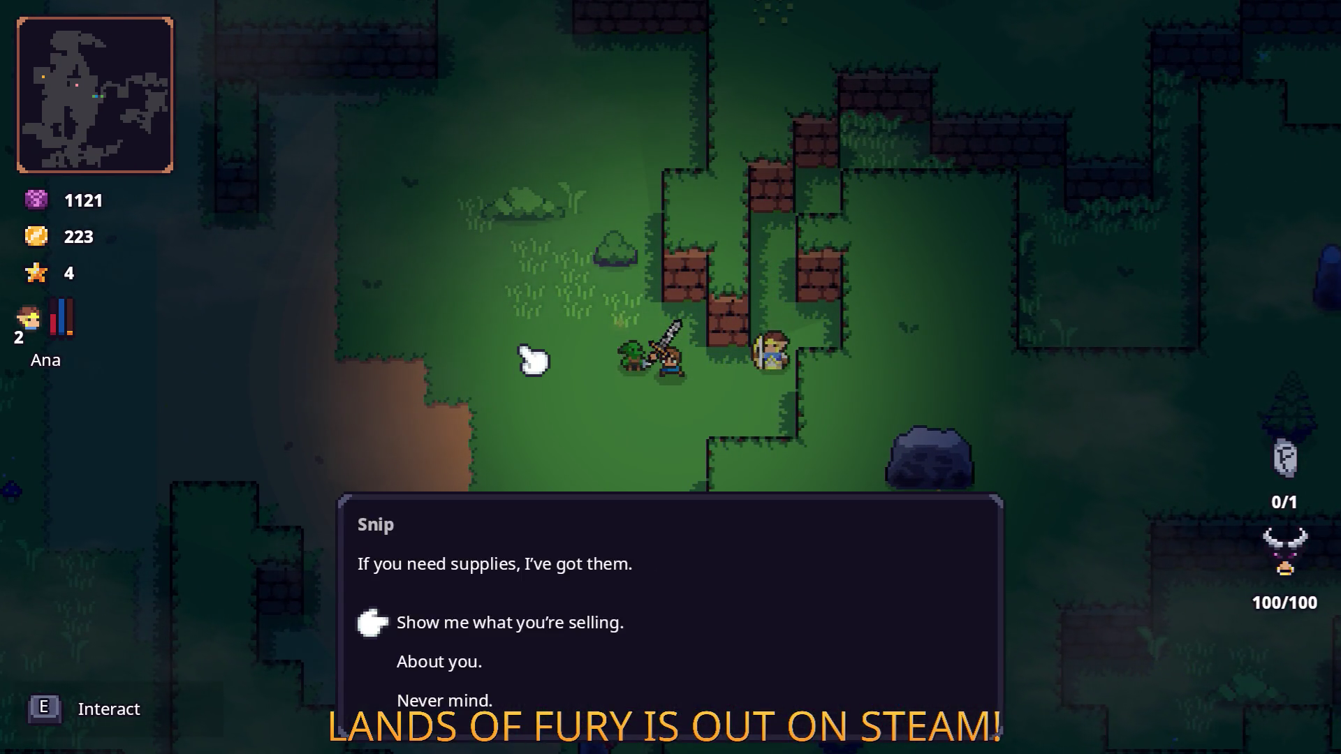
key("e")
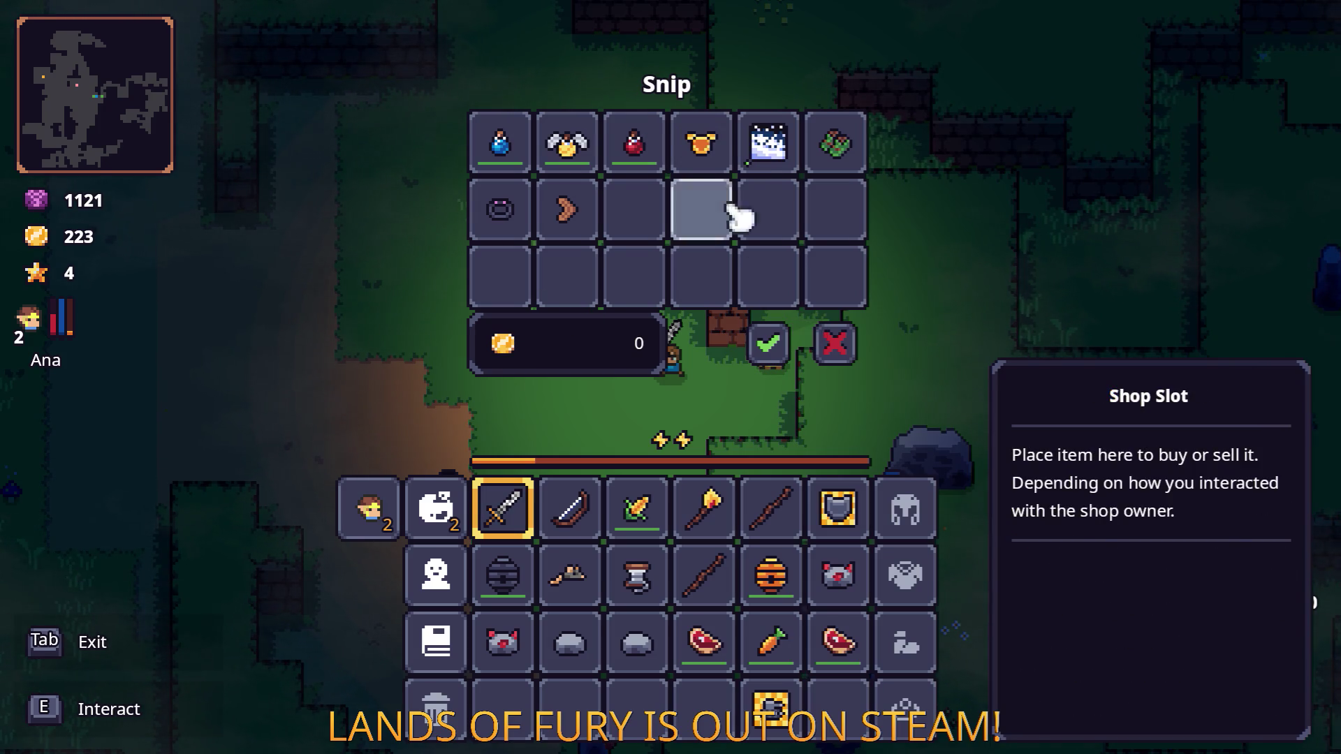
left_click(842, 349)
key("s")
key("a")
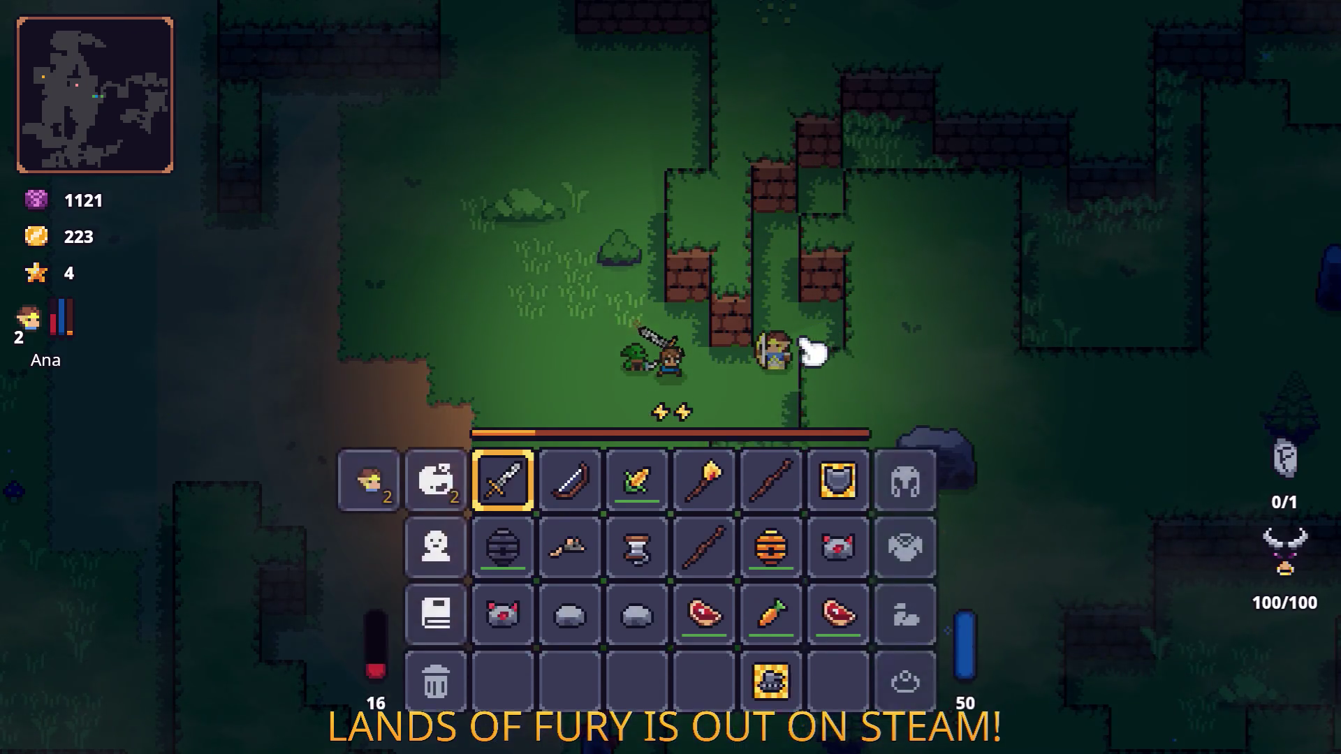
key("w")
key("a")
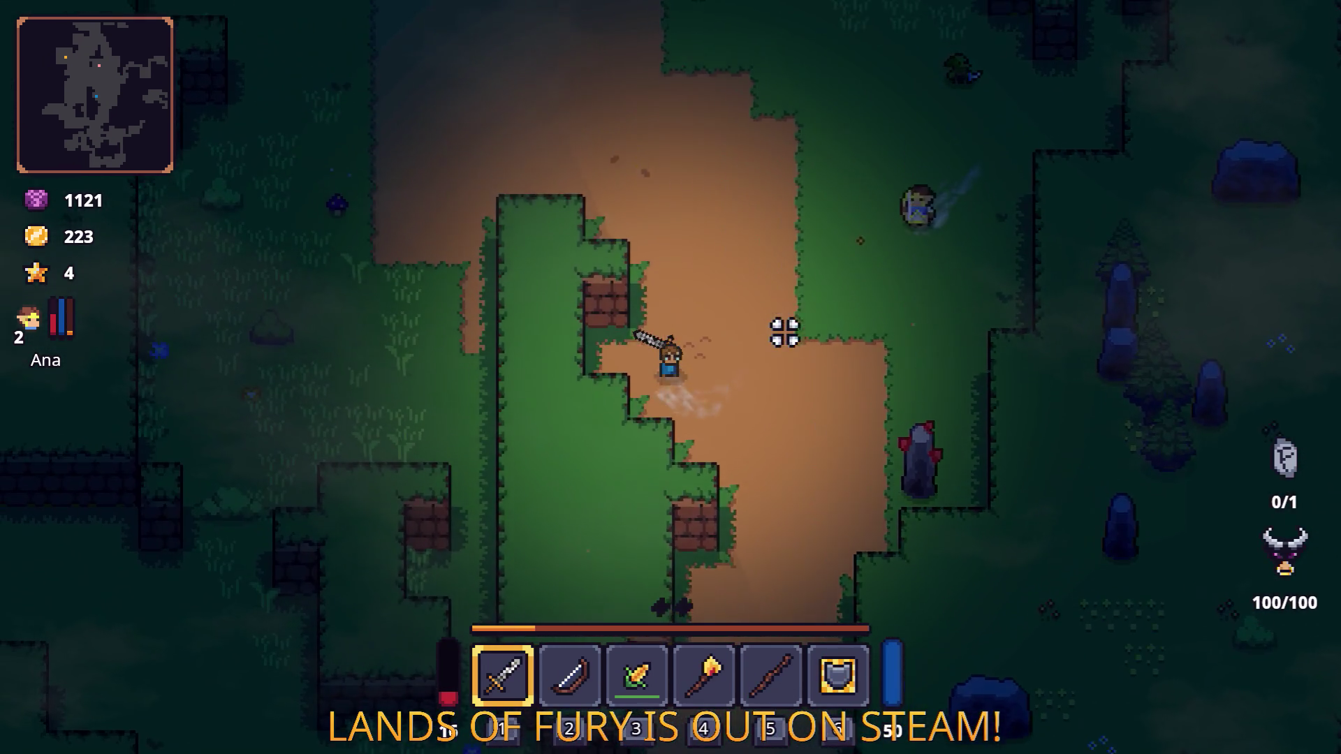
Step: Follow the dirt path up past the campfire and switch the held weapon to the bow
key("w")
key("a")
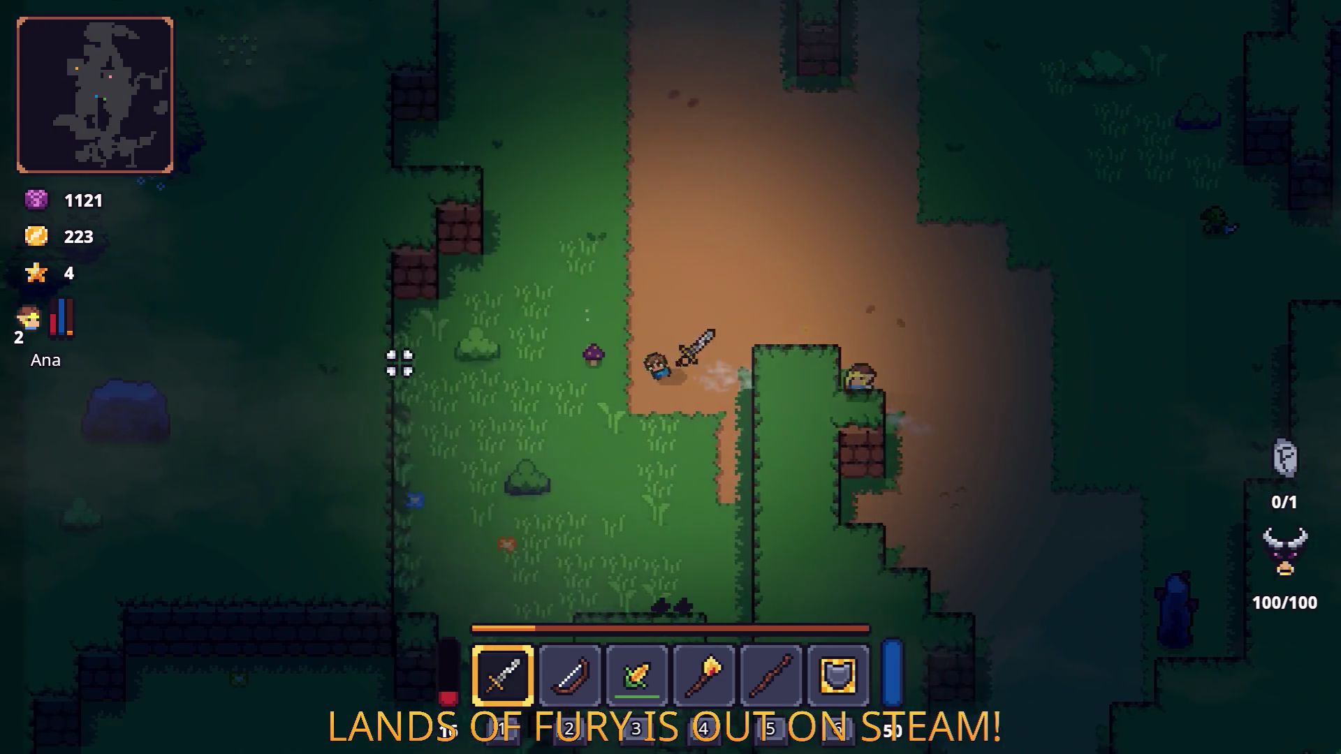
key("w")
key("d")
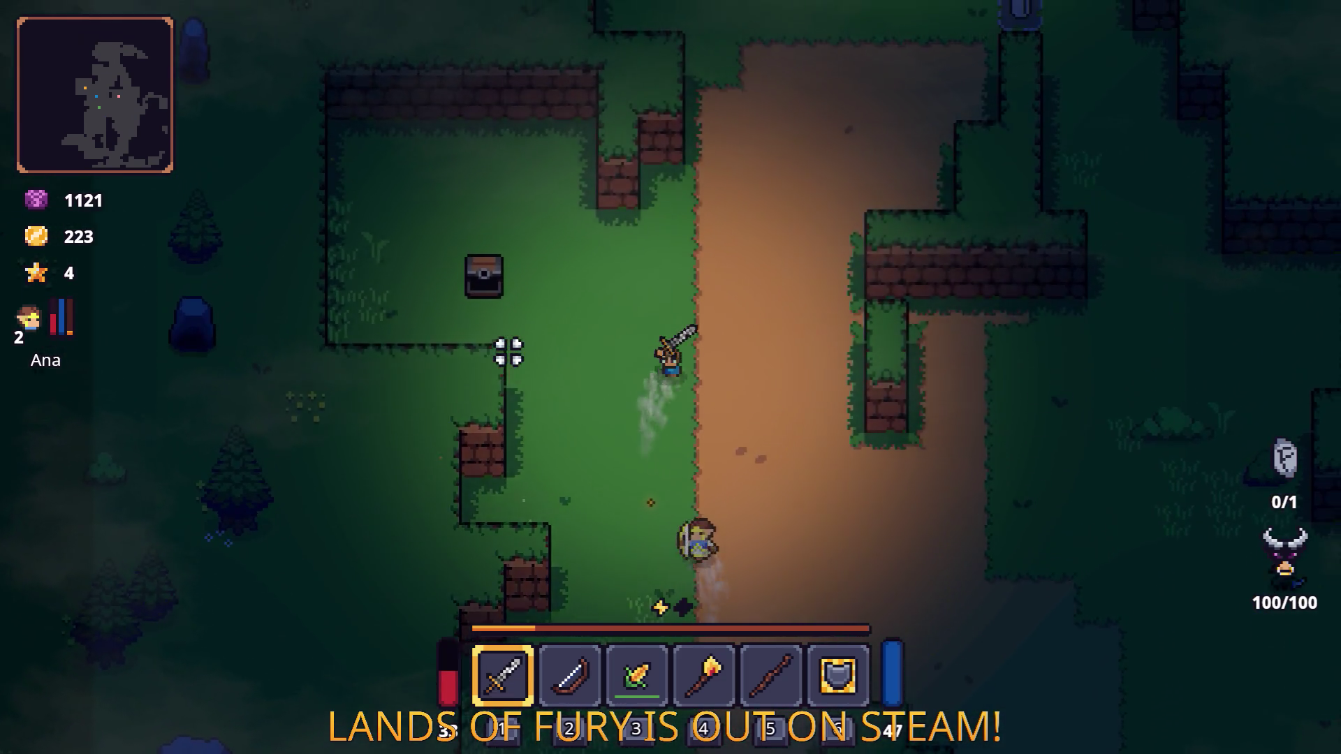
key("w")
key("a")
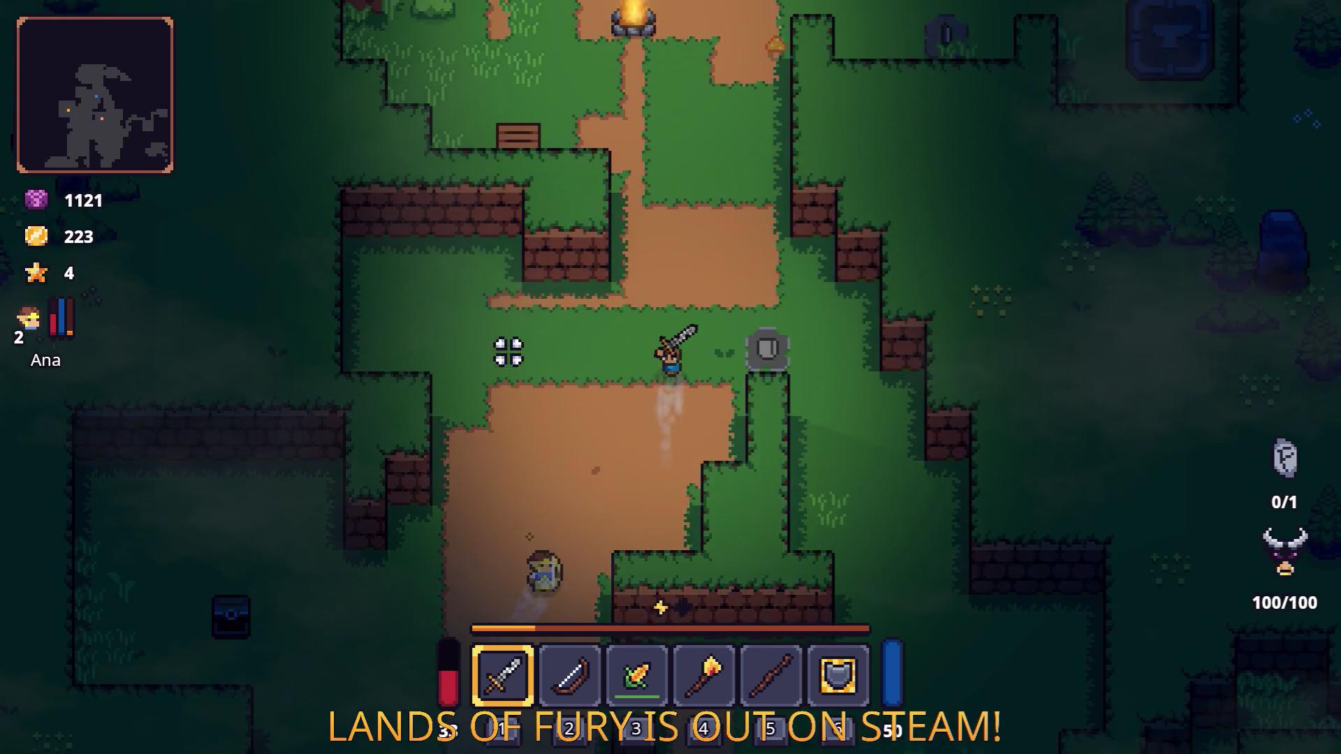
key("w")
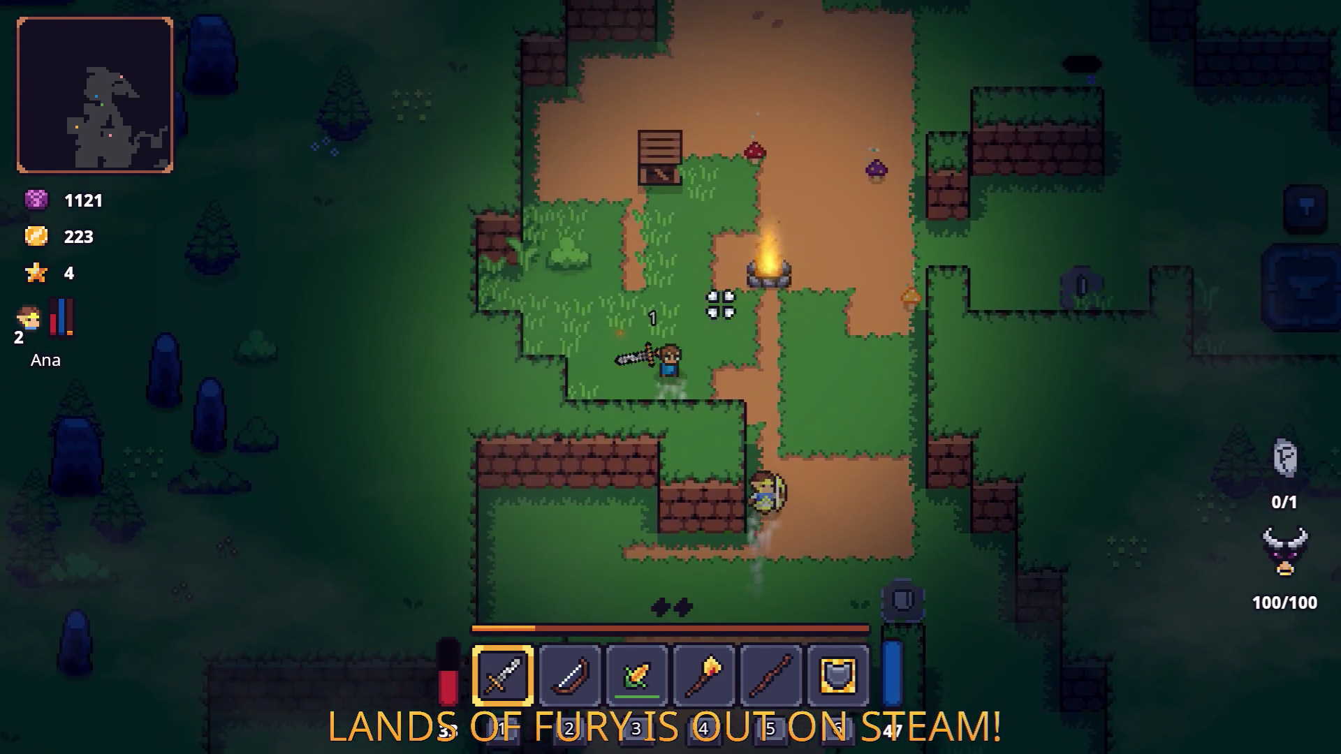
key("2")
Step: Check the bow in the inventory, then walk down-left toward the pit
key("a")
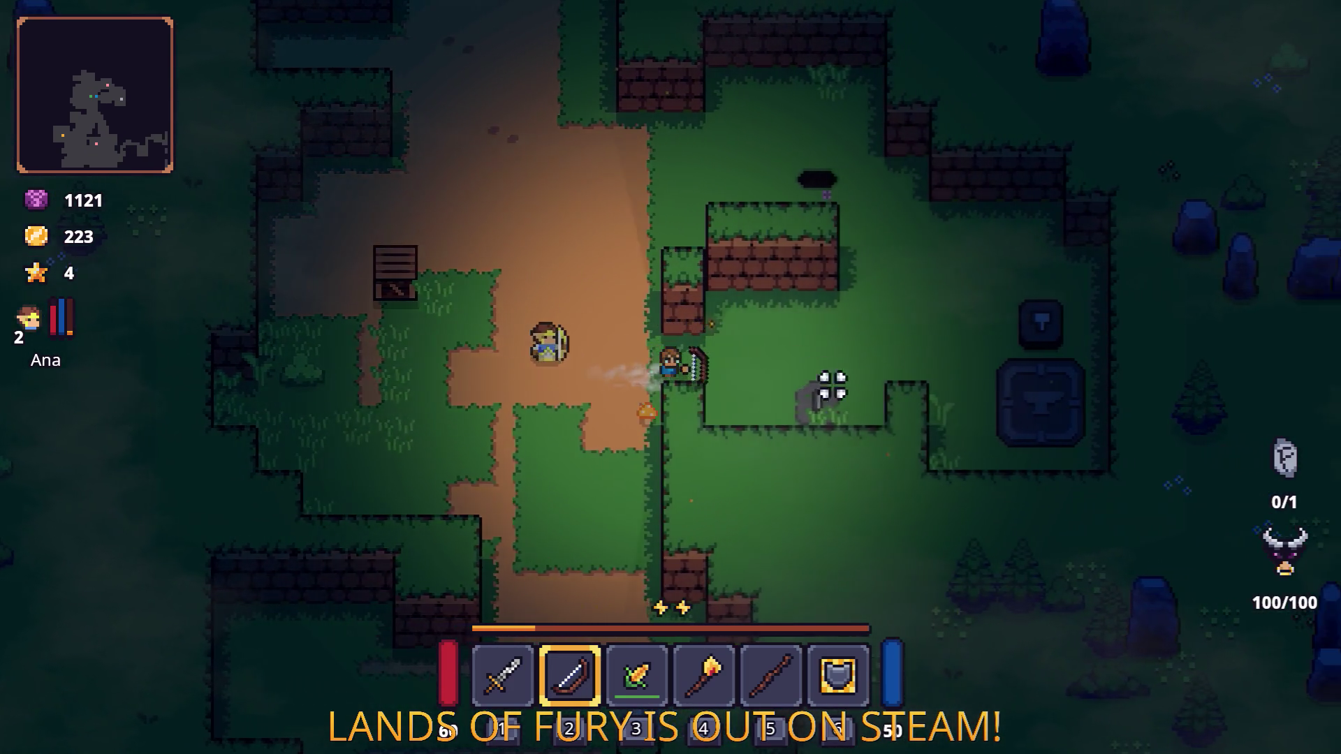
key("Tab")
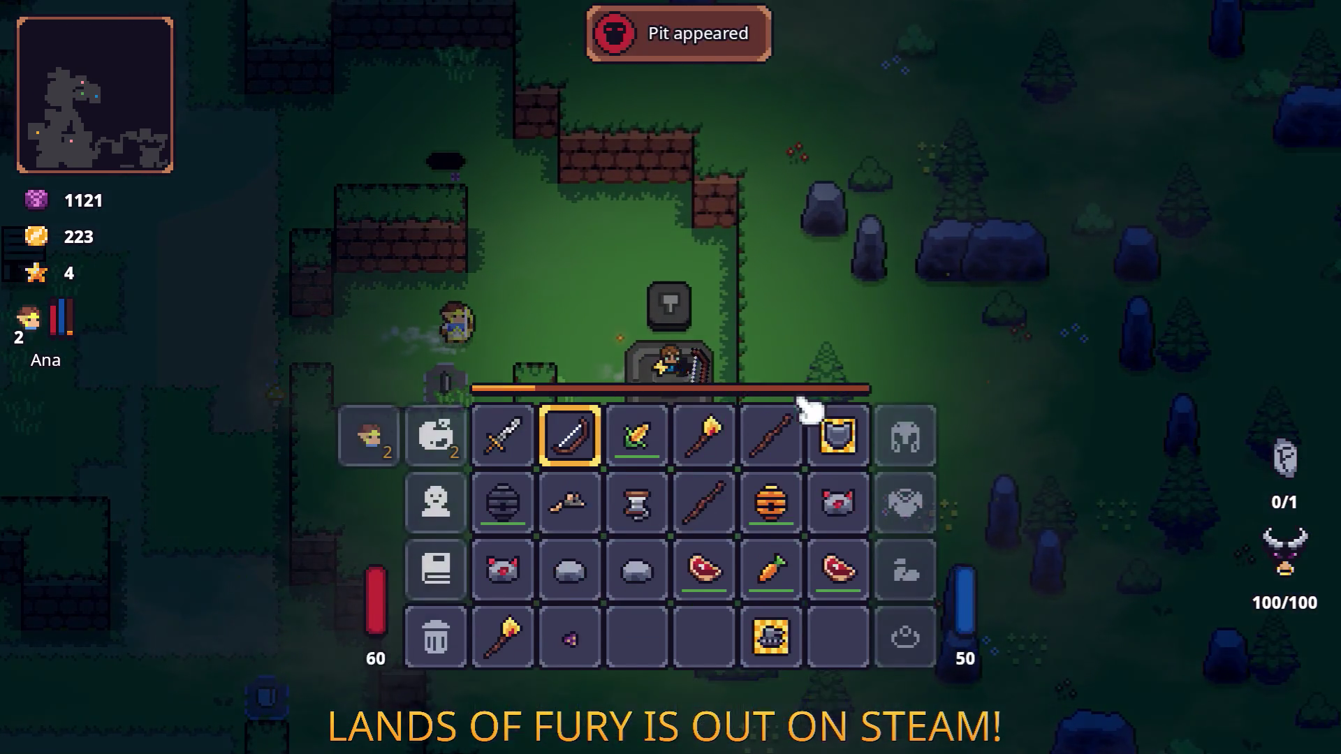
key("Tab")
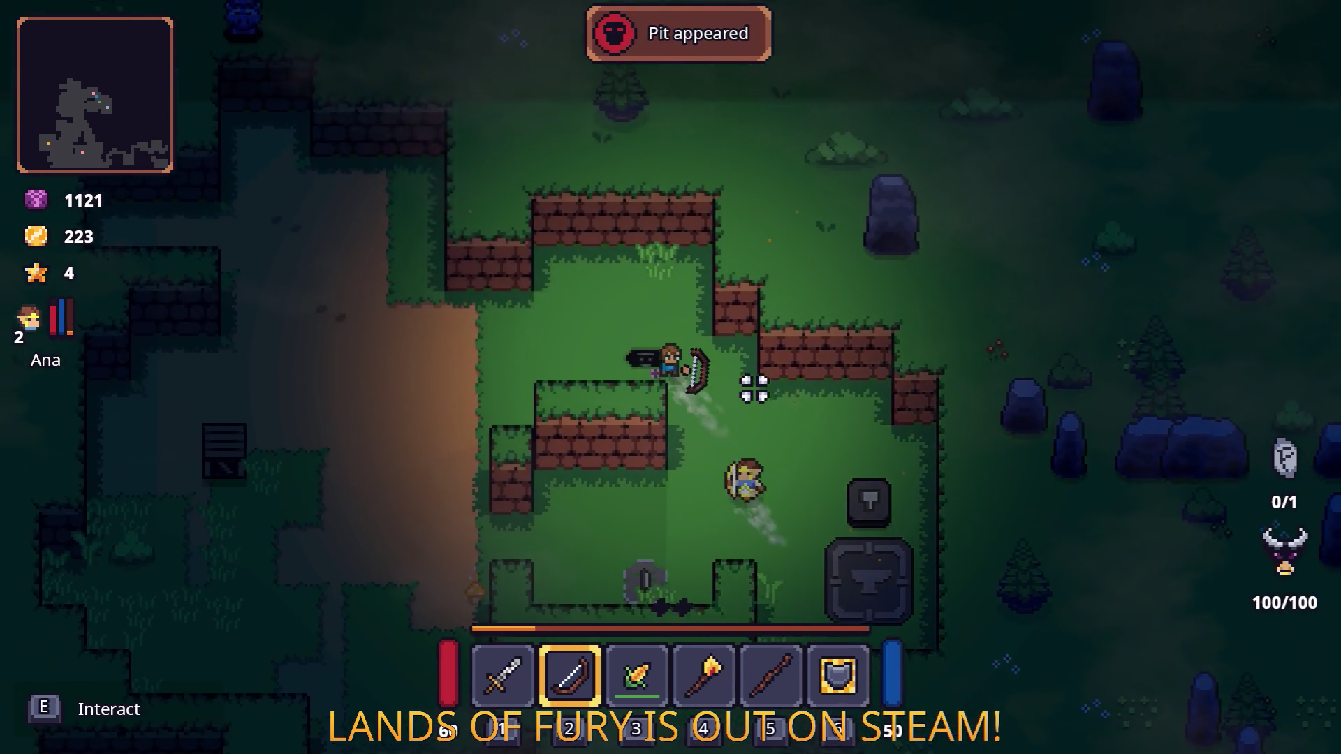
key("a")
key("s")
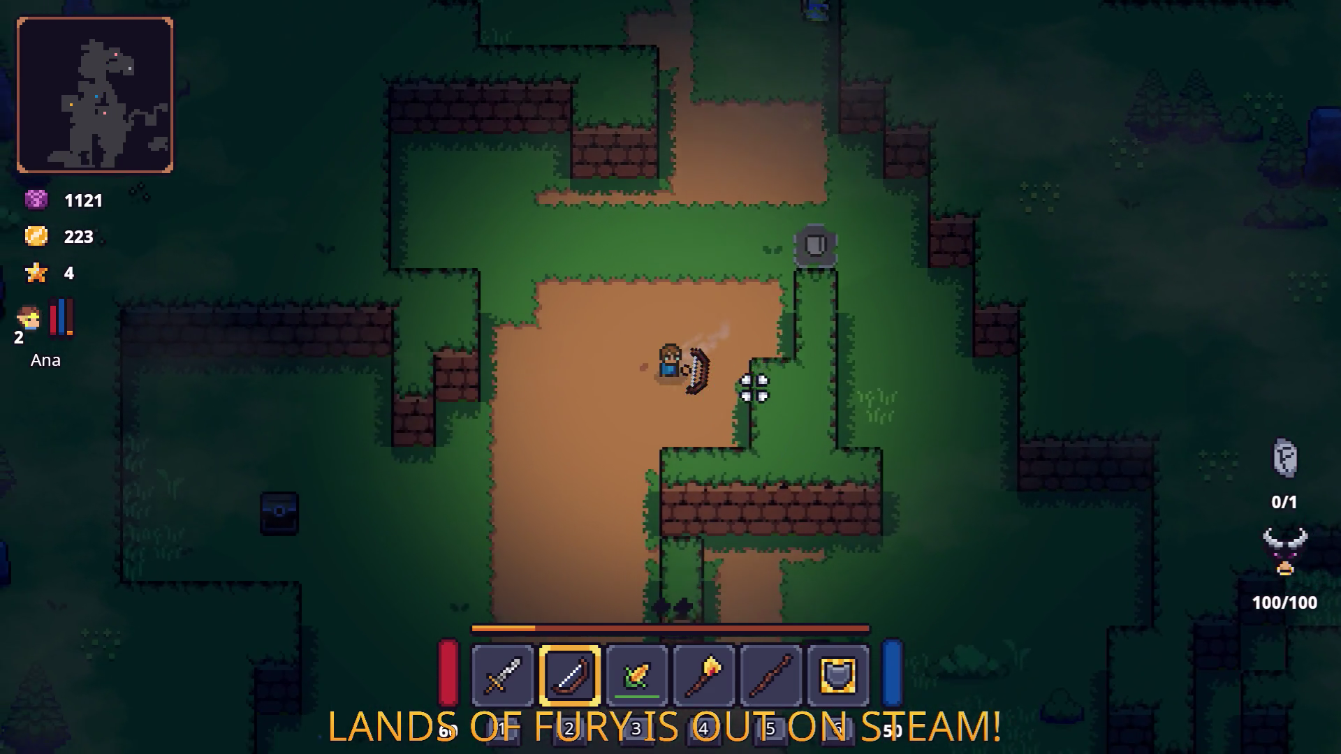
Step: Descend into the dark pit and walk up toward the middle statue
key("s")
key("d")
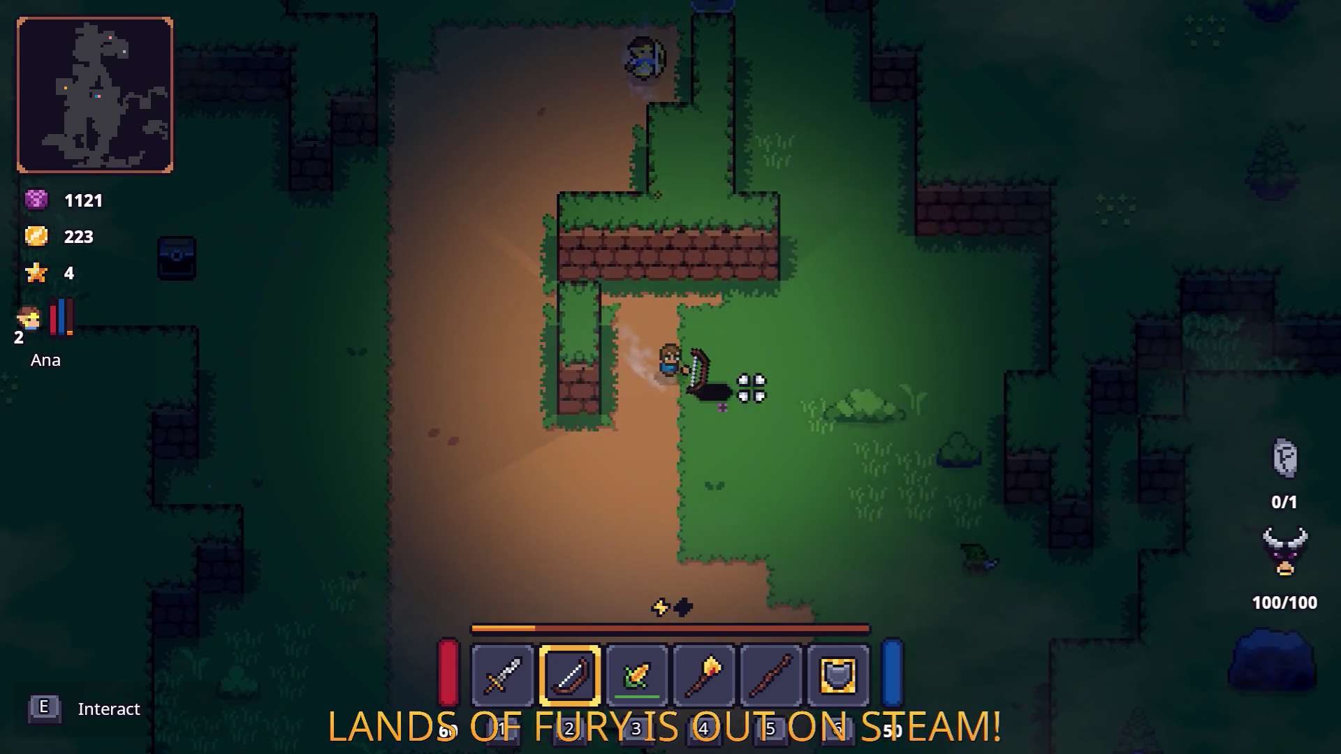
key("e")
key("a")
key("w")
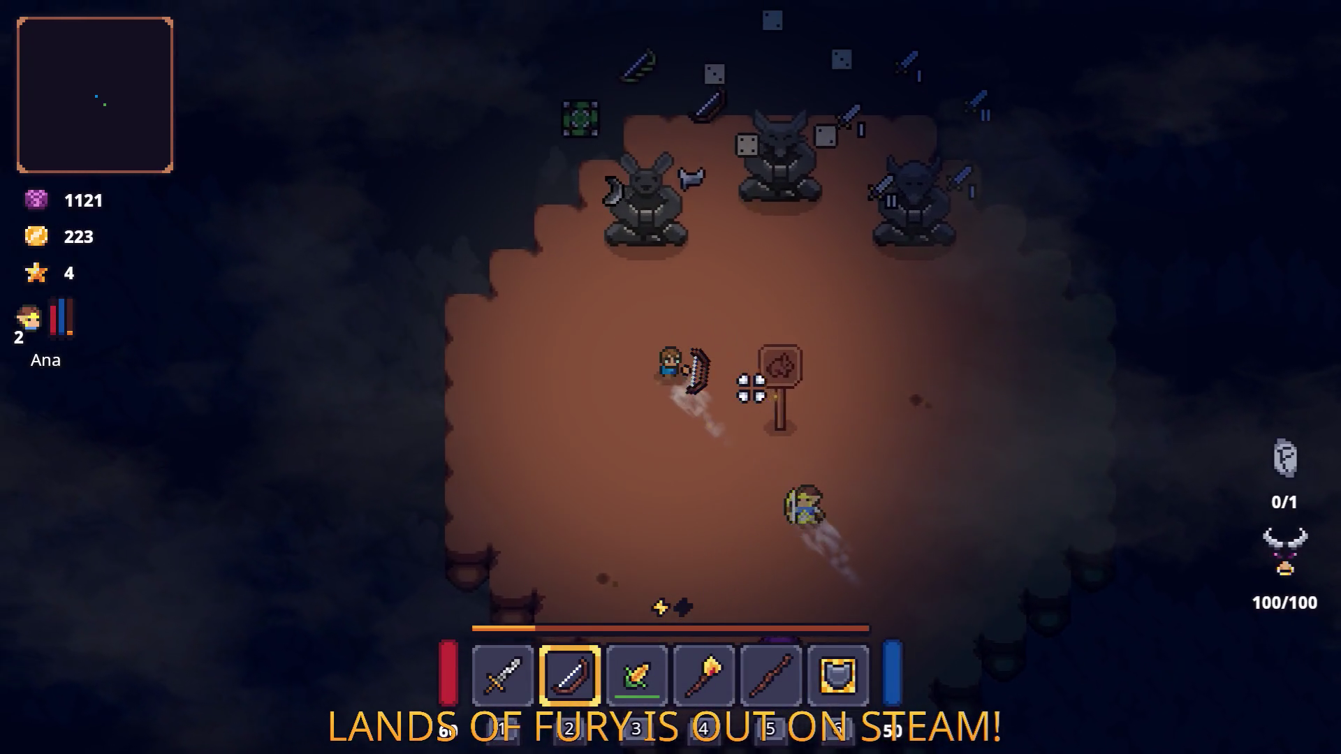
key("w")
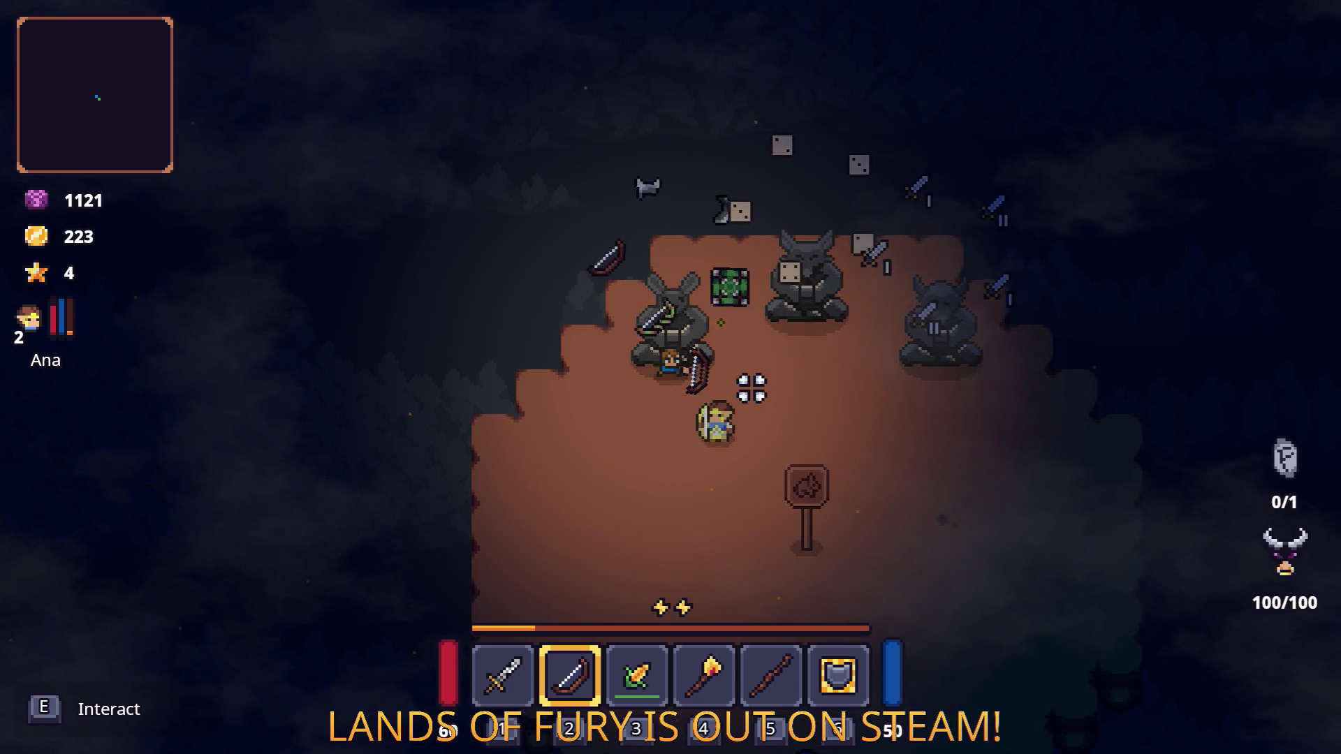
key("d")
key("w")
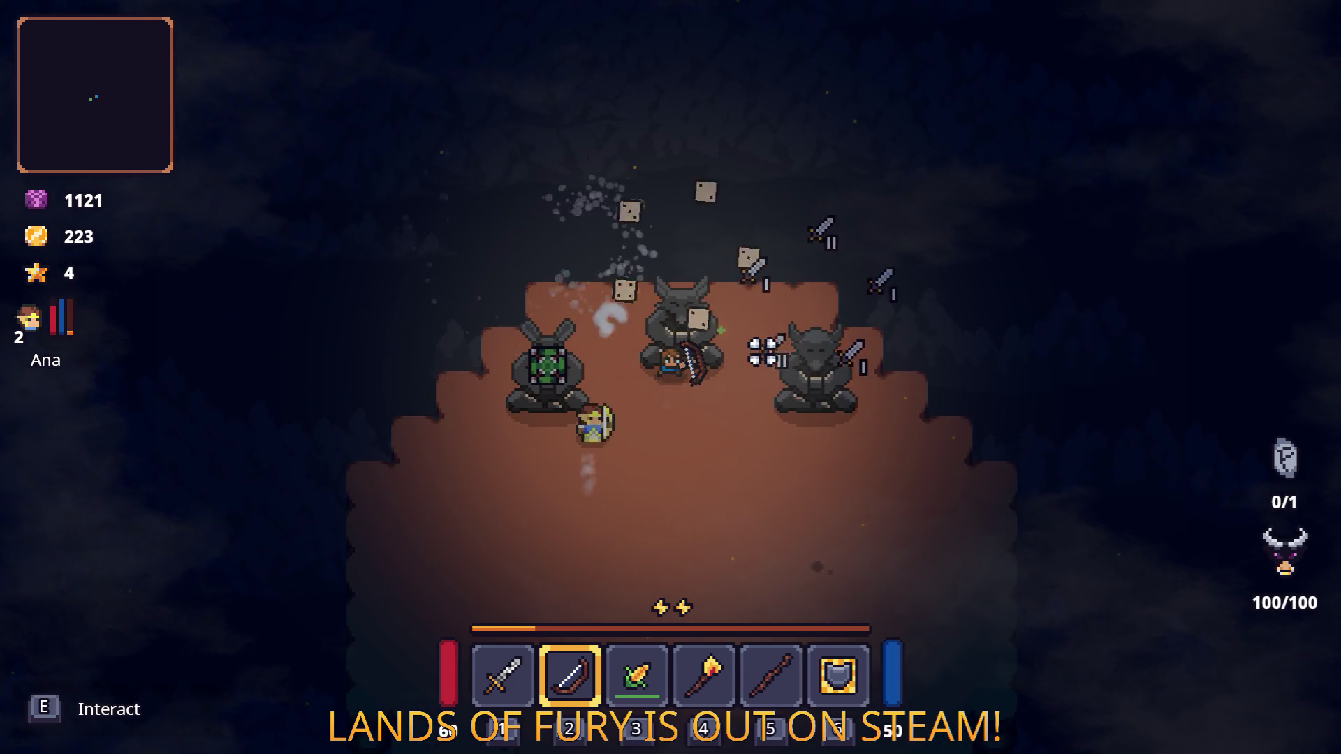
Step: Walk down away from the statues and back up toward the arena centre
key("d")
key("s")
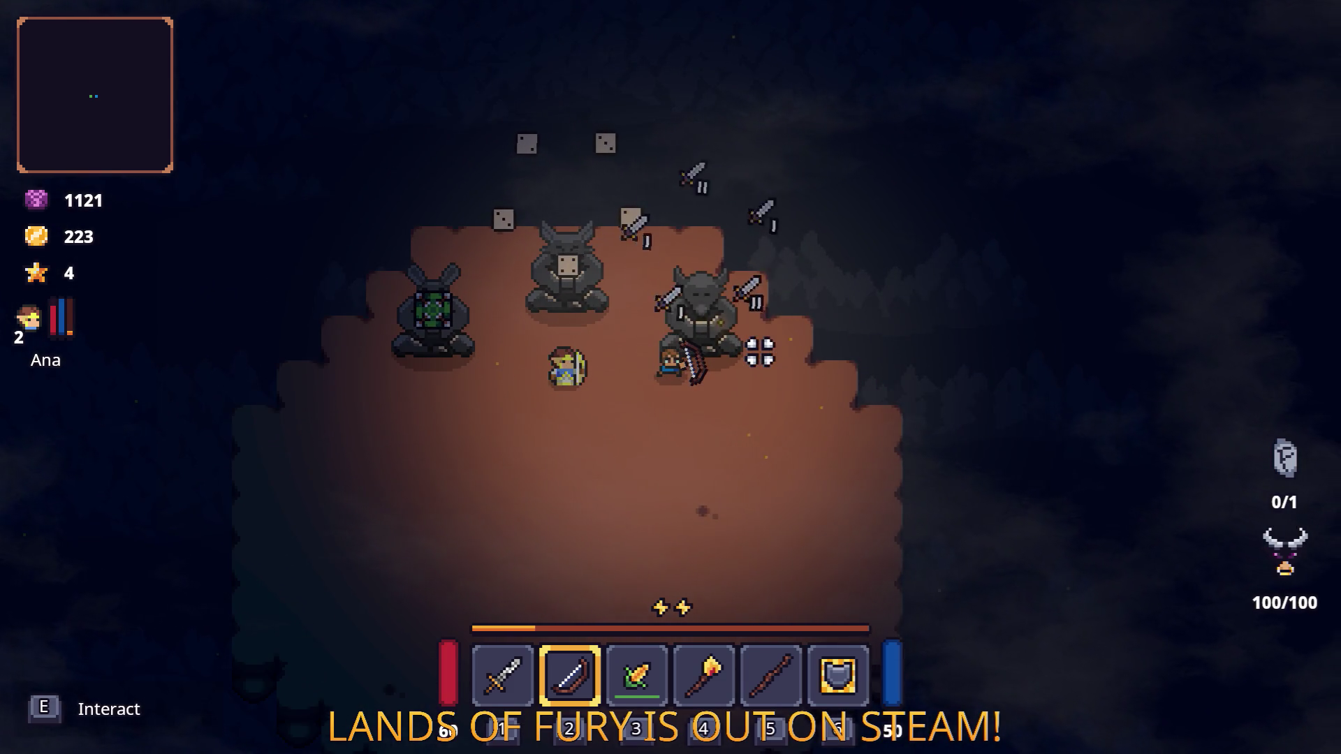
key("a")
key("s")
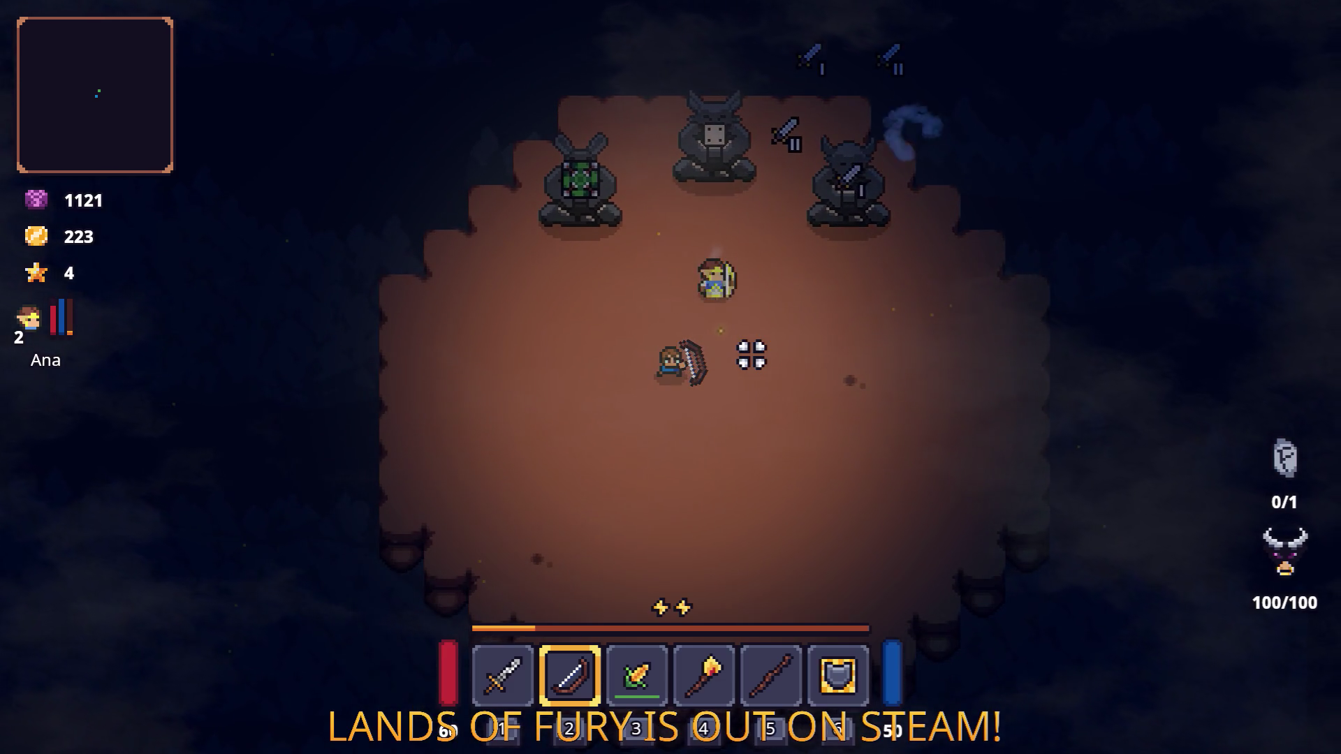
key("d")
key("s")
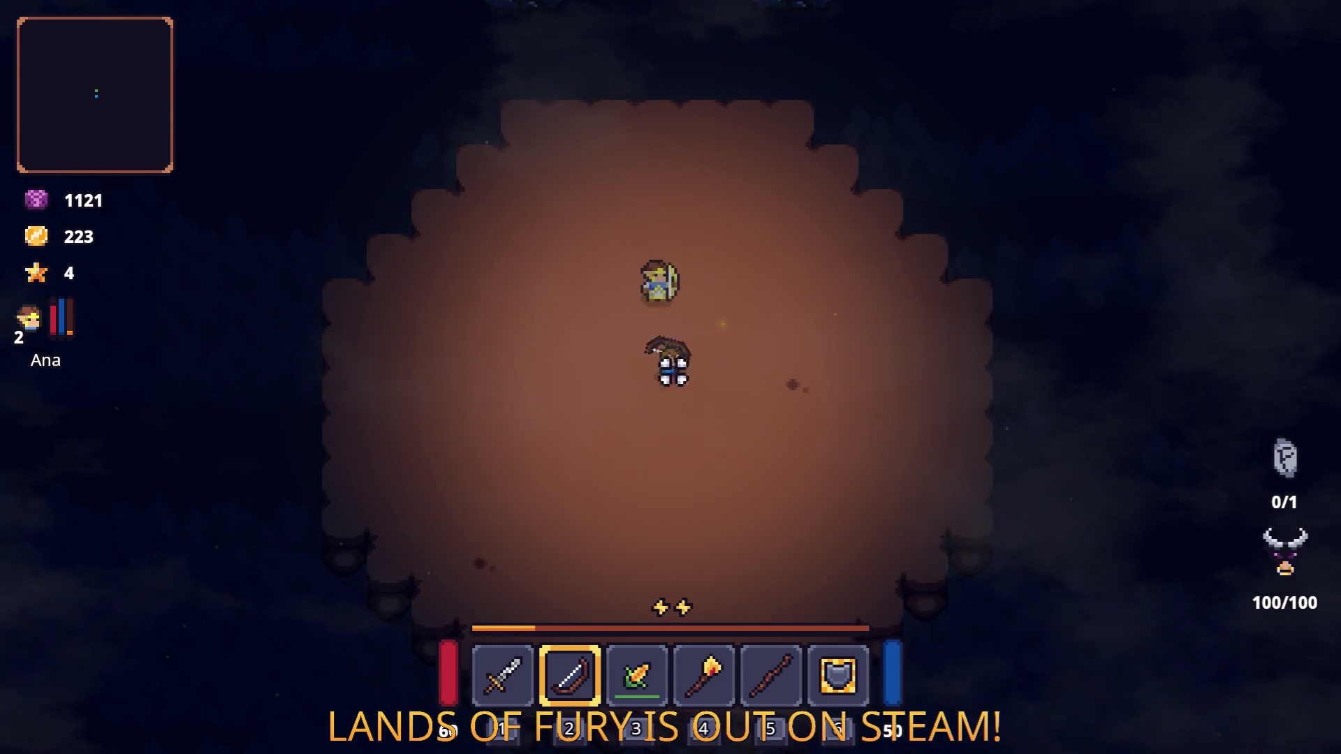
key("a")
key("w")
Step: Step onto the start spot and reposition as the 40-second challenge countdown runs
key("e")
key("a")
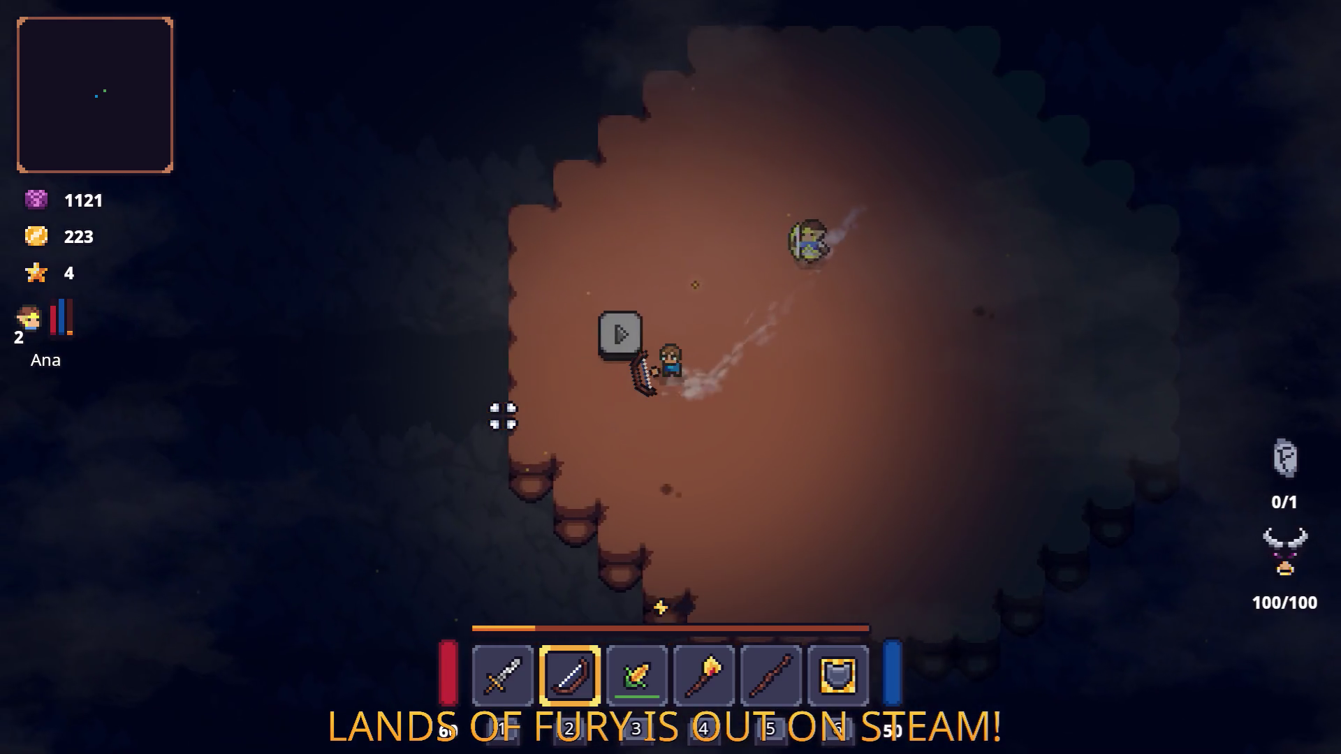
key("d")
key("w")
key("a")
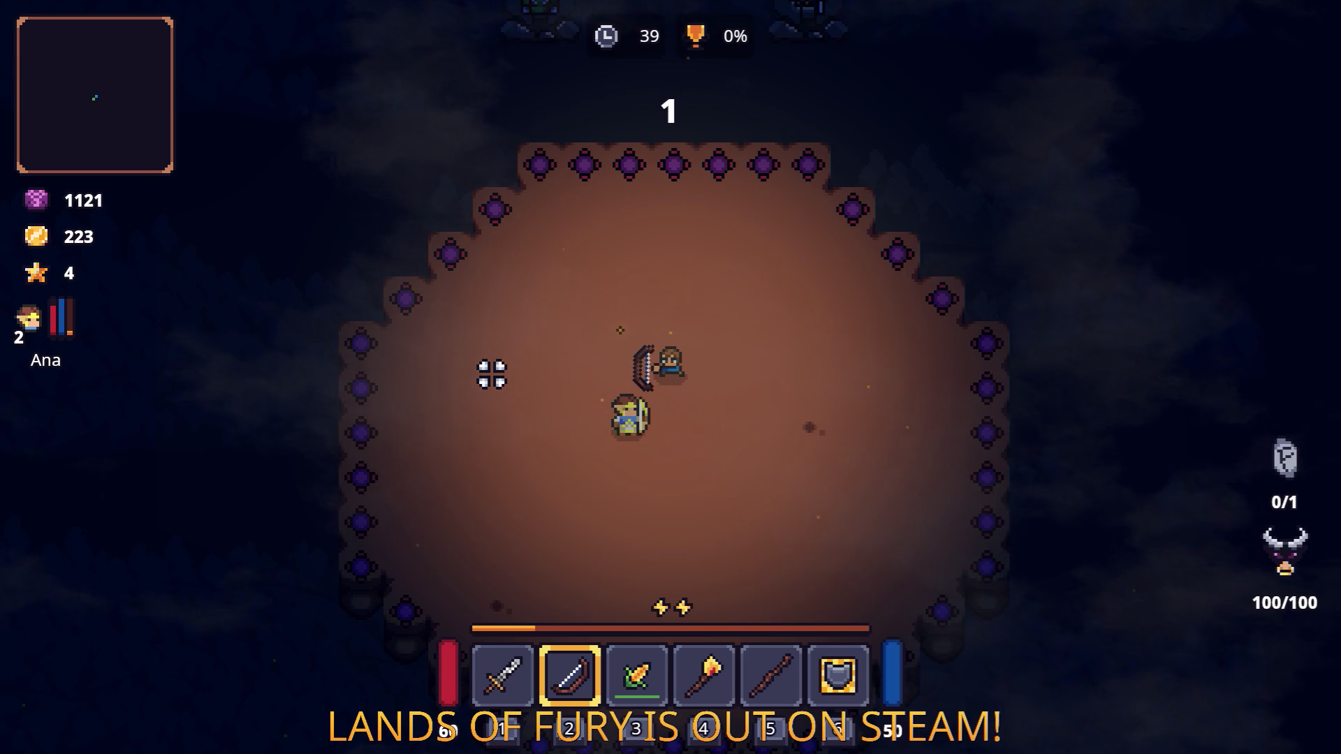
Step: Shoot arrows at the arena enemies with the bow while strafing around them
left_click(670, 619)
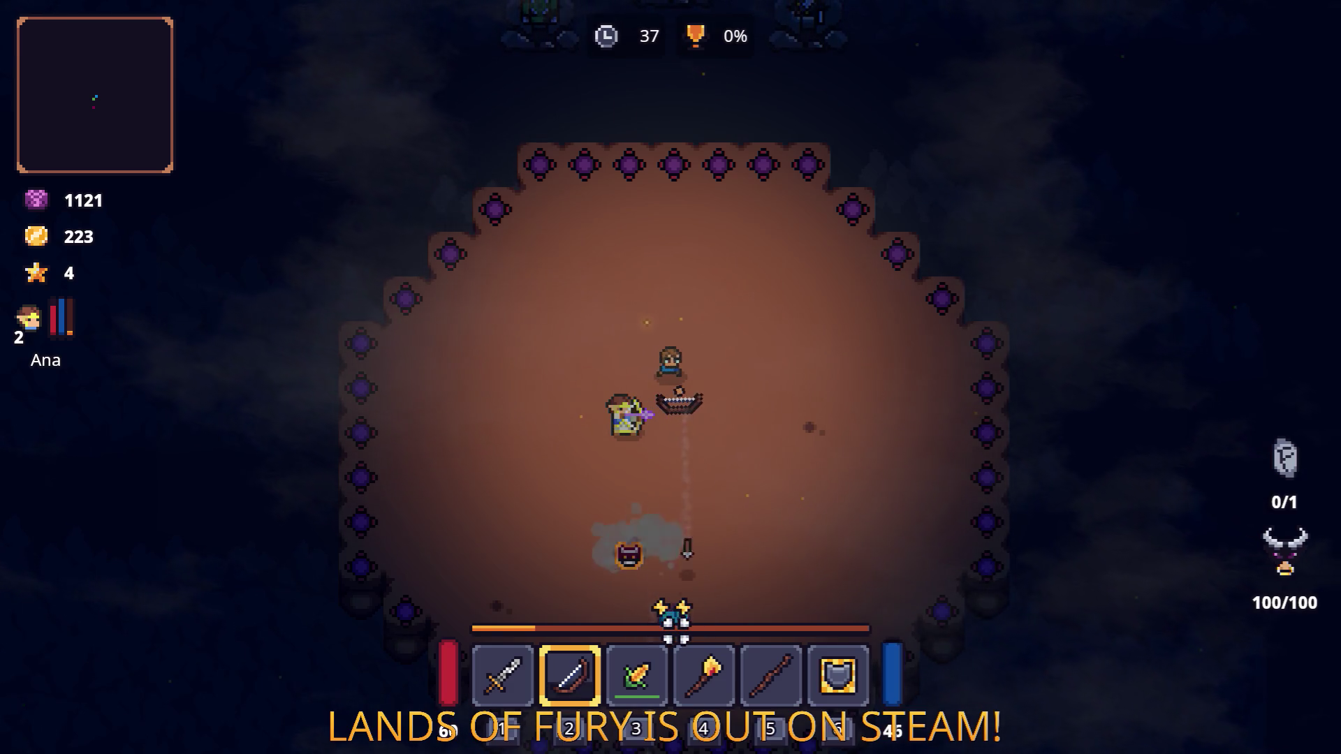
key("w")
left_click(808, 233)
key("a")
left_click(754, 412)
left_click(781, 476)
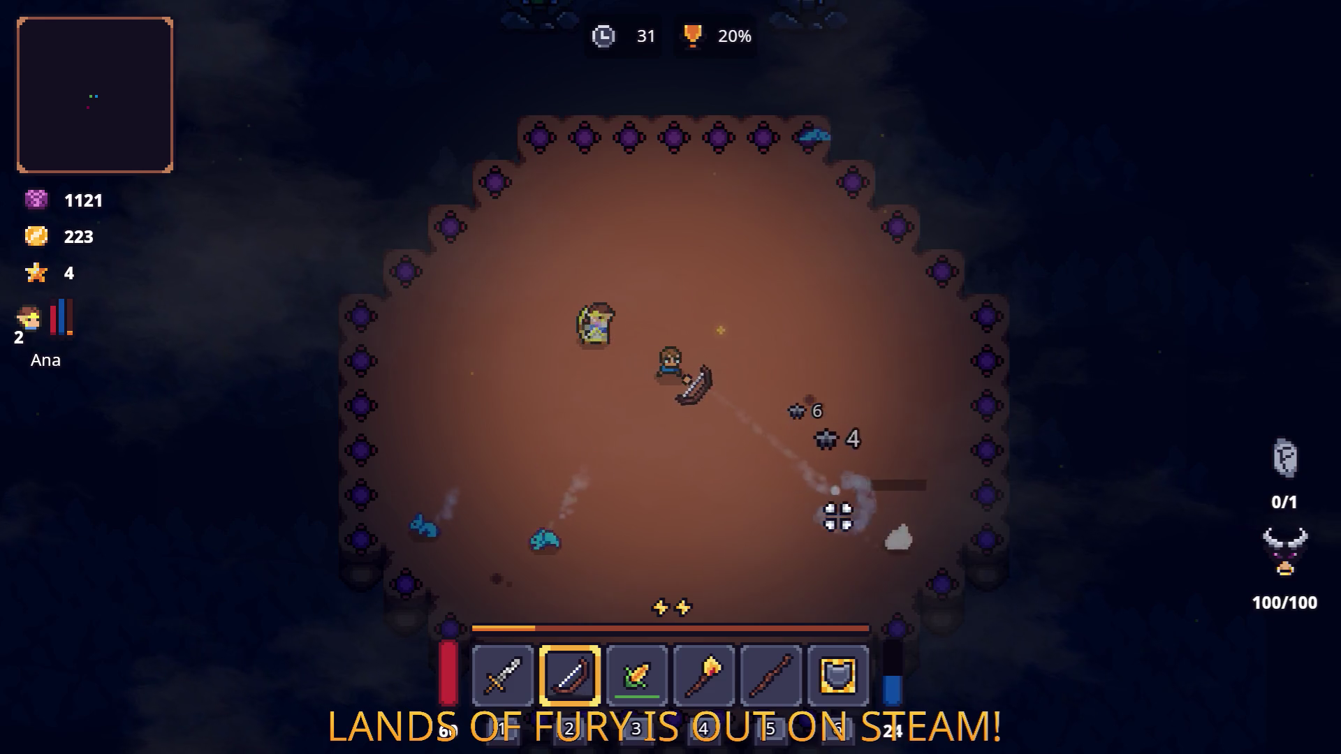
key("a")
key("s")
left_click(497, 542)
left_click(489, 523)
key("d")
left_click(557, 605)
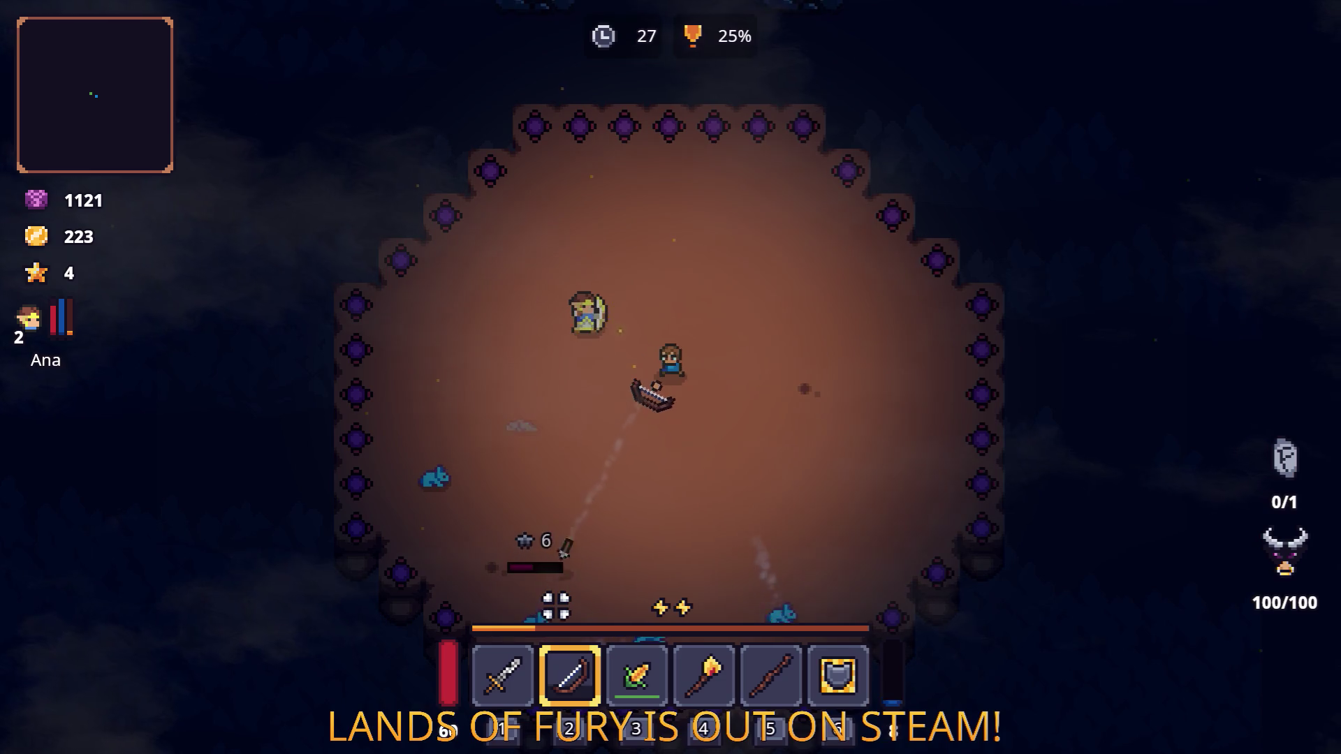
left_click(814, 593)
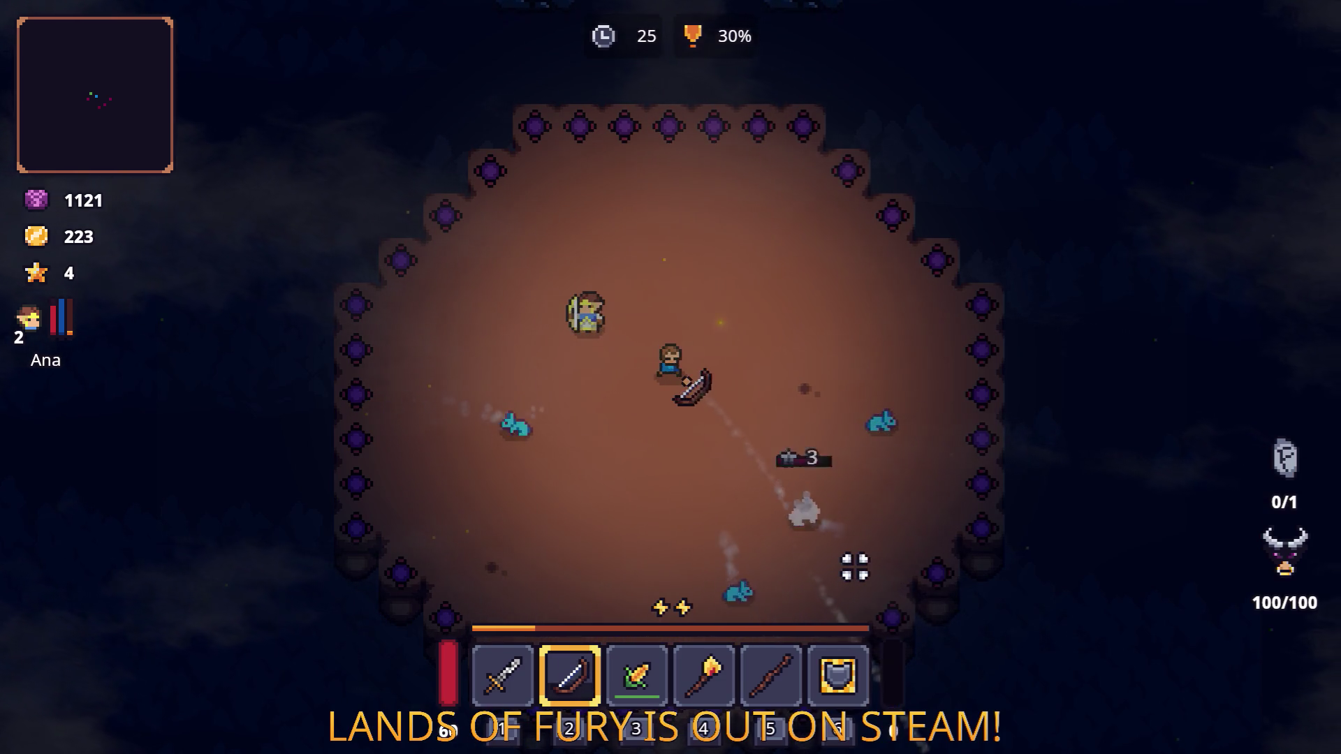
Step: Switch to the sword and cut down the nearby slimes
key("d")
key("s")
key("1")
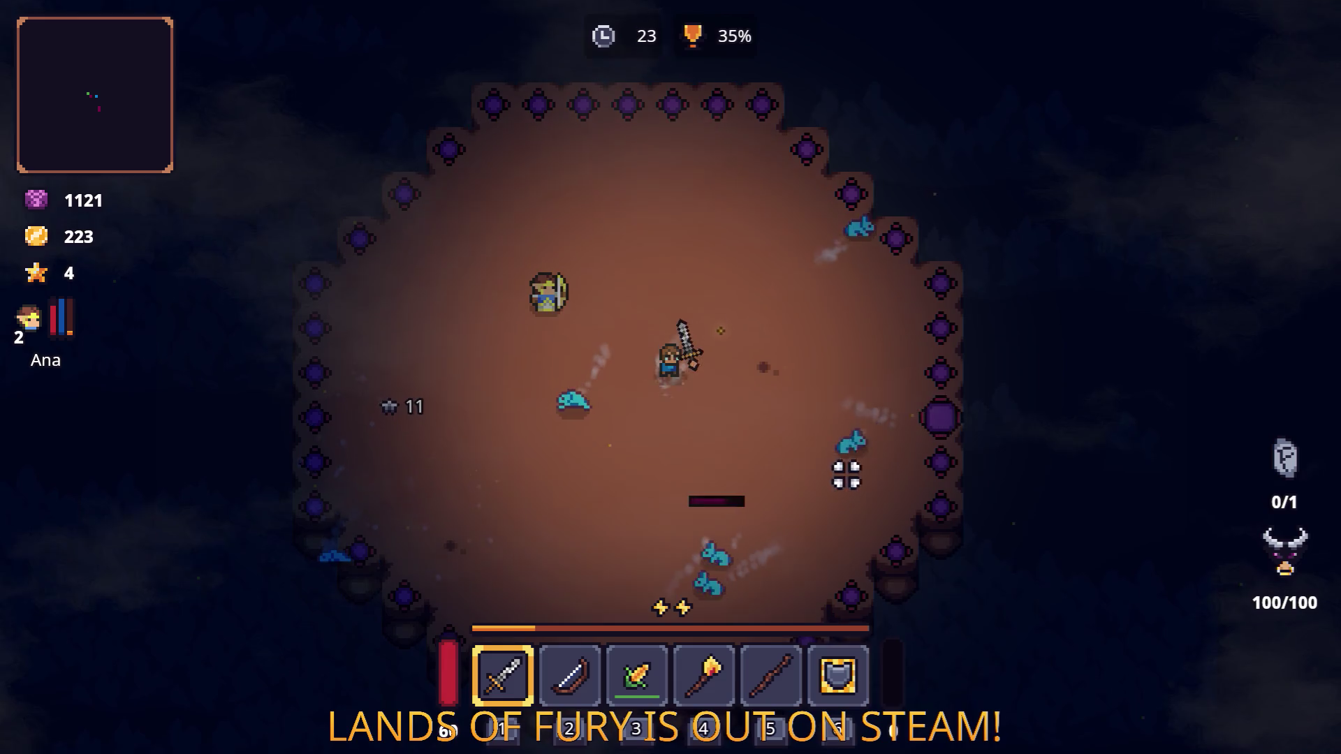
key("d")
key("s")
key("a")
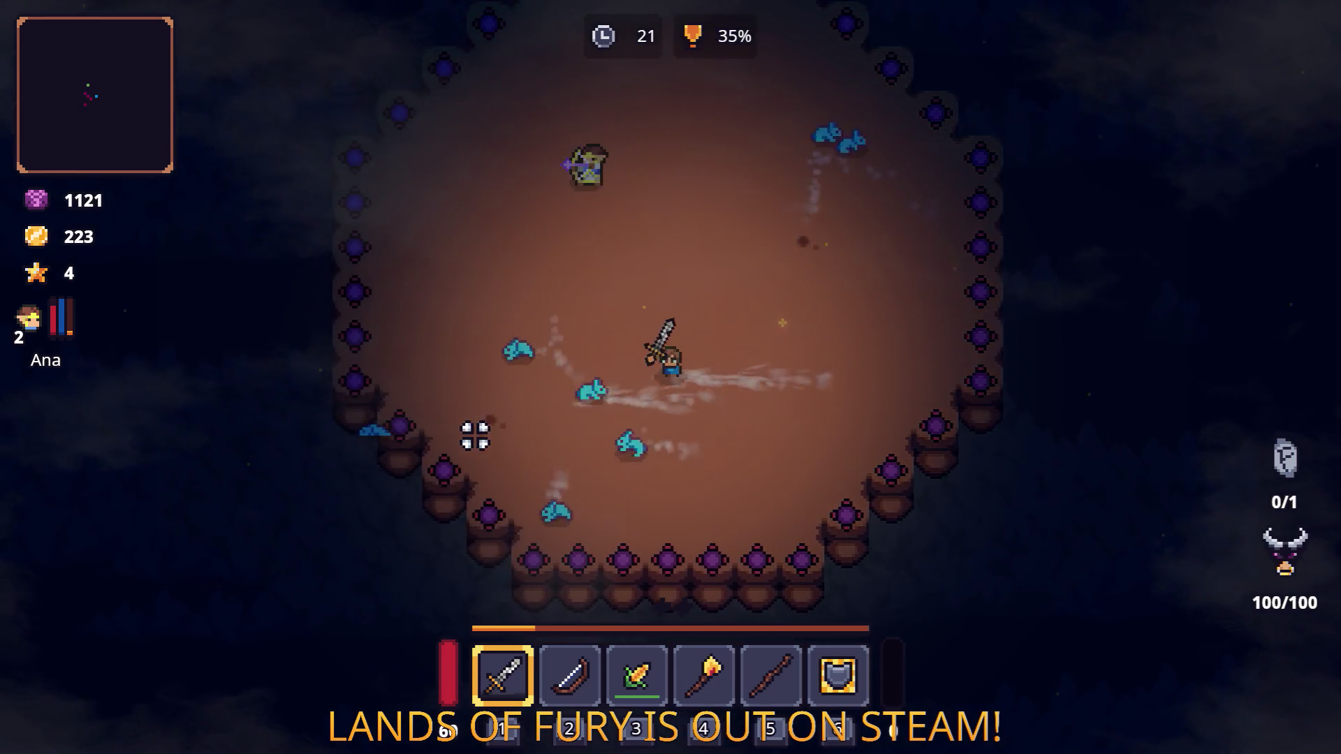
key("a")
key("s")
left_click(650, 368)
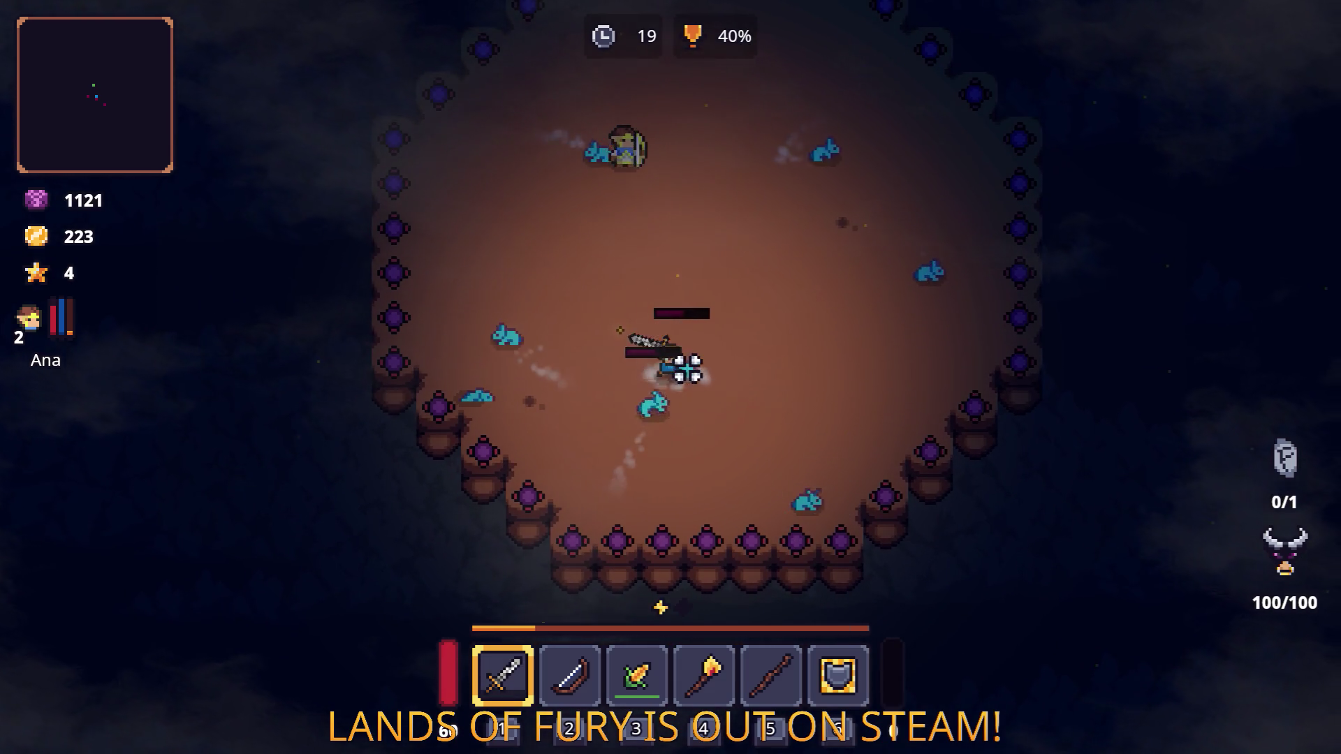
key("w")
key("a")
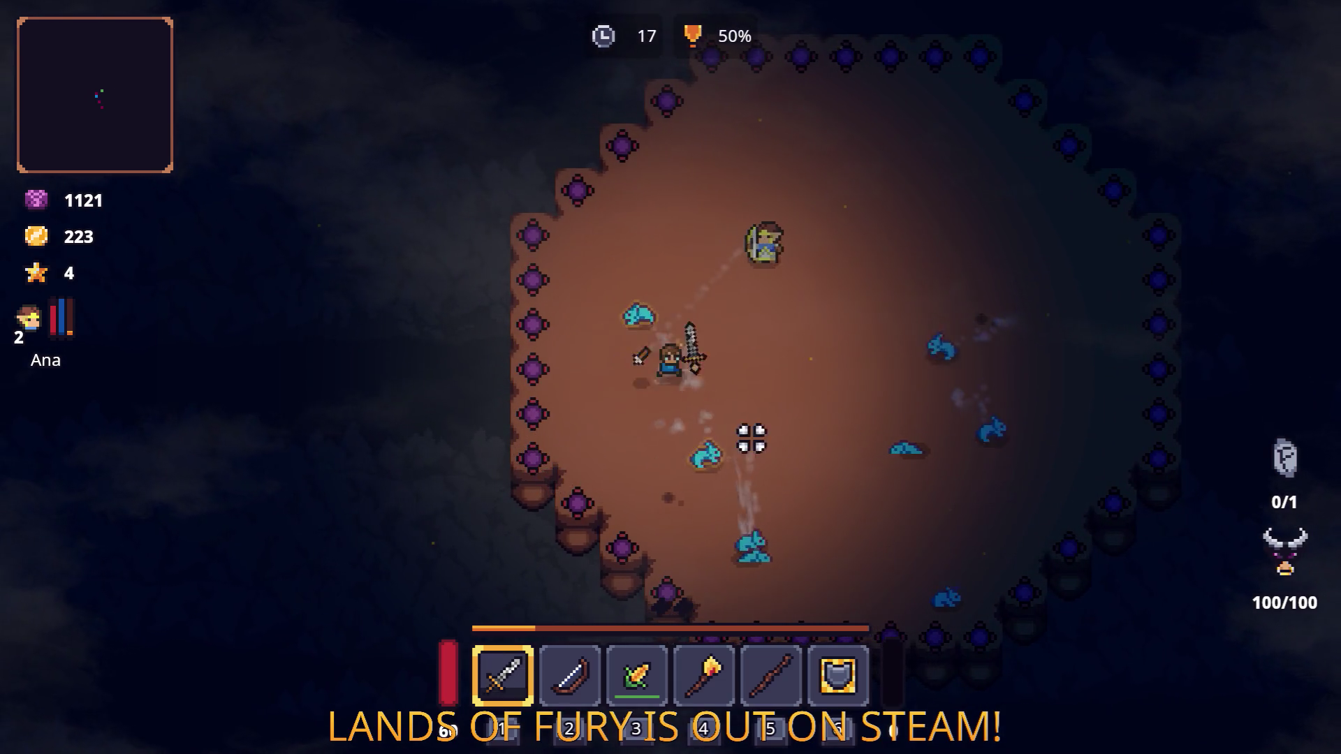
key("w")
key("d")
left_click(739, 449)
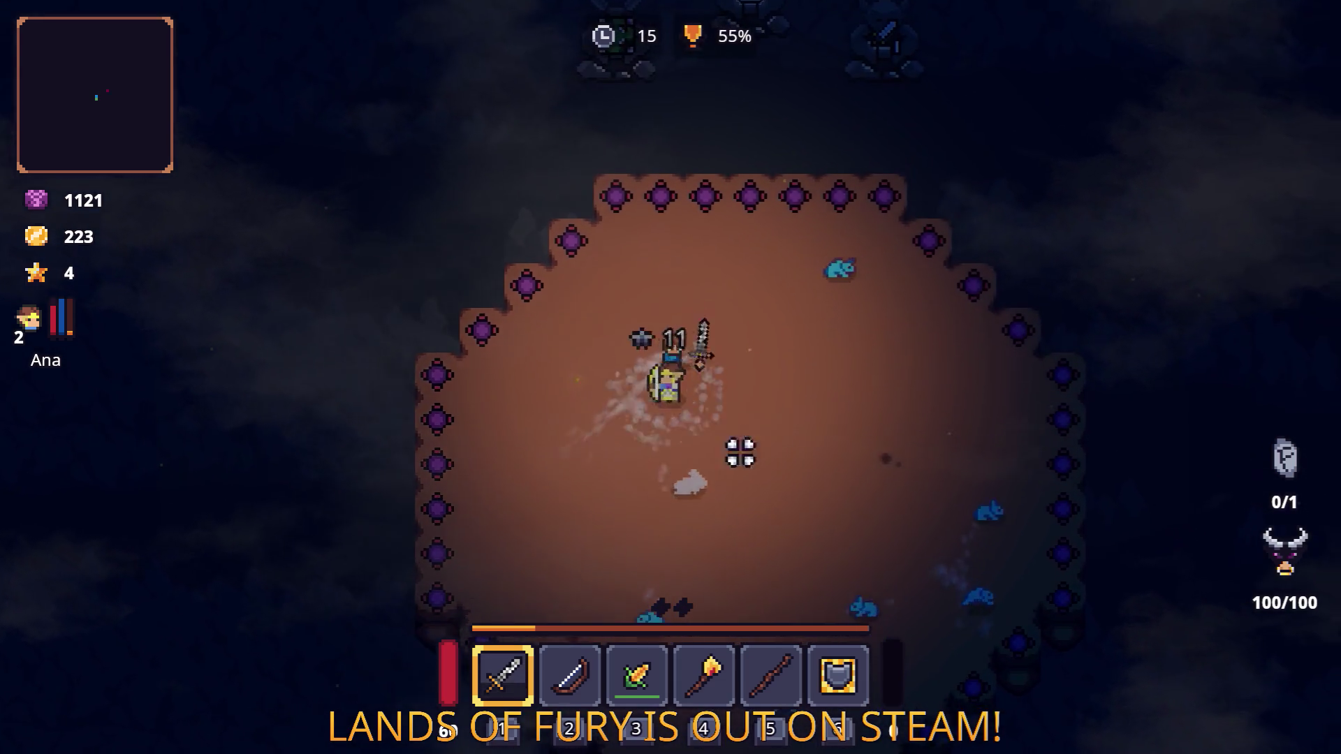
Step: Chase down the remaining slimes until the arena challenge reaches 100%
key("d")
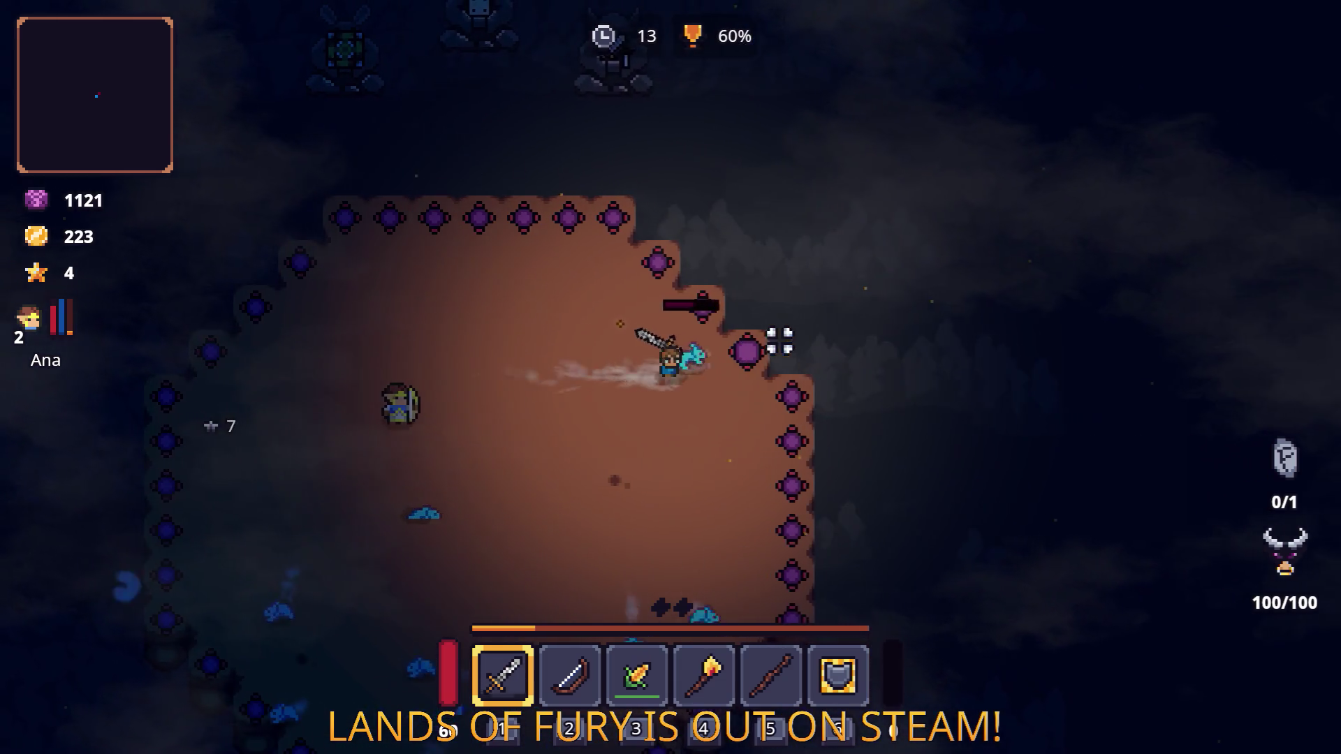
key("s")
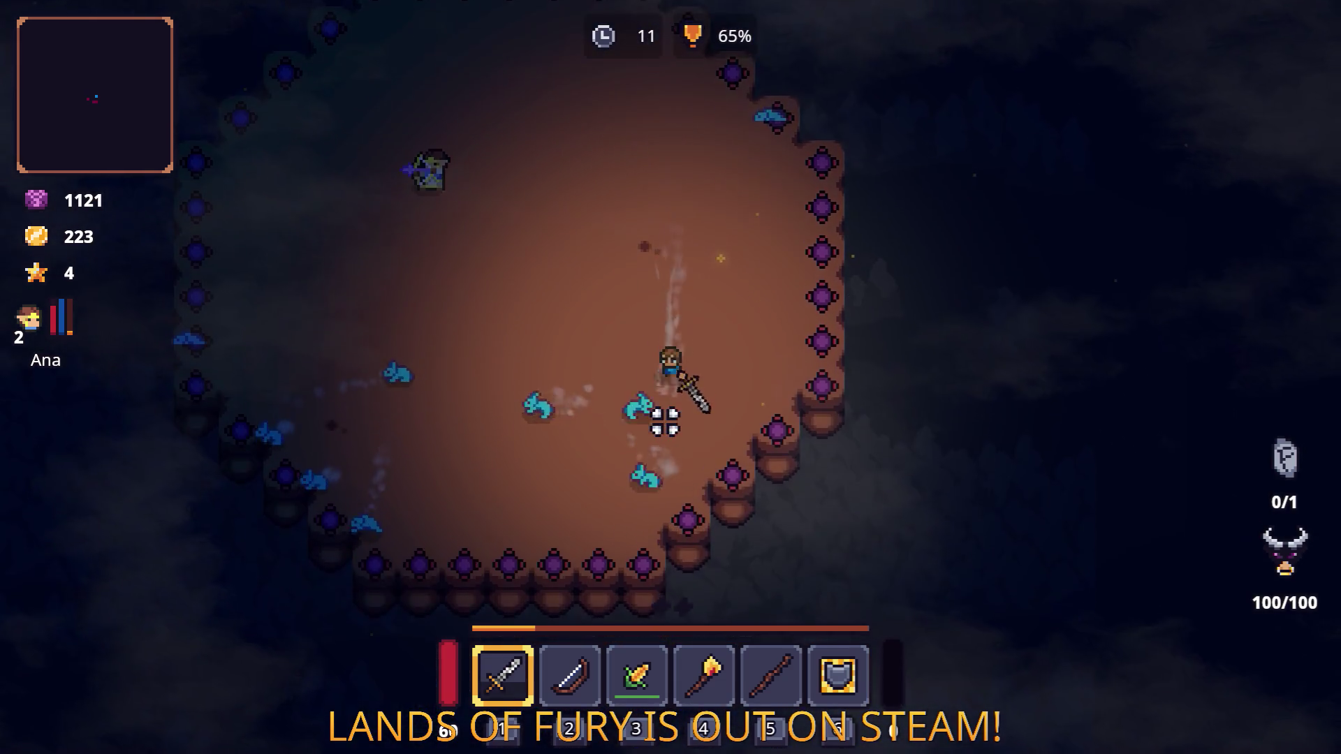
key("a")
key("s")
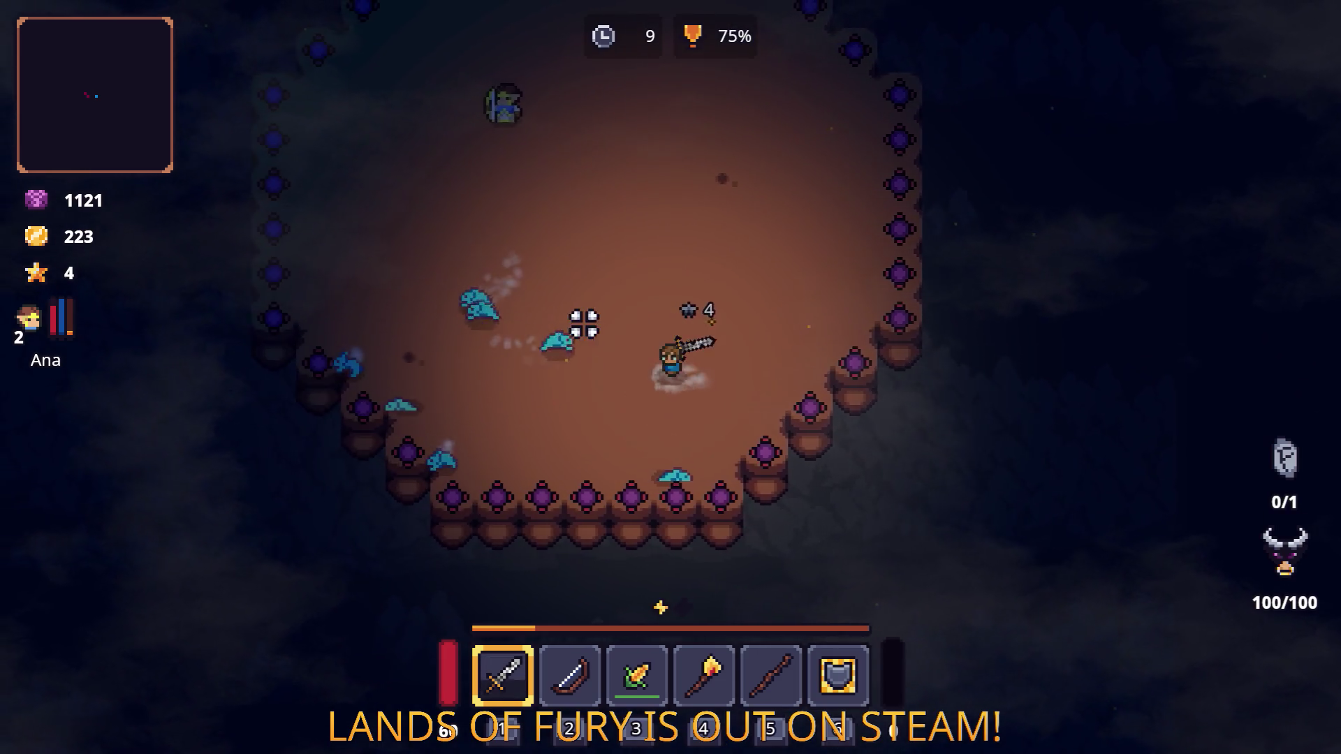
key("a")
key("w")
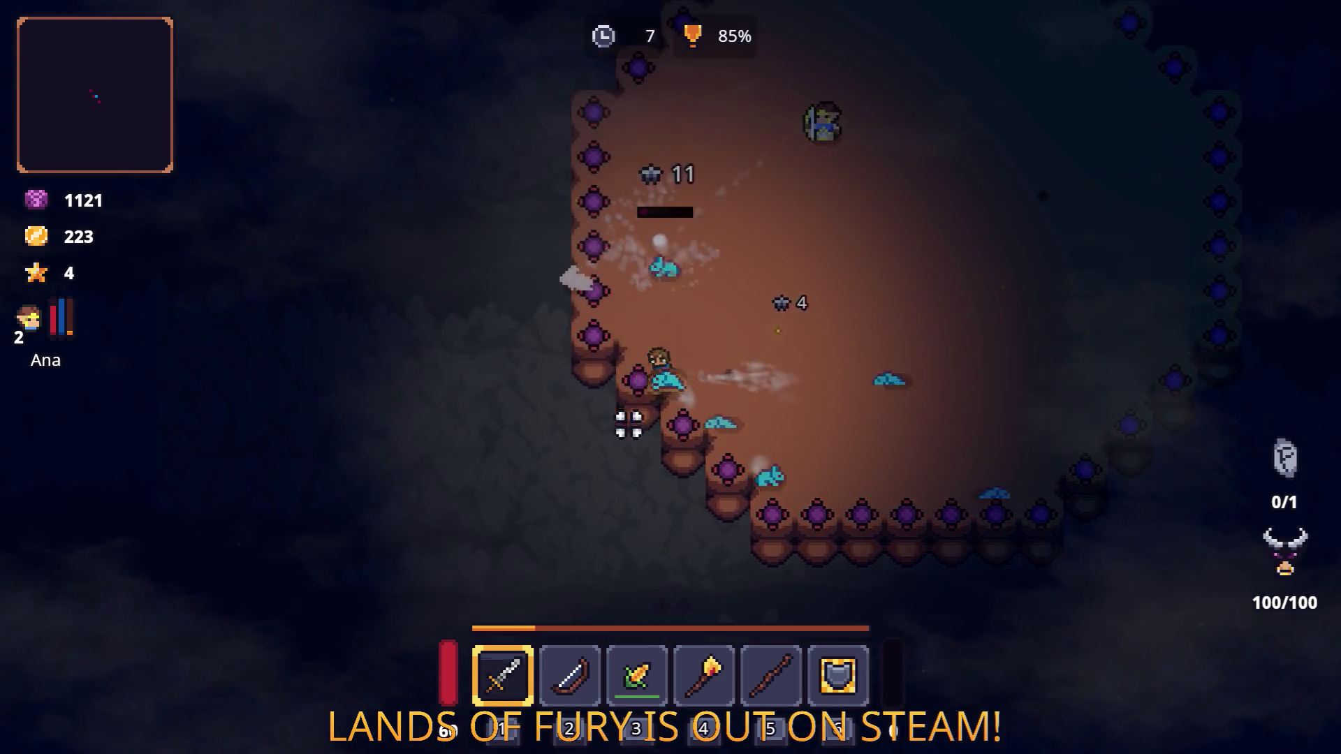
key("a")
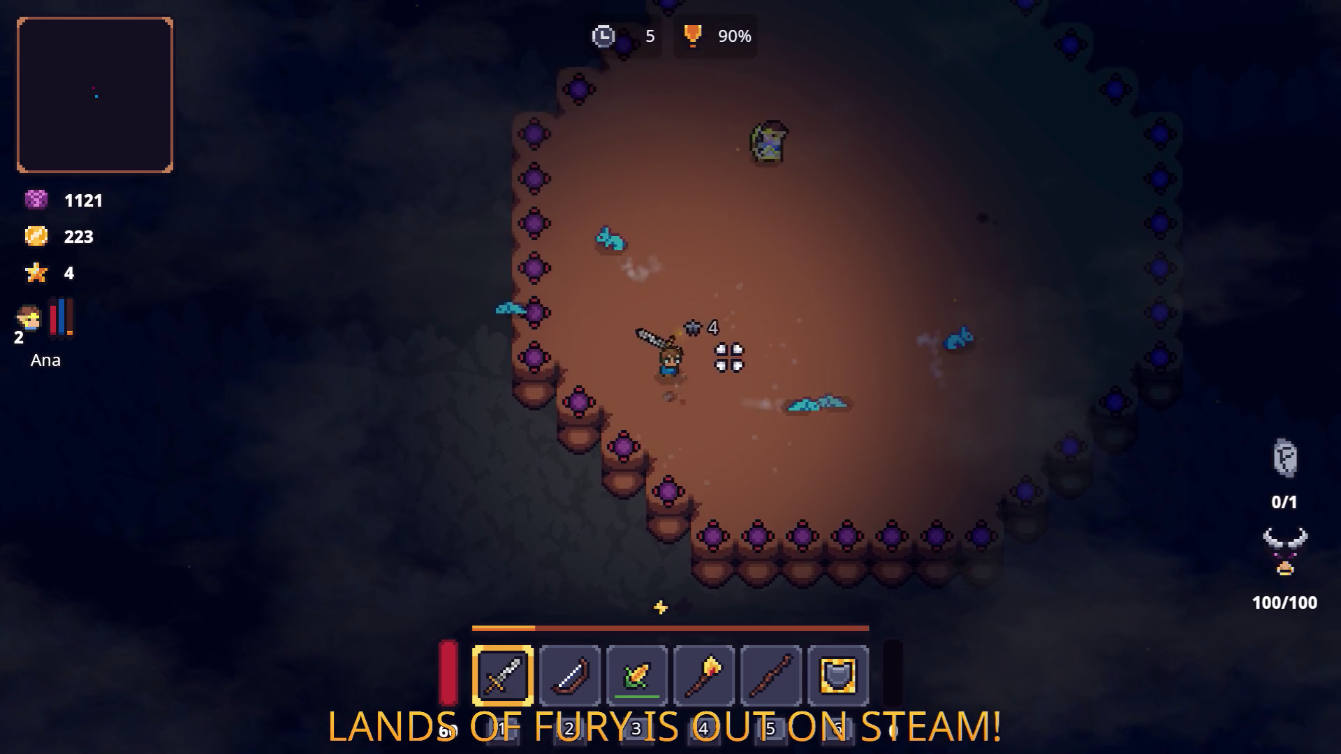
key("w")
key("d")
key("s")
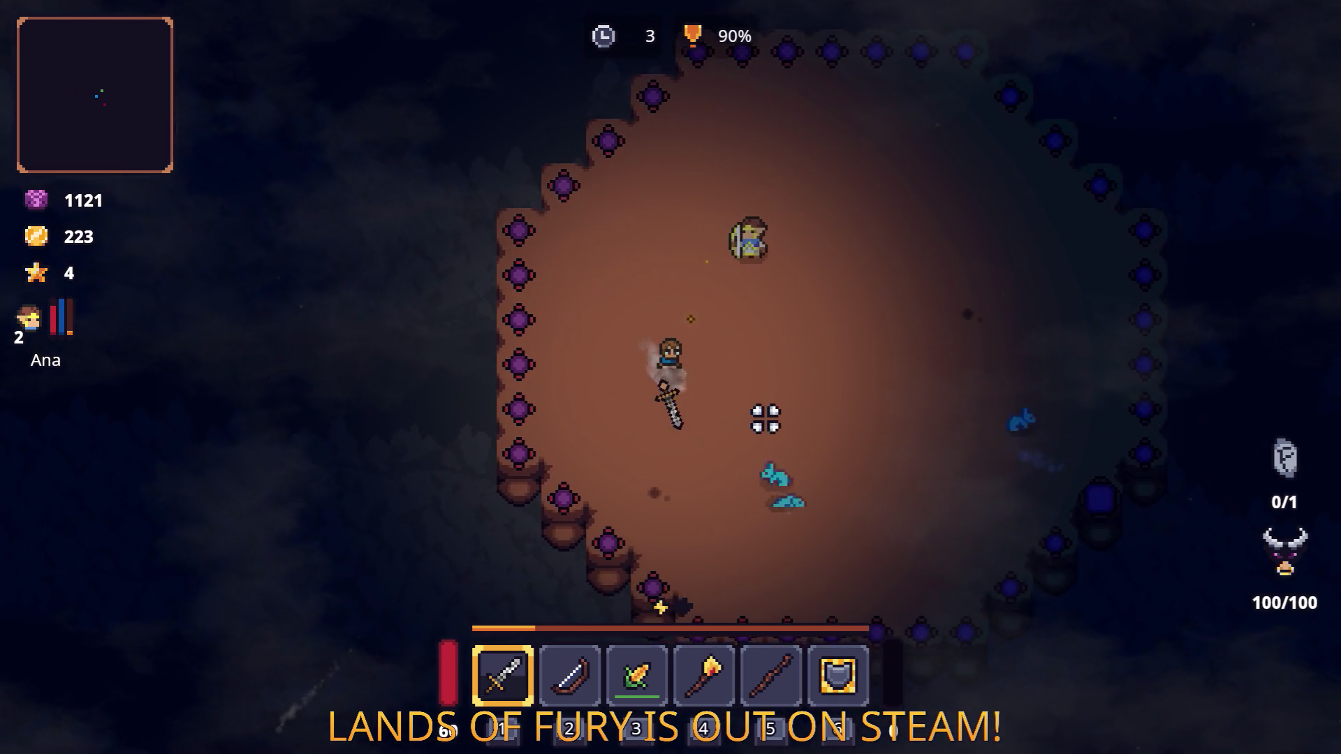
key("d")
key("w")
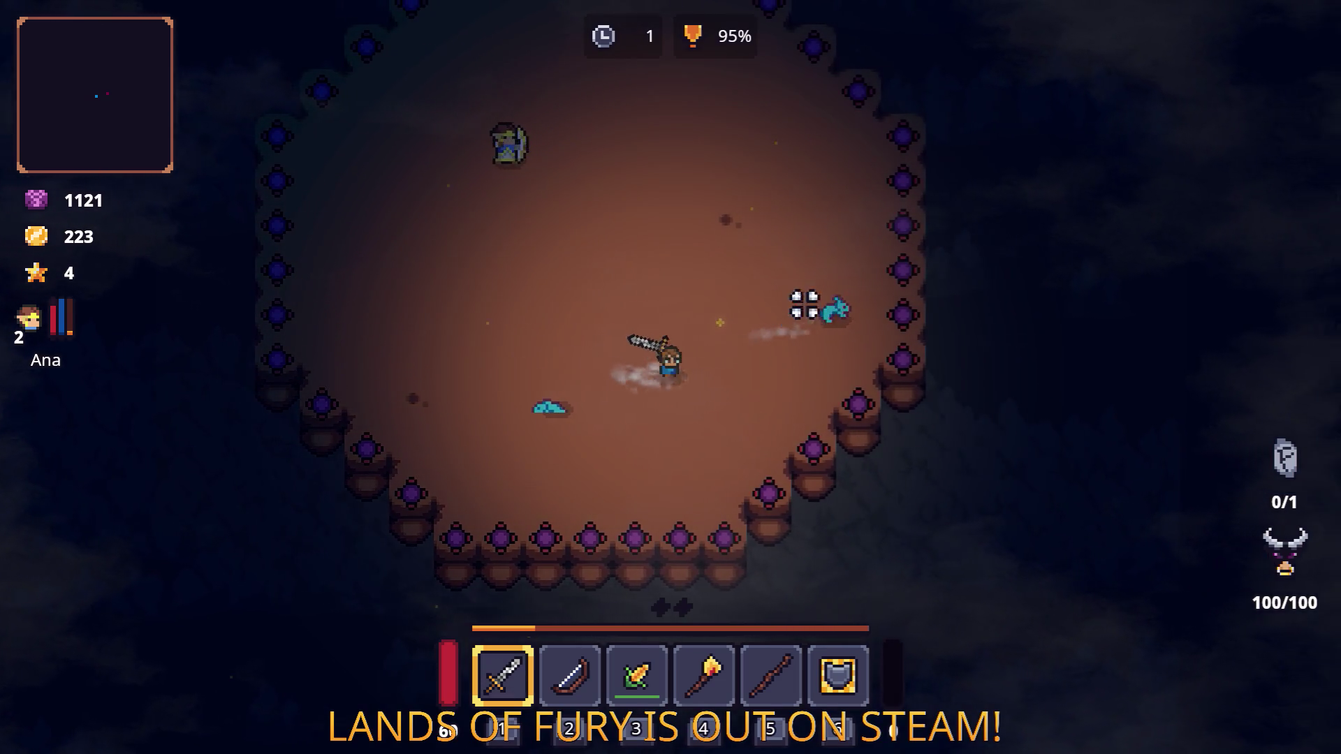
key("a")
key("w")
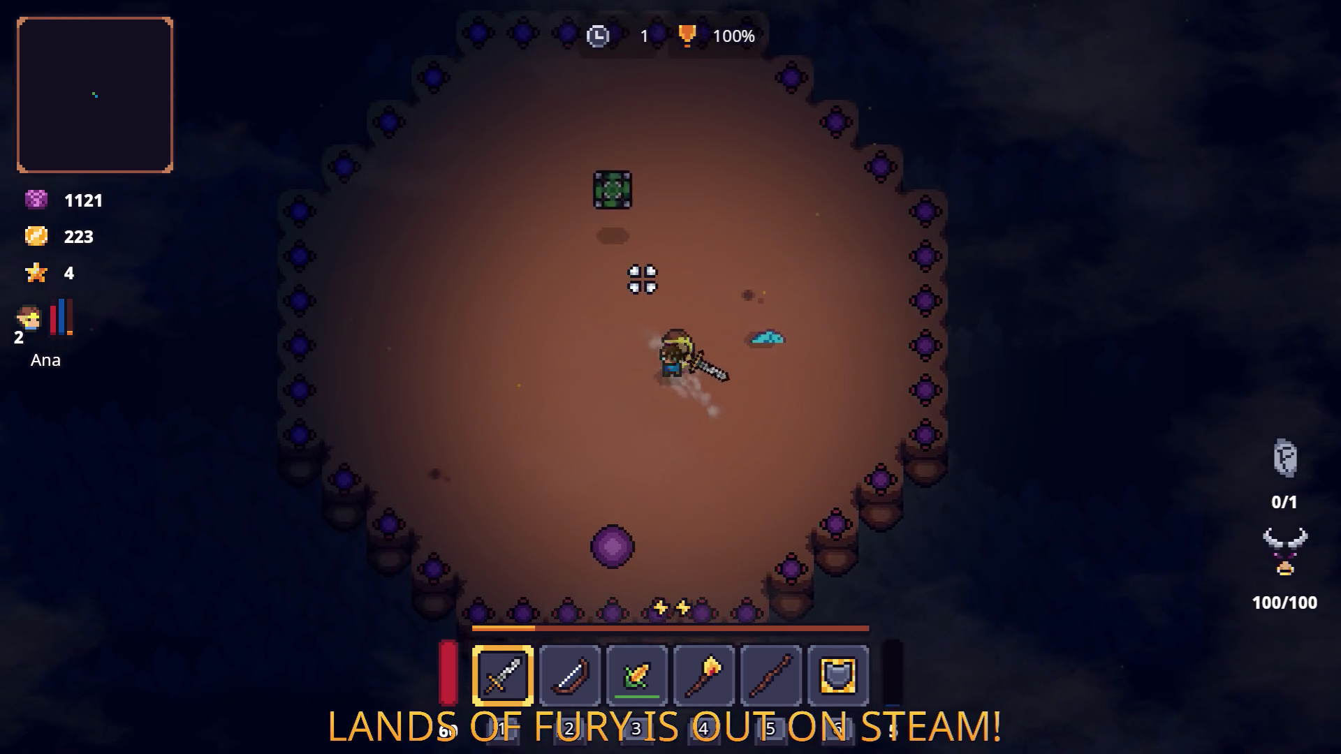
key("Tab")
Step: Socket the Shrapnel Shot Rune into the sword's empty rune slot
left_click(525, 515)
left_click(572, 389)
left_click(571, 300)
left_click(667, 461)
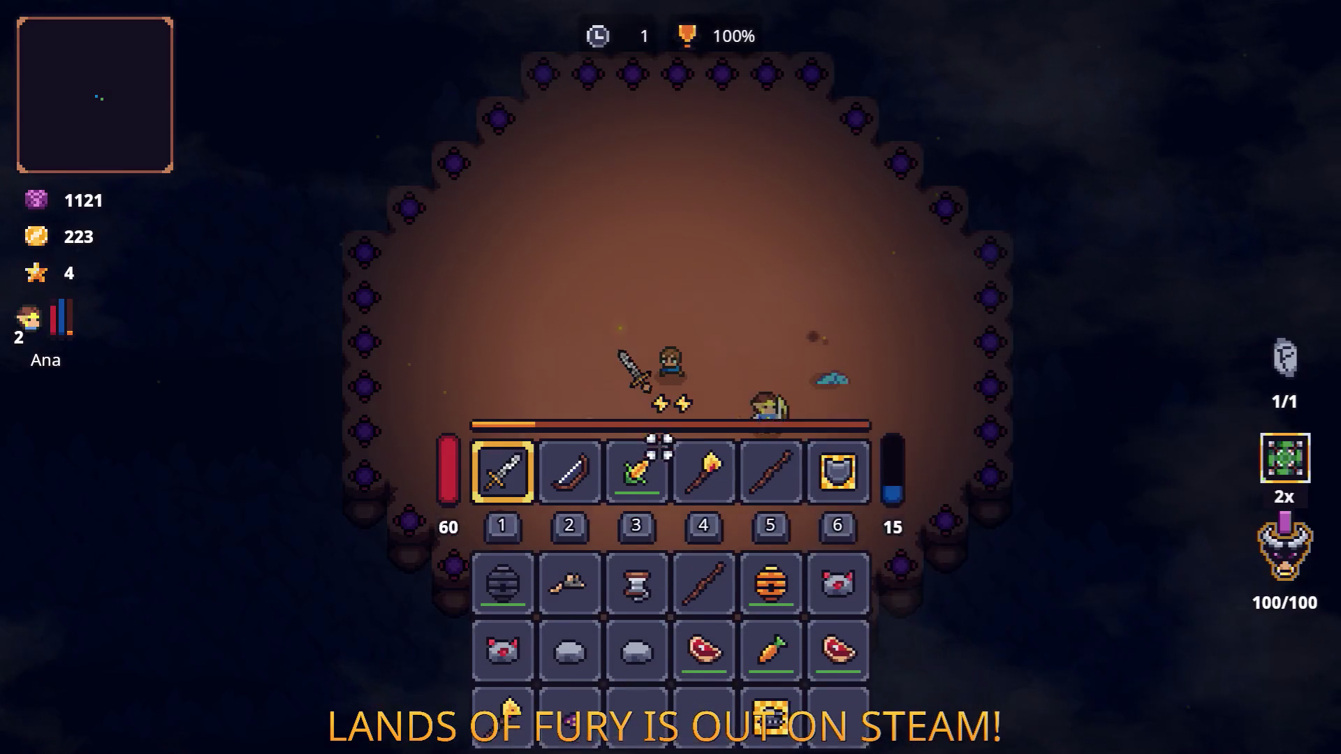
key("Tab")
Step: Travel through the purple portal to Elderglade Forest and walk through it, checking the inventory
key("s")
key("e")
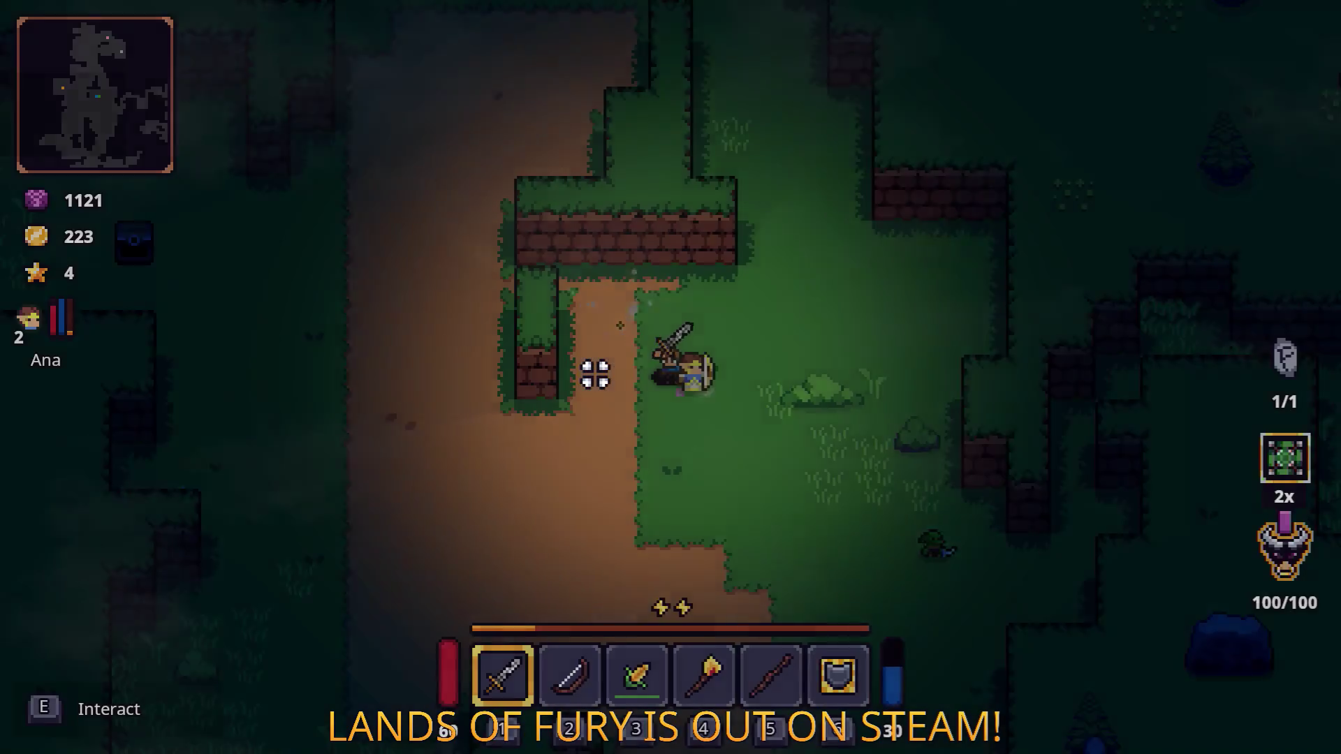
key("d")
key("s")
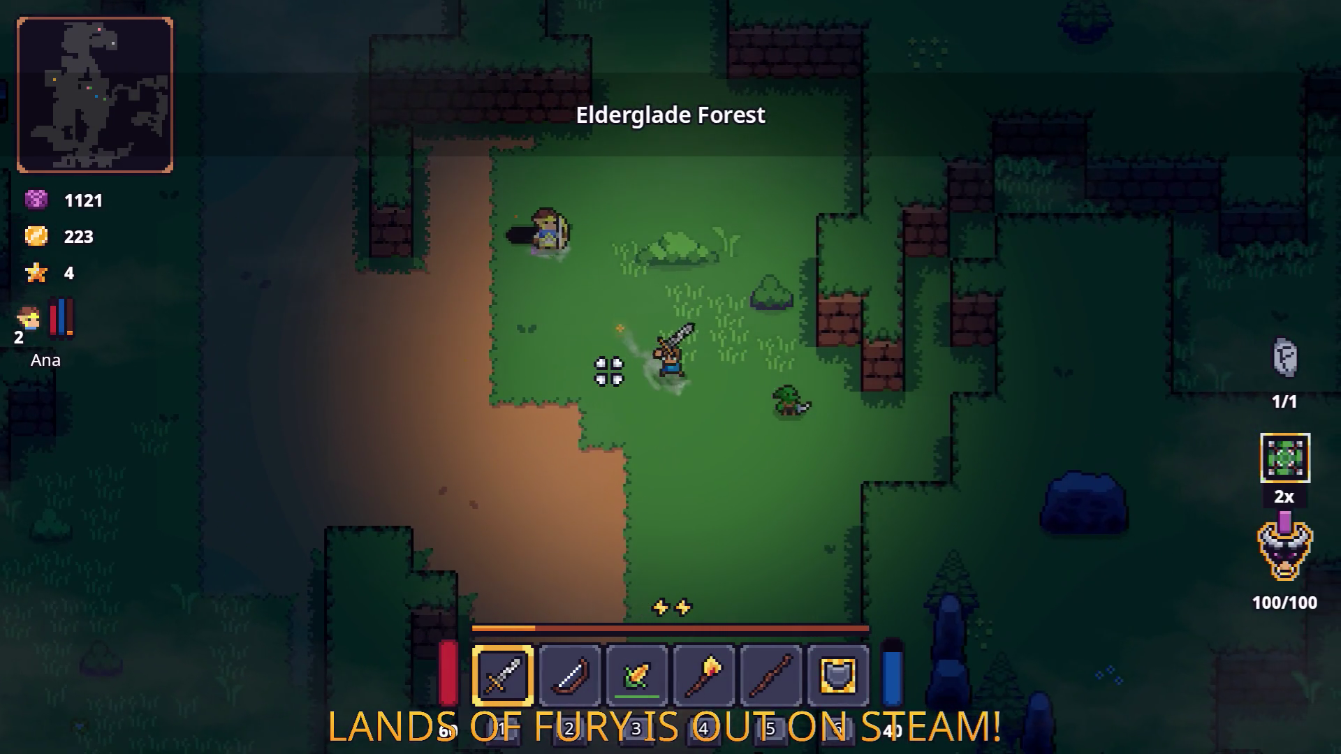
key("a")
key("w")
key("Tab")
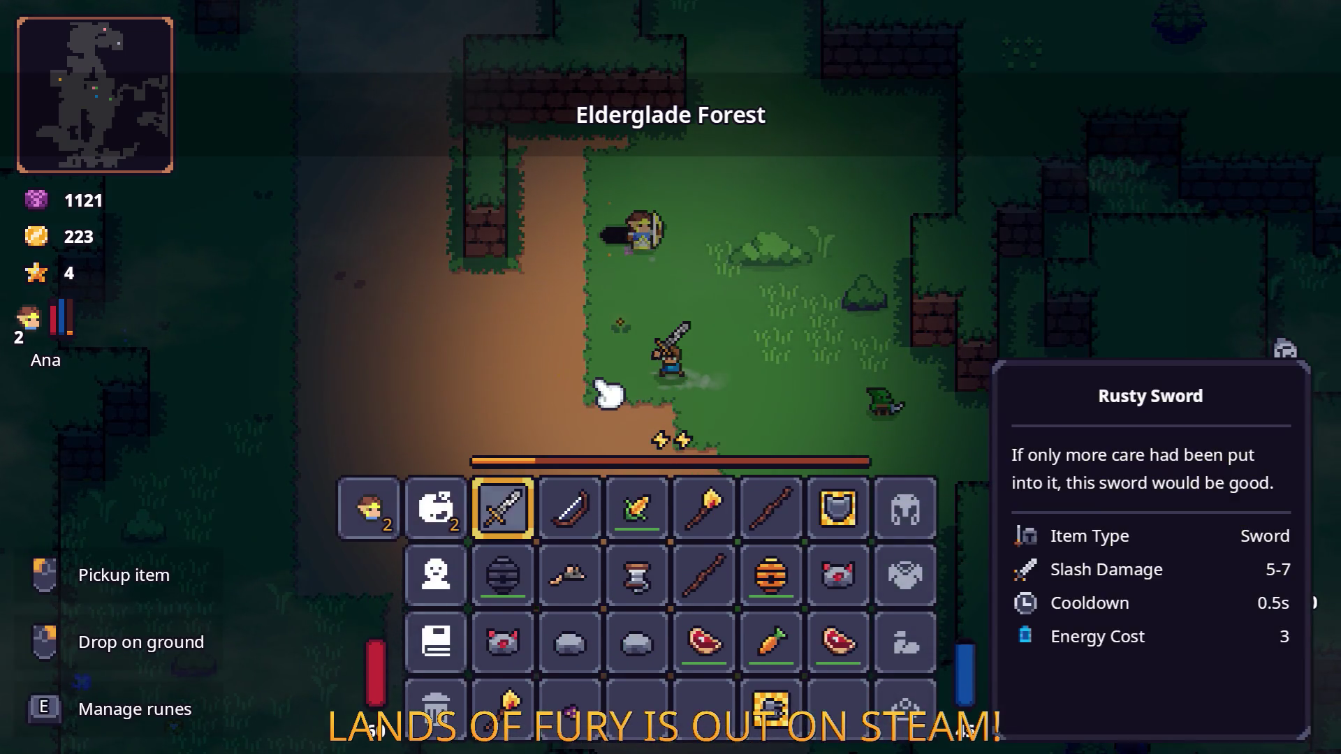
key("Tab")
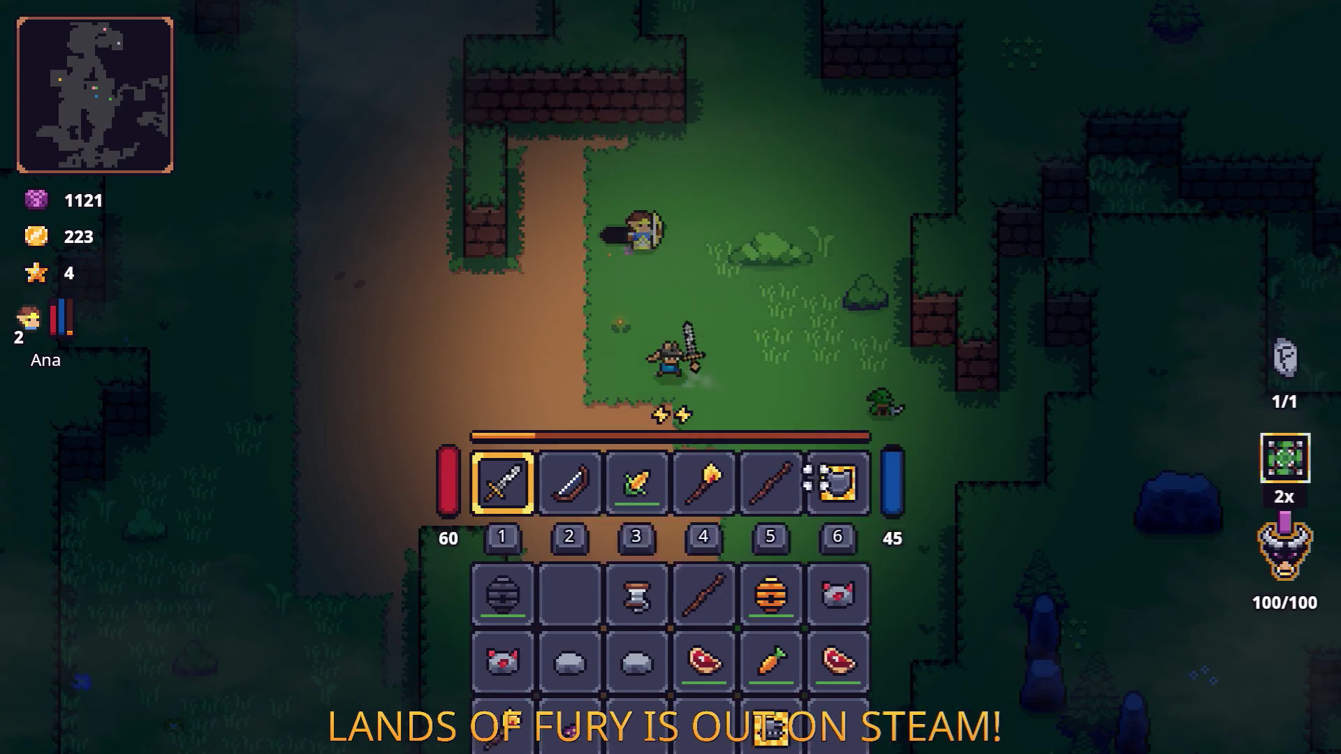
Step: Use the item's last two charges, dropping it to 33/100, then pause and quit to the editor
key("a")
key("q")
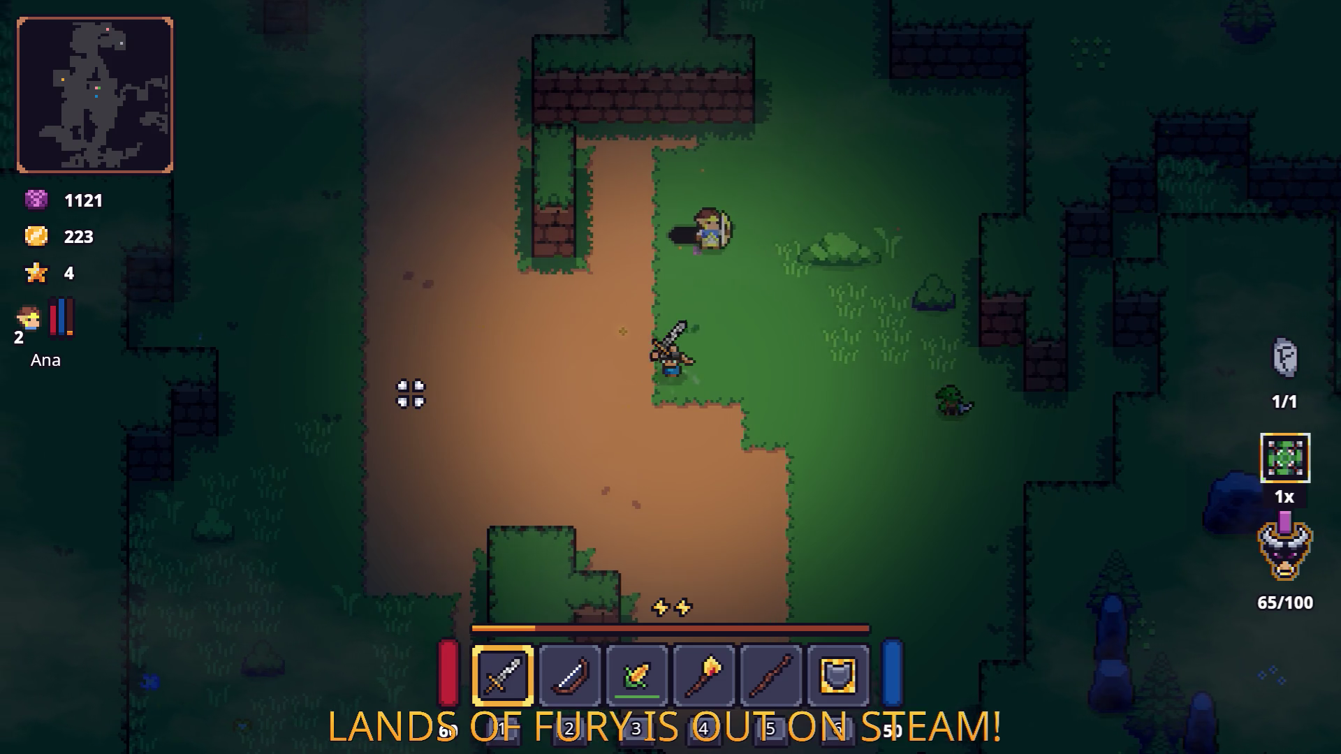
key("q")
key("a")
key("w")
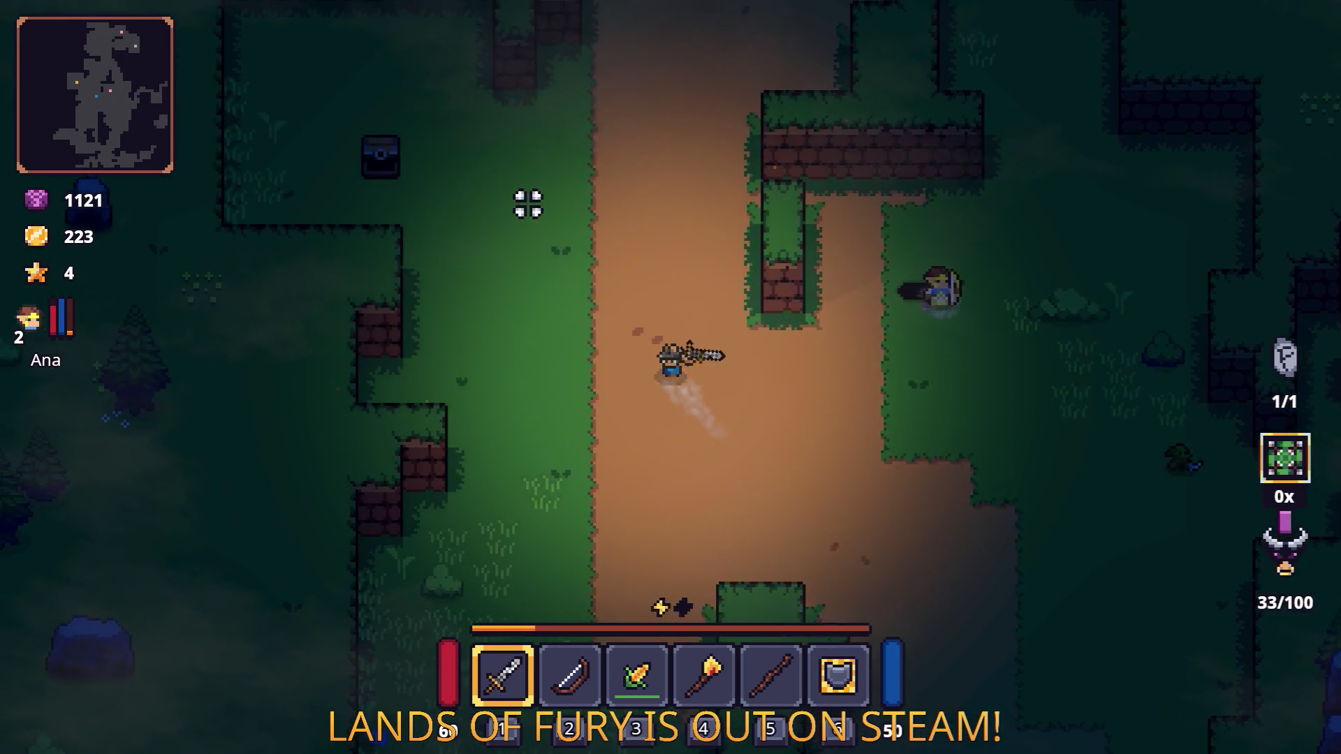
key("d")
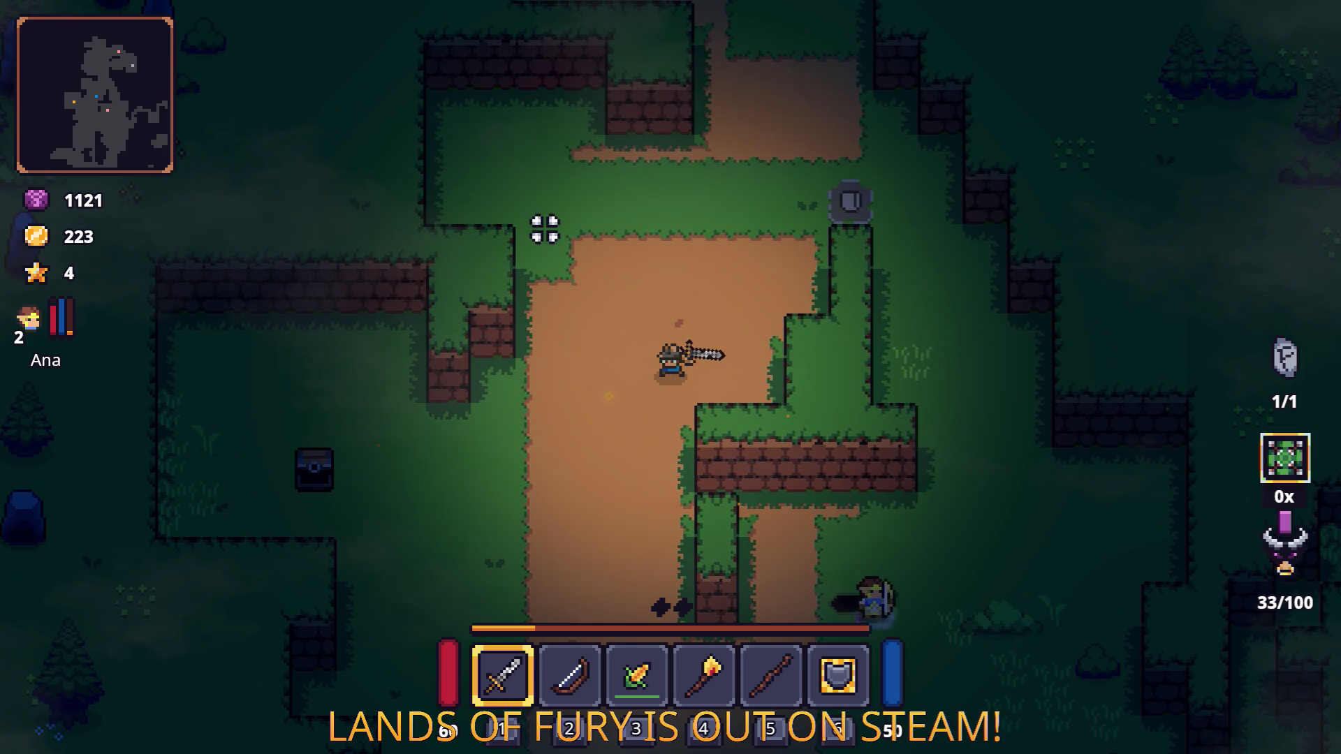
key("Escape")
left_click(667, 646)
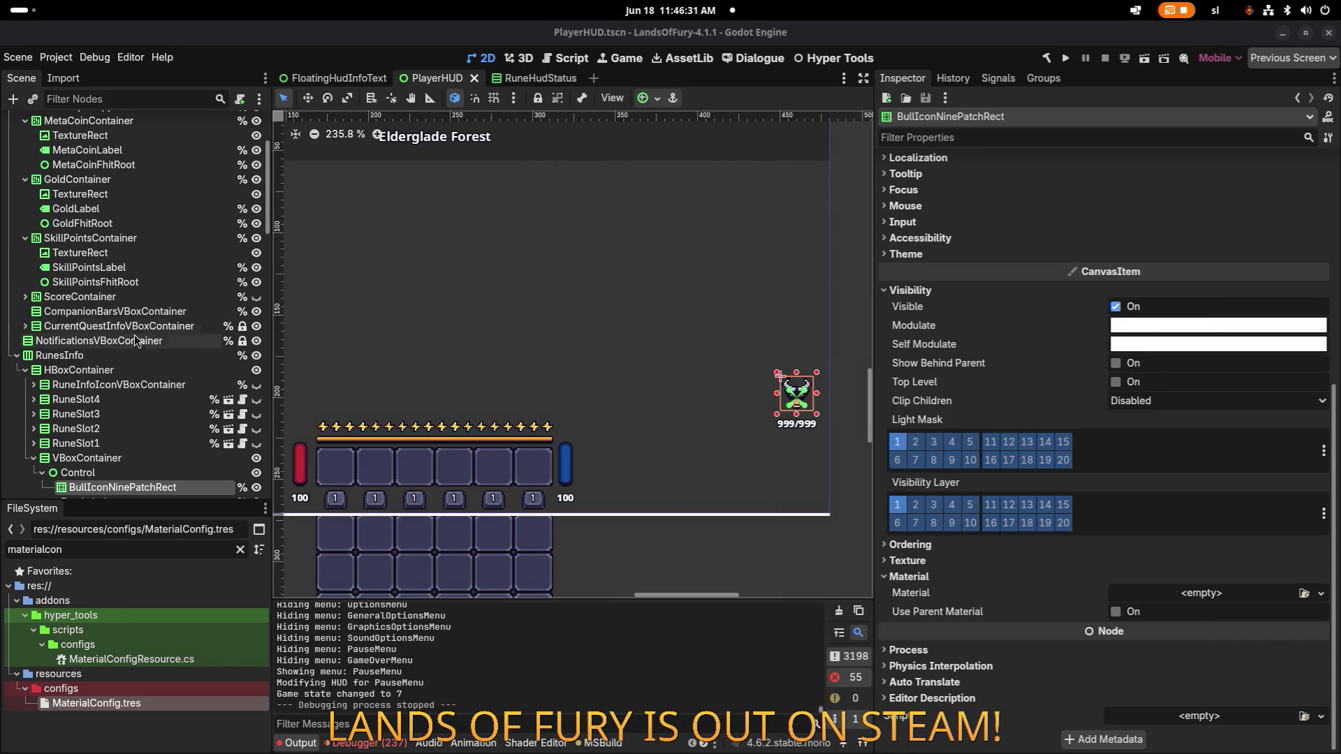
Step: Select XpBar in the PlayerHUD scene to view its properties, then run the project again
scroll(129, 419, "down", 3)
scroll(125, 429, "down", 3)
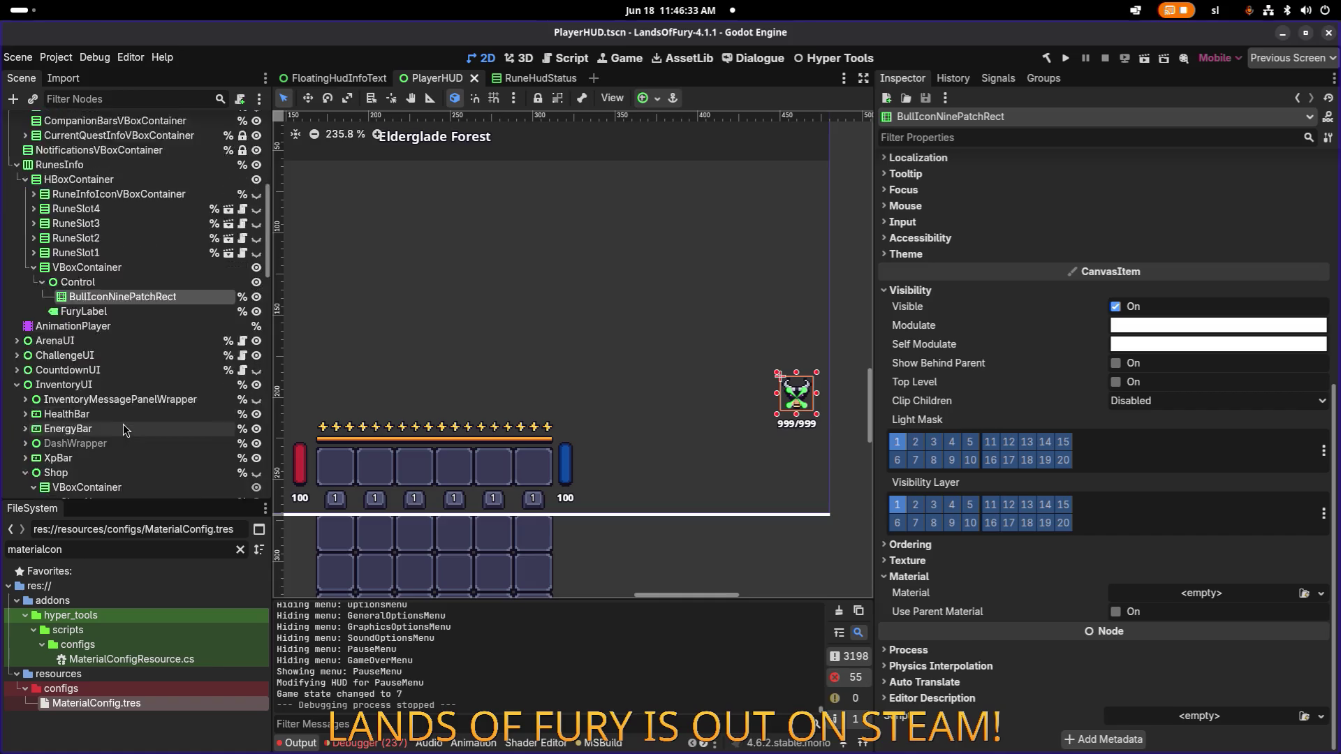
scroll(124, 429, "down", 5)
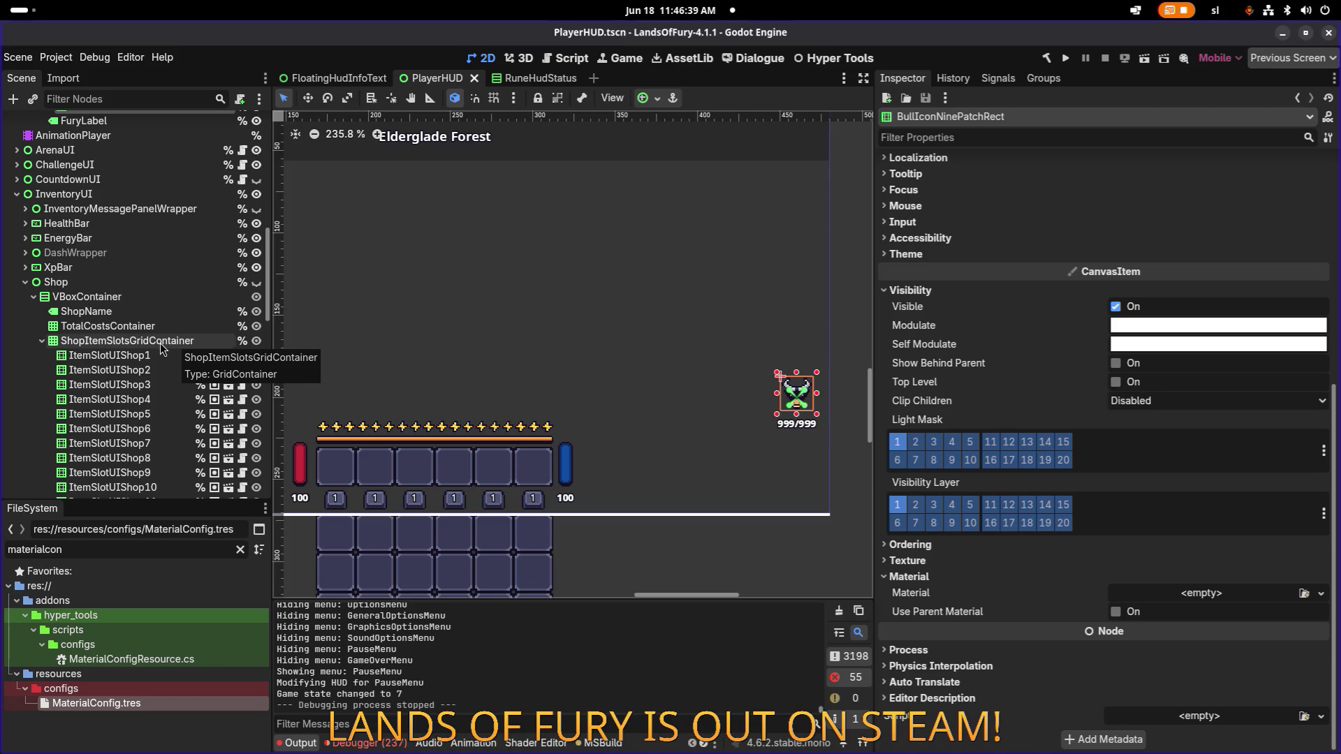
key("alt+Tab")
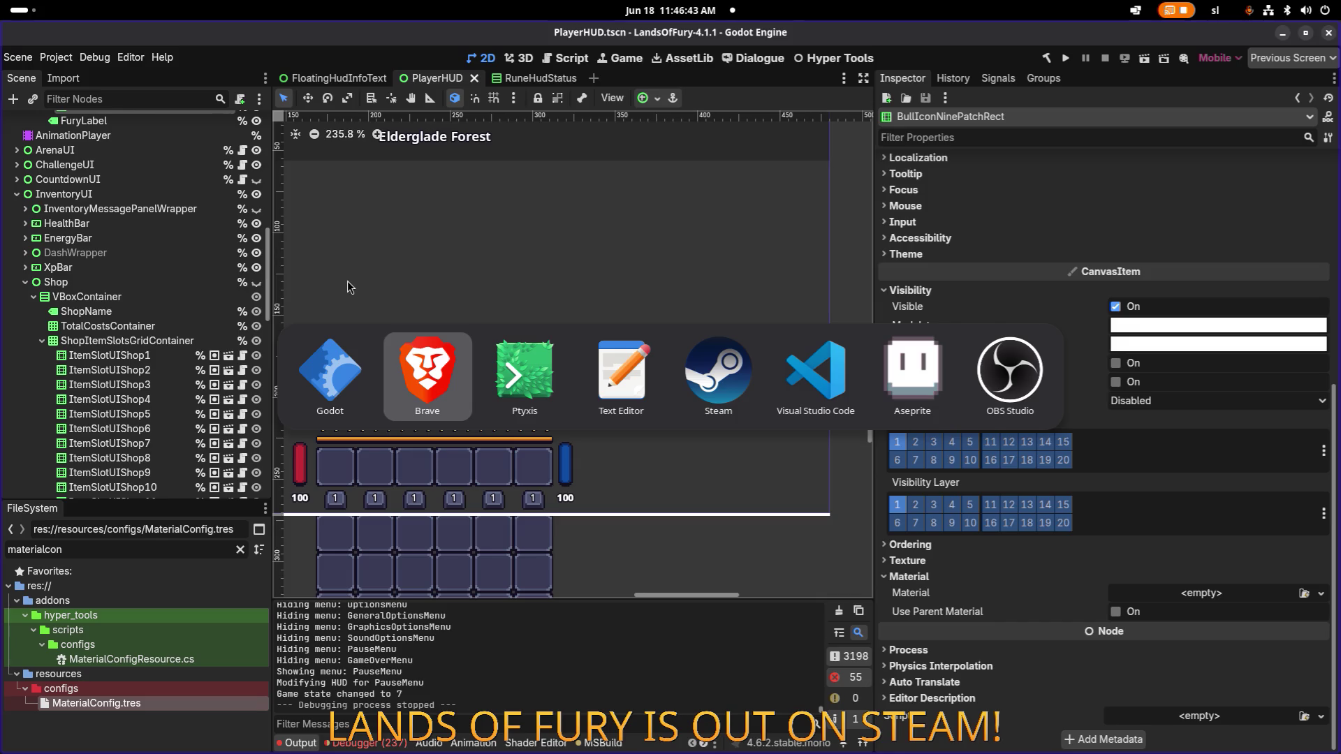
left_click(166, 266)
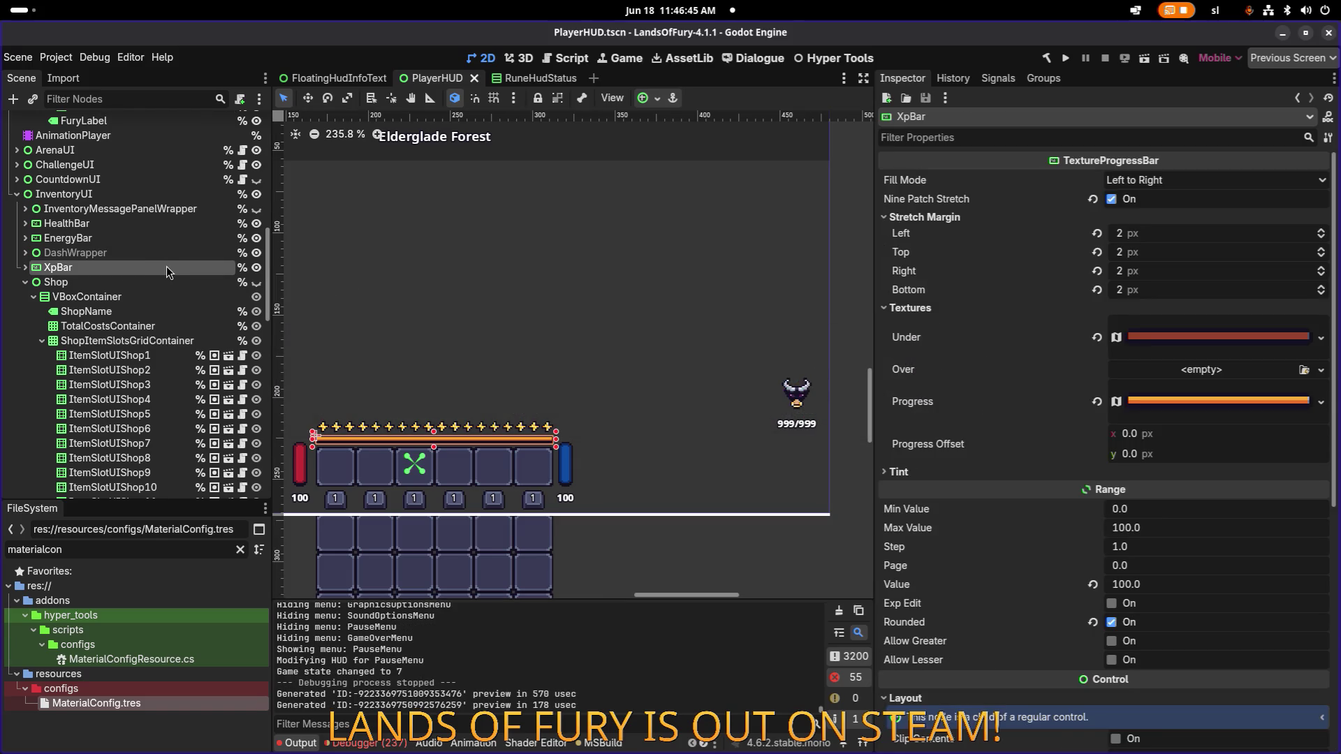
scroll(748, 211, "down", 1)
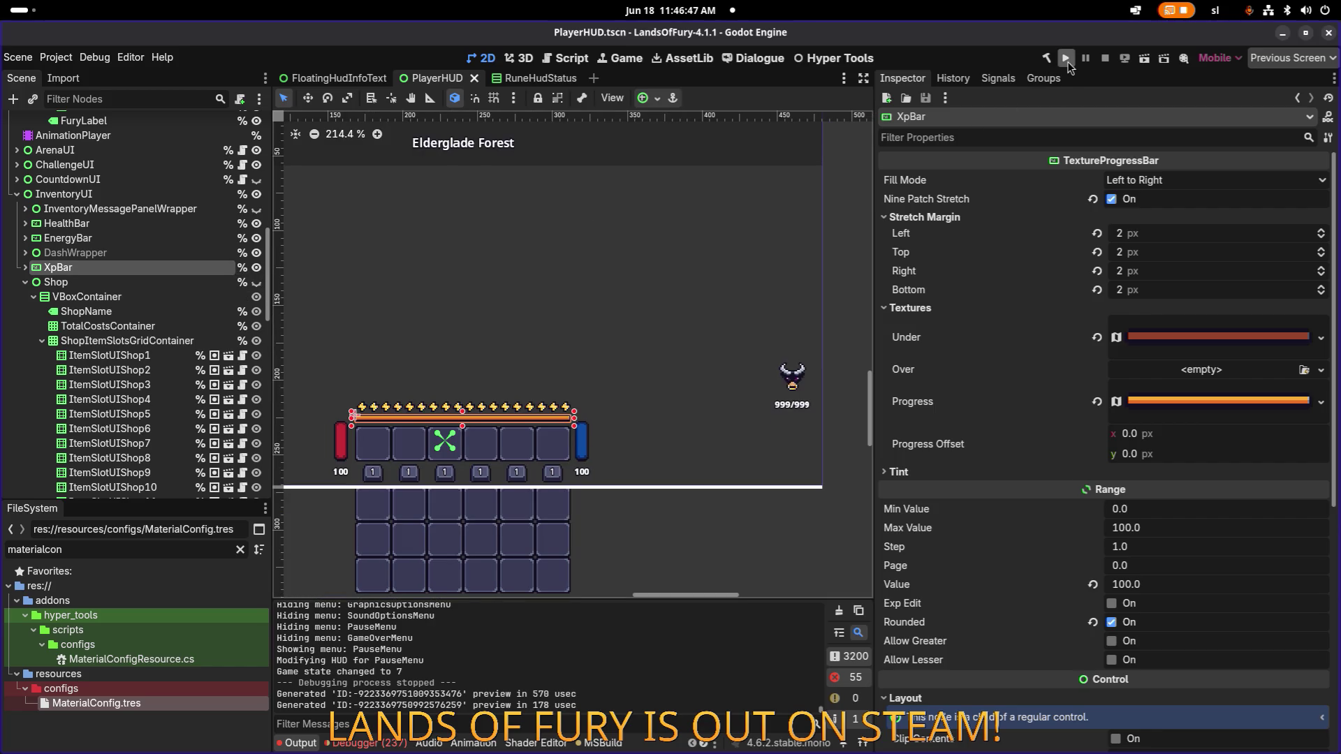
left_click(1067, 62)
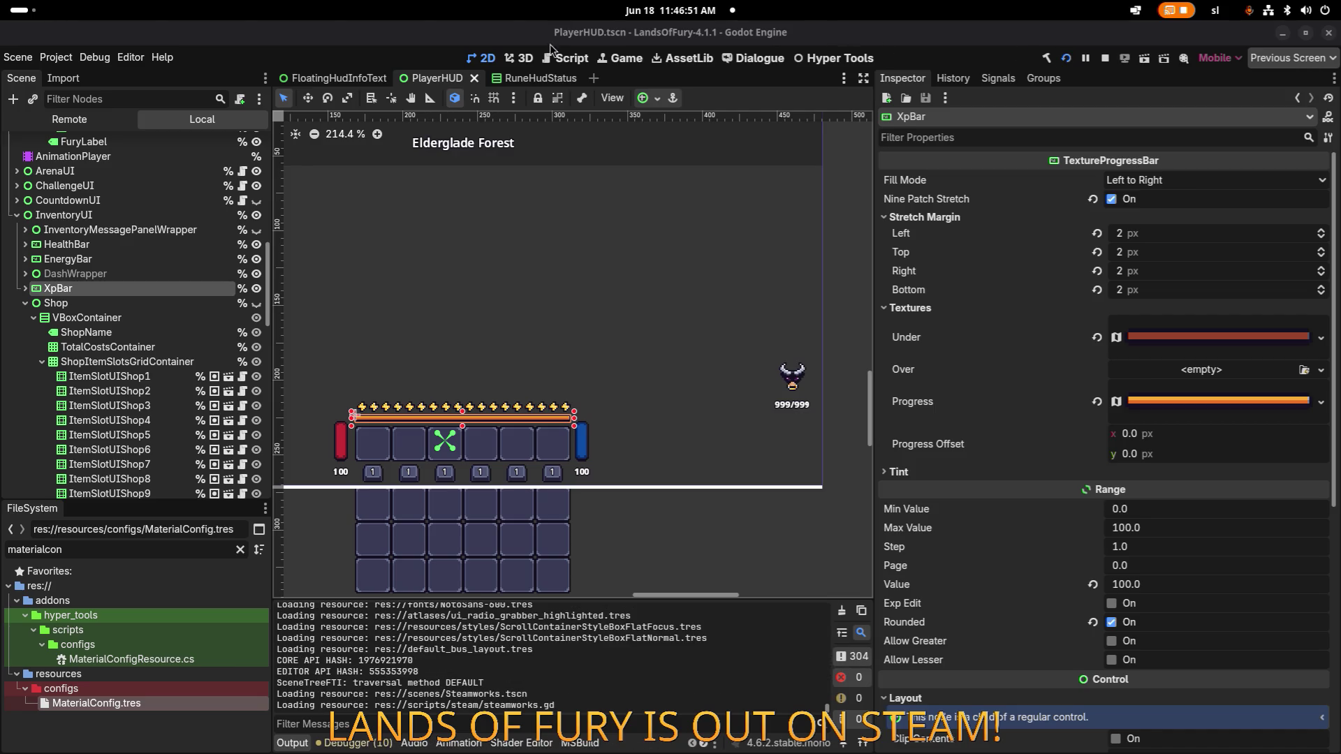
key("super")
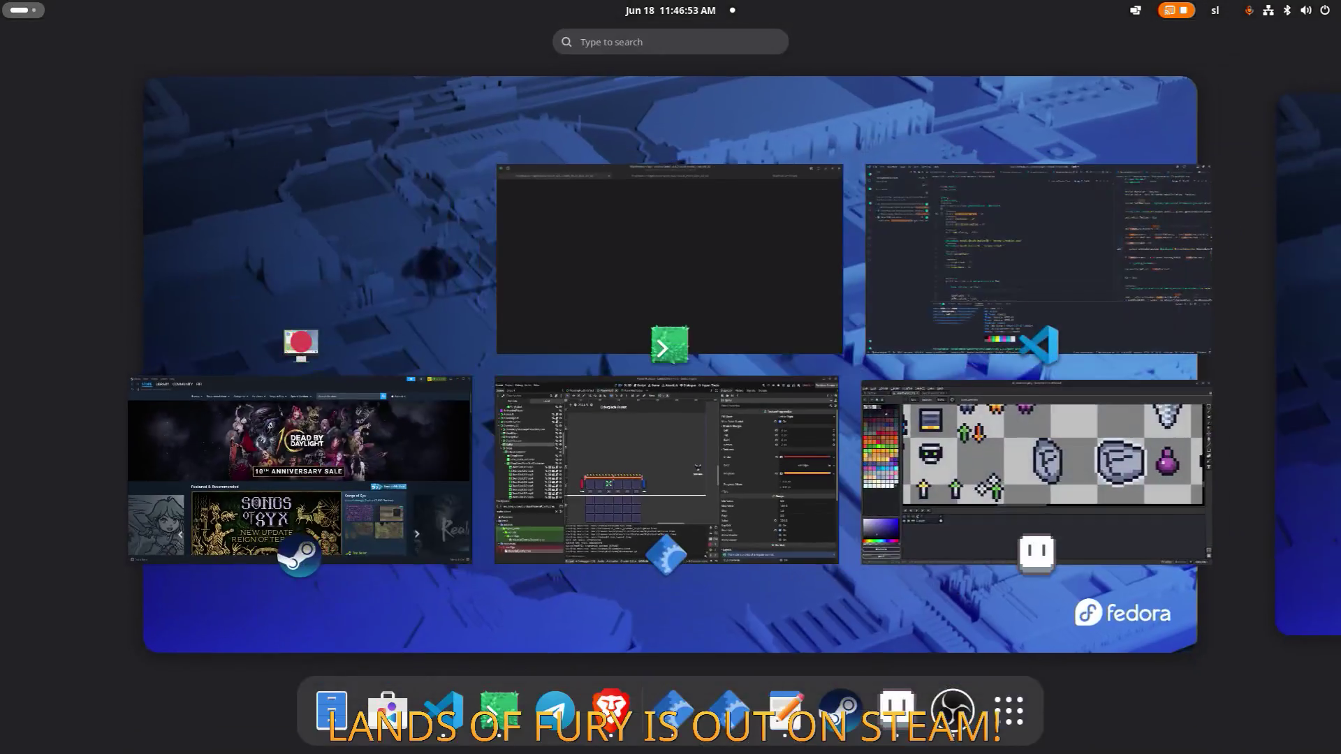
Step: Start from the title screen and load the first of the three saved profiles
key("super")
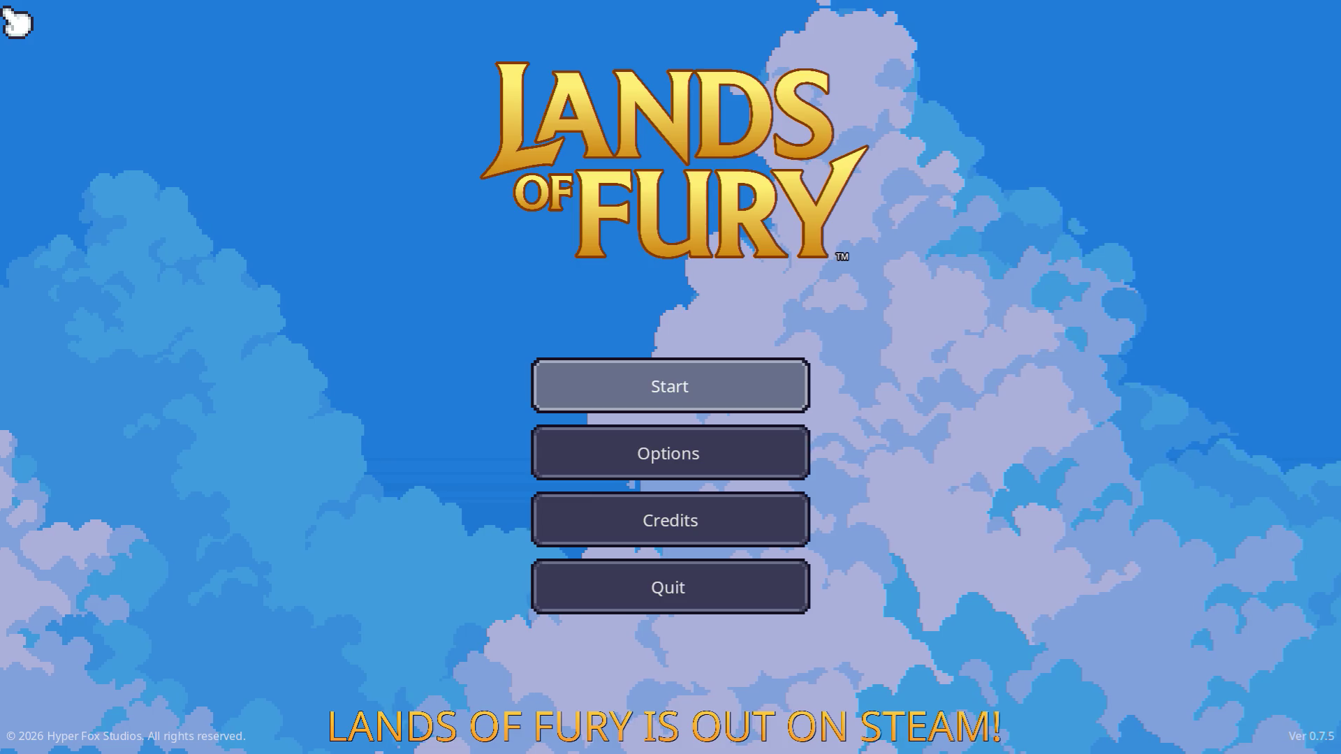
left_click(609, 392)
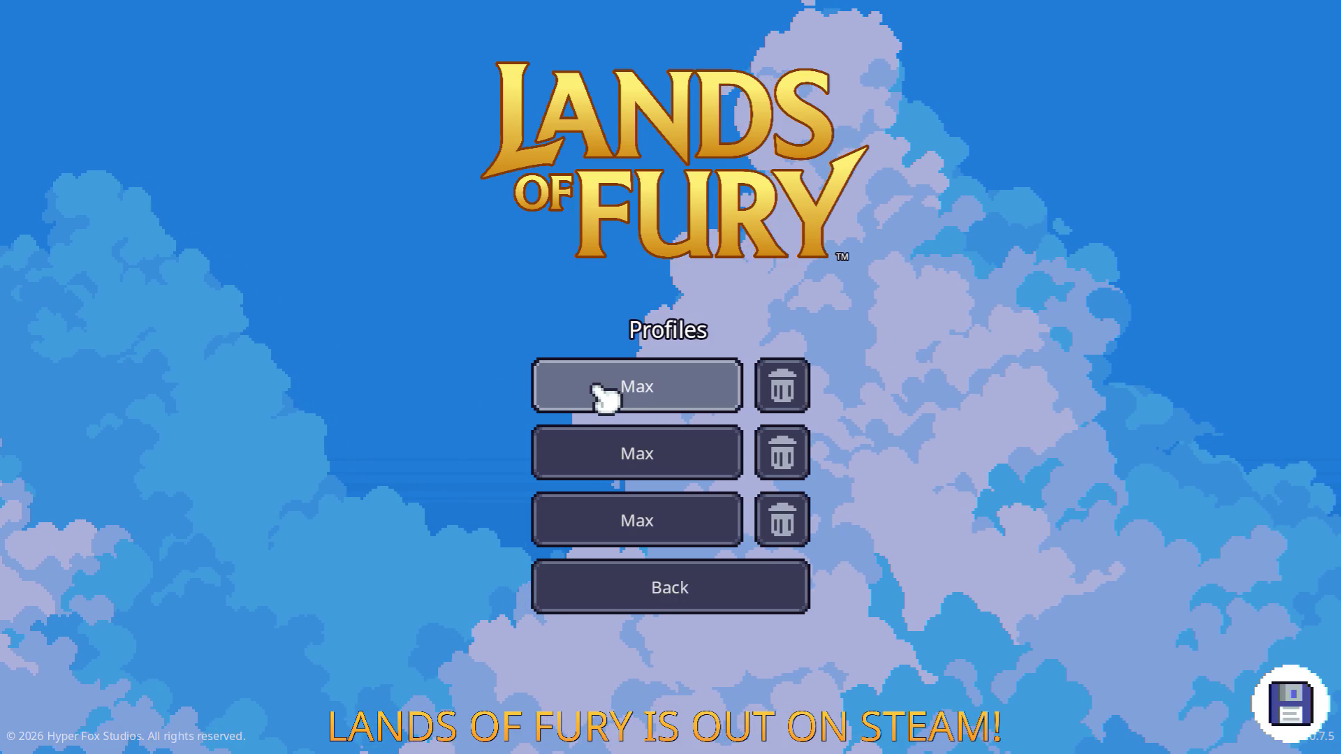
left_click(605, 390)
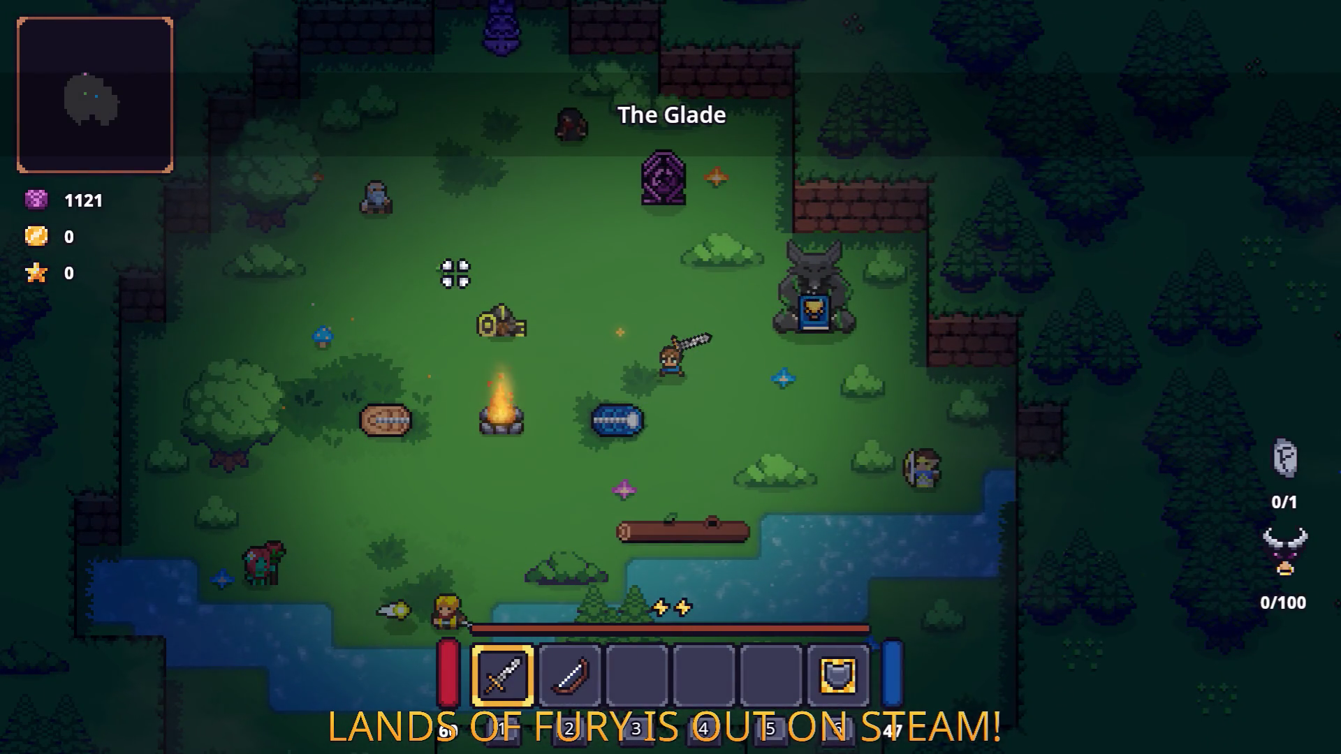
Step: Check the inventory and swap to the bow and back to the sword
key("Tab")
key("Tab")
key("2")
key("1")
key("Tab")
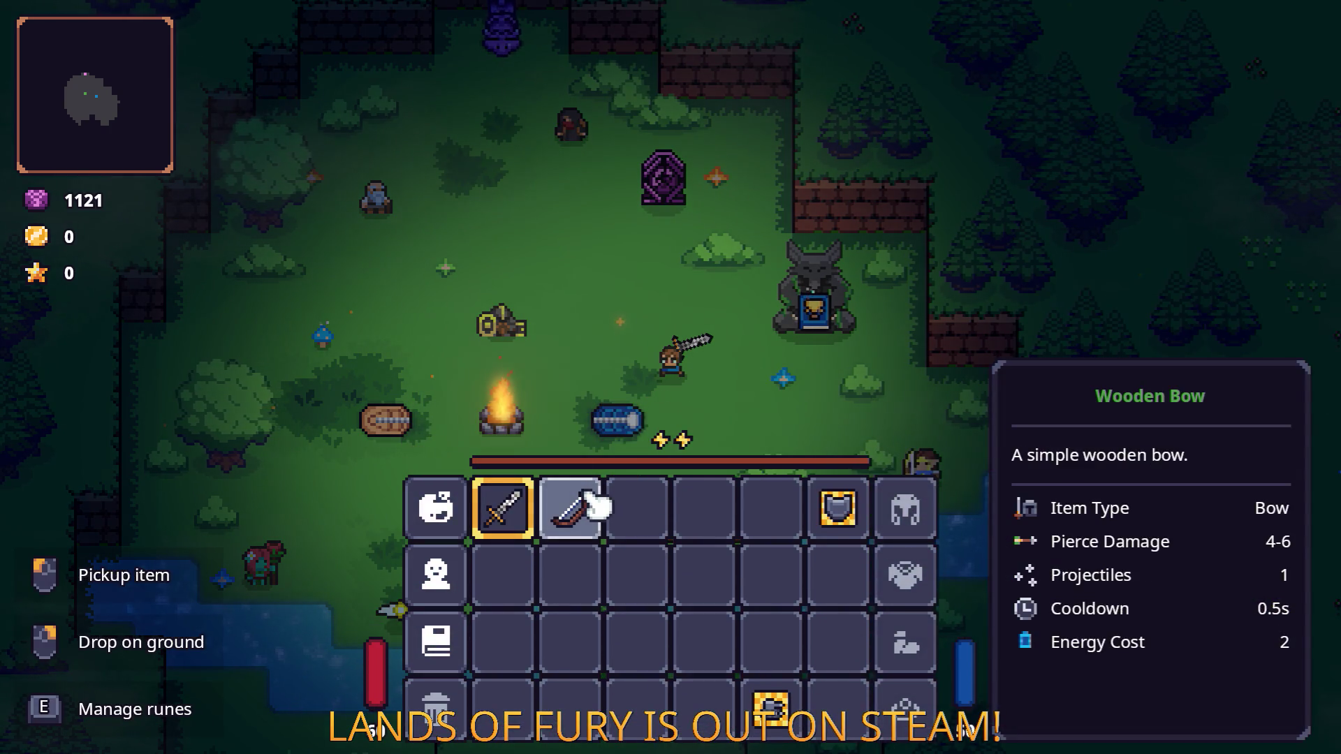
key("Tab")
Step: Walk and dash the hero left to the western edge of The Glade
key("w+a")
key("space")
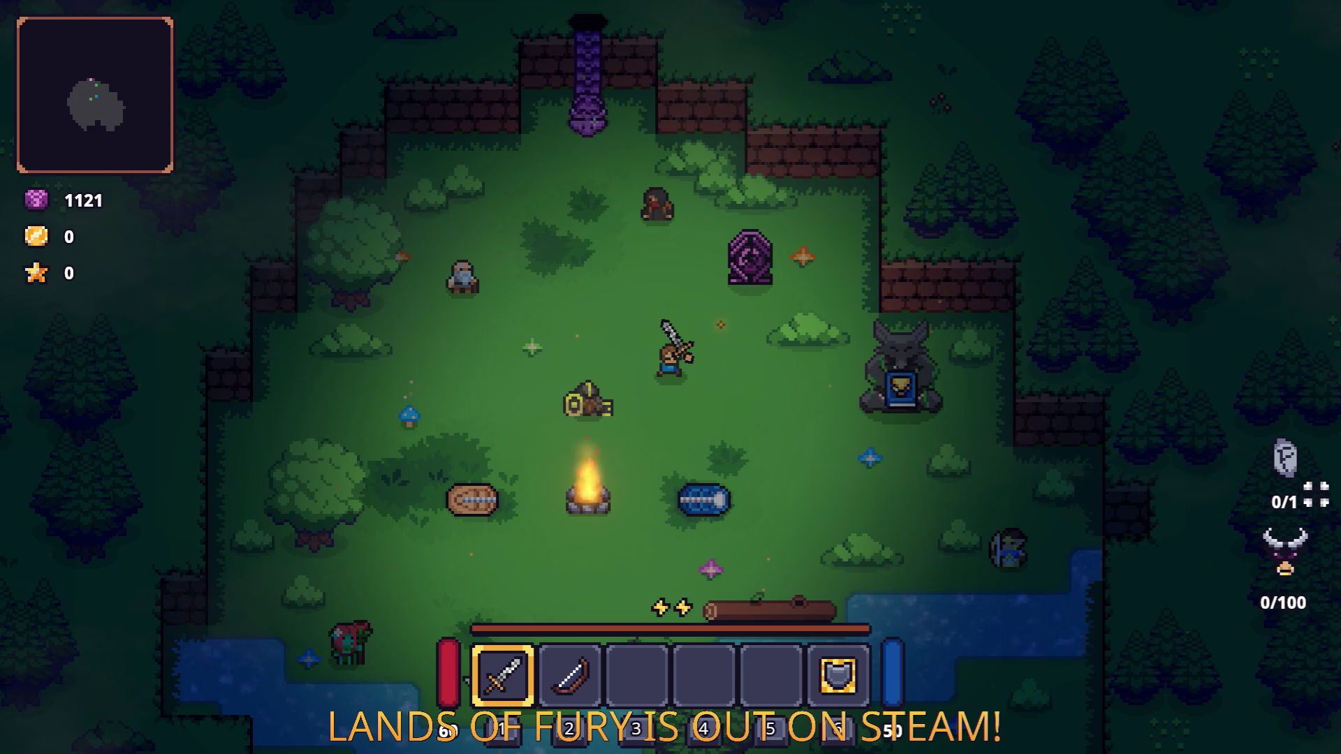
key("a")
key("space")
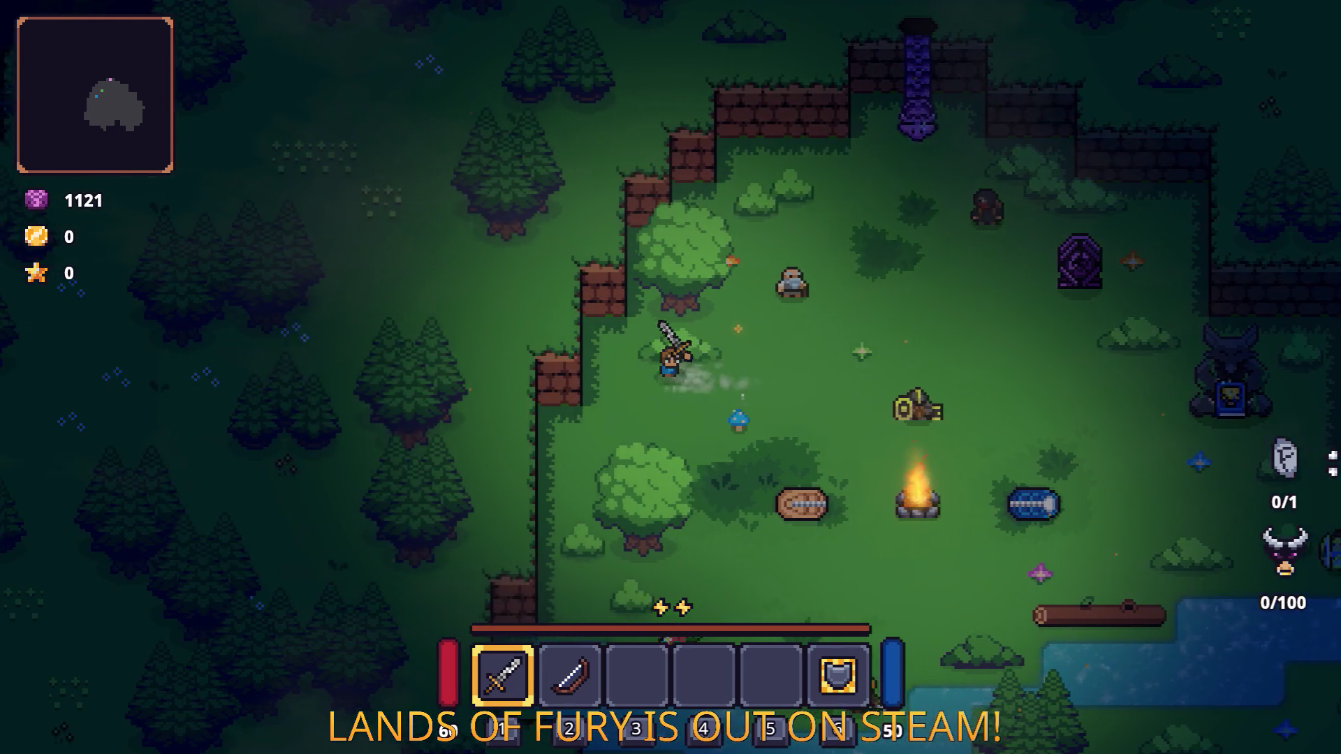
key("a")
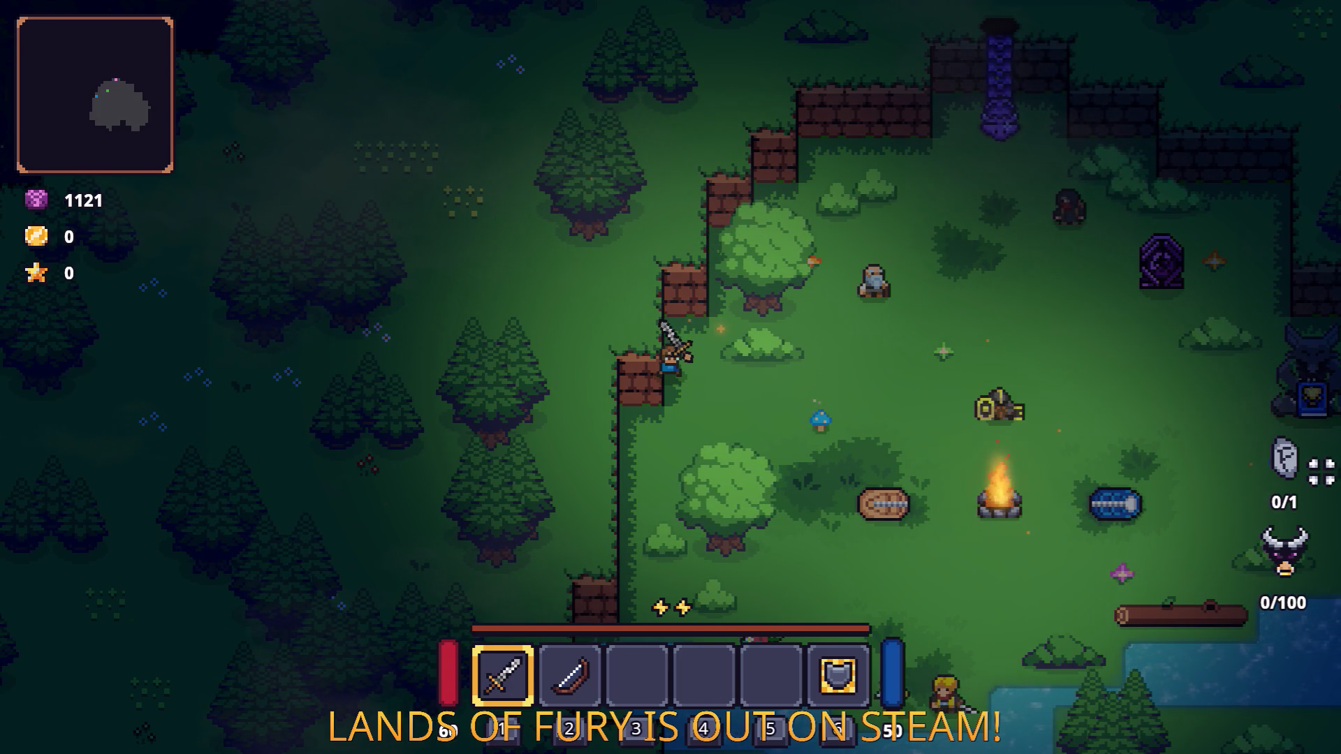
key("grave")
Step: Spawn a Fireball Rune by running Player.AddItem(fireball_rune) in the developer console
type("Play")
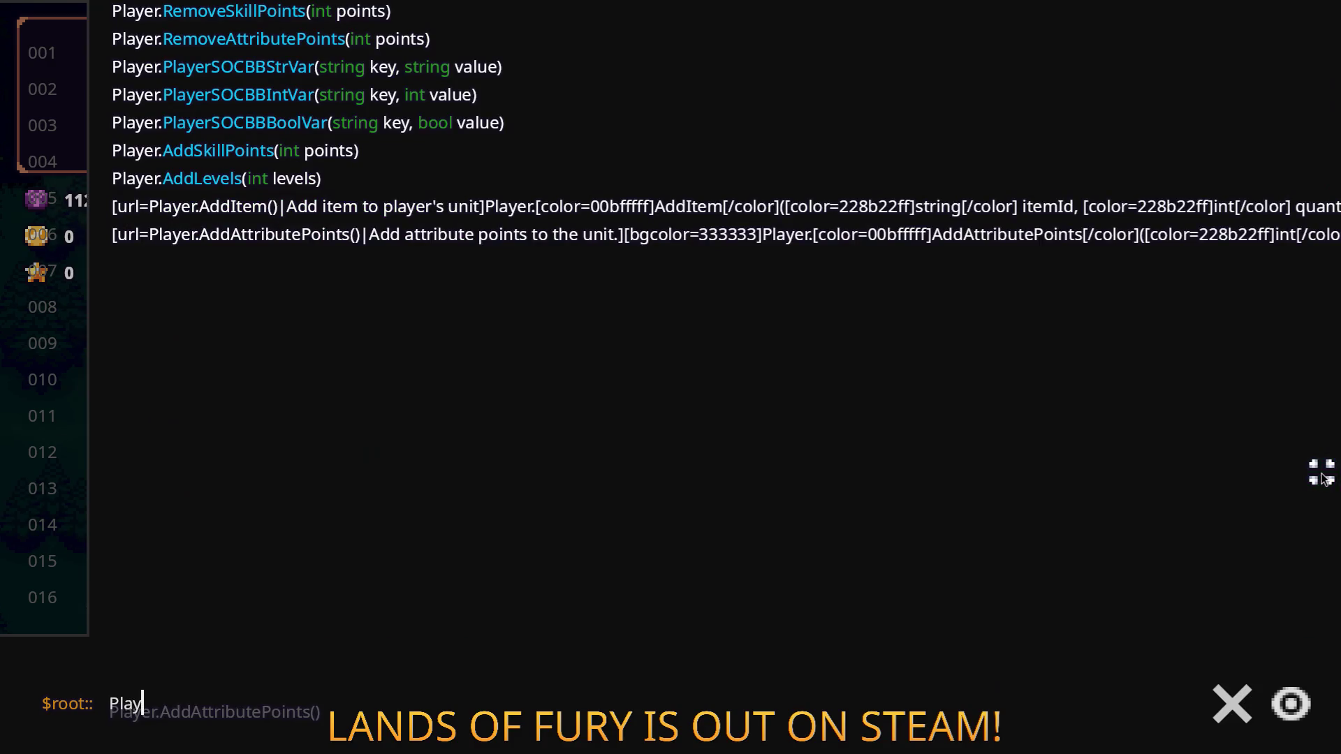
type("er.AddItem(fireball_rune")
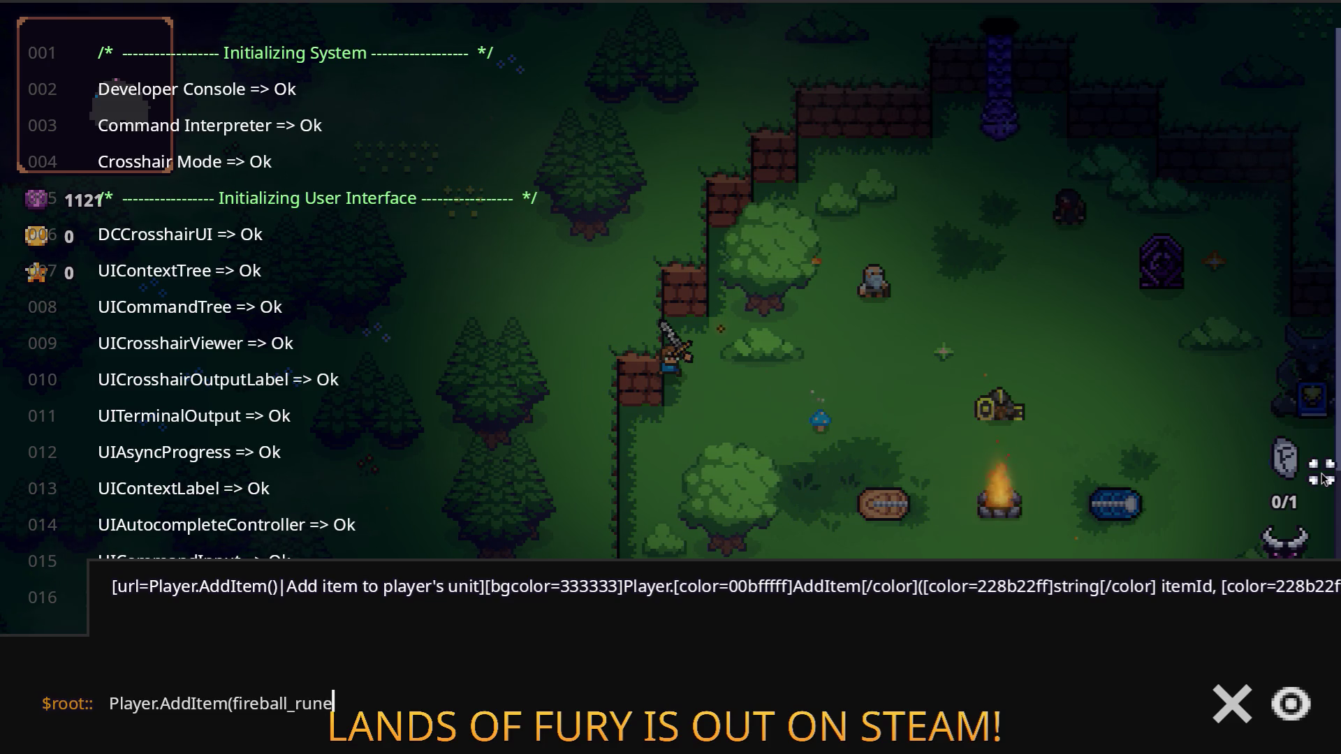
type(")")
key("Return")
key("grave")
Step: Socket the Fireball Rune into the sword and walk up to the old villager
key("i")
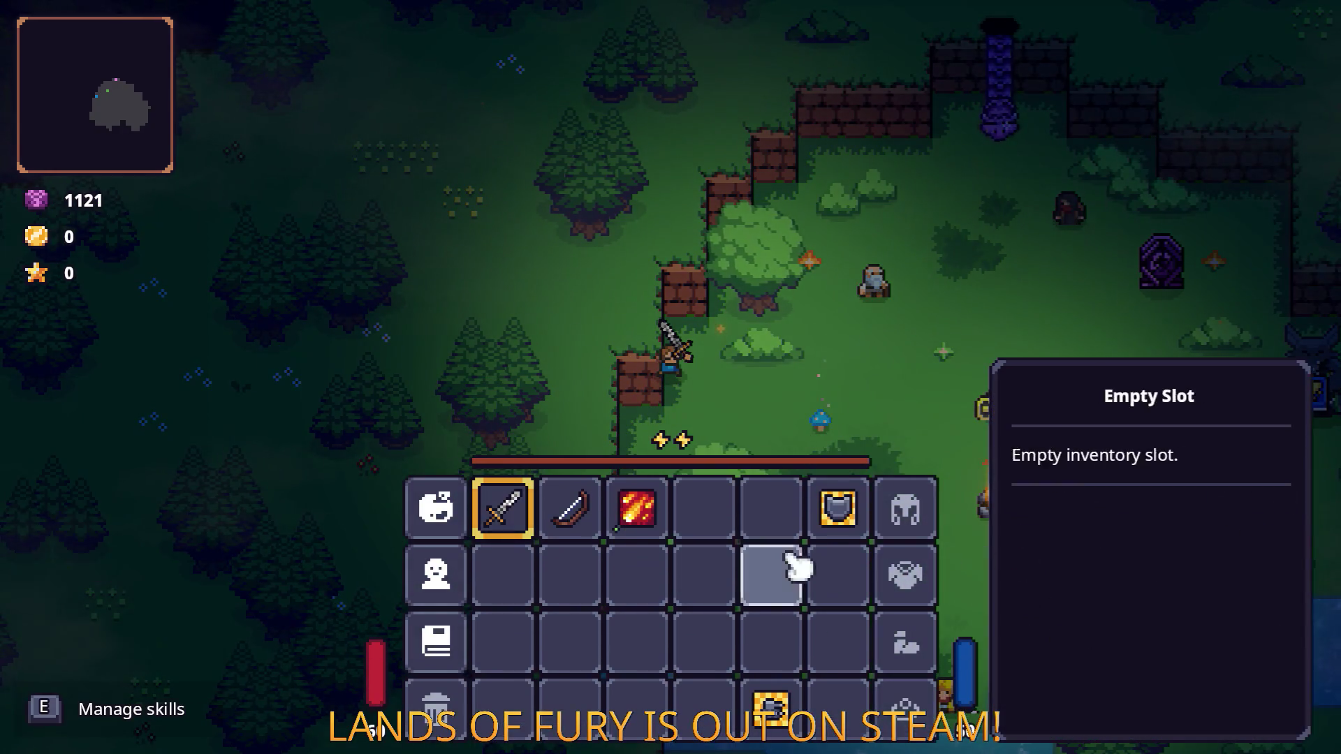
key("r")
left_click(558, 409)
left_click(583, 307)
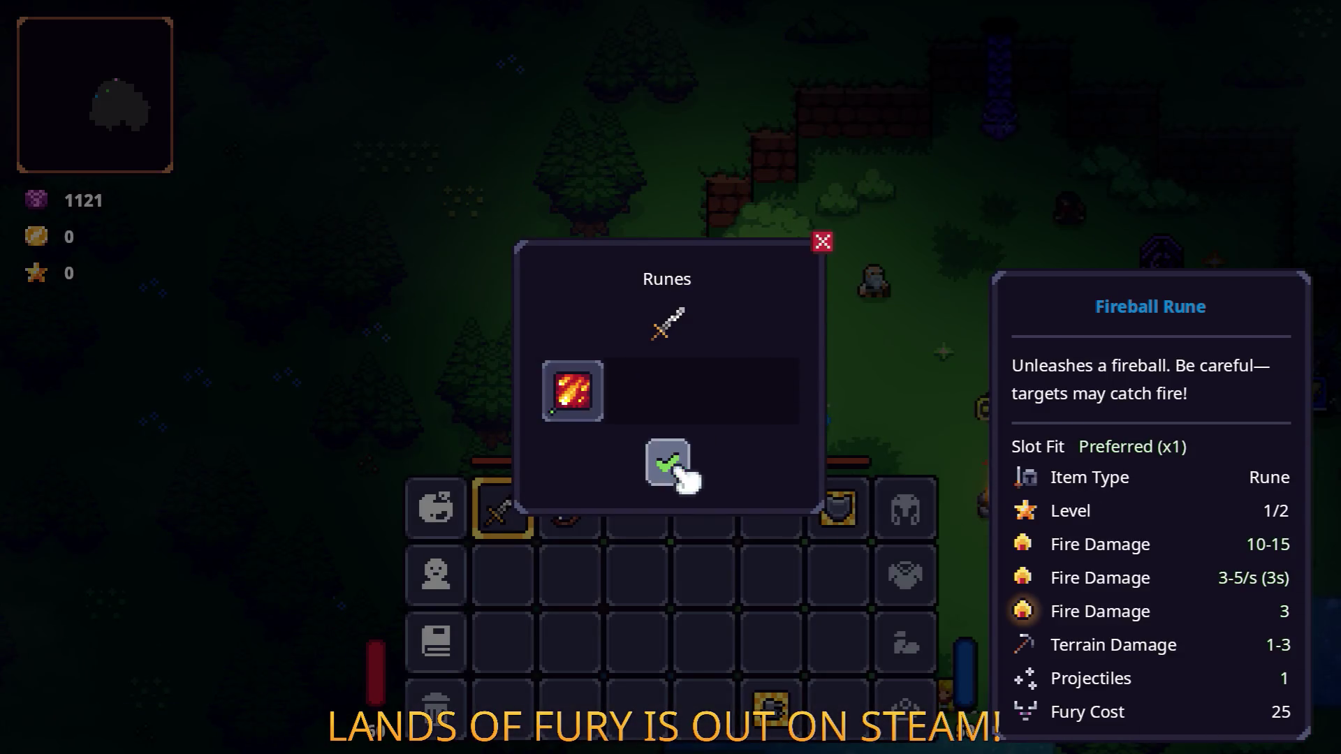
left_click(672, 463)
key("i")
key("w")
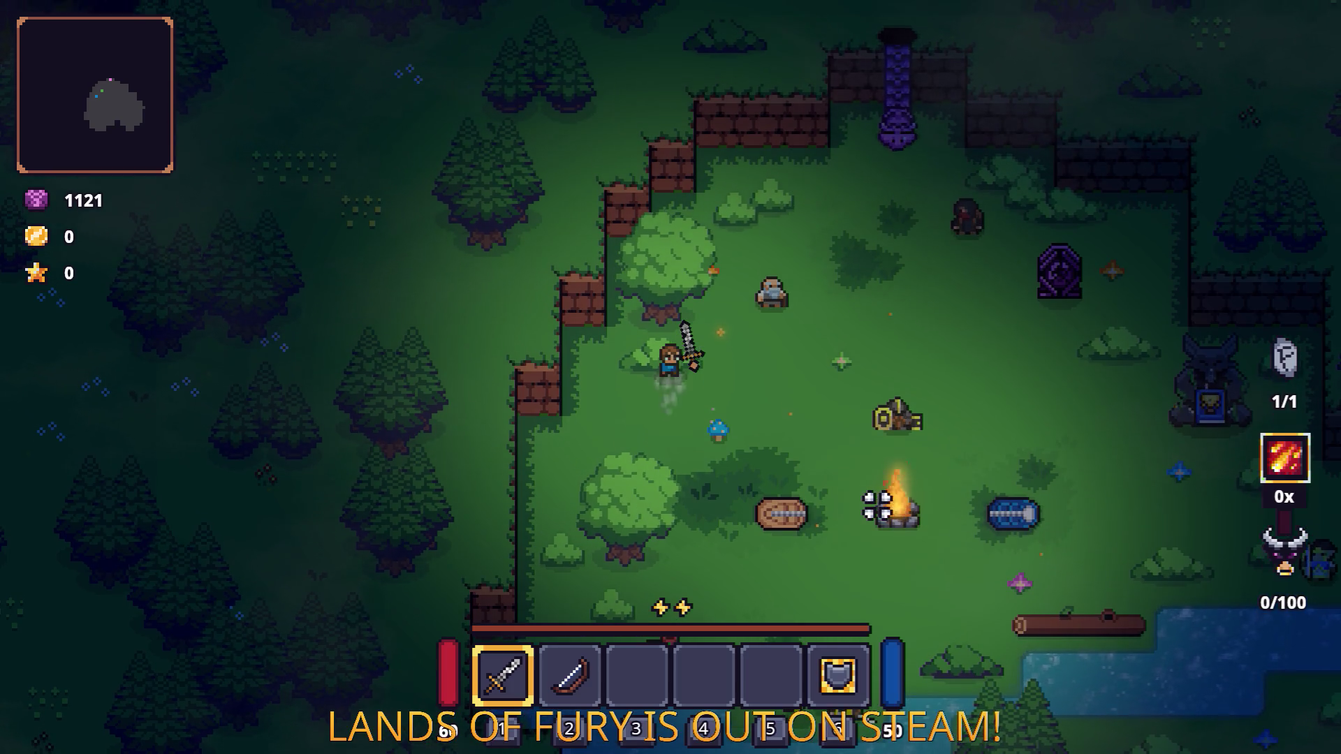
key("d")
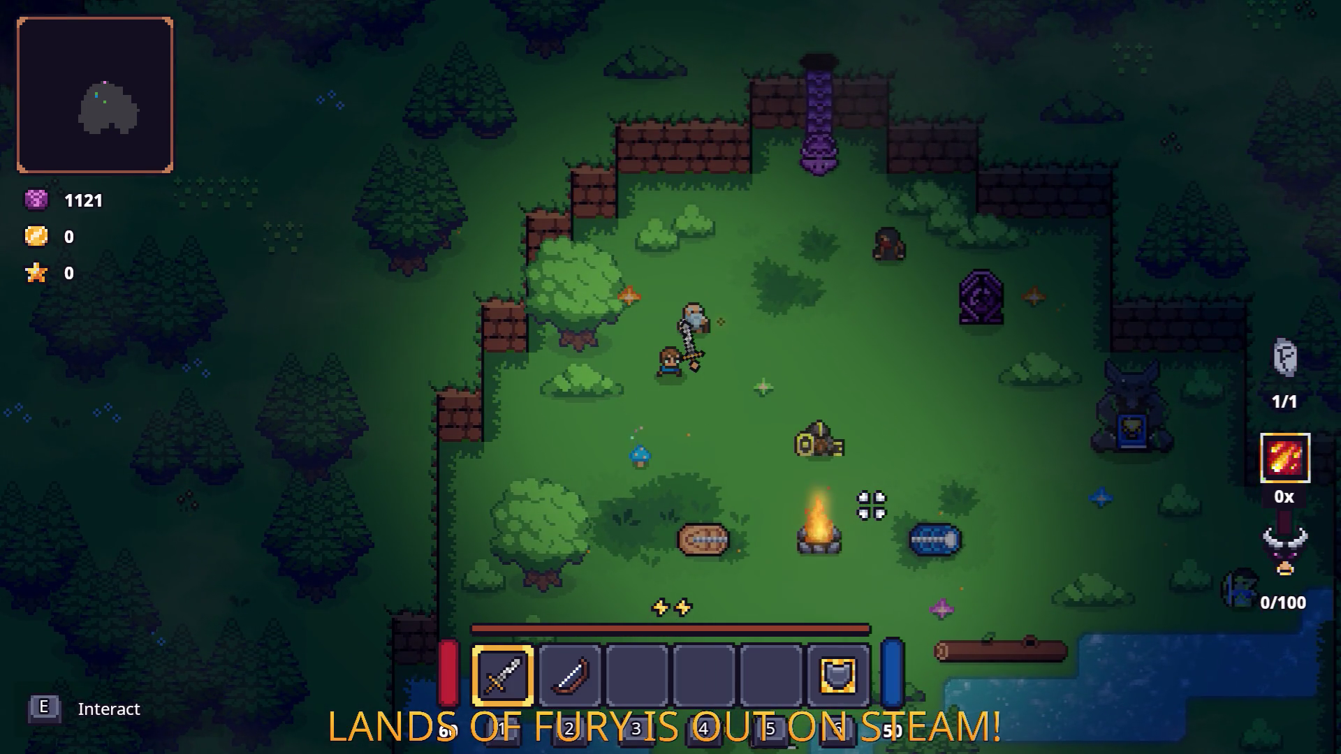
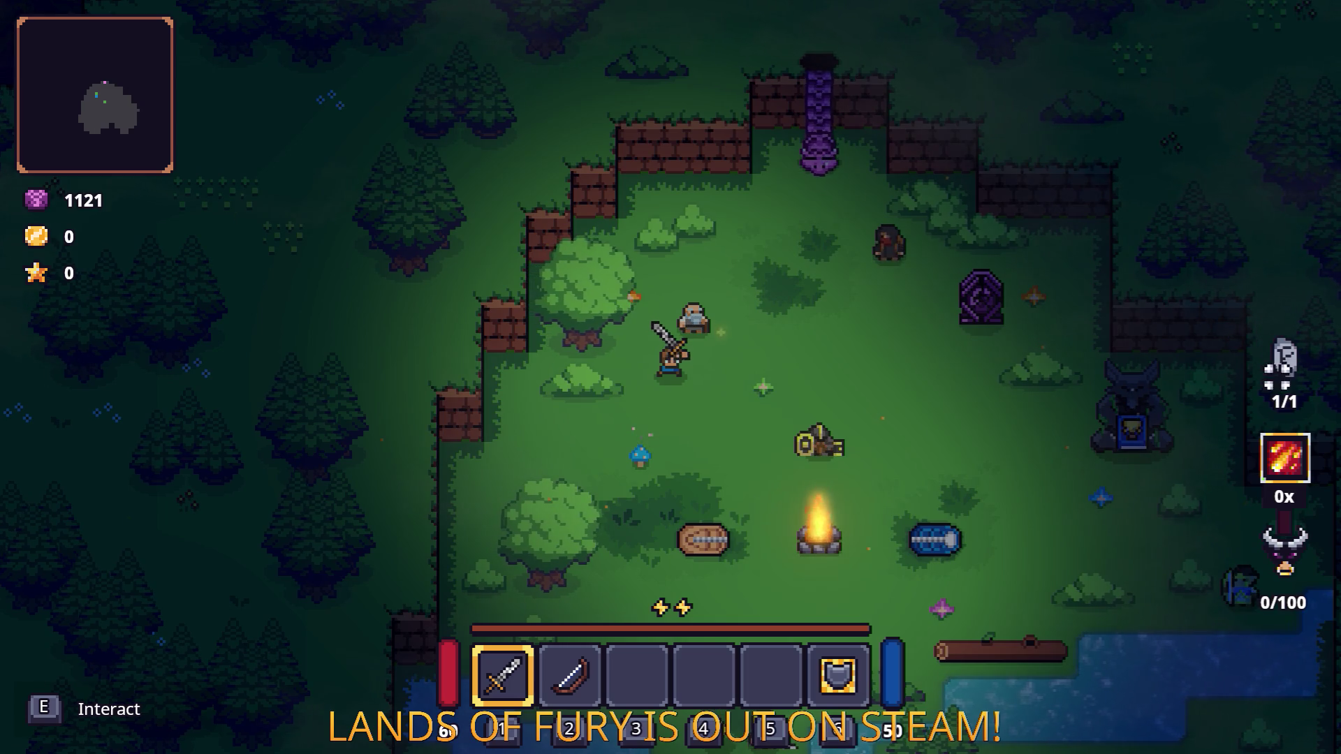
Step: Socket the Fireball Rune into the Rusty Sword's empty rune slot from the inventory, bringing the counter to 1/1
key("Tab")
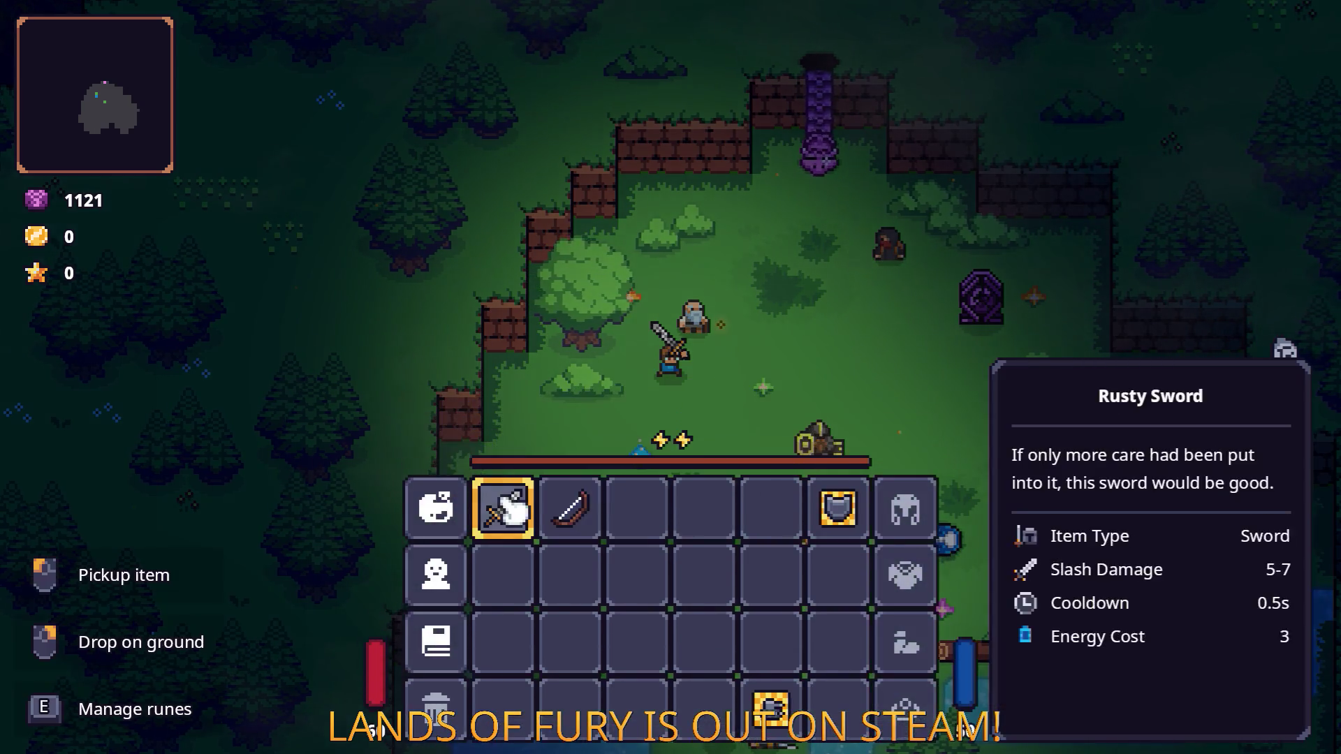
right_click(503, 509)
key("Escape")
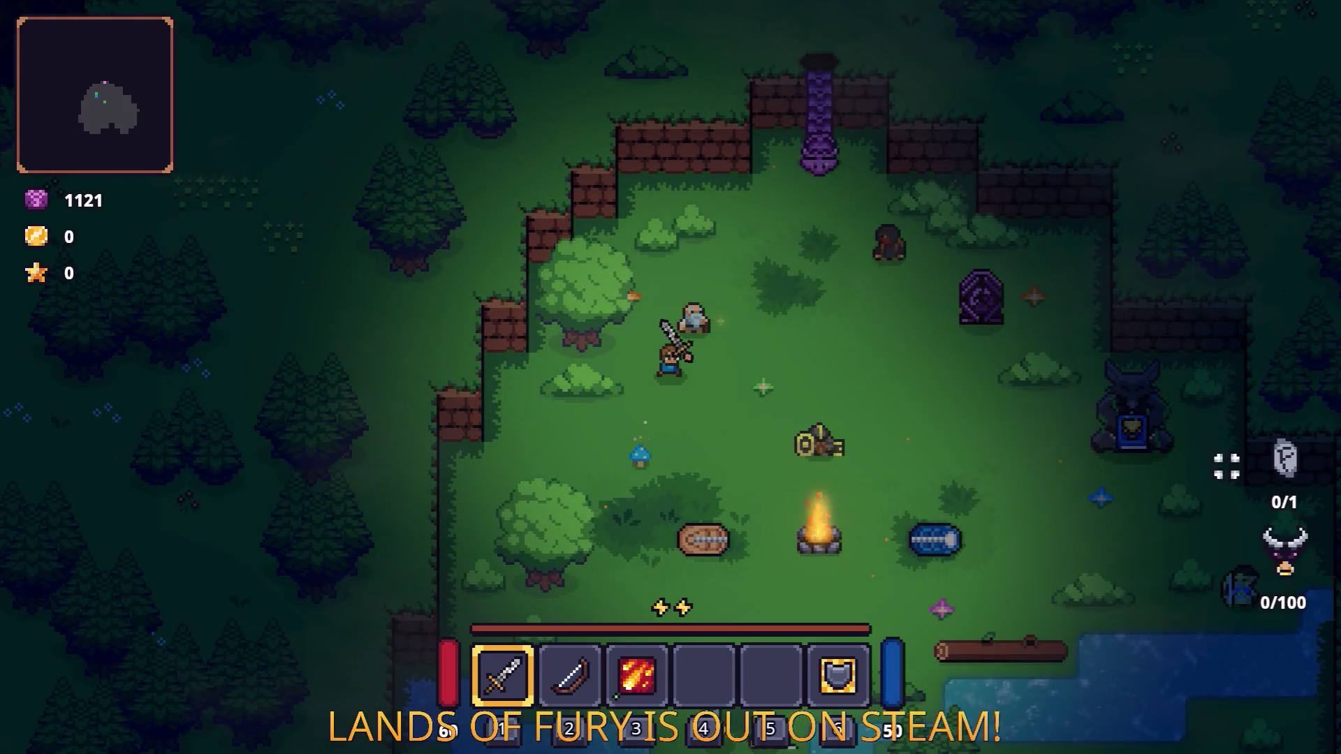
key("Tab")
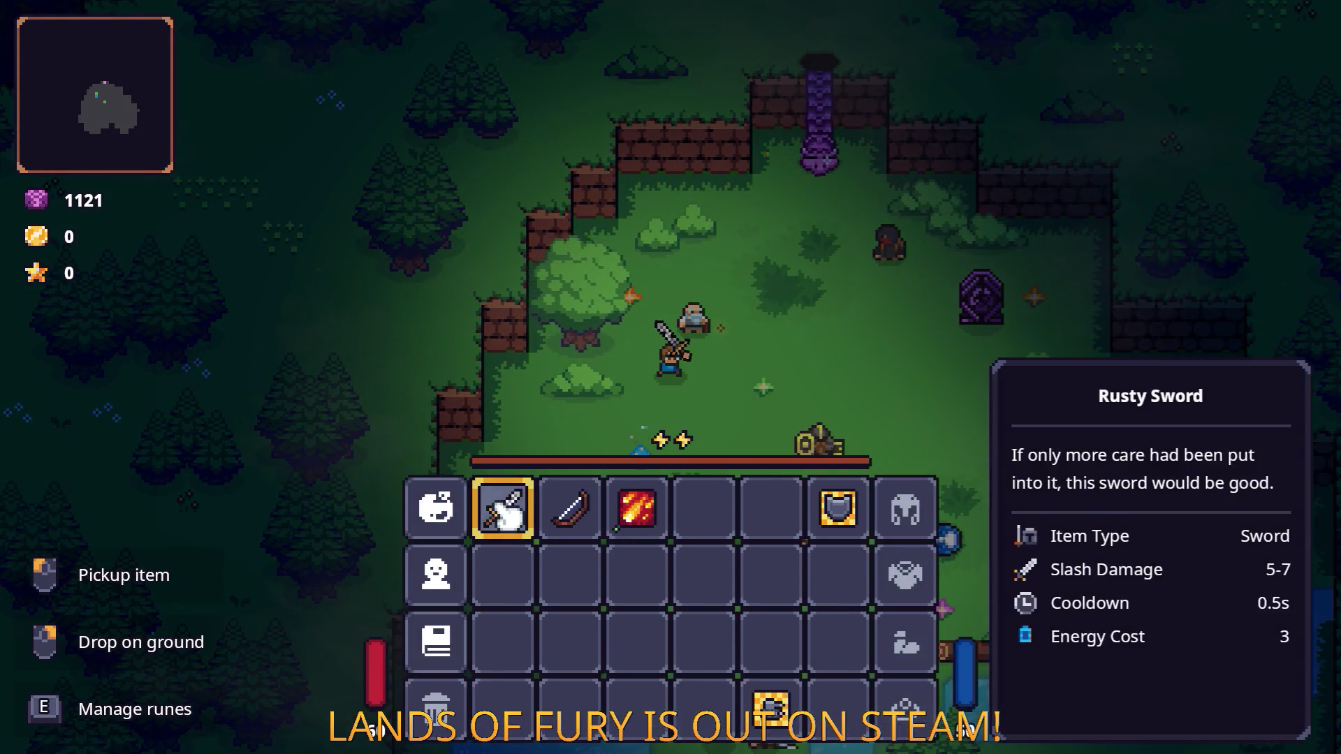
right_click(503, 428)
left_click(595, 389)
left_click(599, 321)
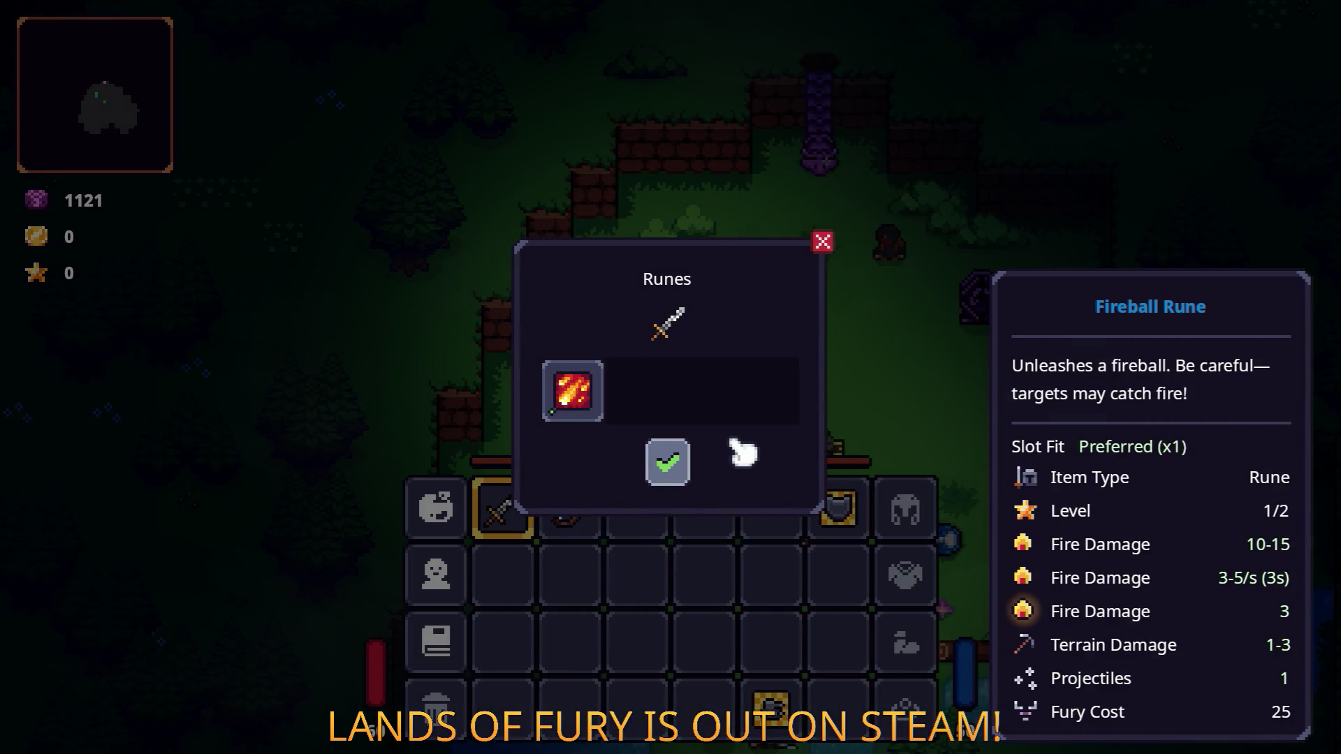
left_click(668, 460)
key("Tab")
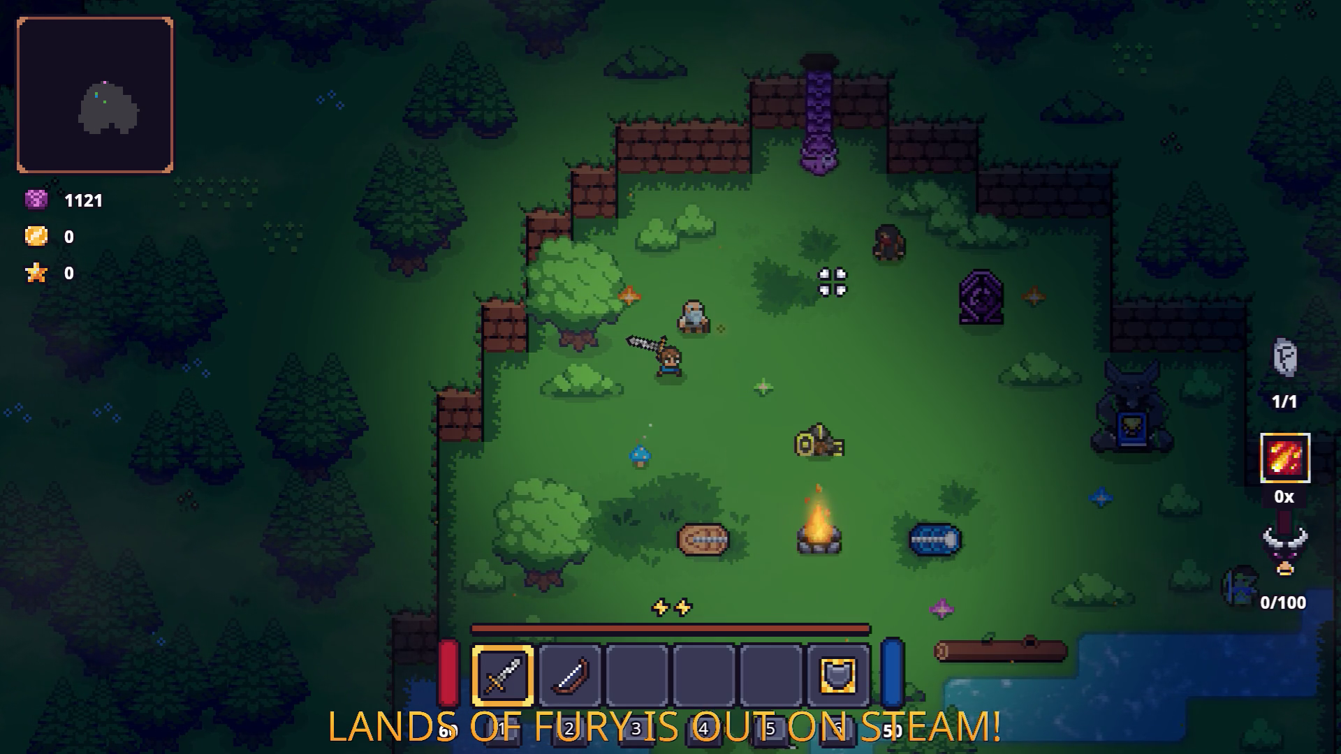
Step: Swap repeatedly between bow (2) and sword (1), watching the fire ability and rune counter appear with the sword
key("2")
key("1")
key("2")
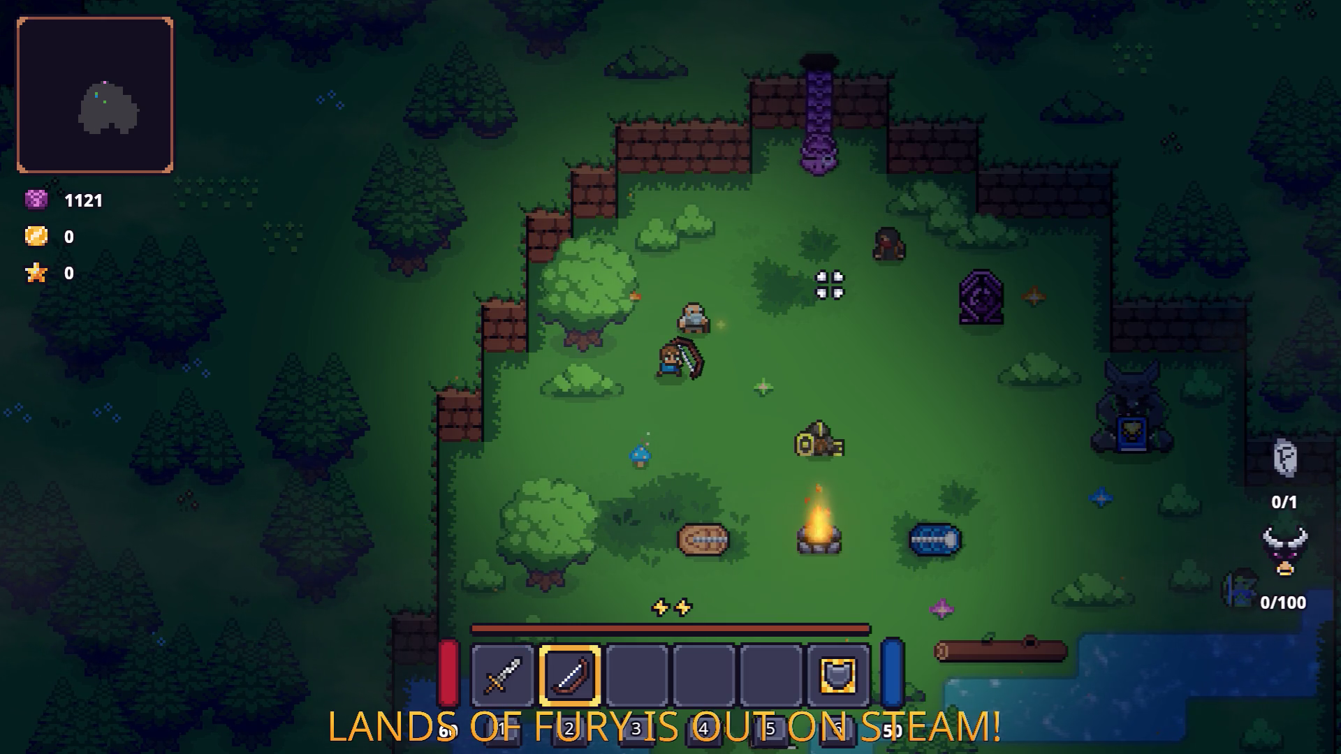
key("1")
key("2")
key("1")
key("2")
key("1")
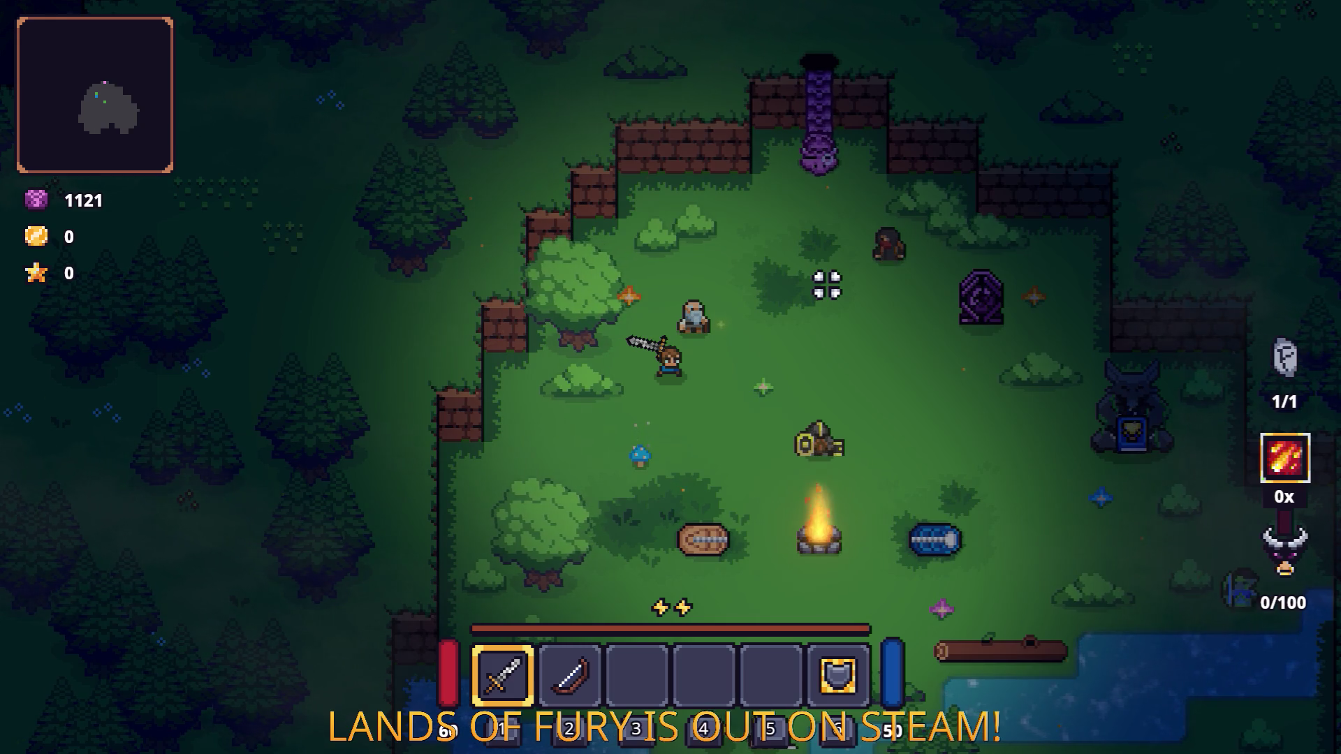
Step: Swap weapons a few more times, ending on the bow, then pause the game
key("2")
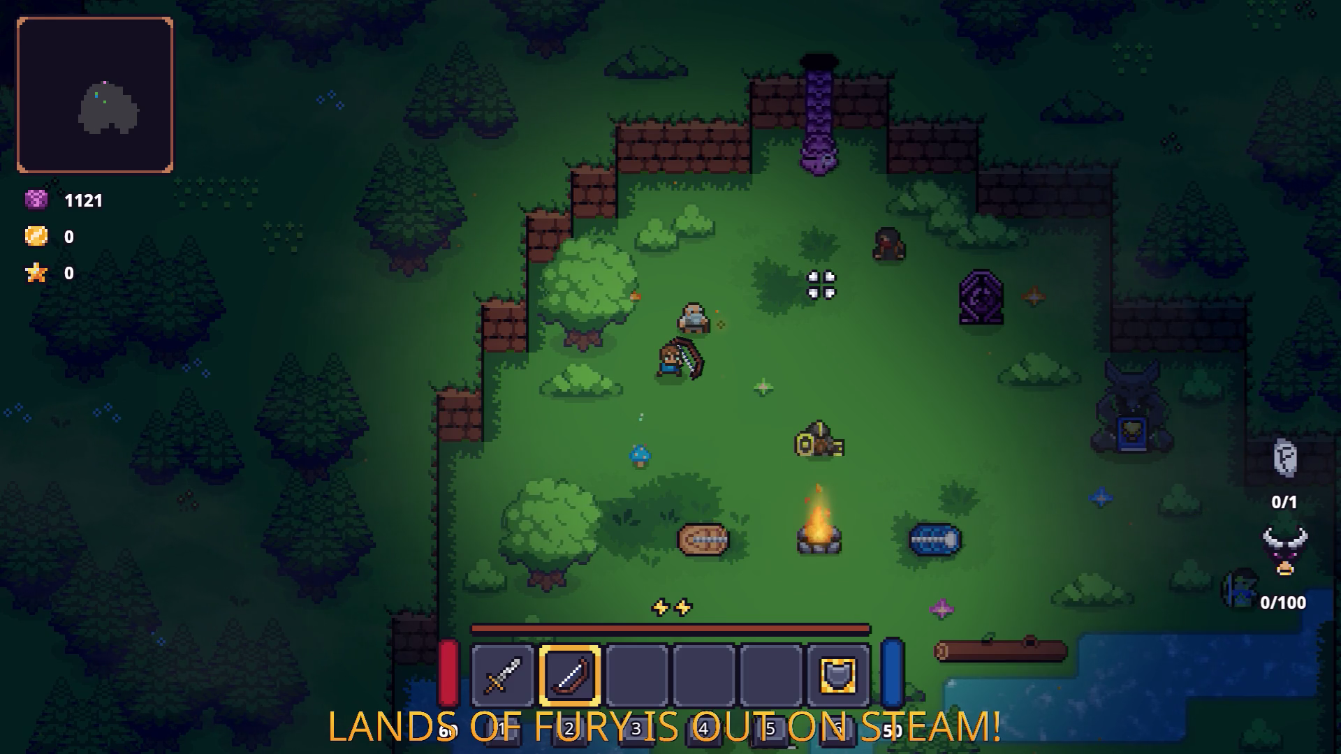
key("1")
key("2")
key("1")
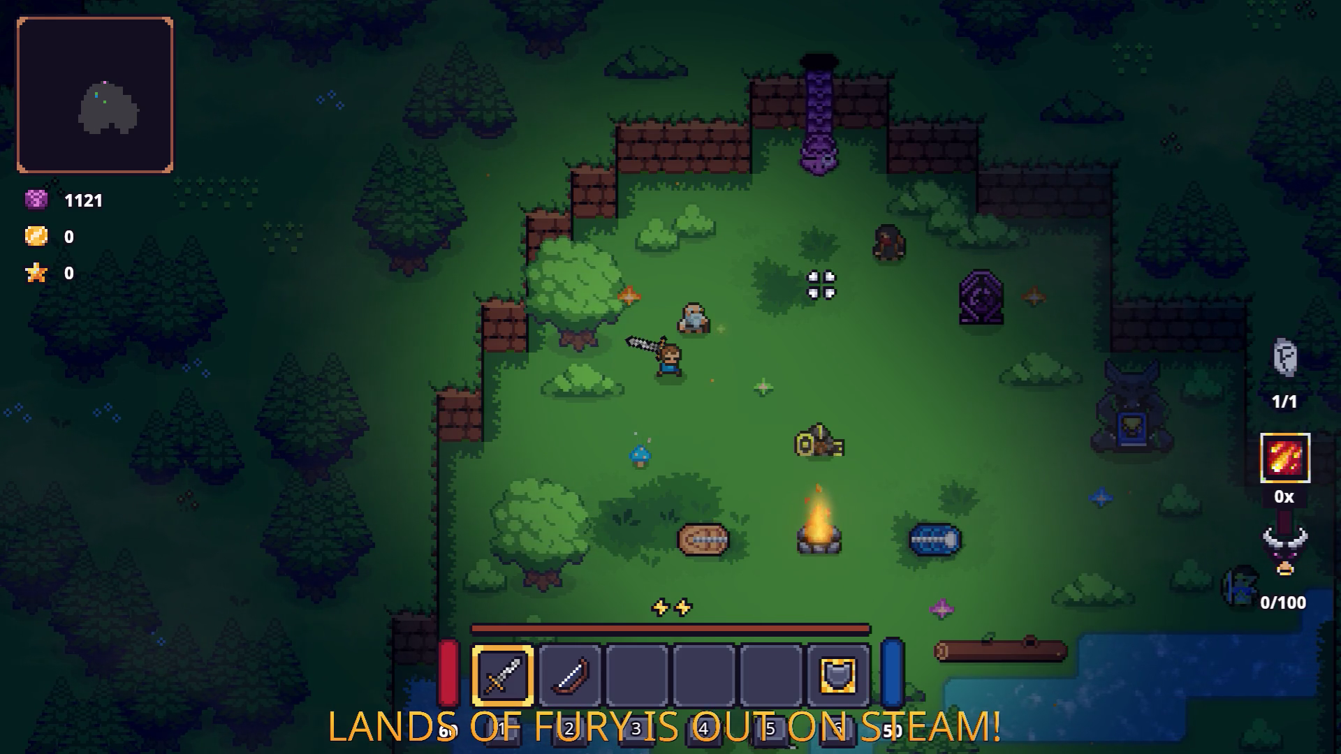
key("2")
key("2")
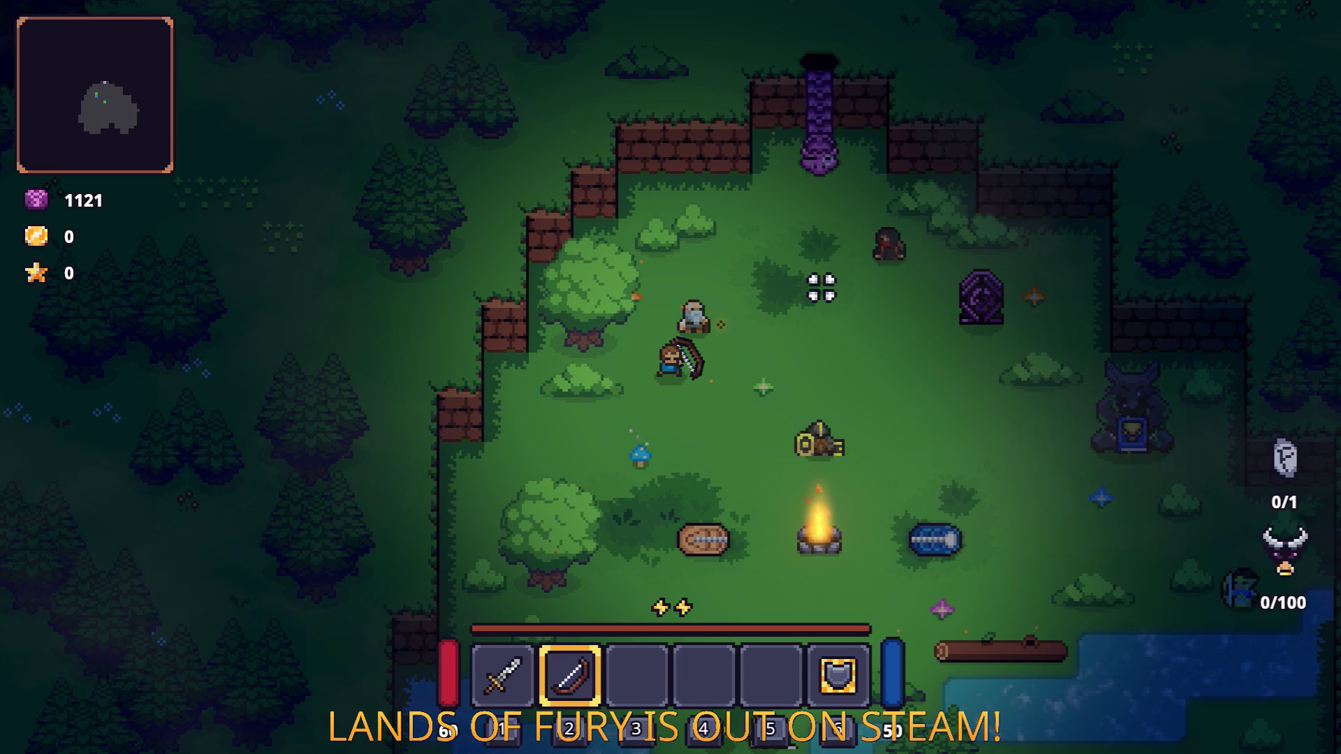
key("Escape")
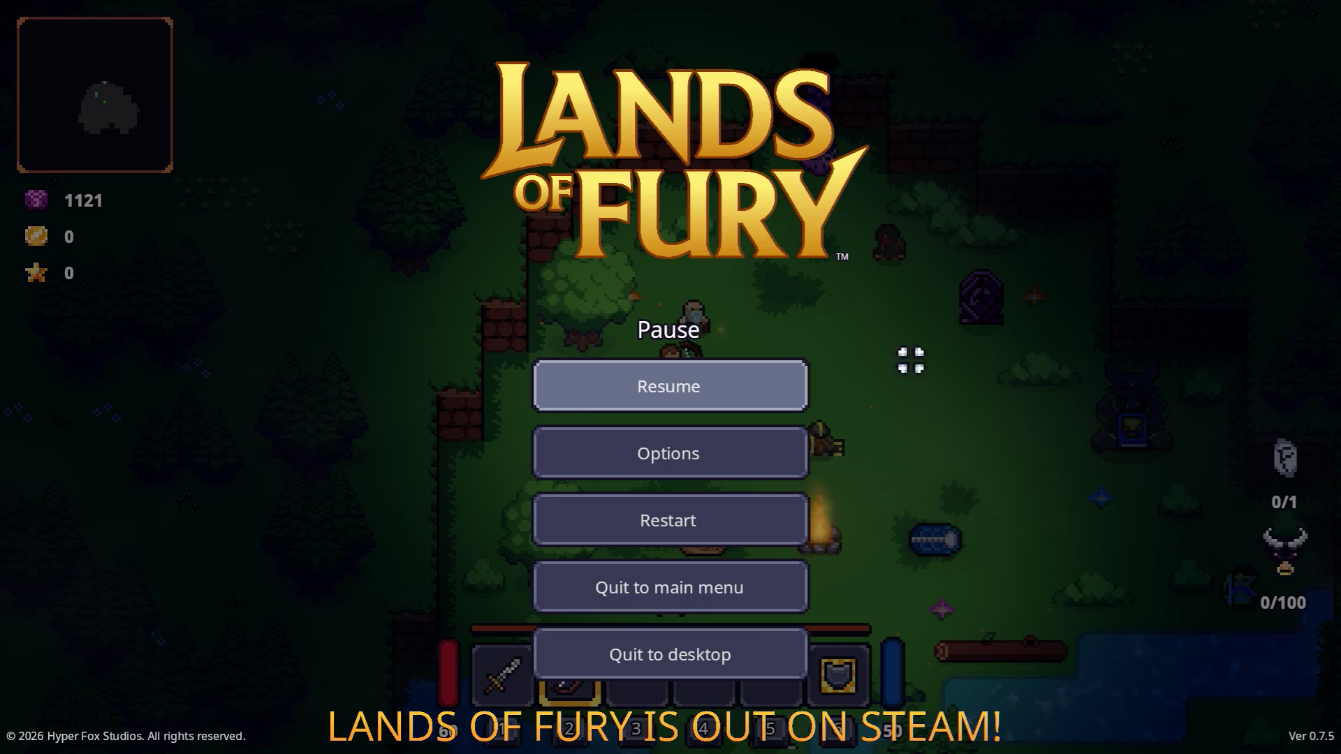
Step: Quit to the editor and, in PlayerHUD, collapse the VBoxContainer and make the rune indicator visible
left_click(733, 660)
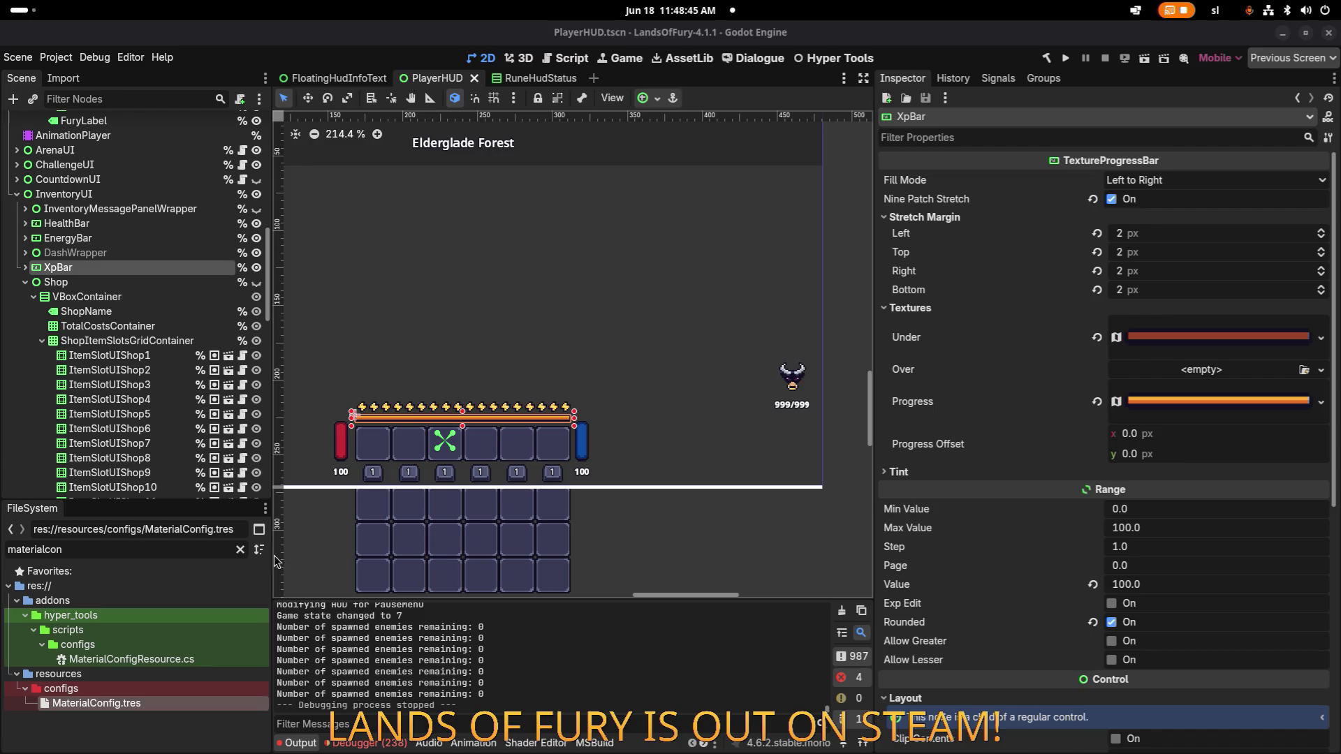
left_click(174, 315)
left_click(793, 383)
scroll(59, 294, "up", 5)
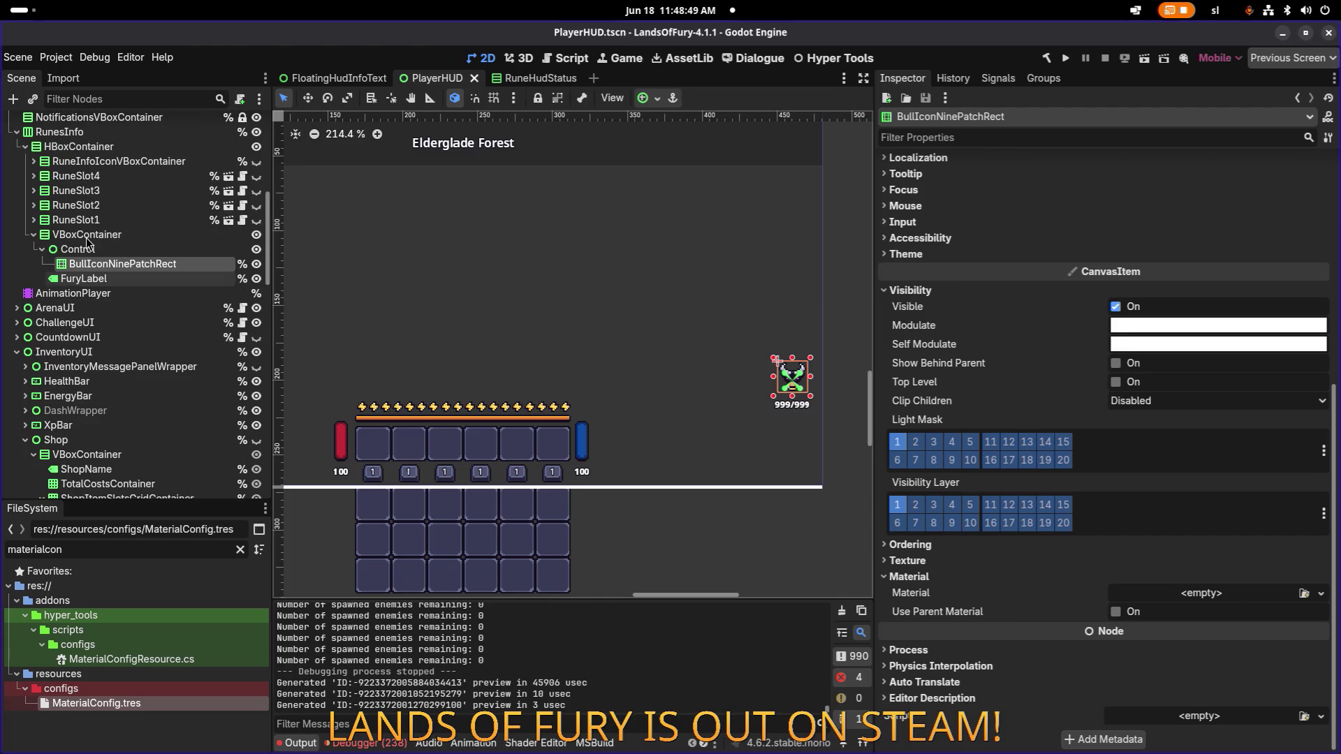
left_click(110, 250)
left_click(33, 235)
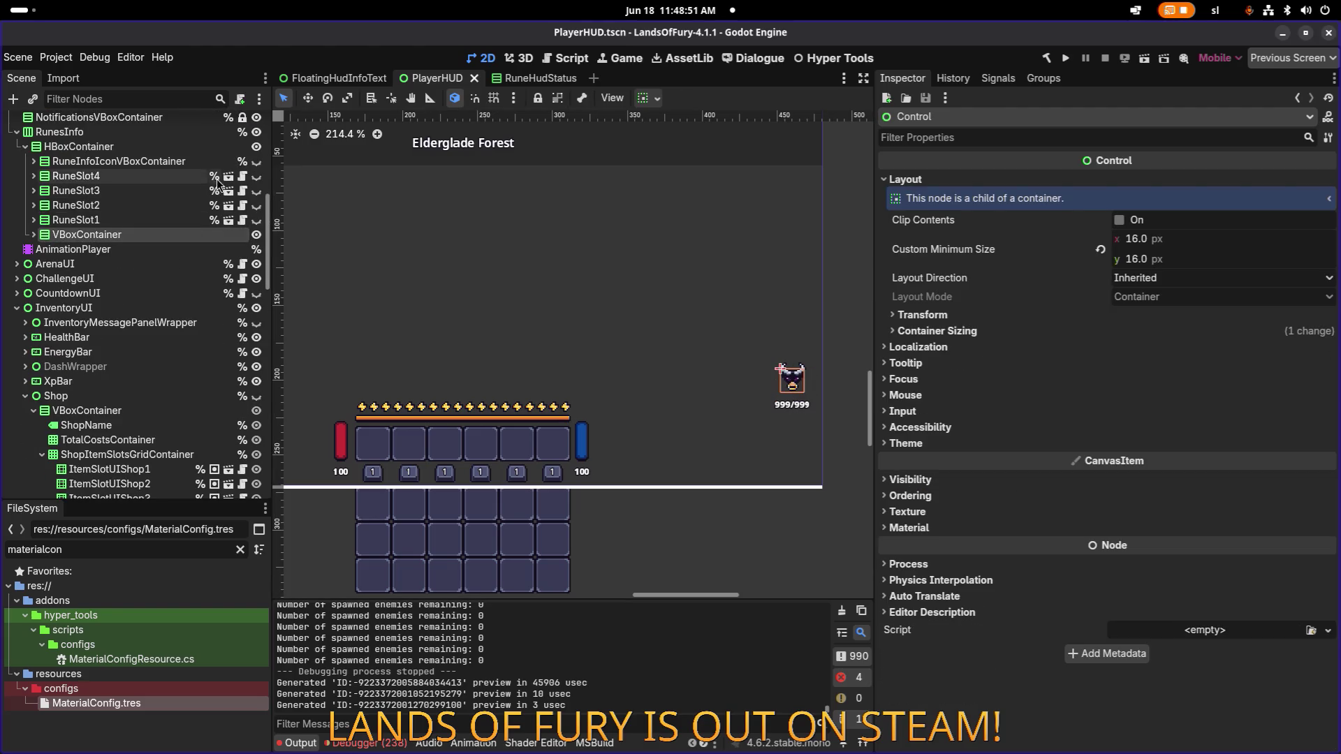
left_click(256, 161)
Step: Measure with the Ruler the gaps from 1/2 to the bull icon and to 999/999, then select RuneInfoIconVBoxContainer
scroll(789, 353, "up", 8)
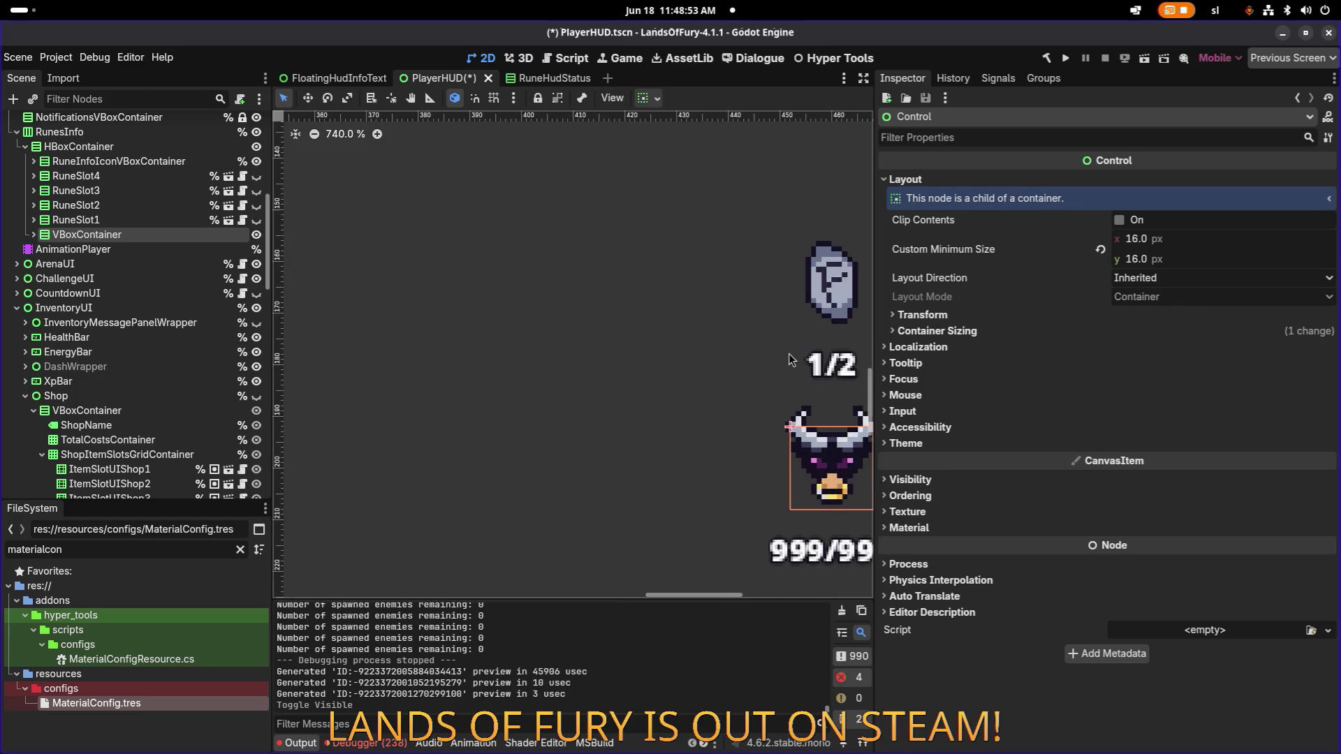
left_click_drag(530, 218, 482, 137)
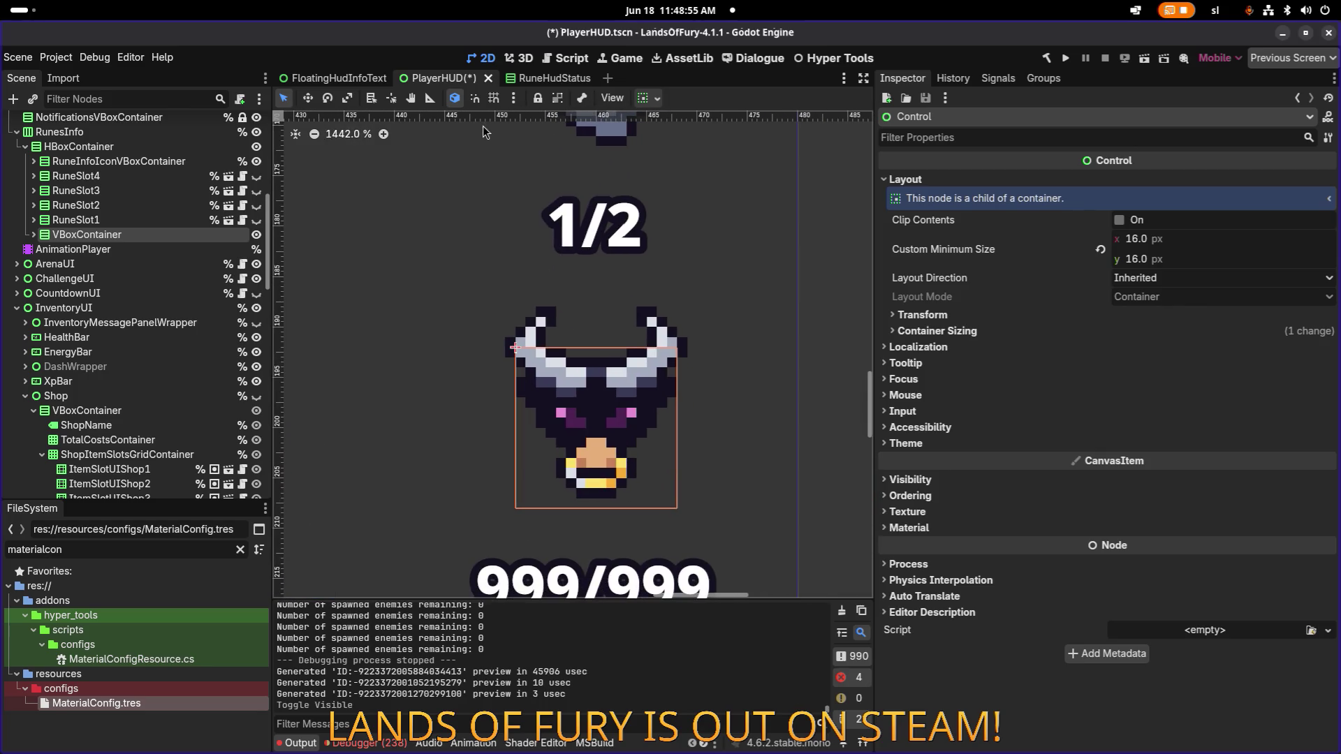
left_click(429, 98)
left_click_drag(567, 254, 570, 312)
scroll(586, 398, "down", 3)
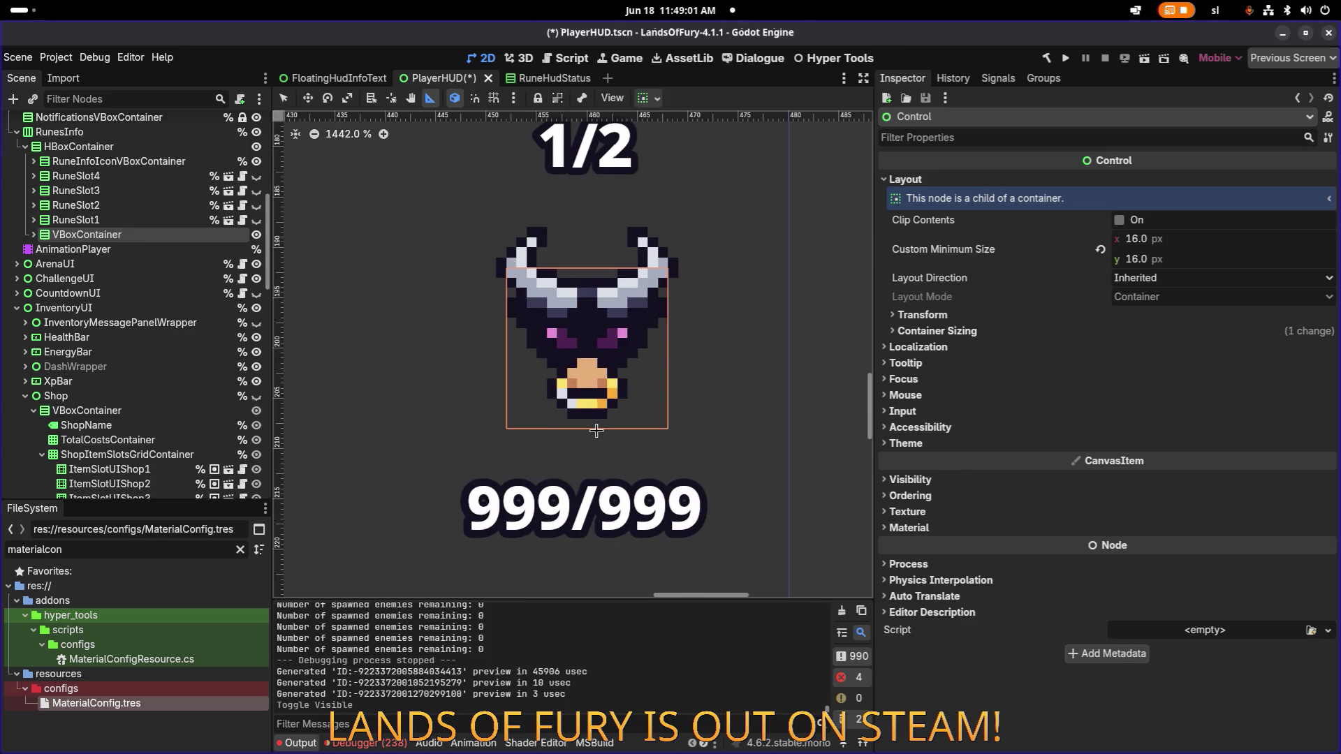
left_click_drag(592, 419, 589, 482)
scroll(576, 391, "up", 4)
scroll(576, 391, "right", 3)
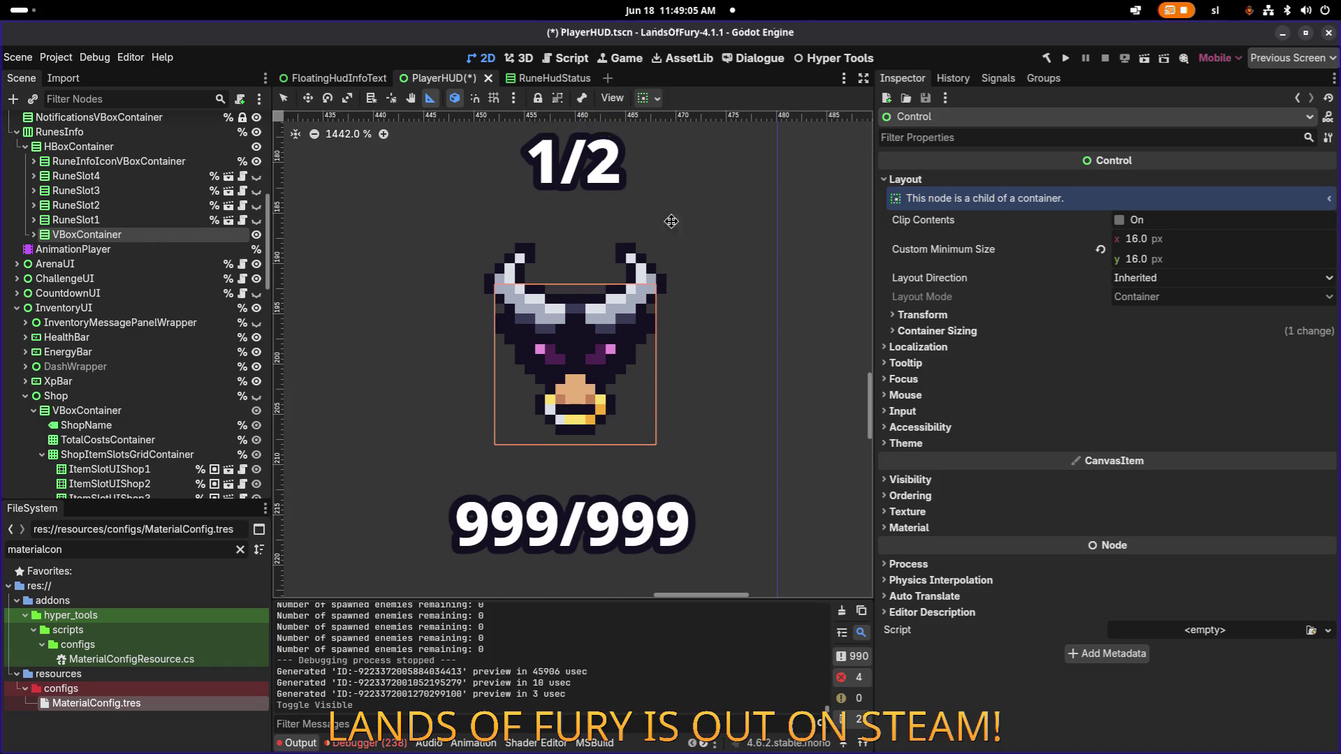
scroll(570, 324, "down", 5)
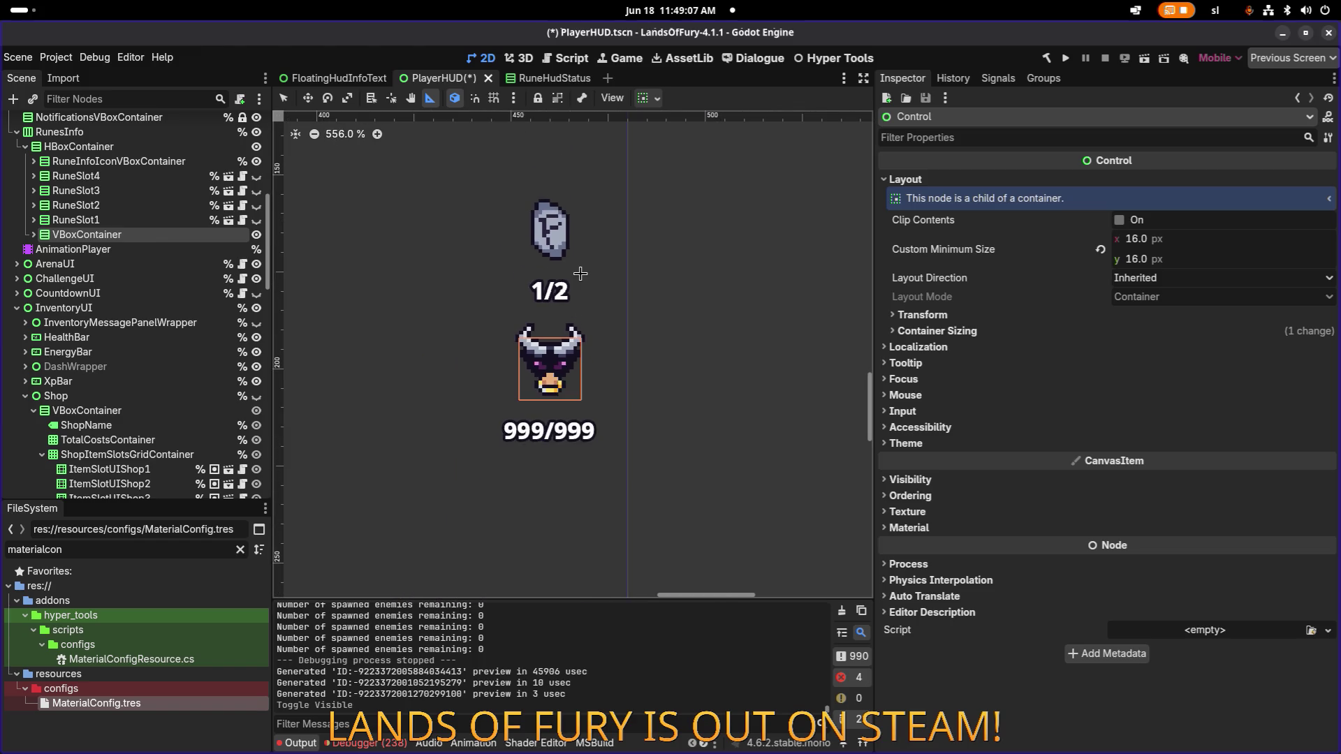
scroll(580, 273, "up", 1)
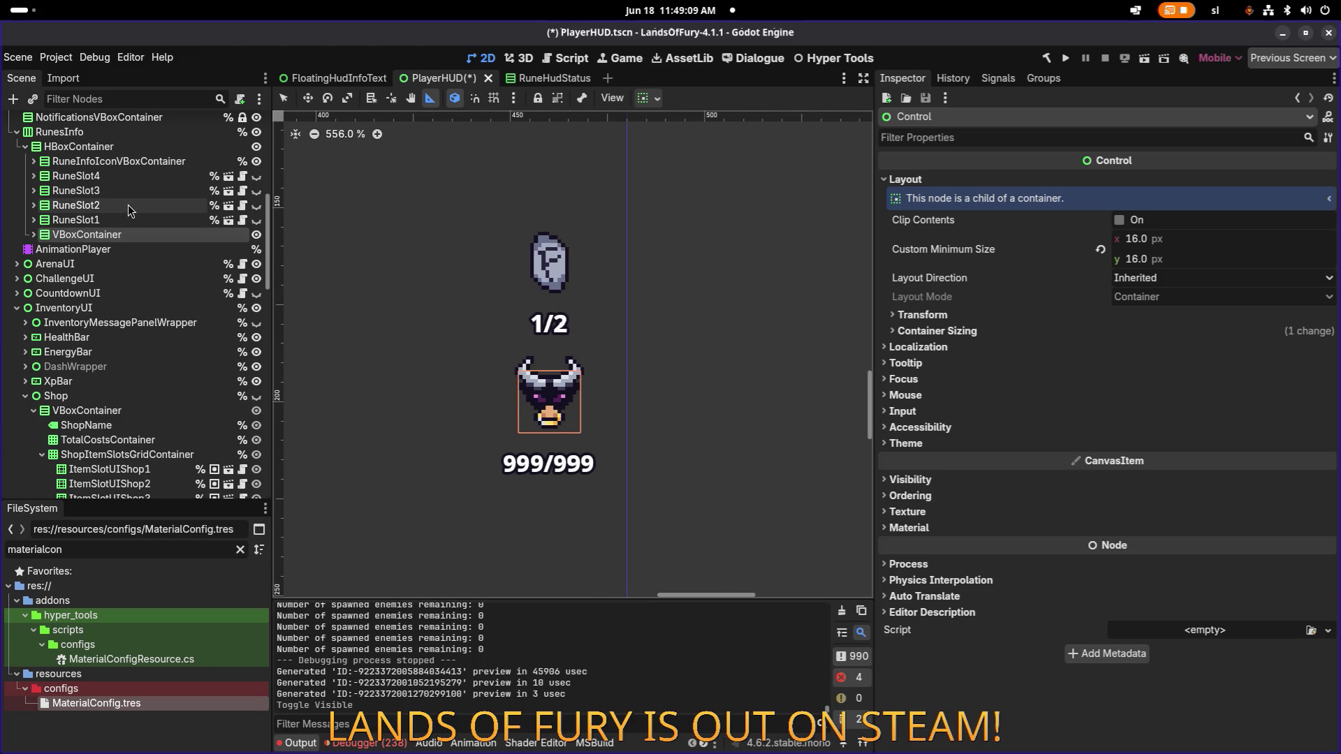
left_click(136, 160)
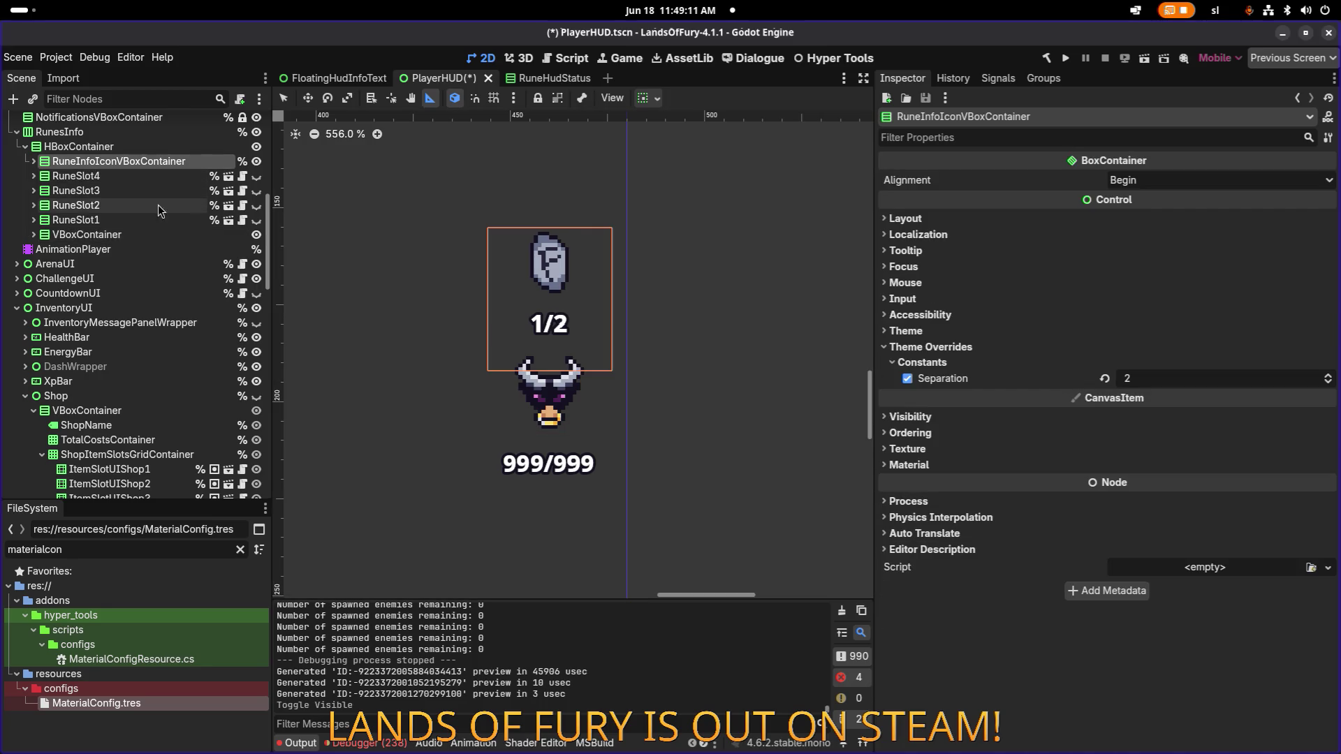
Step: Toggle RuneSlot4's visibility and measure the gaps from the 1/2 label to the rune slot and bull icon
left_click(256, 176)
scroll(535, 248, "up", 5)
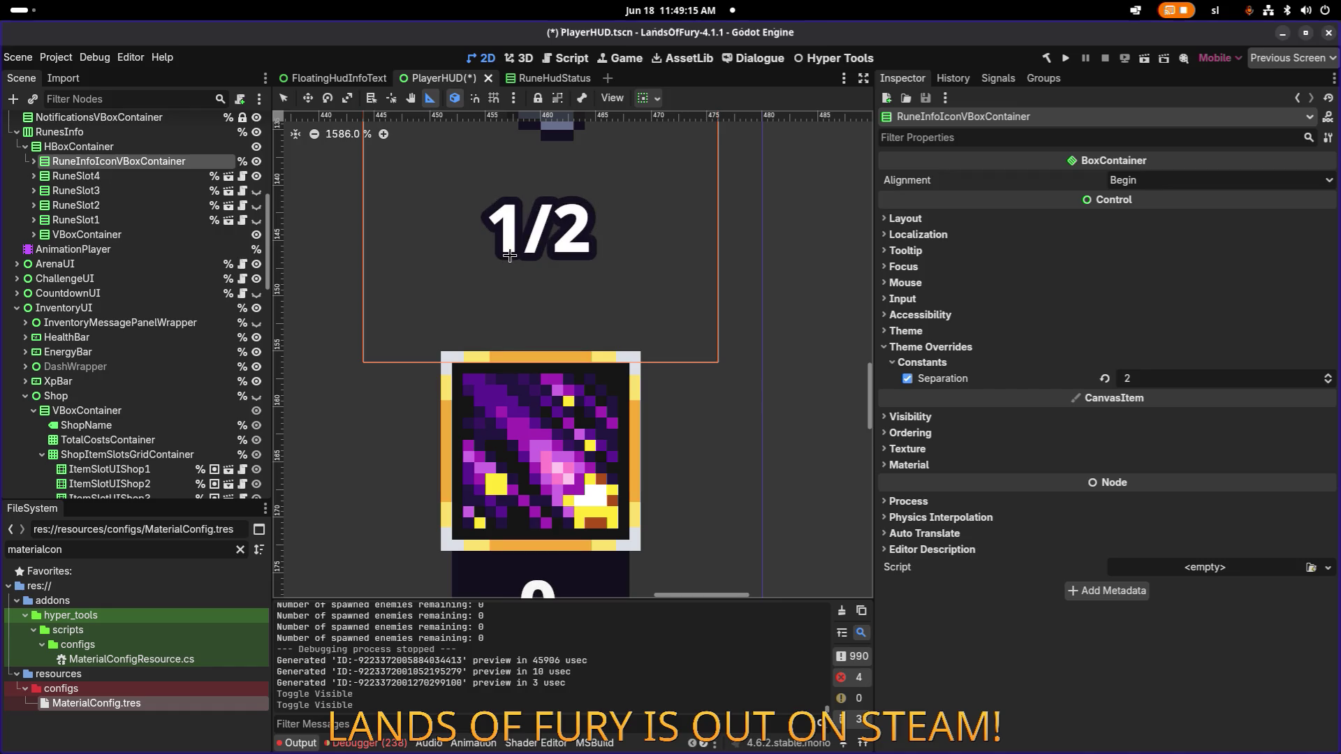
mouse_move(508, 261)
left_mouse_down()
mouse_move(507, 350)
mouse_move(504, 335)
left_mouse_up()
scroll(503, 329, "down", 3)
left_click(257, 162)
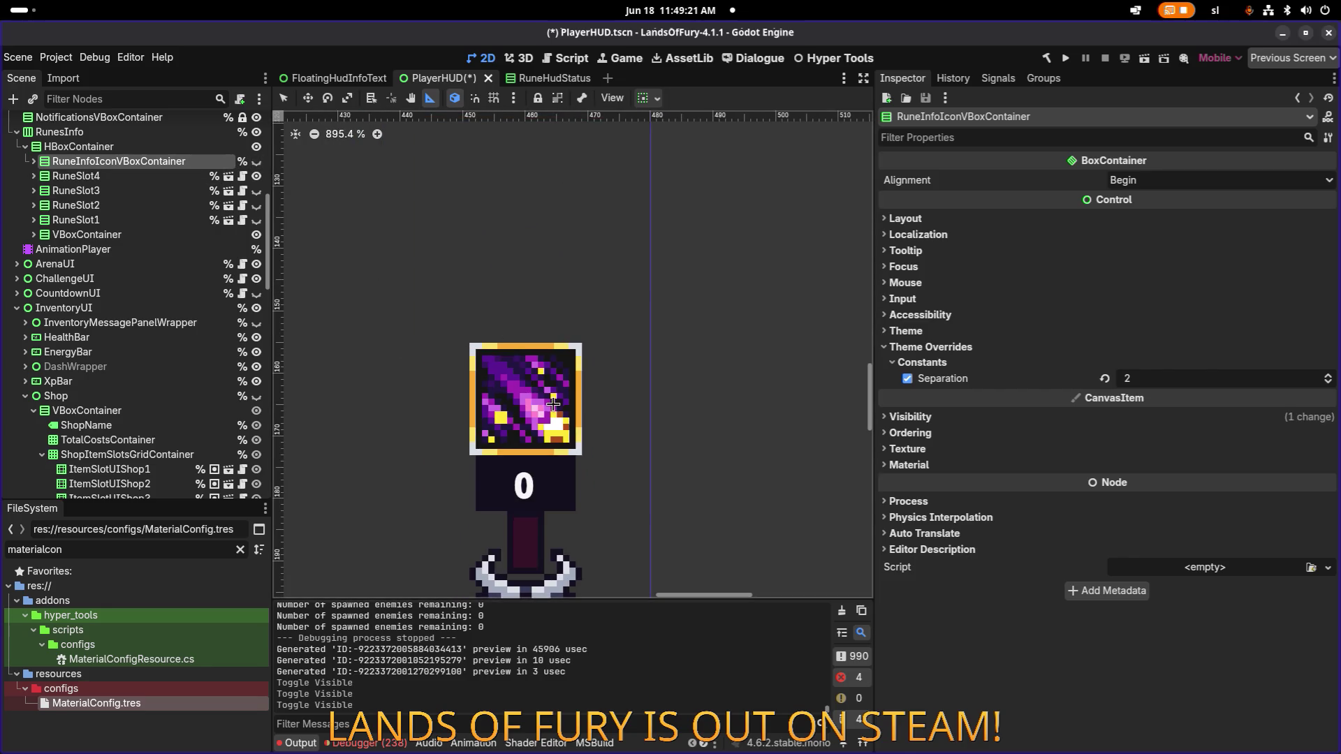
left_click(256, 161)
left_click(256, 176)
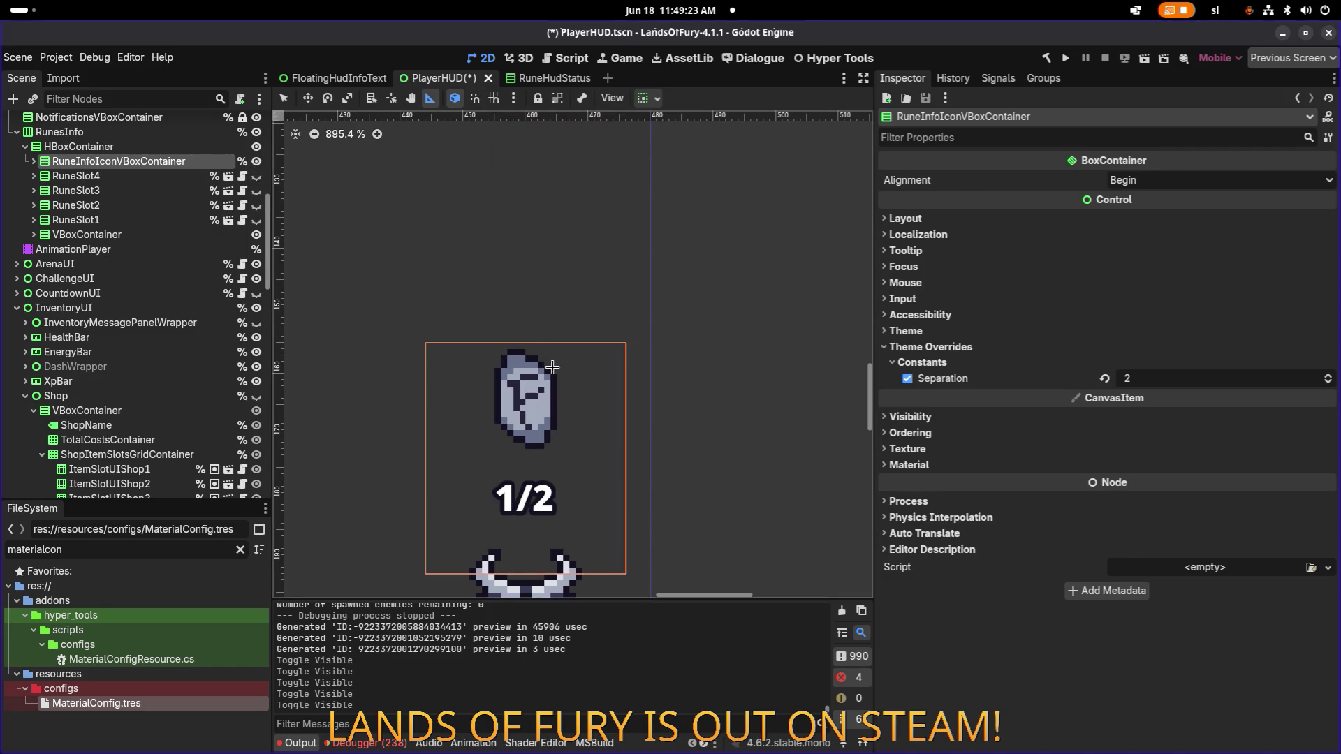
scroll(543, 292, "up", 4)
scroll(542, 292, "up", 6)
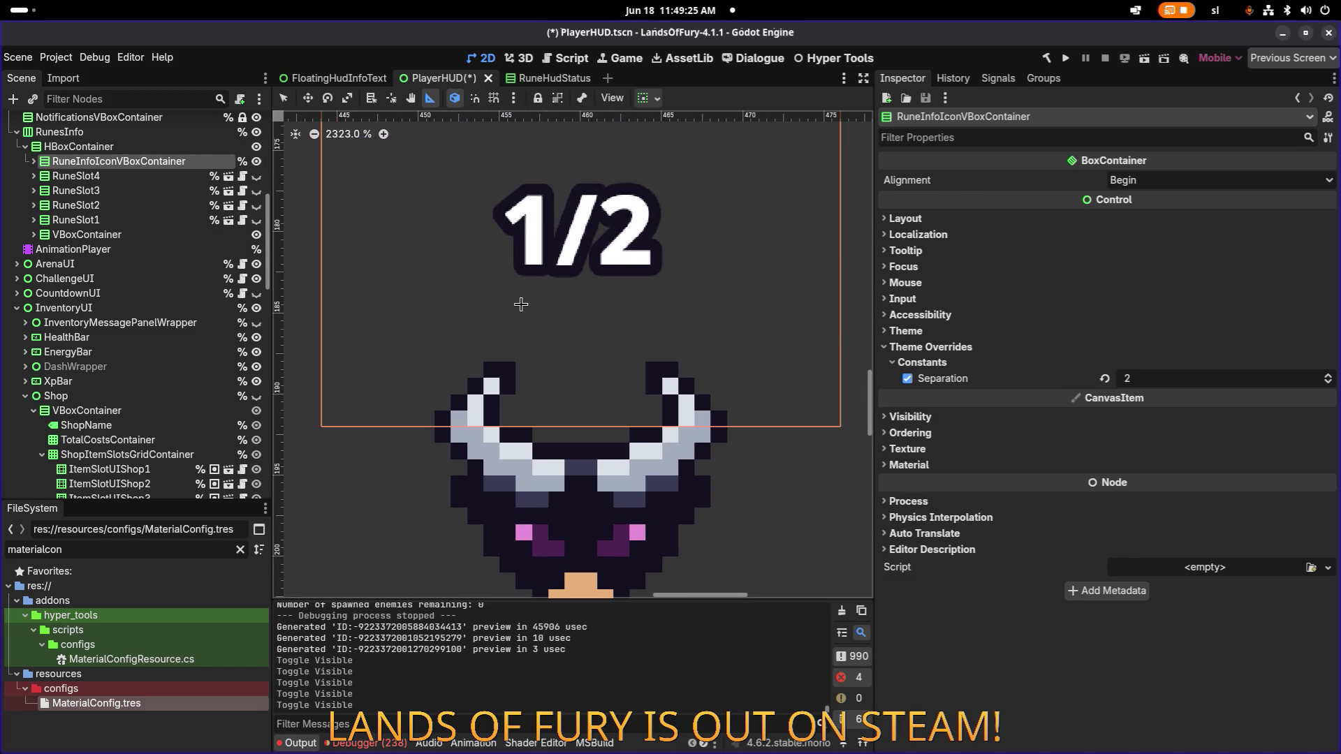
left_click_drag(532, 282, 530, 361)
Step: Show RuneSlot4 again and measure the spacing above and below the 1/2 label and rune icon
left_click(257, 176)
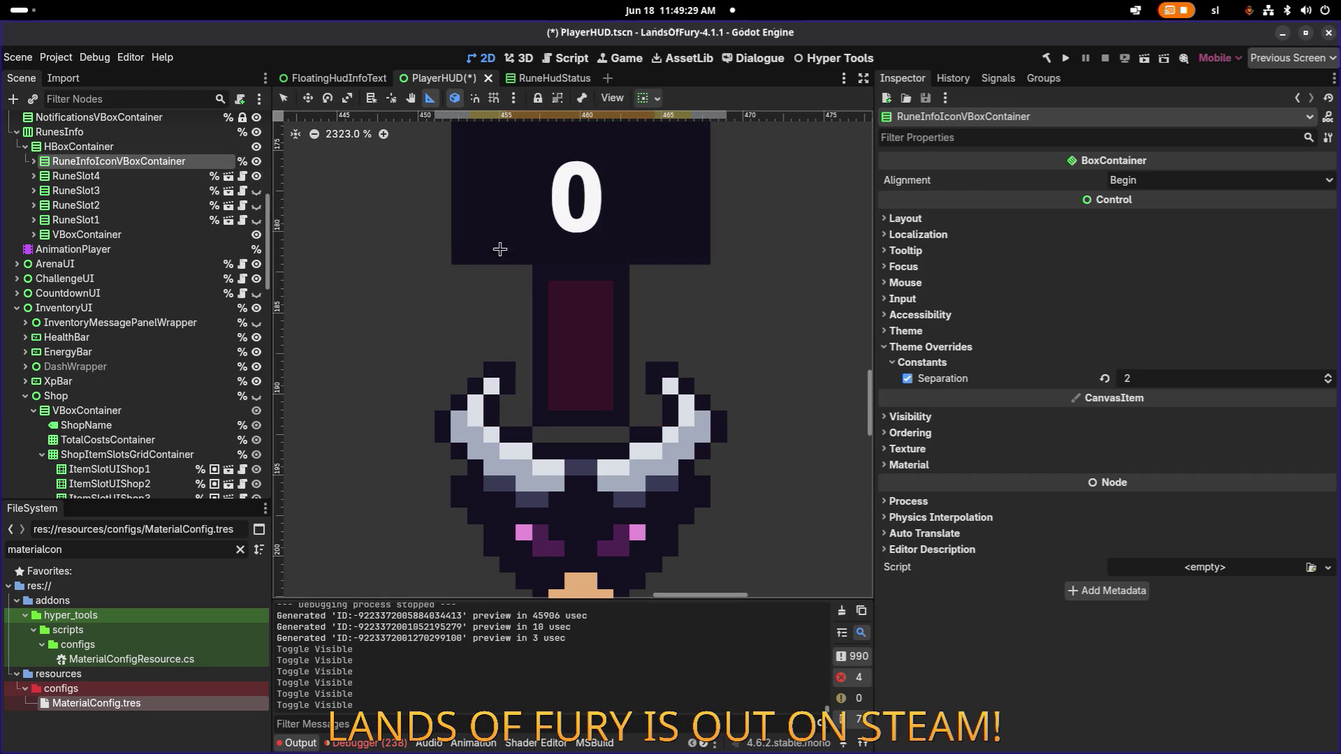
left_click_drag(514, 293, 508, 531)
scroll(508, 531, "down", 1)
scroll(507, 531, "up", 5)
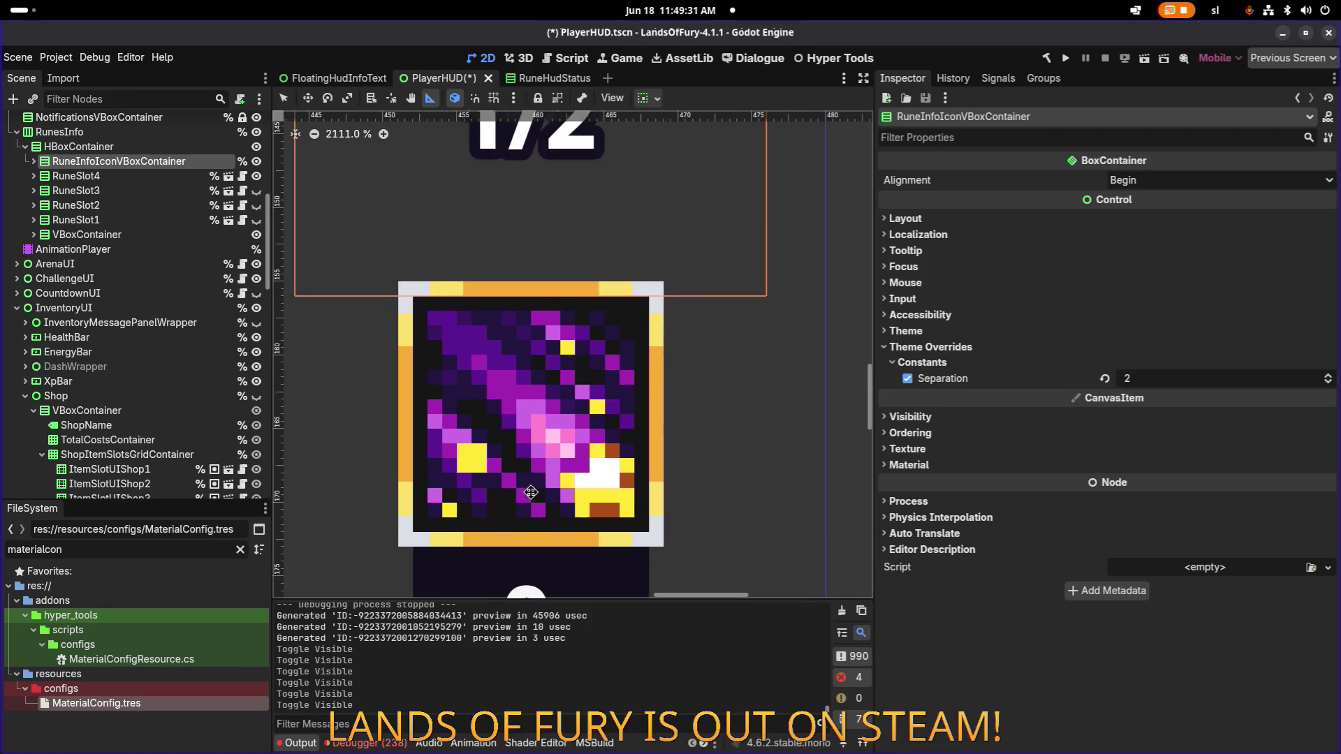
left_click_drag(470, 288, 478, 404)
scroll(544, 314, "down", 5)
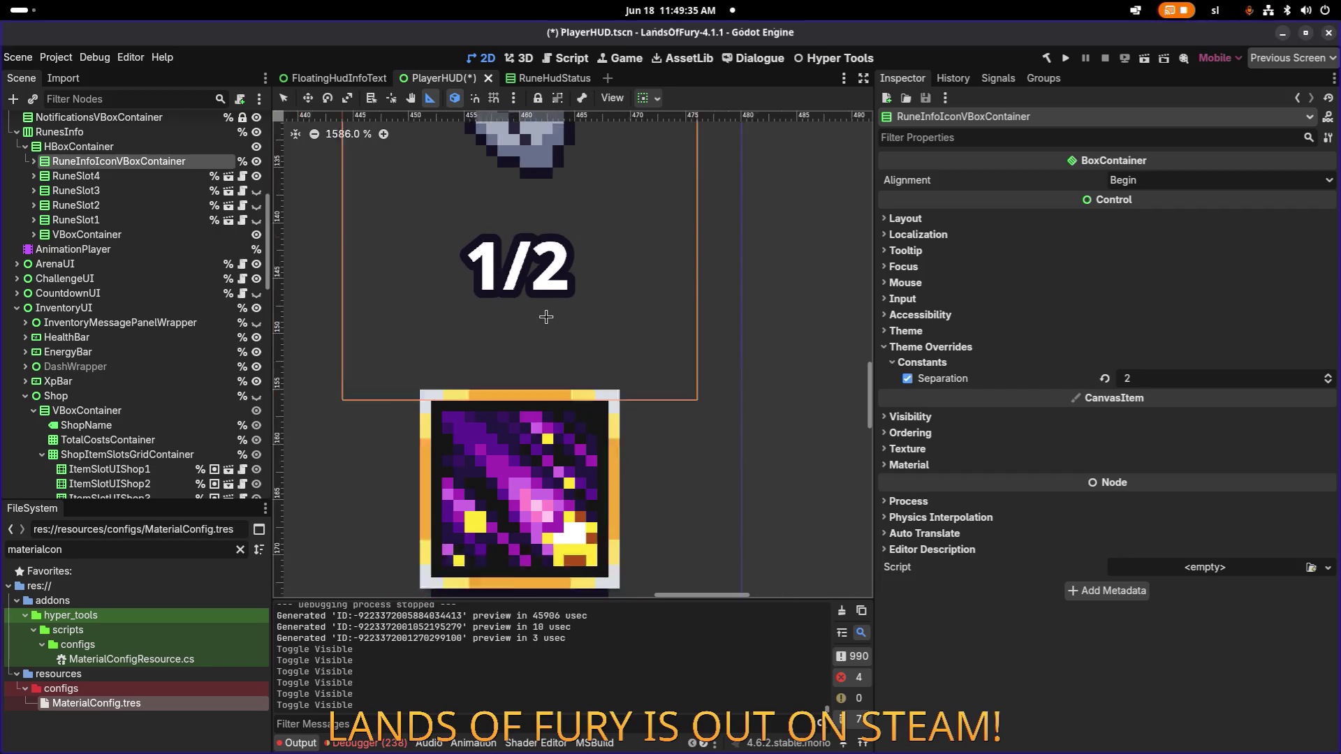
scroll(618, 286, "up", 6)
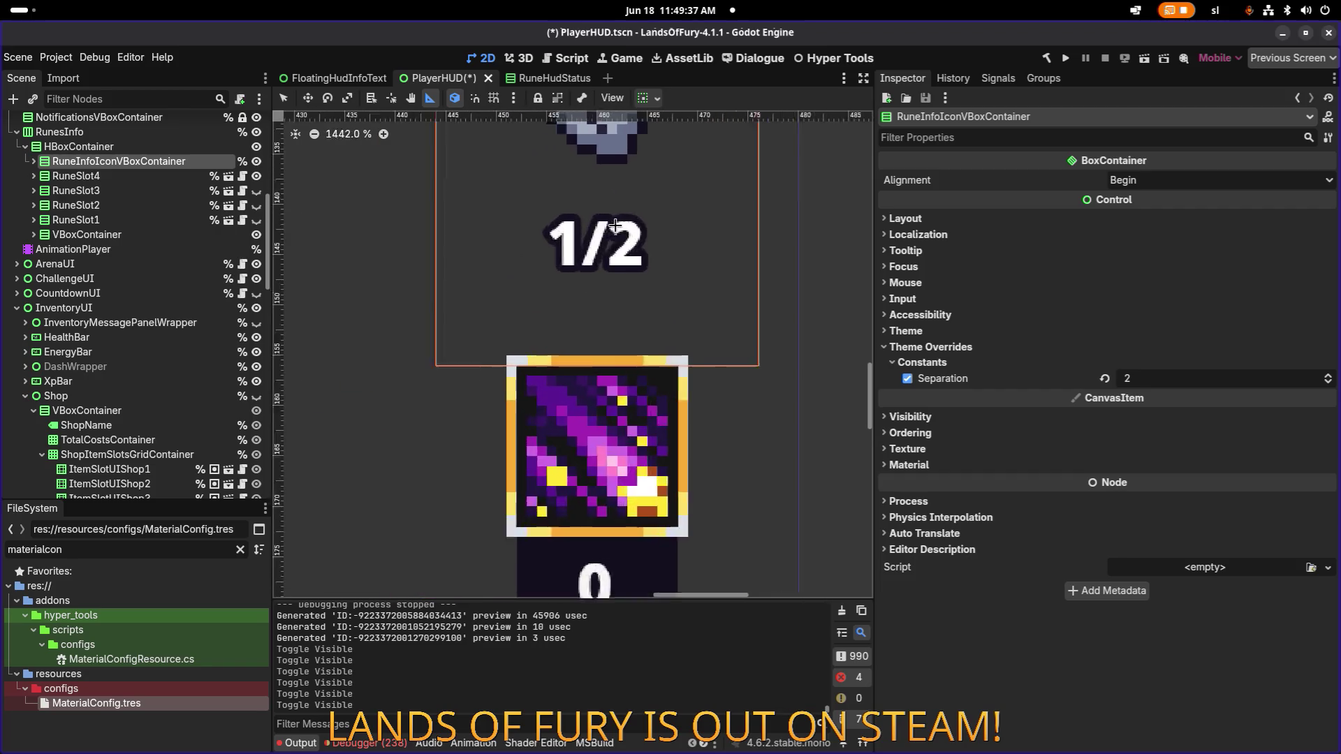
left_click_drag(580, 414, 579, 329)
scroll(579, 335, "down", 2)
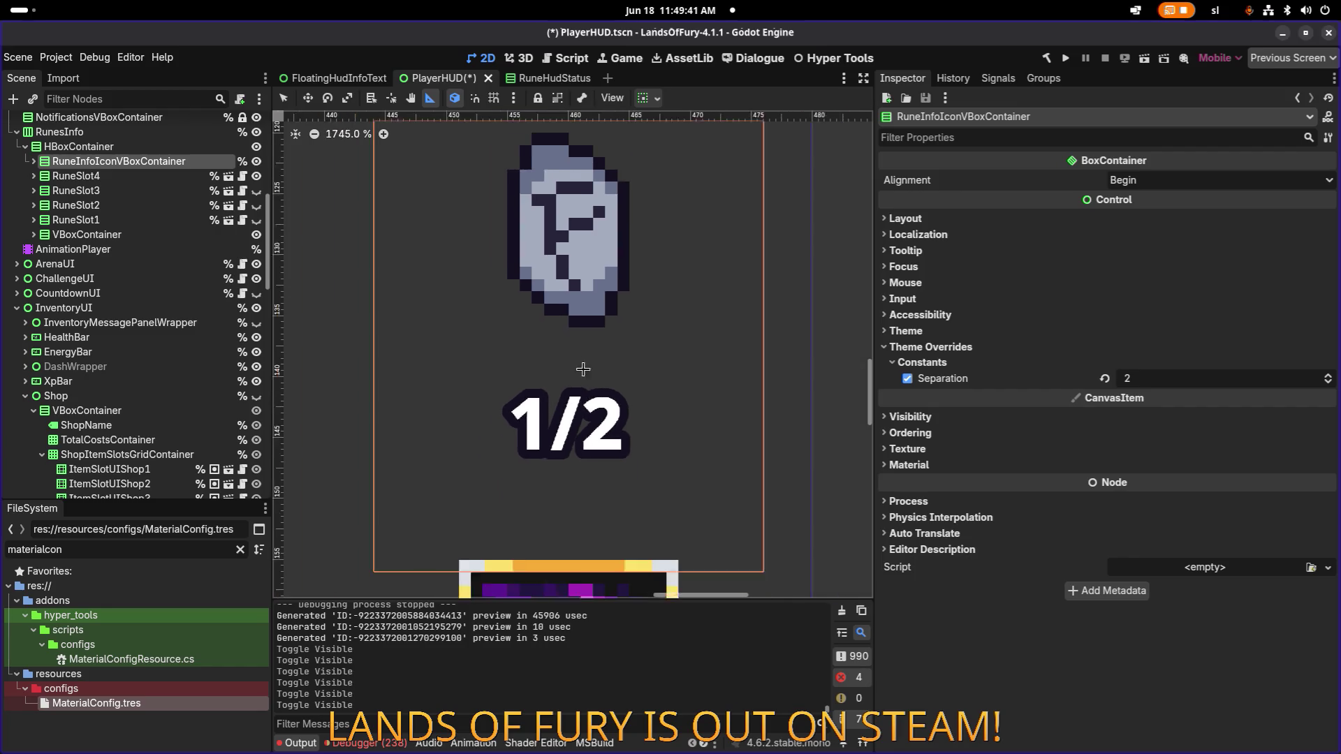
scroll(576, 380, "up", 5)
left_click_drag(576, 380, 580, 224)
scroll(604, 284, "down", 6)
scroll(604, 284, "down", 3)
scroll(603, 284, "left", 2)
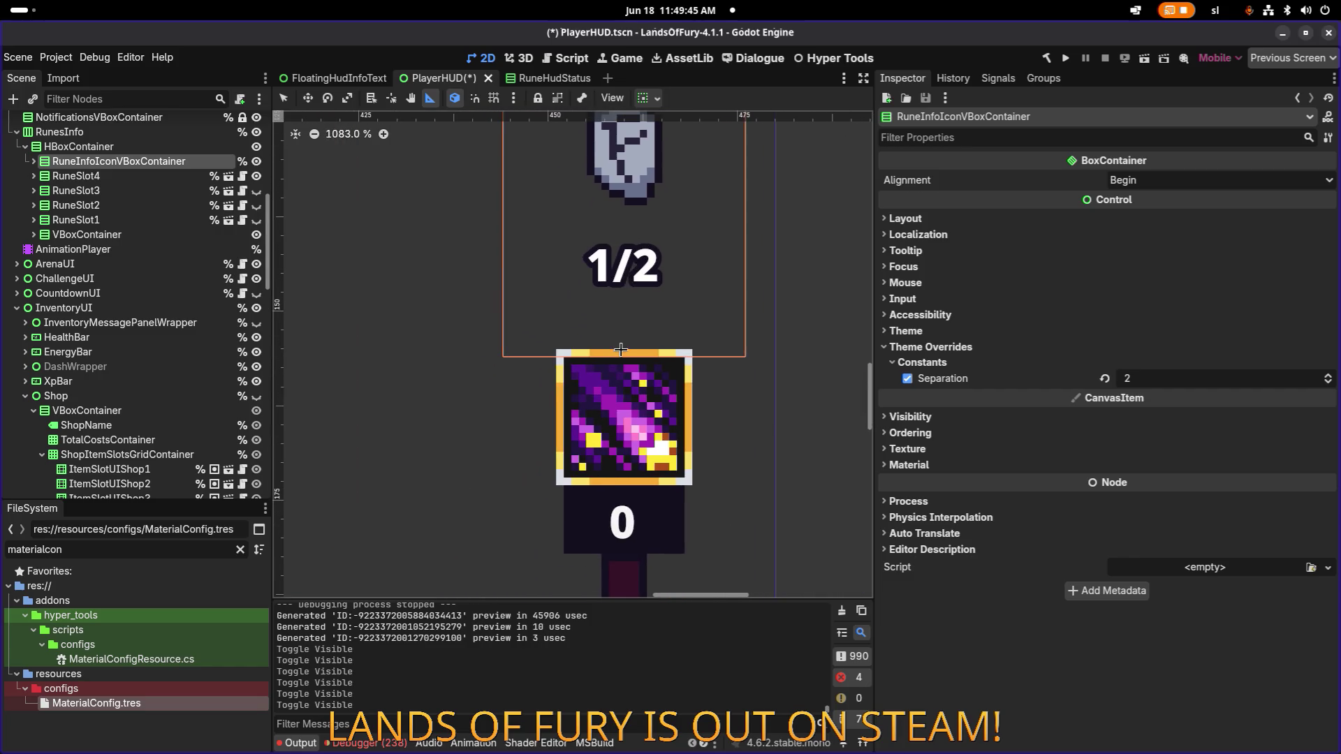
Step: Expand RuneInfoIconVBoxContainer and select its TextureRect, then OccupiedRuneSlotsLabel
left_click(33, 162)
left_click(87, 176)
left_click(99, 191)
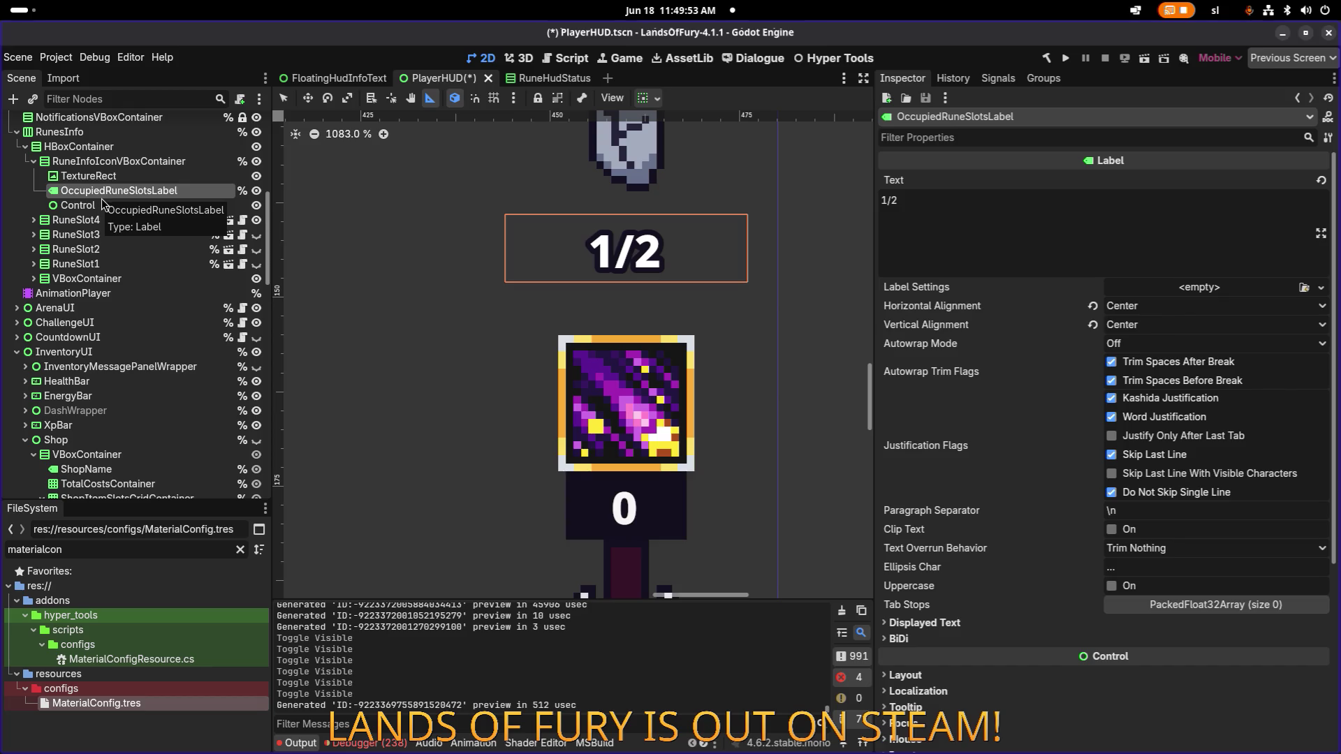
Step: Set the spacer Control's Custom Minimum Size y to 5, then to 4
left_click(105, 206)
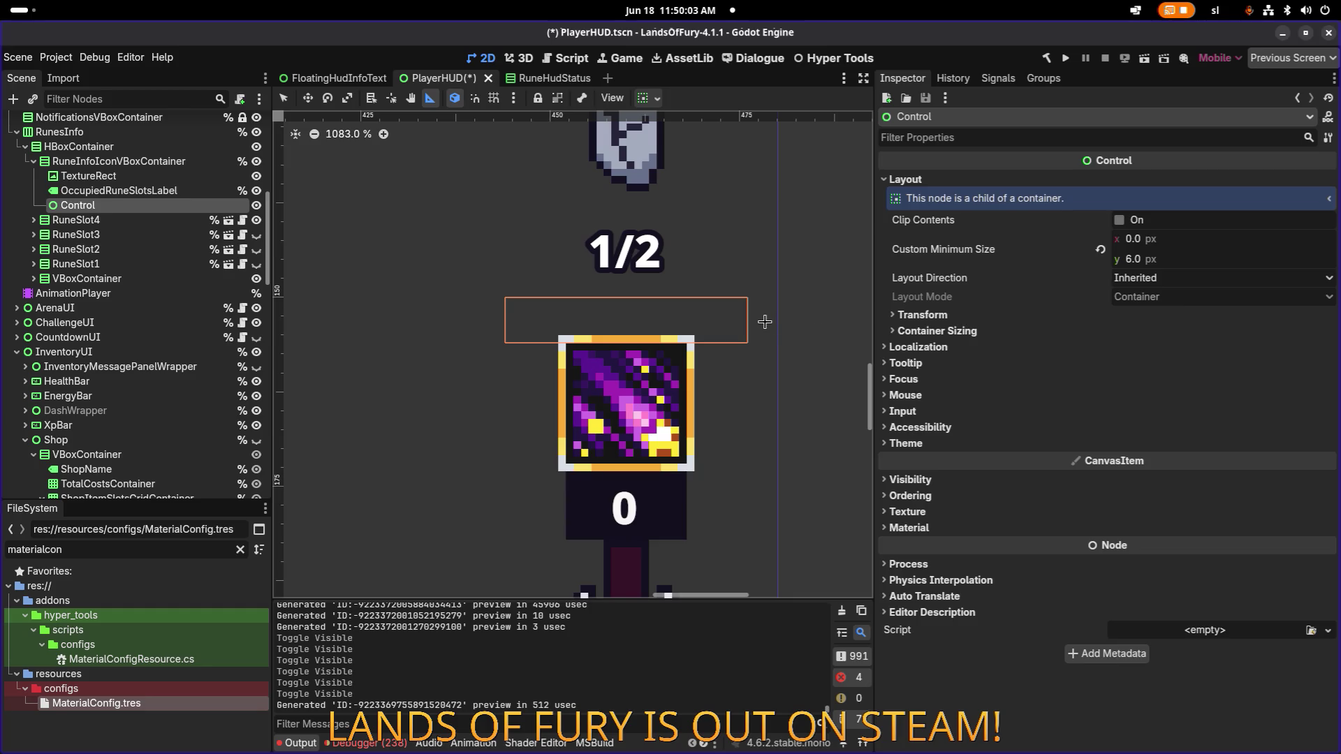
left_click(1179, 264)
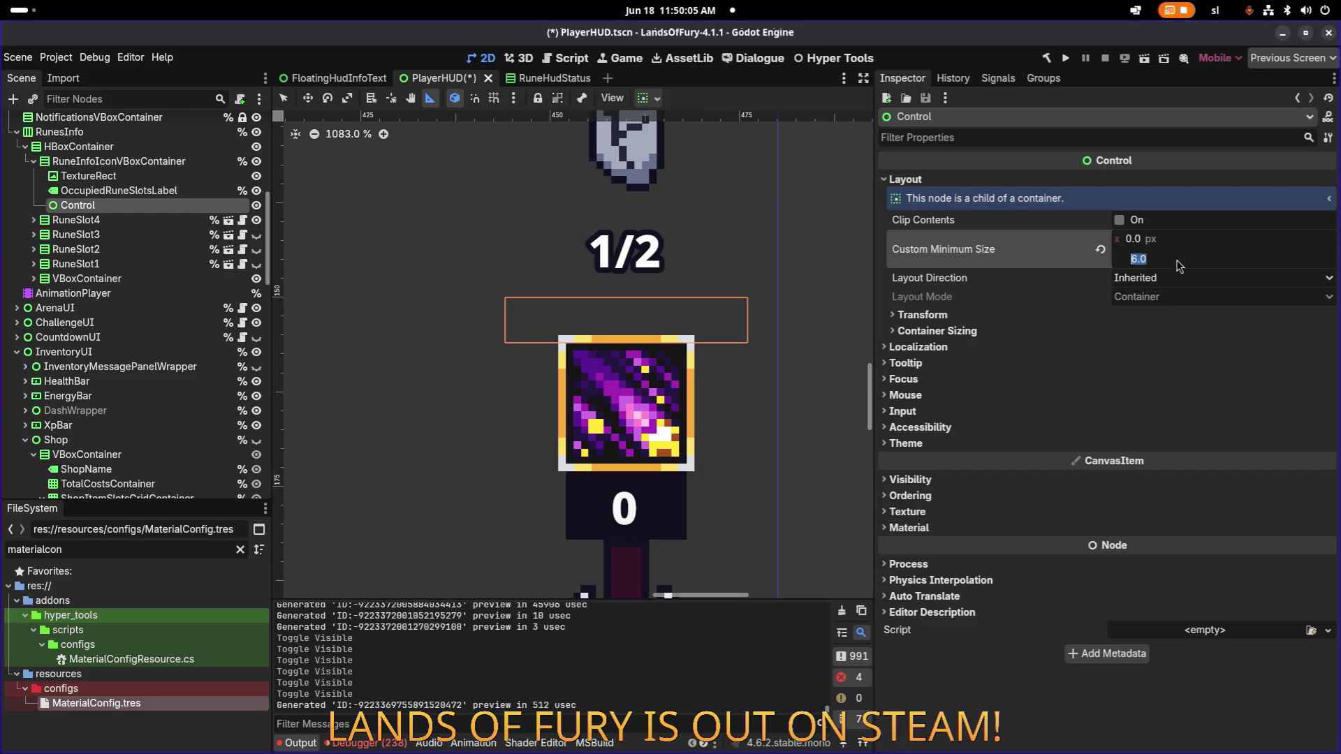
key("Return")
left_click(1175, 259)
type("5")
key("Return")
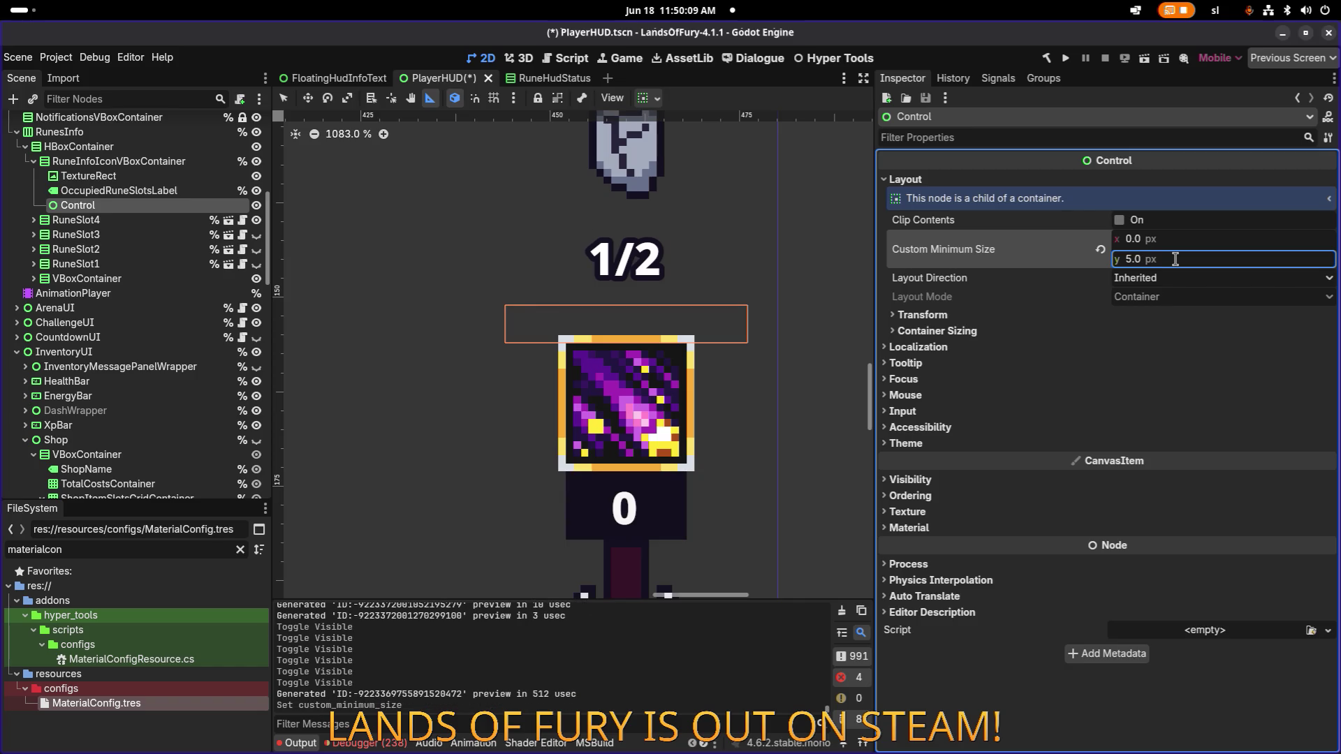
left_click(1175, 258)
type("4")
key("Return")
scroll(674, 252, "down", 4)
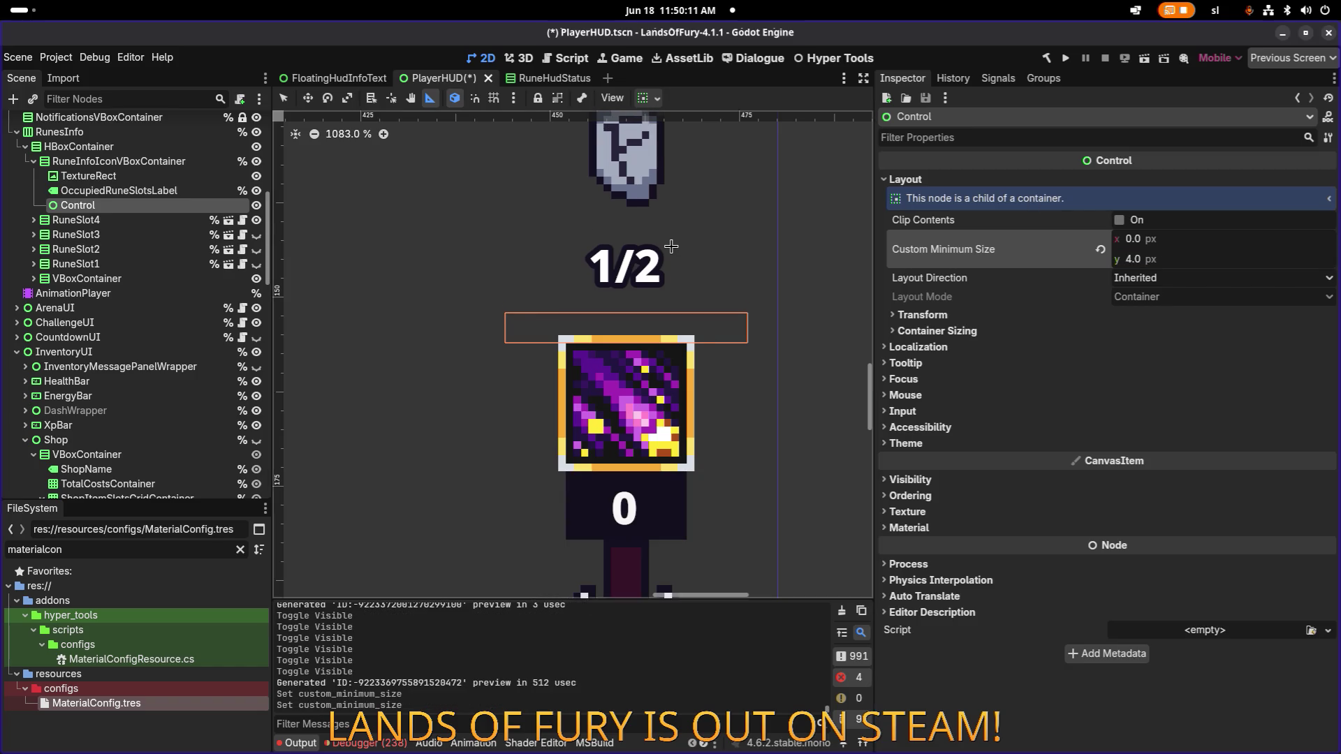
Step: Select the rune column's container and measure the gaps from label to rune slot and below the bull icon
left_click(88, 176)
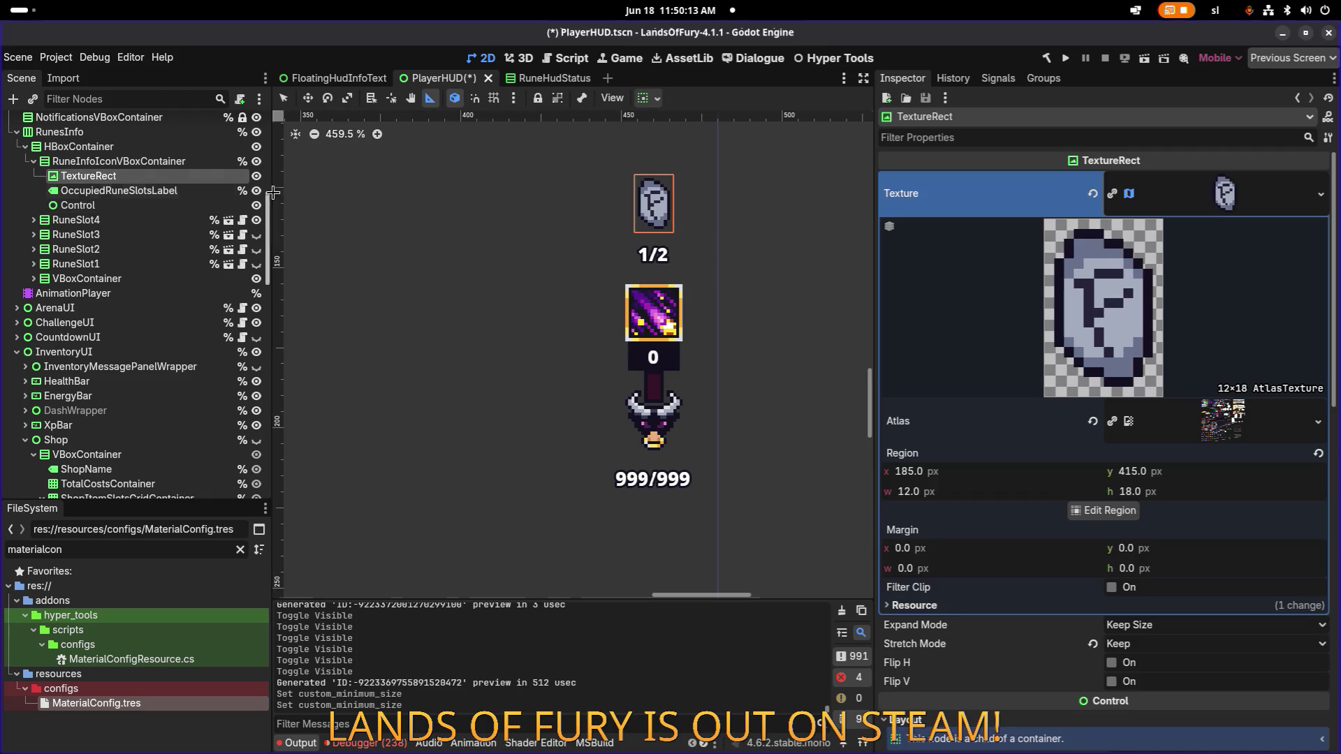
left_click(105, 147)
scroll(389, 254, "down", 1)
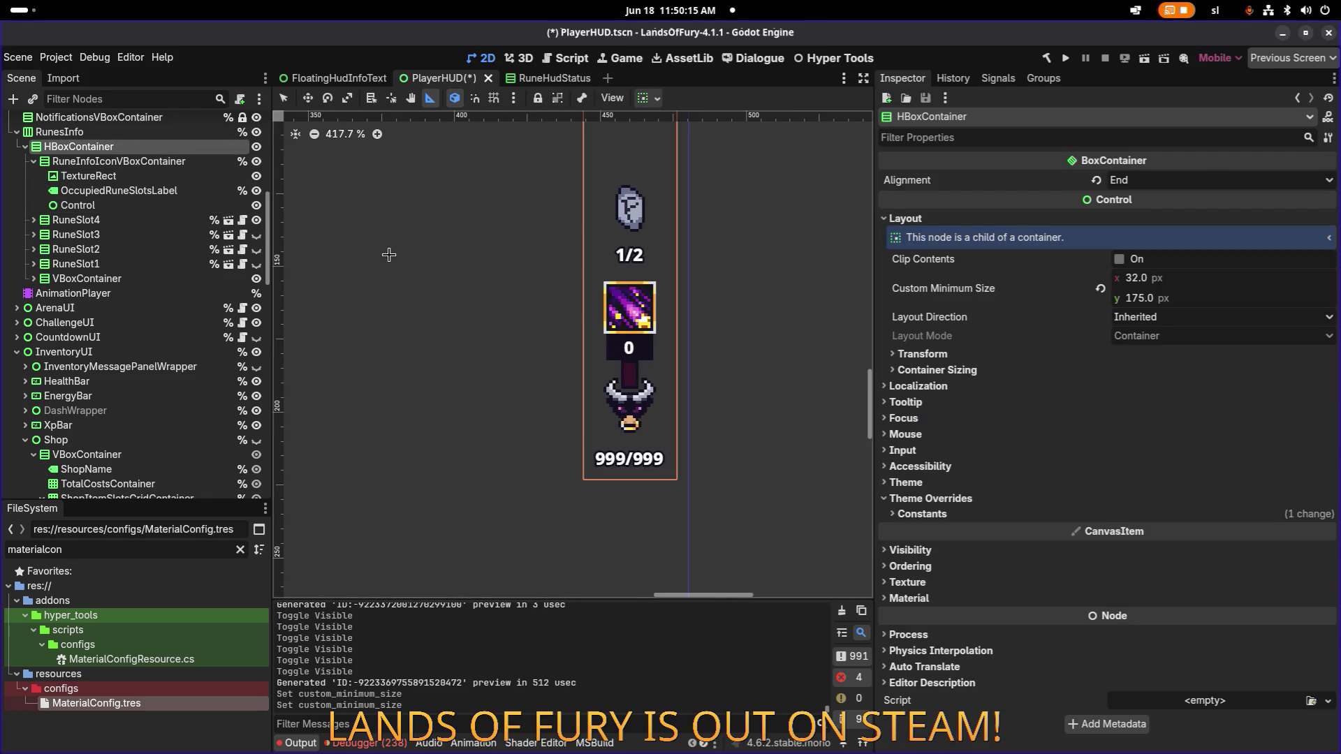
scroll(613, 259, "up", 10)
scroll(612, 259, "down", 7)
scroll(612, 259, "up", 4)
scroll(613, 259, "up", 10)
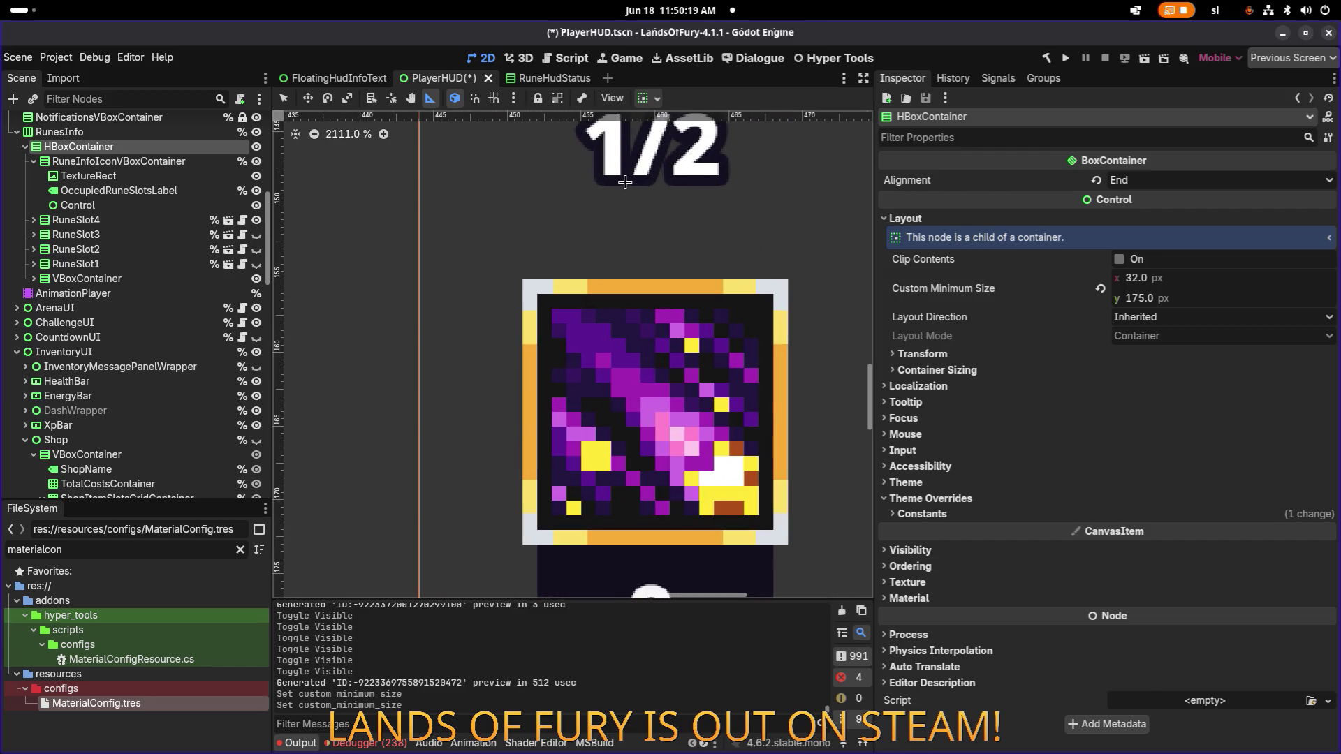
left_click_drag(619, 187, 612, 277)
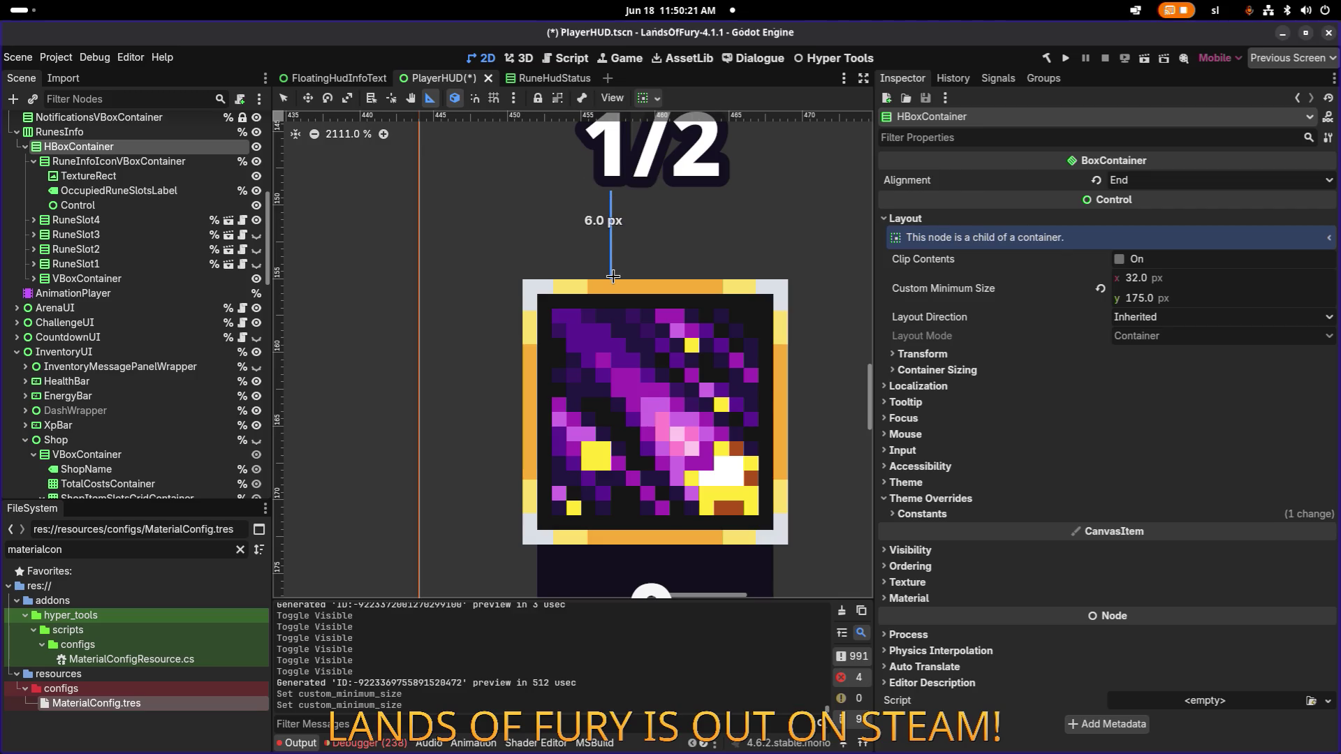
scroll(613, 277, "down", 2)
scroll(651, 448, "down", 6)
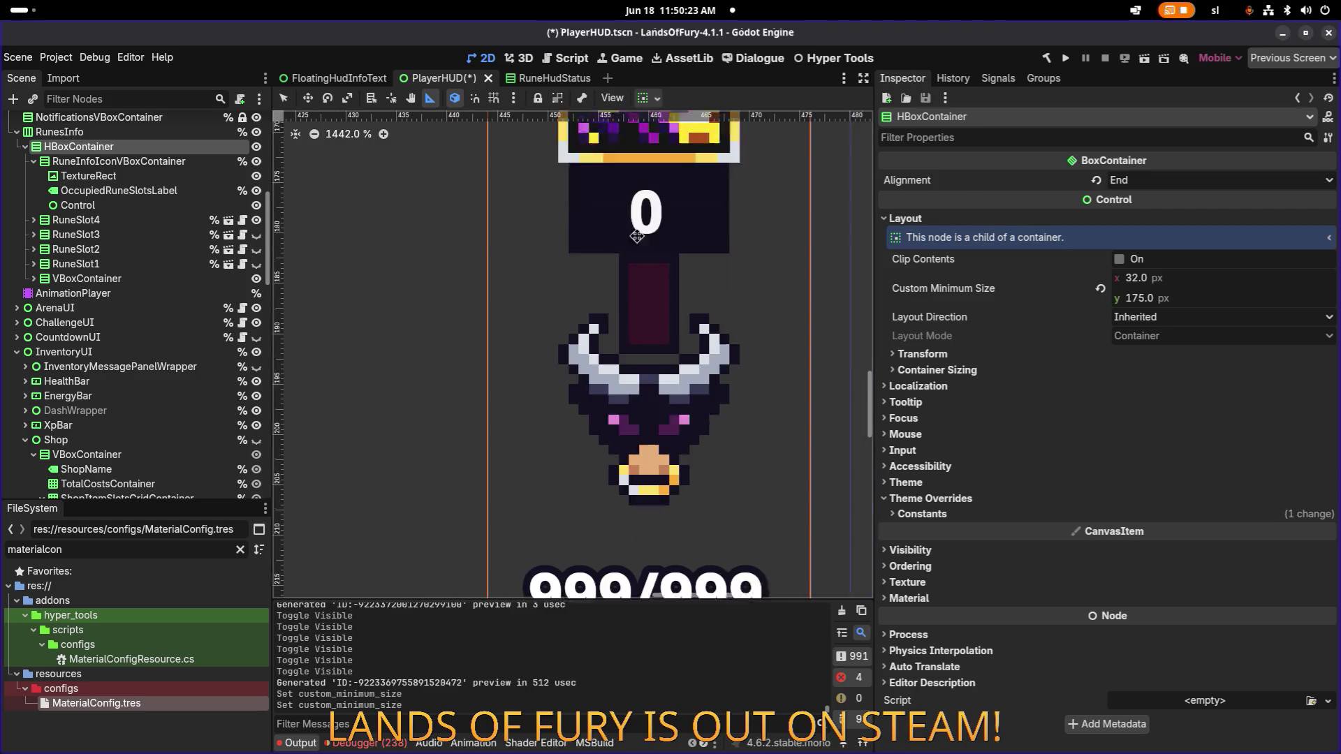
scroll(651, 448, "up", 4)
left_click_drag(634, 421, 637, 508)
Step: Measure a 6.0 px gap in the rune column and reselect the spacer under the 1/2 label
scroll(637, 508, "down", 15)
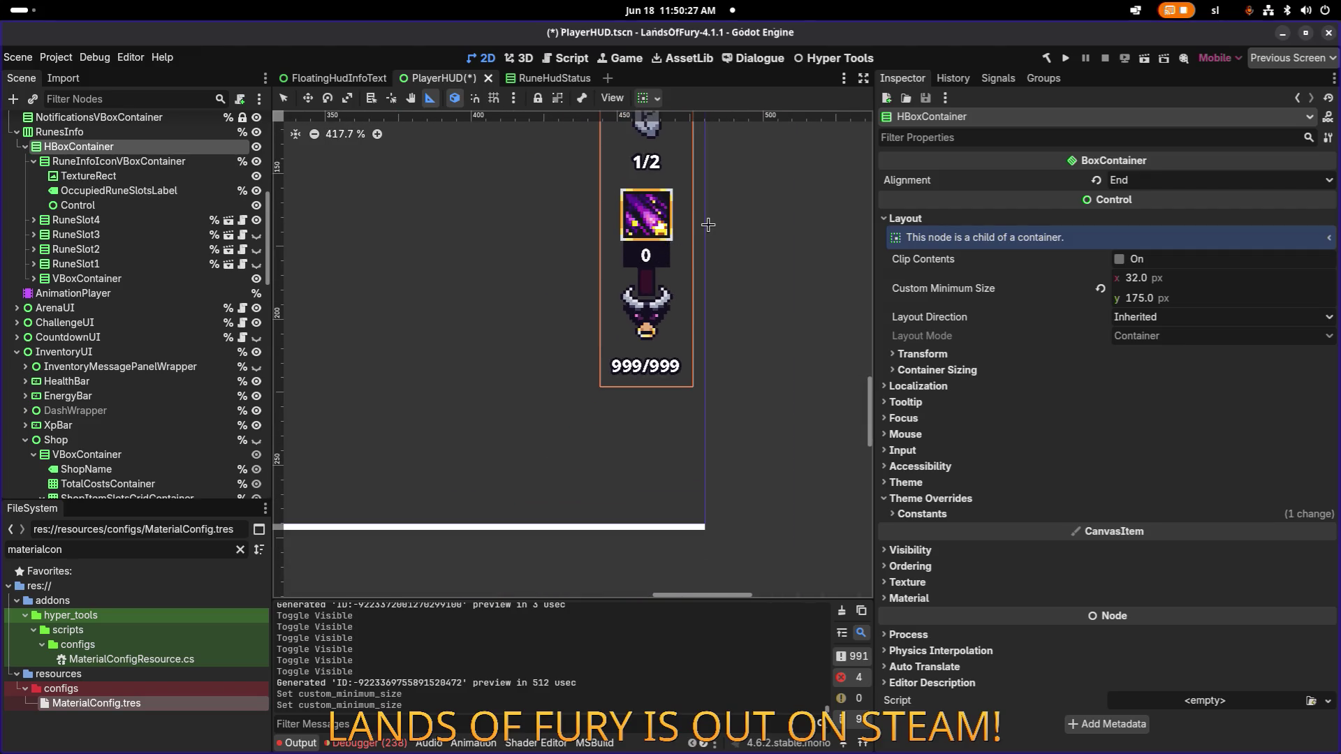
scroll(765, 369, "down", 3)
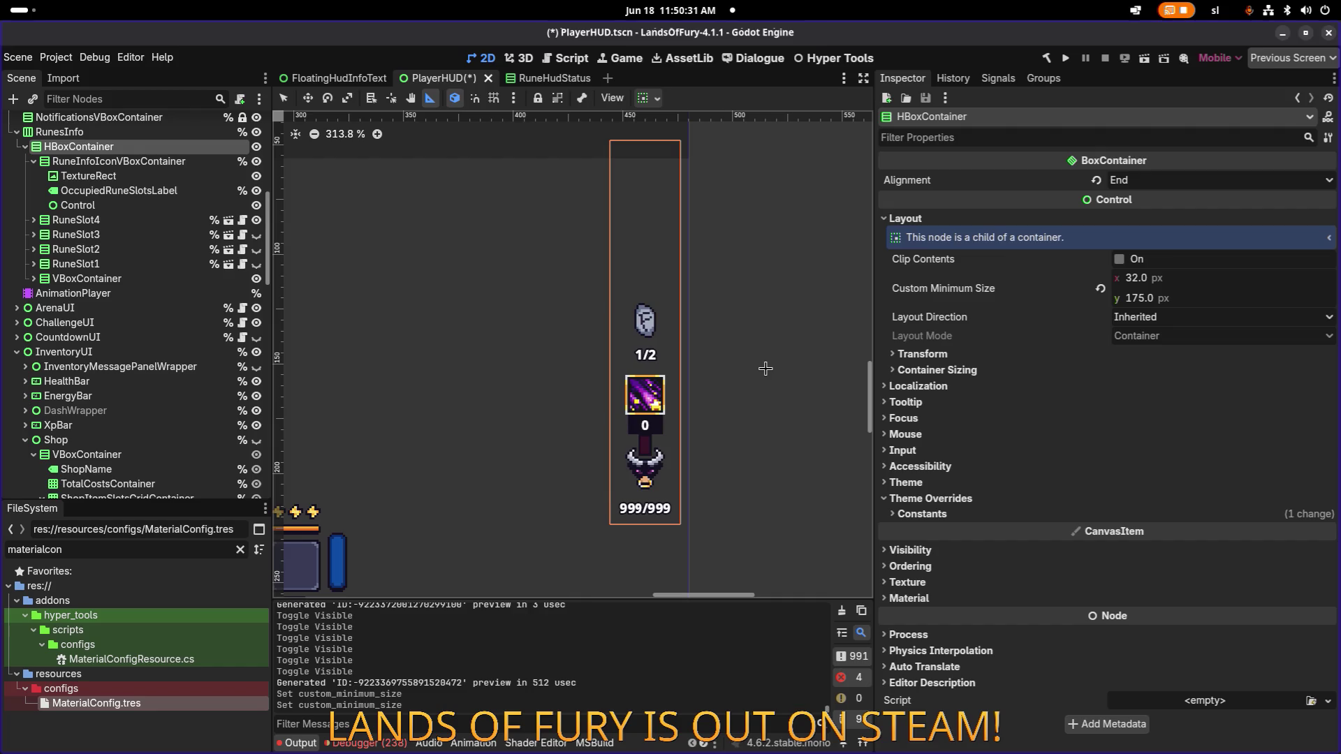
scroll(652, 338, "up", 7)
scroll(763, 355, "down", 13)
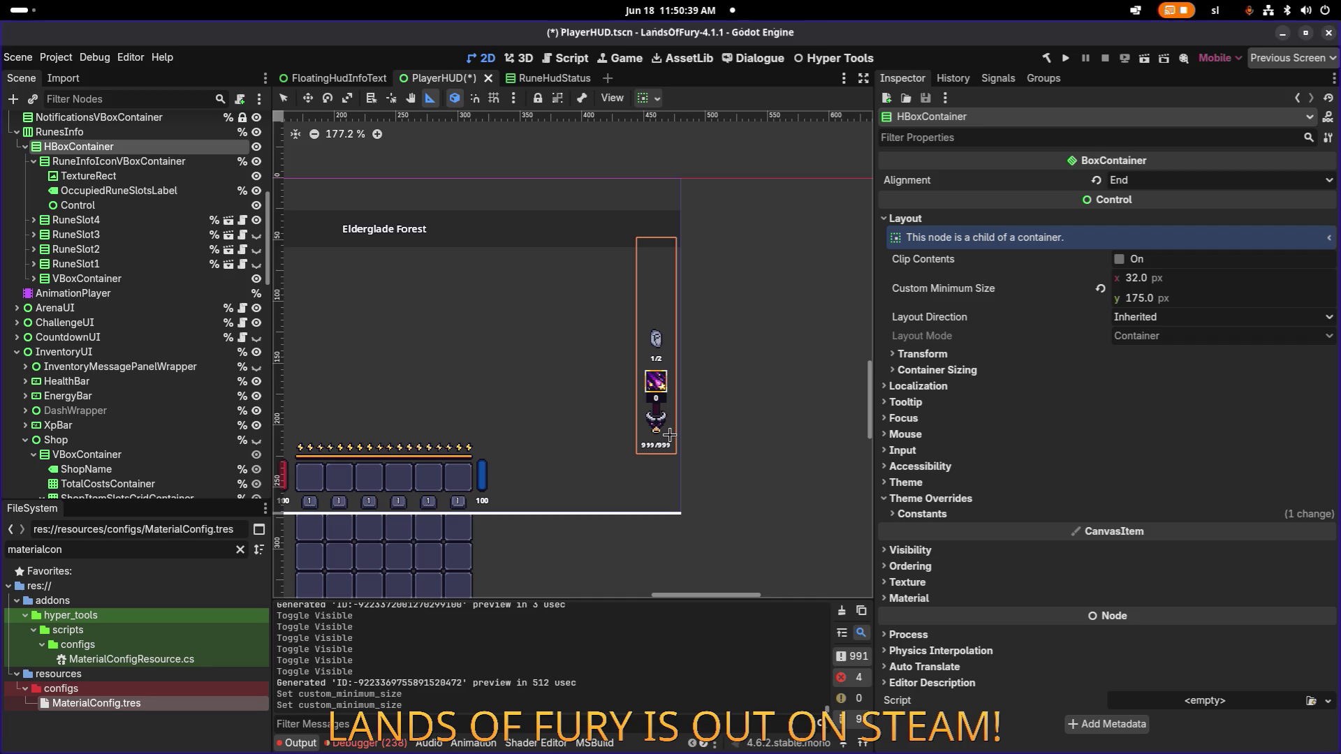
scroll(669, 435, "up", 5)
scroll(609, 380, "up", 5)
left_click_drag(609, 380, 607, 323)
scroll(717, 257, "down", 9)
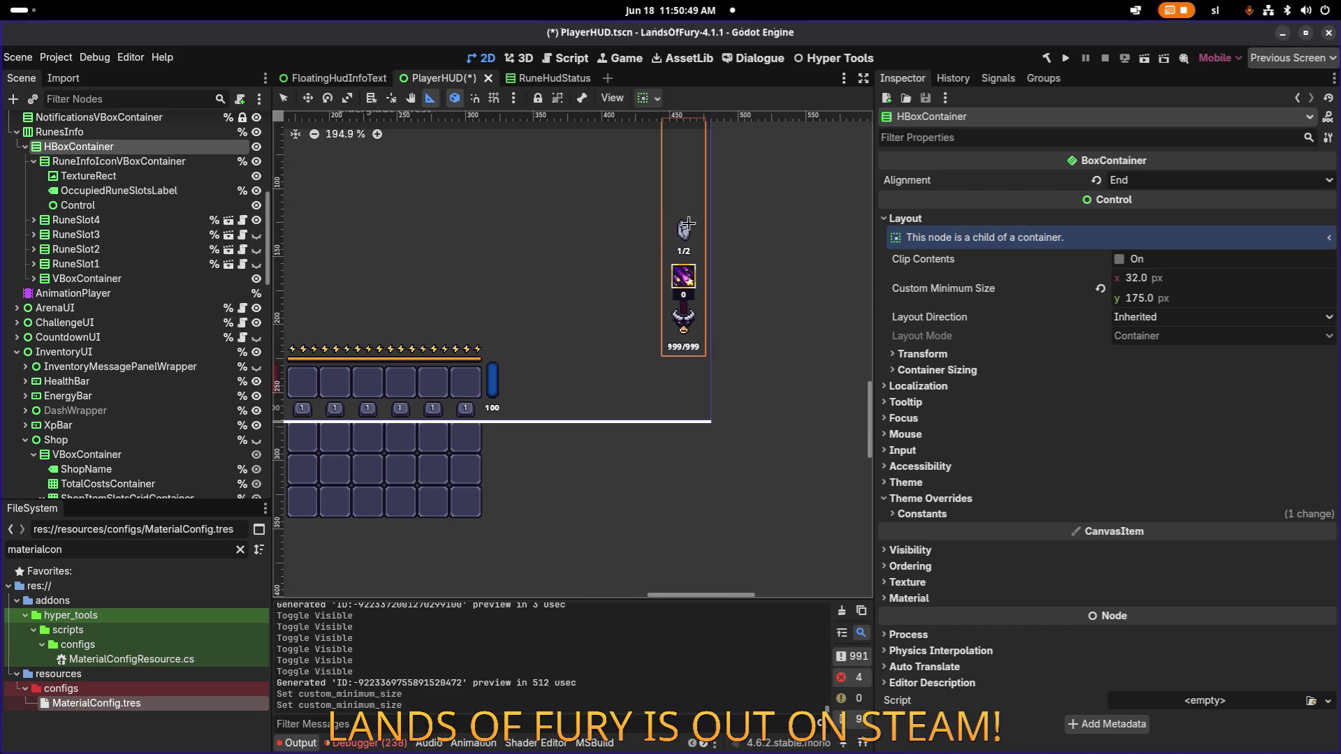
left_click(162, 205)
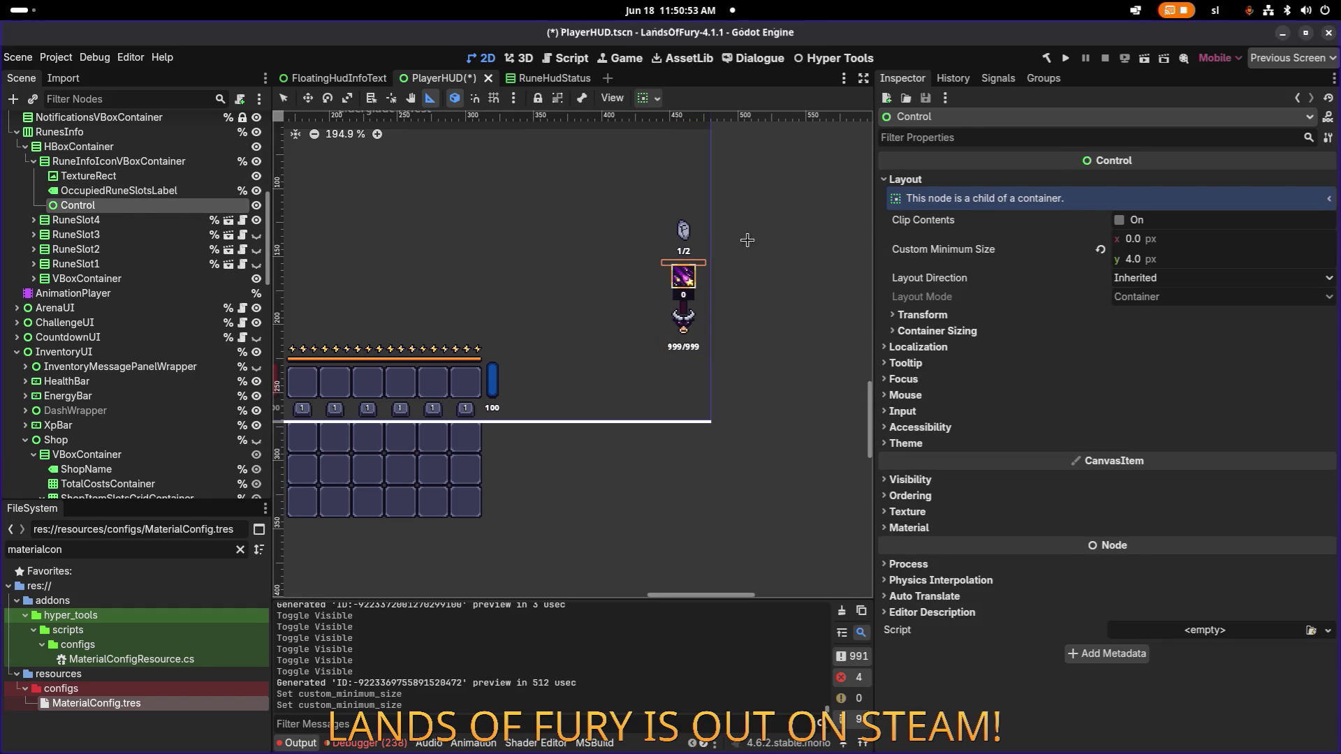
Step: Undo three times, returning the spacer's minimum height from 4 to 6 px and rehiding the rune slot
scroll(770, 240, "up", 5)
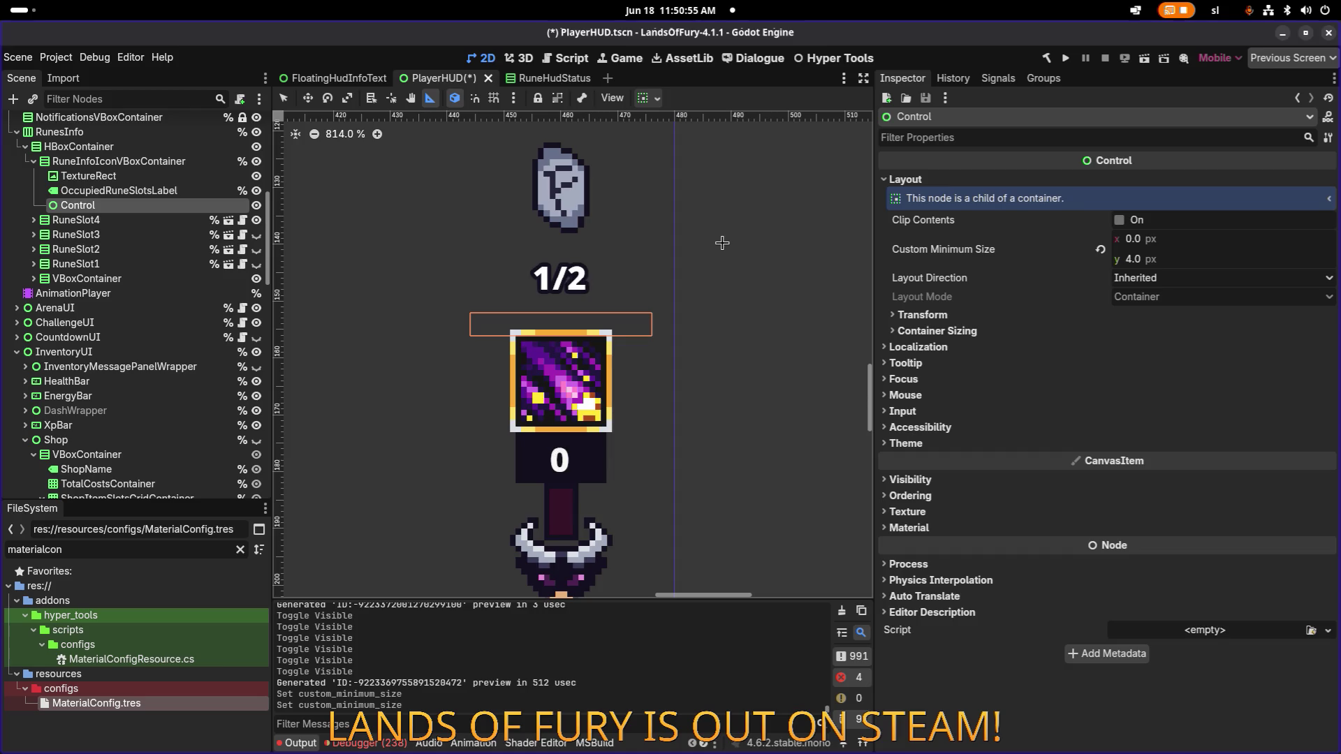
key("ctrl+z")
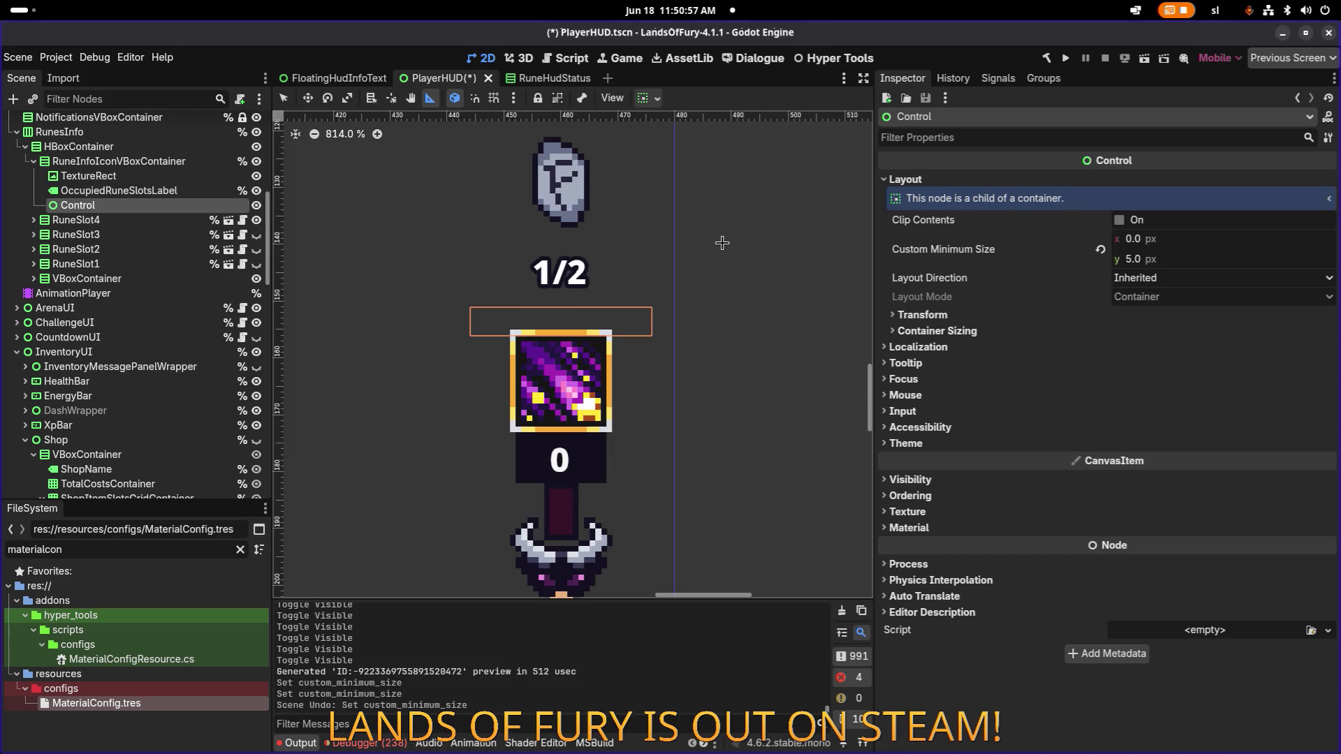
key("ctrl+z")
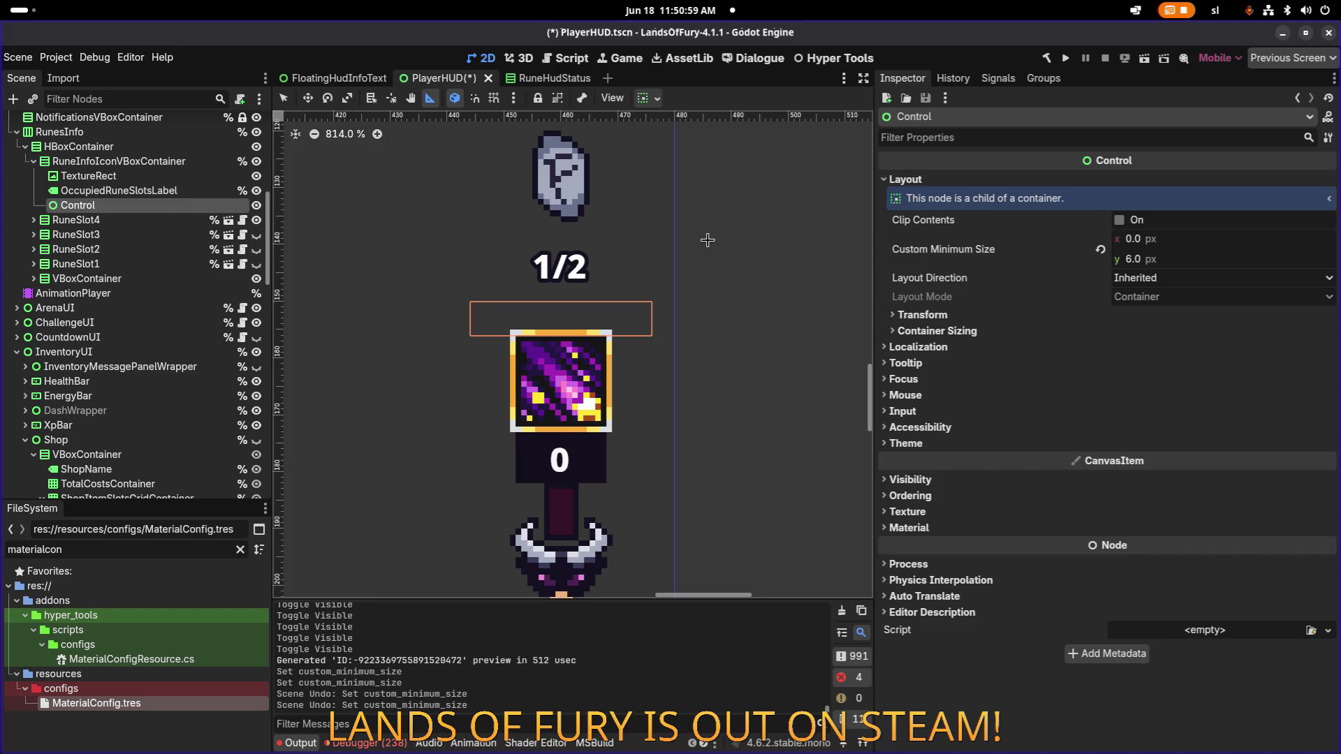
scroll(708, 239, "down", 3)
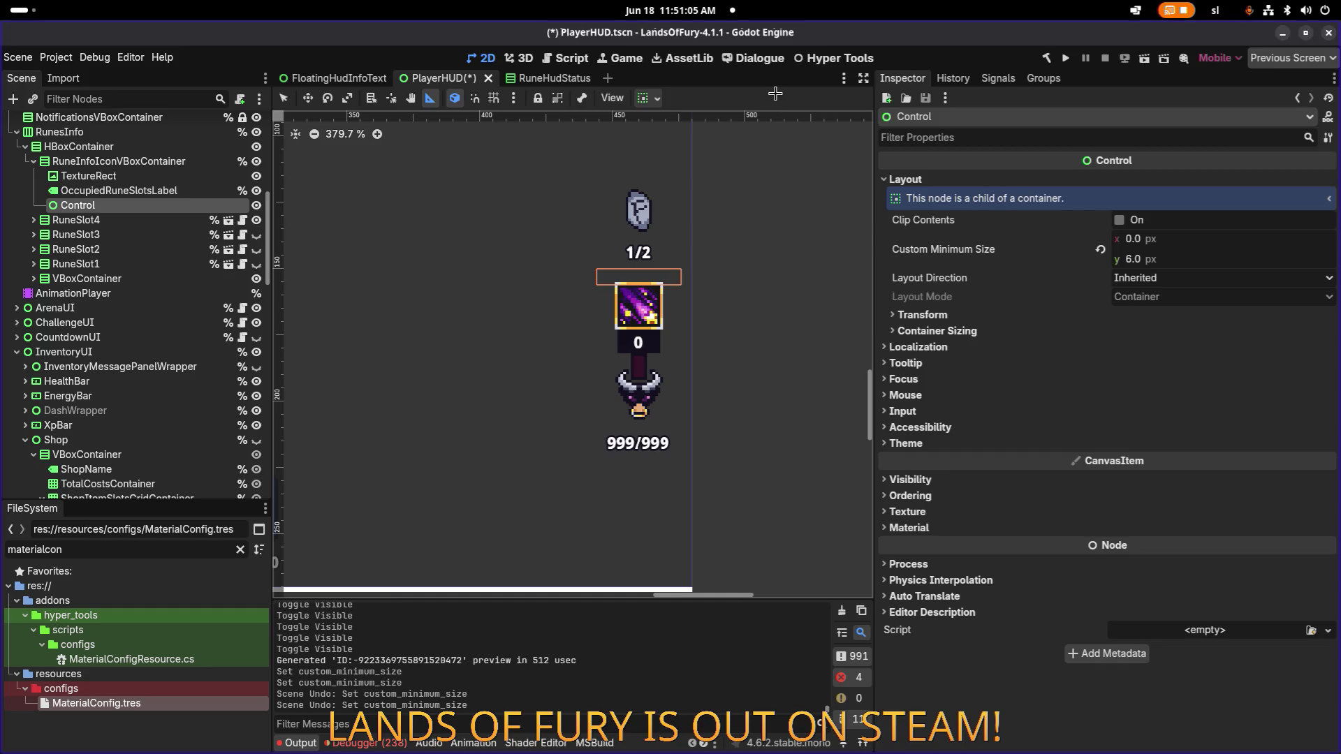
key("ctrl+z")
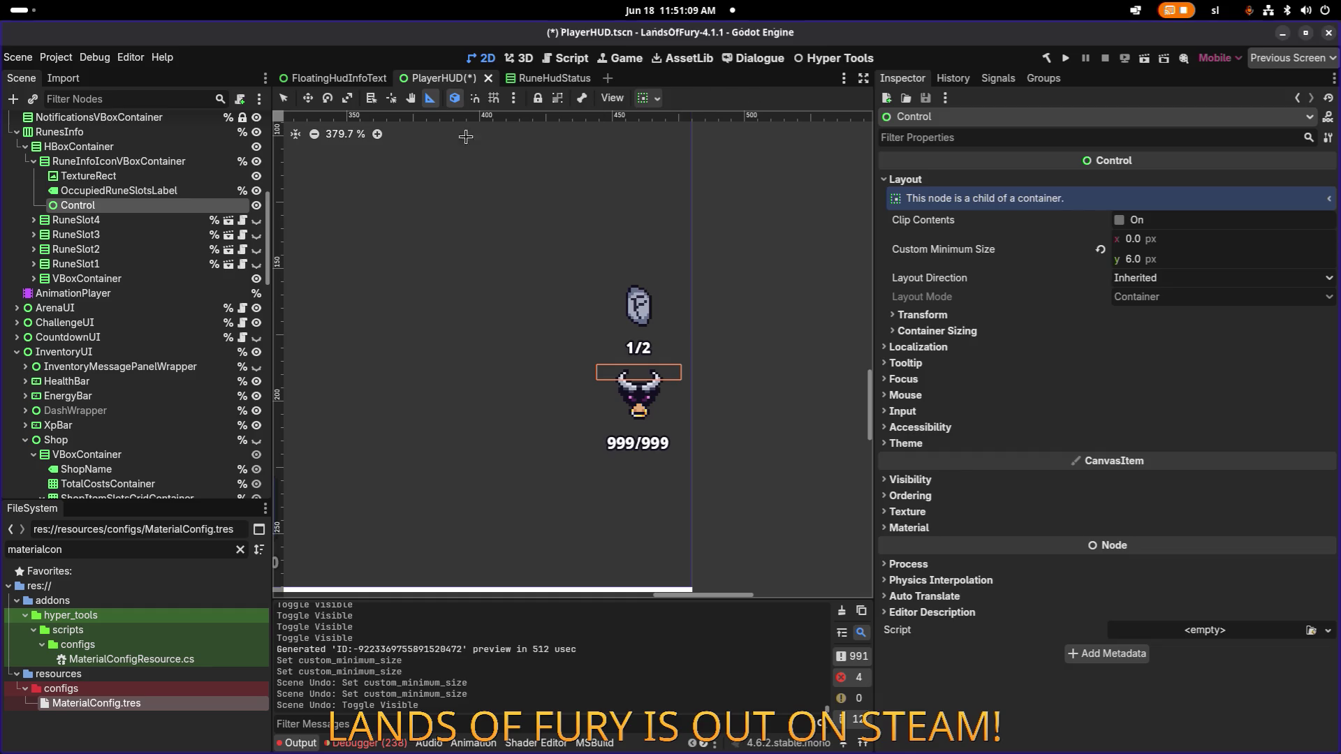
Step: Flick the rune icon and 1/2 group's visibility, show RuneSlot4 again, and select RunesInfo
left_click(256, 162)
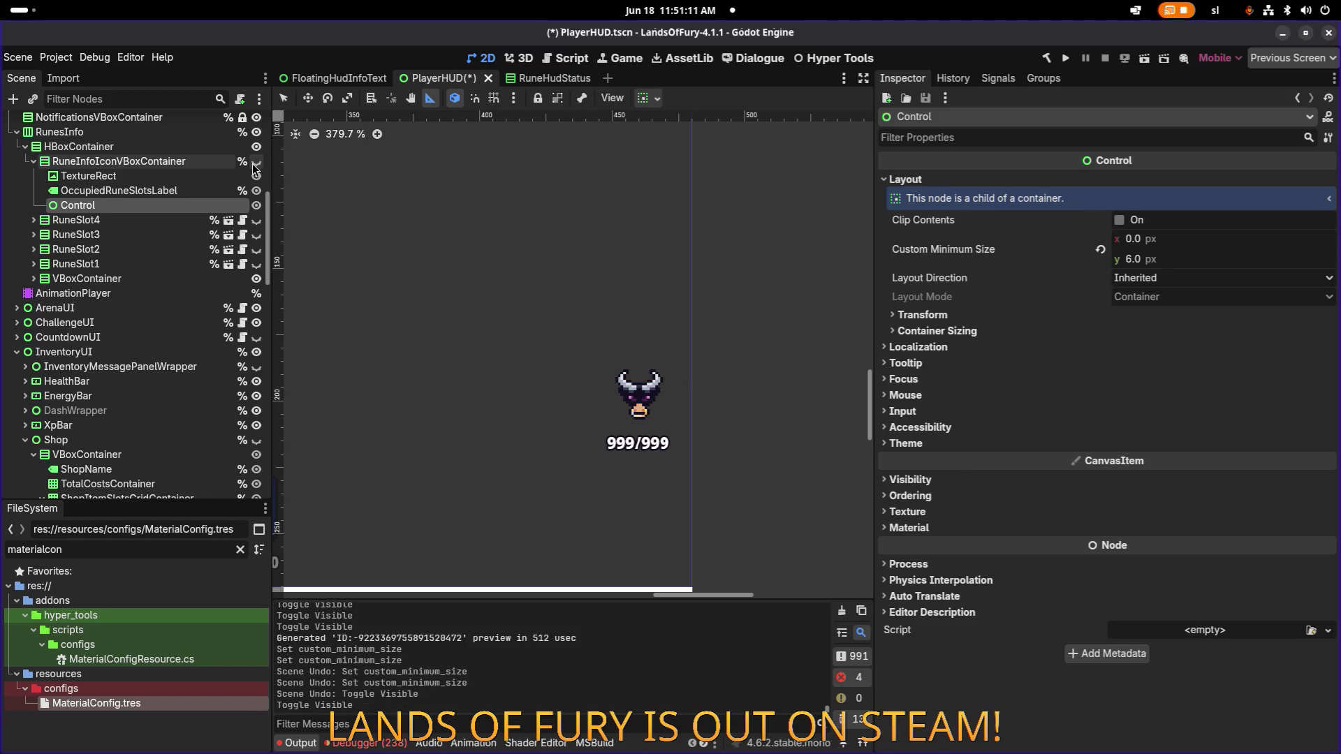
left_click(256, 162)
scroll(254, 188, "up", 2)
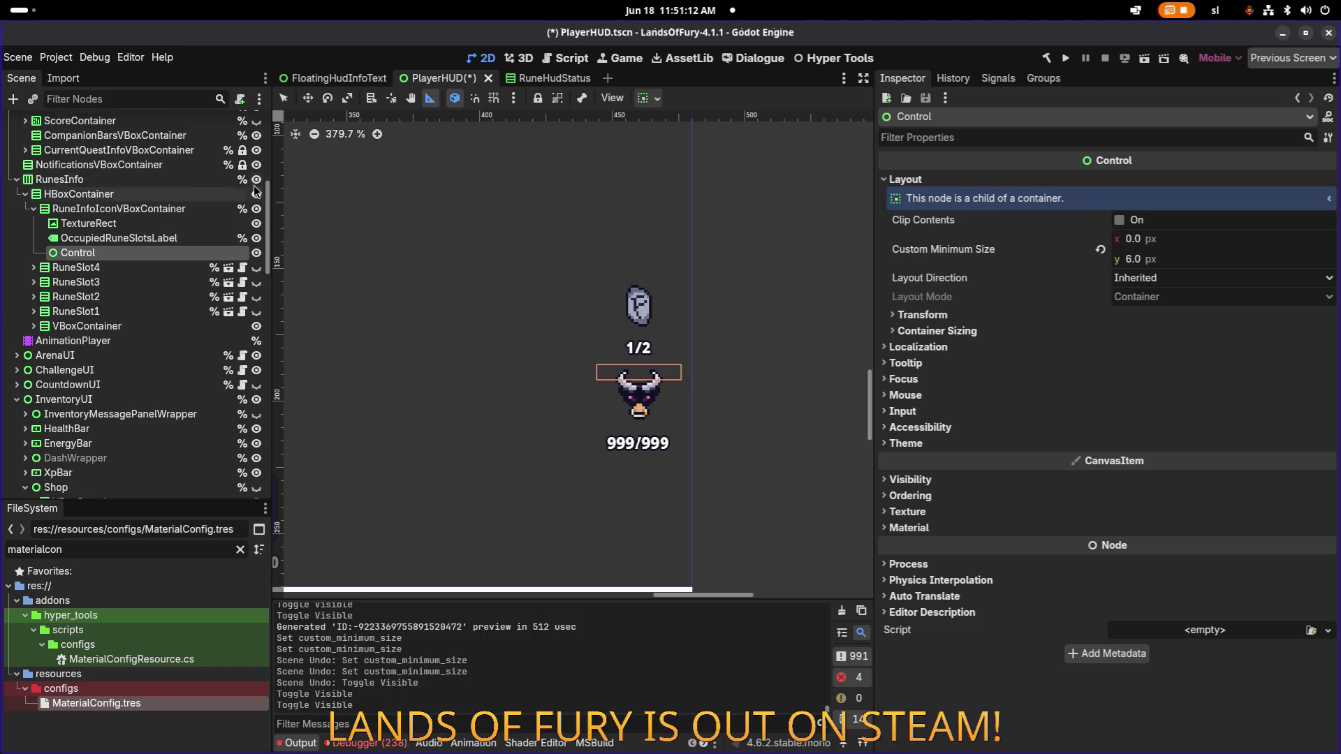
left_click(256, 268)
left_click(210, 181)
scroll(238, 185, "down", 5)
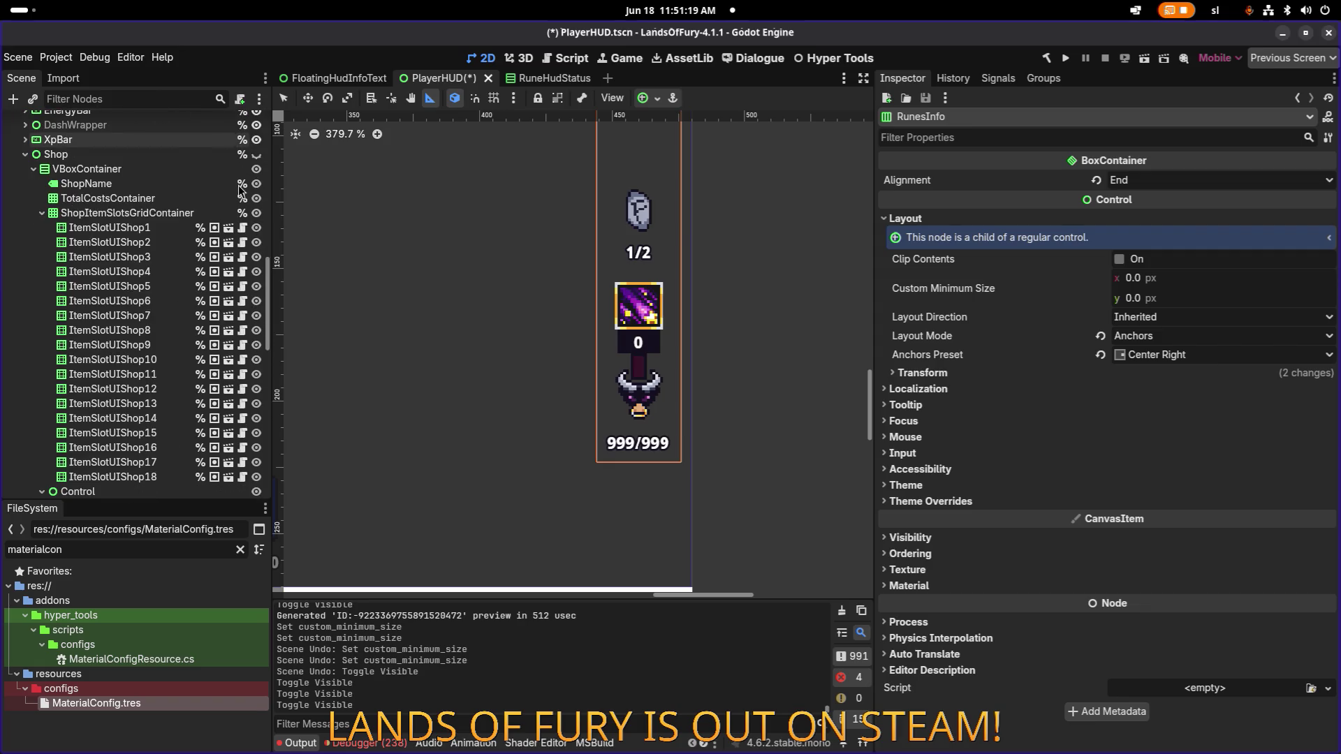
scroll(566, 252, "down", 4)
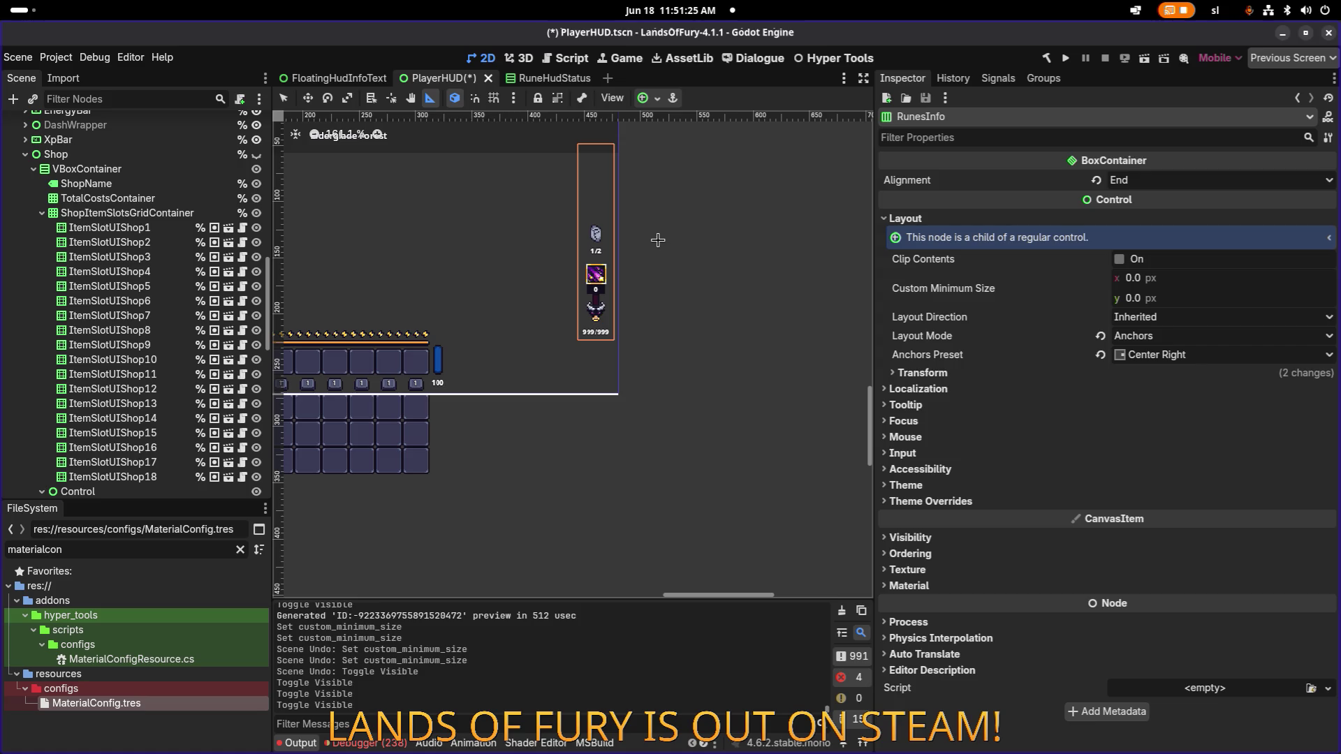
Step: Collapse the shop item slots grid and hide the fourth rune slot after checking the layout
left_click(42, 212)
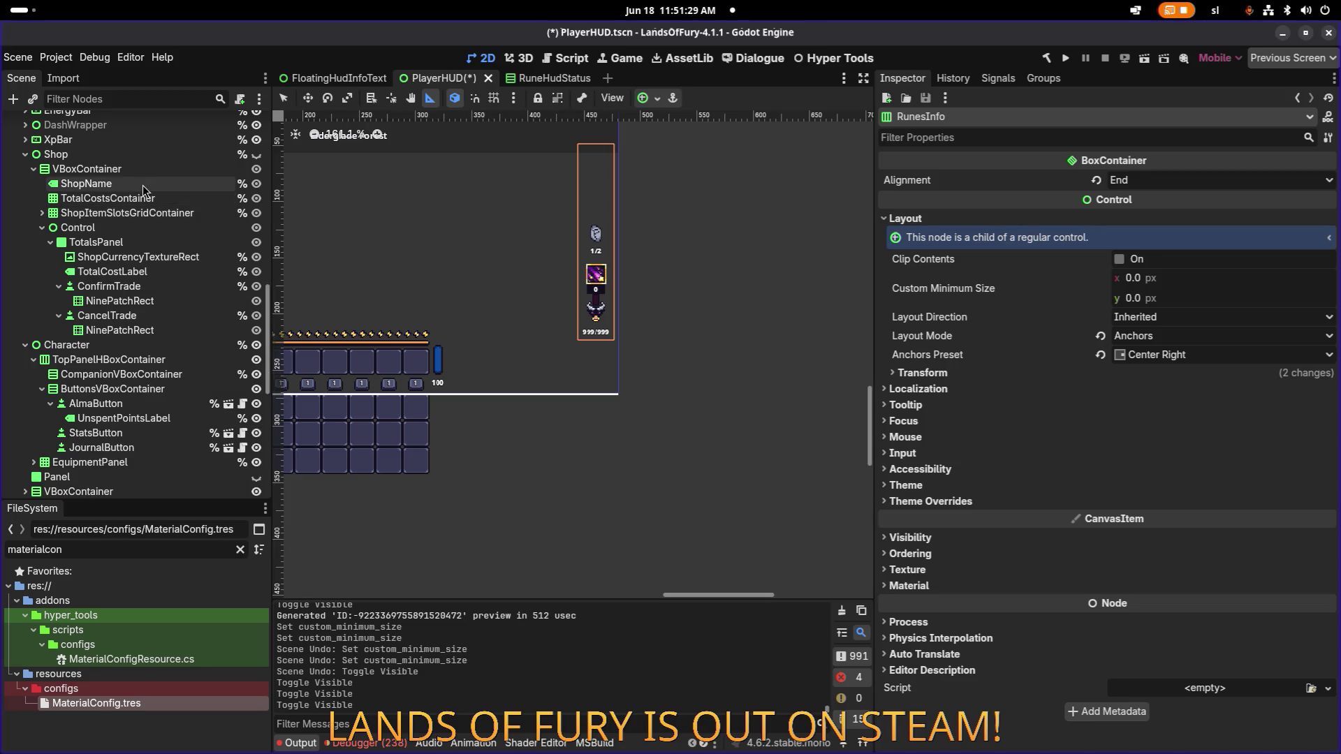
scroll(197, 209, "up", 4)
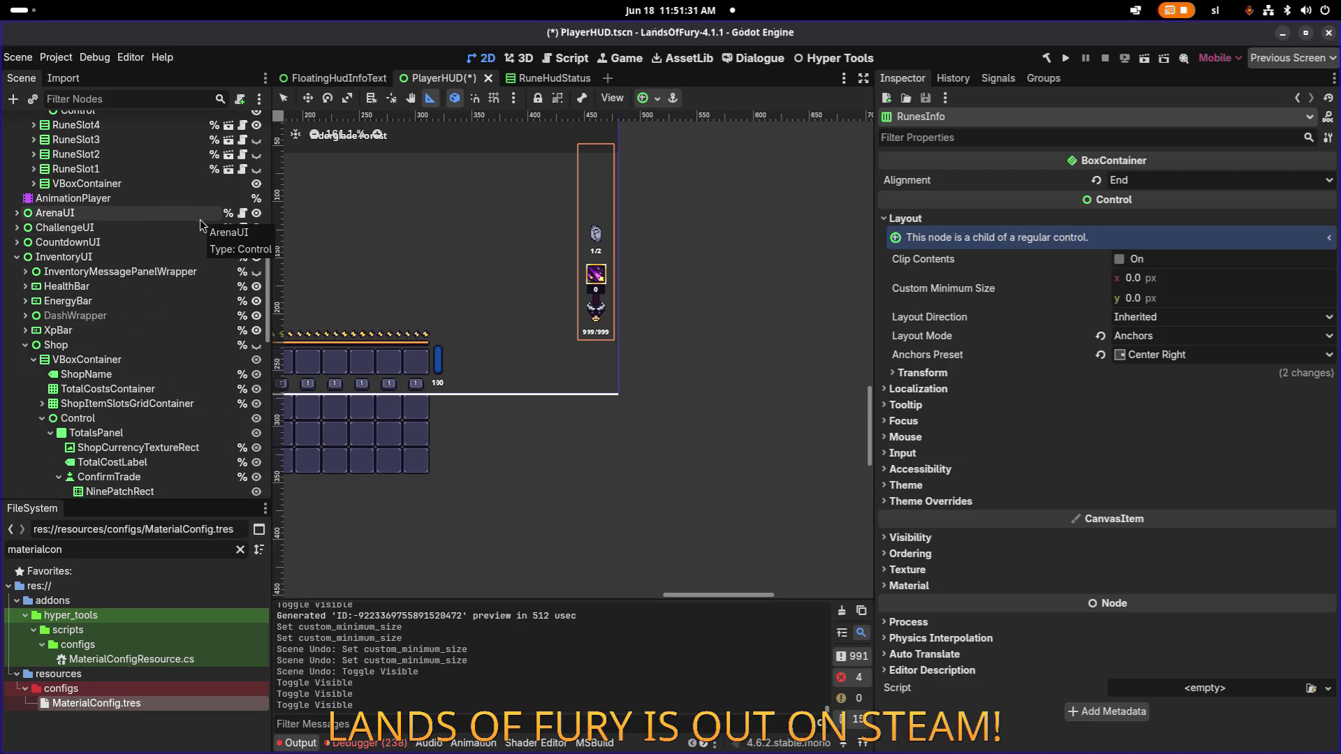
scroll(224, 213, "up", 3)
left_click(256, 210)
left_click(256, 212)
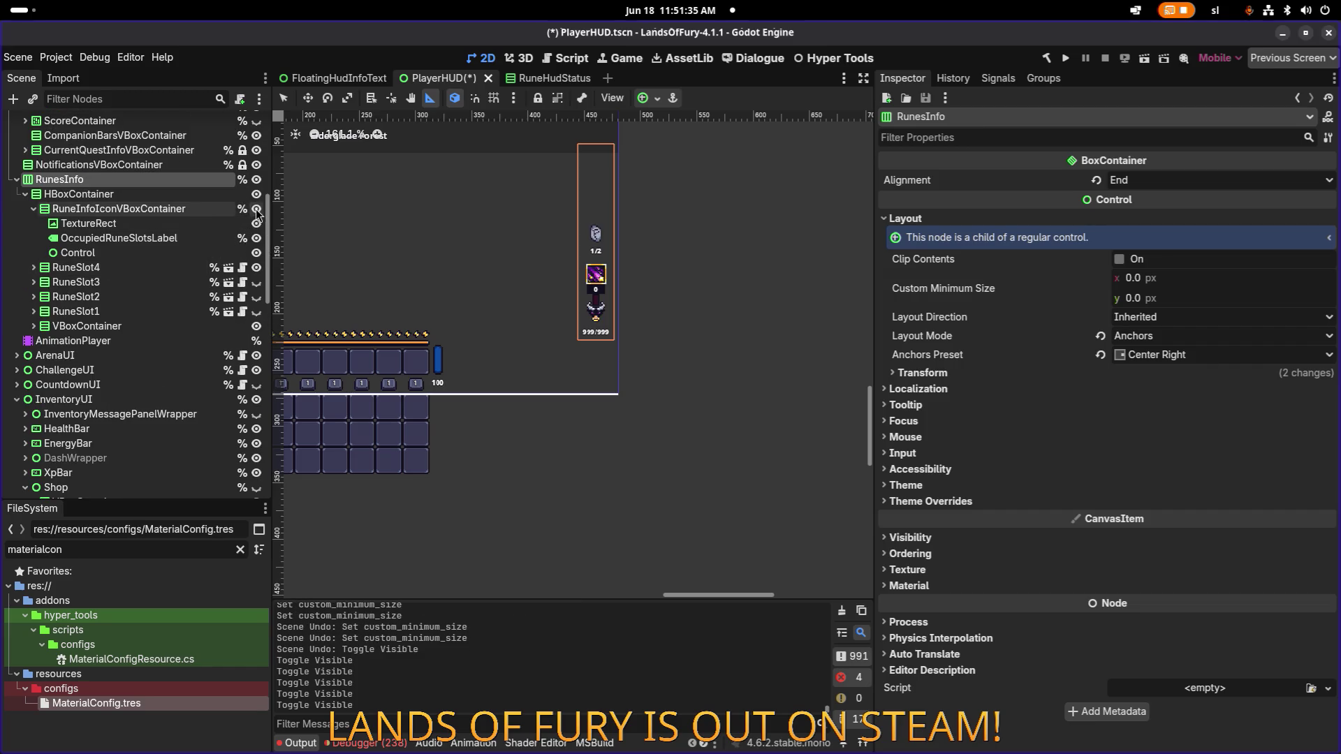
left_click(256, 268)
left_click(256, 269)
left_click(256, 269)
Step: Toggle the rune slots row off and on twice to confirm the final indicator layout
scroll(593, 271, "up", 6)
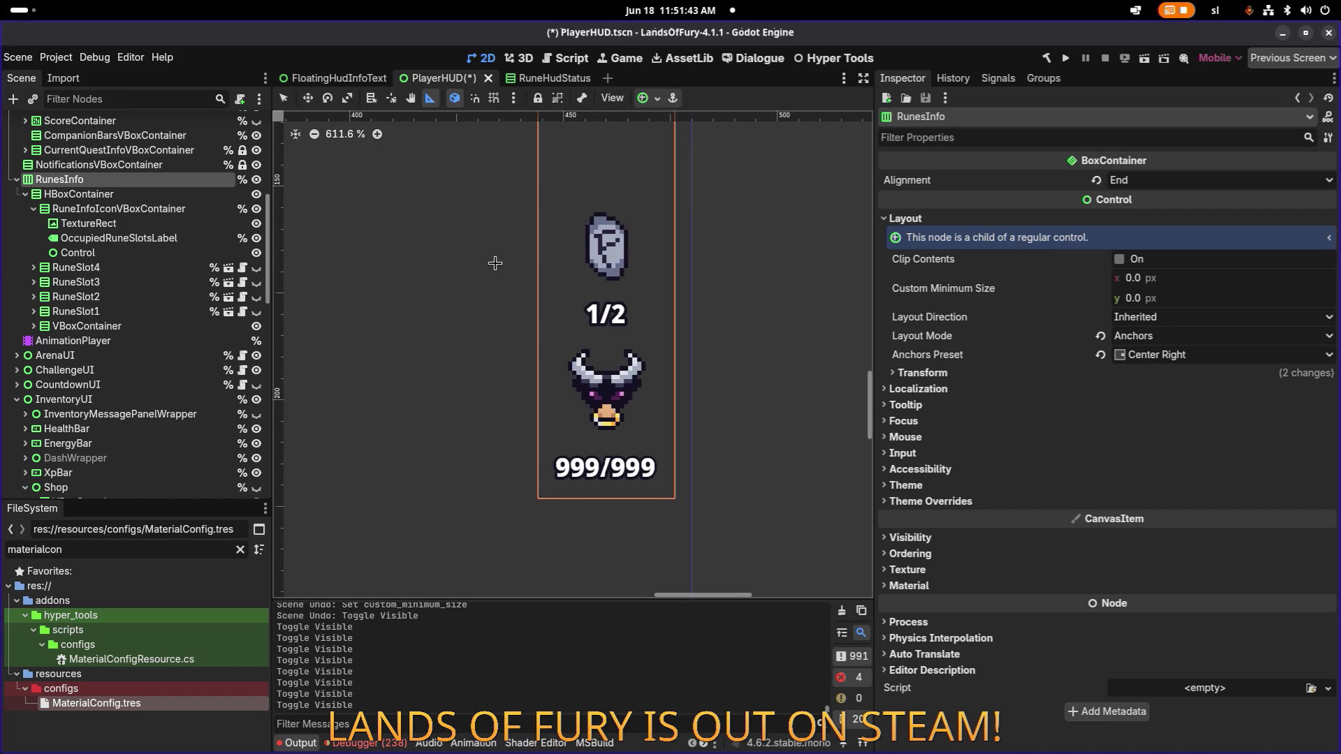
scroll(494, 262, "down", 3)
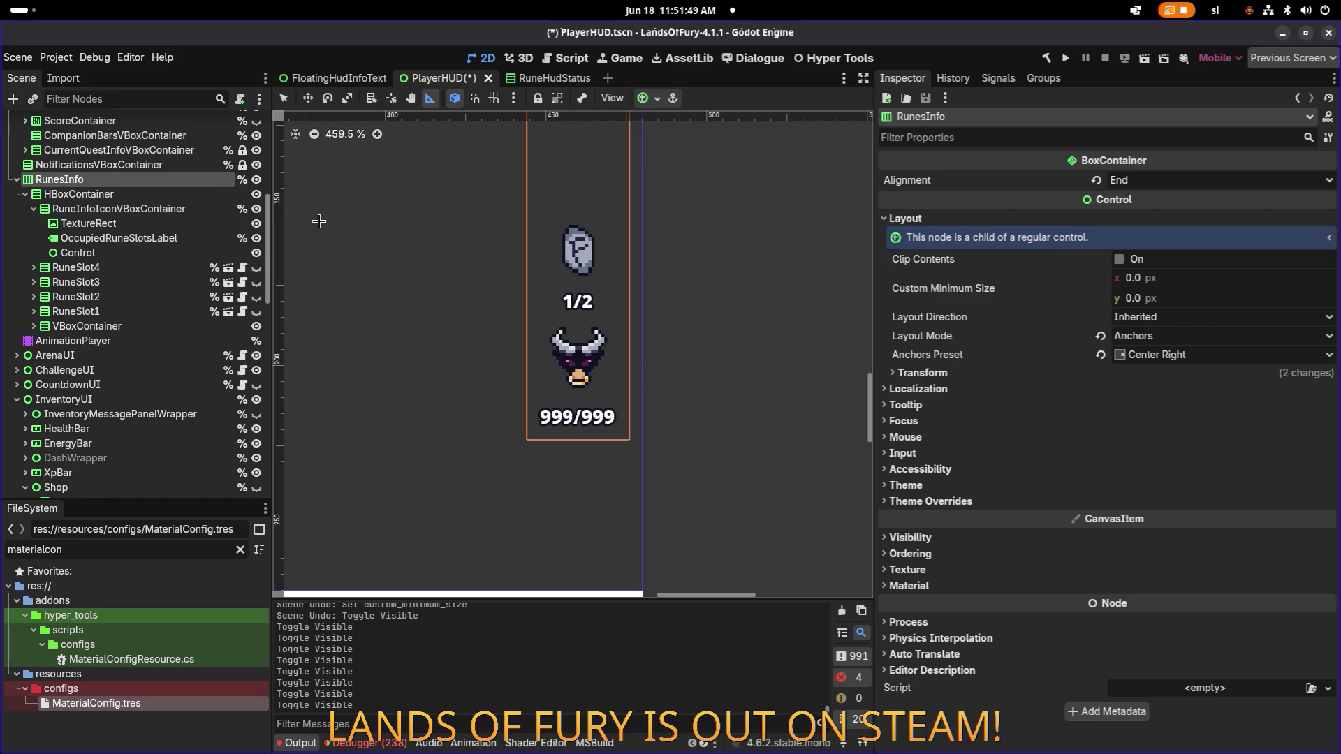
left_click(256, 194)
left_click(256, 194)
left_click(256, 194)
left_click(256, 194)
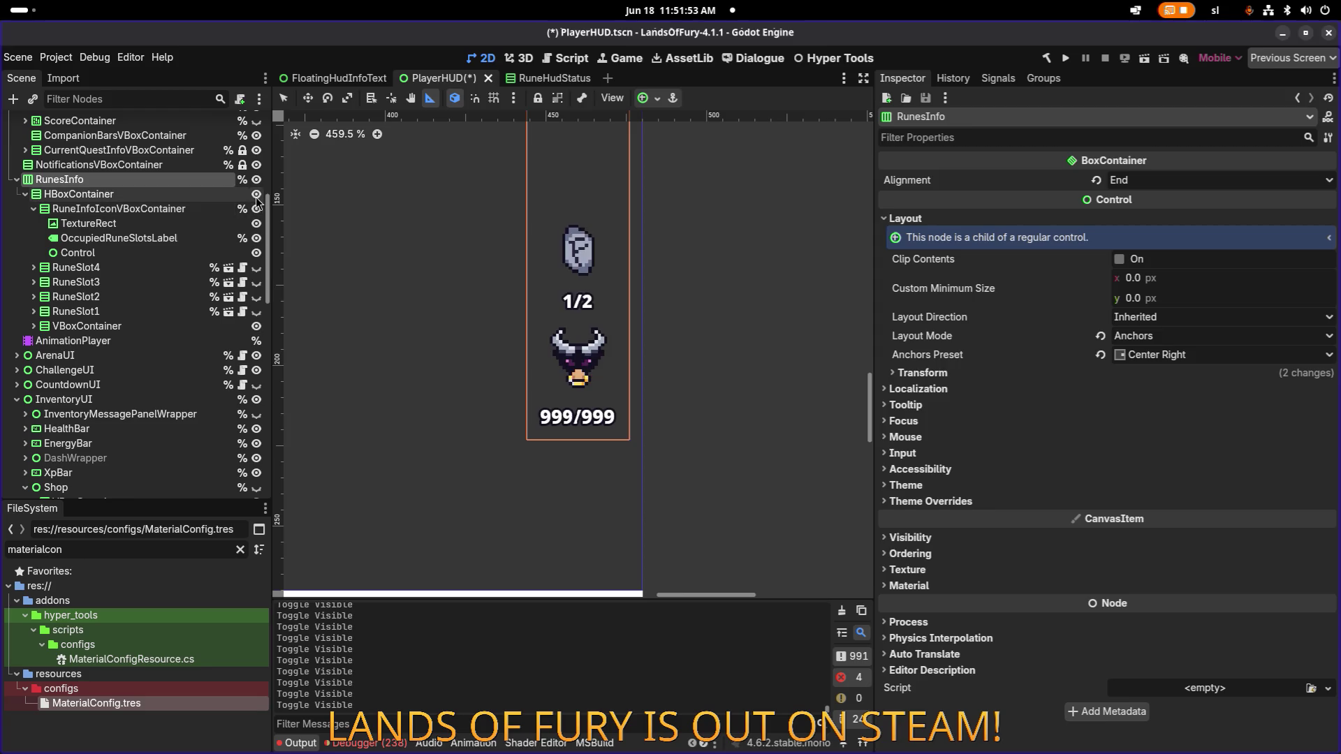
Step: Expand the fury VBoxContainer and inspect its Control, BullIconNinePatchRect and FuryLabel children
left_click(33, 326)
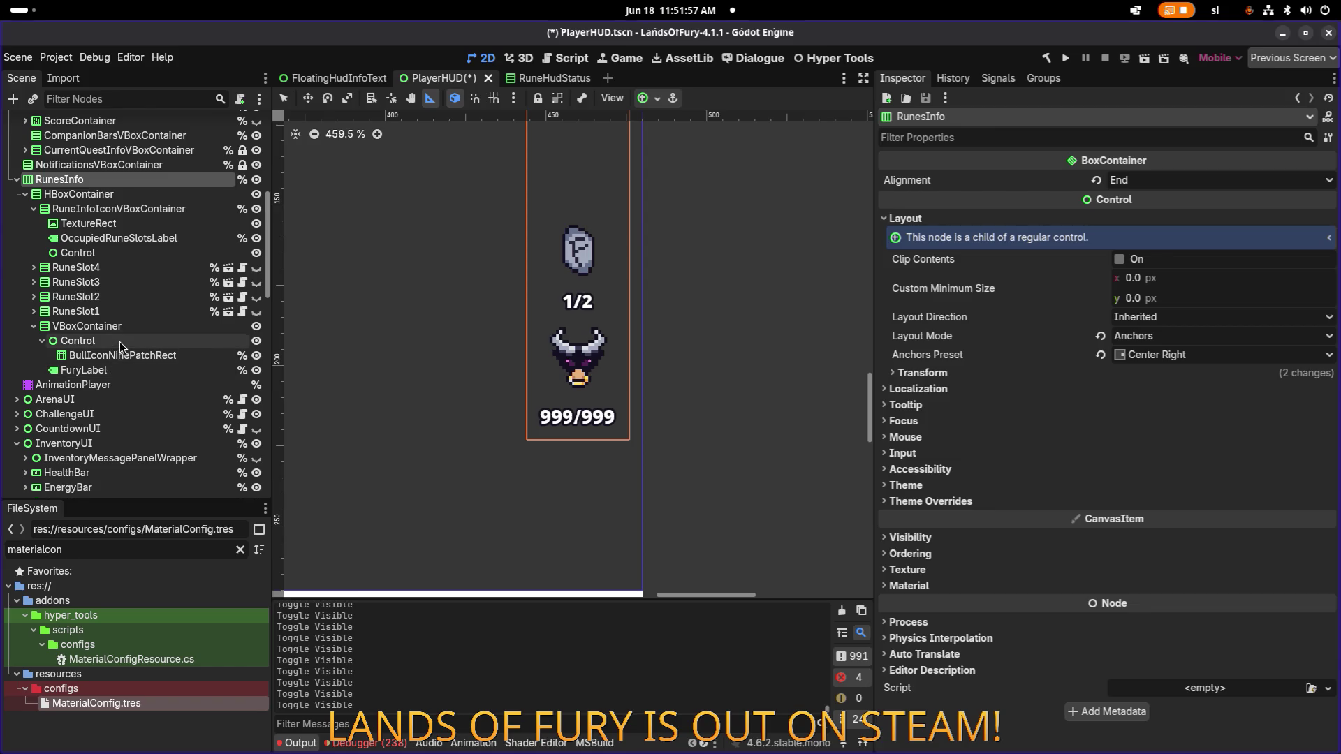
left_click(98, 341)
left_click(101, 326)
left_click(78, 341)
left_click(120, 355)
left_click(104, 370)
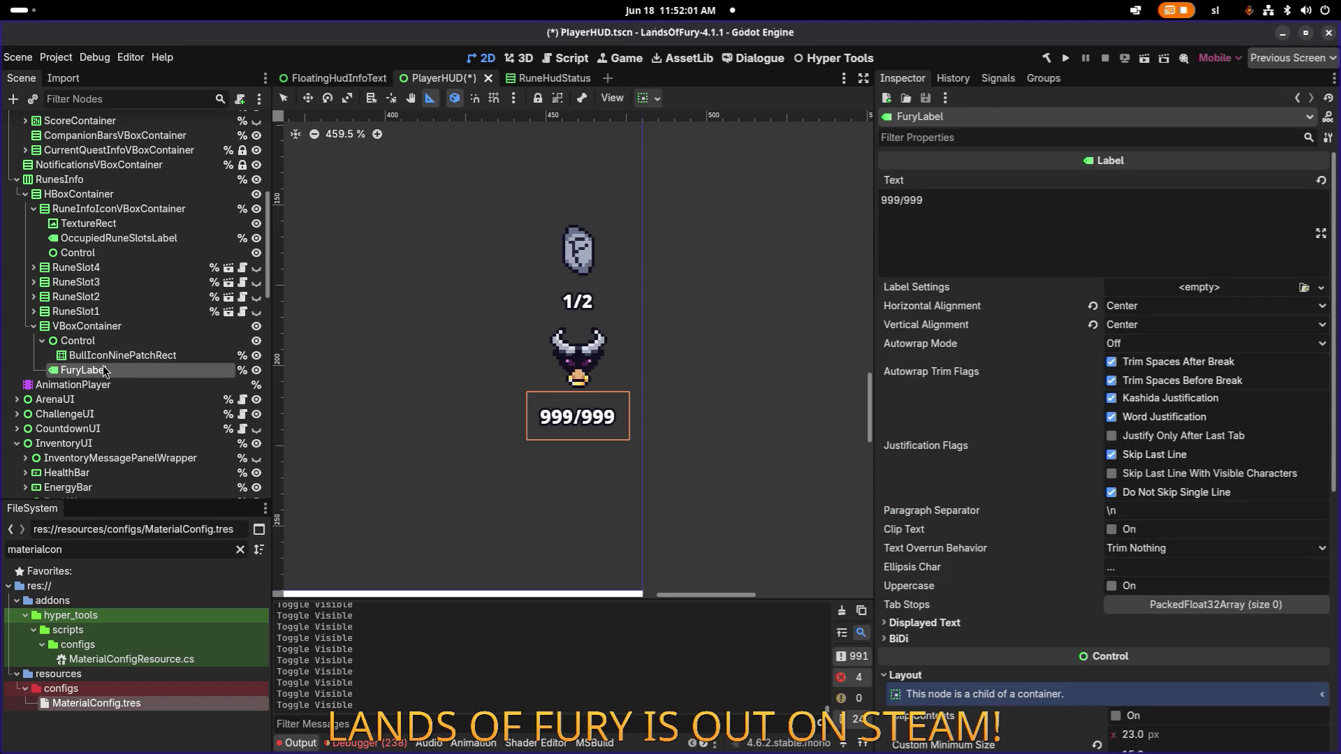
left_click(109, 327)
left_click(105, 340)
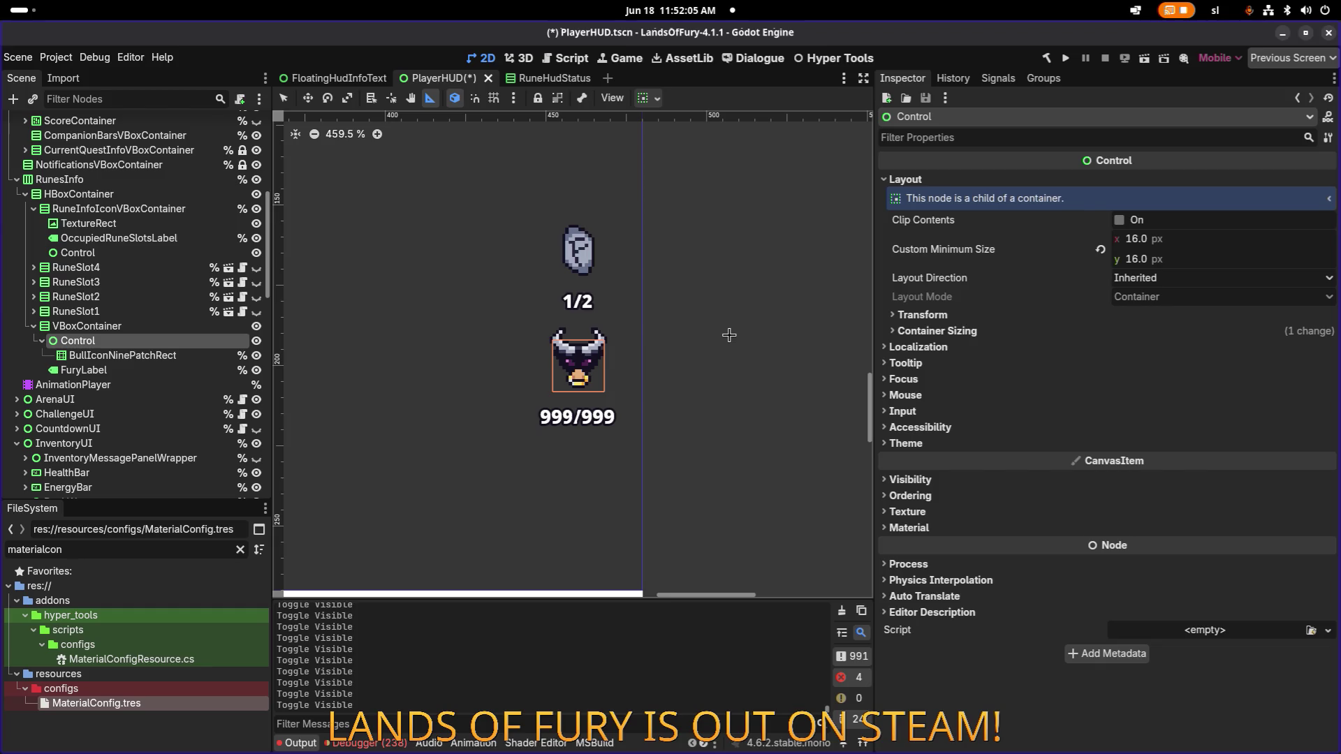
Step: Give the fury VBoxContainer a Separation theme constant override of -1
left_click(220, 329)
left_click(1028, 371)
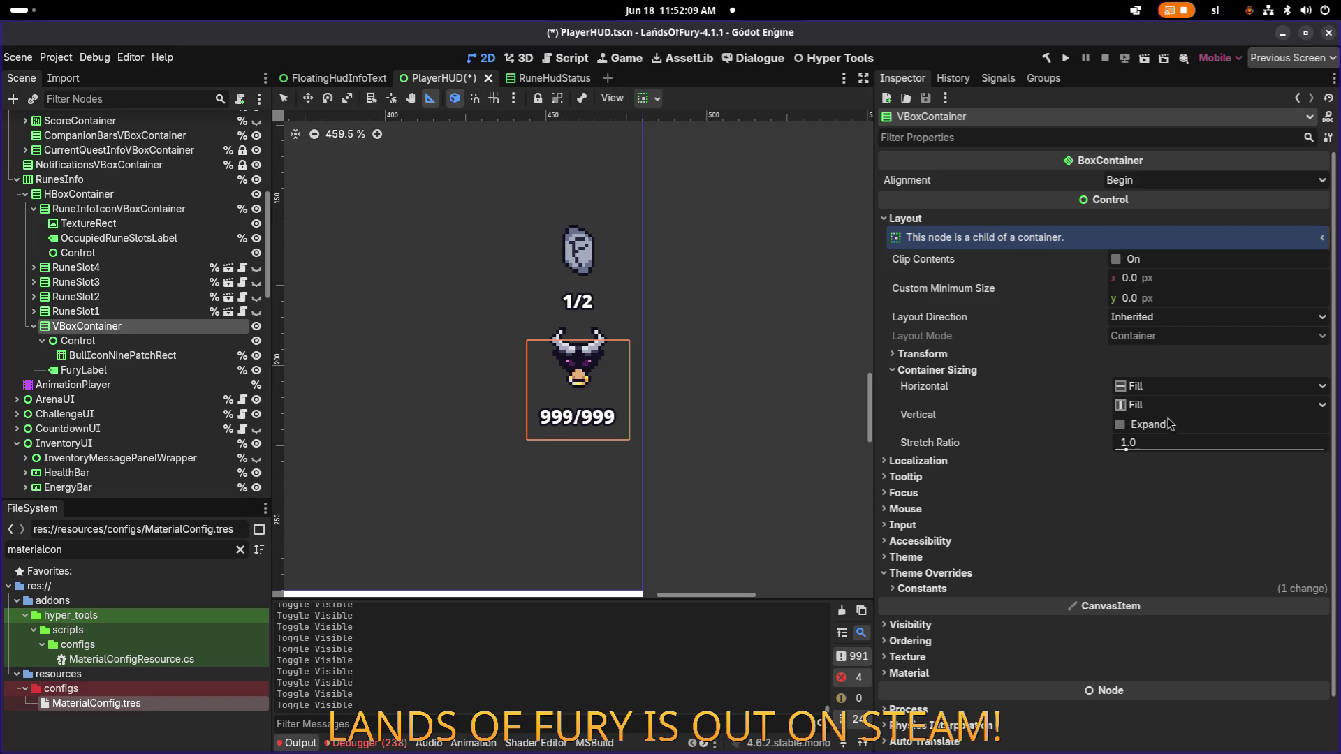
left_click(966, 588)
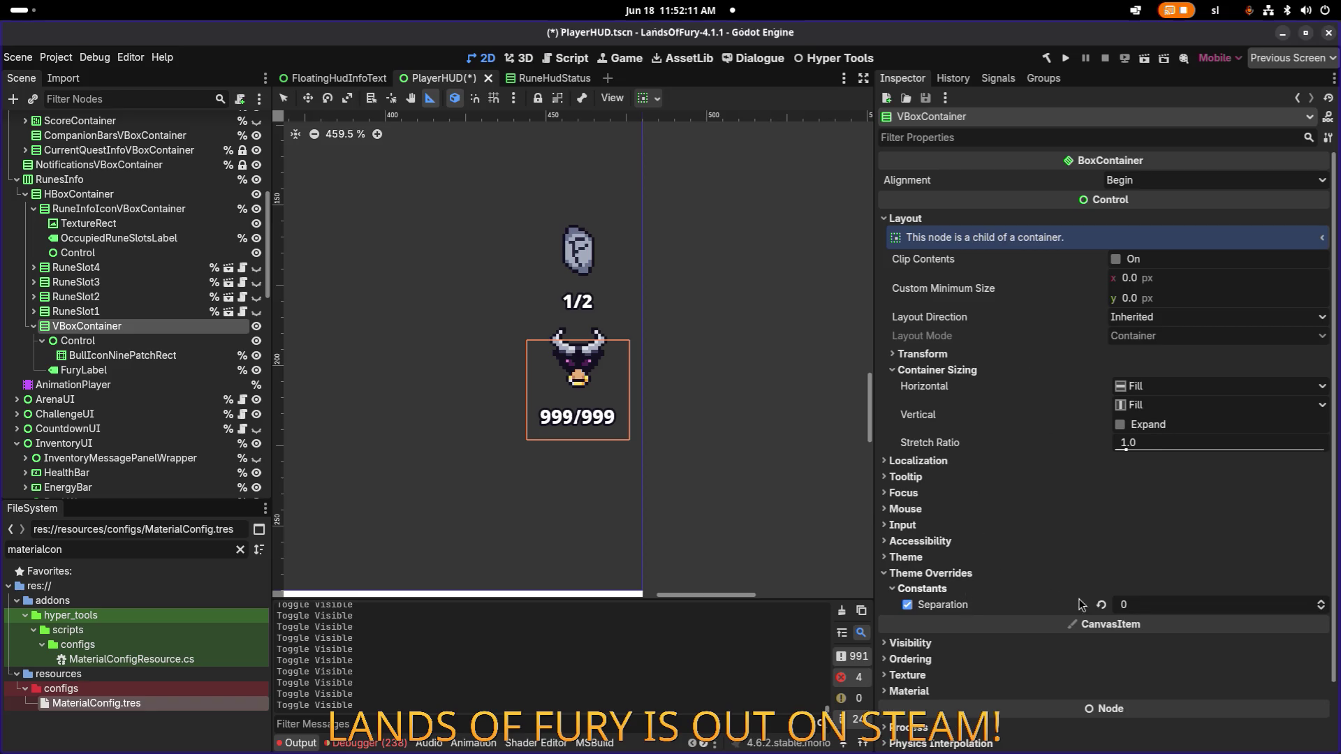
left_click(1155, 610)
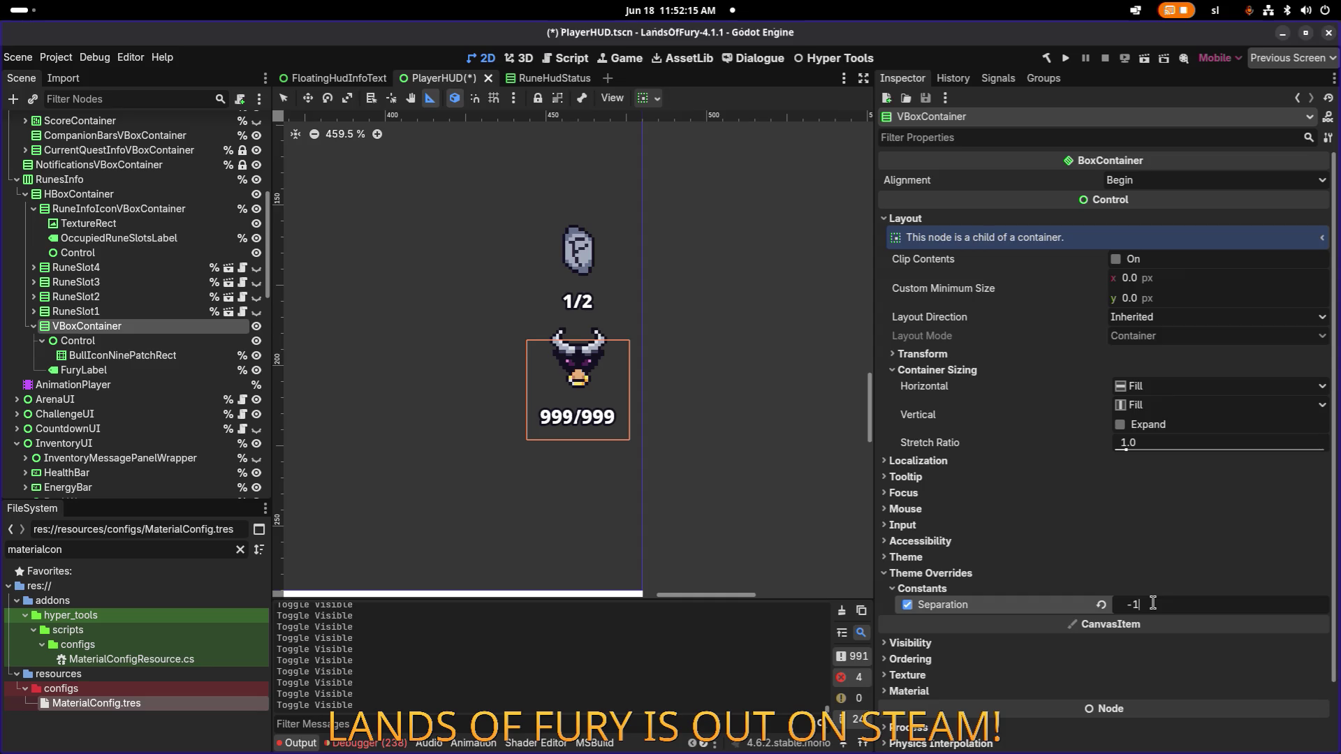
key("Return")
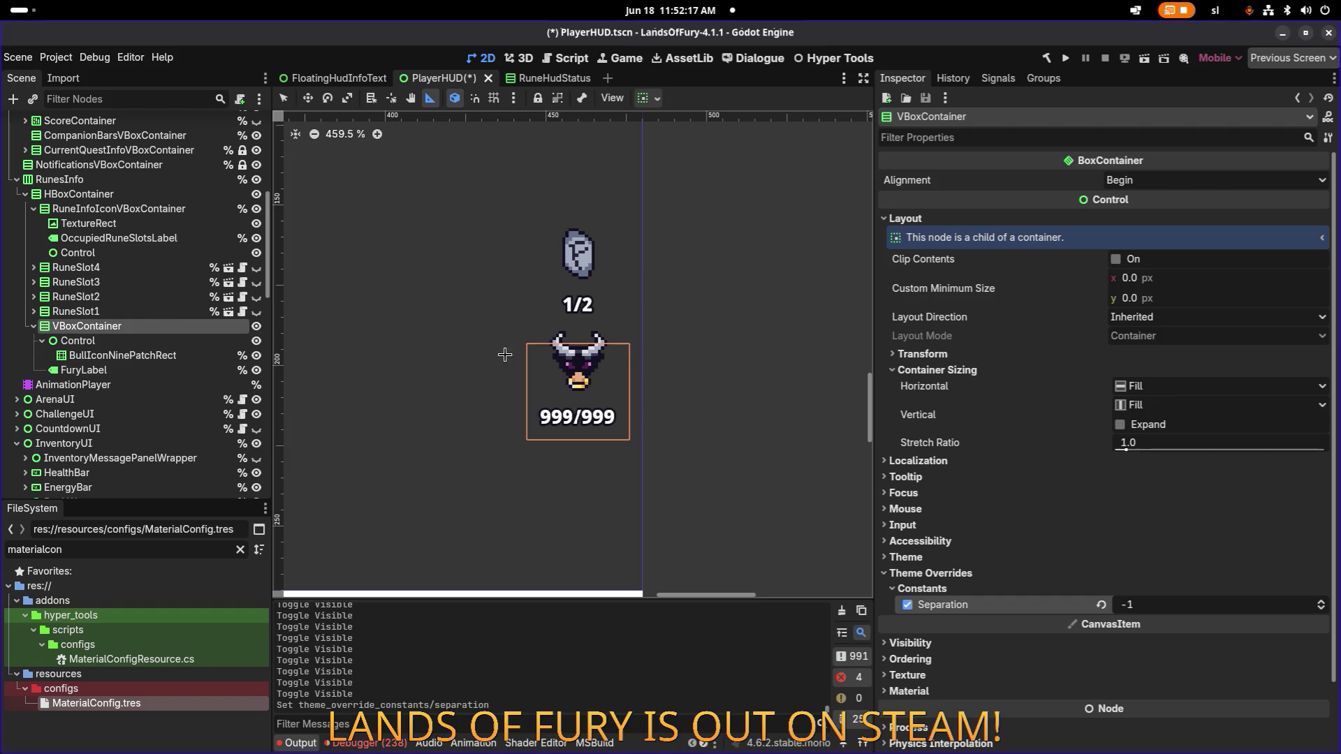
scroll(518, 314, "up", 3)
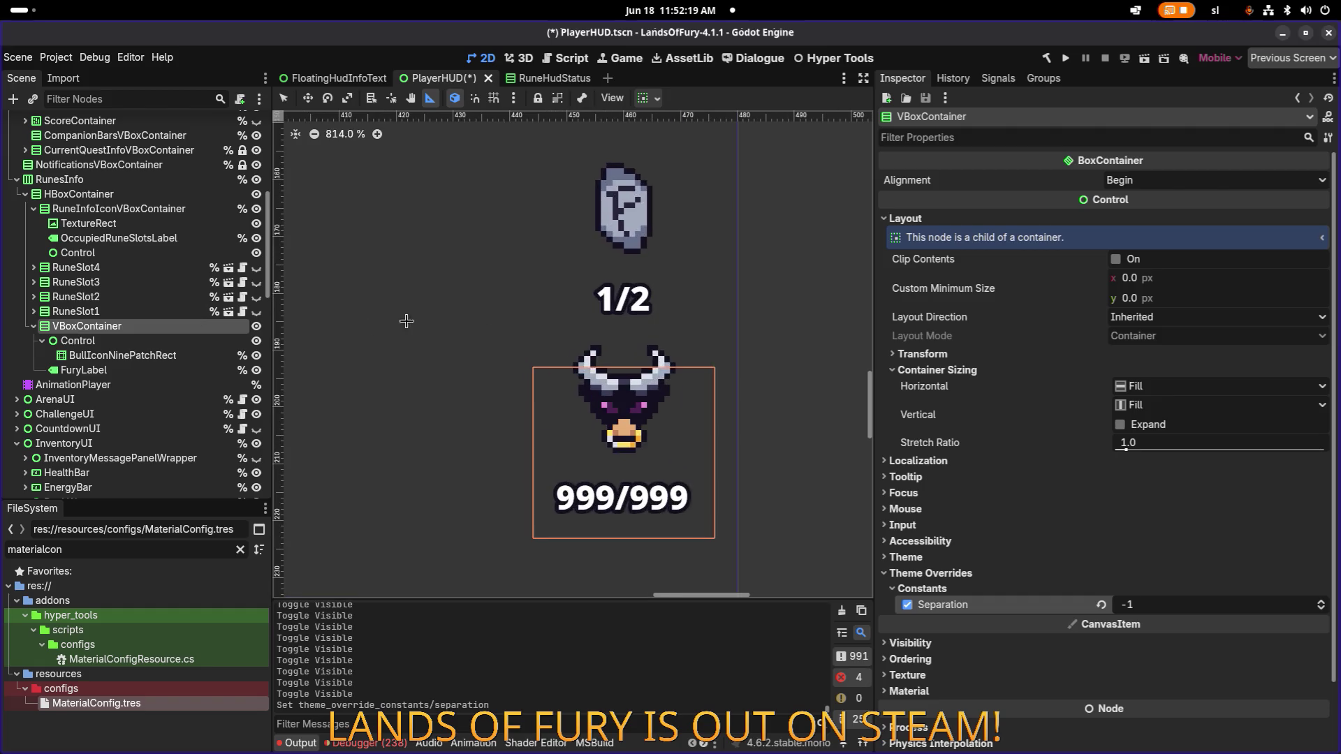
left_click(77, 312)
left_click(86, 331)
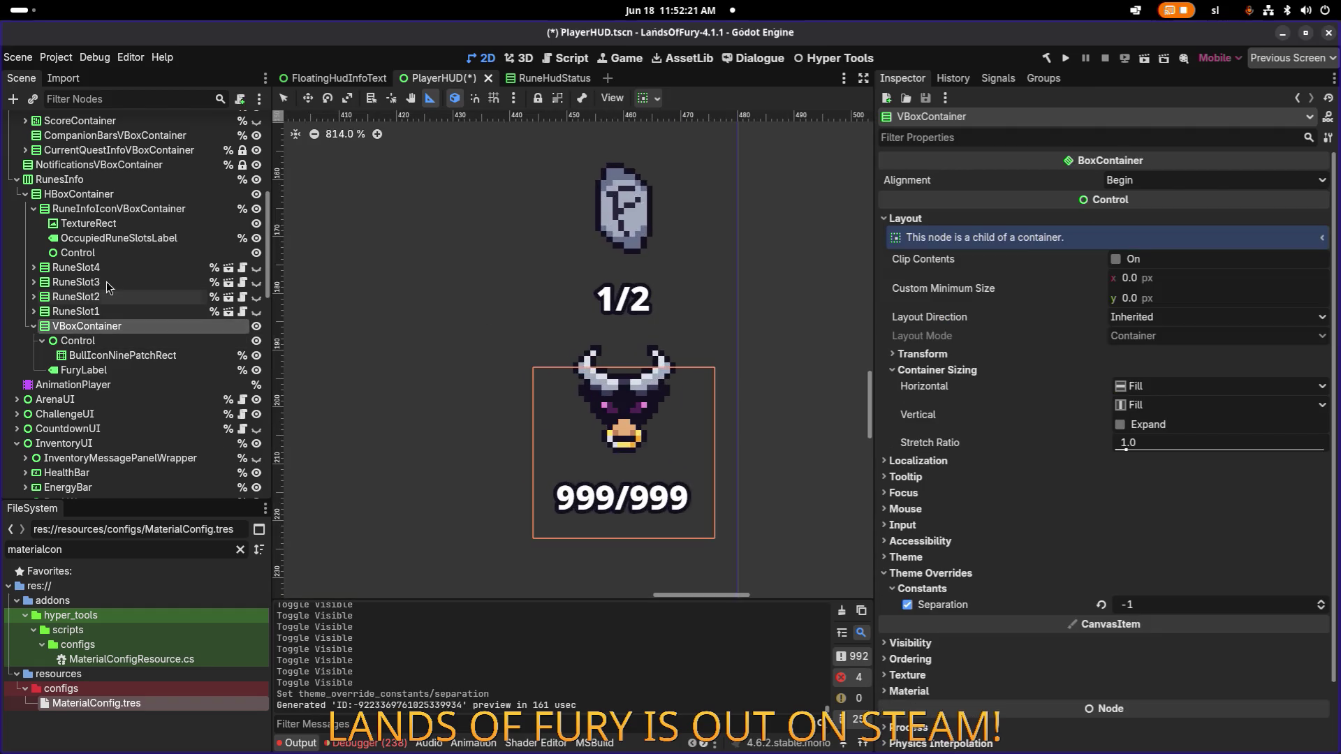
Step: Select RuneSlot3 and measure the gap between the coin and star counters with the ruler
left_click(110, 282)
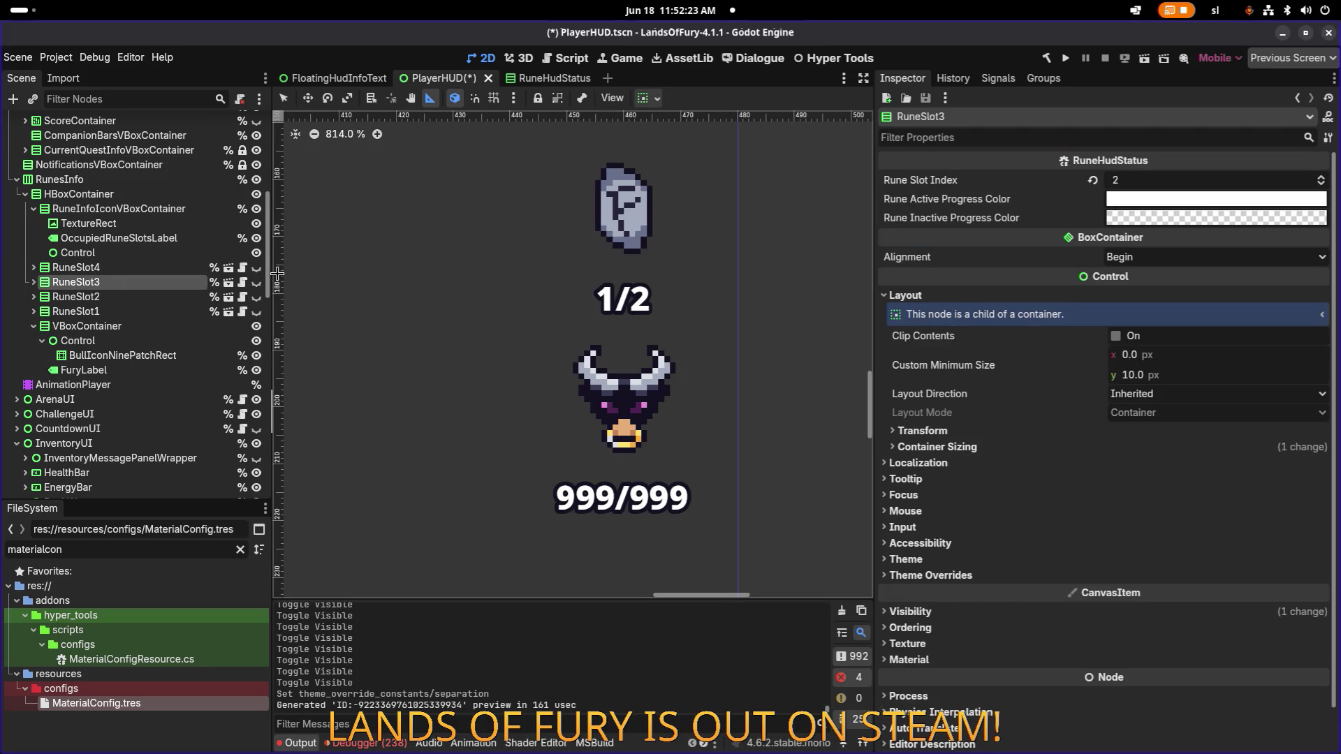
scroll(509, 292, "down", 2)
scroll(444, 279, "down", 1)
left_click_drag(394, 259, 668, 356)
scroll(451, 343, "up", 10)
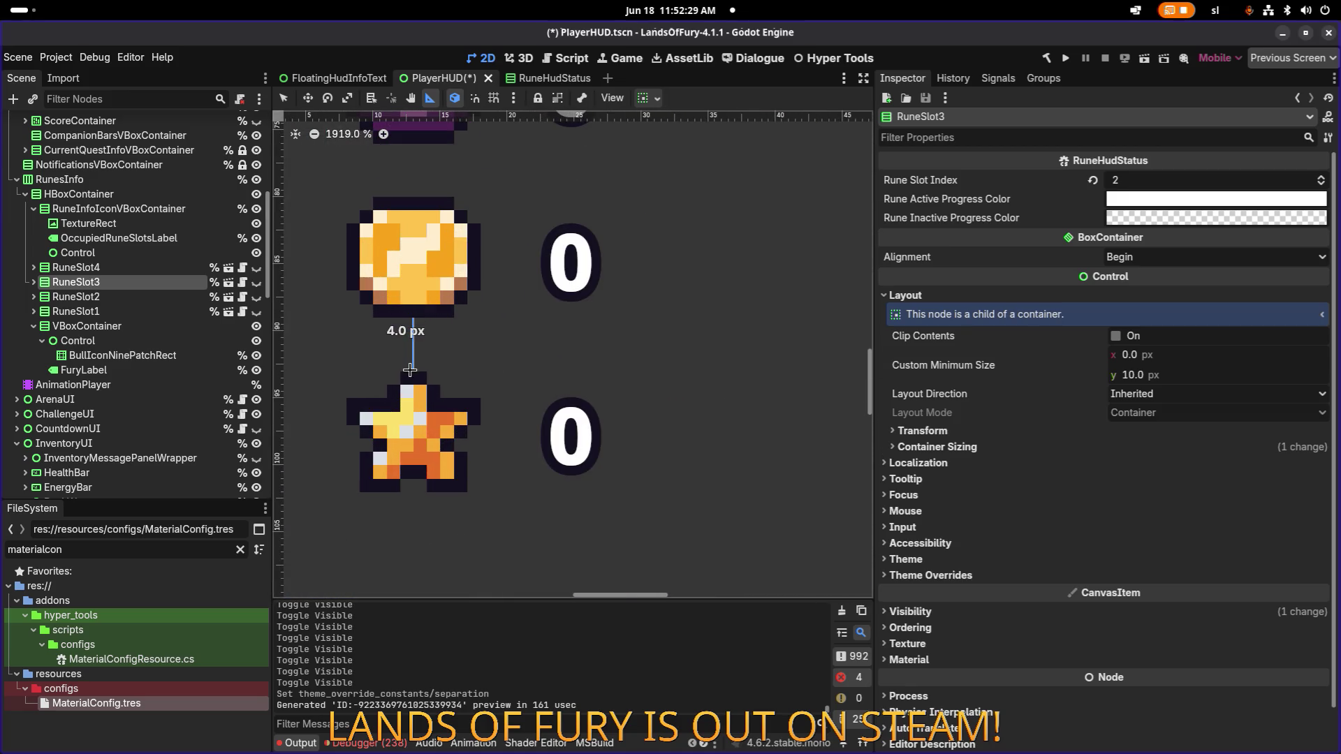
scroll(444, 354, "down", 4)
scroll(443, 354, "up", 5)
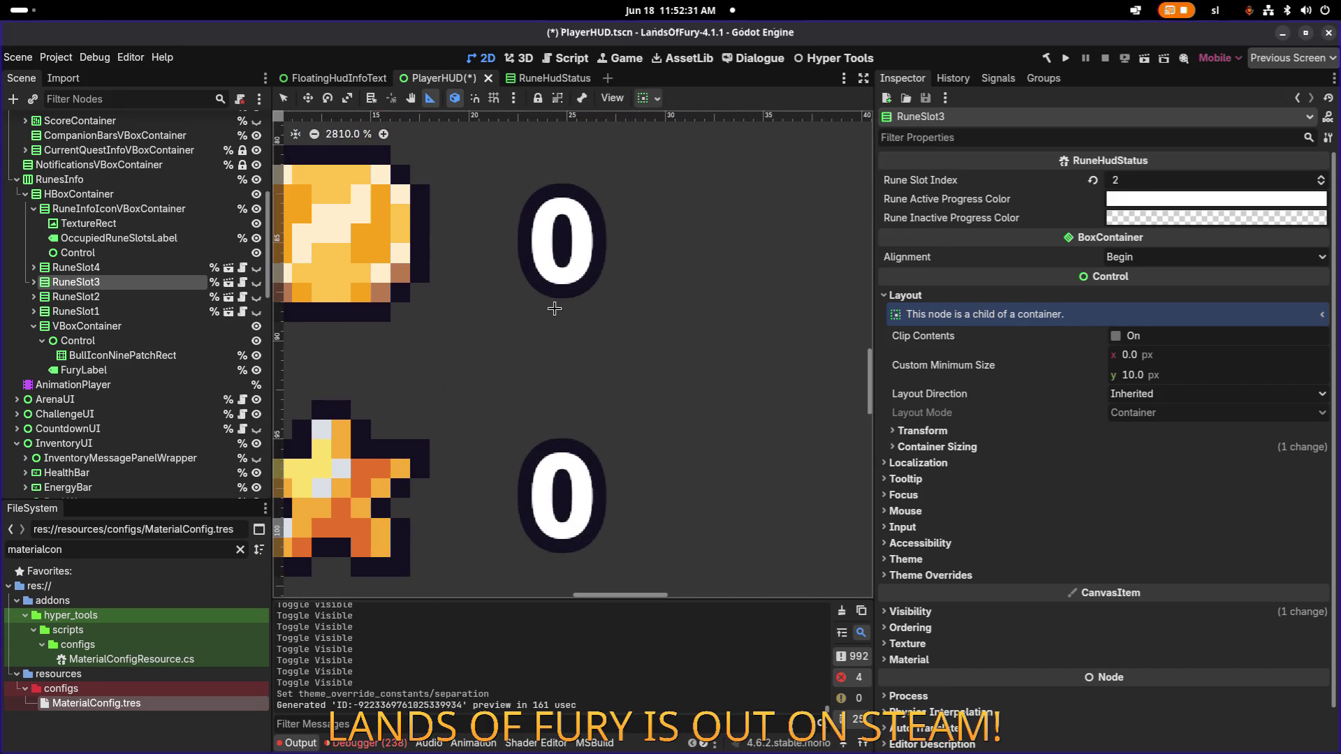
left_click_drag(557, 358, 562, 438)
scroll(563, 407, "down", 4)
scroll(517, 307, "up", 3)
Step: Measure the gaps around the purple rune, fury icon, 999/999 and 1/2 count
left_click_drag(517, 307, 520, 274)
scroll(688, 314, "down", 9)
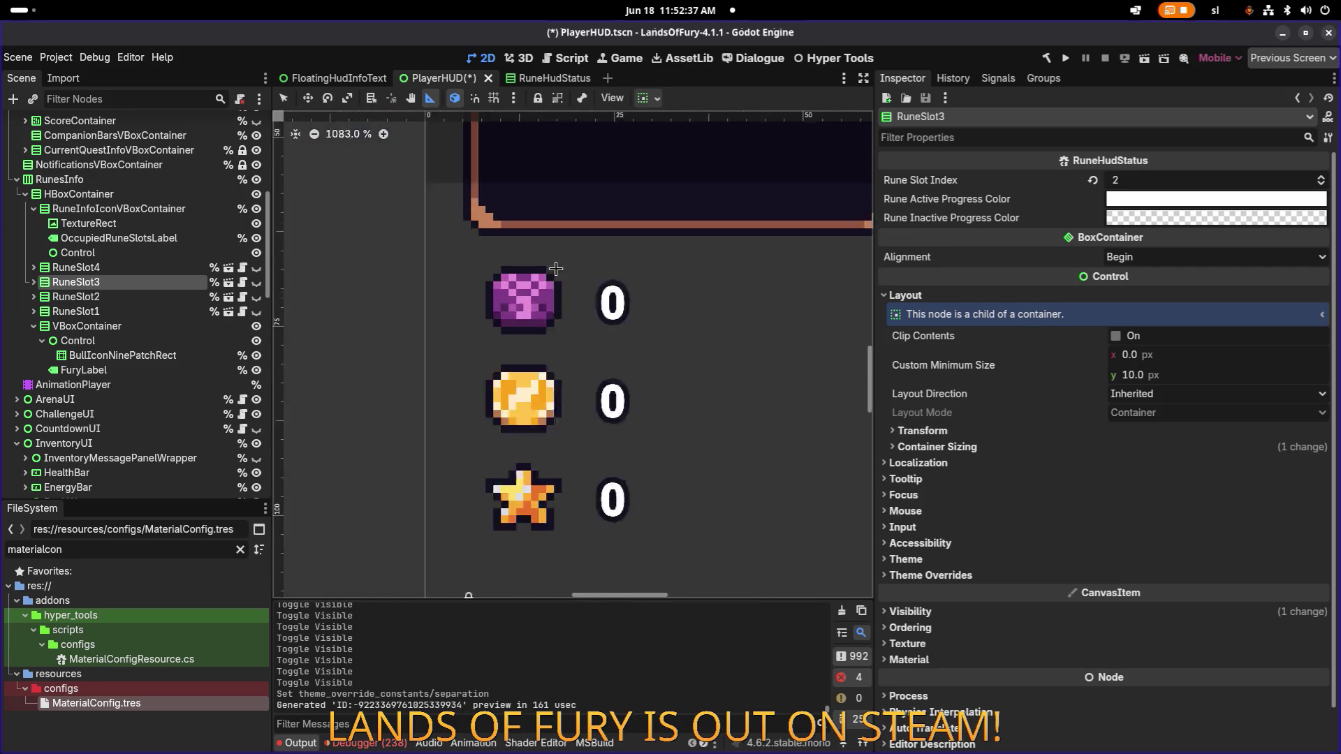
scroll(831, 357, "up", 8)
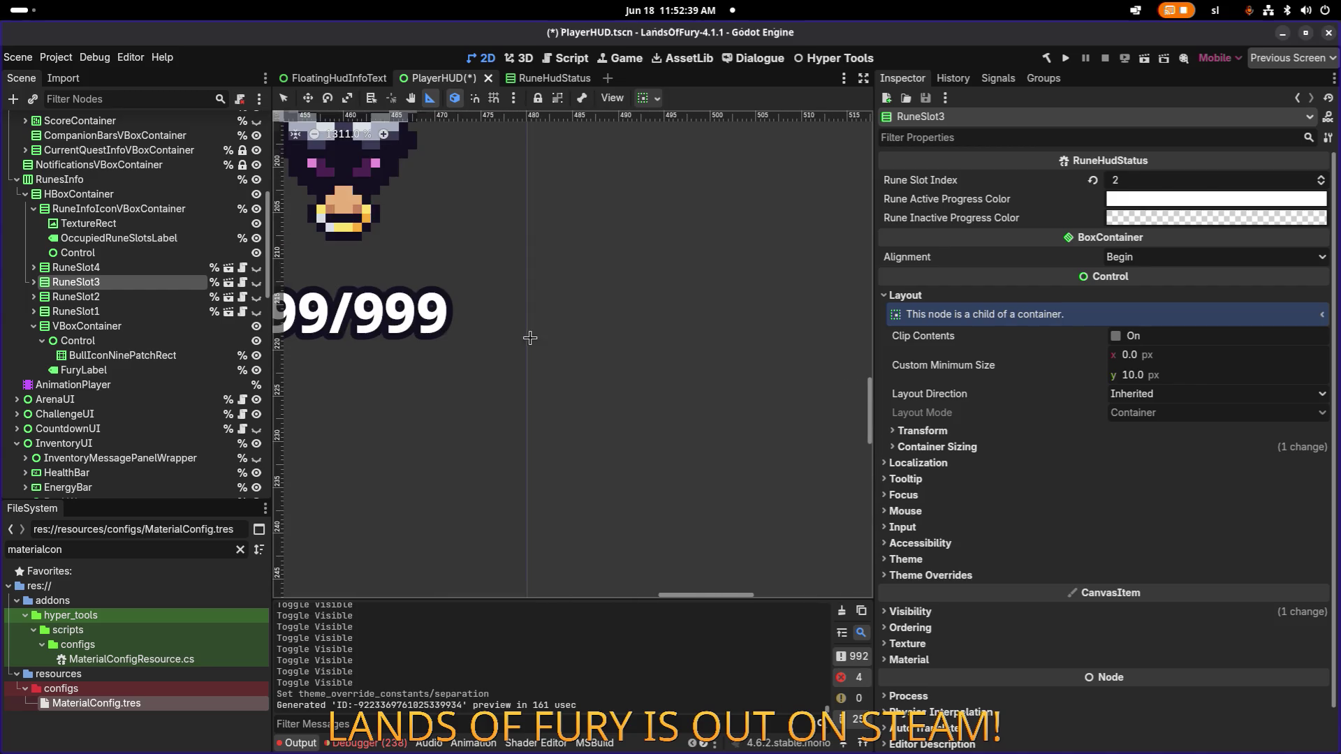
scroll(576, 298, "up", 2)
mouse_move(628, 319)
left_mouse_down()
mouse_move(626, 383)
mouse_move(614, 350)
left_mouse_up()
scroll(603, 324, "down", 5)
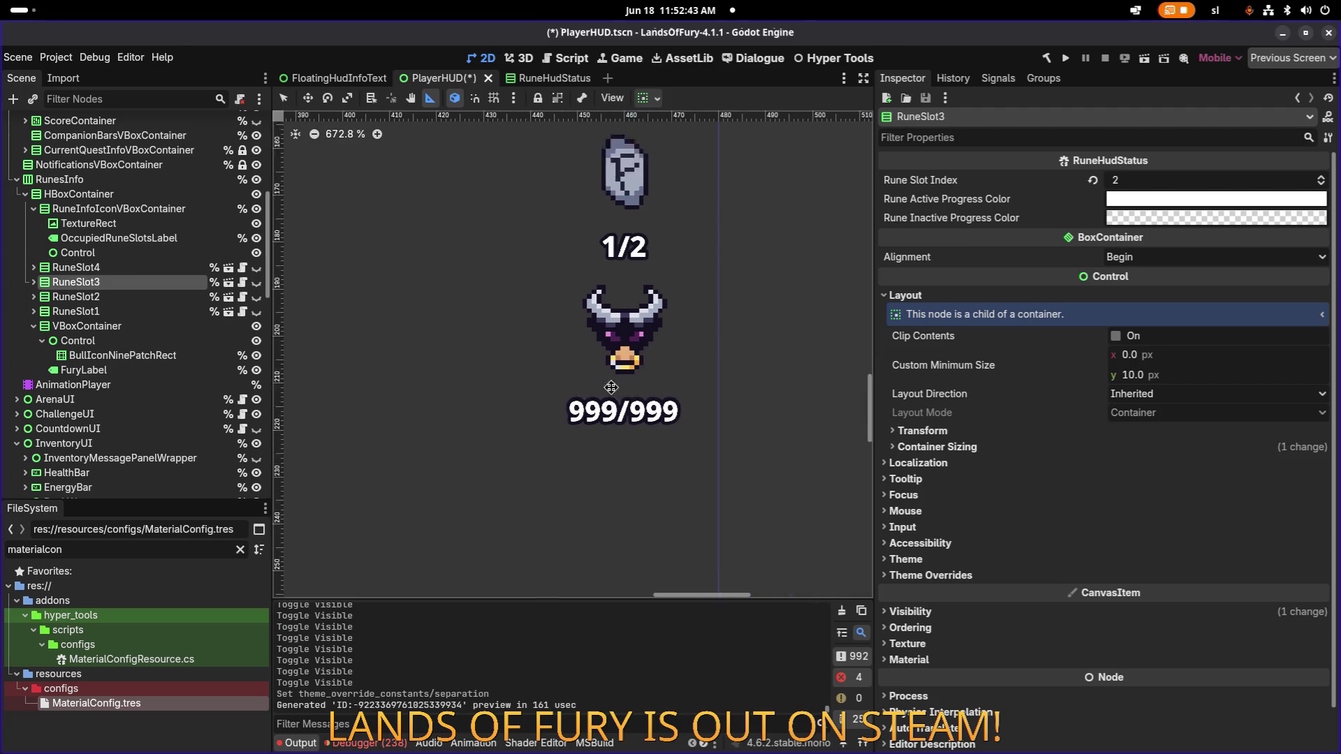
scroll(603, 324, "up", 5)
left_click_drag(587, 314, 588, 371)
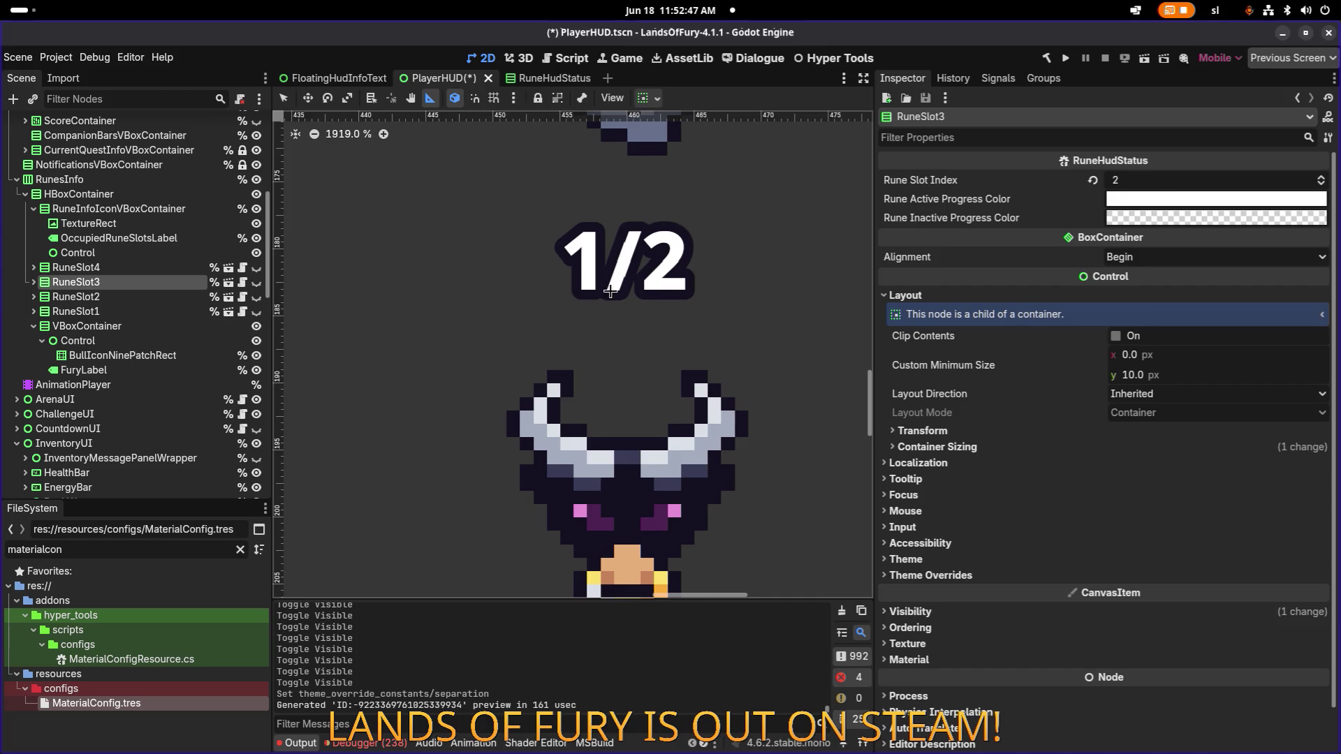
scroll(614, 234, "down", 4)
scroll(618, 306, "up", 3)
left_click_drag(618, 307, 623, 250)
Step: Save PlayerHUD and make RuneSlot4 visible again
scroll(628, 250, "down", 7)
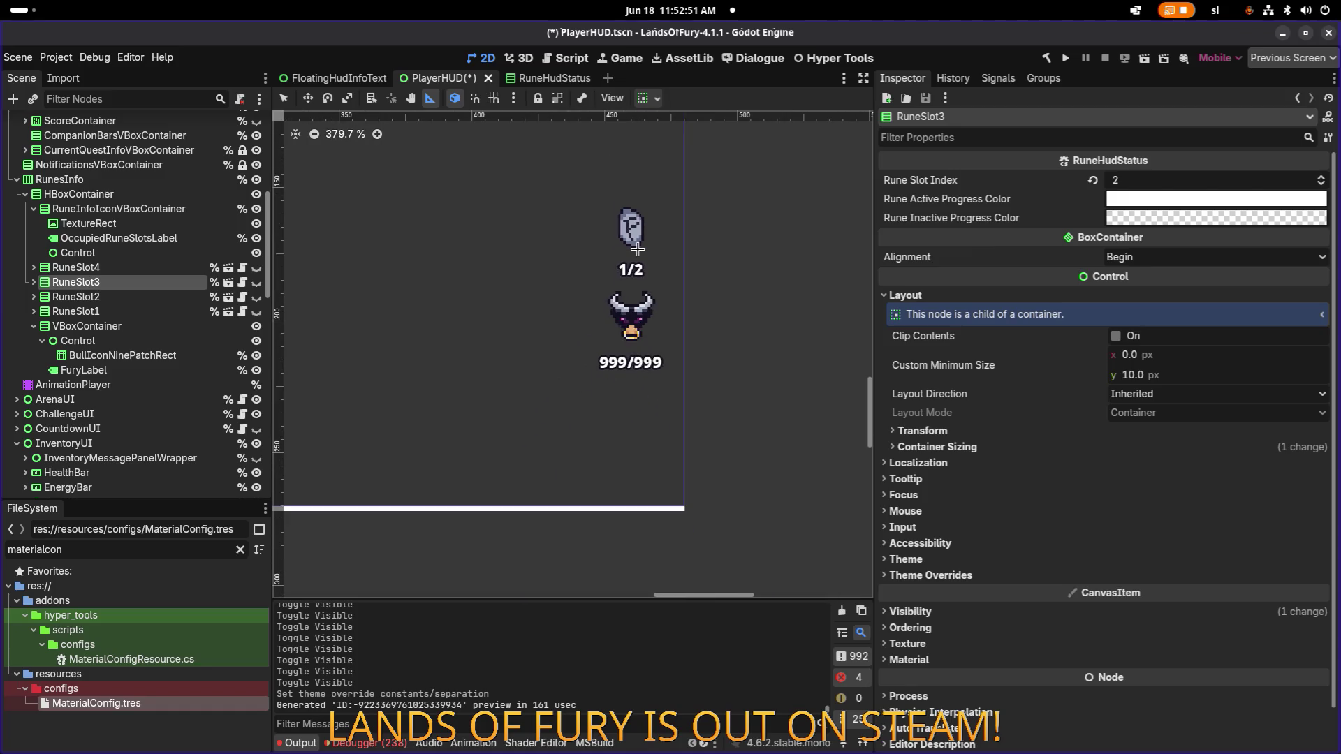
key("ctrl+s")
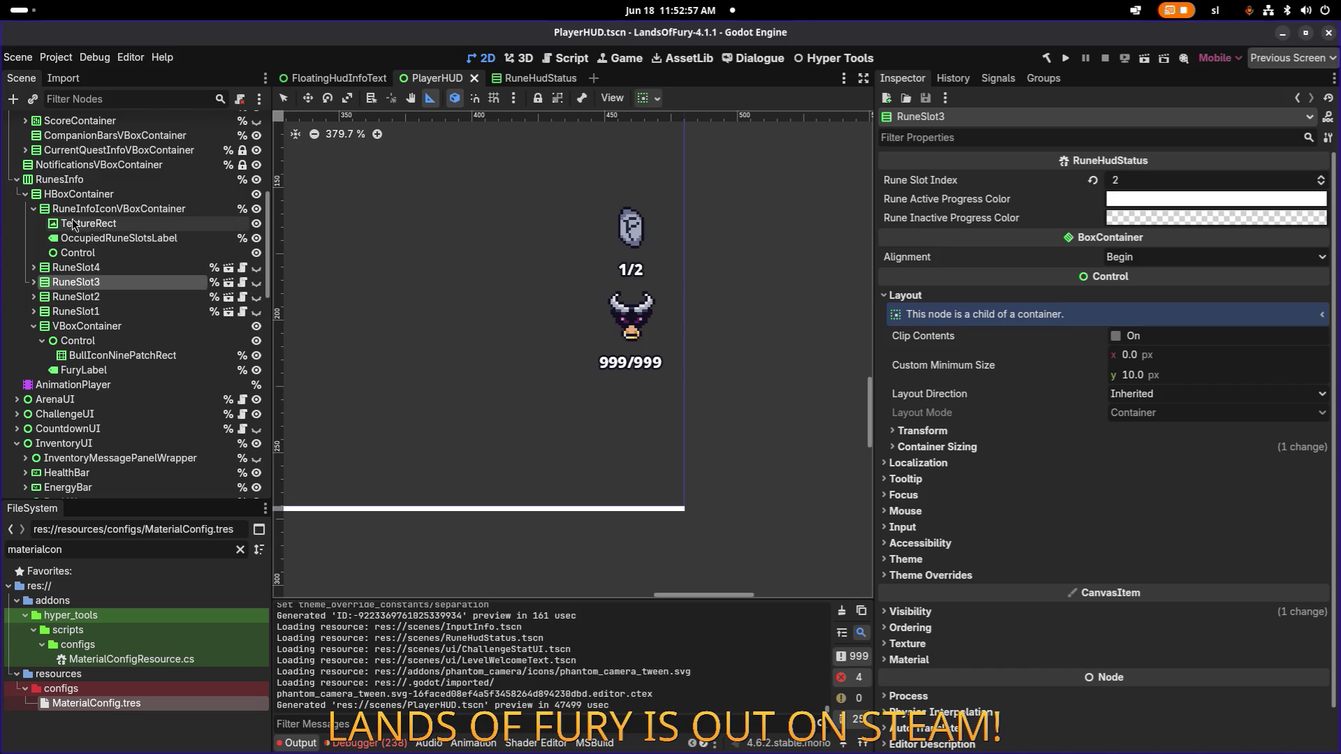
left_click(257, 268)
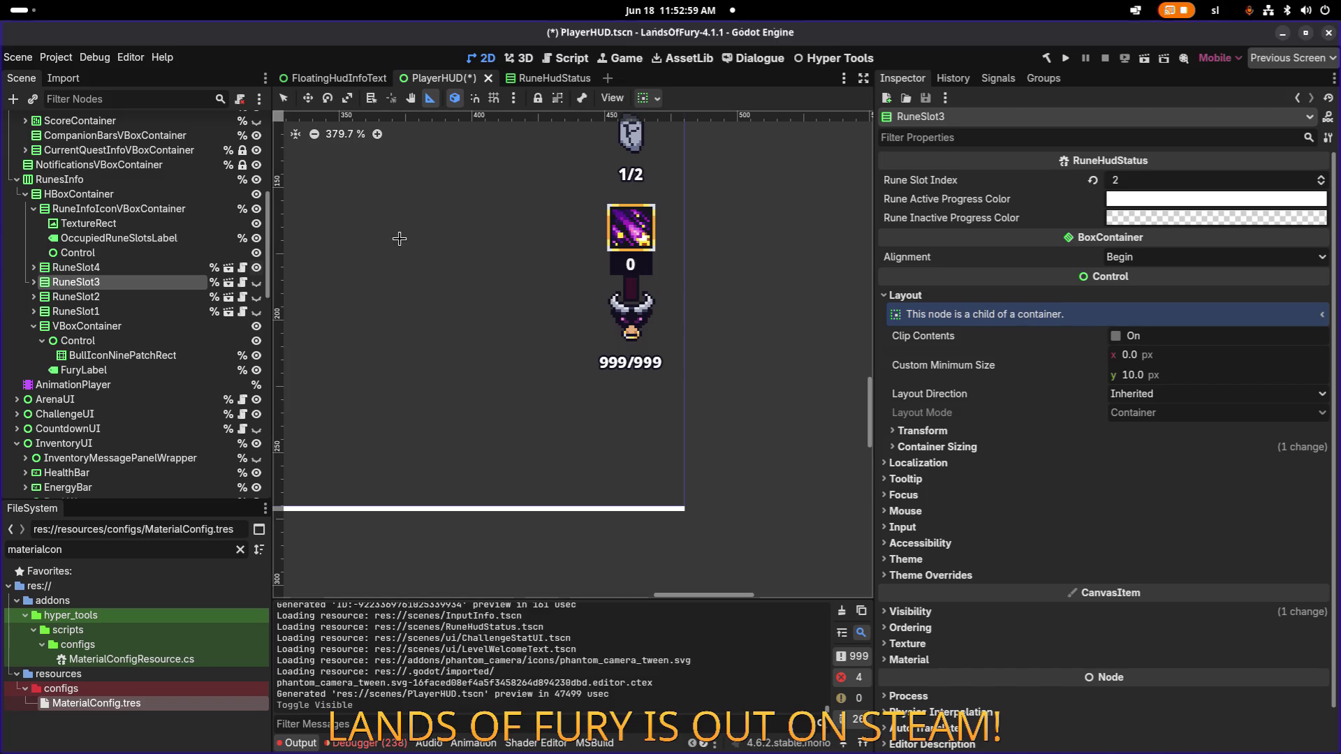
Step: Measure the gap between the shown rune slot and the fury icon, then save PlayerHUD.tscn
scroll(604, 335, "up", 10)
scroll(603, 342, "down", 11)
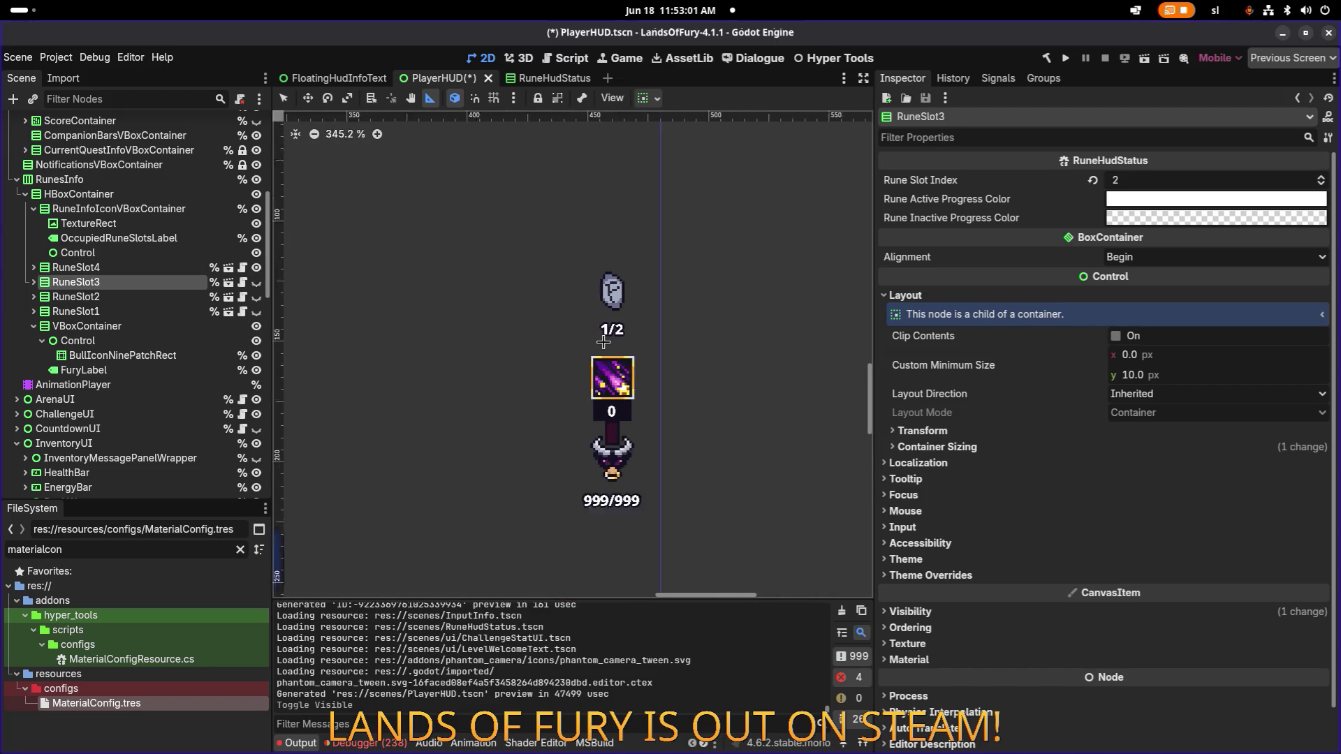
scroll(604, 417, "up", 13)
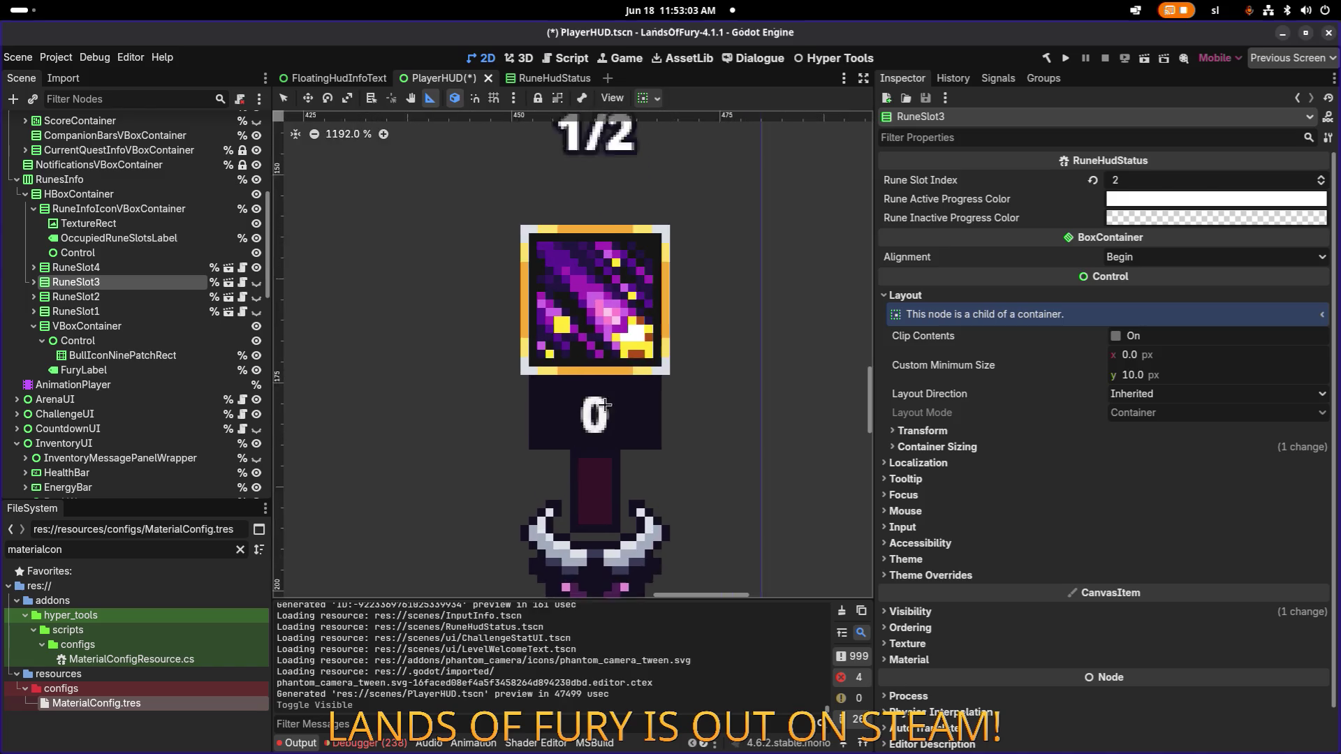
scroll(591, 391, "down", 4)
scroll(570, 357, "up", 6)
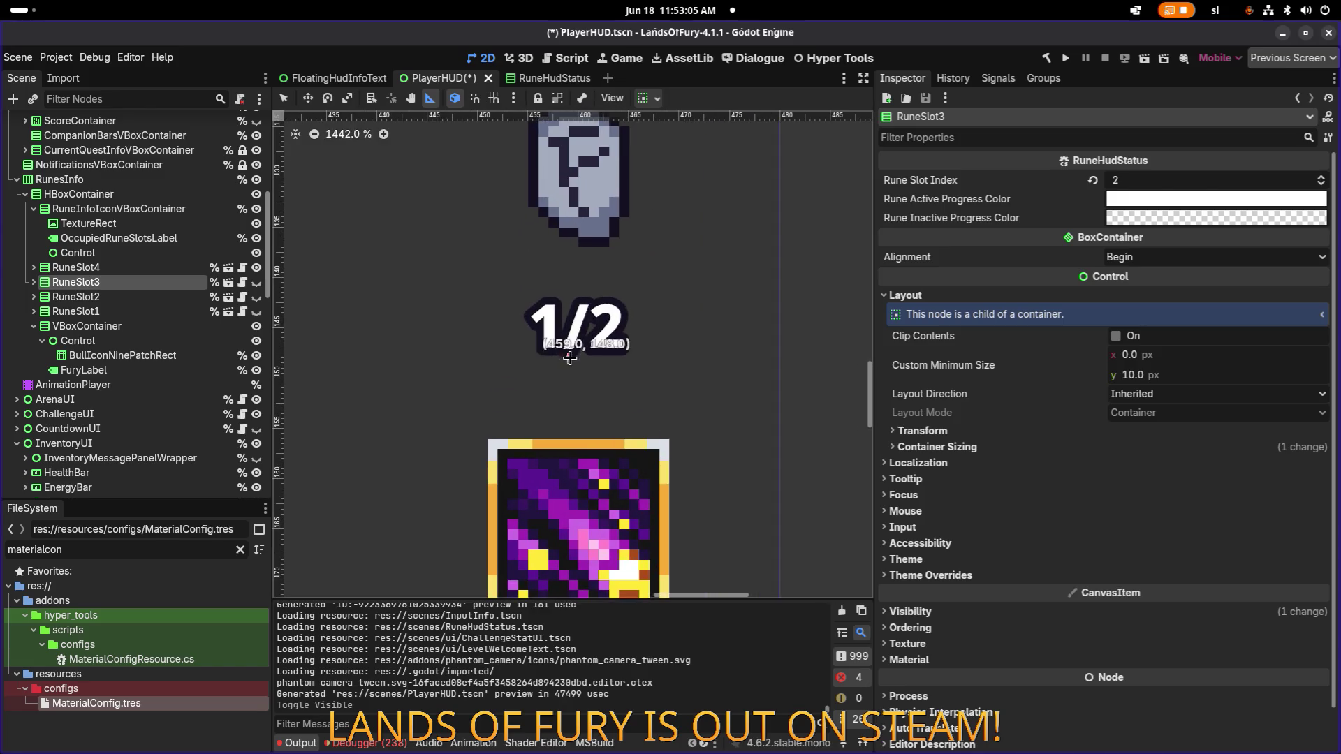
scroll(570, 370, "down", 5)
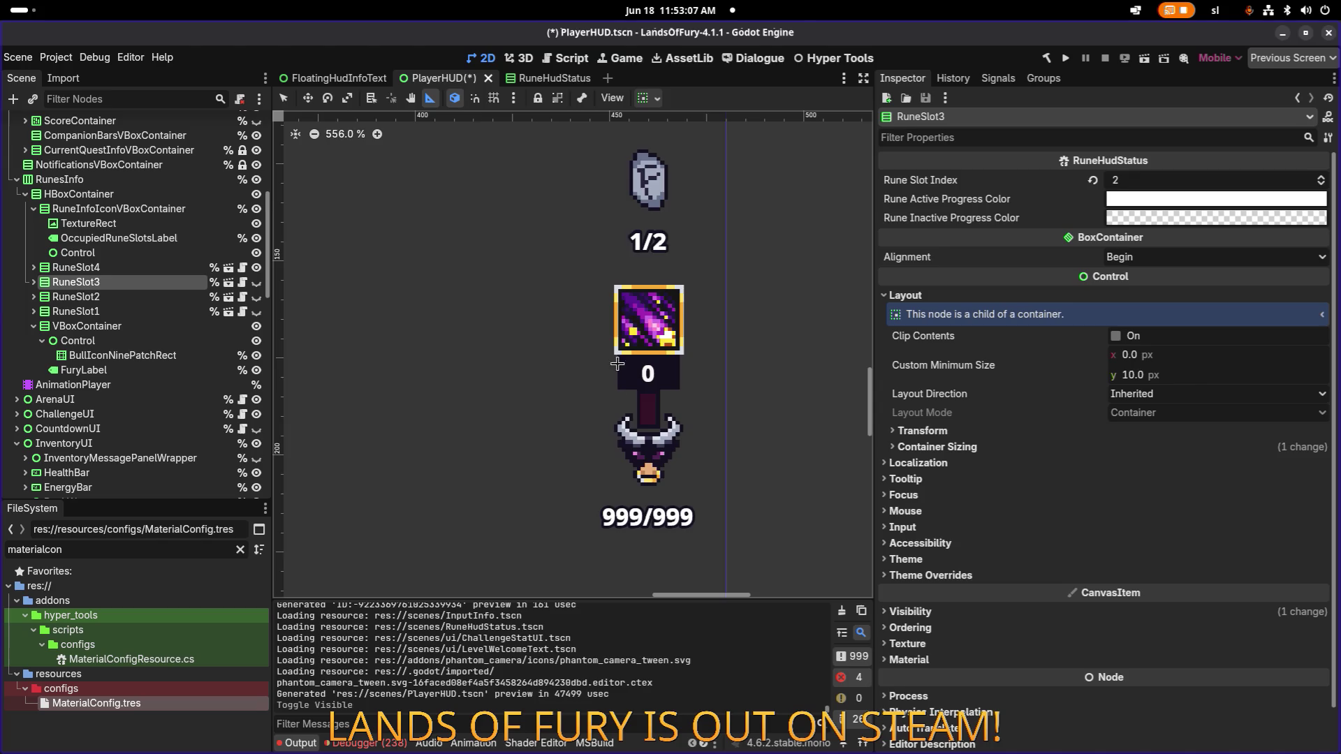
scroll(622, 344, "up", 12)
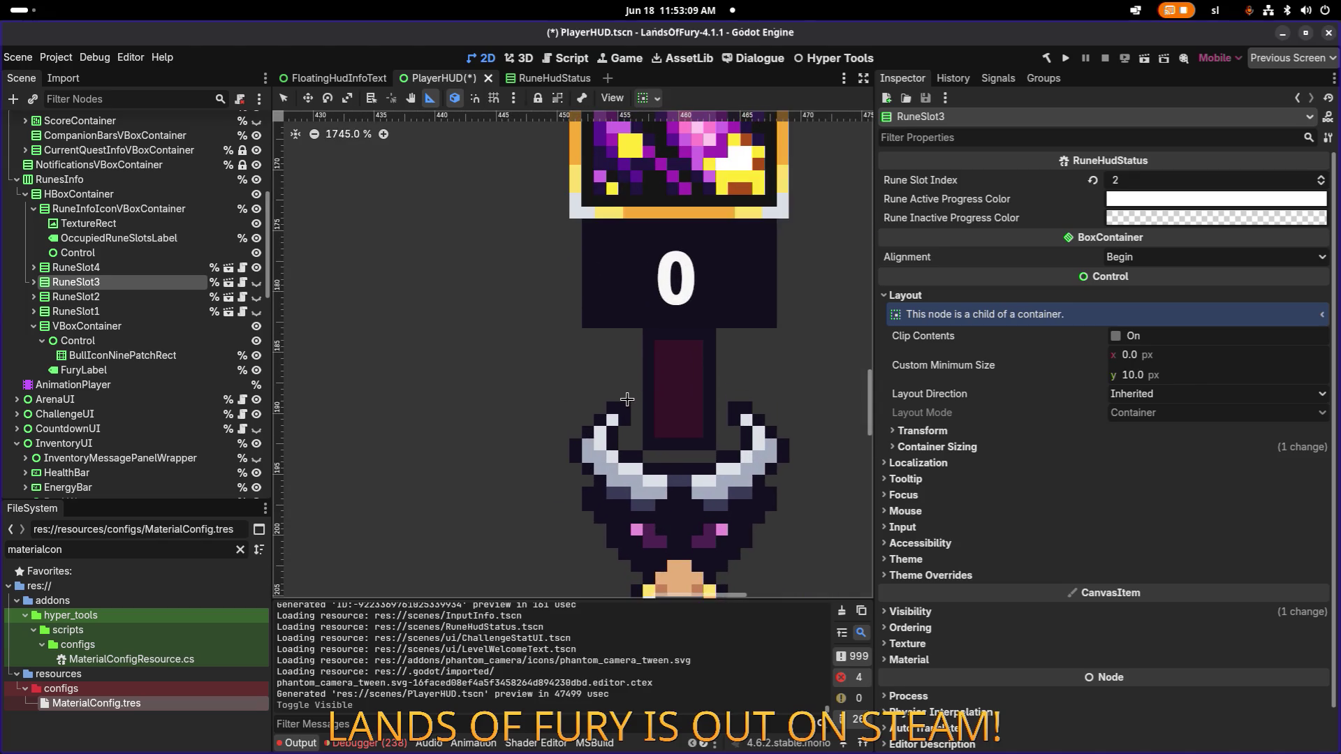
left_click_drag(627, 400, 637, 307)
scroll(646, 294, "down", 10)
key("ctrl+s")
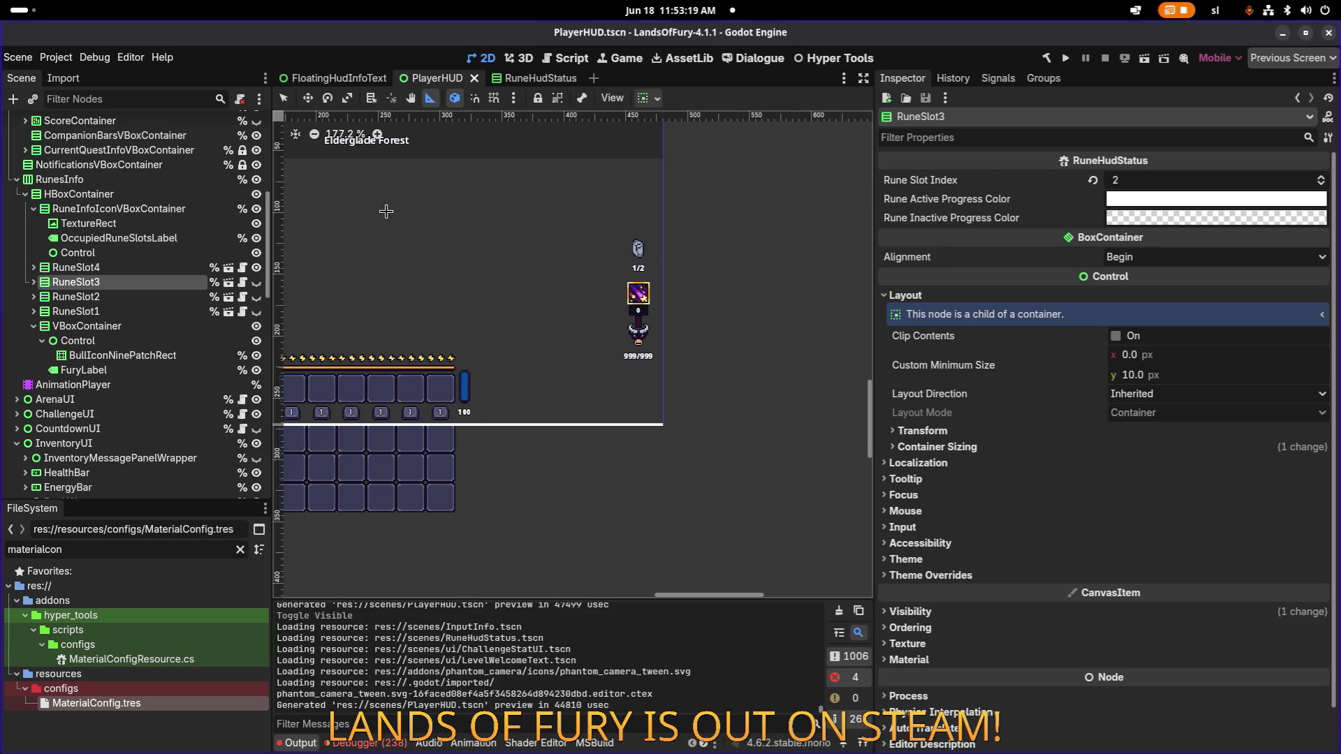
Step: Hide RuneSlot4 with its eye icon in the Scene dock
left_click(257, 268)
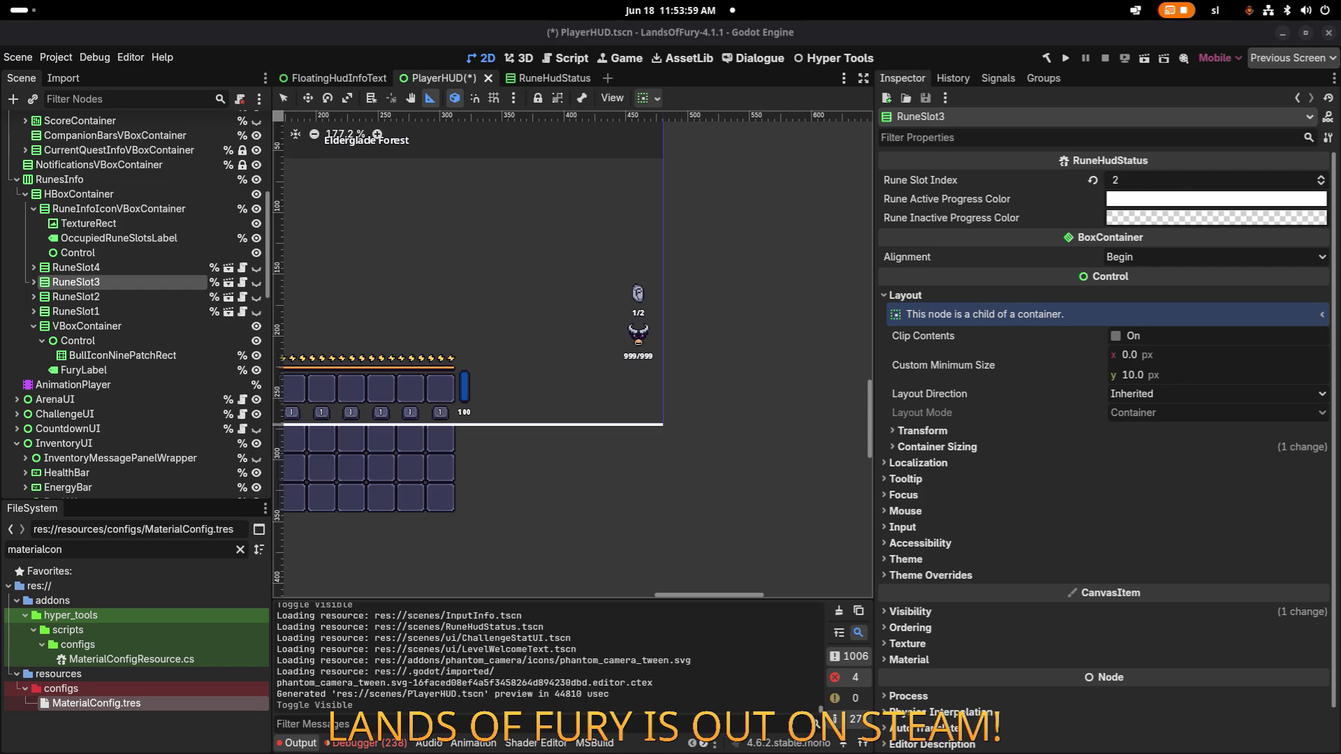
Step: Zoom the canvas onto the rune indicator and 999/999 fury counter, and save PlayerHUD
left_click_drag(647, 332, 628, 336)
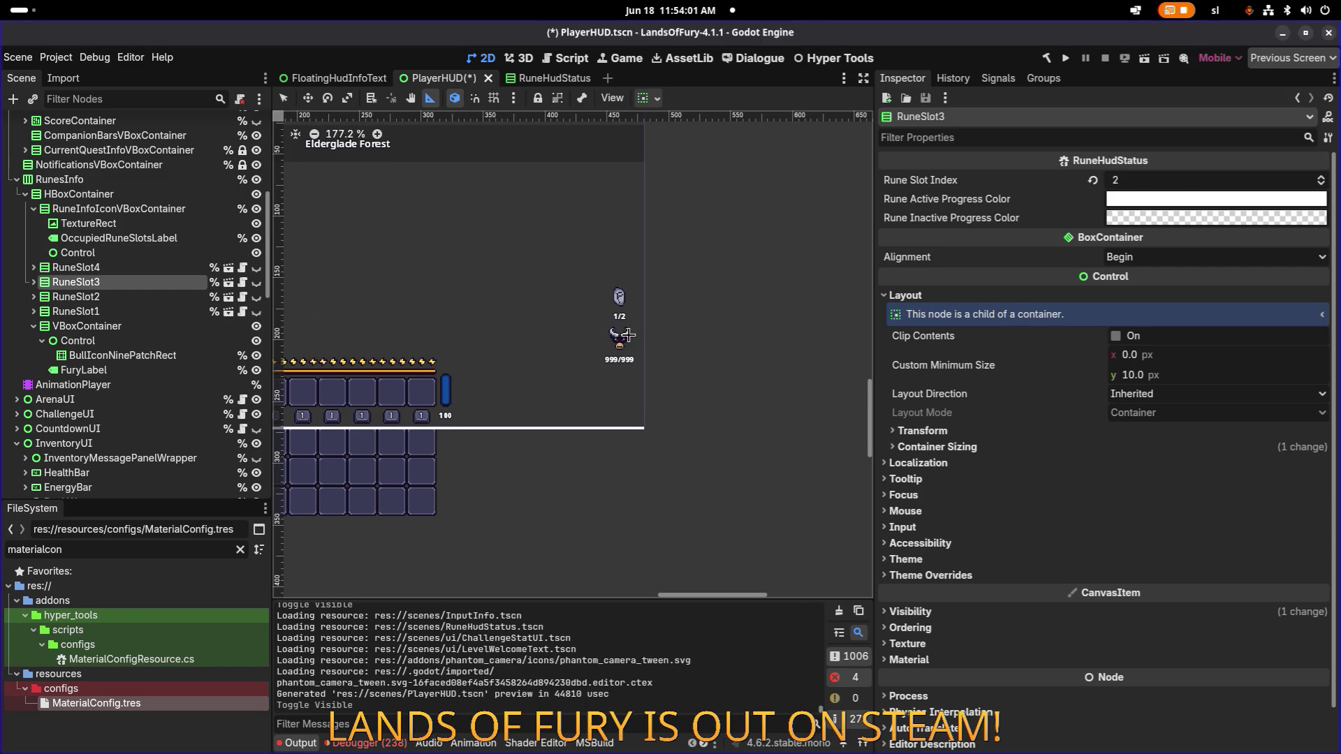
scroll(628, 336, "up", 6)
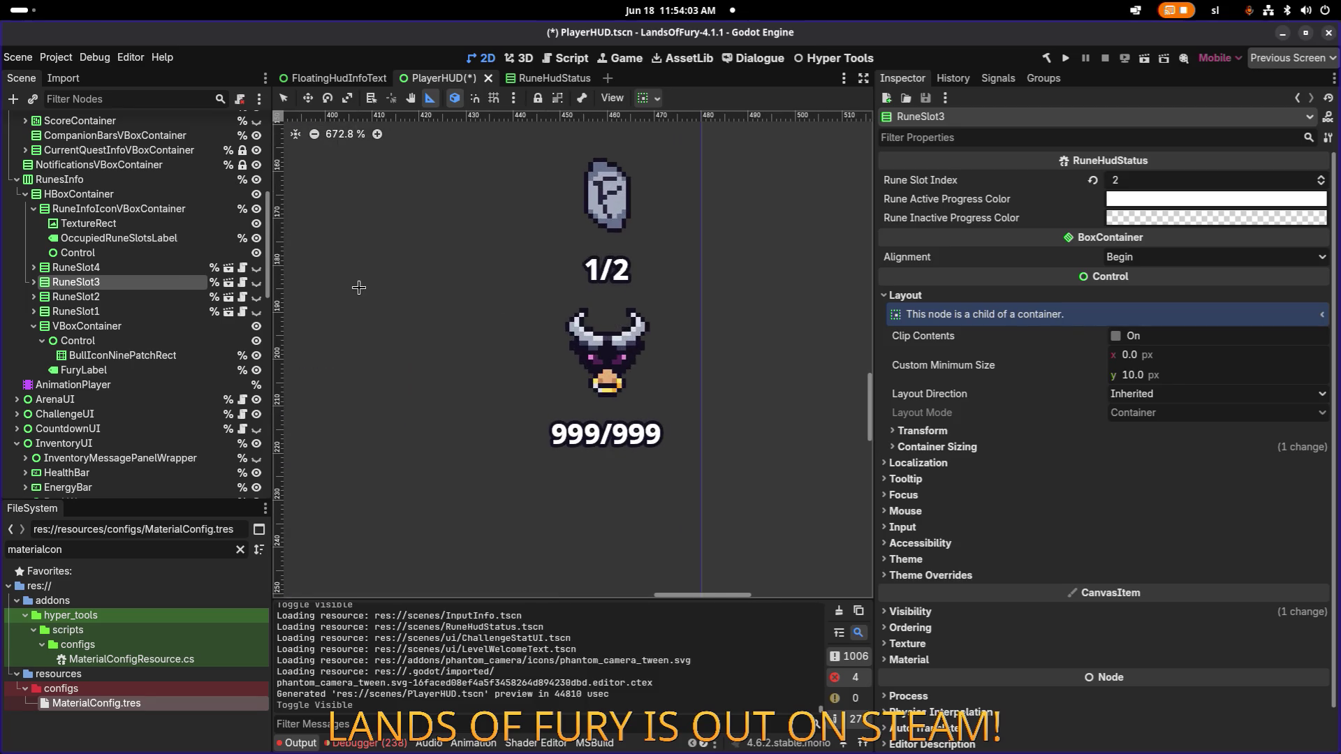
scroll(584, 287, "up", 6)
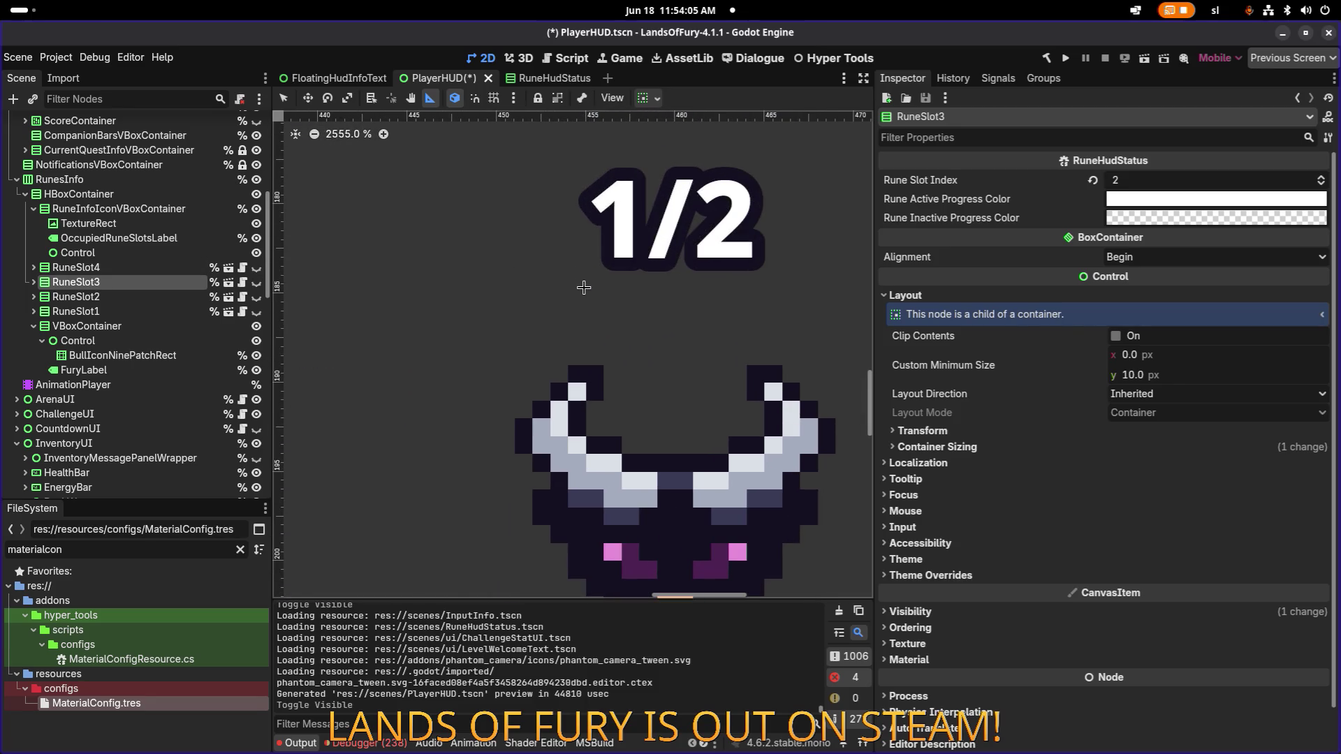
scroll(584, 287, "down", 5)
scroll(579, 285, "up", 3)
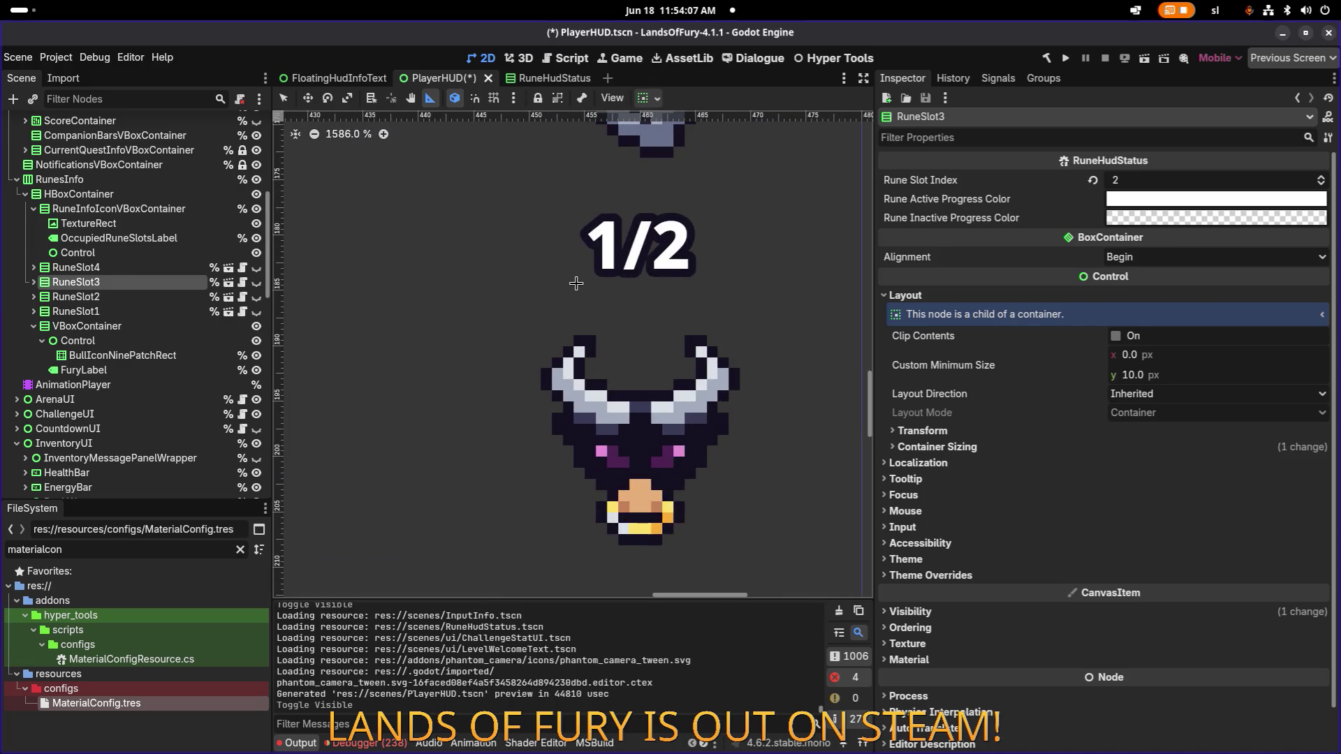
left_click_drag(576, 283, 449, 232)
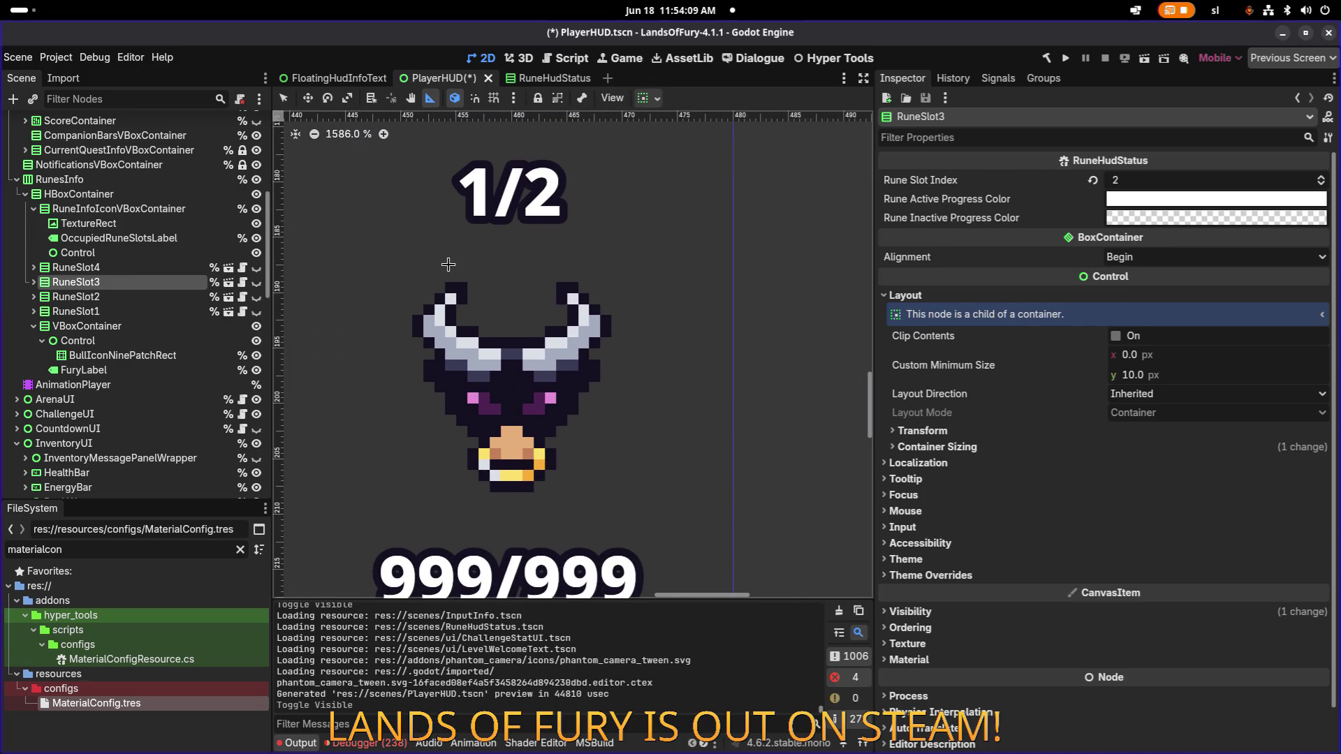
scroll(443, 275, "down", 8)
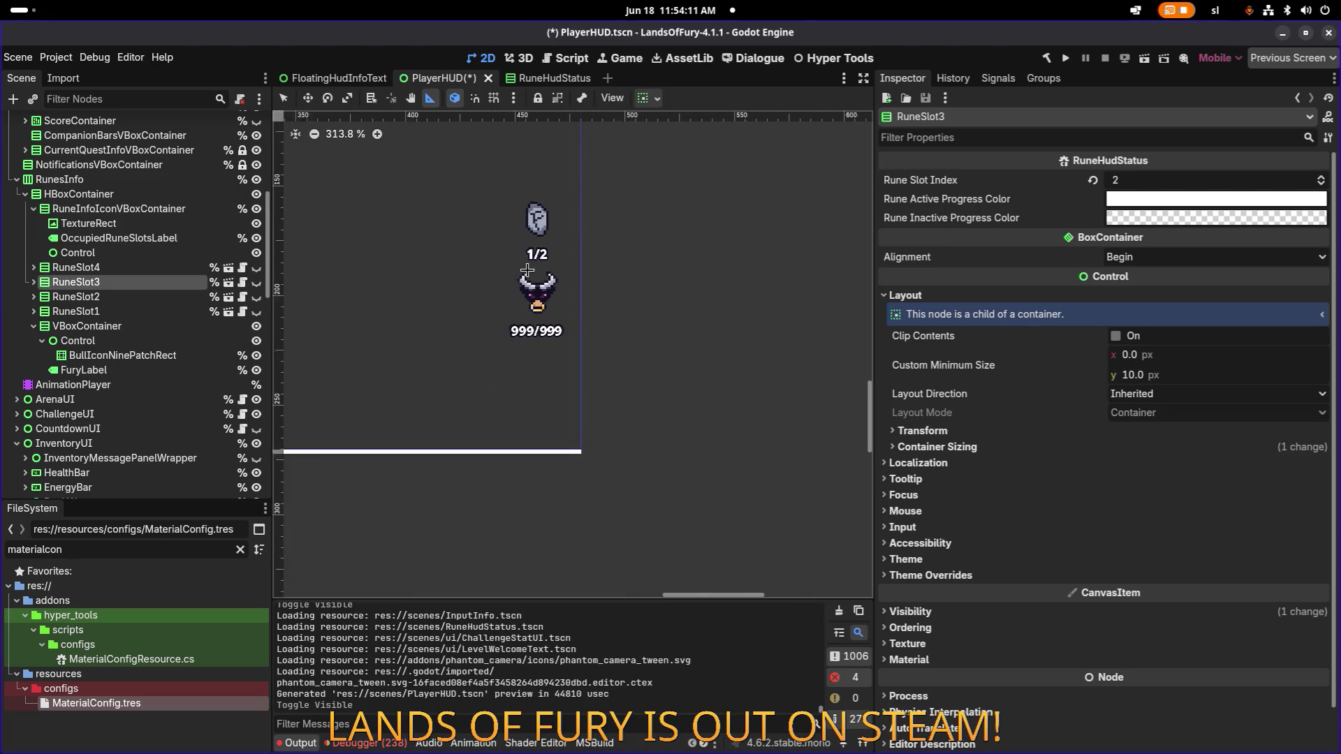
key("ctrl+s")
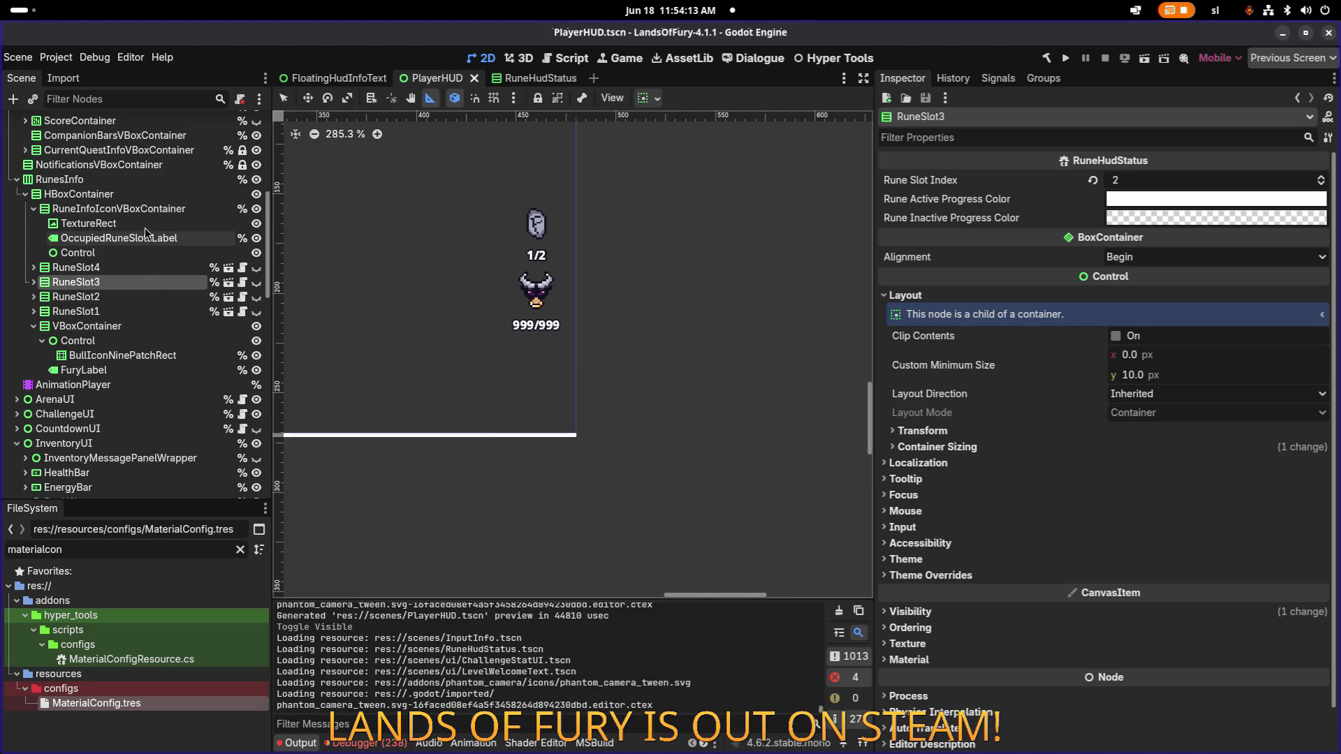
Step: Toggle RuneInfoIconVBoxContainer's visibility off and back on, then save PlayerHUD again
left_click(150, 209)
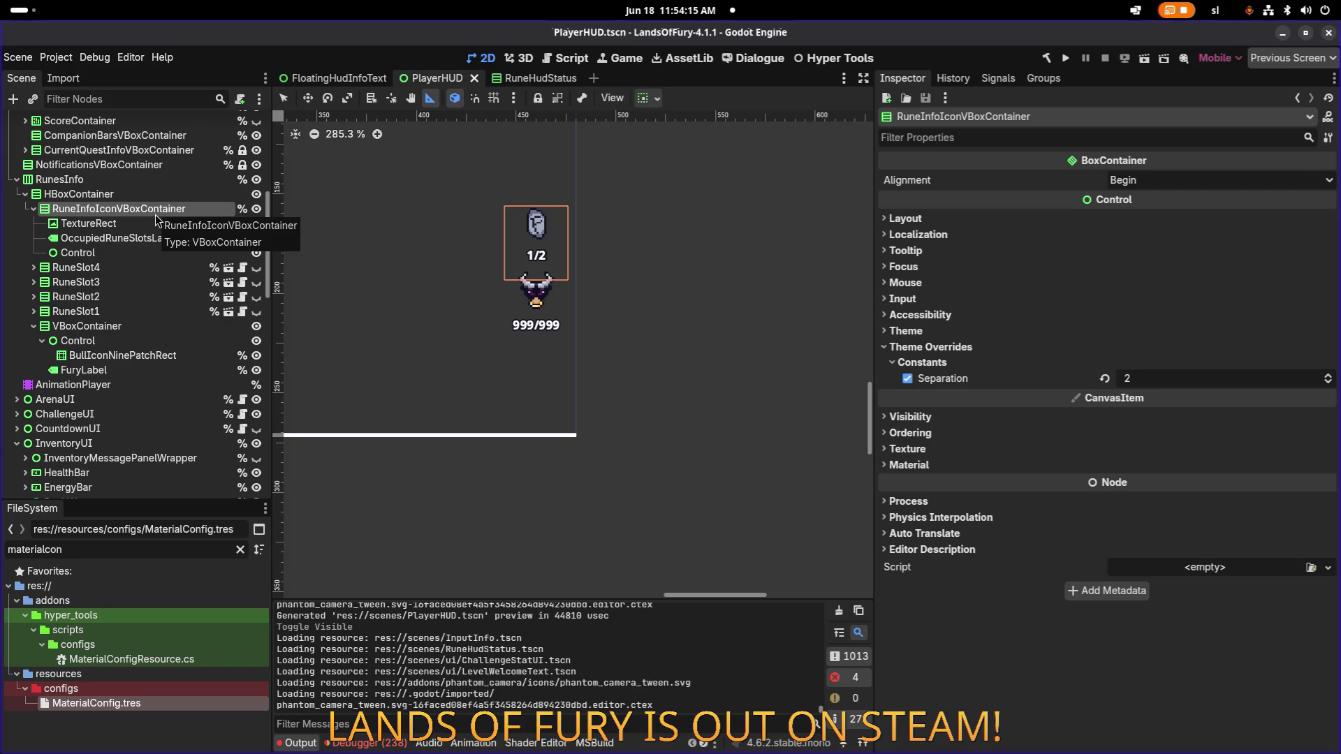
left_click(257, 209)
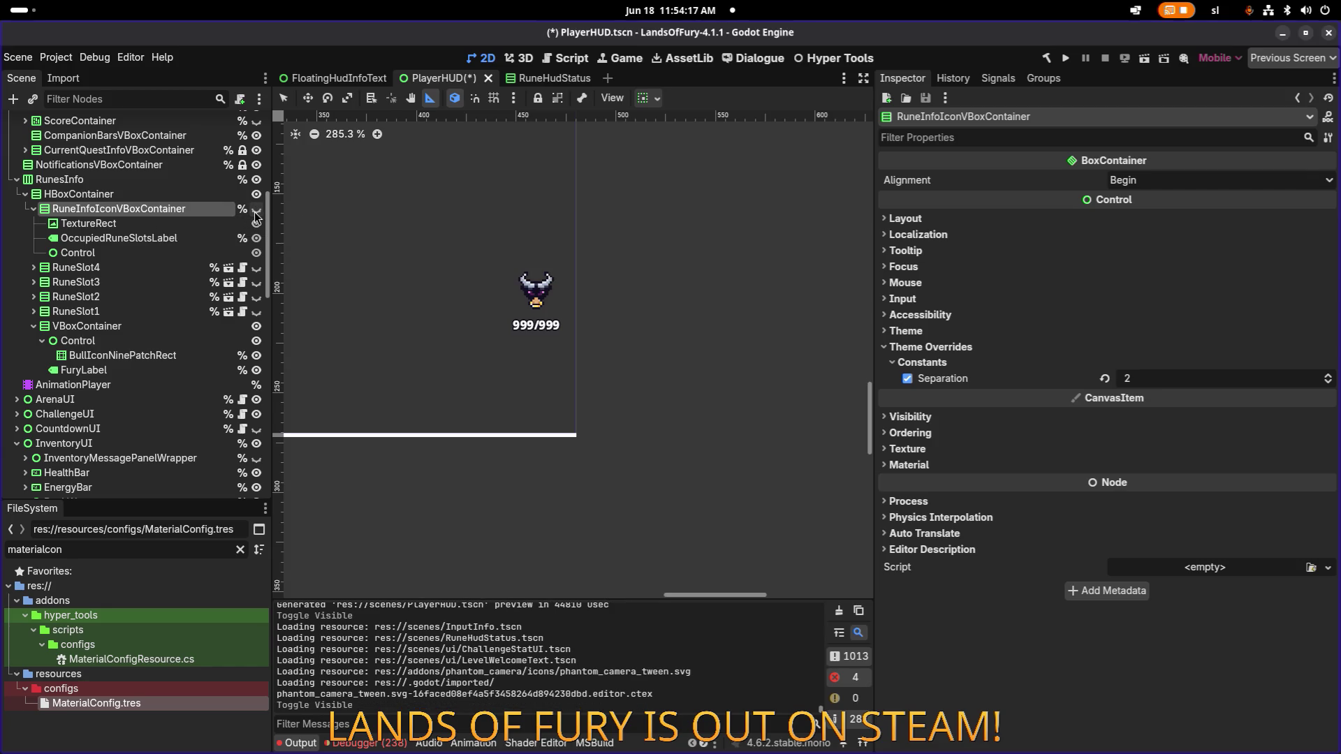
left_click(256, 209)
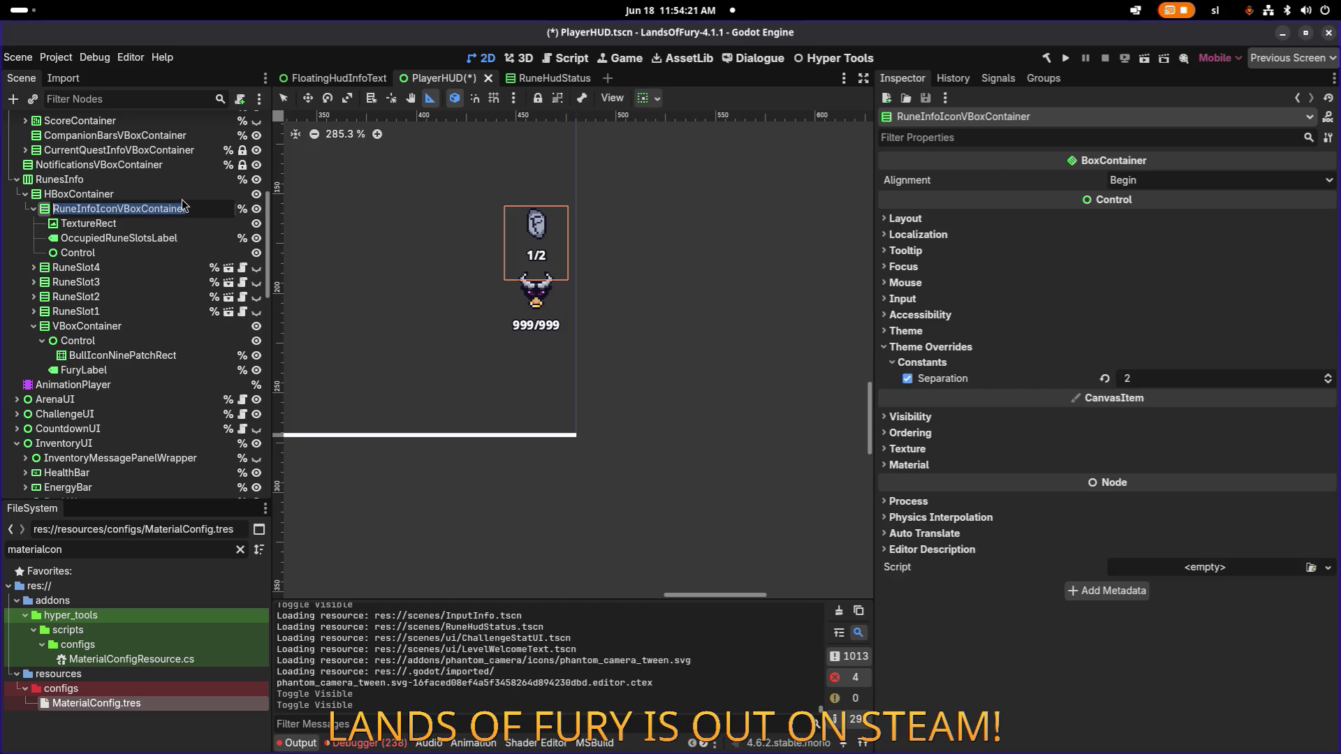
left_click(182, 199)
key("ctrl+s")
key("alt+Tab")
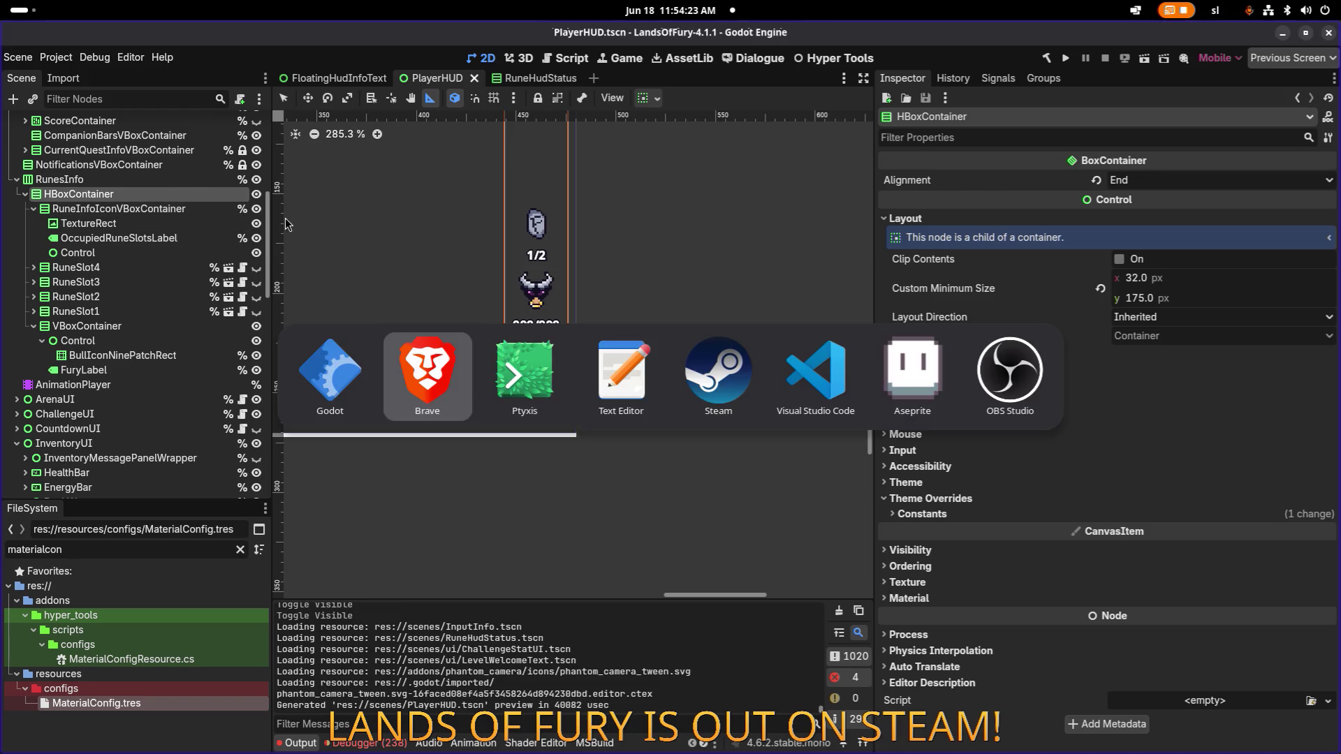
Step: Search the whole project in VS Code for RuneInfoIconVBoxContainer
left_click(820, 377)
scroll(603, 328, "down", 10)
left_click(611, 320)
key("ctrl+f")
key("ctrl+v")
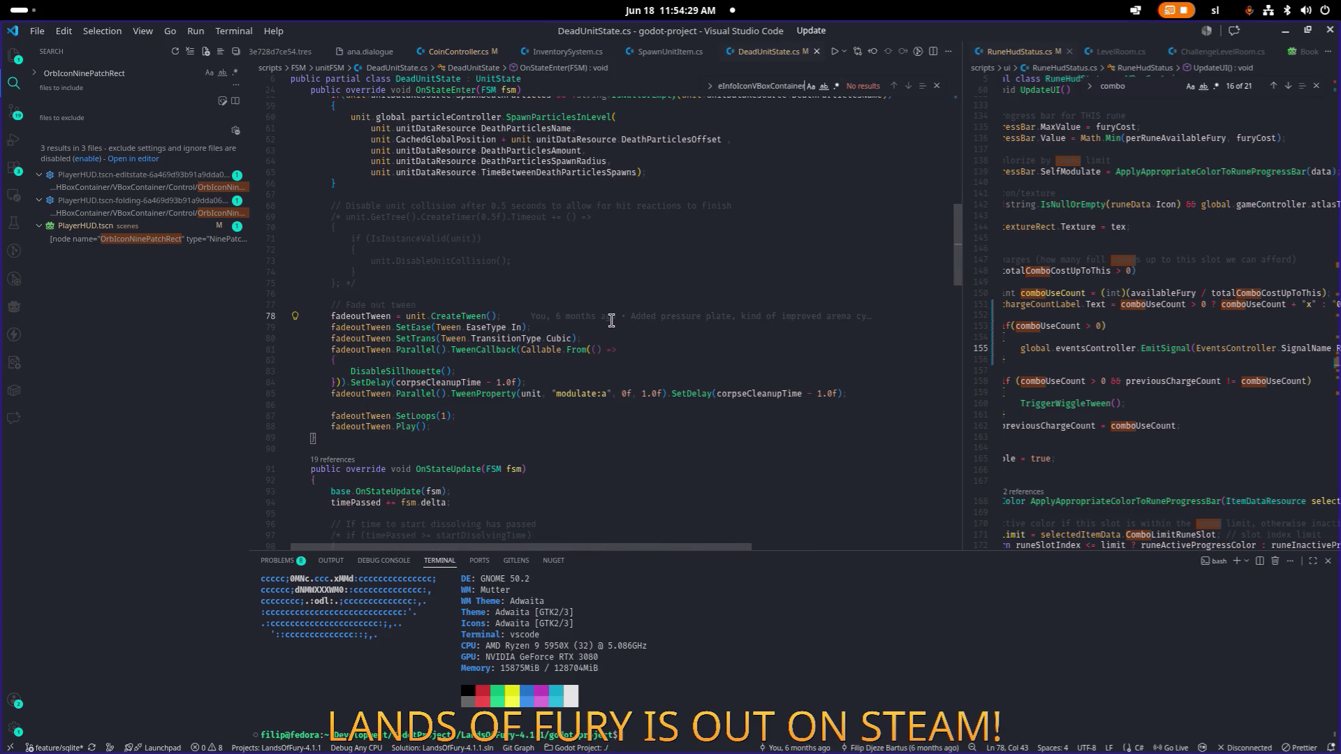
key("ctrl+shift+f")
type("RuneInfoIconVBoxContainer")
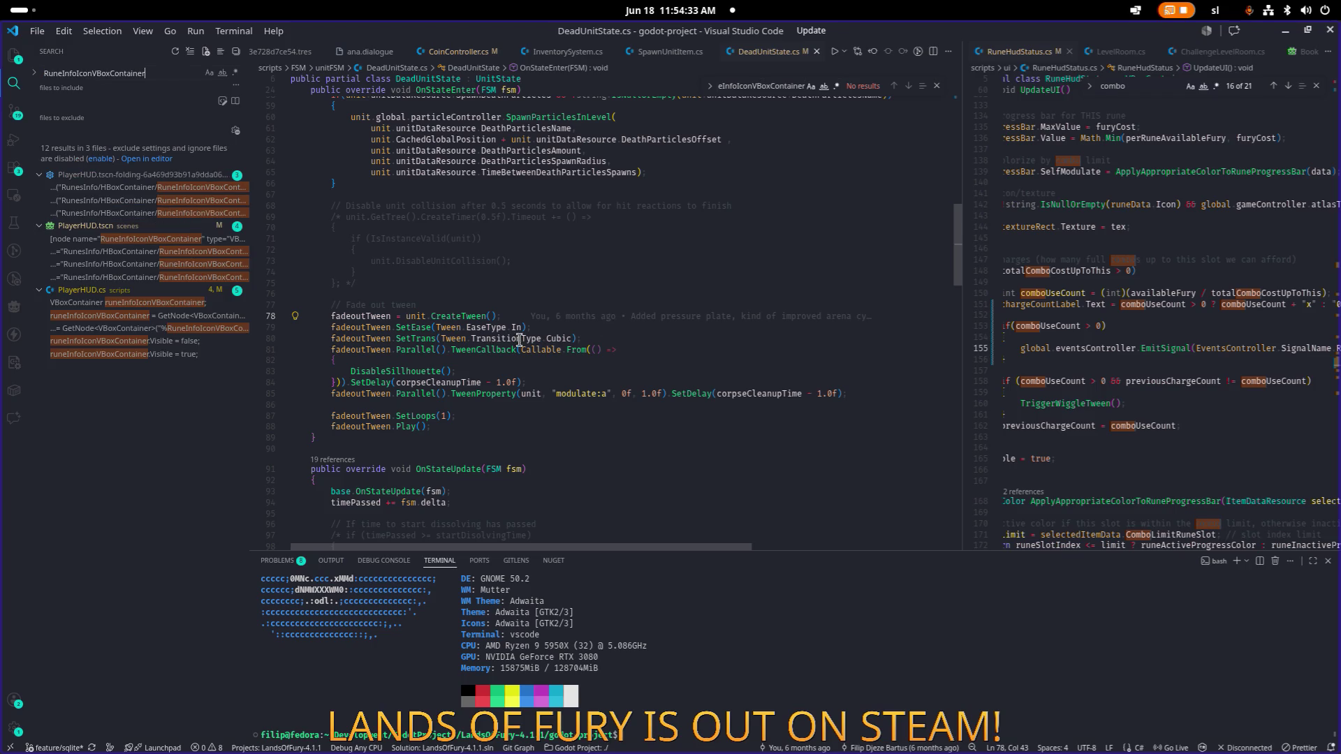
Step: Step through the PlayerHUD.cs matches down to where UpdateRuneIndicator hides the indicator
left_click(178, 317)
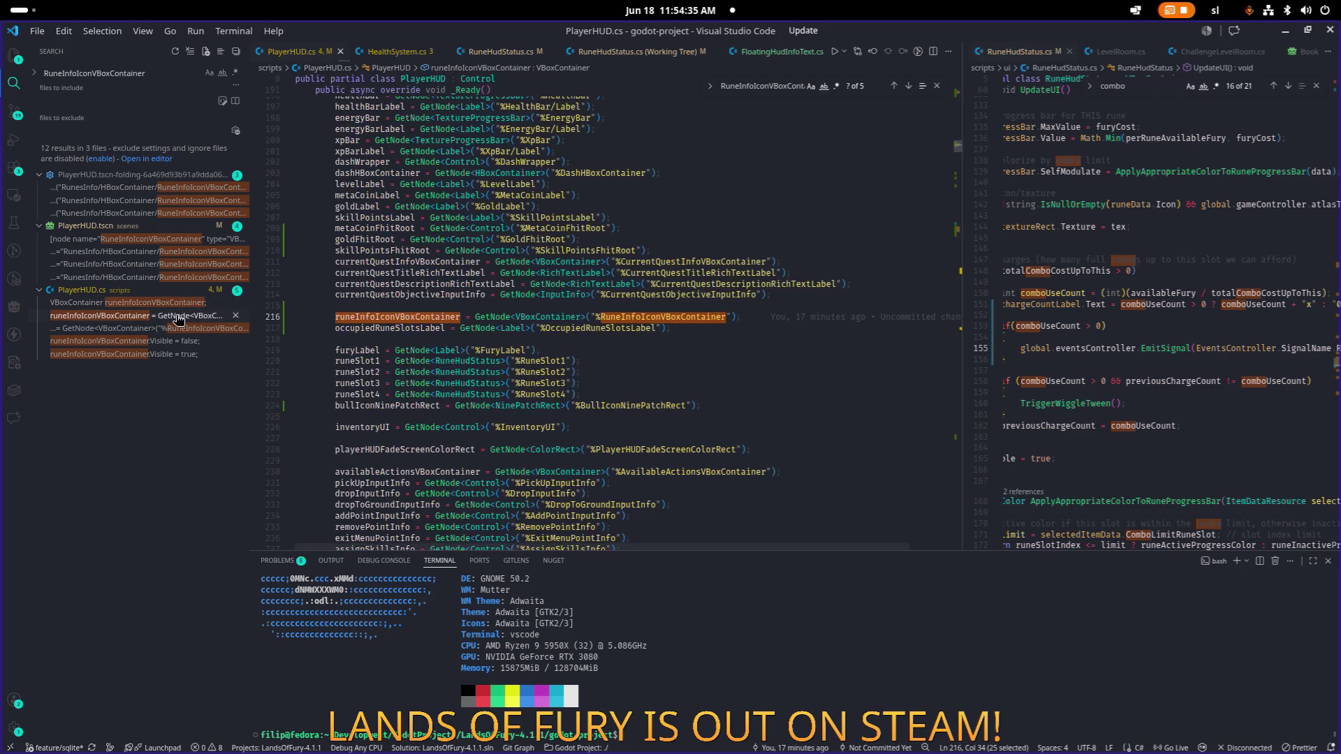
left_click(171, 304)
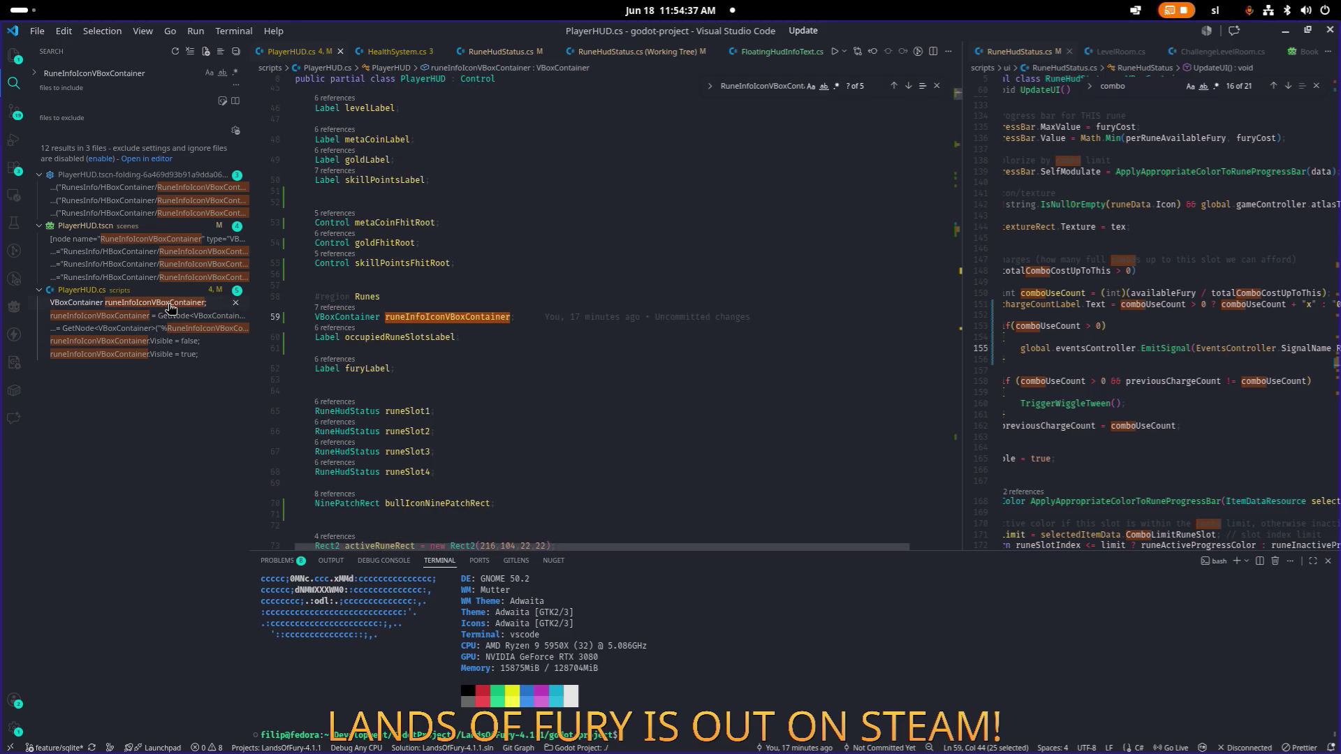
left_click(175, 317)
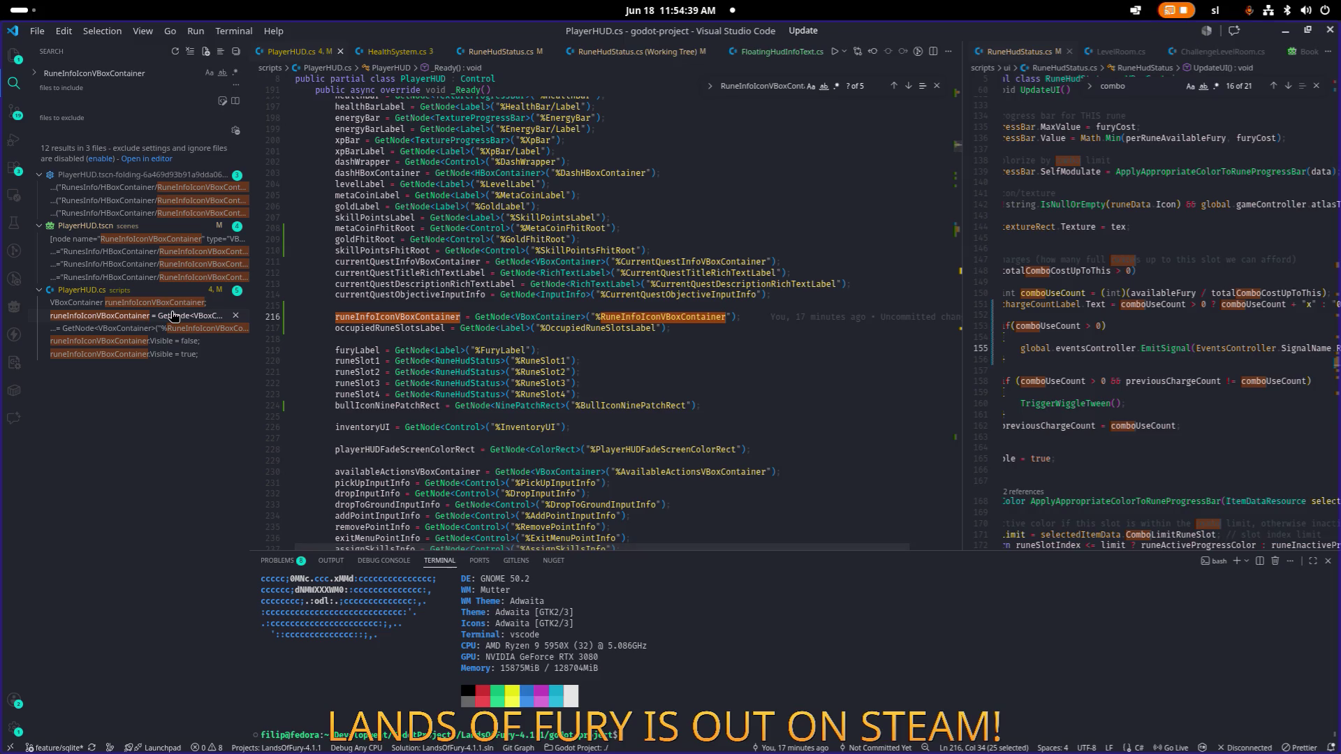
left_click(168, 342)
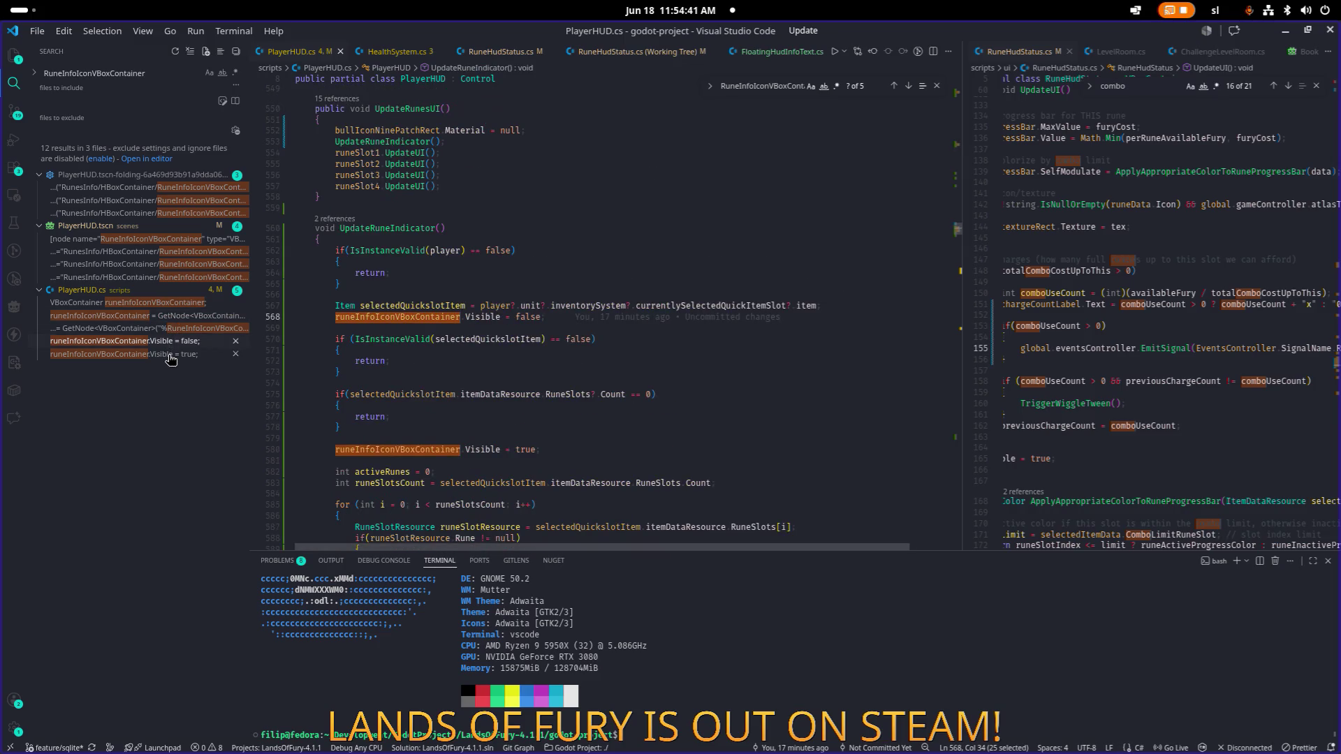
Step: Move the indicator's Visible assignment below activeRunes and replace its true value with activeRunes
key("End")
key("shift+Home")
left_click(195, 354)
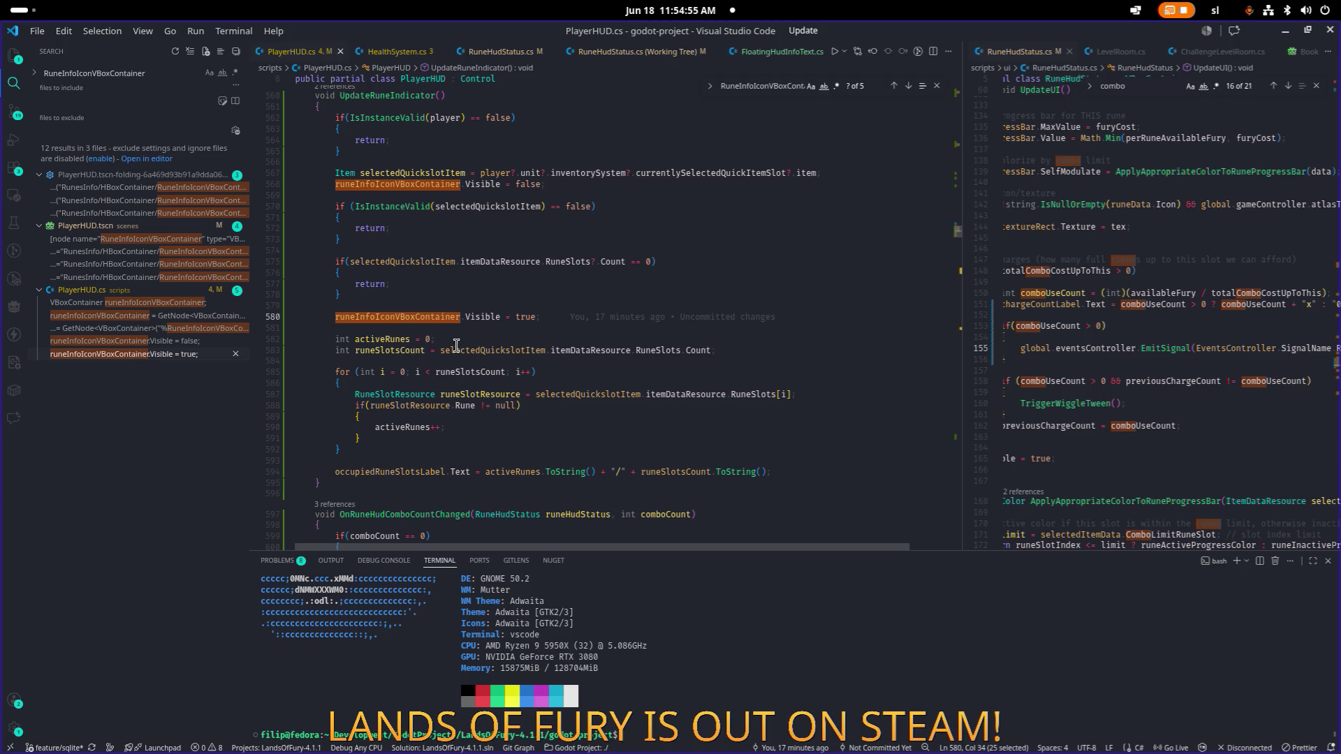
key("End")
key("alt+Down")
key("alt+Down")
key("alt+Down")
key("alt+Down")
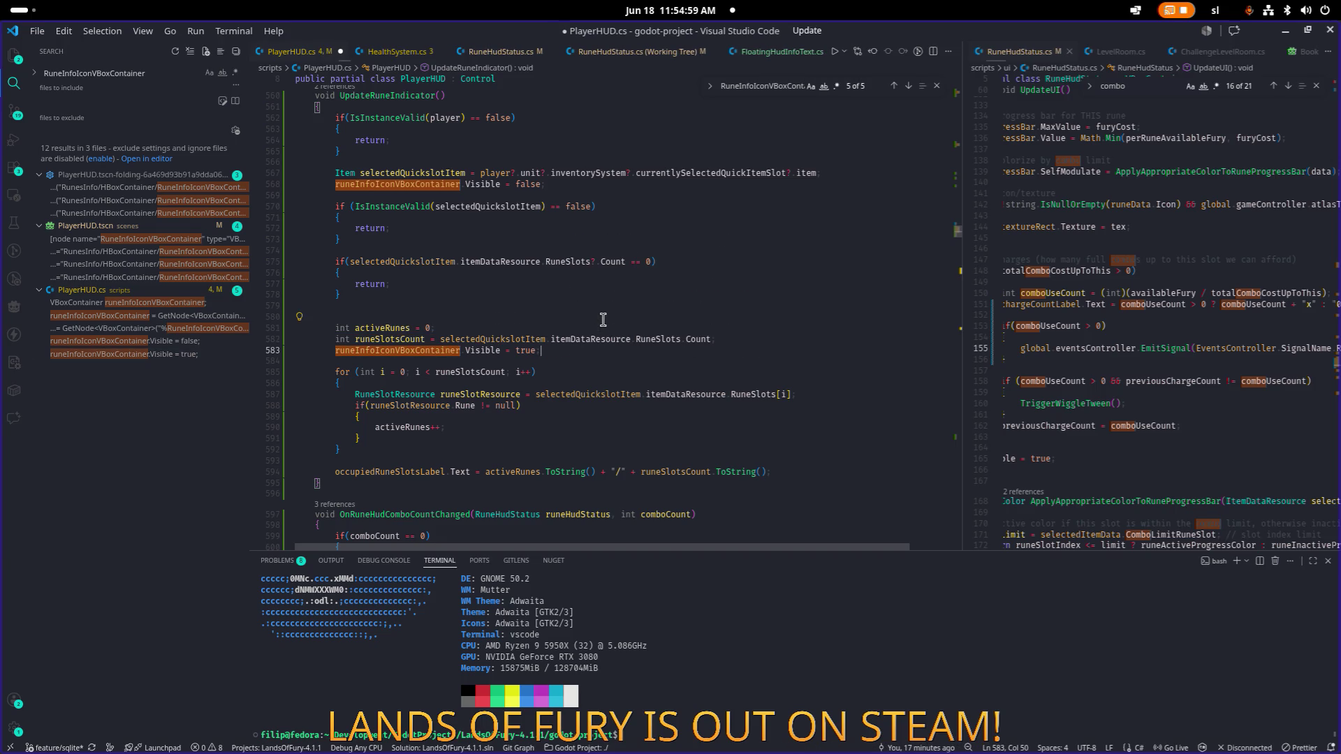
key("Home")
key("End")
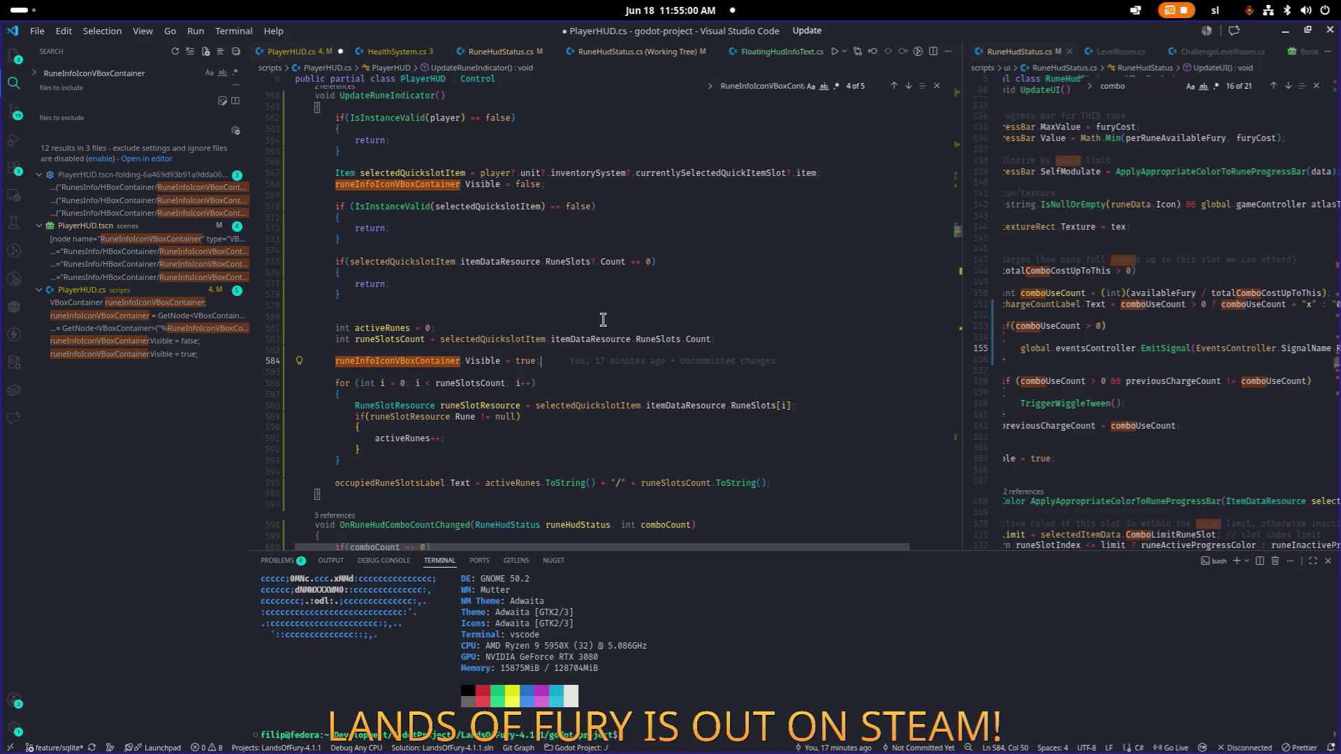
key("ctrl+Left")
key("shift+End")
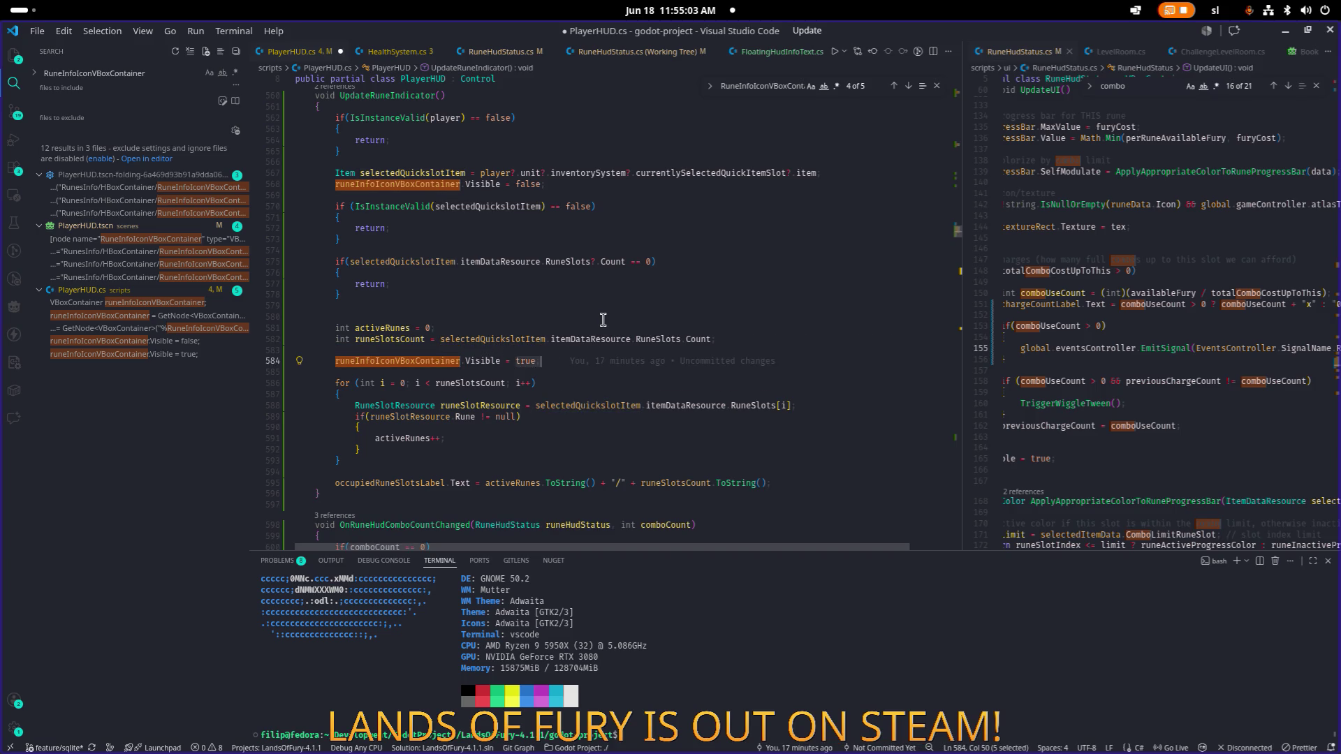
type("ac")
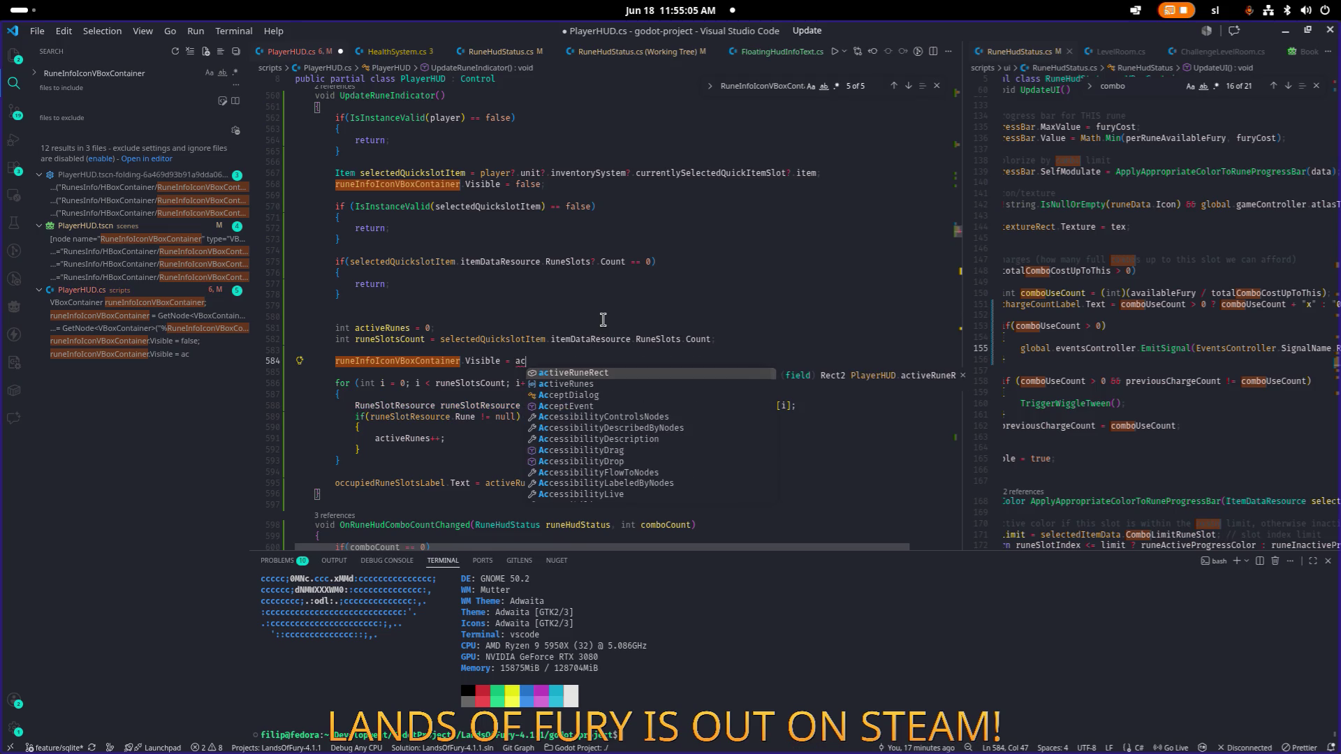
key("Down")
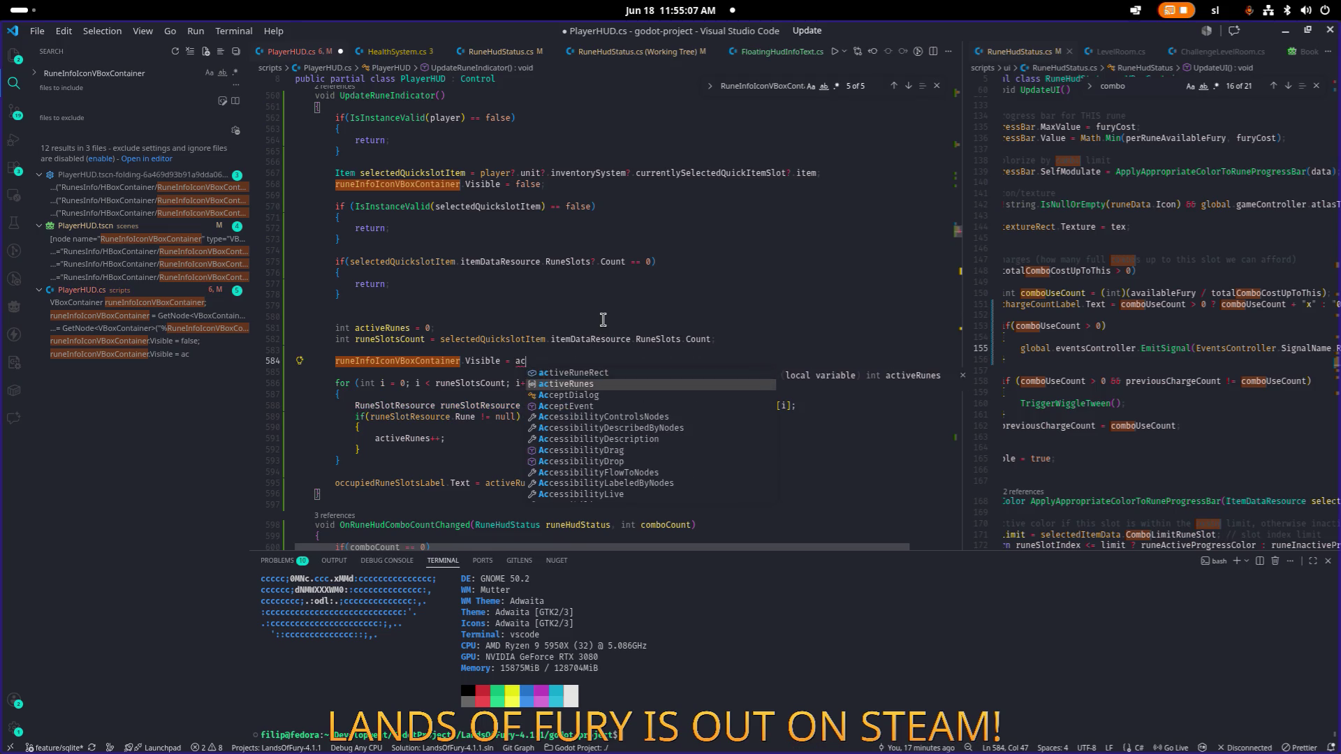
key("Return")
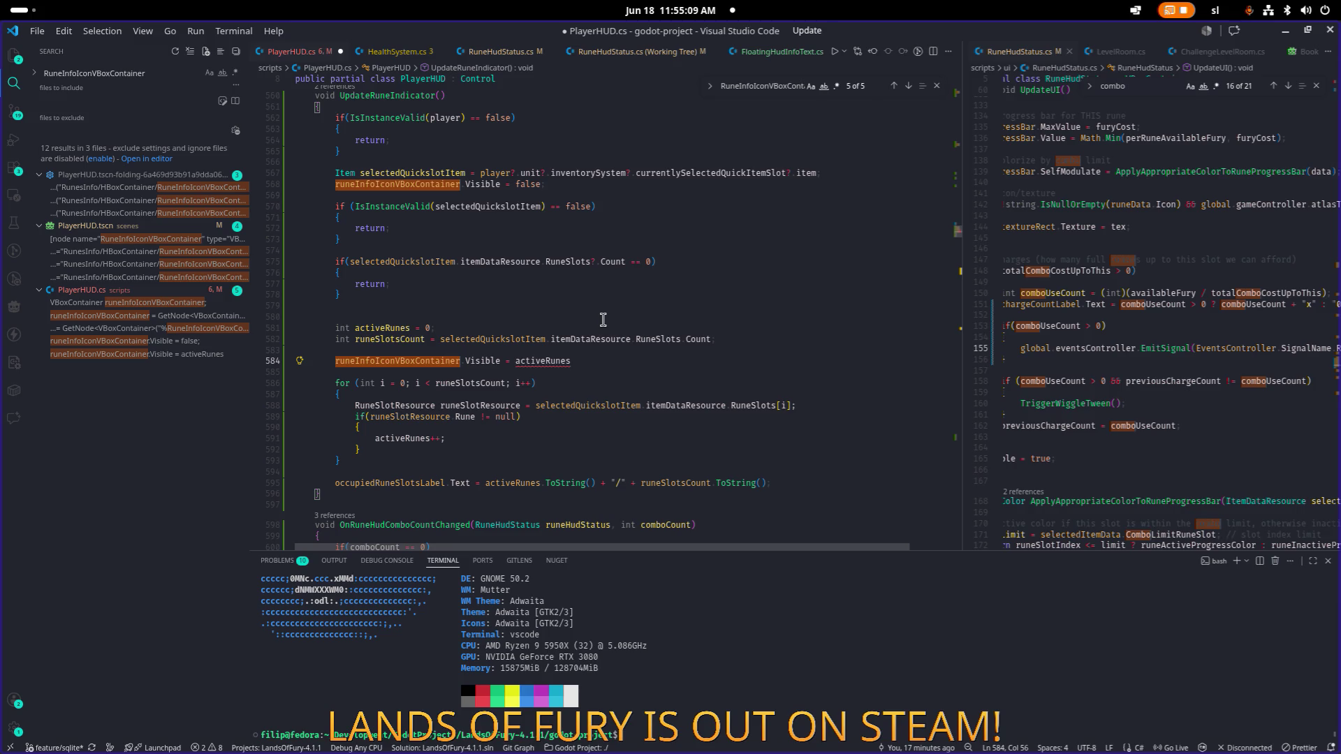
Step: Move the visibility line below the counting loop and tidy the surrounding blank lines
key("alt+Down")
key("alt+Down")
key("alt+Down")
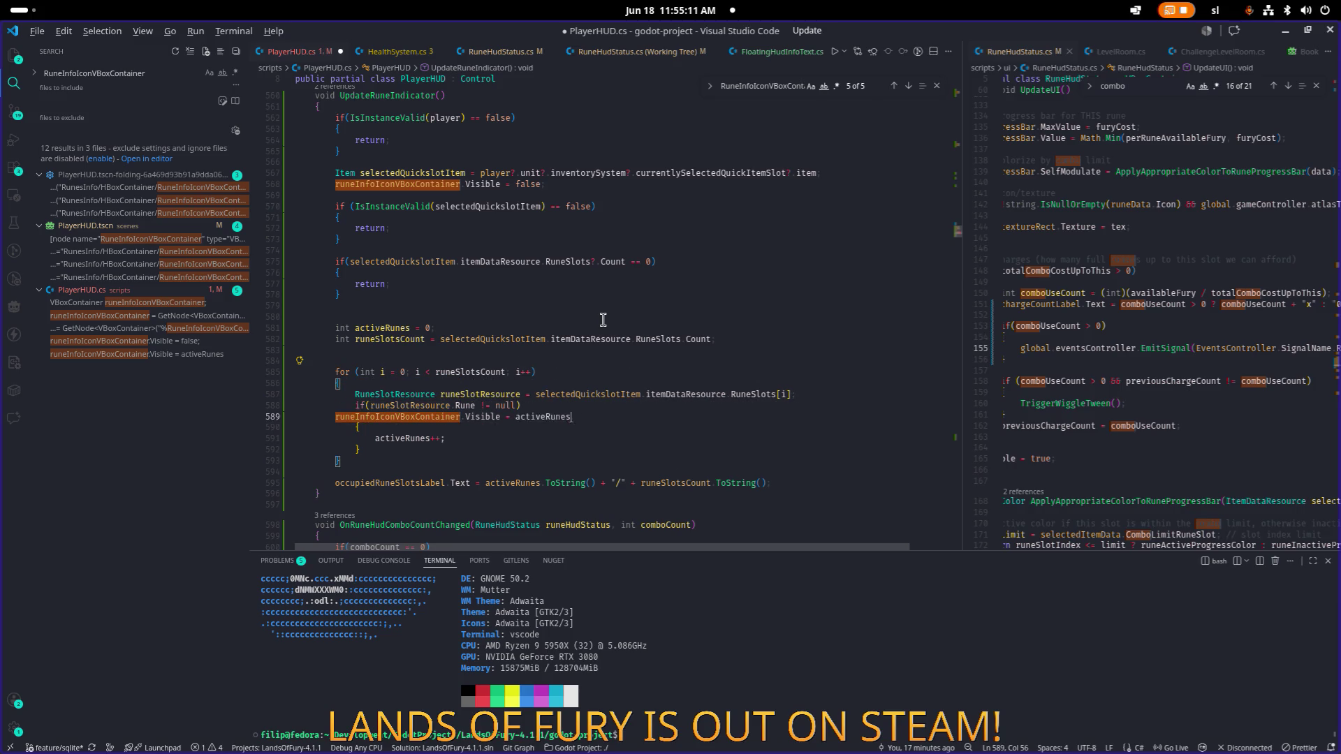
key("ctrl+shift+Return")
key("Up")
key("Up")
key("Up")
key("ctrl+shift+k")
key("Down")
key("Down")
key("Down")
key("Down")
Step: Finish the line as Visible = activeRunes != runeSlotsCount and save PlayerHUD.cs
key("End")
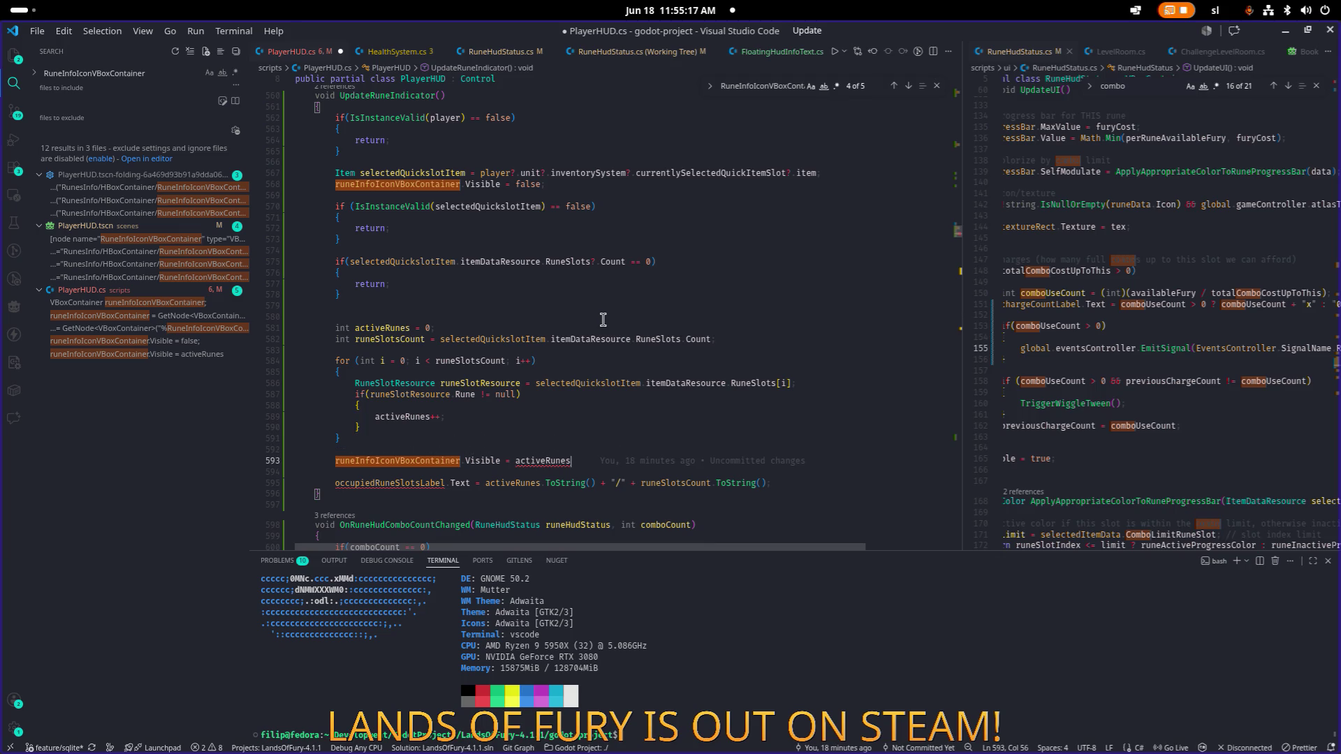
type(" !")
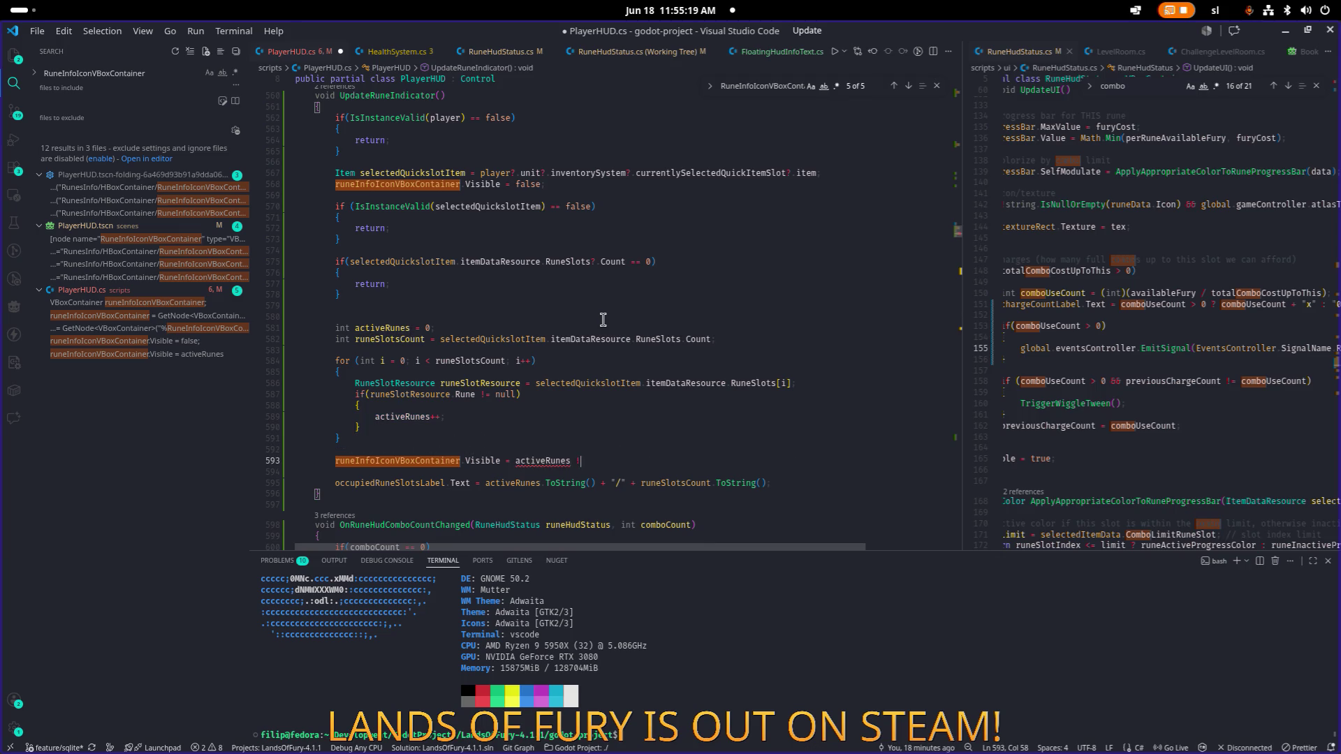
type("= runesl")
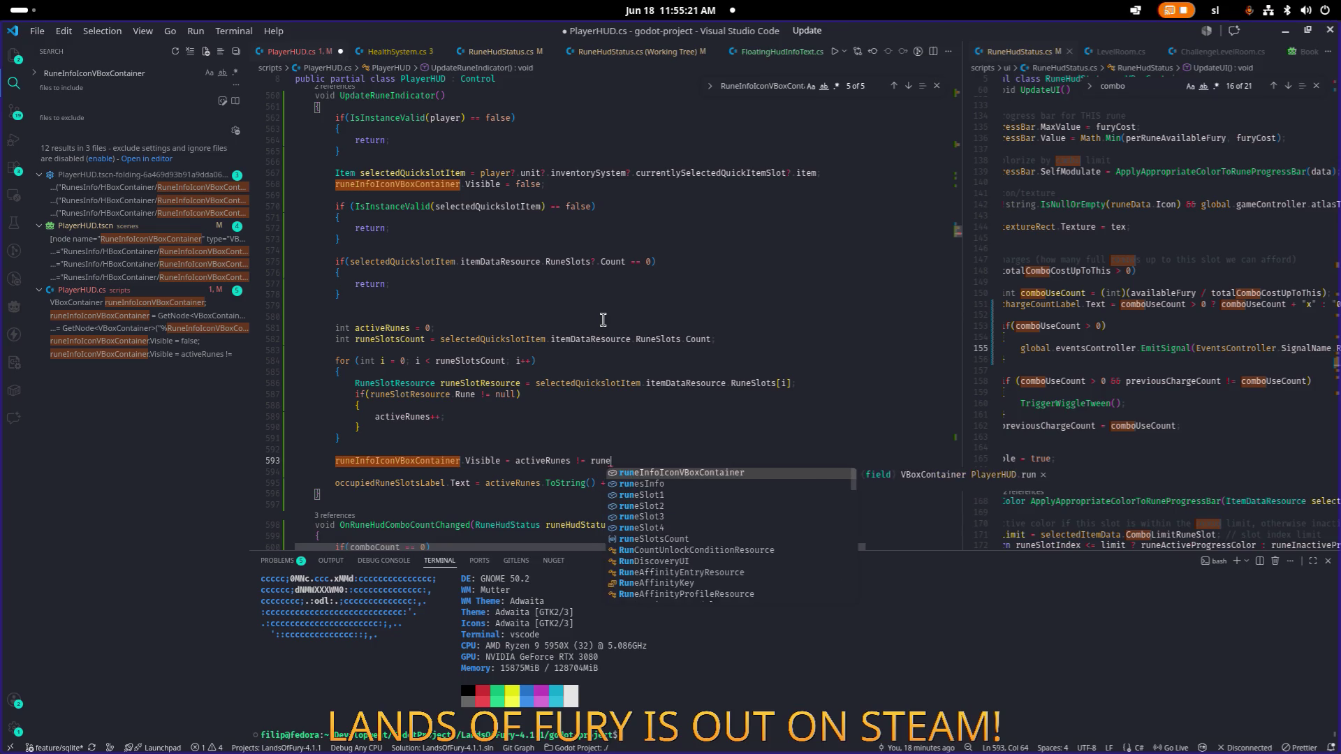
key("Down")
key("Down")
key("Down")
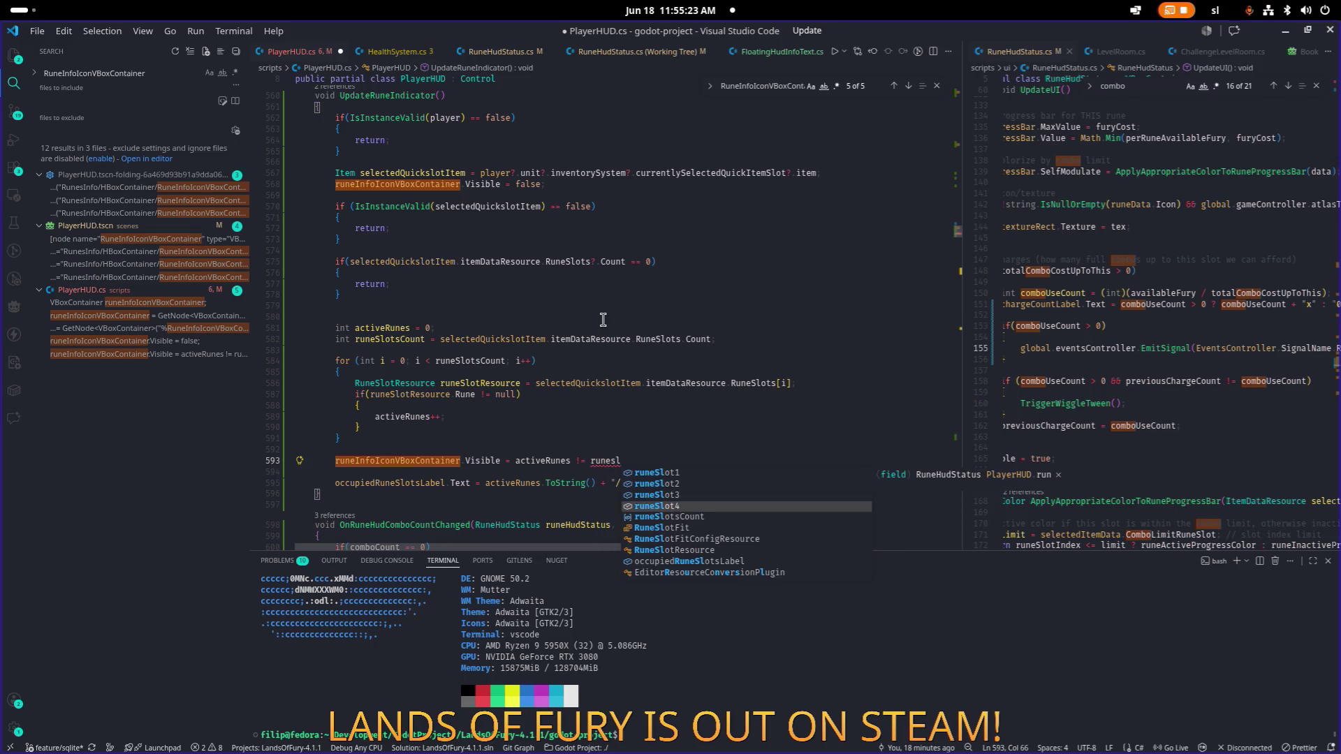
key("Return")
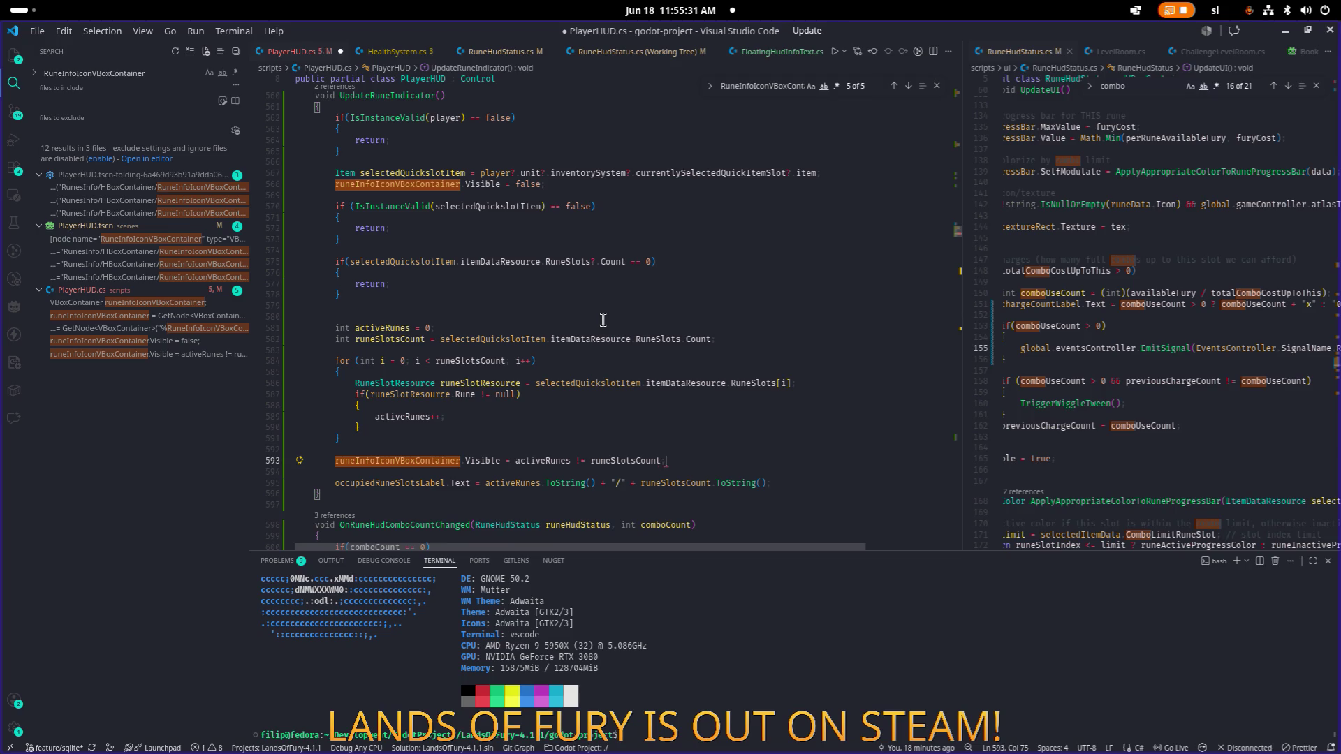
key("ctrl+s")
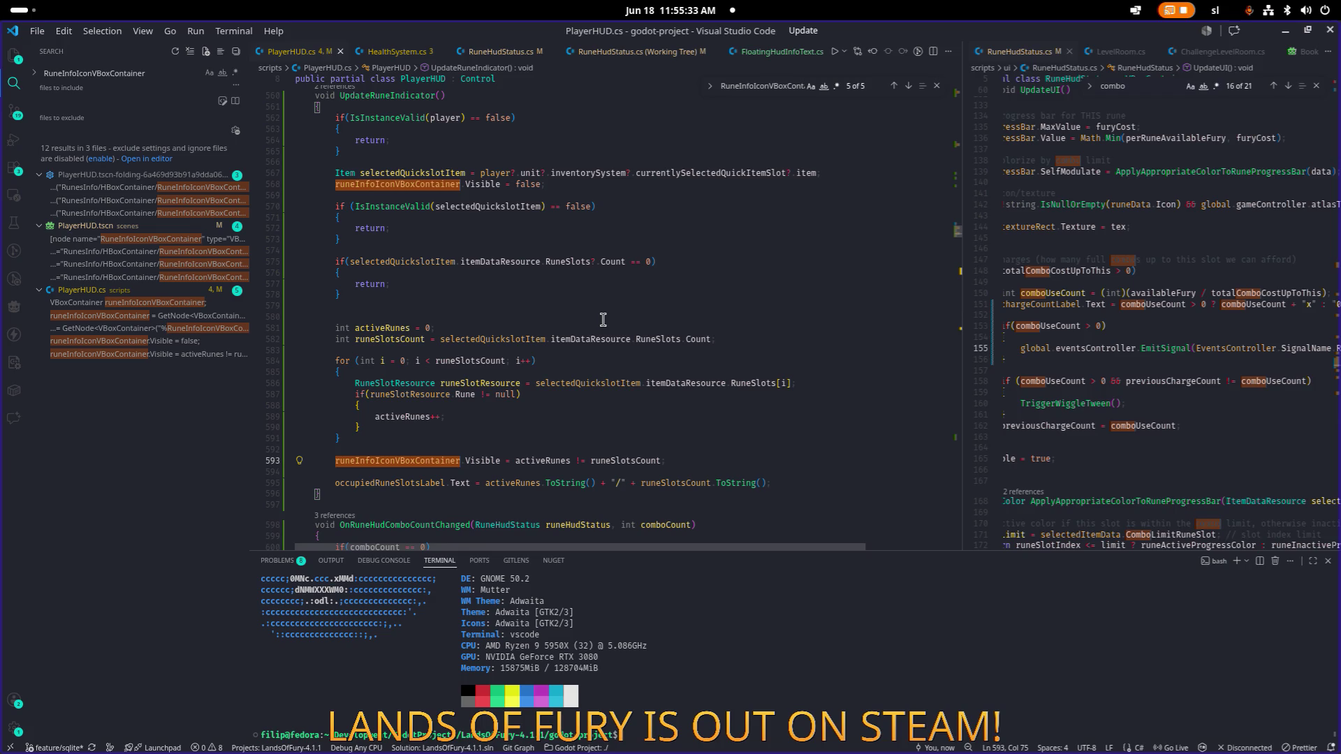
Step: Minimize VS Code and run the Godot project's main scene
left_click(1297, 37)
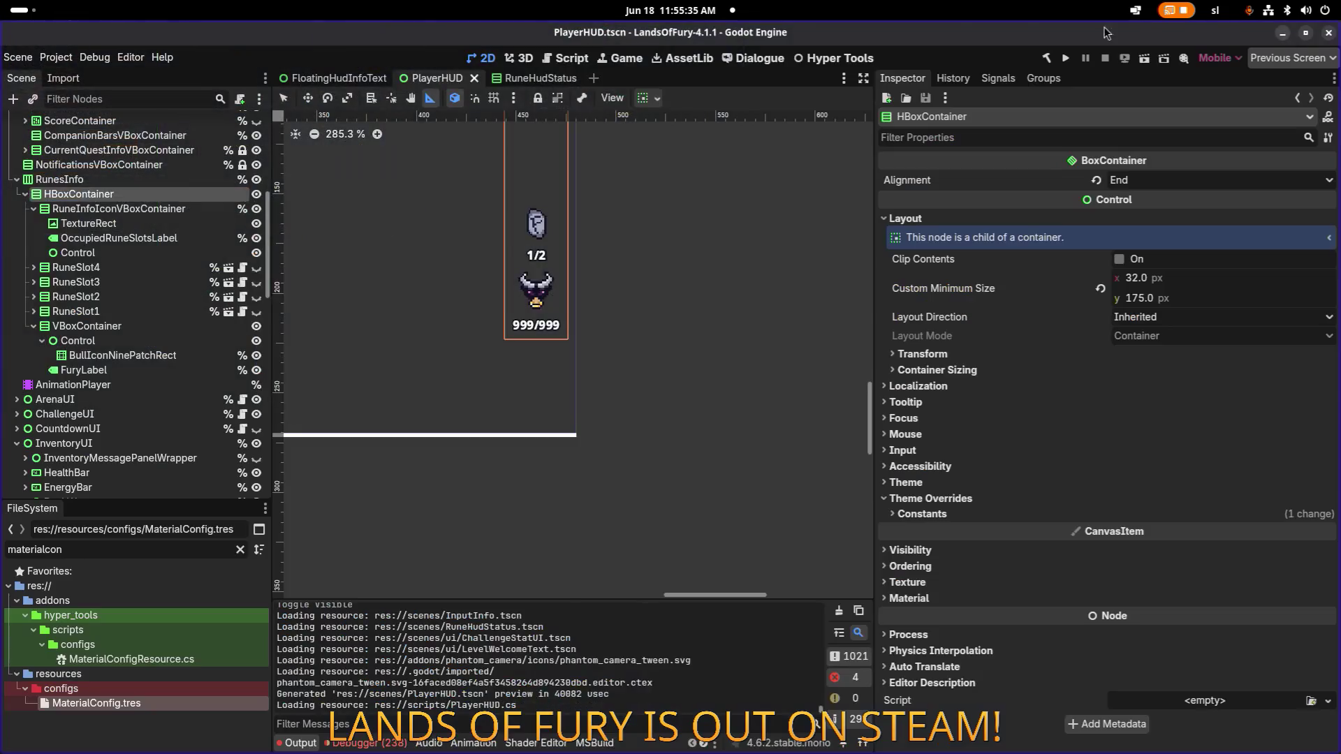
left_click(1068, 62)
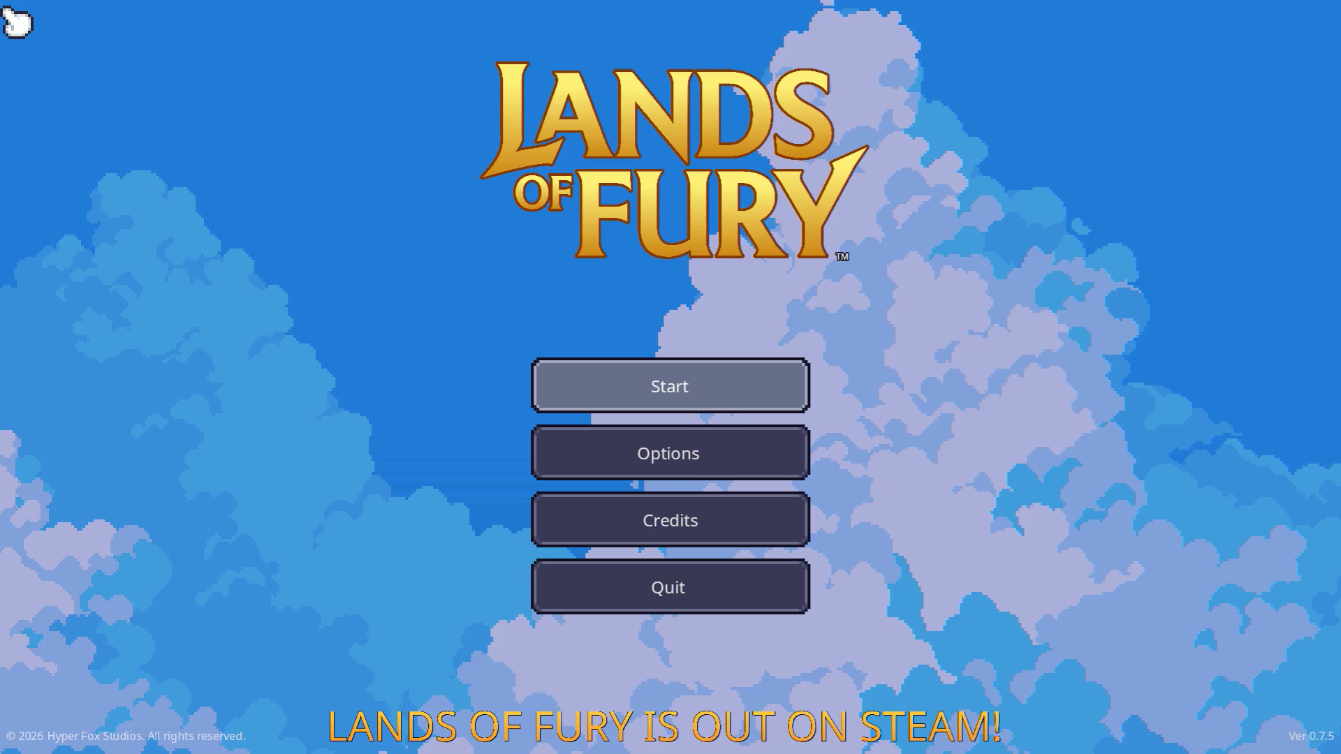
Step: Start the game on the first profile in The Glade and return the hotbar to slot 1
key("Return")
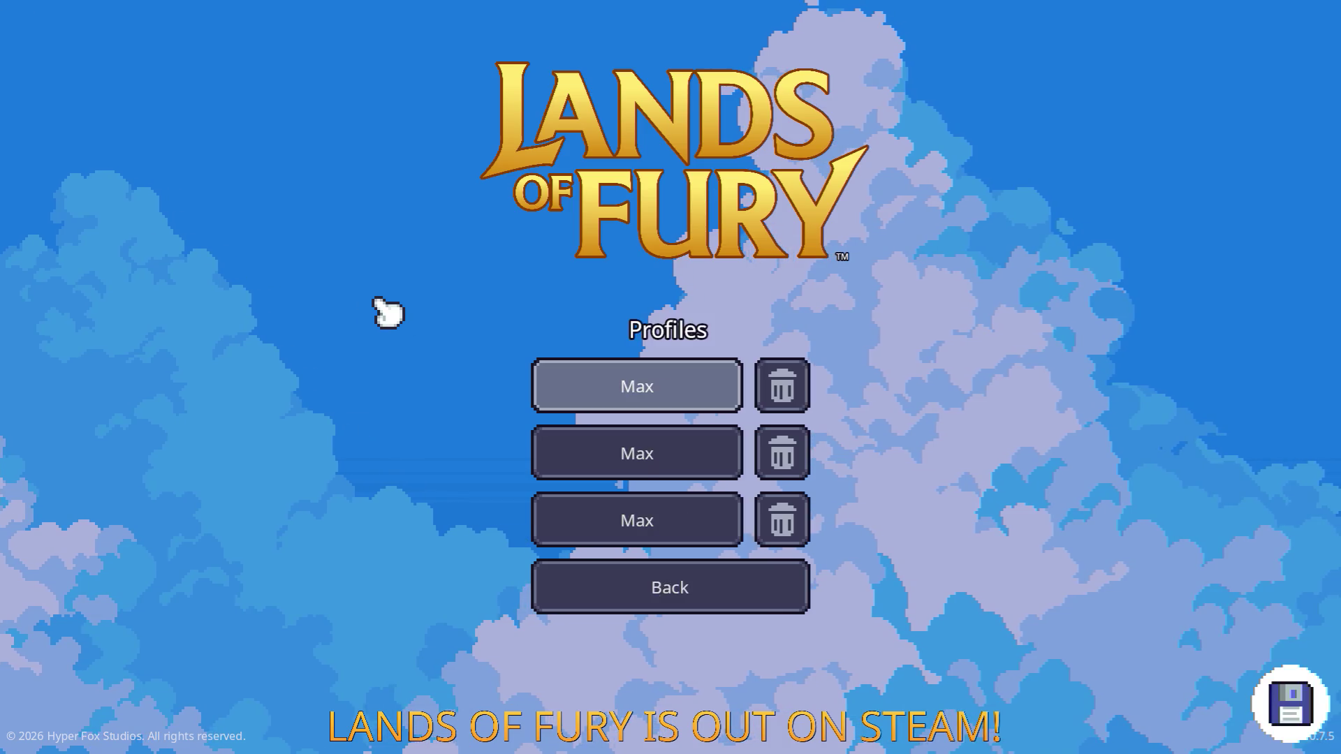
key("Return")
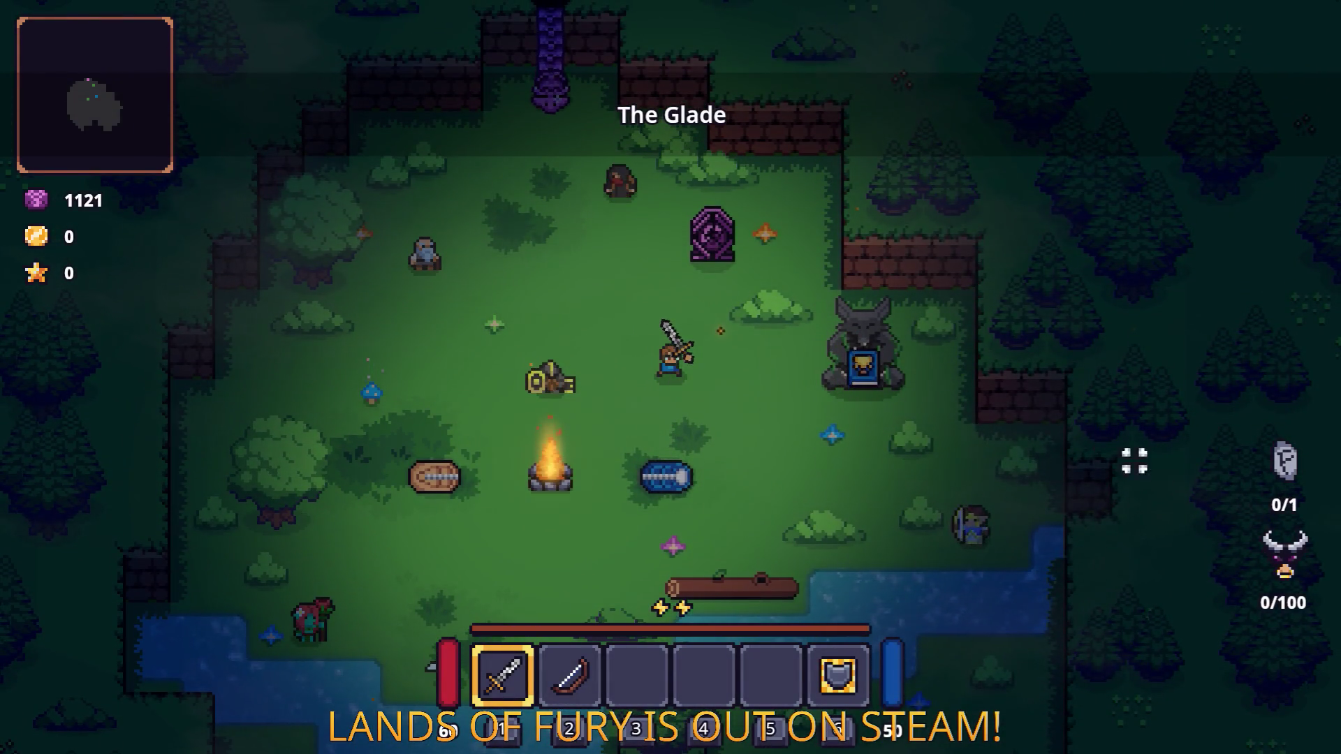
scroll(1048, 443, "down", 2)
scroll(958, 424, "up", 2)
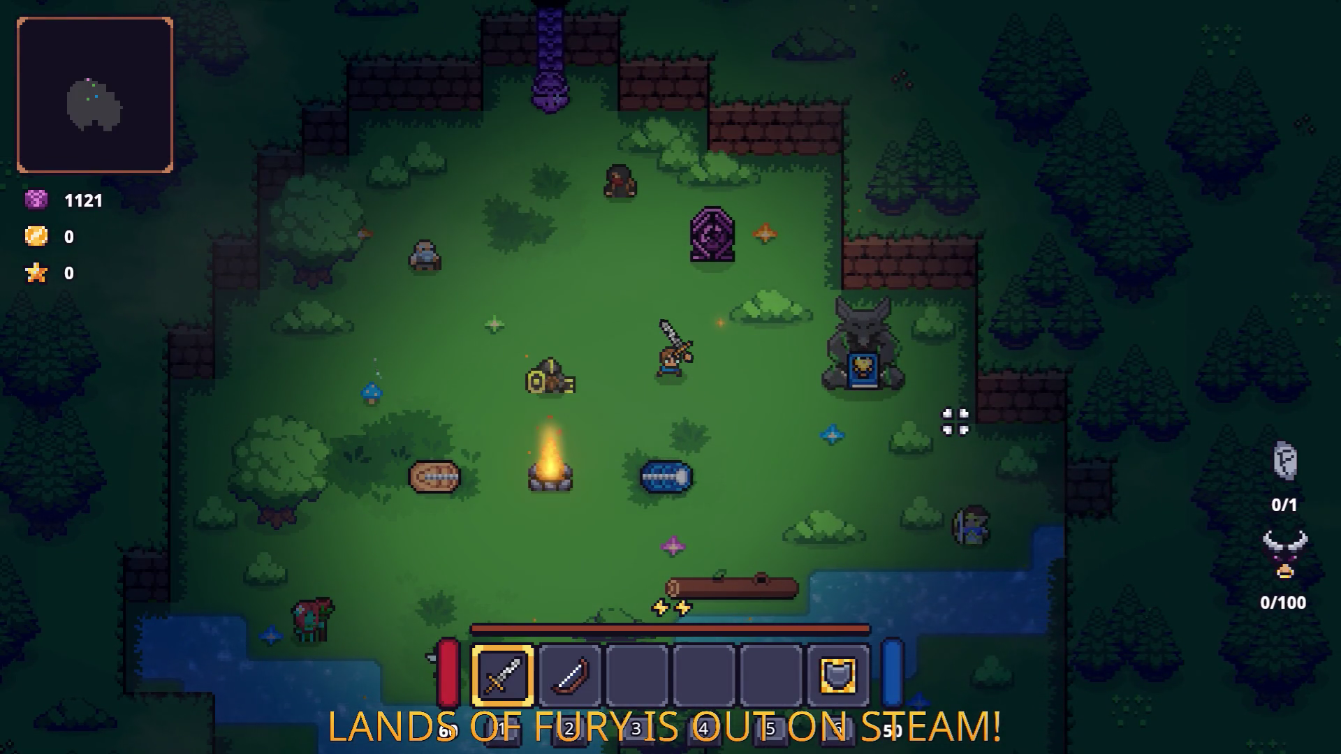
Step: Add a fireball rune via the console with Player.AddItem(fireball_rune_1)
key("grave")
type("Player.Addi")
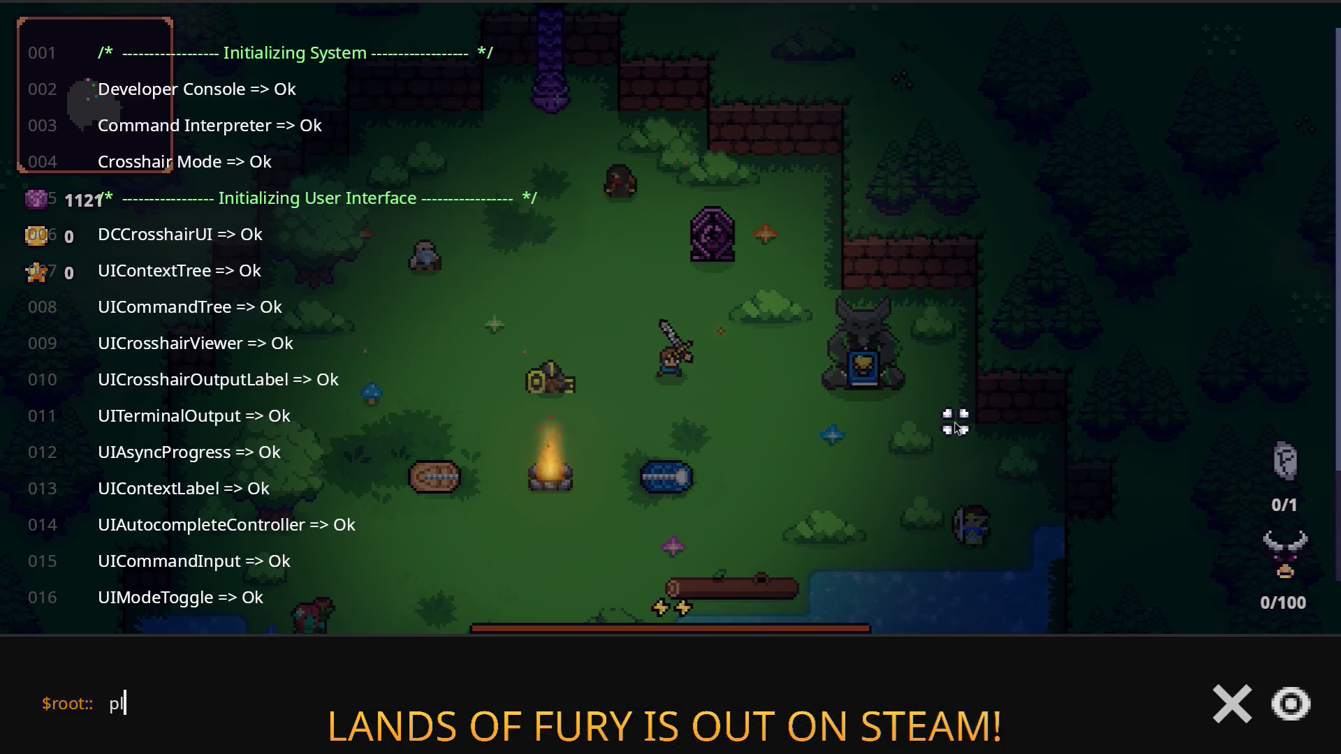
type("tem(")
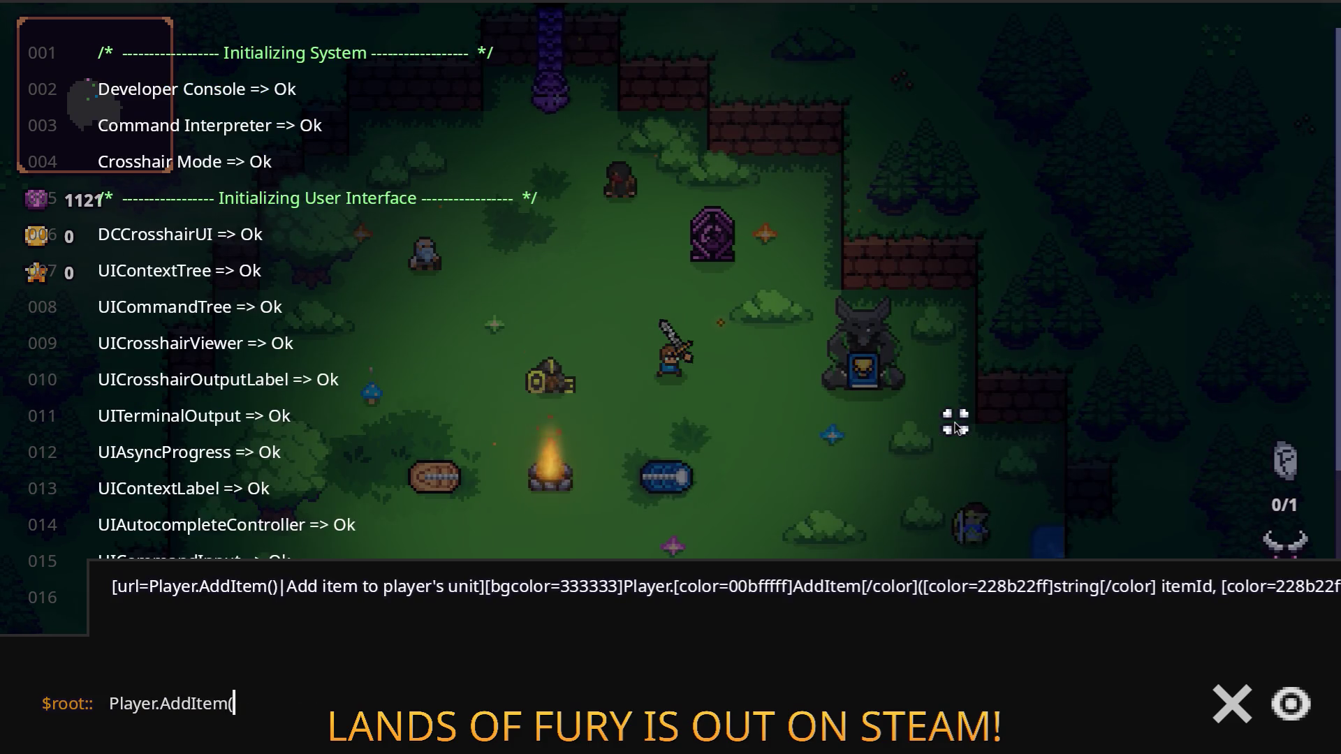
type("fireball:")
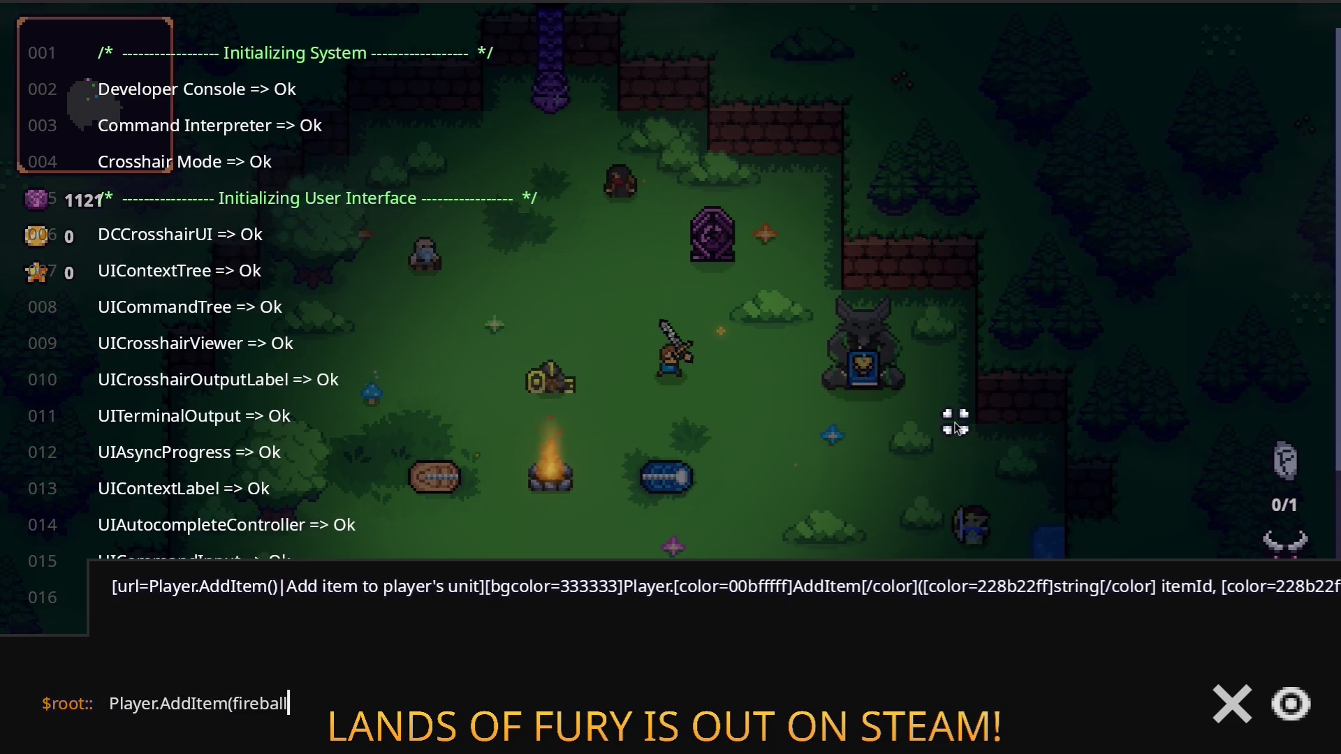
key("BackSpace")
type("_rune_1")
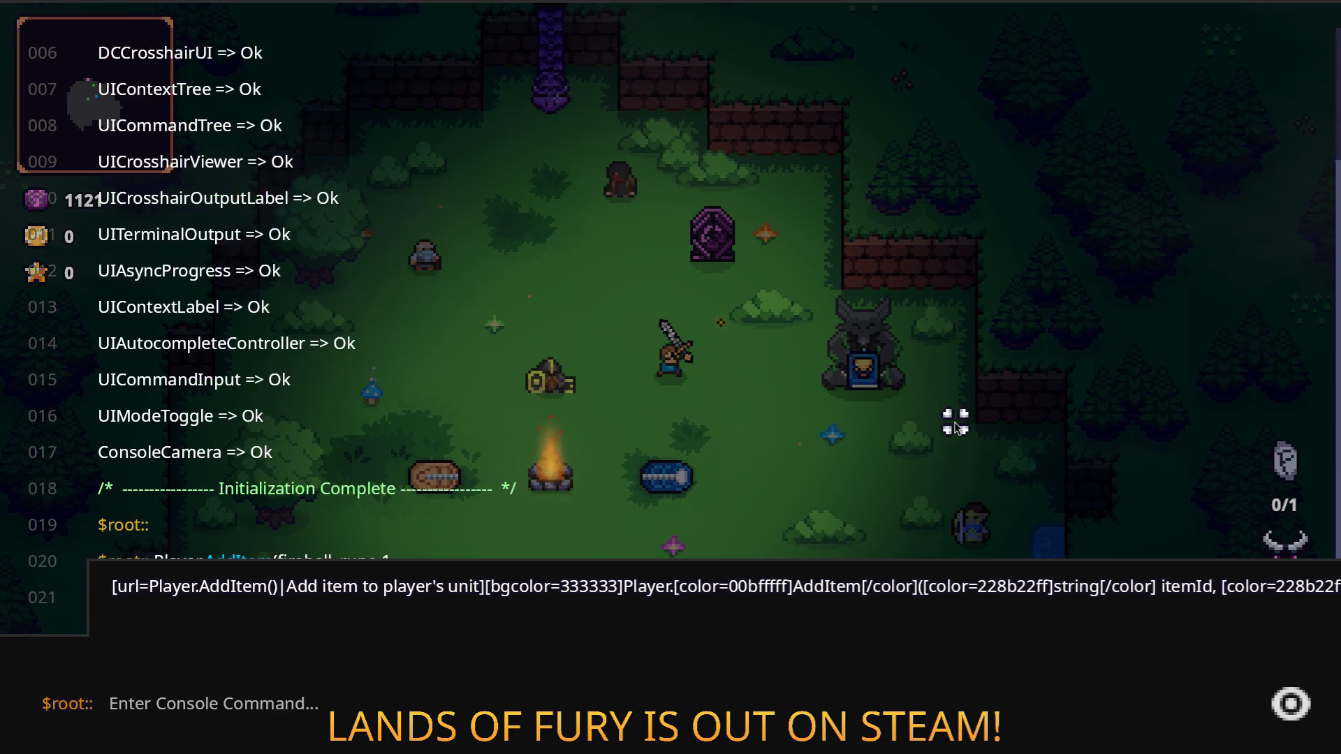
key("Return")
Step: Socket the Fireball Rune into the Rusty Sword, then remove it again
key("i")
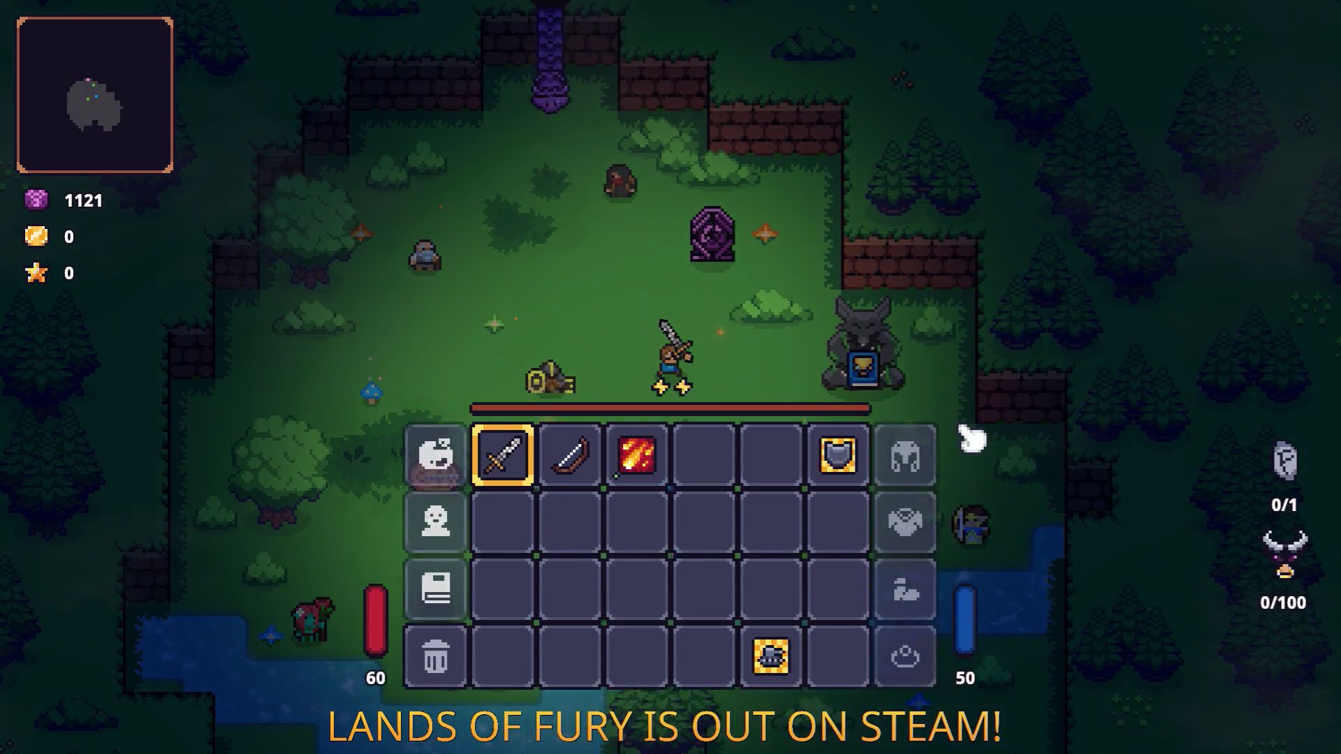
key("e")
left_click(569, 391)
left_click(573, 302)
key("Escape")
key("Escape")
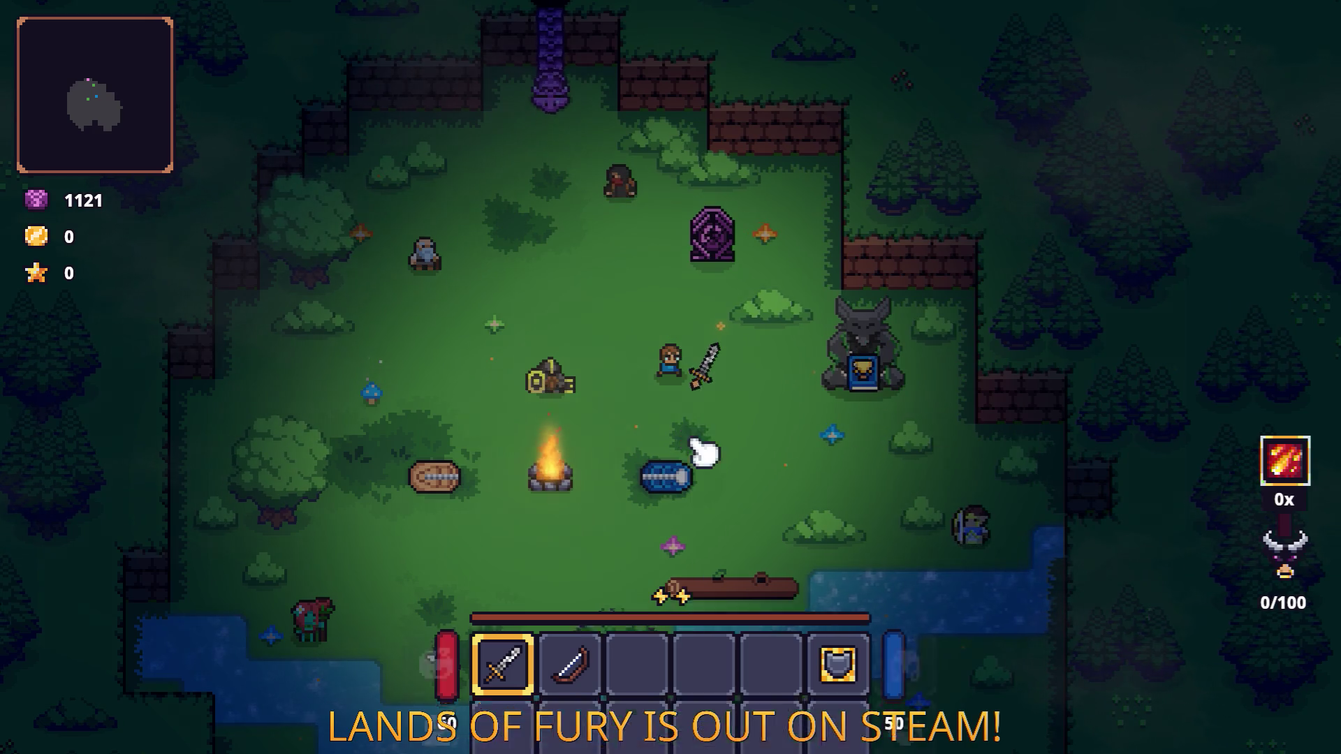
key("i")
key("e")
left_click(578, 389)
left_click(671, 461)
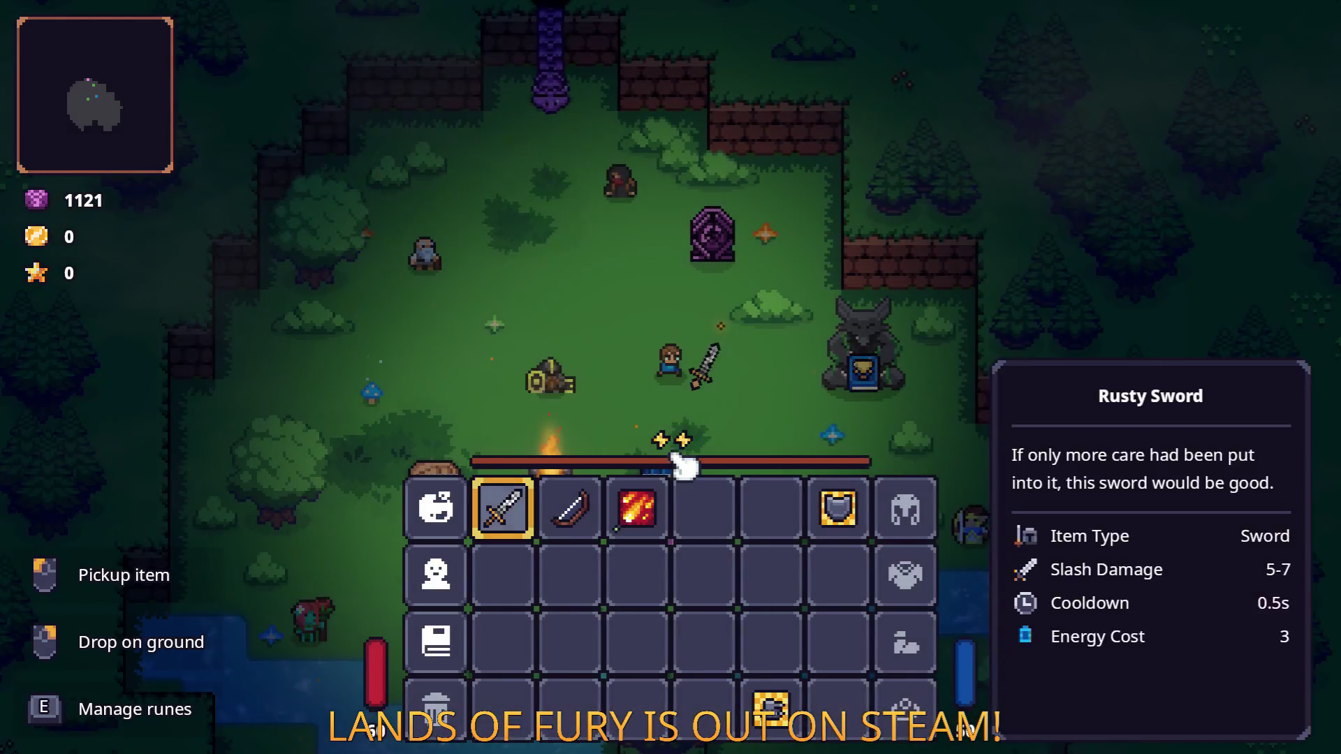
key("Escape")
key("i")
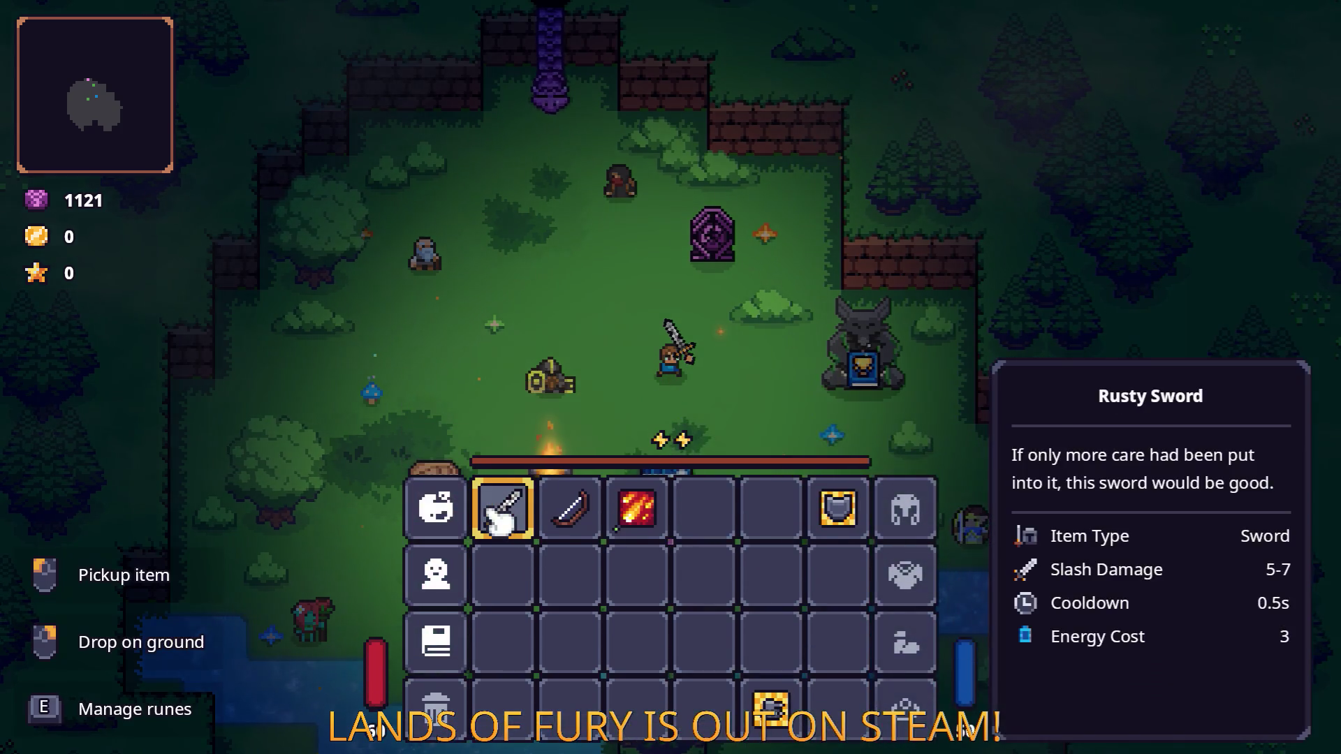
key("i")
Step: Add an iron sword with Player.AddItem(iron_sword) and place the Fireball Rune in its slot 1
key("grave")
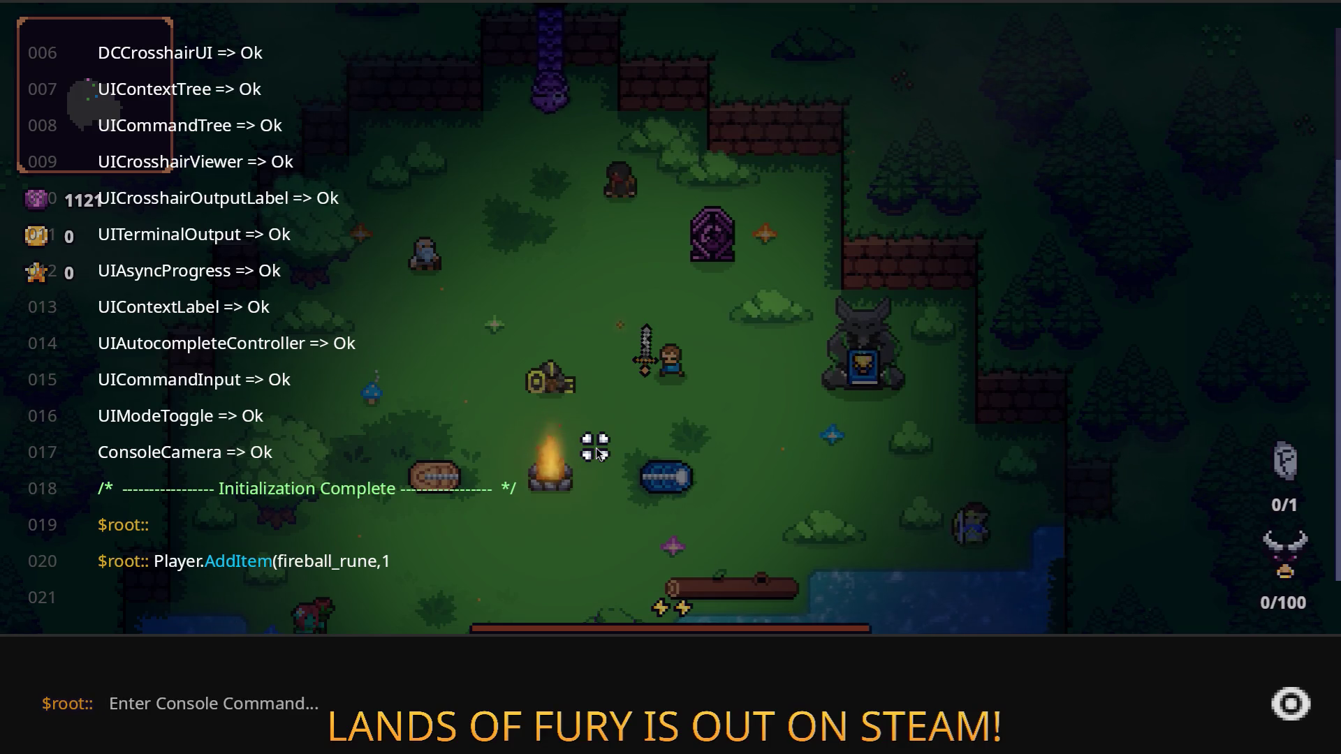
type("Player.AddItem")
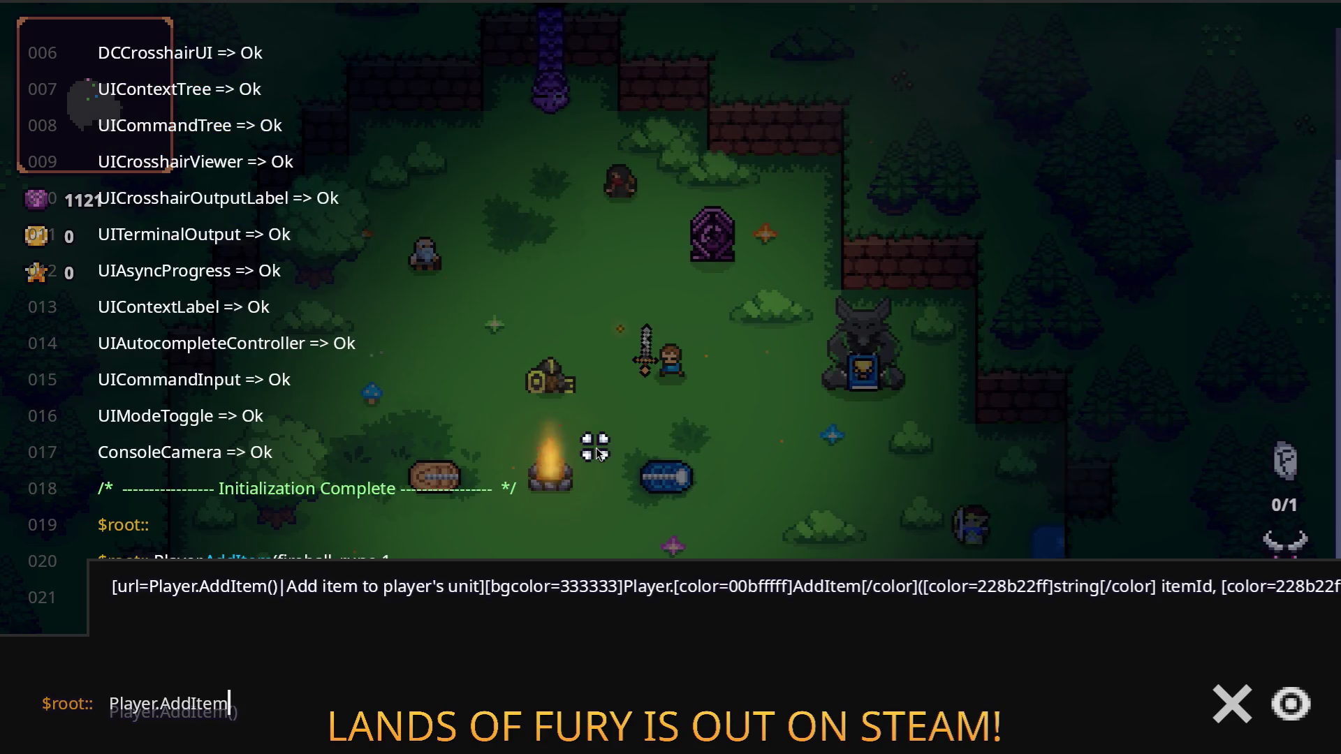
type("(iron_s")
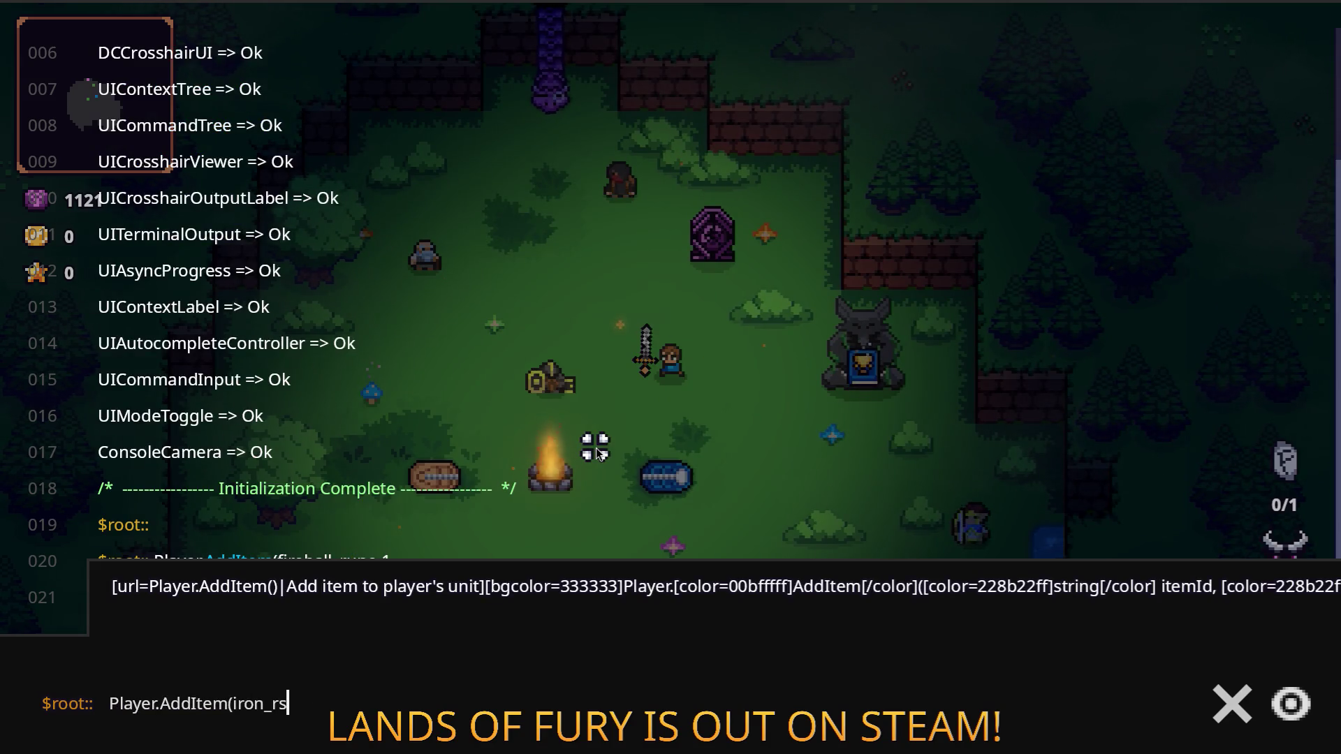
type("word)")
key("Return")
key("grave")
key("i")
right_click(707, 504)
left_click(573, 391)
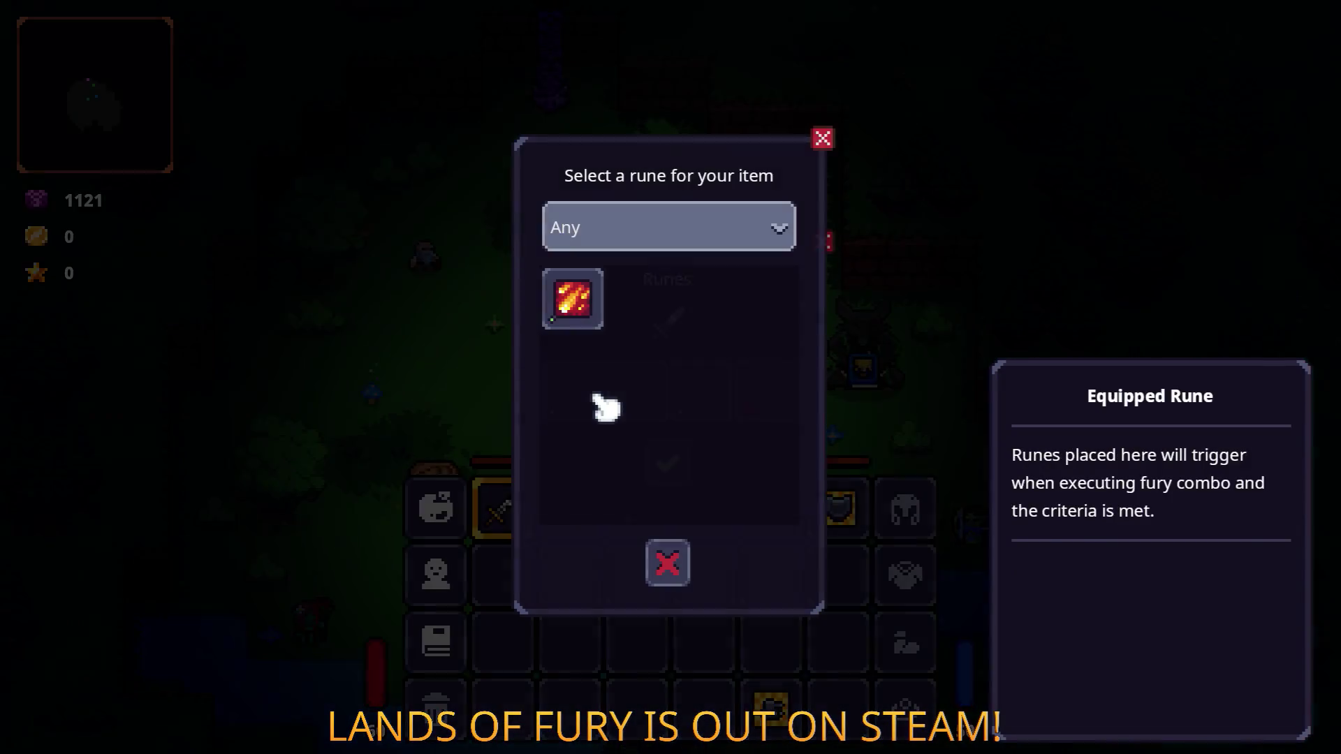
left_click(572, 296)
left_click(681, 466)
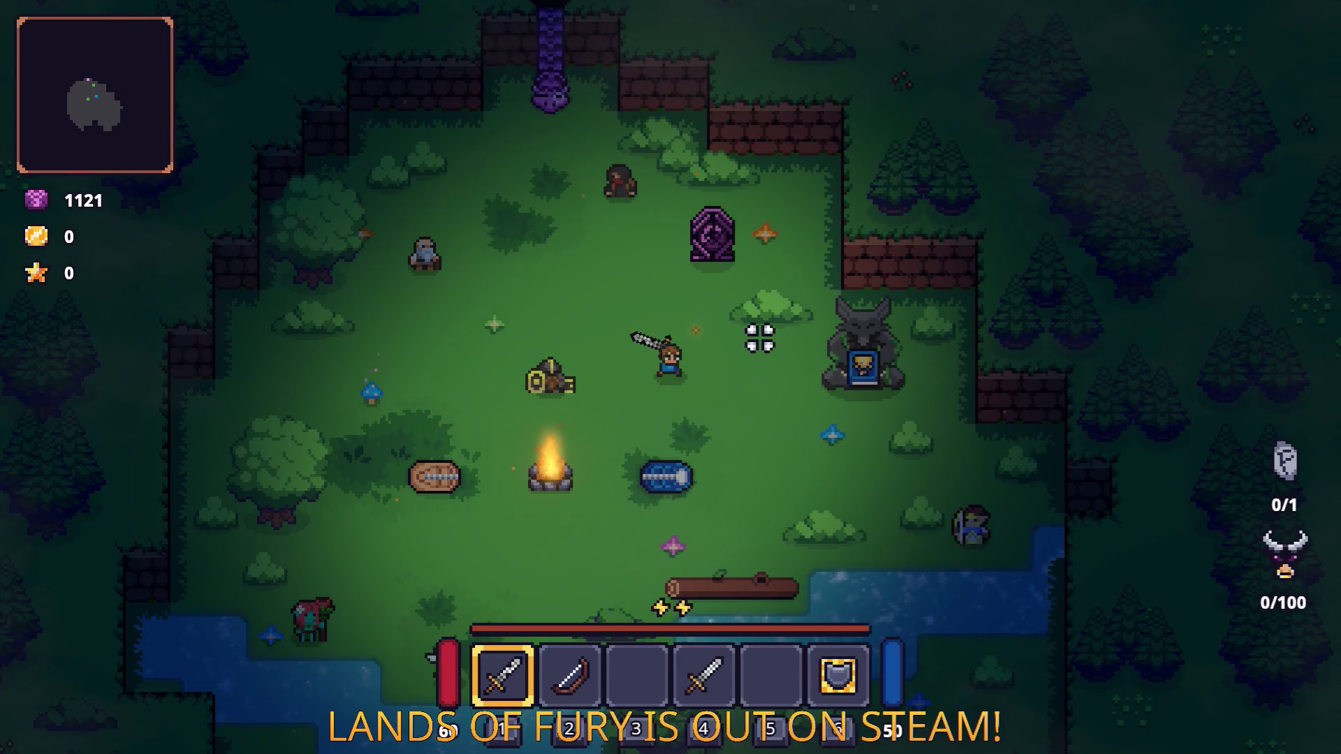
Step: Walk the hero around and switch between the bow in slot 2 and the sword in slot 4
key("w+a")
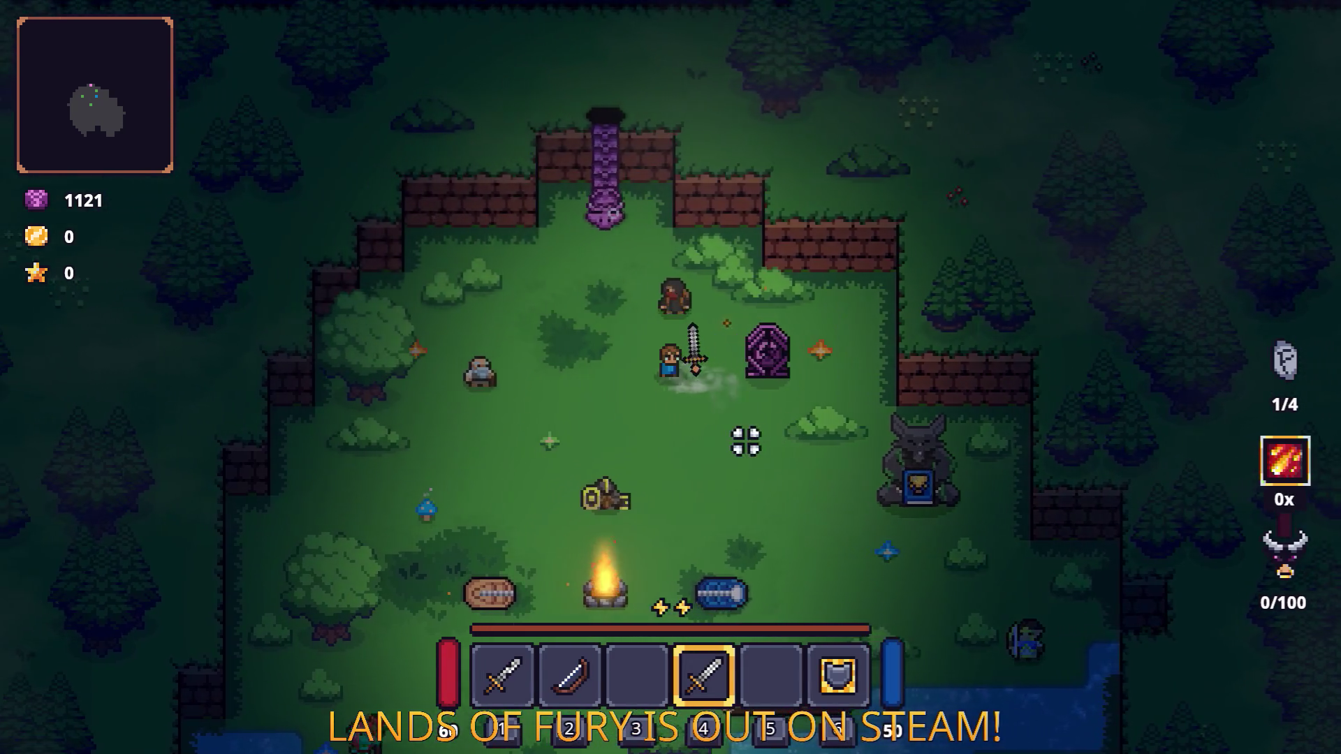
key("d+s")
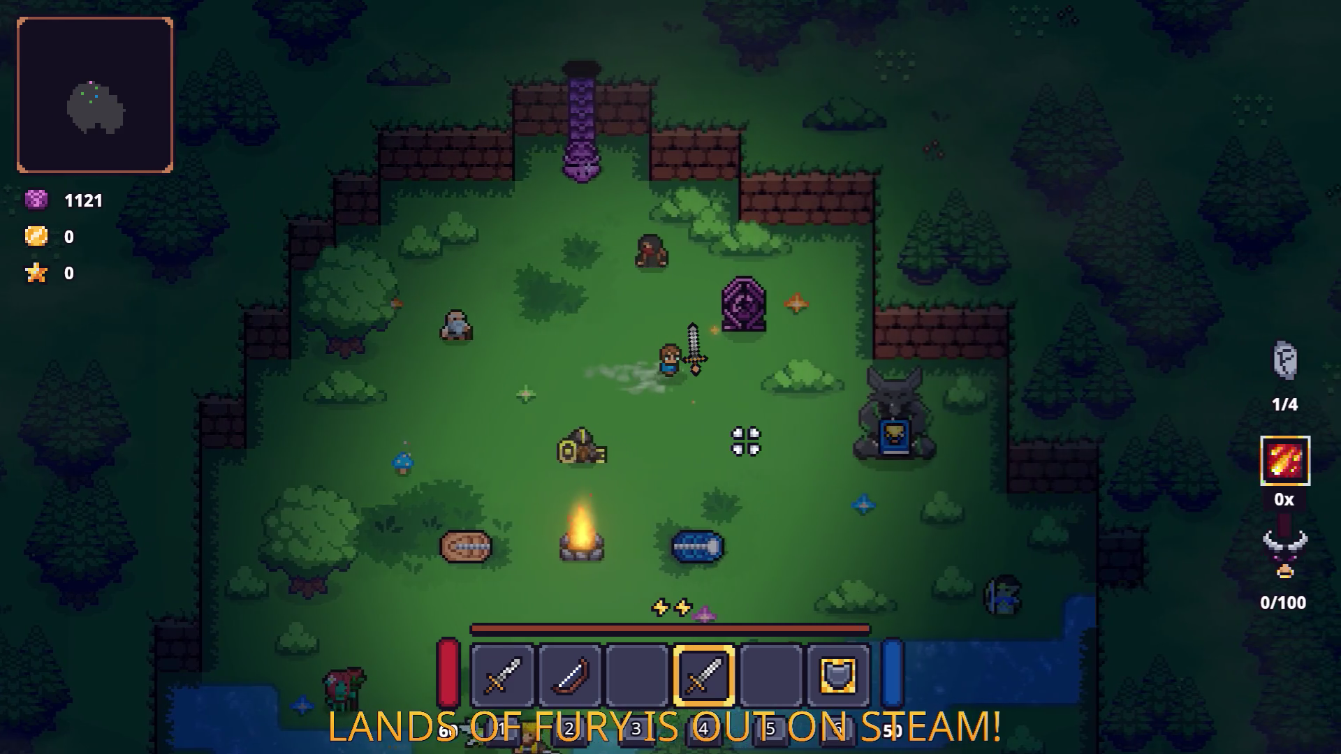
key("s")
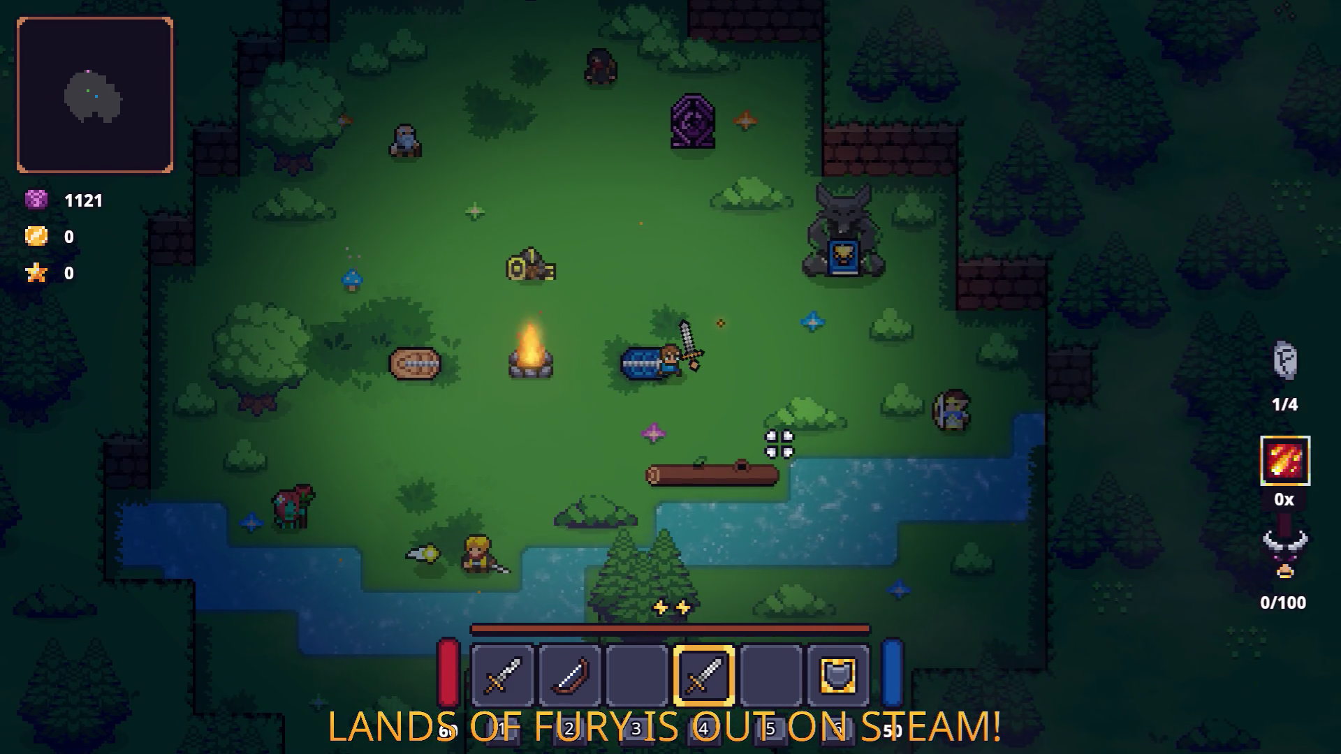
key("d")
key("d")
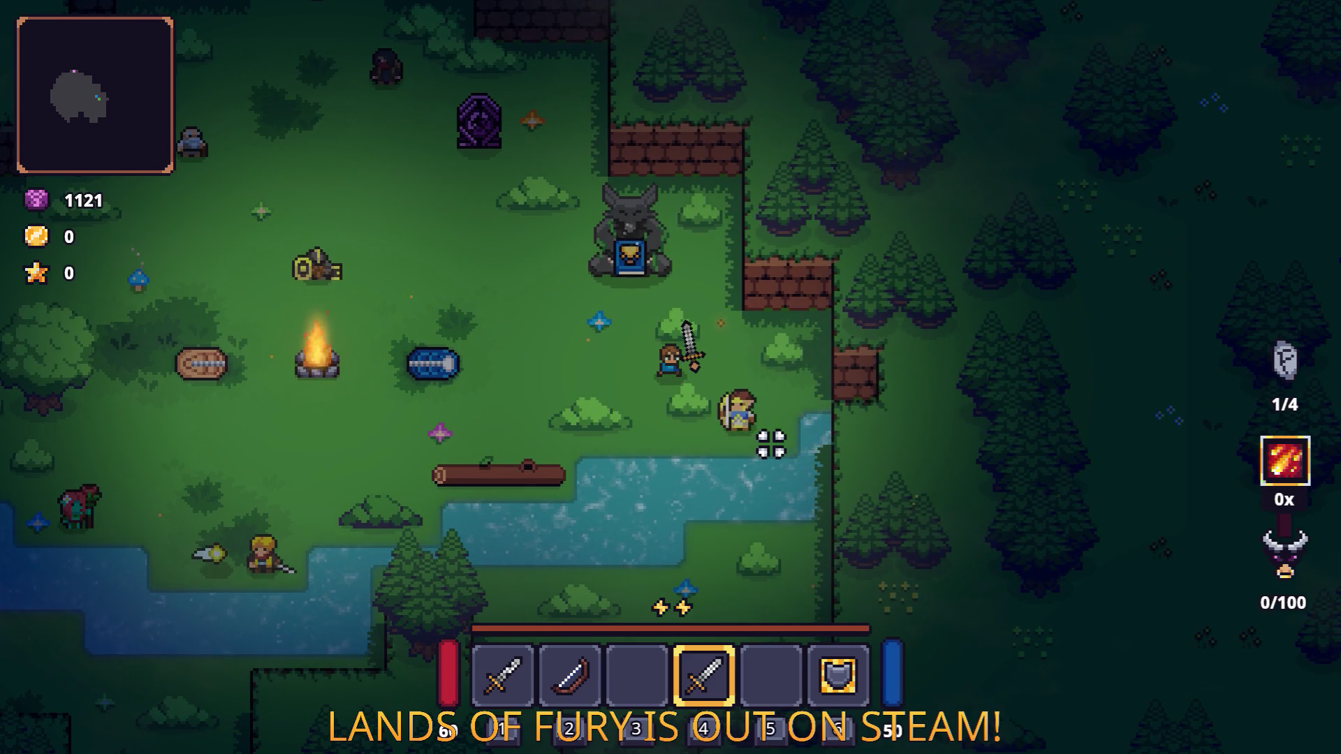
key("a")
key("a")
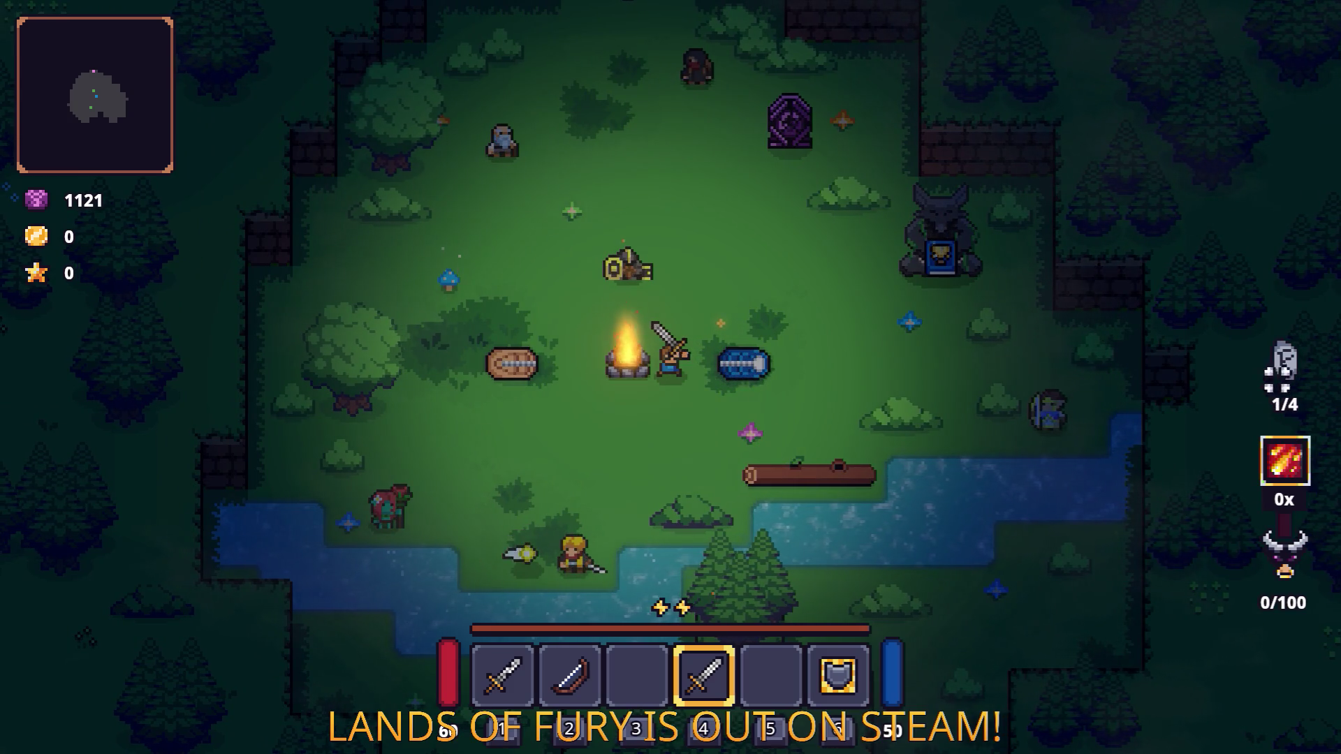
key("2")
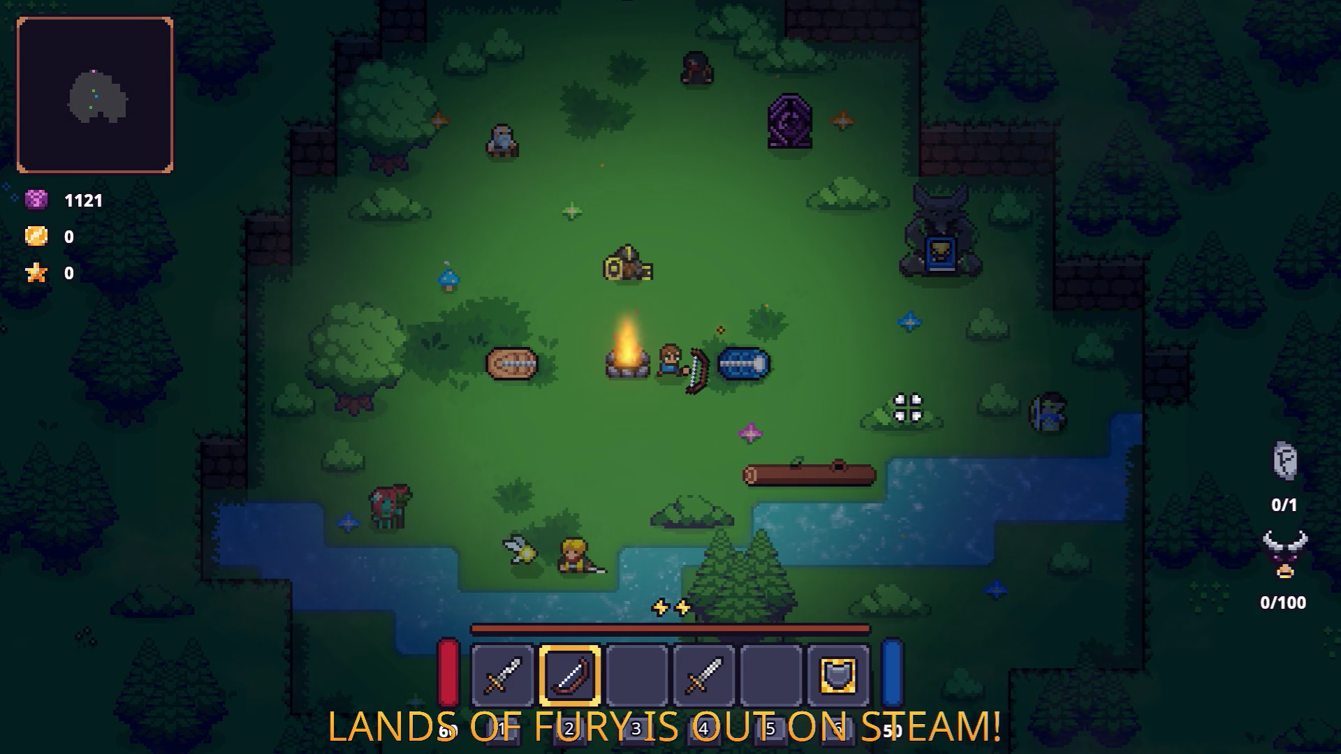
key("4")
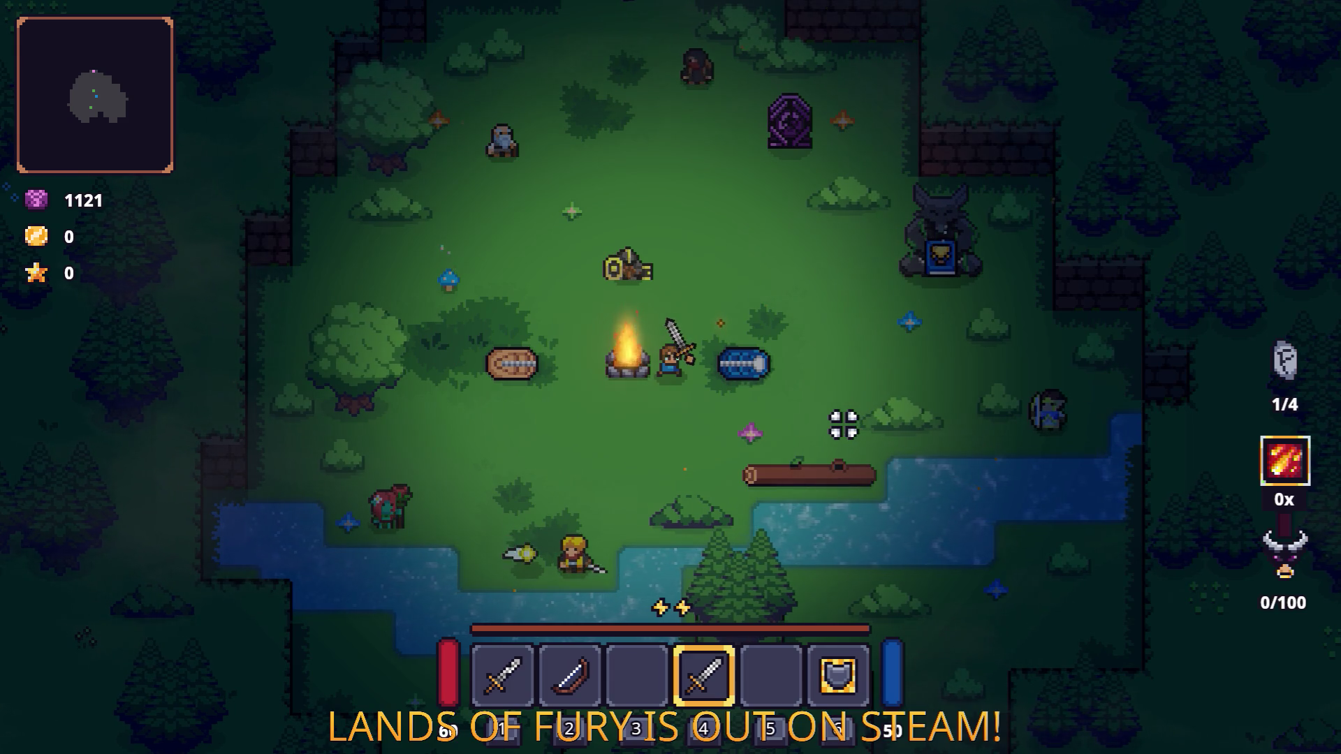
Step: Cycle through hotbar slots 1–3, then move the shield into the first hotbar slot
key("1")
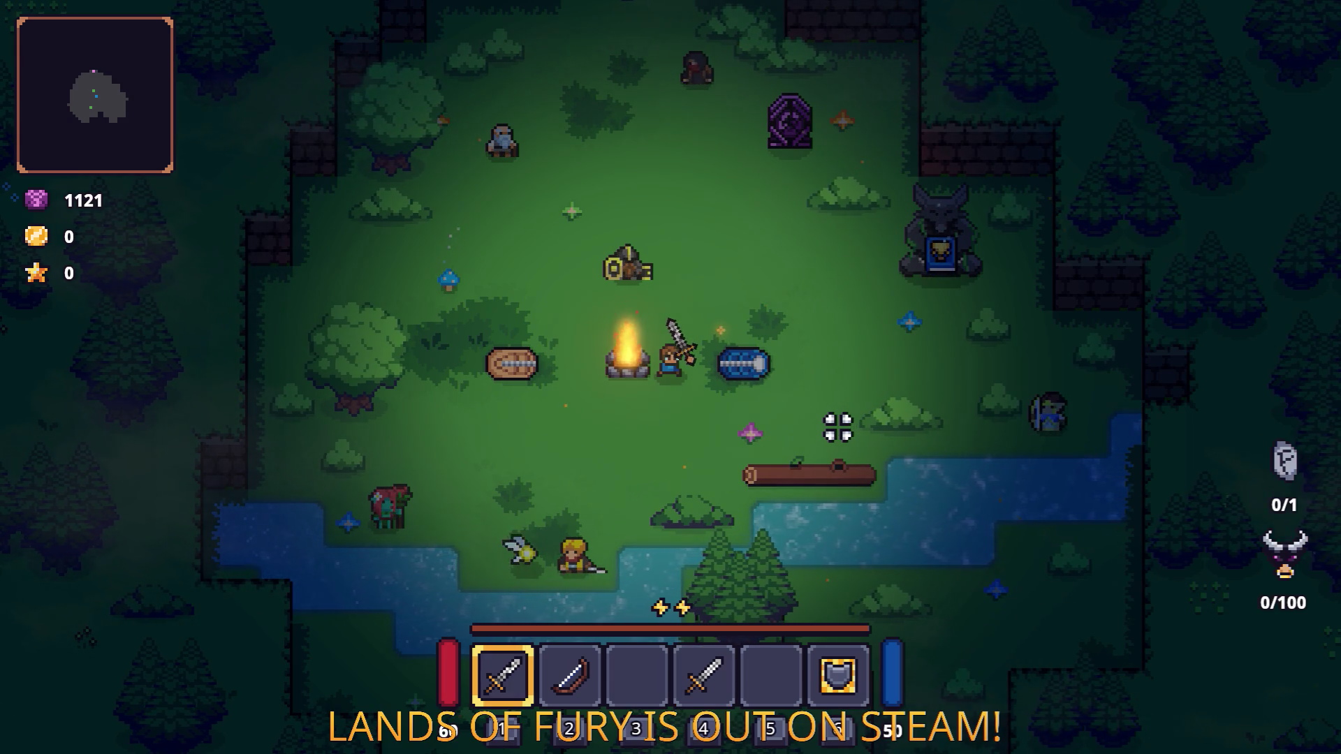
key("2")
key("3")
key("i")
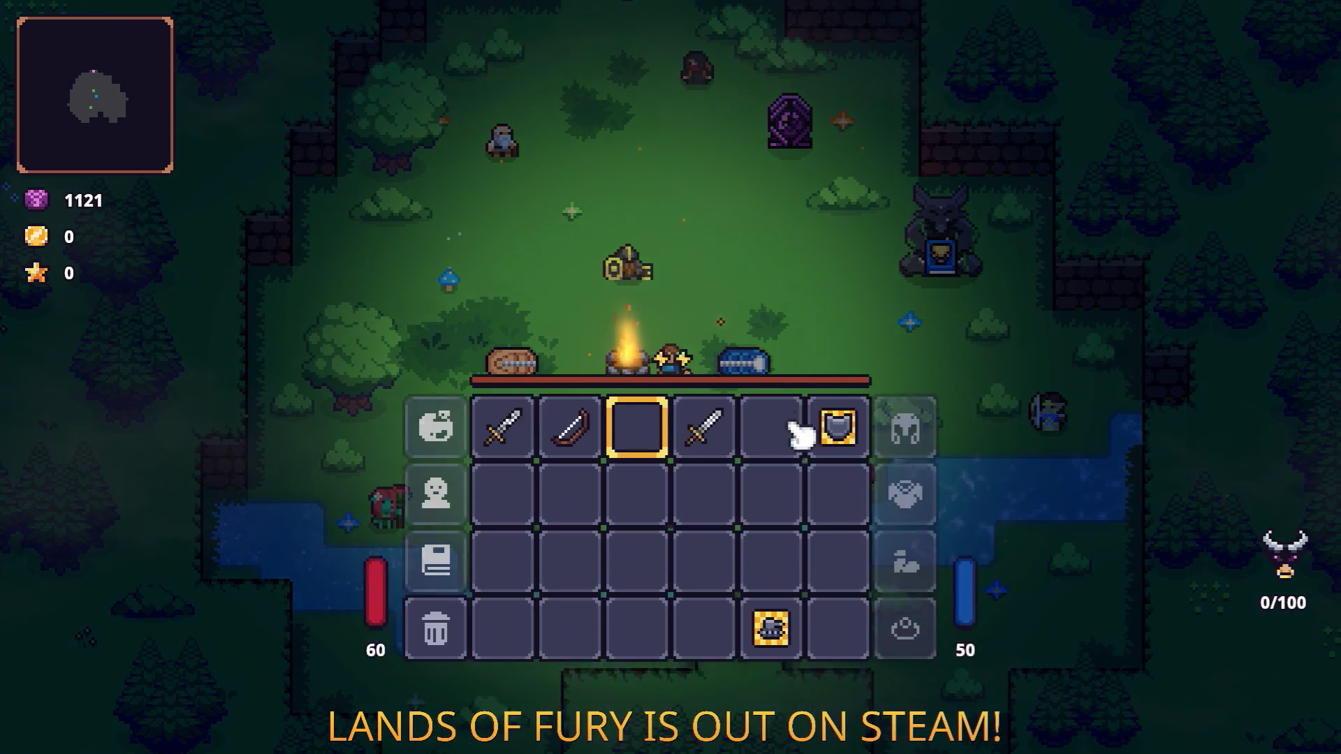
left_click_drag(864, 520, 506, 513)
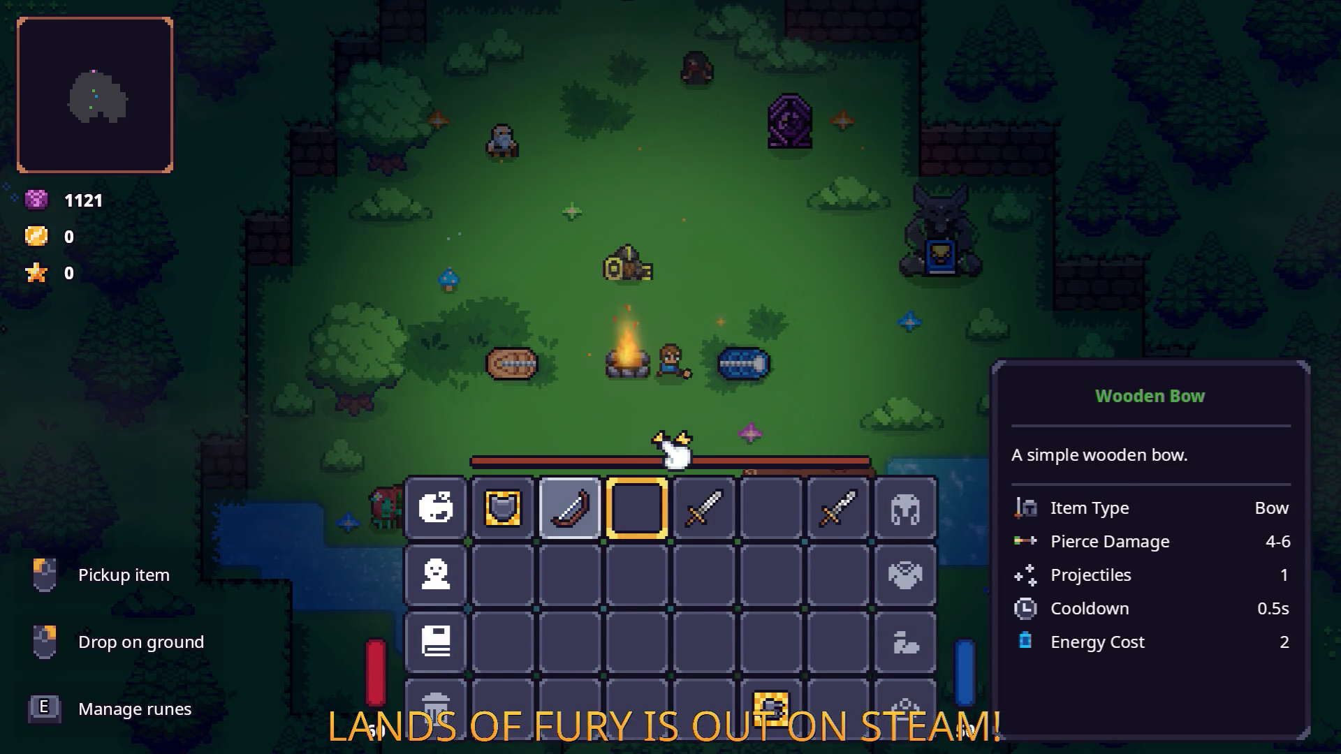
key("i")
Step: Hold the sword so the rune counter reads 1/4, and walk north to the companion trainer
key("d")
key("2")
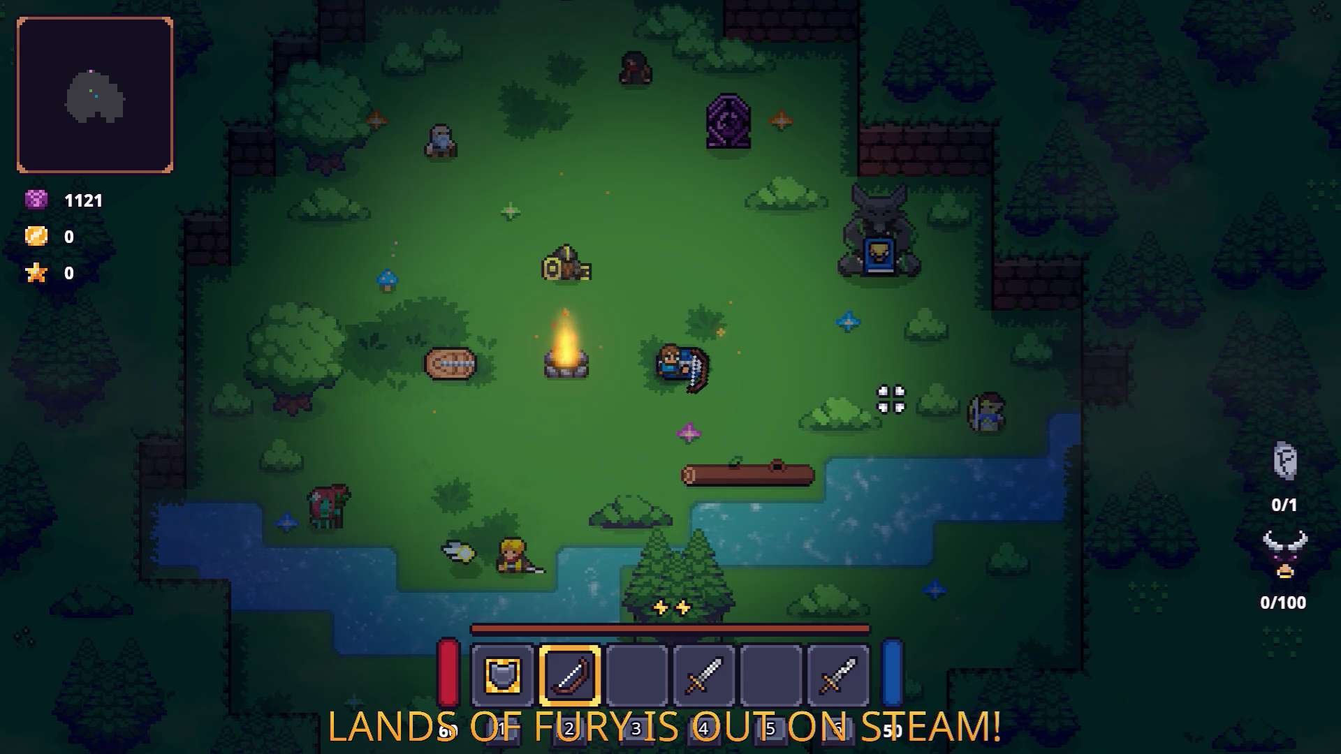
key("4")
key("w")
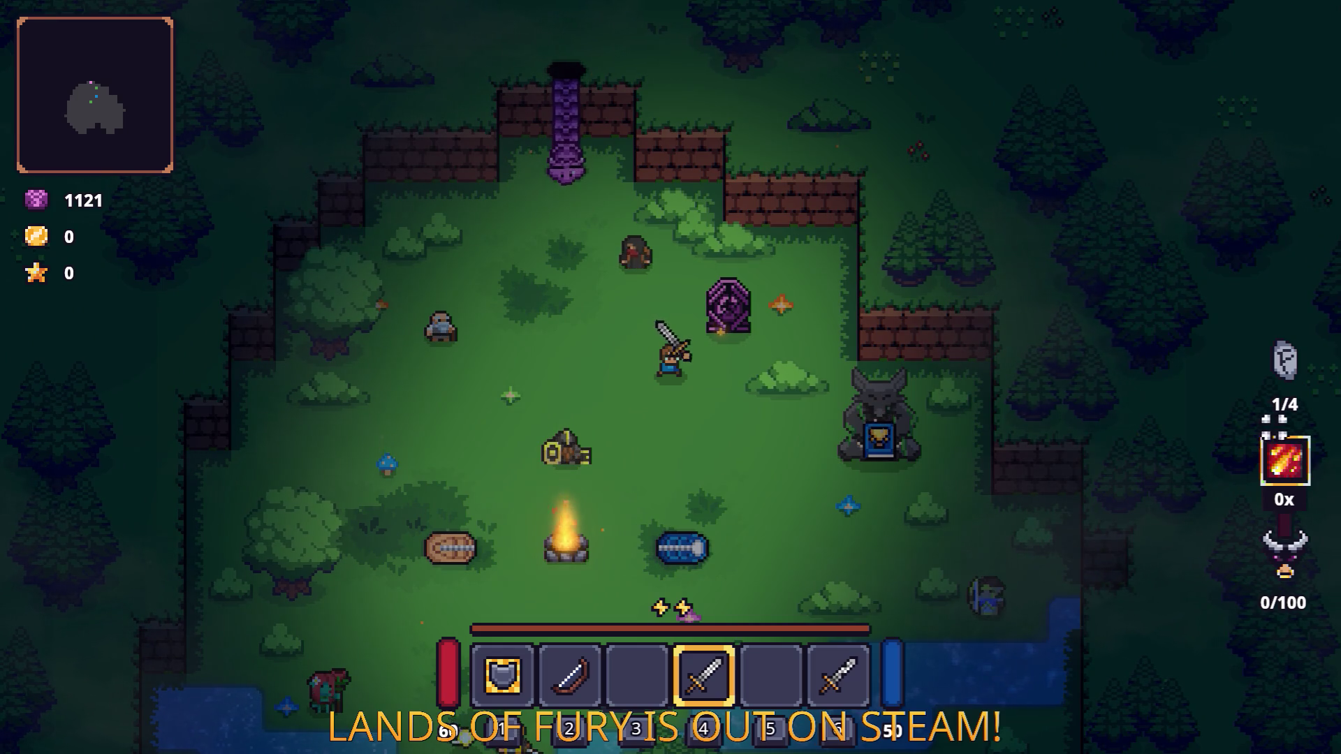
key("w")
key("a")
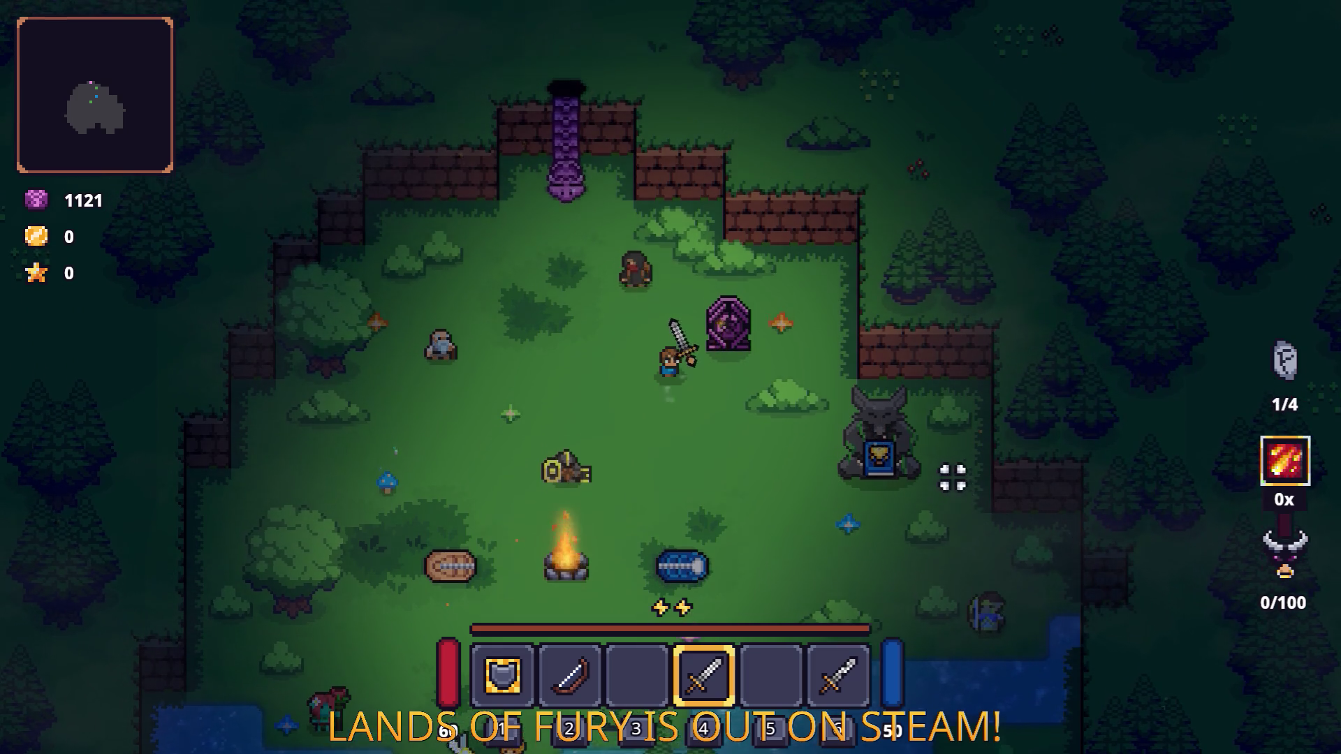
key("a")
Step: Talk to the companion trainer and open his shop, then leave it and pause the game
key("s")
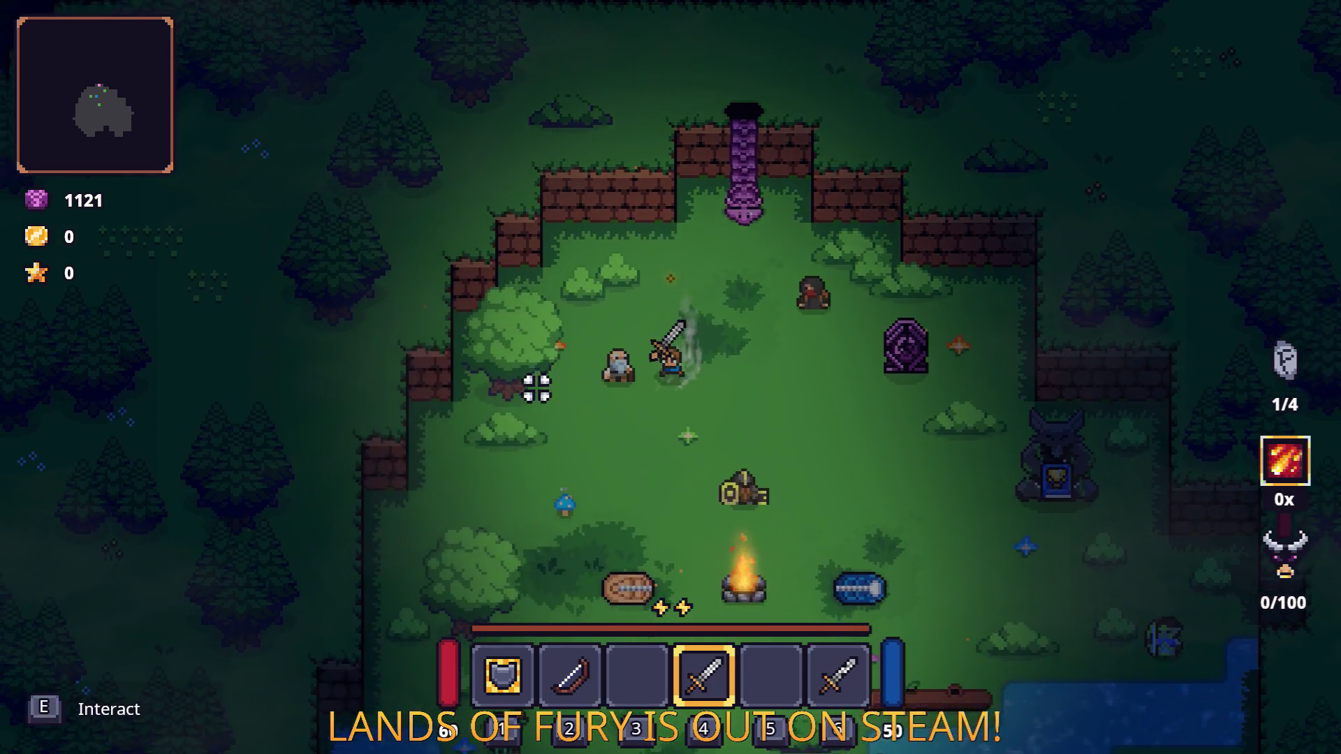
key("e")
key("e")
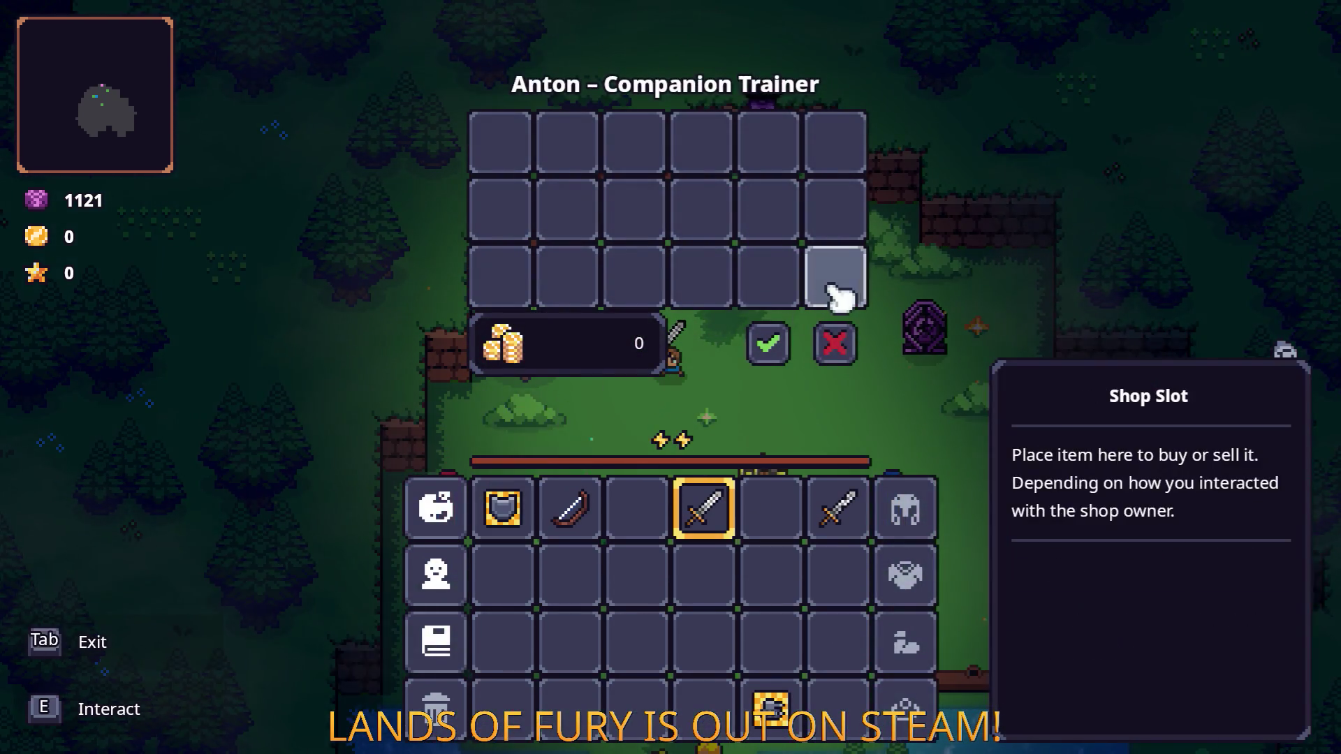
key("Escape")
key("d")
key("s")
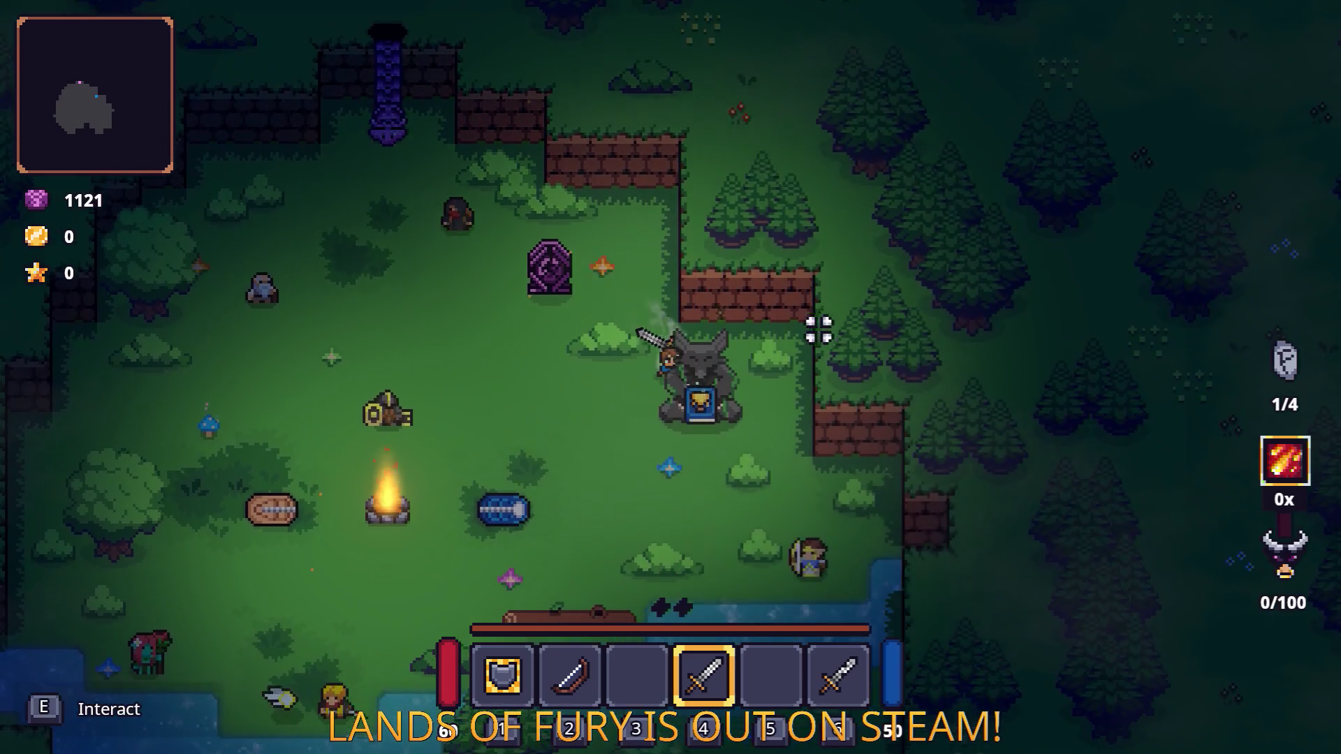
key("Escape")
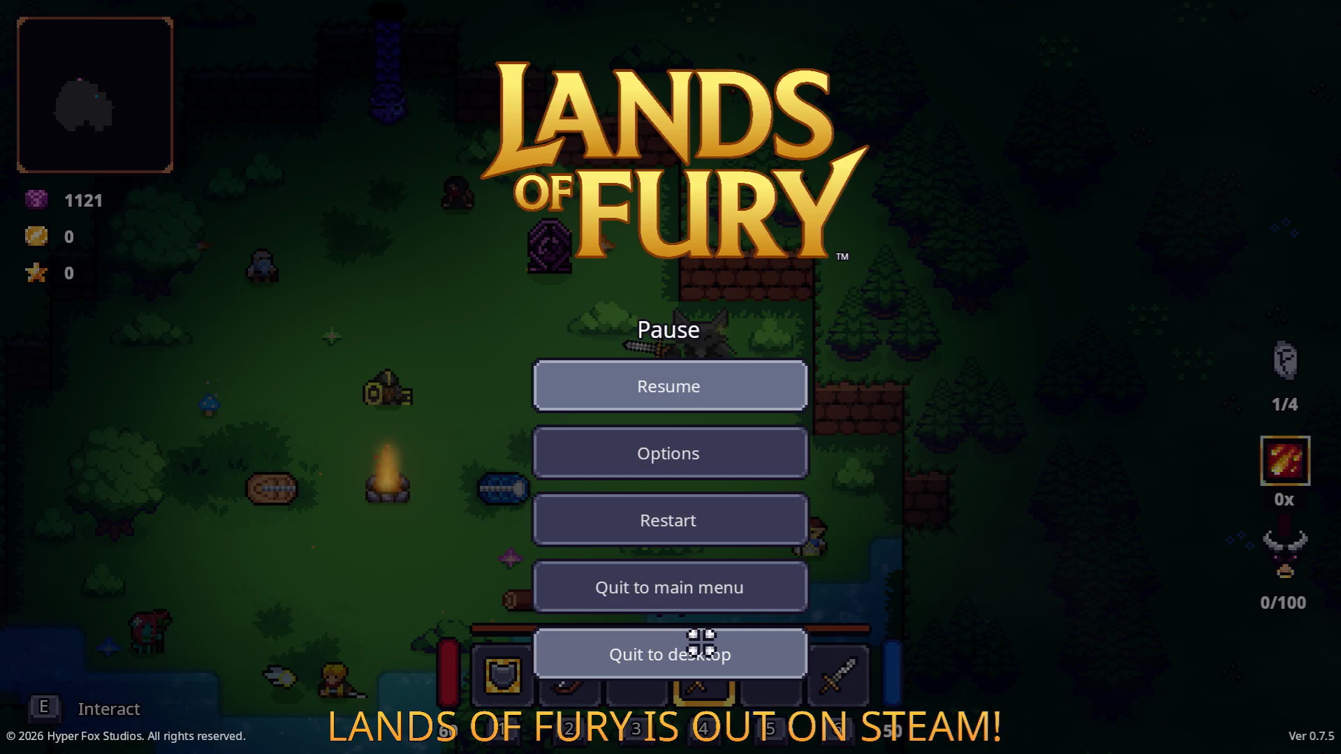
Step: Quit to desktop and review the 240 errors, including ControlsSystem disposed-object exceptions, in Godot's Debugger
left_click(704, 646)
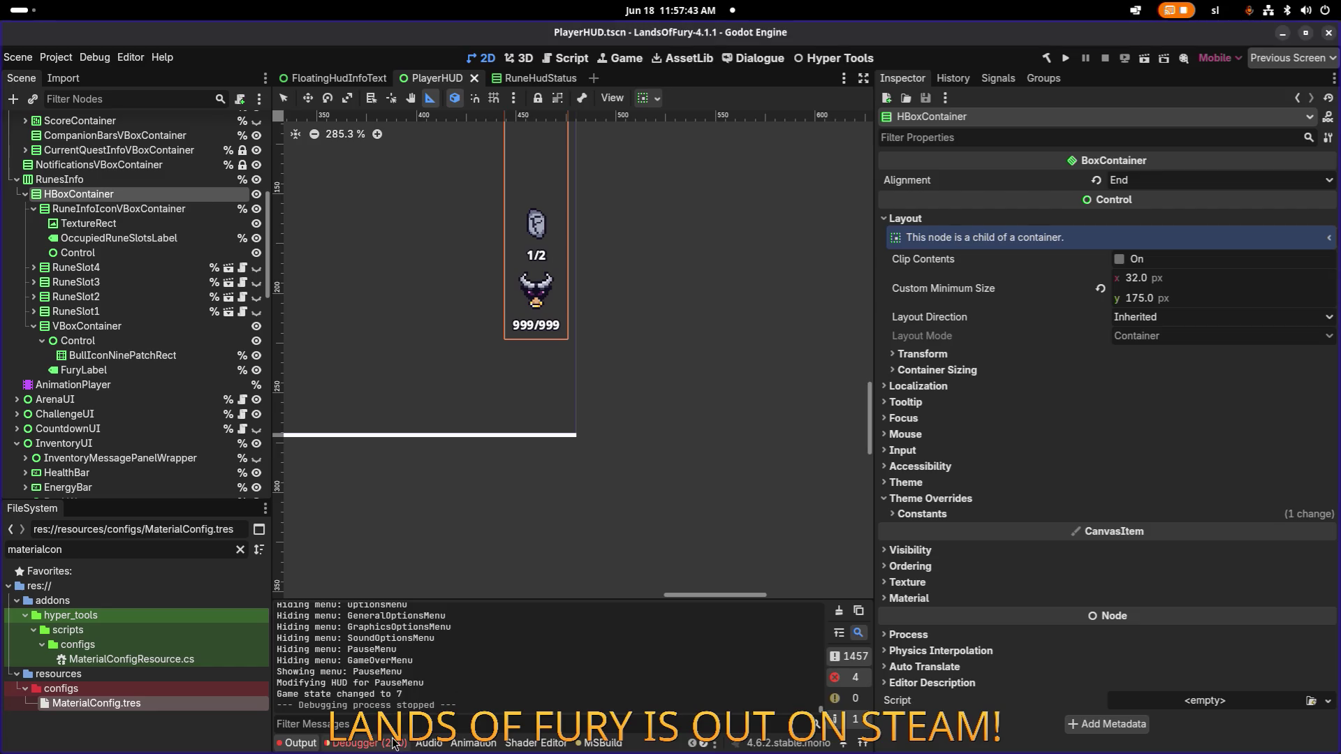
left_click(369, 742)
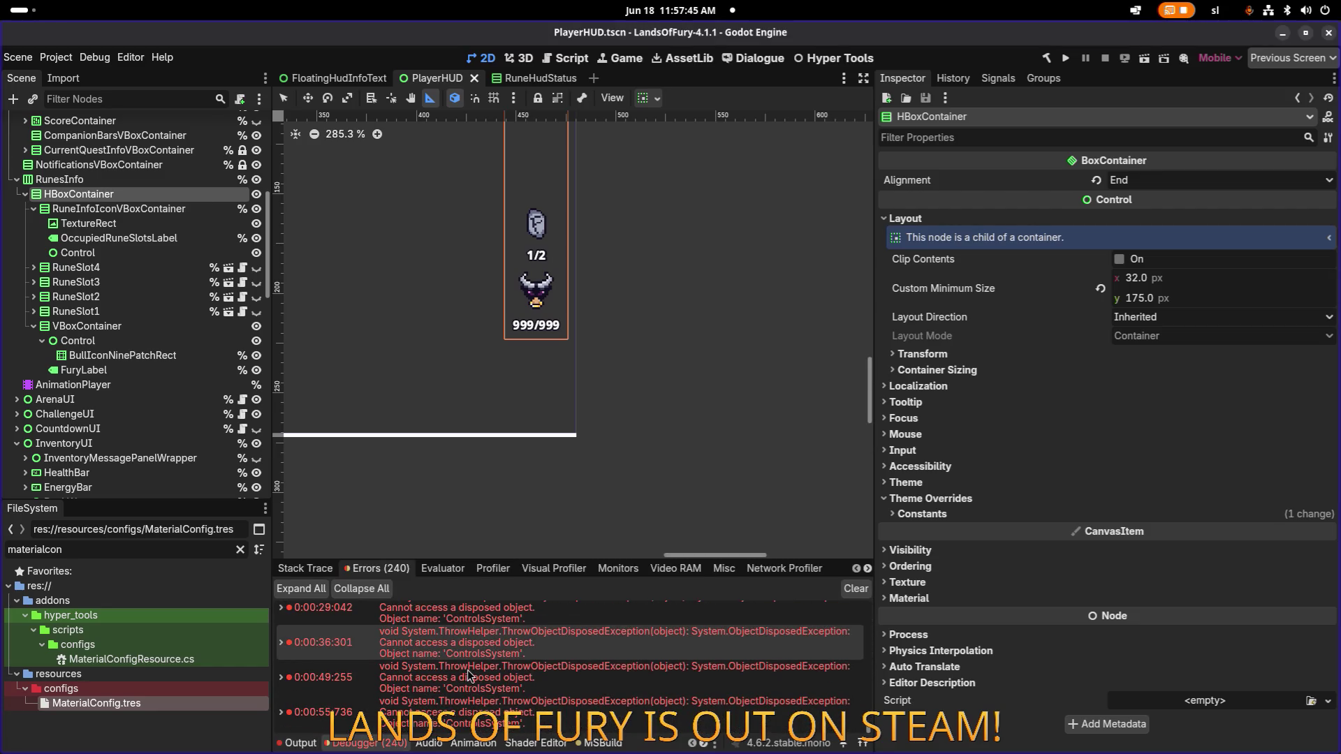
scroll(468, 676, "up", 4)
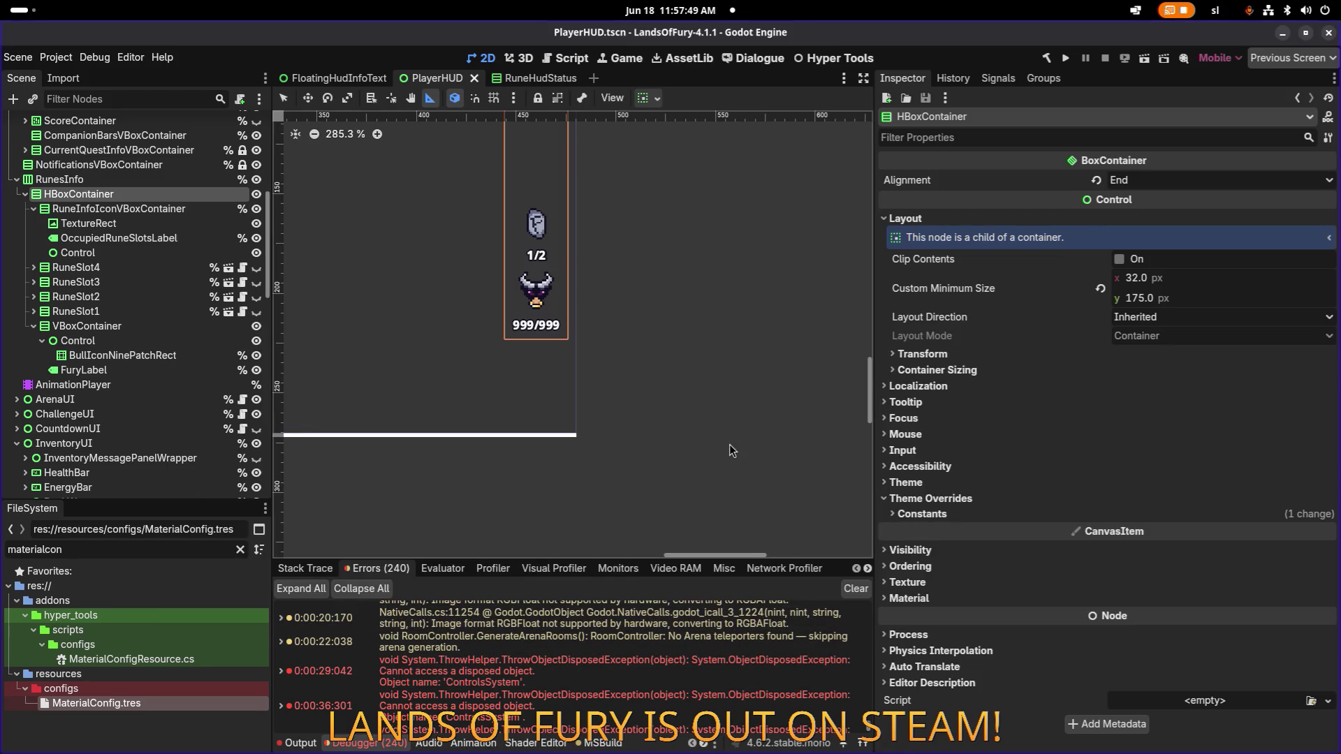
key("alt+Tab")
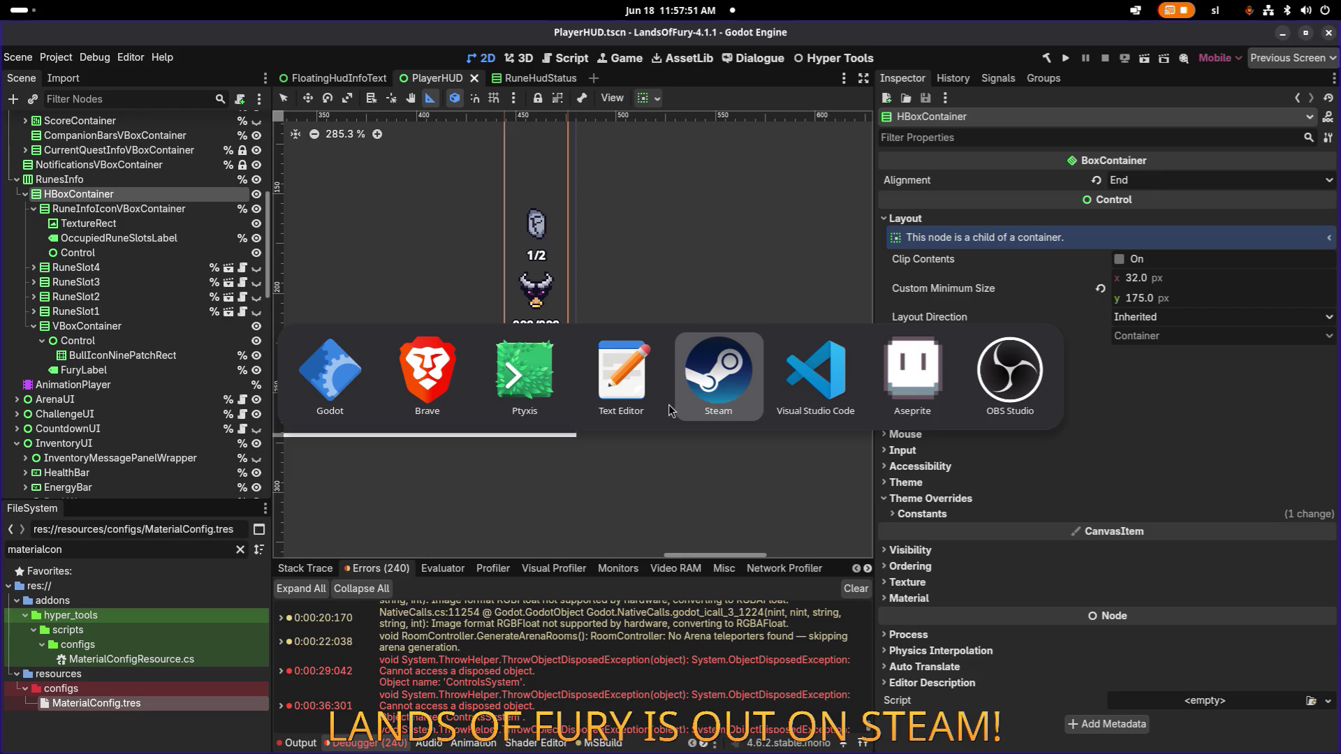
Step: In VS Code's terminal, stage every changed file with git add . and begin the commit command
left_click(814, 380)
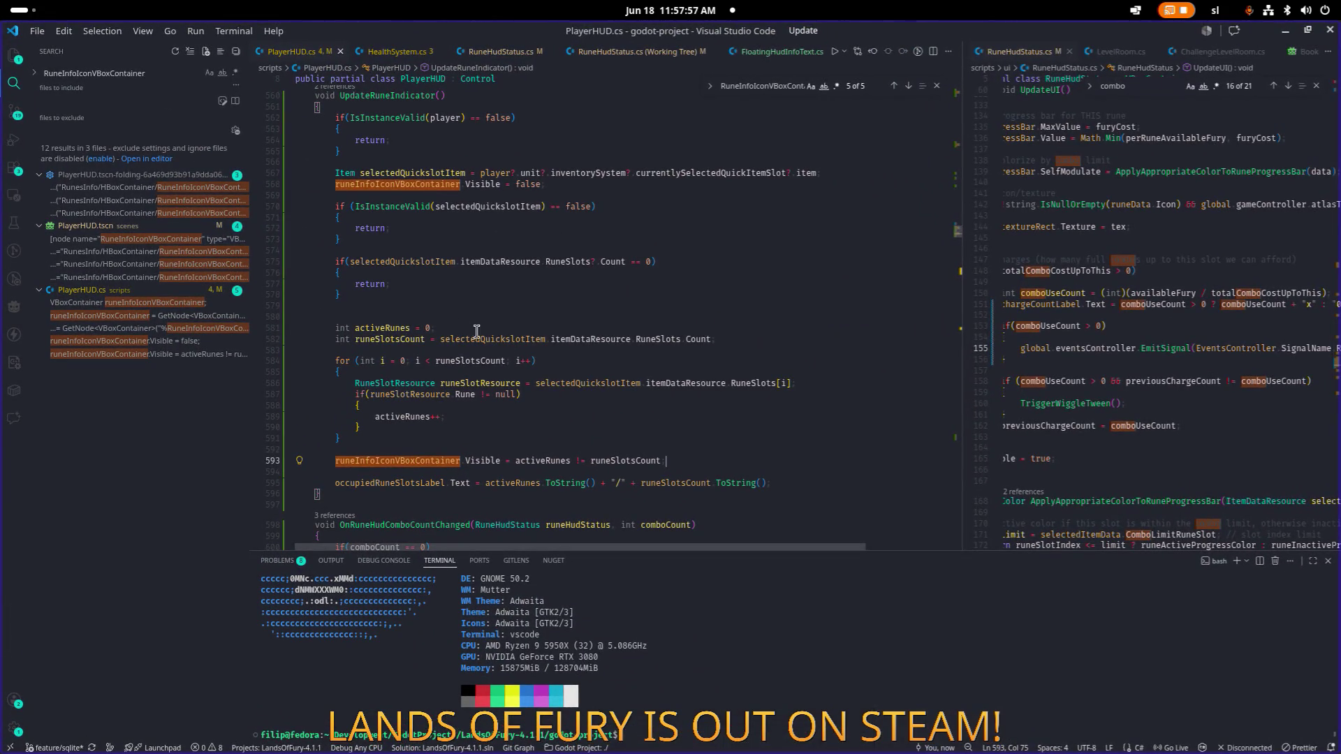
key("ctrl+shift+g")
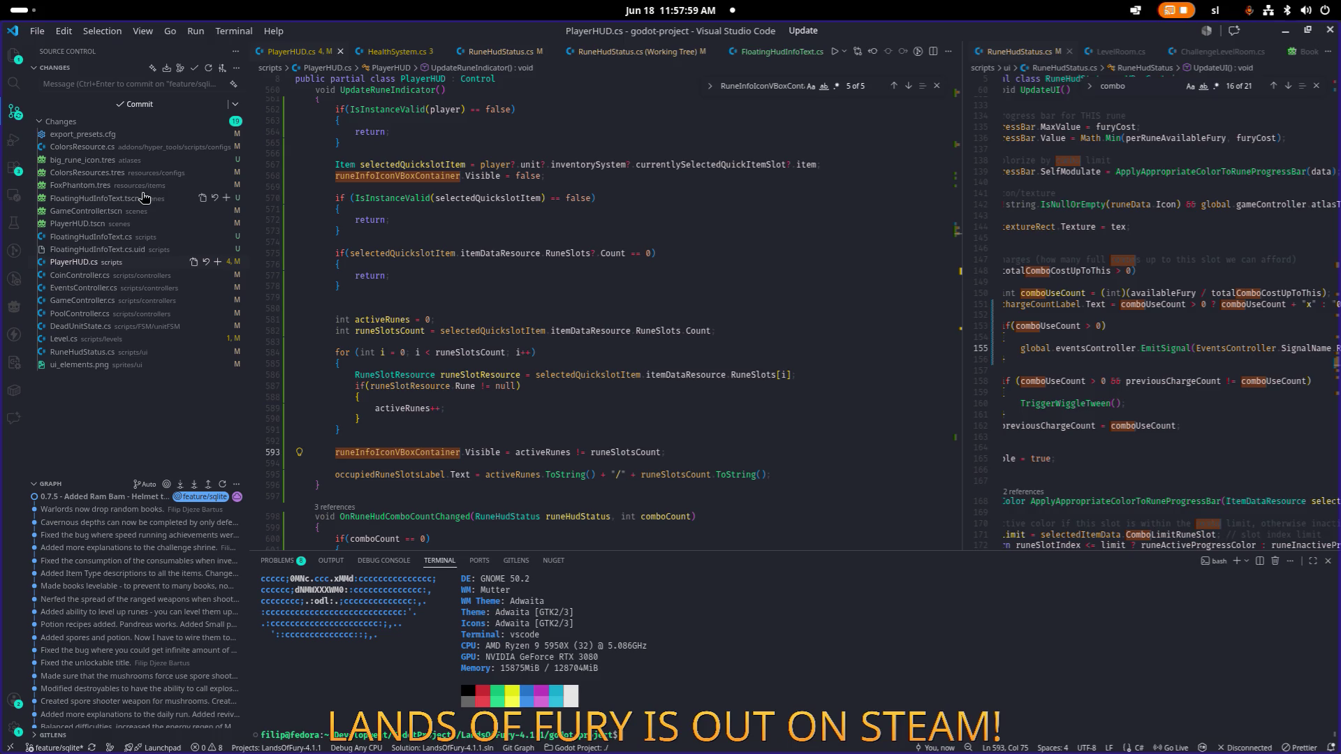
left_click(817, 682)
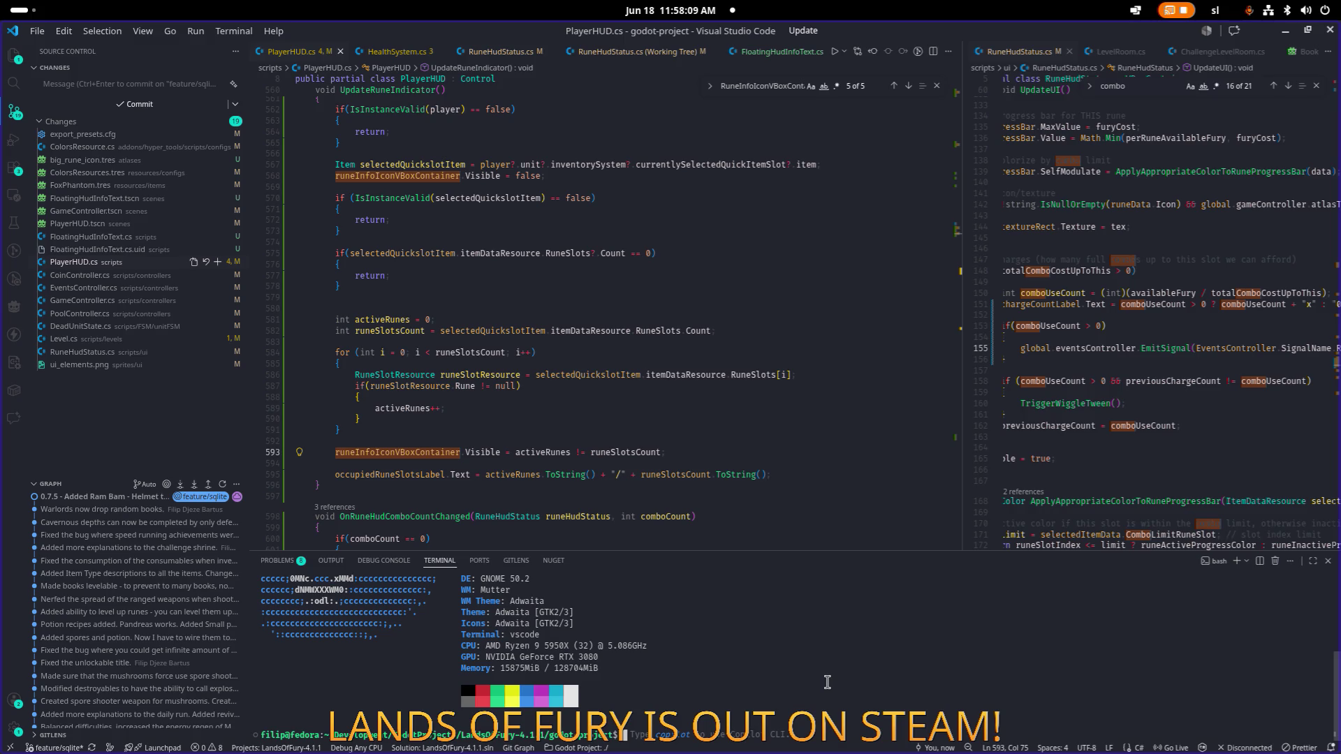
type("git a")
type("dd .")
key("Return")
type("git ")
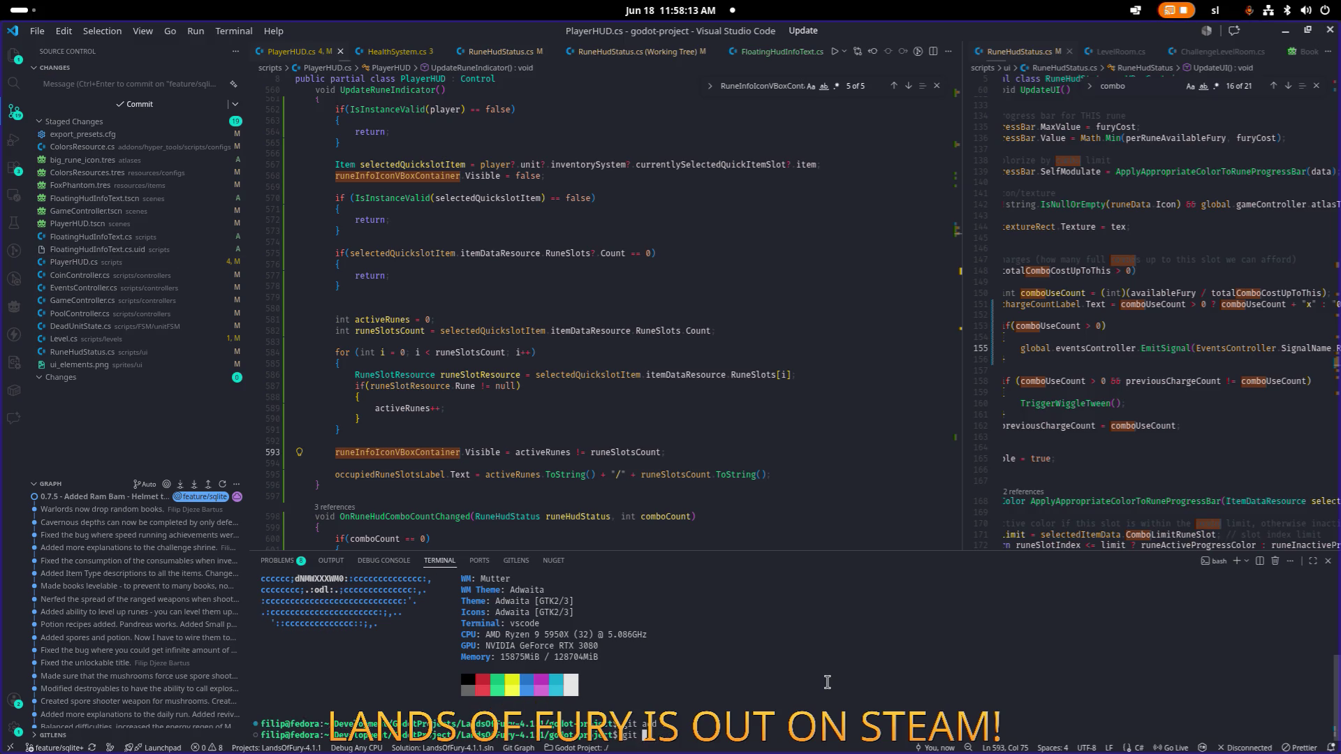
type("commit -m \"")
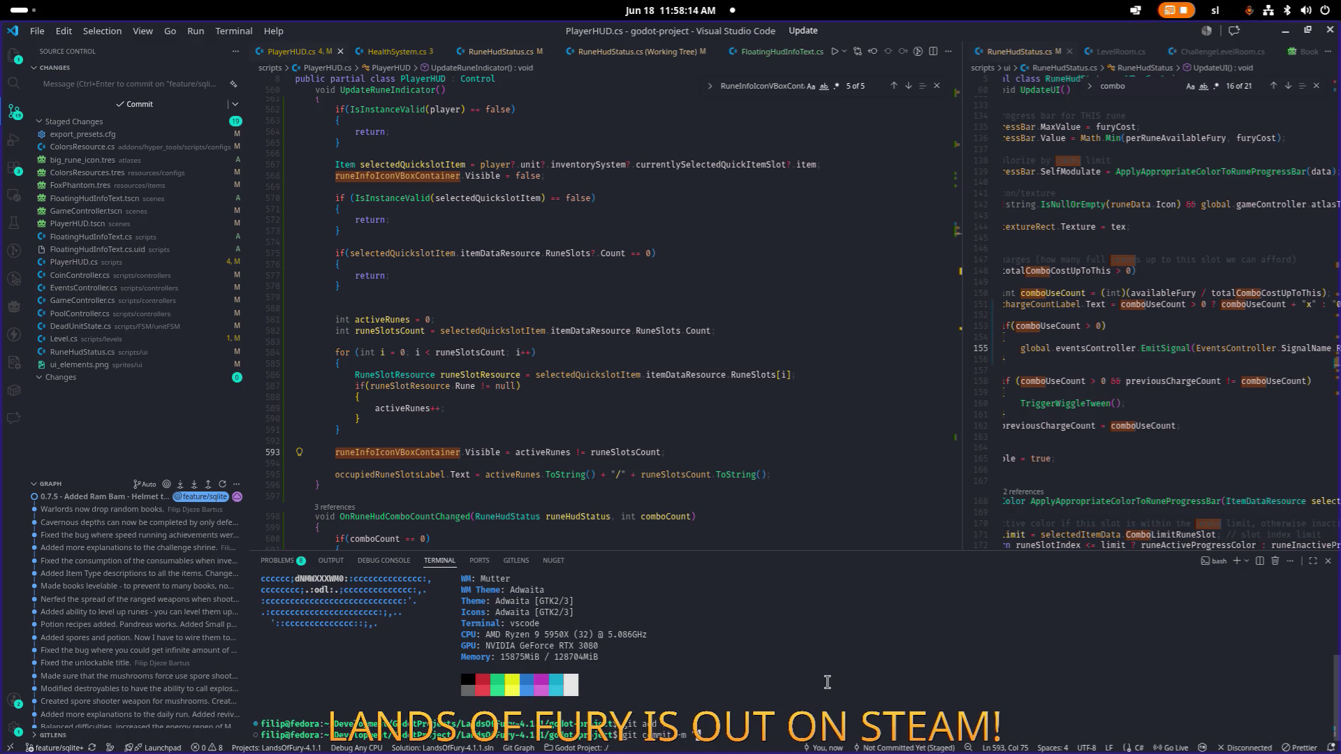
Step: Write the commit message about the filled-rune-slots indicator while previewing big_rune_icon.tres and ColorsResources.tres
left_click(147, 161)
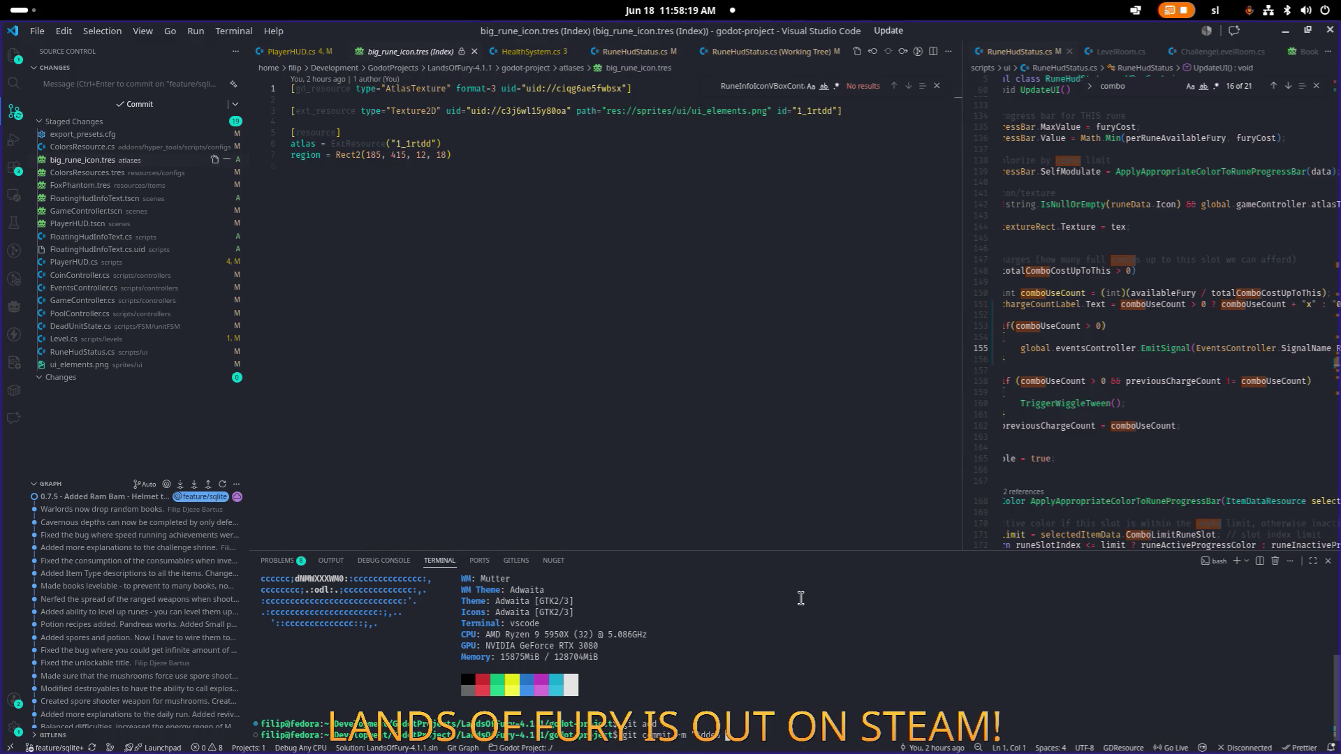
type("i")
type("ave ")
type("runes out of")
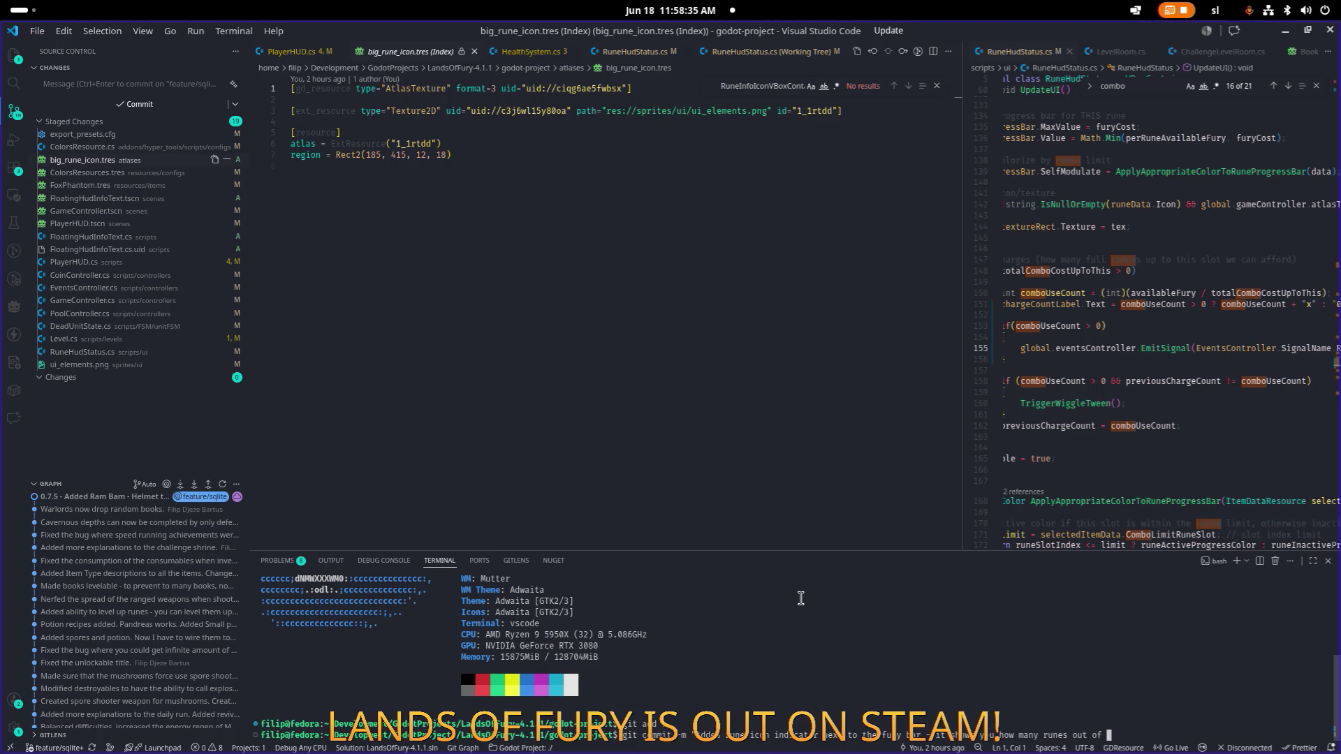
type("ow many")
type(" rune slots,")
type(" the ite")
type("m has")
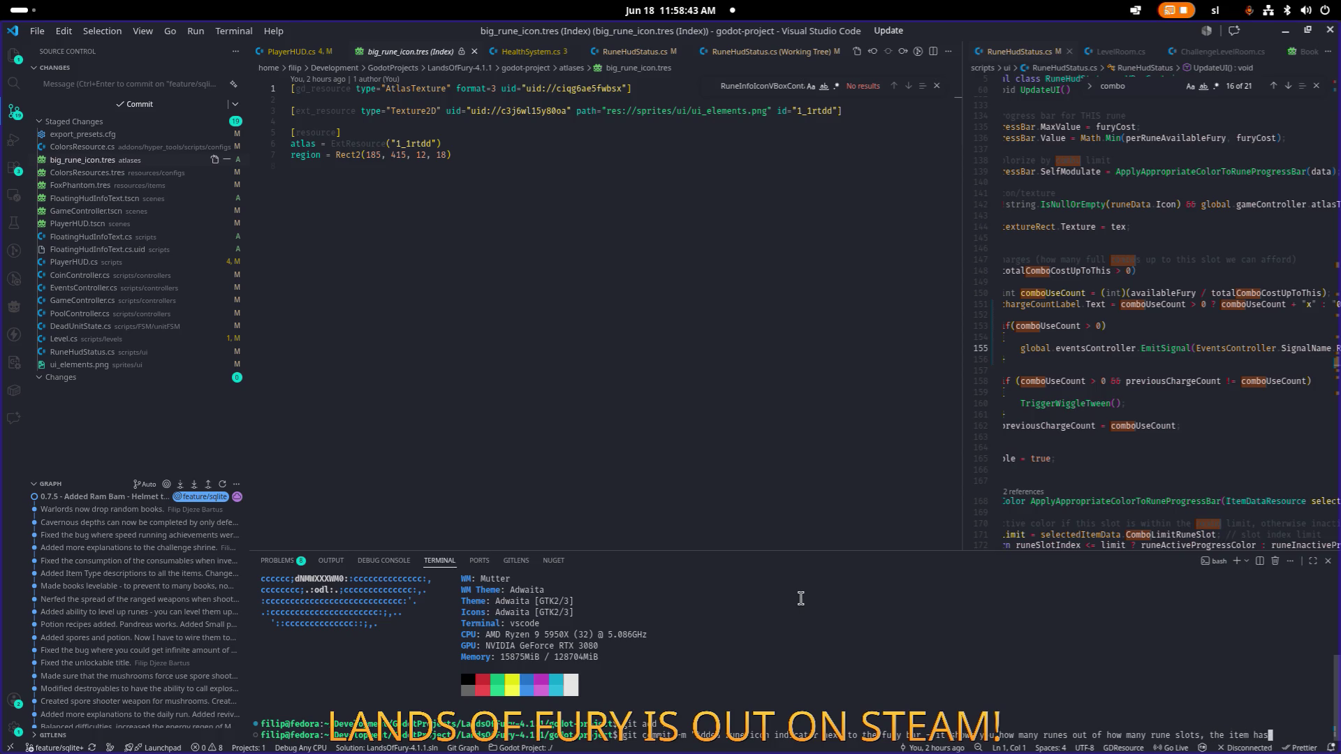
type(" filled.")
left_click(133, 173)
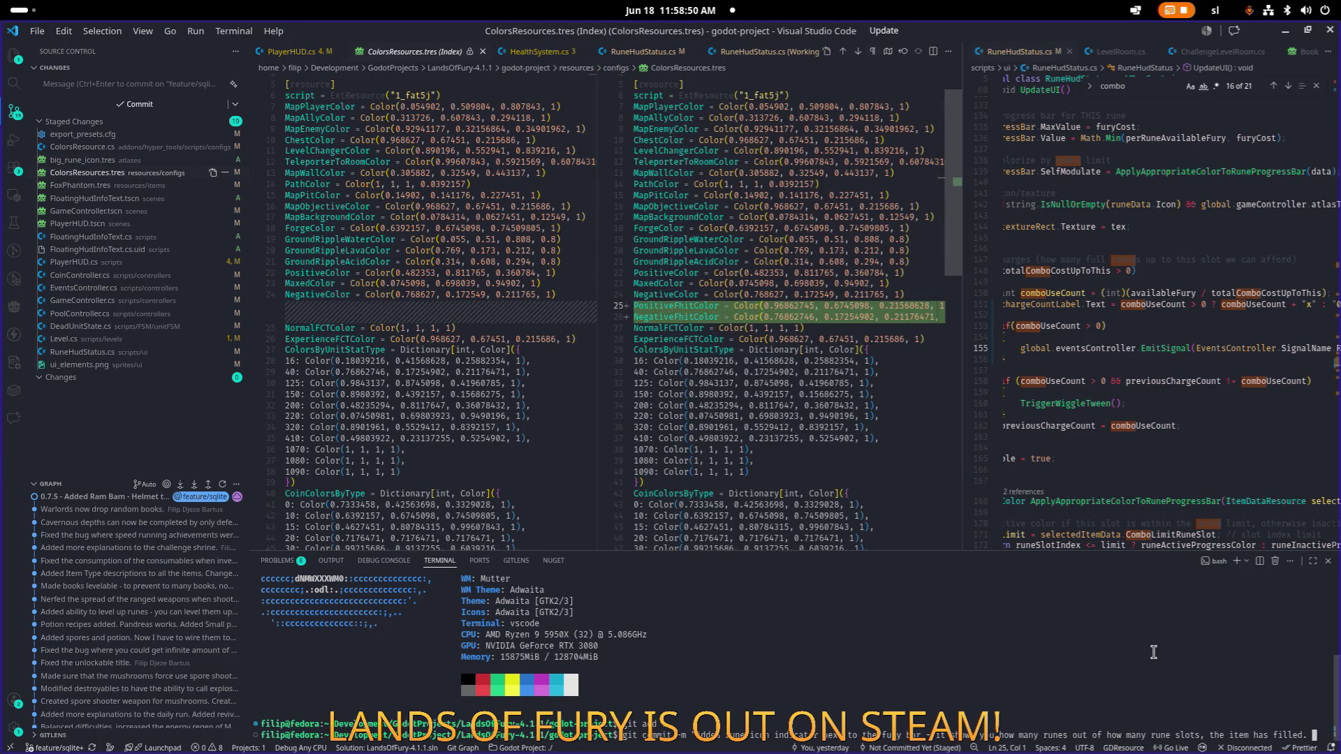
type("ullicon - now st")
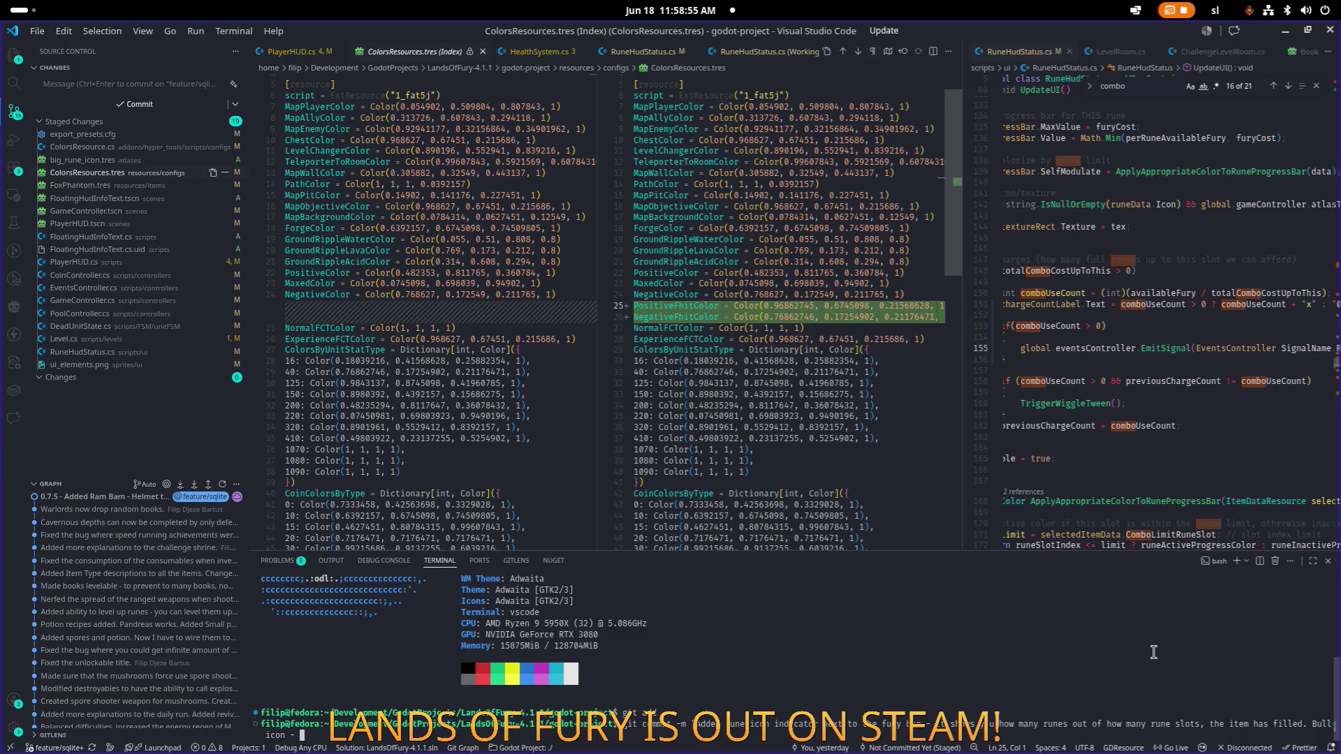
type(" coal")
type("u have en")
type(" fury and runes.")
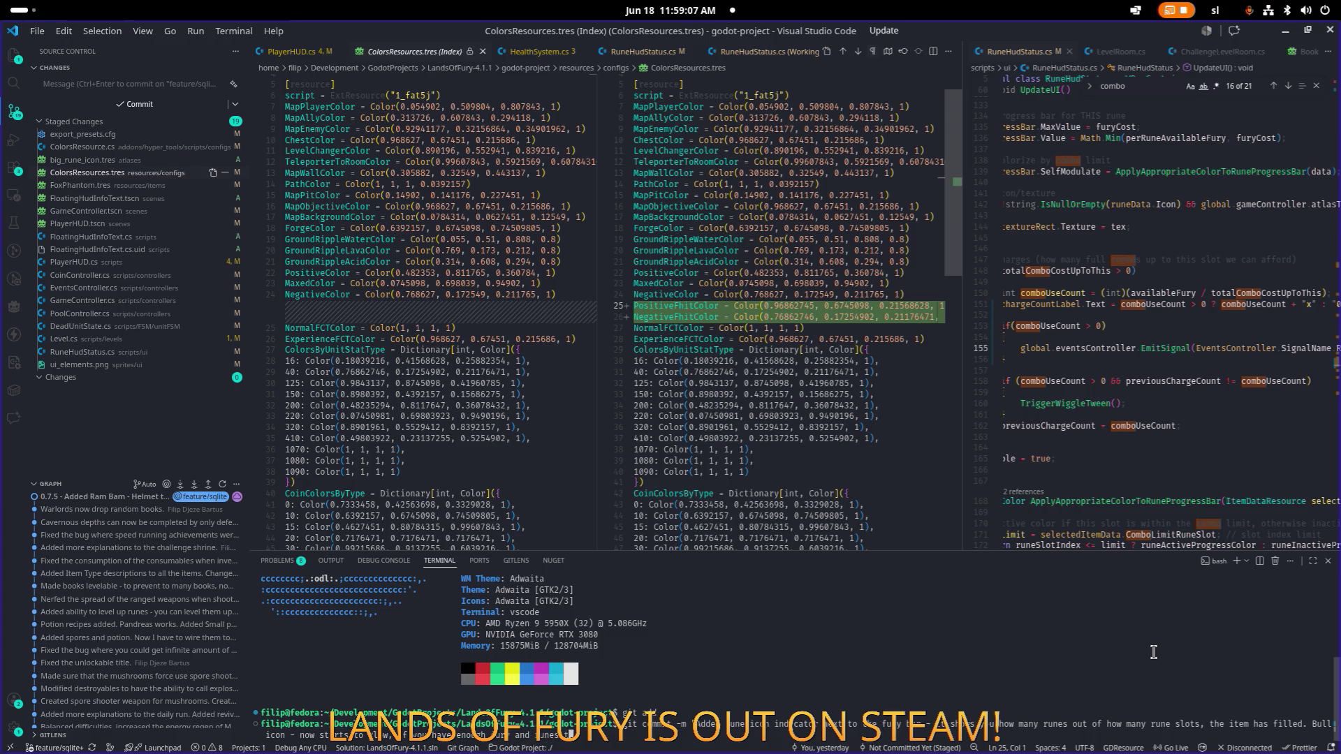
type("nleash the fu")
type("ph")
type("s")
type(" chance bug")
type(" fixed.")
Step: Review the FloatingHudInfoText and PlayerHUD.tscn diffs while adding the gold-counter numbers note to the message
left_click(112, 199)
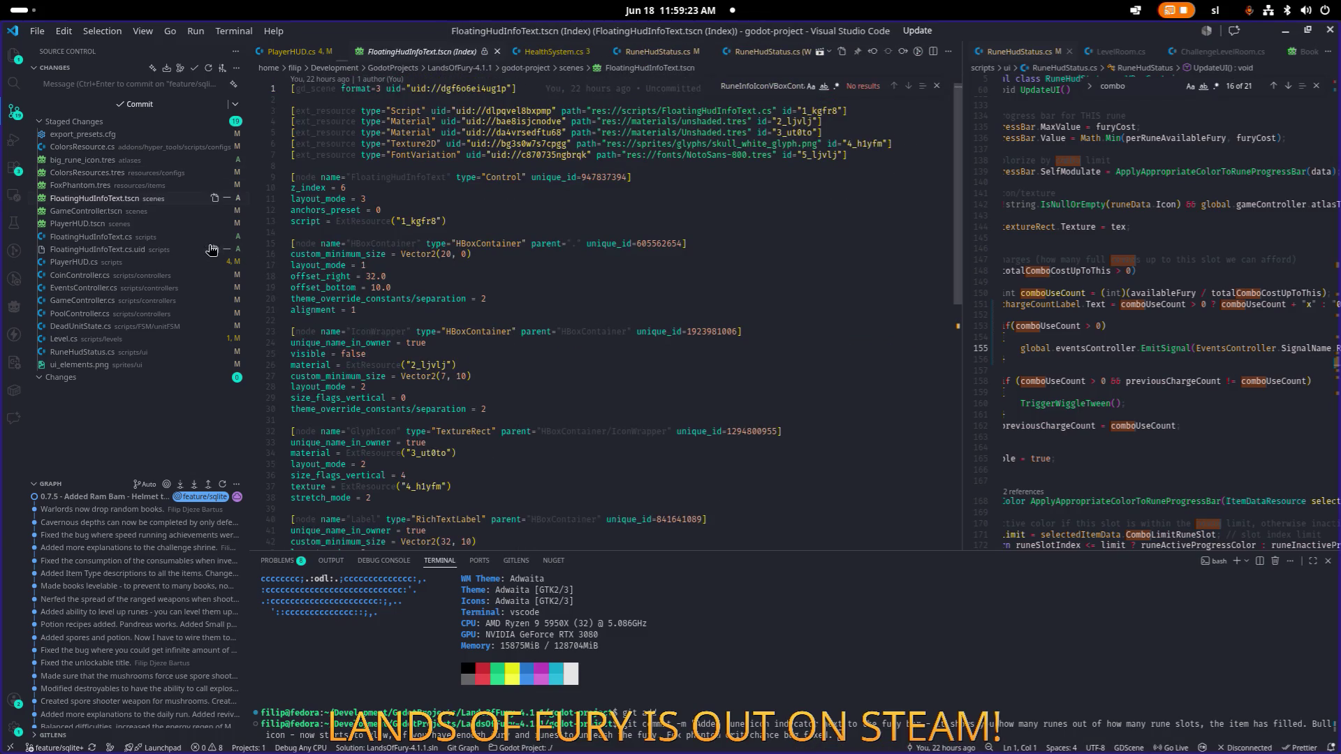
scroll(350, 280, "down", 5)
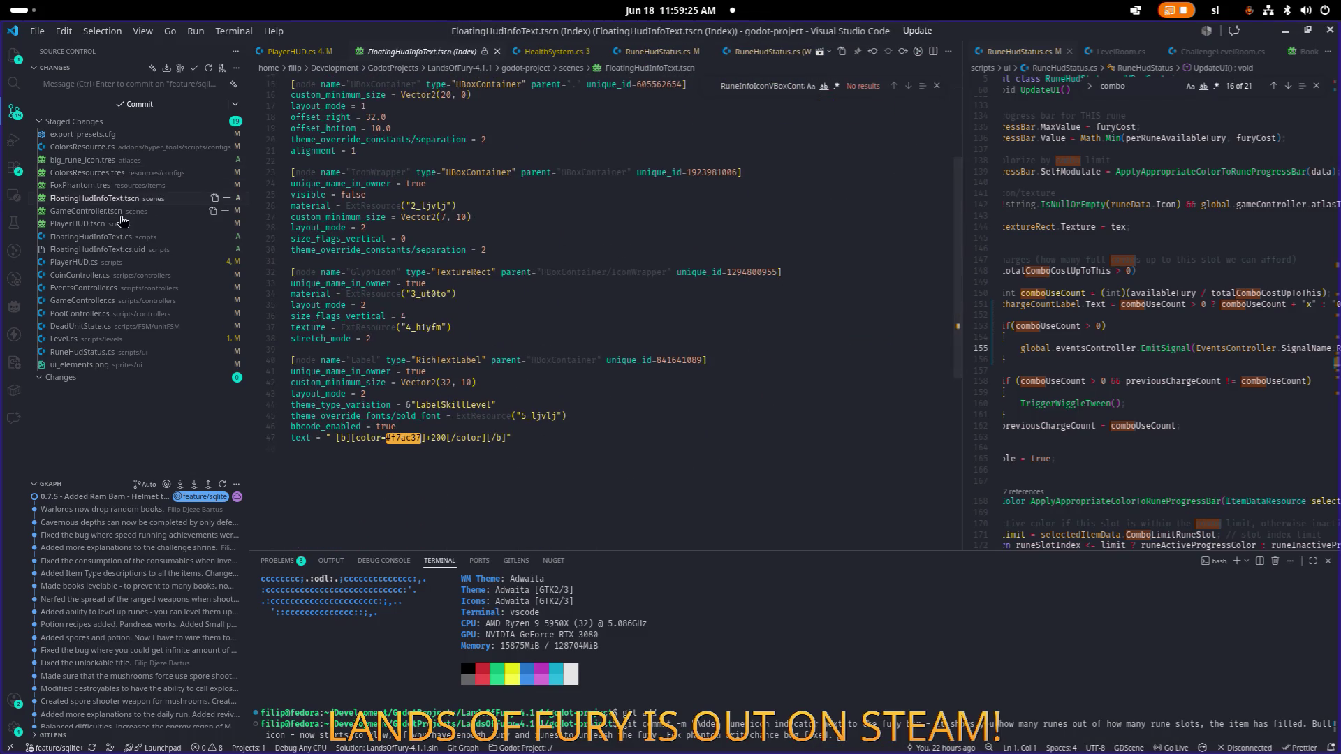
left_click(114, 230)
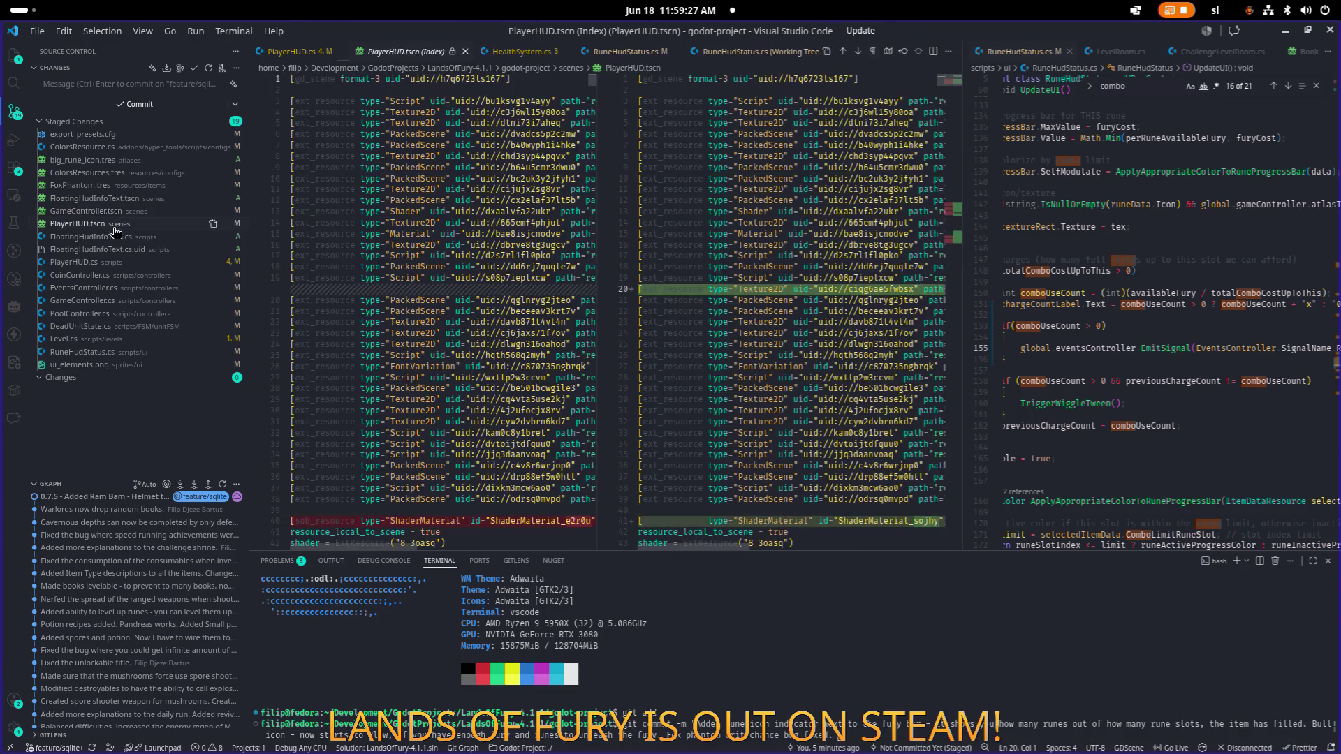
left_click(112, 237)
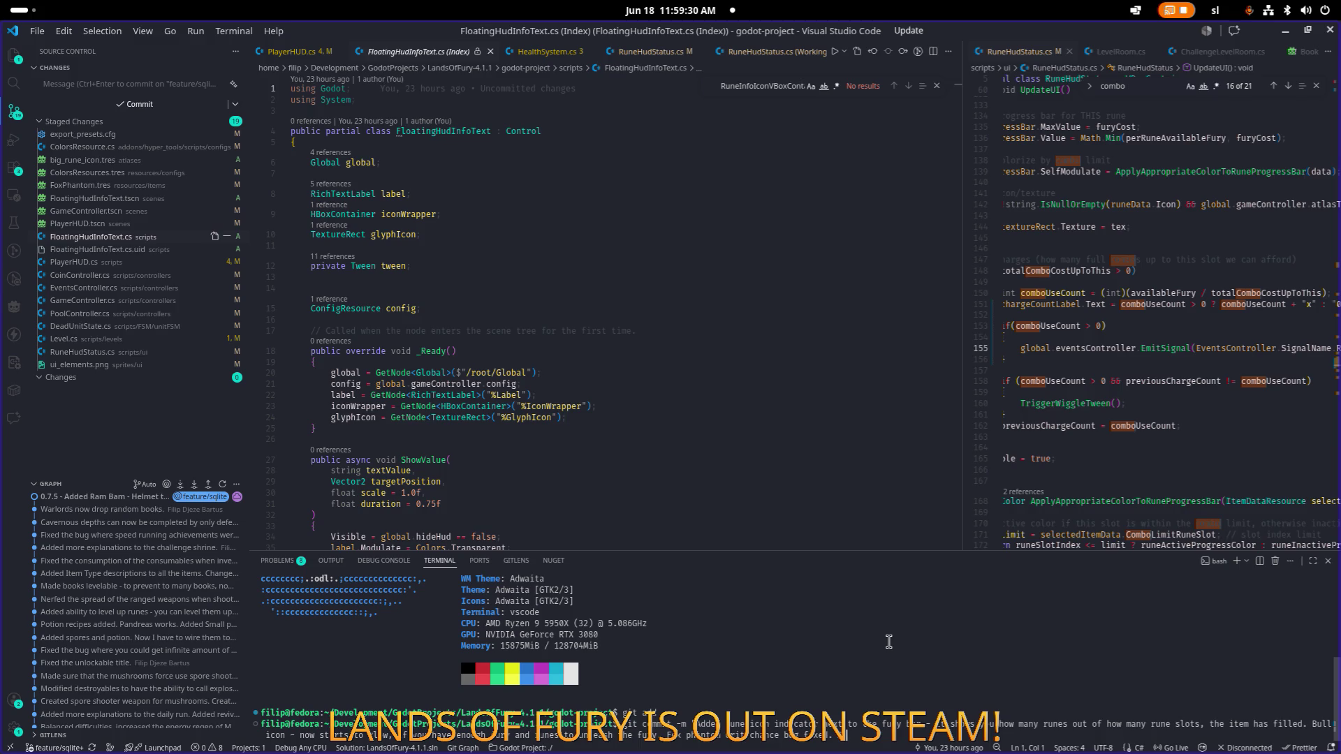
type("Added")
type("a")
type("co")
key("BackSpace")
key("BackSpace")
key("BackSpace")
type("ld")
type(" to the f")
type("old counter - ")
type("numbers a")
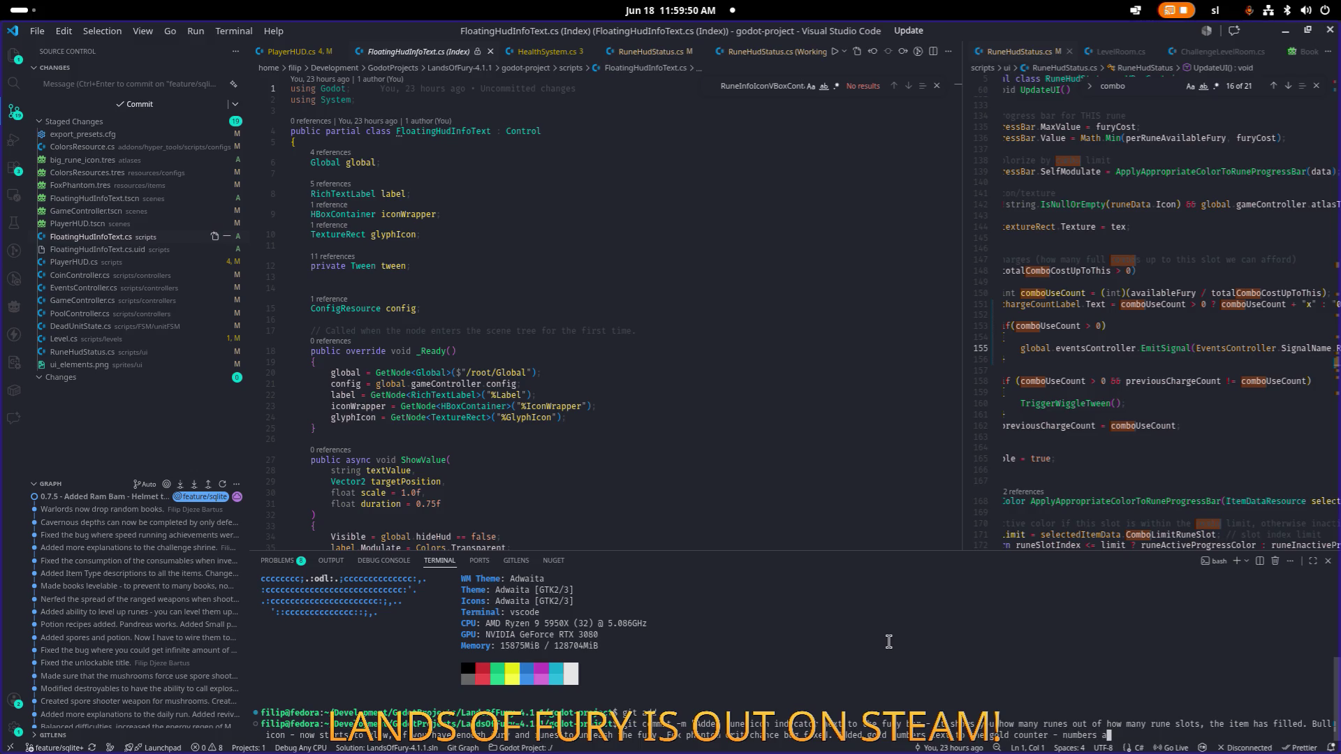
type("re showing how ")
type("much gold ")
type("you gain from the ")
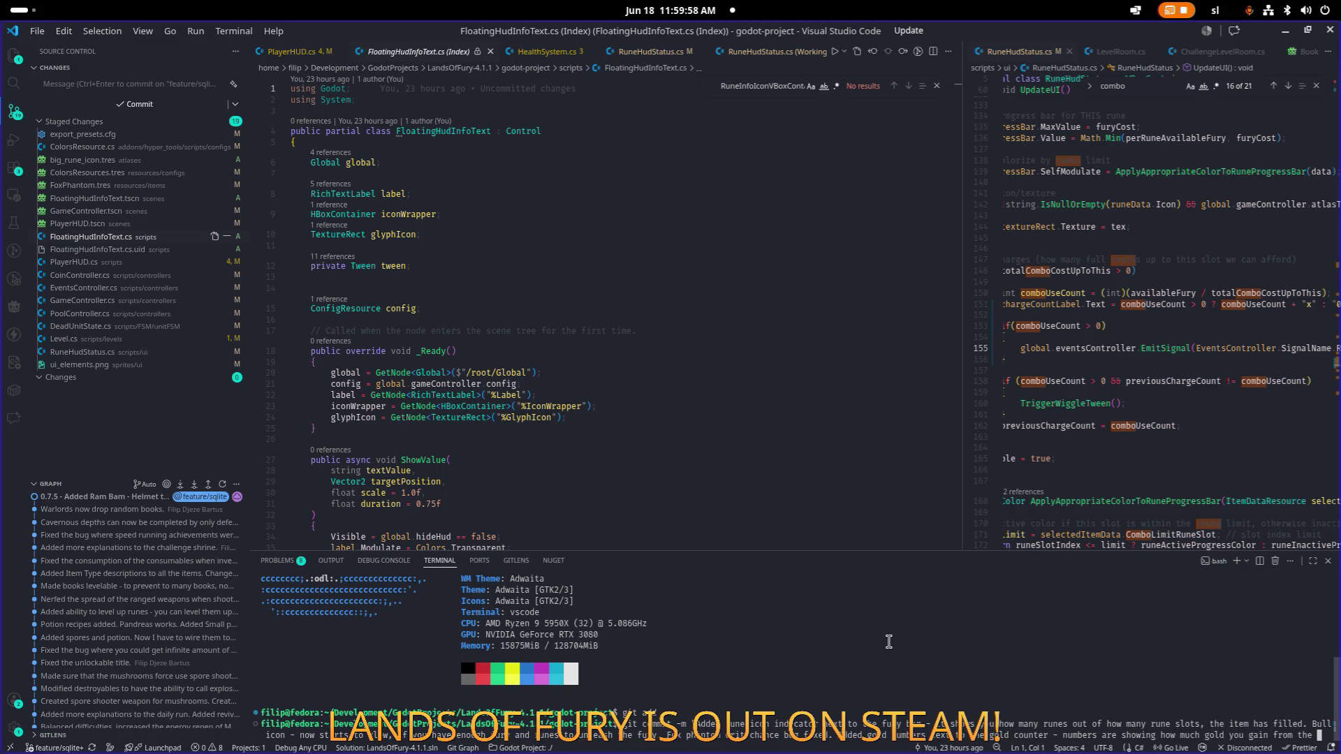
type("kill or ")
type("how much ")
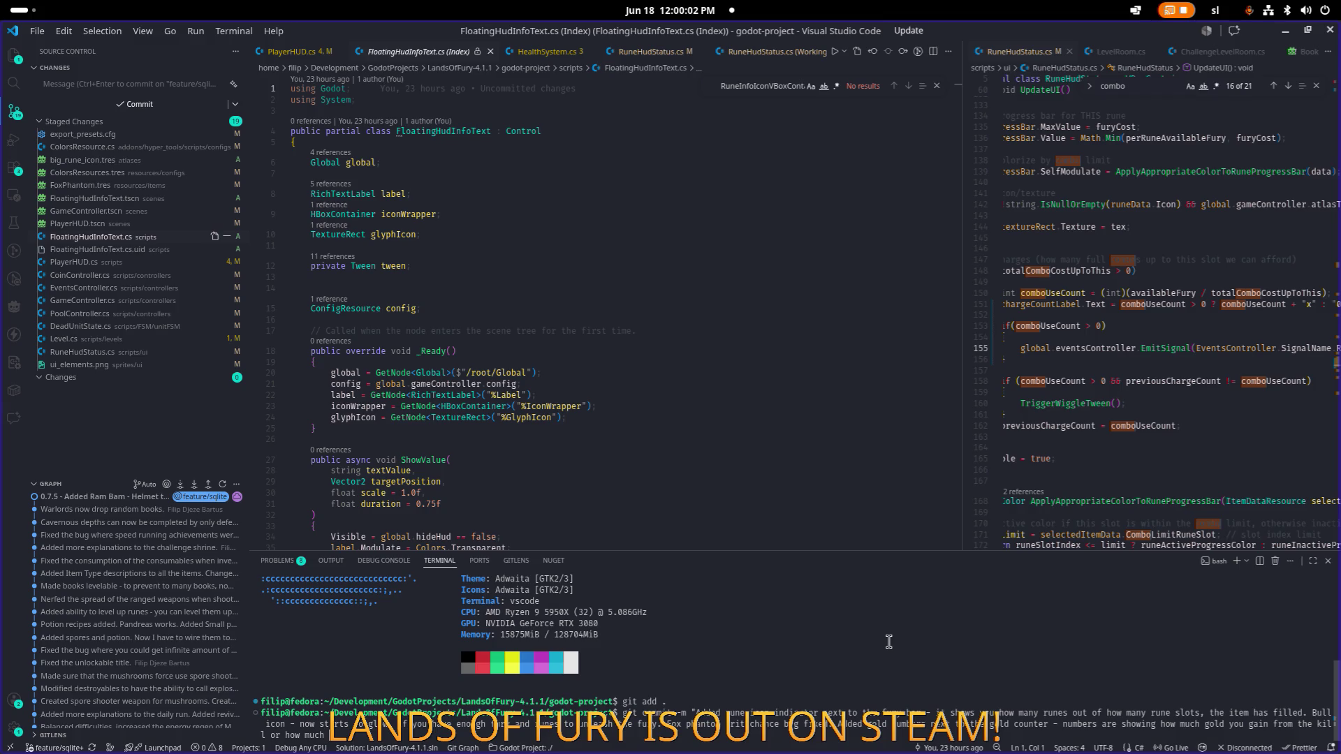
type("old you")
type("uchas etc")
Step: Review CoinController.cs and note that companion kills now give gold in the commit message
left_click(130, 275)
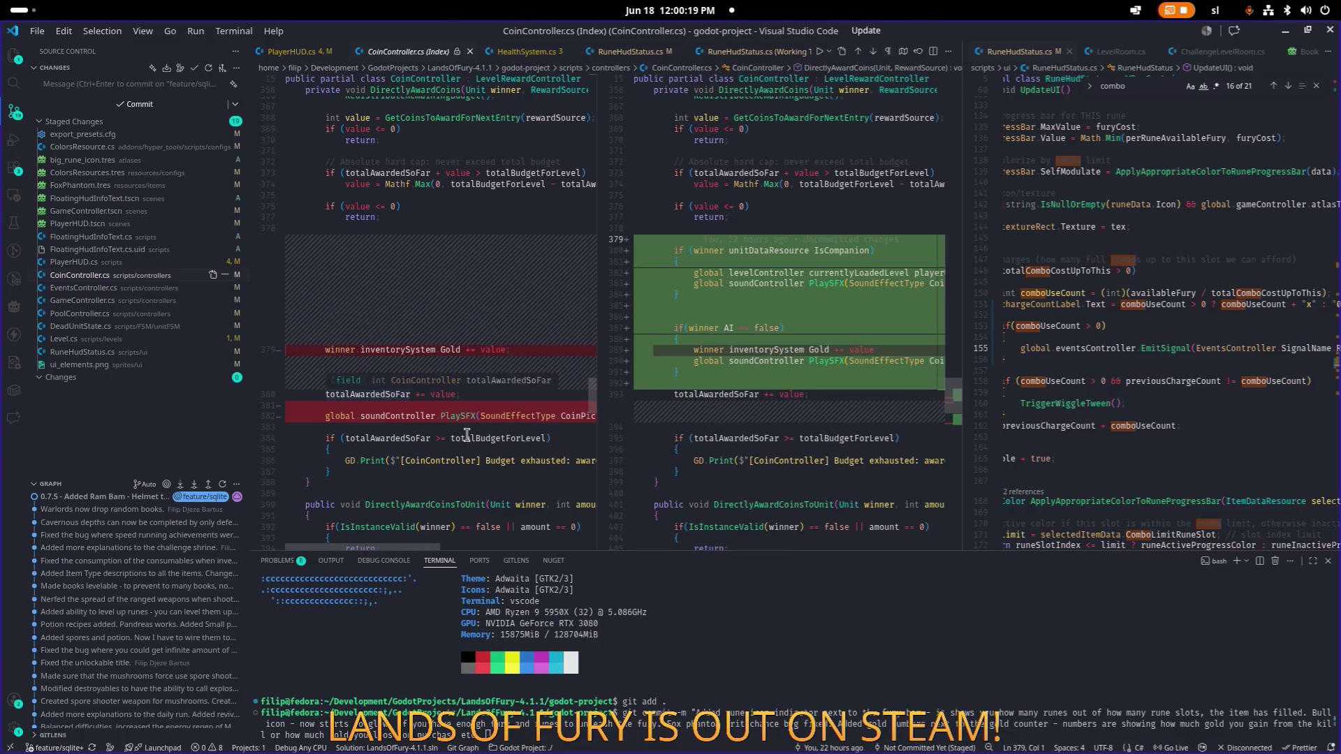
left_click(830, 681)
type("Fixed the bug w")
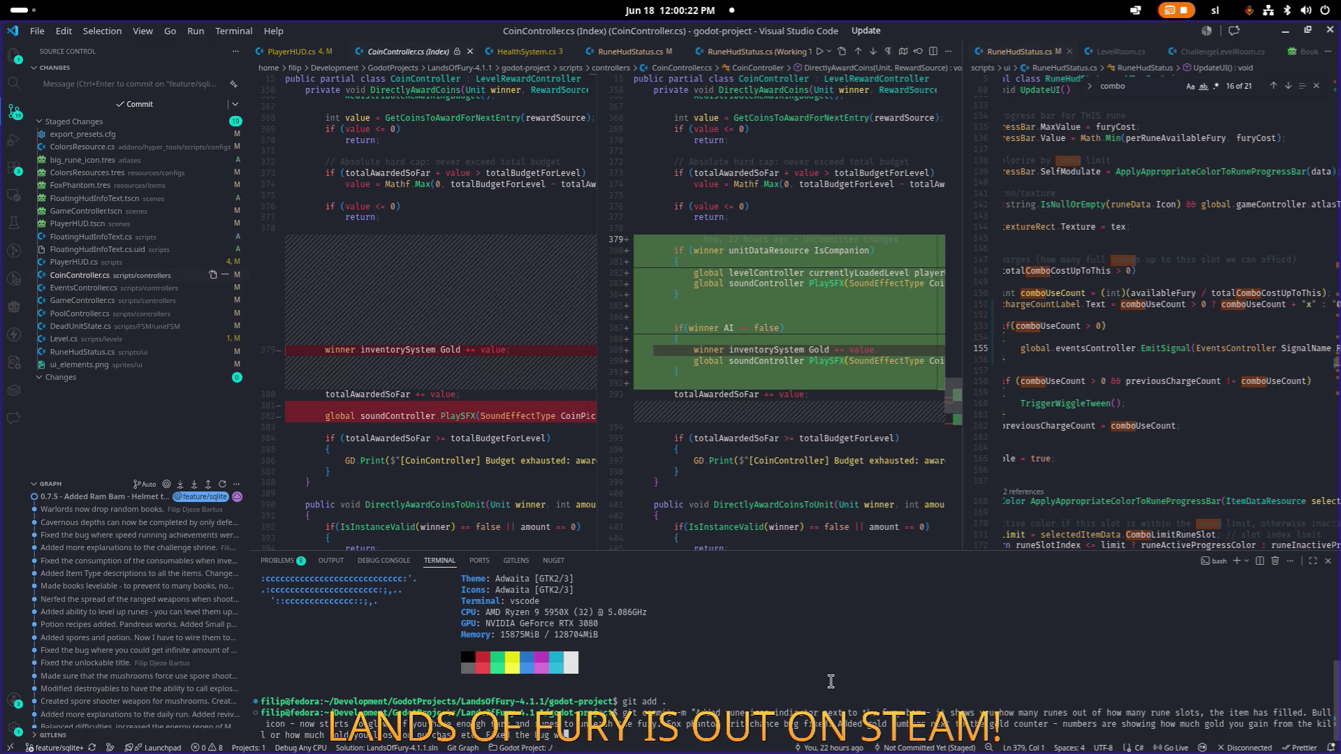
type("he")
type("n companion kills wouldn")
type("'t give you go")
type("ld - this")
type(" is now fi")
type("xed.")
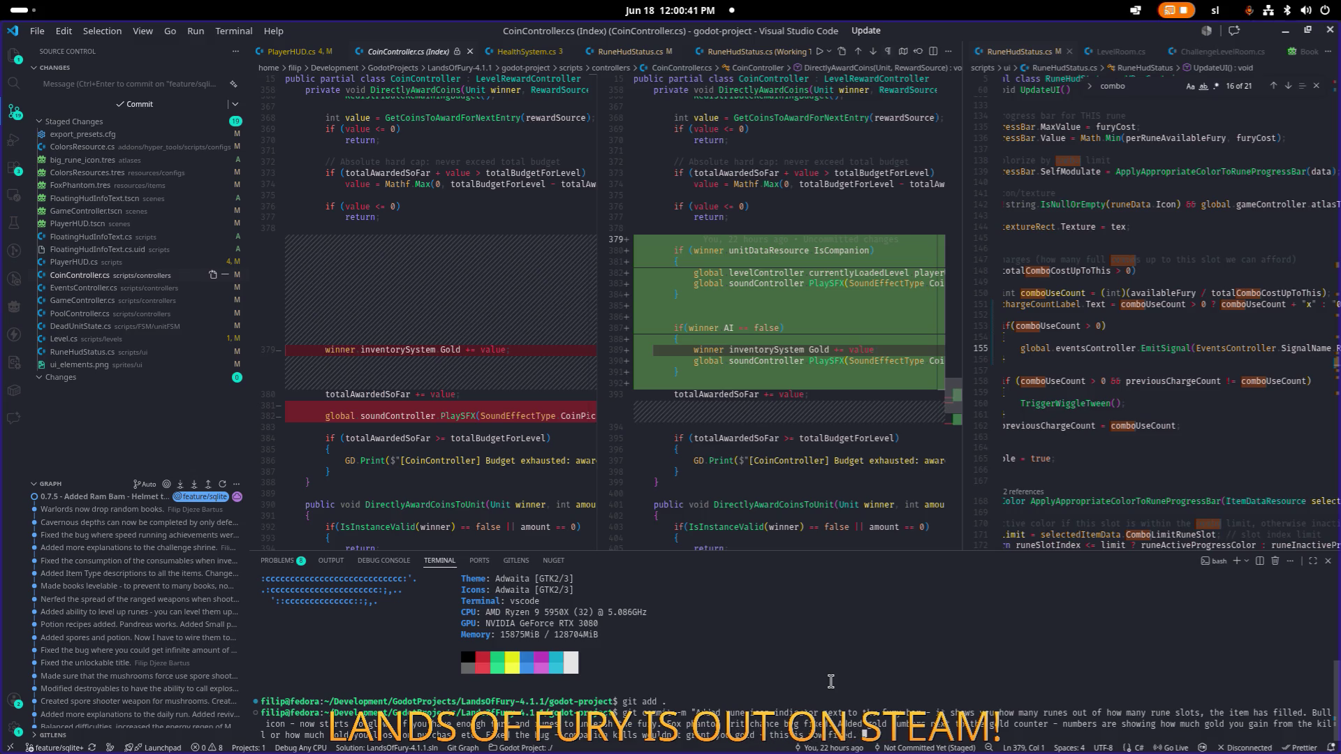
Step: Review the GameController, PoolController and DeadUnitState diffs; note dead-unit cleanup cut from 5 to 3 seconds
left_click(105, 301)
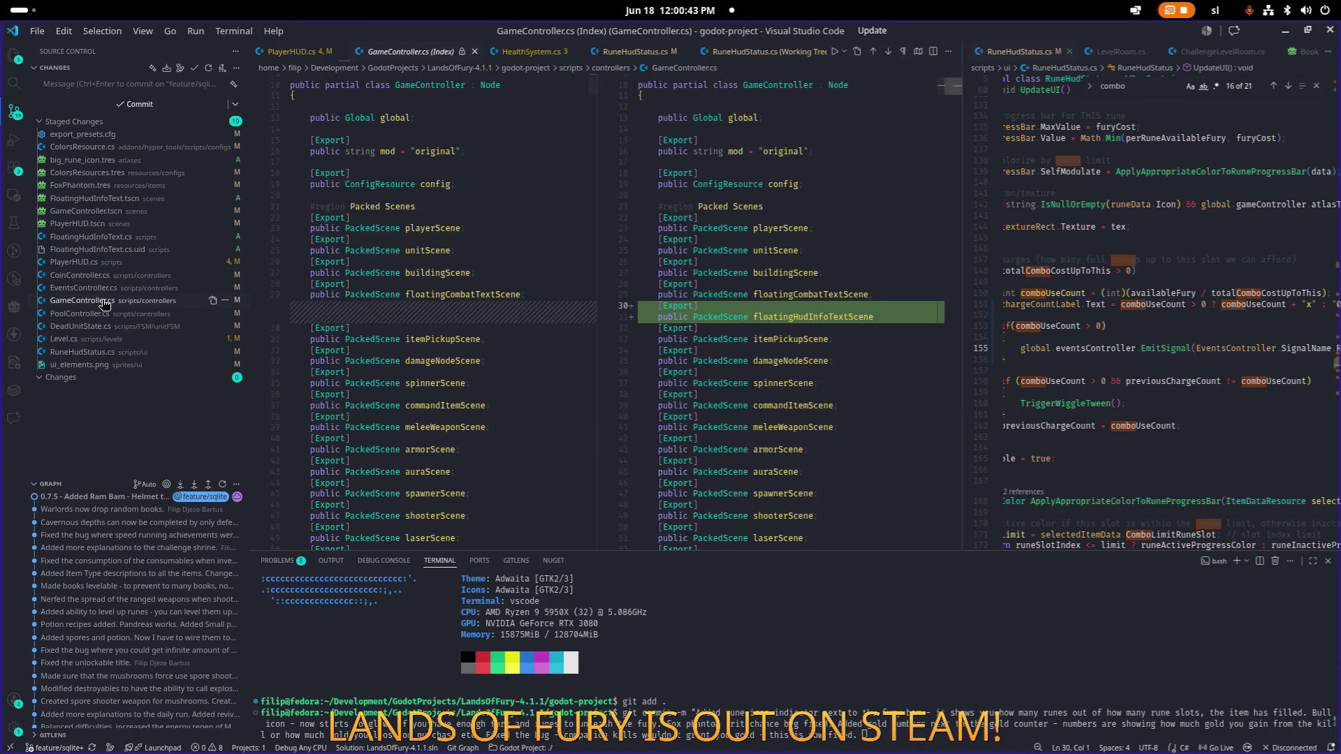
left_click(96, 314)
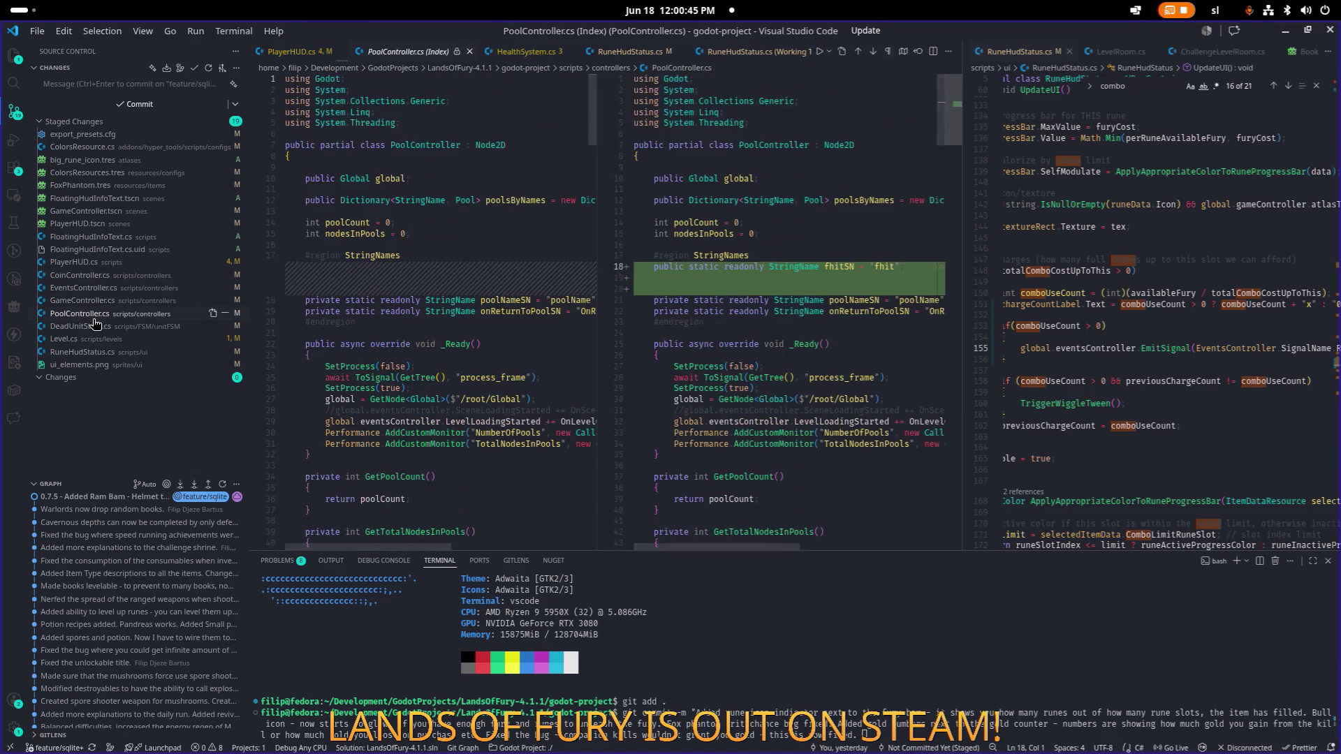
left_click(96, 329)
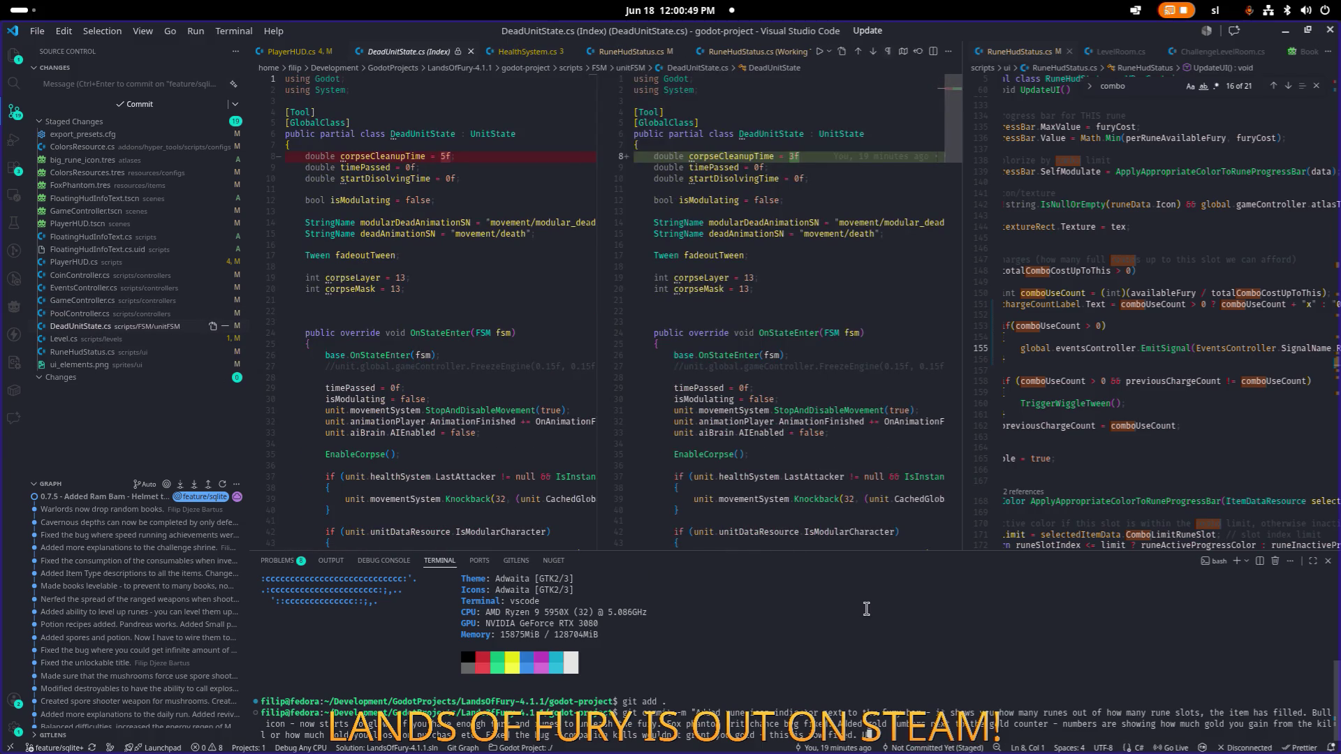
type("Dead unit")
type(" cleanup now reduced from ")
type("5 seconds to ")
type("3.")
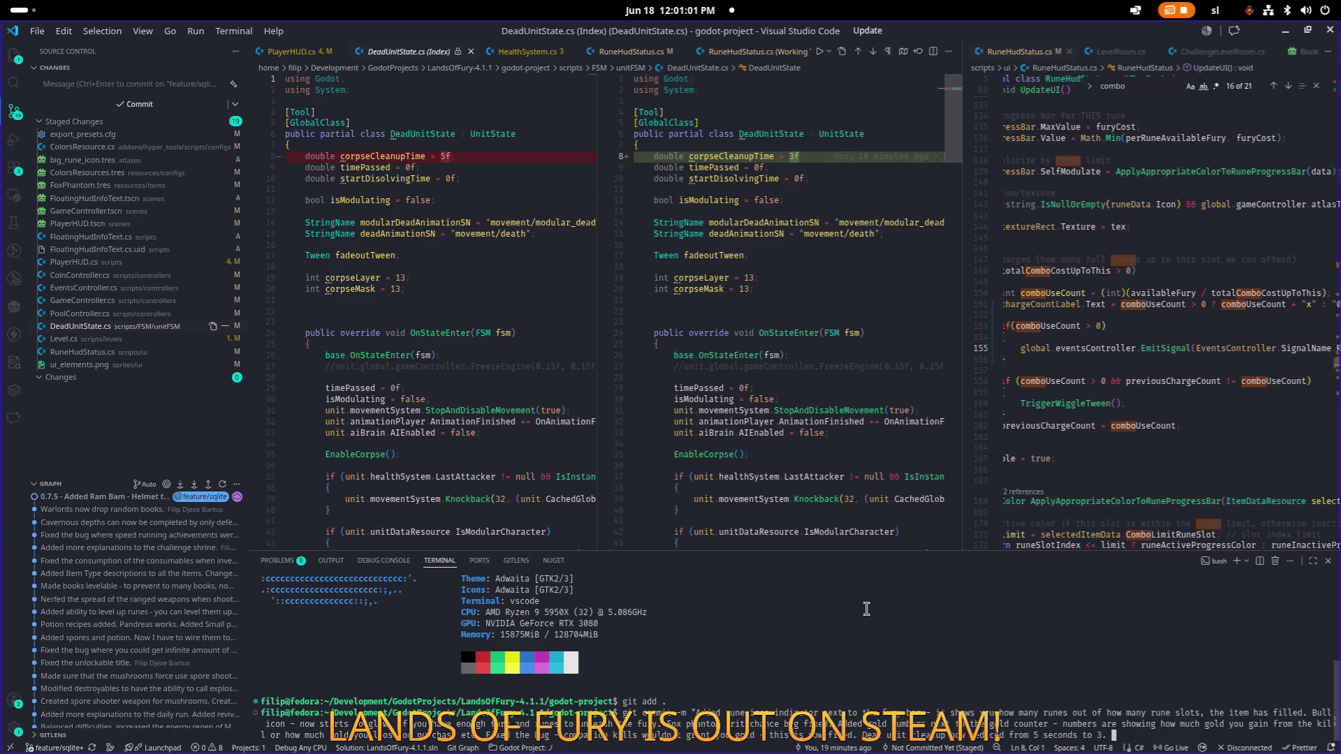
Step: Review the Level.cs and RuneHudStatus.cs diffs, then commit the 19 changed files
left_click(63, 339)
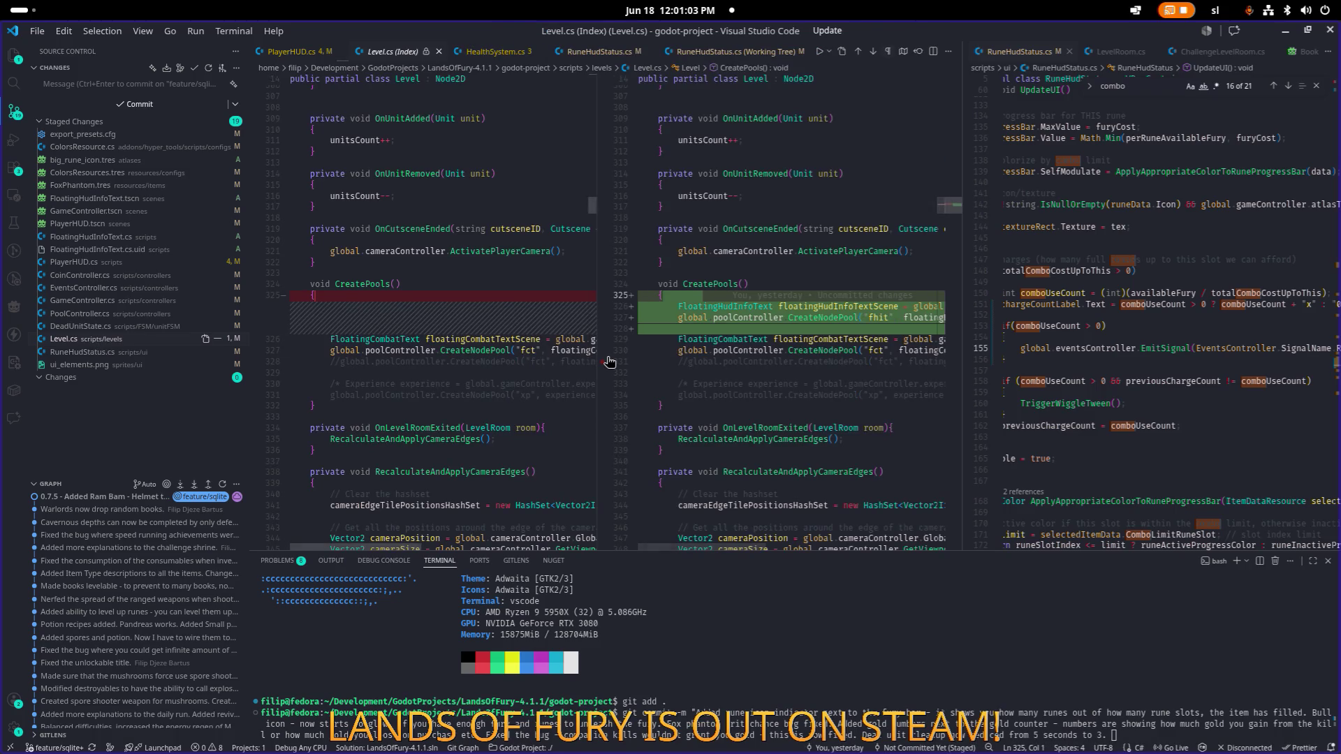
left_click(94, 352)
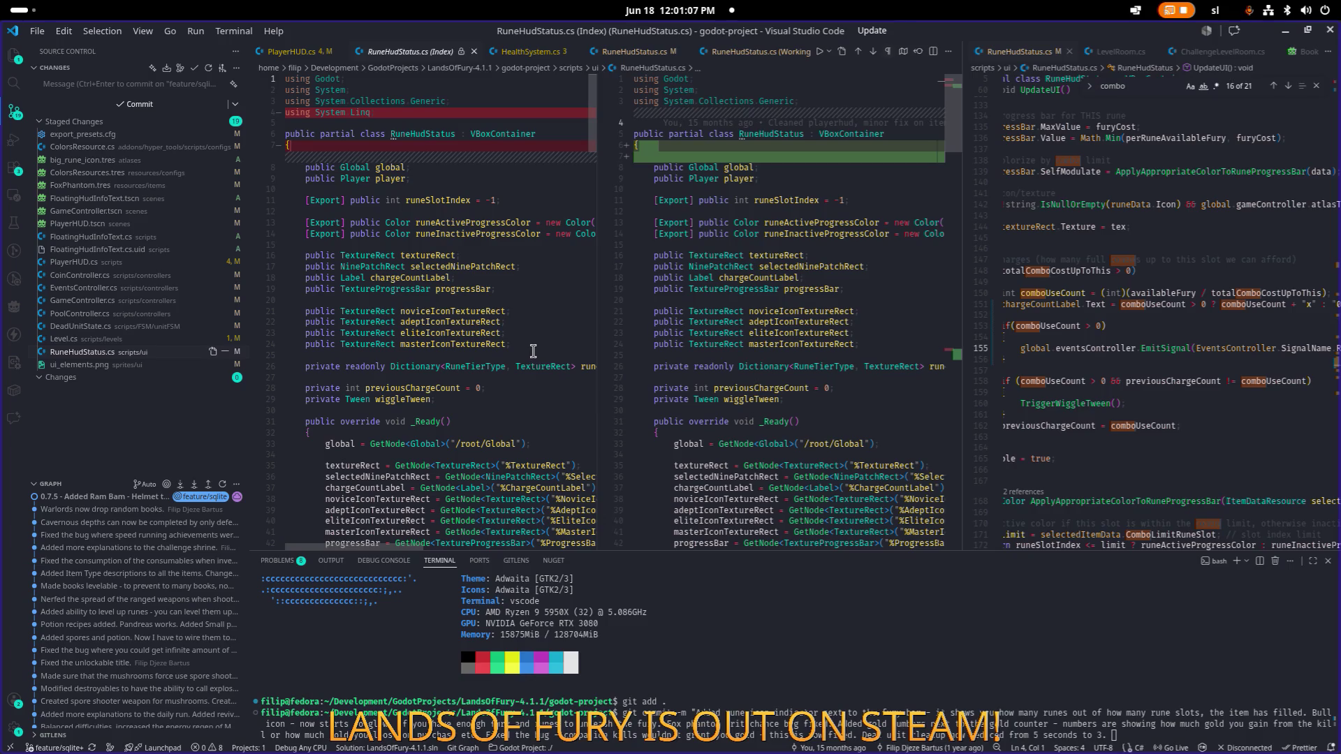
scroll(533, 350, "down", 20)
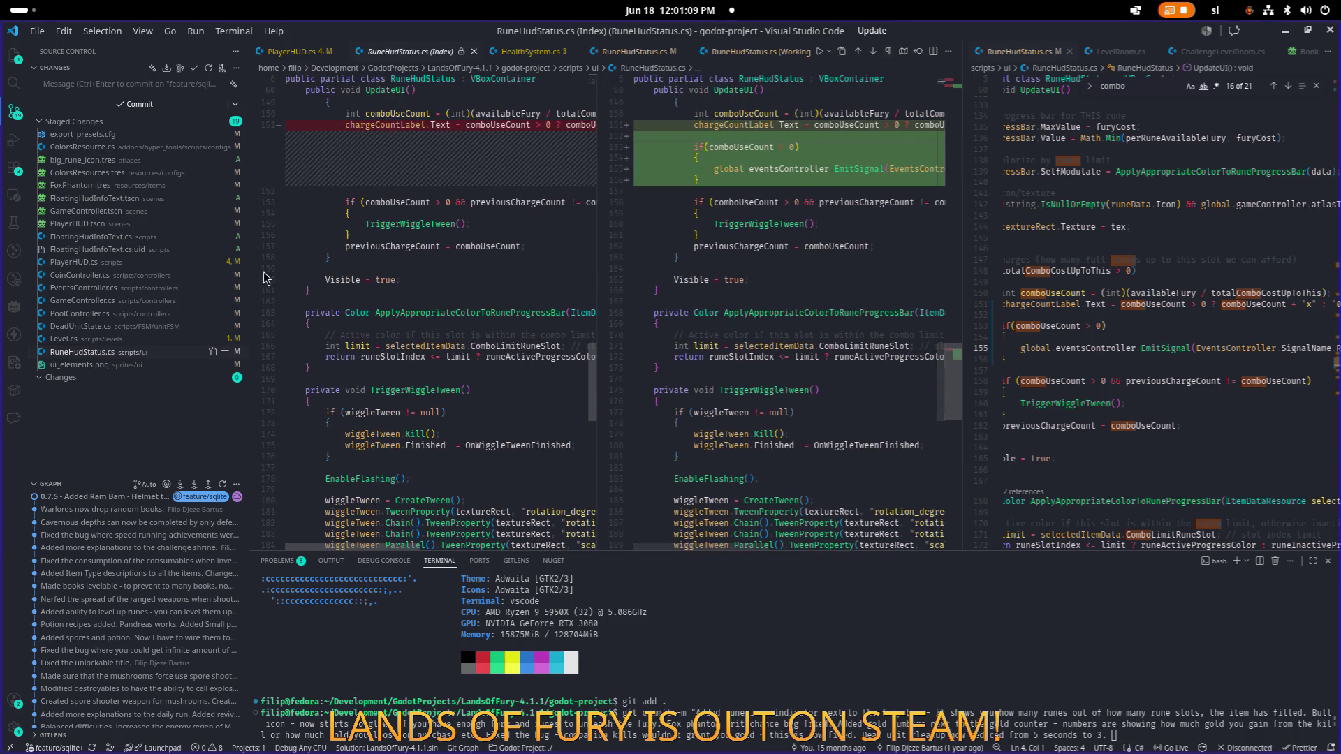
left_click(1019, 661)
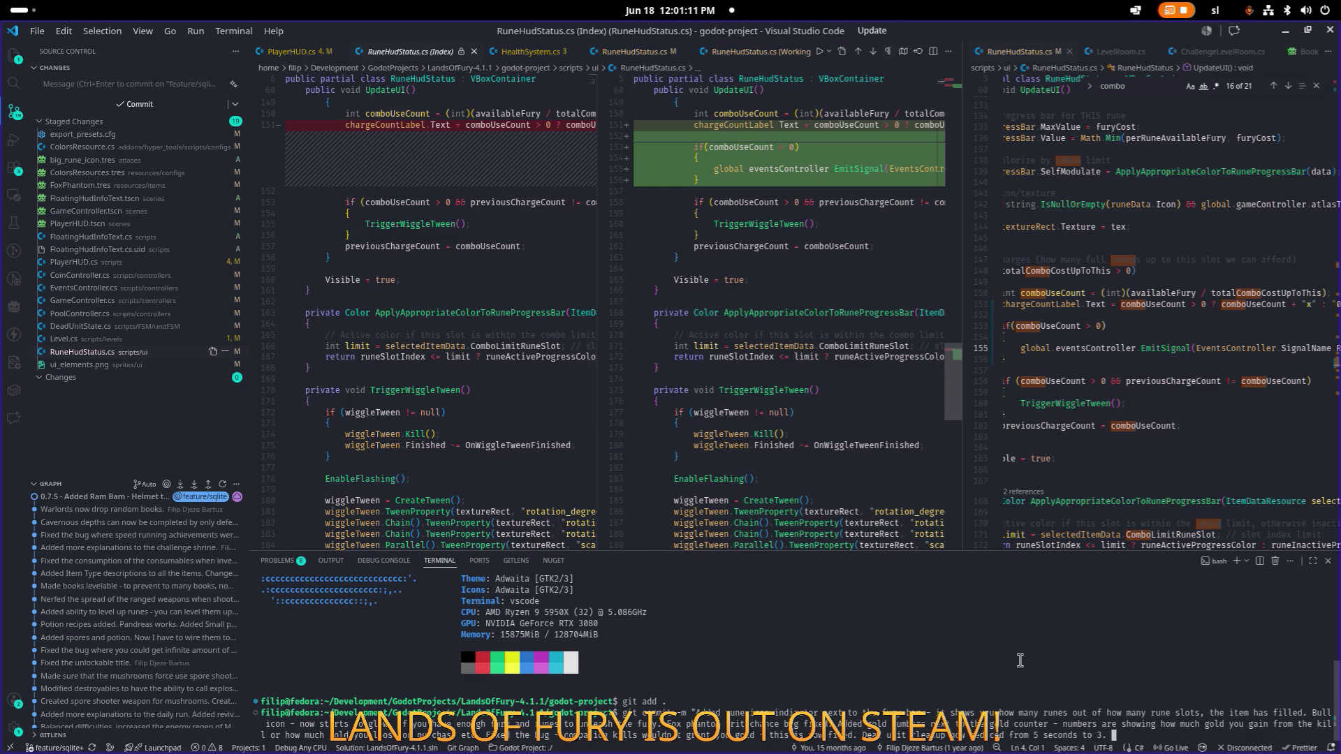
type("\"")
key("Return")
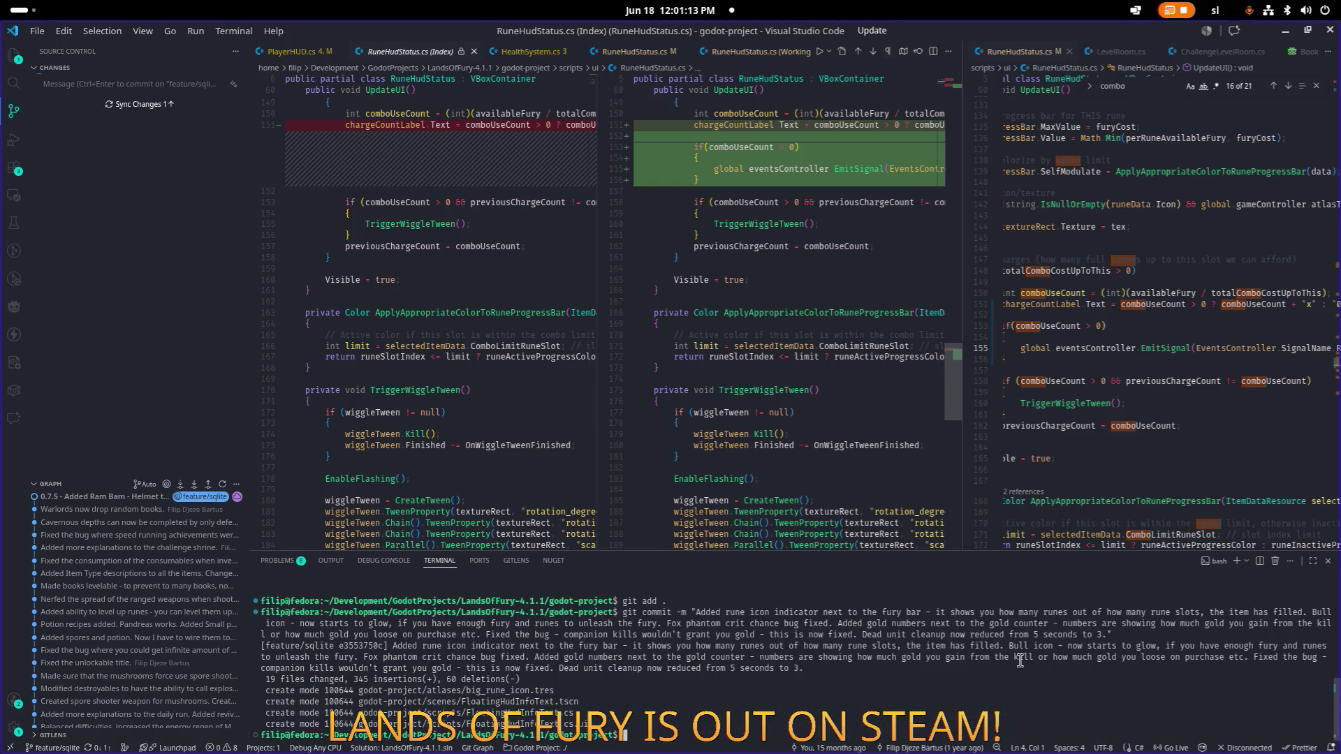
Step: Push the commit to the remote feature/sqlite branch with git push and minimize VS Code
type("git push")
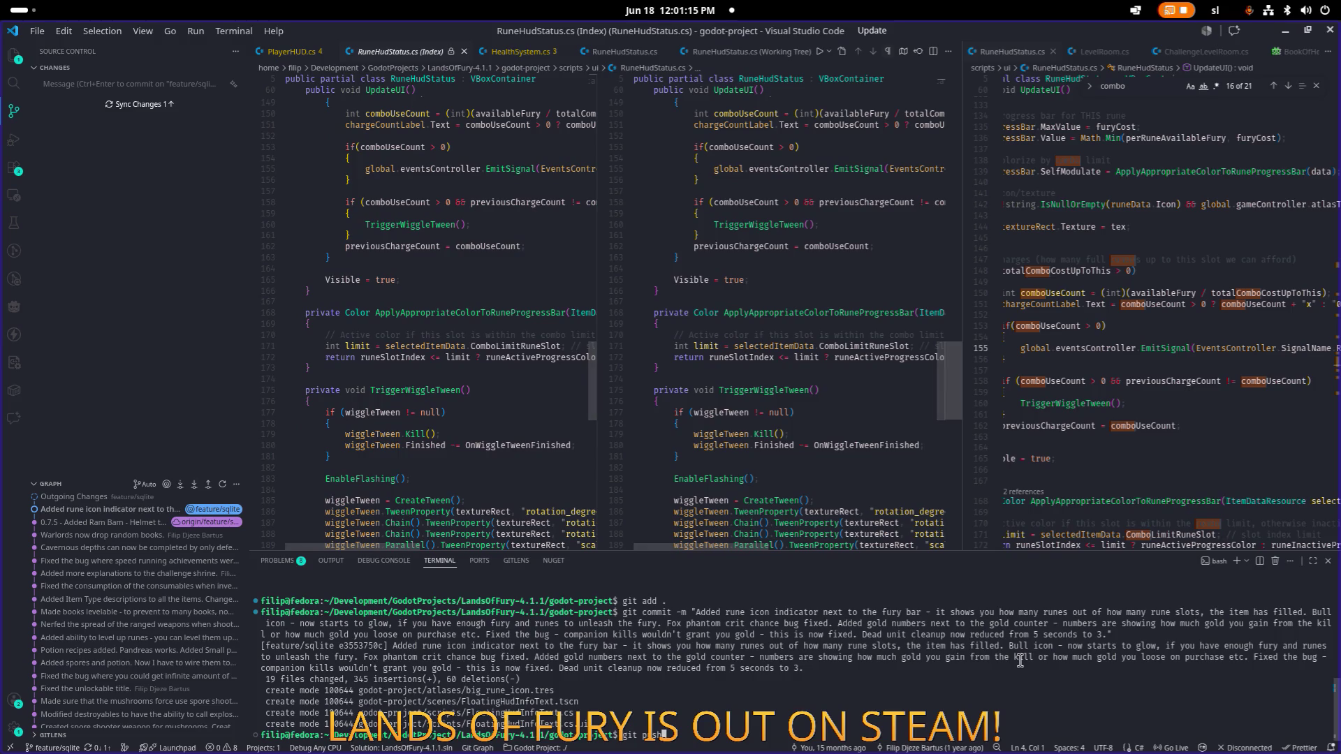
key("Return")
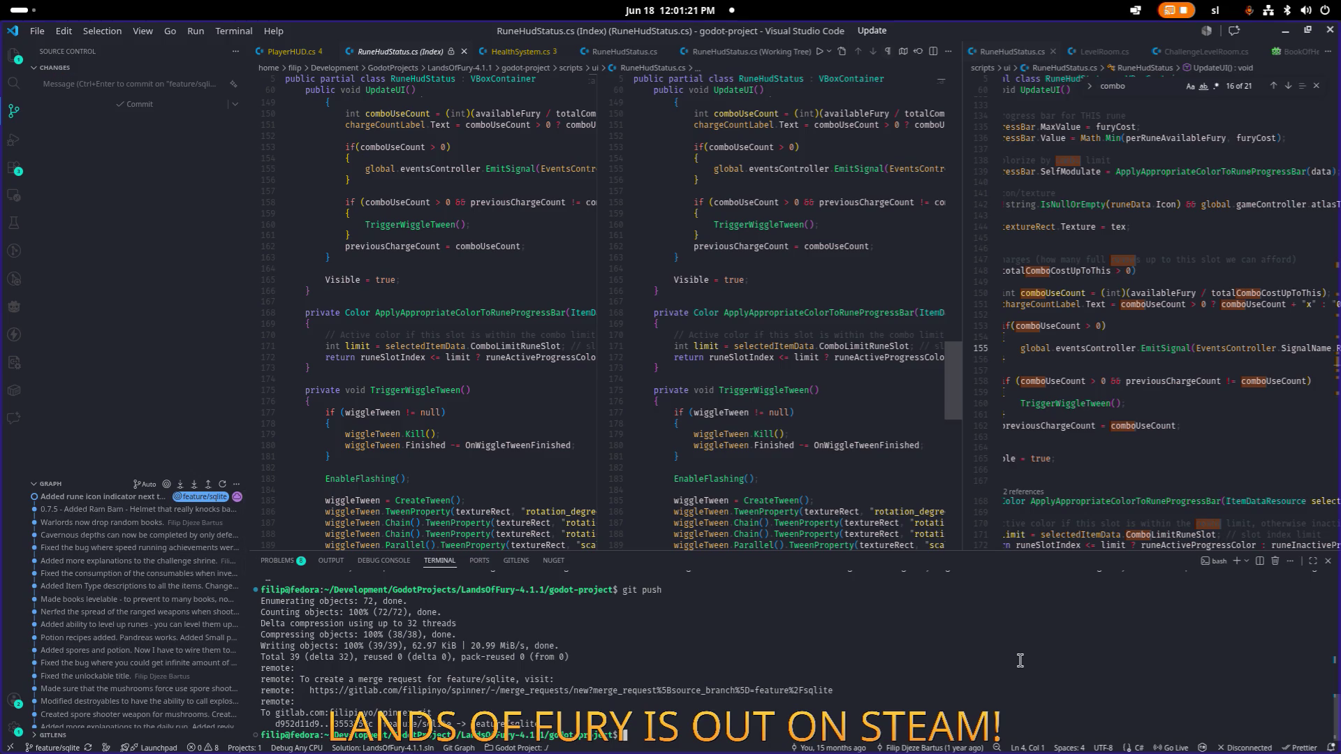
left_click(1286, 33)
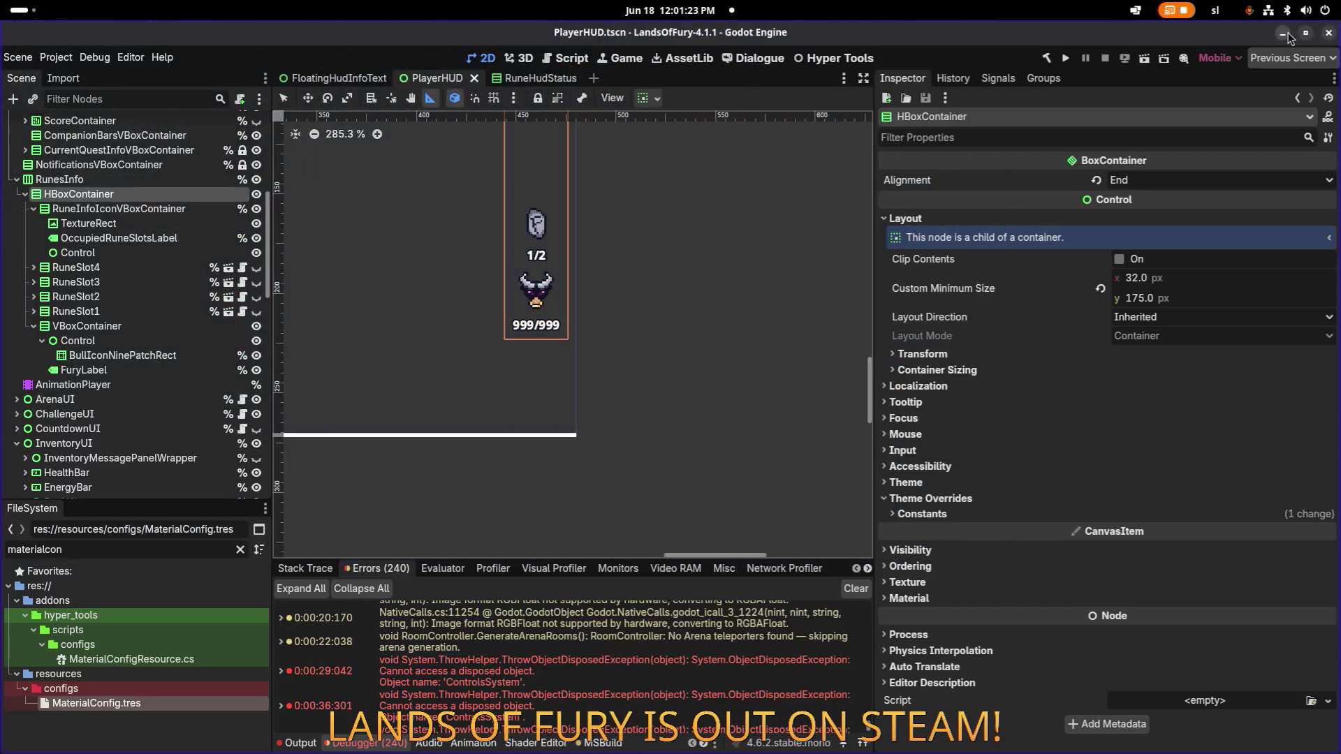
Step: Frame the HBoxContainer to inspect the 1/2 rune indicator above the bull fury icon, then run the project
scroll(489, 279, "down", 3)
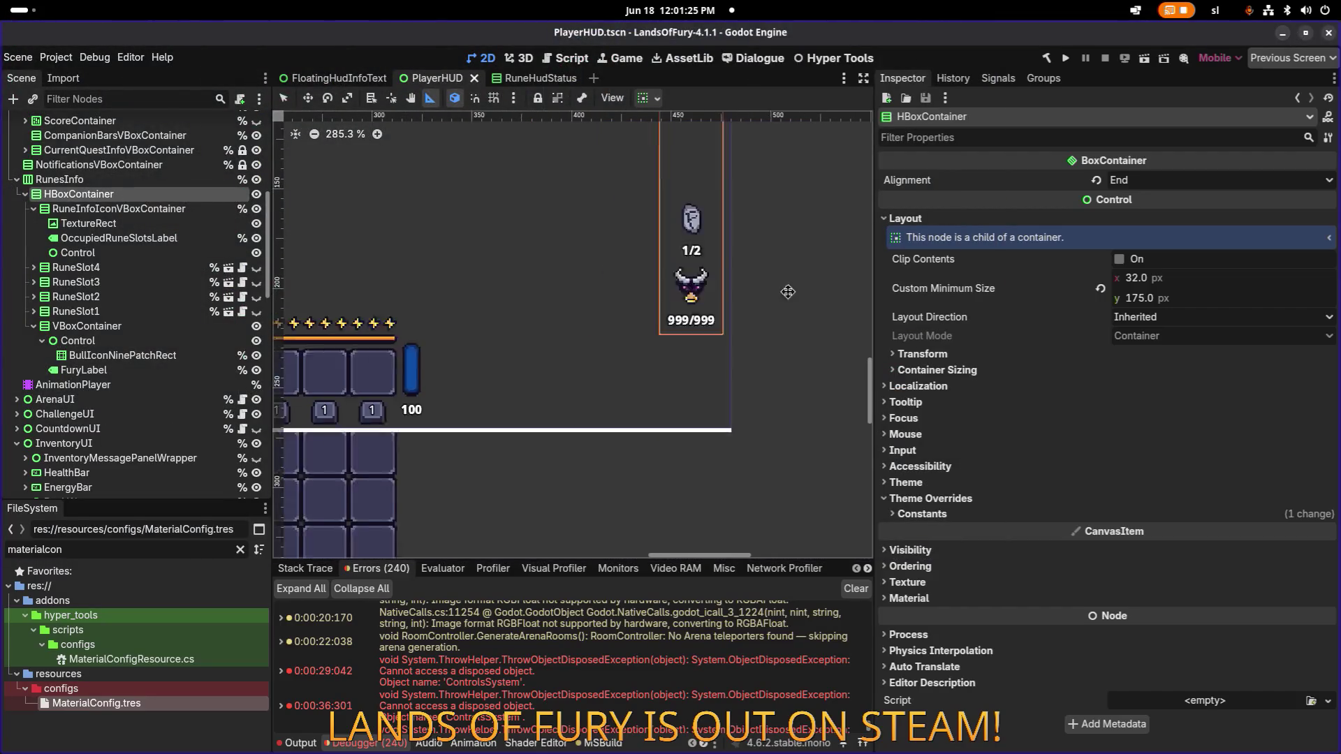
scroll(713, 372, "up", 5)
scroll(712, 371, "left", 10)
key("f")
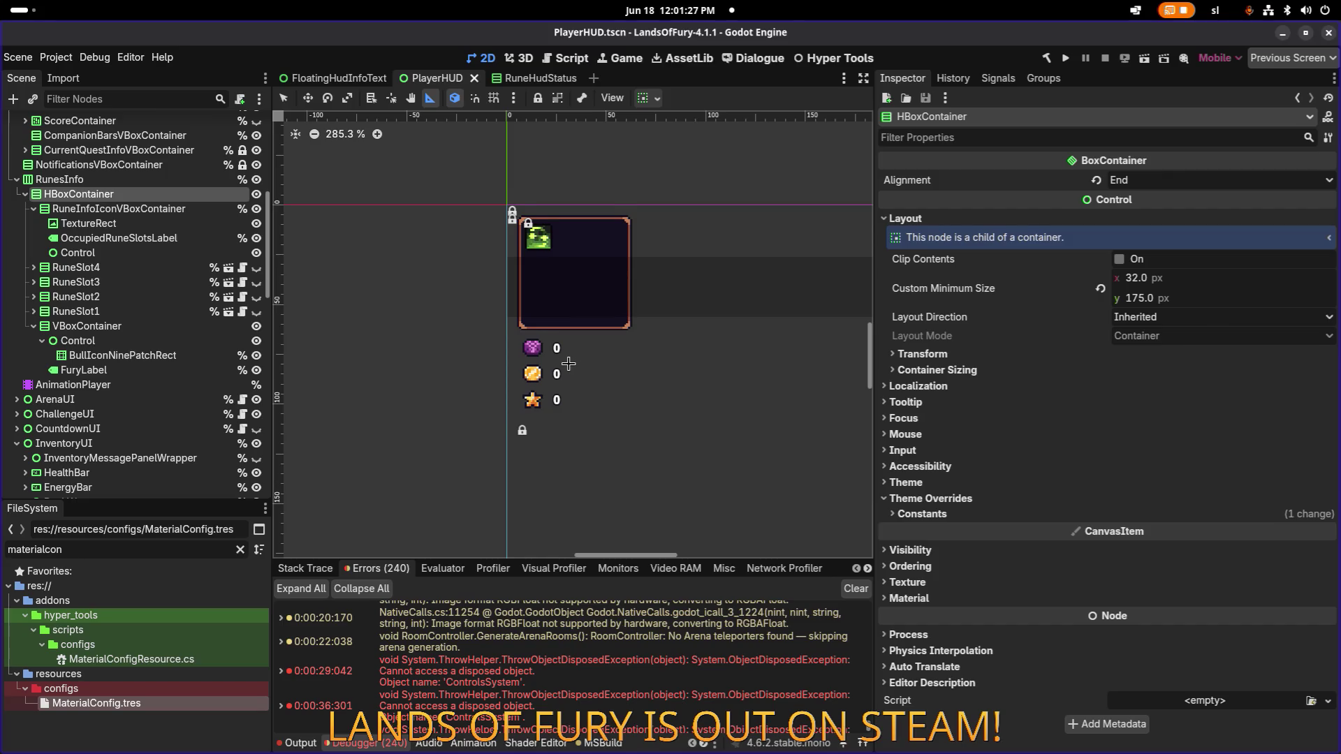
scroll(569, 364, "down", 1)
scroll(698, 352, "right", 10)
scroll(699, 352, "down", 3)
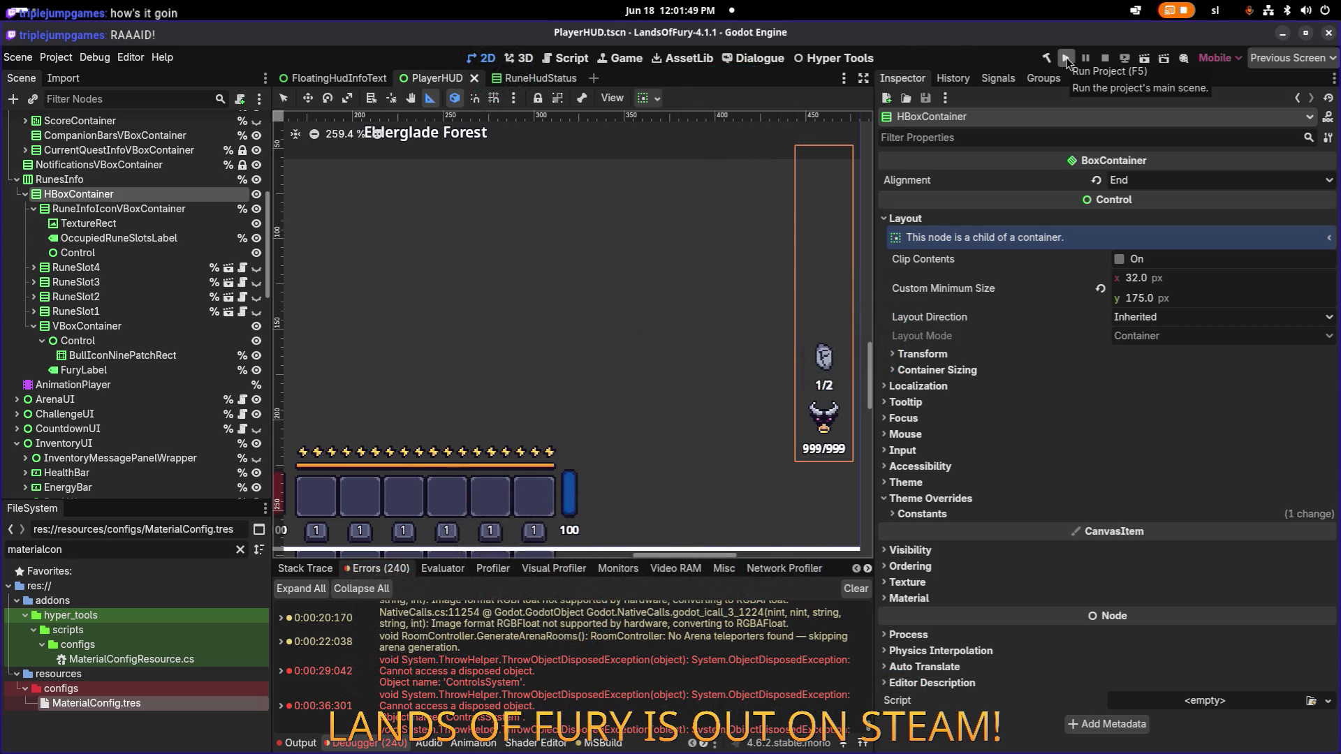
scroll(697, 381, "up", 5)
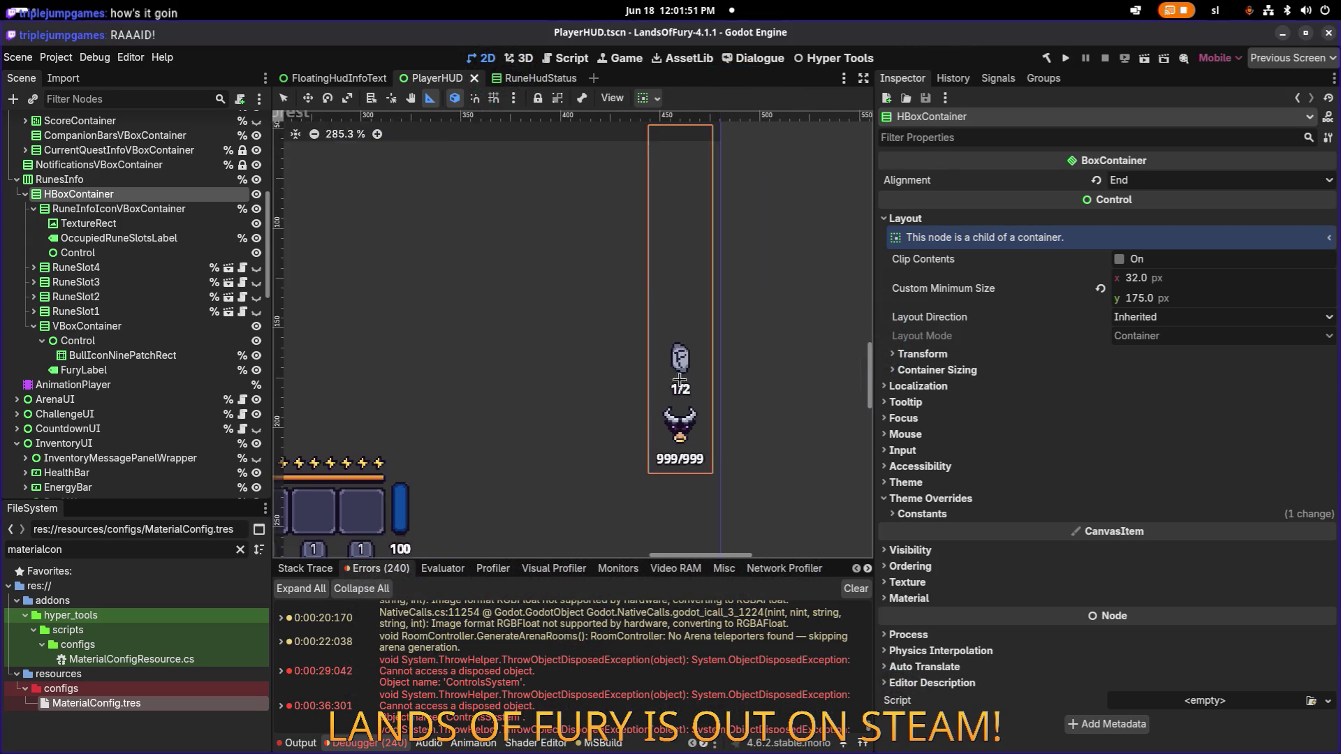
left_click(1065, 58)
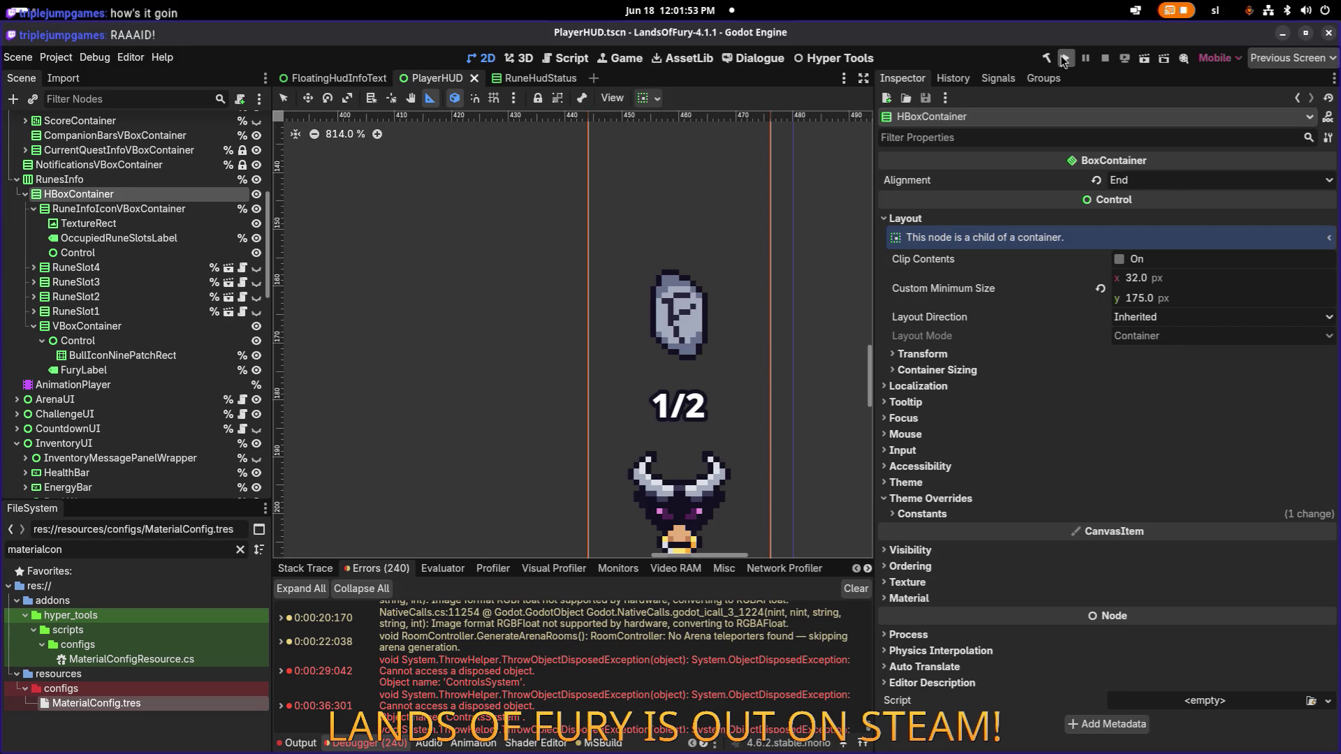
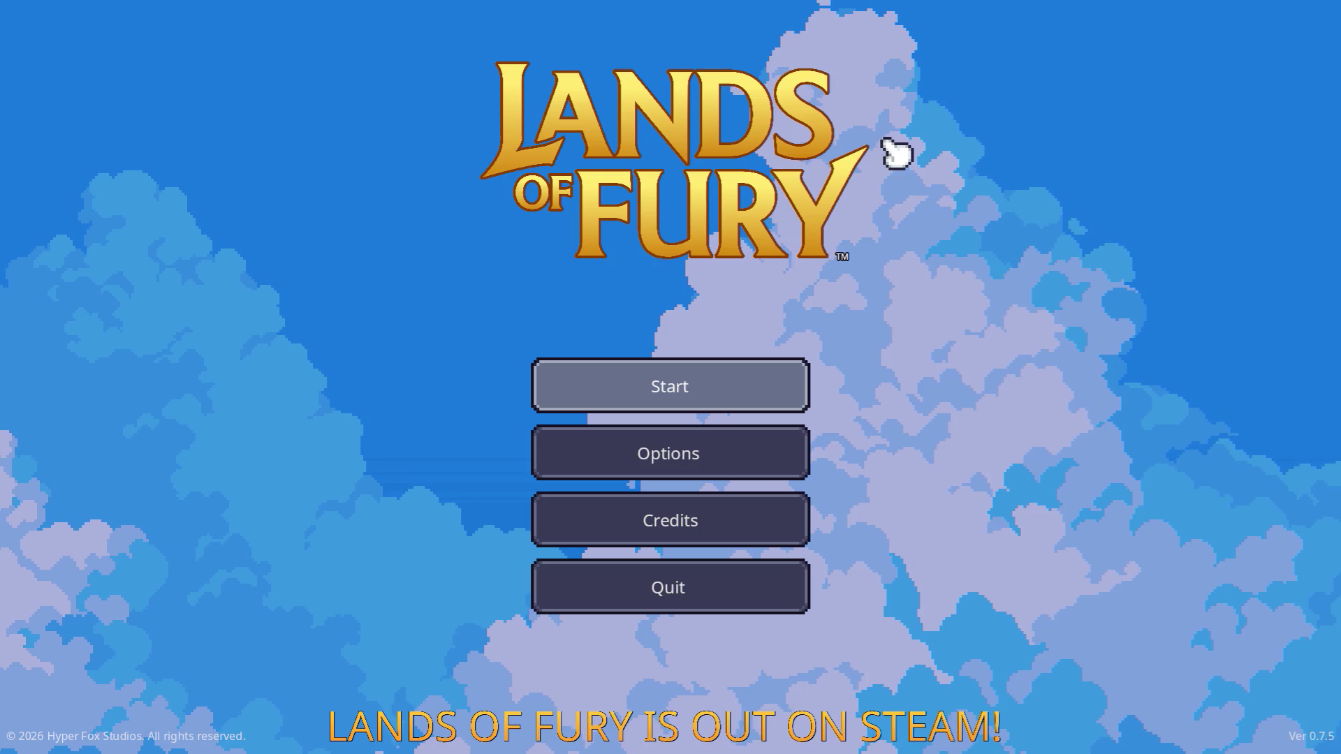
Step: Start the game from the main menu and load the first saved profile into The Glade
left_click(765, 388)
left_click(688, 401)
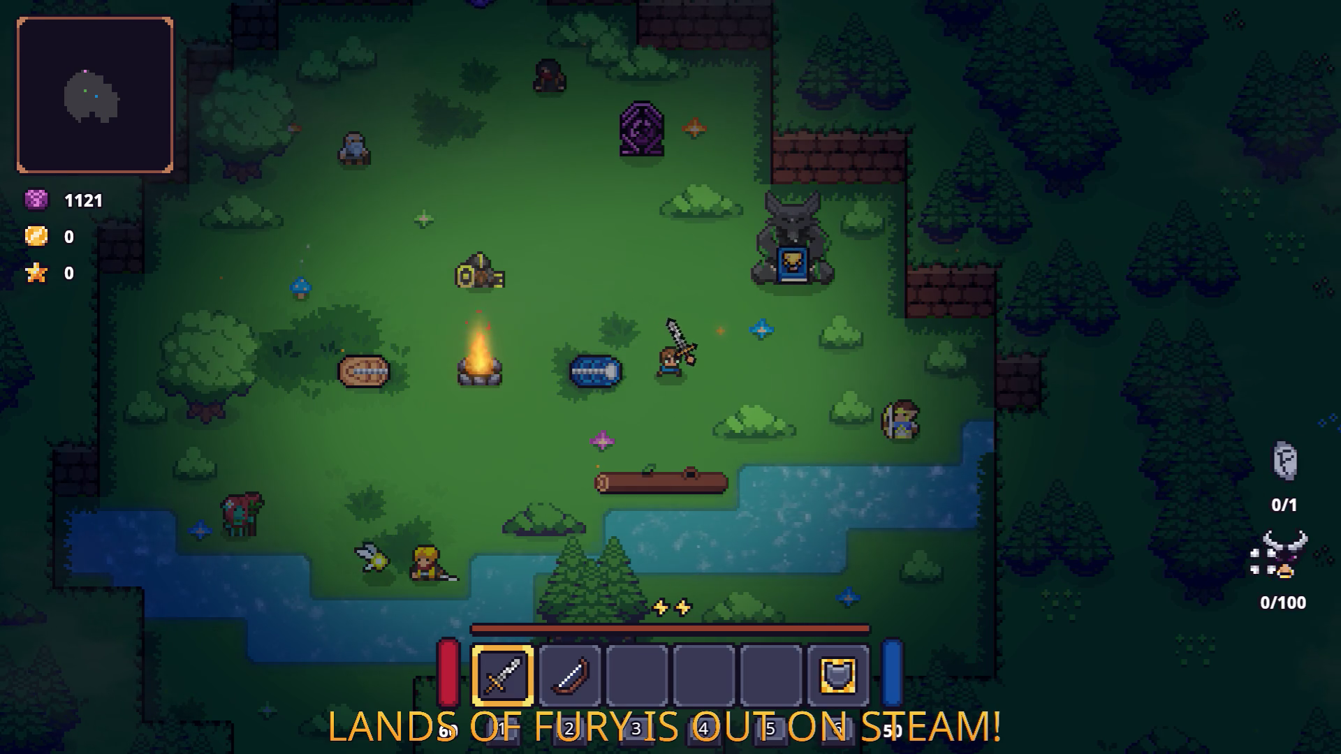
Step: Cycle the hero's hotbar between bow, empty third slot and sword, ending on the sword
key("2")
key("3")
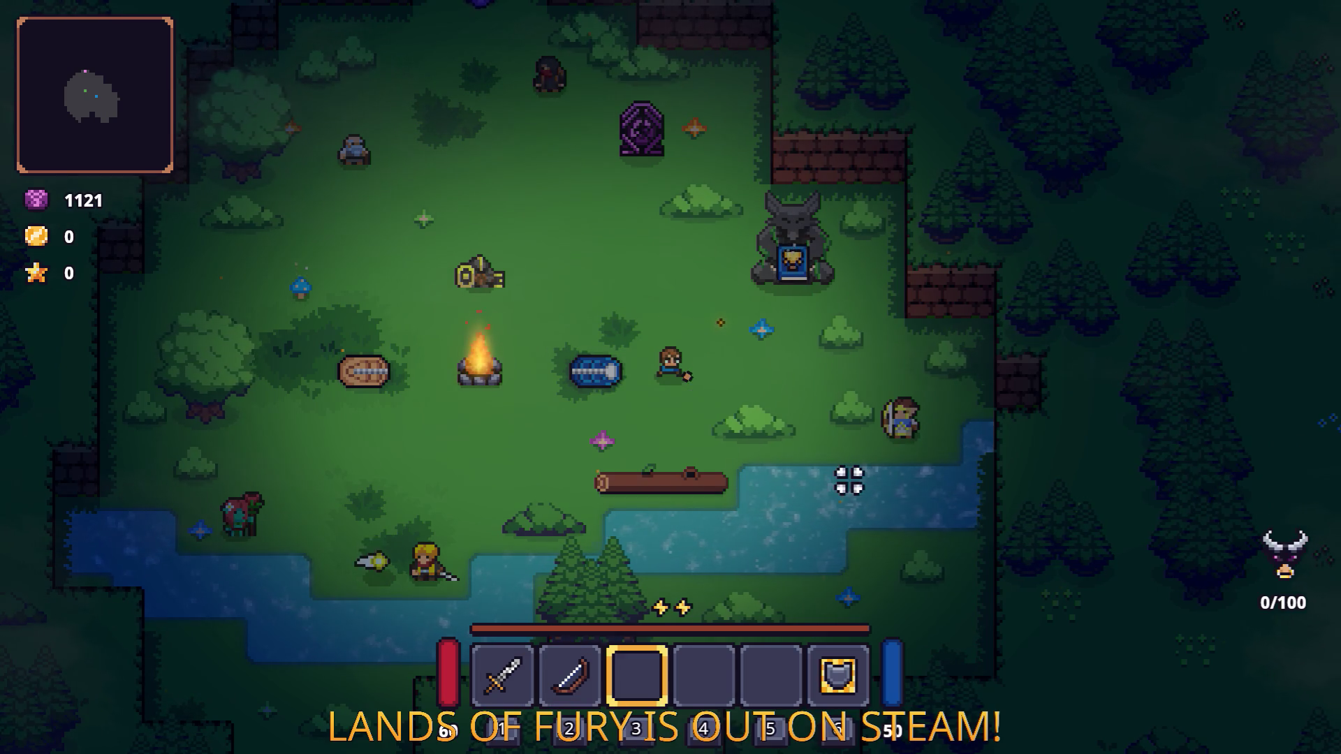
key("1")
key("2")
key("1")
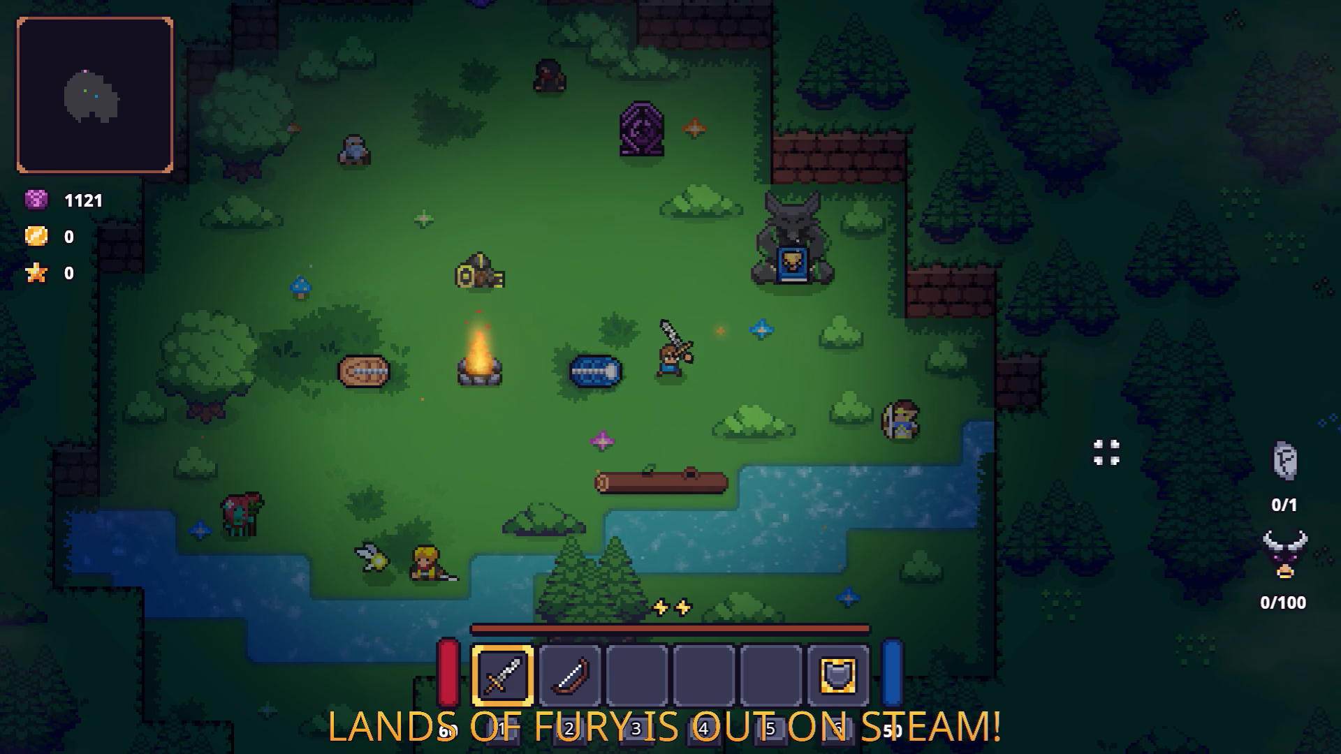
Step: Add a Fireball Rune with Player.AddItem(fireball_rune) in the console, then open the sword's rune sockets
key("grave")
key("BackSpace")
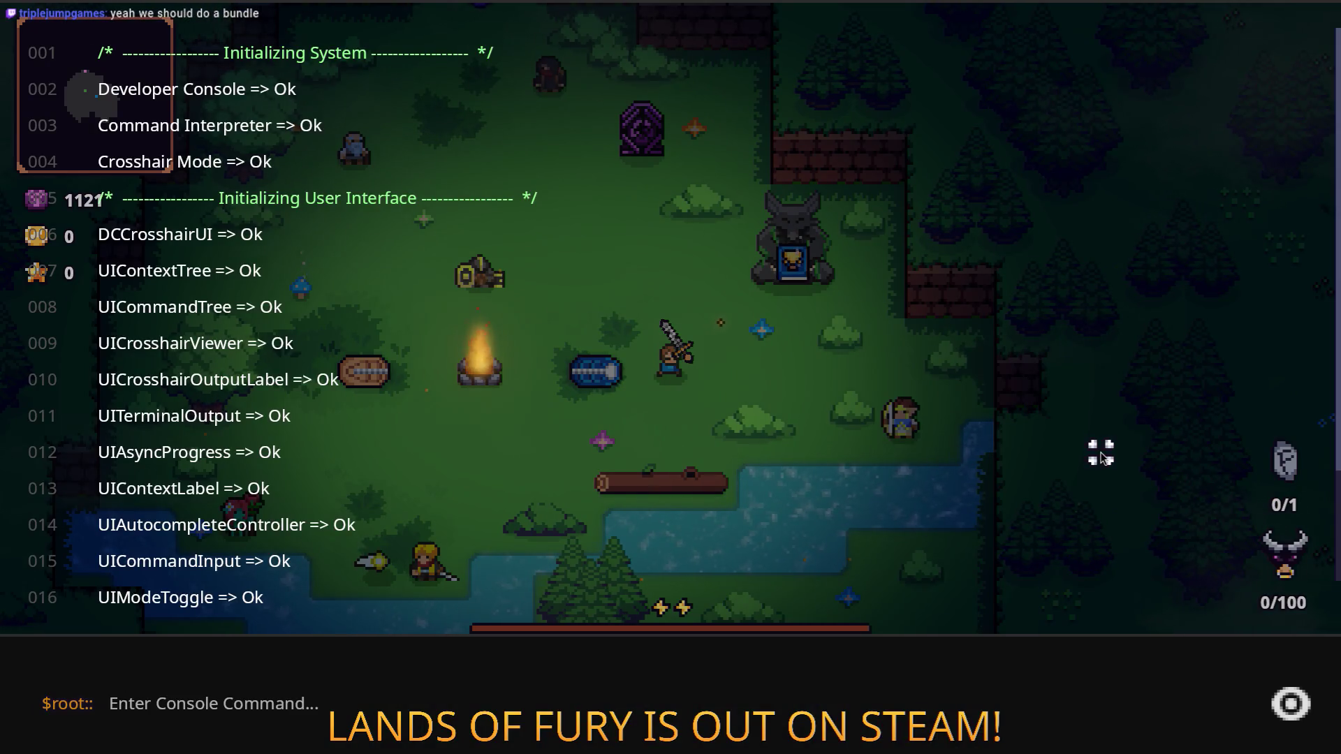
type("Pla")
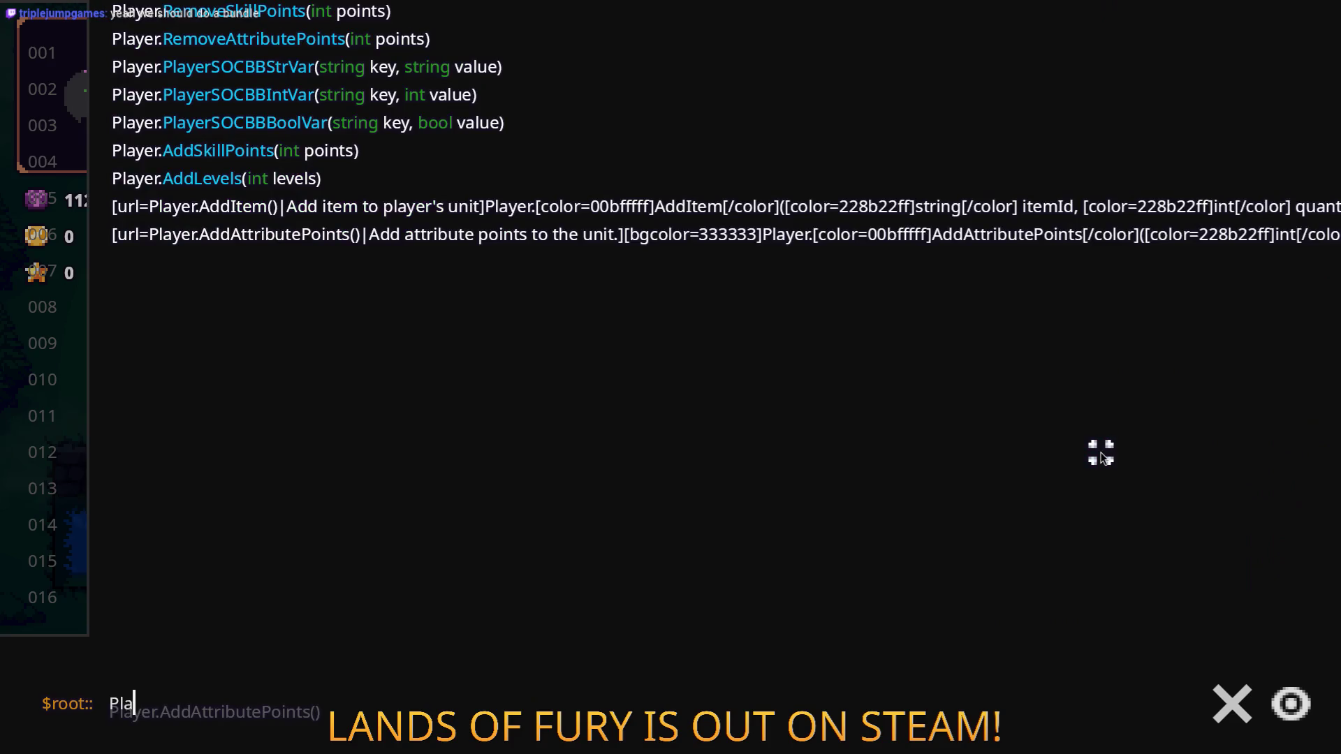
type("yer.AddItem(fireball_")
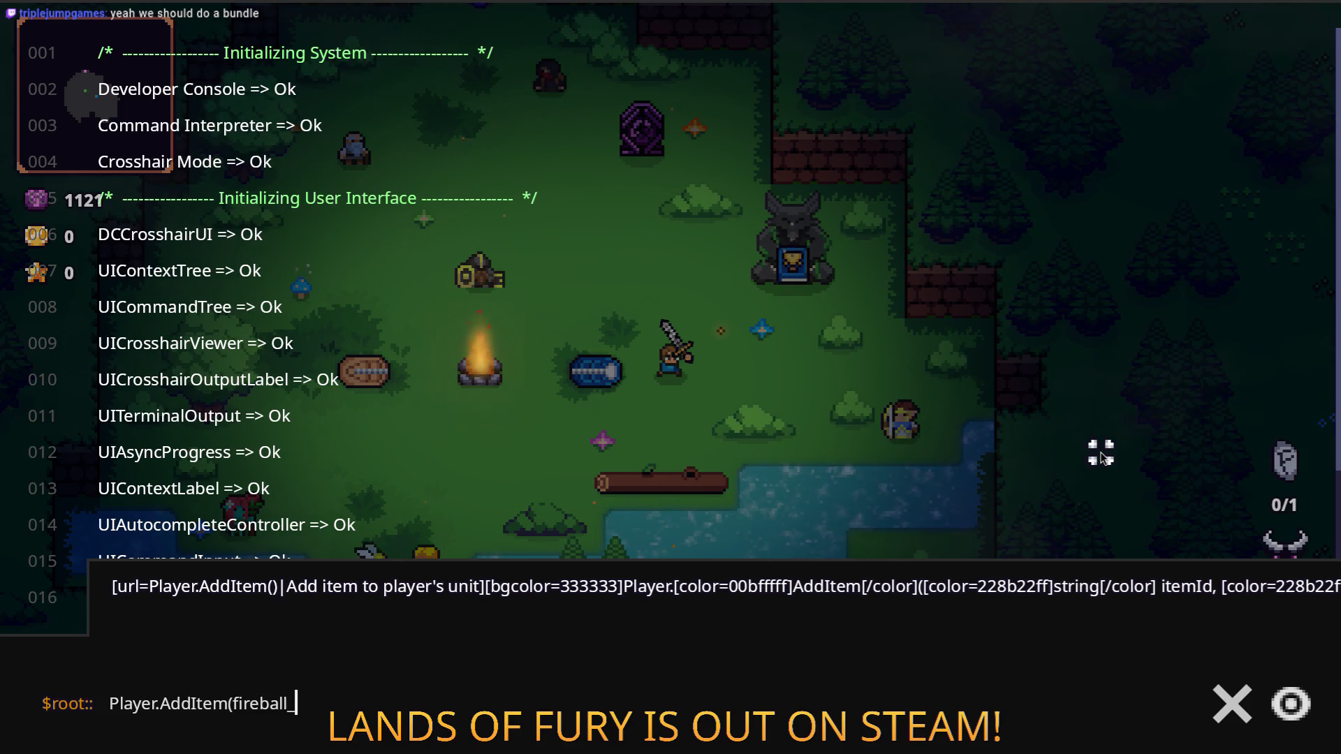
type(")")
key("Return")
key("Escape")
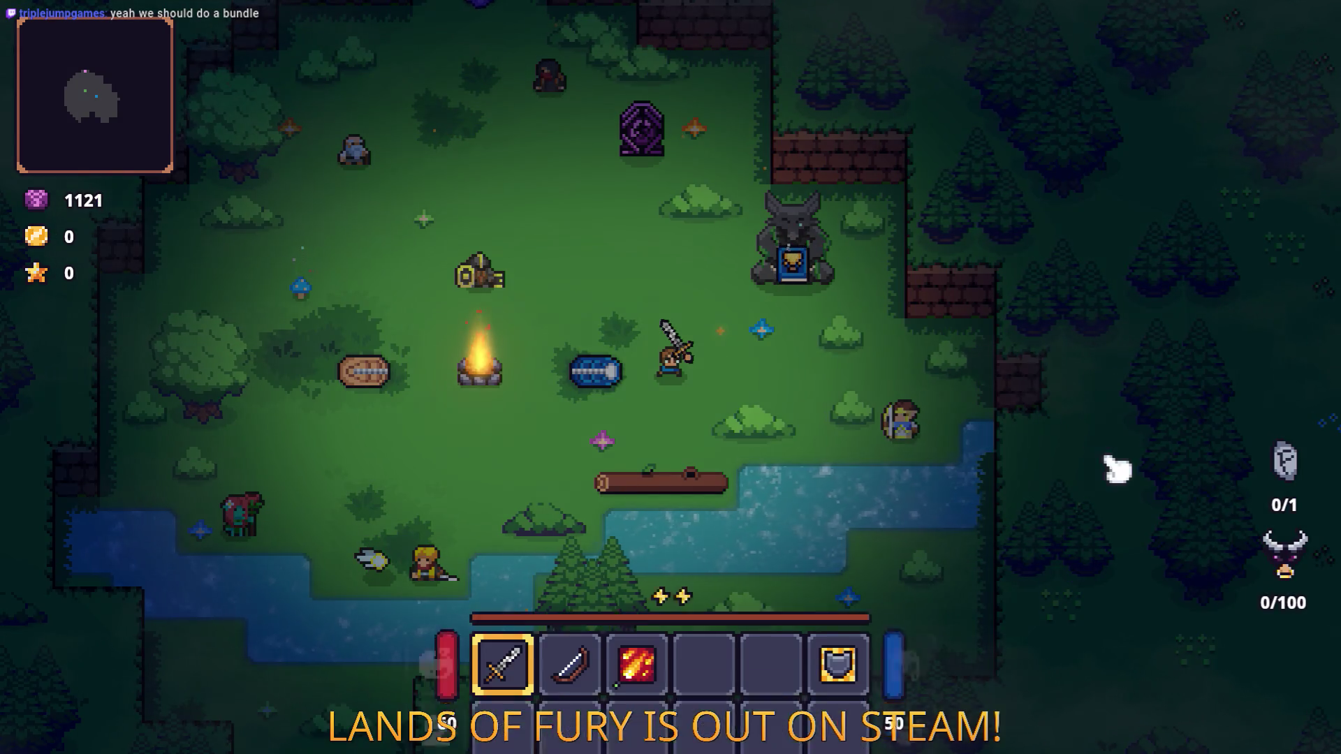
key("i")
right_click(527, 510)
Step: Socket the Fireball Rune into the sword's slot, confirm it, and close the inventory
left_click(569, 391)
left_click(575, 297)
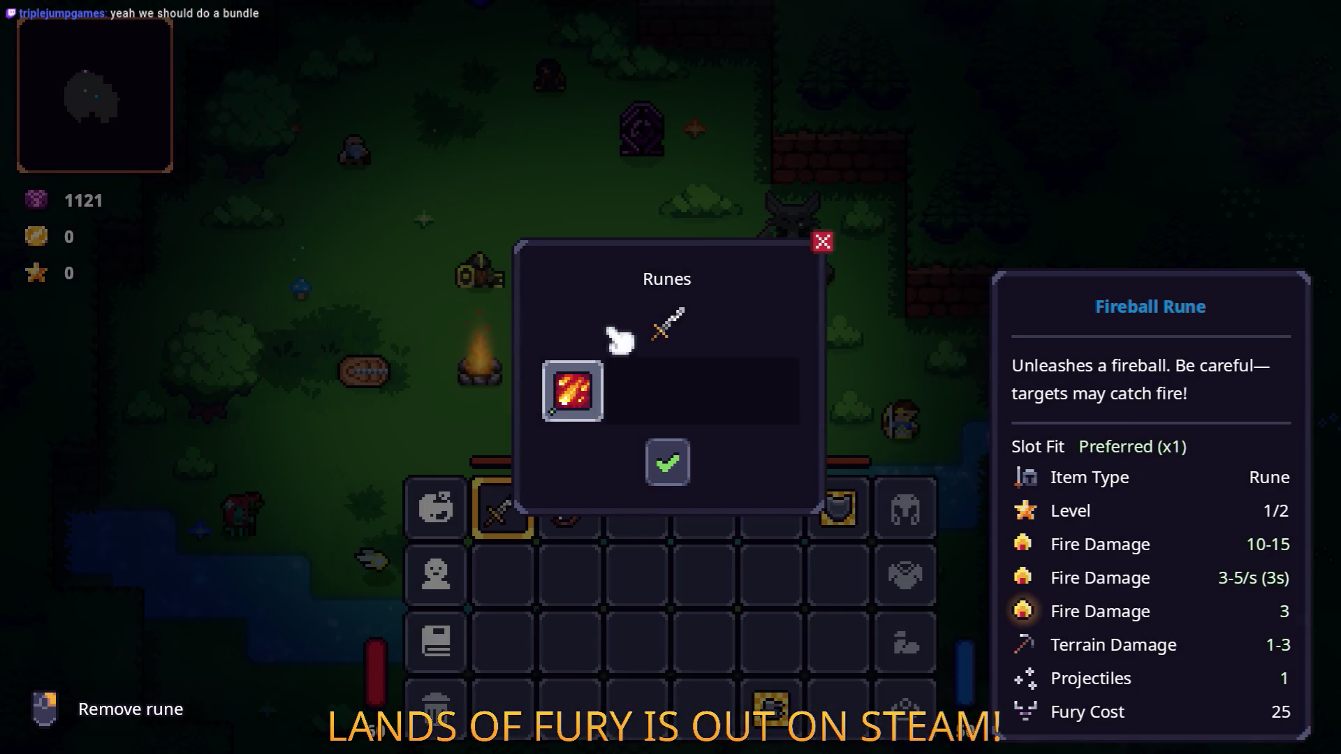
left_click(672, 457)
key("i")
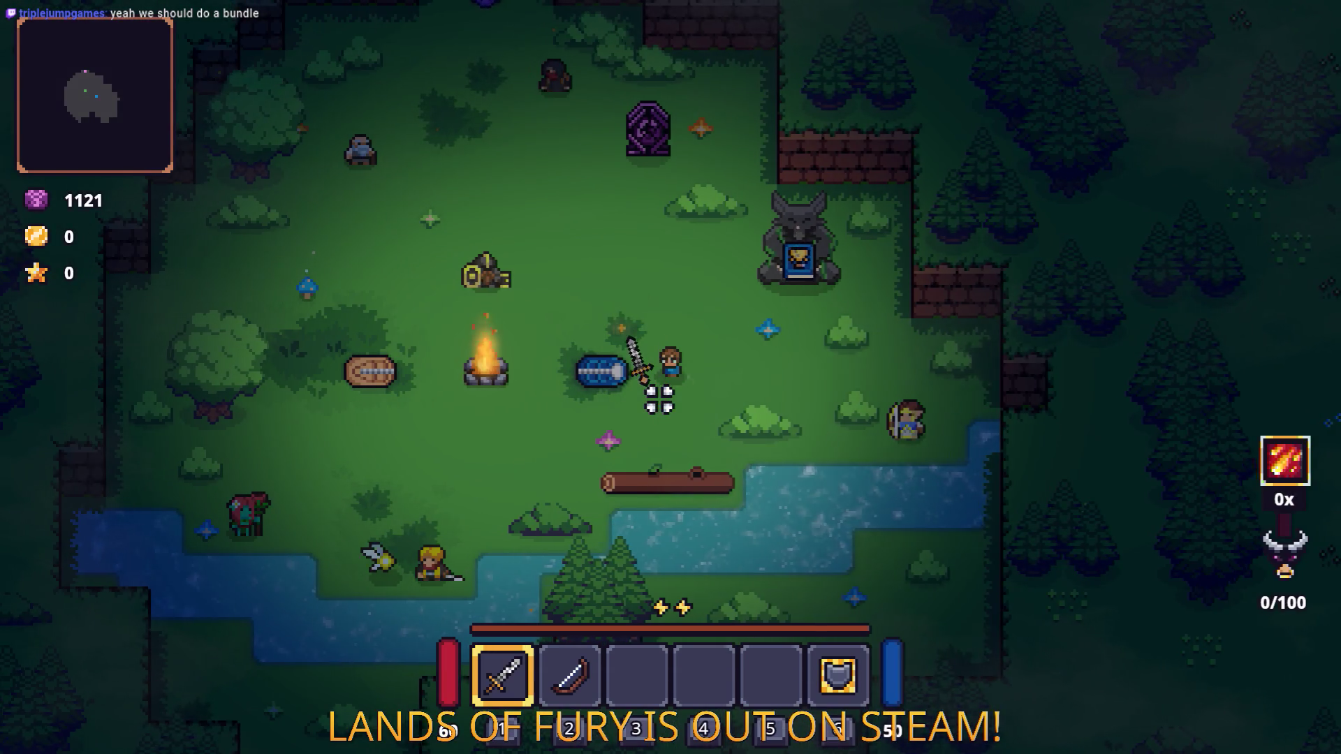
Step: Swap between bow and sword, ending on the sword, and walk the hero left
key("2")
key("1")
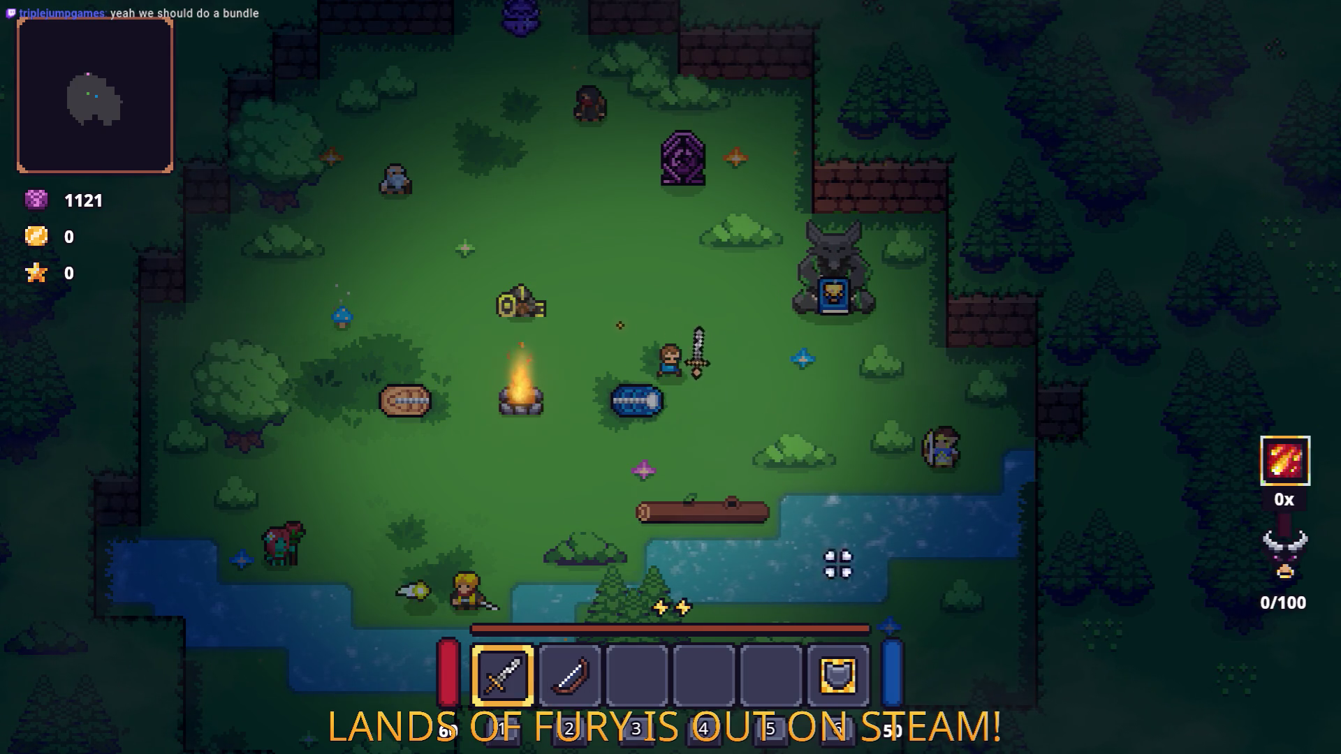
key("2")
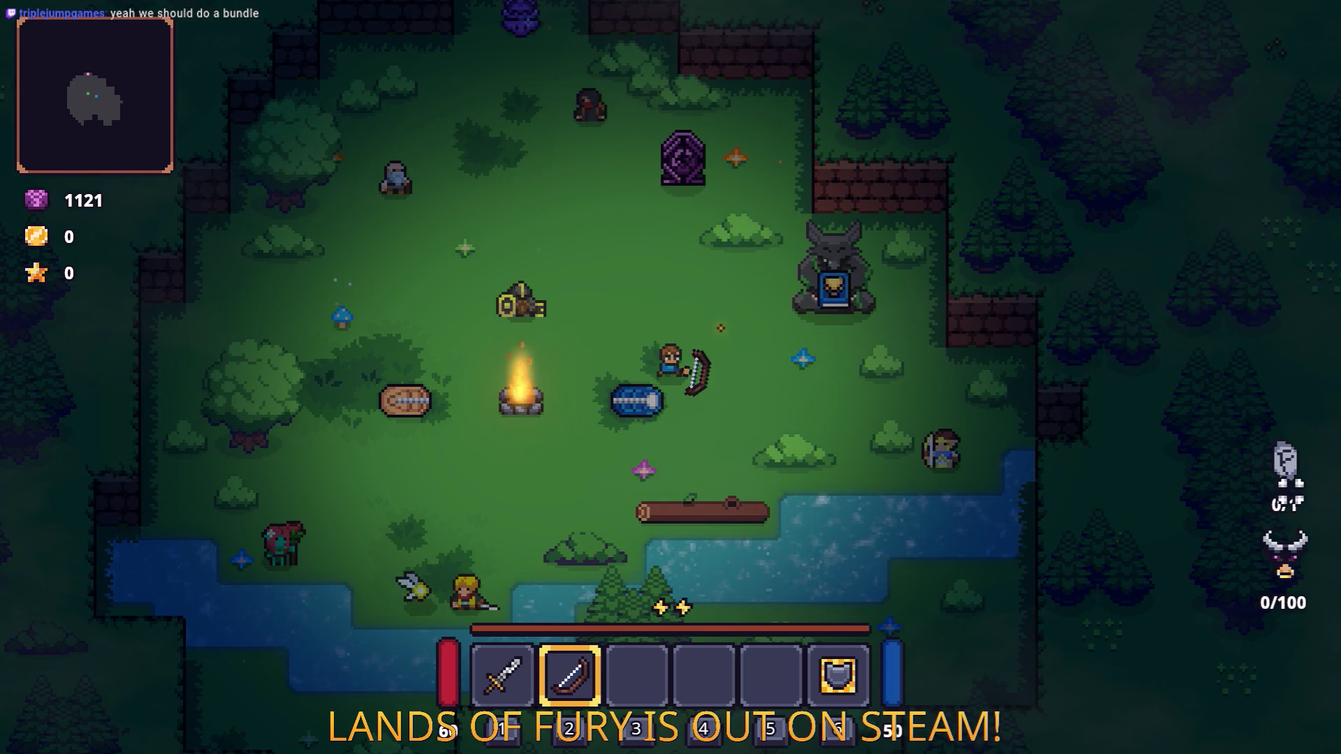
key("1")
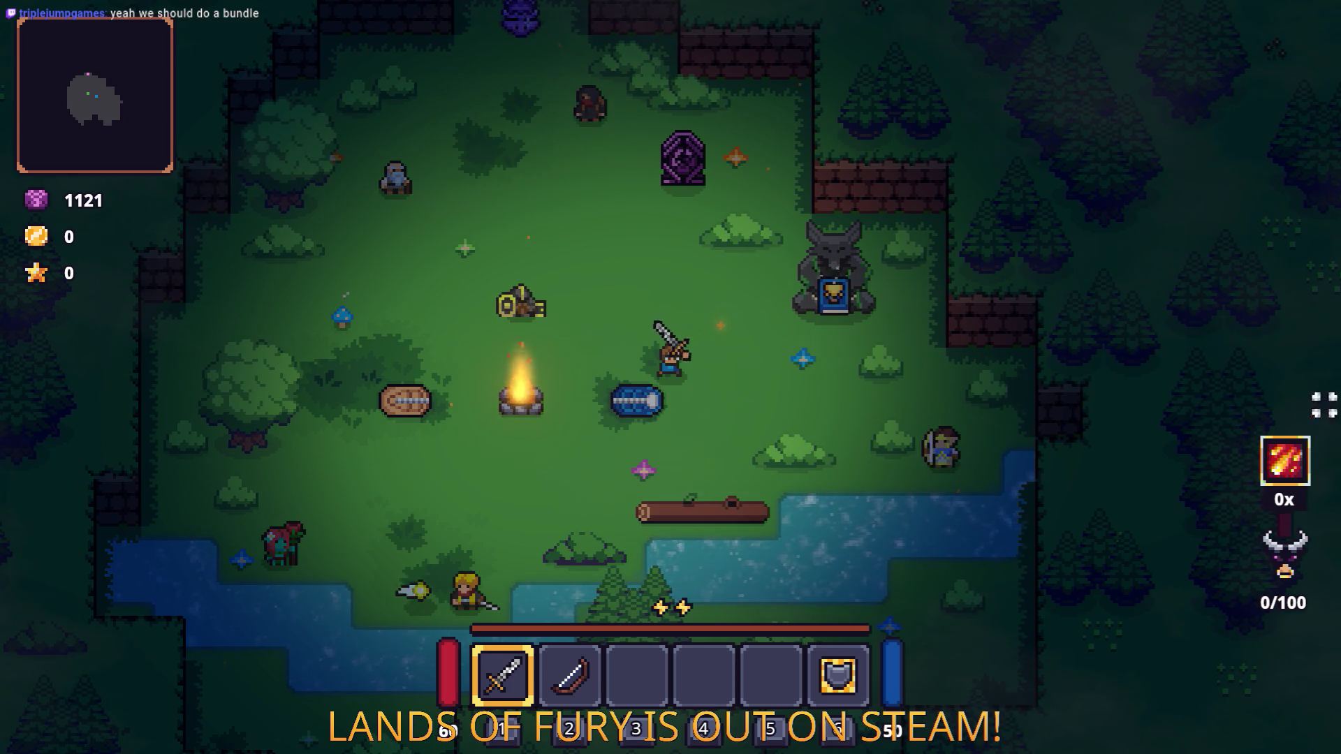
key("a")
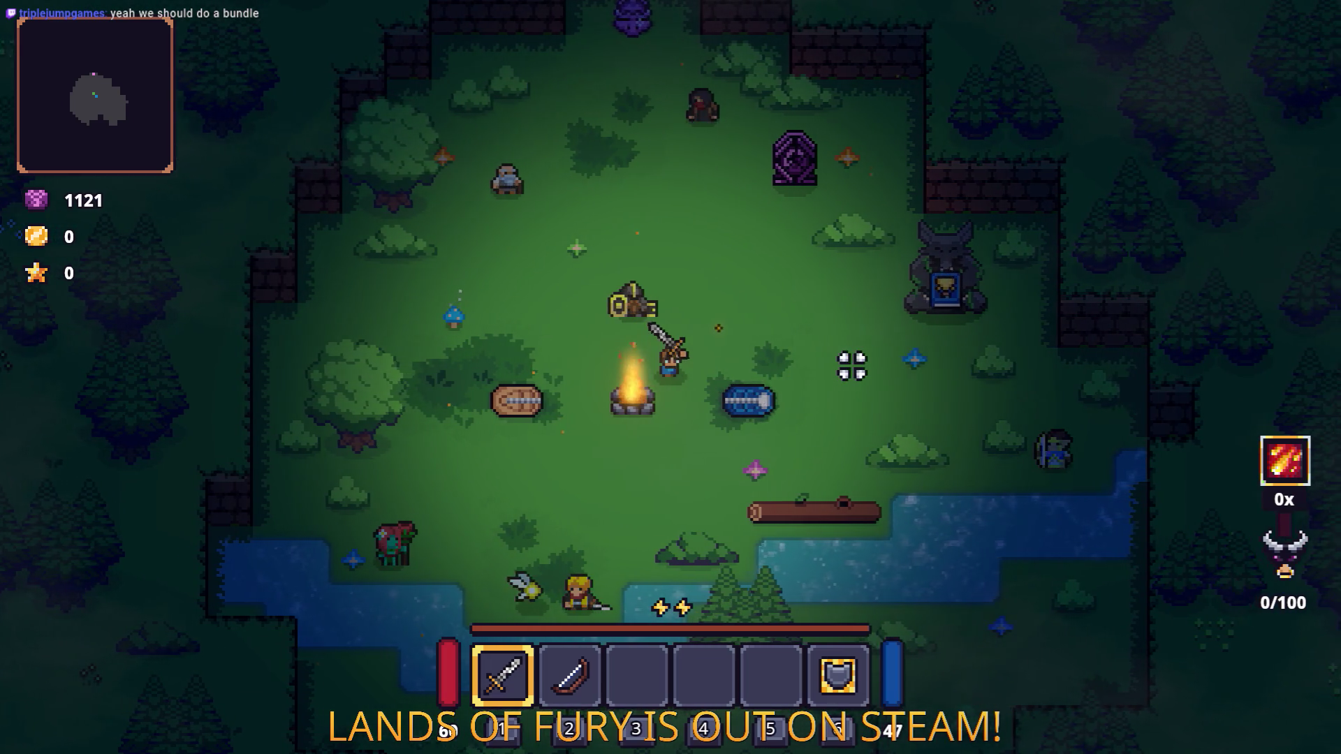
Step: Travel through the purple portal and walk north through the forest to the bandit camp
key("w")
key("w")
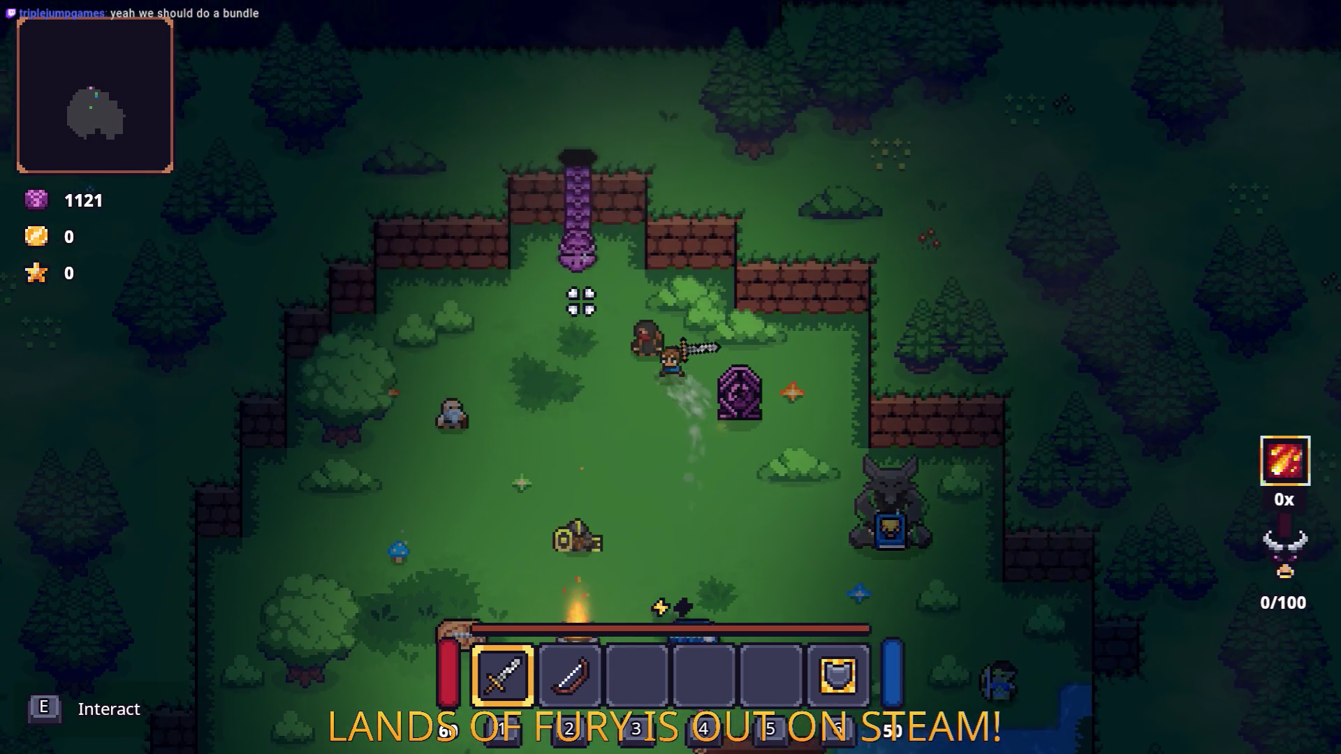
key("a")
key("e")
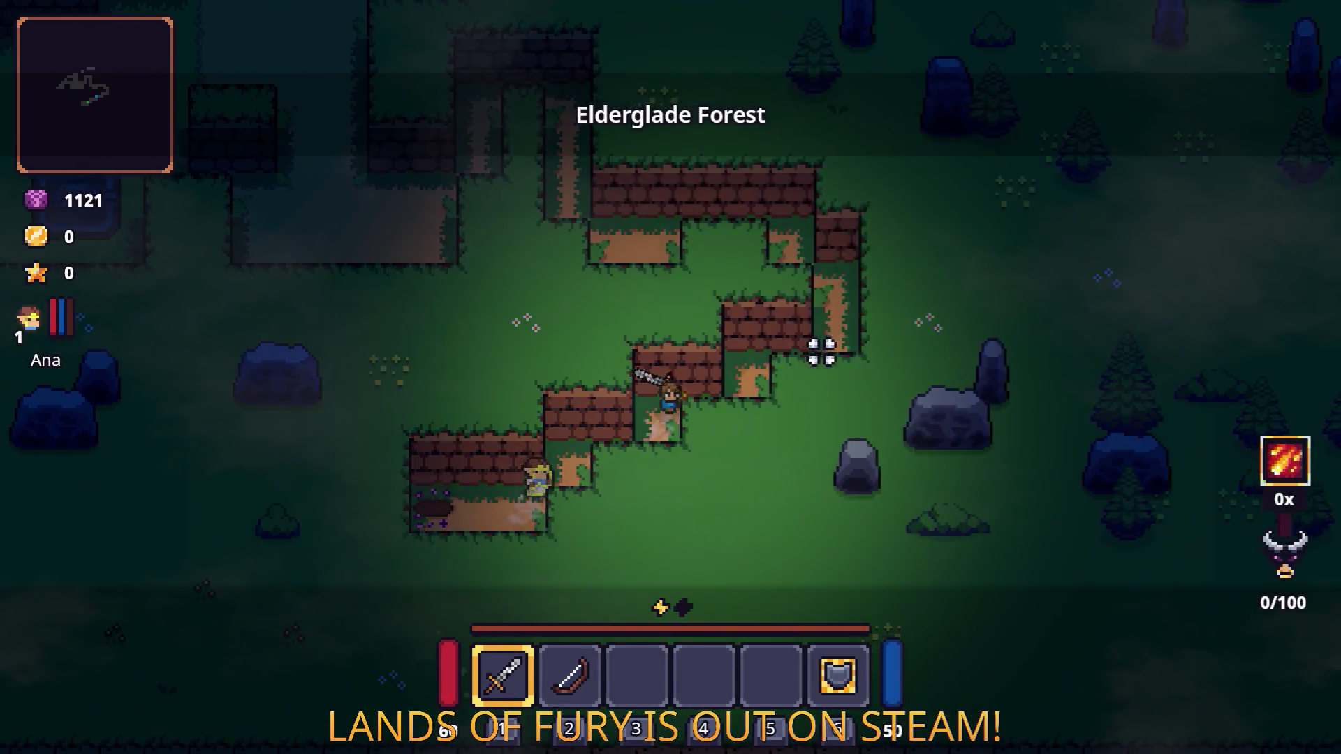
key("w")
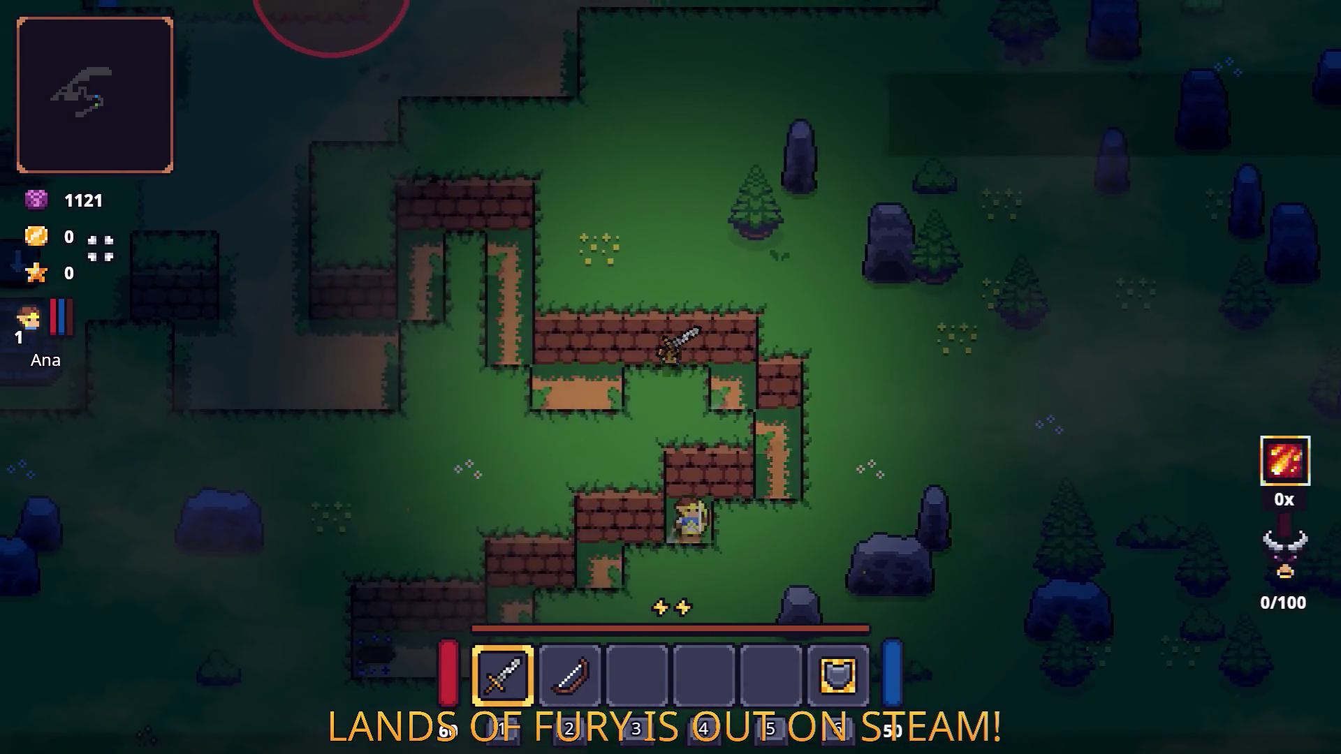
key("w")
key("a")
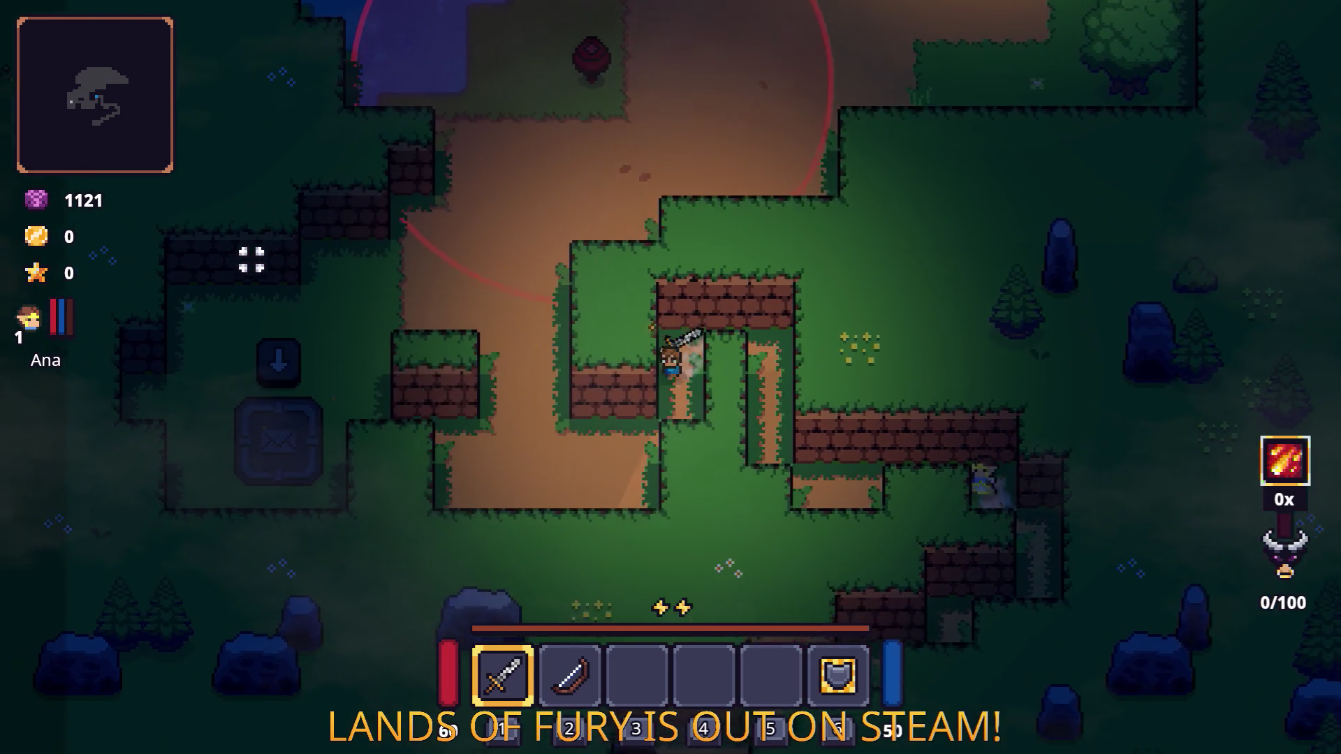
key("w")
key("a")
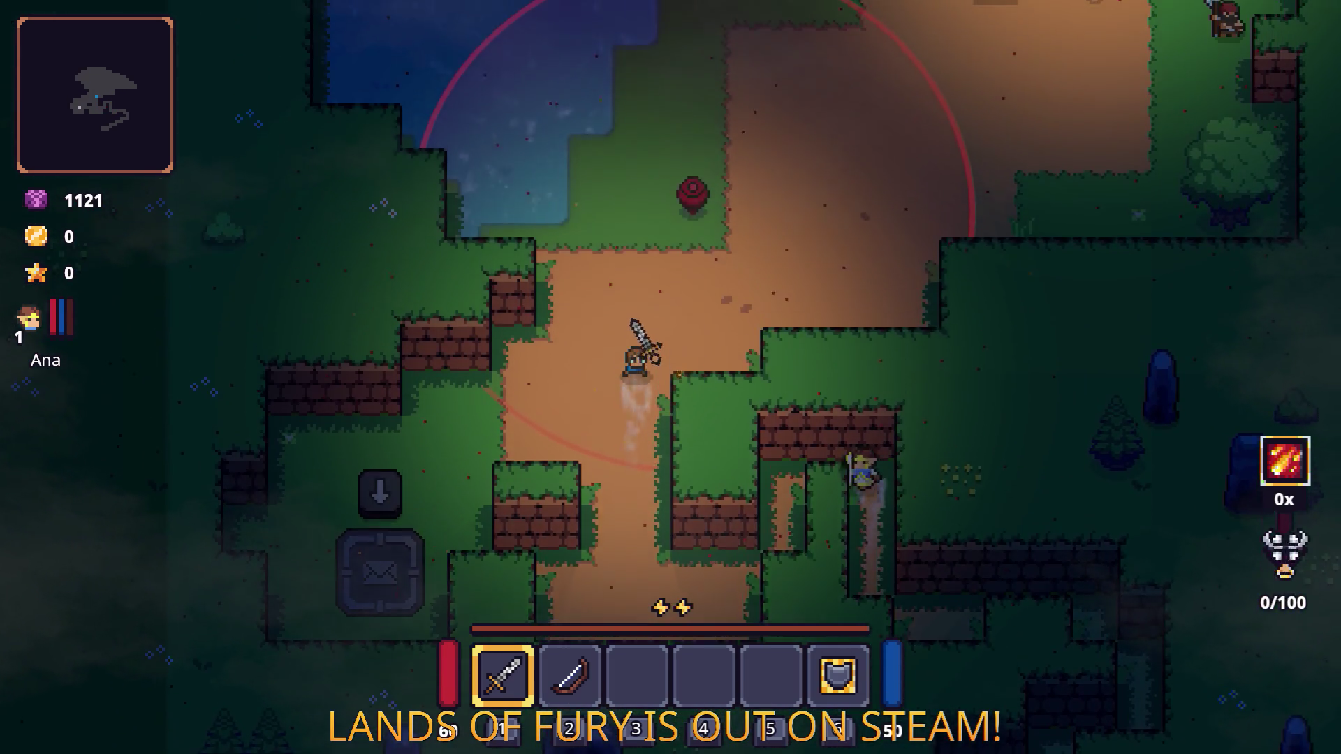
key("w")
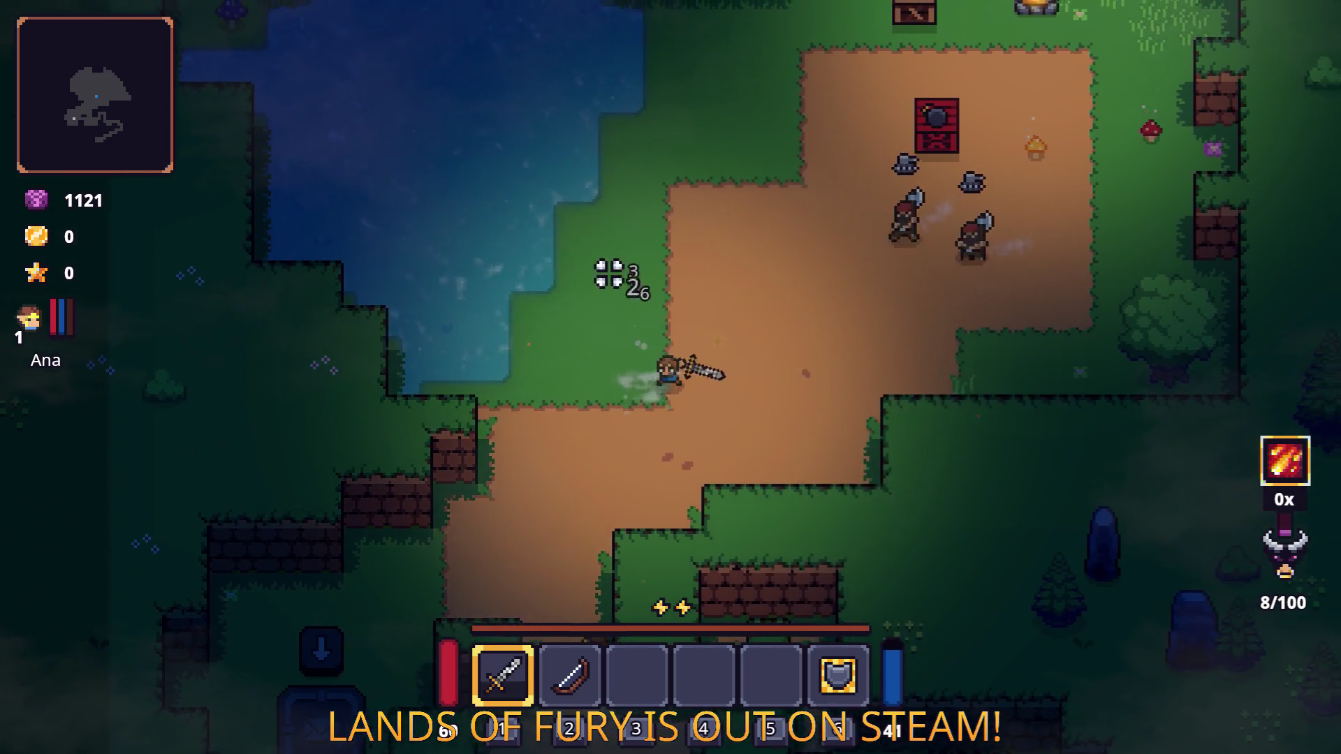
key("w")
key("d")
Step: Fight the bandits with the sword and pick up their dropped items
left_click(823, 303)
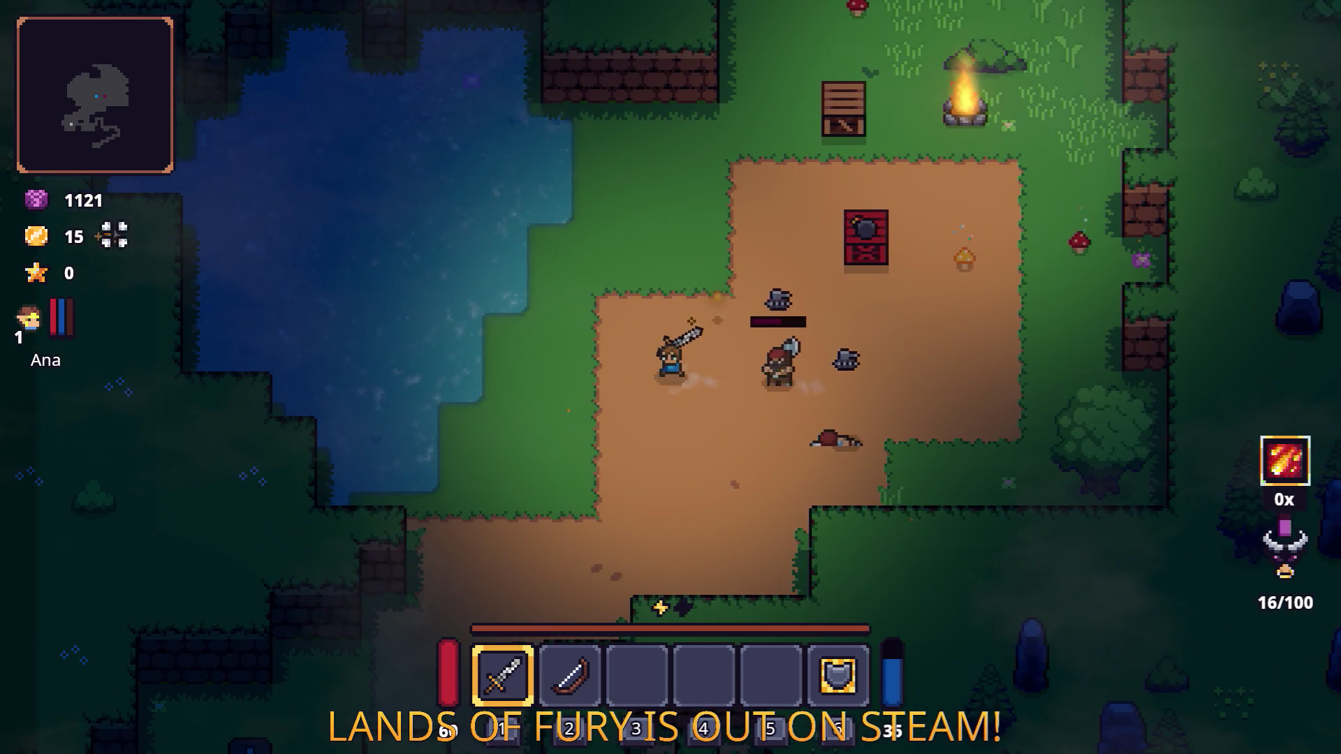
key("a")
key("s")
left_click(383, 185)
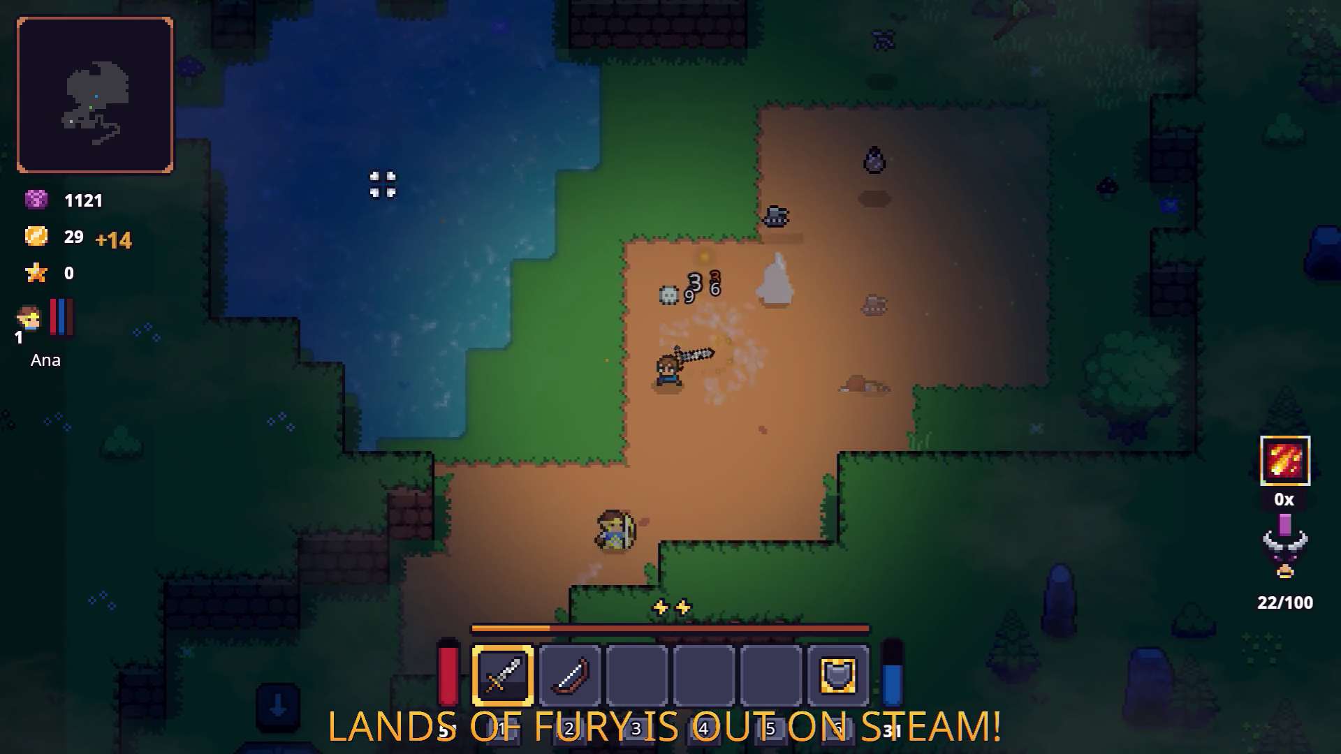
key("d")
key("w")
key("w")
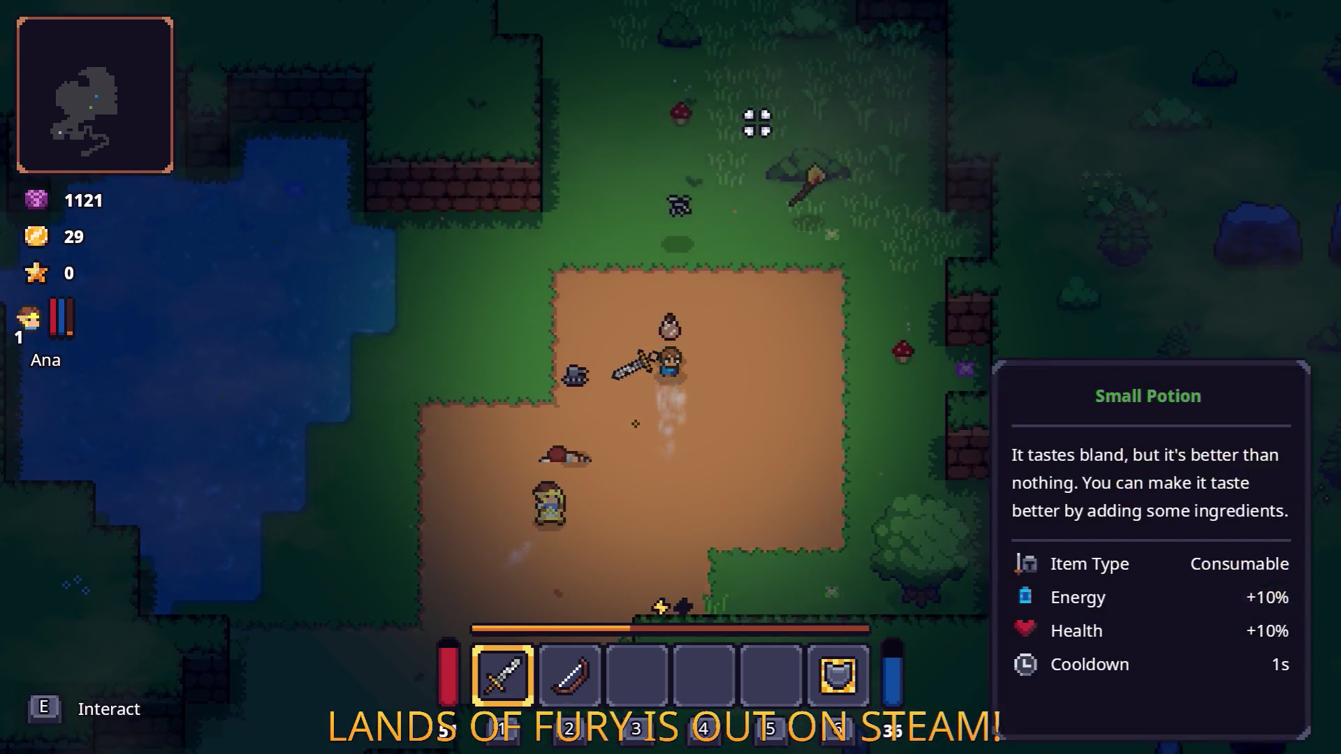
key("e")
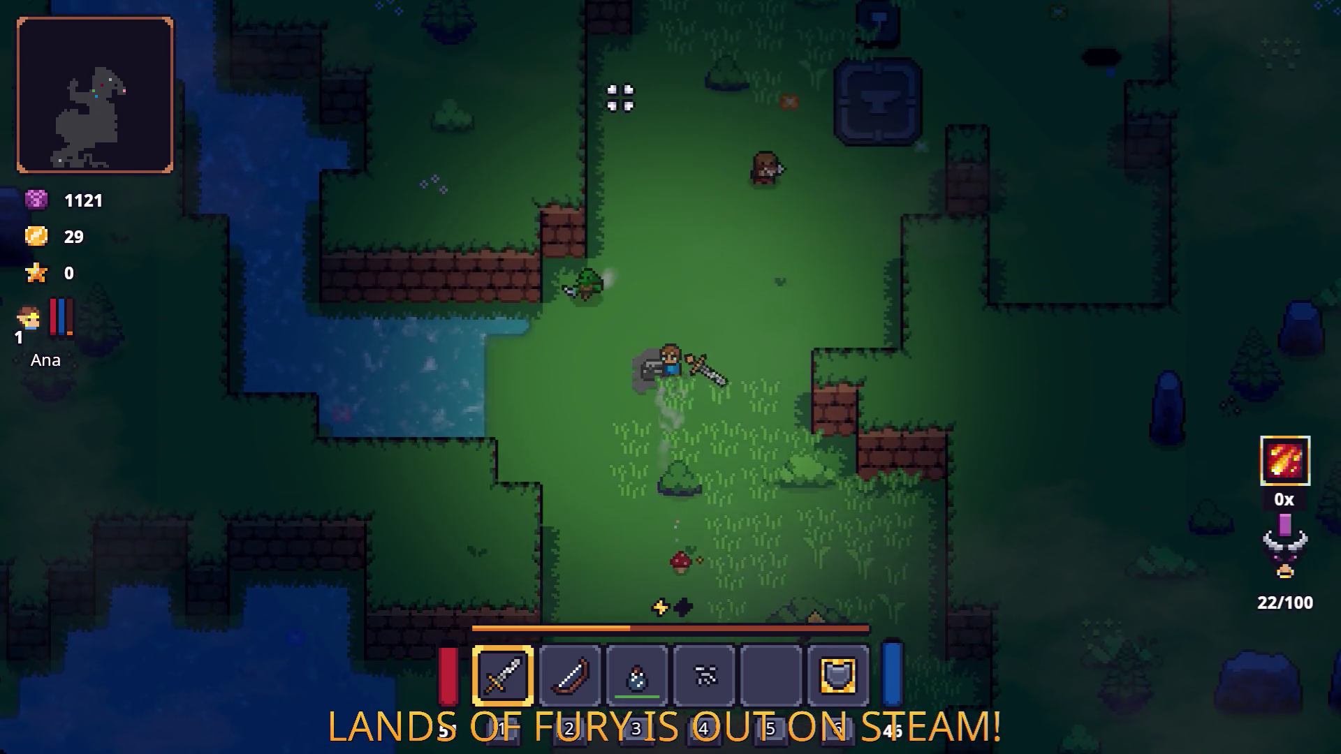
Step: Dash and walk north-east past the anvil and statue, swinging the sword on the way
key("w")
key("d")
key("space")
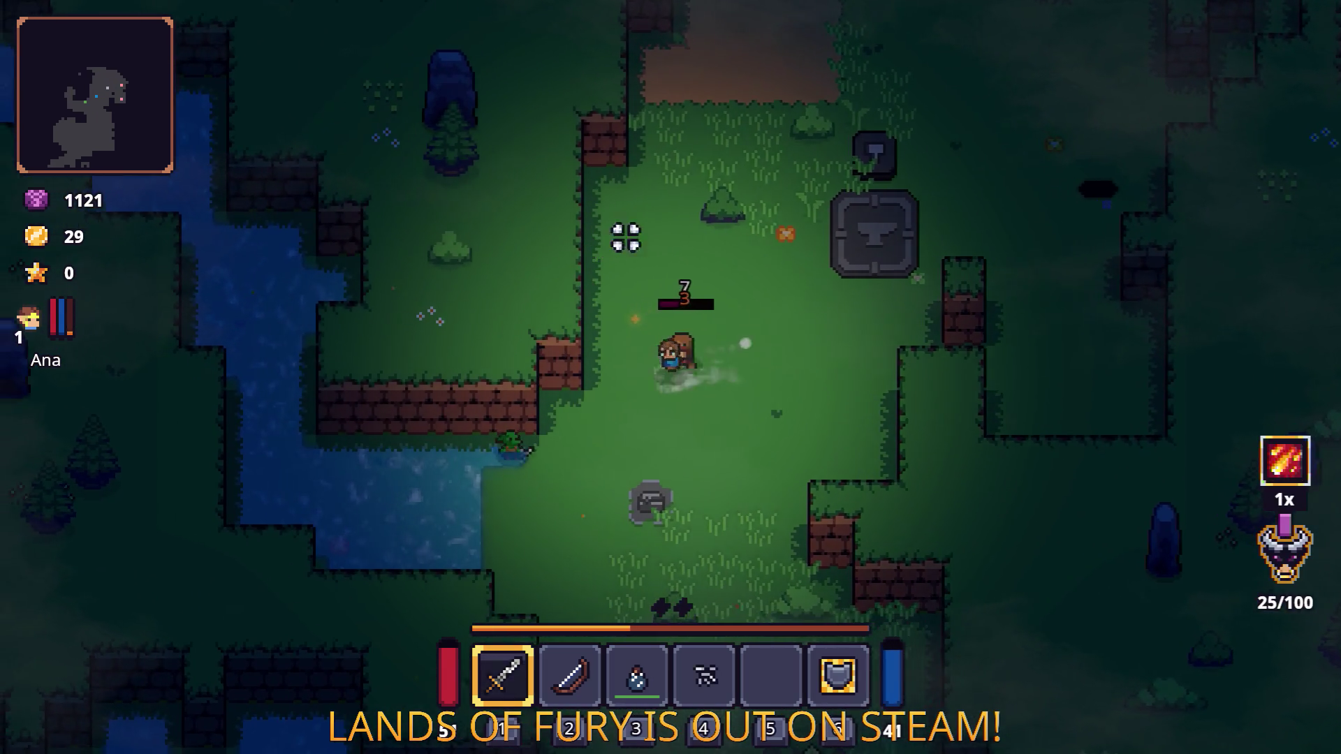
key("w")
key("d")
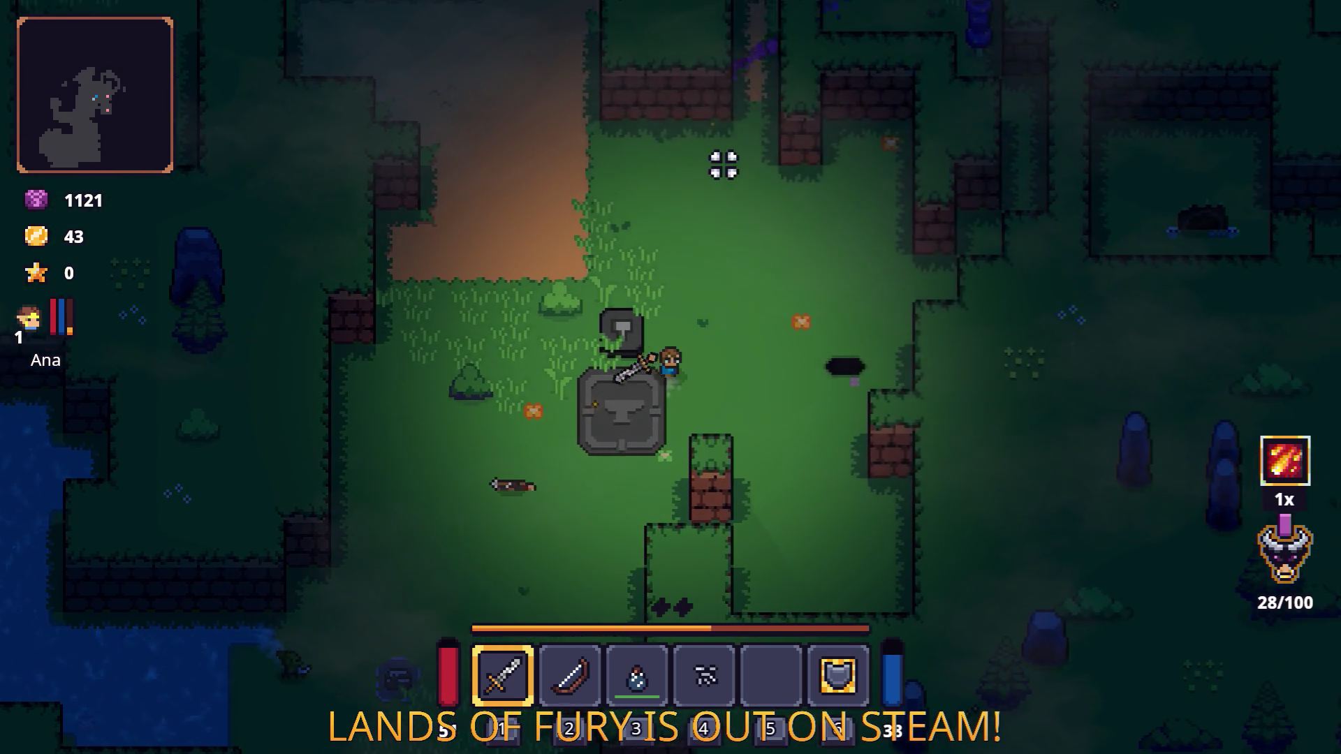
key("w")
left_click(796, 301)
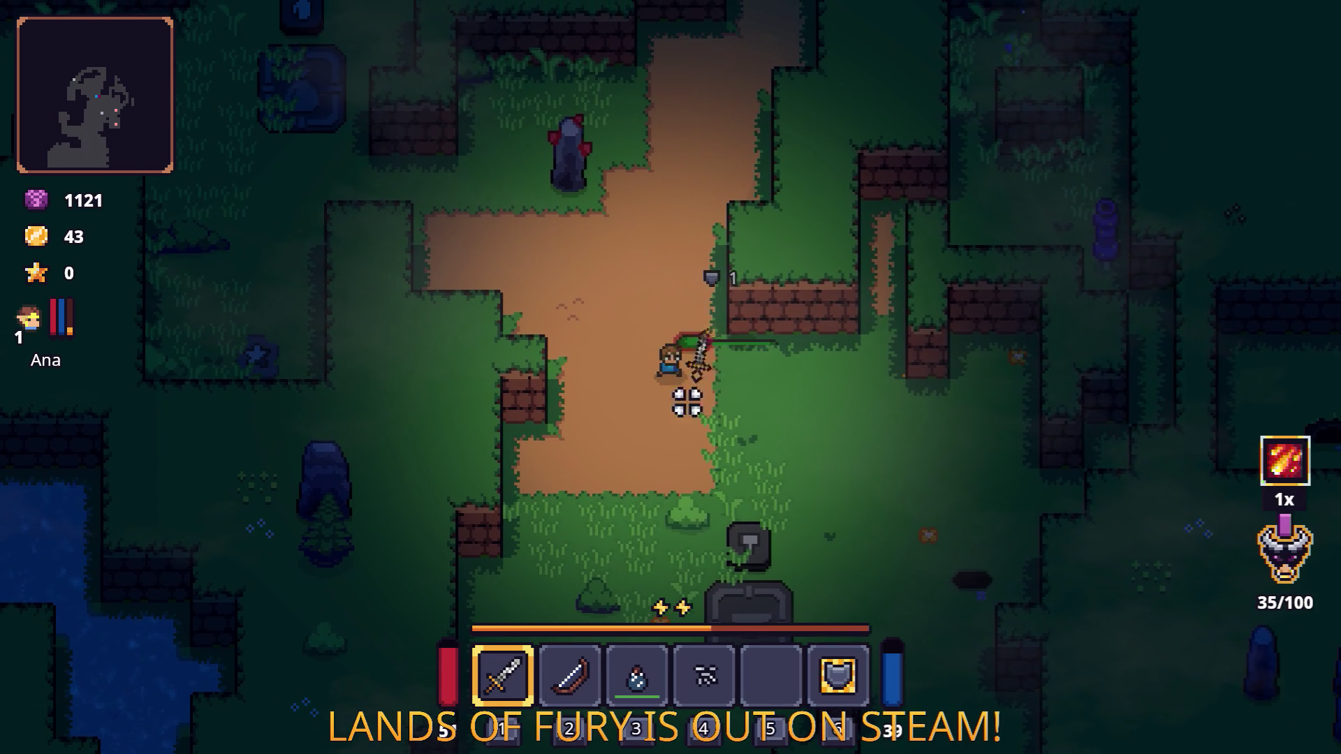
key("w")
key("d")
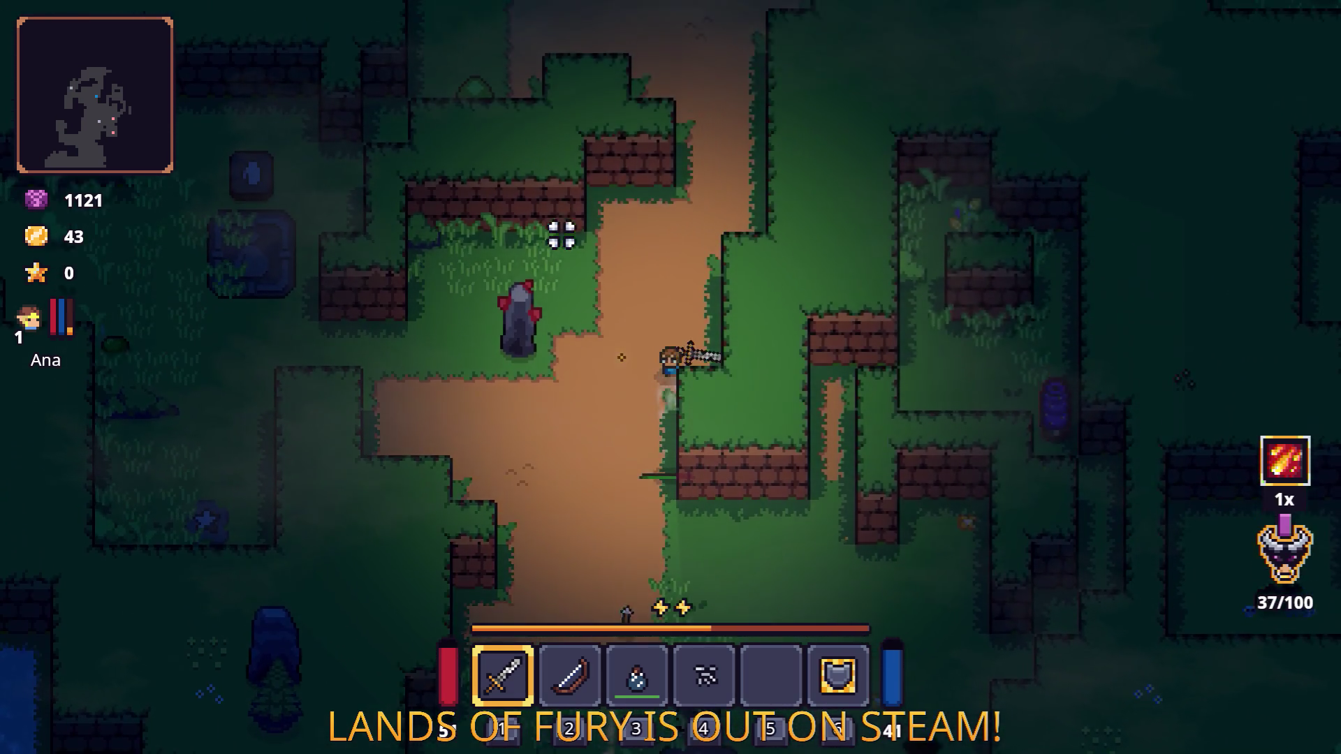
Step: Close in on the remaining enemies and strike until both are defeated
key("a")
key("s")
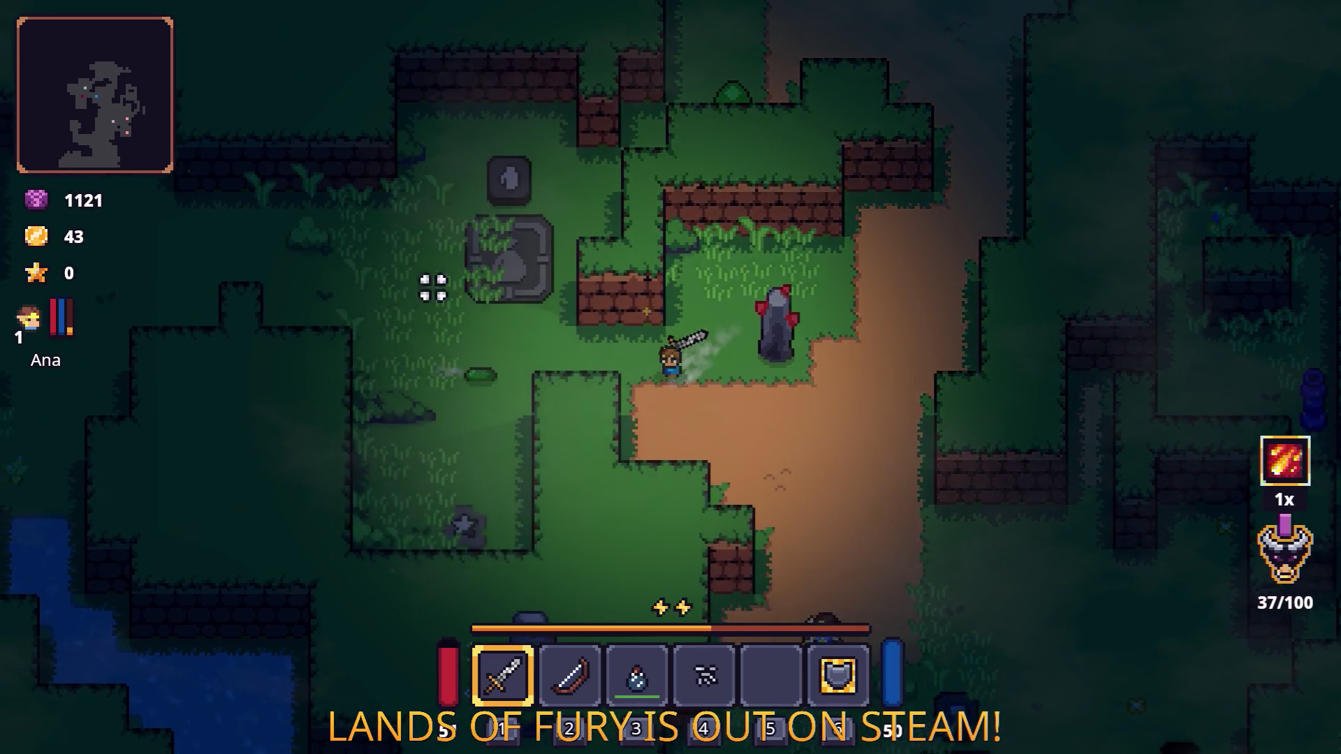
key("space")
key("w")
key("d")
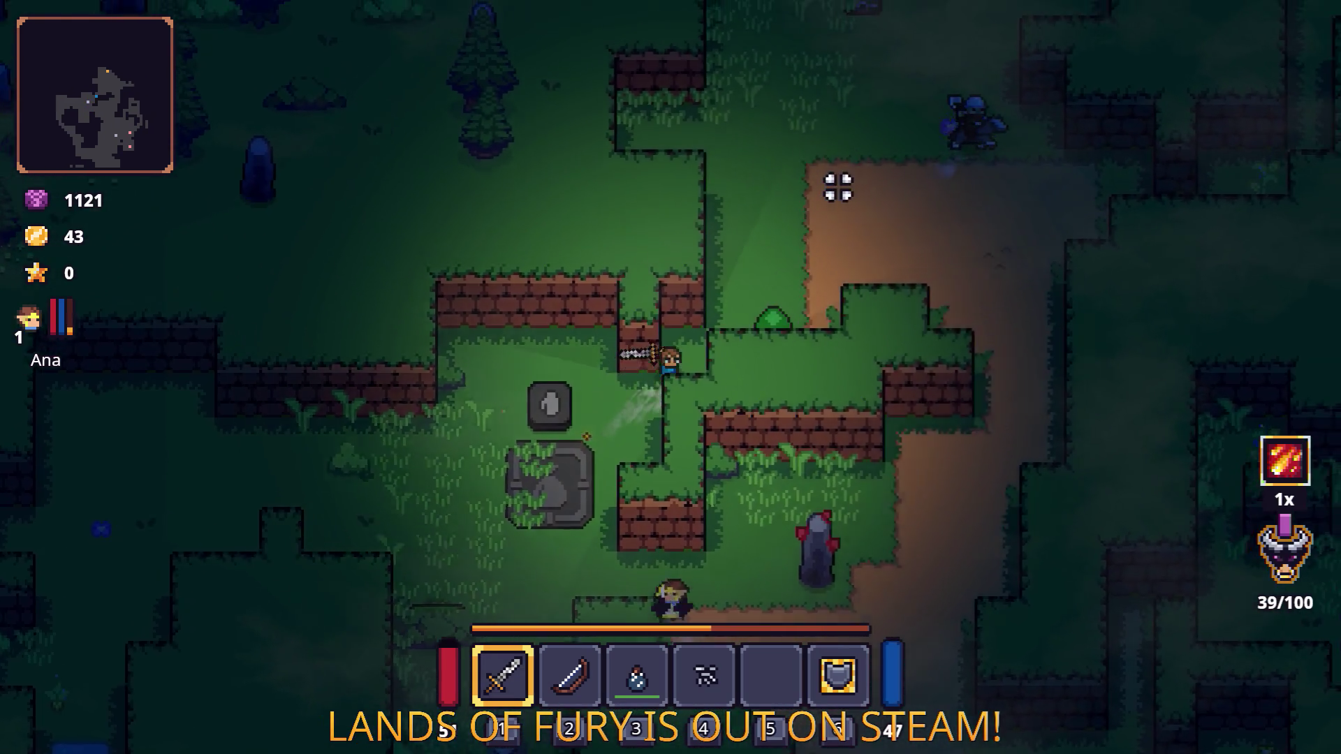
key("space")
key("w")
key("a")
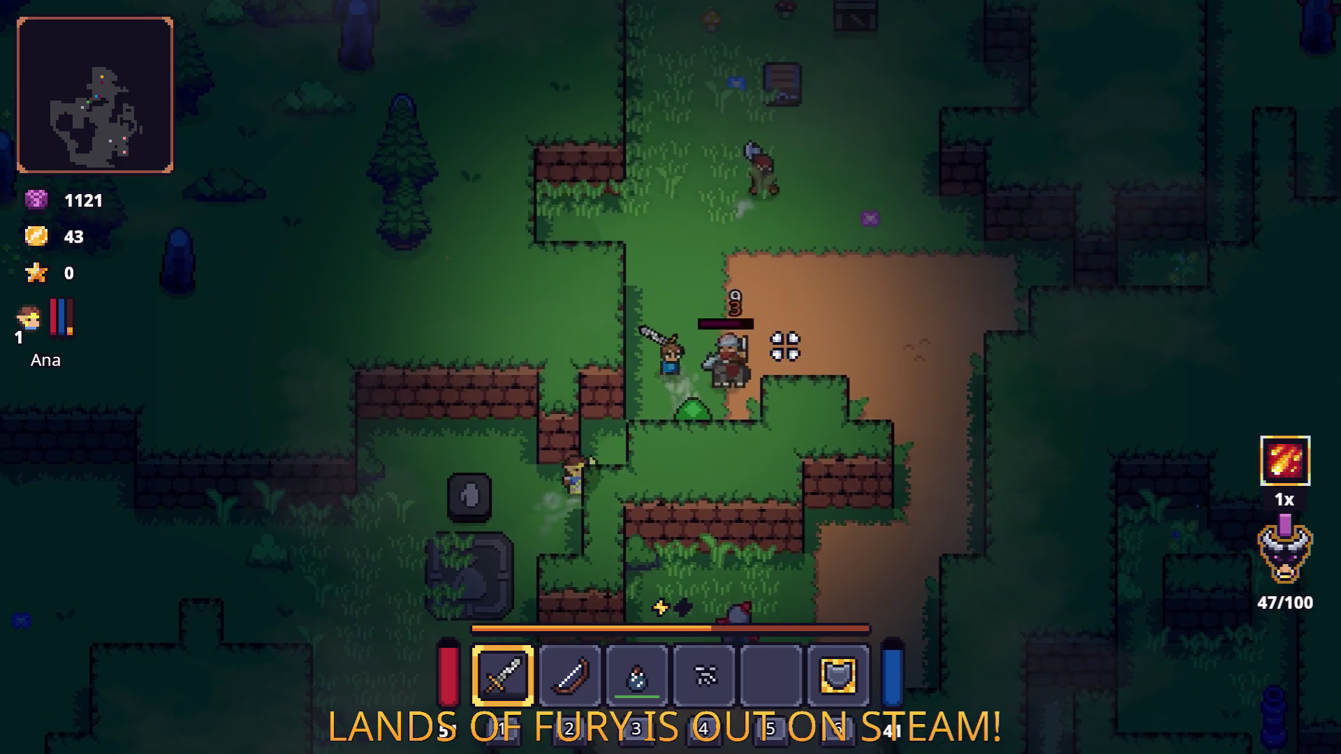
left_click(741, 440)
key("d")
left_click(647, 437)
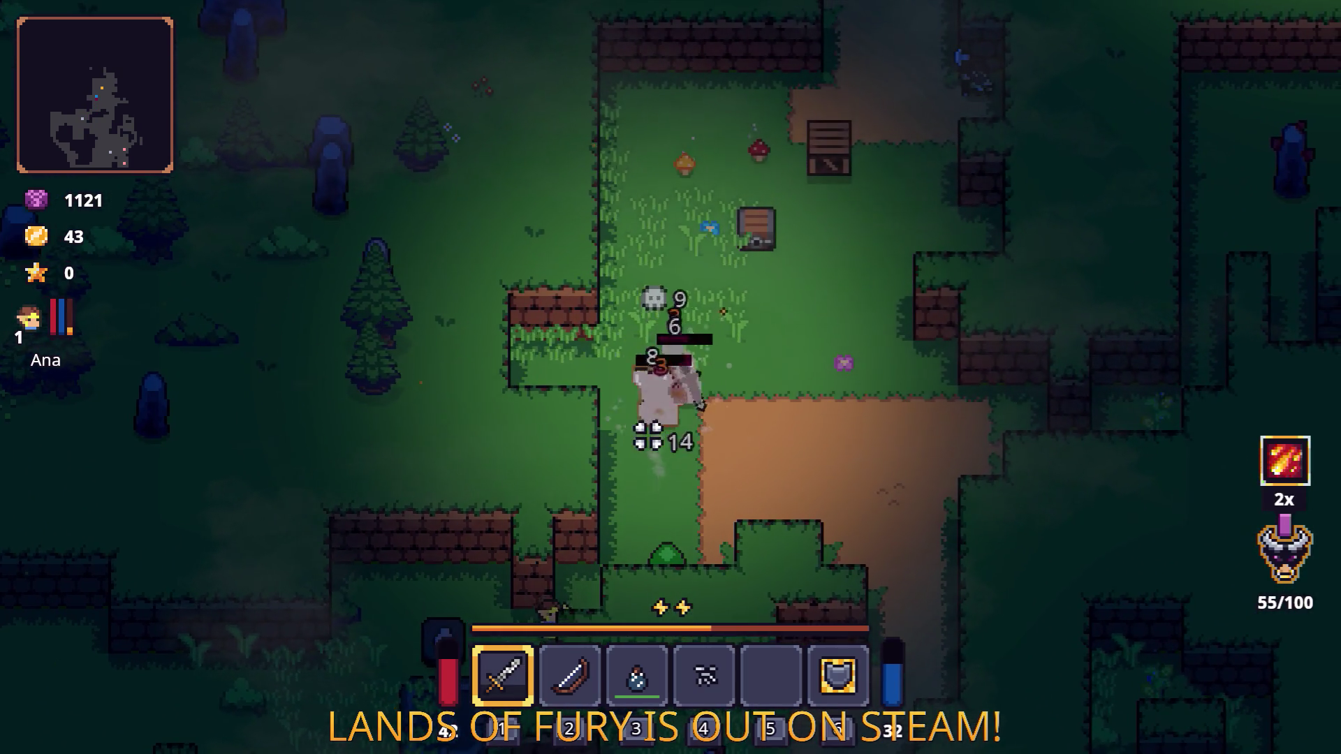
left_click(599, 428)
Step: Pick up the green Turtle Shell and check it in the inventory
key("w")
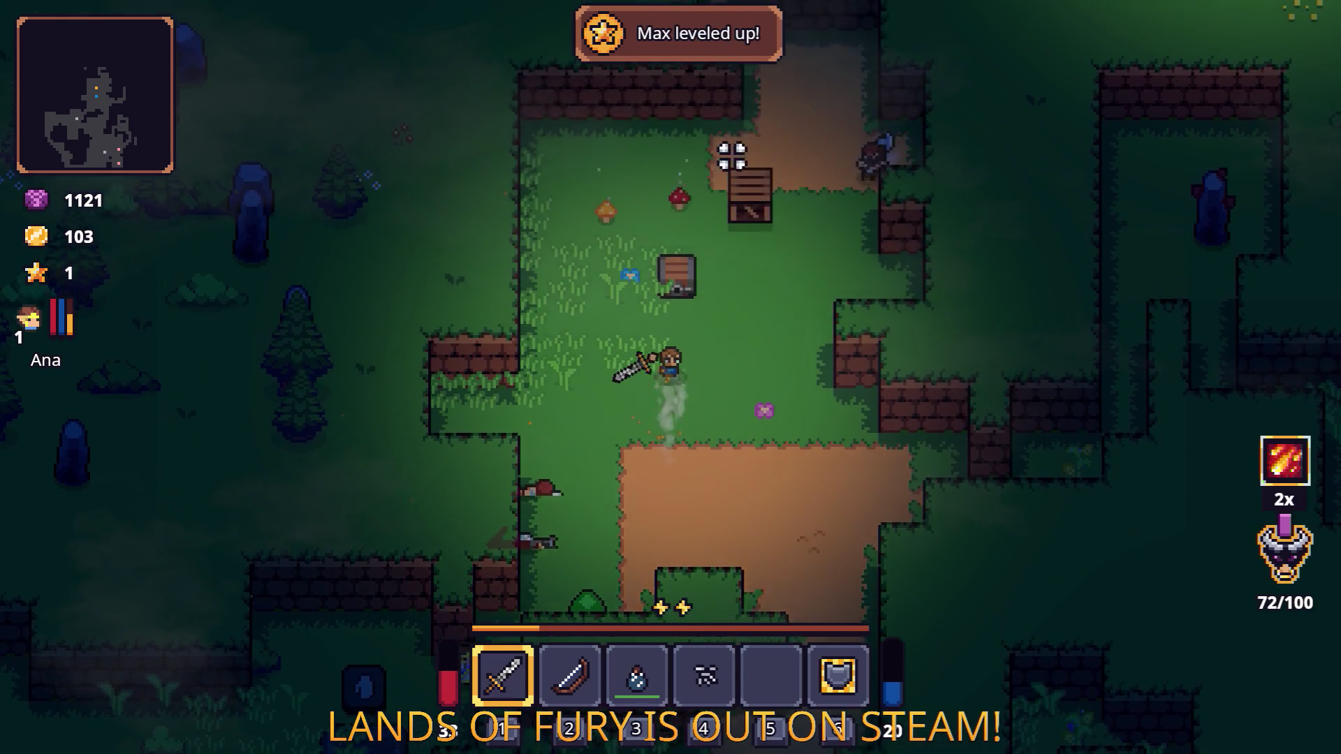
key("e")
key("i")
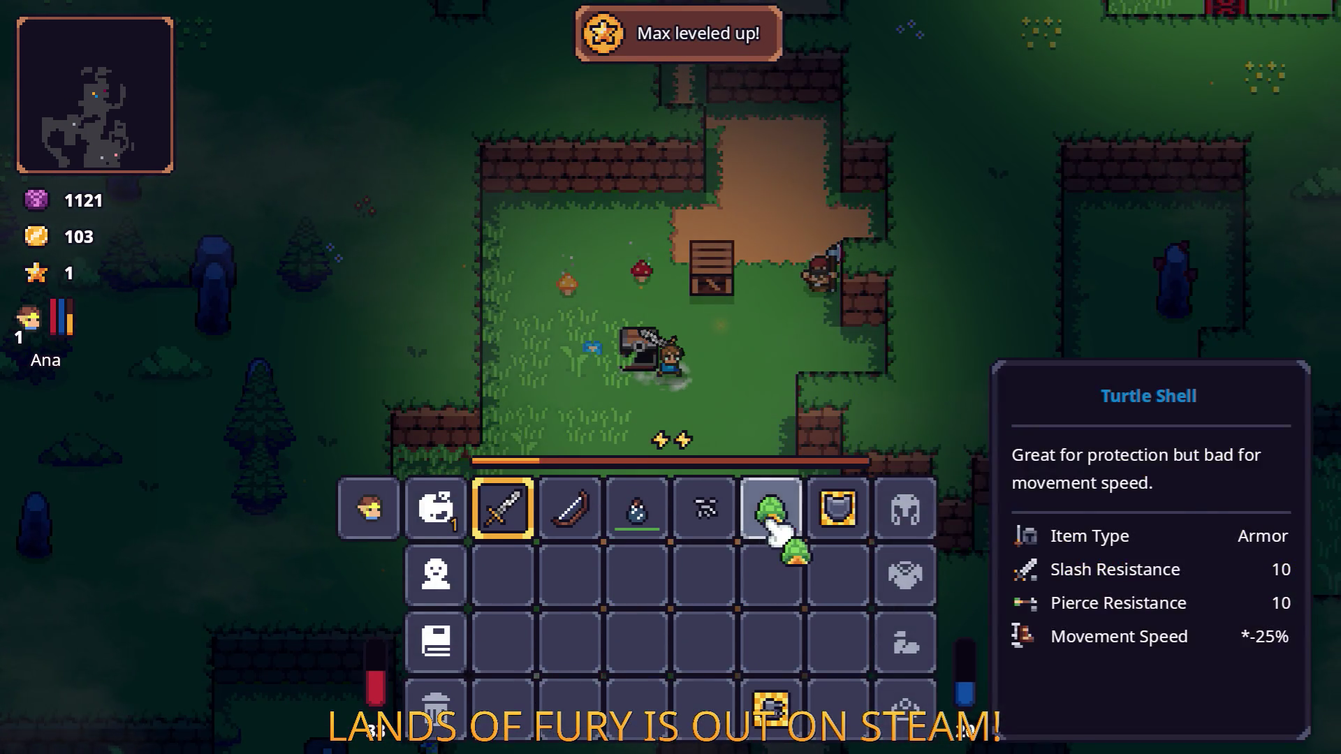
key("i")
Step: Kill the enemy to the right, raising gold to 117, then walk south-west along the path
key("d")
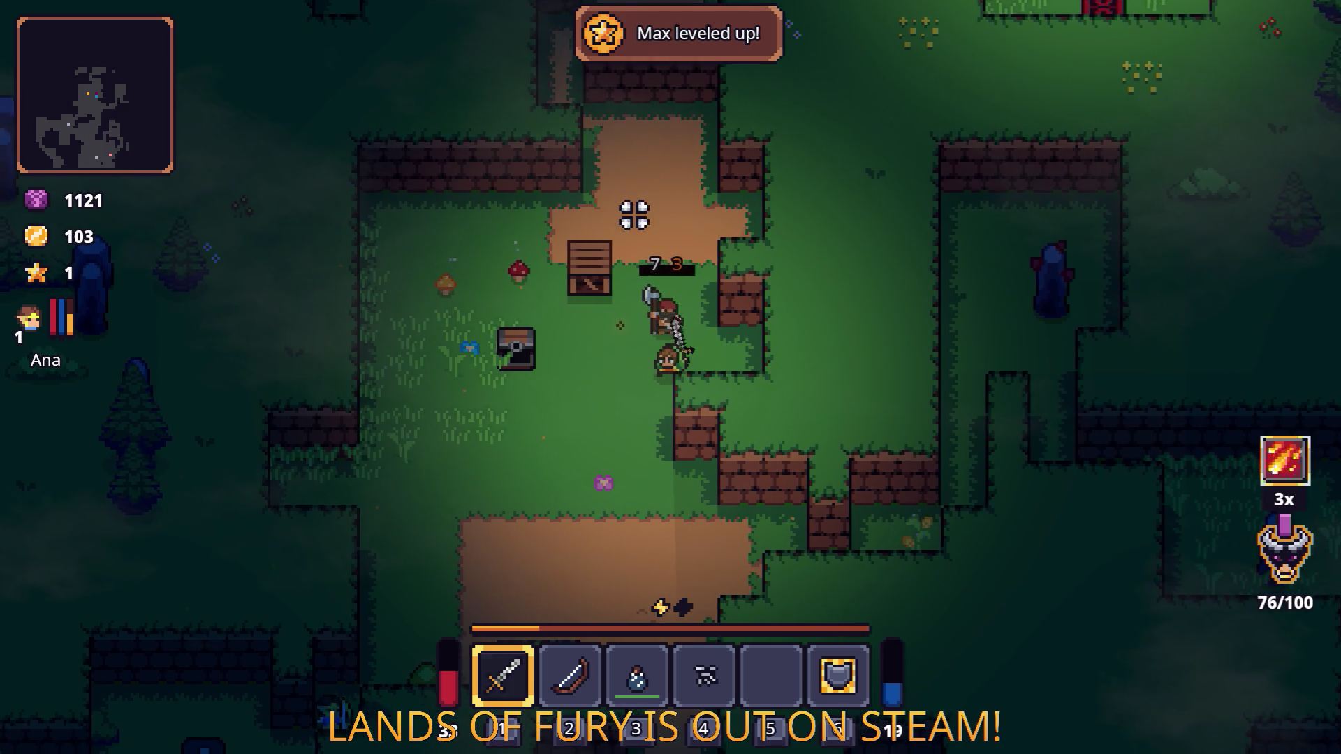
left_click(635, 215)
key("s")
key("a")
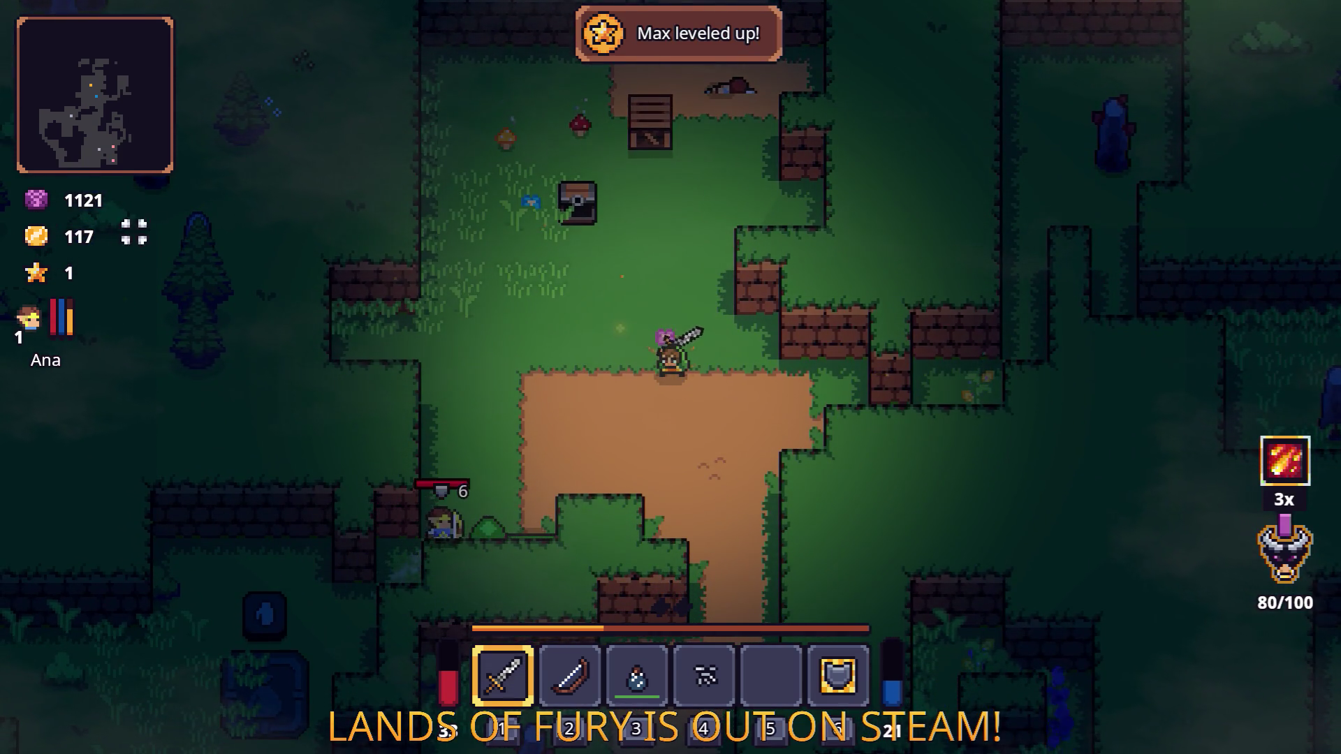
key("s")
key("a")
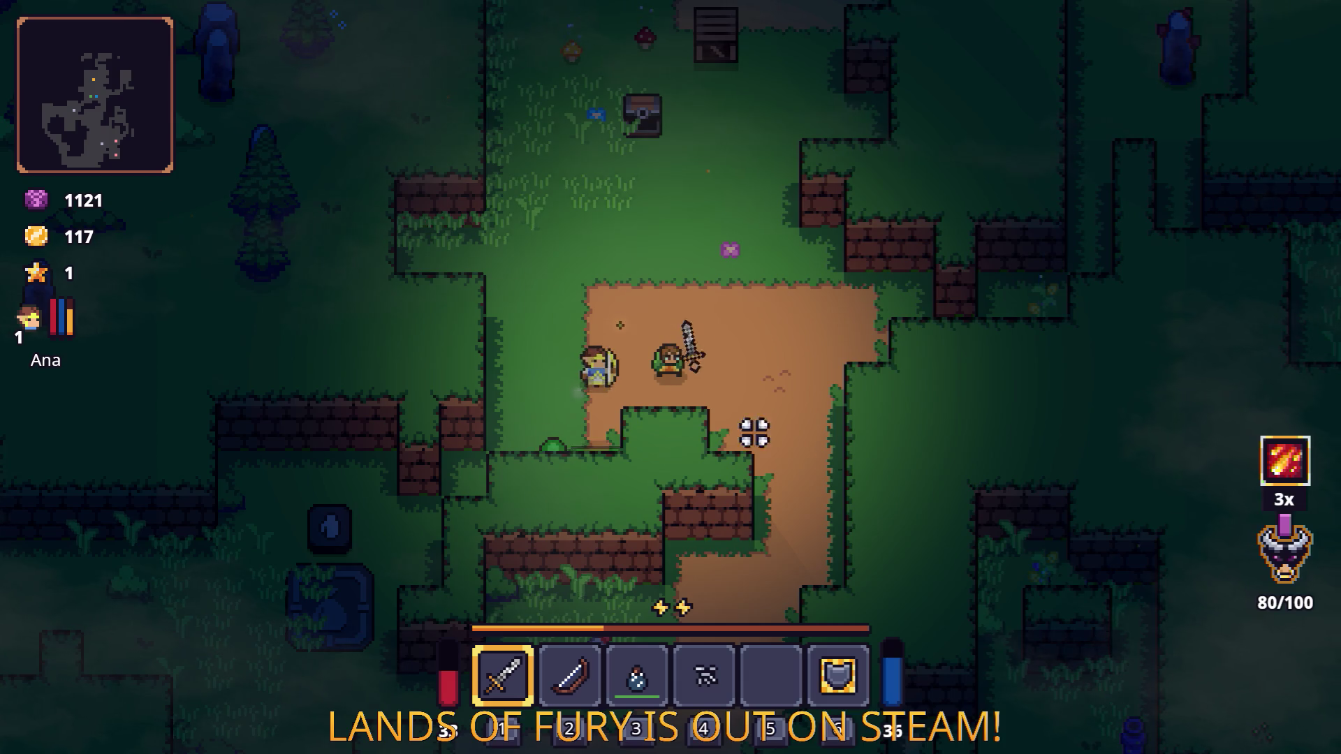
key("d")
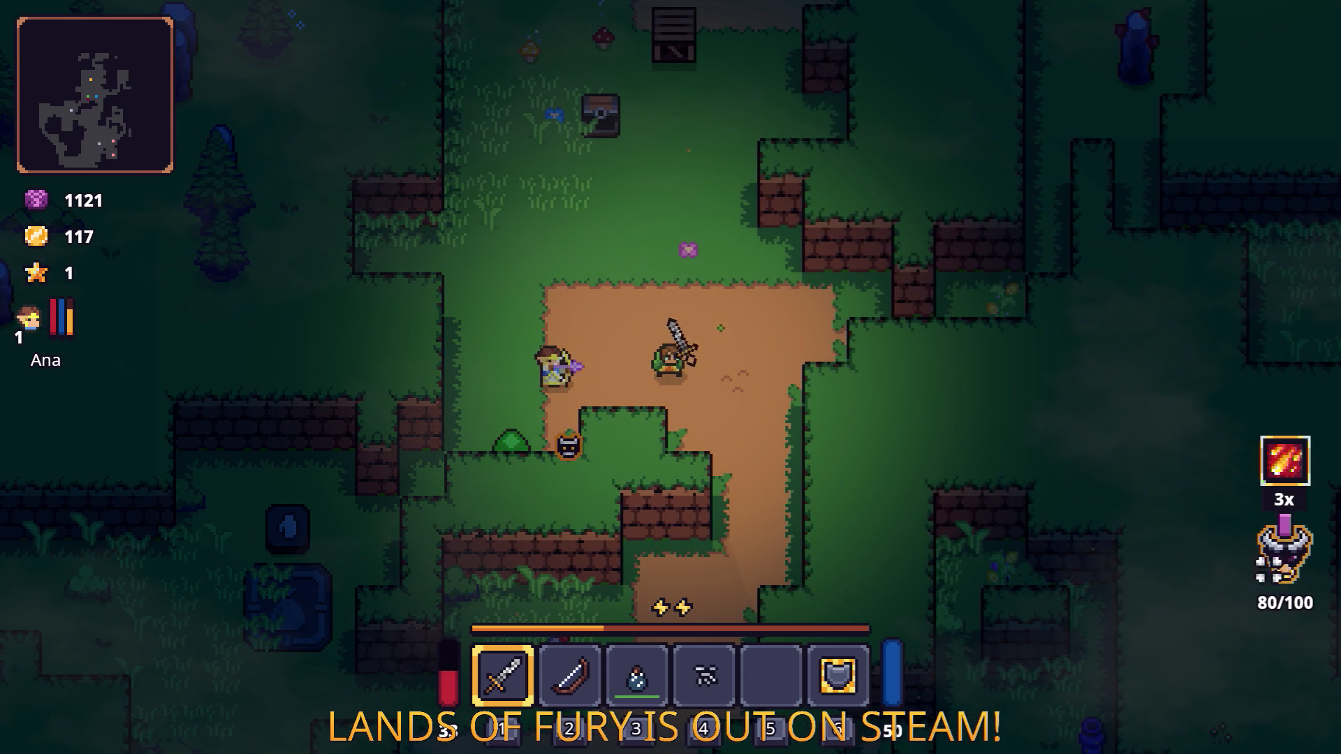
Step: Walk south and east along the dirt path toward the anvil
key("w")
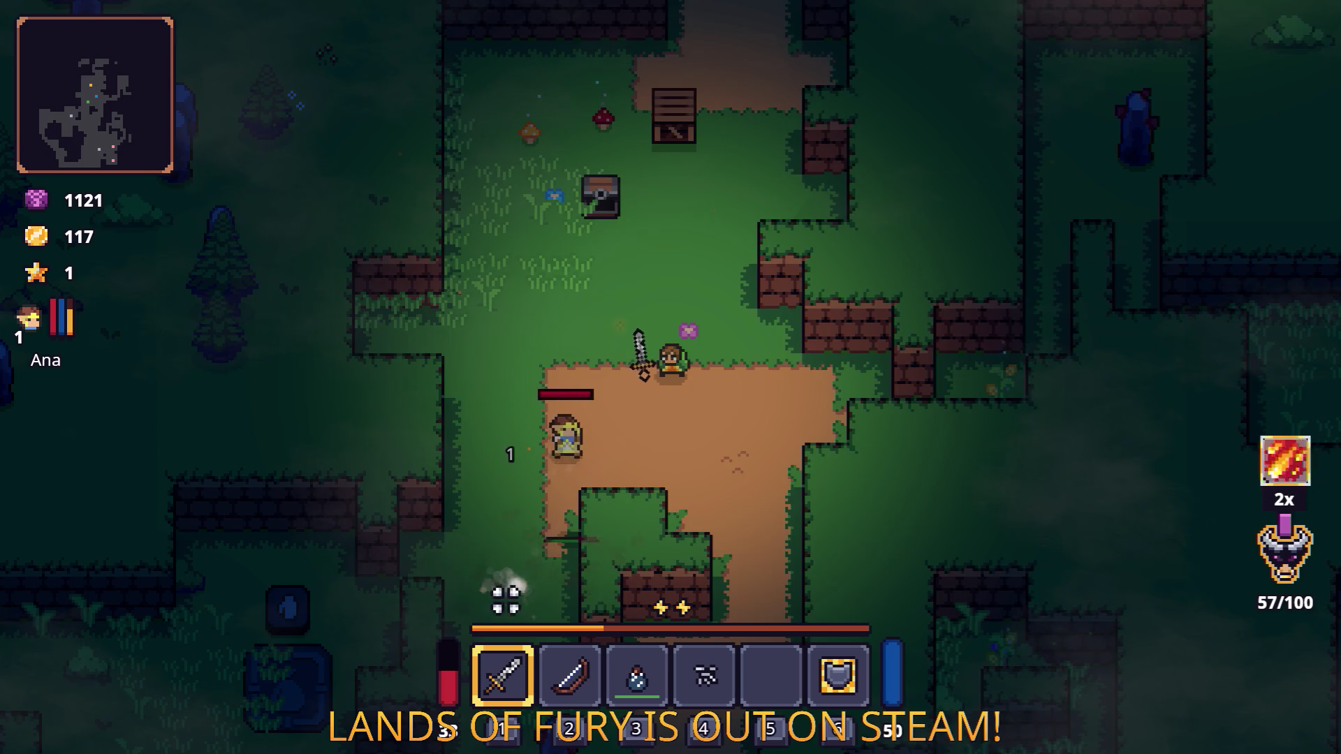
key("a")
key("s")
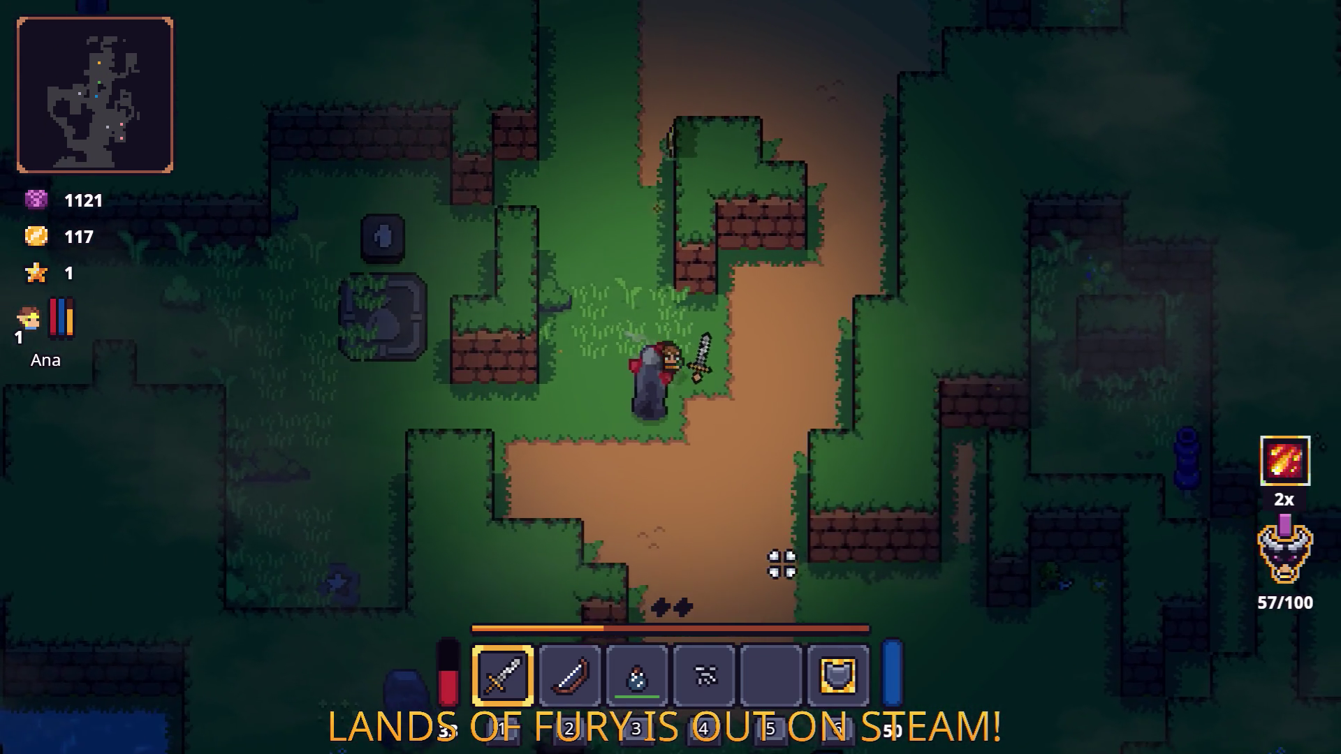
key("s")
key("d")
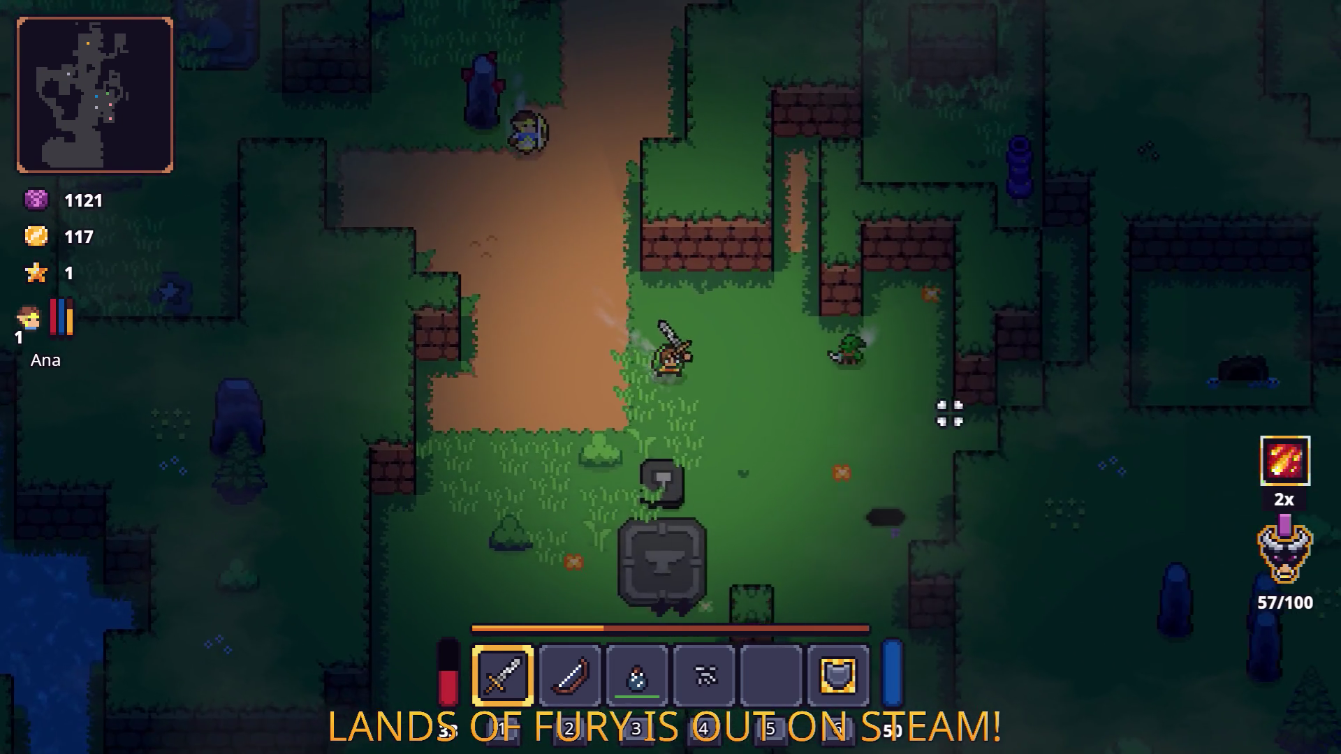
key("d")
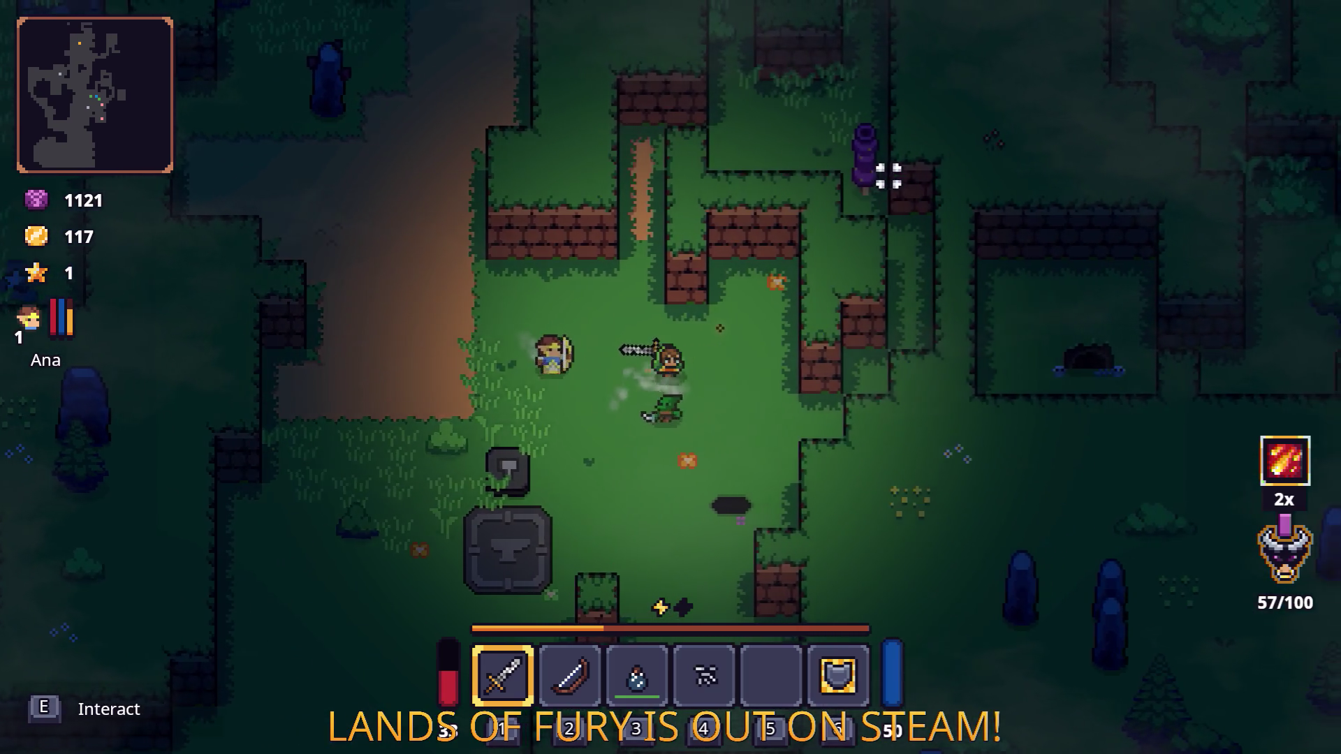
Step: Talk to Snip, browse his shop, and close the trade window
key("a")
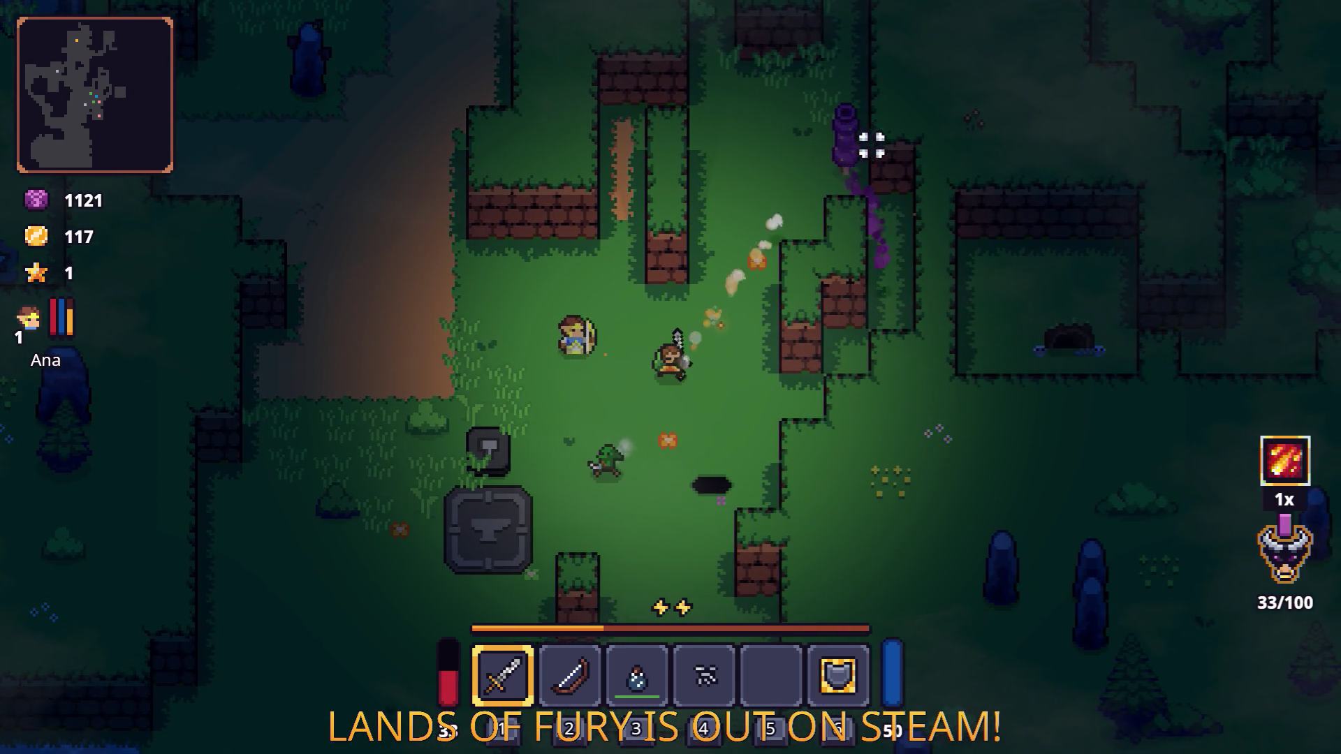
key("s")
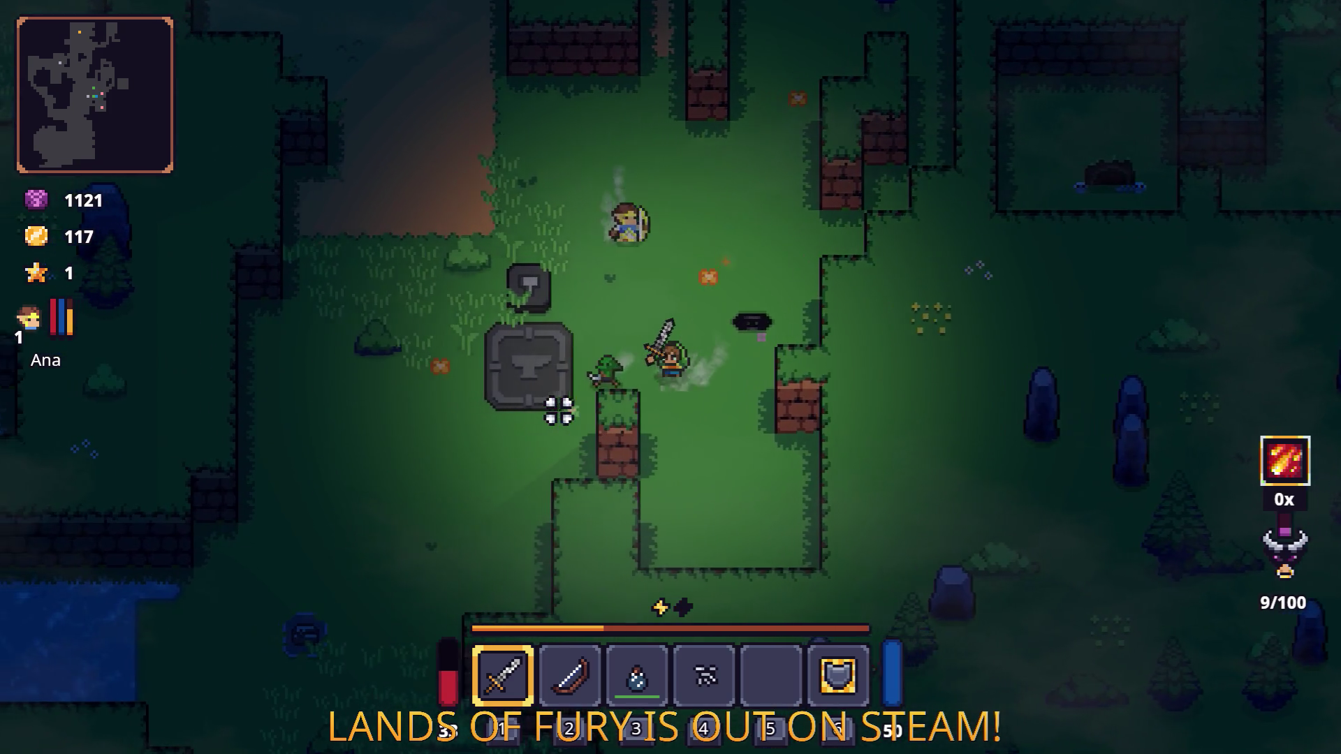
key("e")
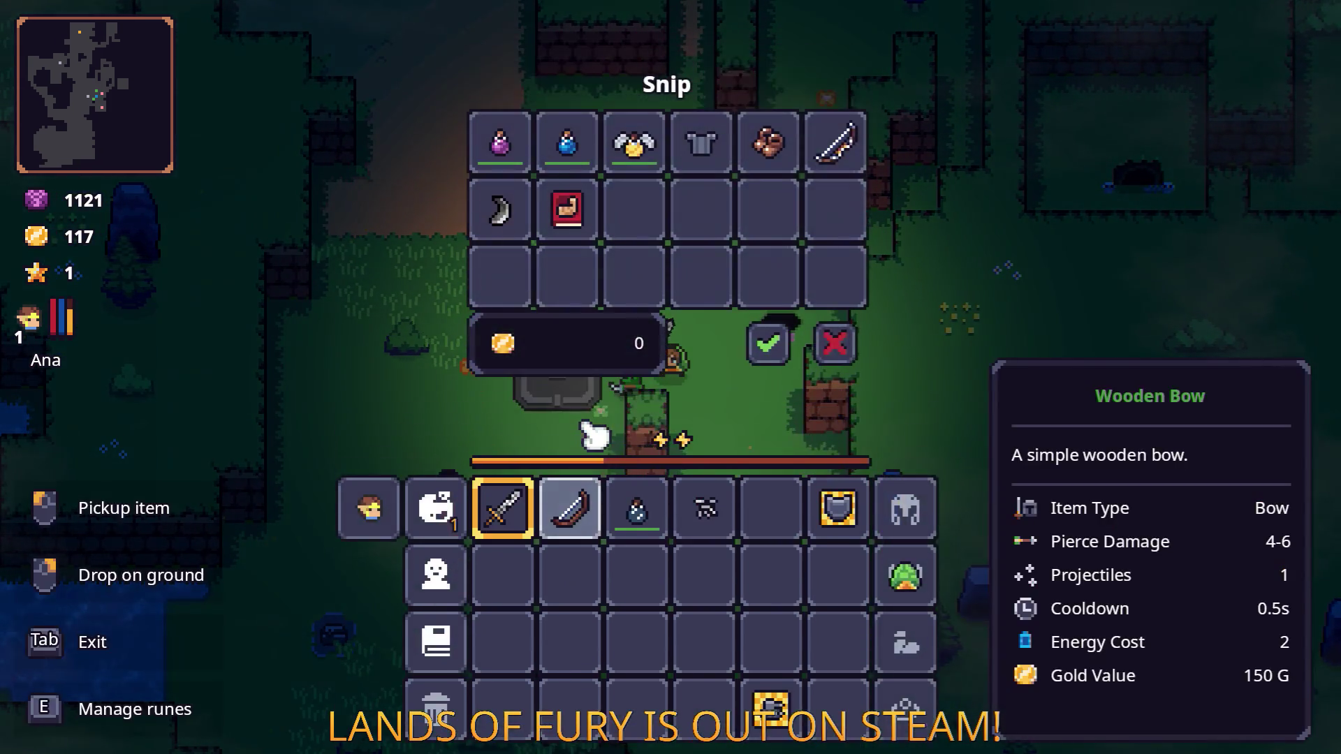
left_click(824, 371)
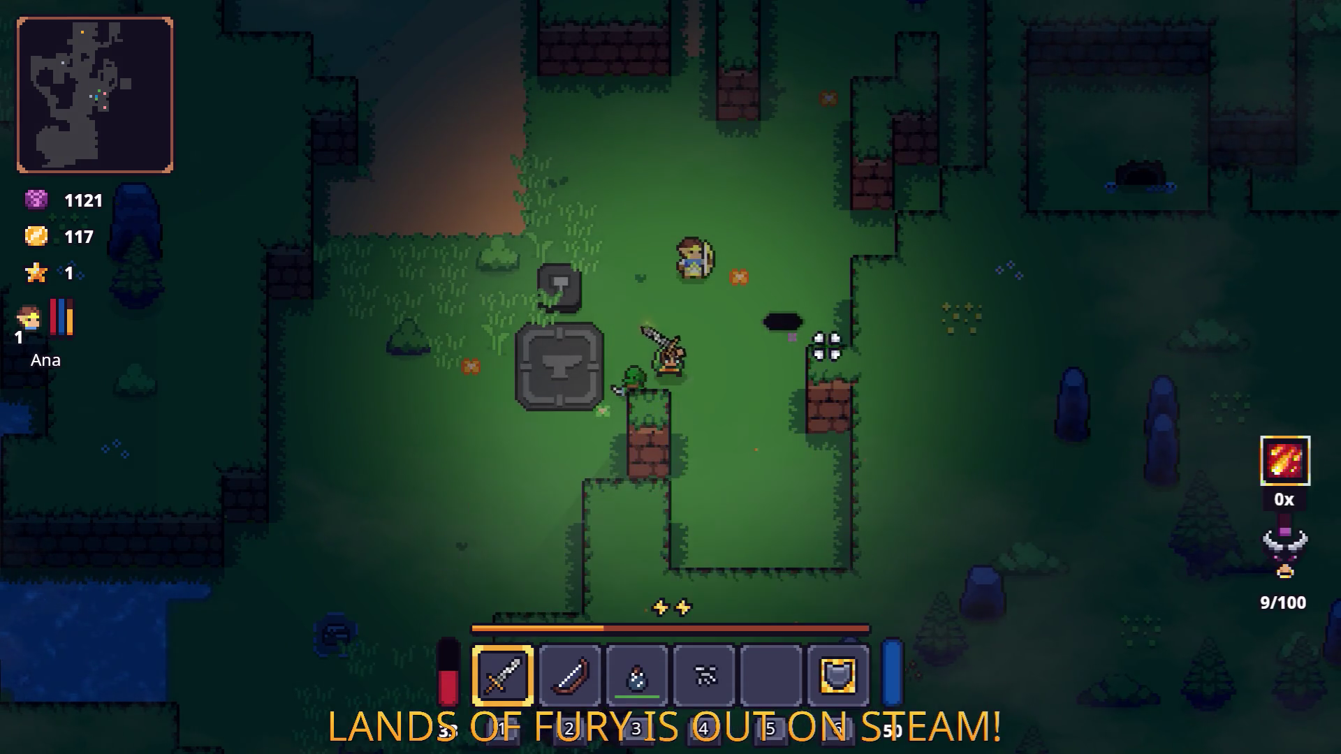
Step: Attack the purple worm and the enemy ahead, then pick up the Corn
key("d")
key("w")
key("d")
key("w")
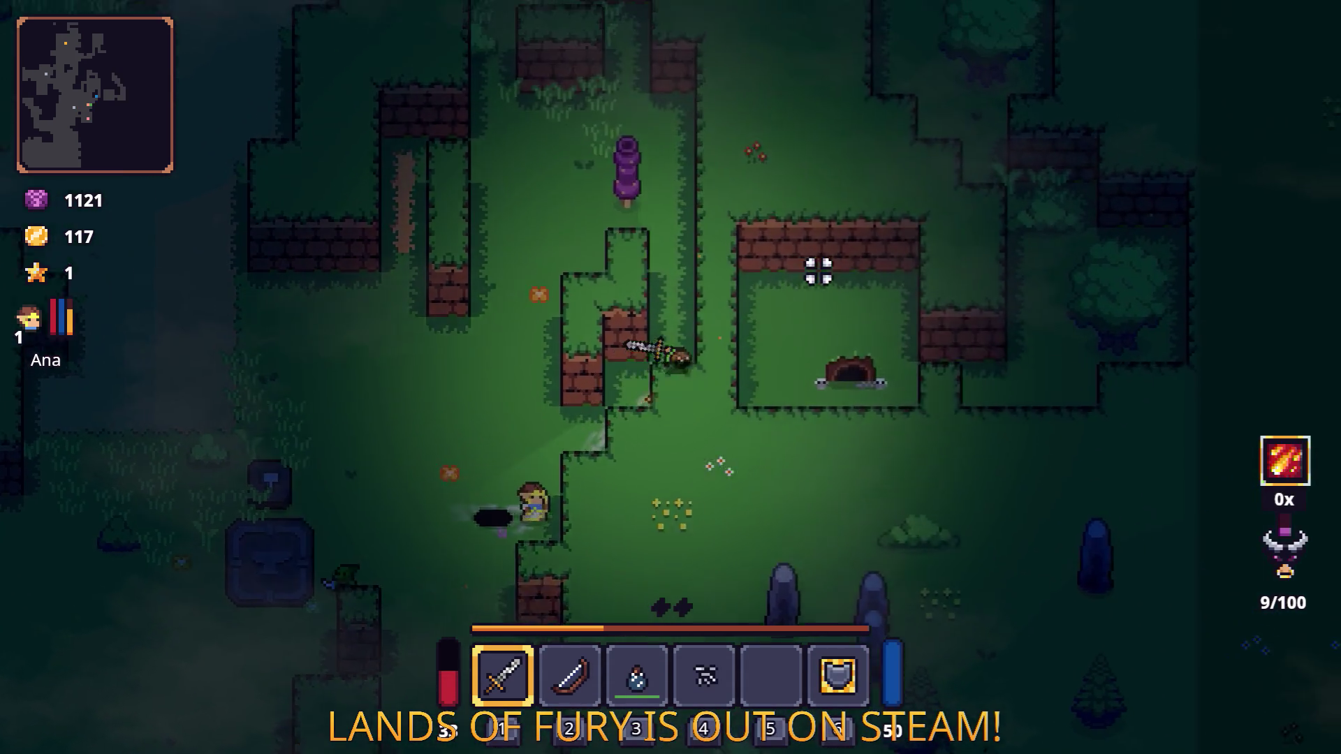
left_click(461, 267)
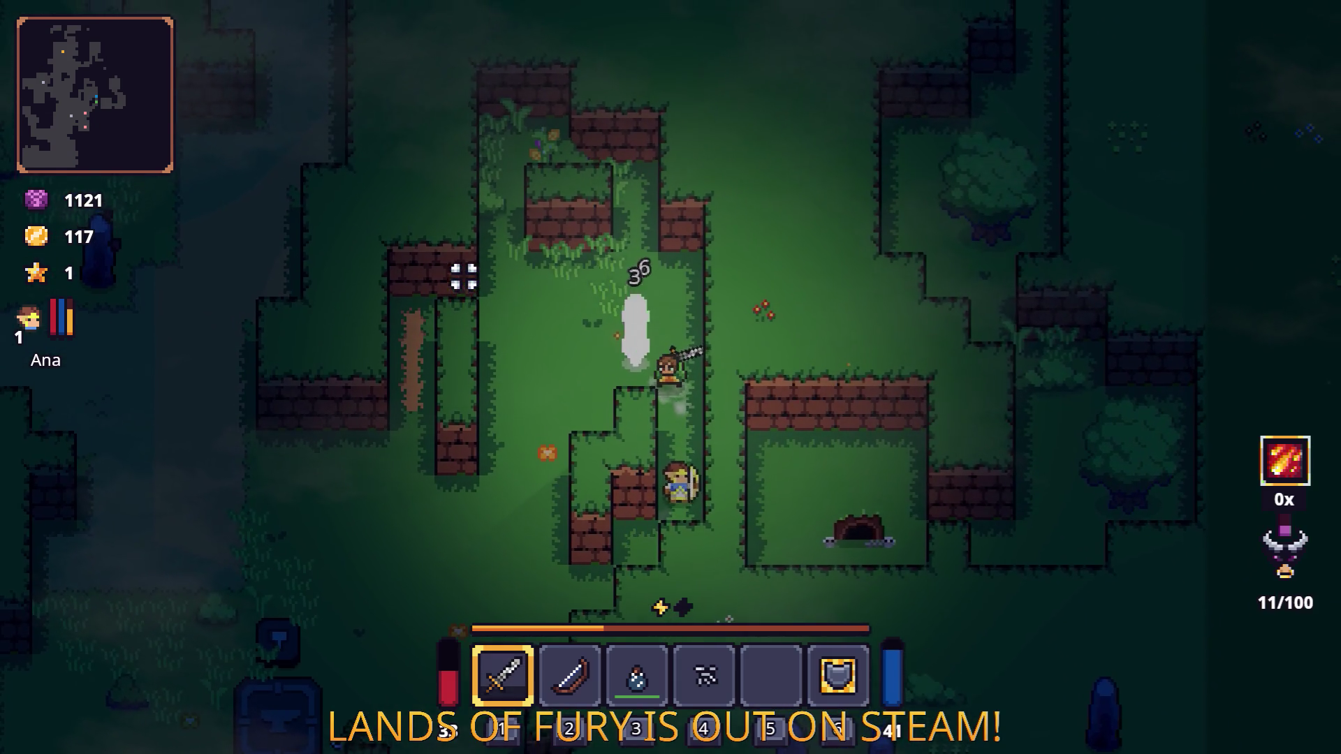
key("a")
key("w")
key("w")
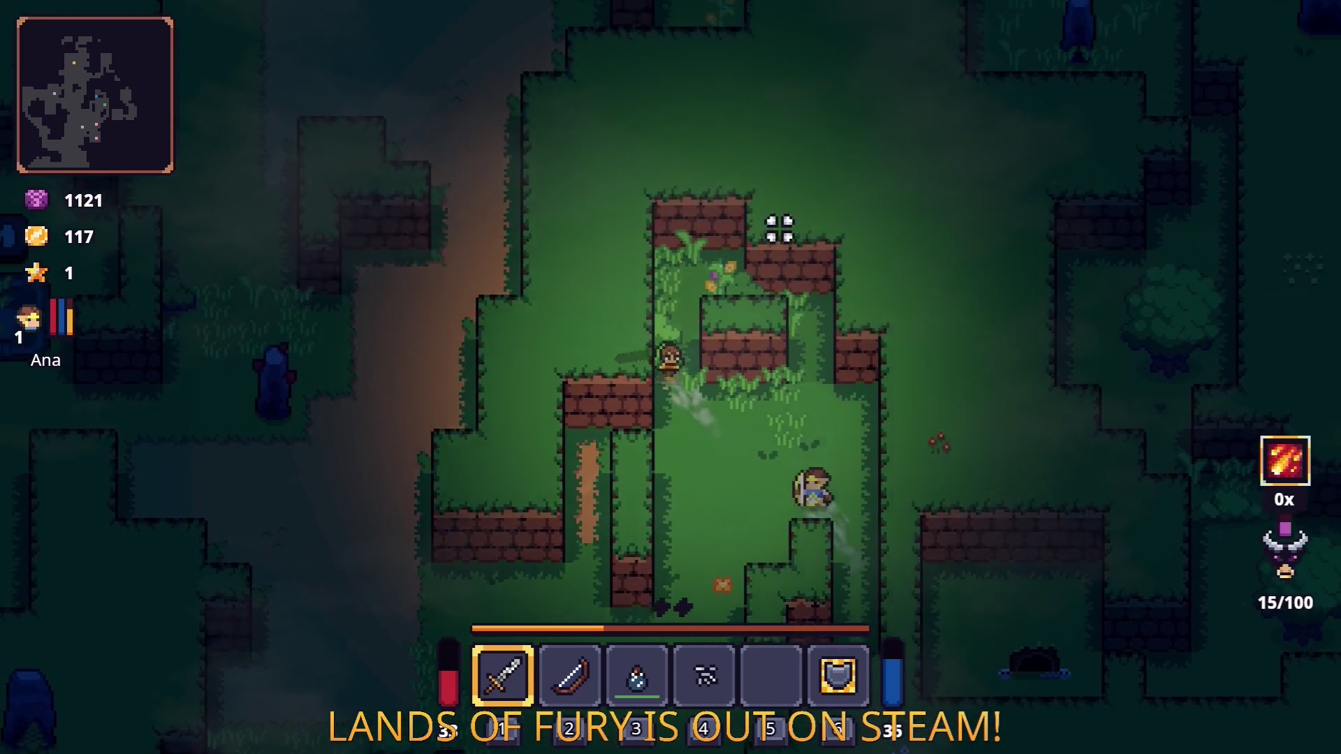
left_click(817, 284)
key("e")
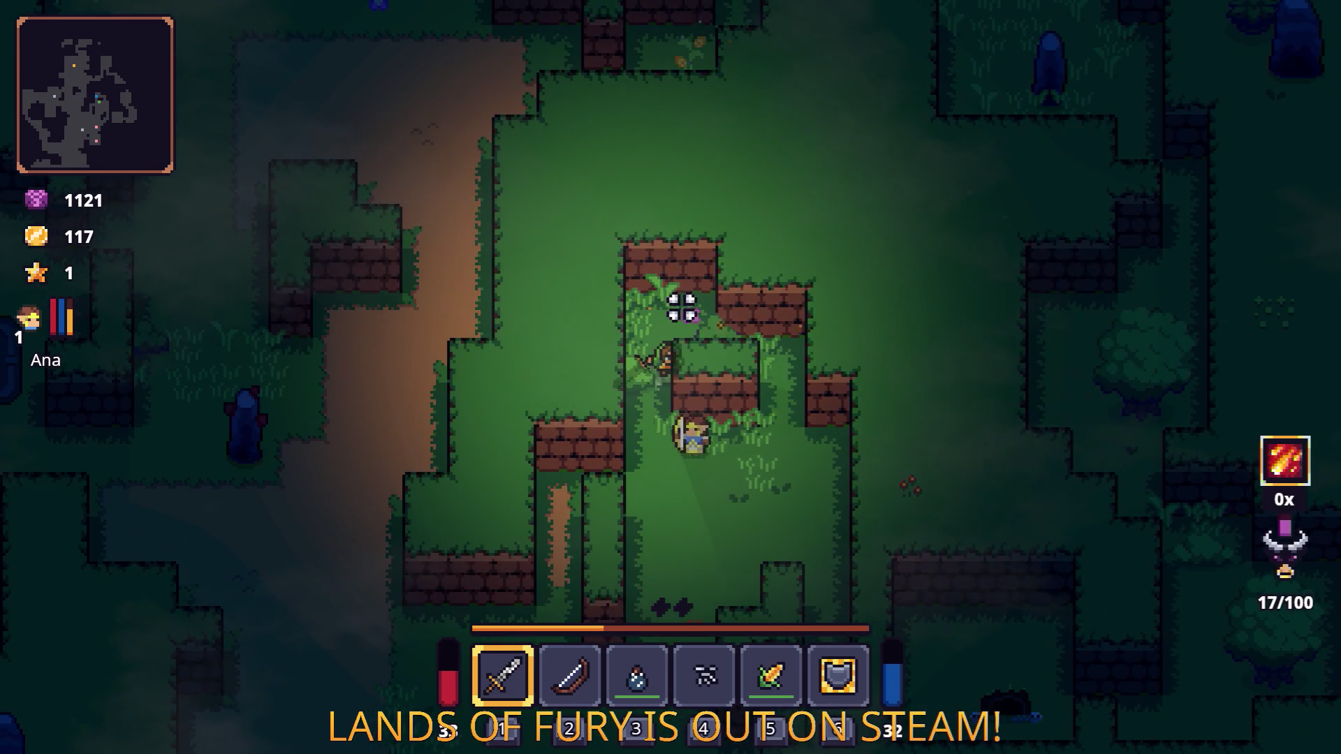
Step: Fight the surrounding enemies, finishing with the right-click special attack
key("s")
key("a")
key("s")
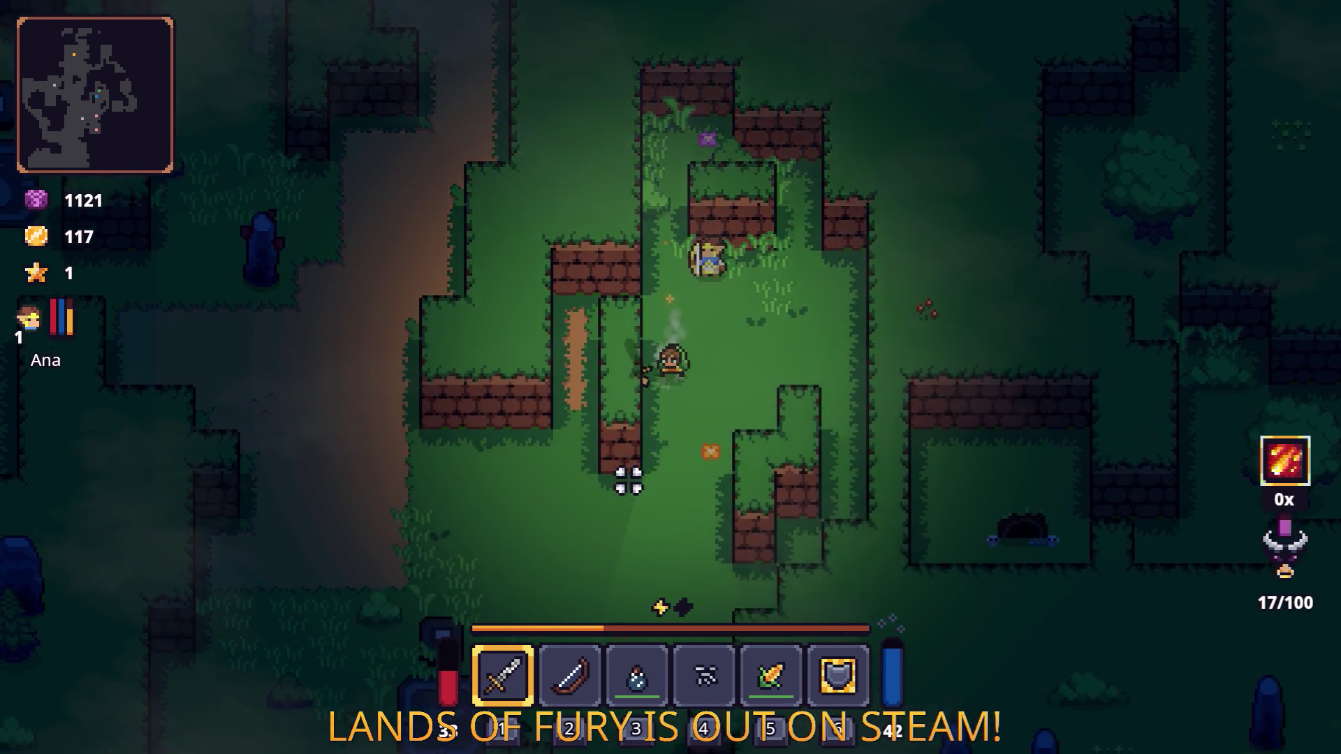
key("a")
key("s")
key("a")
left_click(408, 454)
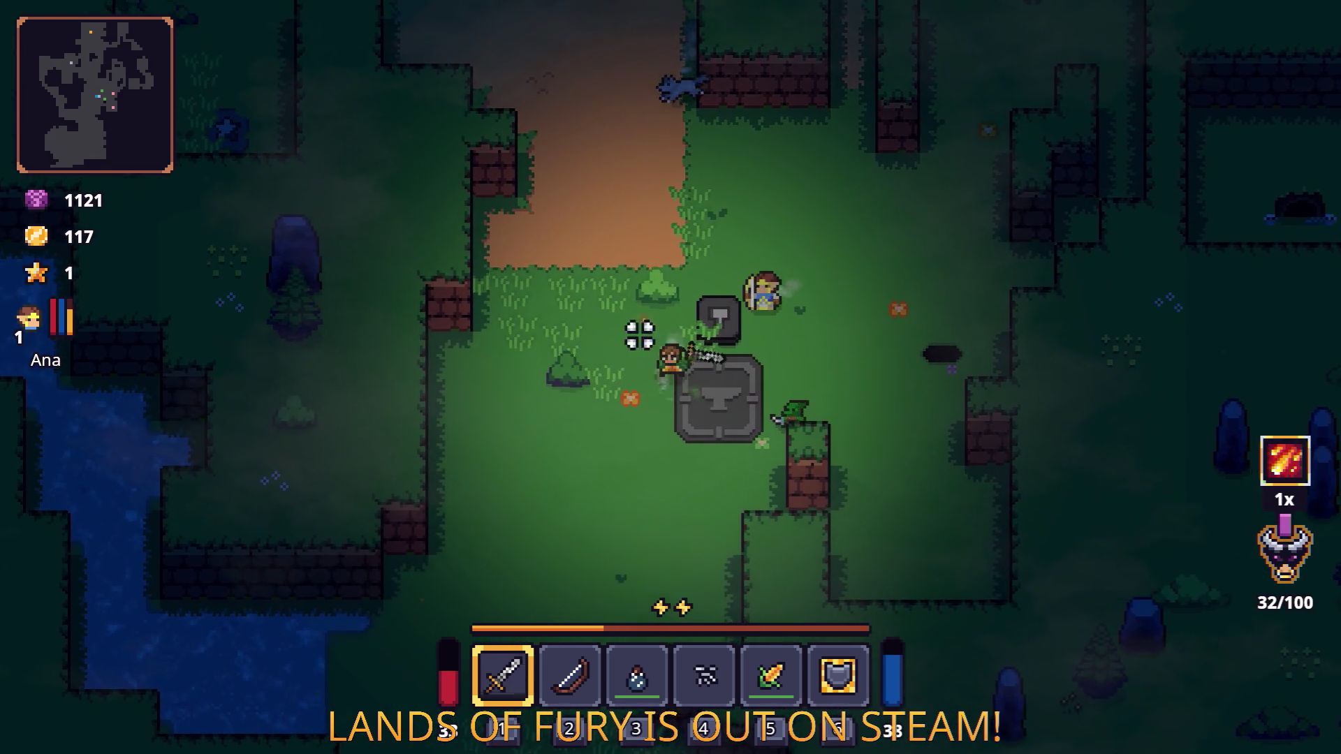
left_click(664, 350)
key("d")
key("w")
key("d")
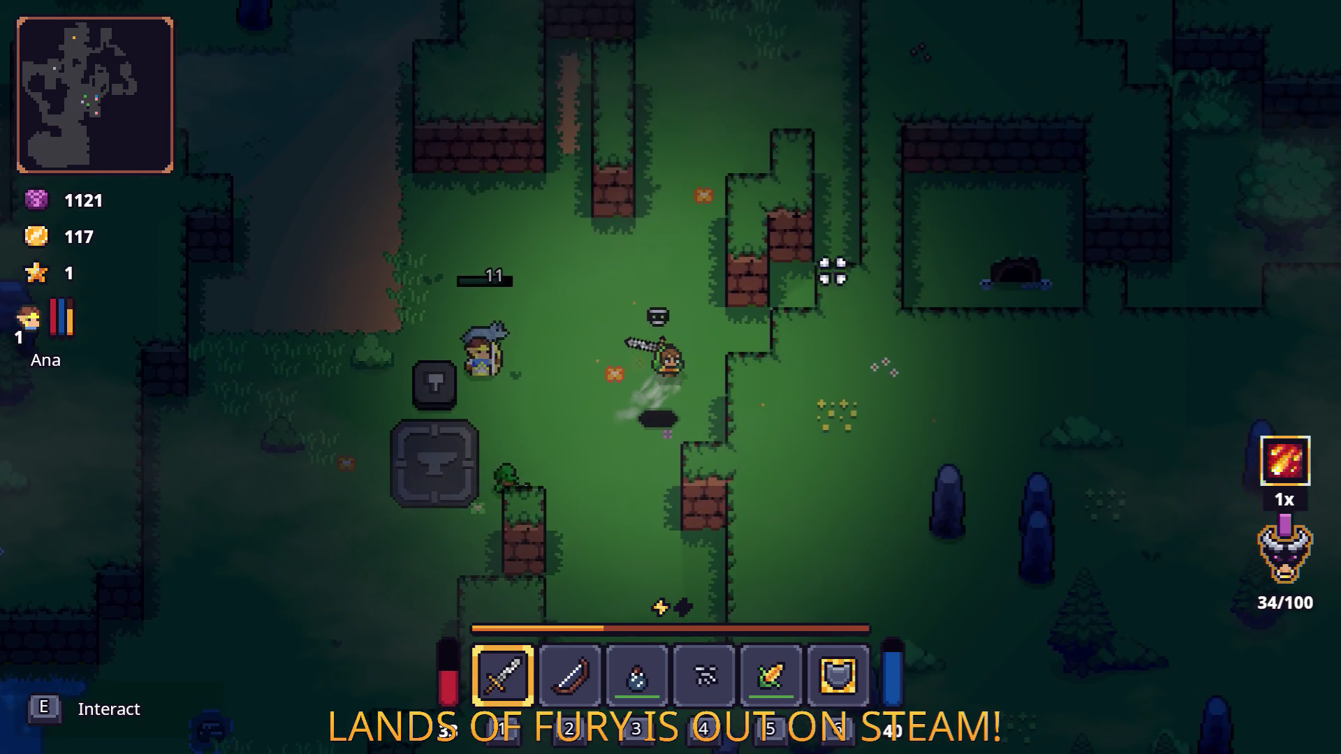
key("d")
right_click(452, 335)
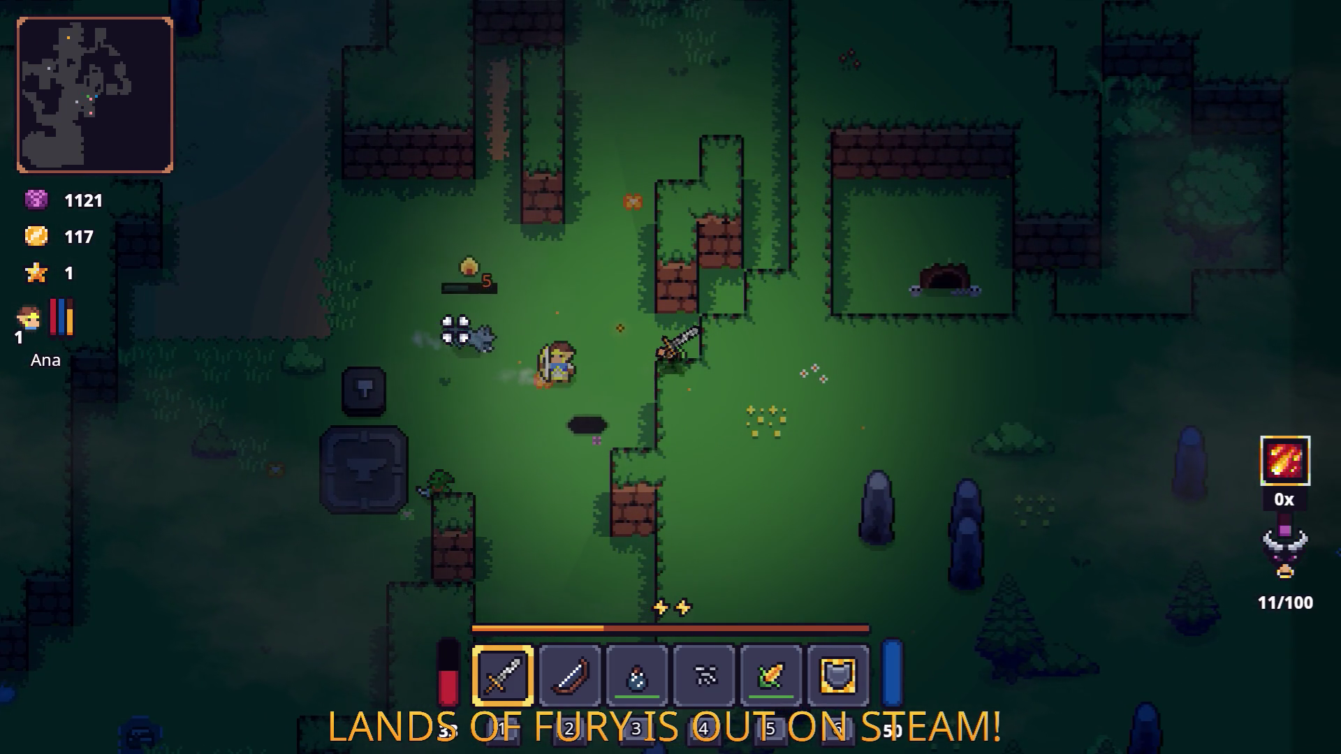
Step: Collect the dropped gold, bringing it to 162, and walk down-right along the path
key("a")
key("w")
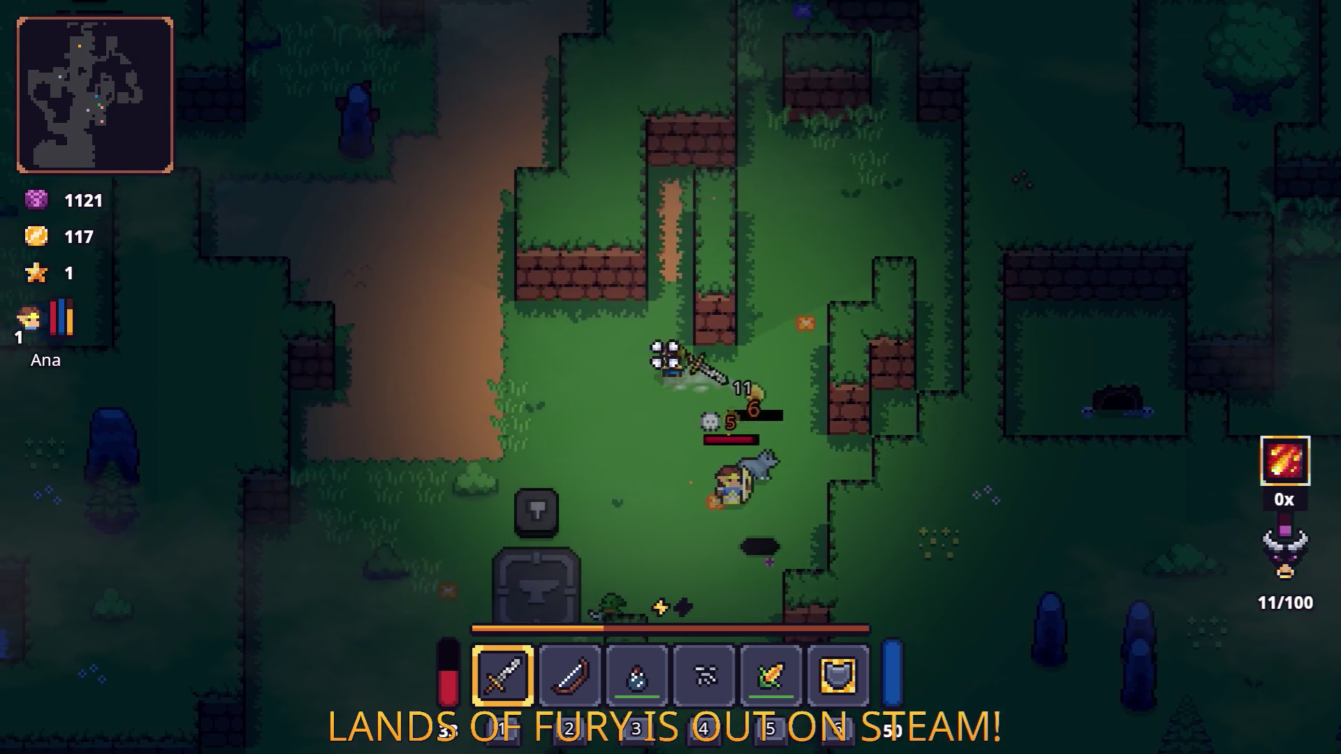
key("a")
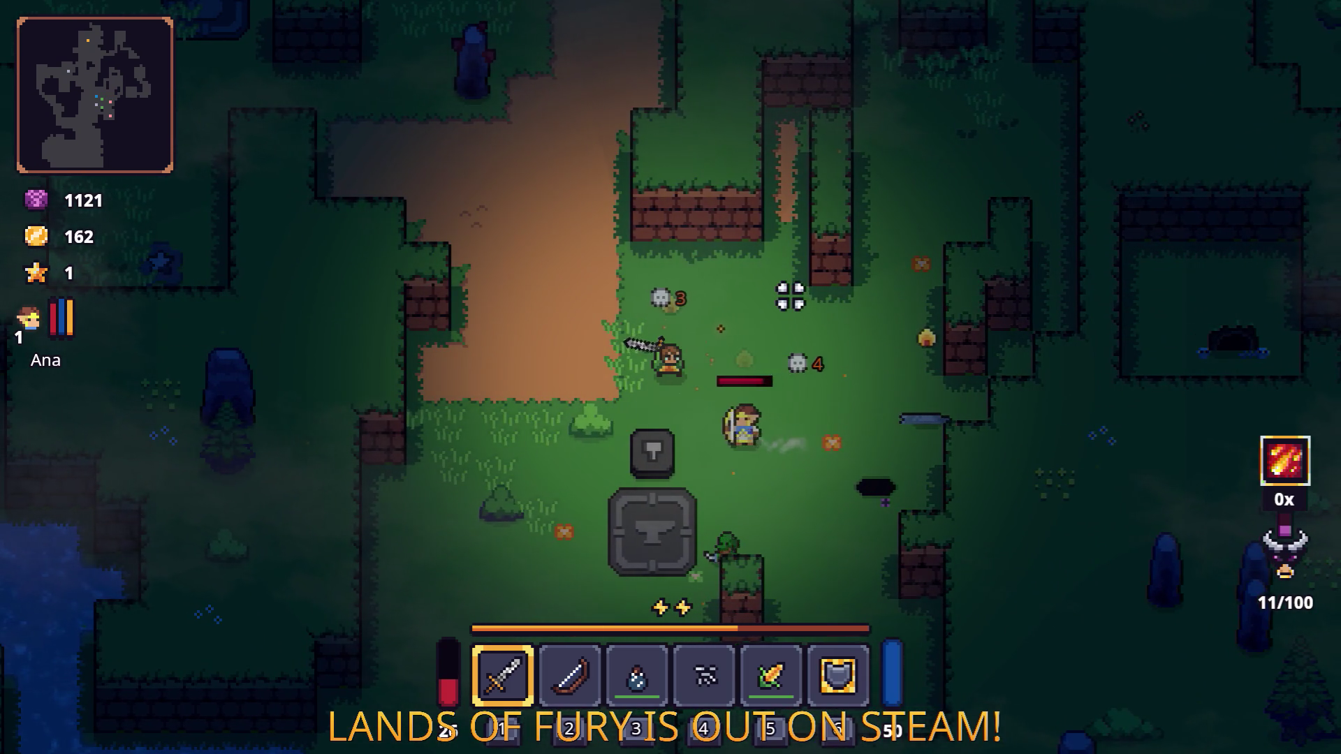
key("a")
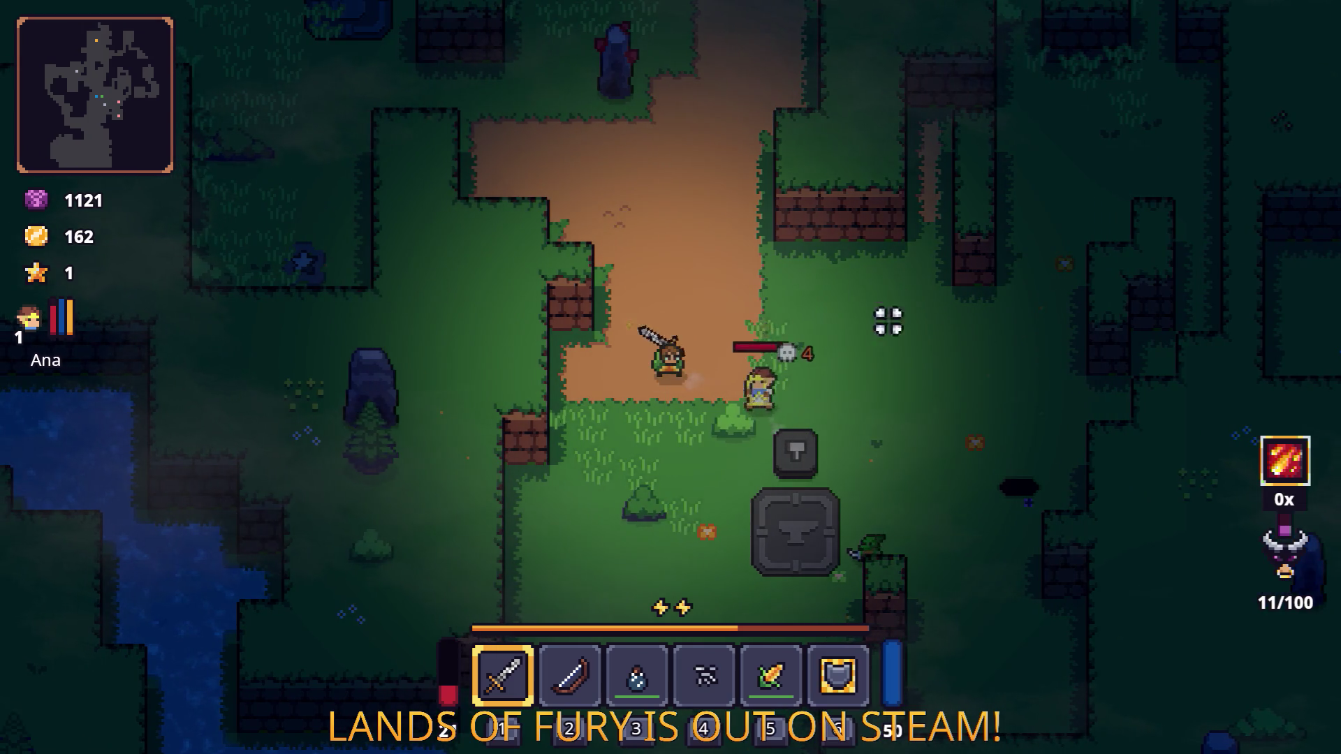
key("w")
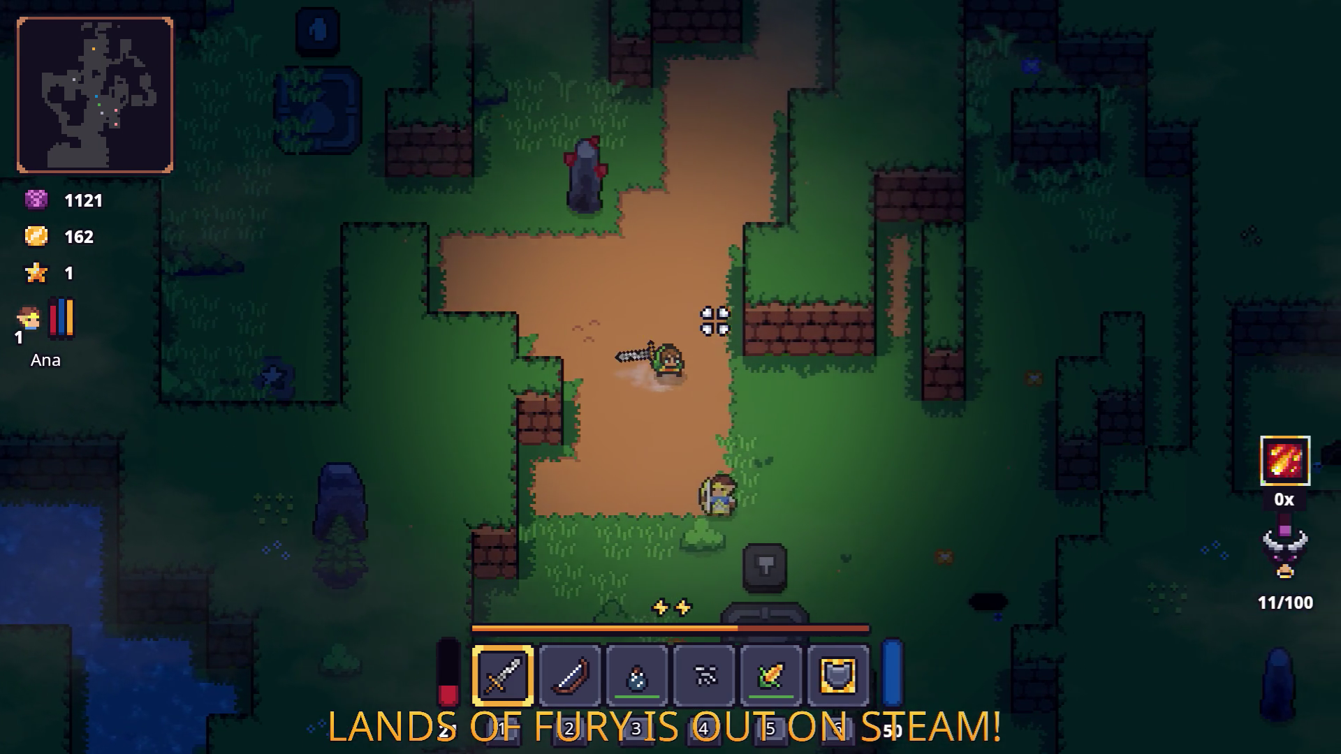
key("d")
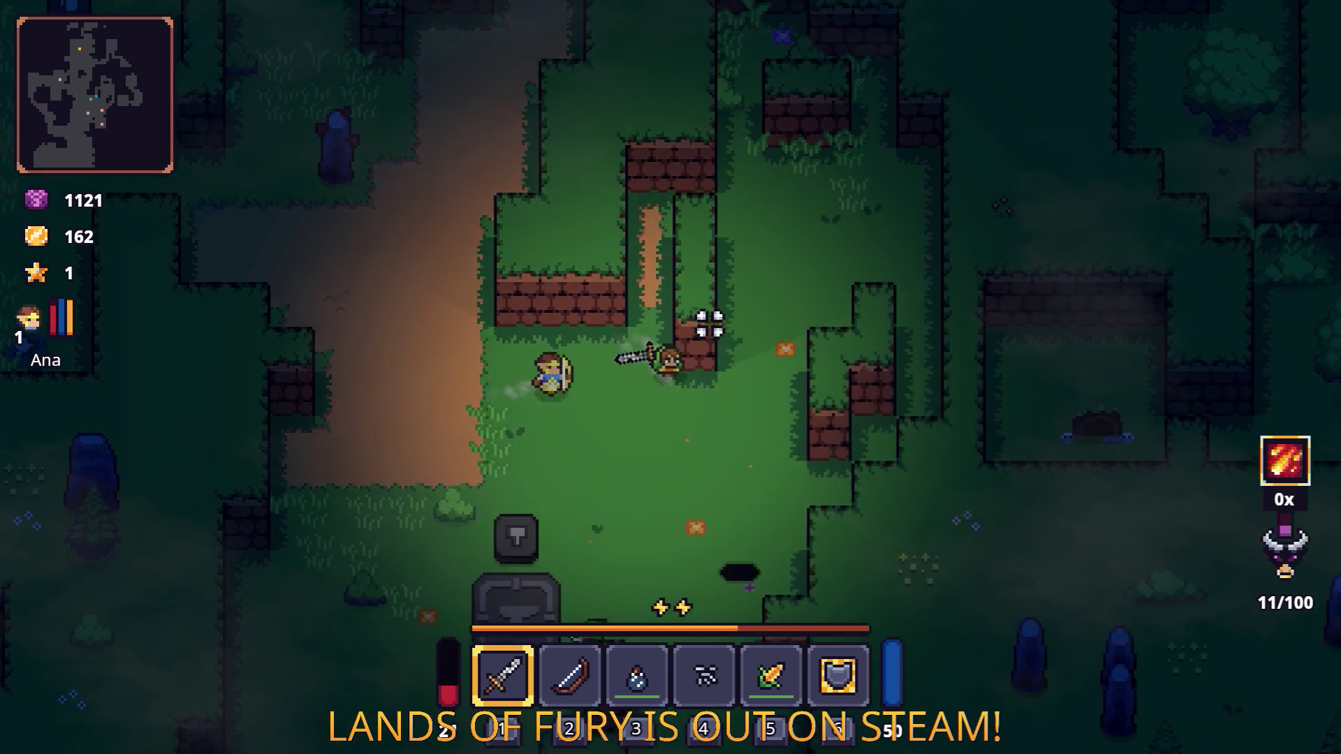
key("d")
key("s")
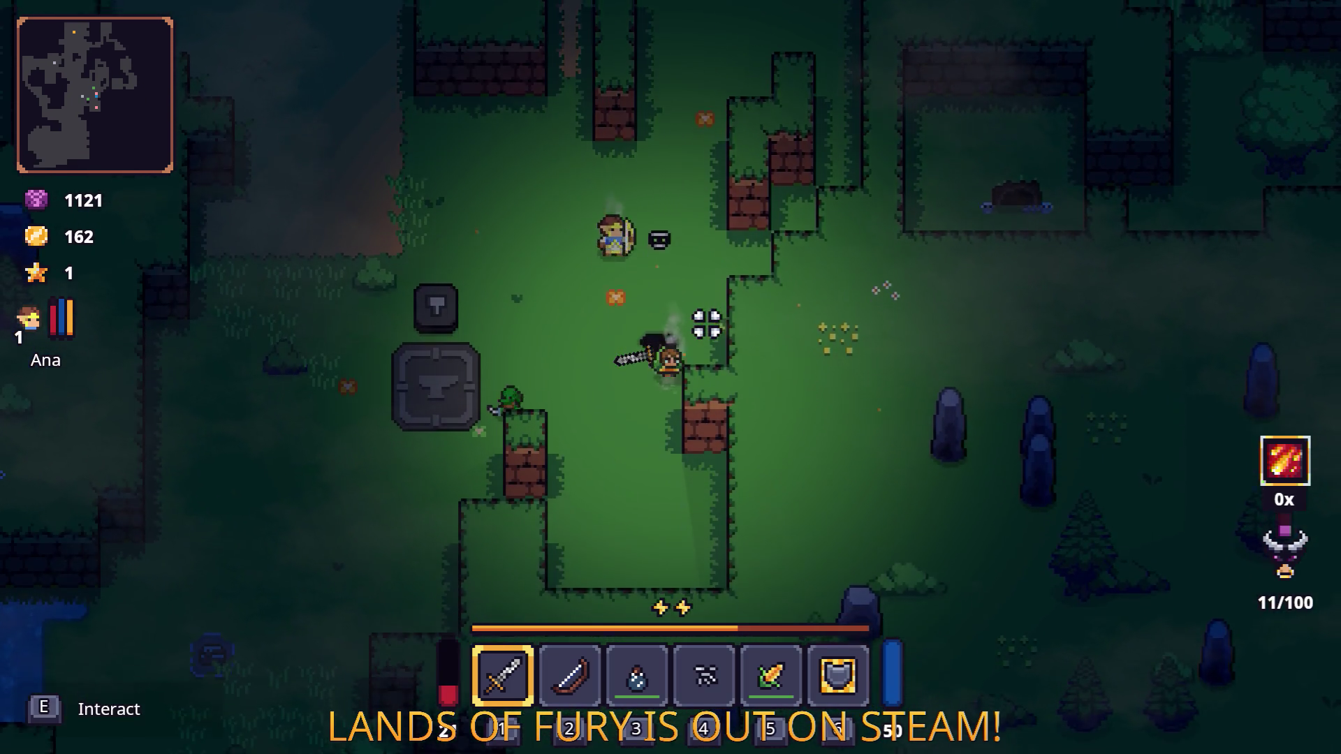
Step: Walk the hero down-left and down-right onto the dirt patch
key("a")
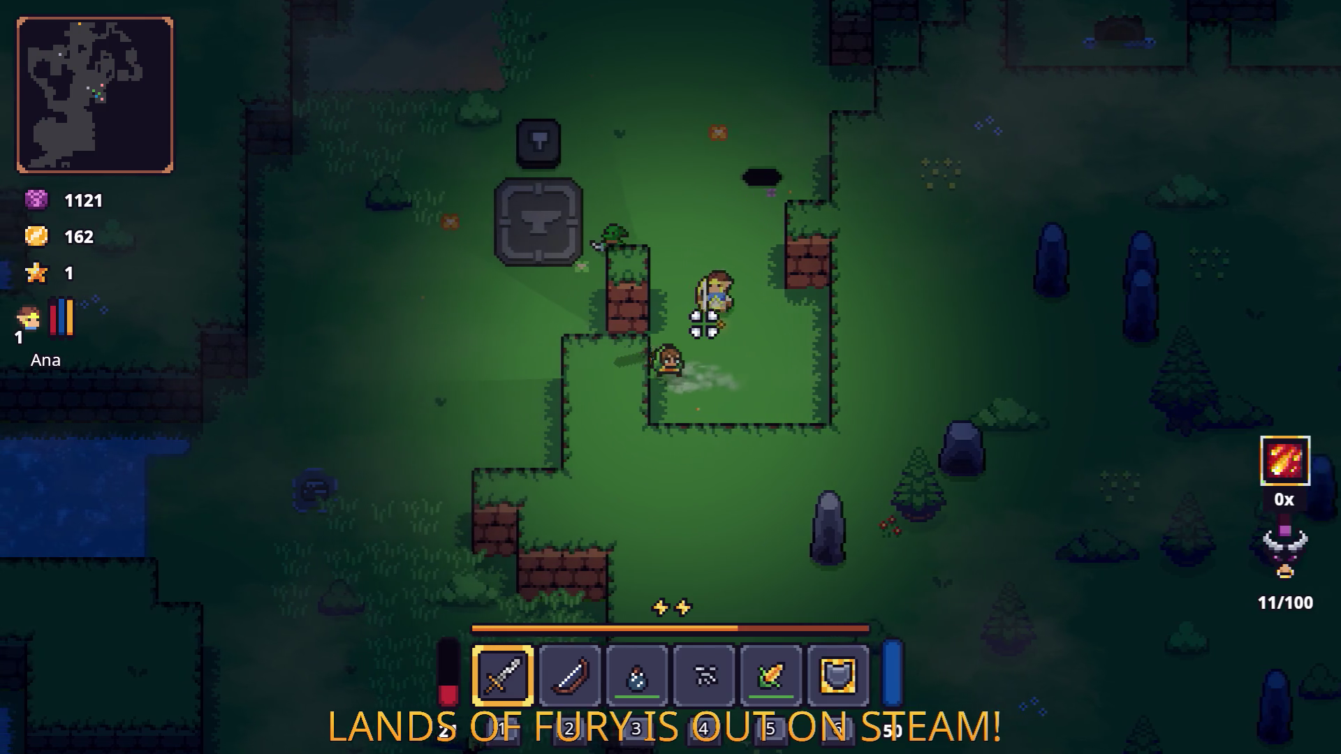
key("a")
key("s")
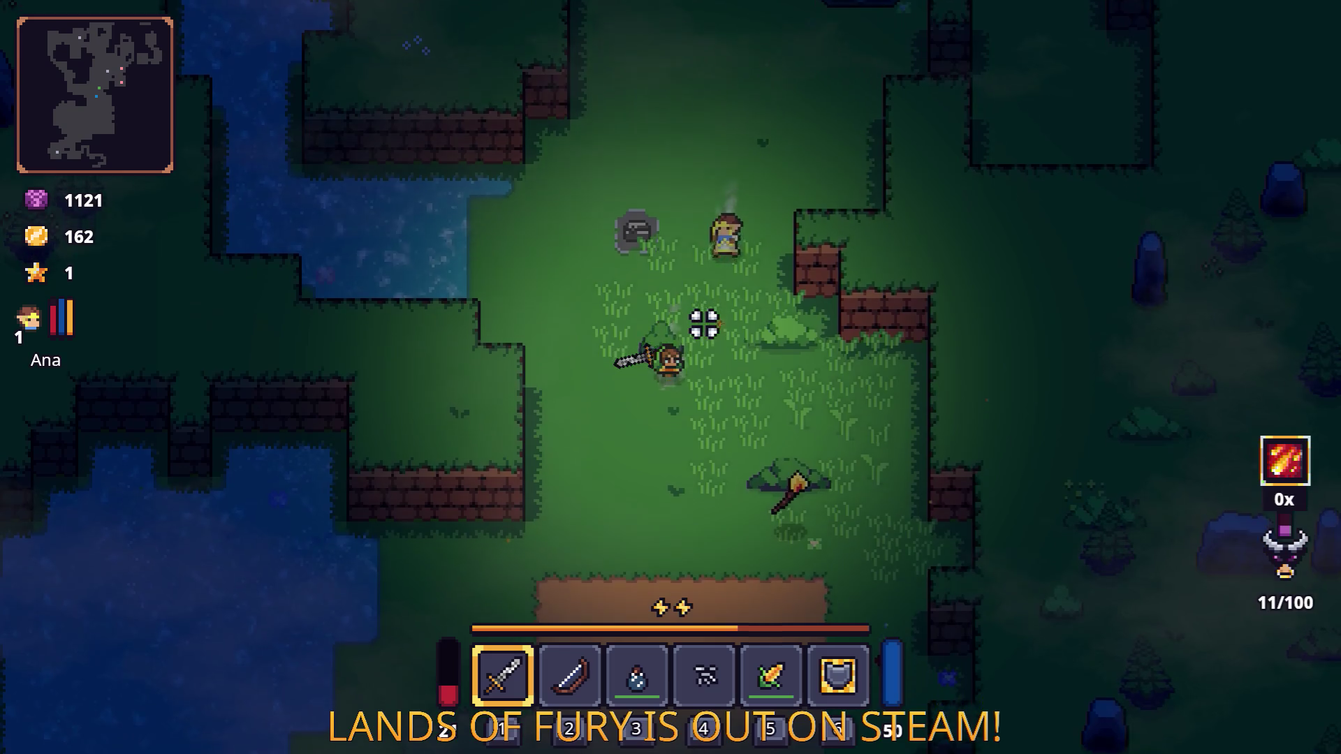
key("d")
key("s")
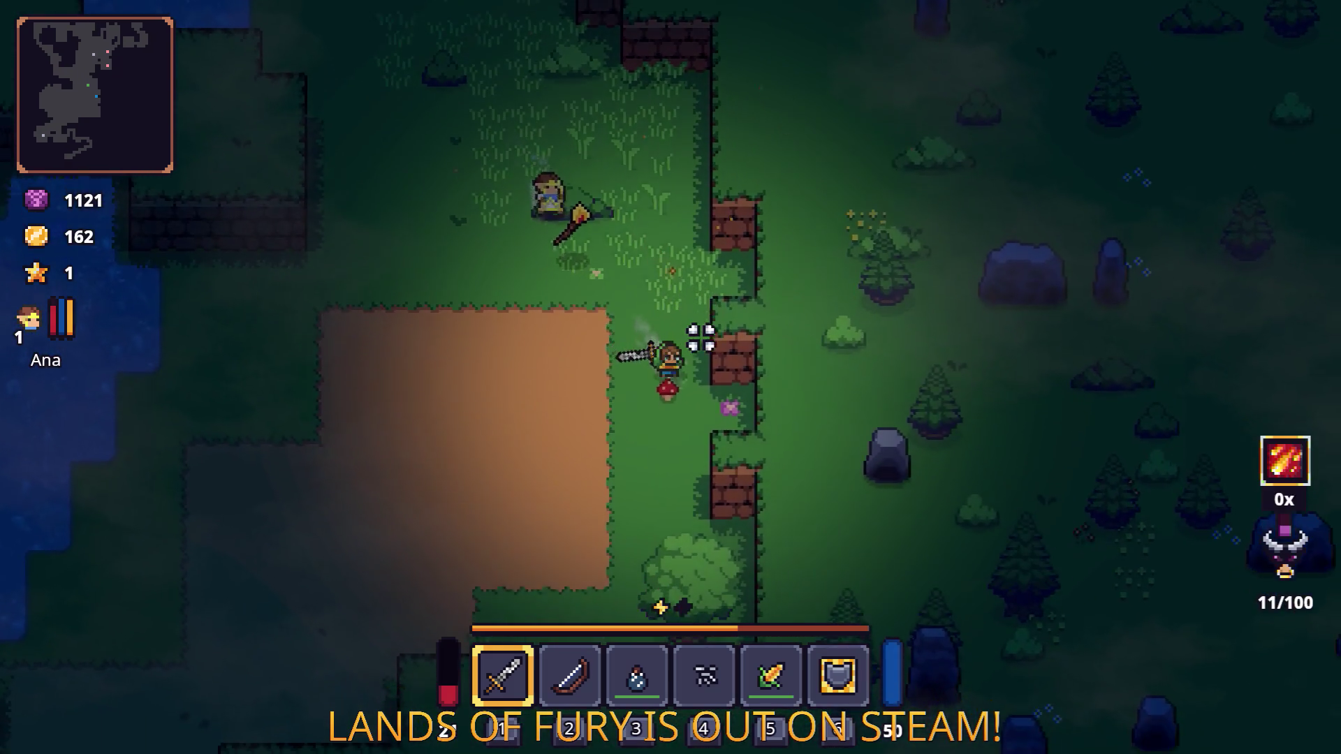
key("s")
key("a")
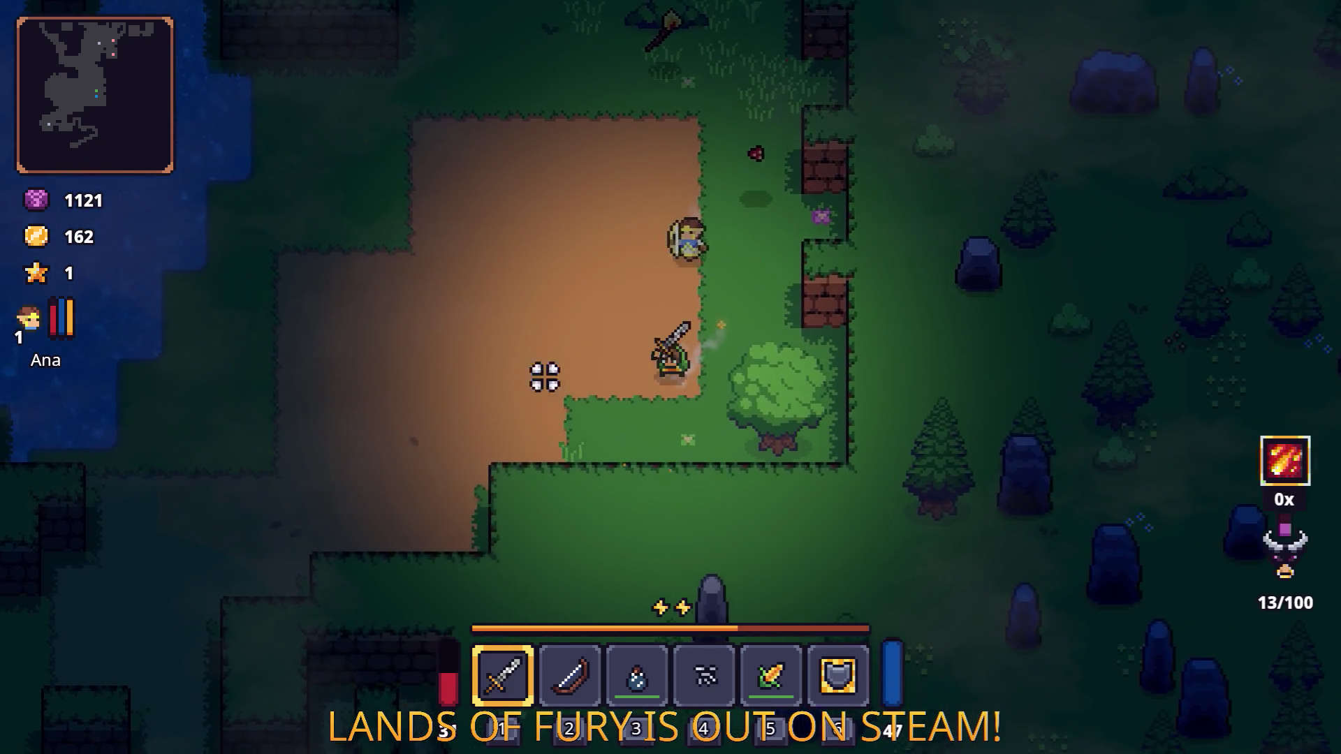
key("a")
key("s")
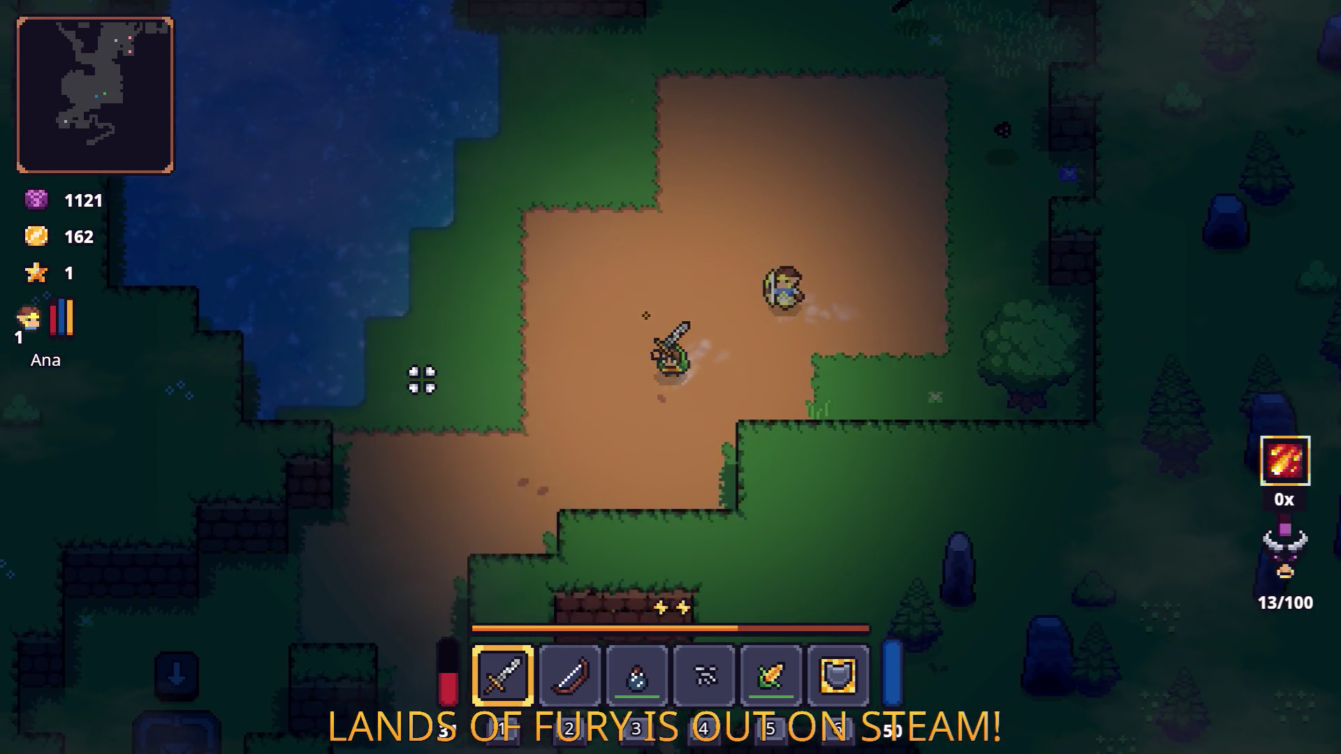
Step: Walk the hero past the water into the grass, then pause and quit to the editor
key("w")
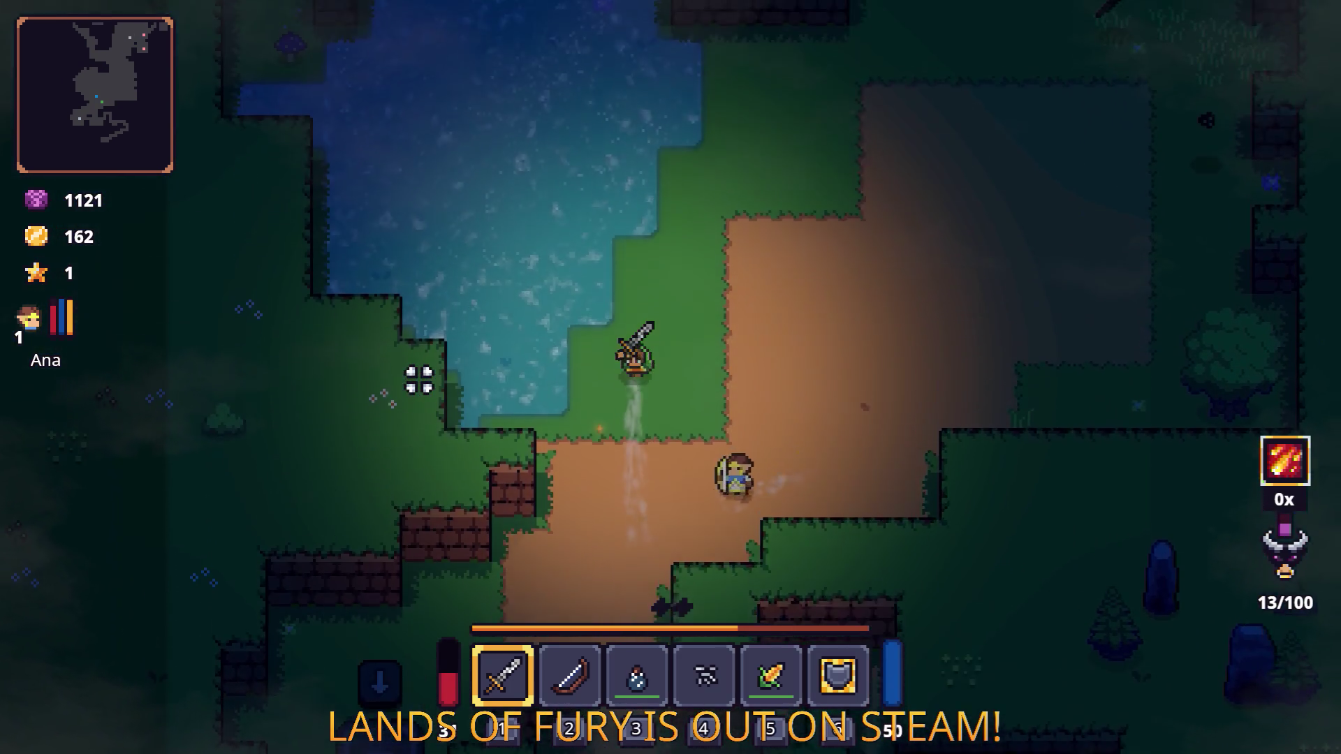
key("w")
key("d")
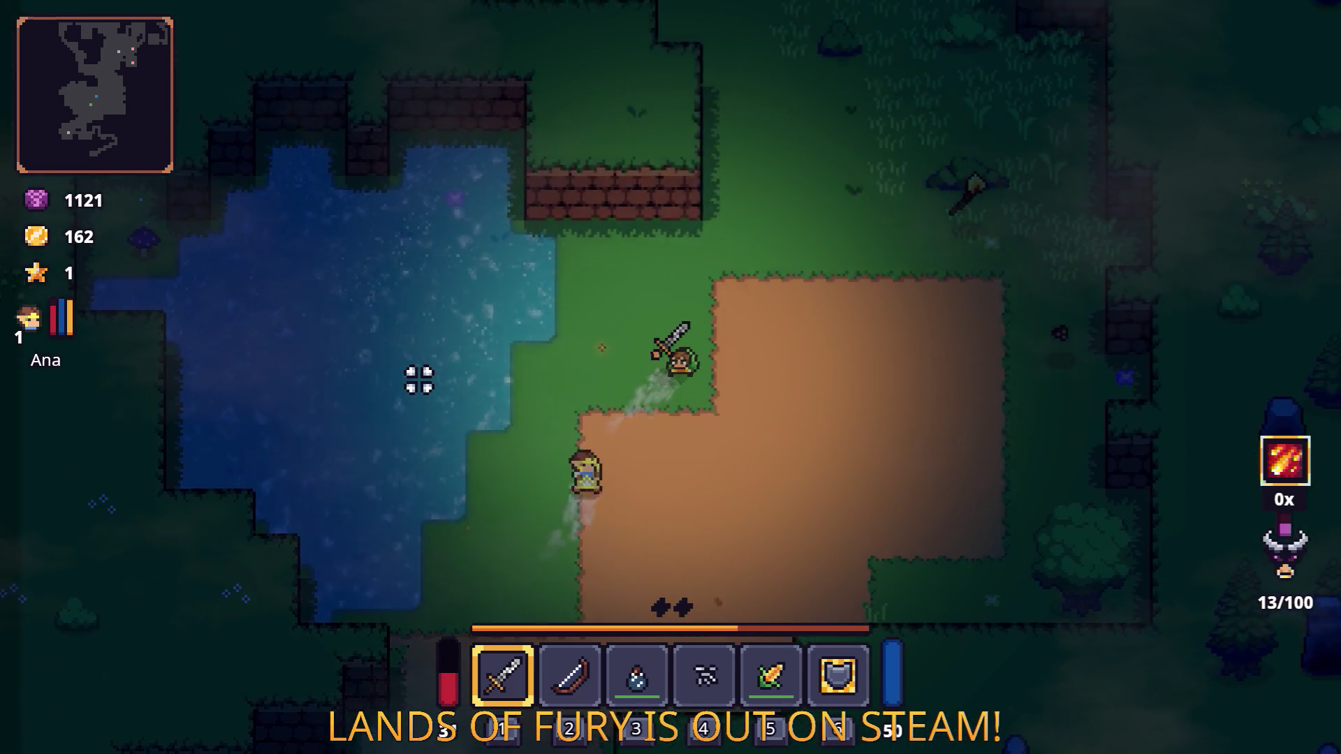
key("w")
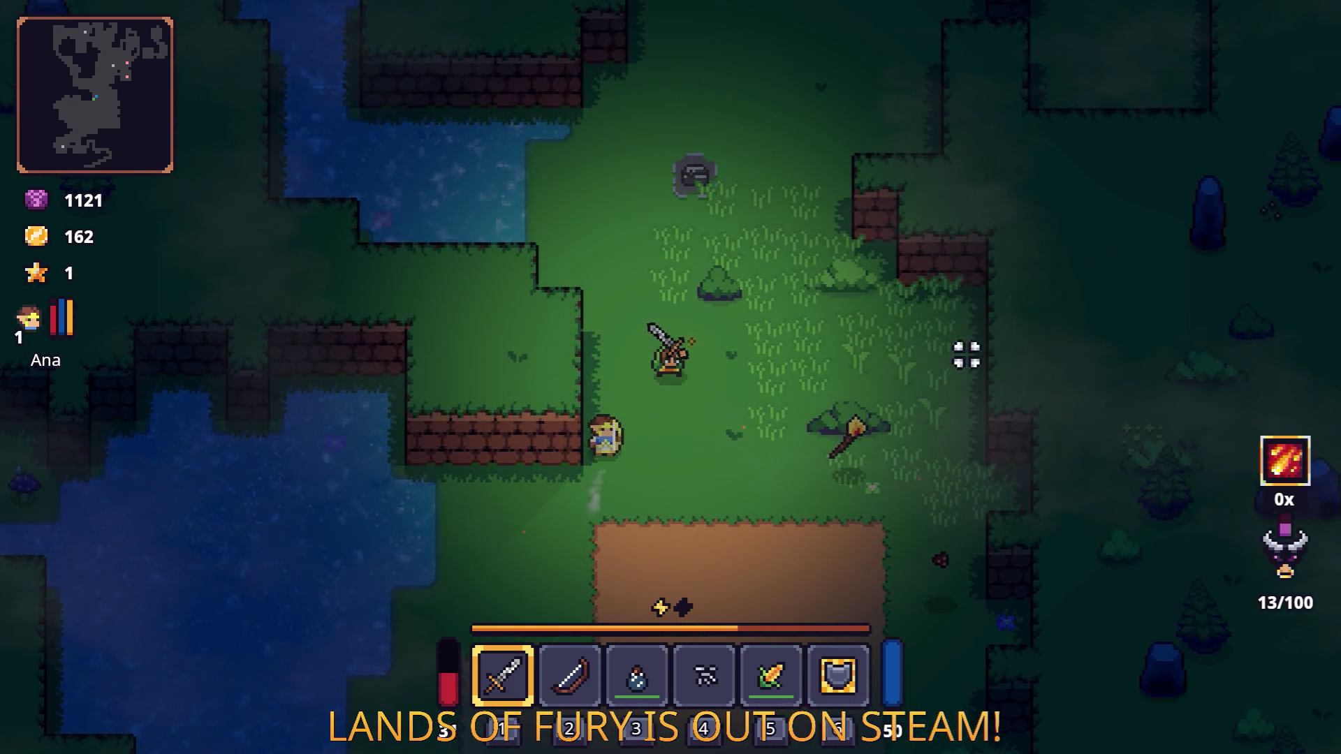
key("d")
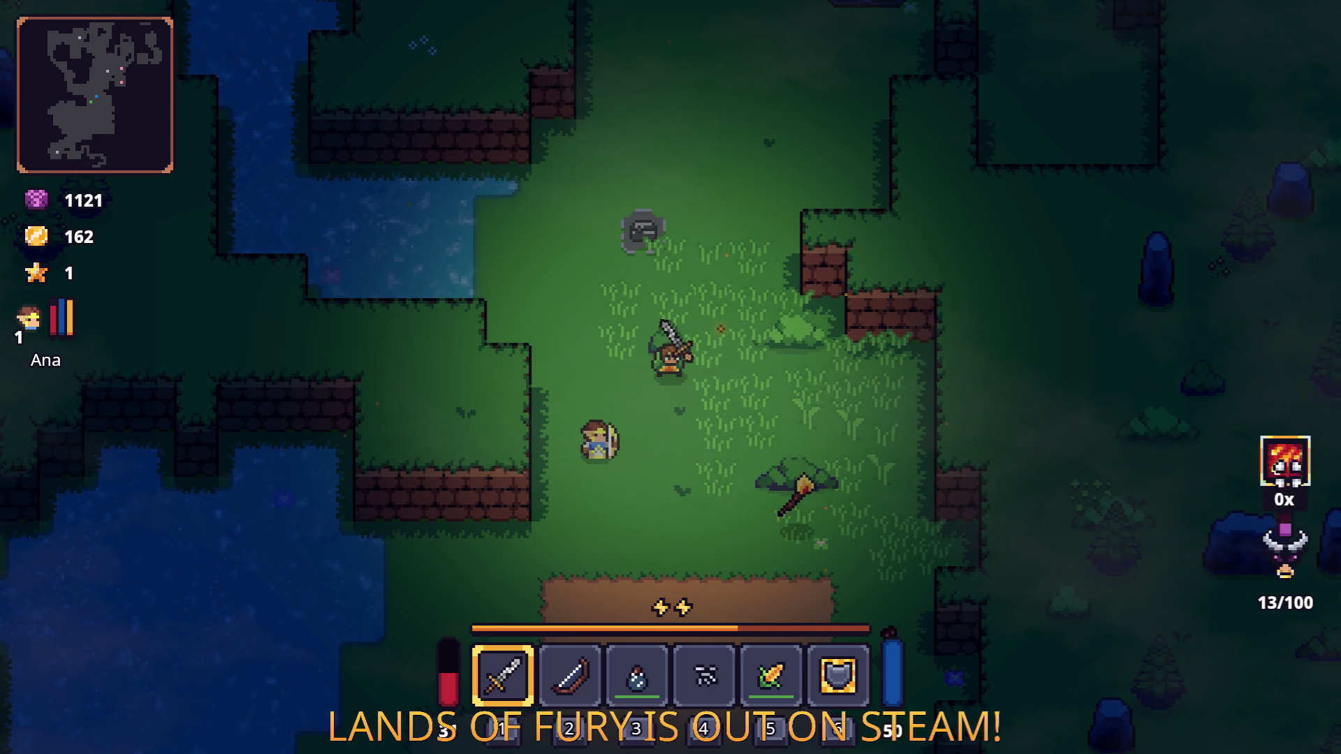
key("Escape")
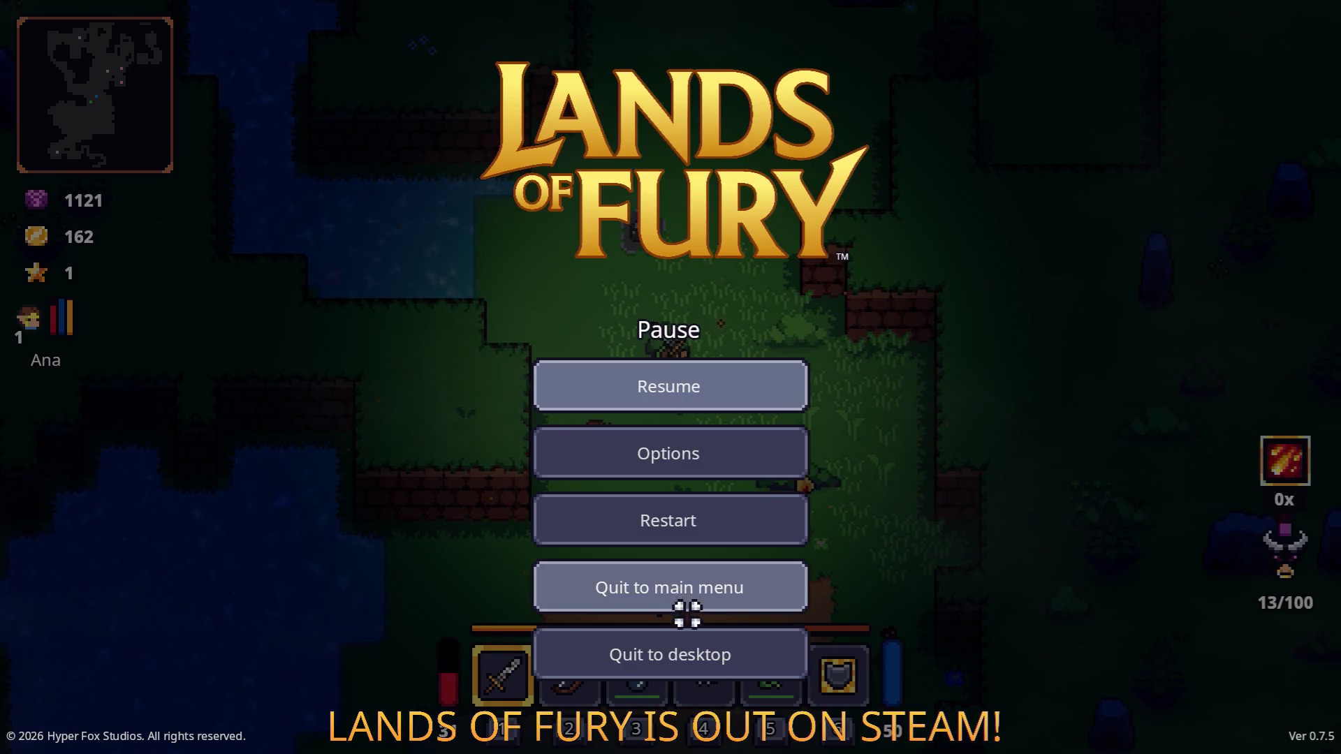
left_click(687, 639)
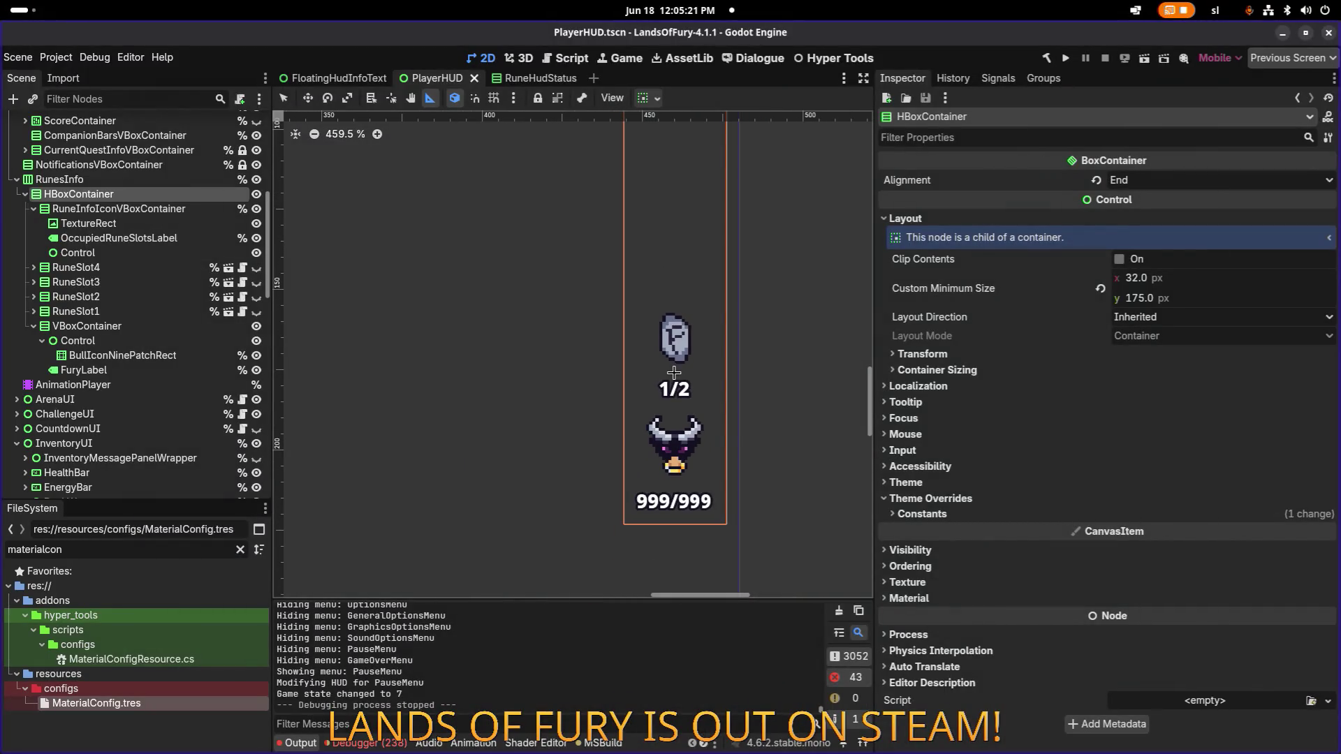
Step: Return to VS Code and place the caret on the IsInstanceValid check line in PlayerHUD.cs
key("alt+Tab")
left_click(827, 366)
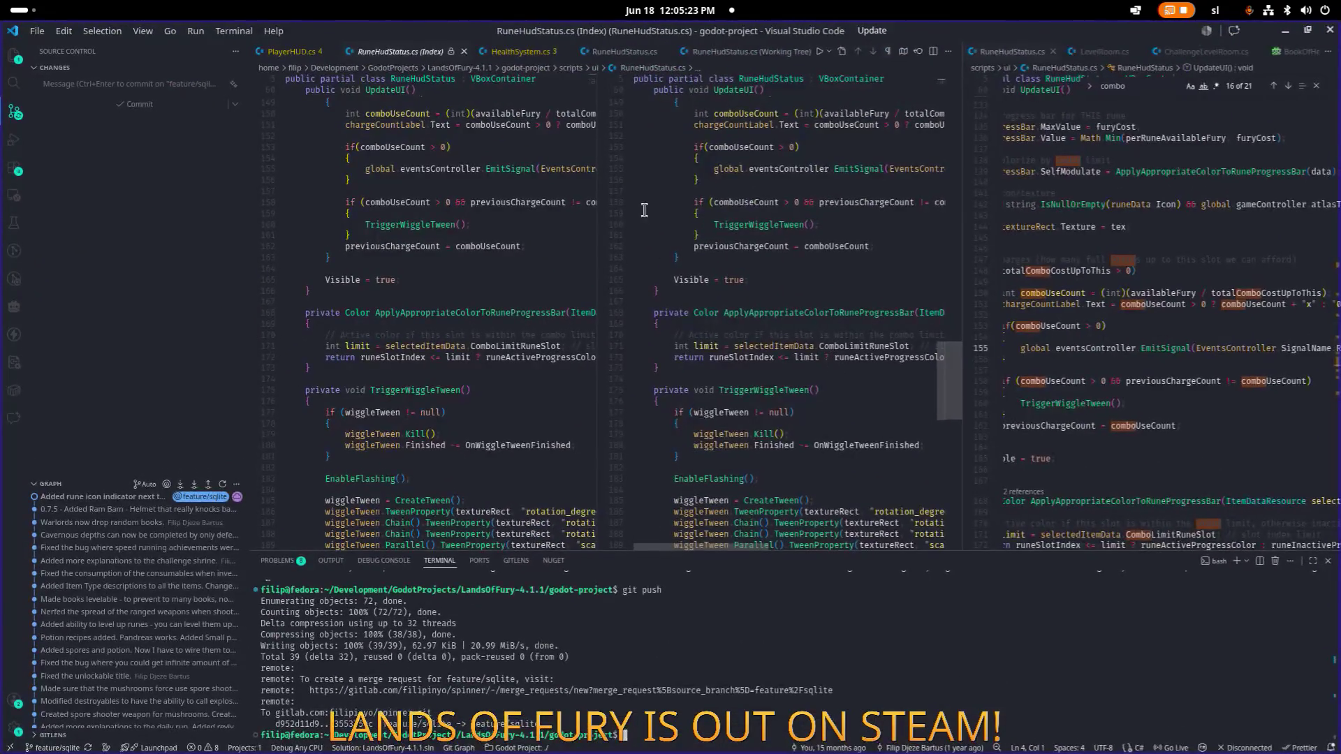
left_click(599, 199)
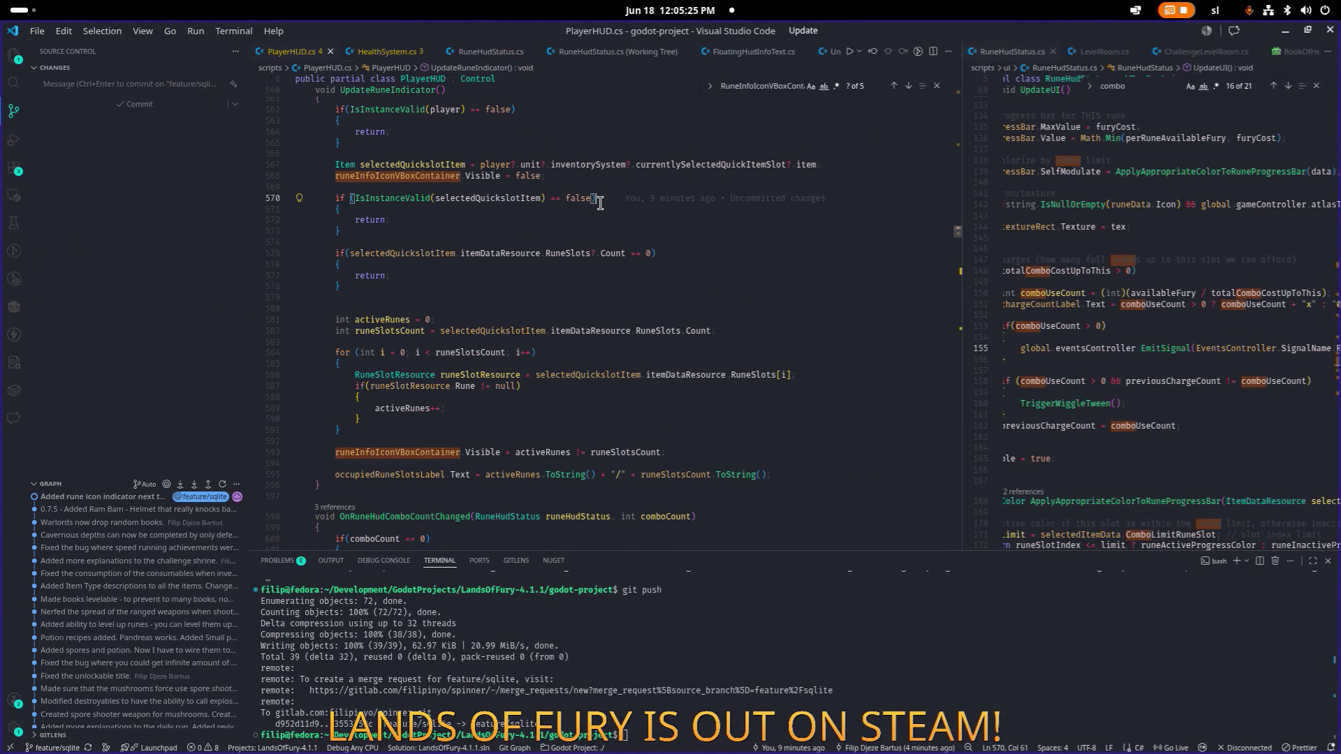
Step: Search Quick Open for 'fury', then 'playerhu', and dismiss it without opening a file
key("ctrl+p")
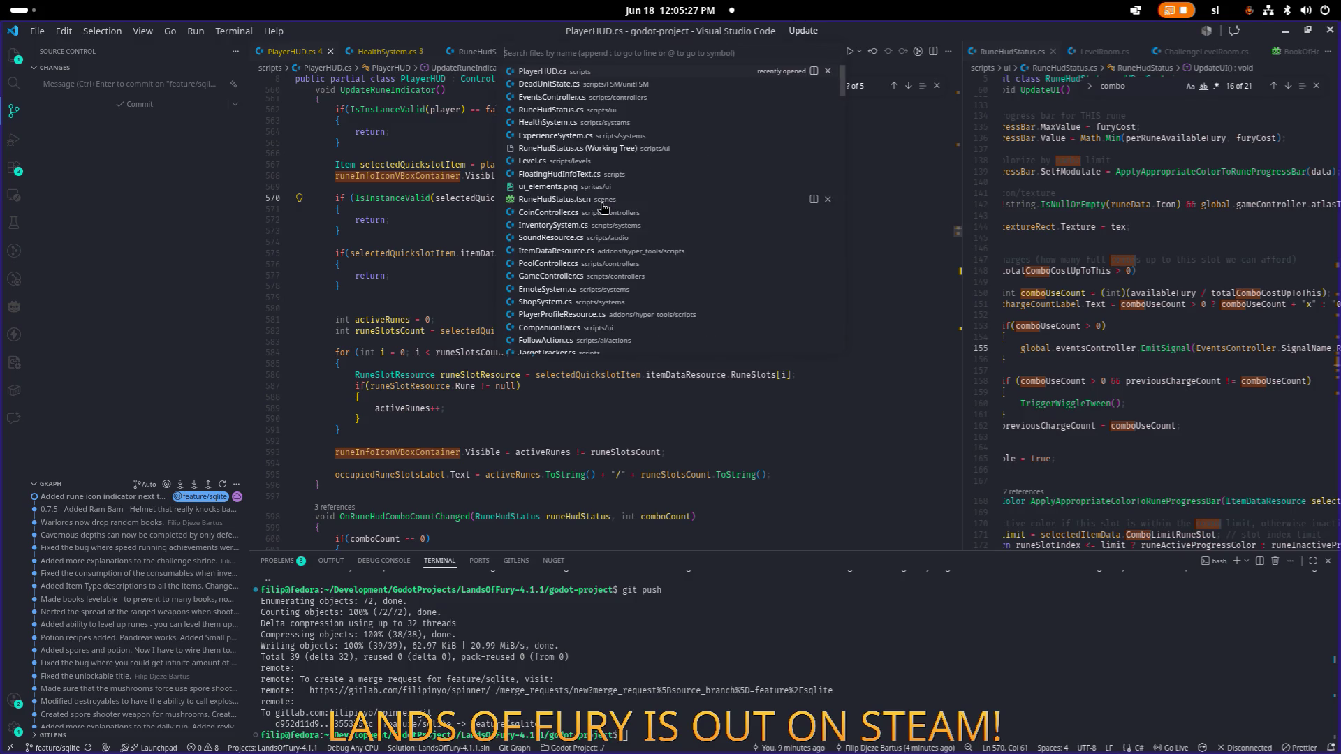
type("fury")
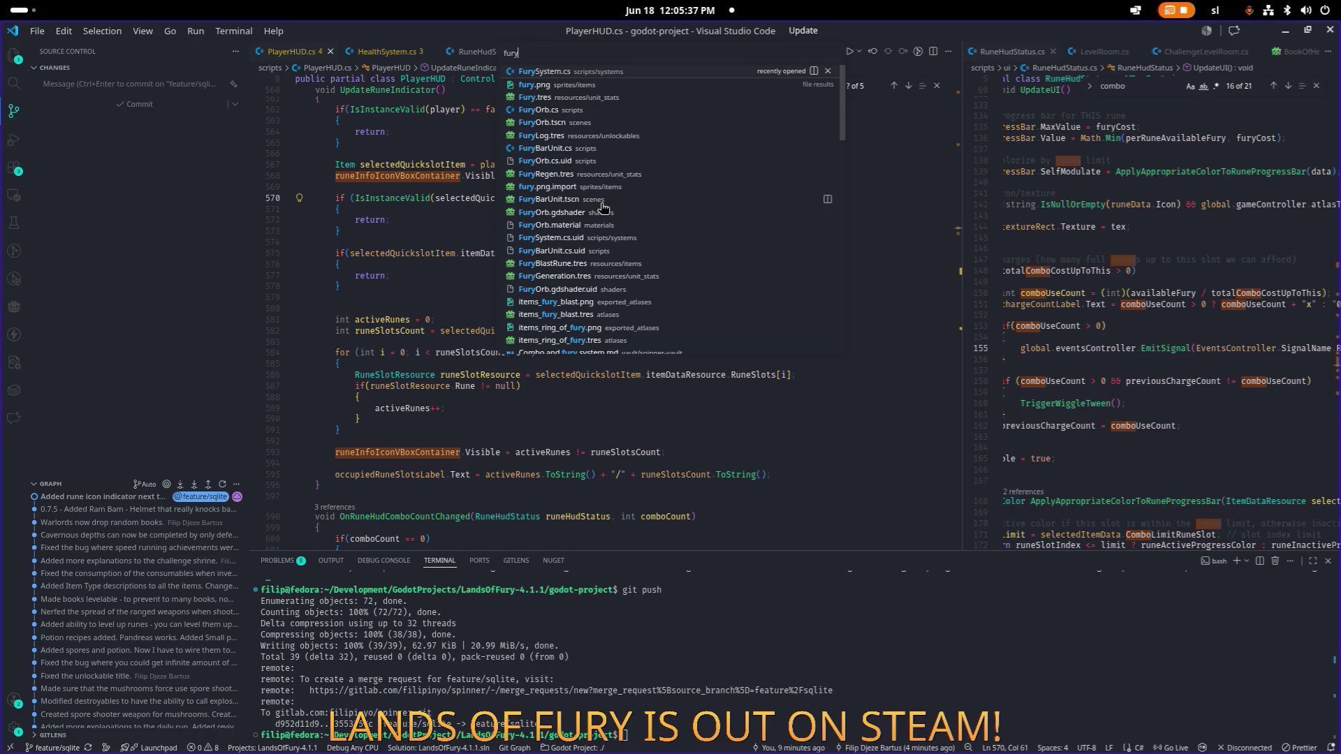
key("ctrl+BackSpace")
type("playerhu")
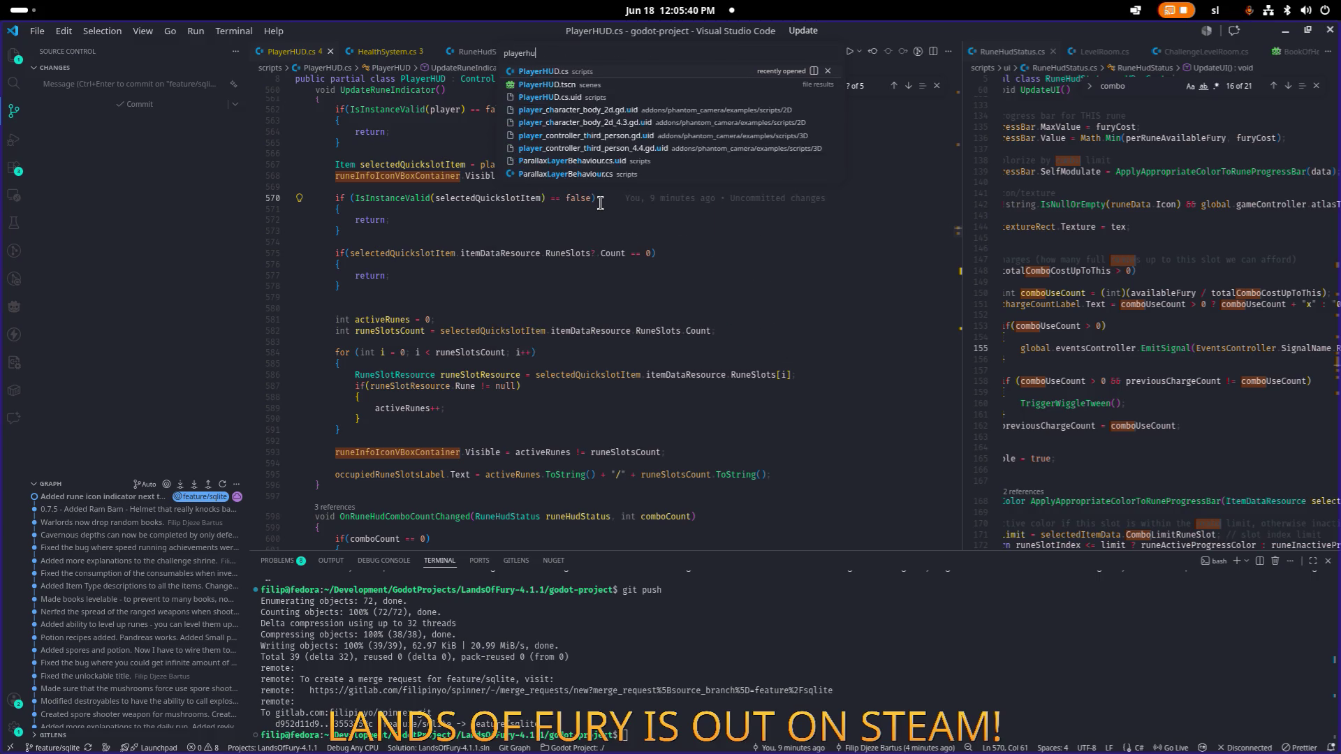
key("Escape")
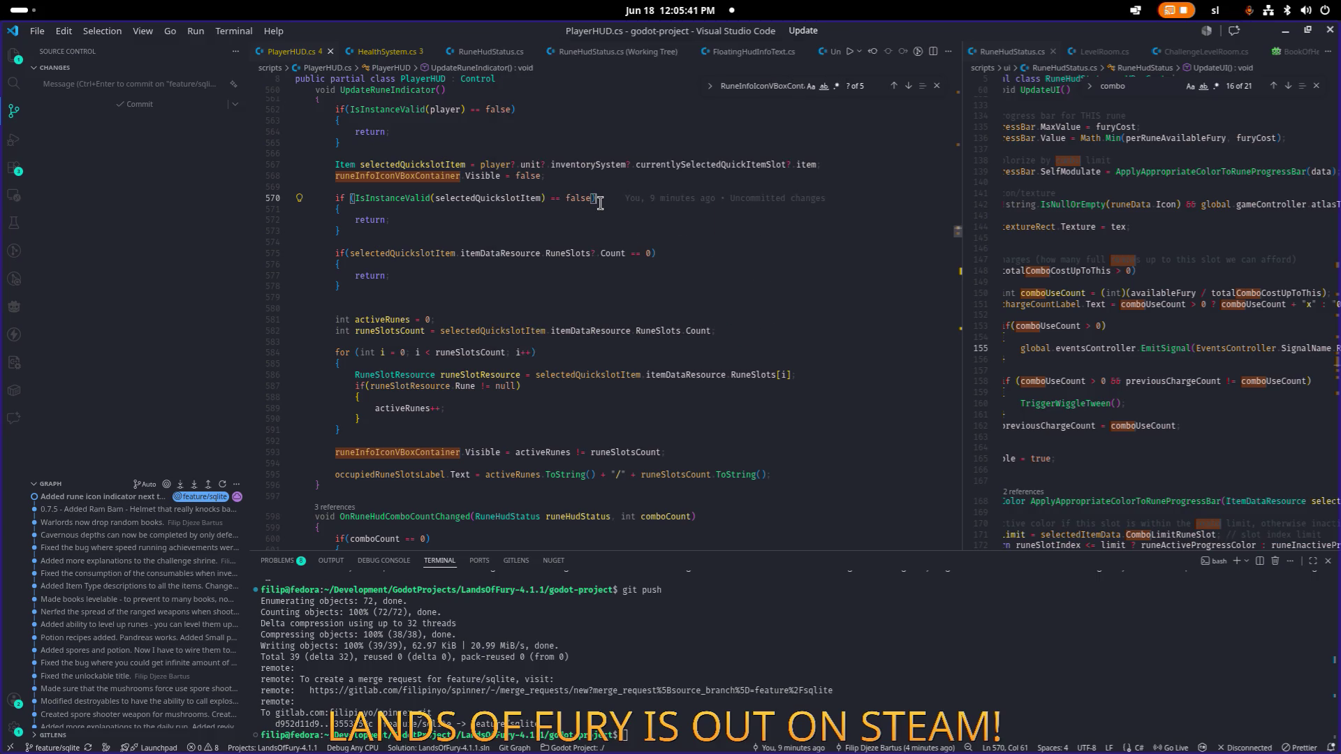
Step: Clear the old search and move back to an earlier editing spot near line 578 of PlayerHUD.cs
key("ctrl+f")
key("Return")
key("BackSpace")
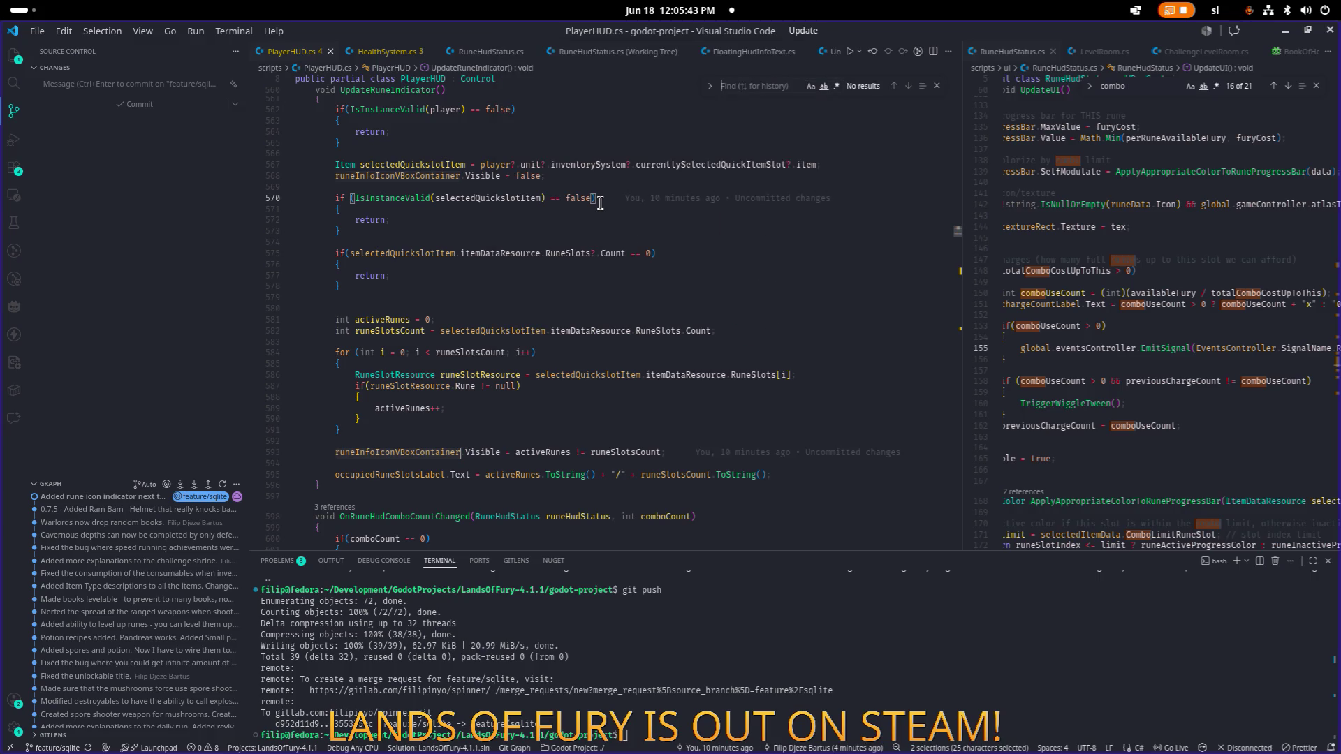
key("alt+Tab")
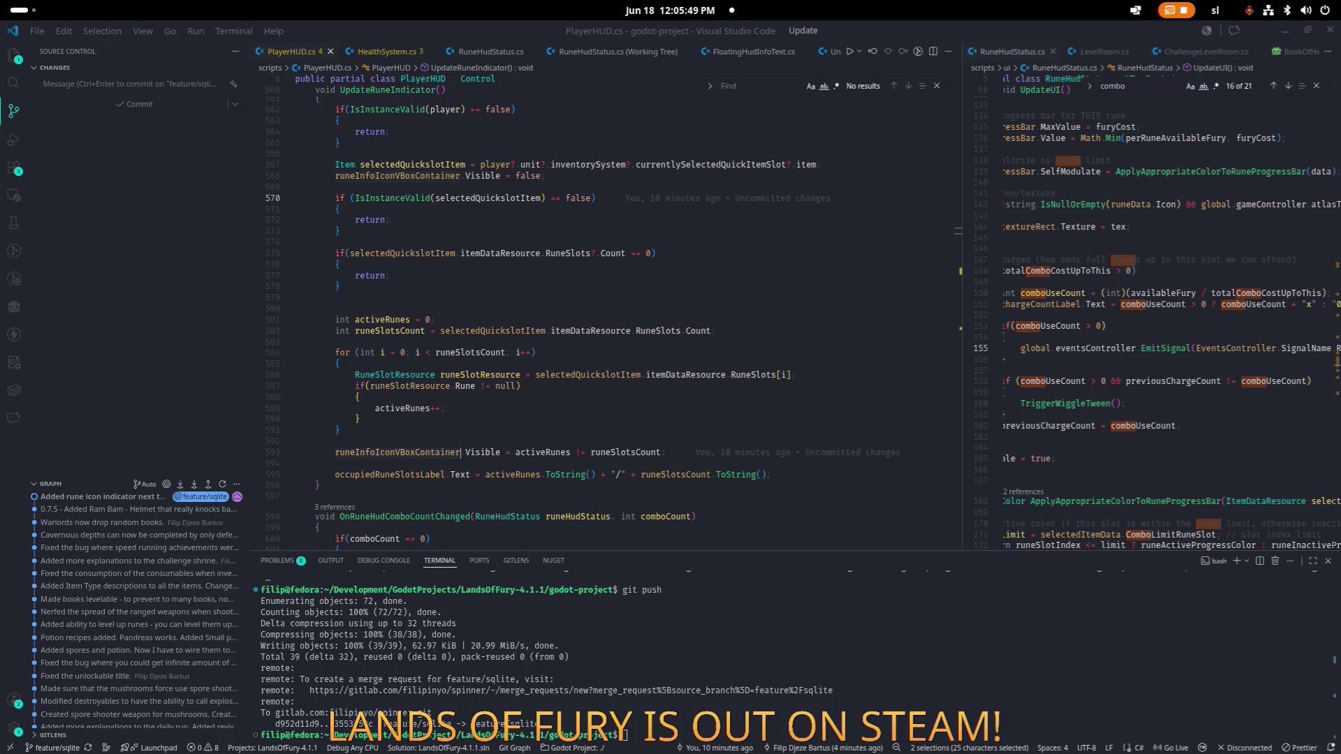
key("ctrl+z")
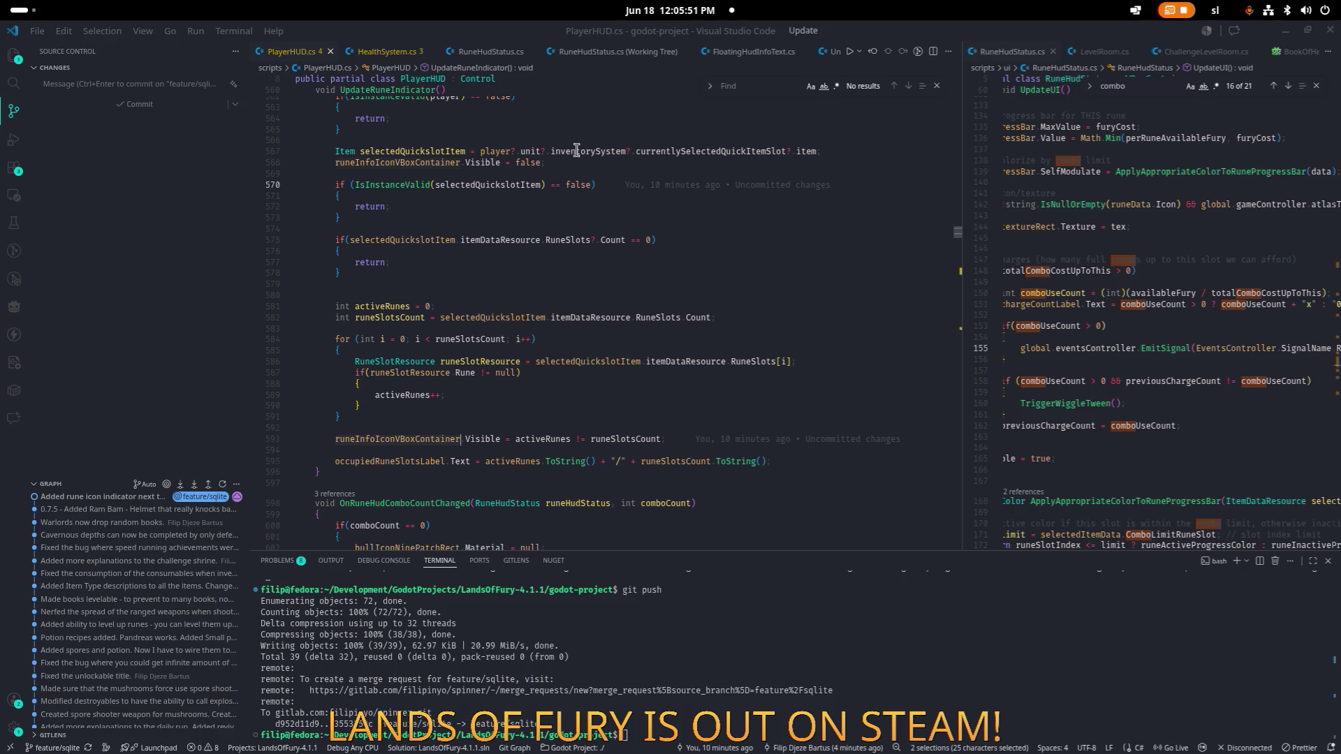
left_click(468, 229)
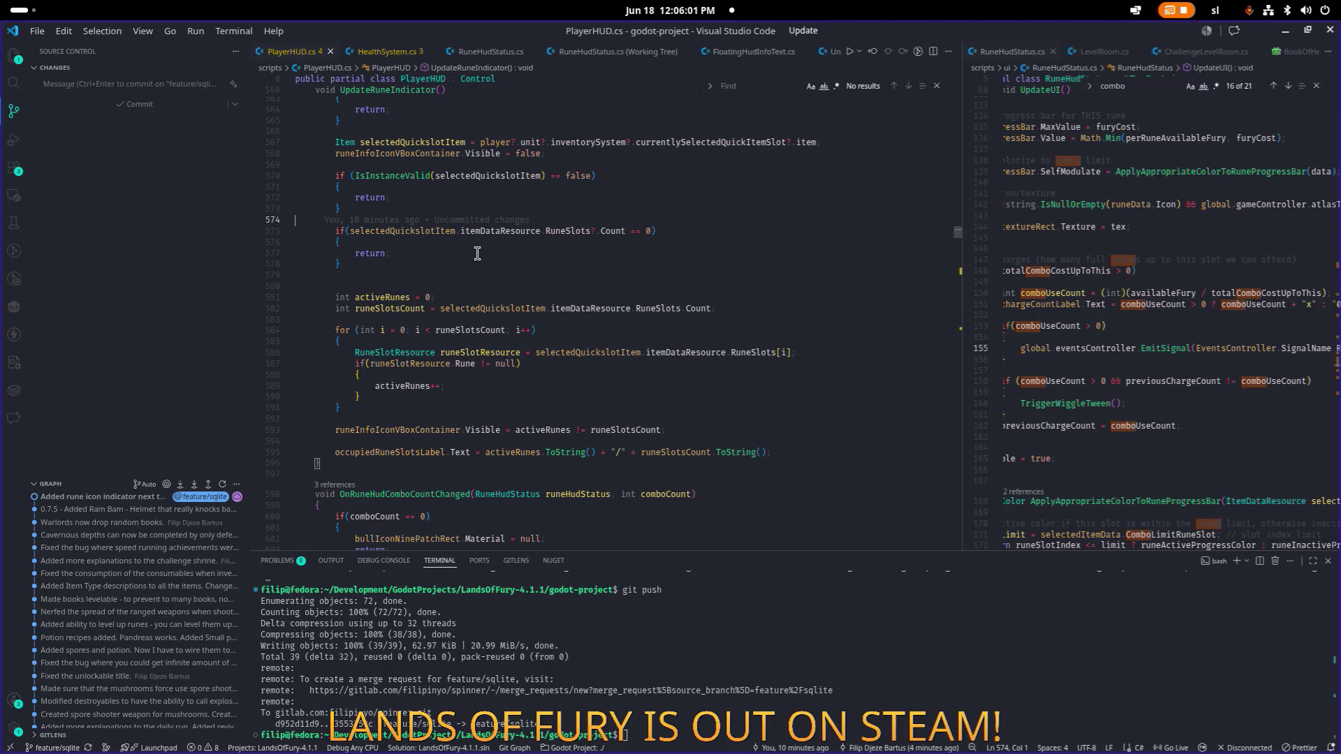
left_click(454, 268)
mouse_move(453, 268)
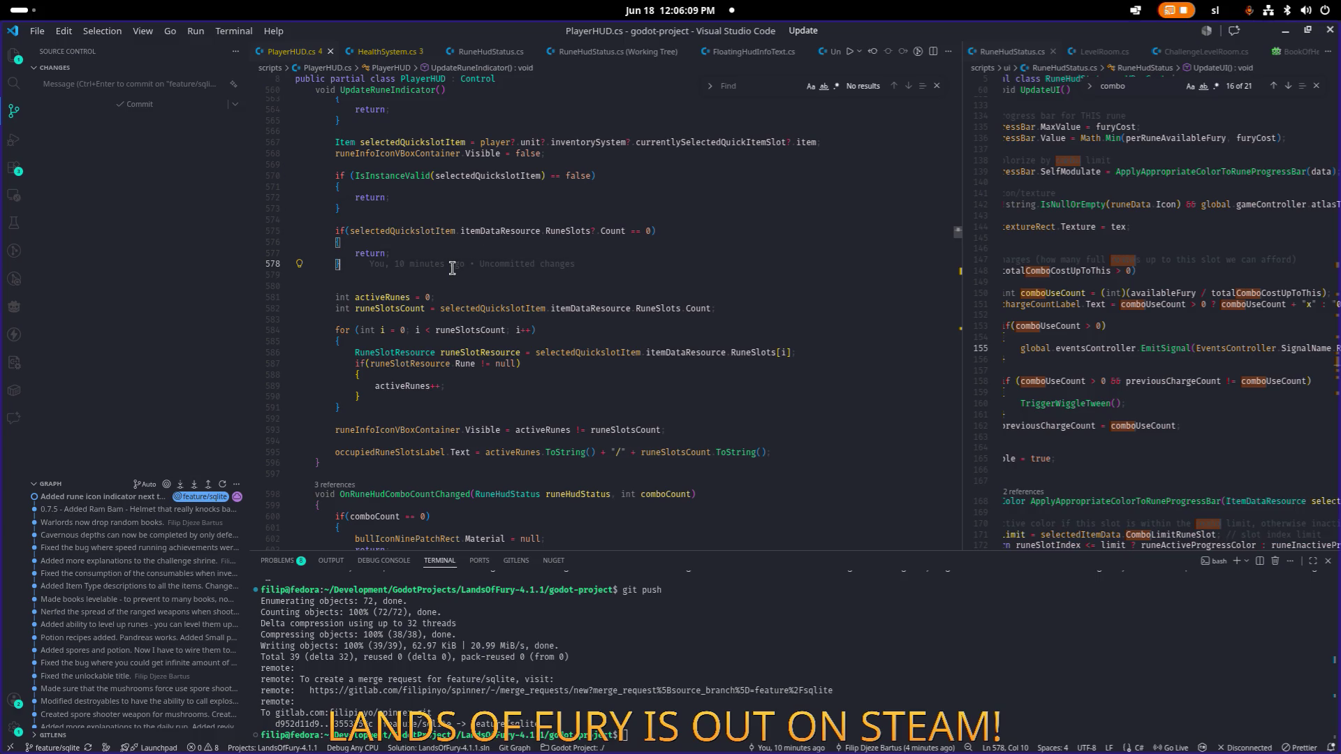
Step: Search PlayerHUD.cs for 'floatinghu' and locate the OnUnitsGoldChanged subscription
key("ctrl+p")
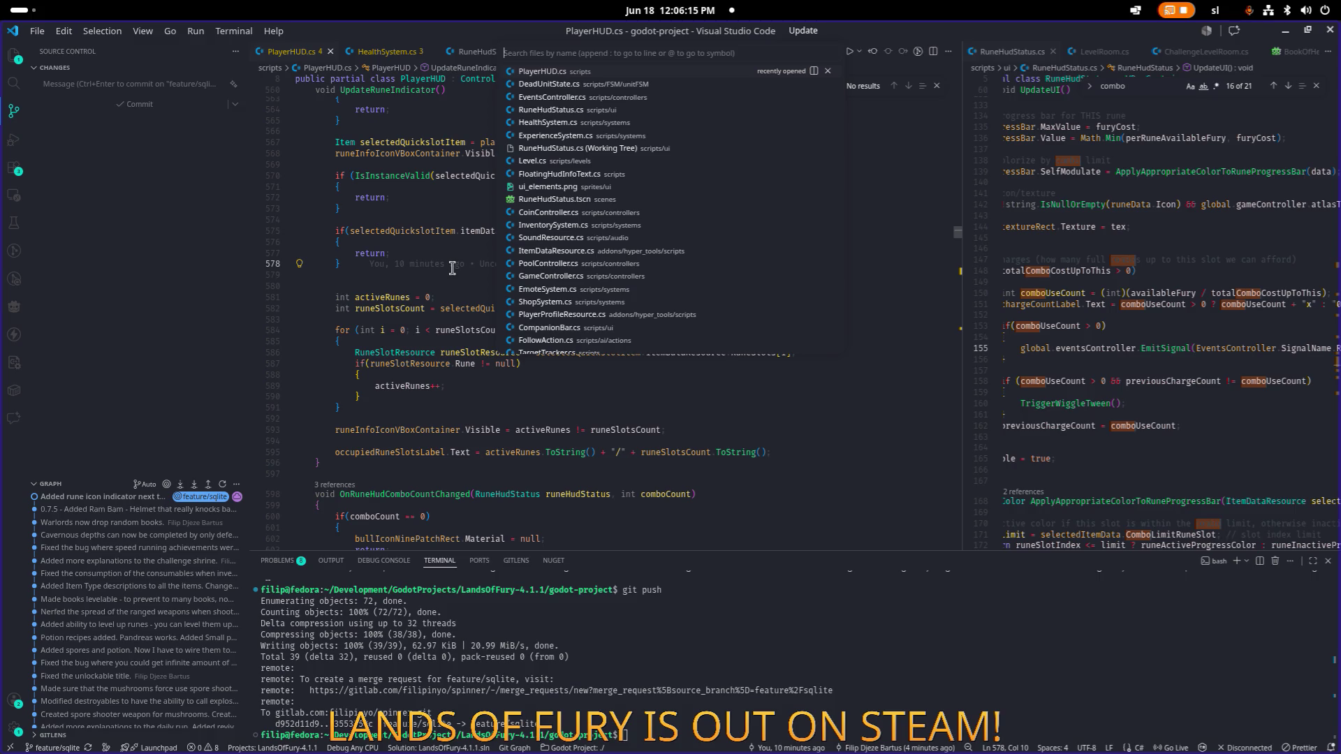
key("Escape")
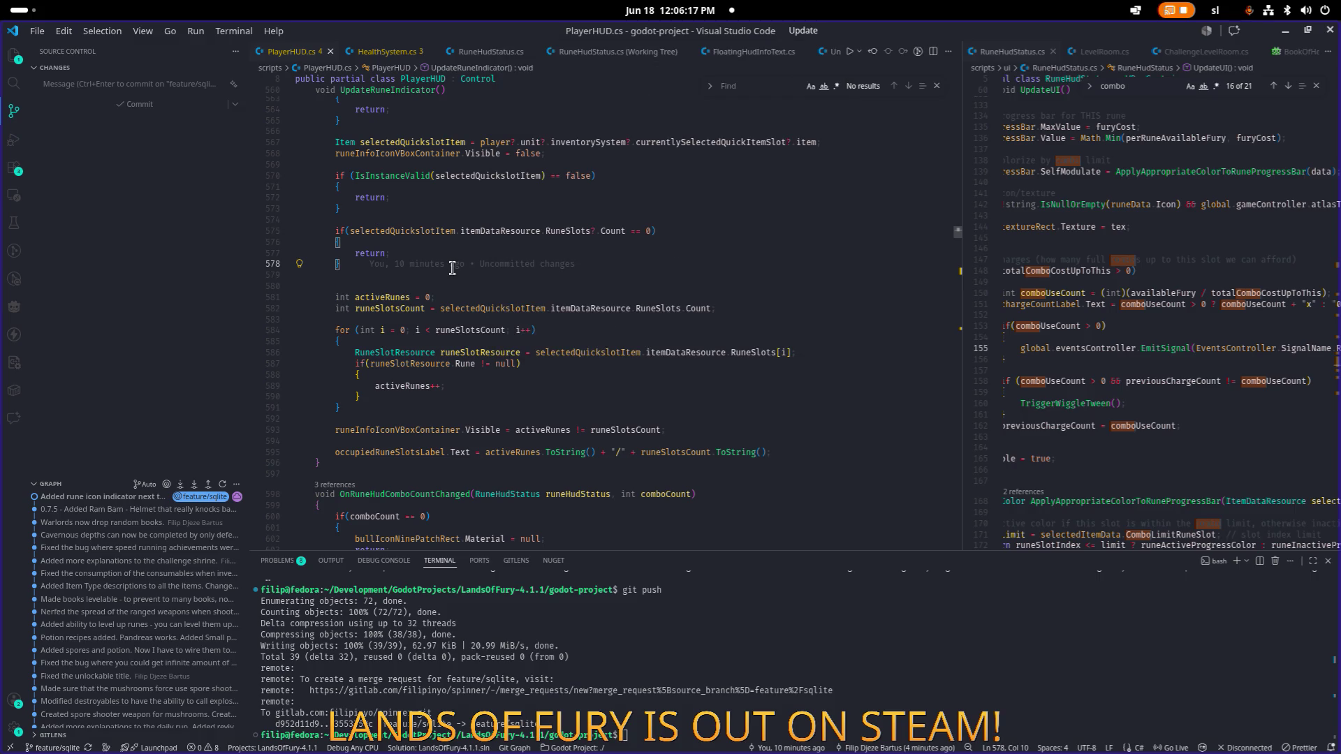
key("ctrl+f")
type("floatinghu")
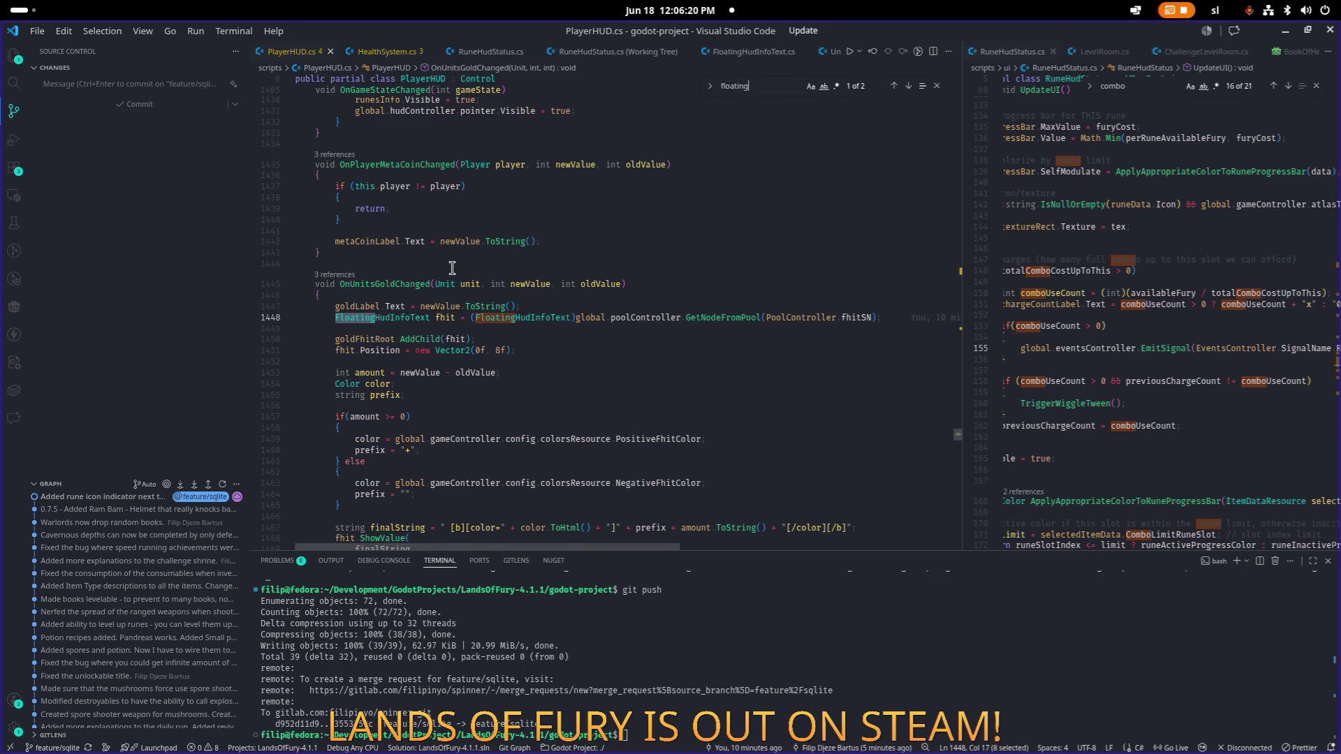
double_click(407, 284)
key("ctrl+f")
key("Return")
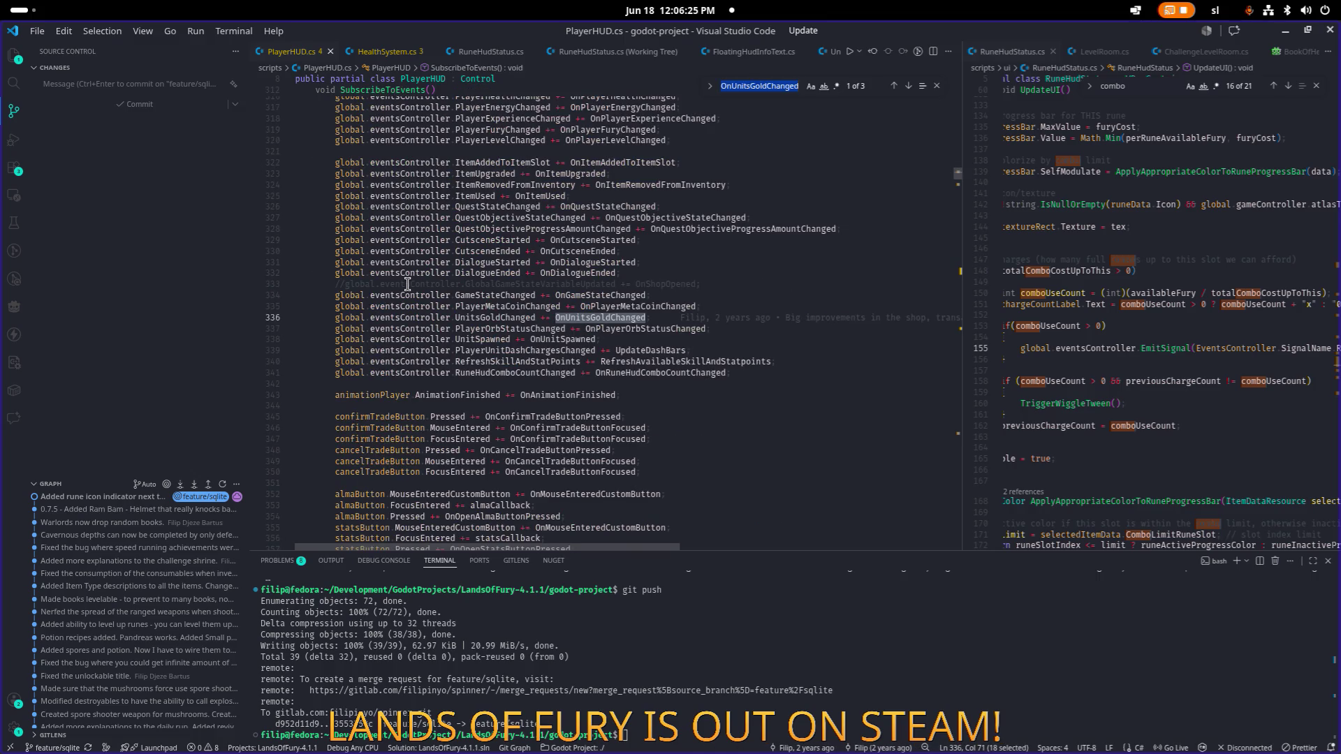
Step: Find the fury subscription and go to the OnPlayerFuryChanged handler definition
double_click(392, 283)
key("ctrl+f")
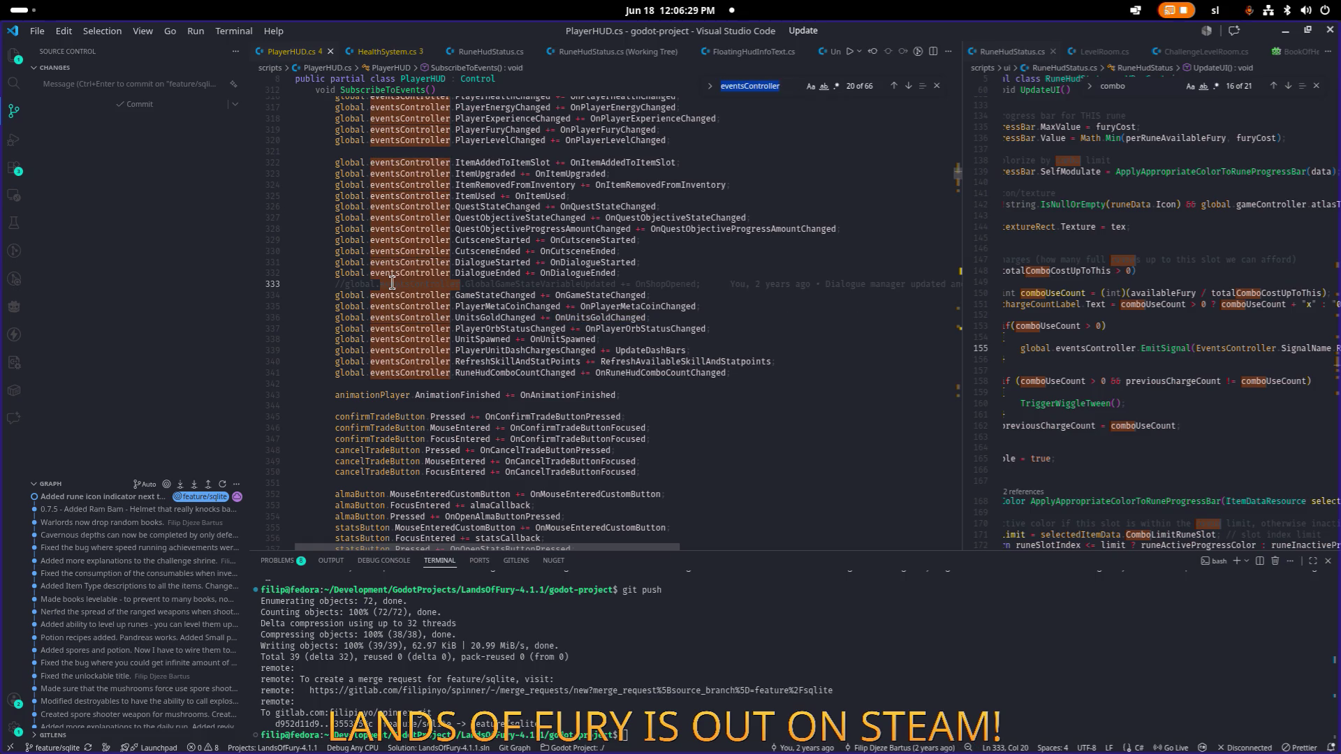
type("fury")
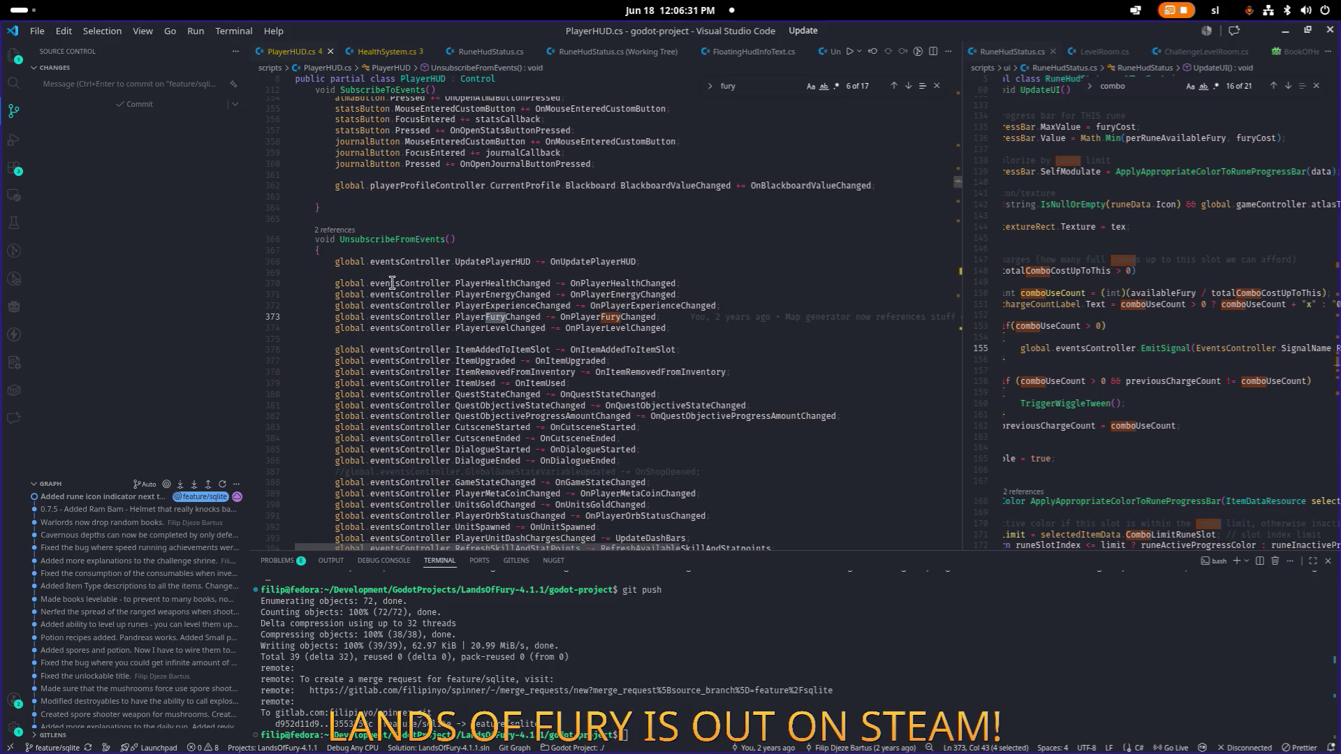
double_click(635, 316)
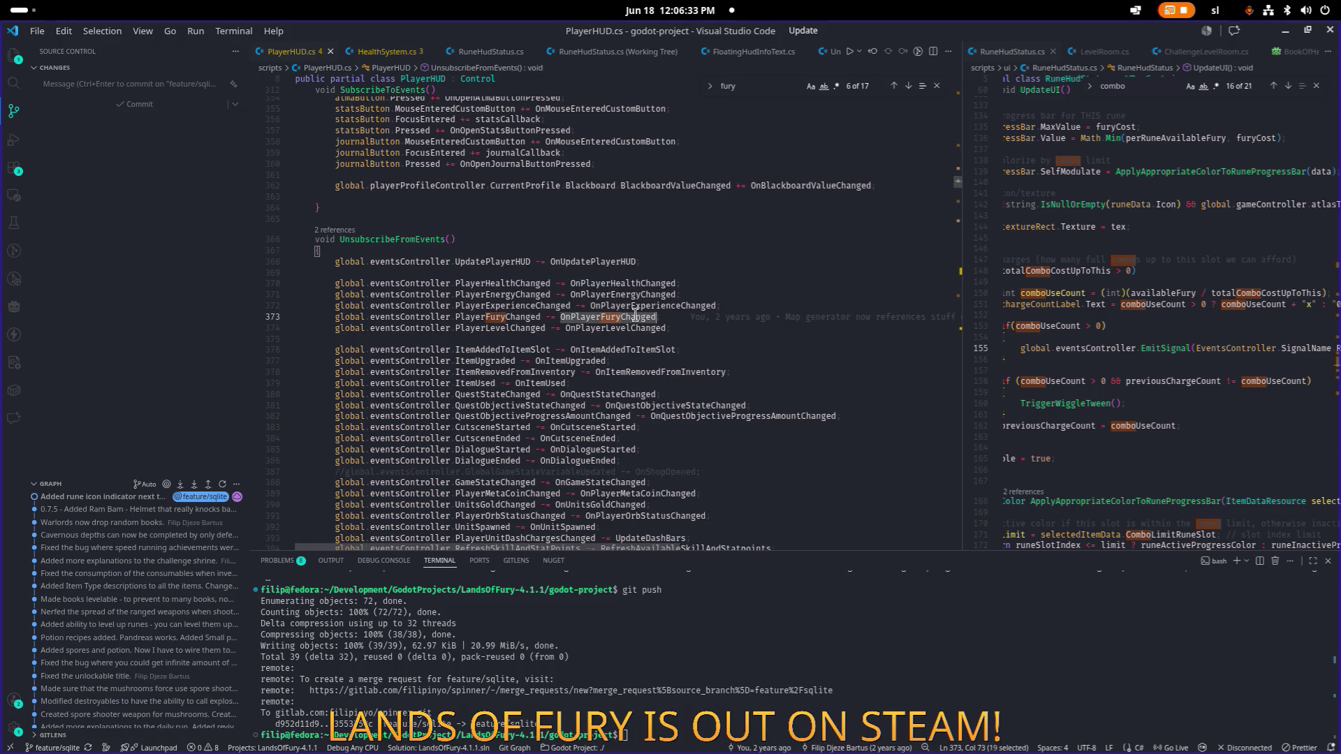
key("ctrl+f")
key("F12")
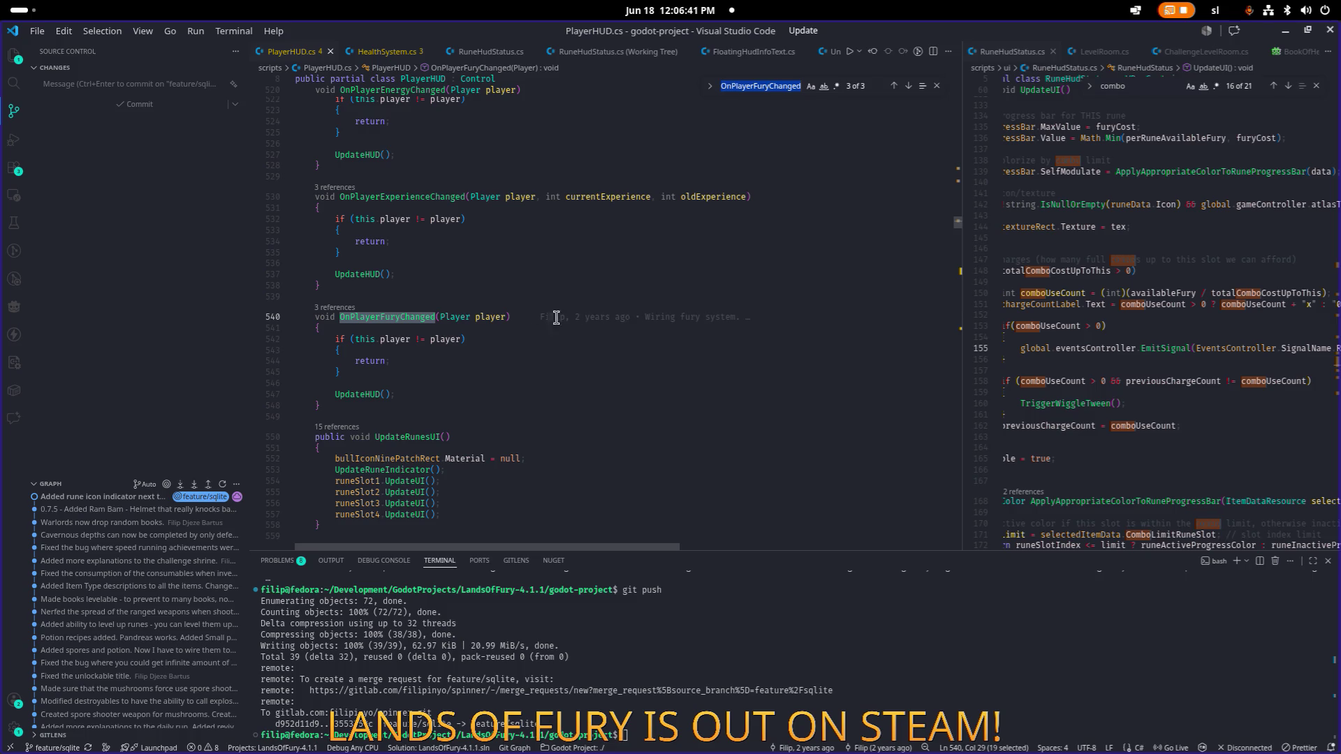
Step: Select PlayerFuryChanged at its line 319 subscription and search the whole project for it
left_click(403, 317)
key("ctrl+f")
key("Return")
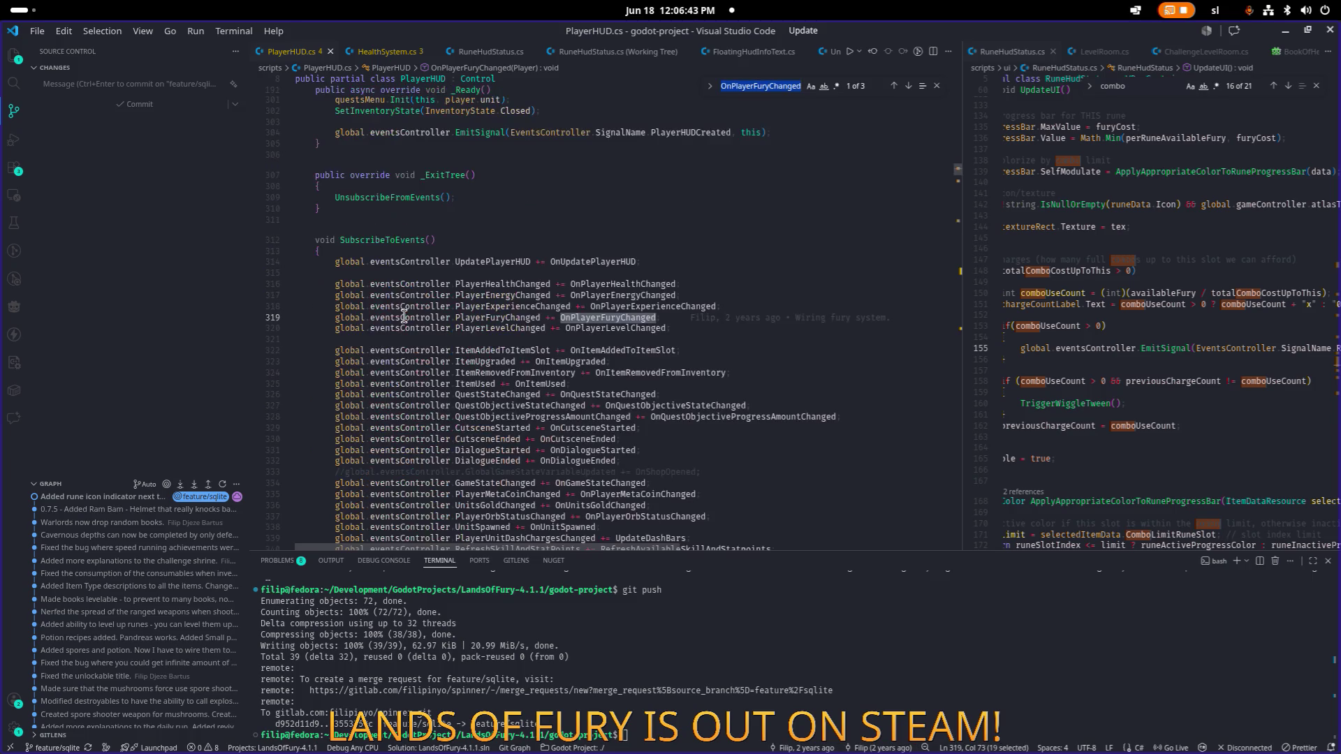
left_click(523, 319)
double_click(507, 318)
key("ctrl+shift+f")
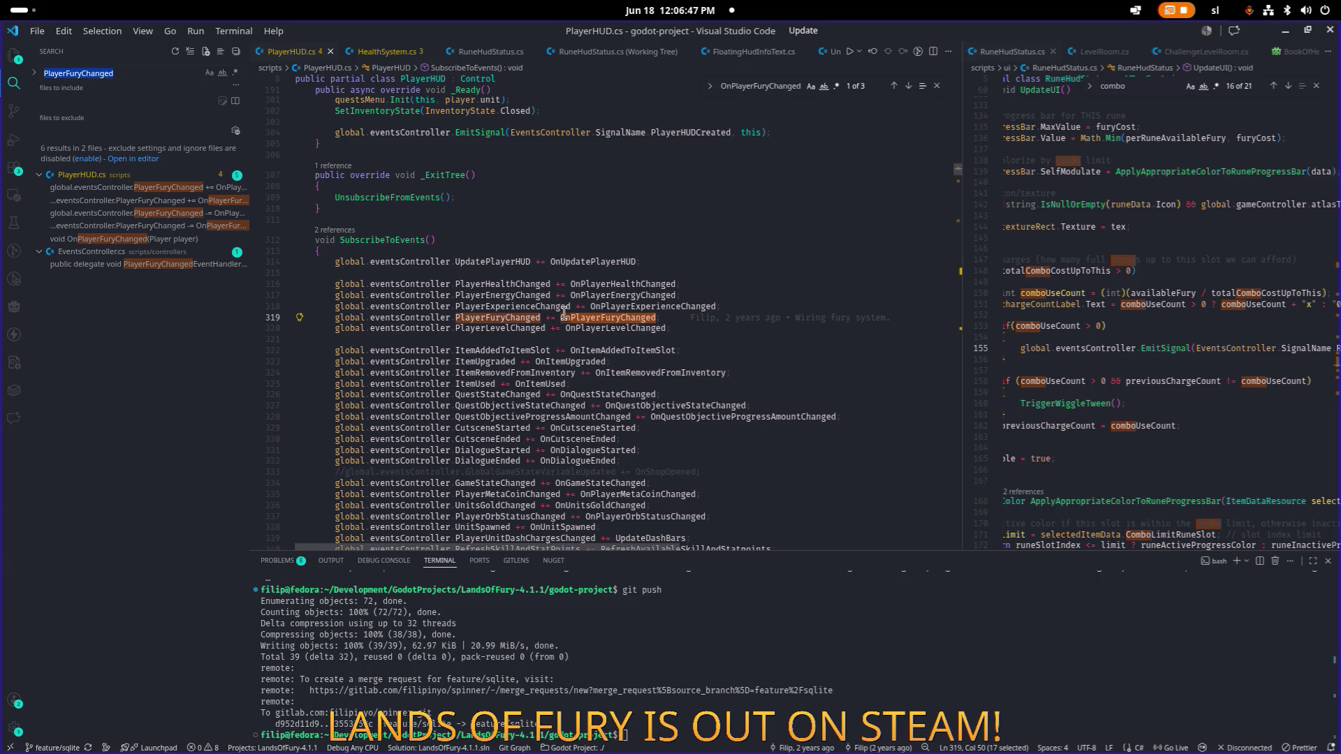
Step: In EventsController.cs, copy 'int currentAmount, int changedAmount' from the gold delegate, then search 'furycha'
left_click(237, 265)
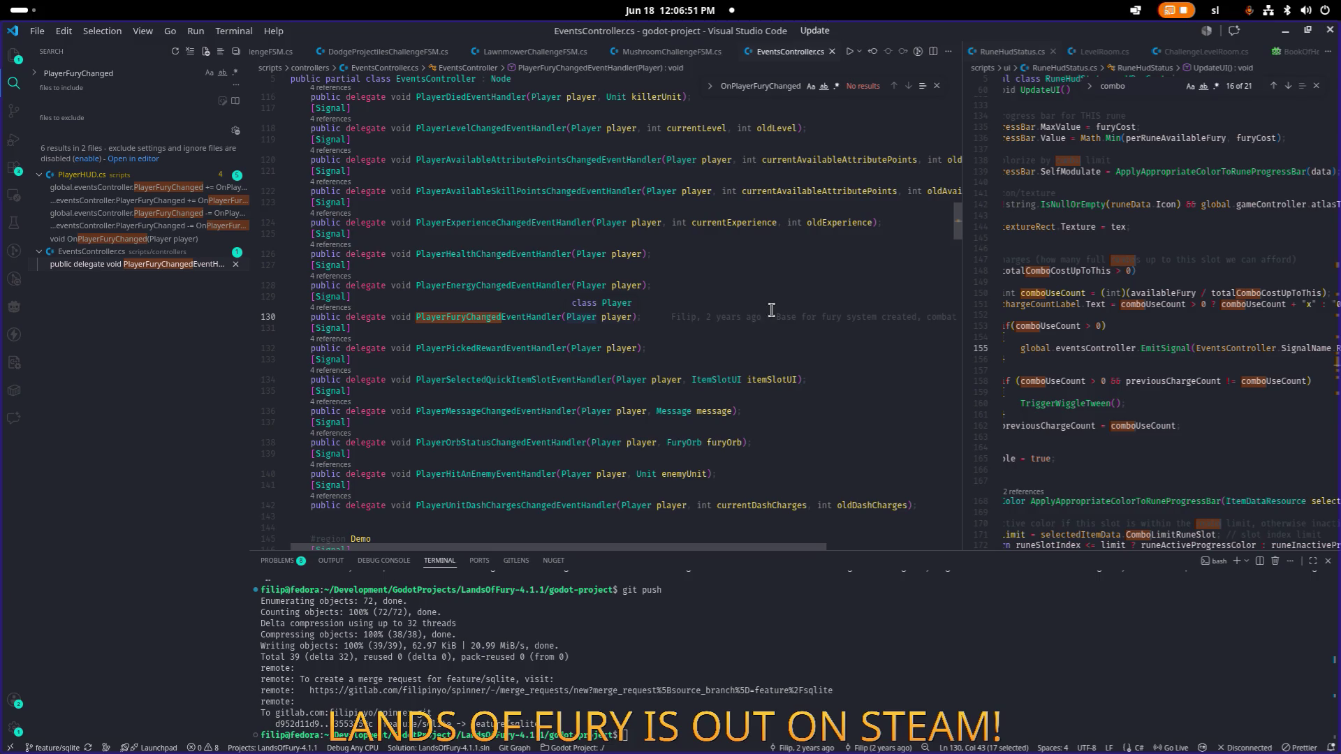
left_click(730, 273)
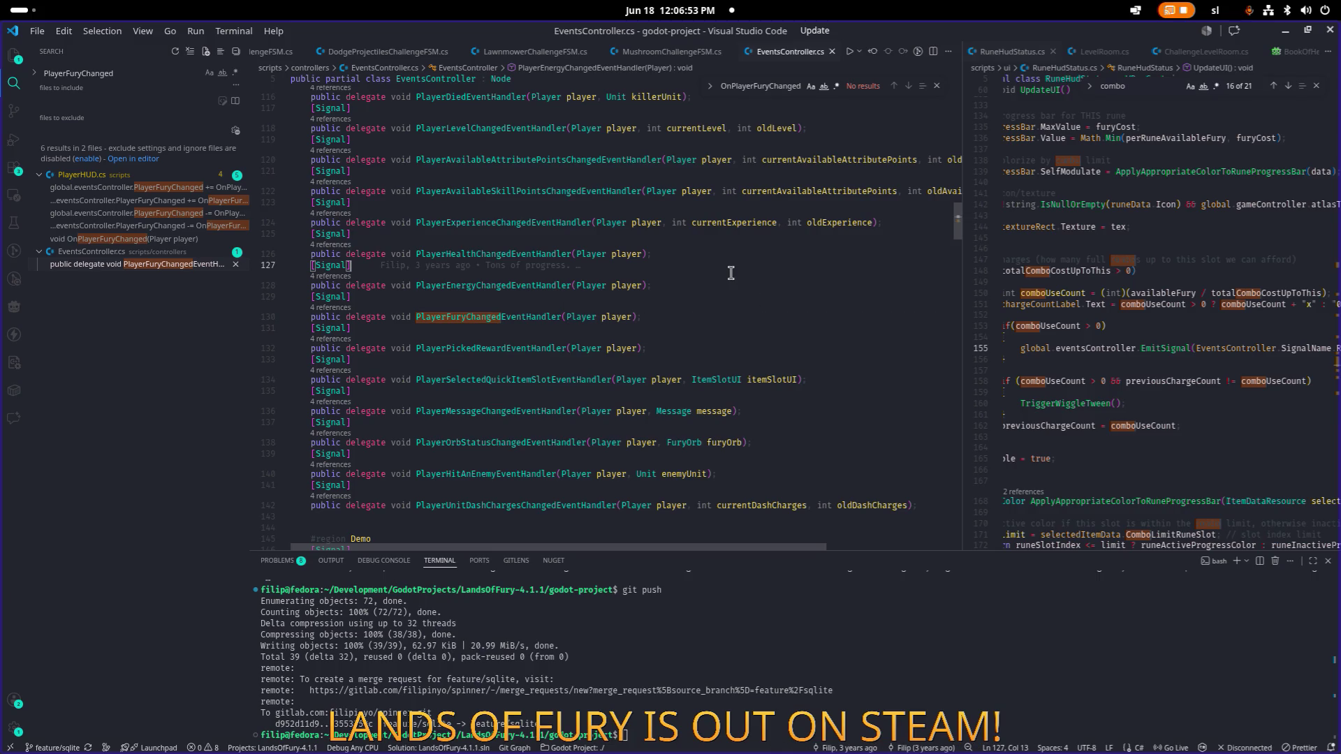
key("ctrl+f")
type("gold")
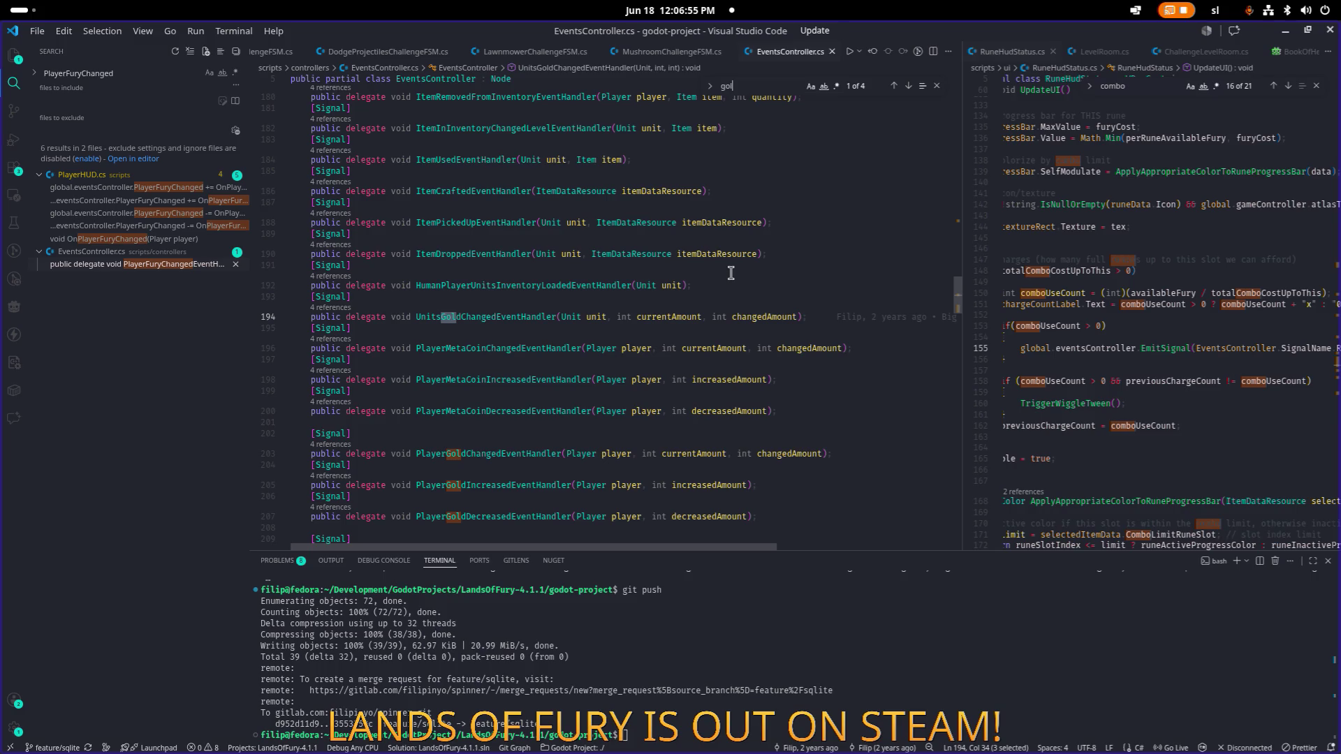
left_click(668, 314)
left_click(755, 317)
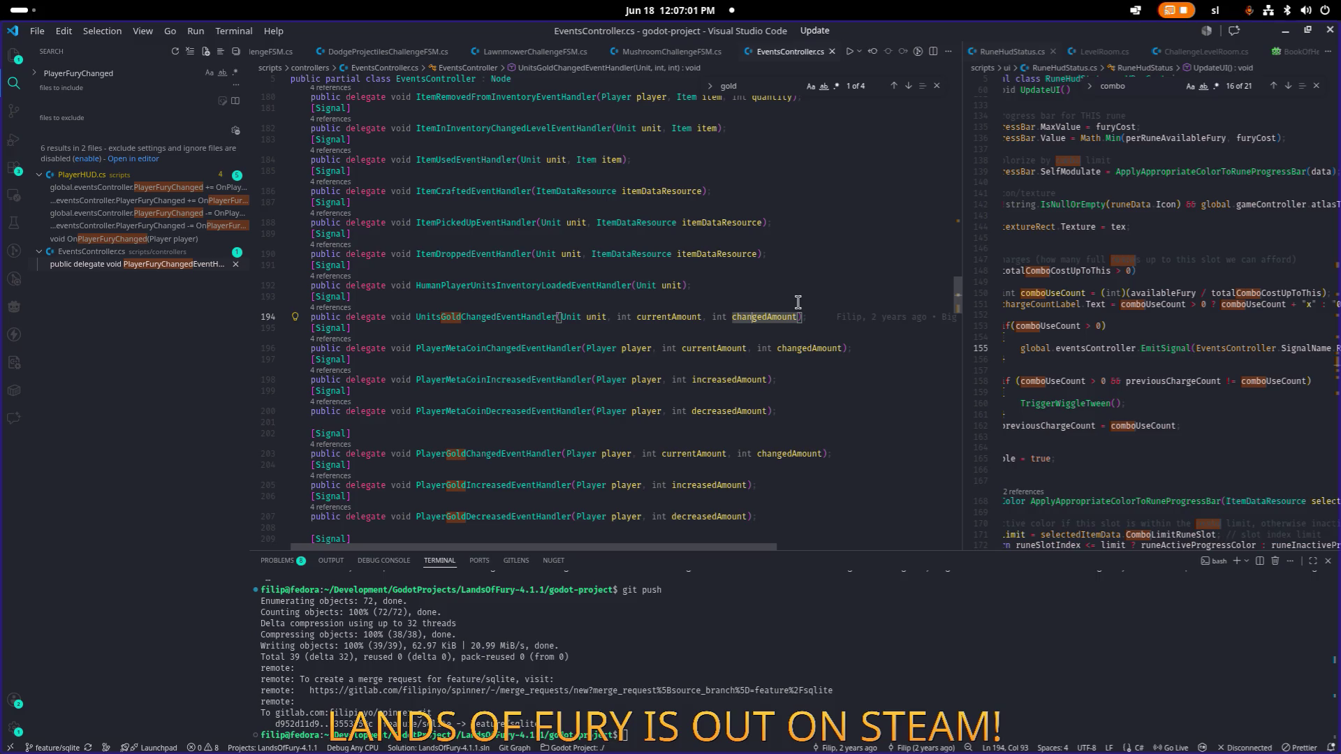
key("shift+alt+Right")
key("shift+alt+Right")
key("shift+alt+Right")
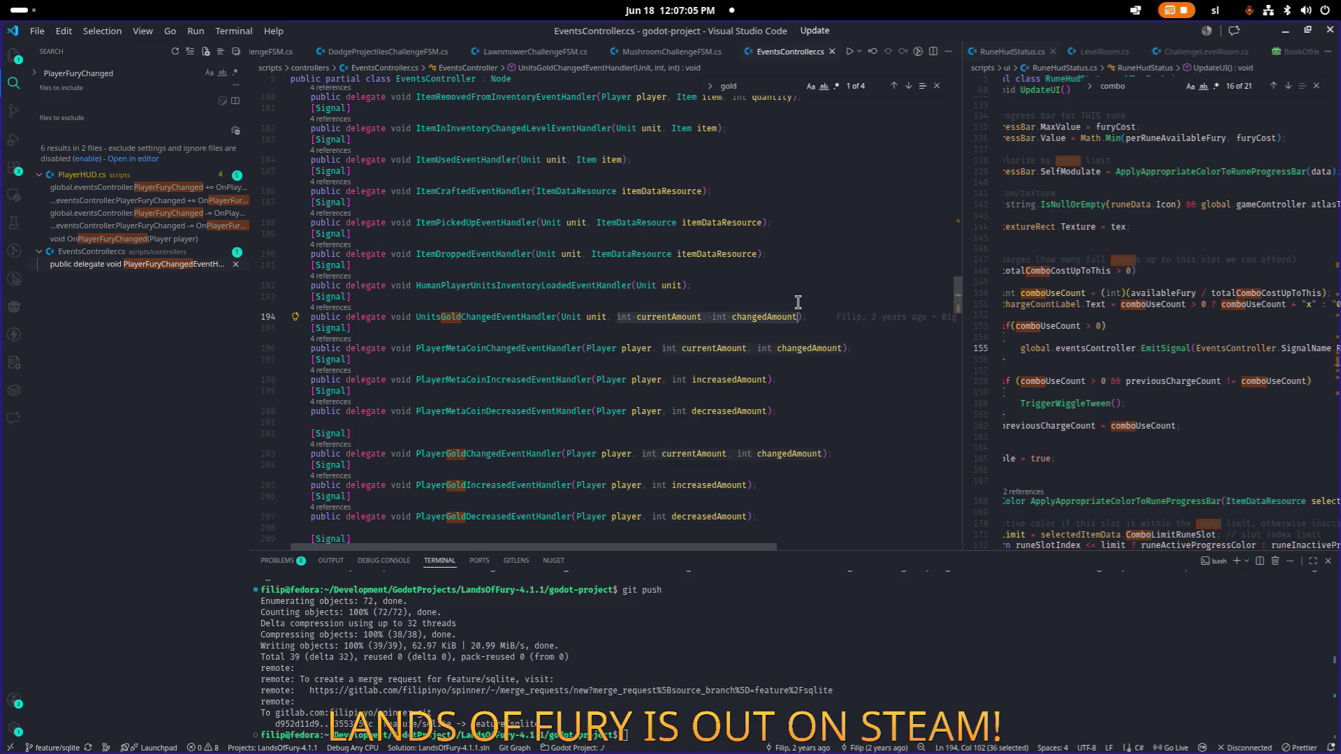
key("ctrl+f")
type("furycha")
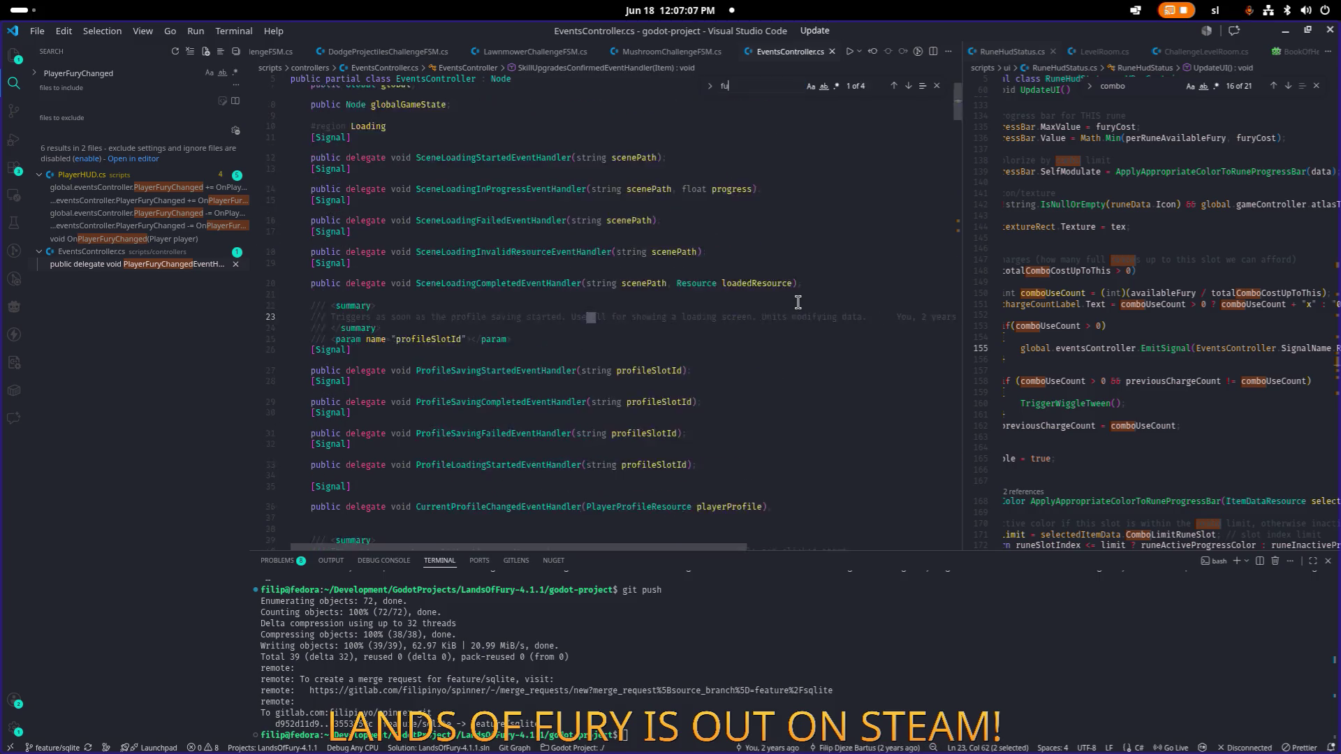
Step: Paste the two int parameters inside the PlayerFuryChangedEventHandler parentheses on line 130 and save
left_click(676, 316)
type("int currentAmount, int changedAmount")
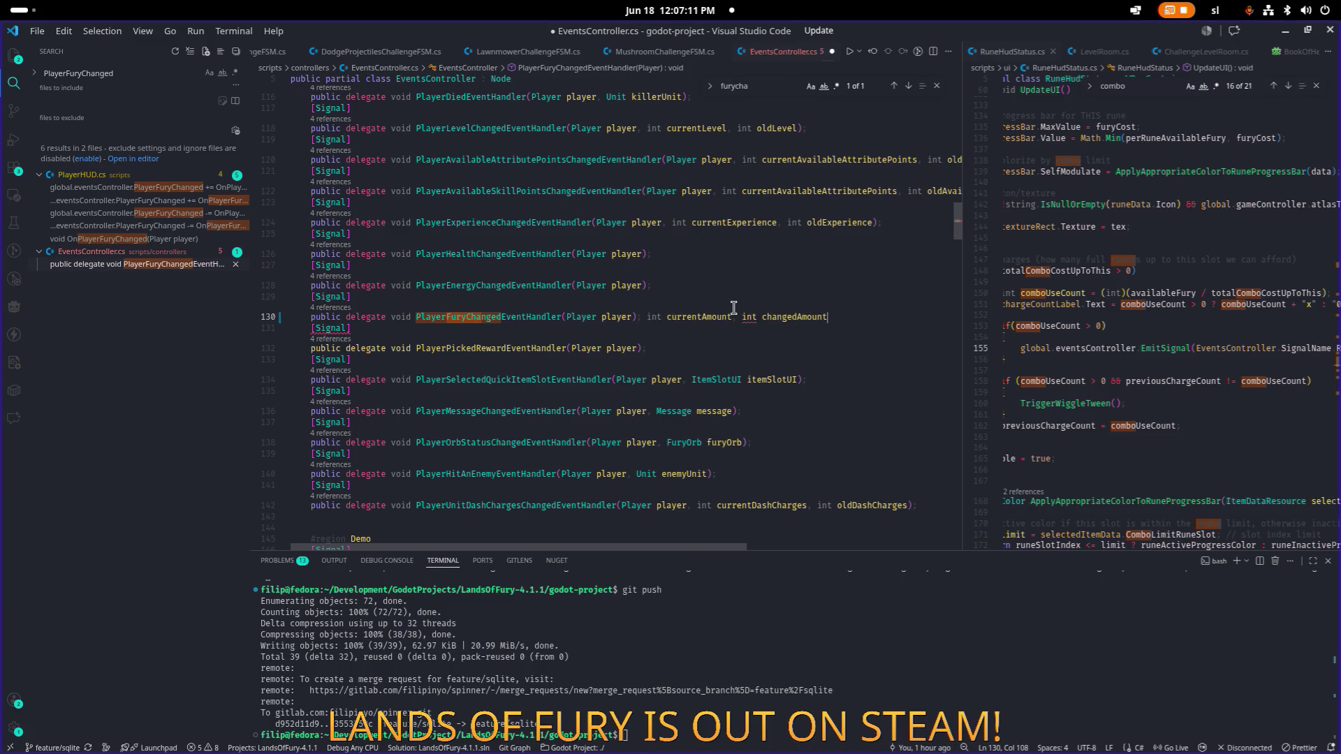
key("ctrl+z")
key("Left")
key("Left")
type(", int currentAmount, int changedAmount")
key("ctrl+s")
Step: Search the project for PlayerFuryChanged and open the OnPlayerFuryChanged handler in PlayerHUD.cs
key("Home")
key("ctrl+Right")
key("ctrl+Right")
key("Right")
key("Right")
key("Right")
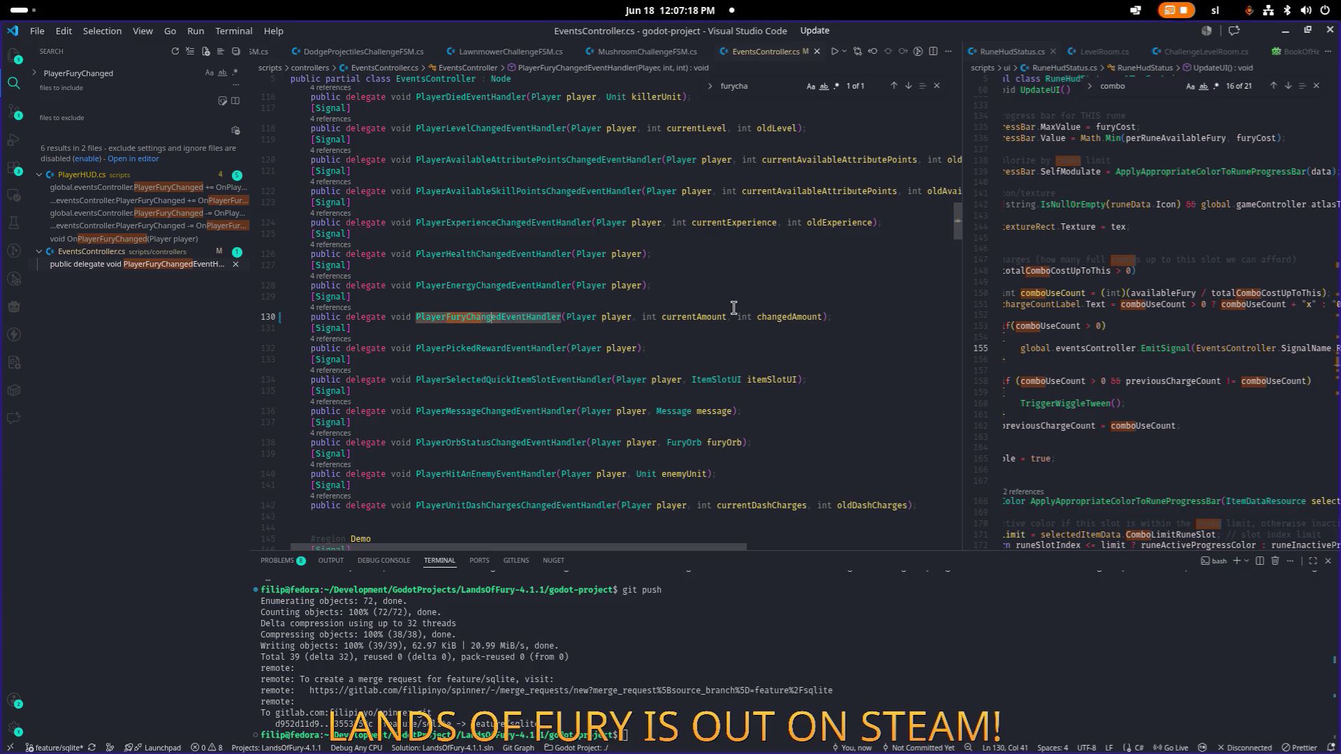
key("ctrl+shift+Left")
key("ctrl+shift+f")
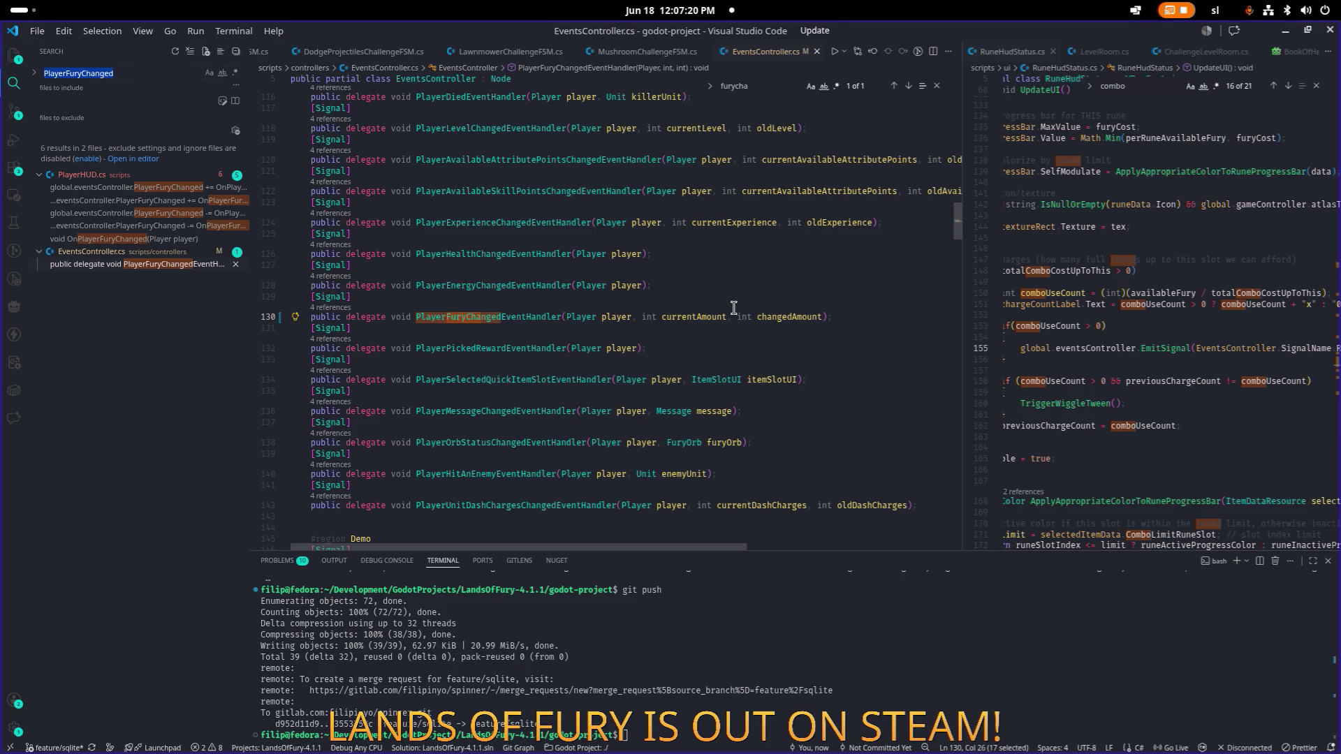
left_click(174, 264)
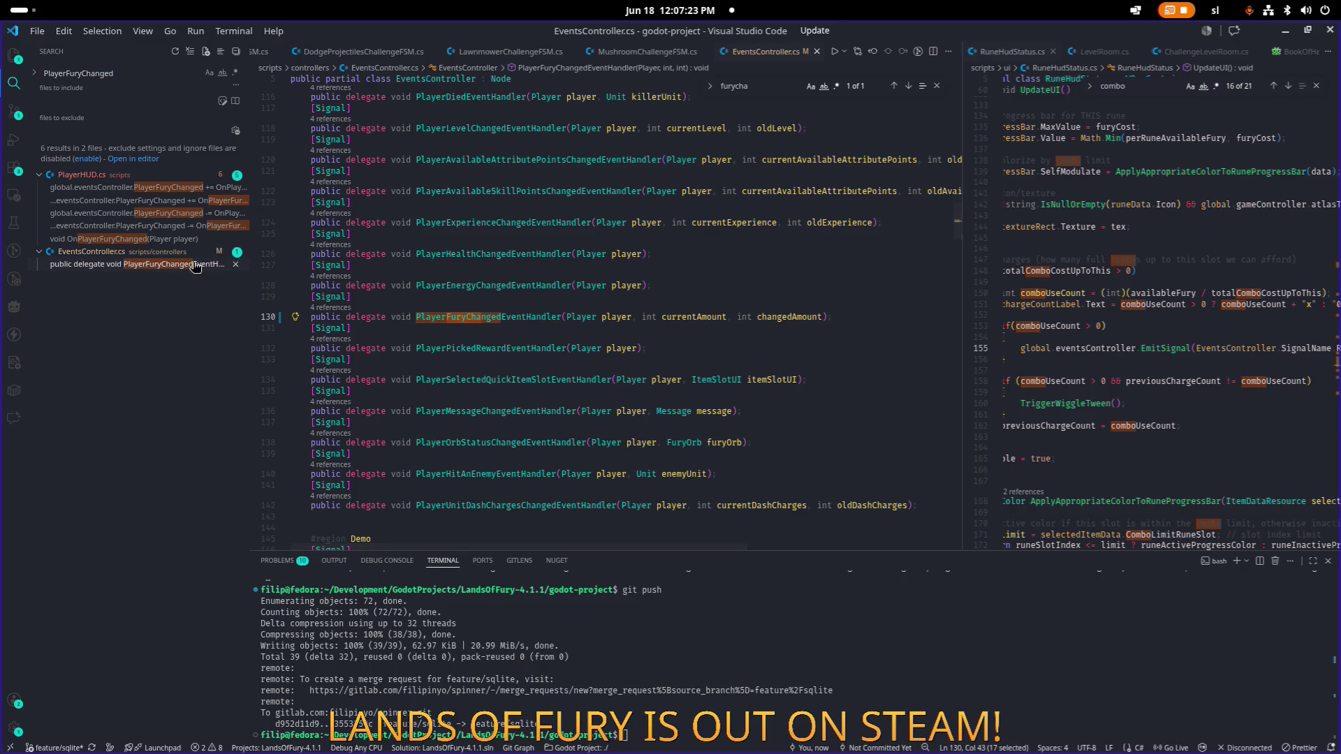
left_click(171, 239)
left_click(475, 378)
Step: Compare the handler's player check with the delegate declaration, then rerun the PlayerFuryChanged search
key("Up")
key("Up")
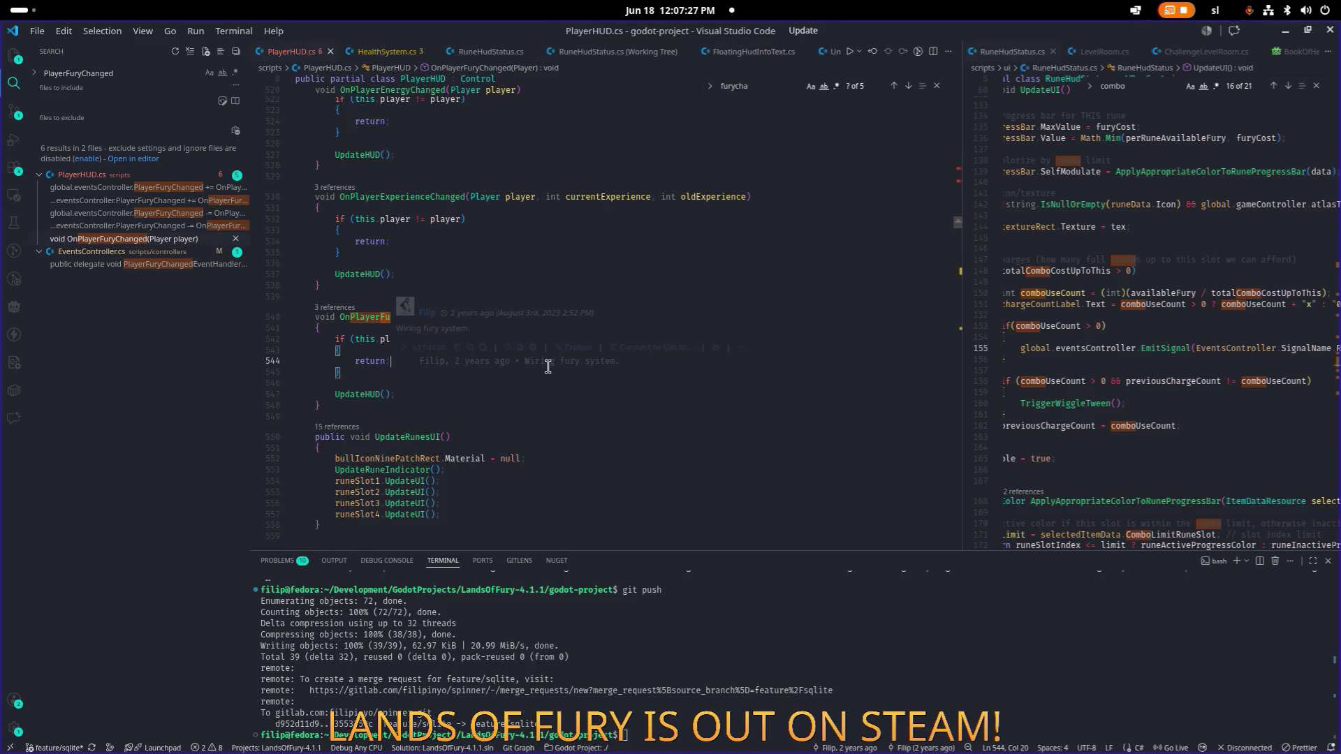
key("Up")
key("Right")
key("Right")
key("Right")
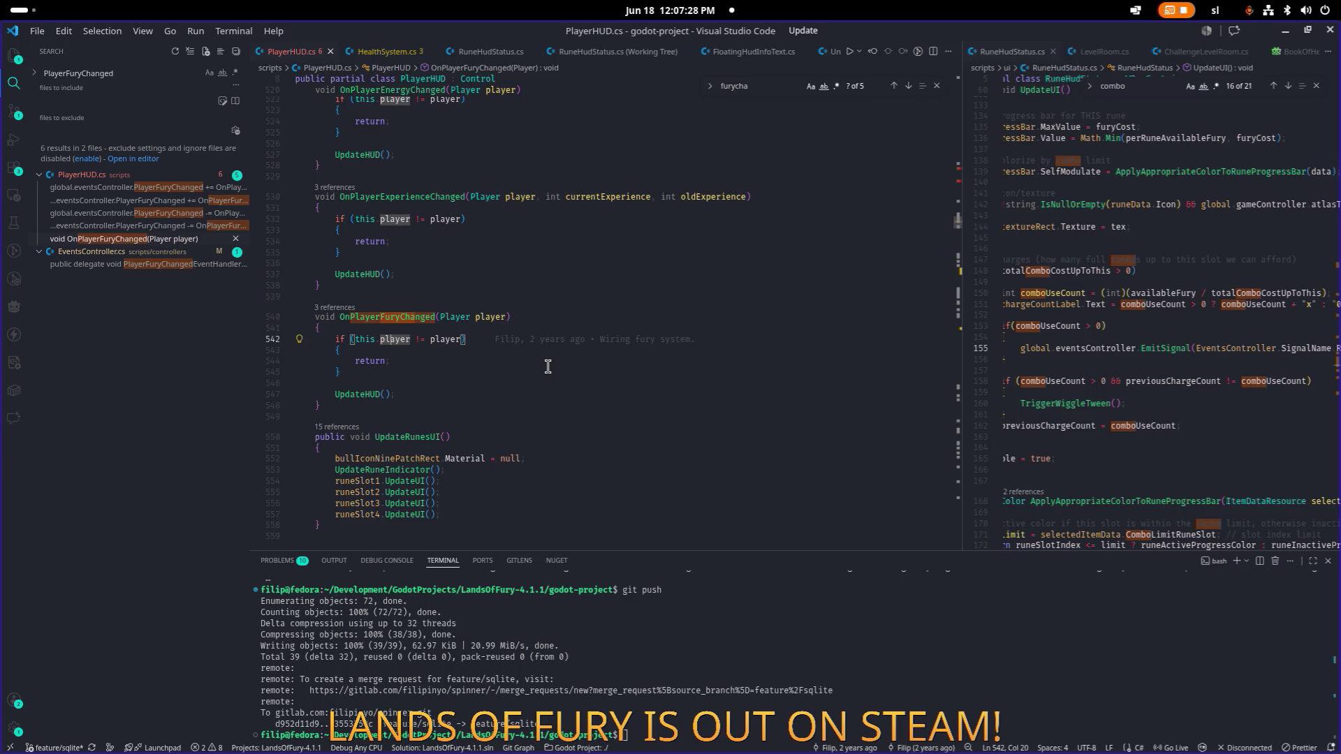
left_click(172, 264)
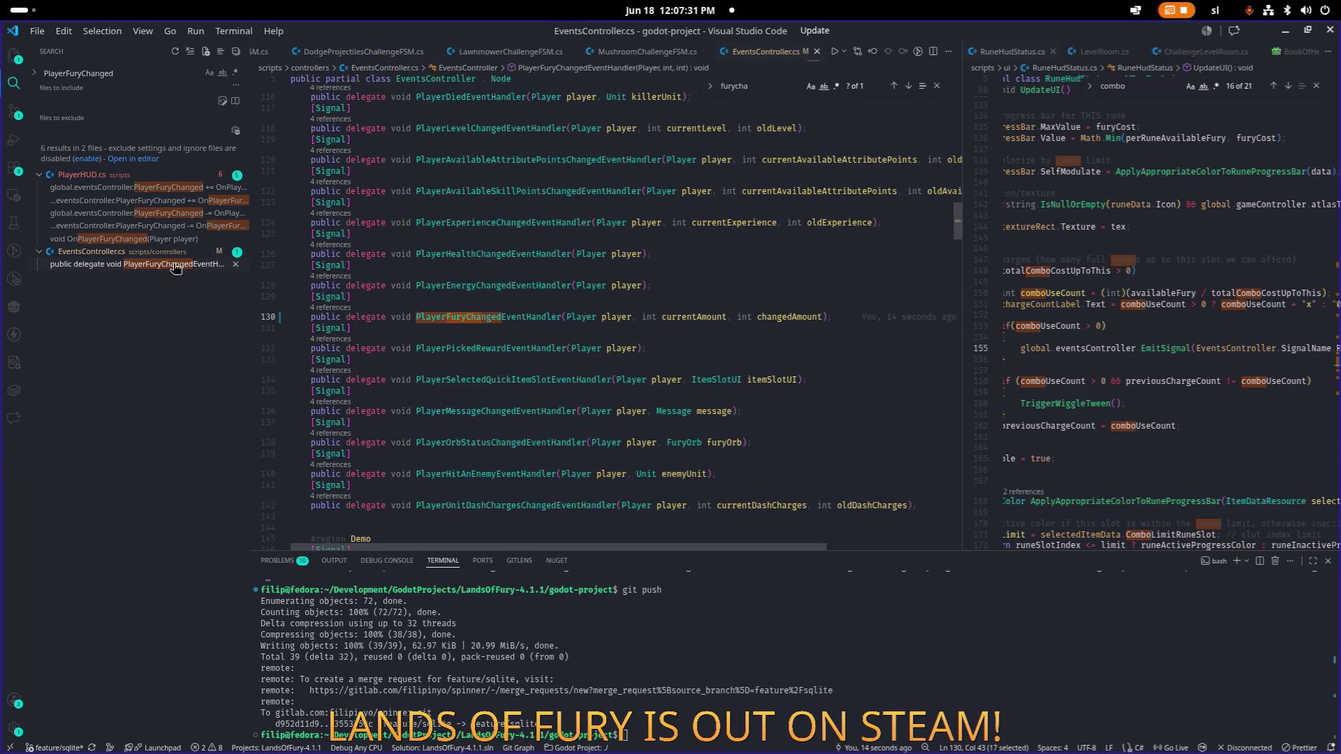
left_click(167, 239)
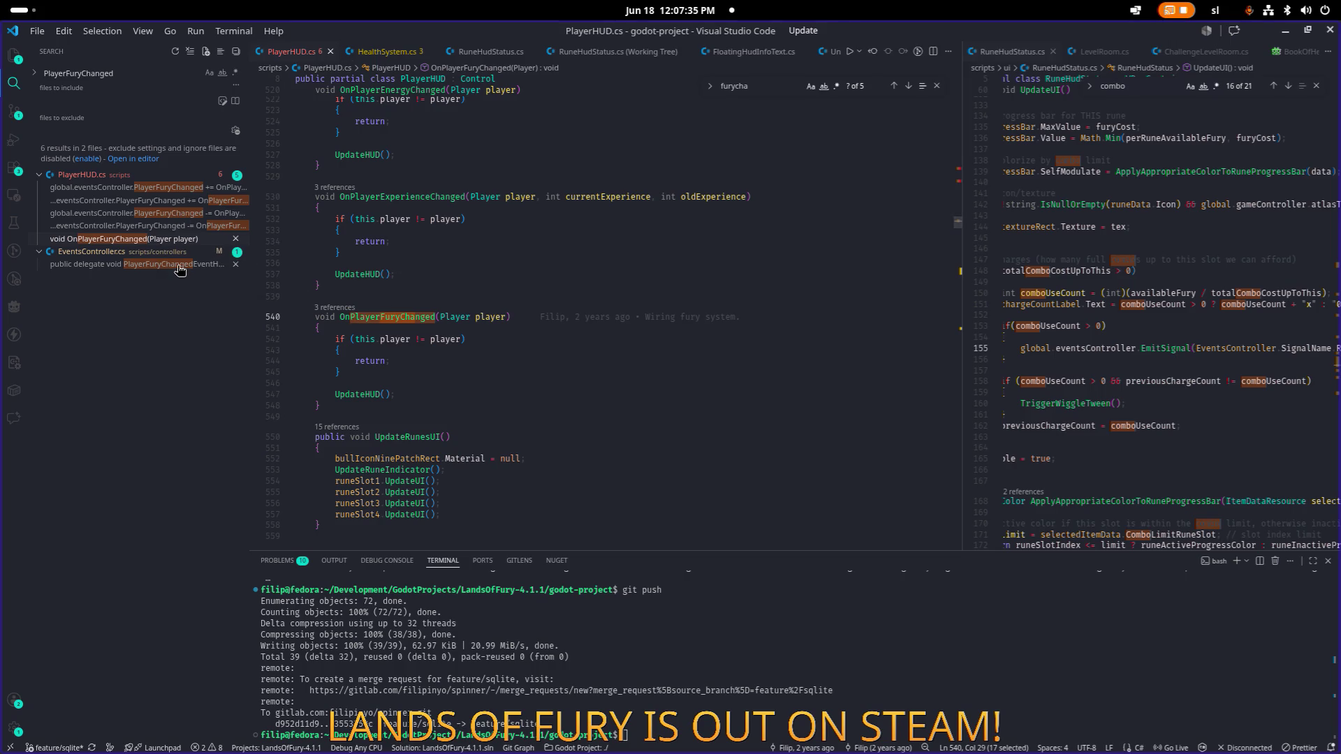
left_click(184, 267)
left_click(507, 318)
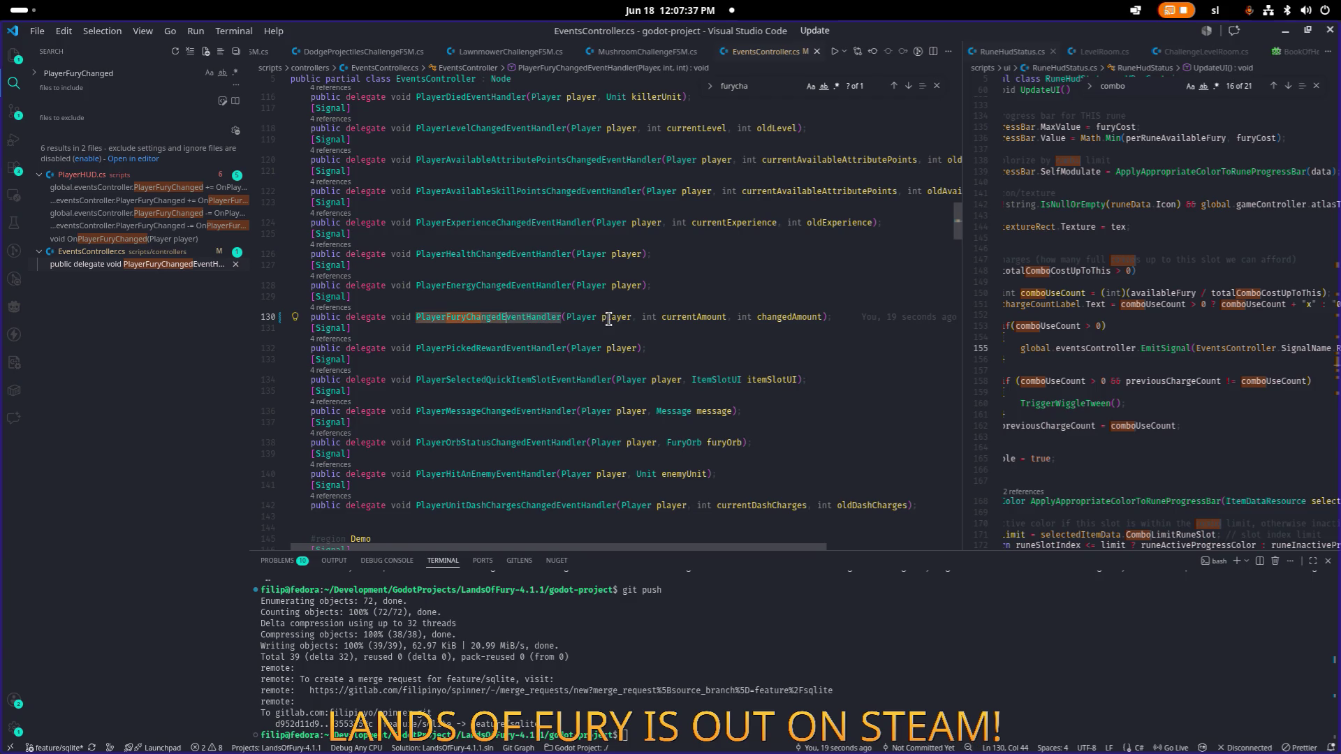
key("ctrl+shift+f")
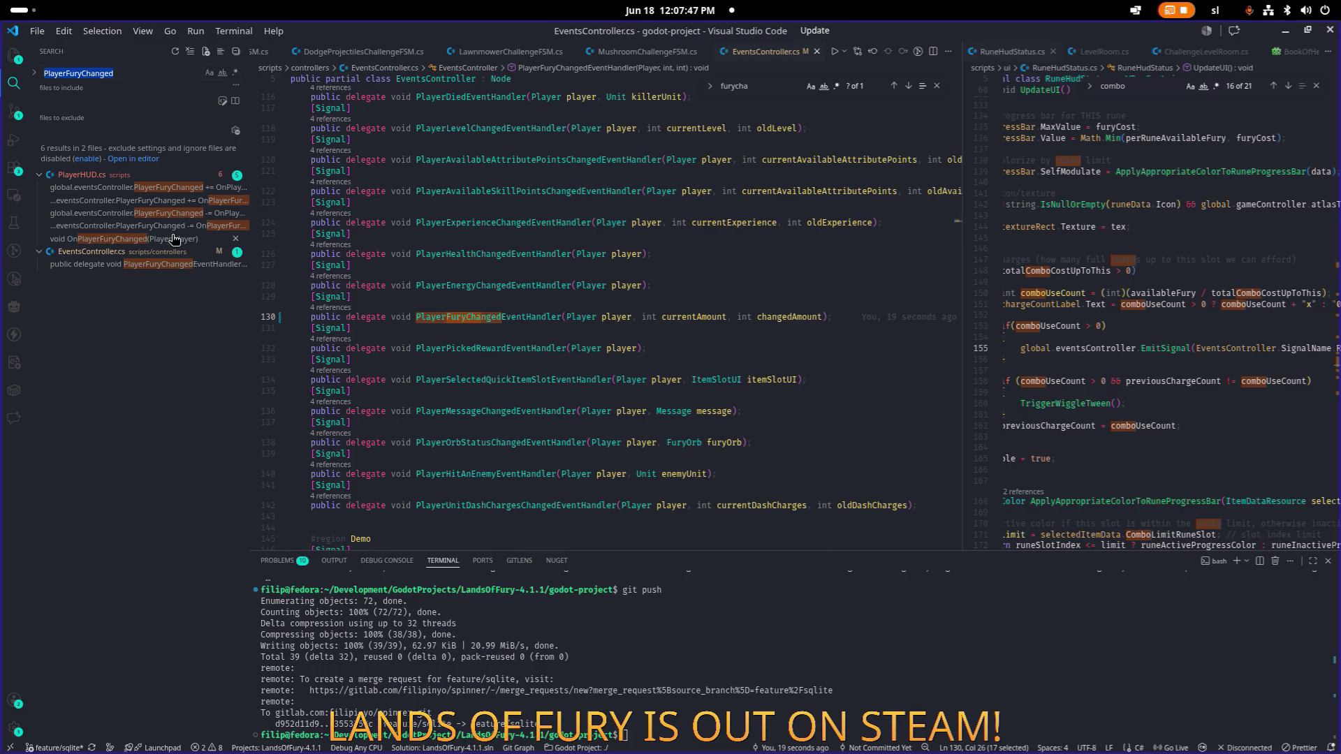
Step: Widen the right-hand editor and open FurySystem.cs in it
left_click_drag(964, 298, 832, 298)
left_click(1106, 294)
key("ctrl+p")
type("furysystem")
key("Return")
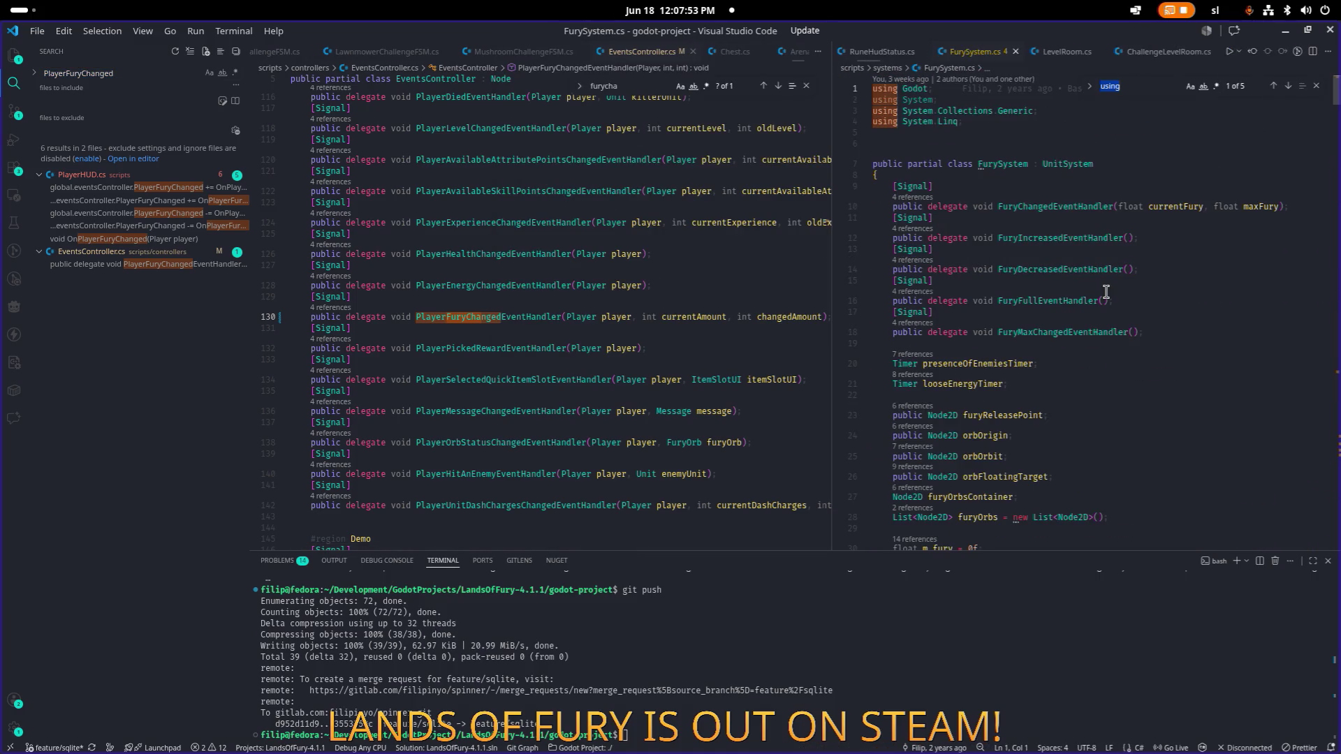
Step: Find the FuryChanged emit on line 52 and search the whole project for FuryChanged
double_click(1058, 207)
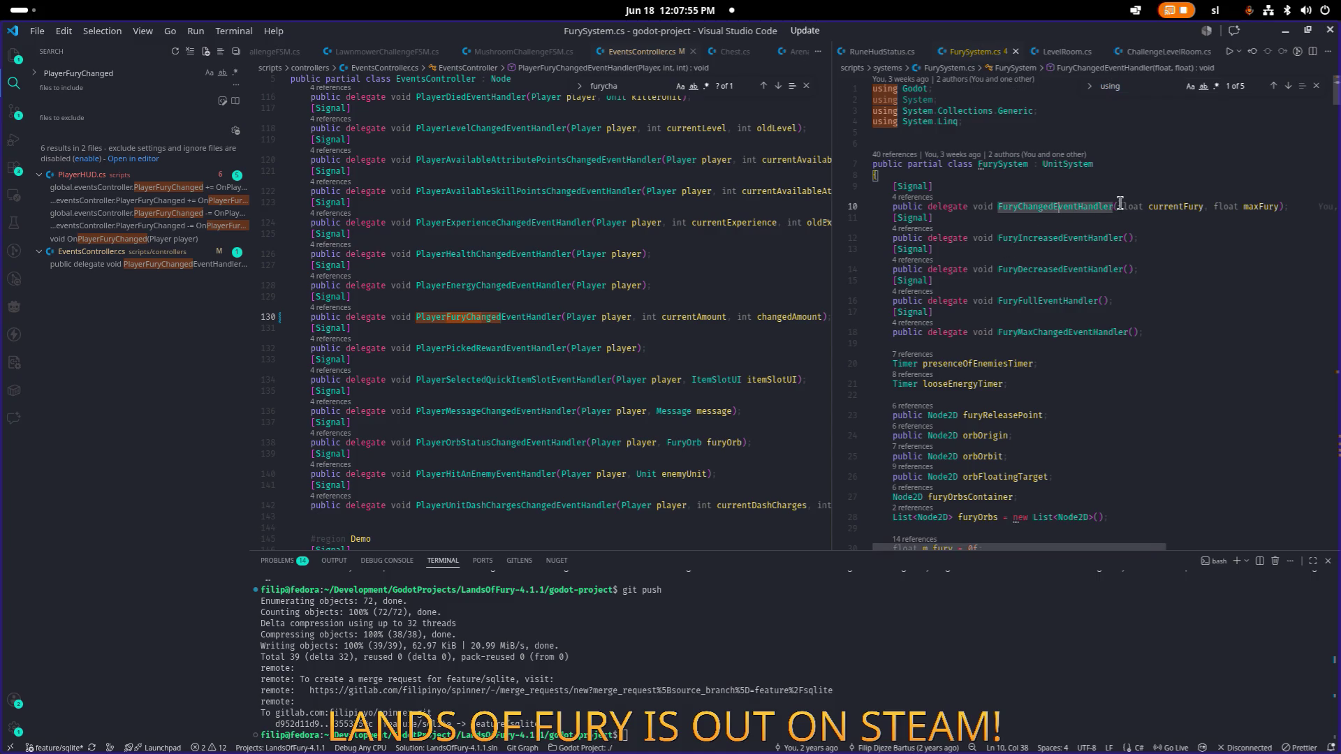
key("ctrl+f")
type("FuryChanged")
key("Return")
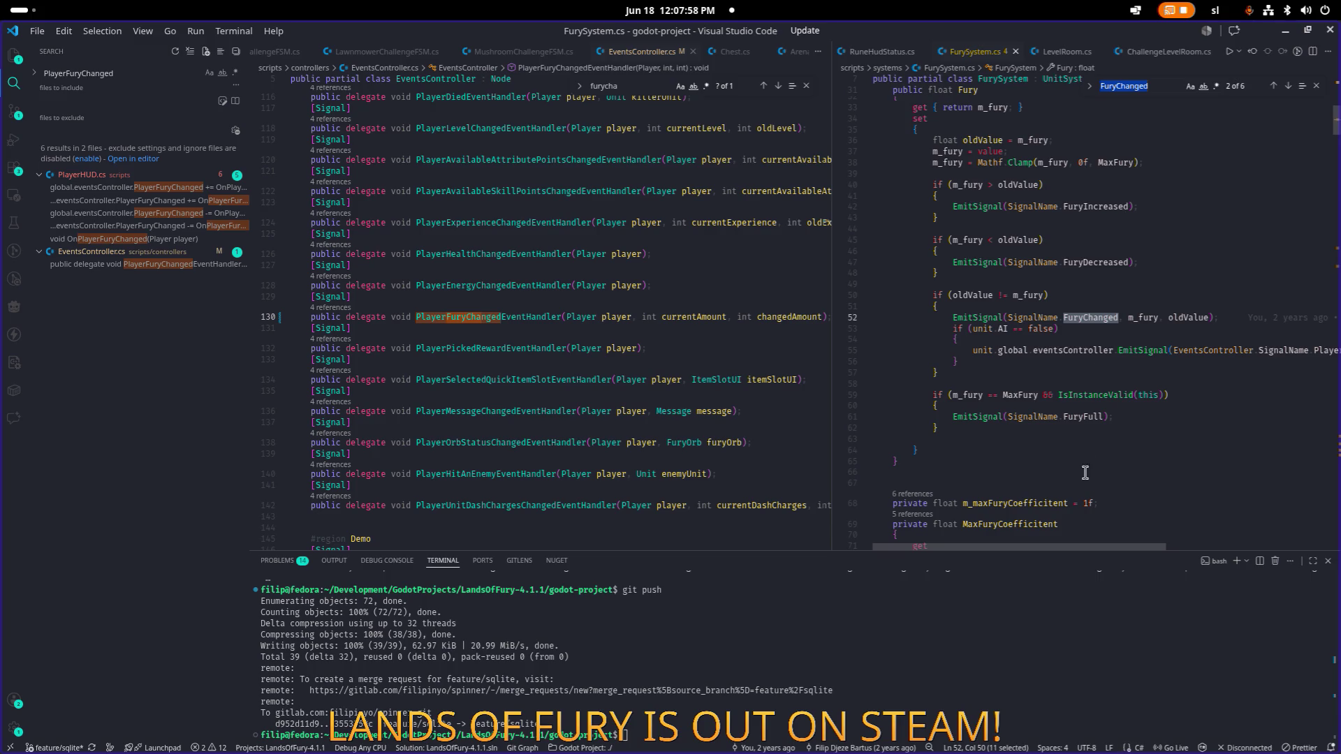
mouse_move(1105, 547)
left_mouse_down()
mouse_move(1146, 551)
mouse_move(1110, 540)
left_mouse_up()
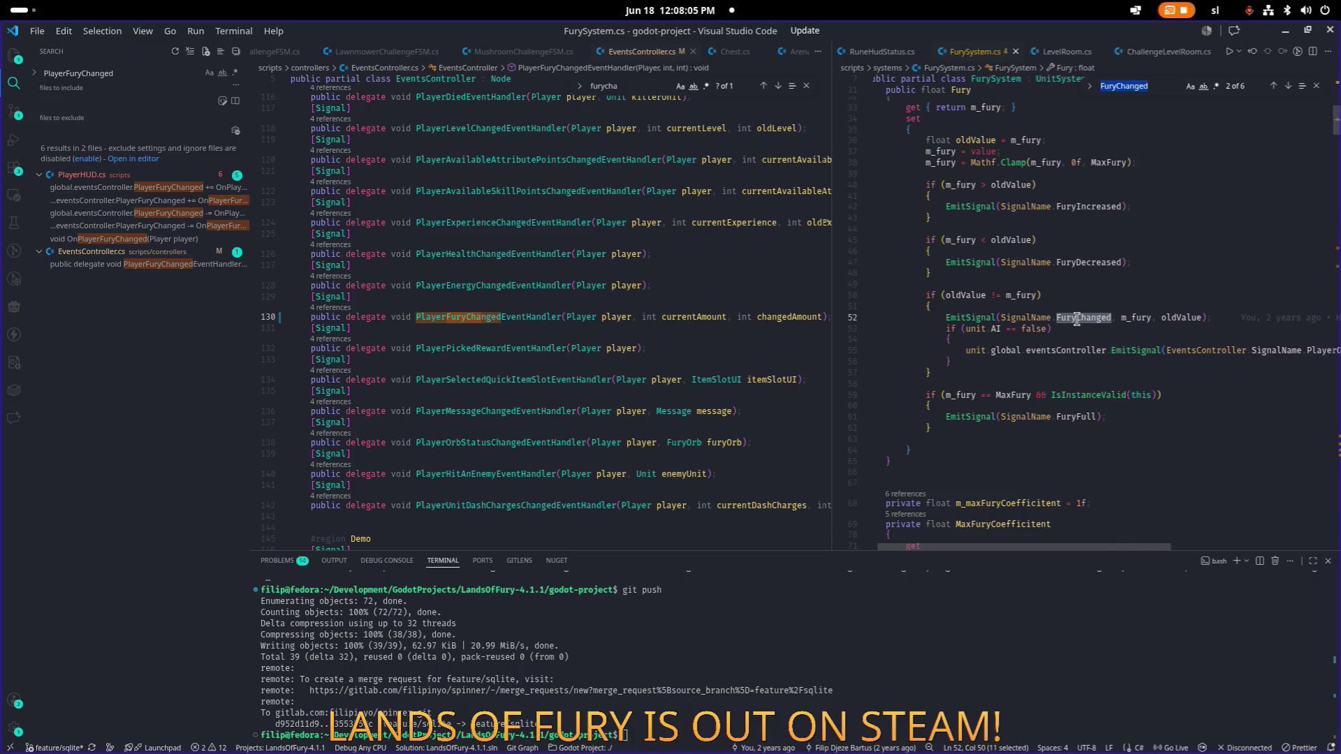
key("ctrl+shift+f")
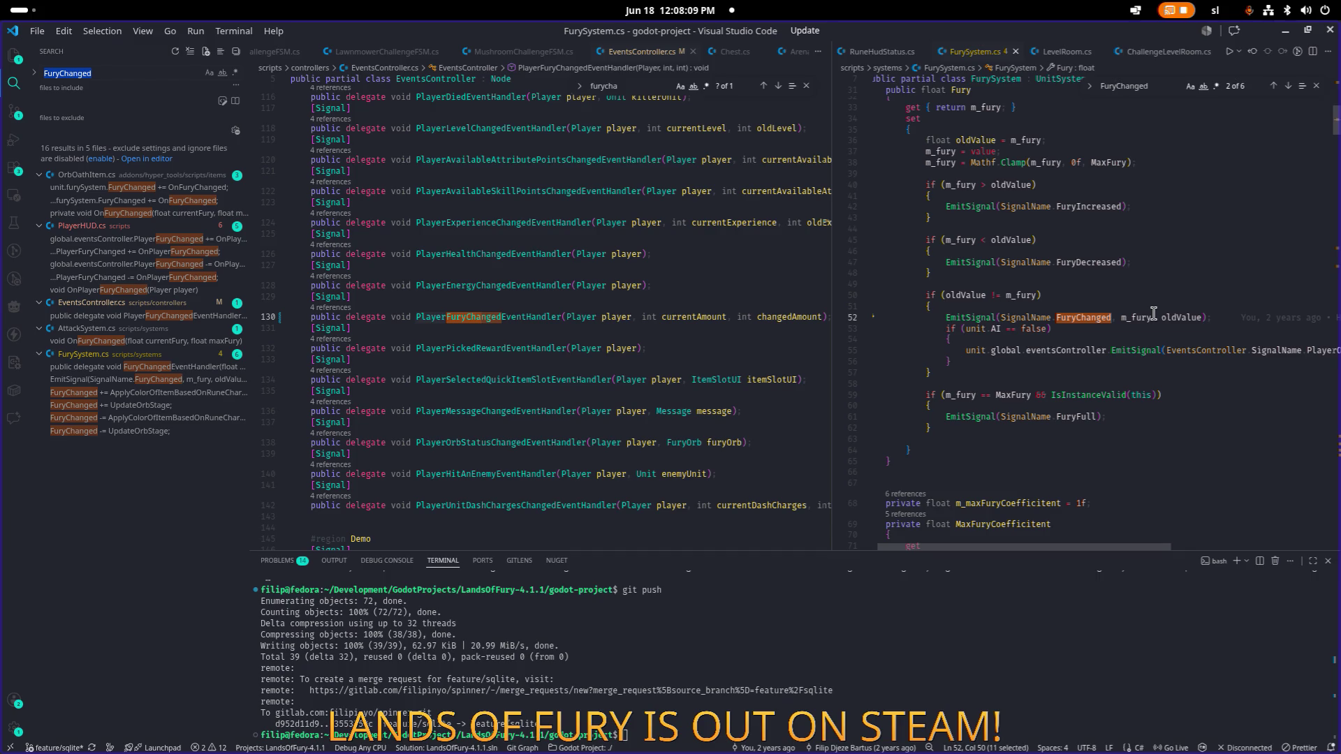
left_click(1153, 314)
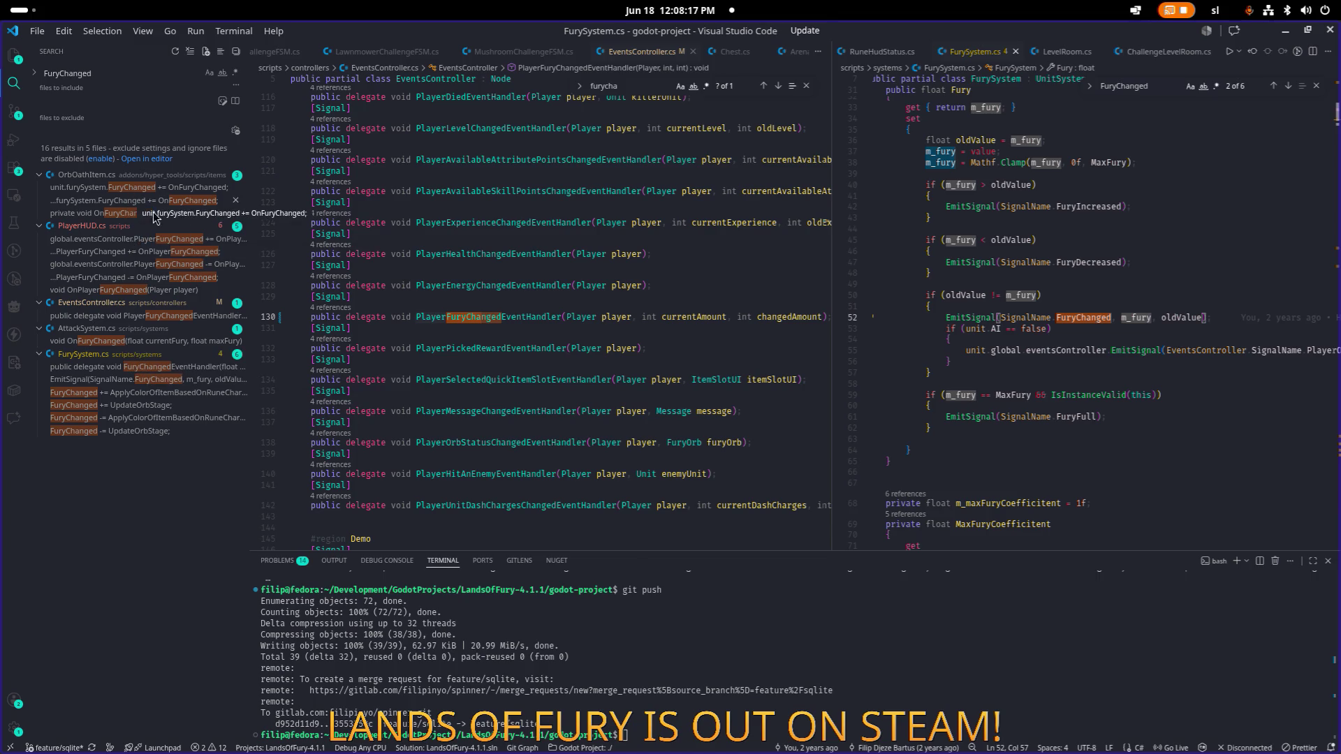
key("alt+Tab")
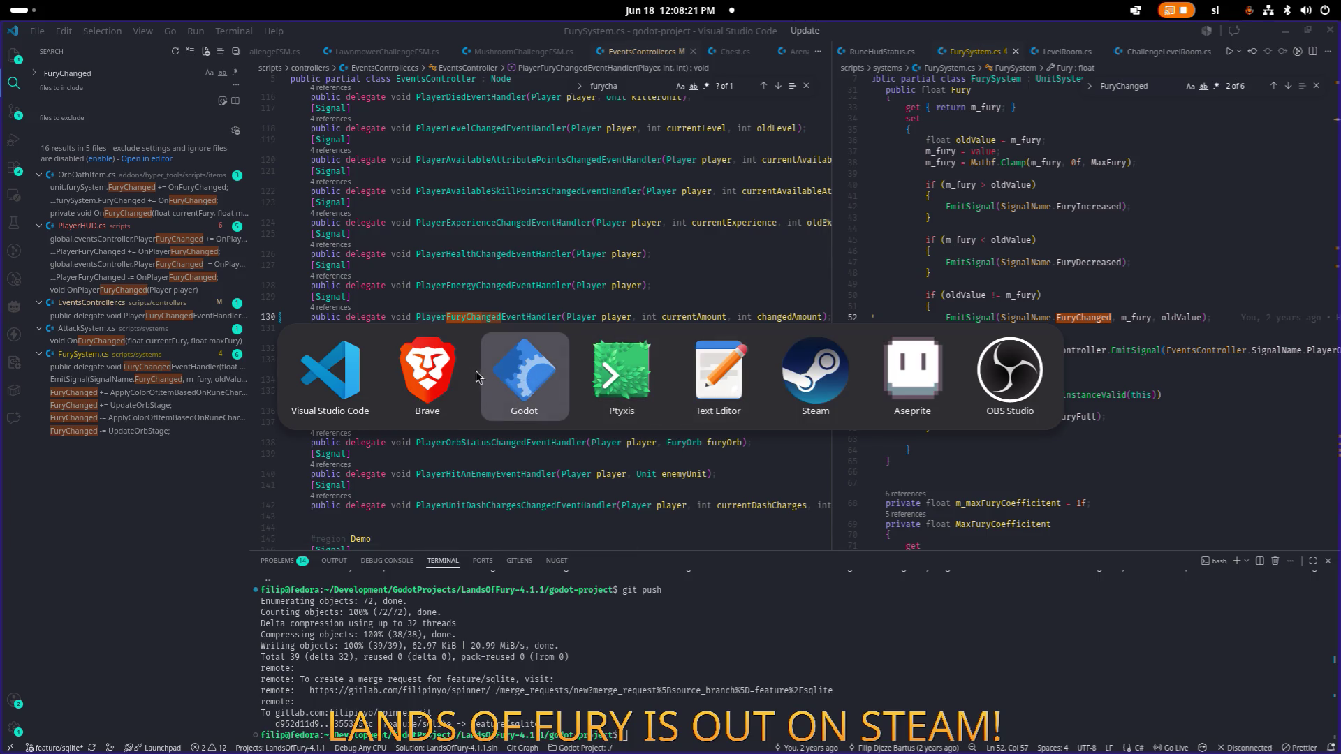
Step: In Godot's PlayerHUD scene, select the FuryLabel node and copy its name
key("Escape")
key("alt+Tab")
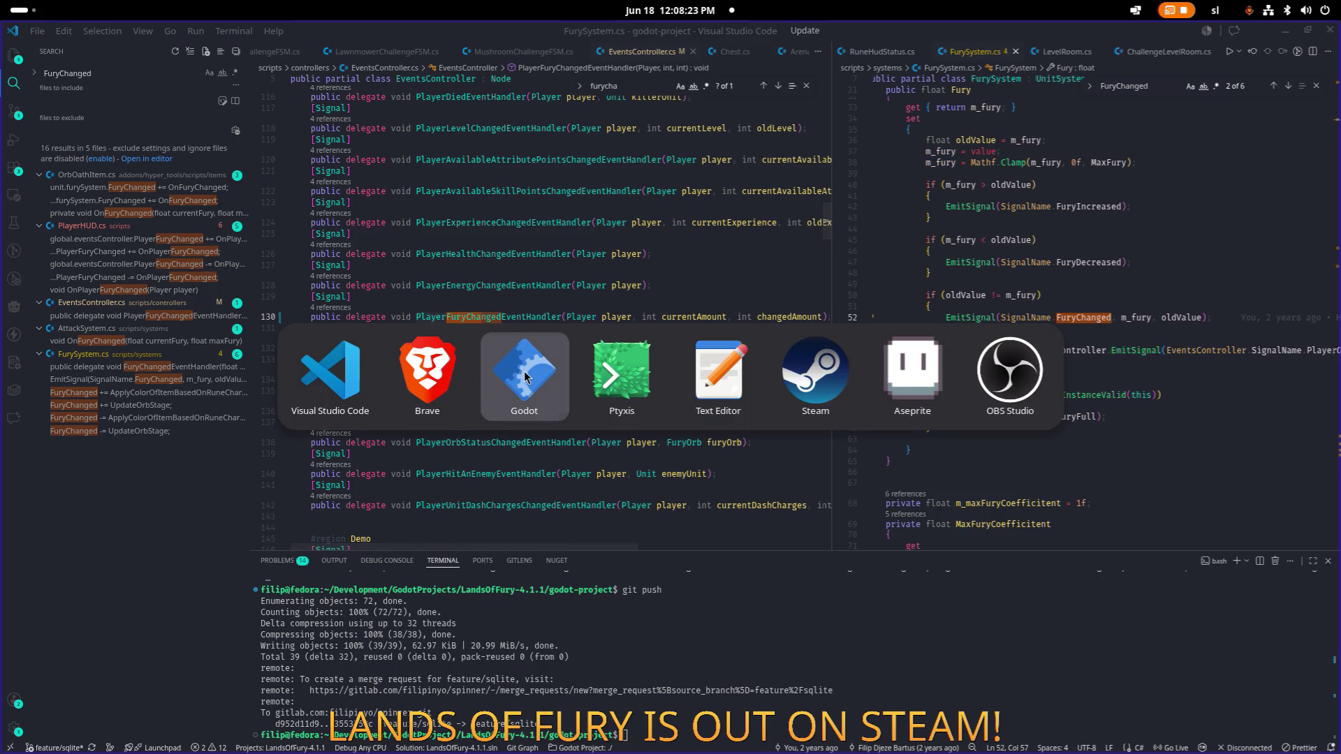
key("q")
left_click(689, 505)
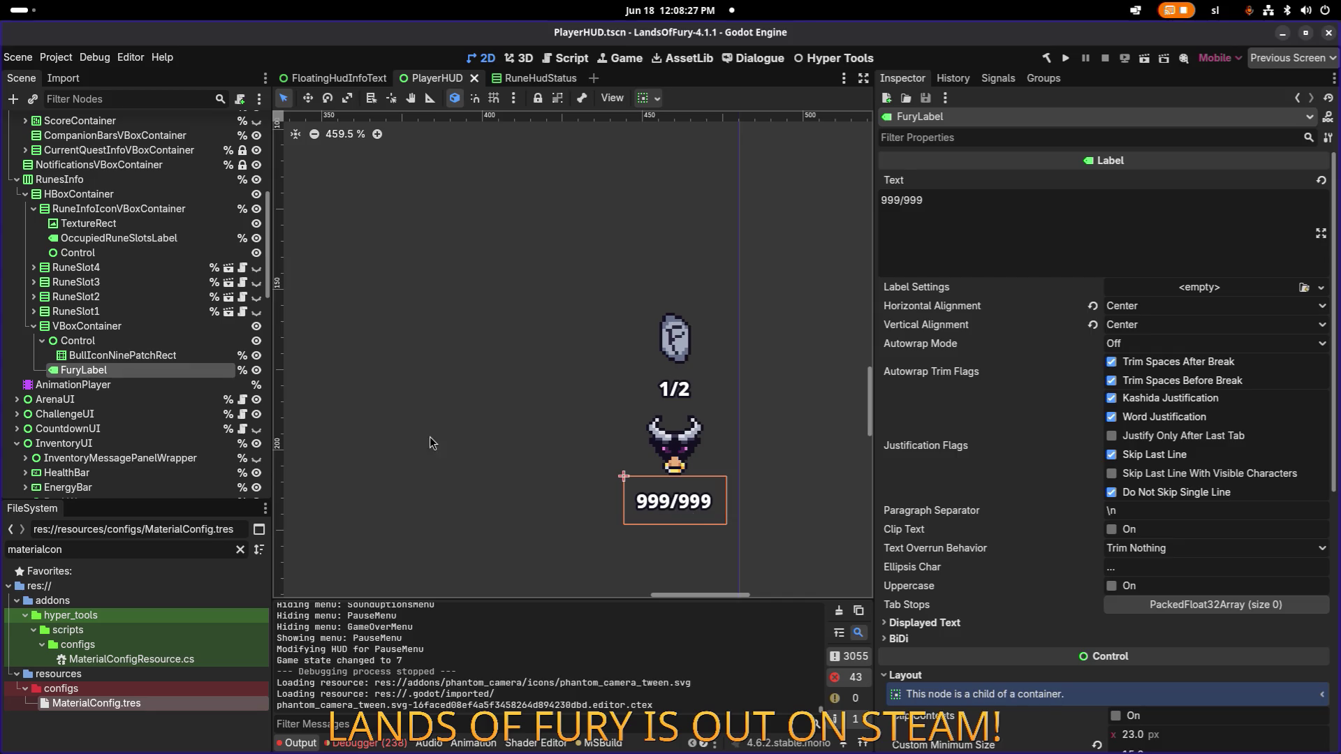
double_click(136, 371)
key("ctrl+c")
left_click(145, 355)
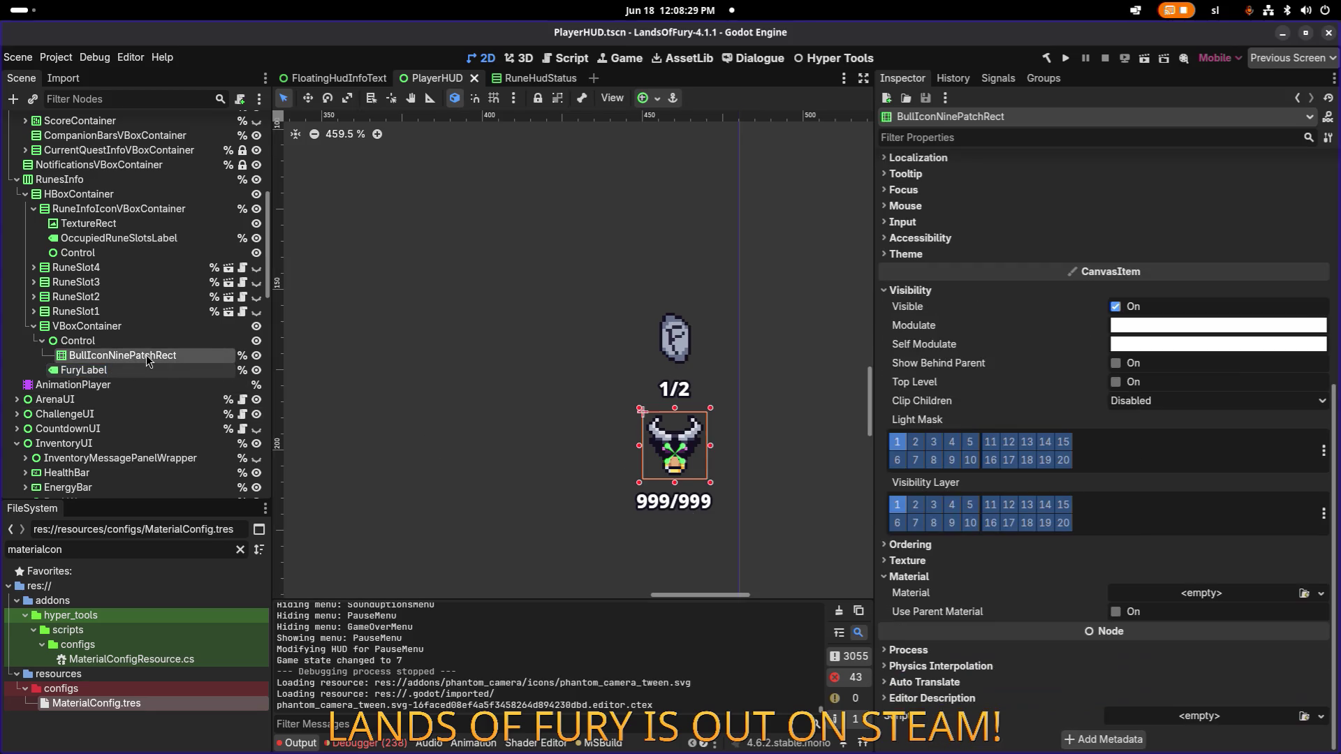
key("alt+Tab")
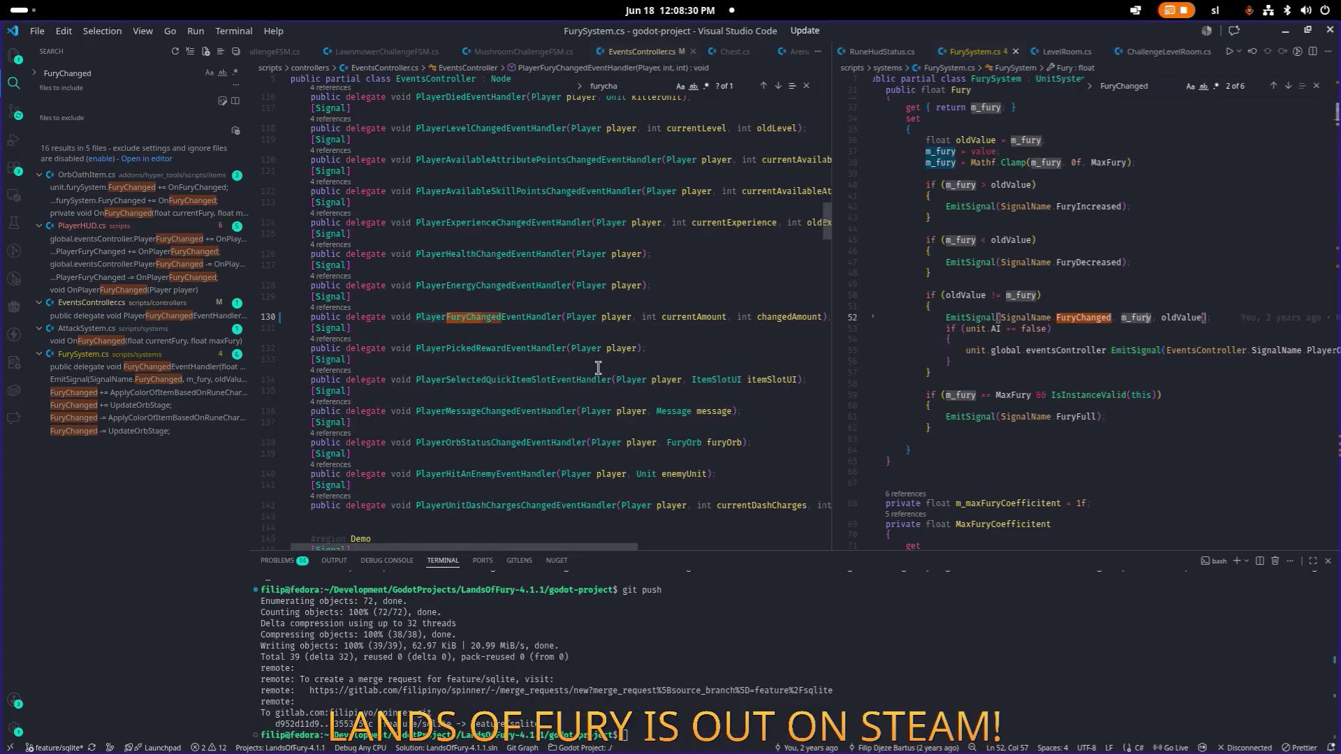
Step: Paste FuryLabel into VS Code's project-wide search
left_click(598, 368)
key("ctrl+shift+f")
key("ctrl+v")
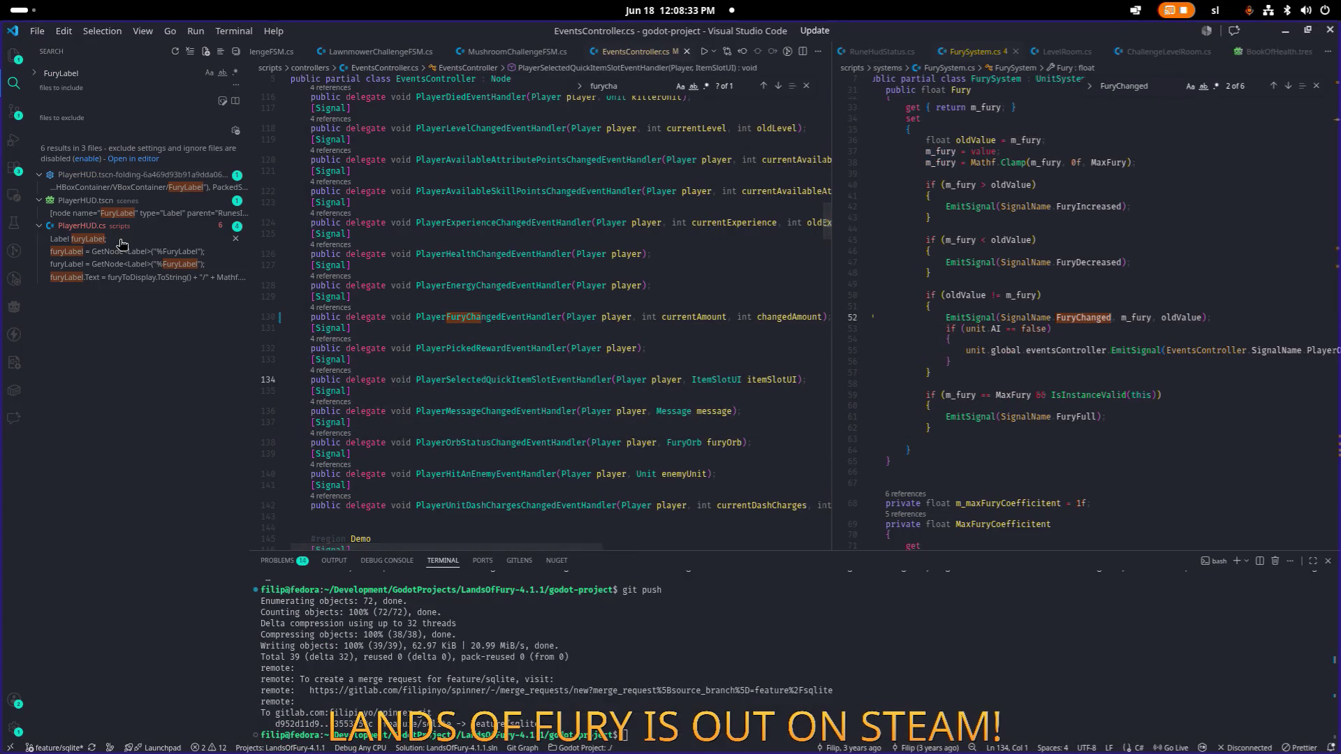
Step: Open the FuryLabel text assignment in PlayerHUD.cs in a widened editor
left_click(125, 251)
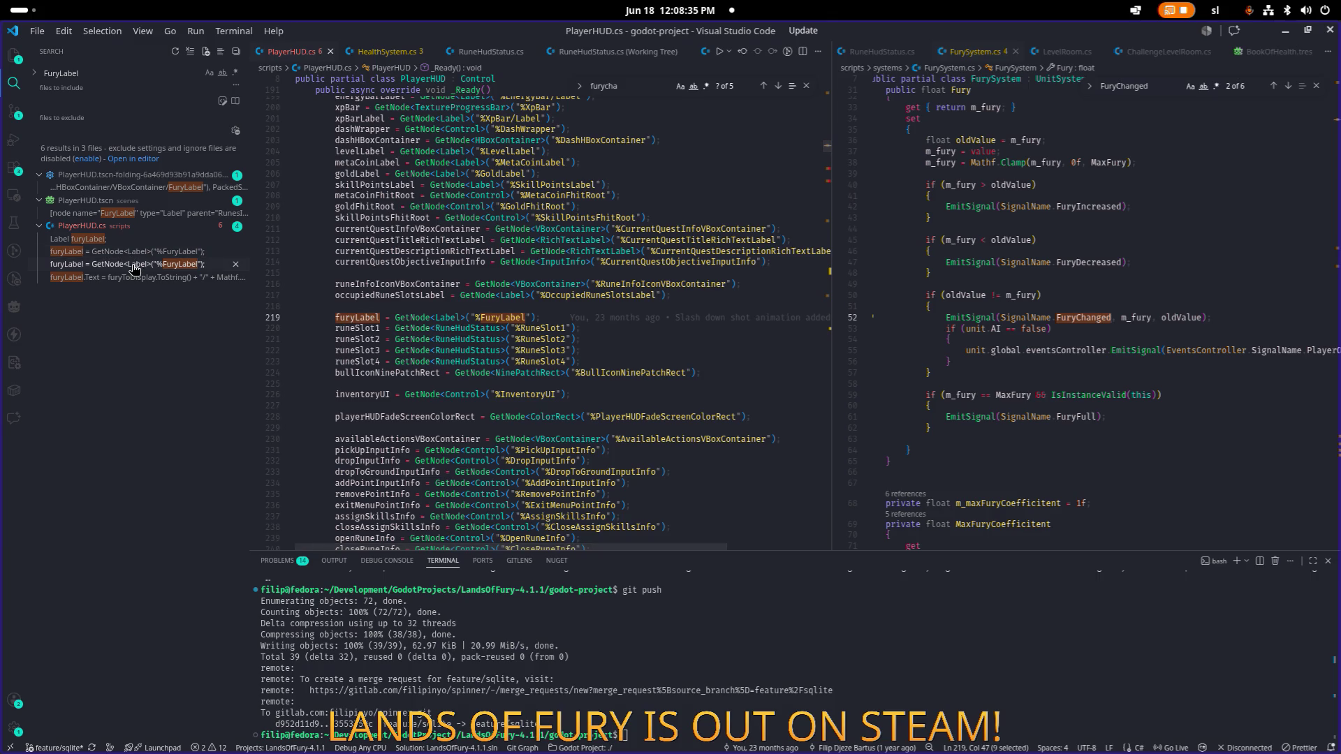
left_click(139, 278)
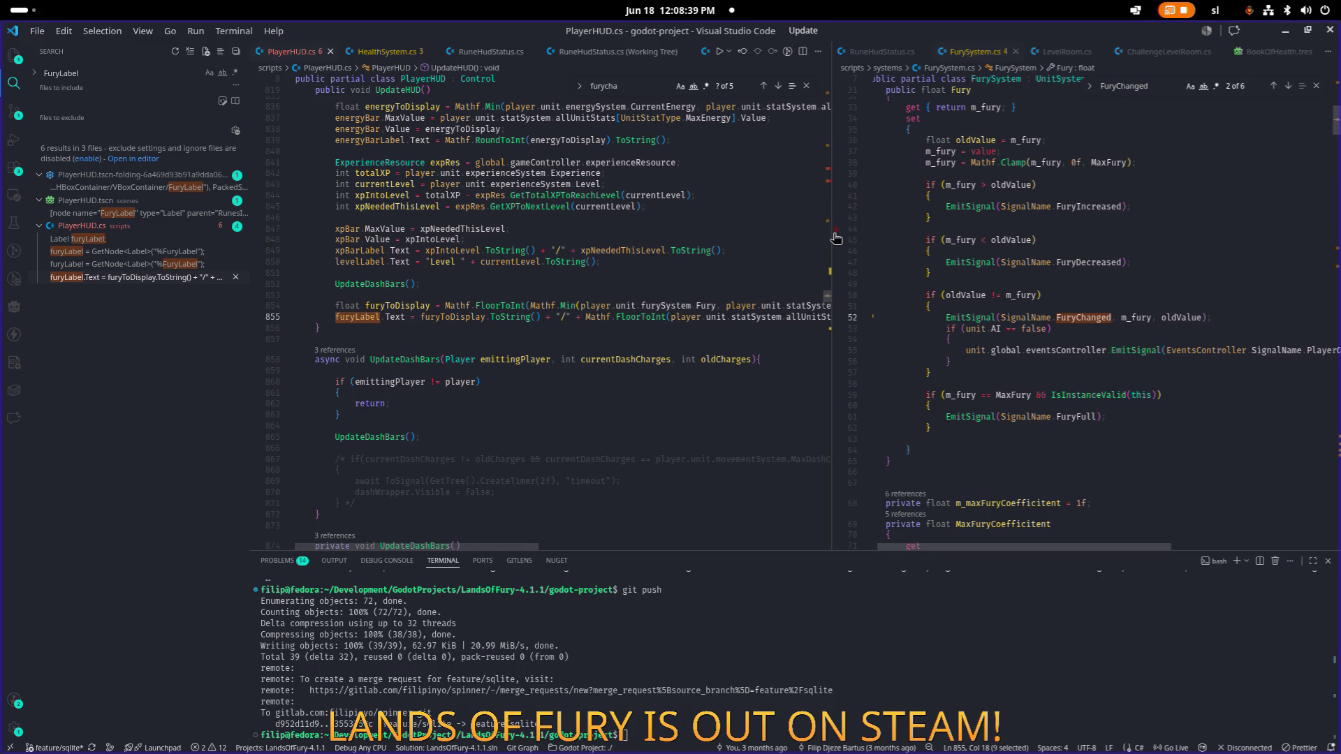
left_click_drag(830, 232, 1053, 227)
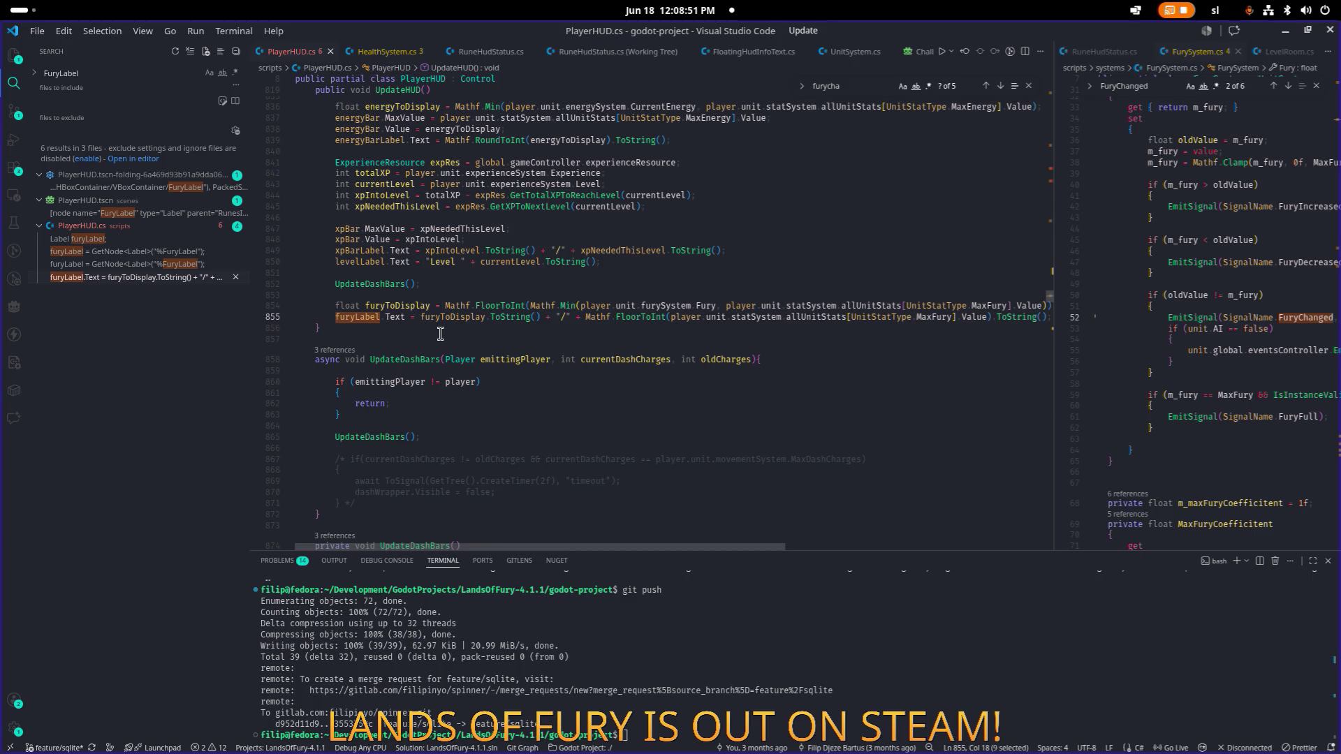
scroll(520, 448, "down", 1)
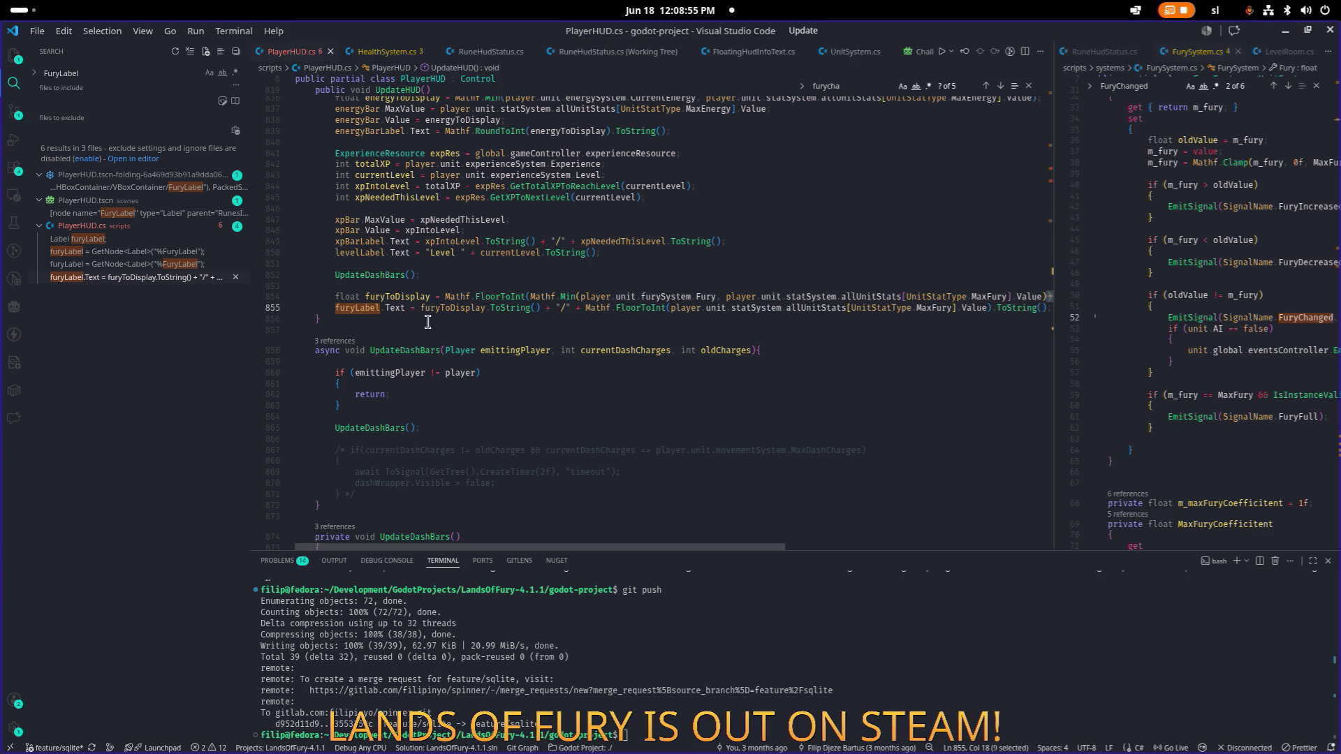
scroll(428, 321, "down", 2)
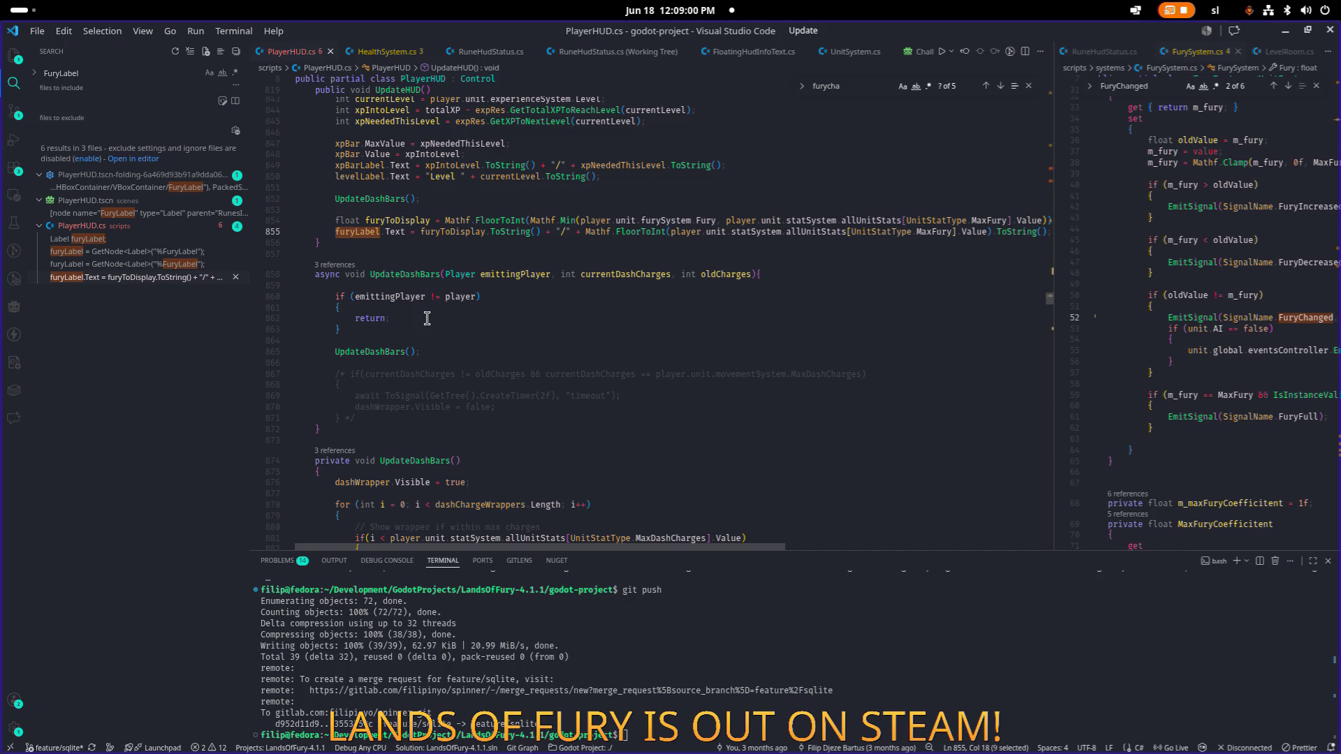
scroll(426, 319, "up", 1)
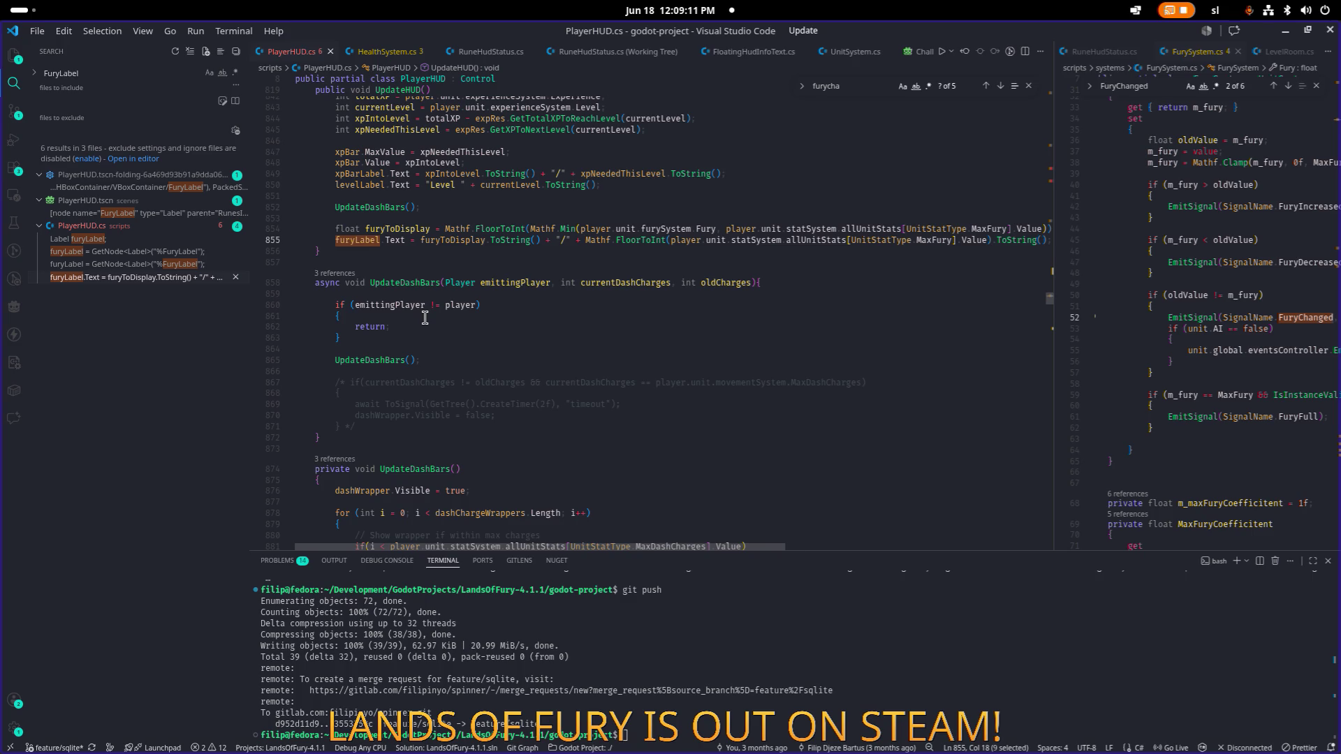
Step: Add the missing semicolon at the end of the fury label line 855
left_click(500, 229)
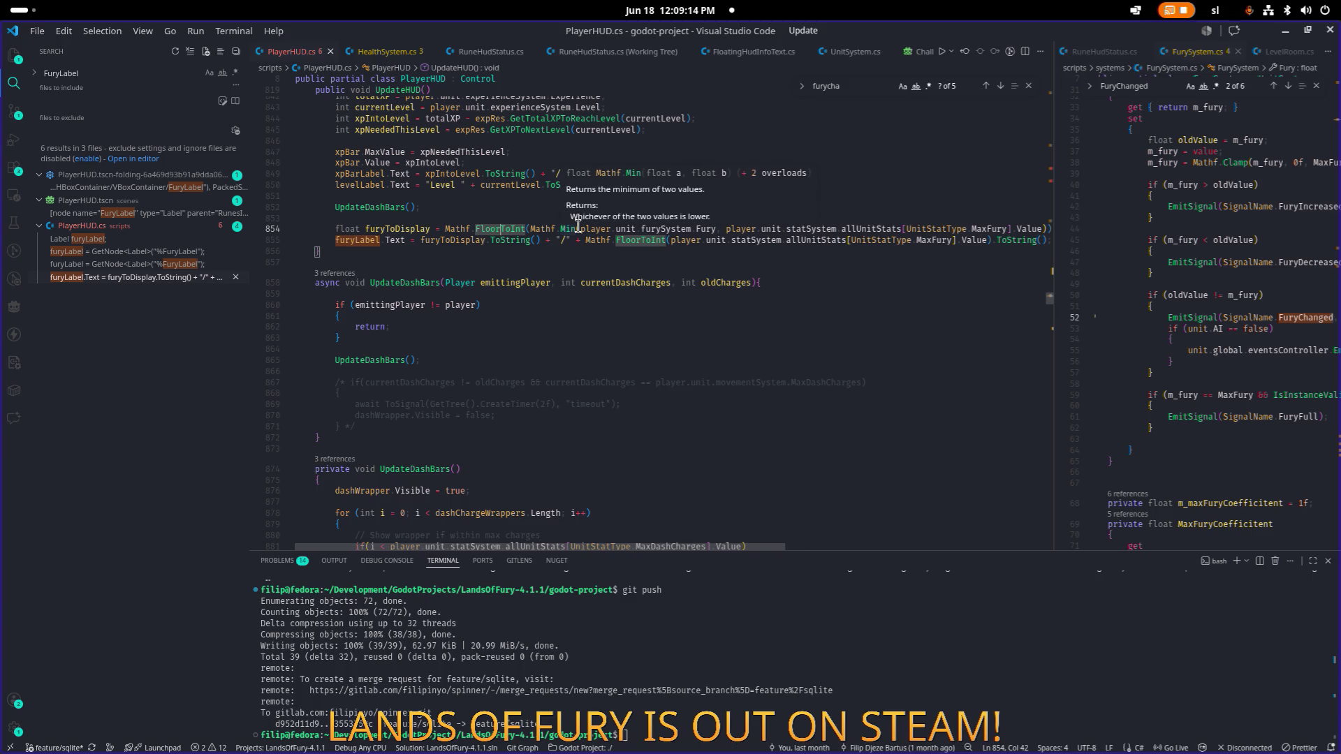
key("Down")
key("End")
type(";")
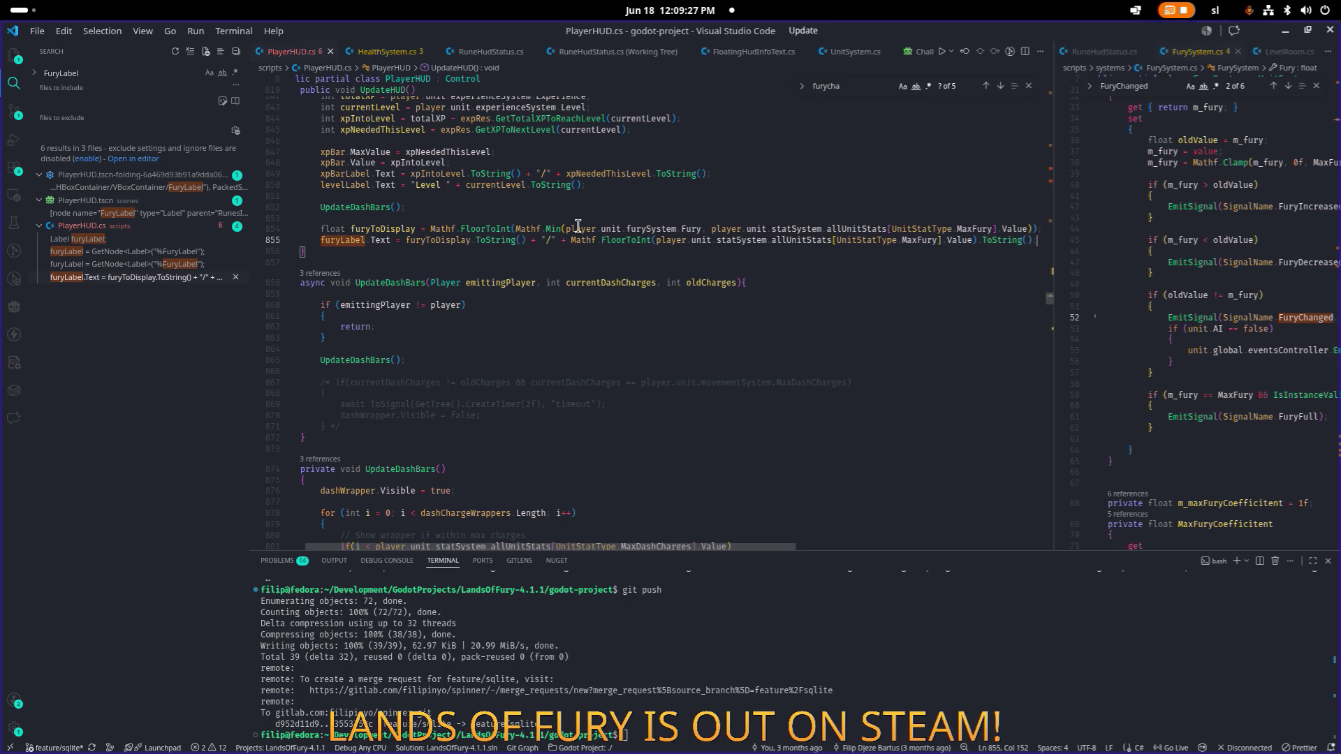
Step: Copy fury display lines 854–855, then start an in-file search for UpdateHUD
key("shift+Up")
key("Escape")
key("Down")
key("shift+Up")
key("shift+Home")
key("ctrl+c")
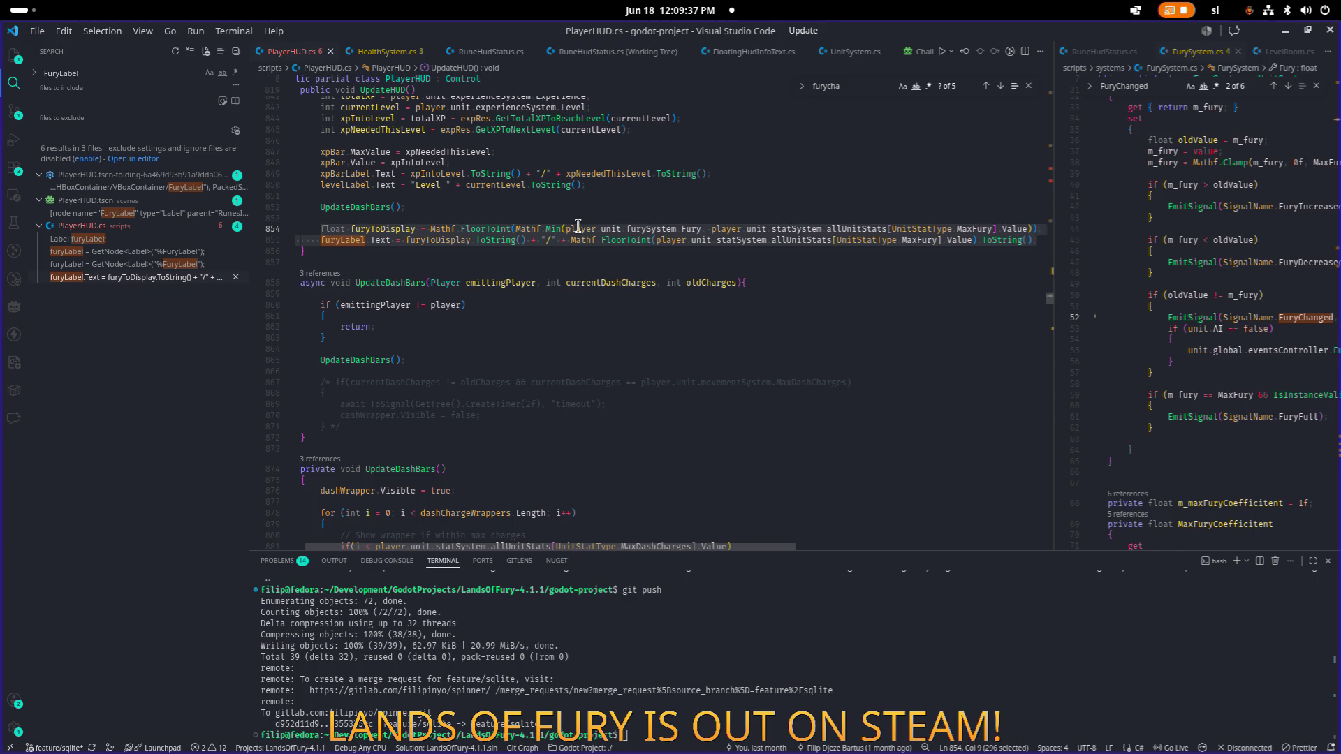
key("Home")
scroll(426, 210, "up", 10)
double_click(413, 224)
key("ctrl+f")
Step: Step through each UpdateHUD call in PlayerHUD.cs
key("Return")
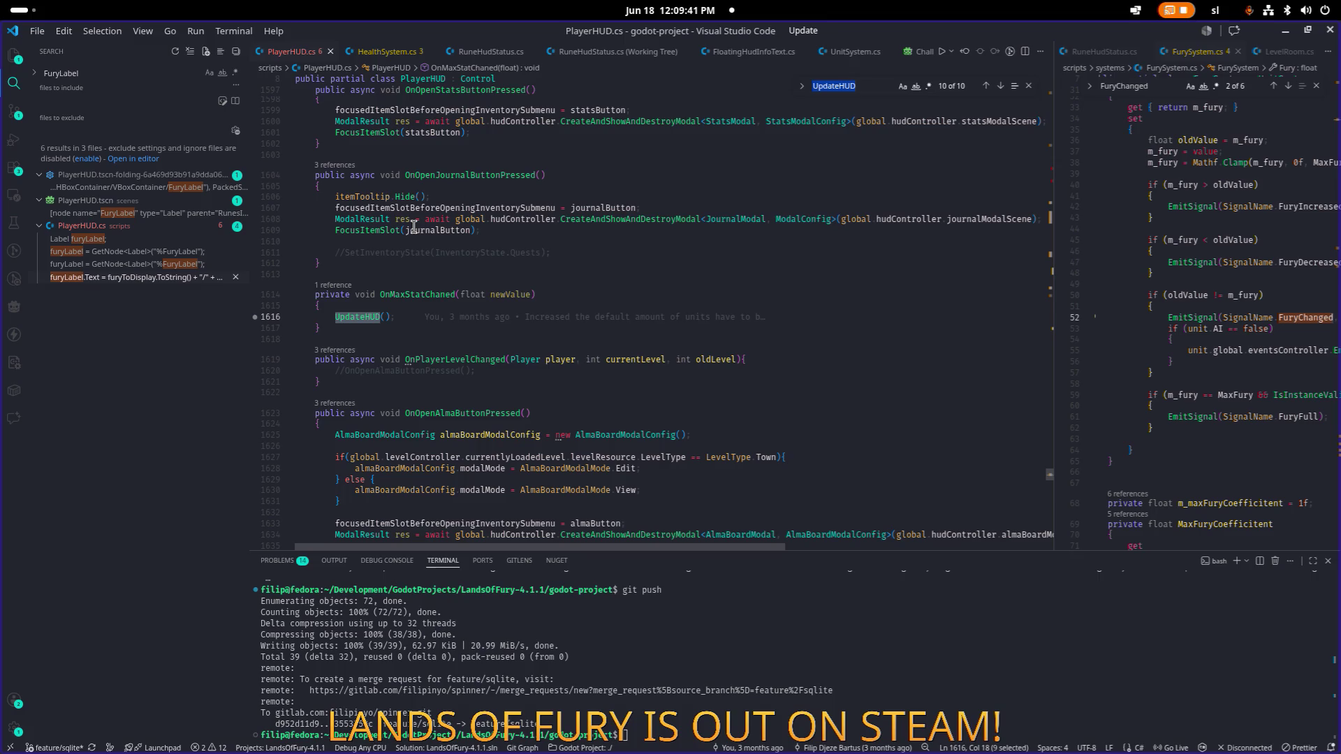
key("Return")
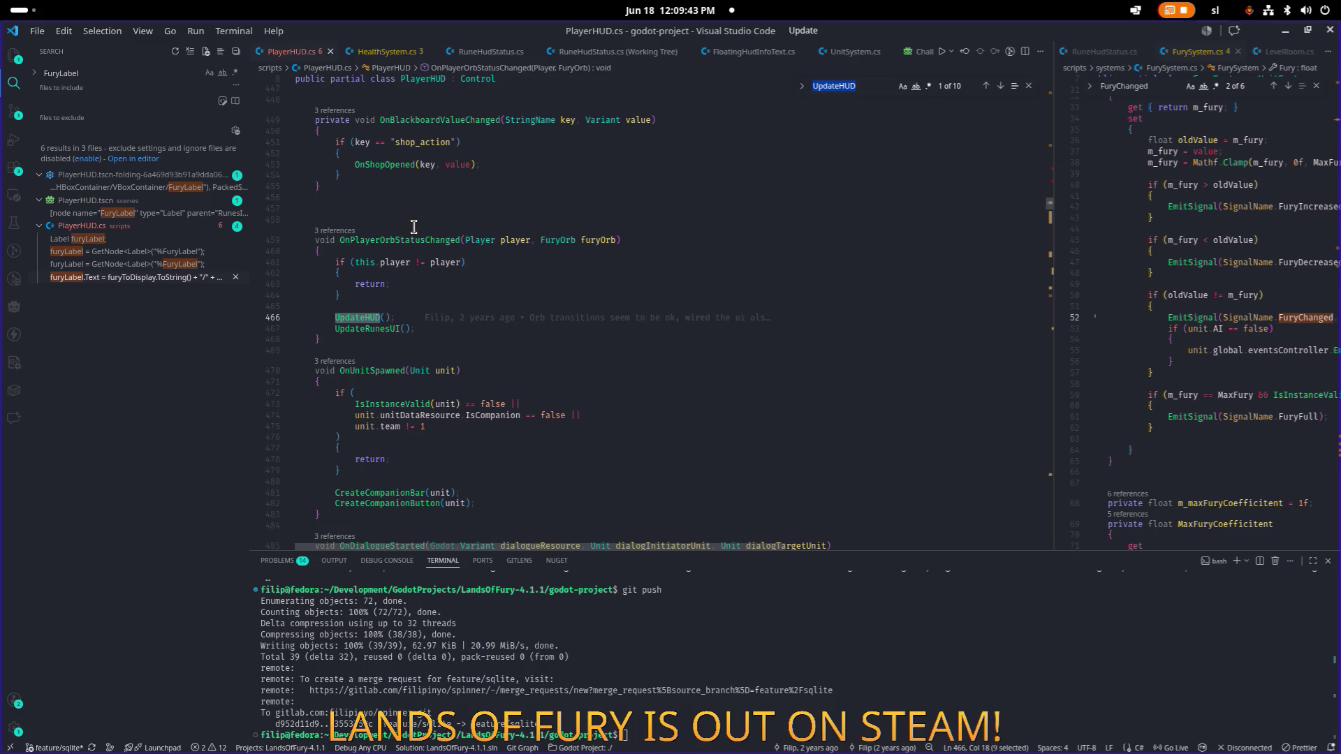
key("Return")
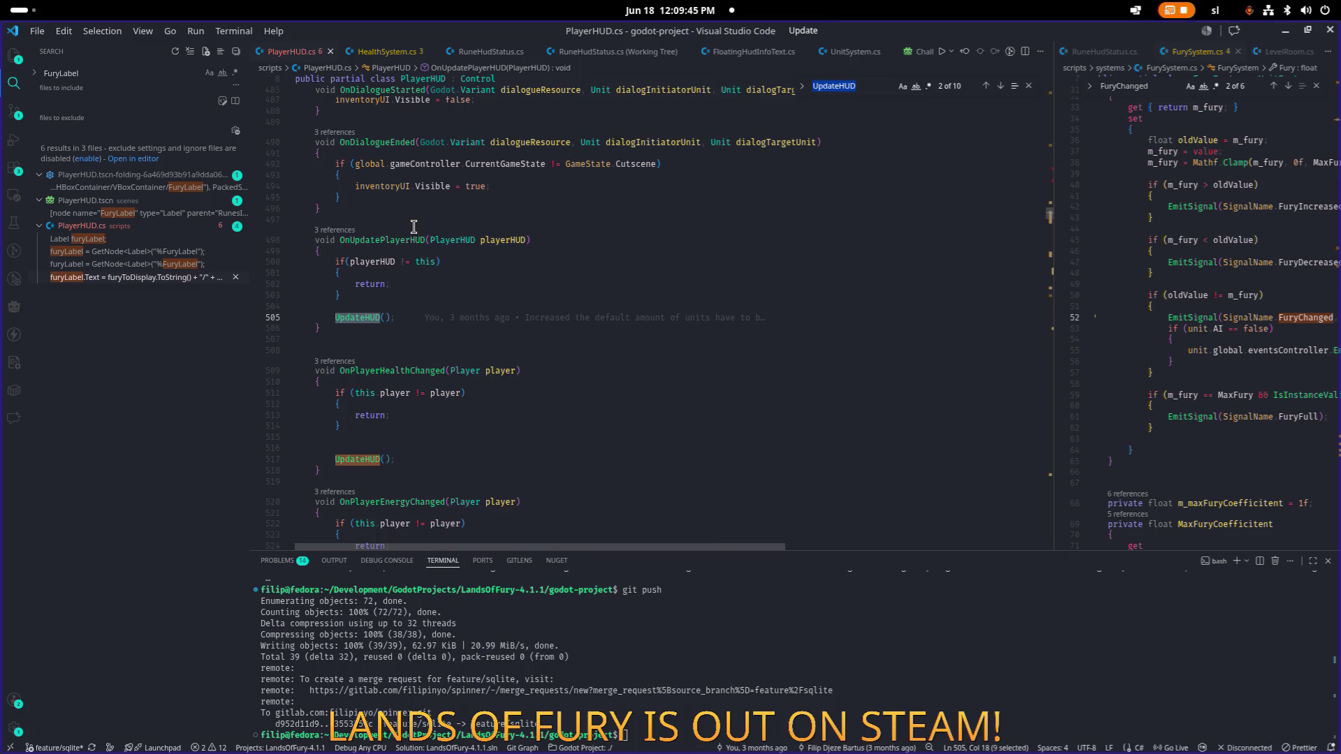
key("Return")
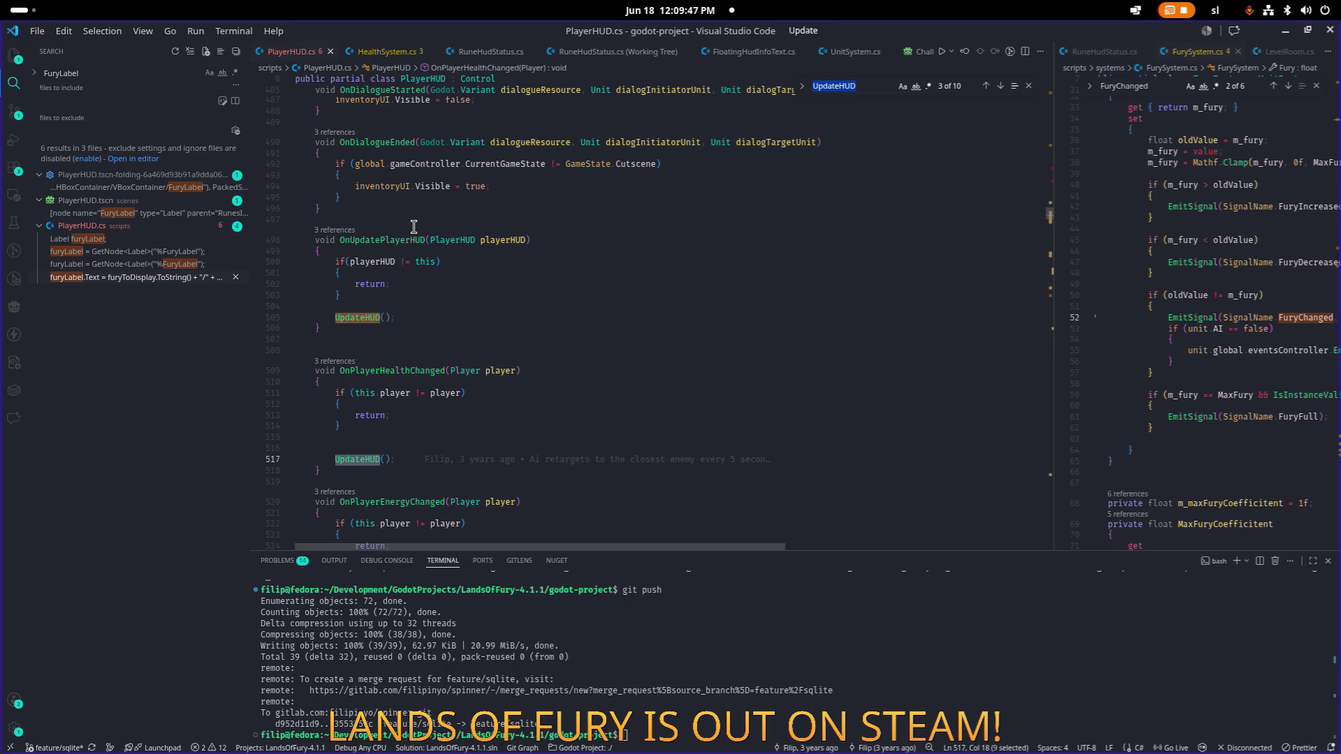
key("Return")
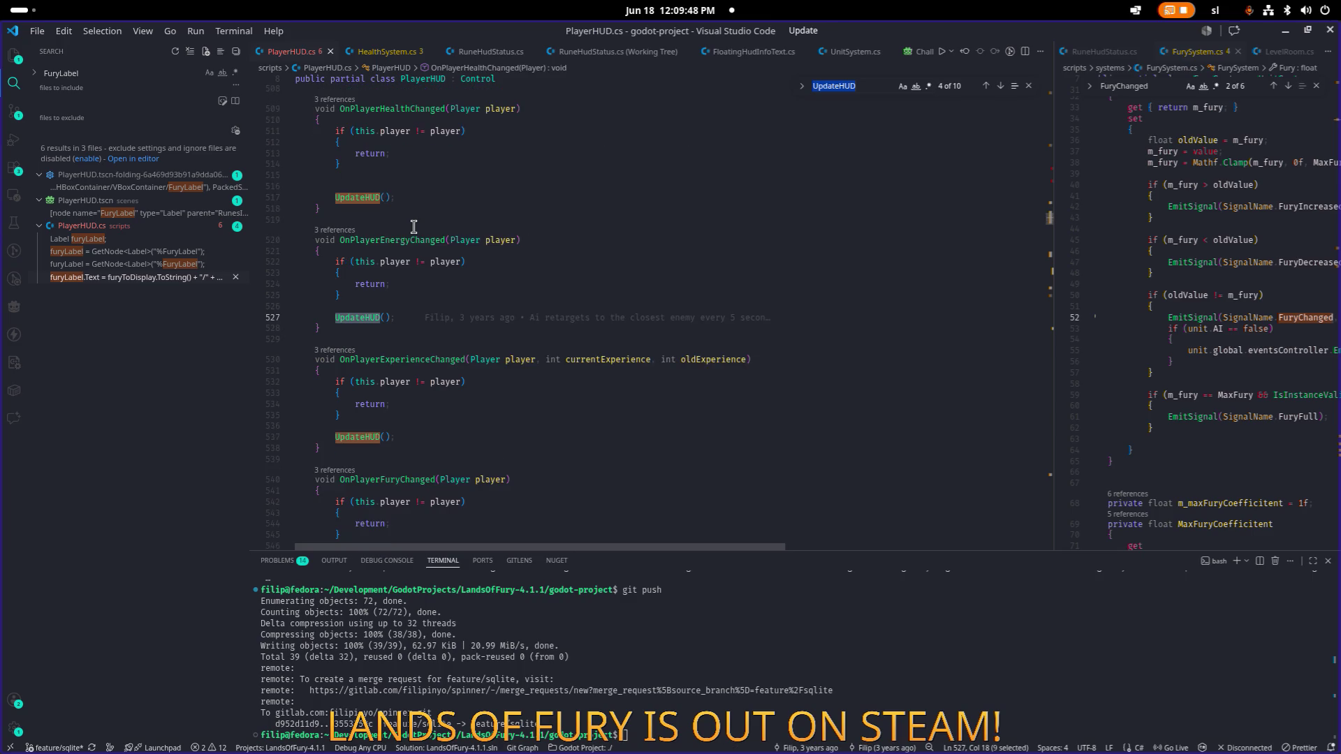
key("Return")
key("Return")
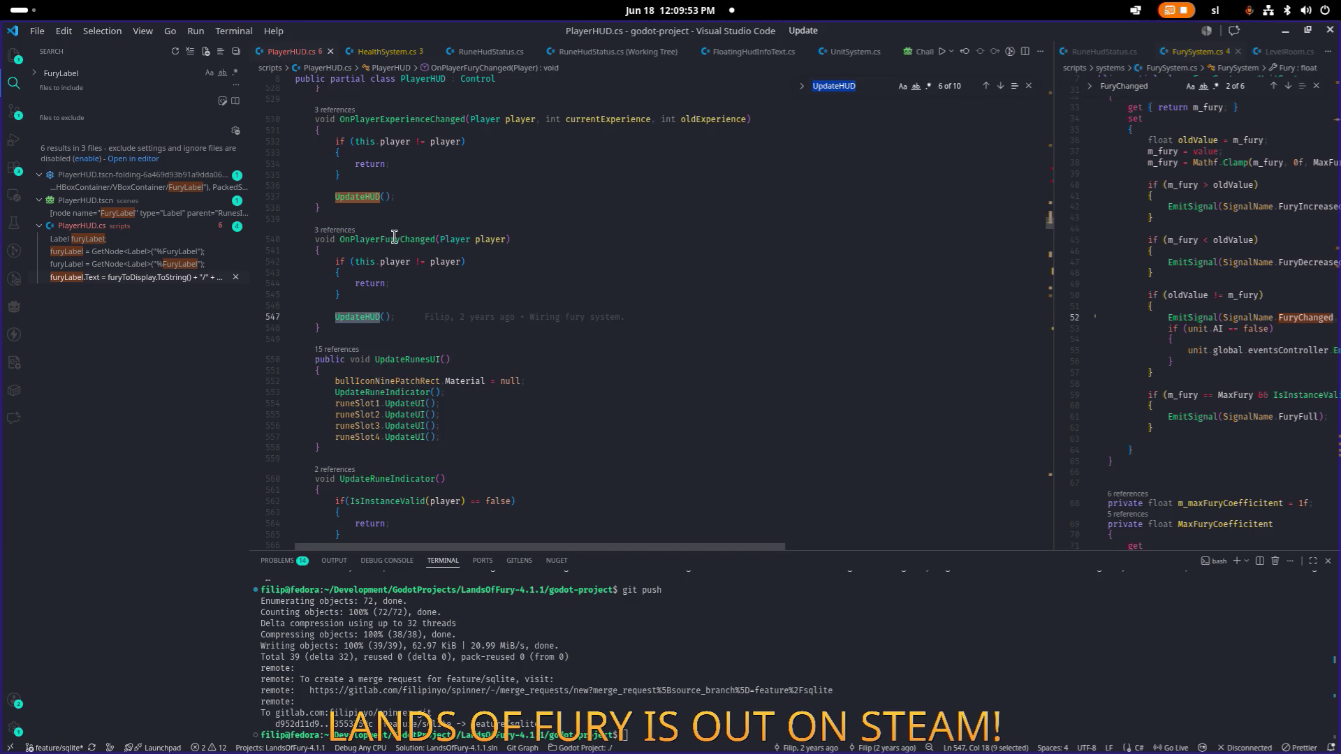
Step: Locate the OnPlayerFuryChanged subscription and return to its handler definition
double_click(395, 239)
key("ctrl+f")
key("Return")
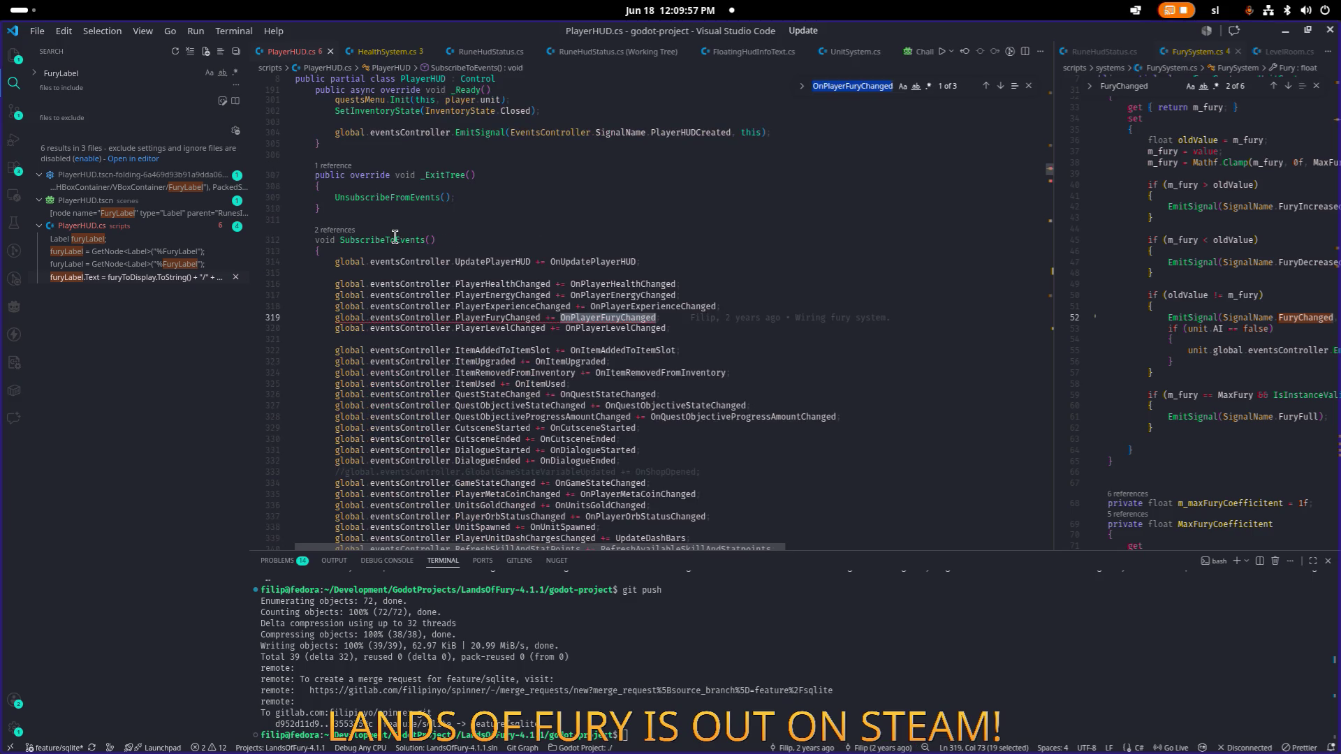
key("shift+Return")
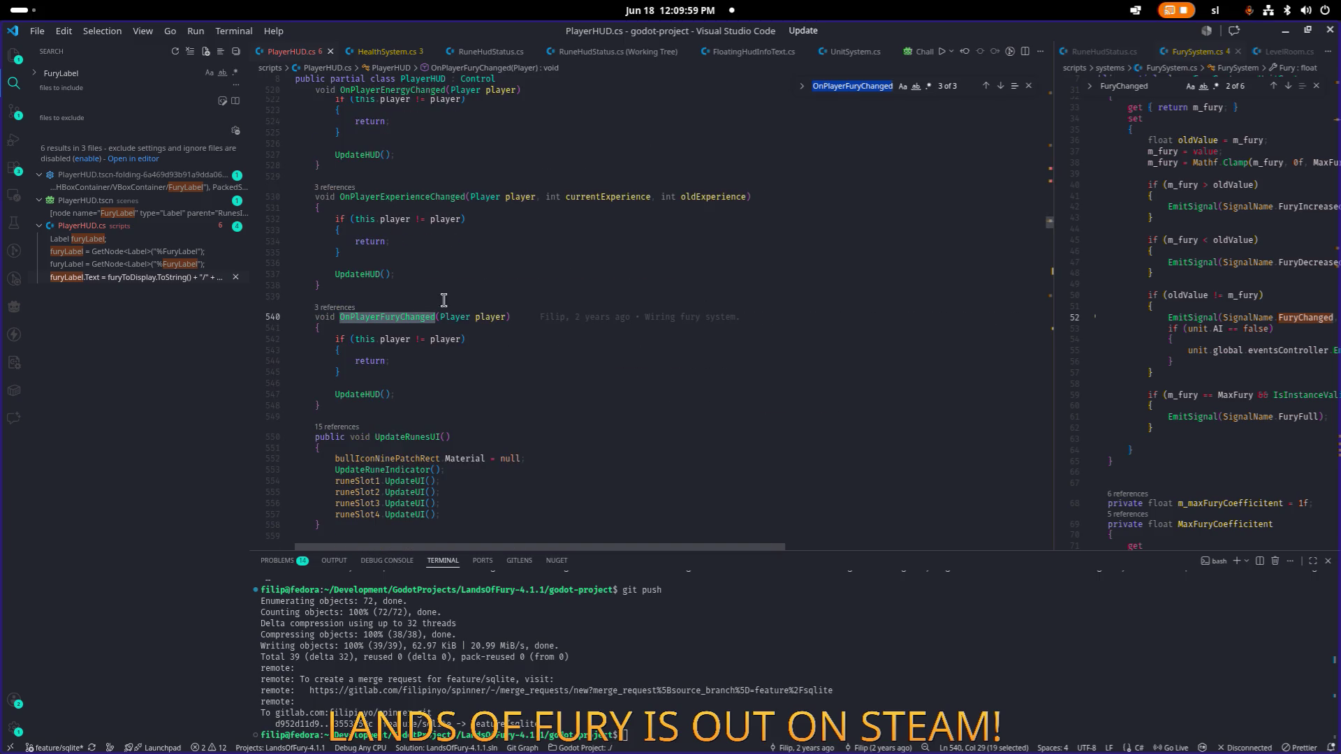
Step: Paste the fury display lines above OnPlayerFuryChanged, then remove them again
left_click(513, 316)
mouse_move(599, 317)
key("Home")
key("Return")
key("ctrl+v")
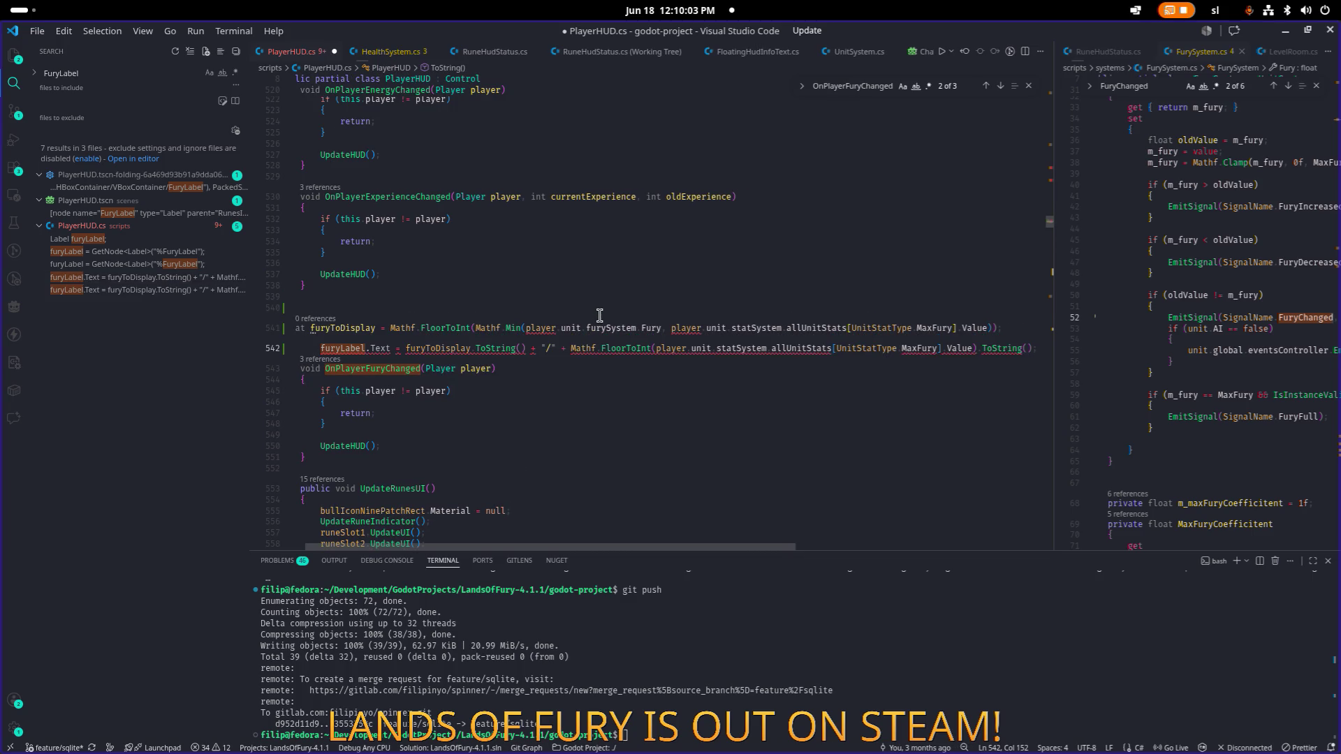
key("shift+Up")
key("shift+Up")
key("BackSpace")
key("BackSpace")
key("Down")
key("Down")
key("Down")
key("Up")
key("Up")
key("Up")
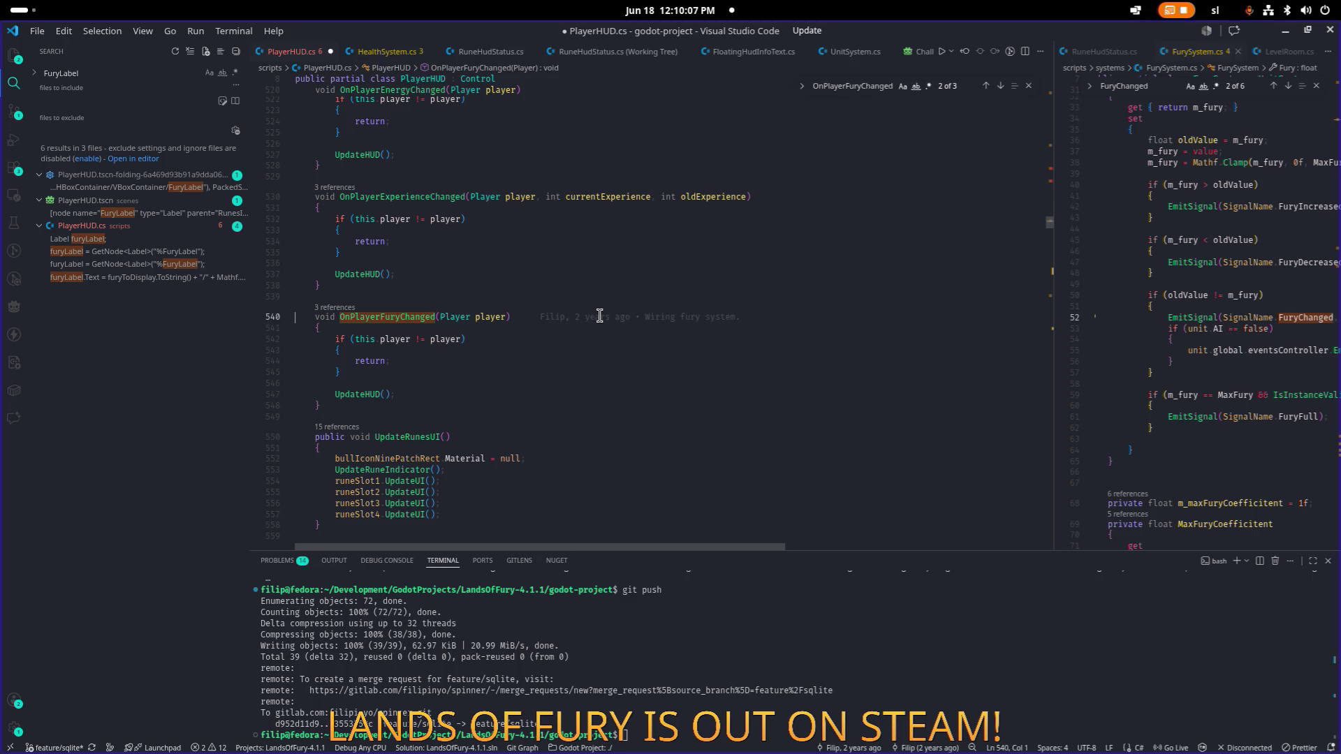
Step: Add ', int currentValue, int oldValue' to the OnPlayerFuryChanged signature and save
type(", int")
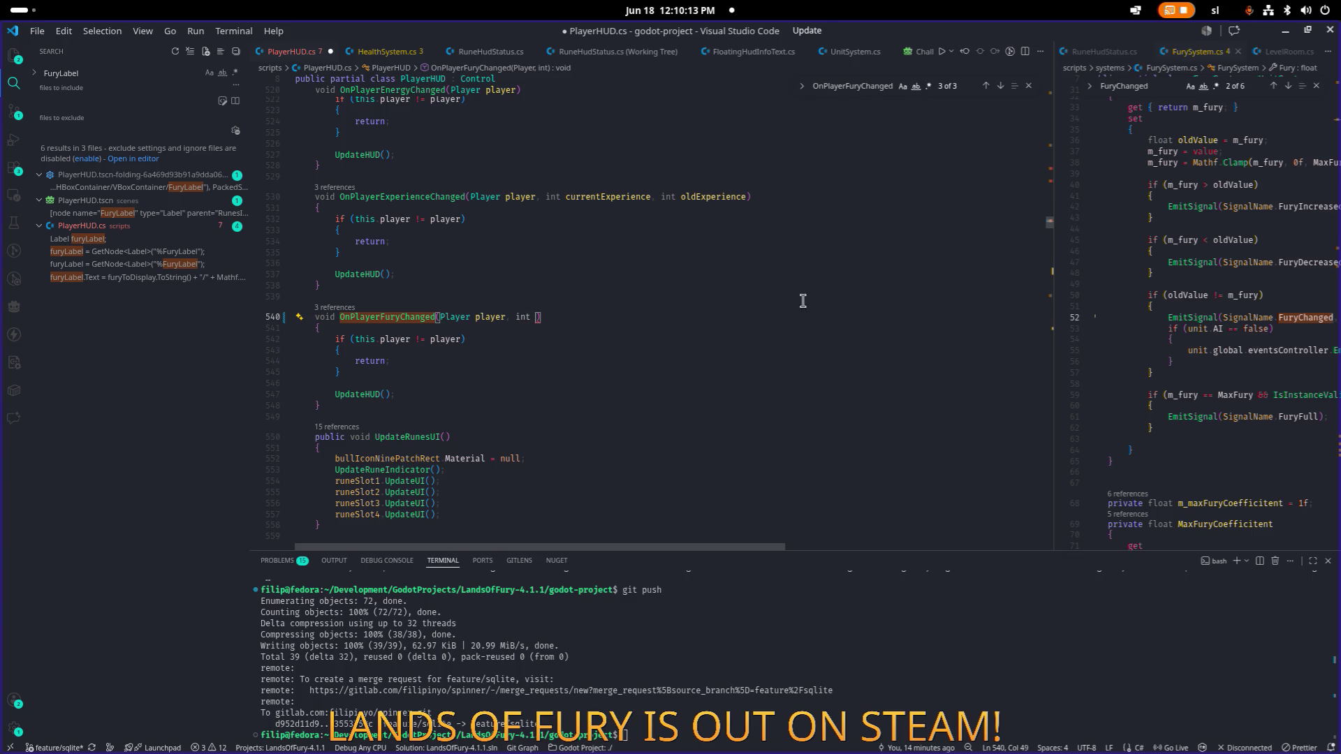
left_click_drag(1053, 301, 811, 271)
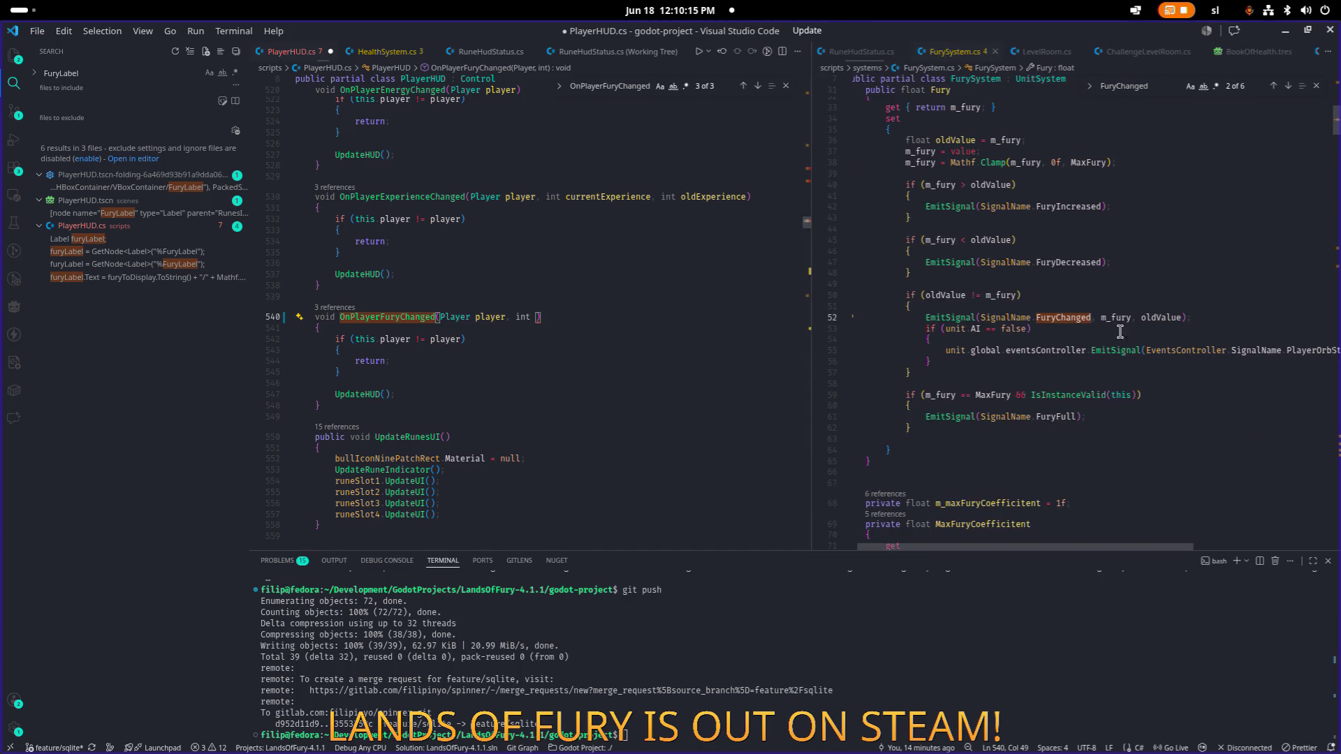
left_click(1138, 317)
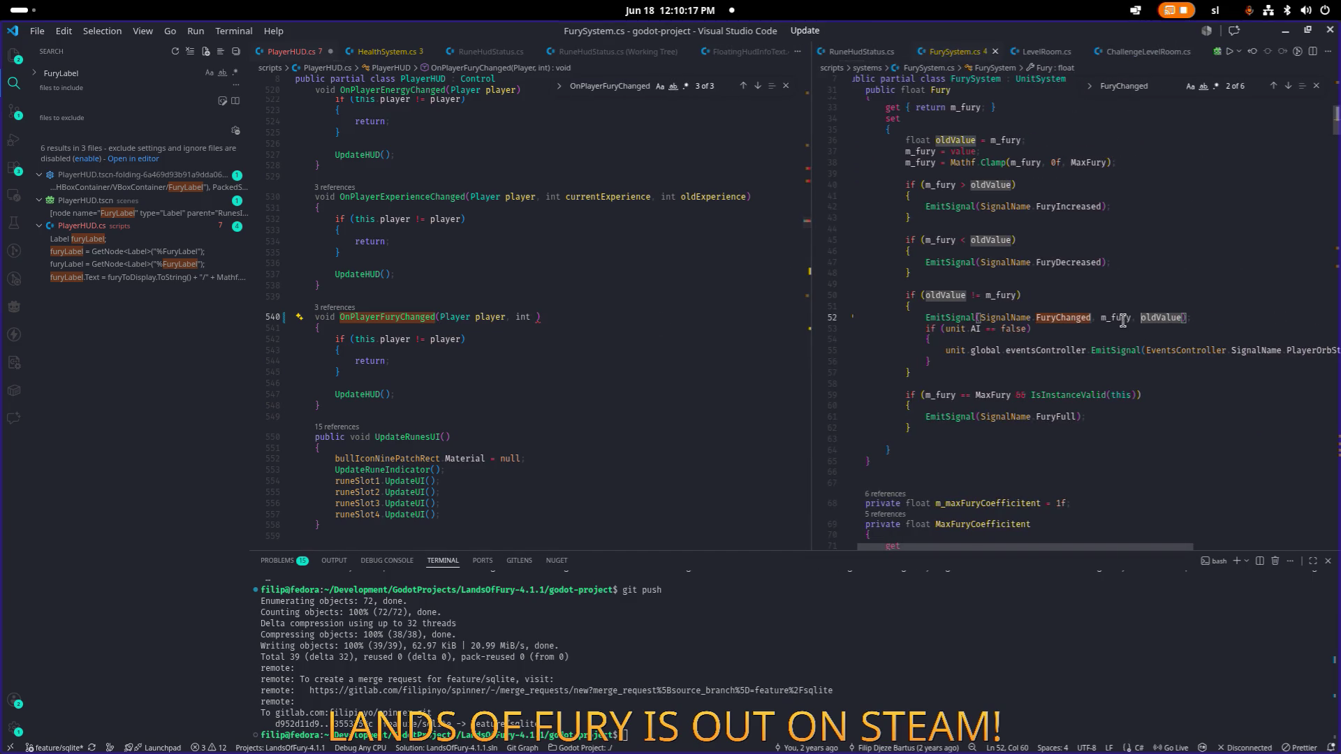
key("ctrl+1")
key("Left")
type("curren")
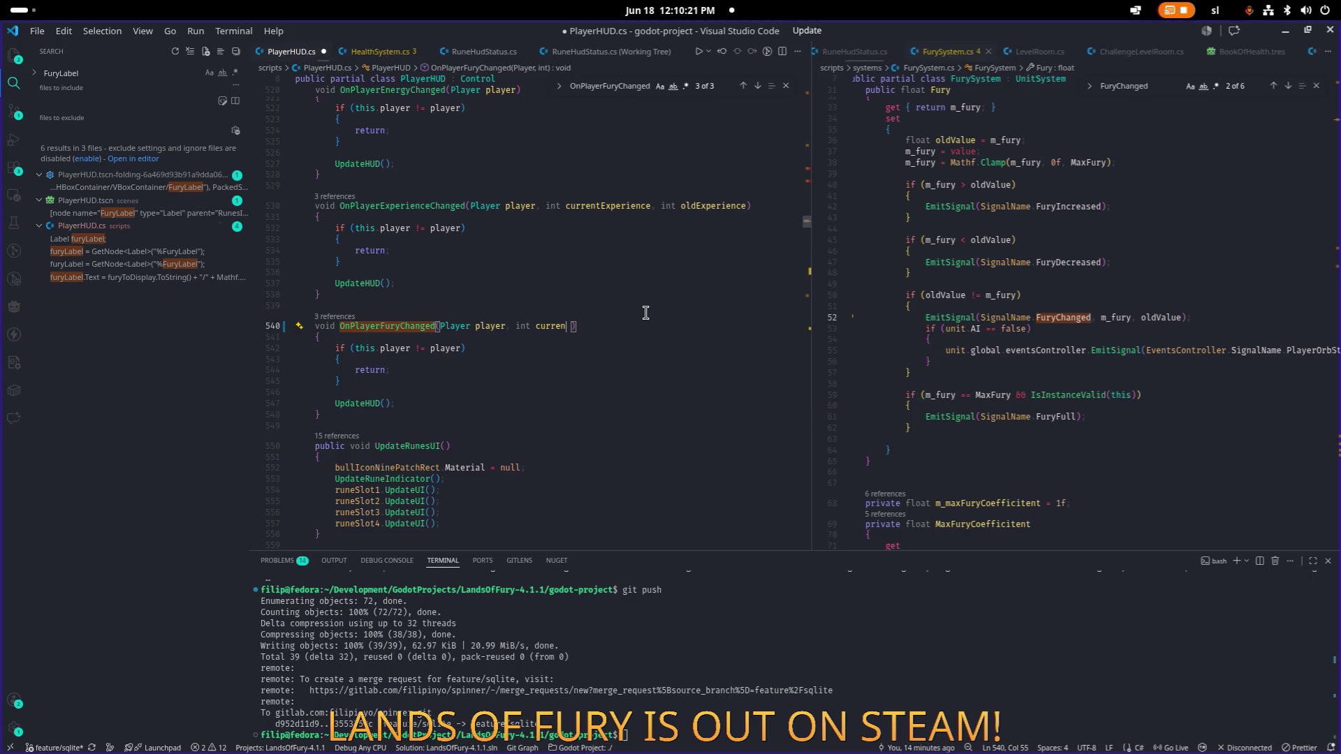
type("tValue, i")
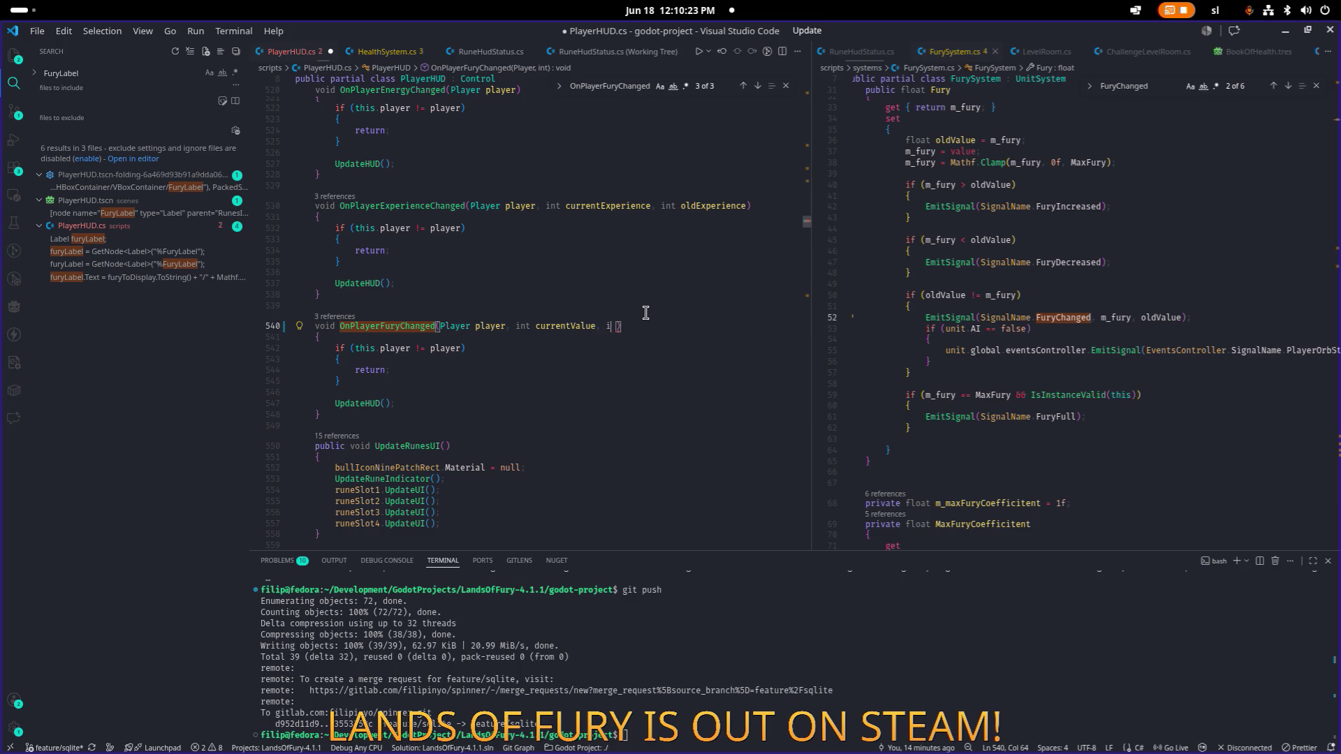
type("nt oldValue")
key("Escape")
key("ctrl+s")
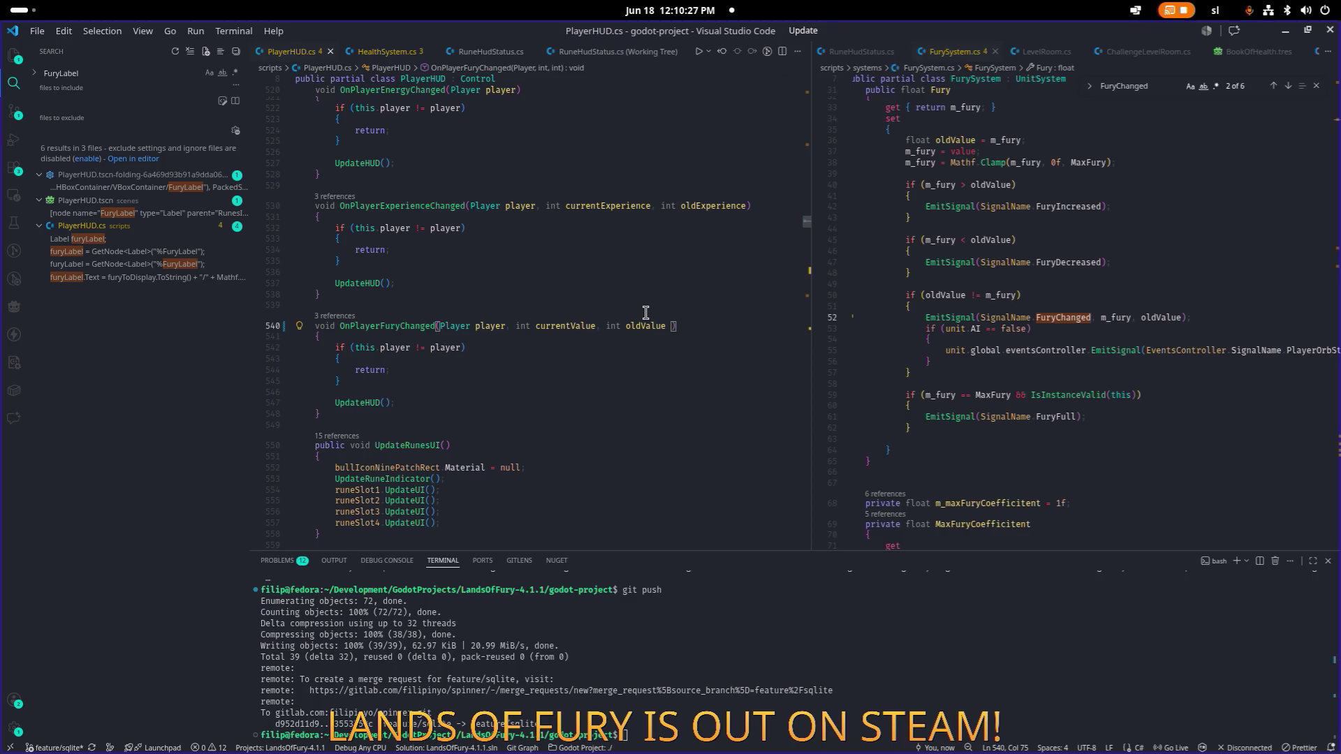
Step: Delete the stray space after the parameters, resave, and go to FurySystem.cs line 55
key("Right")
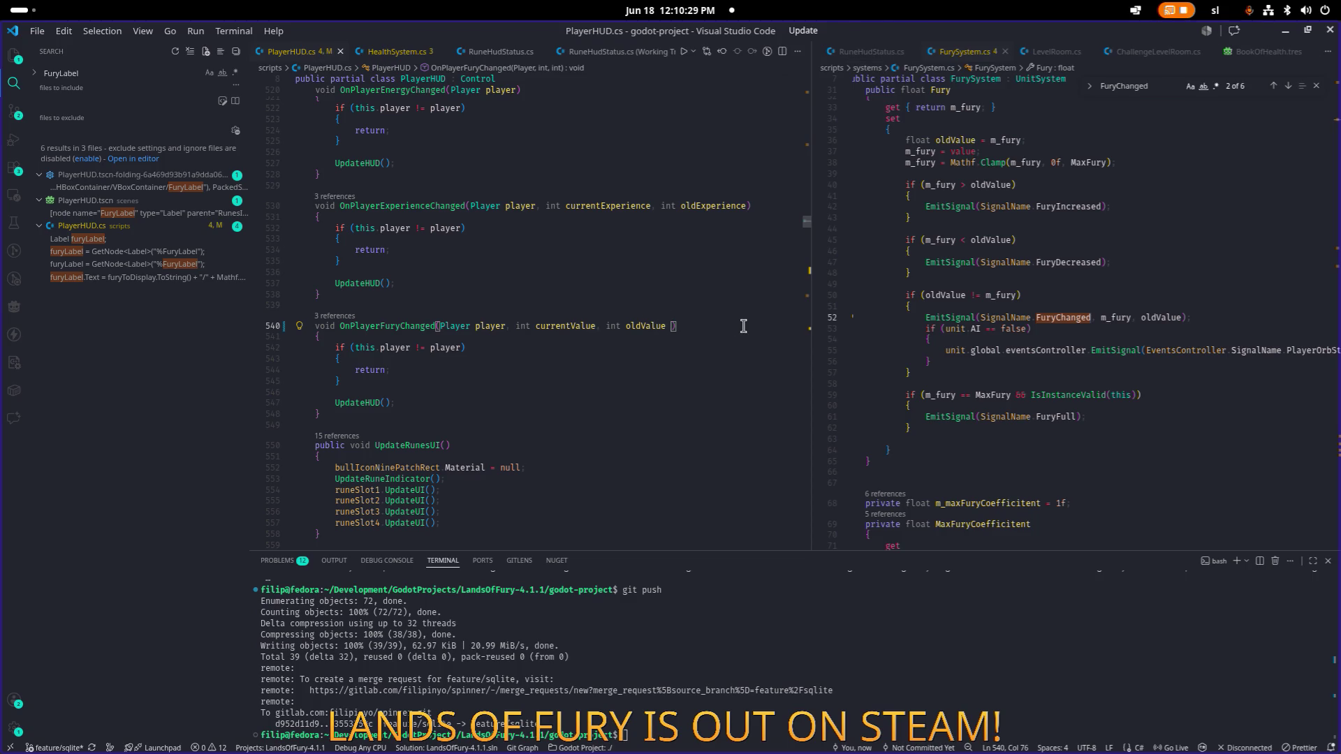
key("BackSpace")
key("ctrl+s")
mouse_move(992, 546)
left_mouse_down()
mouse_move(1144, 543)
mouse_move(987, 529)
left_mouse_up()
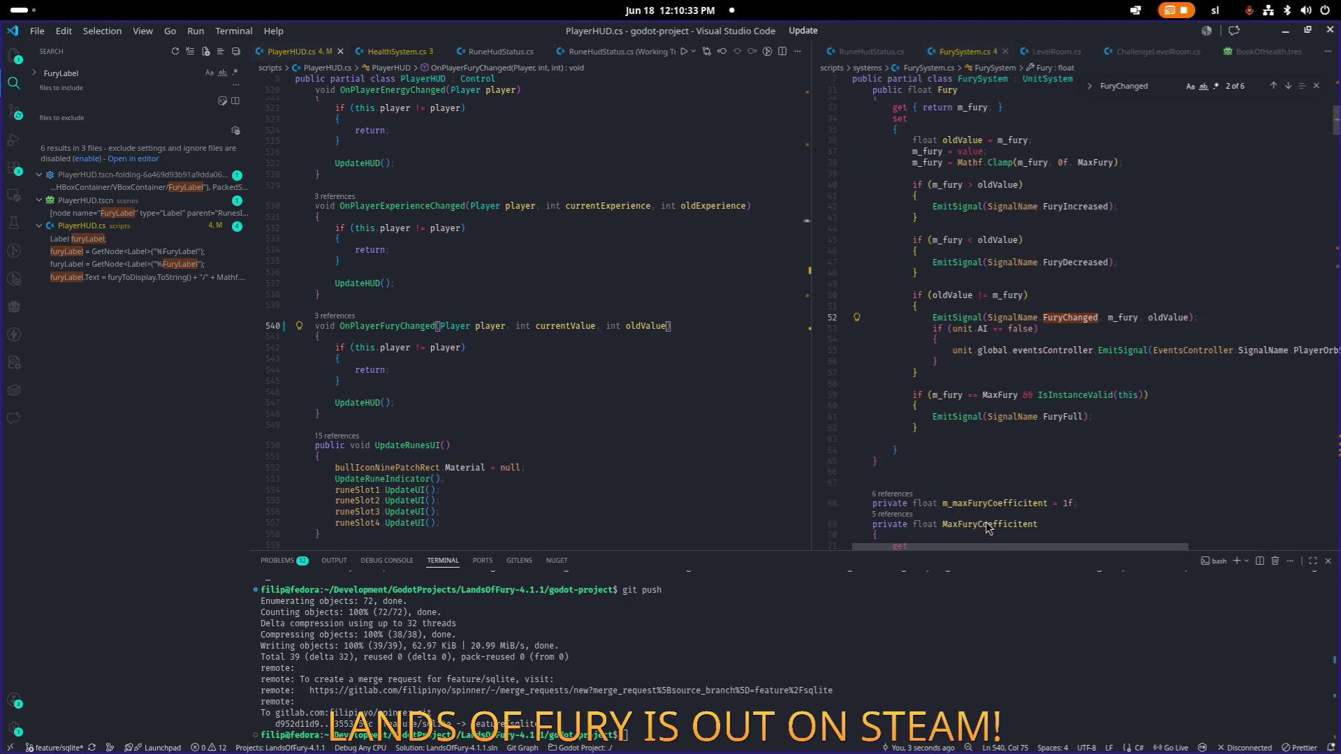
left_click(987, 353)
Step: Duplicate the global event emit line and change its signal to PlayerFuryChanged
key("End")
key("Home")
key("shift+alt+Up")
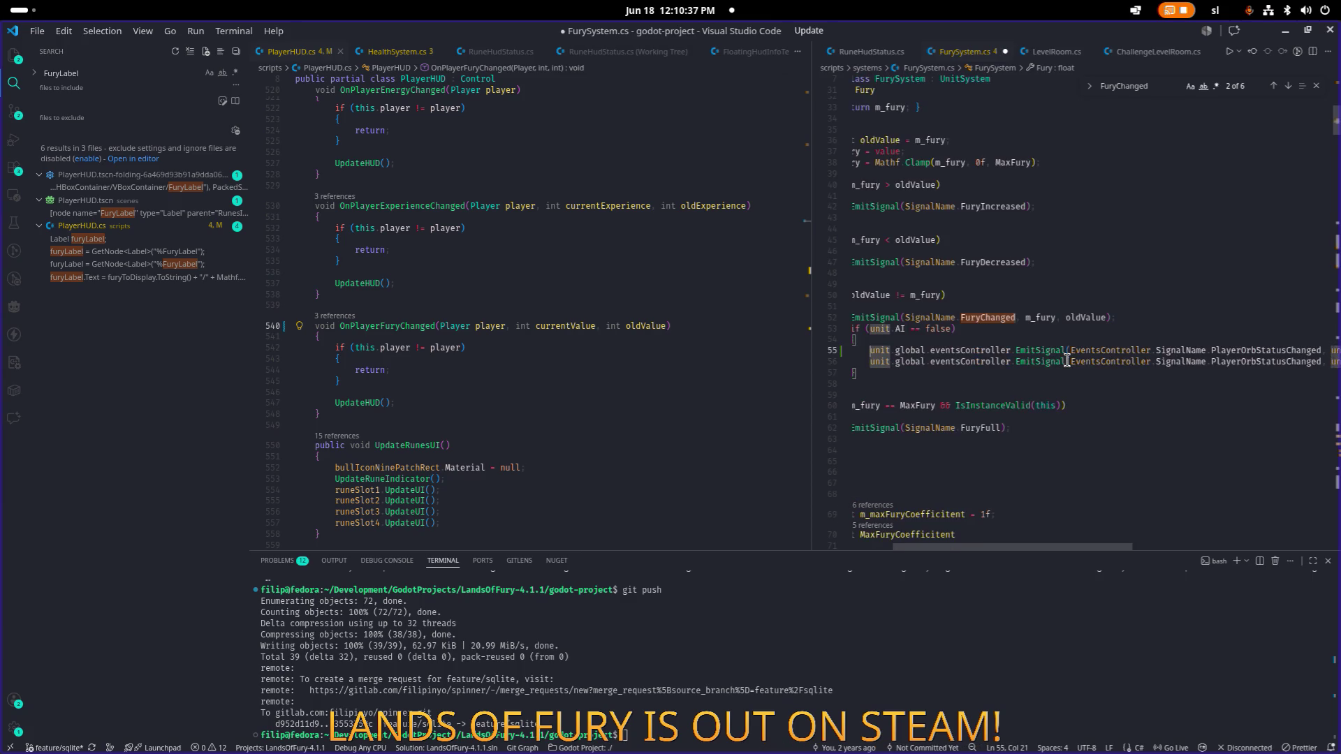
key("End")
key("ctrl+Left")
key("ctrl+Left")
key("ctrl+Left")
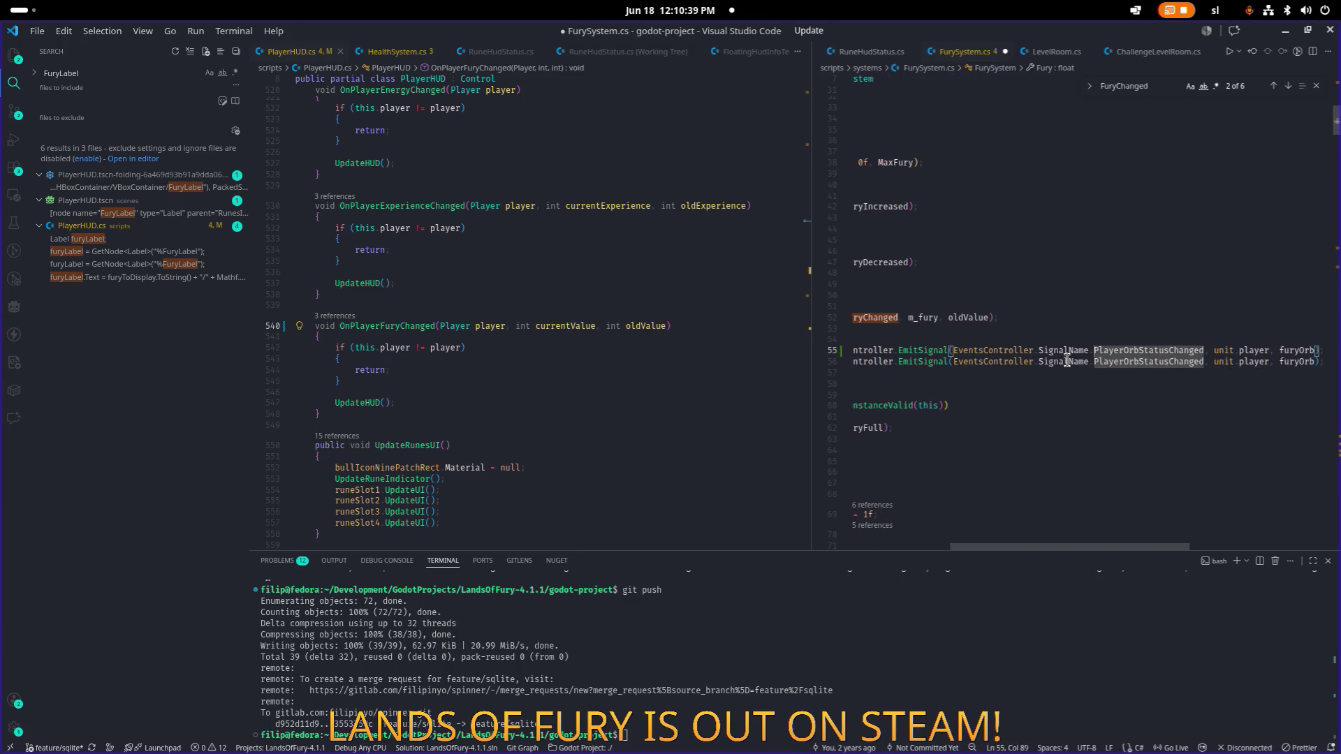
key("Right")
key("ctrl+shift+Right")
type("PlayerFury")
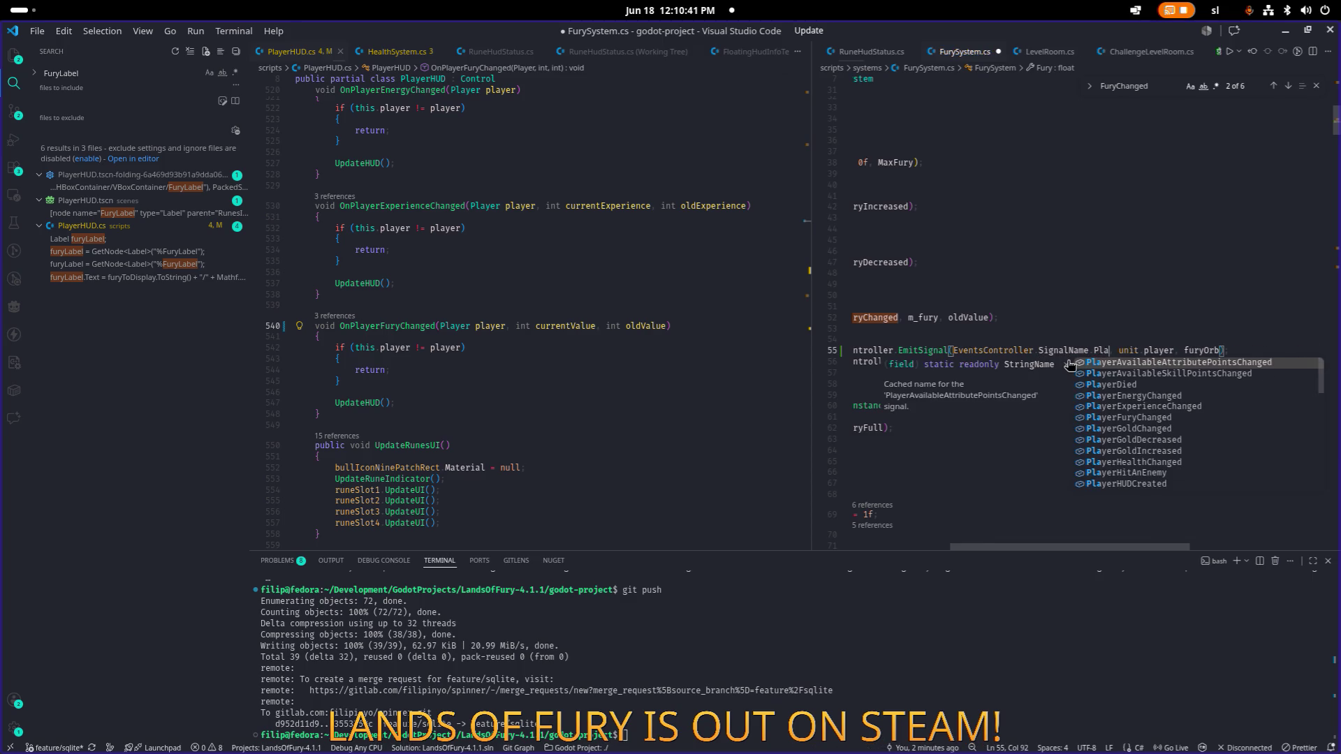
key("Return")
Step: Replace the furyOrb argument with m_fury, oldValue and save FurySystem.cs
key("ctrl+Right")
key("Right")
key("Right")
key("ctrl+shift+Right")
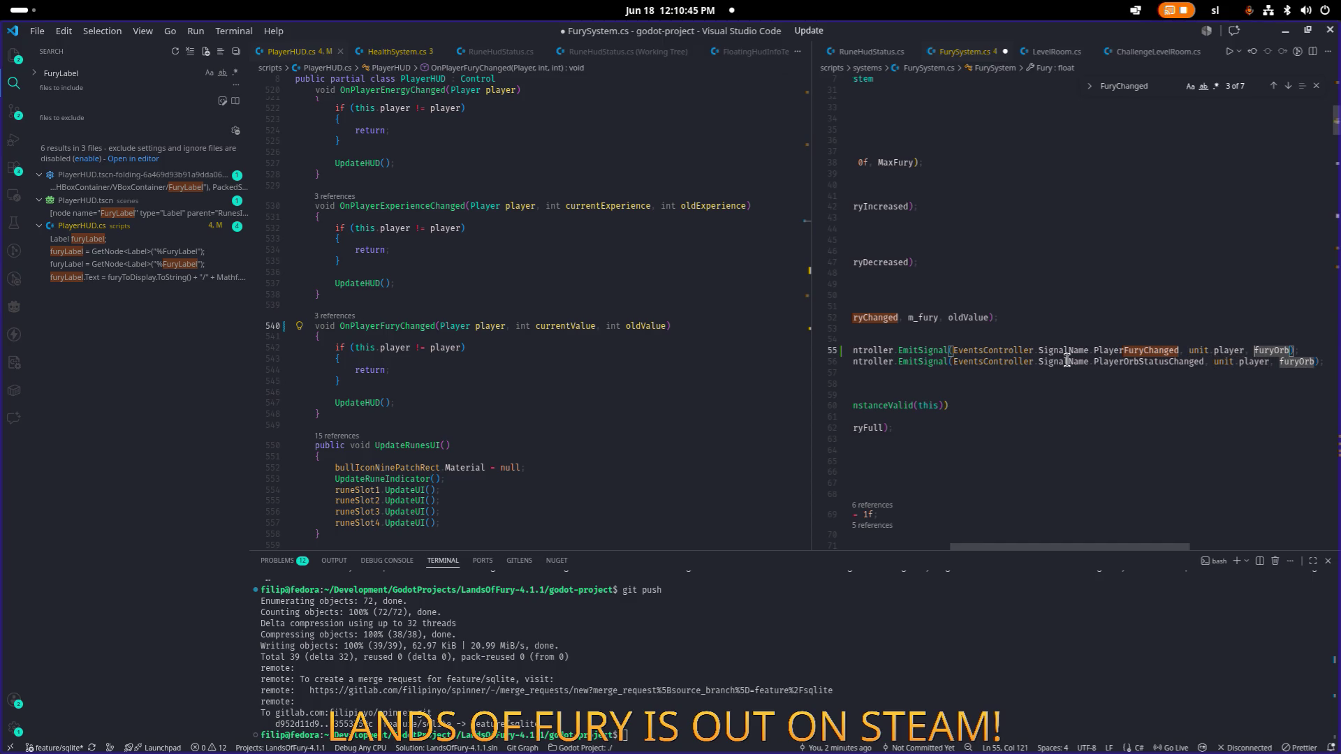
type("m")
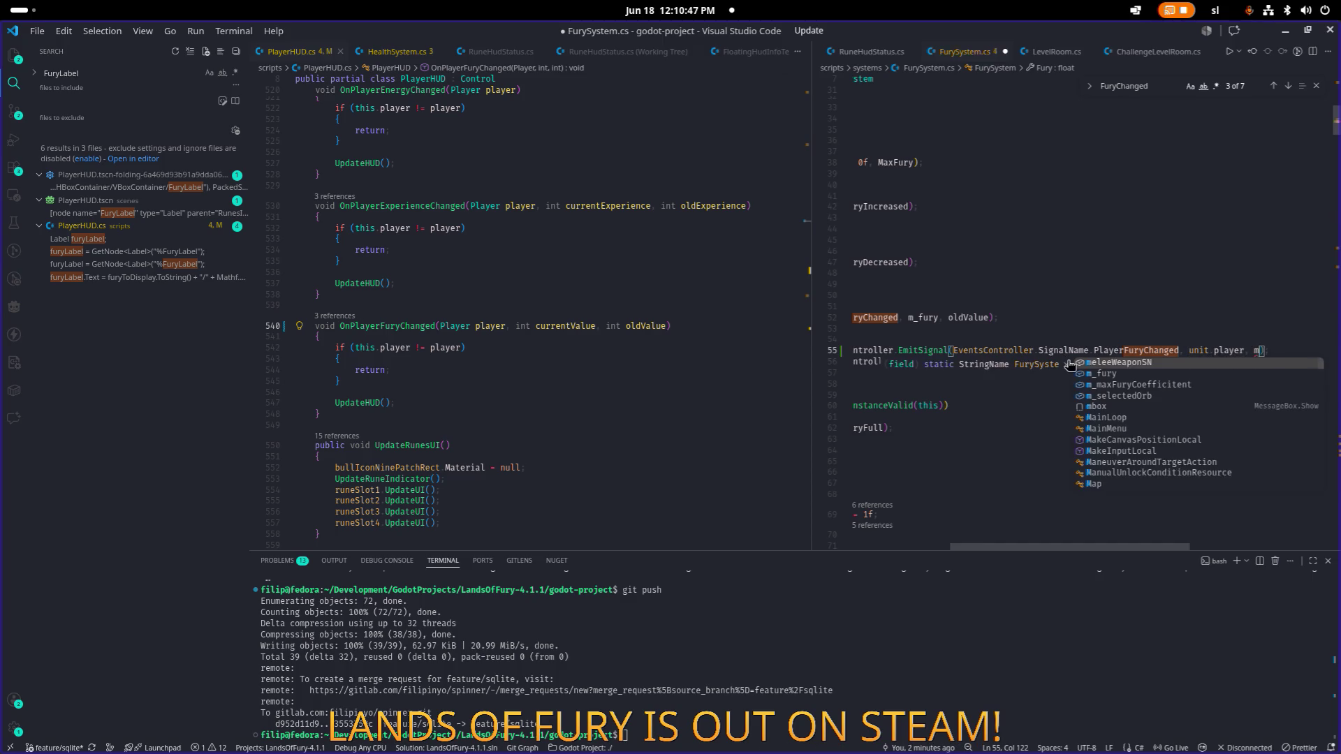
type("_fury")
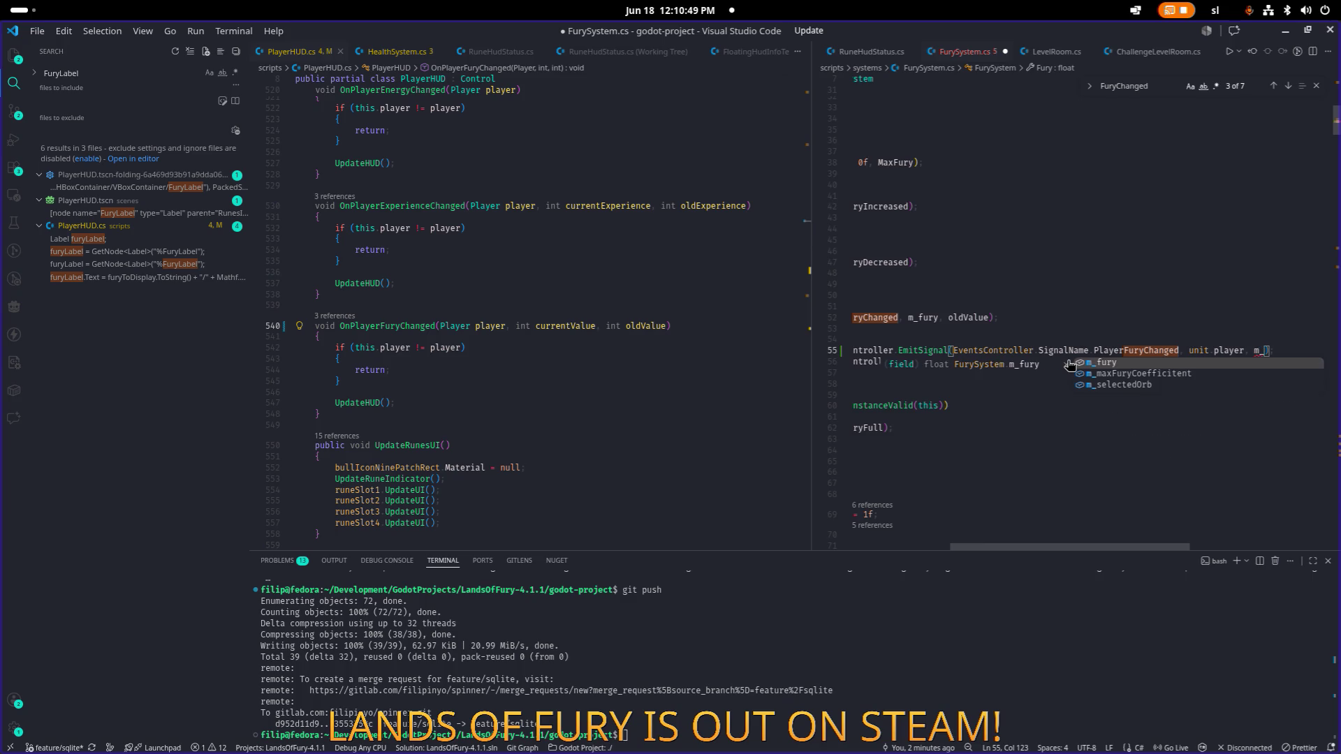
key("Tab")
type(", ol")
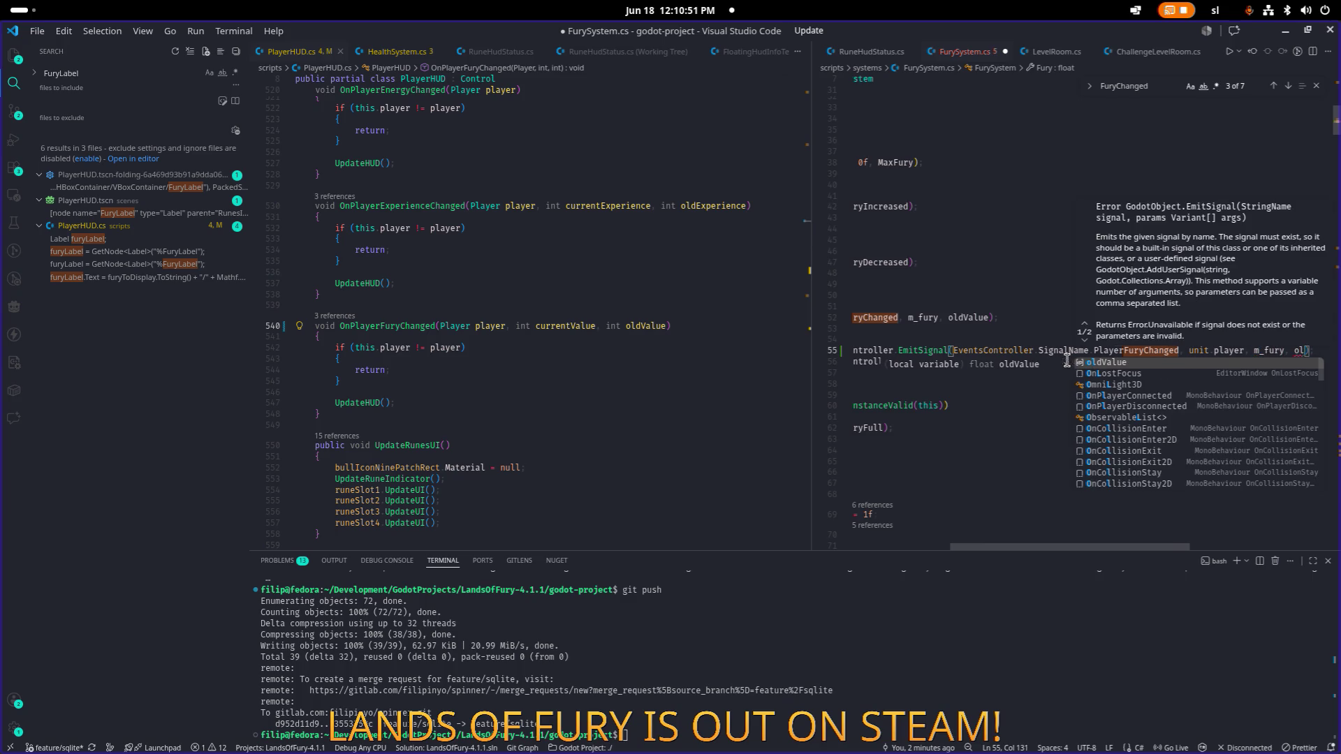
key("Tab")
key("ctrl+s")
key("Home")
key("Home")
Step: Select the UpdateHUD call in the fury handler and search the file for it
left_click(539, 369)
left_click(1013, 340)
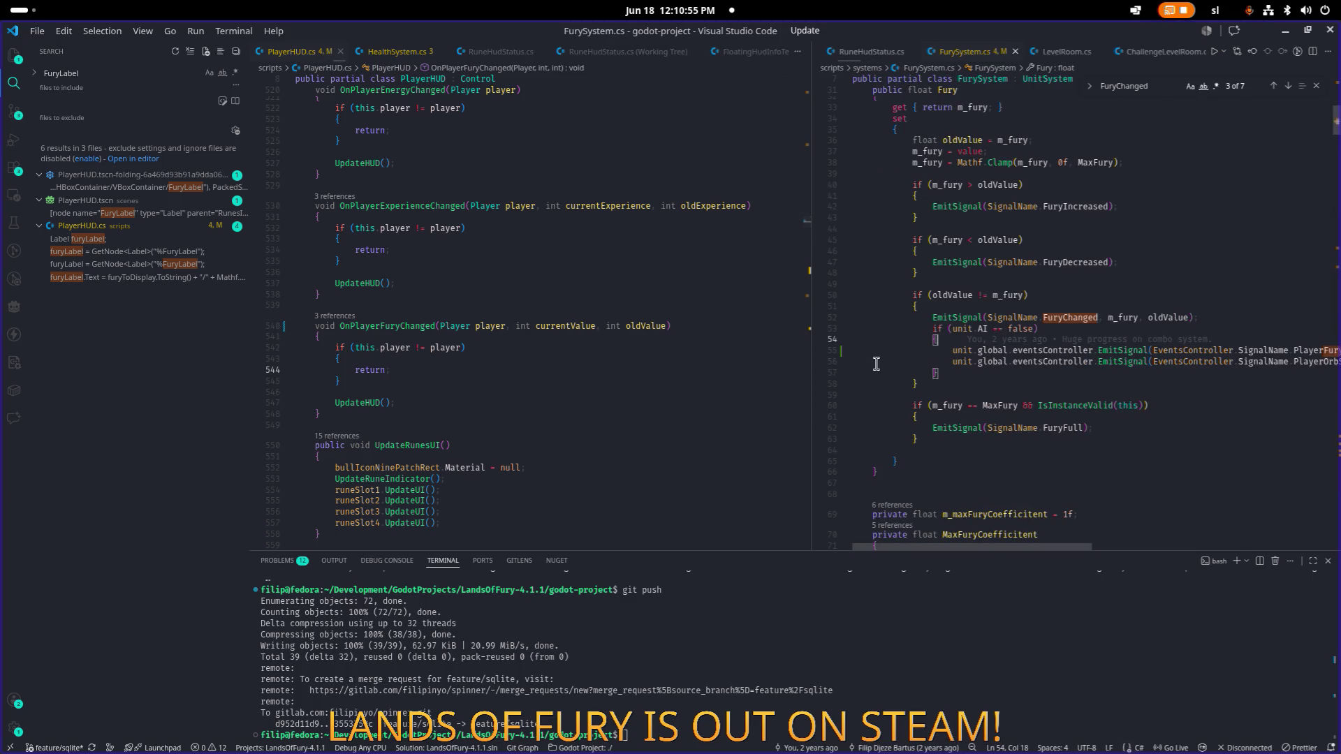
double_click(370, 403)
key("ctrl+f")
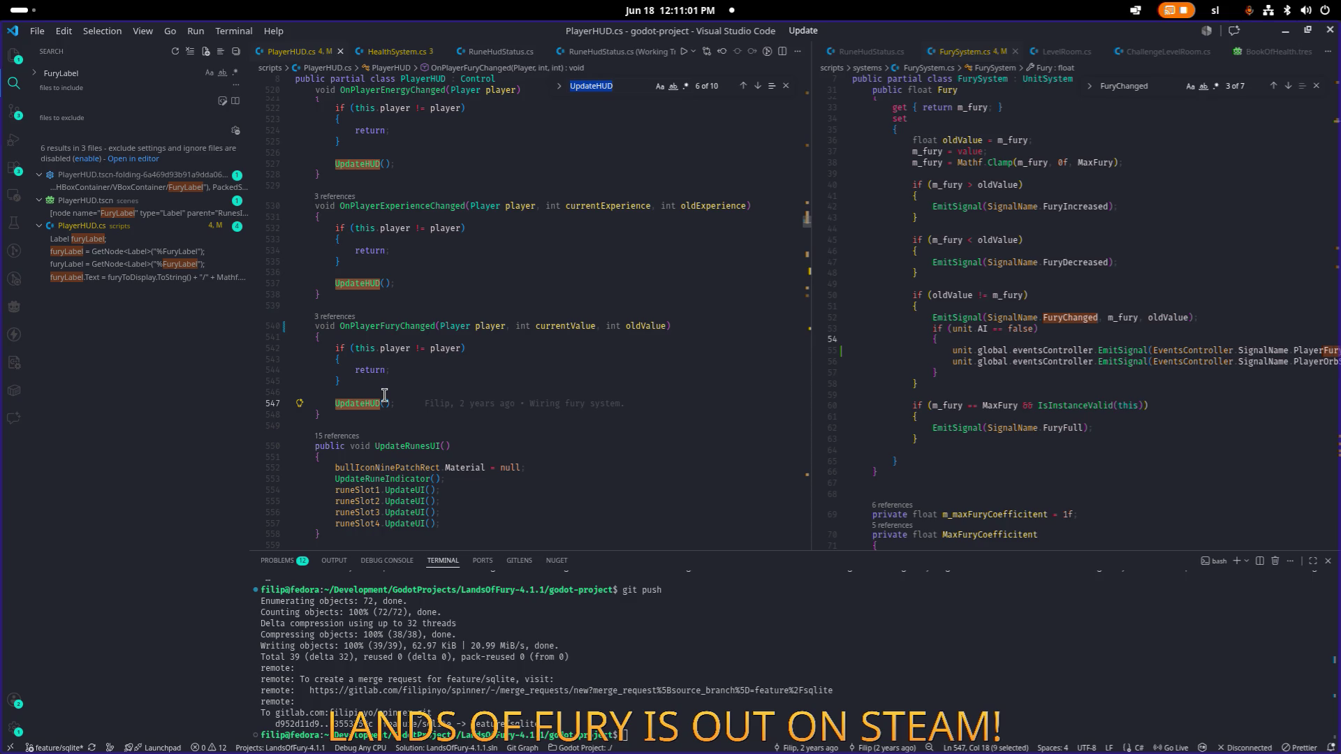
Step: Step through the UpdateHUD matches and add a blank line after the call in OnPlayerFuryChanged
key("Return")
key("Return")
key("Return")
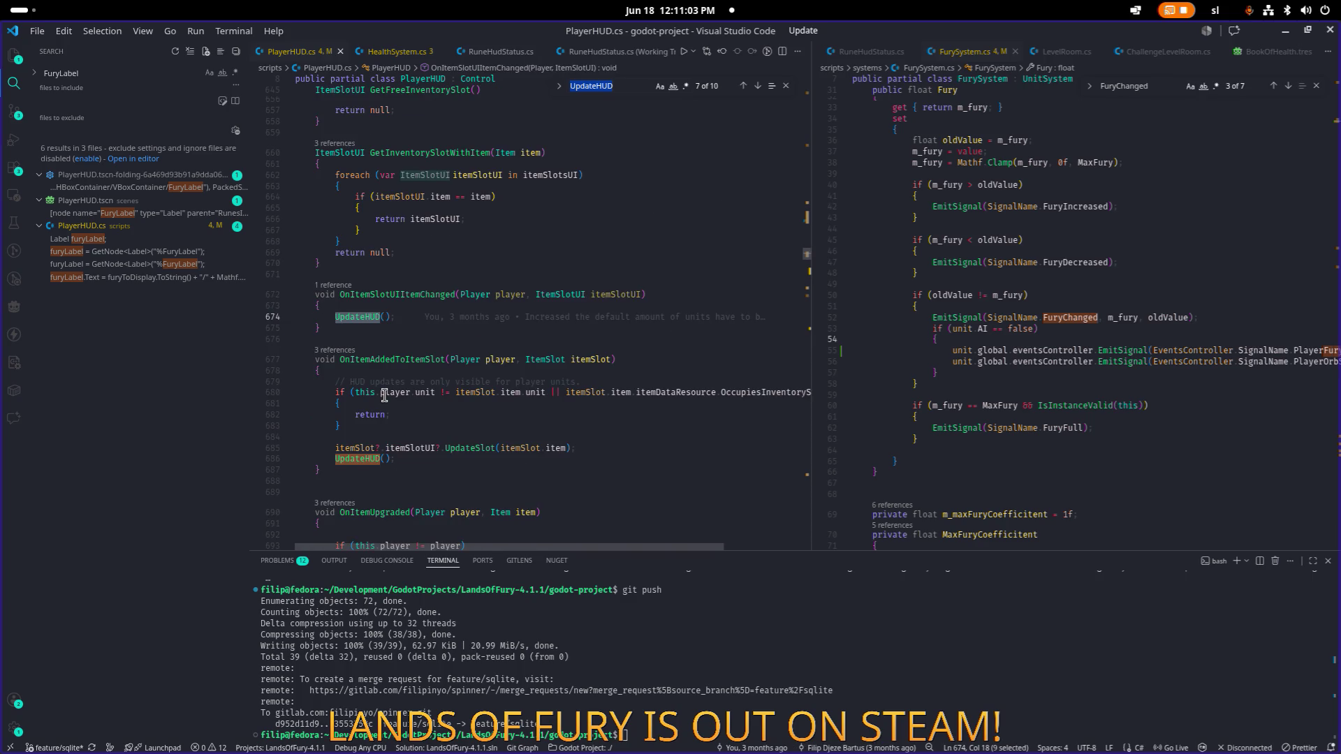
scroll(384, 395, "down", 5)
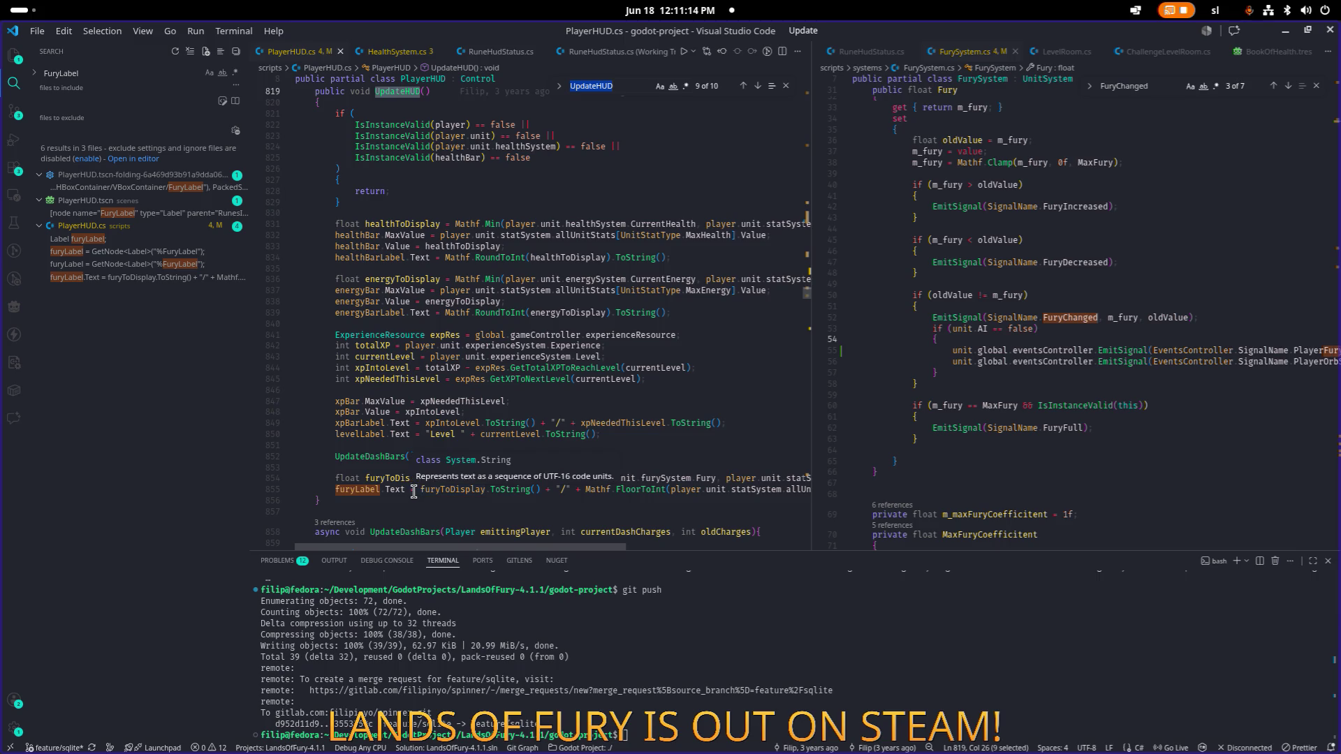
key("Return")
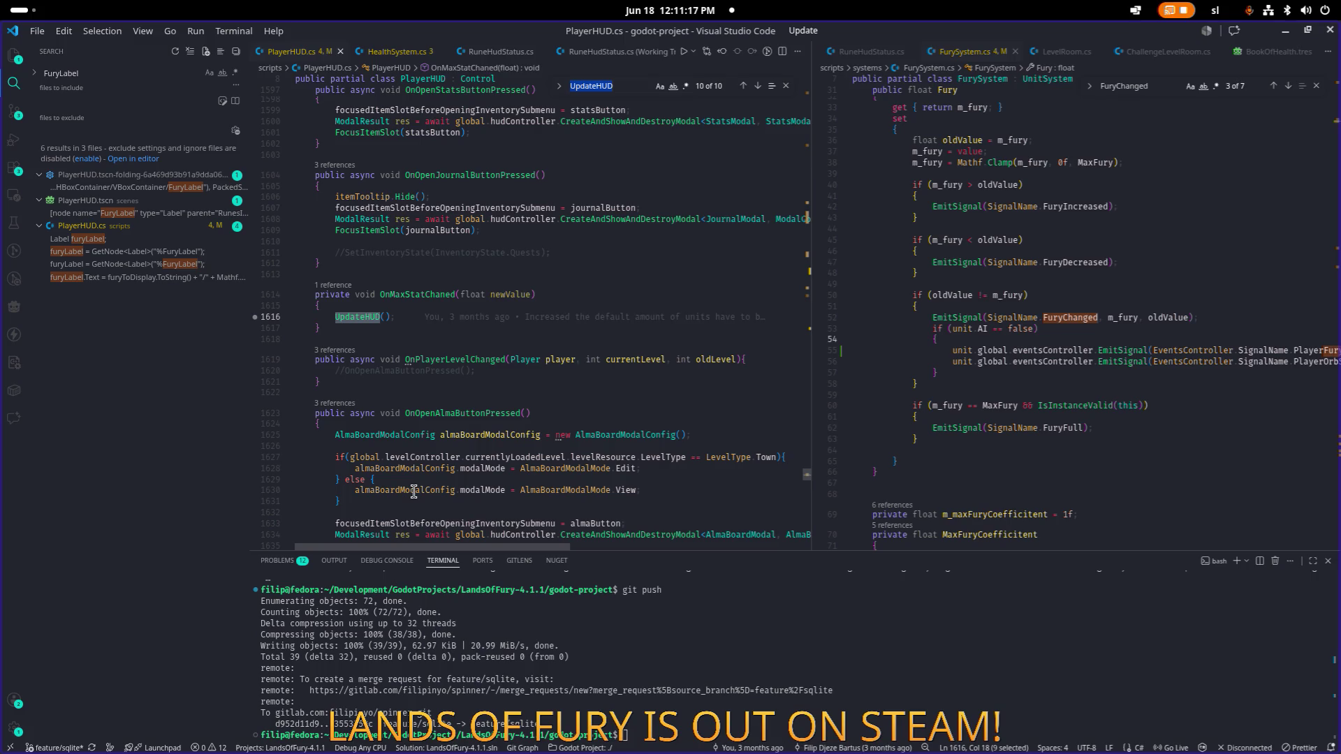
key("Return")
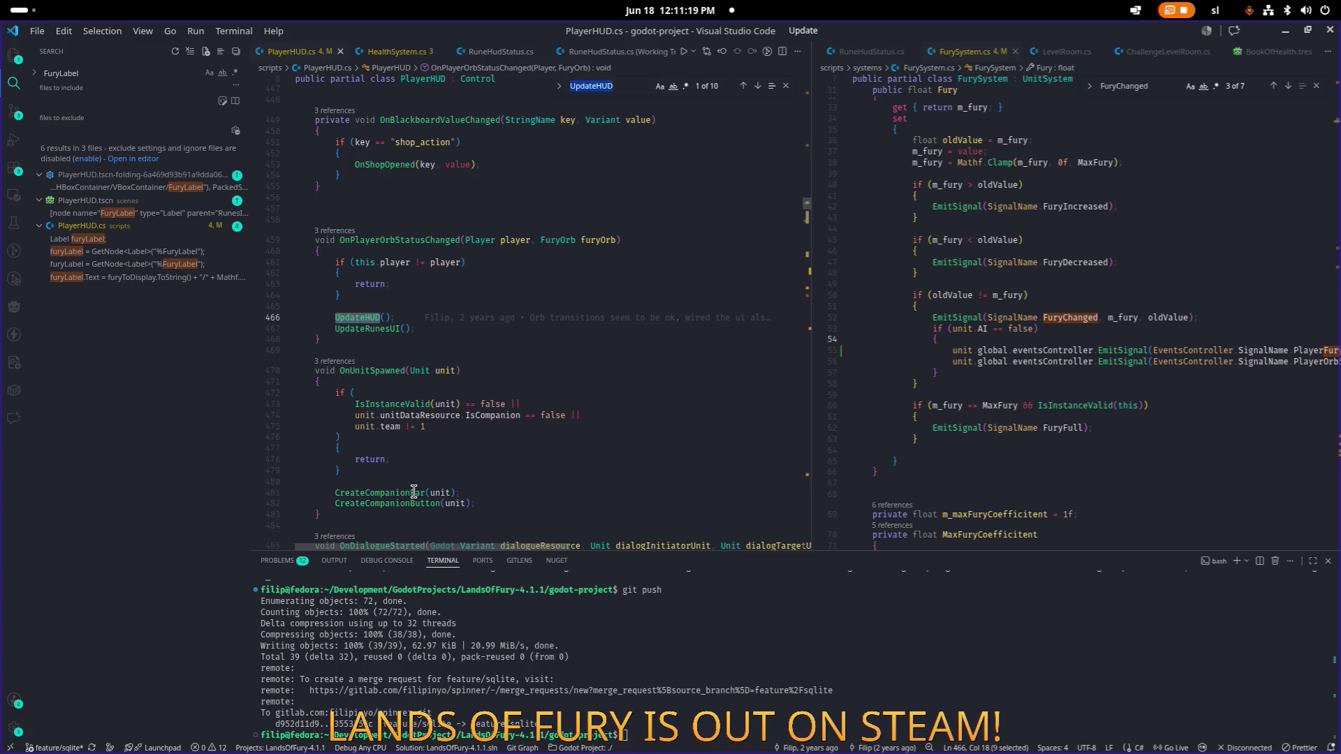
key("Return")
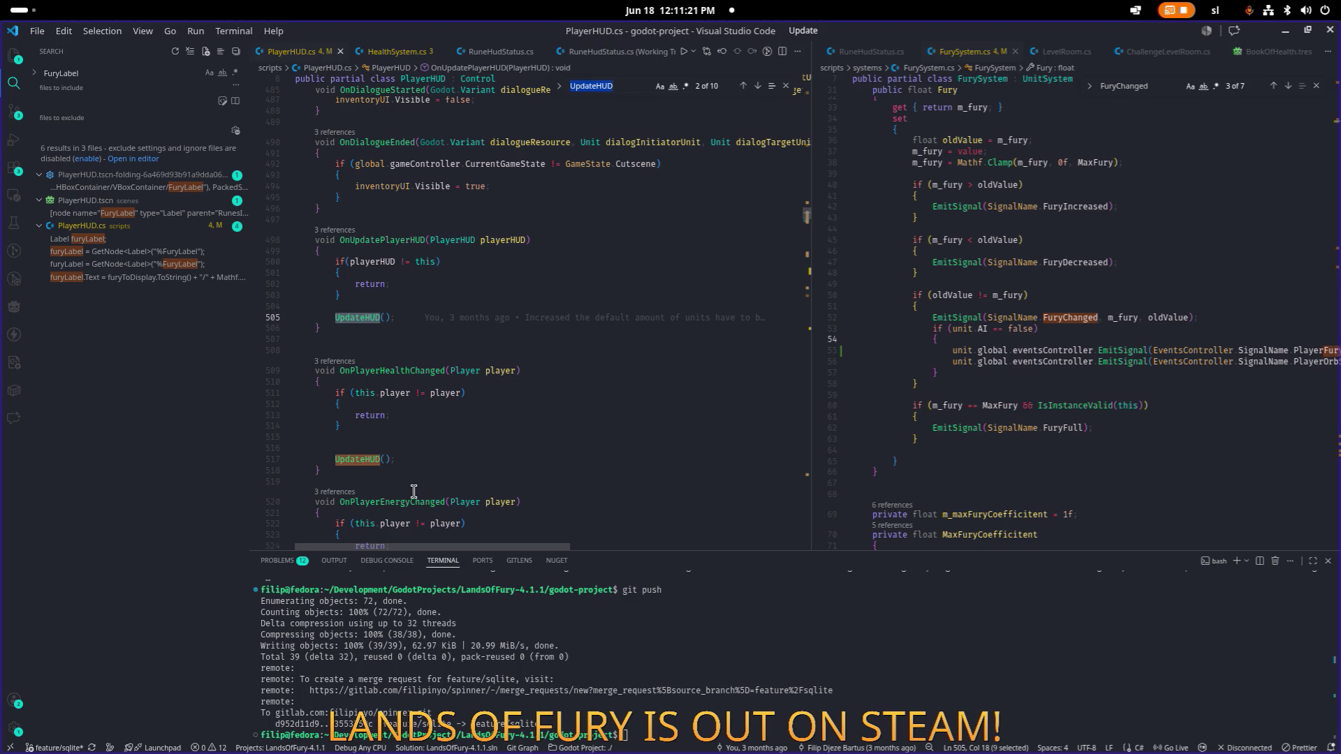
key("Return")
scroll(419, 493, "down", 10)
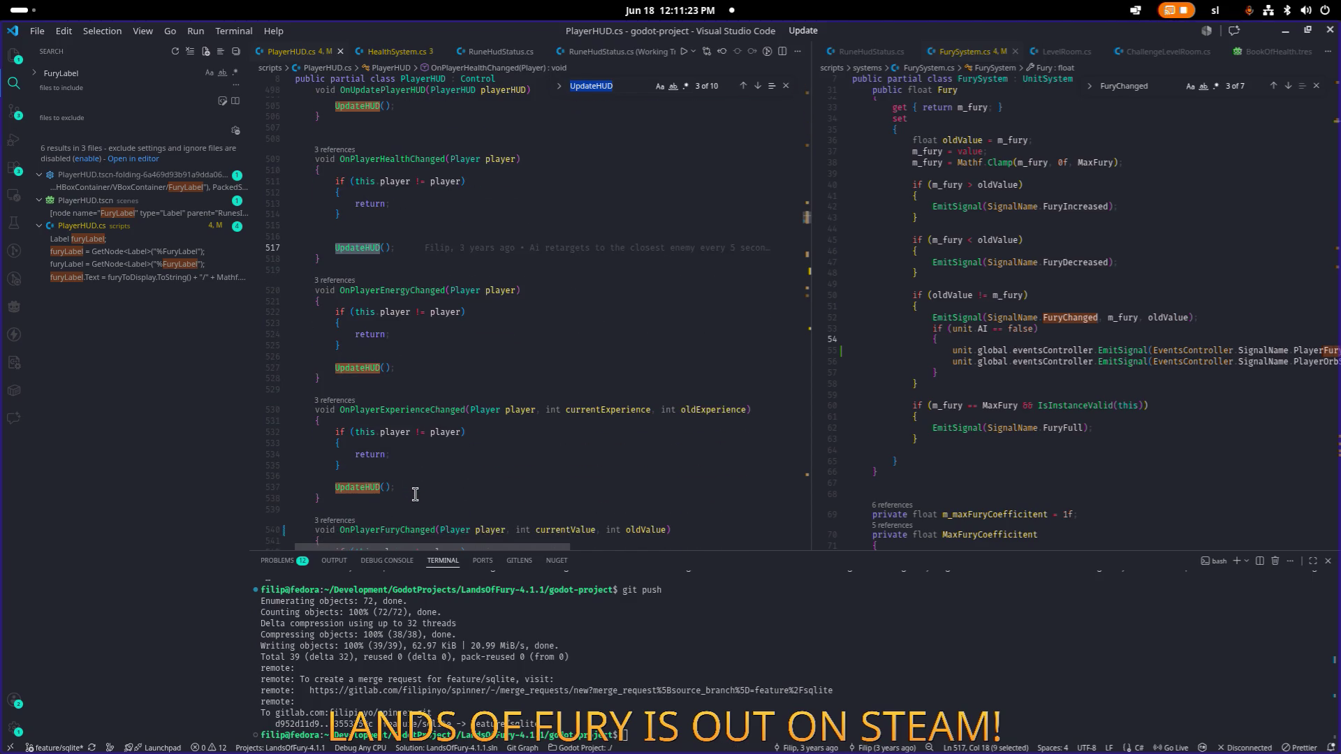
scroll(429, 495, "down", 1)
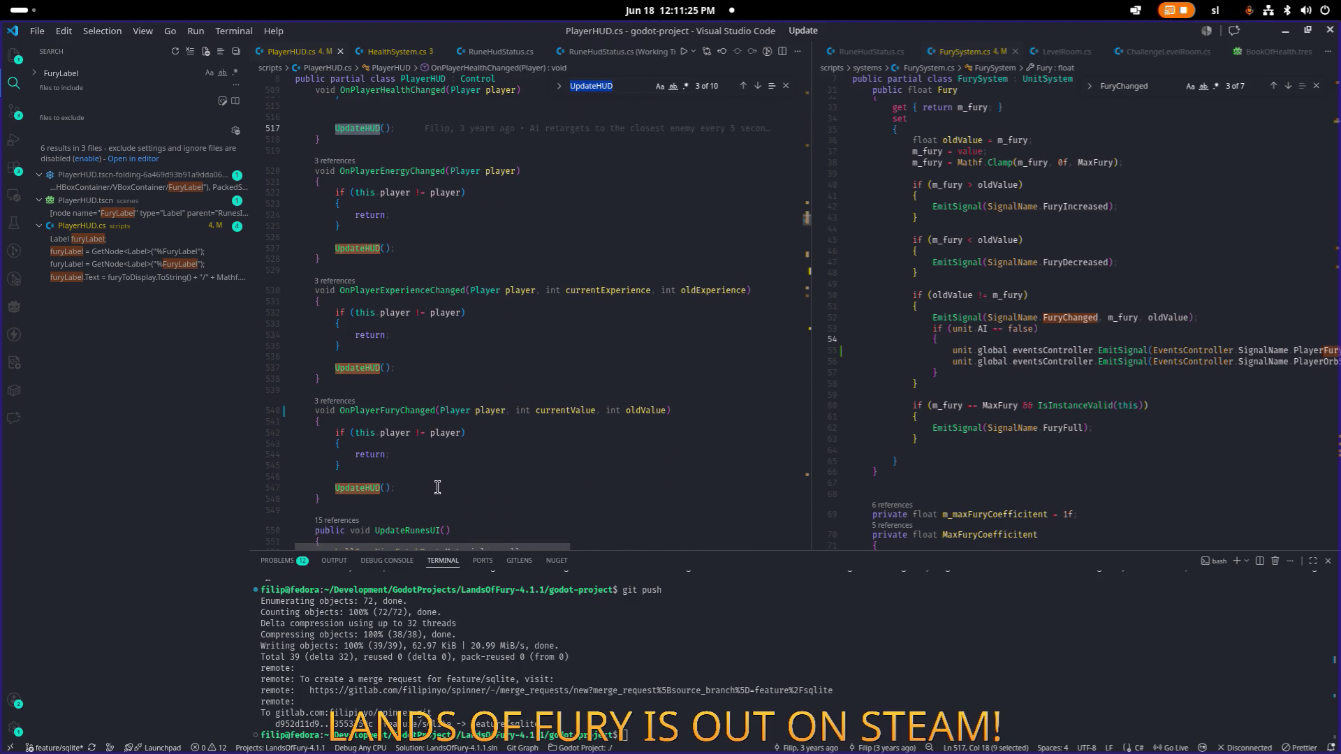
left_click(438, 488)
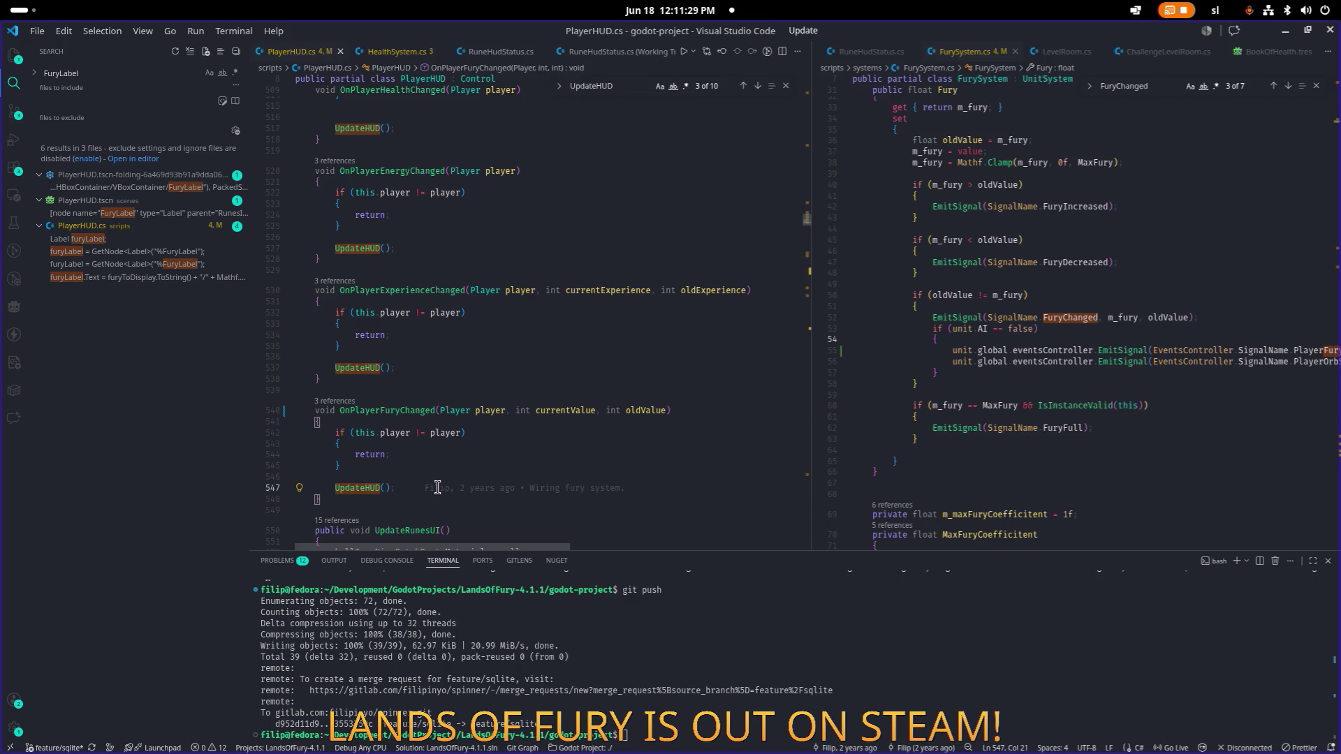
key("Return")
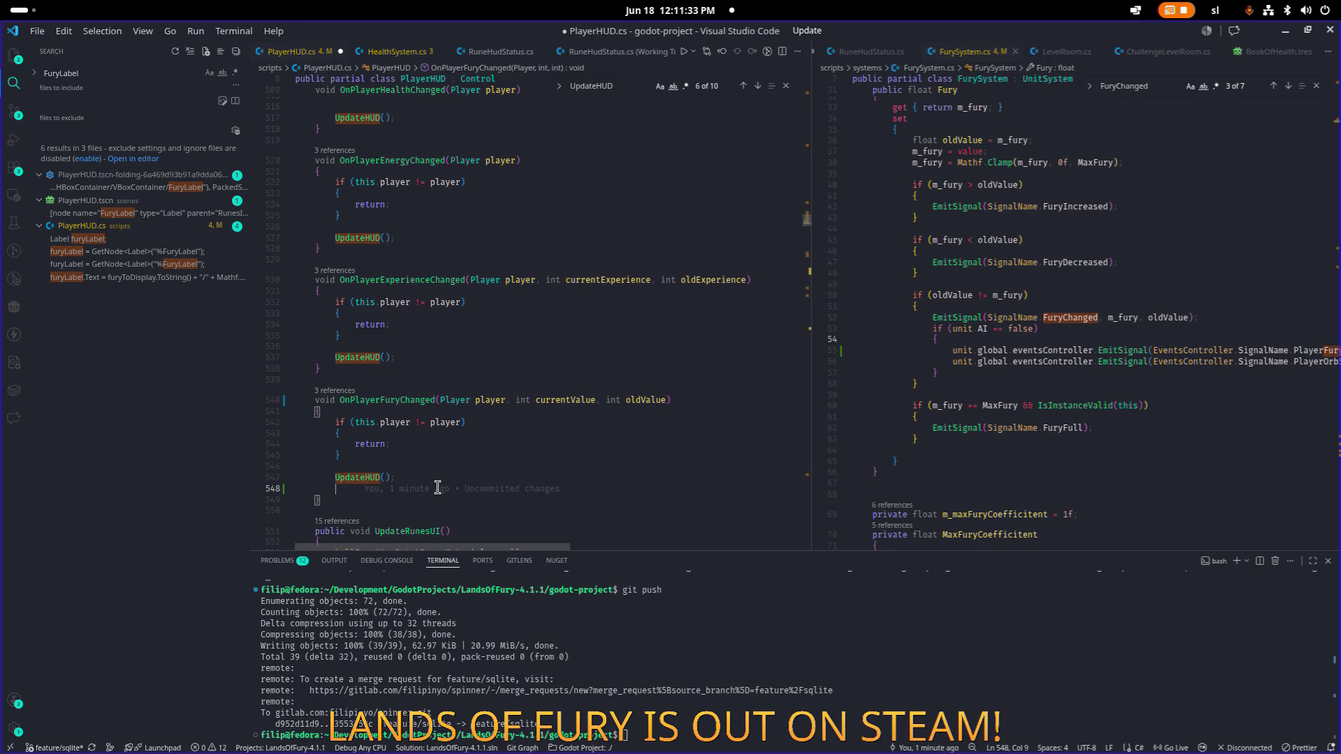
Step: Save PlayerHUD.cs and open it in the right editor pane as well
key("ctrl+s")
left_click(957, 328)
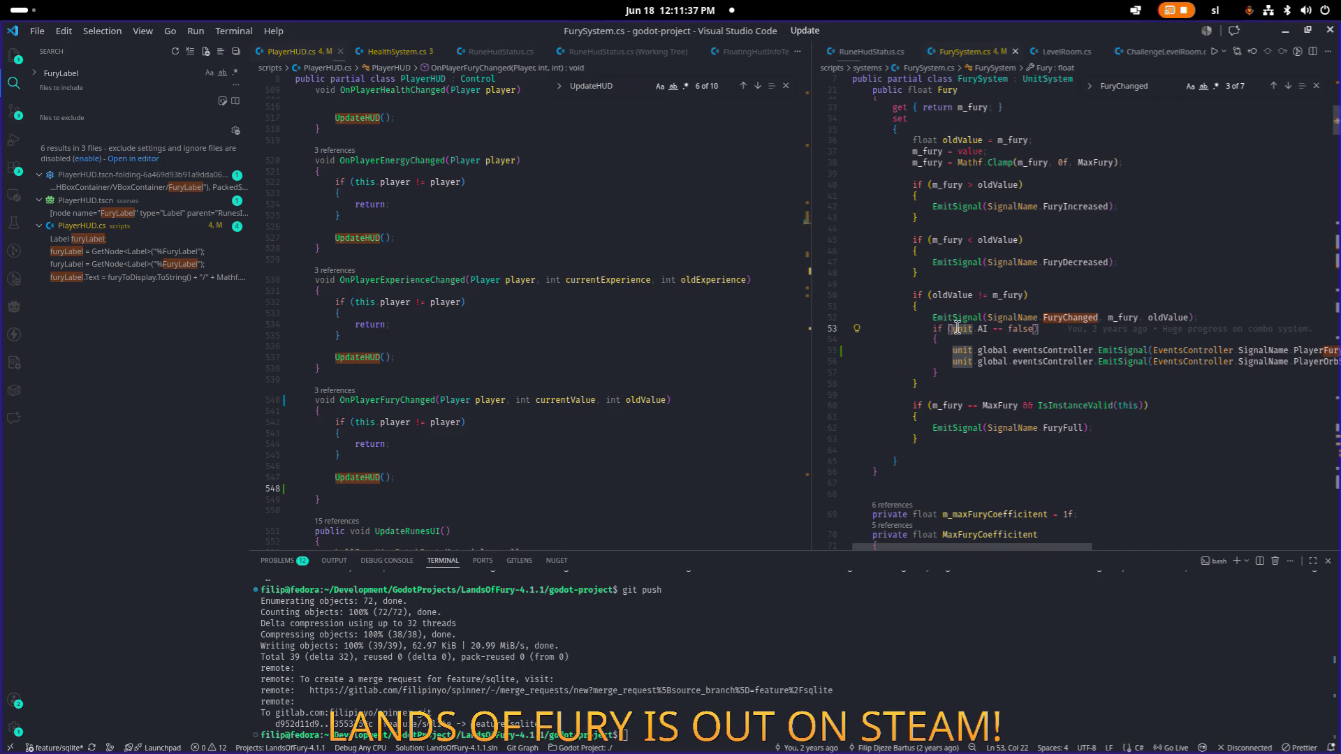
key("ctrl+p")
key("Return")
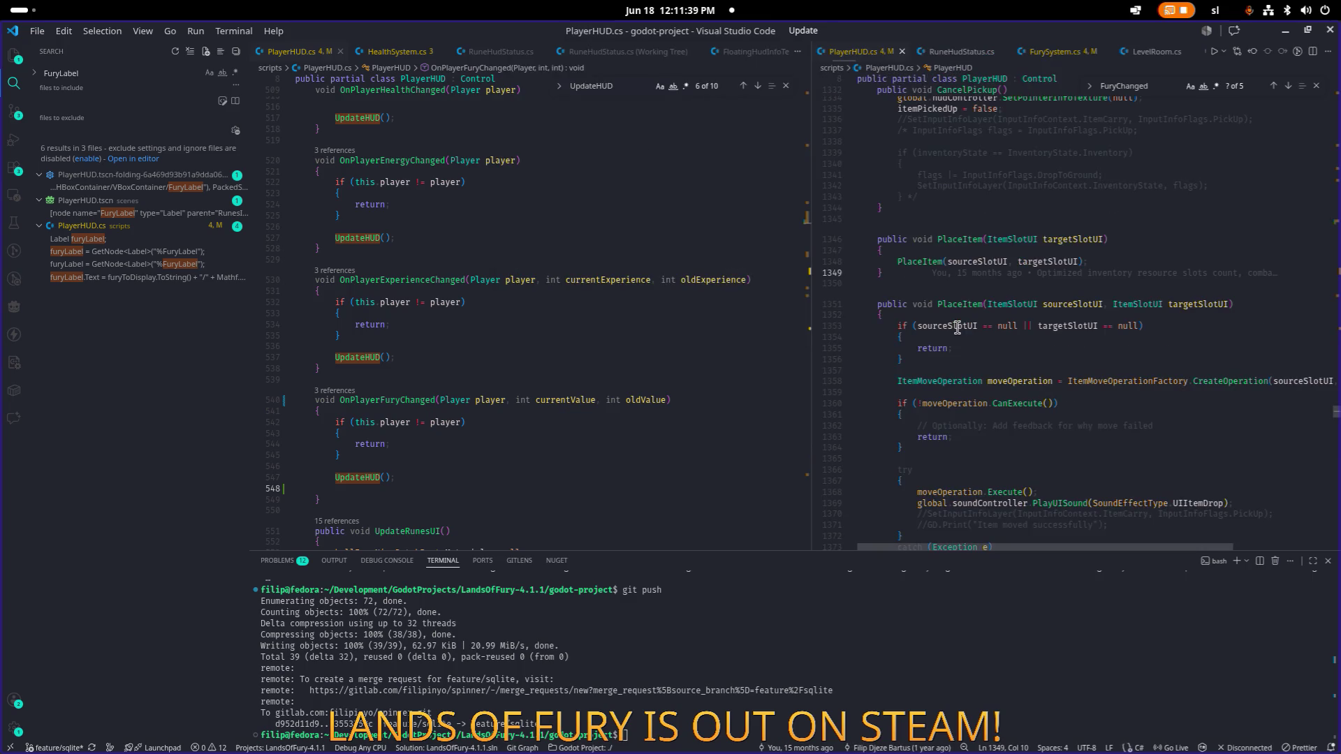
Step: Search 'infotext' and select the gold floating-text code in OnUnitsGoldChanged
left_click(997, 323)
key("ctrl+f")
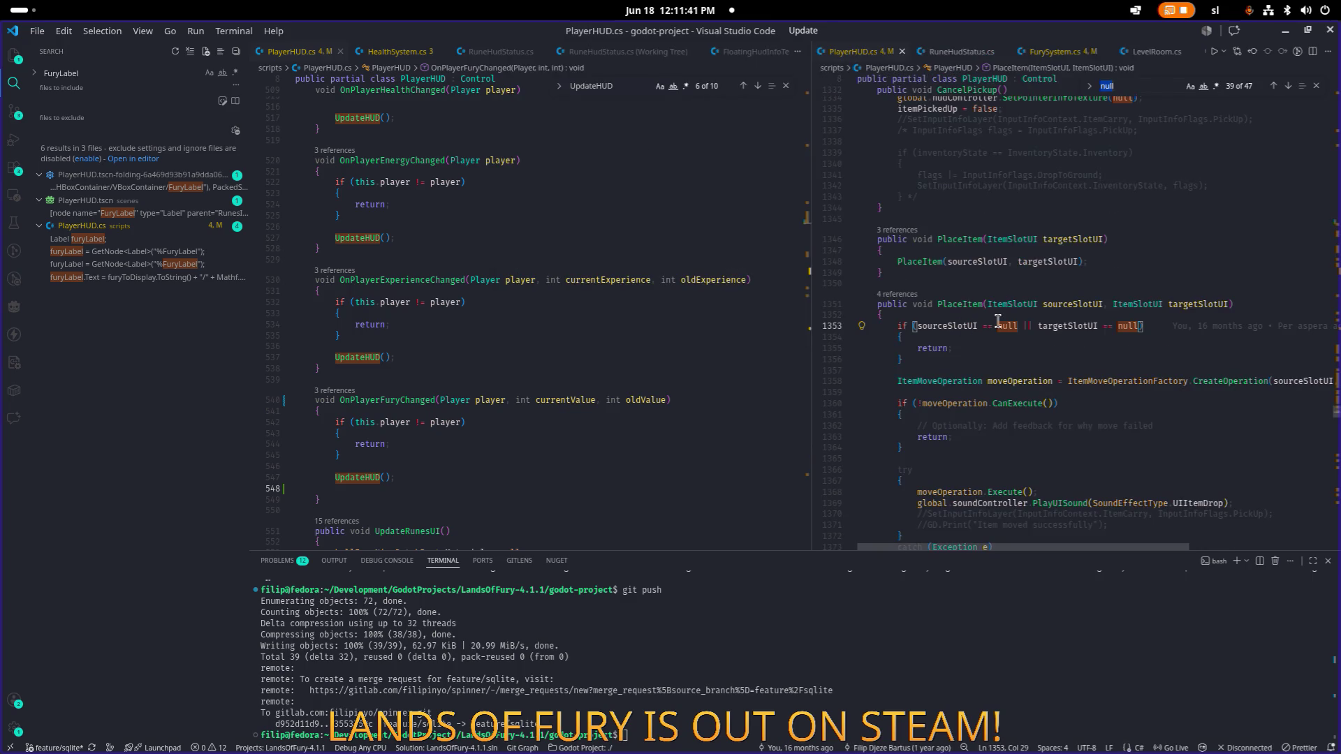
type("info")
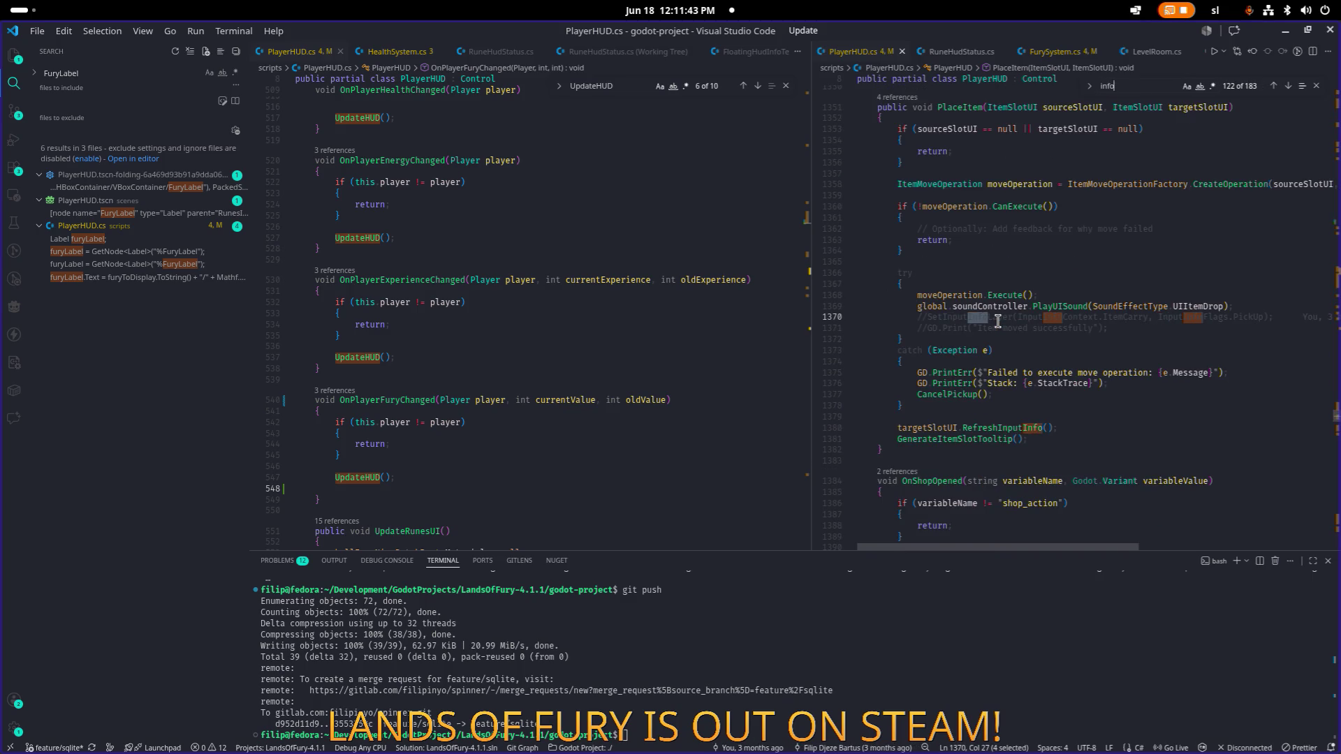
type("text")
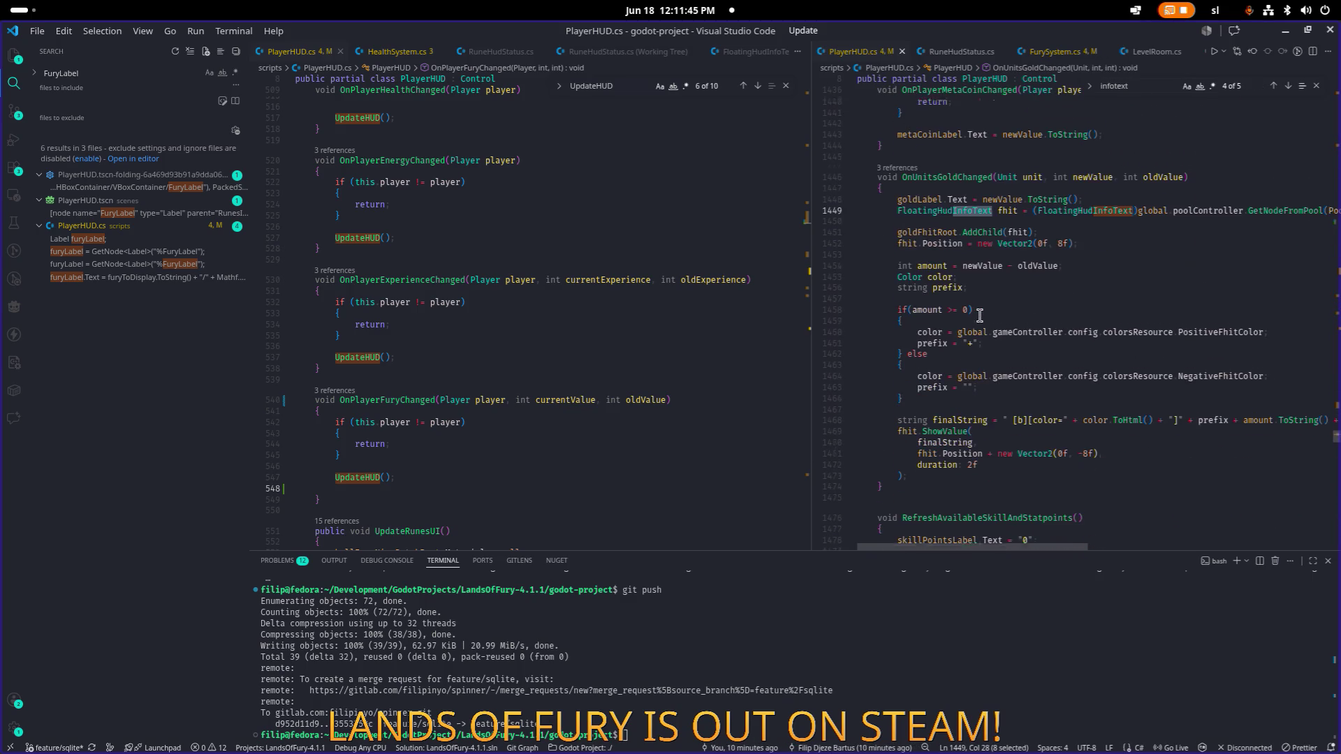
left_click(961, 179)
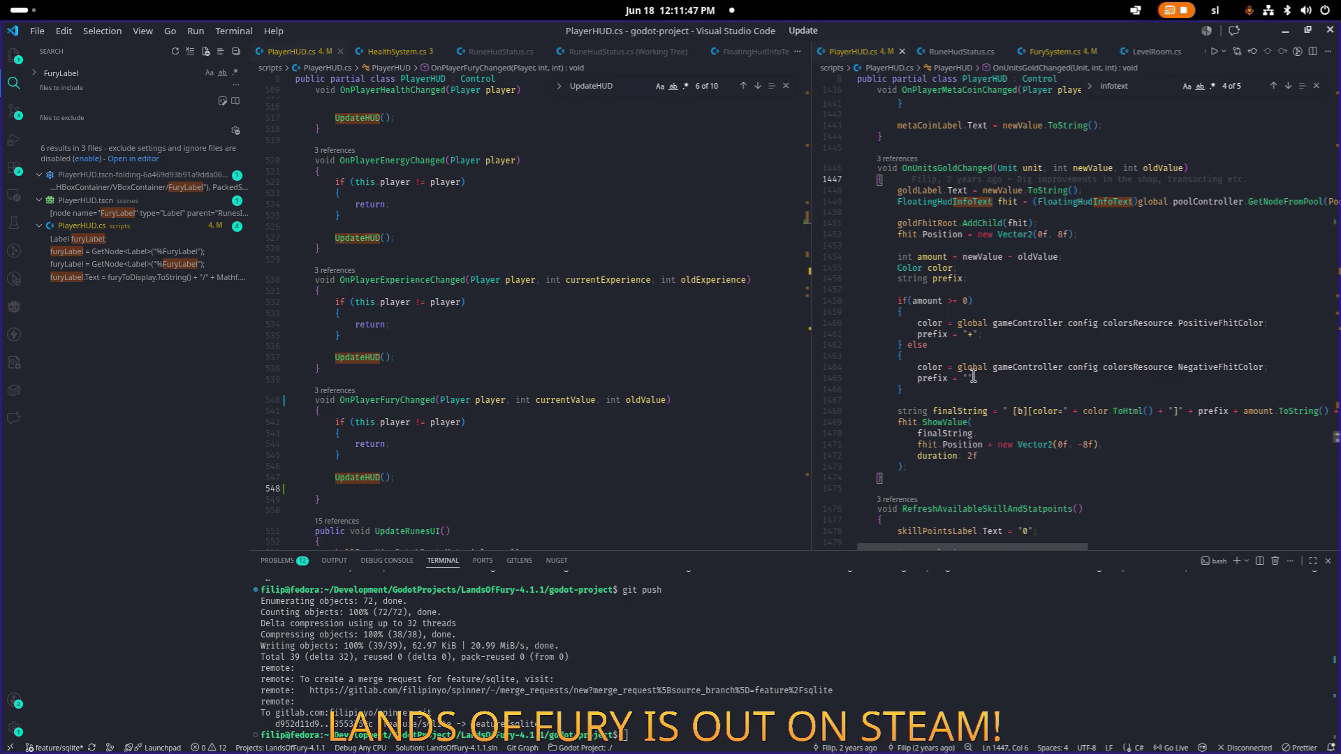
left_click(953, 455)
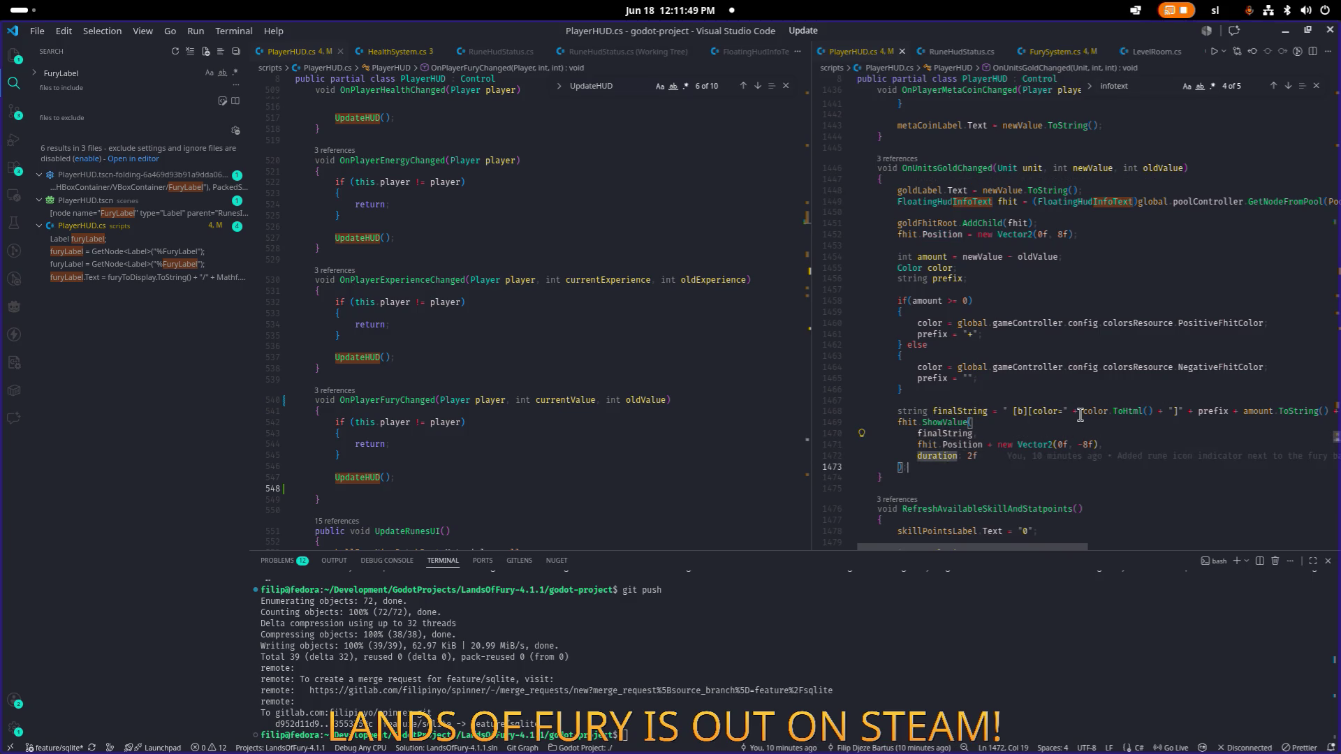
key("Down")
key("shift+Up")
key("shift+Up")
key("shift+Up")
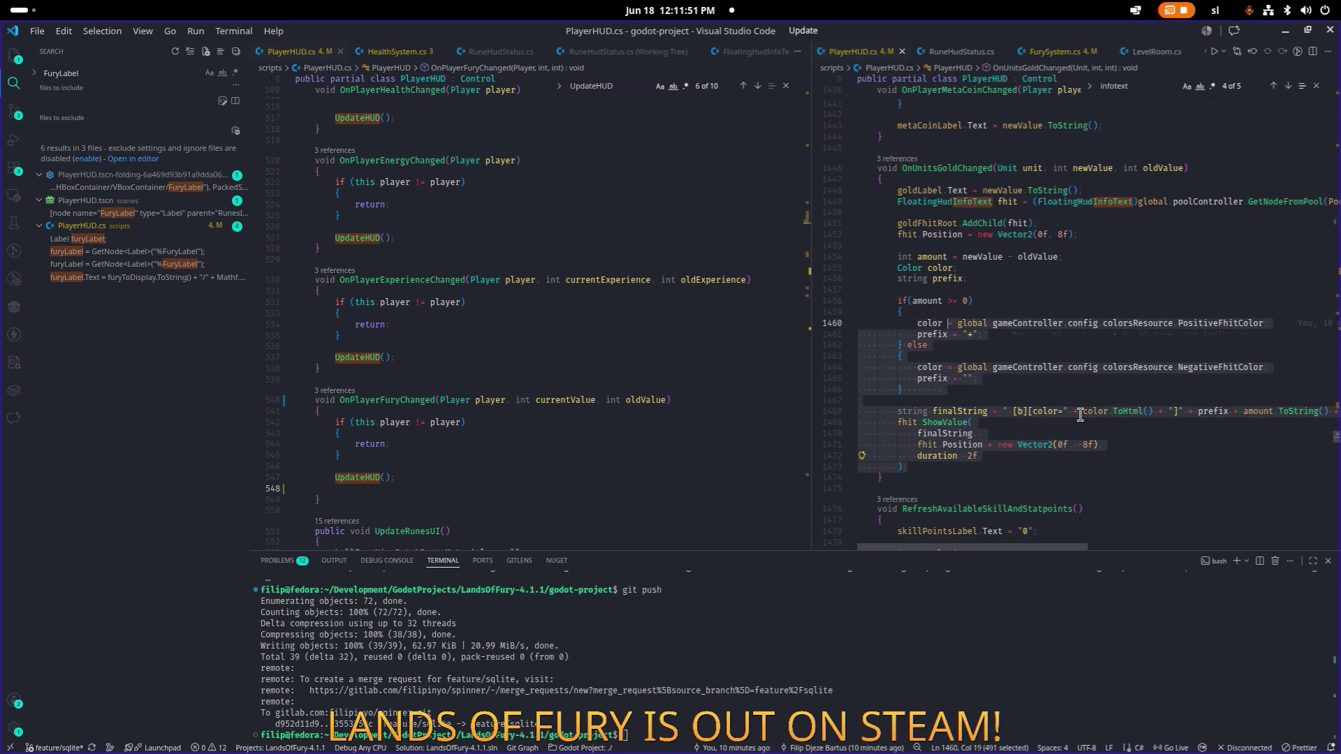
key("shift+Up")
key("shift+Up")
key("shift+Home")
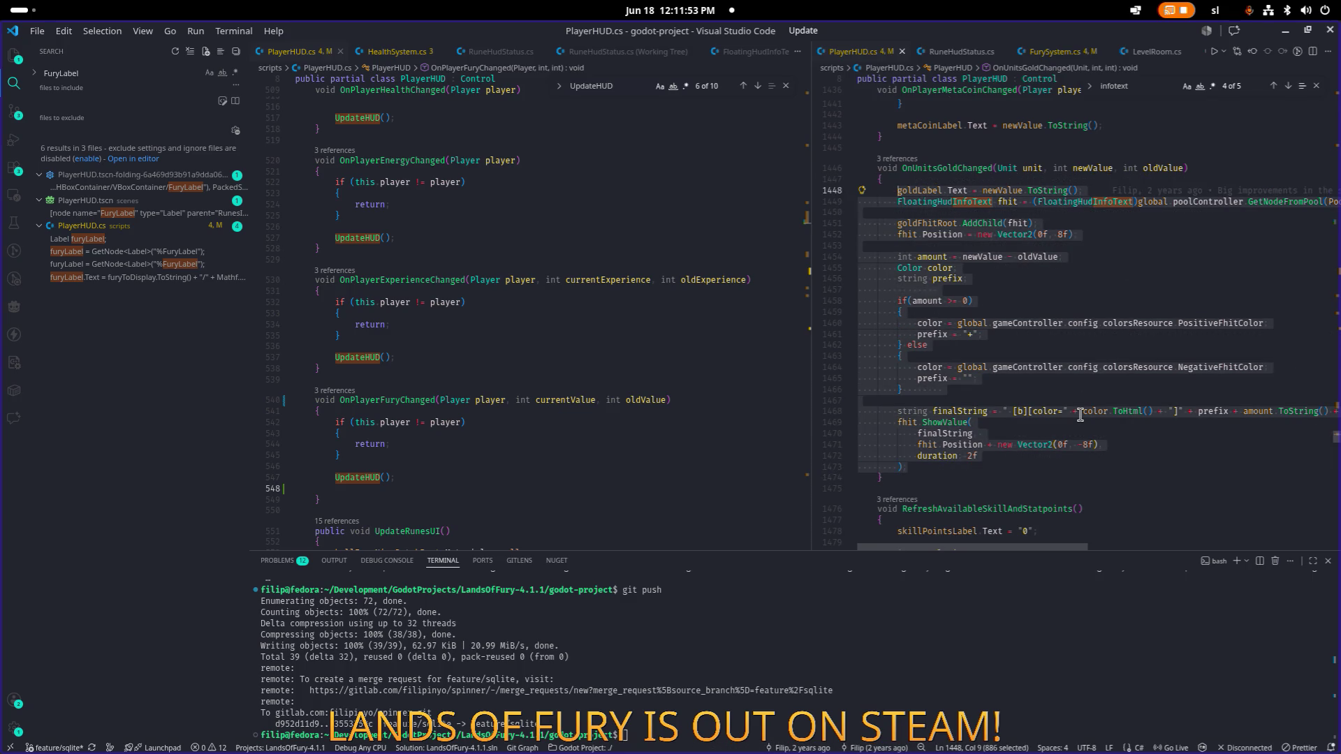
scroll(434, 444, "down", 1)
left_click(564, 443)
Step: Paste the gold floating-text code after UpdateHUD() and widen the left editor
key("Down")
key("Return")
key("Return")
key("ctrl+v")
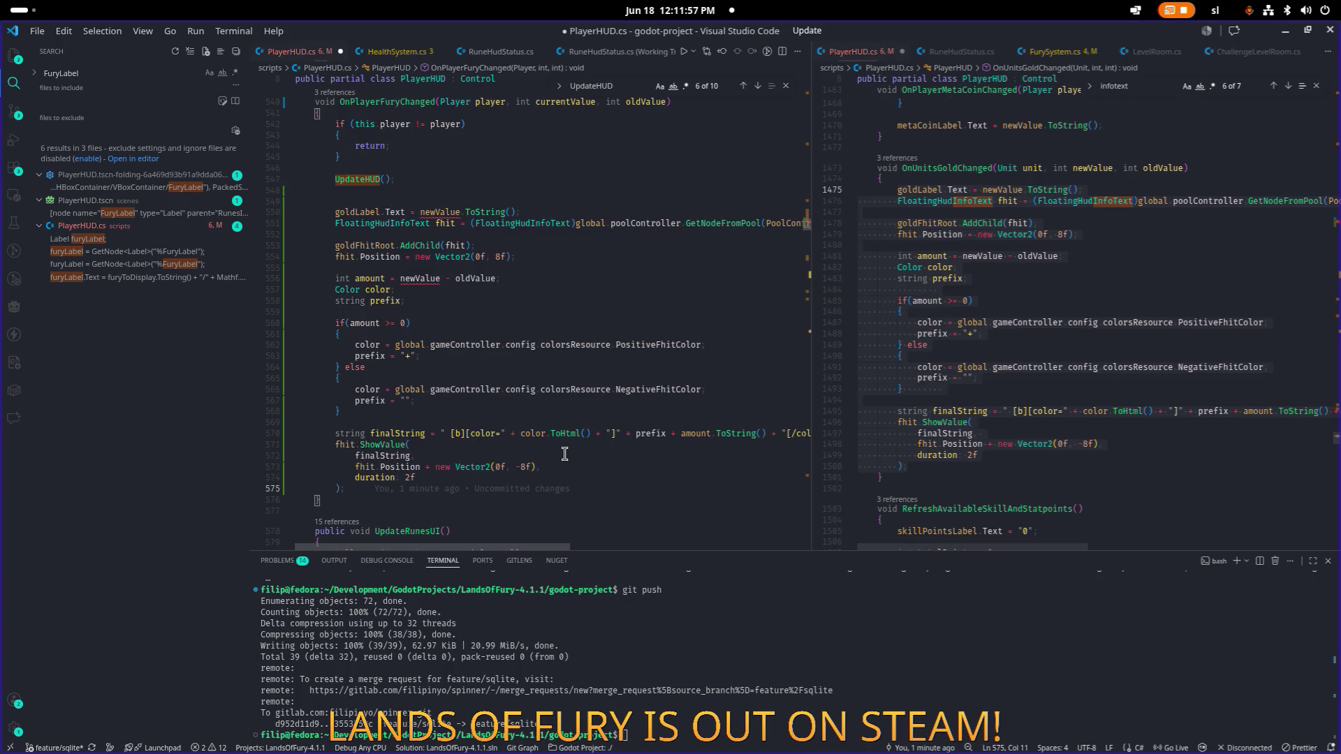
left_click_drag(812, 259, 949, 258)
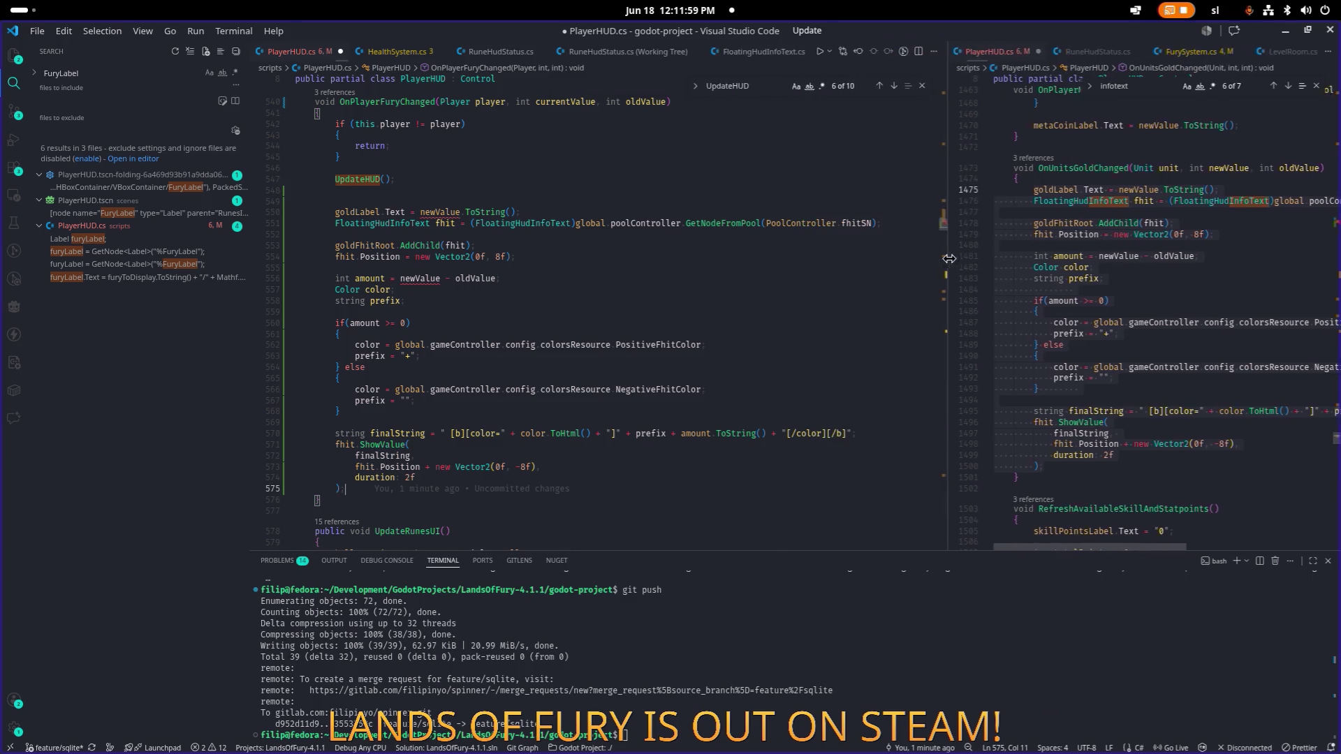
scroll(764, 275, "up", 4)
Step: Rename goldLabel to furyLabel, delete that label-text line, and switch to Godot
double_click(354, 355)
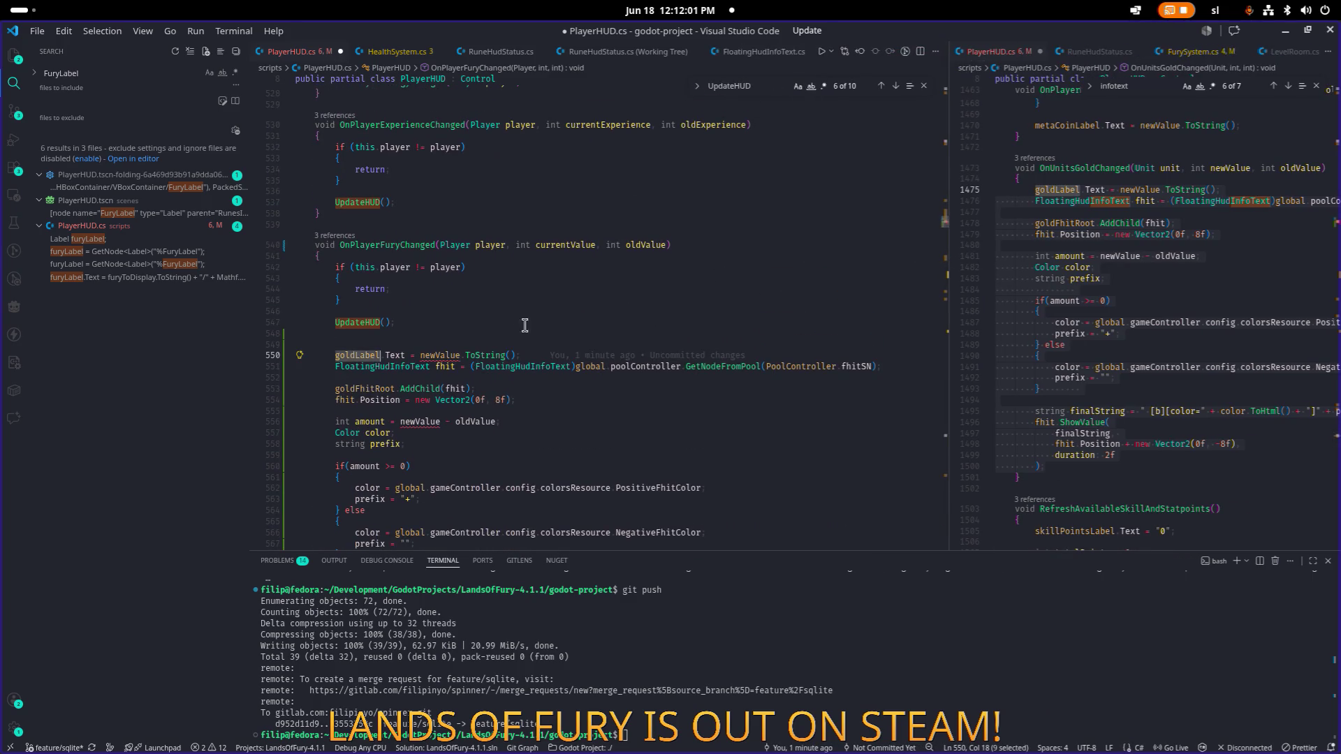
type("fur")
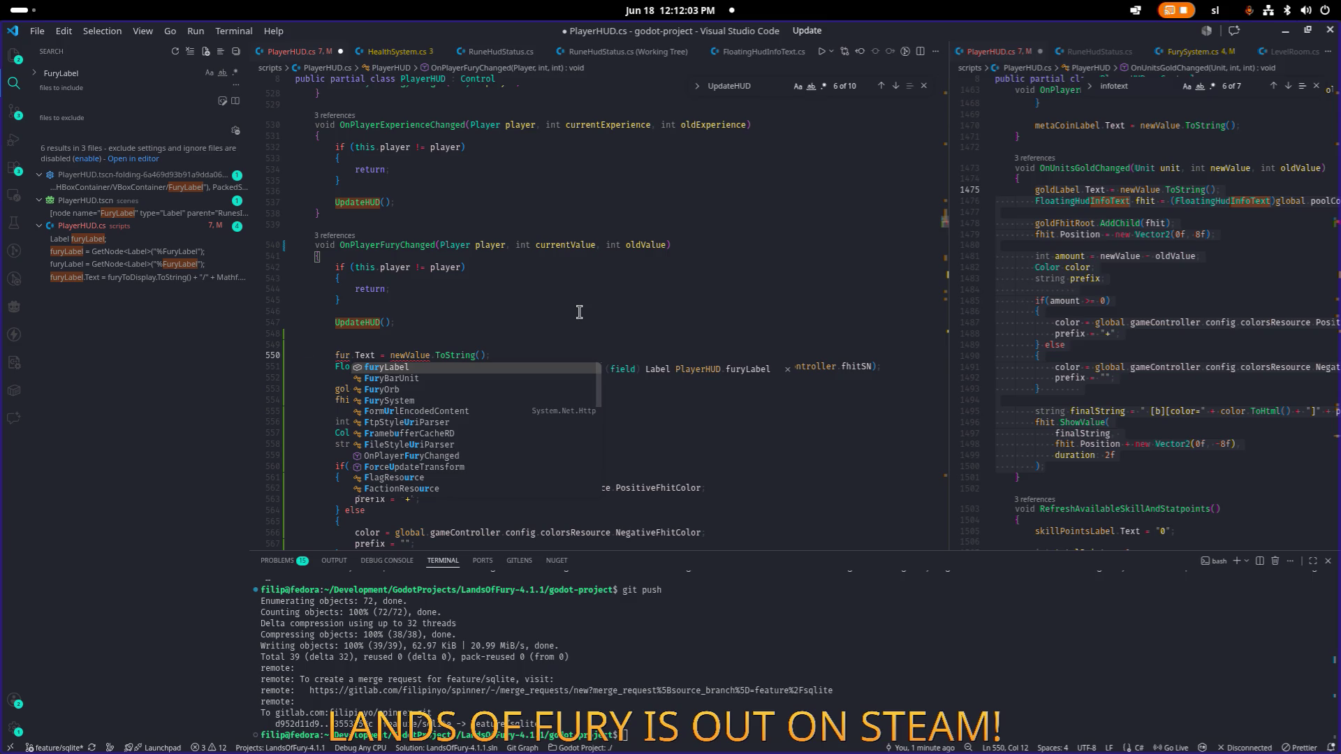
key("Tab")
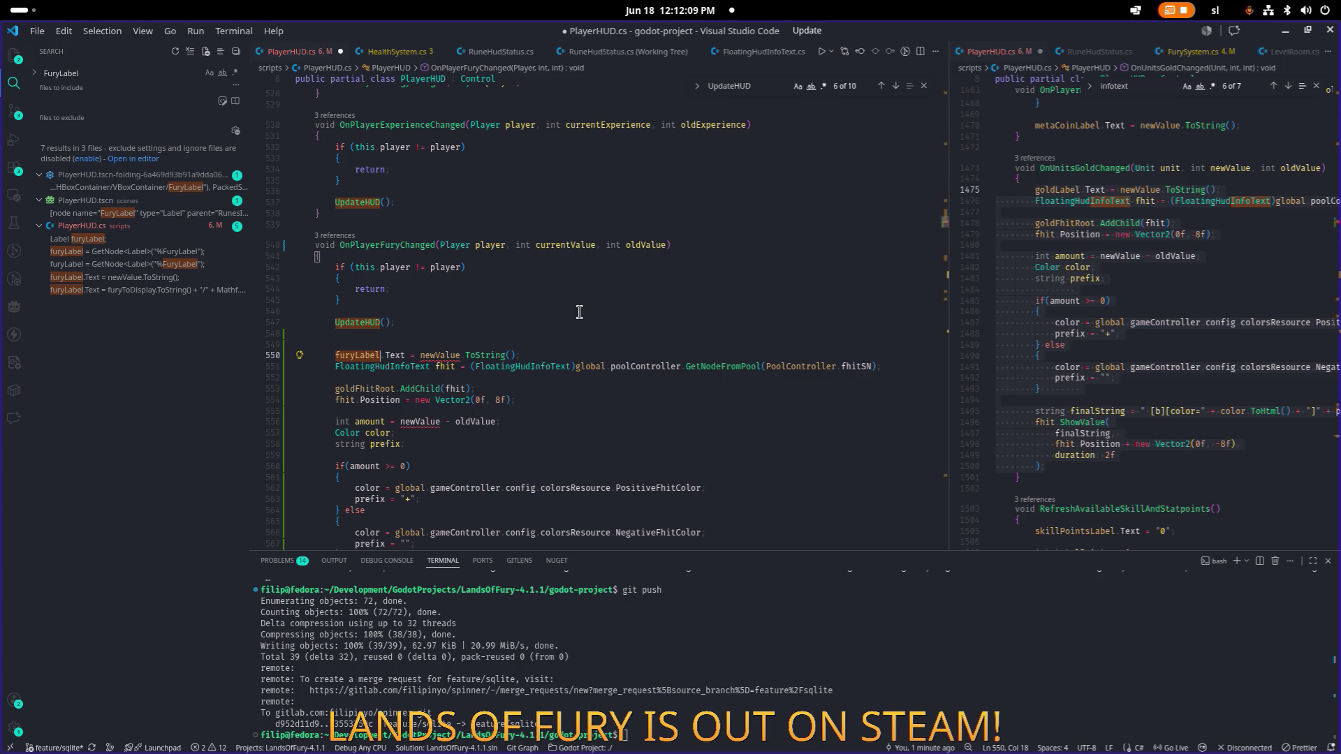
key("End")
key("shift+Home")
key("shift+Home")
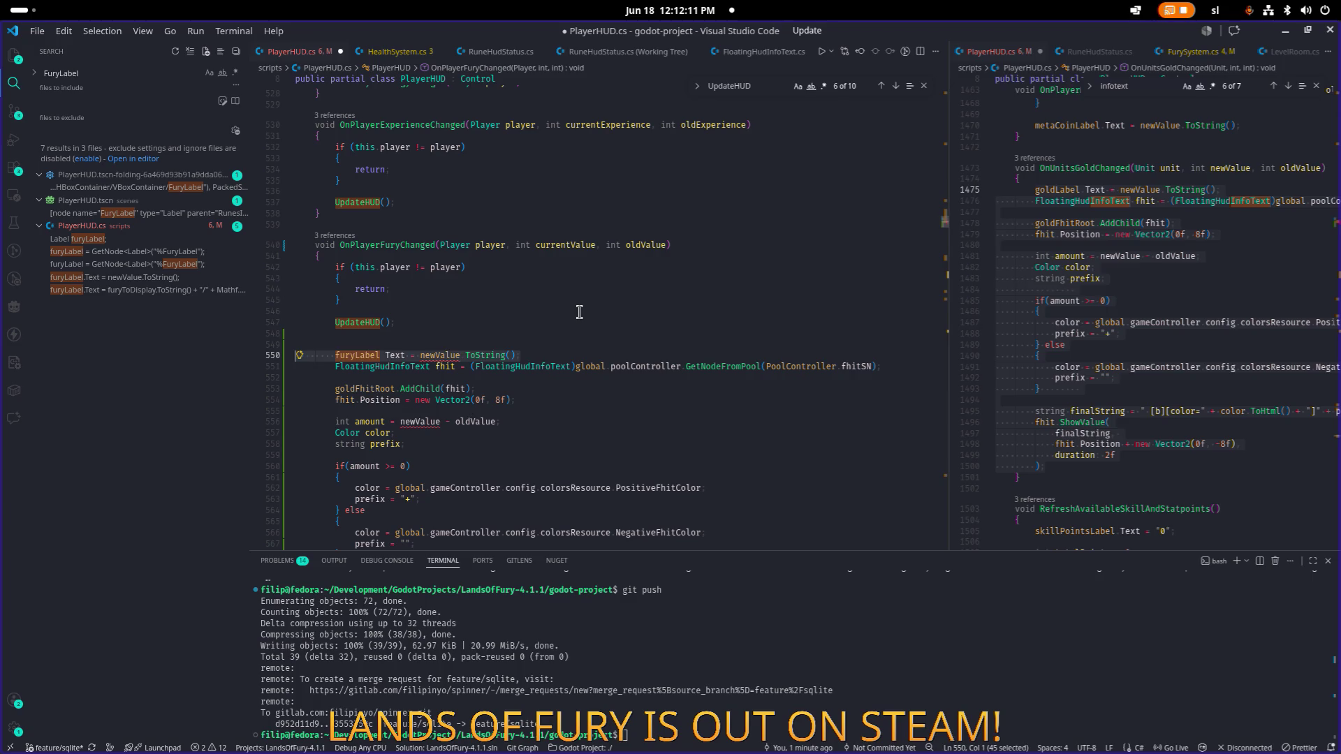
key("BackSpace")
key("BackSpace")
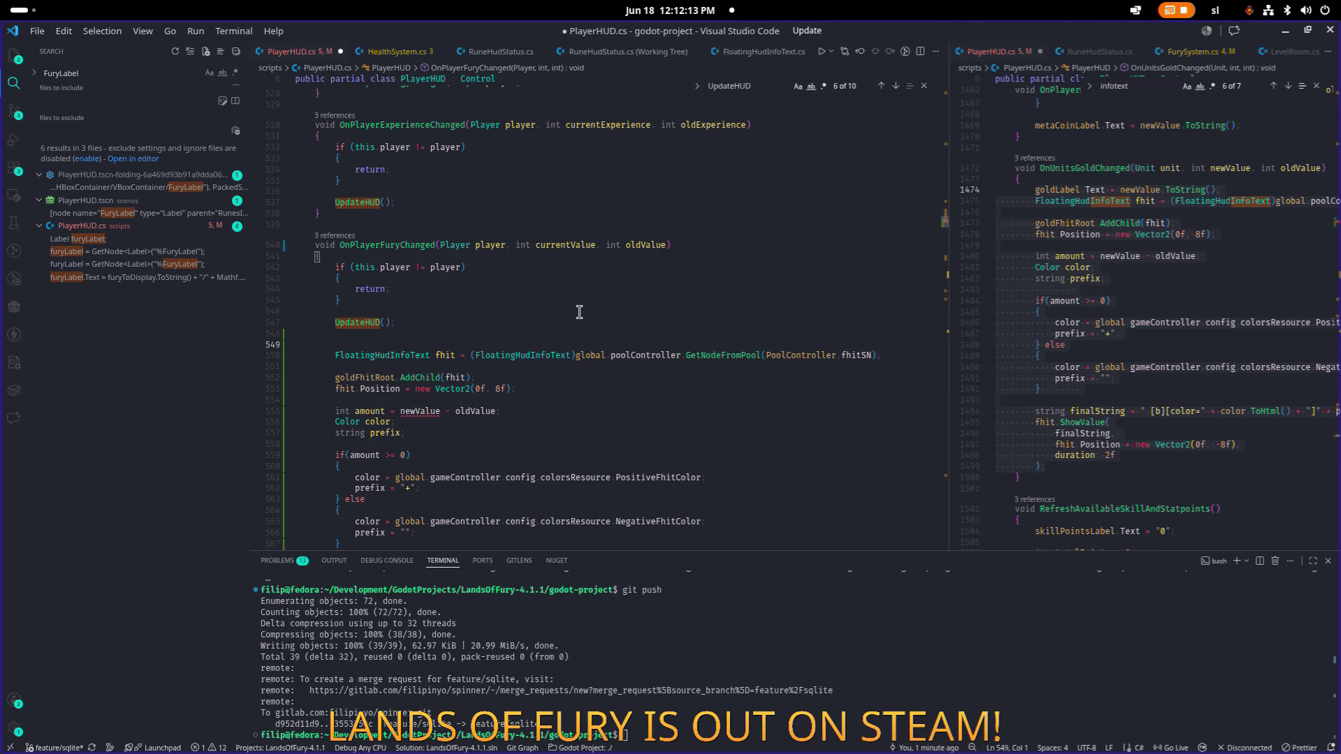
key("Down")
key("Down")
key("Down")
key("Home")
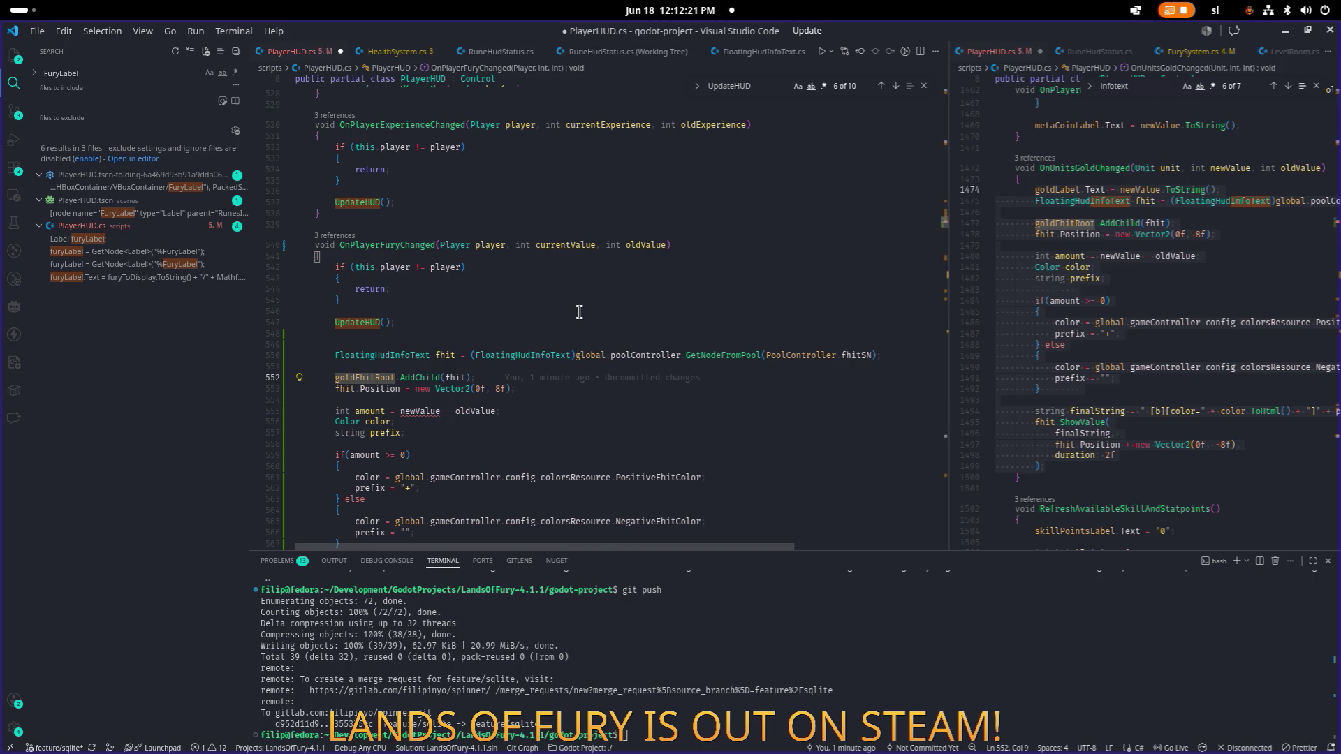
key("alt+Tab")
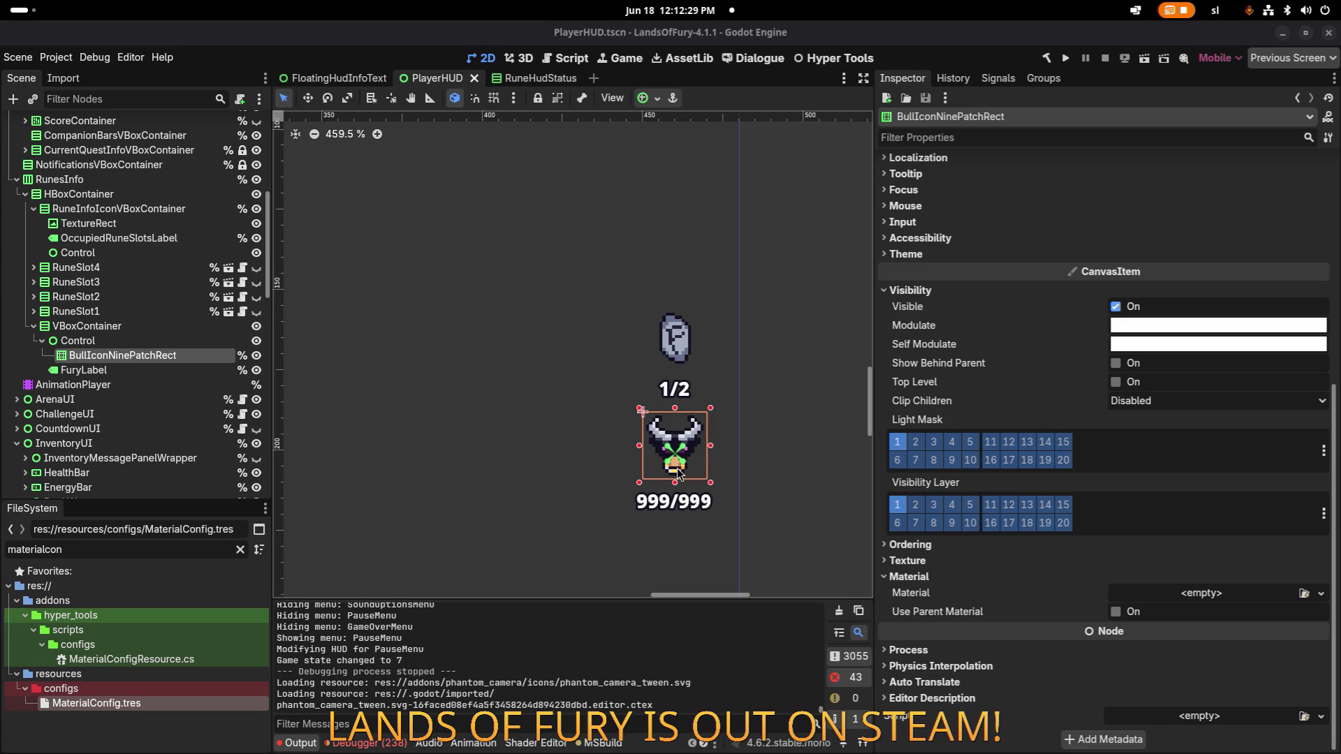
Step: Zoom the canvas to the bull icon and bring up the context menu of its Control node
scroll(678, 472, "down", 1)
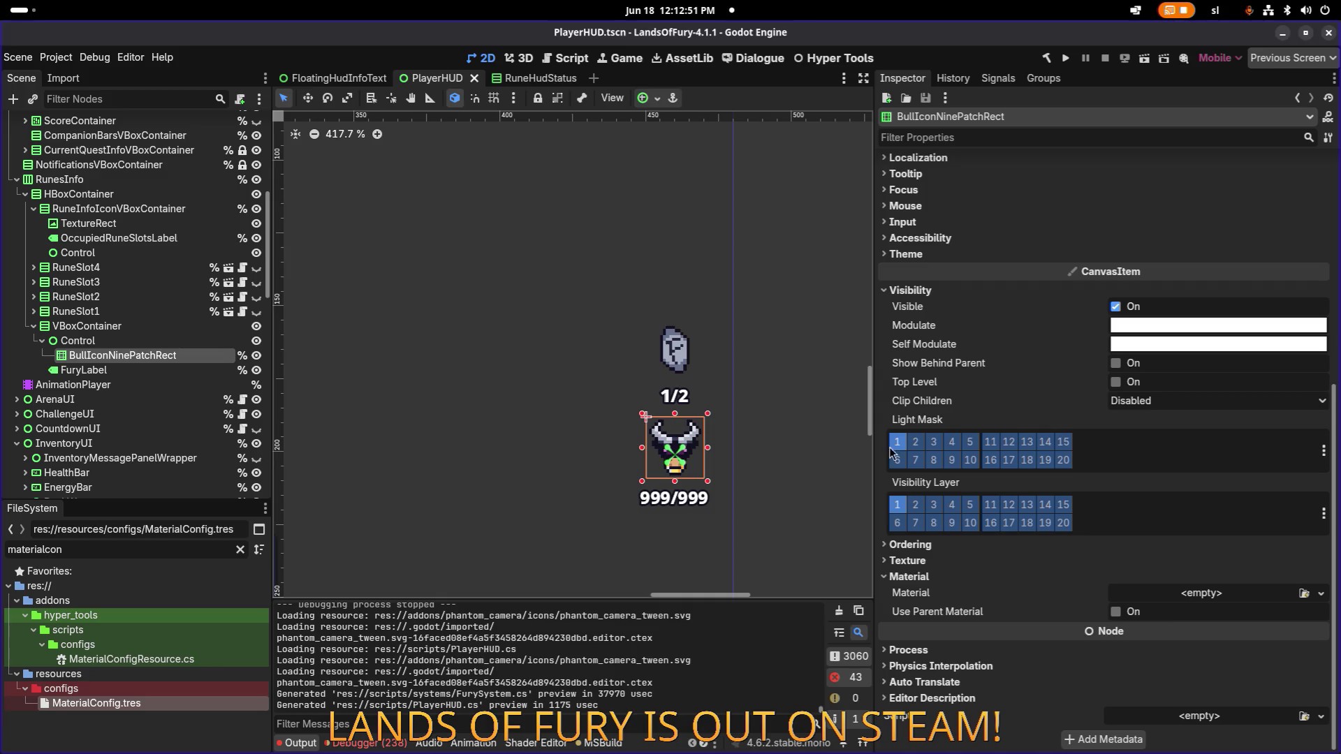
scroll(663, 459, "up", 7)
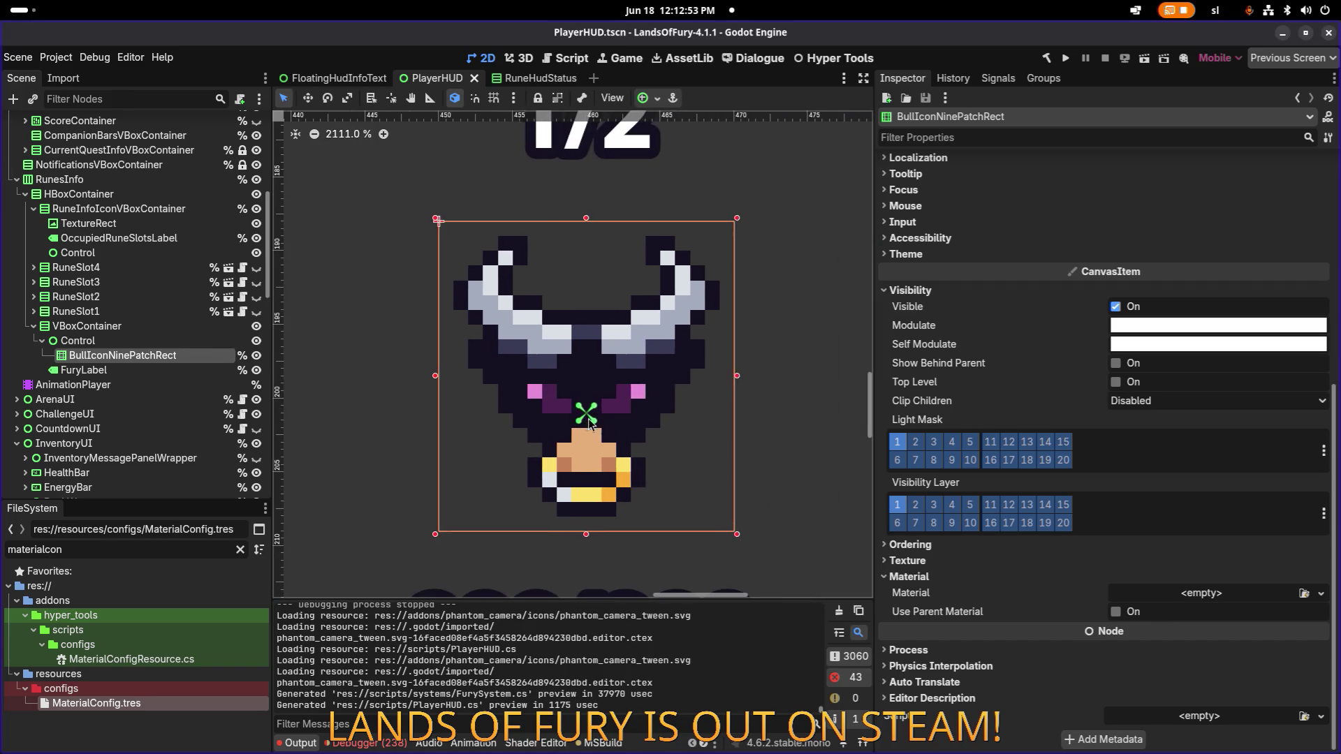
scroll(664, 433, "down", 1)
scroll(605, 449, "down", 4)
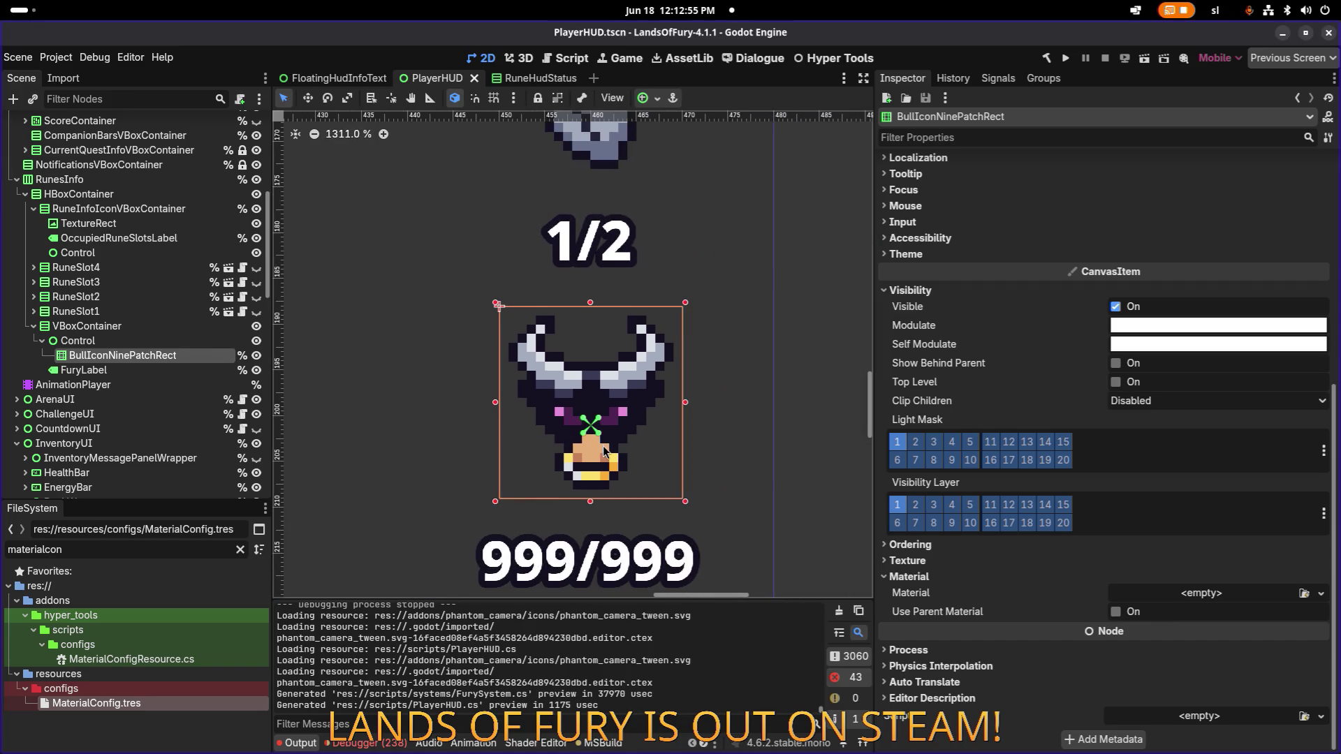
left_click(186, 343)
left_click(178, 356)
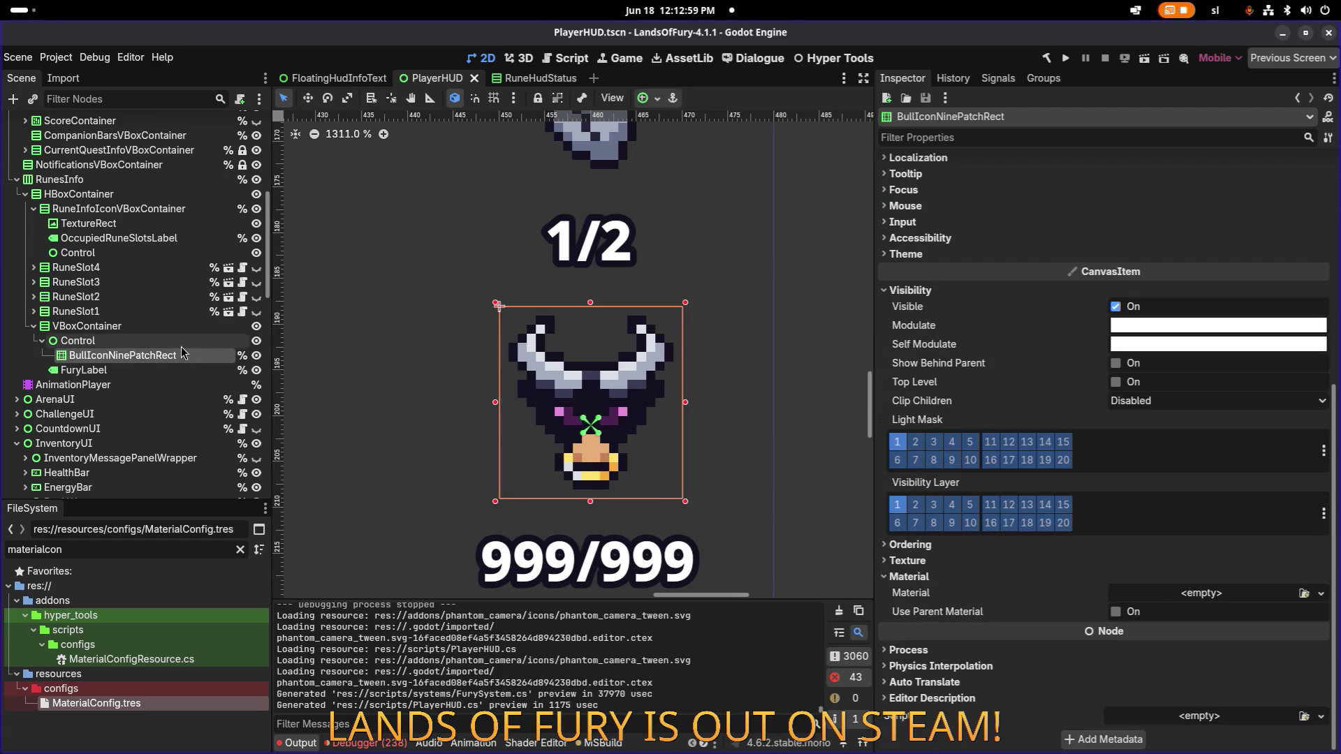
right_click(185, 344)
Step: Add a child node, but delete the Container that was created by mistake
left_click(244, 352)
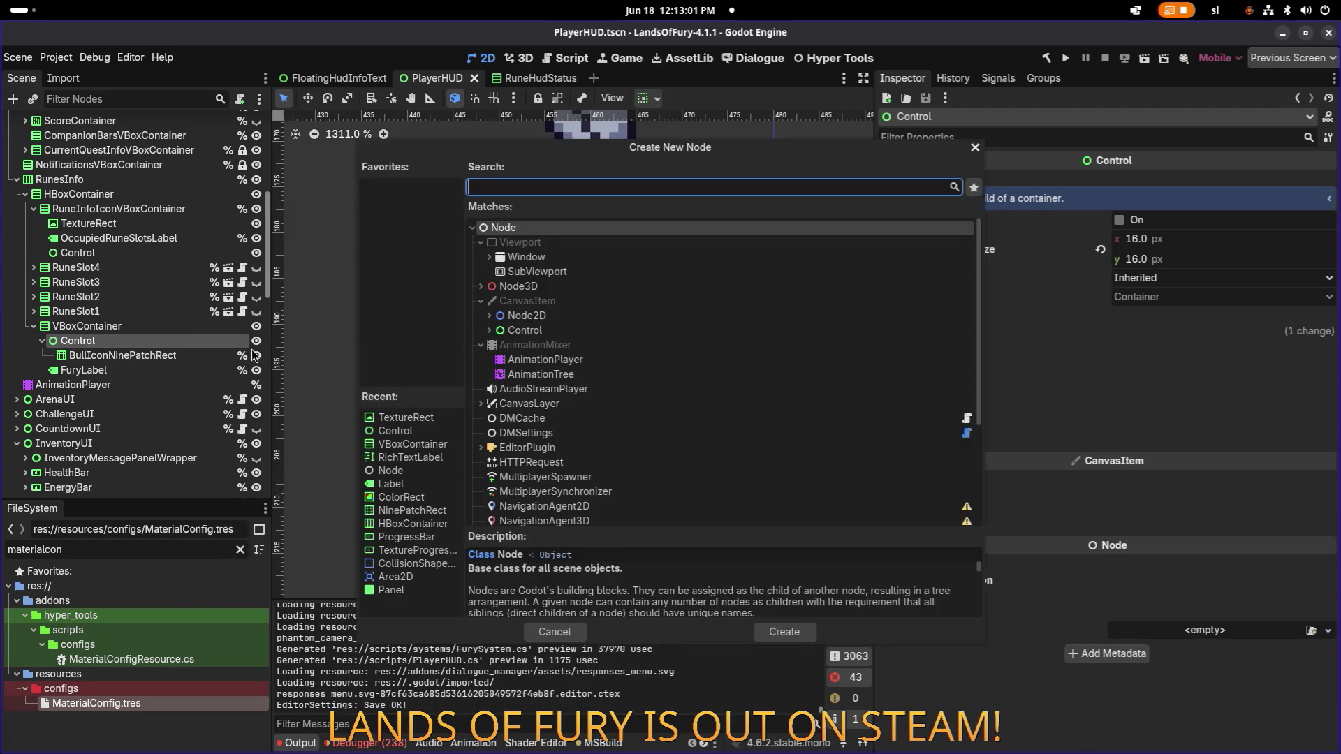
type("co")
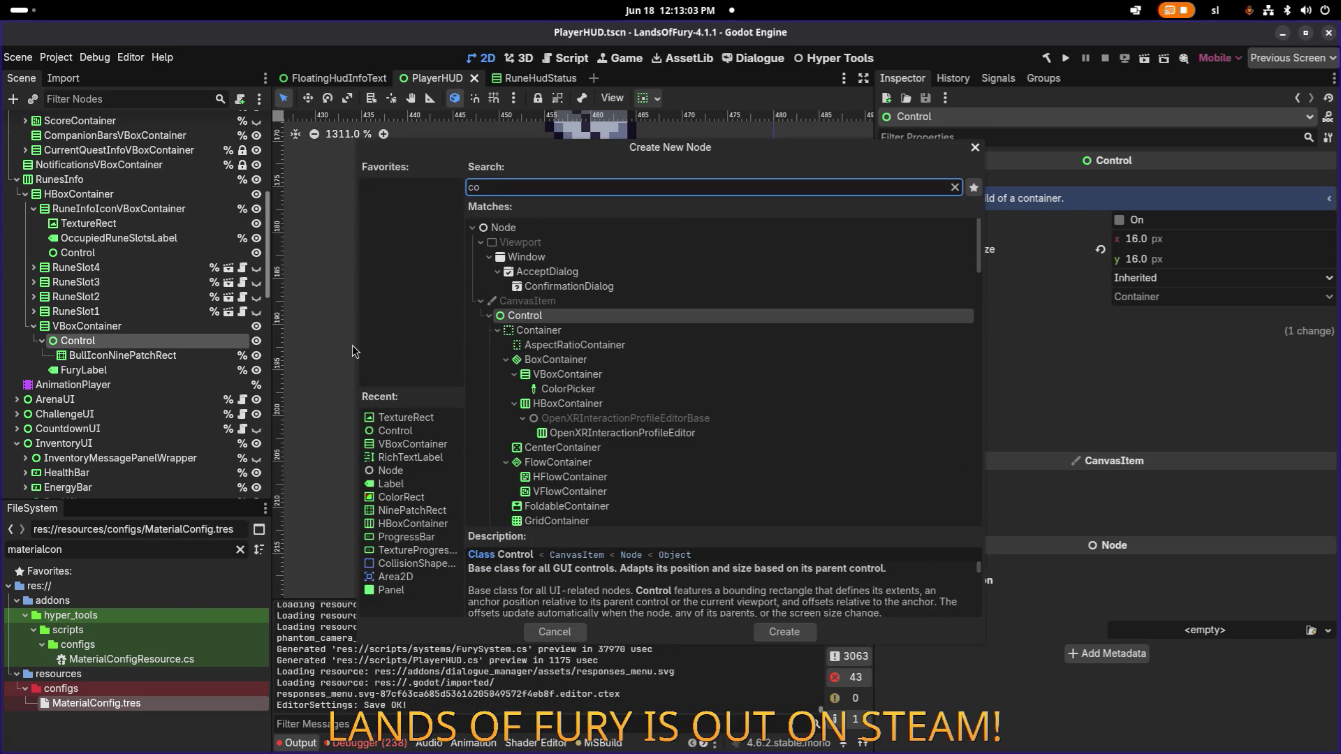
type("ont")
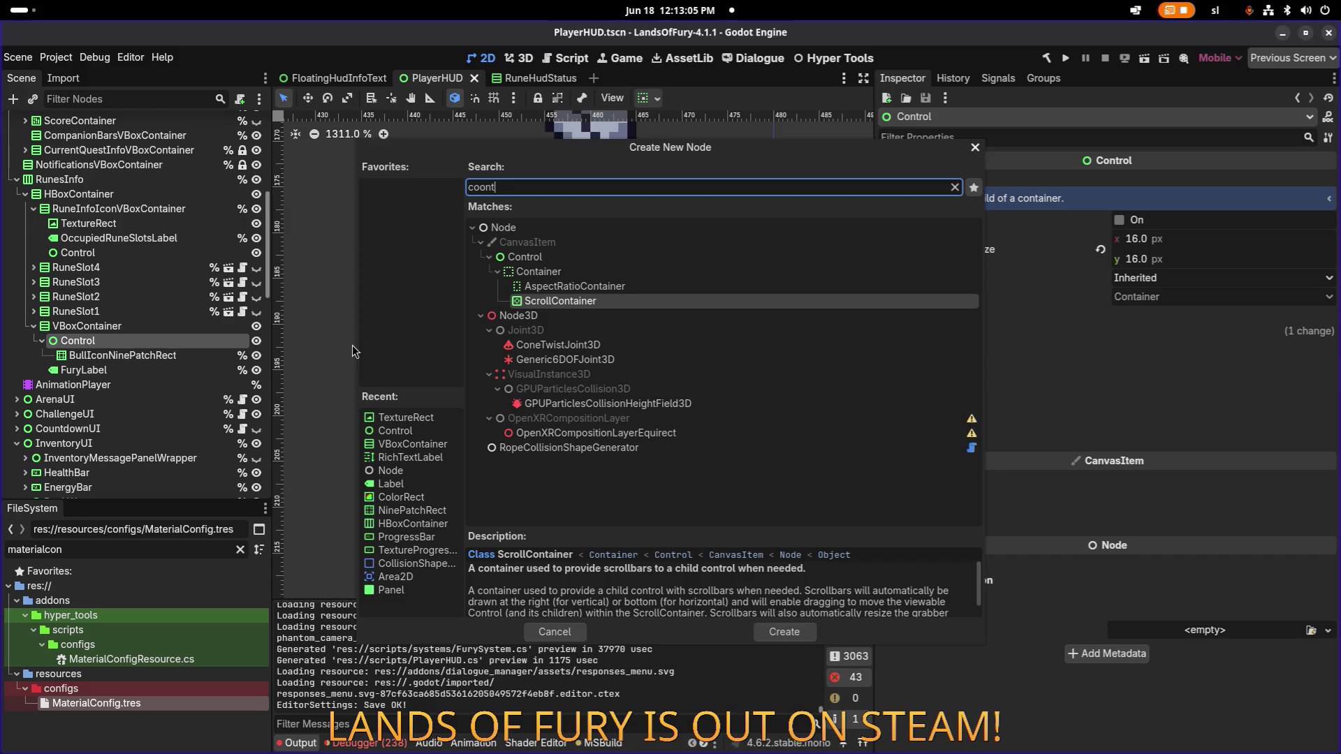
key("BackSpace")
key("BackSpace")
key("BackSpace")
type("nt")
key("Return")
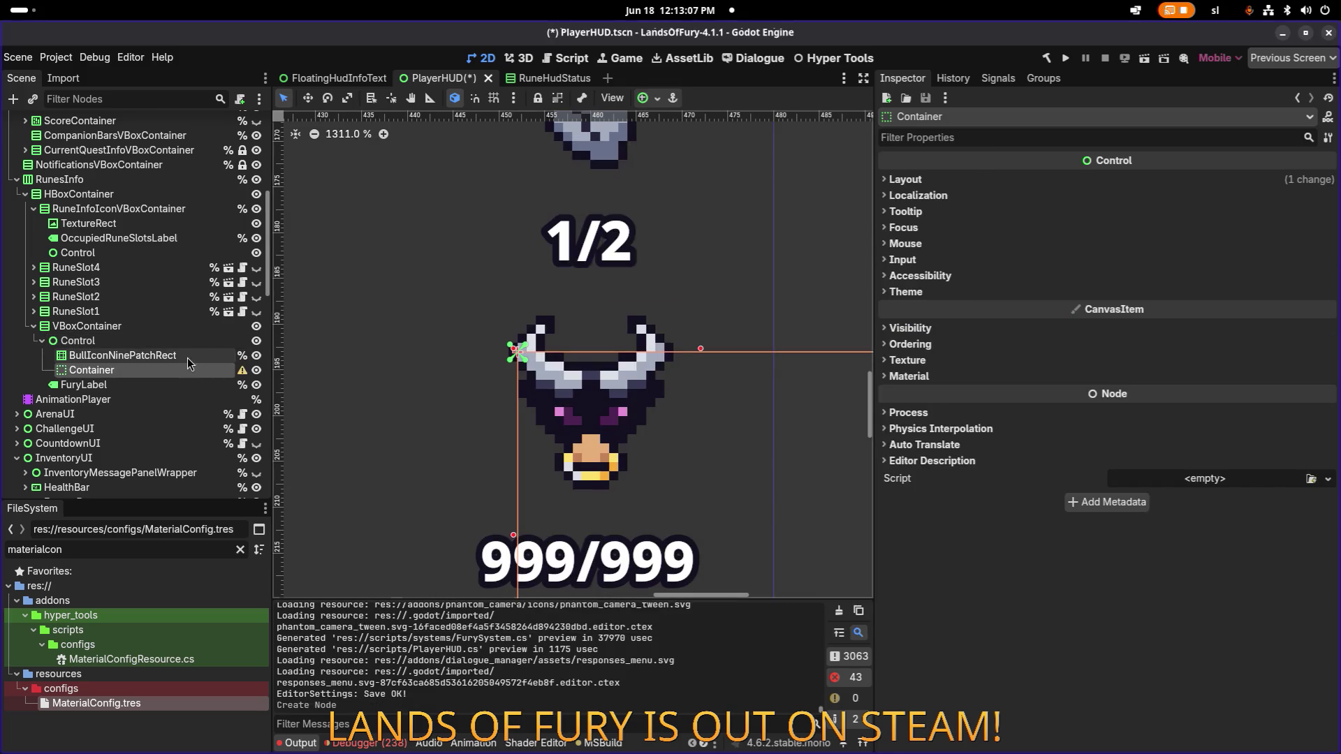
key("Delete")
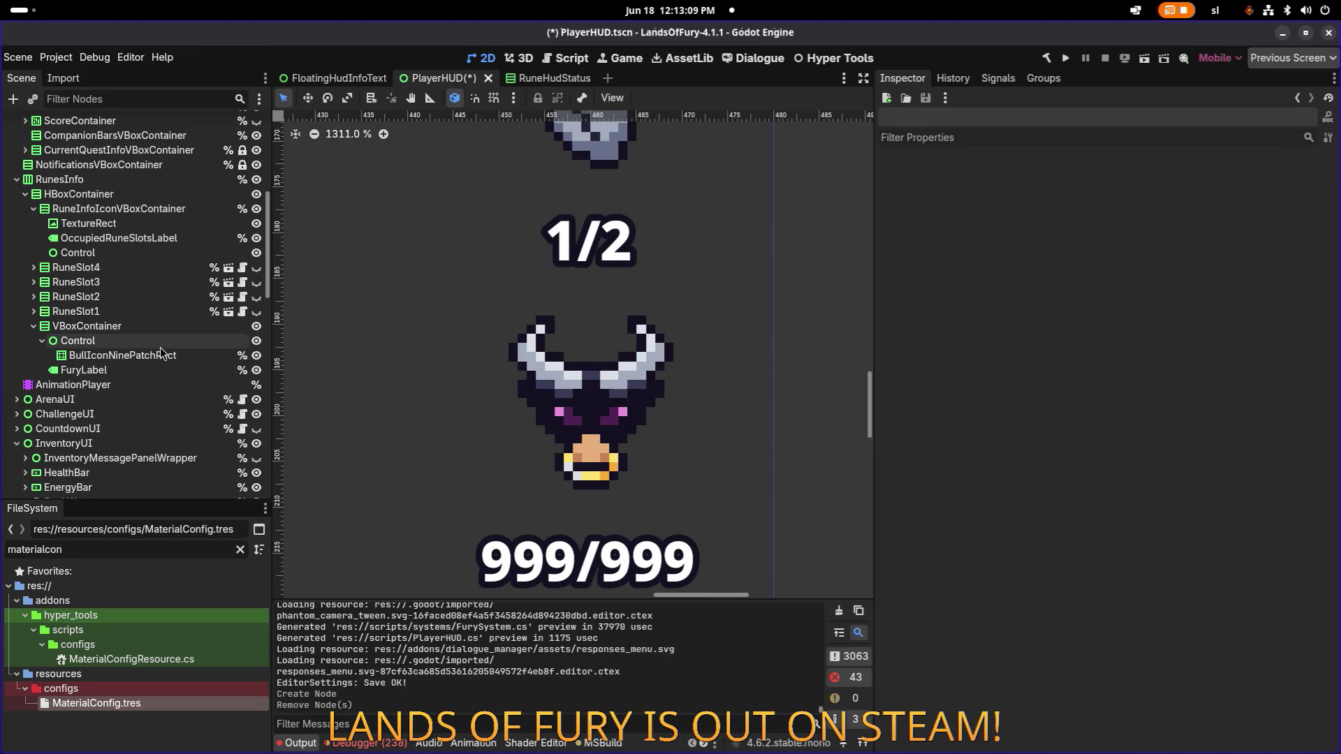
Step: Add a plain Control child under the bull icon's Control and start renaming it
right_click(161, 345)
left_click(222, 355)
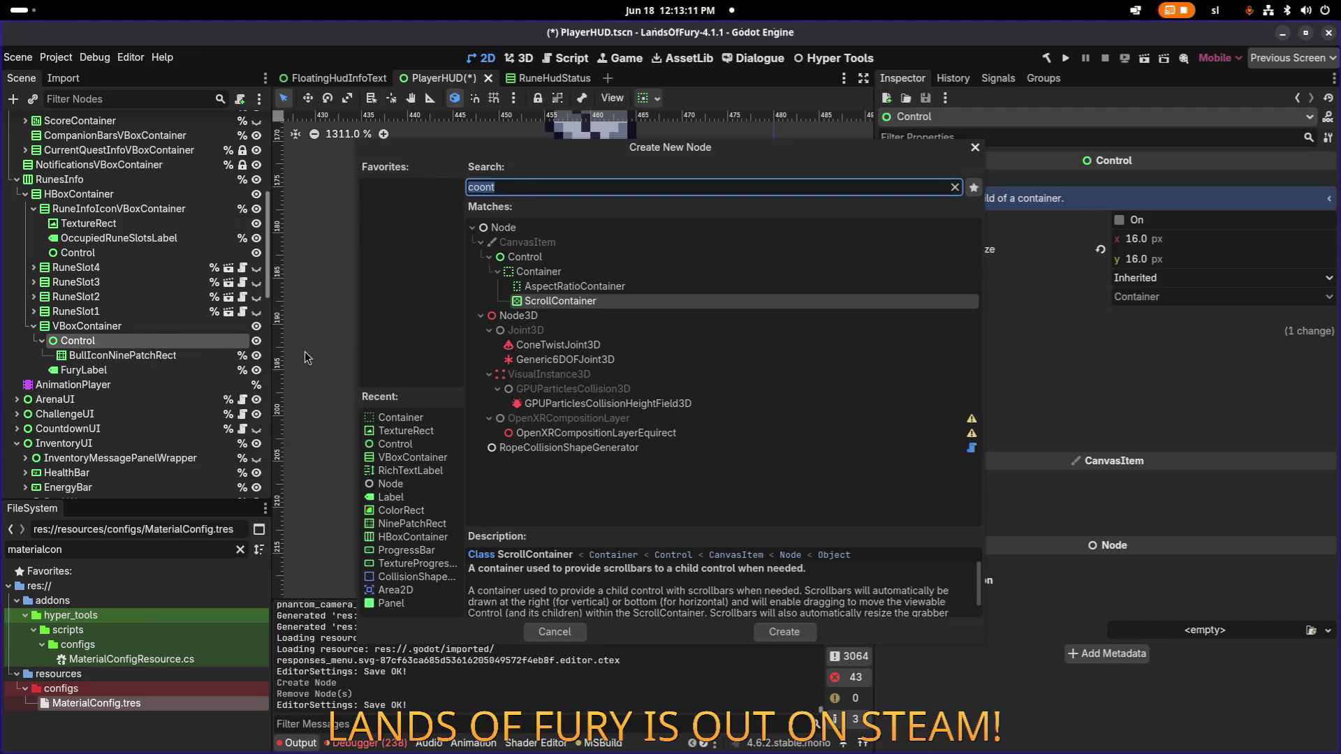
type("control")
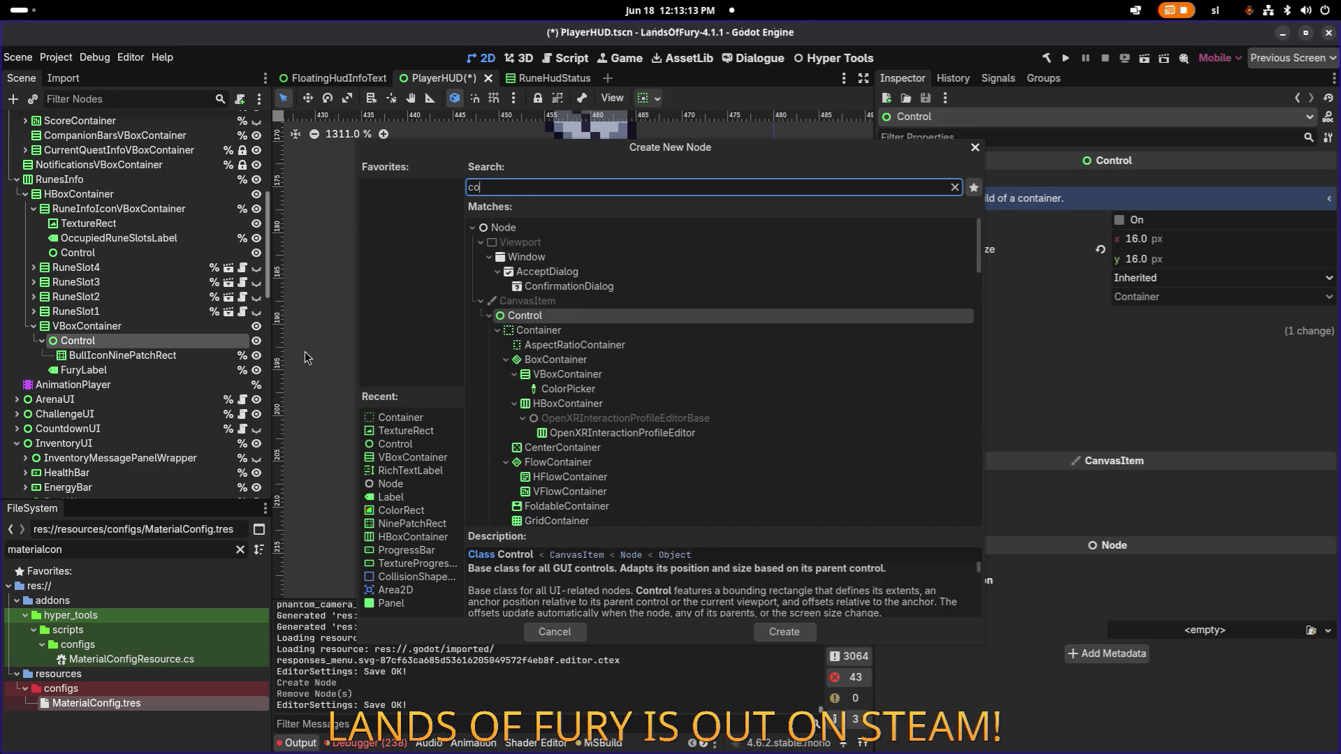
key("Return")
left_click(209, 355)
double_click(231, 371)
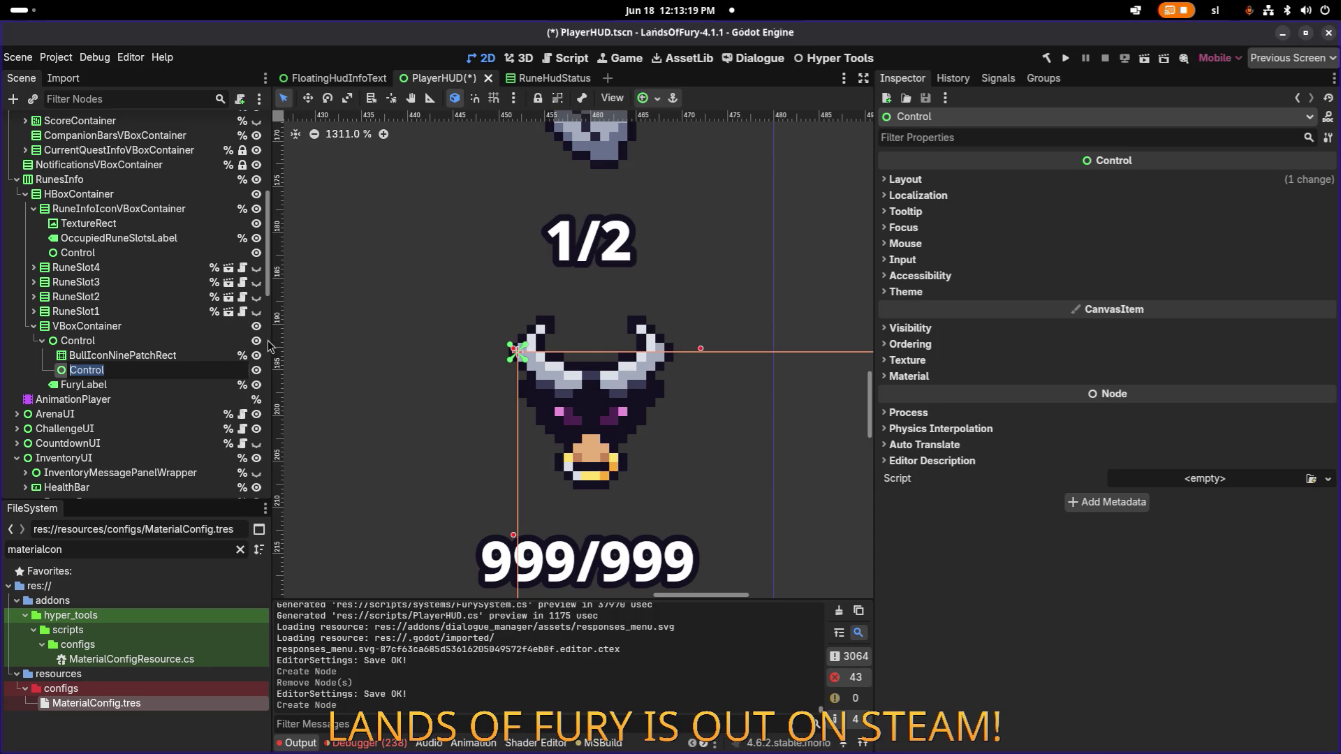
Step: Name the node furyFhitRoot and set its Size to 0×0
type("furyFhitRoot")
key("Return")
scroll(557, 276, "down", 10)
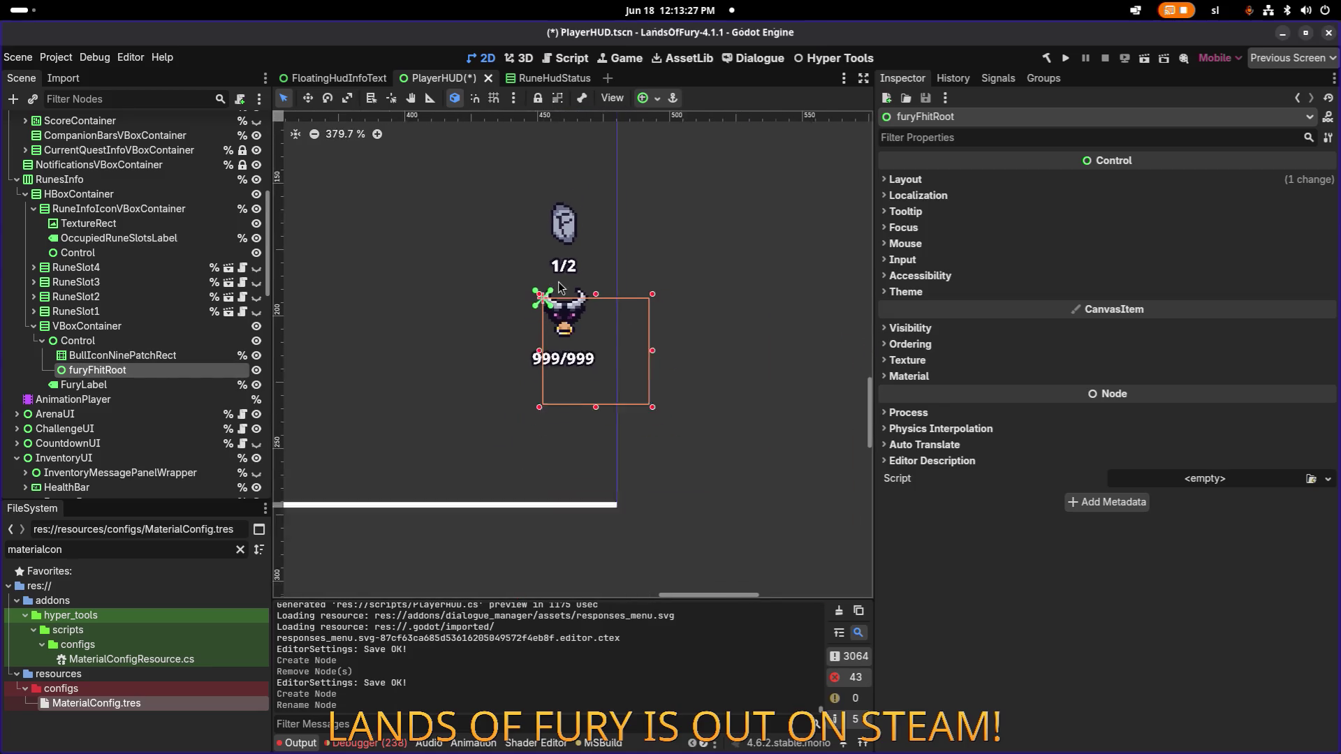
left_click(967, 183)
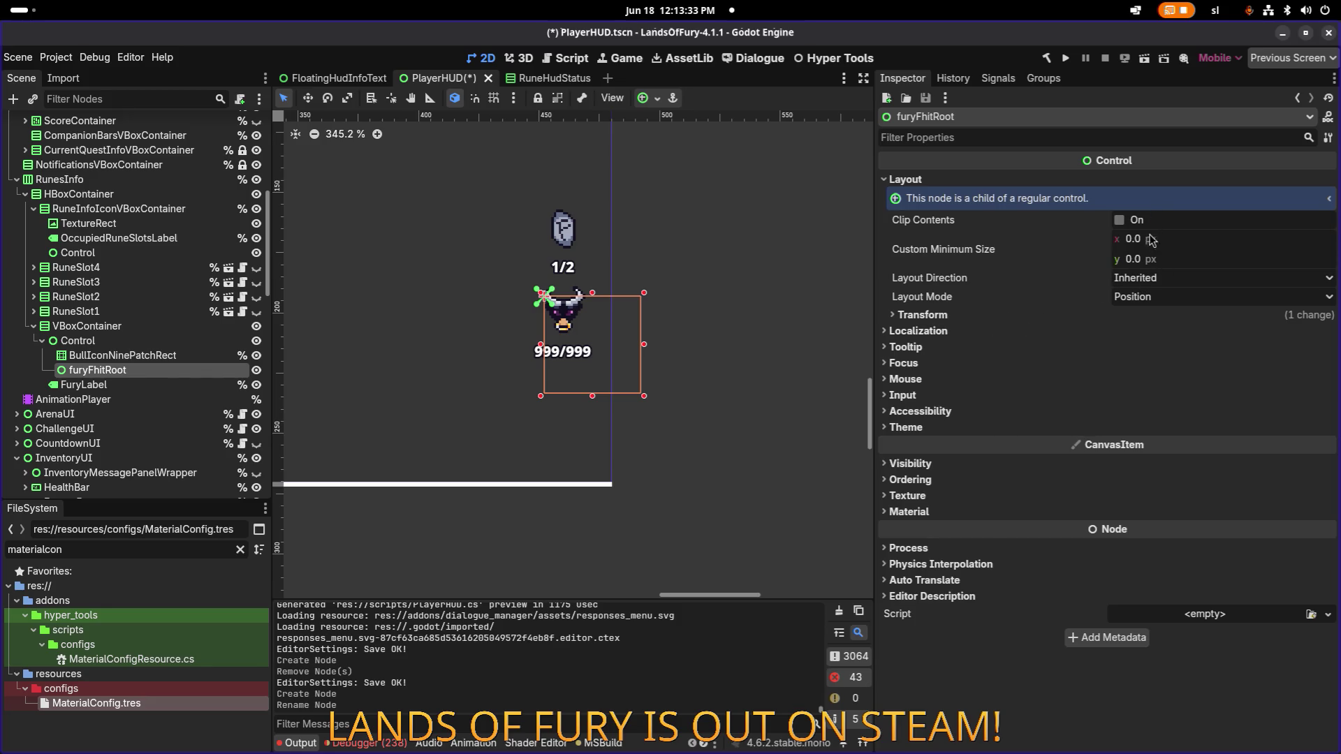
left_click(1021, 319)
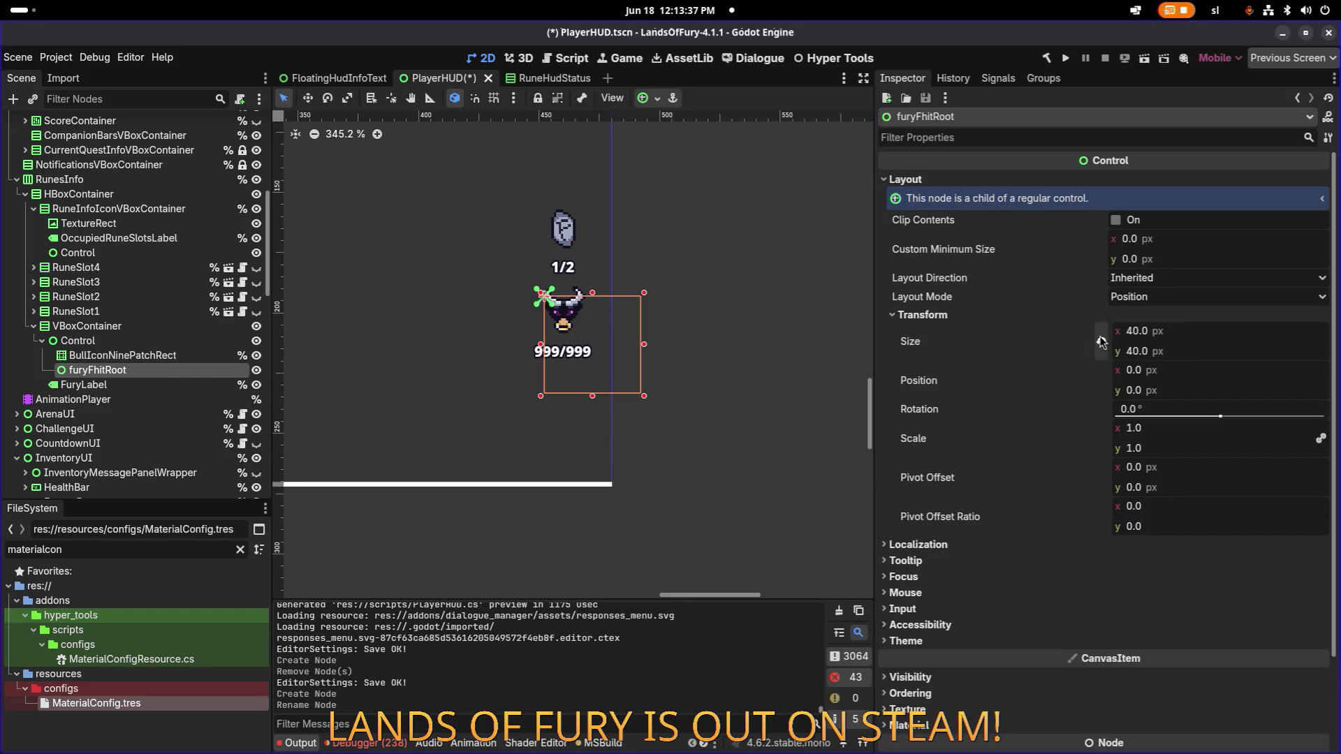
left_click(1172, 338)
type("0")
key("Tab")
type("0")
key("Return")
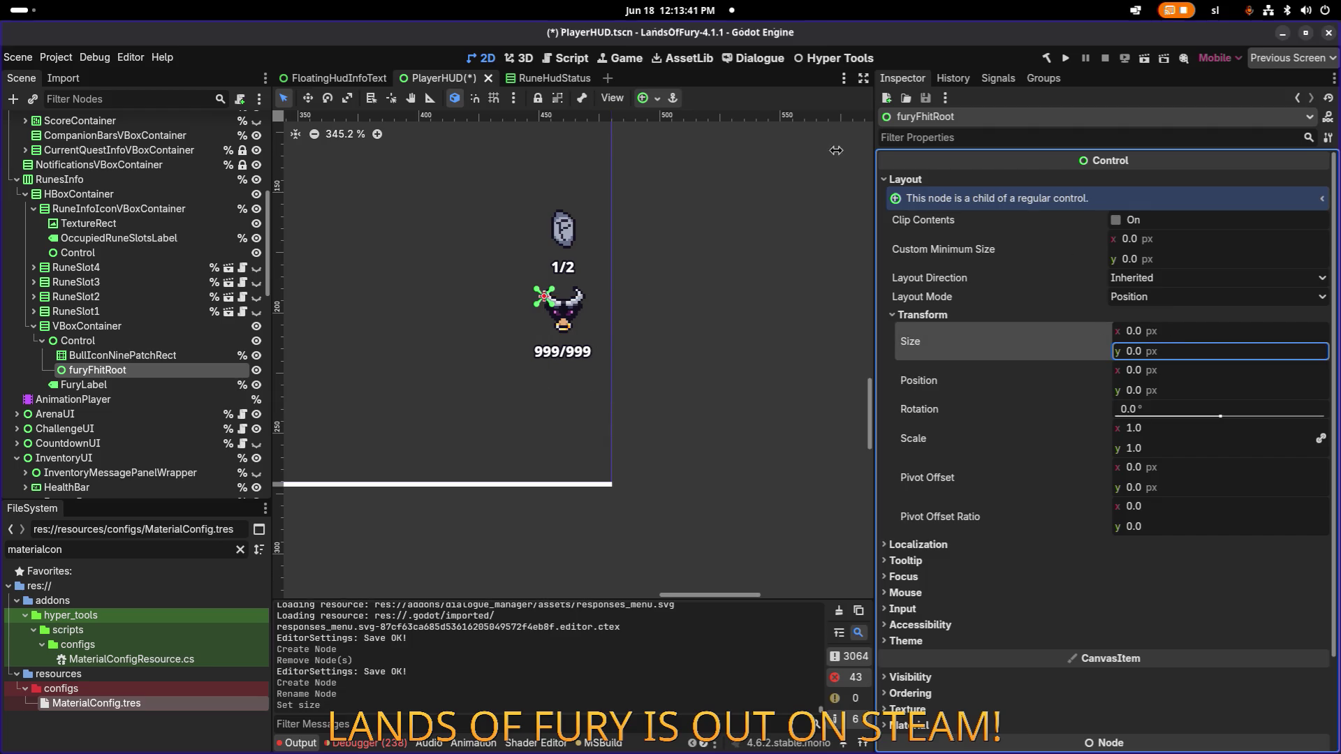
Step: Apply the Center anchor preset, nudge the node down, and save the scene
left_click(645, 100)
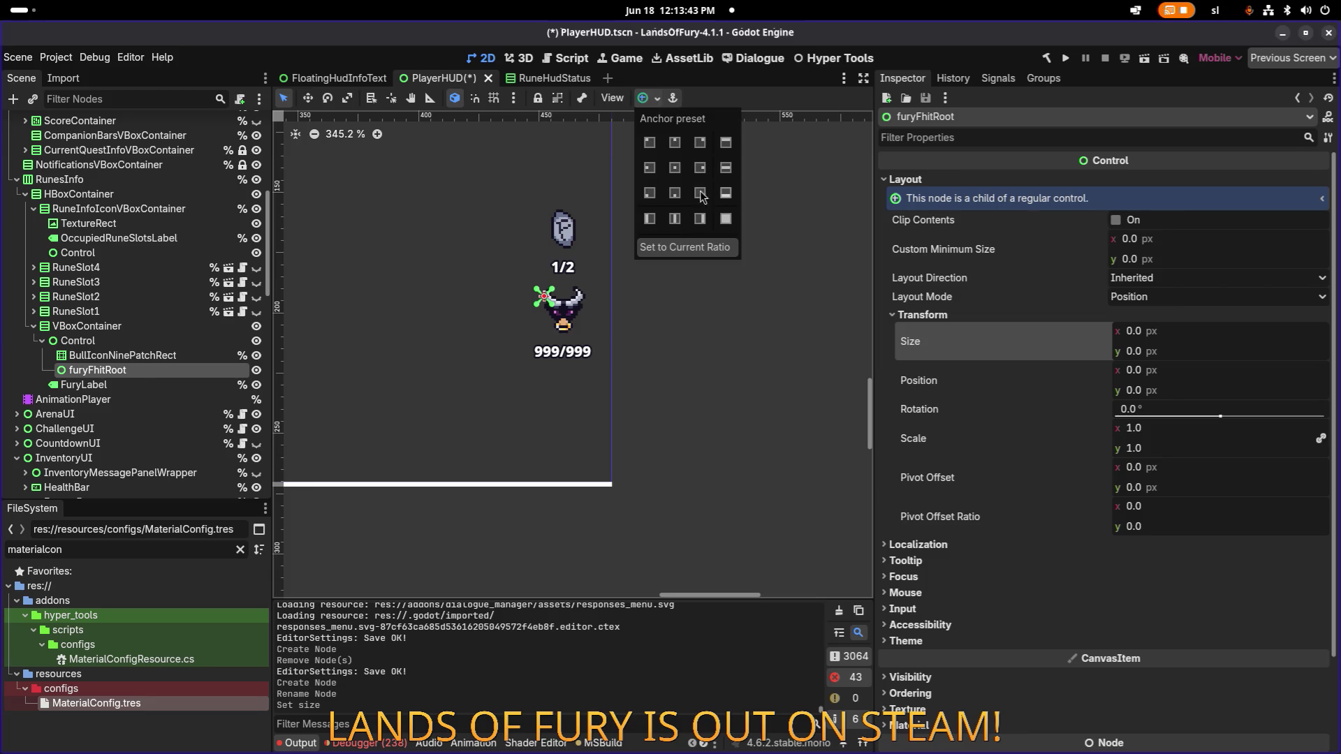
left_click(674, 167)
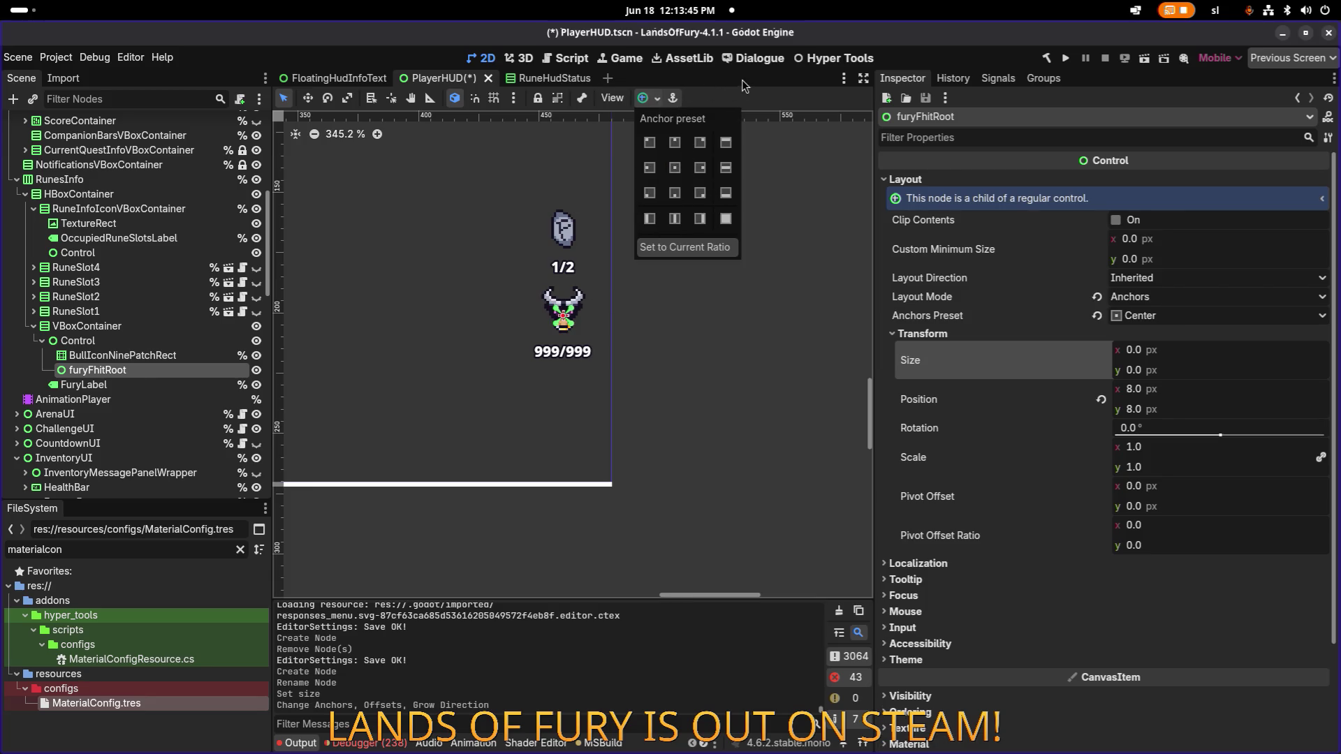
scroll(559, 318, "up", 10)
key("w")
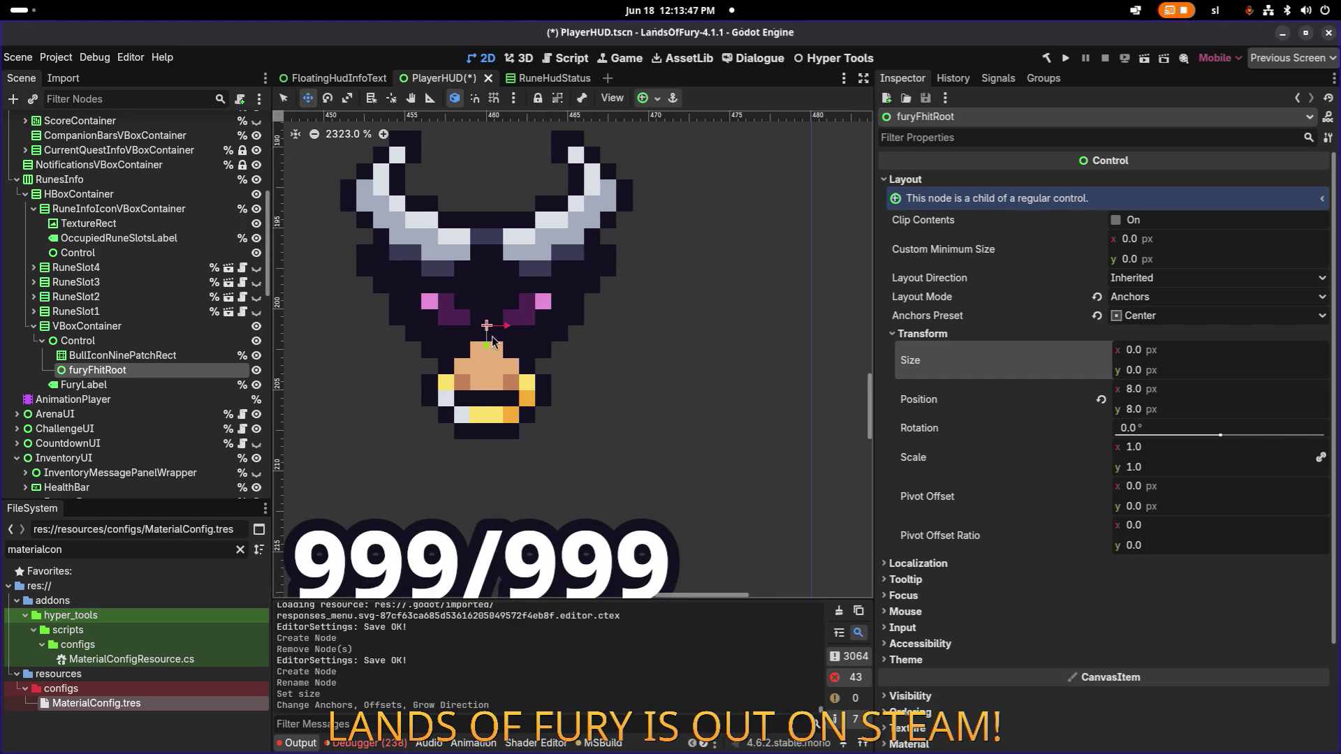
scroll(487, 377, "up", 1)
mouse_move(487, 353)
left_mouse_down()
mouse_move(486, 461)
mouse_move(491, 409)
left_mouse_up()
key("ctrl+s")
Step: Enable Access as Unique Name on furyFhitRoot
left_click(209, 356)
right_click(181, 370)
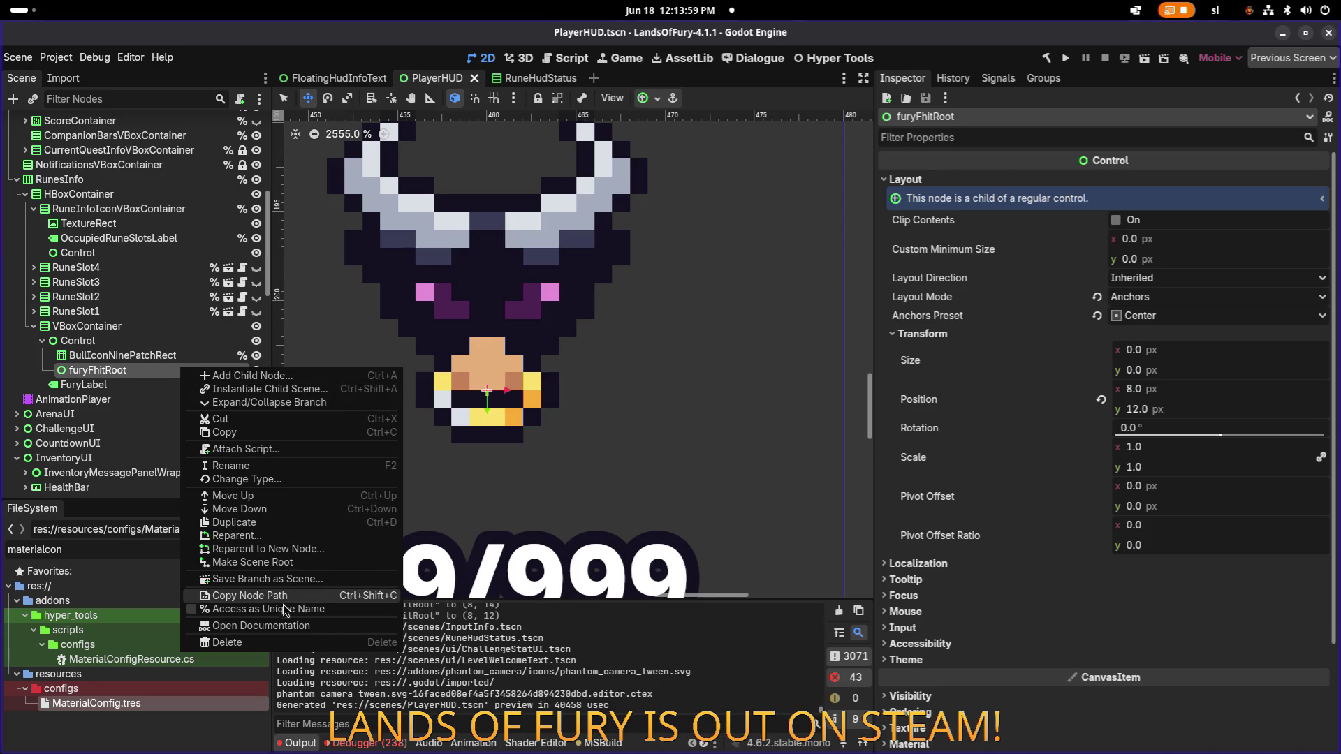
left_click(268, 609)
left_click(195, 355)
Step: Capitalize the node name to FuryFhitRoot, save PlayerHUD.tscn, and return to VS Code
left_click(190, 371)
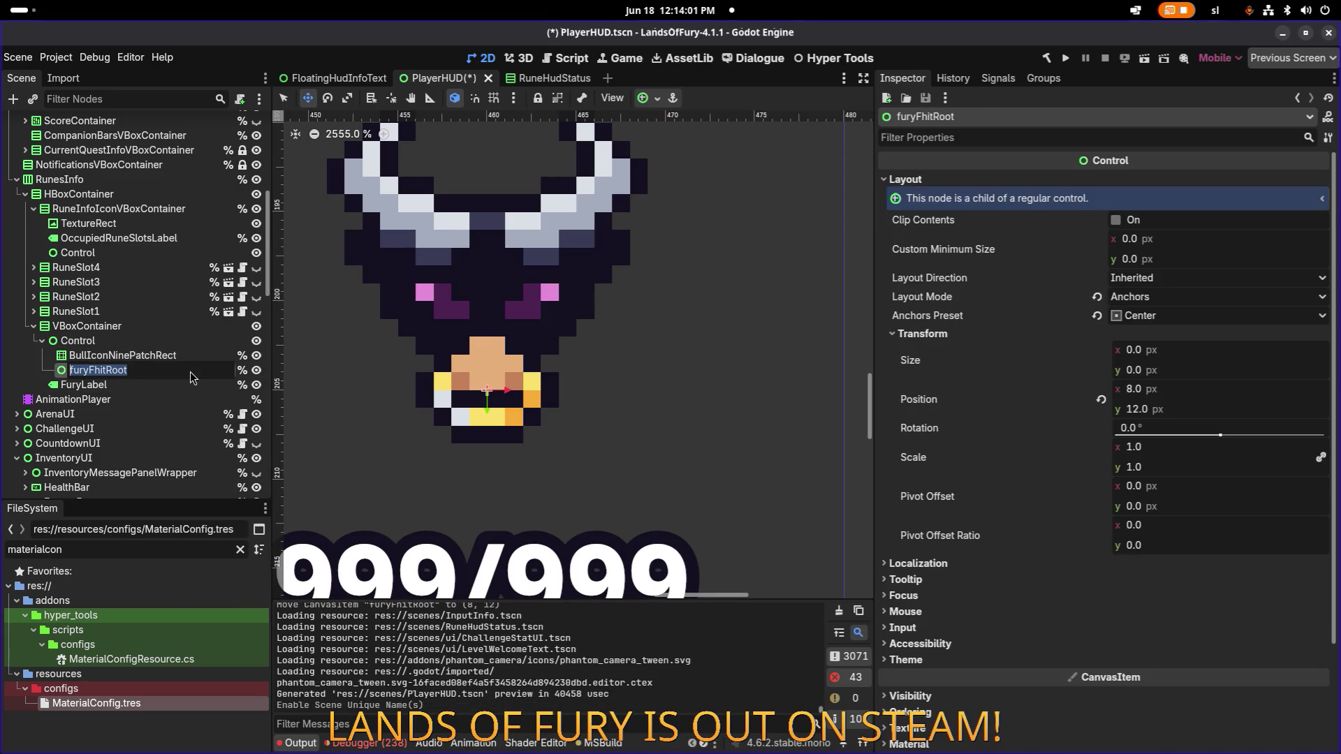
left_click(182, 377)
key("Home")
key("Delete")
type("F")
key("Return")
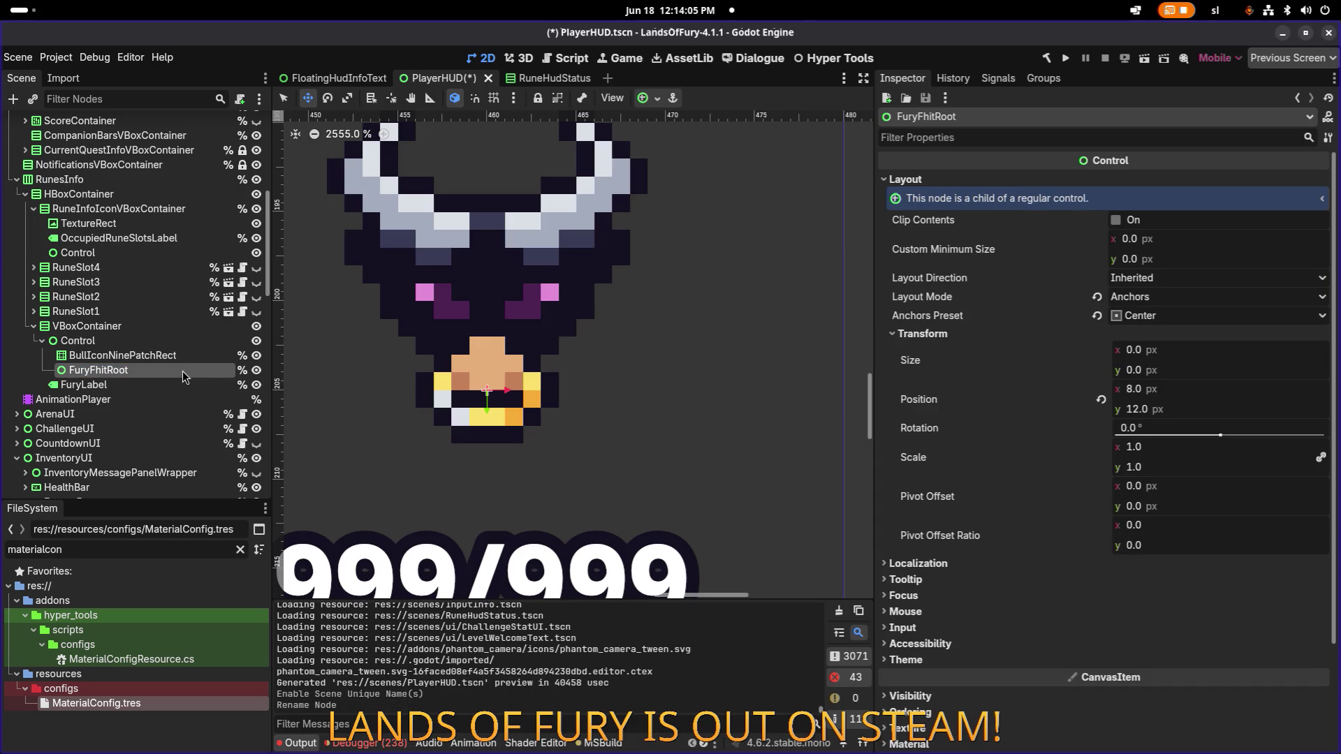
left_click(209, 342)
key("ctrl+s")
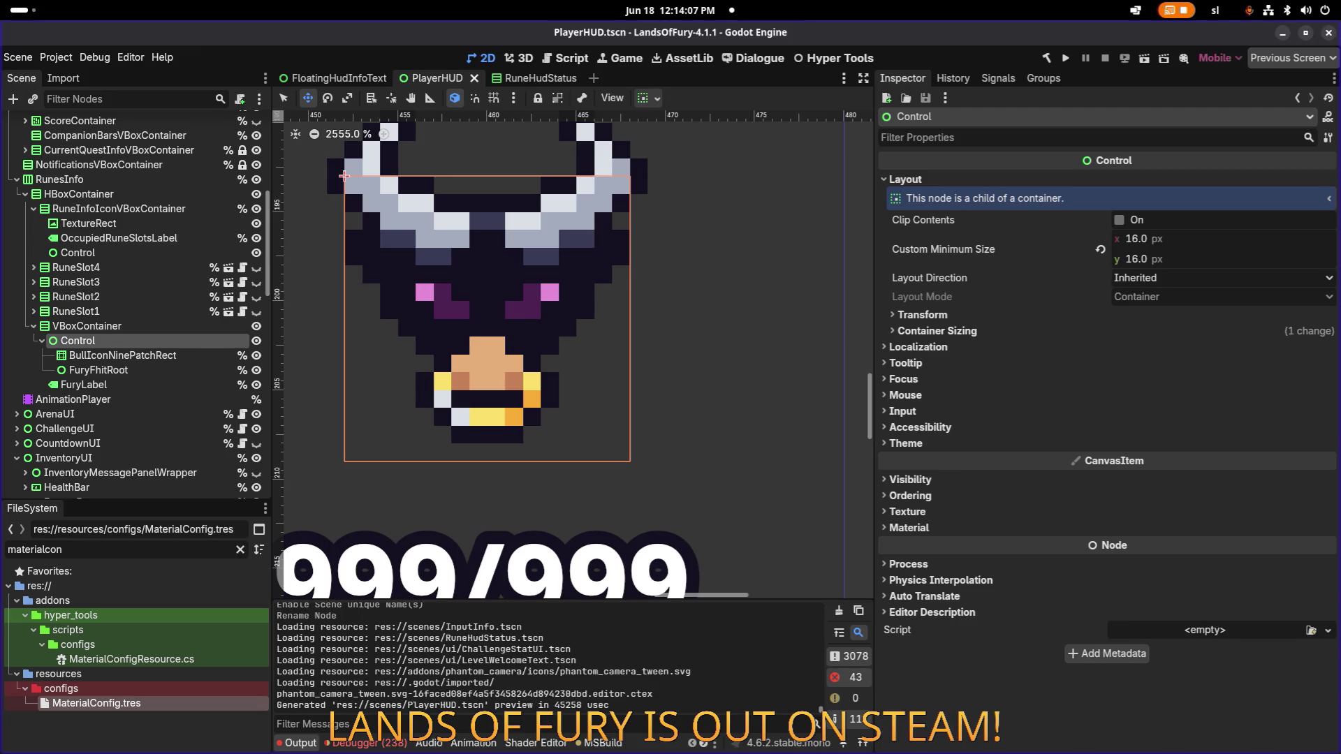
key("alt+Tab")
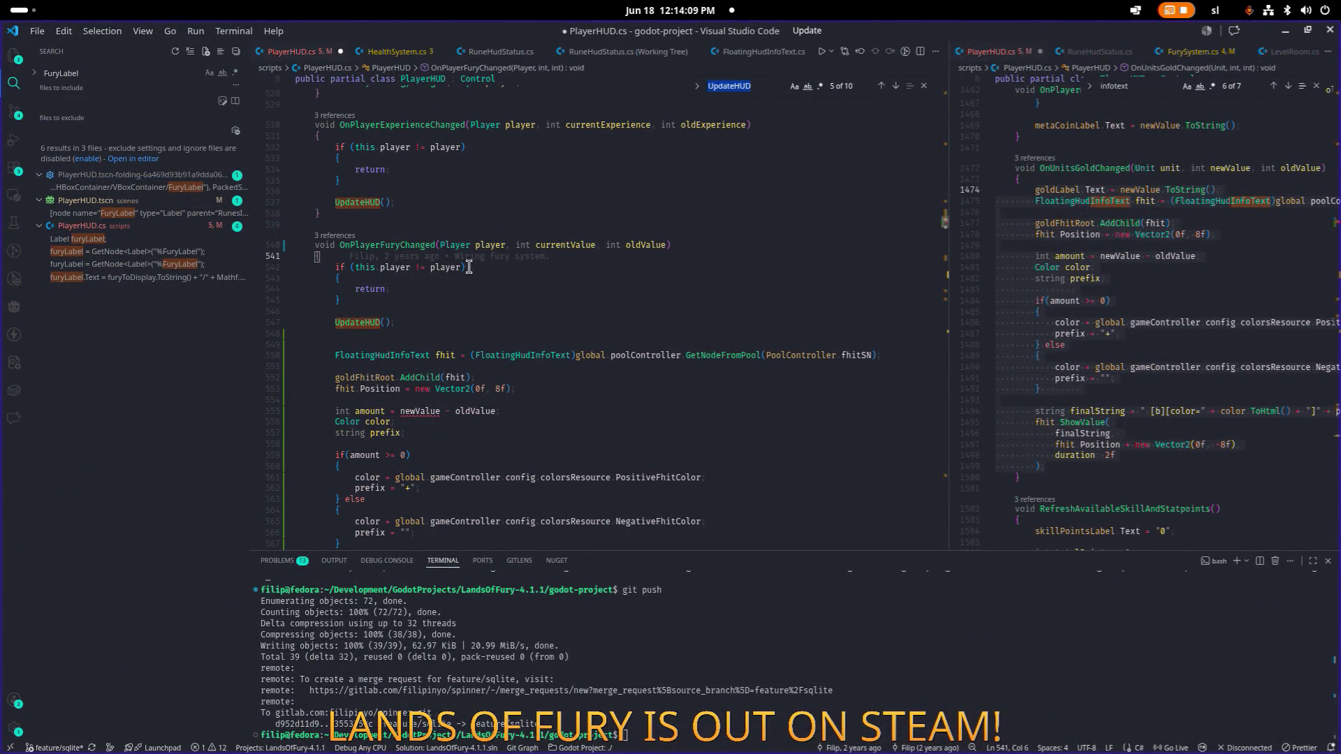
Step: Declare a new Control field furyFhitRoot below skillPointsFhitRoot and save PlayerHUD.cs
key("ctrl+f")
type("fhitroo")
key("Return")
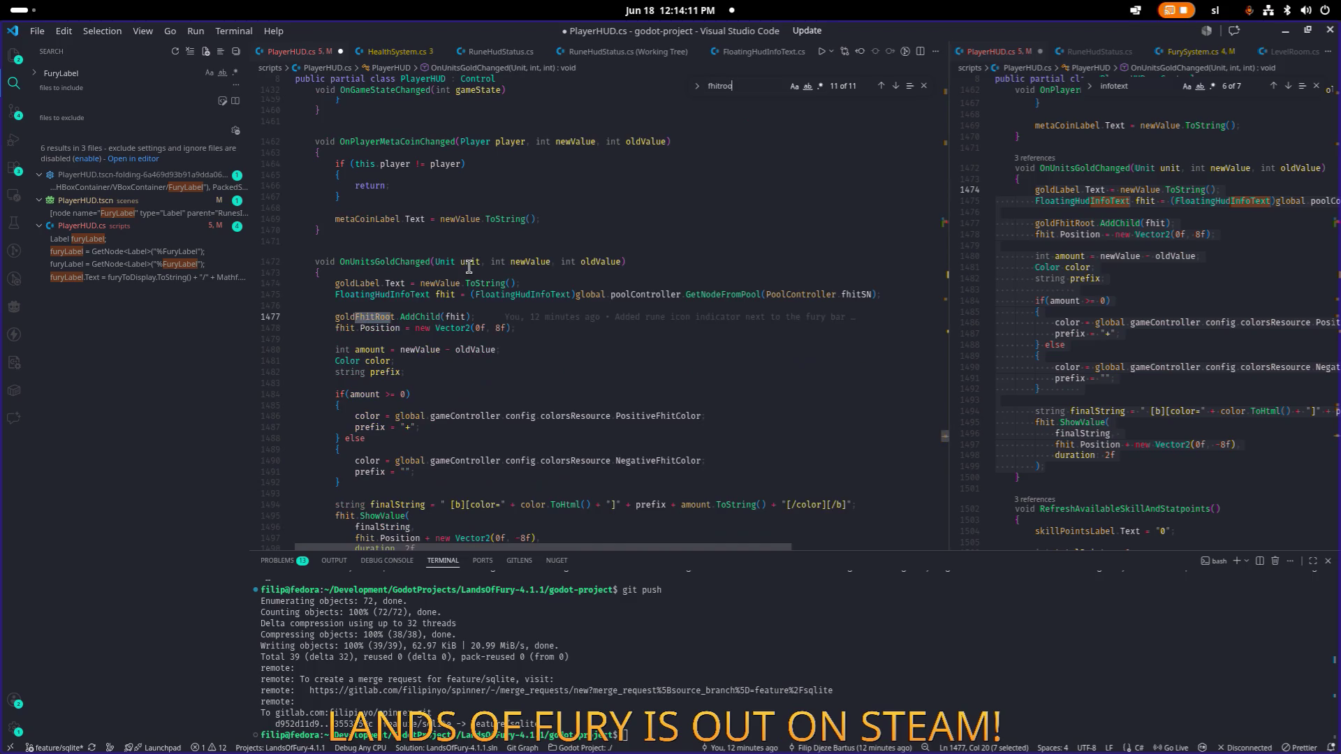
key("Return")
scroll(482, 315, "up", 1)
left_click(505, 405)
key("Return")
type("Cont")
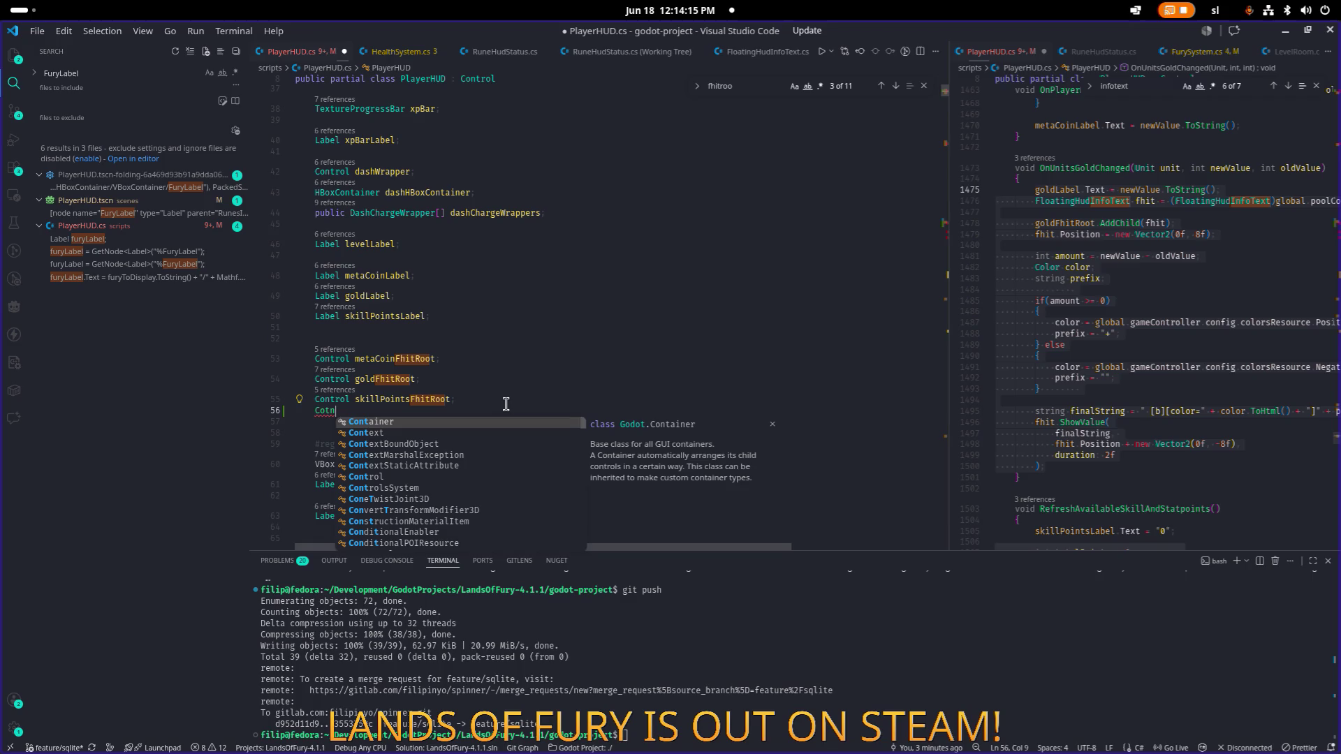
key("Return")
type("FuryFhitRoot;")
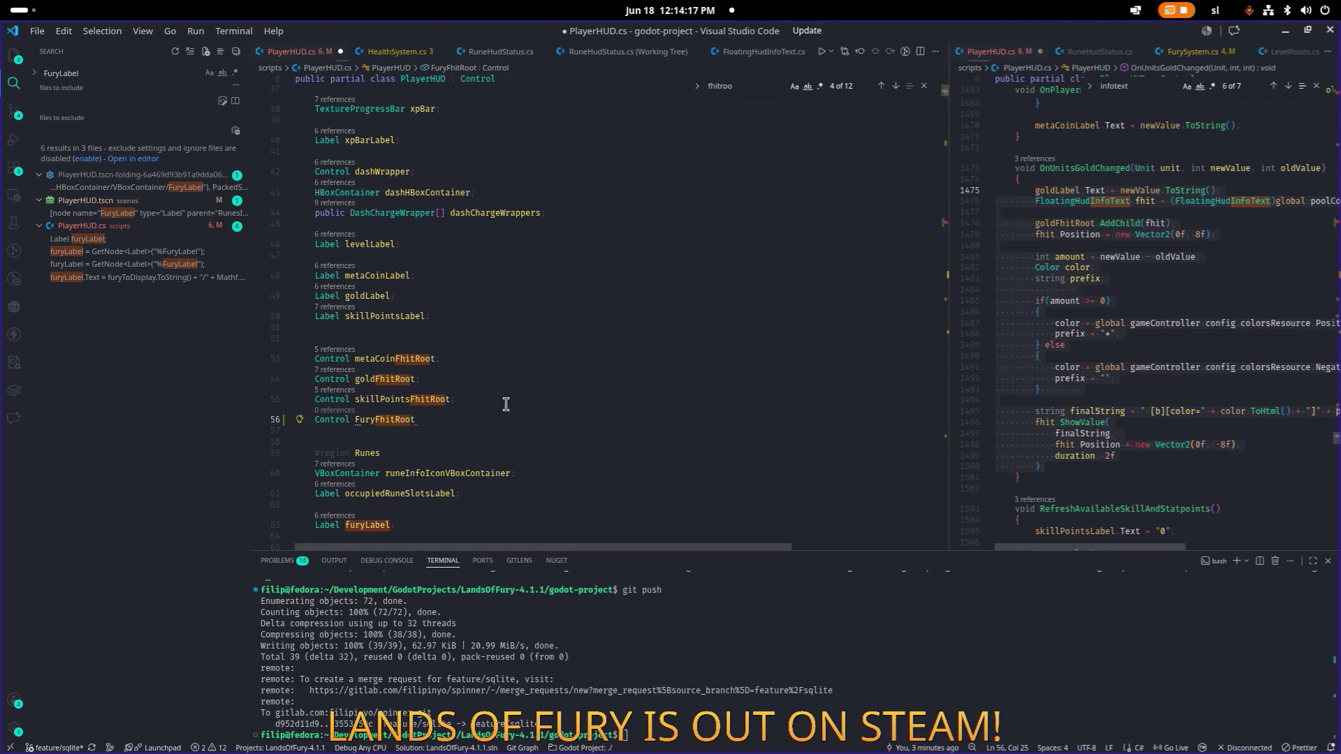
key("shift+Right")
type("f")
key("ctrl+d")
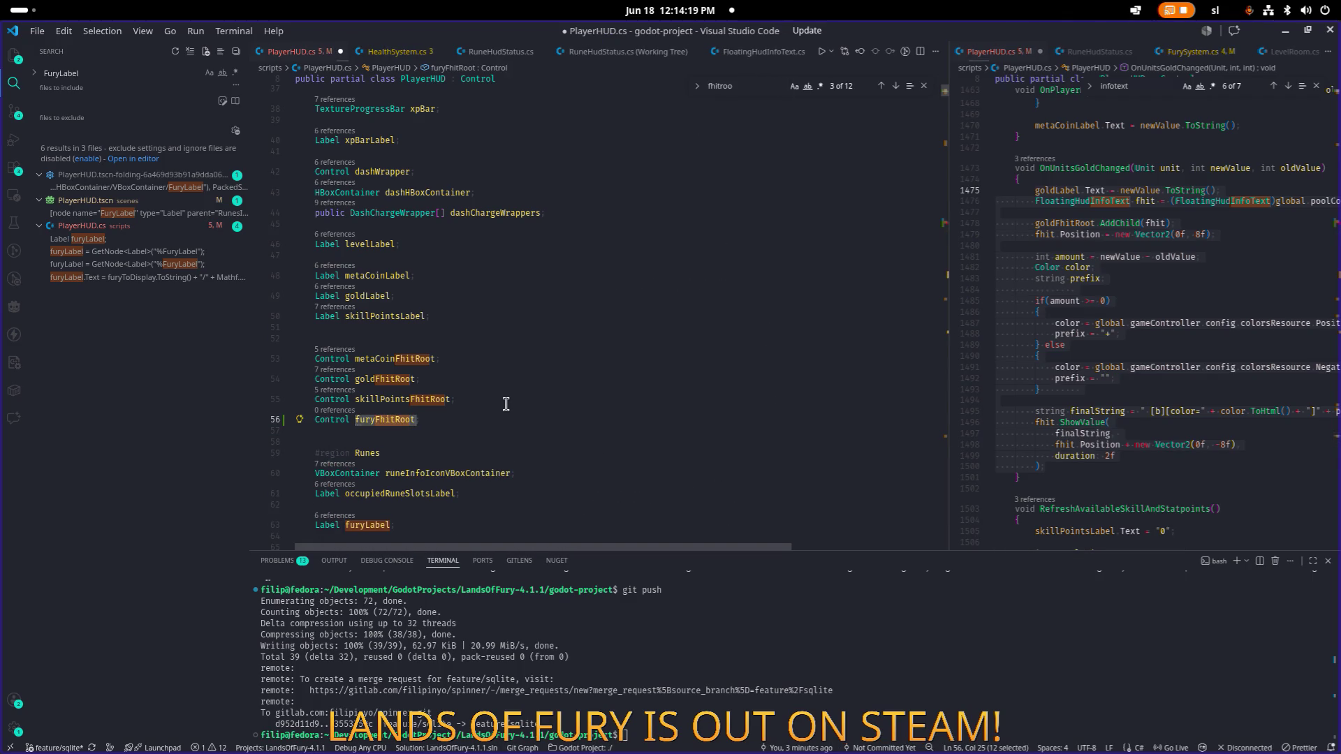
key("ctrl+s")
Step: Below the skillPointsFhitRoot assignment, add furyFhitRoot = GetNode<Control>("%FuryFhitRoot"); and save
key("Up")
key("ctrl+d")
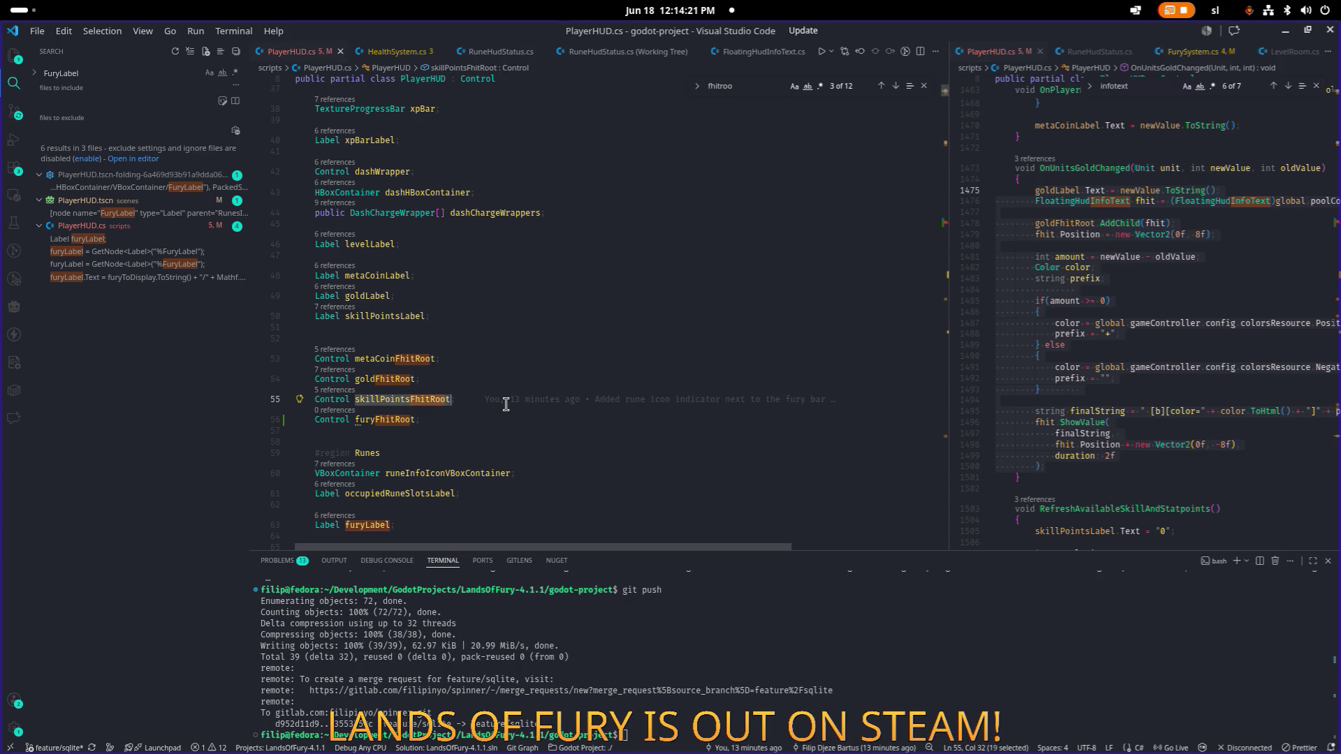
key("ctrl+f")
scroll(506, 405, "down", 2)
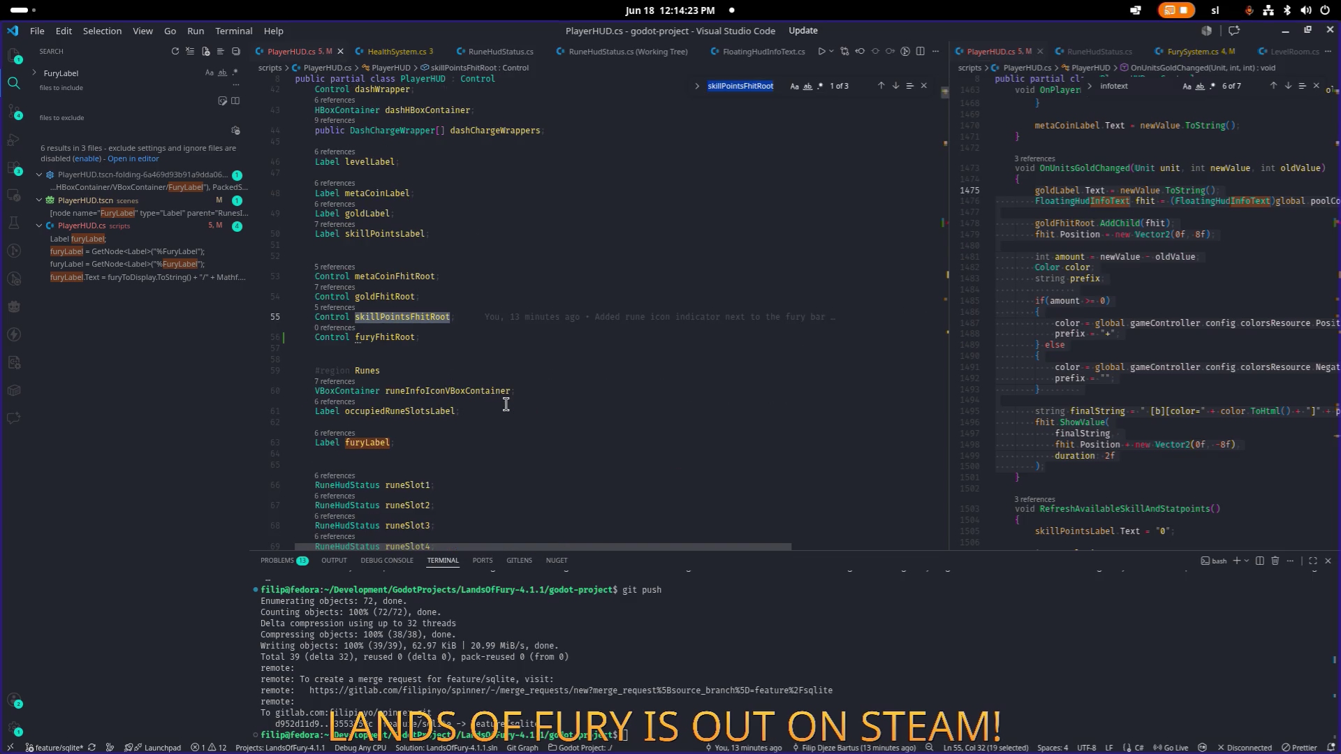
key("Return")
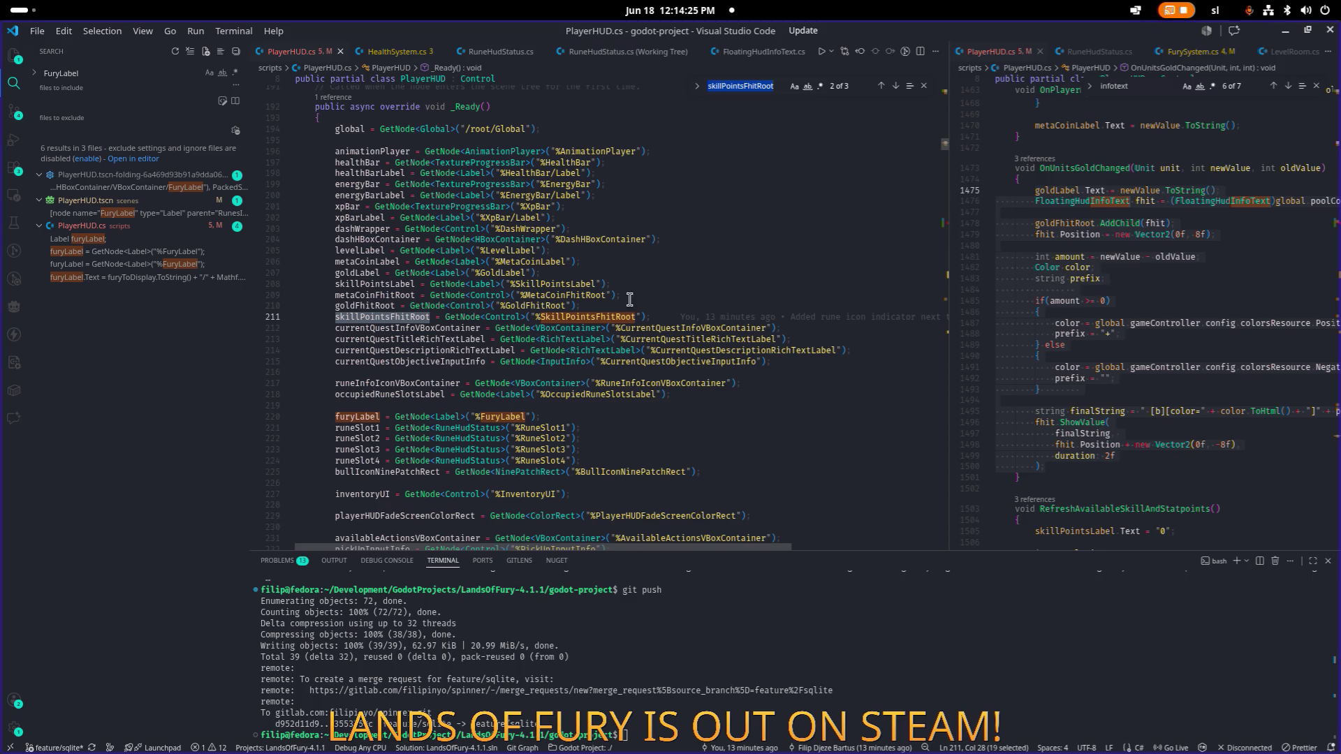
left_click(683, 312)
key("Return")
type("furyFhitRoot")
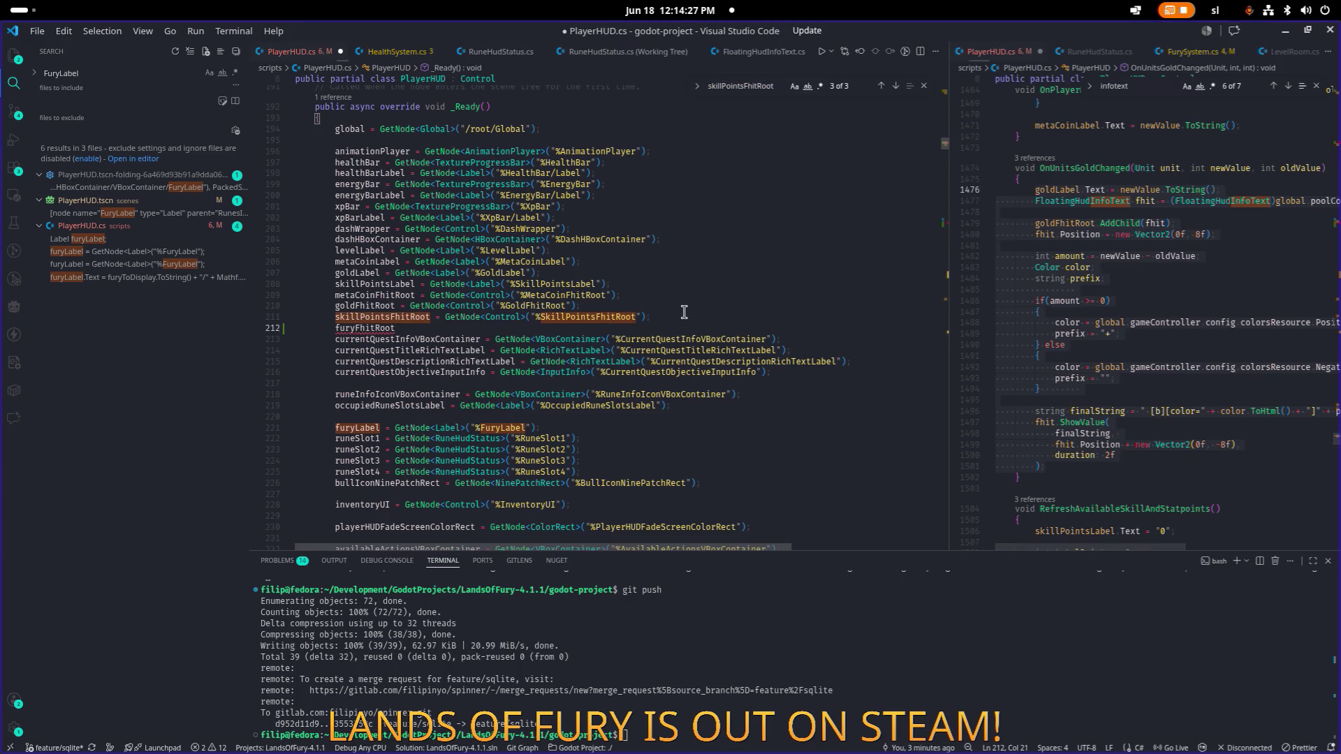
type(" = GetN")
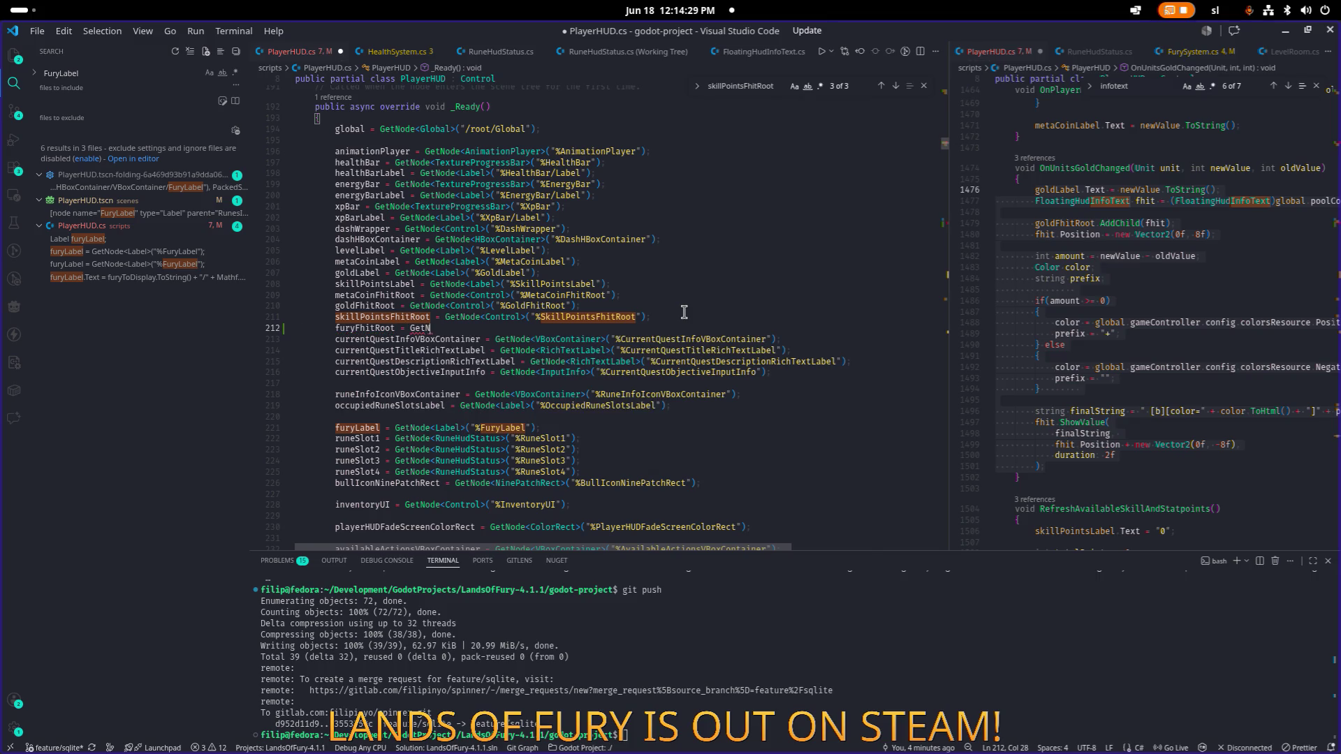
type("ode<Control>(")
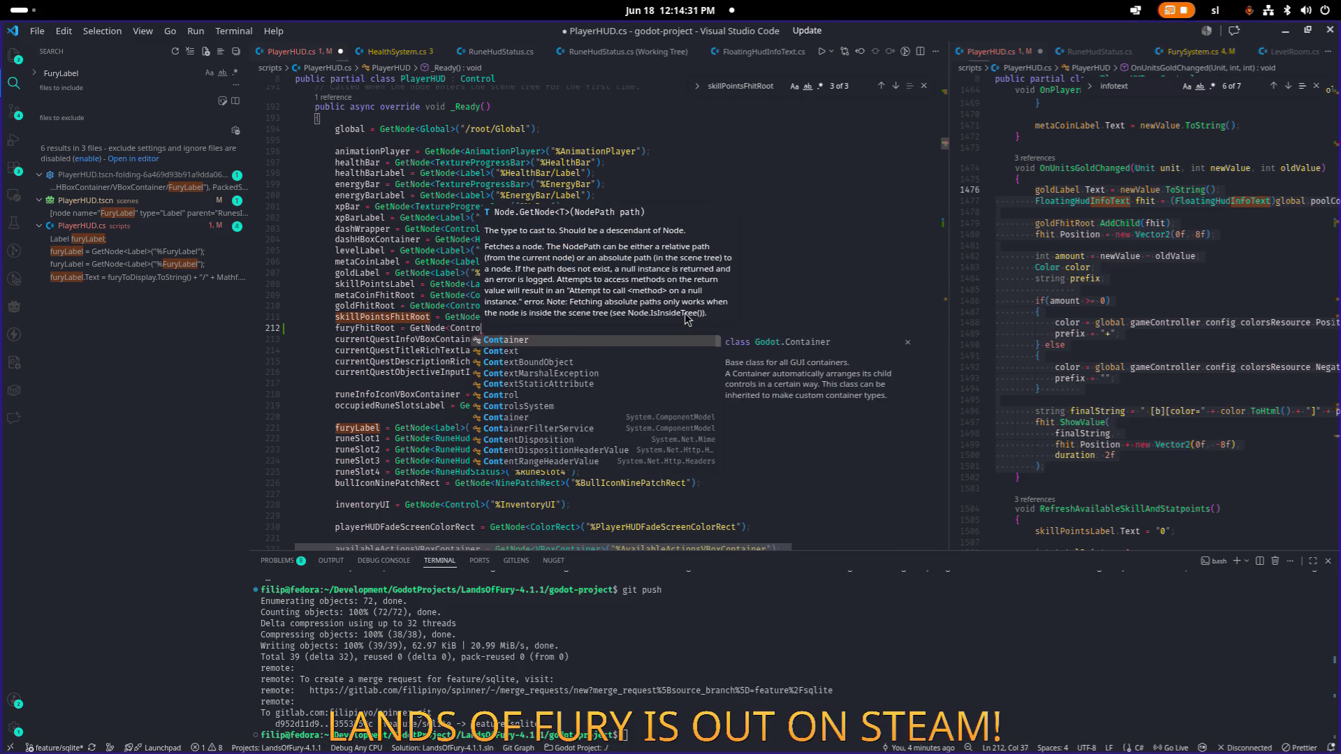
type("\"")
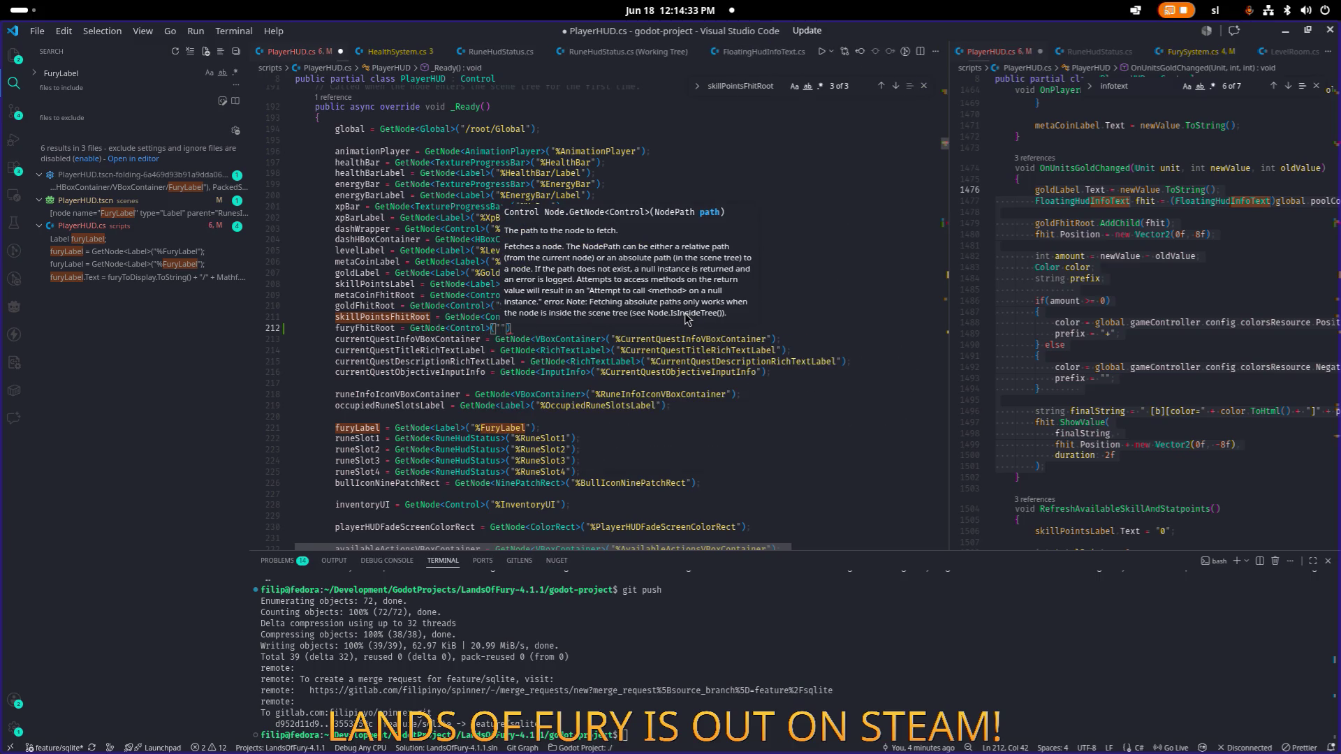
type("%")
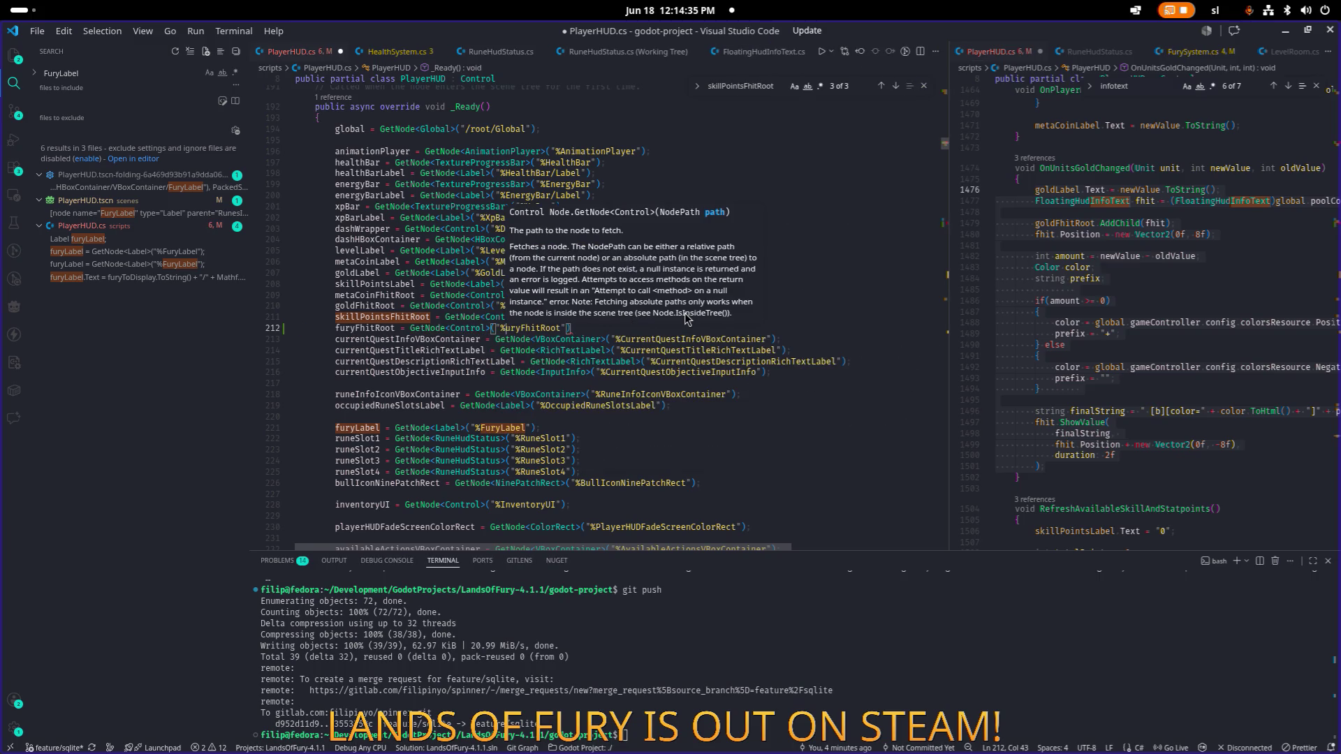
key("Tab")
key("End")
type(";")
key("Home")
key("ctrl+s")
Step: Search the file for the fury handler using 'onfur'
key("ctrl+shift+Right")
key("ctrl+f")
type("onfur")
key("ctrl+a")
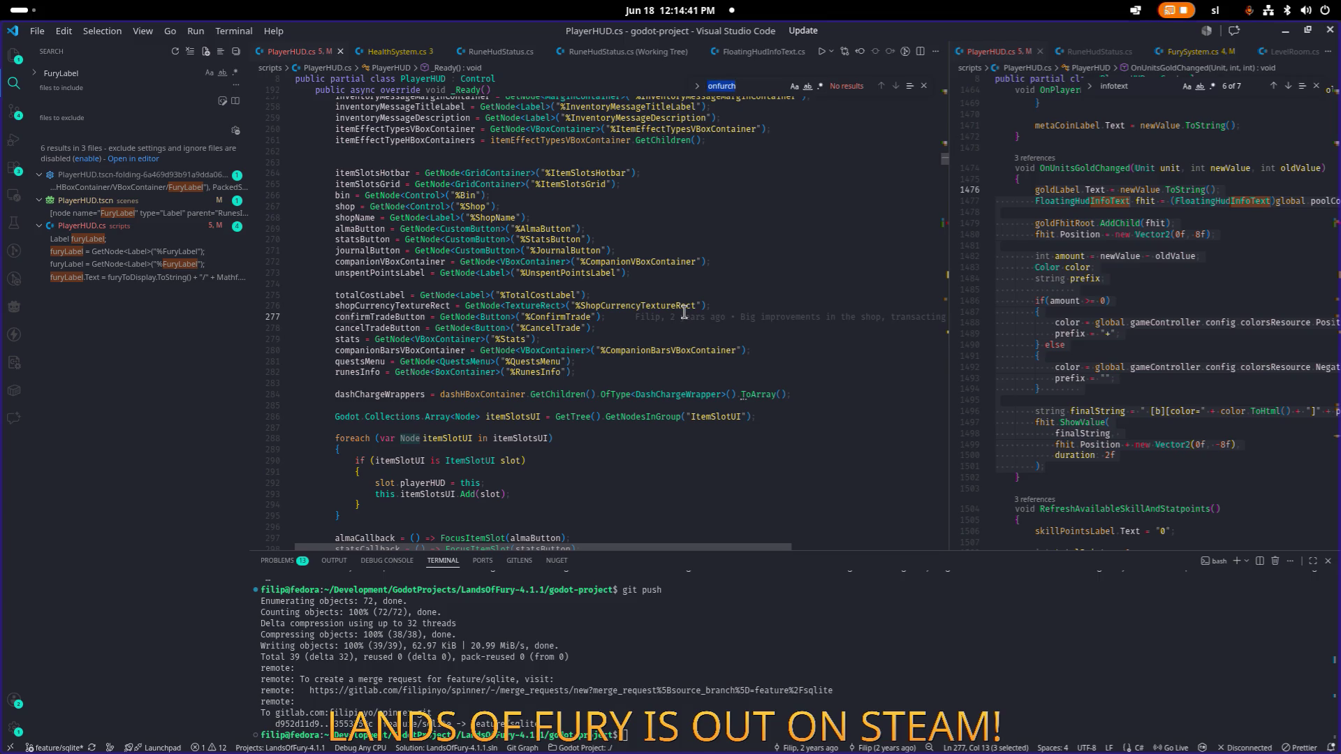
Step: Jump to OnPlayerFuryChanged and replace goldFhitRoot with furyFhitRoot on line 554
type("furychan")
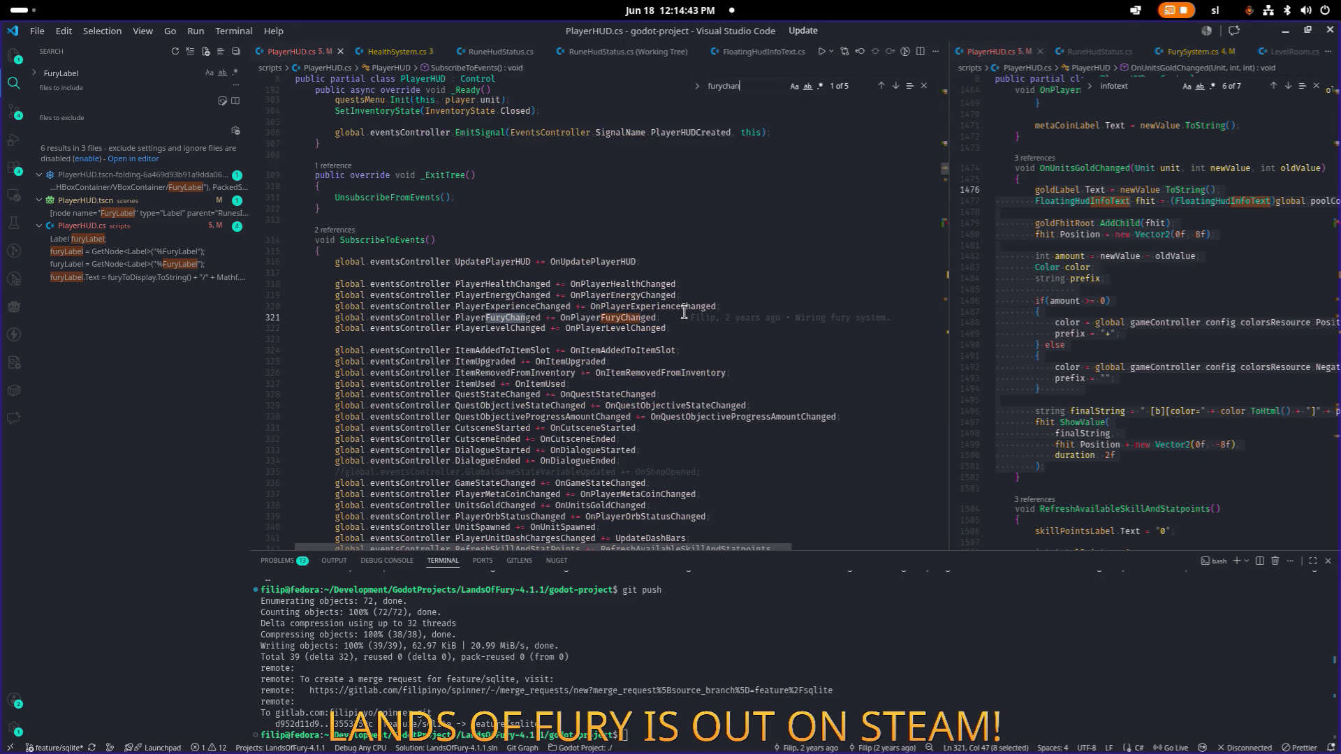
key("Return")
key("Return")
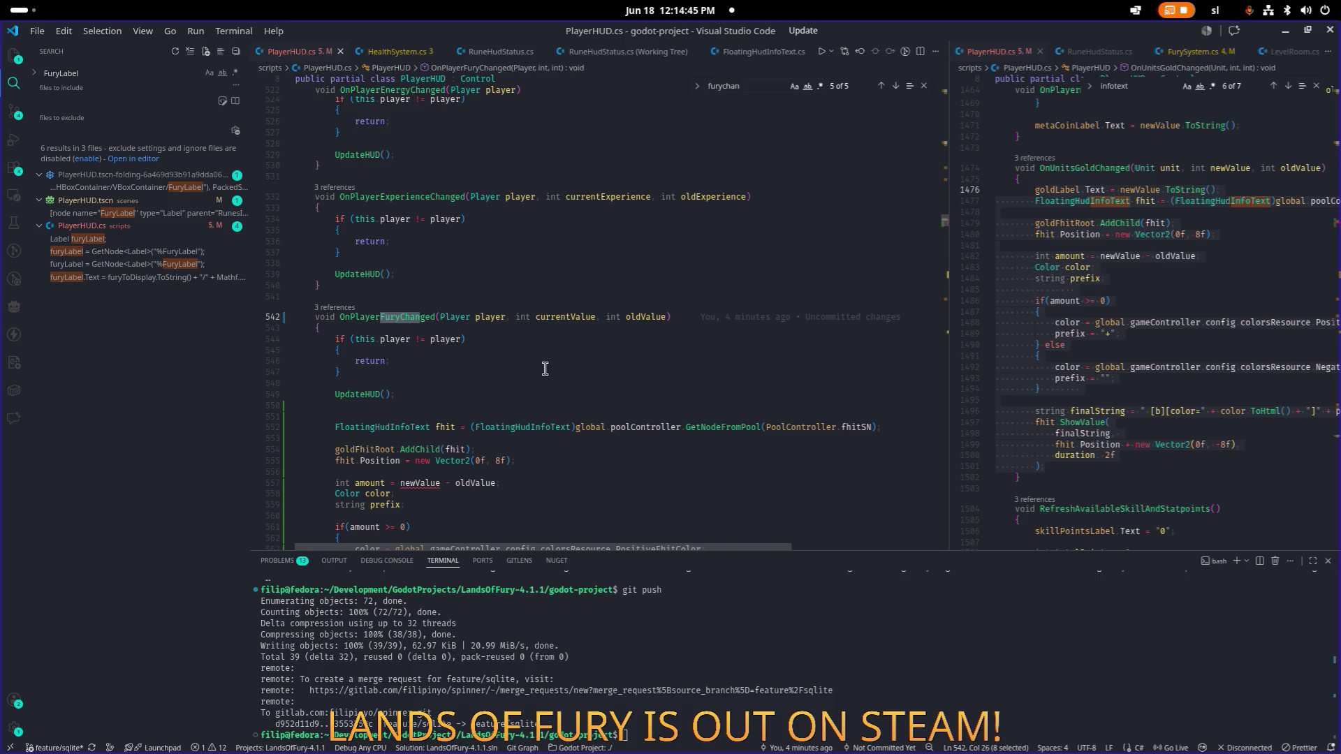
scroll(595, 348, "down", 1)
double_click(356, 294)
type("furyFhitRoot")
left_click(499, 294)
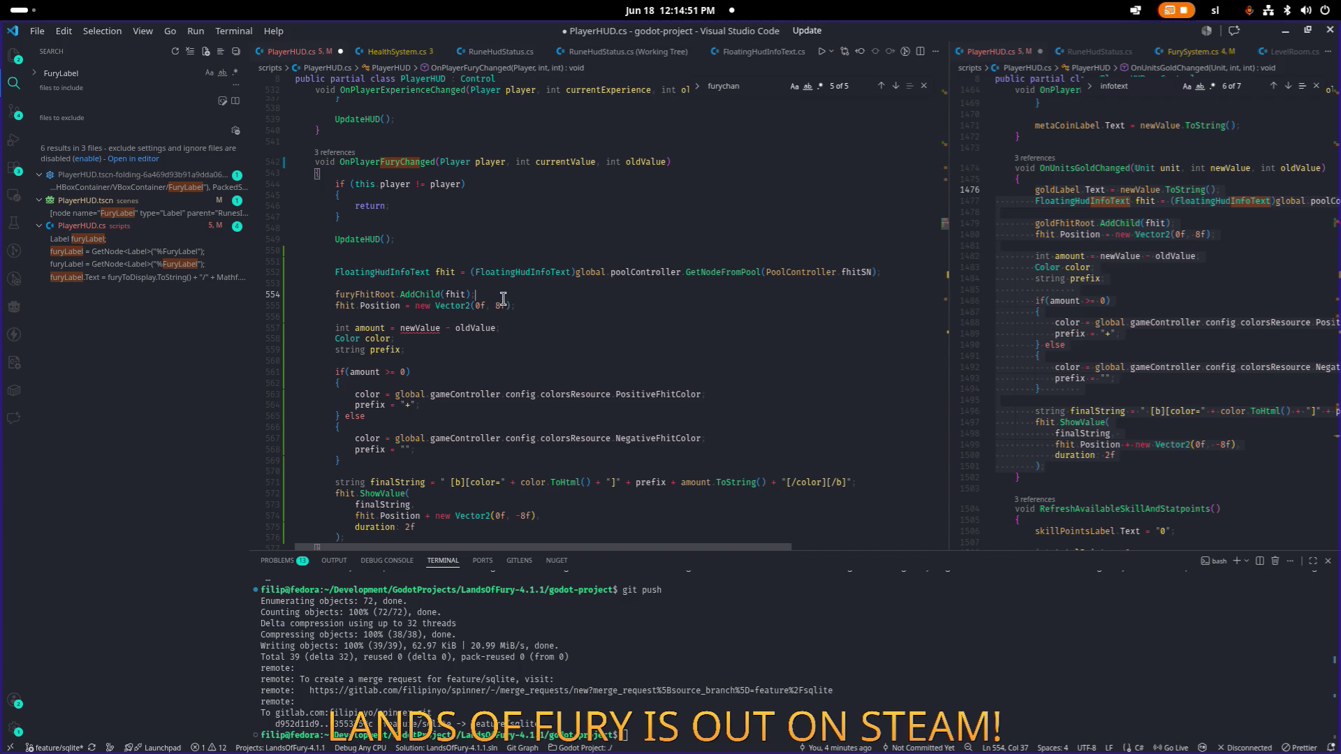
left_click(412, 328)
Step: Rename the currentValue parameter to newValue, save, and select PositiveFhitColor on line 563
double_click(579, 162)
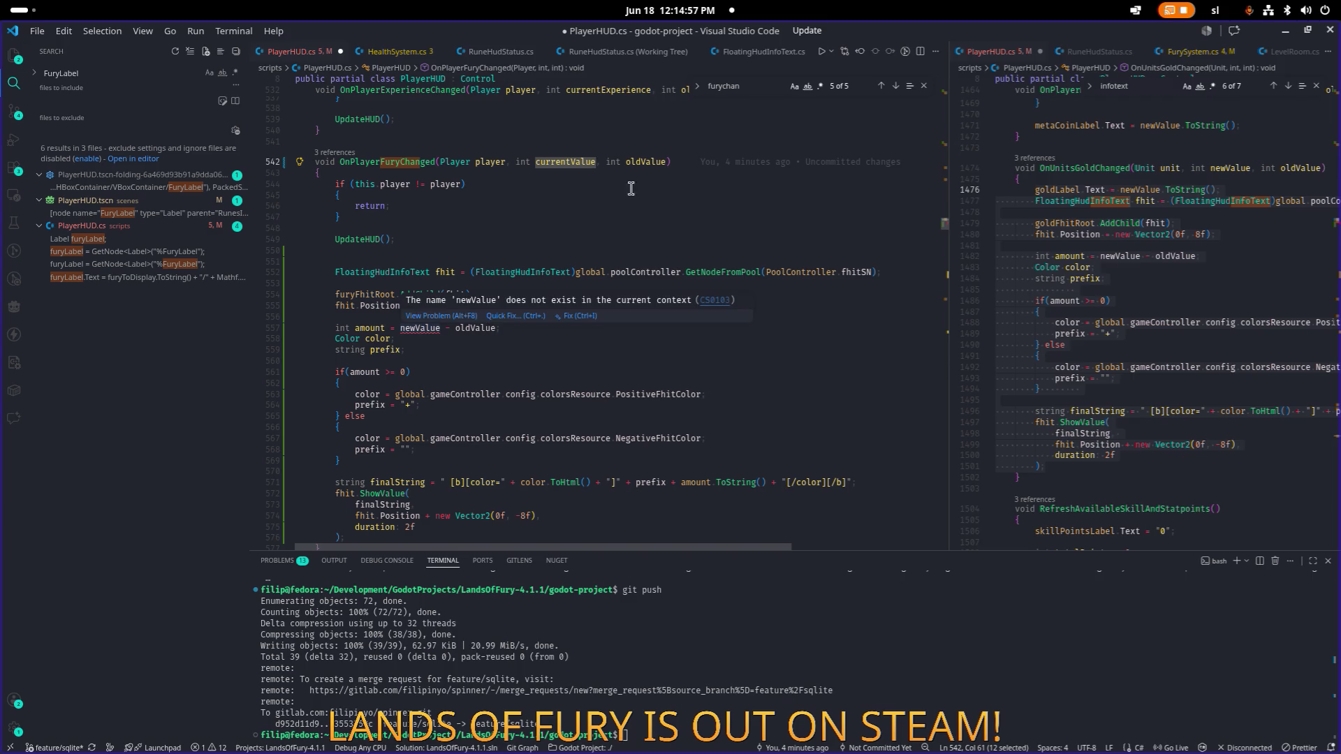
type("newValue")
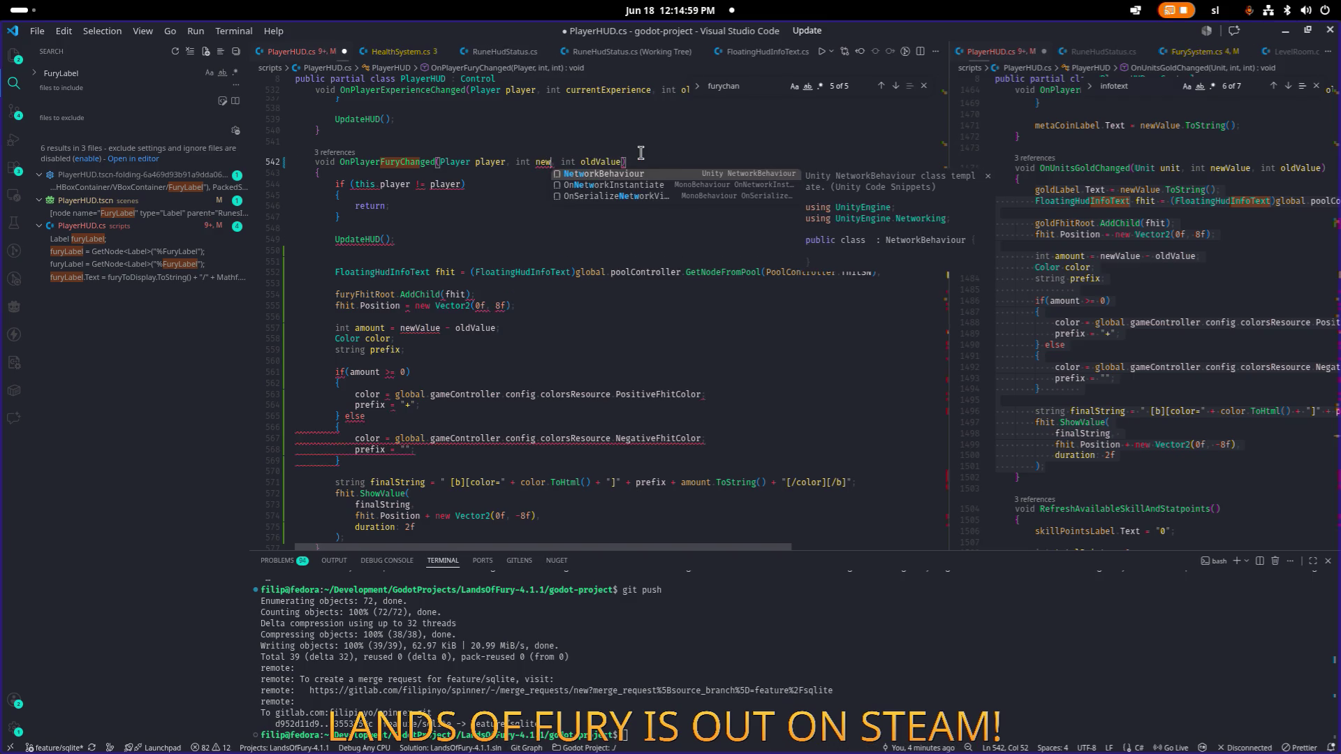
key("ctrl+s")
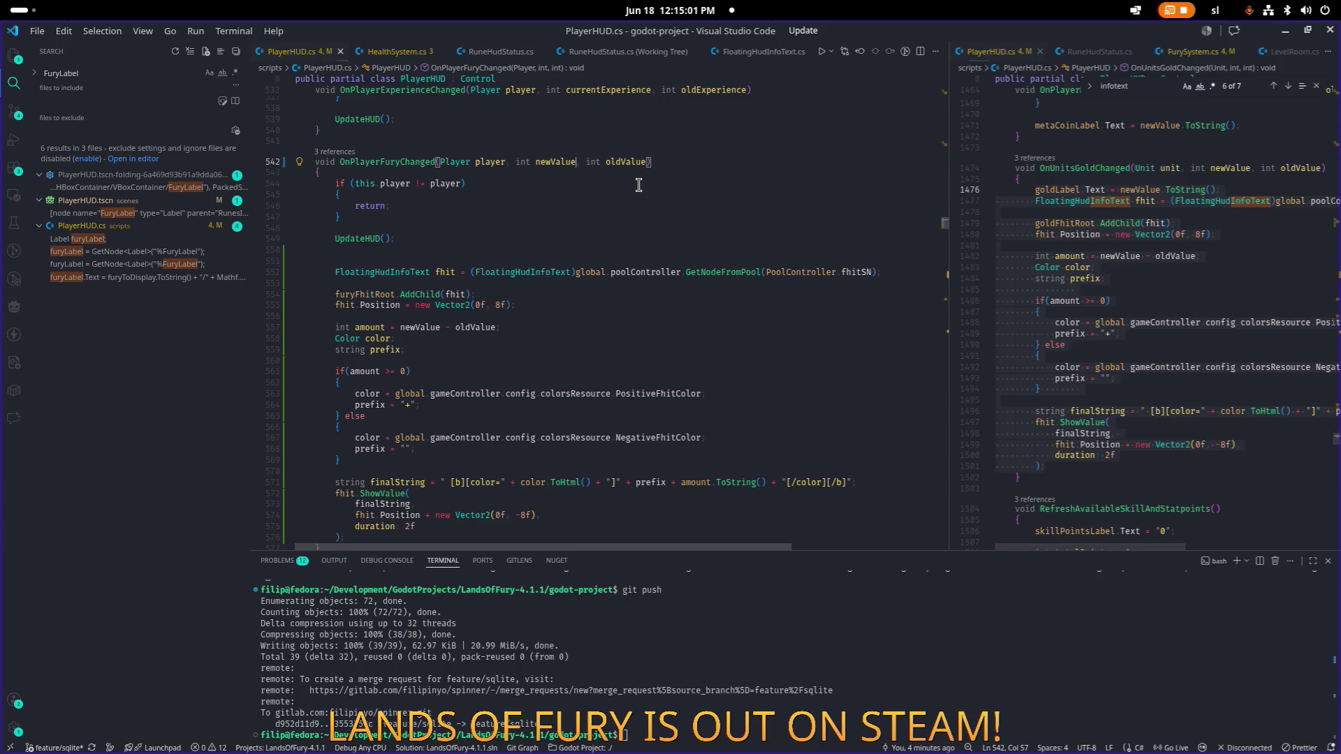
left_click(632, 183)
scroll(629, 196, "down", 3)
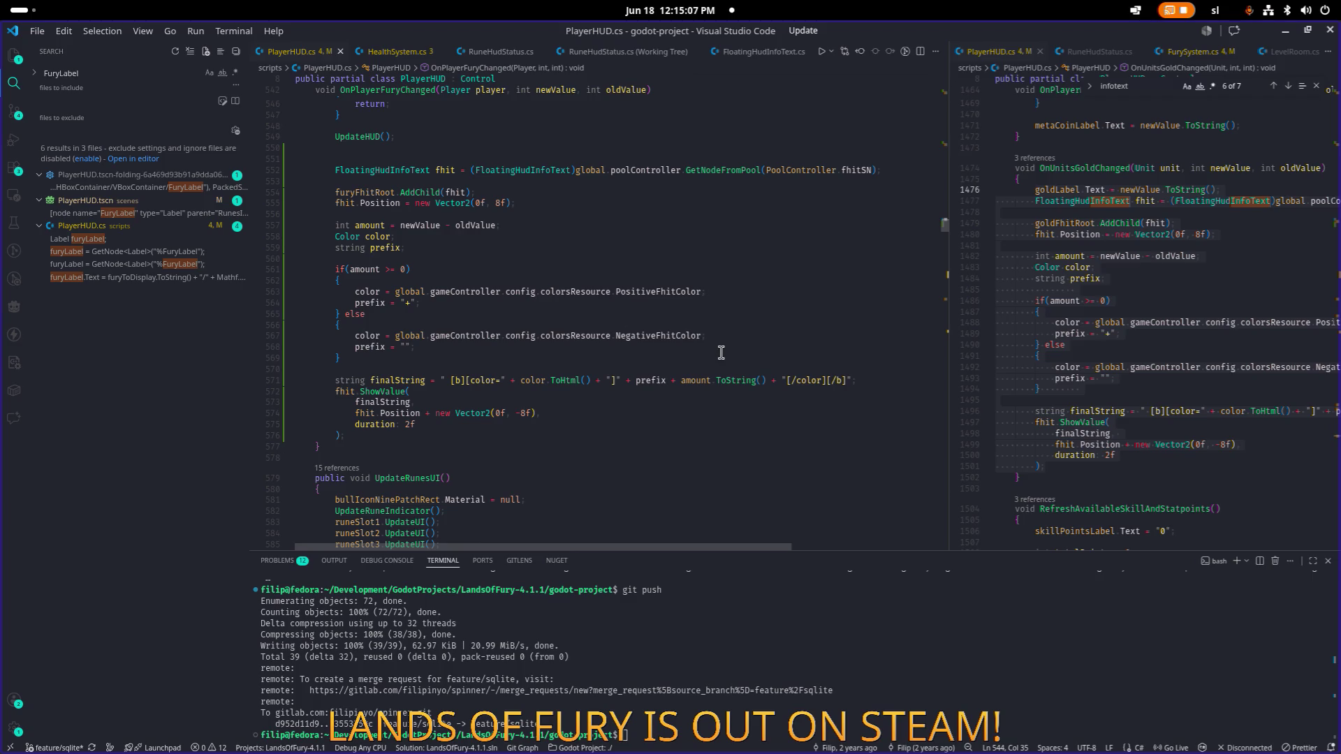
left_click(667, 291)
double_click(681, 294)
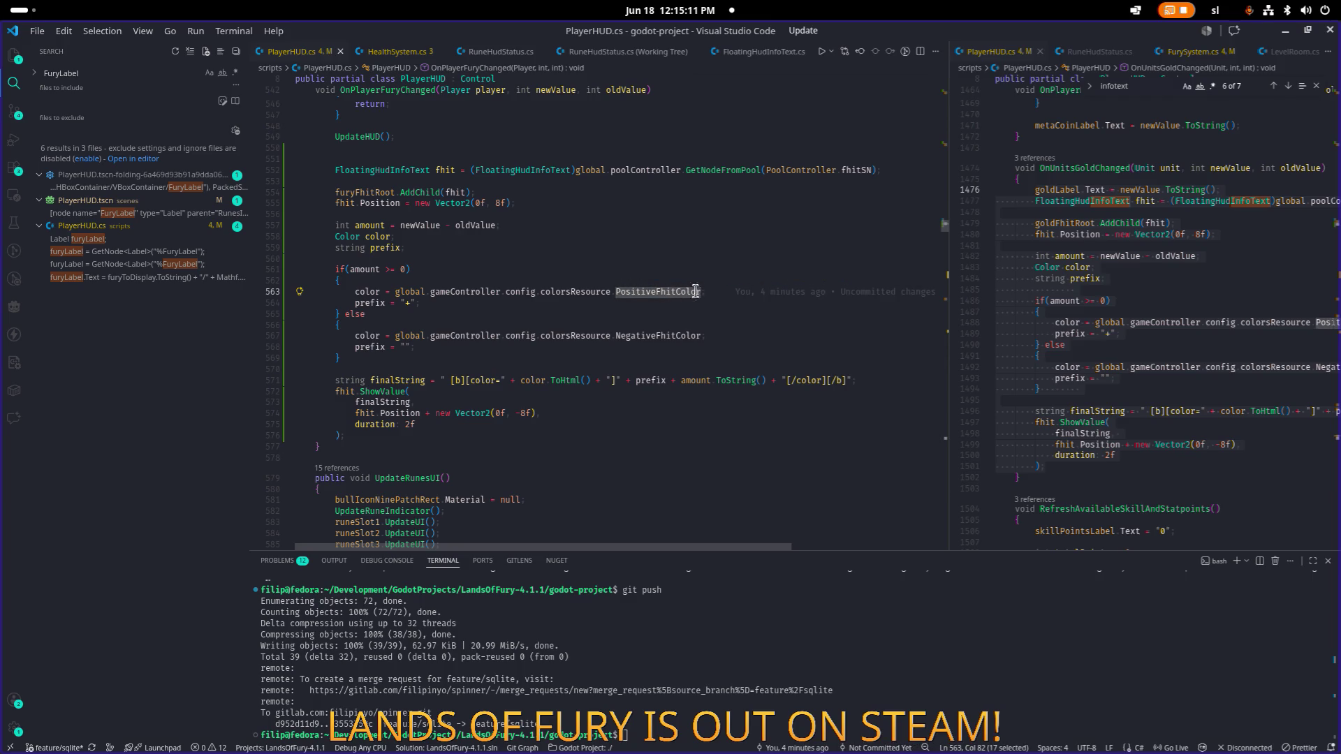
left_click(1174, 288)
key("ctrl+p")
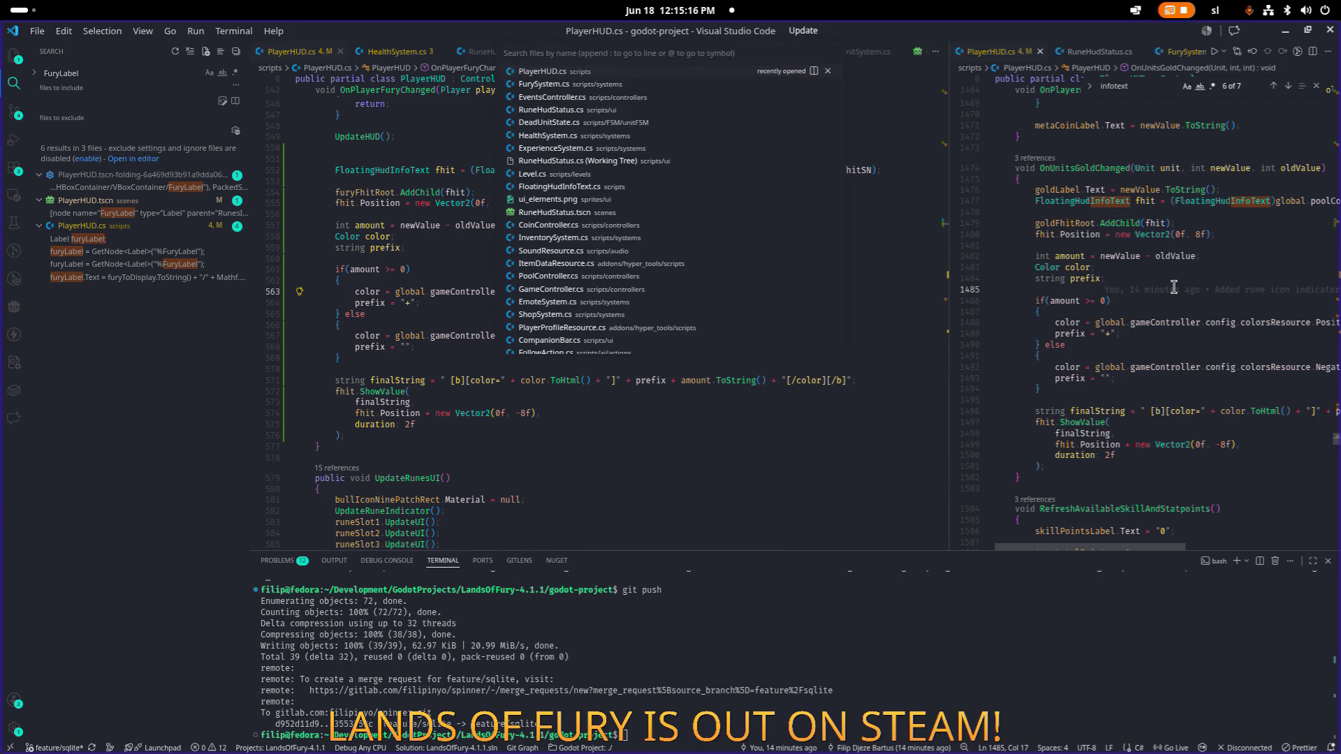
Step: Open ColorsResource.cs in the right editor and locate the NegativeFhitColor property
type("colorsres")
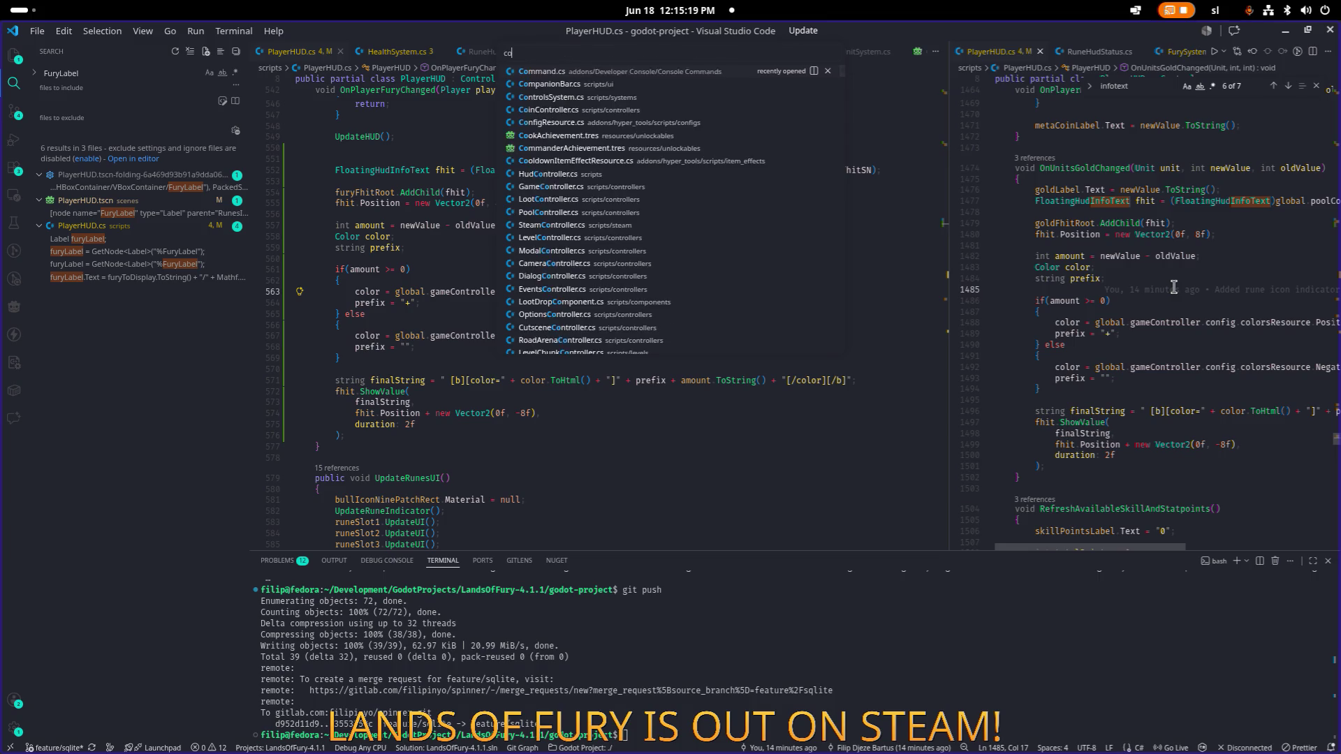
key("Return")
key("ctrl+f")
type("positi")
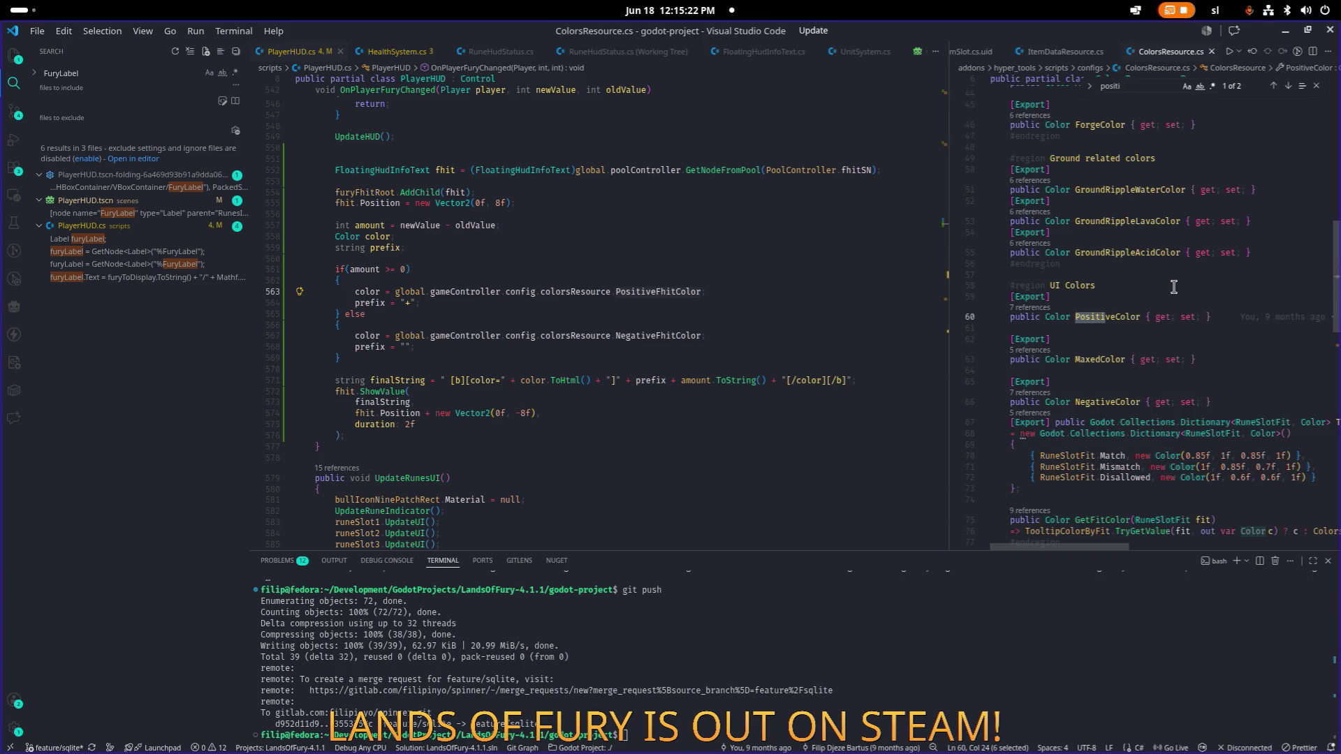
key("Return")
mouse_move(1276, 350)
key("Up")
left_click(1275, 349)
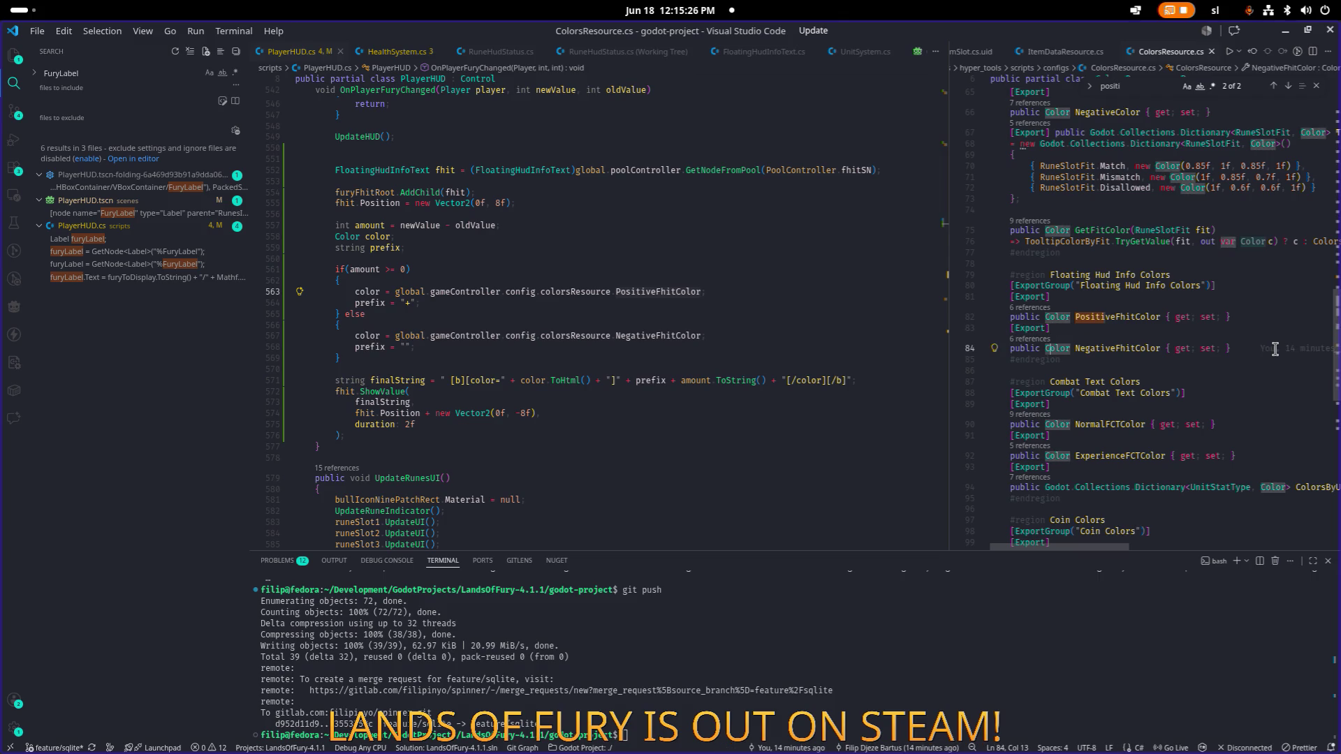
Step: Add an [Export] FuryFhitColor property below NegativeFhitColor, then paste its name over NegativeFhitColor on line 567
key("Return")
key("Return")
key("Up")
type("[Export]")
key("Down")
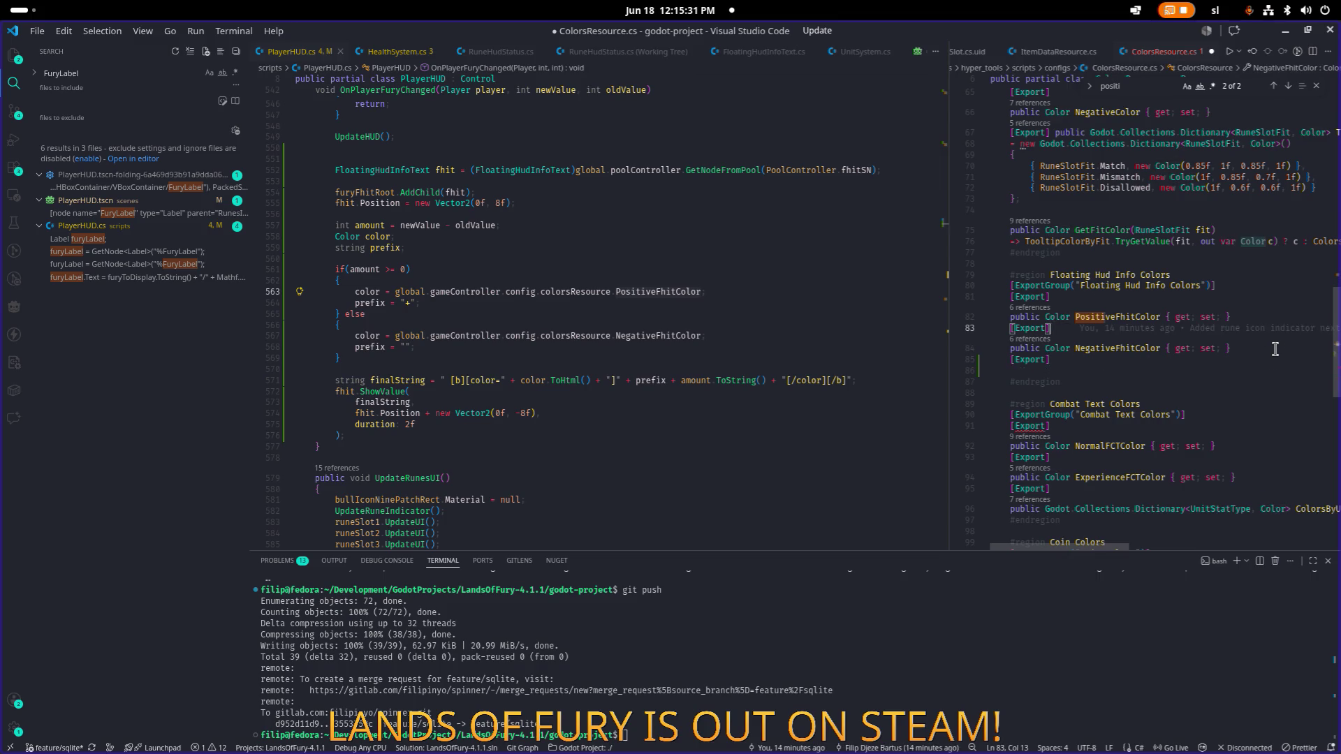
type("public Color NegativeFhitColor { get; set; }")
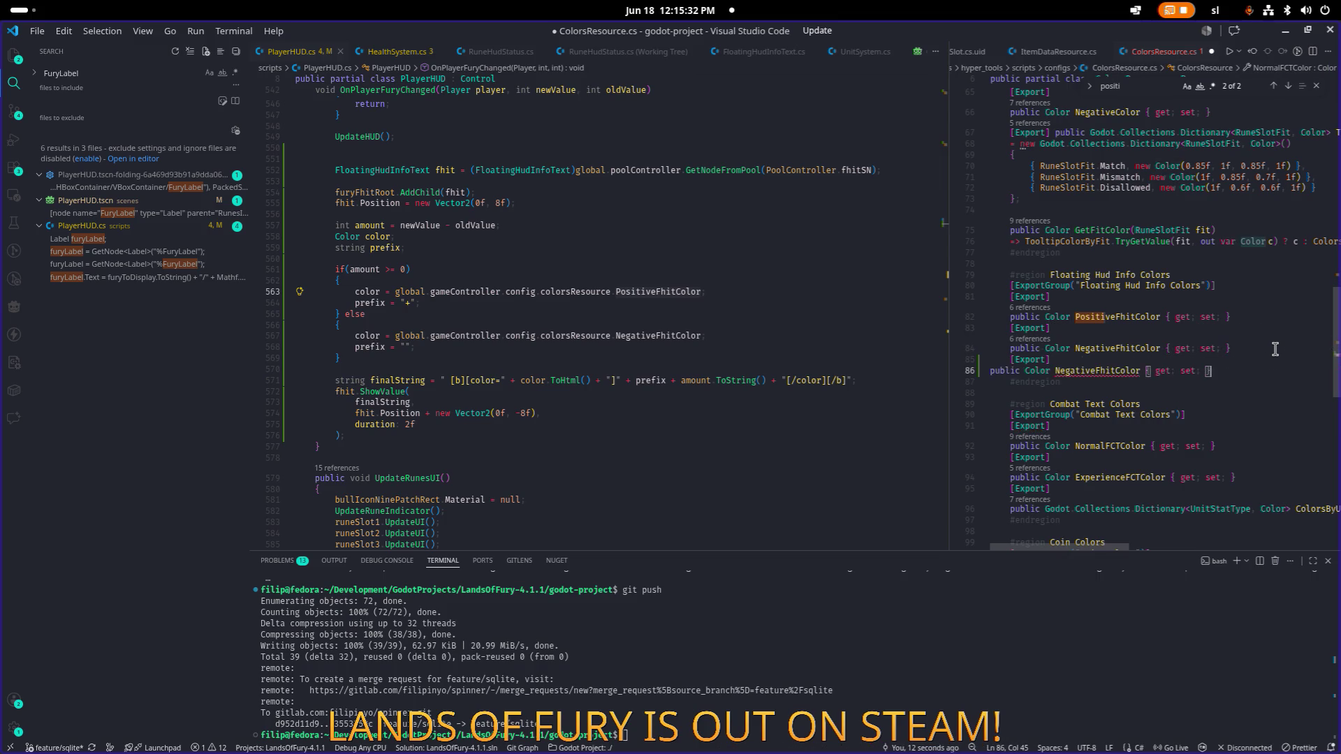
key("Right")
key("Right")
key("Right")
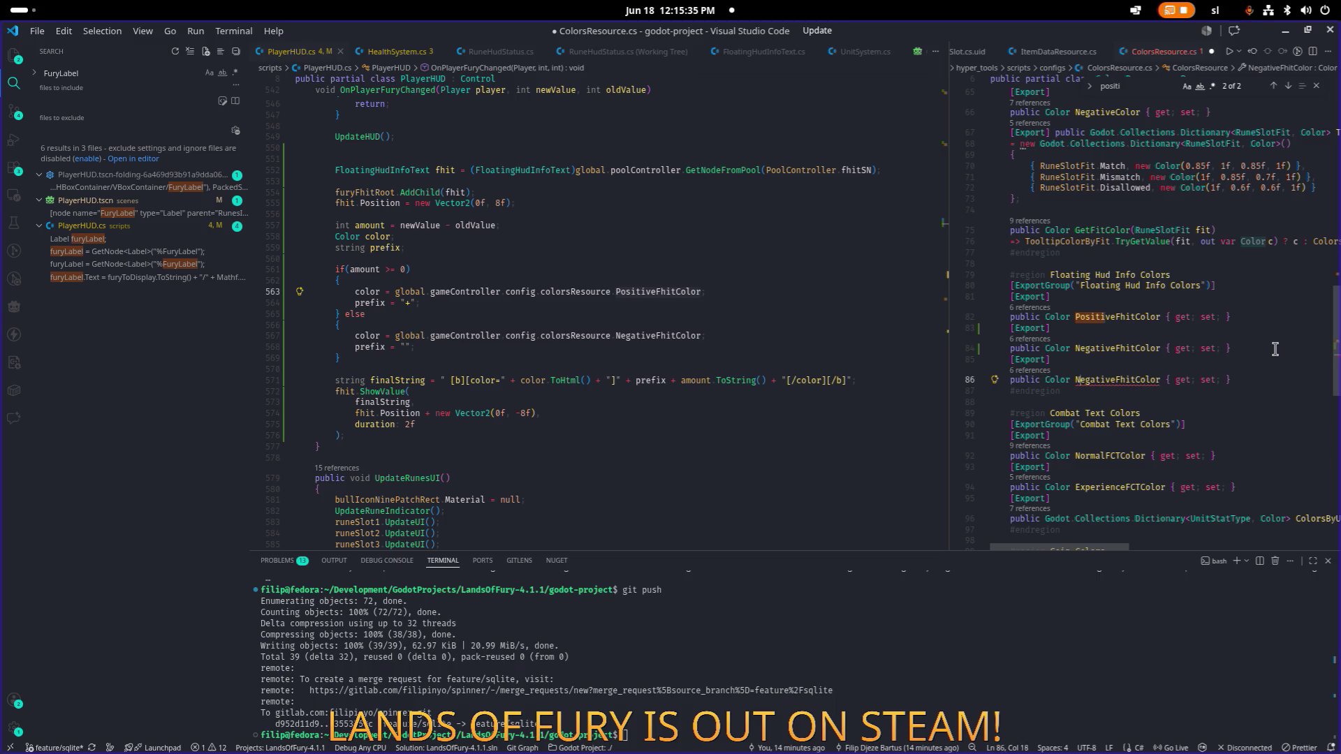
type("Fury")
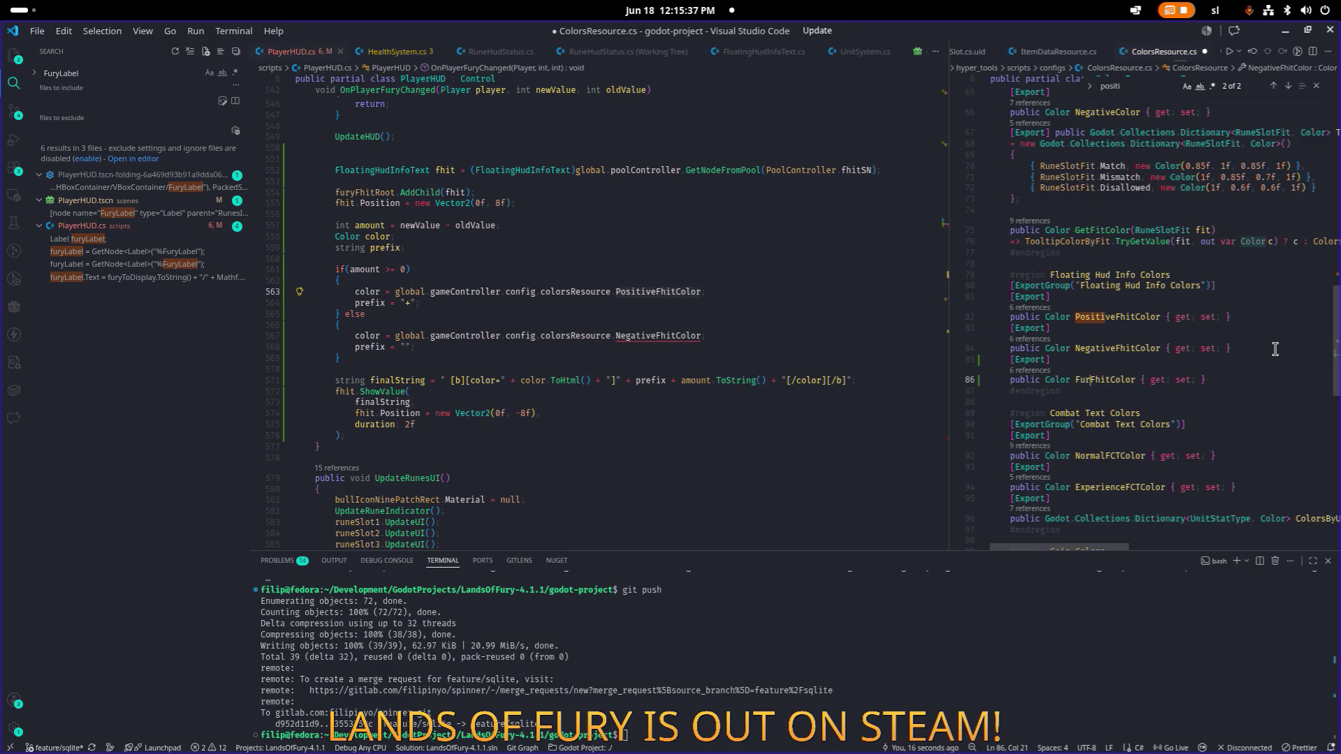
key("ctrl+d")
double_click(636, 337)
type("FuryFhitColor")
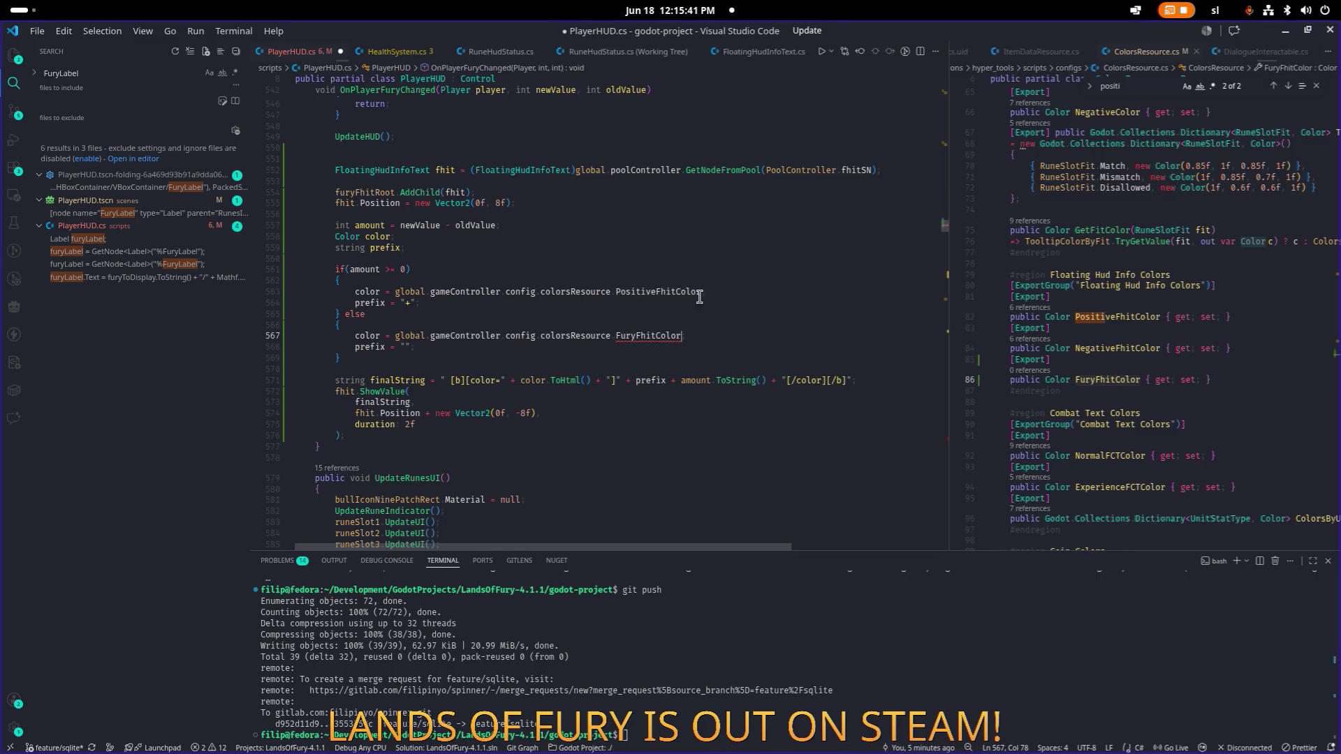
Step: Undo the line 567 change, put FuryFhitColor in place of PositiveFhitColor on line 563, and save
key("ctrl+z")
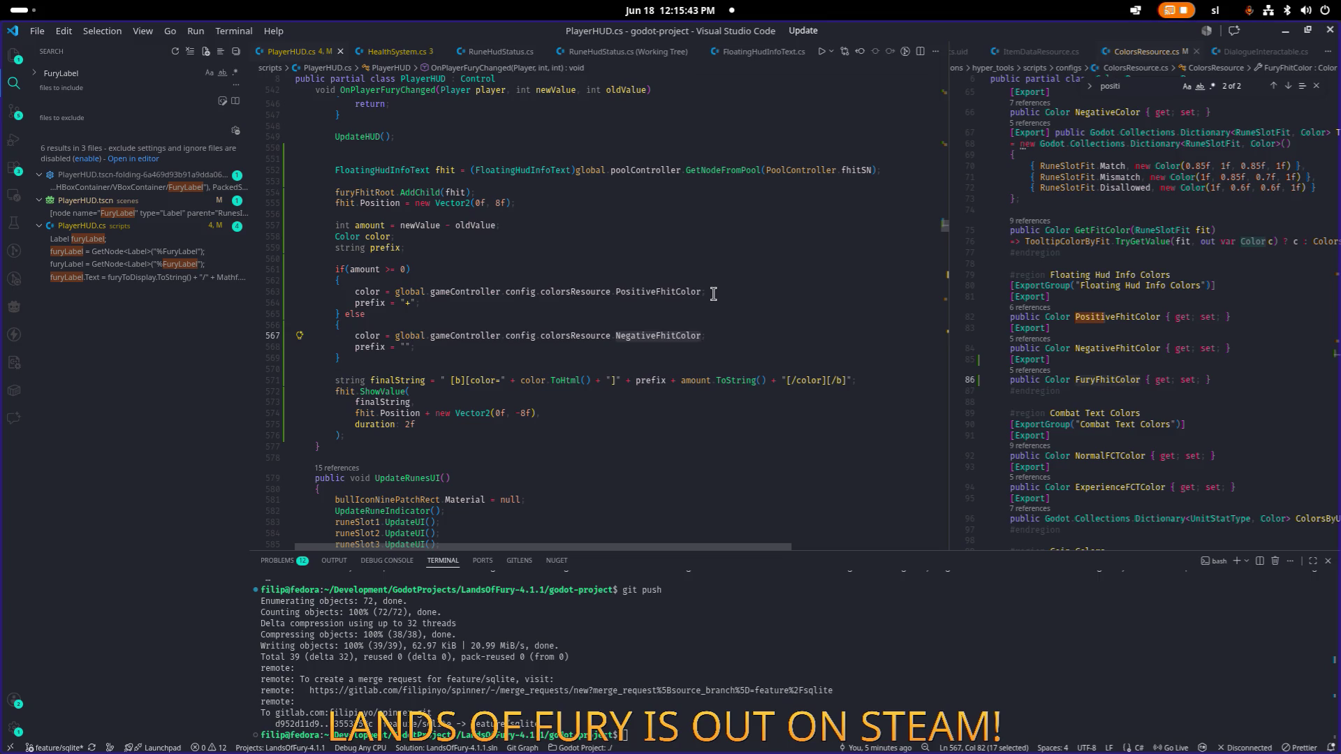
left_click(676, 292)
type("FuryFhitColor")
left_click(711, 301)
key("ctrl+s")
Step: Review the rest of the fury handler, then switch back to Godot Engine
scroll(697, 302, "down", 1)
scroll(697, 302, "up", 2)
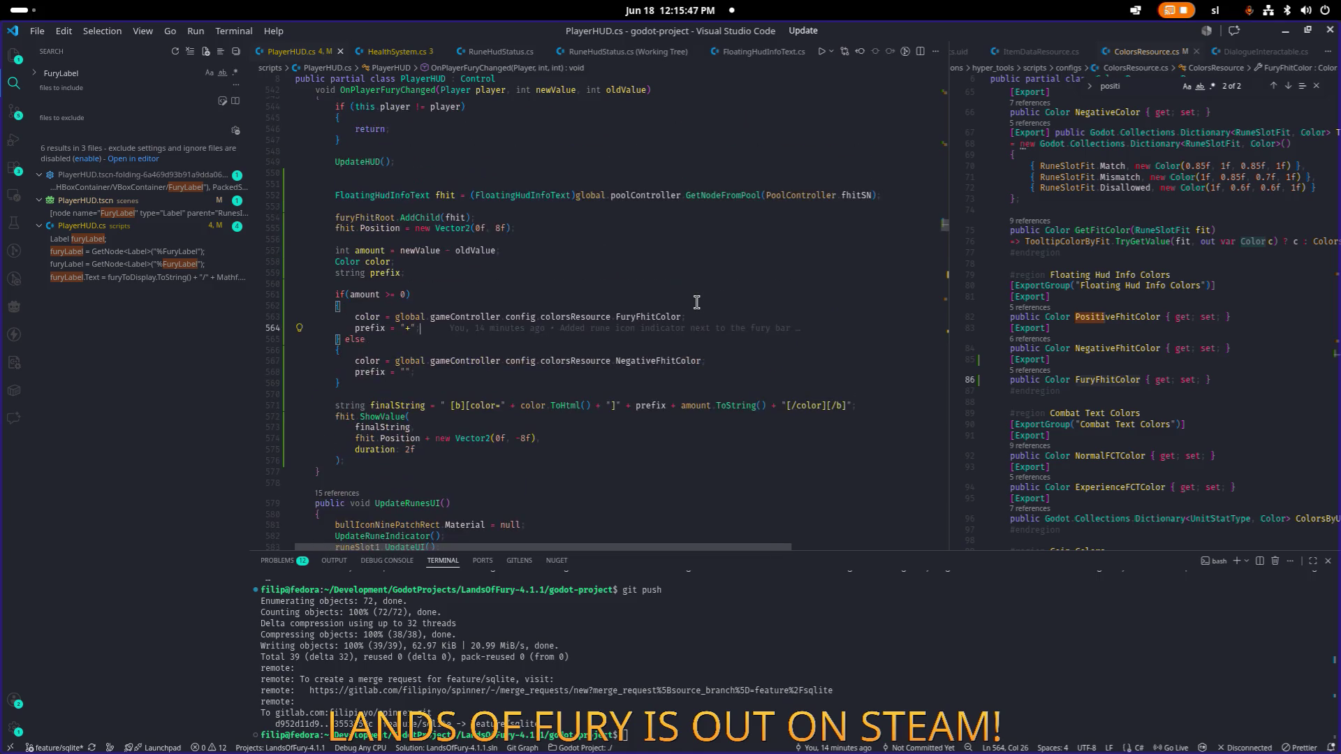
scroll(696, 302, "down", 2)
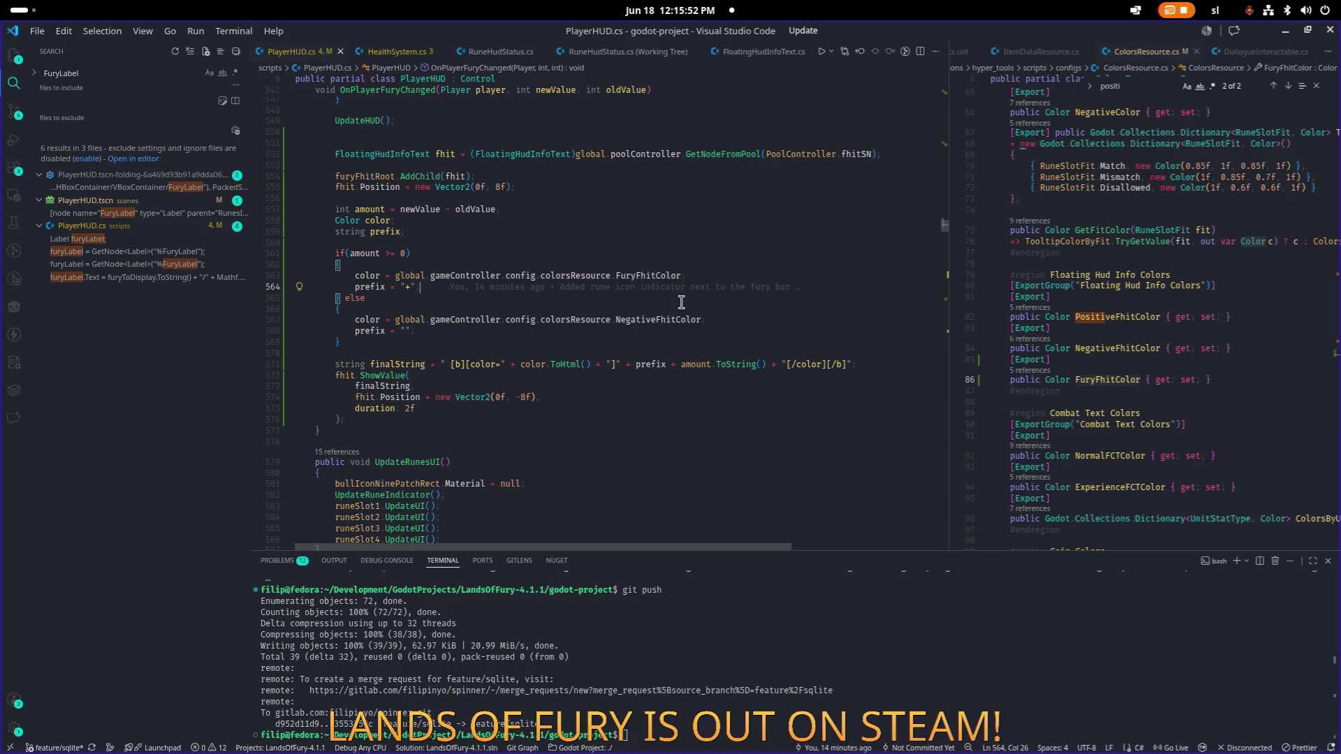
left_click(681, 302)
mouse_move(398, 372)
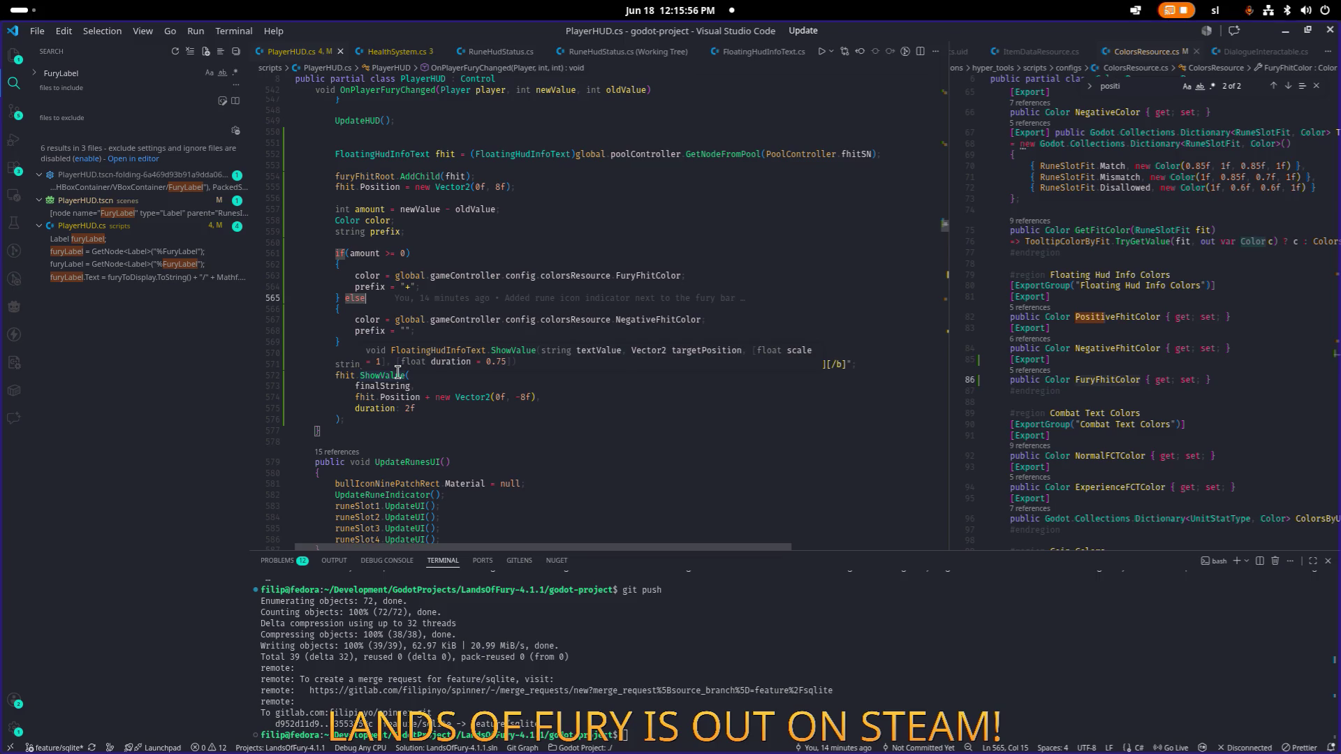
left_click(646, 419)
left_click(618, 431)
left_click(674, 356)
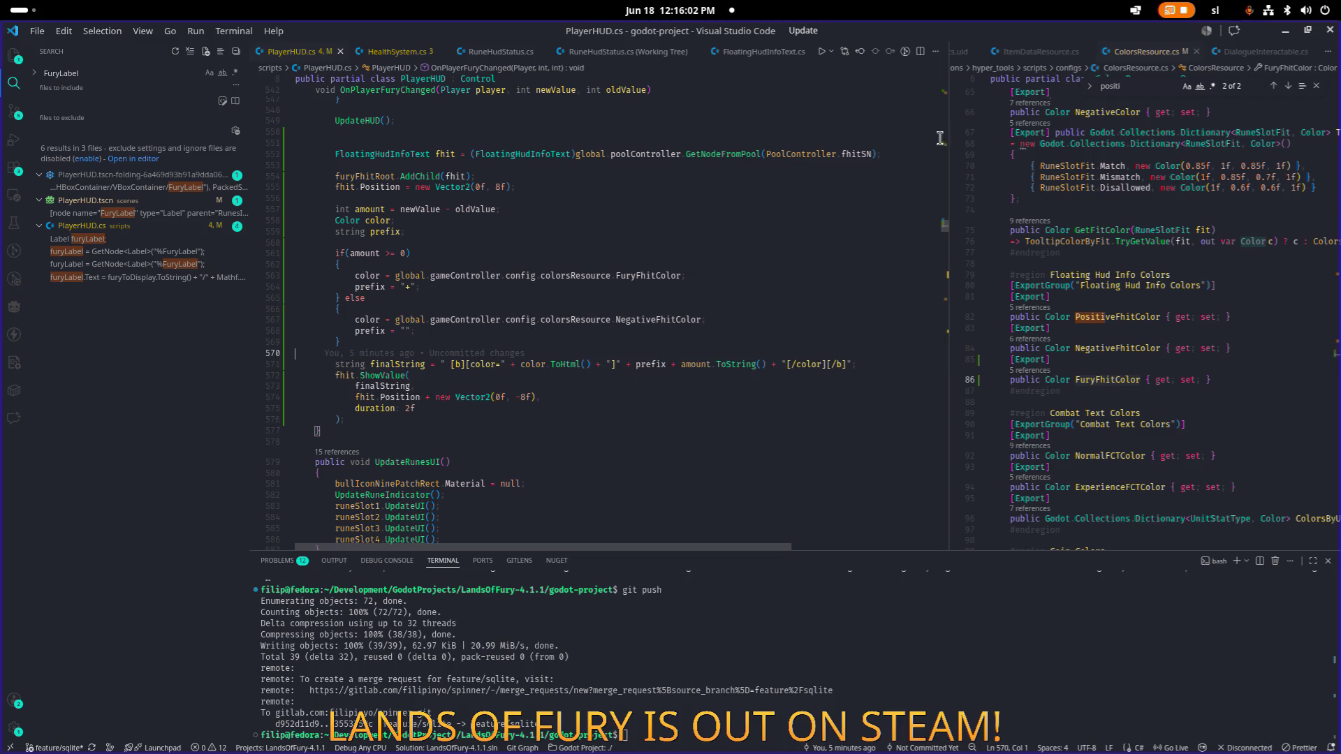
left_click(1285, 31)
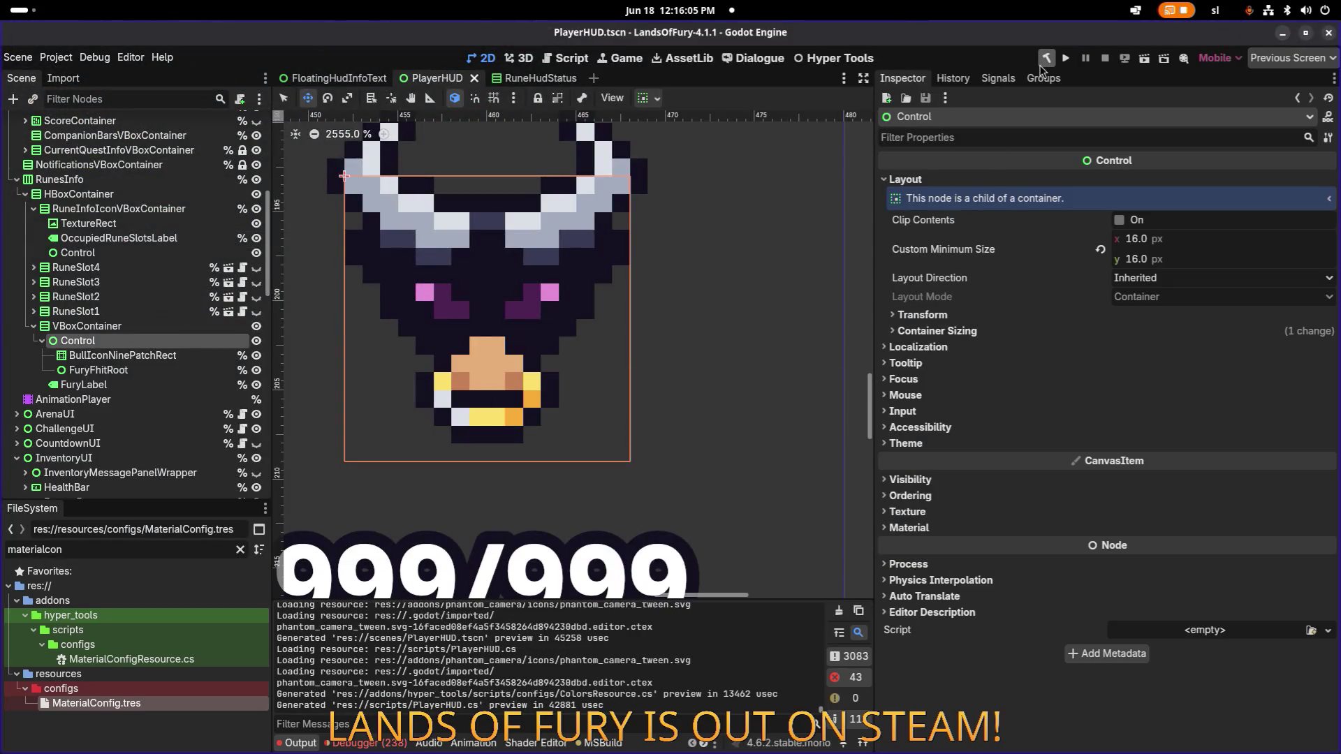
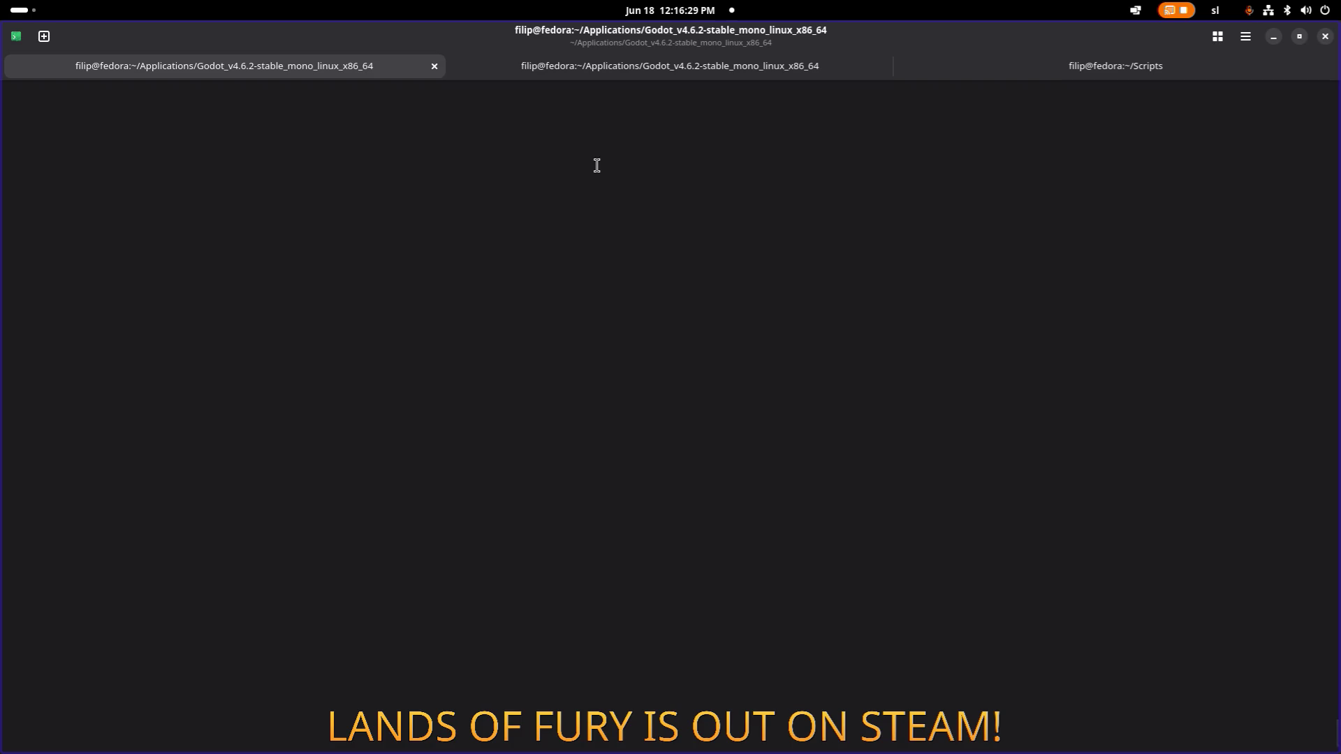
Step: Launch Godot from the terminal and open the LandsOfFury-4.1.1 project
key("Return")
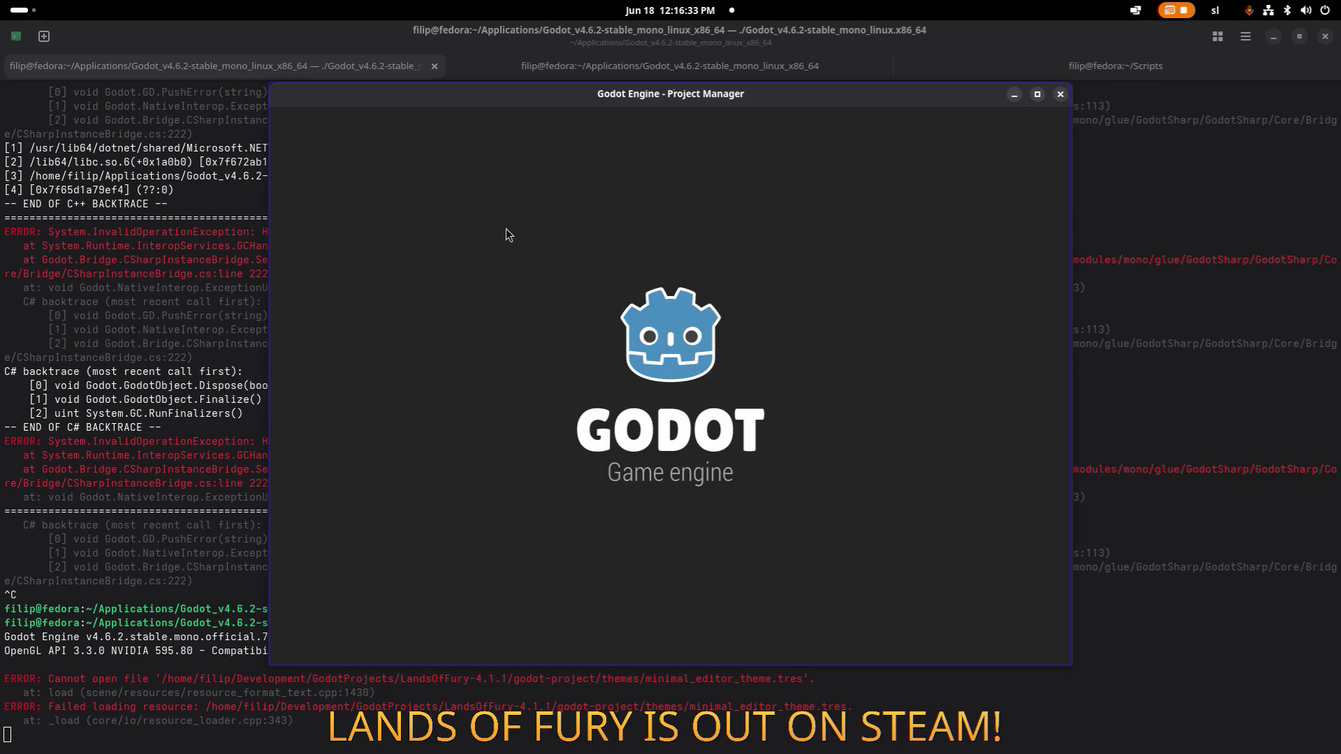
double_click(546, 196)
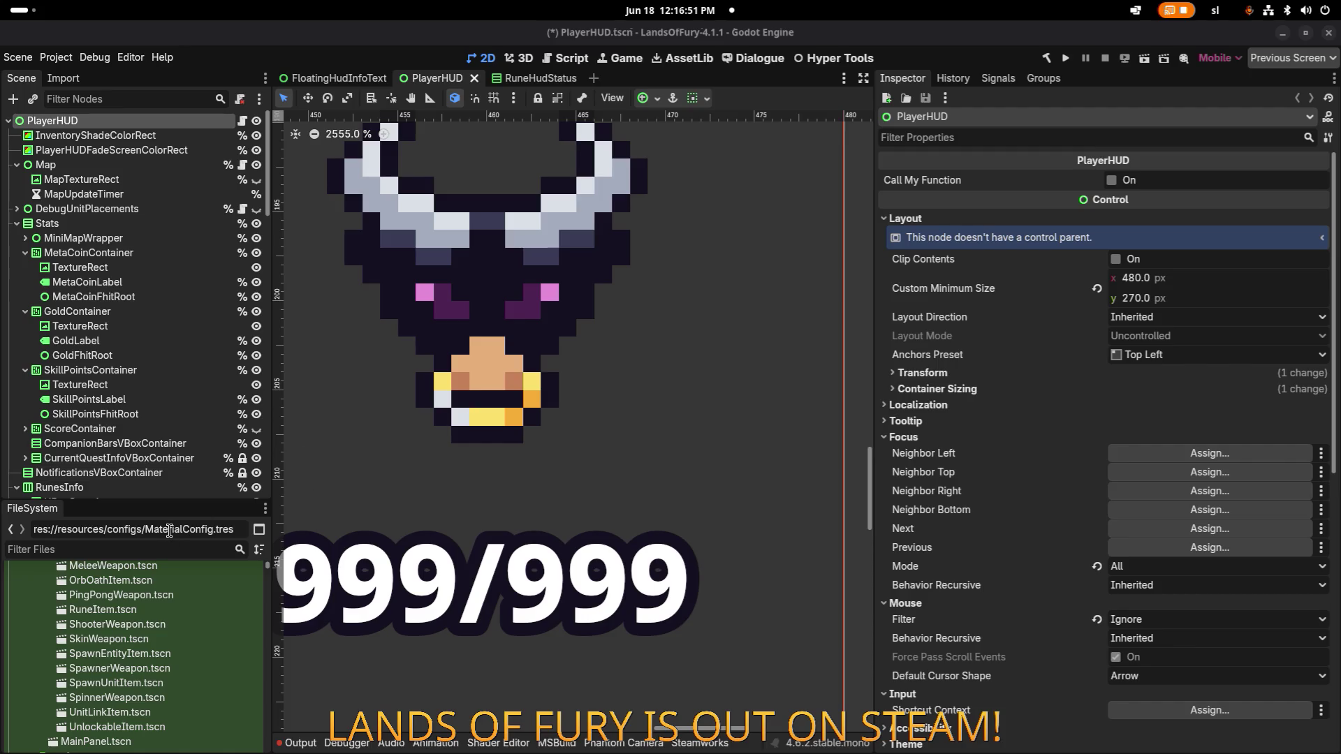
Step: Filter FileSystem for 'colorsre', open ColorsResources.tres, then bring Aseprite forward to its palette options
type("colorsre")
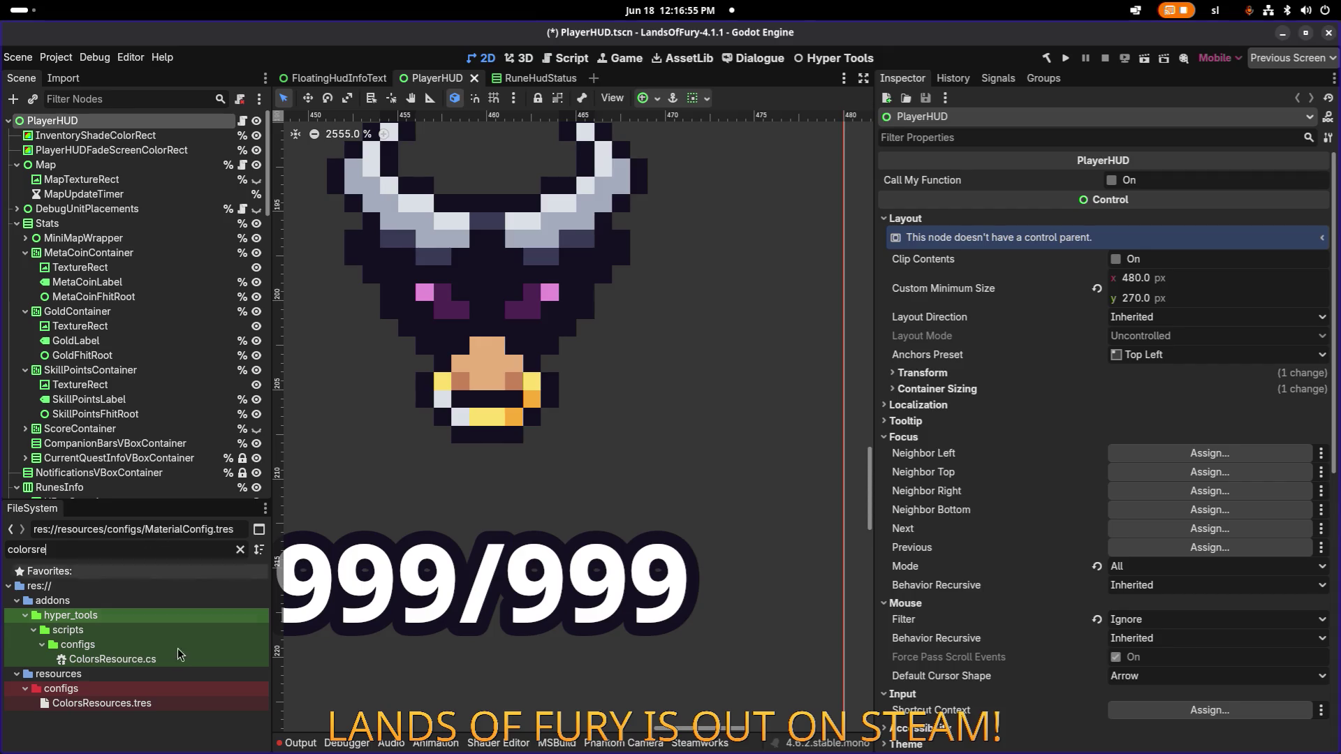
left_click(155, 703)
key("alt+Tab")
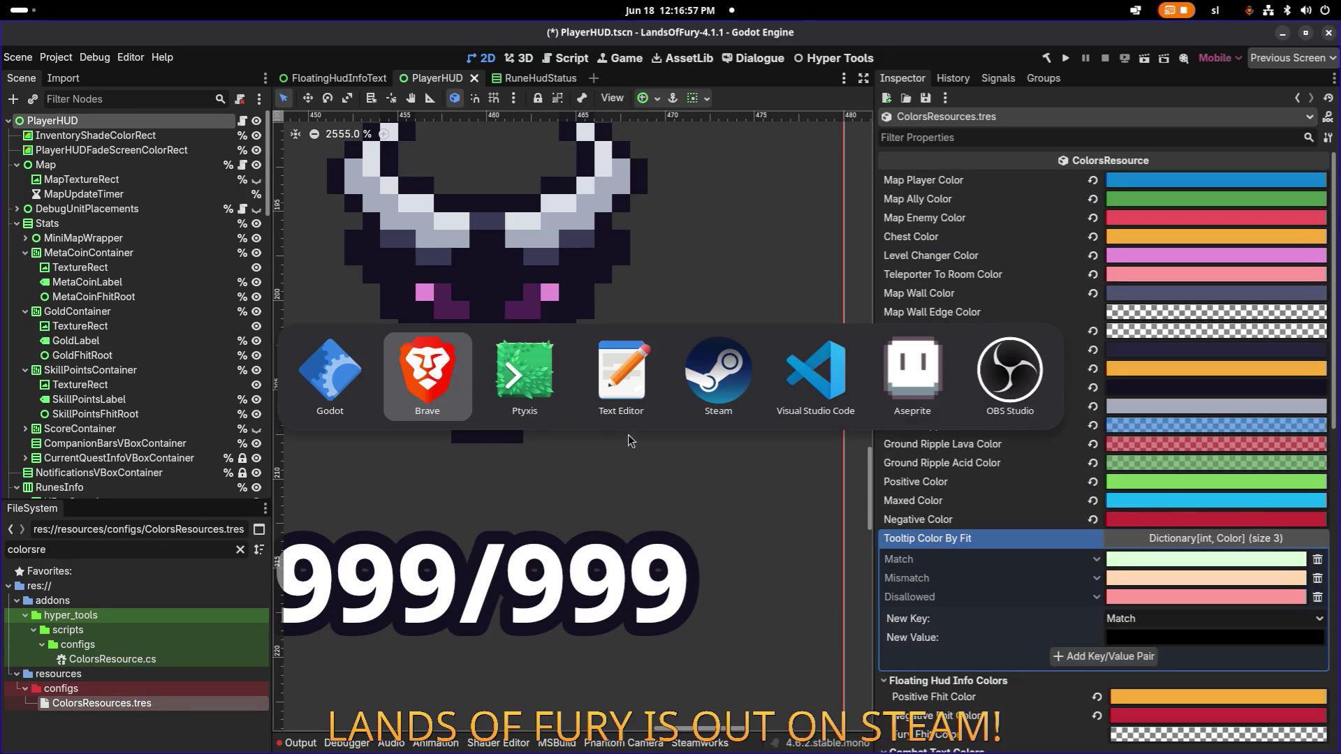
left_click(914, 376)
left_click(79, 121)
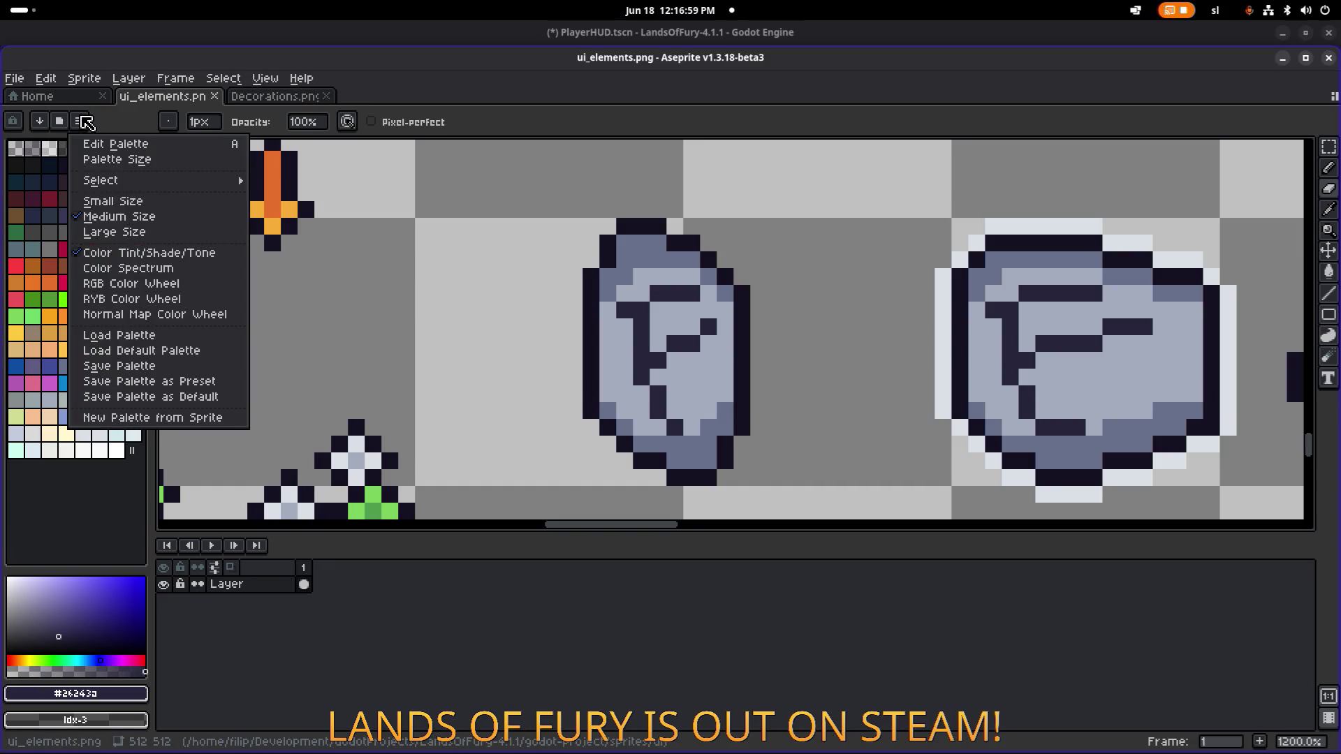
Step: Load the default palette and make the pink swatch #e38dd6 the foreground colour
left_click(138, 358)
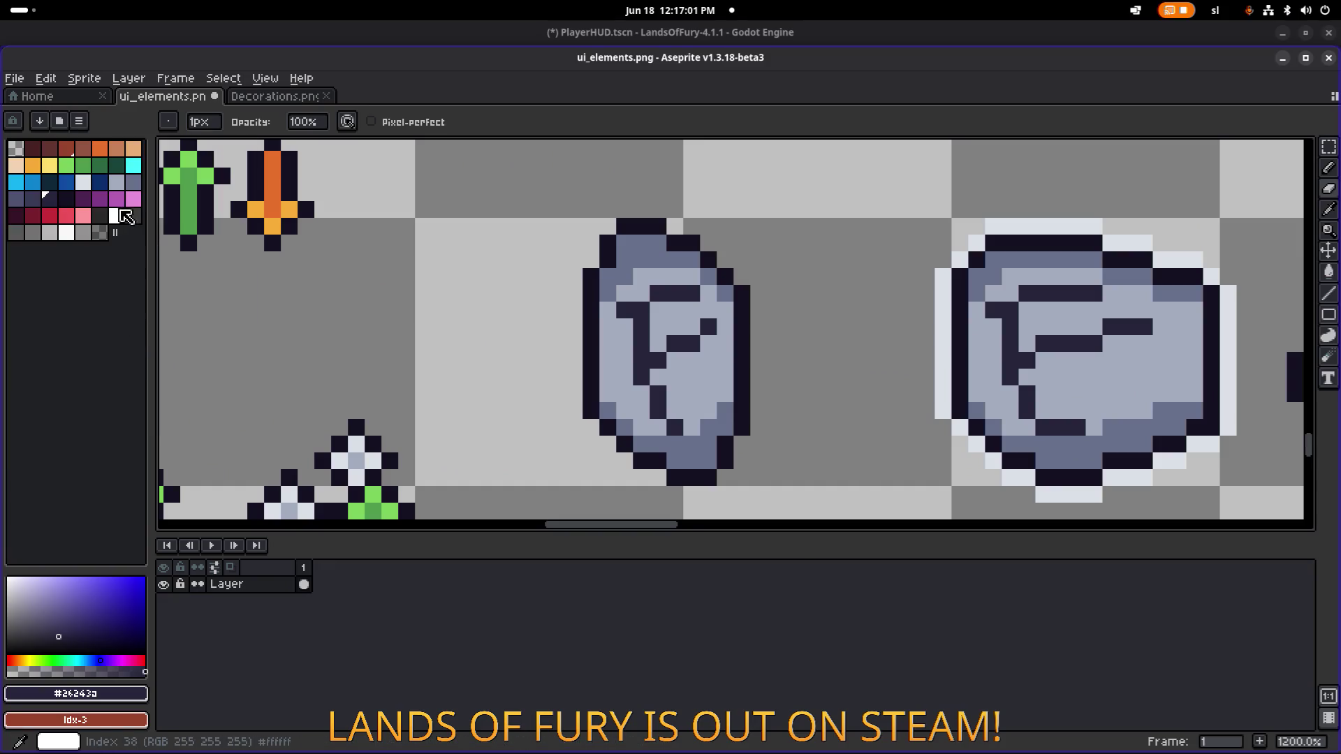
left_click(133, 199)
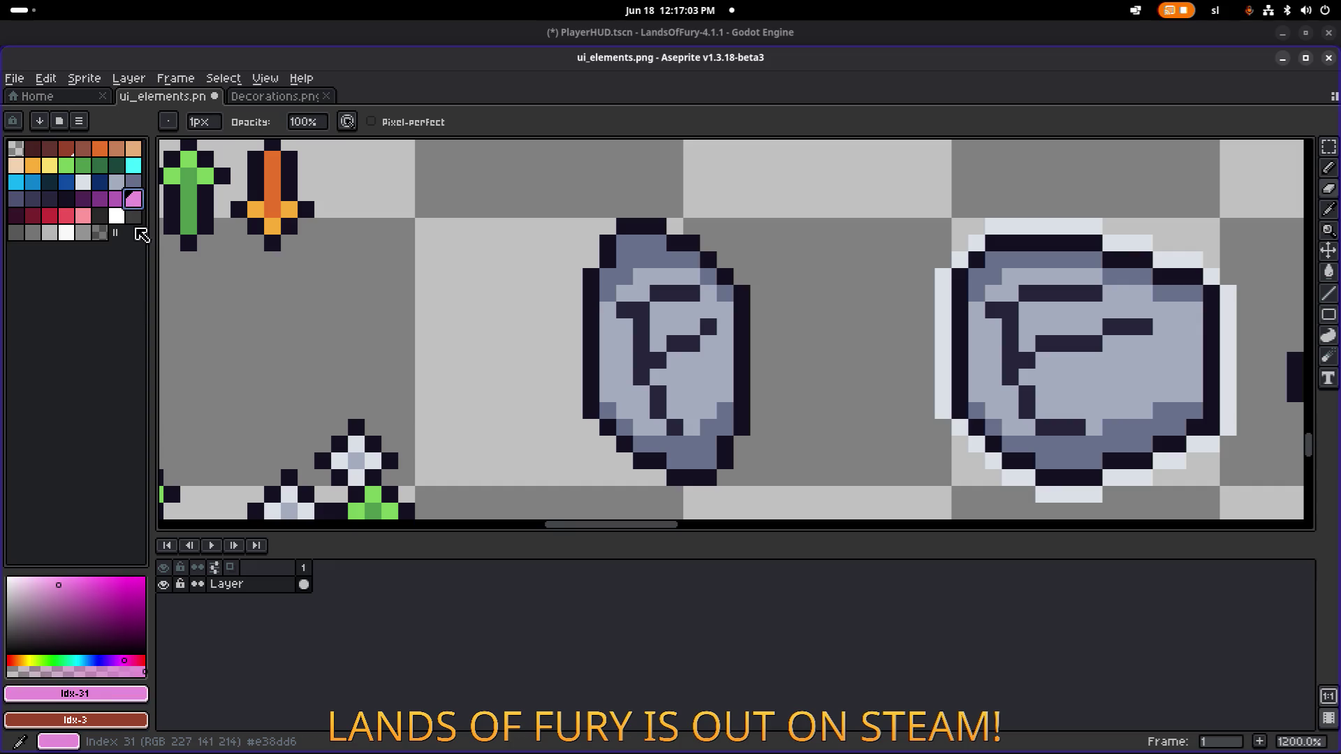
left_click(75, 693)
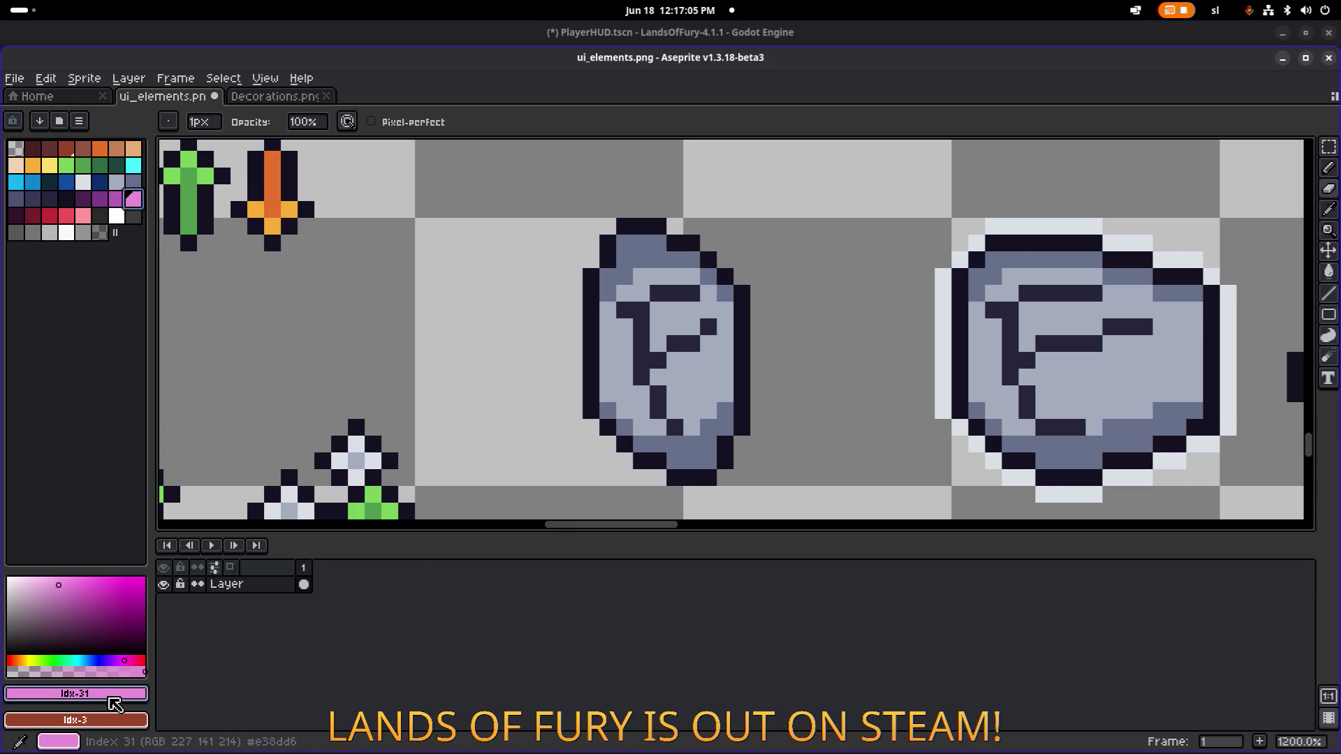
Step: Copy the foreground colour's hex code e38dd6 and return to Godot
left_click(110, 695)
left_click(229, 583)
right_click(231, 584)
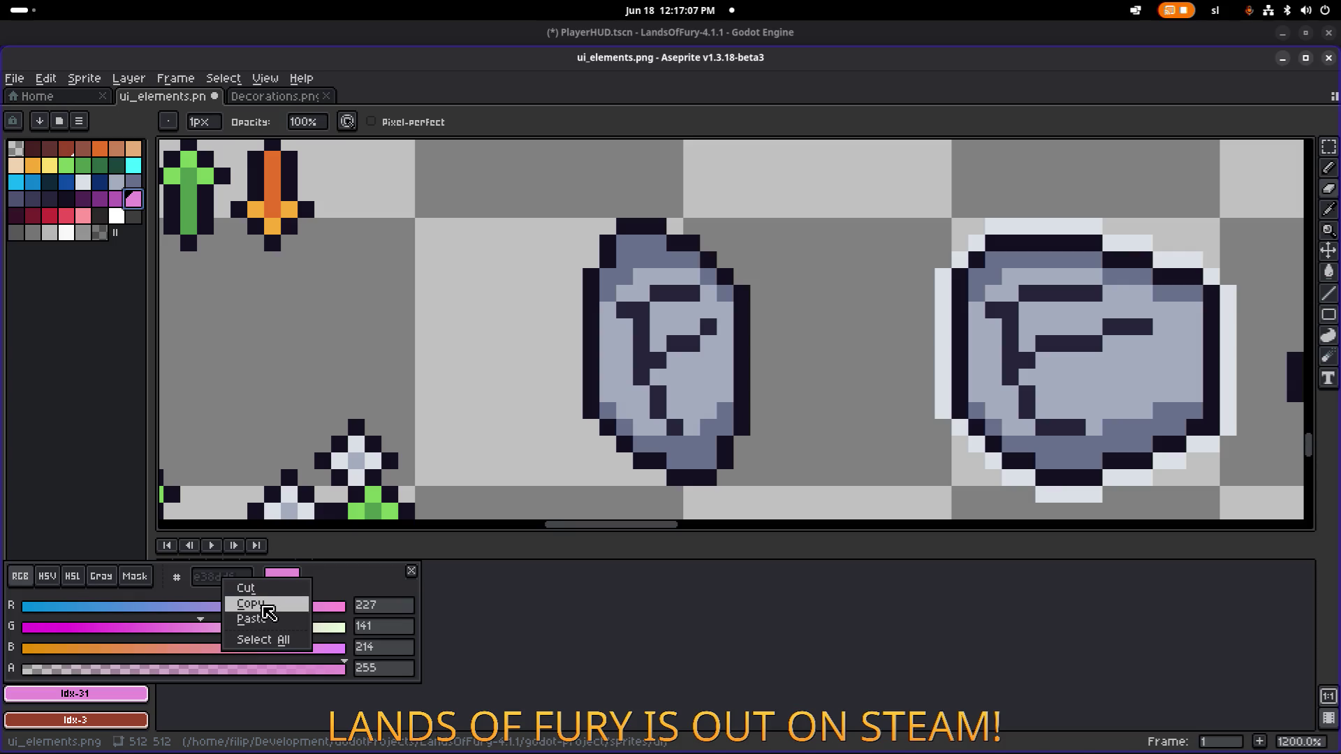
left_click(250, 603)
key("alt+Tab")
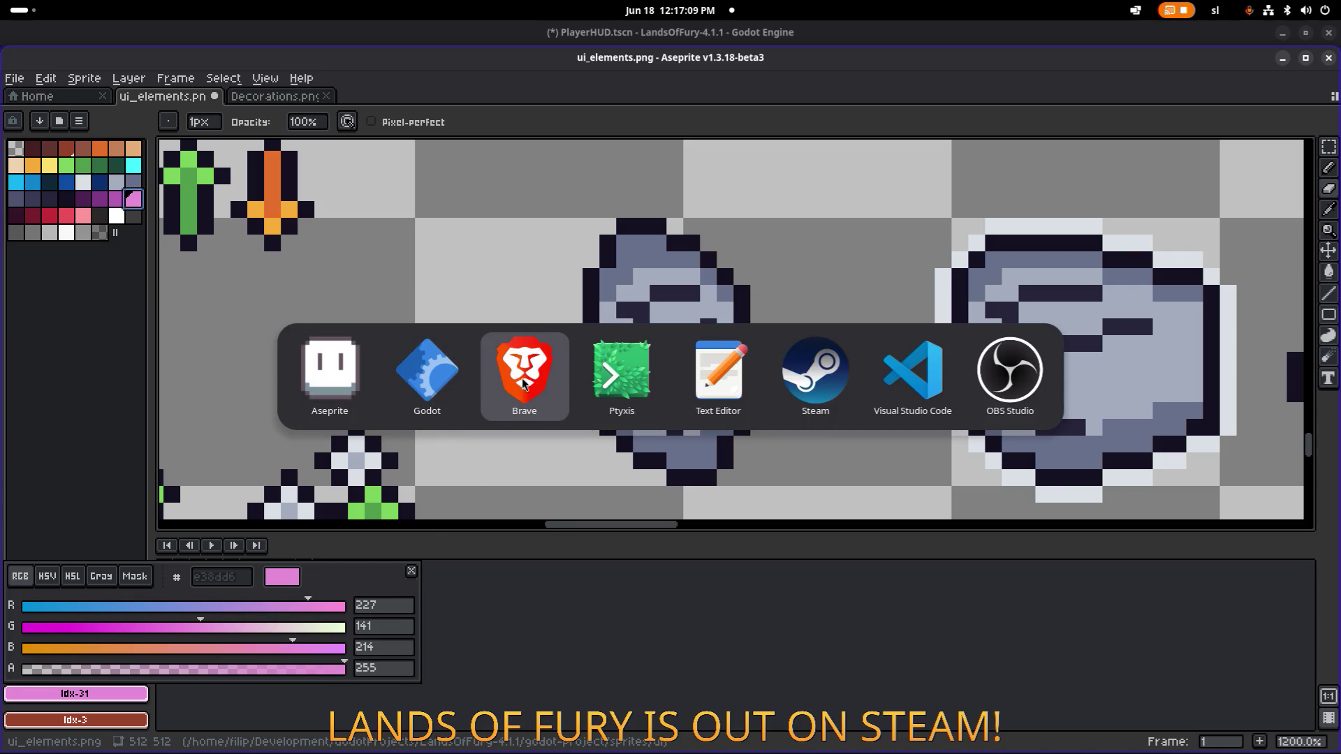
left_click(426, 374)
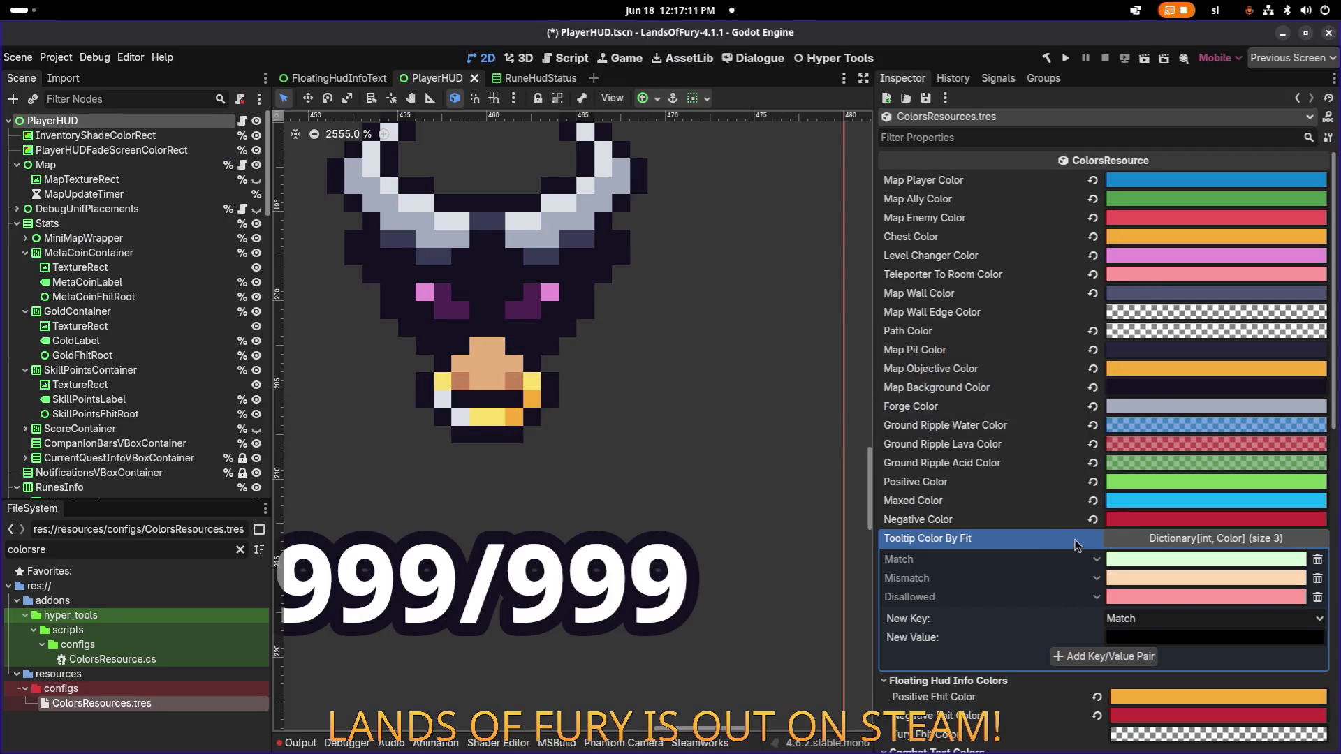
Step: Filter the Inspector by 'fur', paste #e38dd6 into Fury Fhit Color, and save
left_click(1060, 139)
type("f")
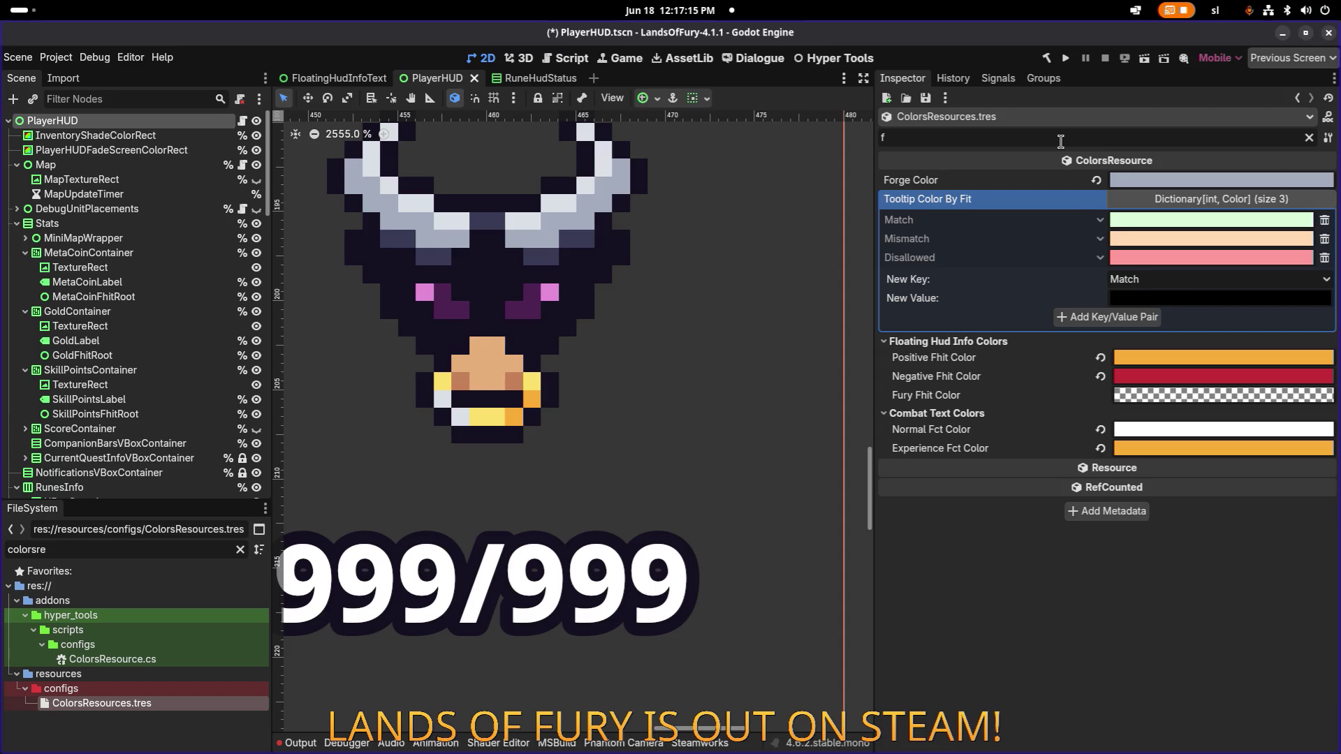
type("ur")
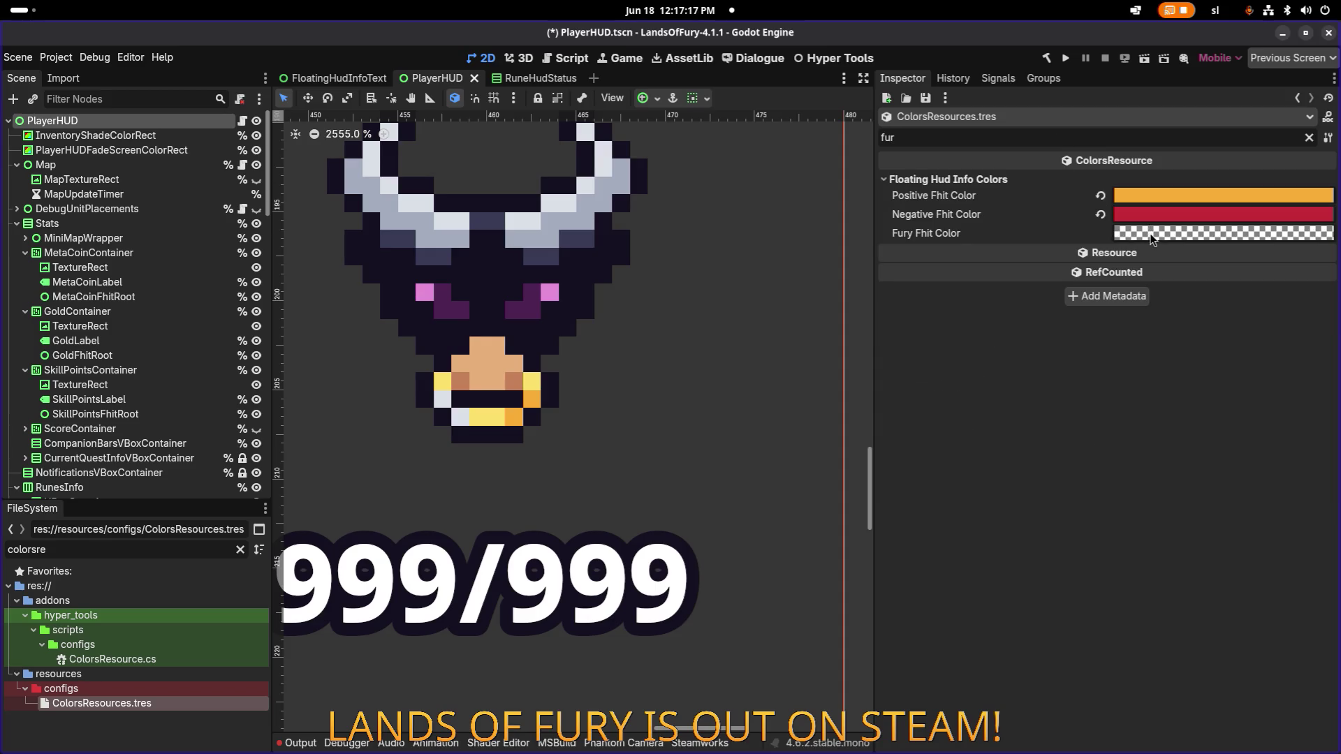
left_click(1168, 236)
key("ctrl+v")
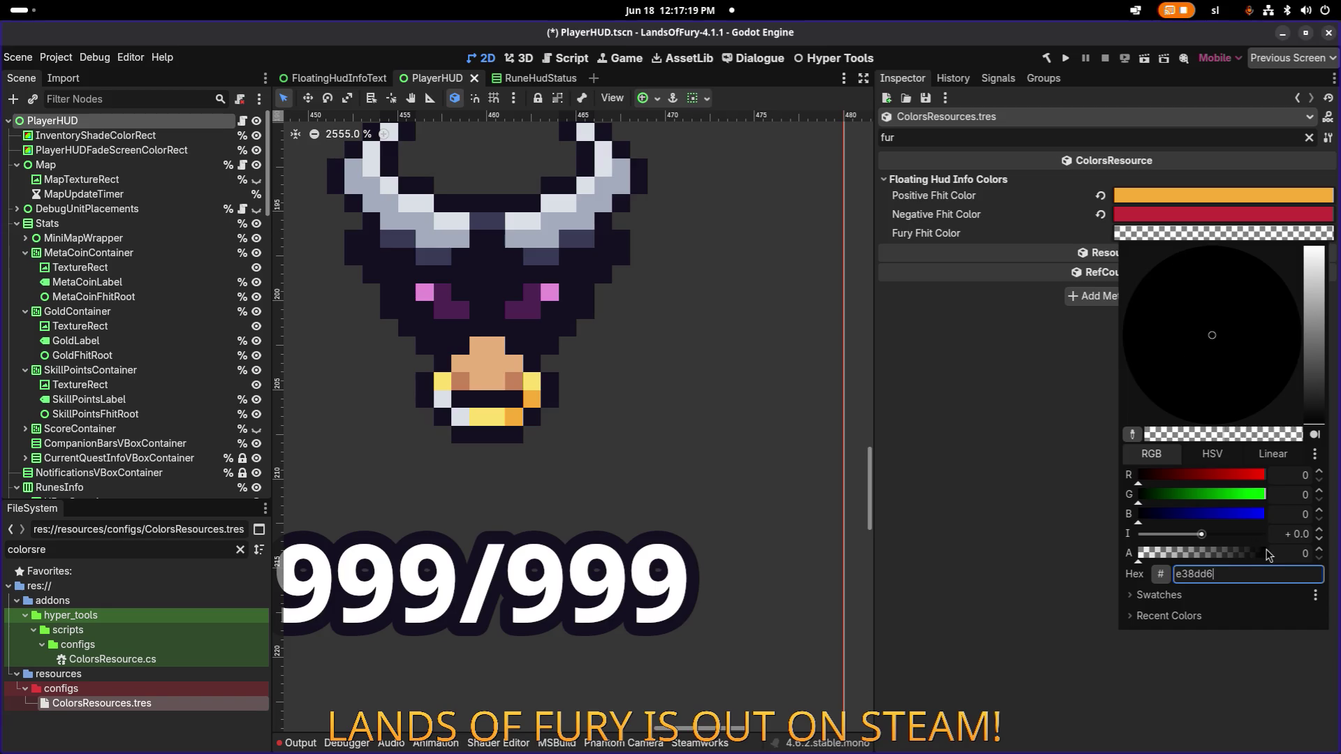
key("Return")
key("ctrl+s")
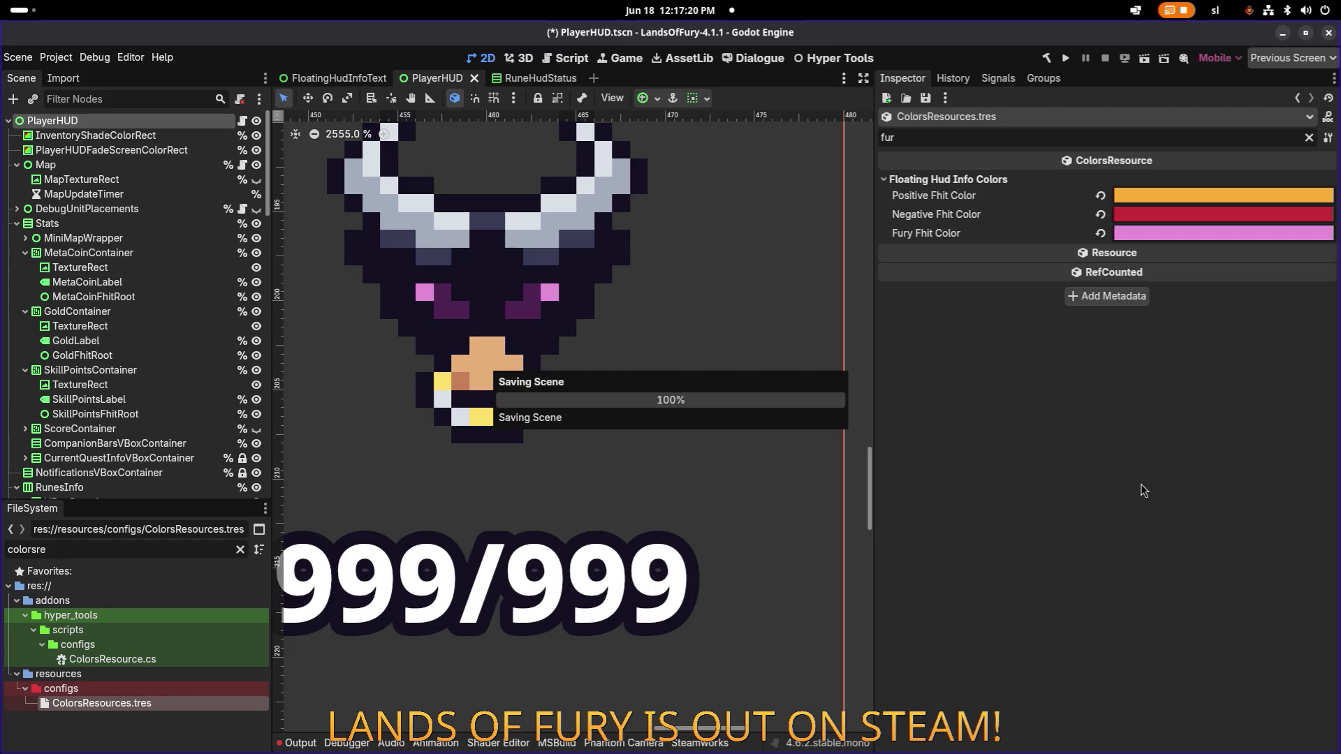
Step: Run the Lands of Fury game from the editor
key("alt+Tab")
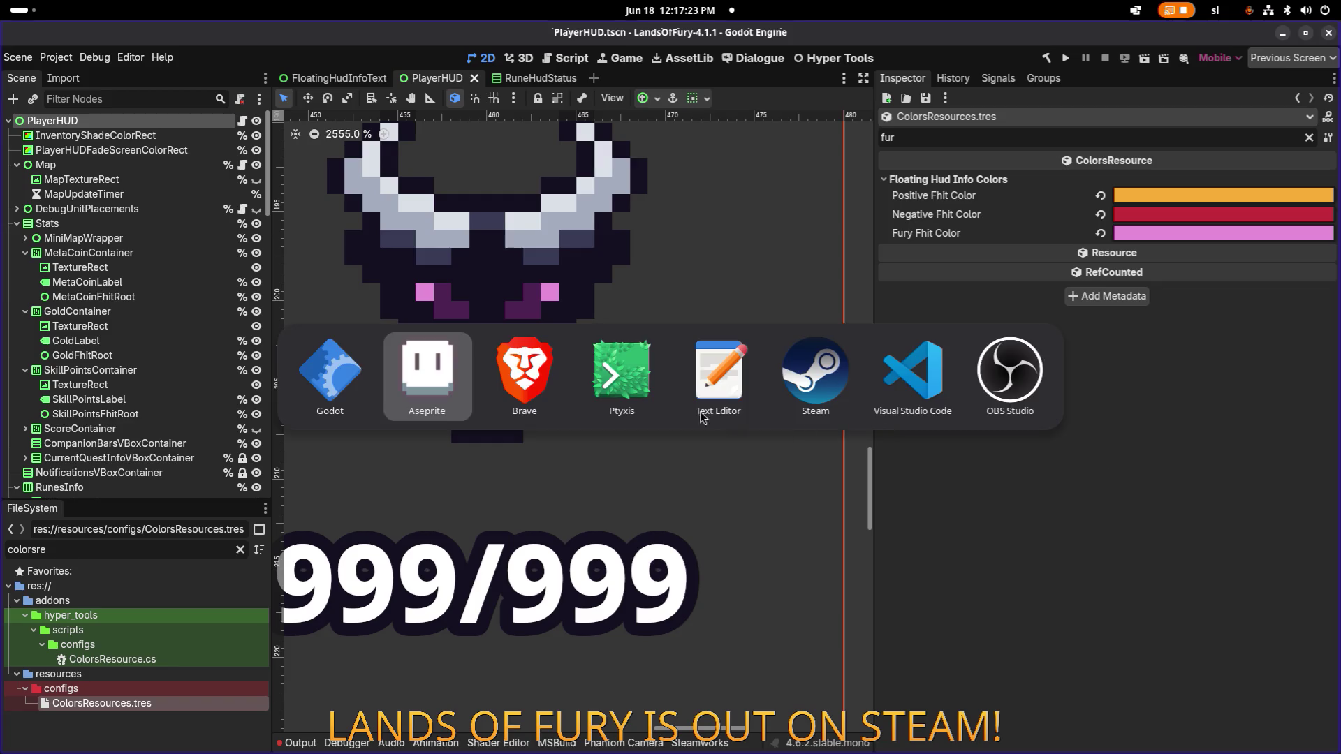
key("Escape")
scroll(624, 311, "down", 3)
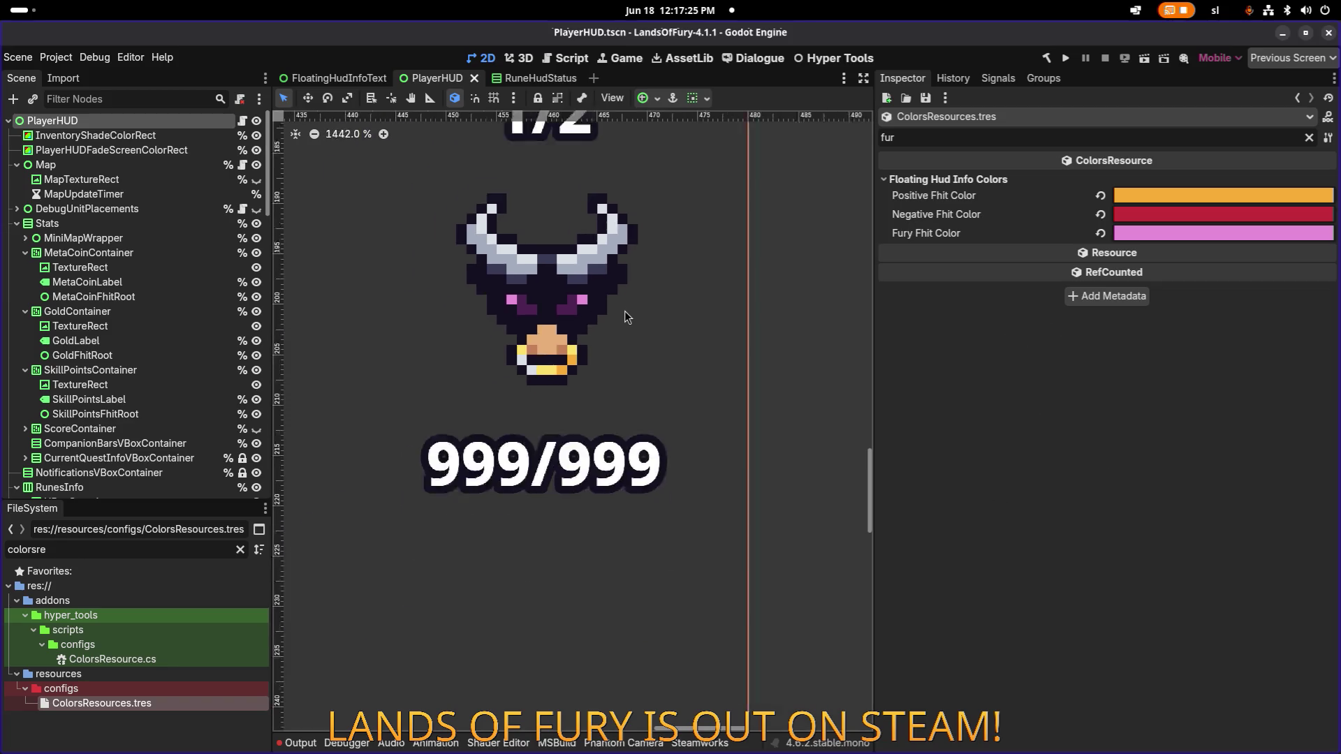
scroll(624, 317, "down", 2)
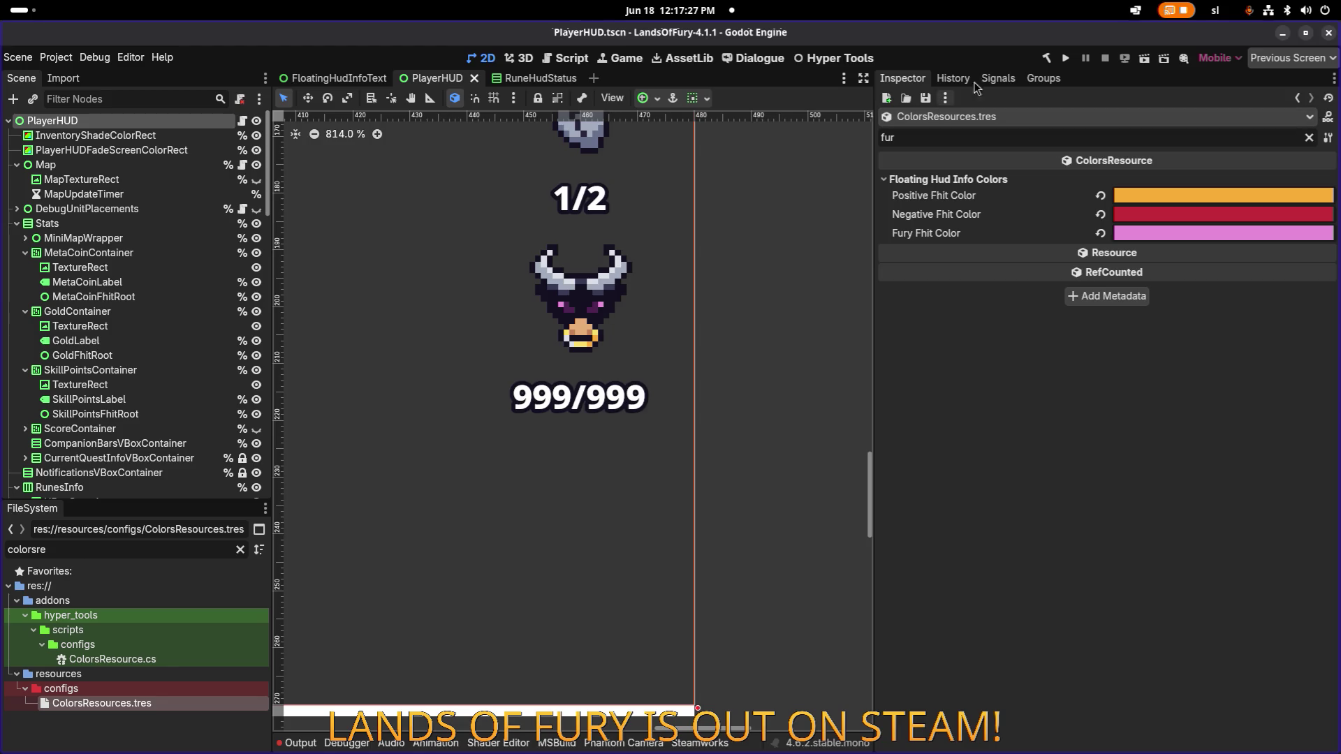
left_click(1064, 60)
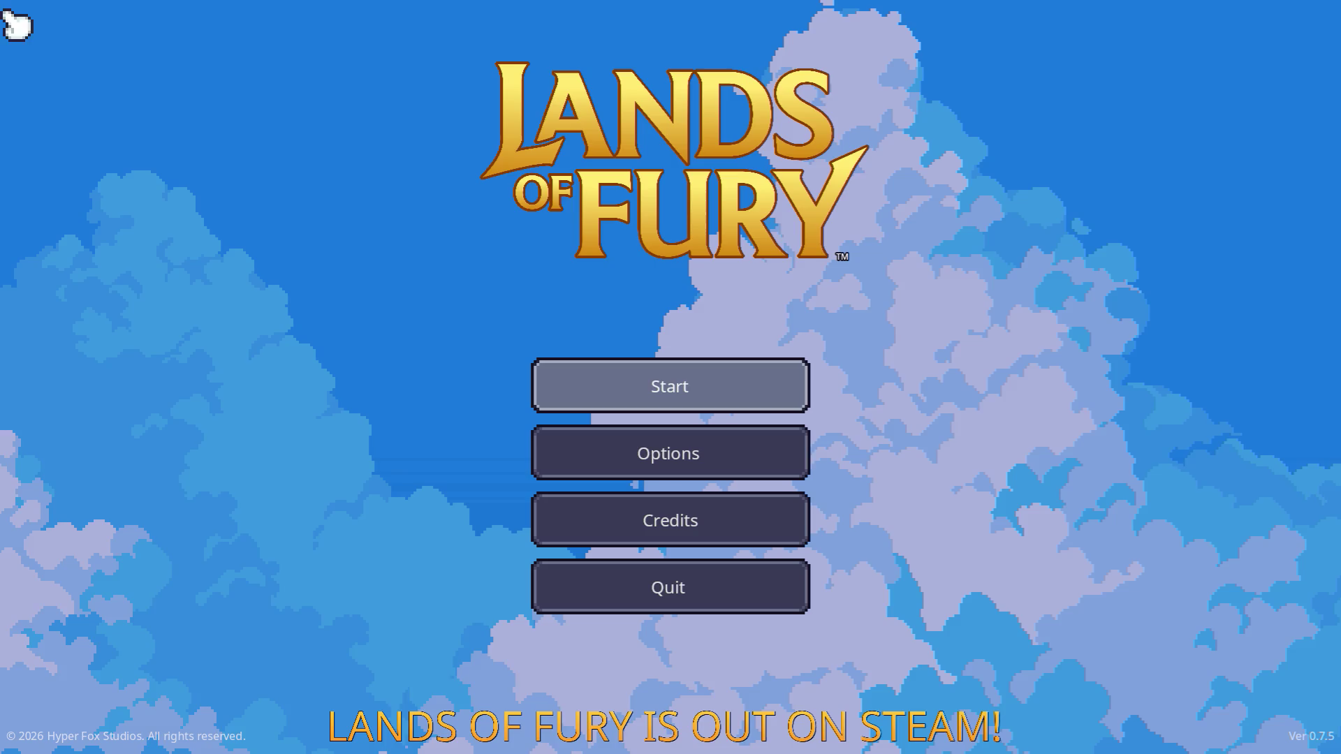
Step: Choose Start in the main menu and load the first saved profile
left_click(588, 383)
left_click(588, 386)
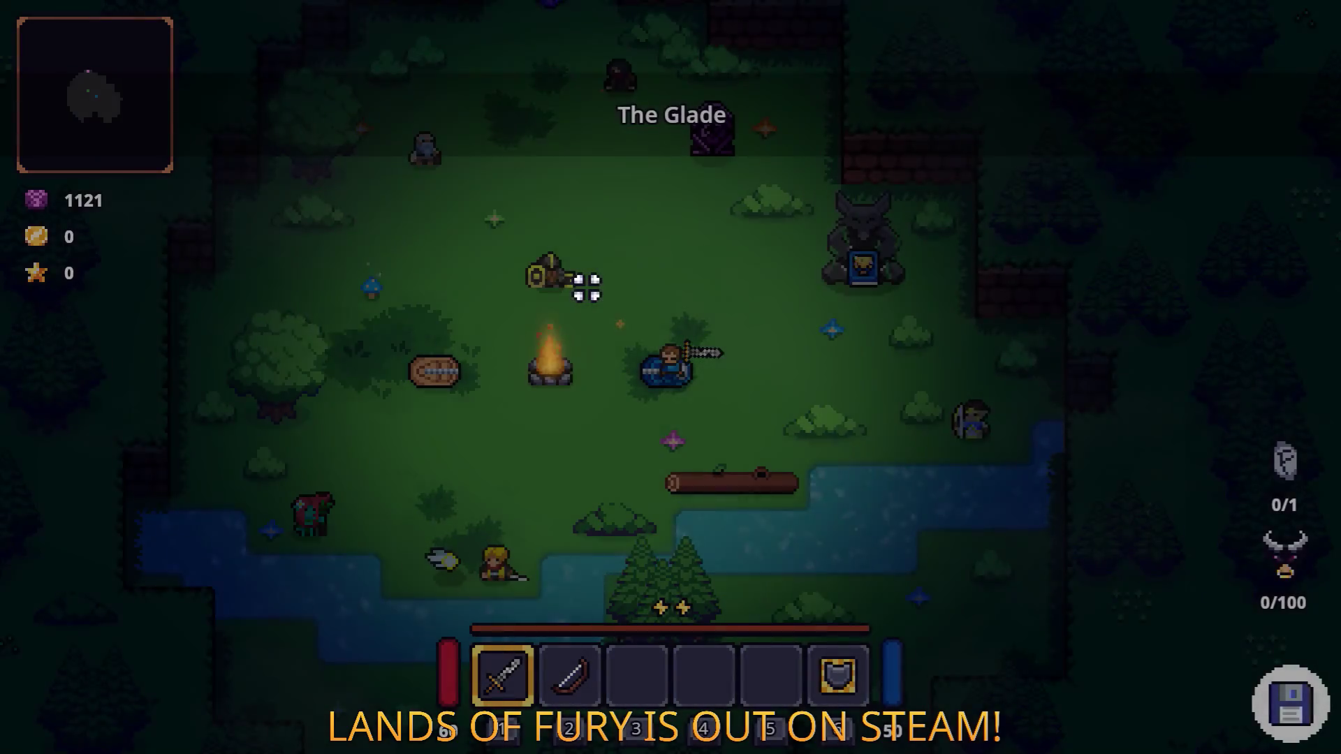
Step: Enter the purple portal, dash up the forest path, and fight the enemies near the campfire
key("w")
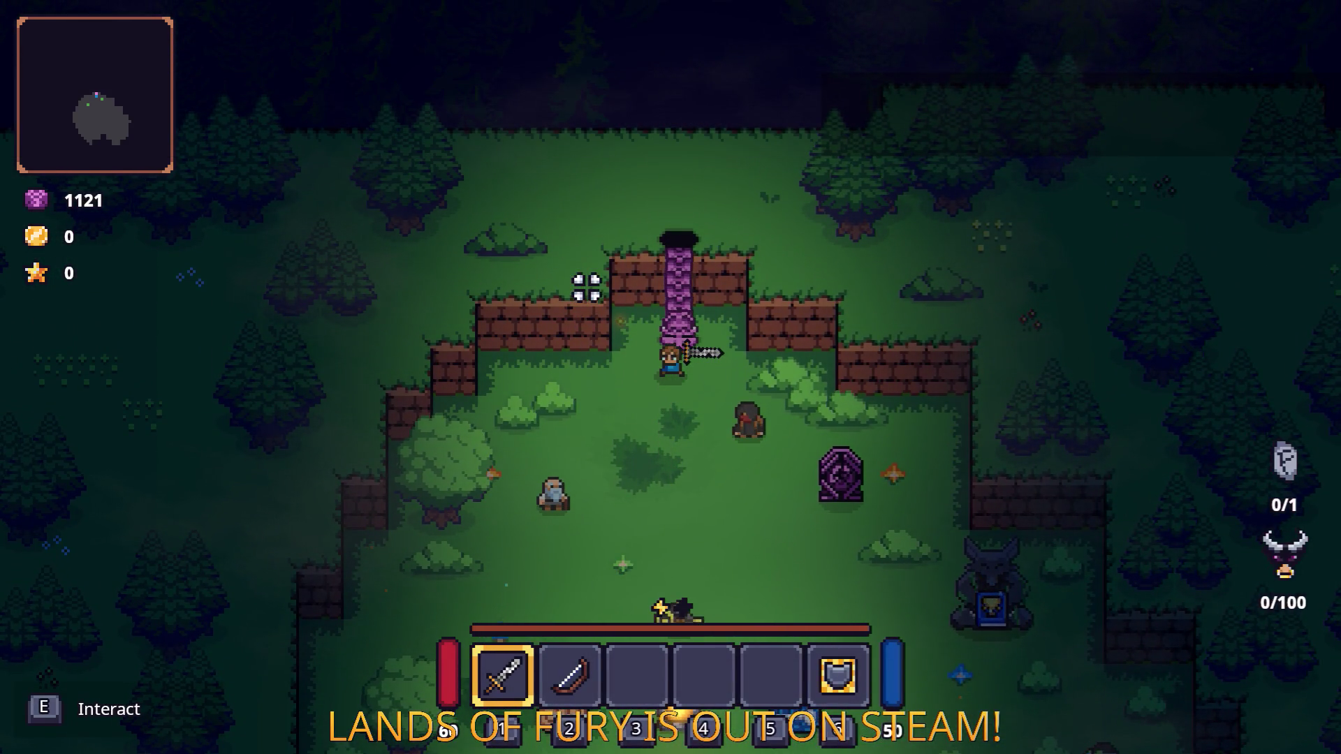
key("e")
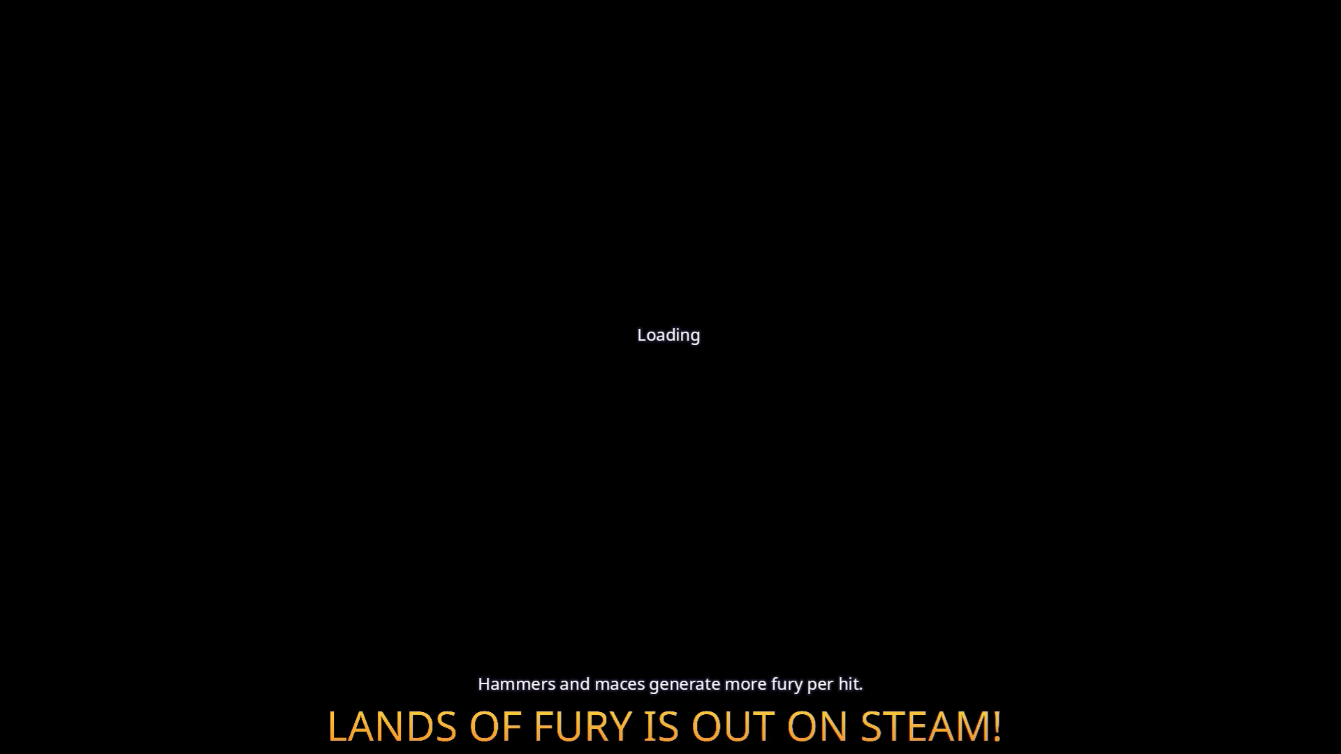
key("space")
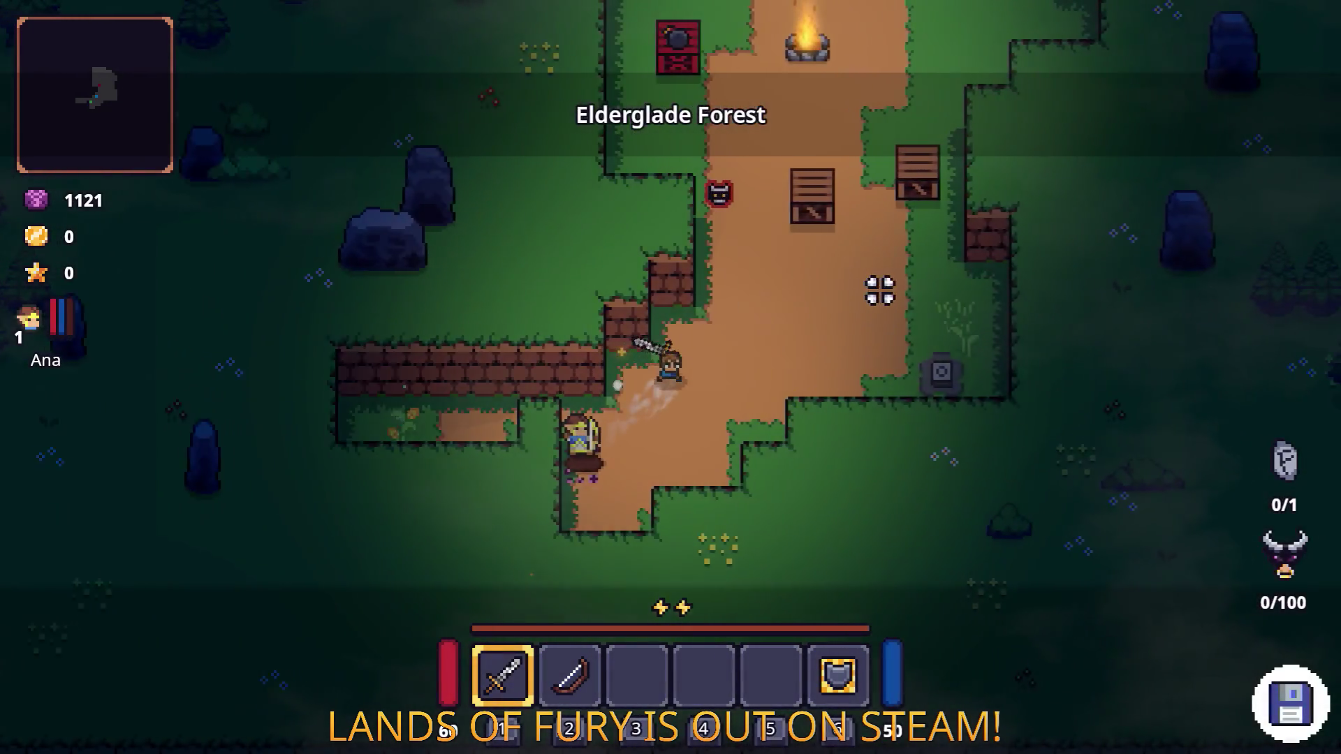
key("w")
key("d")
left_click(664, 246)
left_click(568, 245)
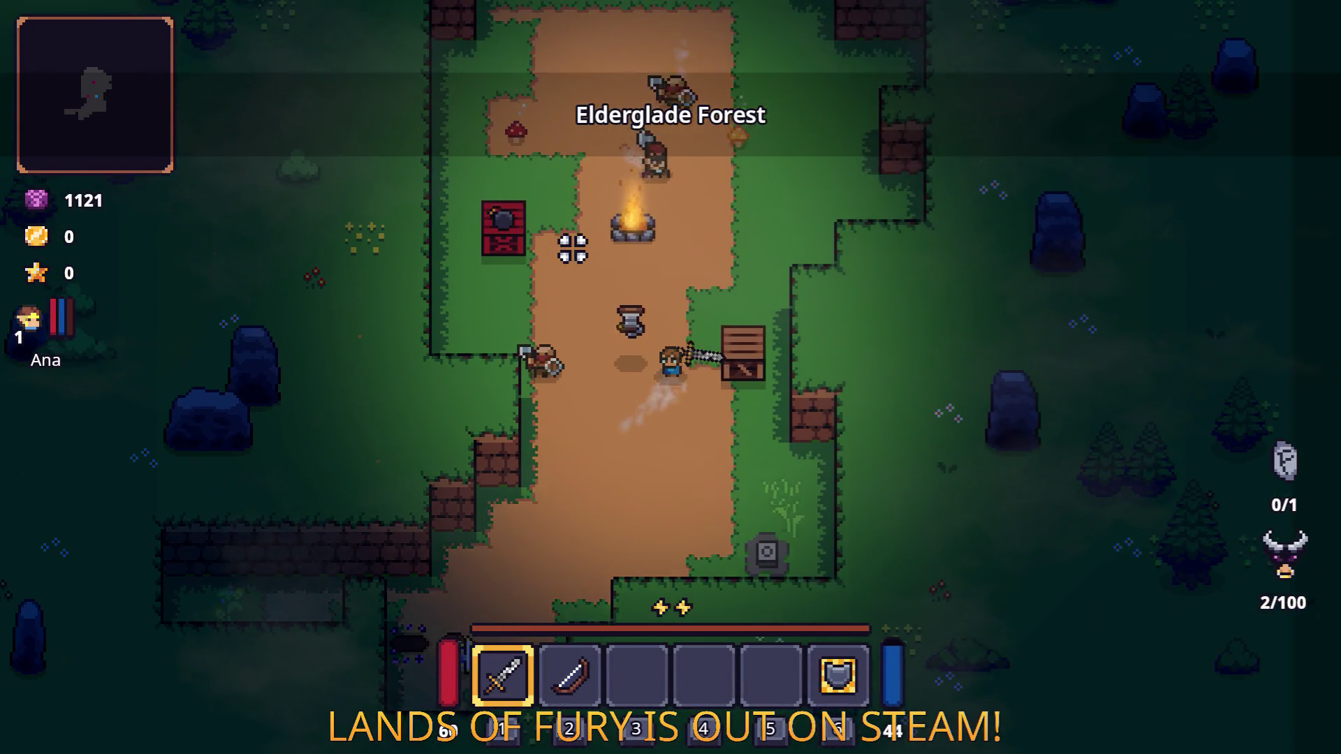
key("s")
key("space")
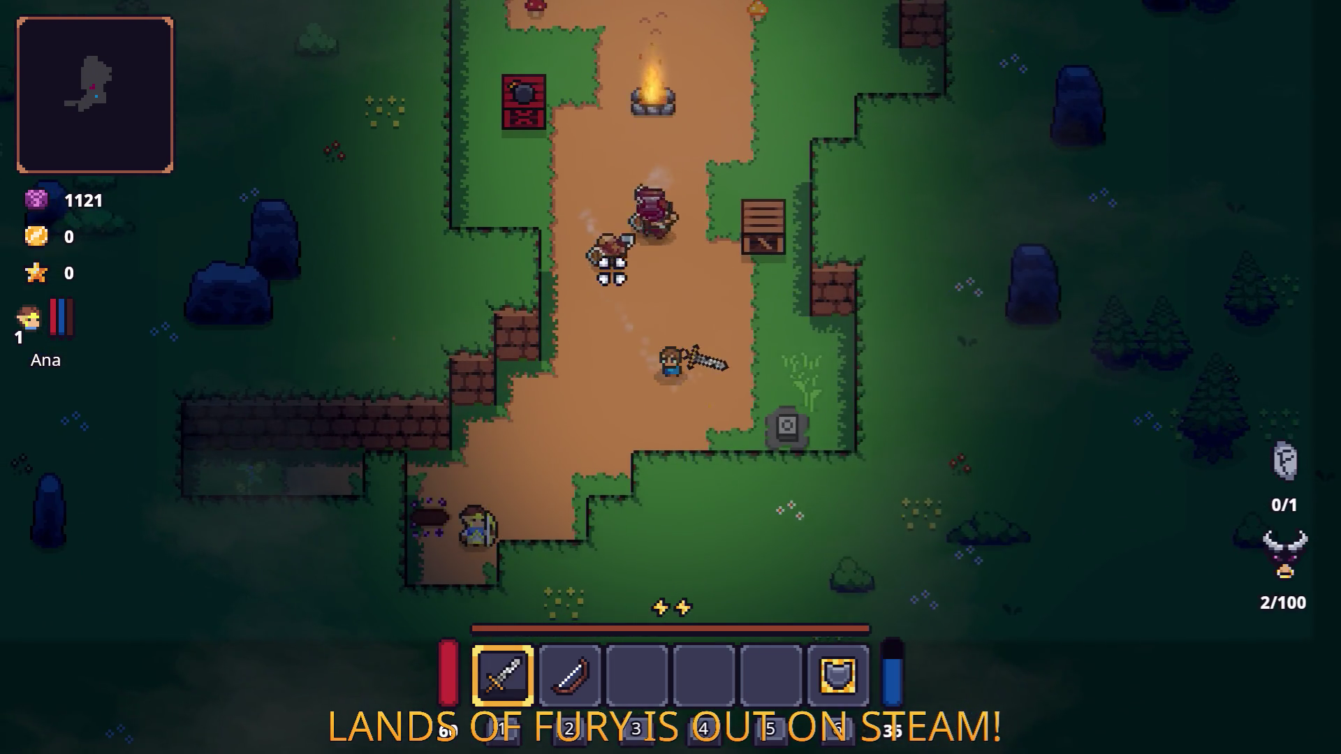
left_click(612, 271)
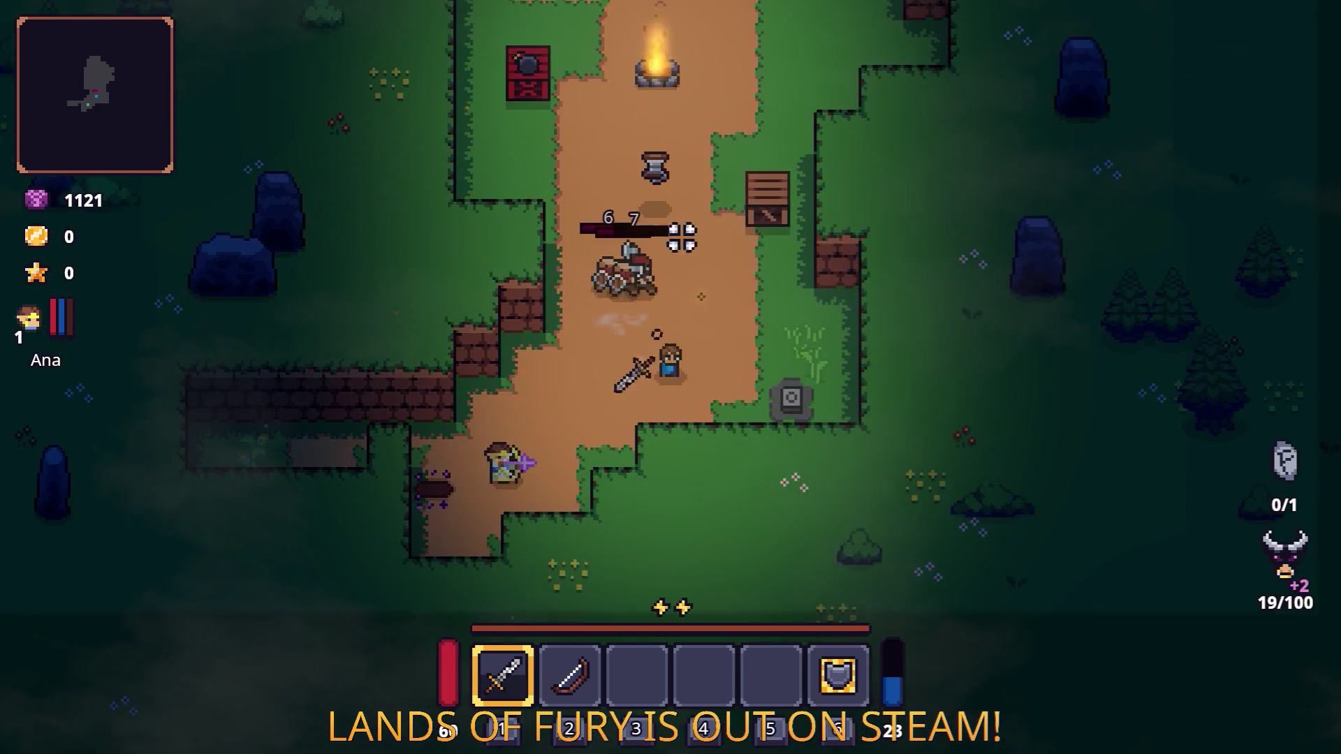
left_click(571, 398)
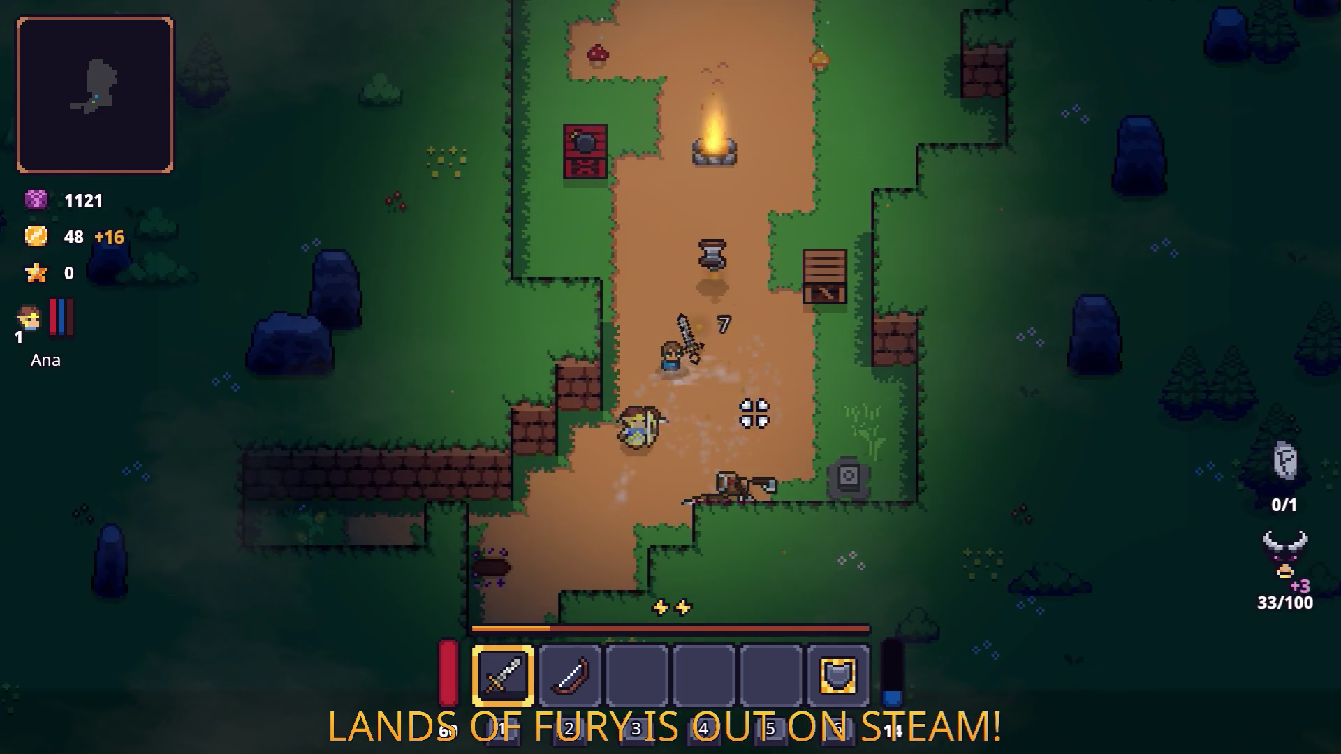
Step: Pick up the Small Potion, then head up-left and kill the enemy by the wall
key("d")
key("w")
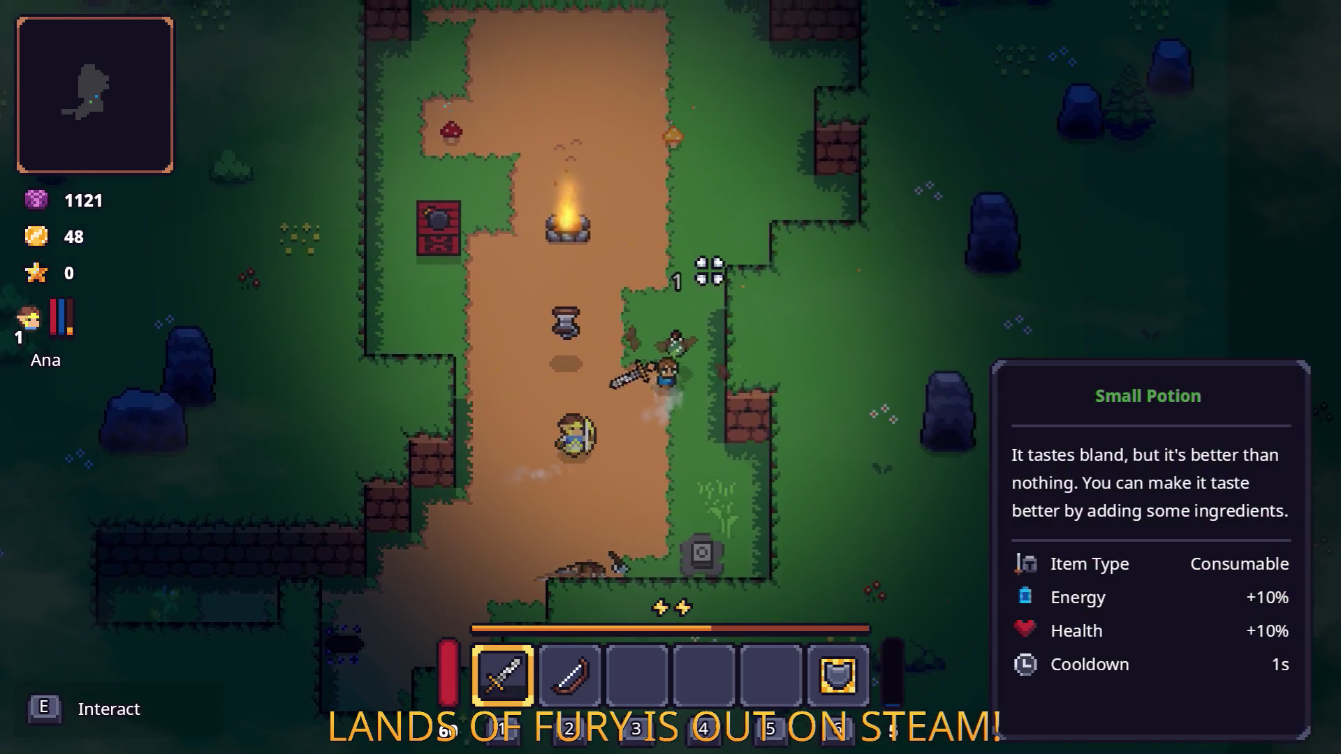
key("e")
key("a")
key("w")
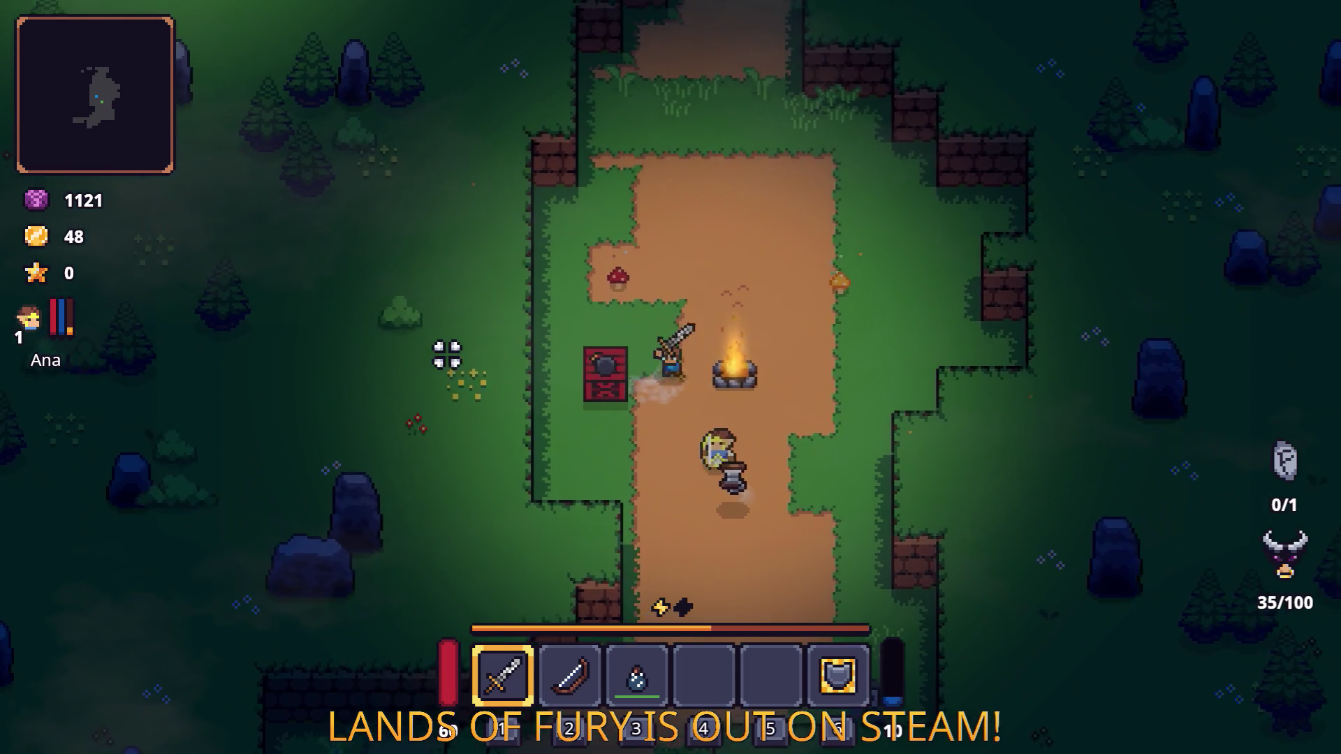
key("w")
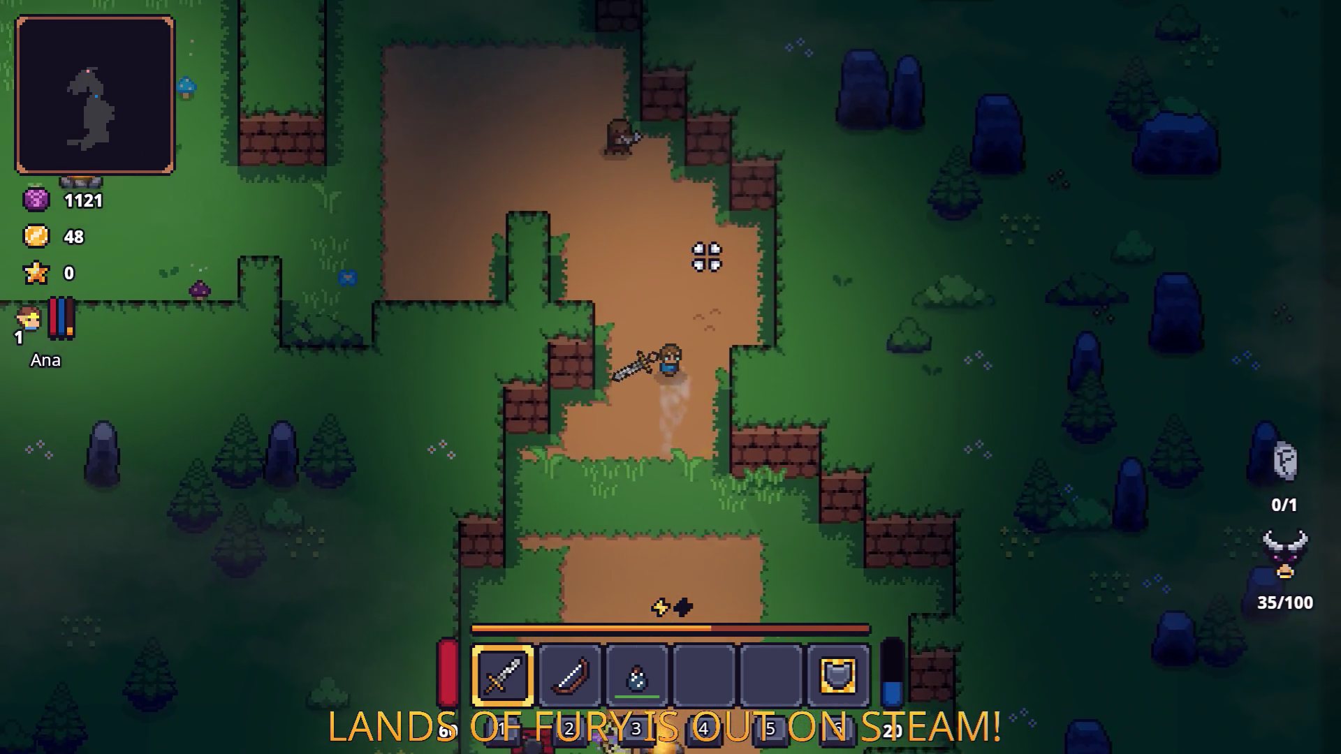
key("w")
key("a")
left_click(664, 240)
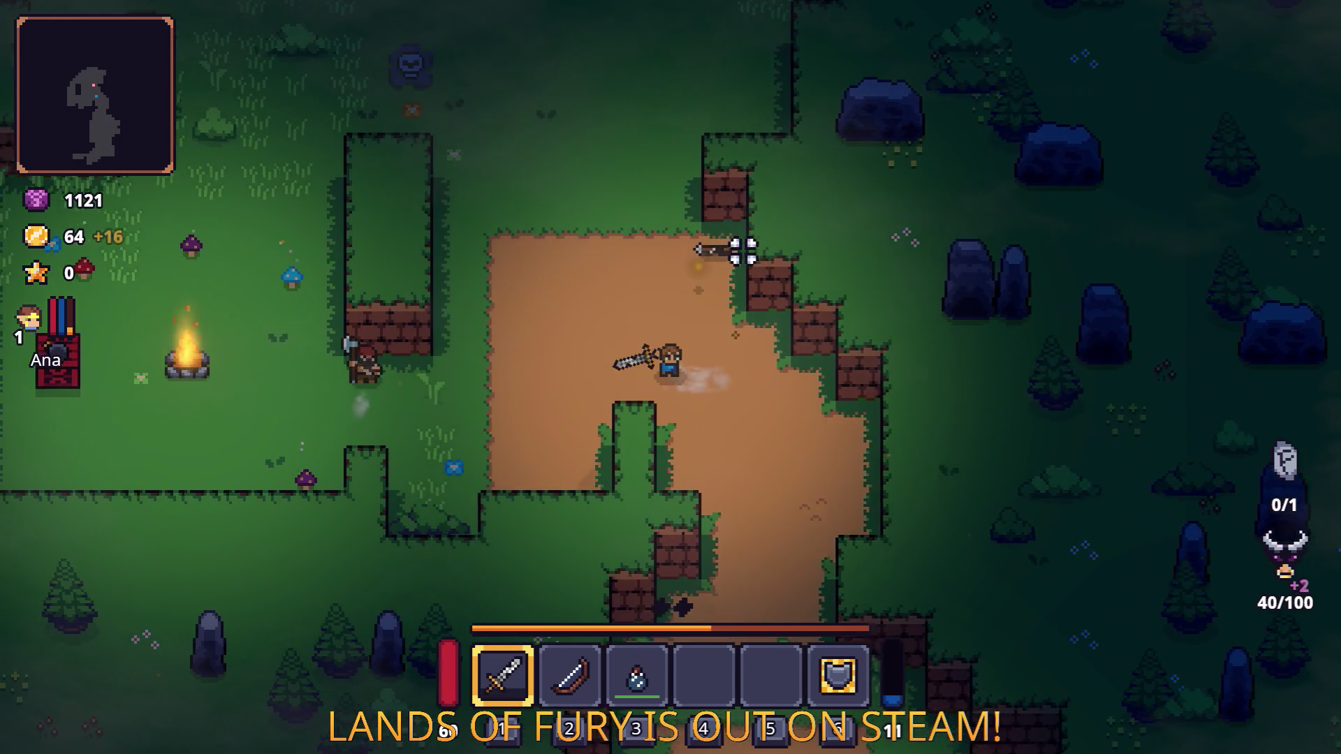
key("a")
left_click(522, 296)
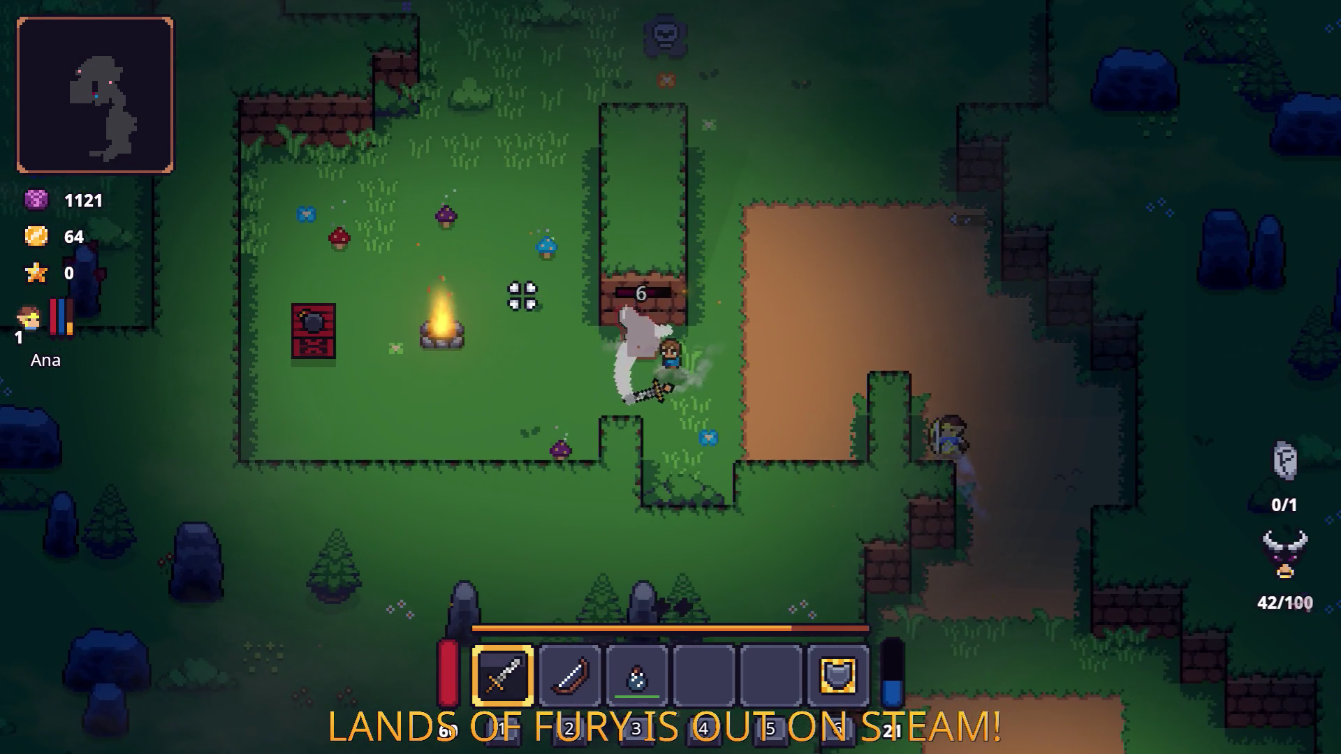
left_click(521, 296)
left_click(521, 296)
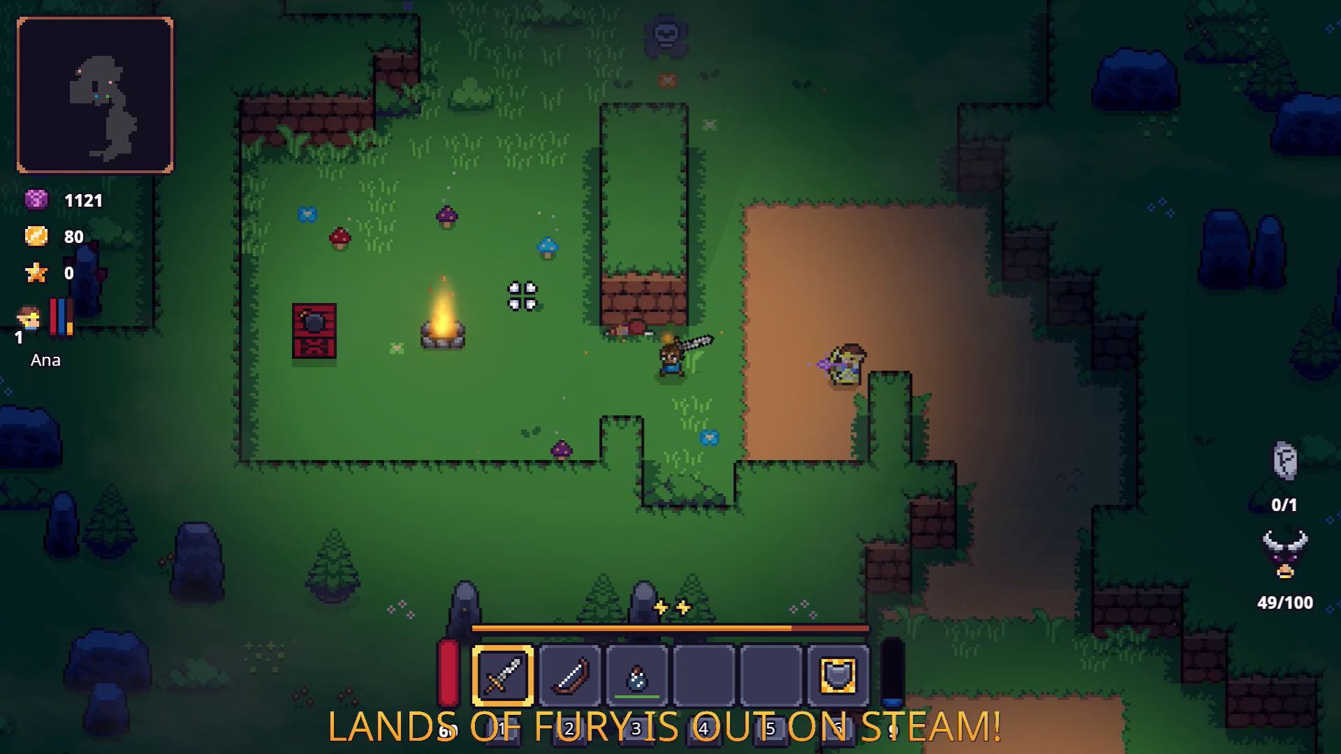
Step: Grab the Burning Stick, fight through the maze, and break the pillar for Dyno Ore
key("a")
key("space")
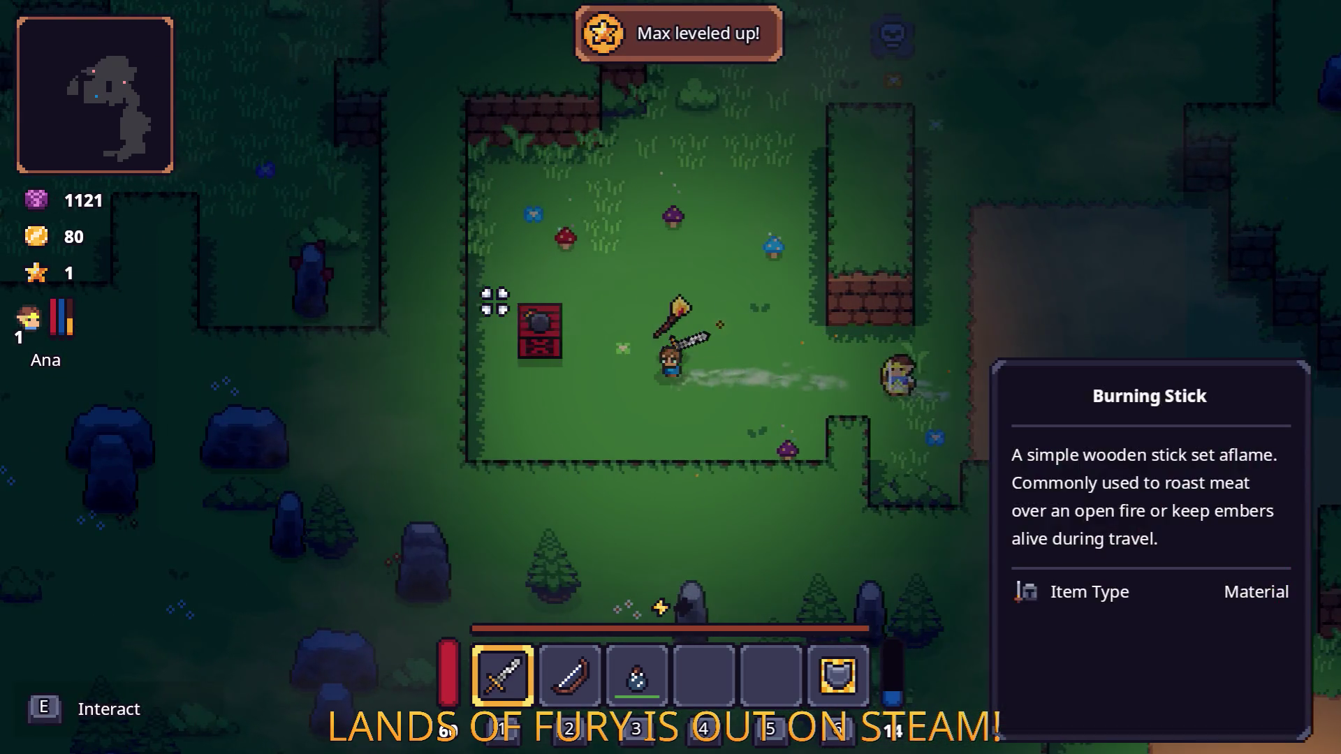
key("w")
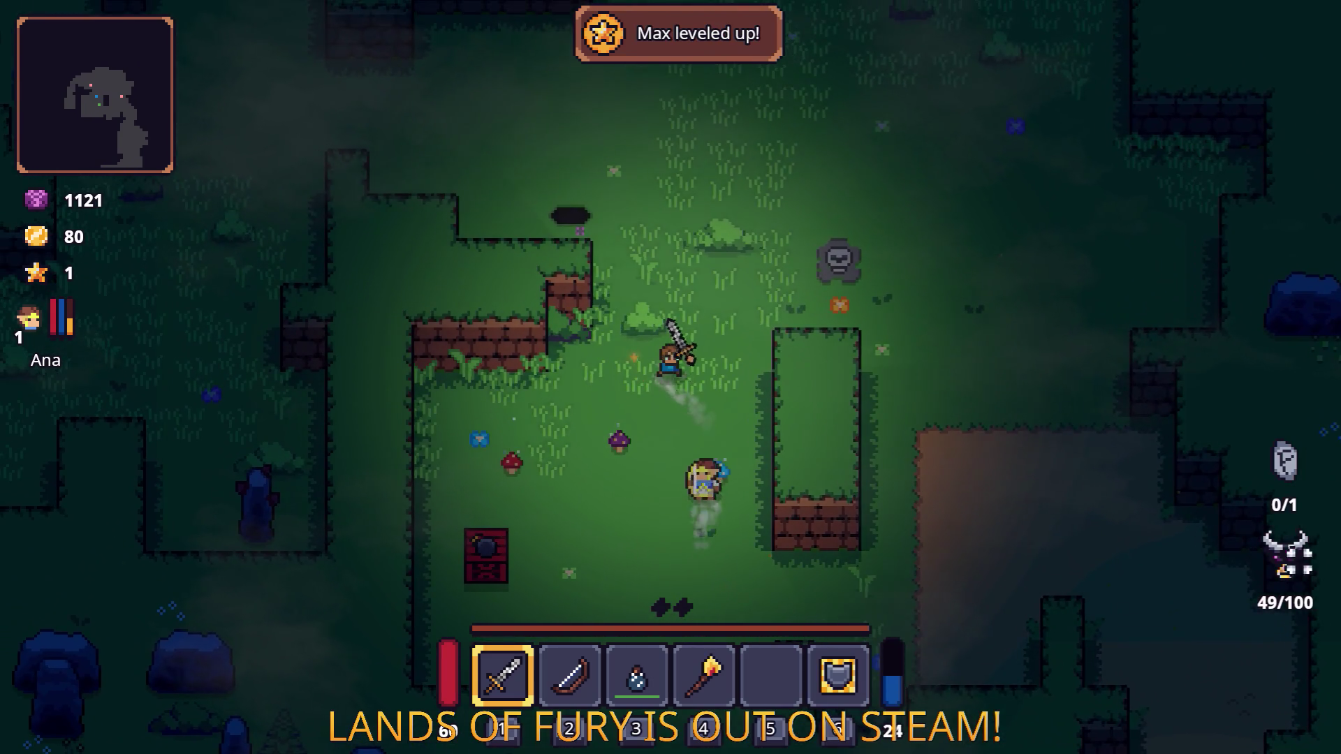
key("w")
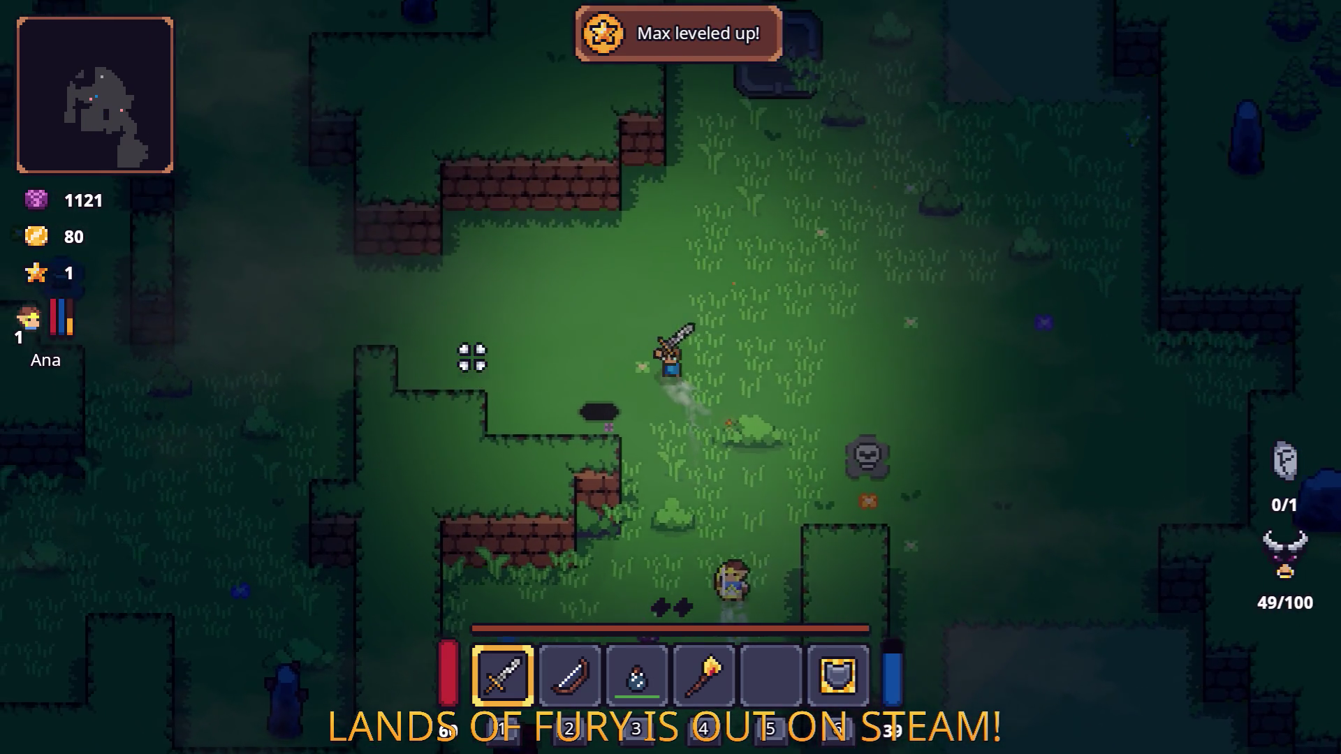
key("a")
key("a")
key("s")
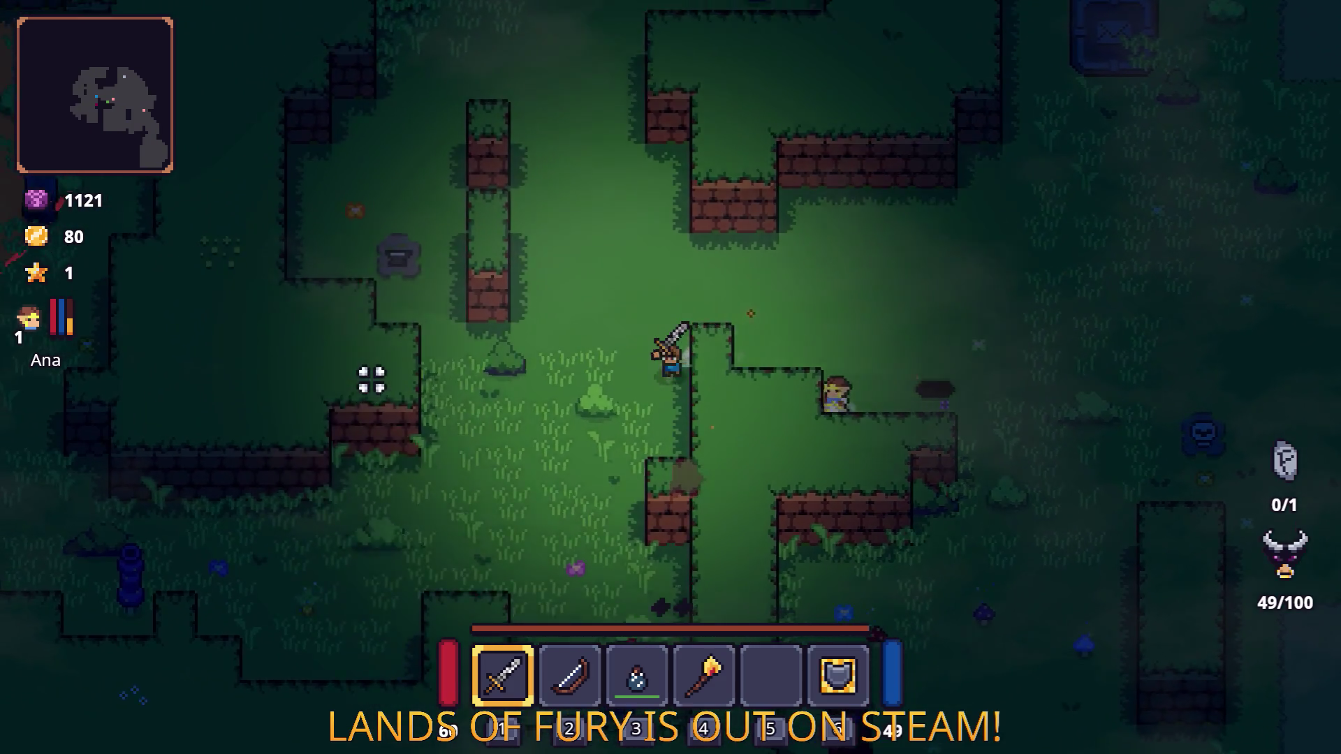
left_click(792, 397)
left_click(796, 396)
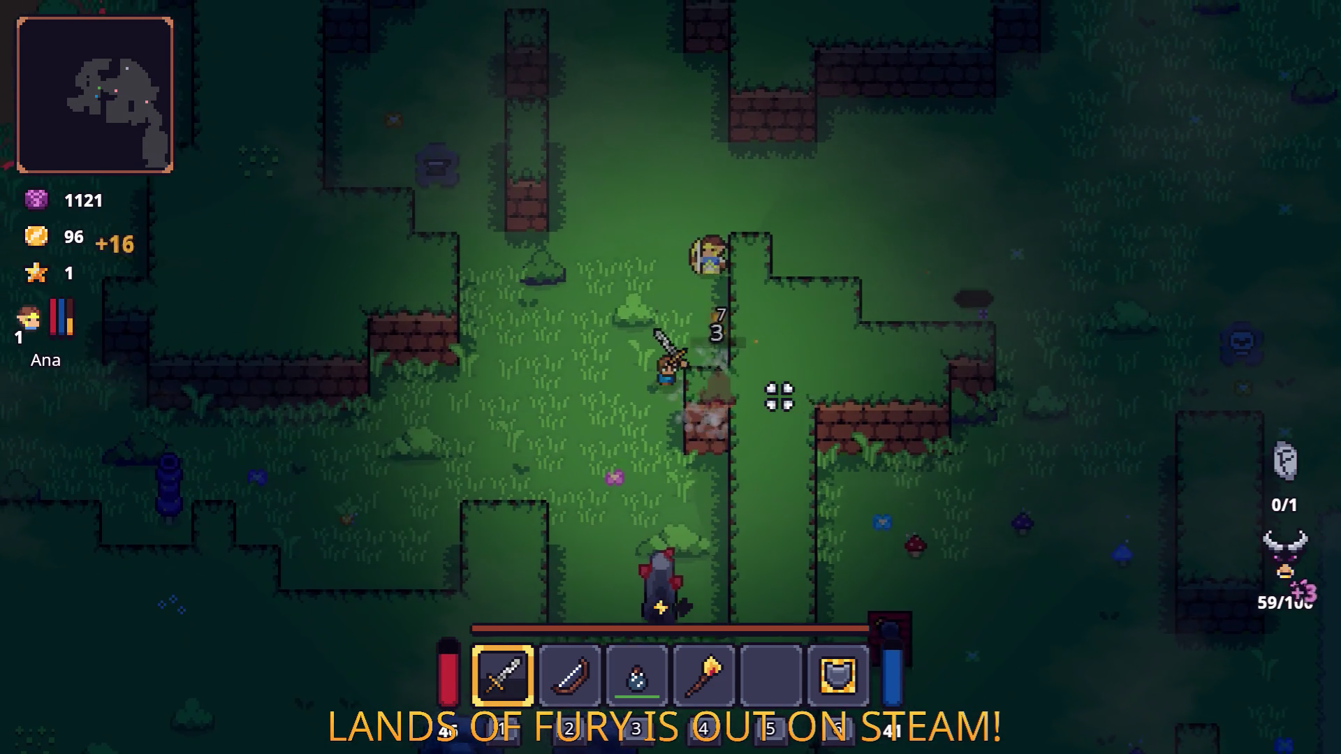
key("a")
key("s")
key("d")
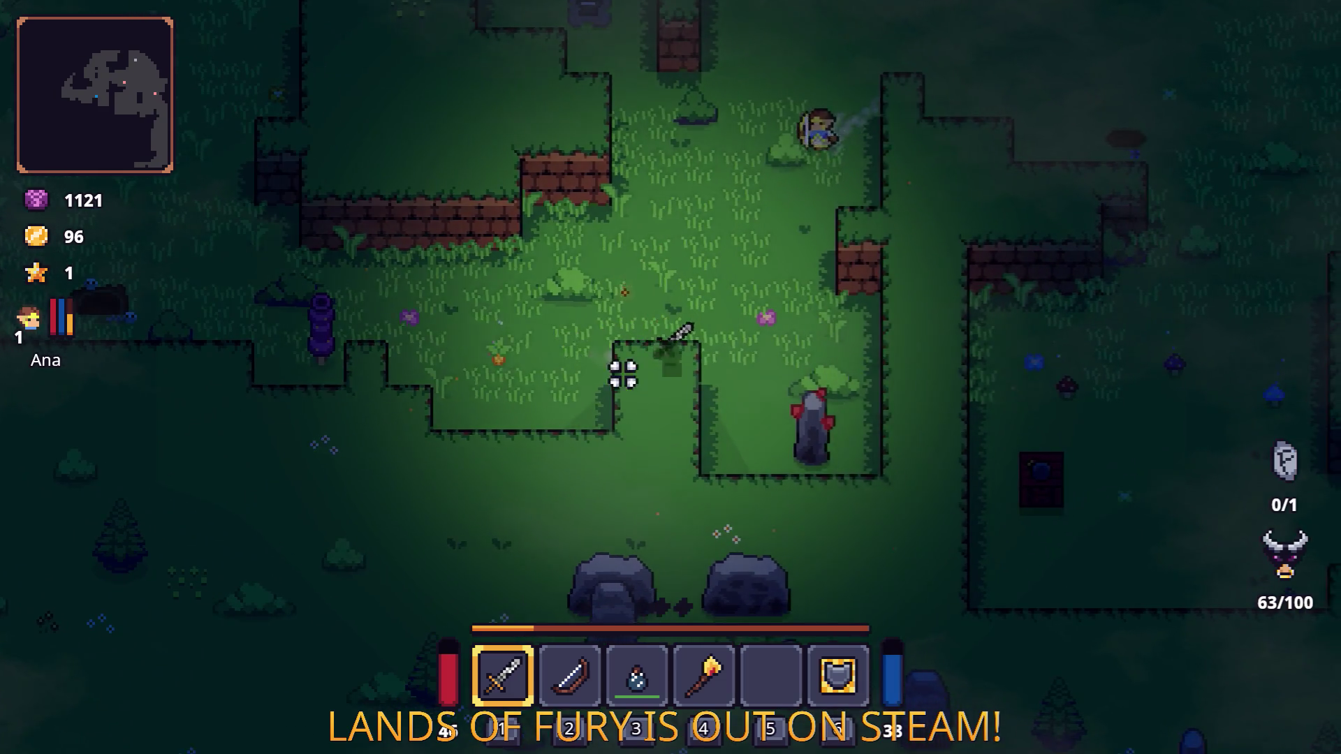
left_click(880, 438)
left_click(844, 404)
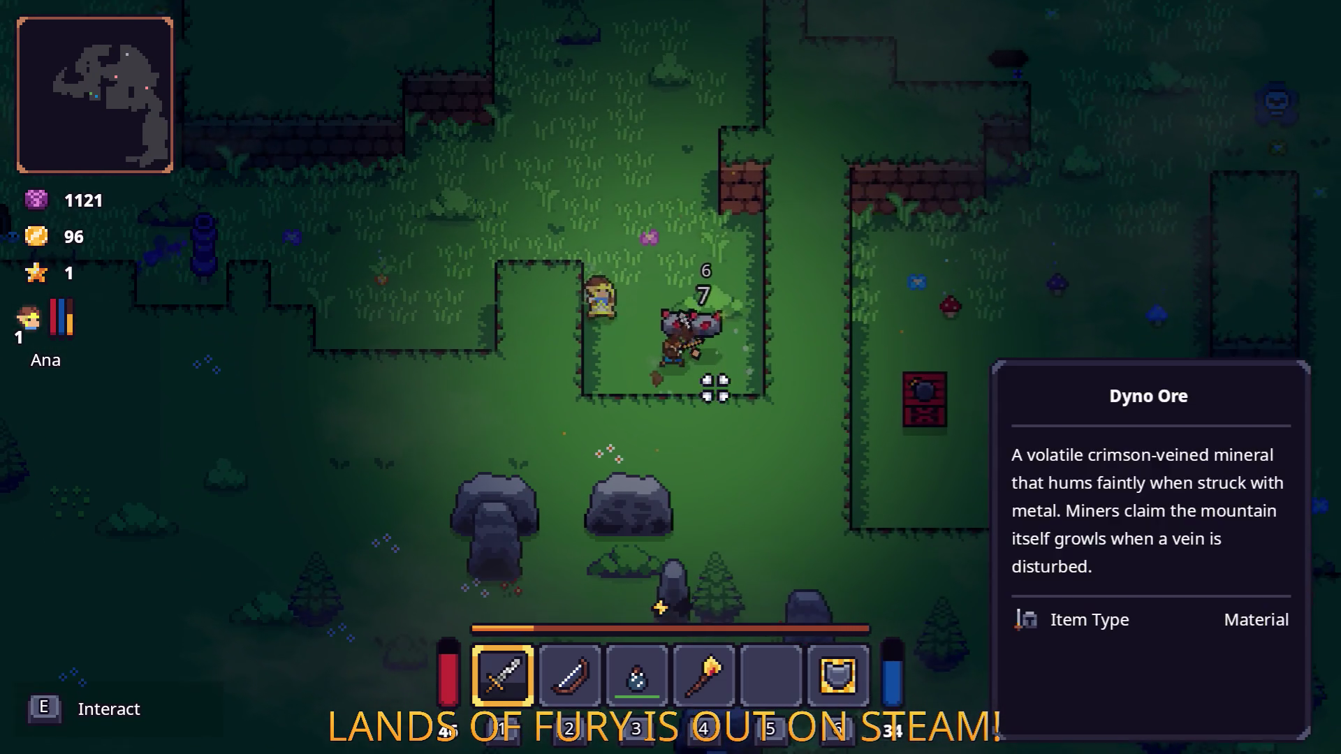
Step: Cross the clearing attacking enemies and the purple totem
key("w")
key("a")
key("a")
left_click(386, 329)
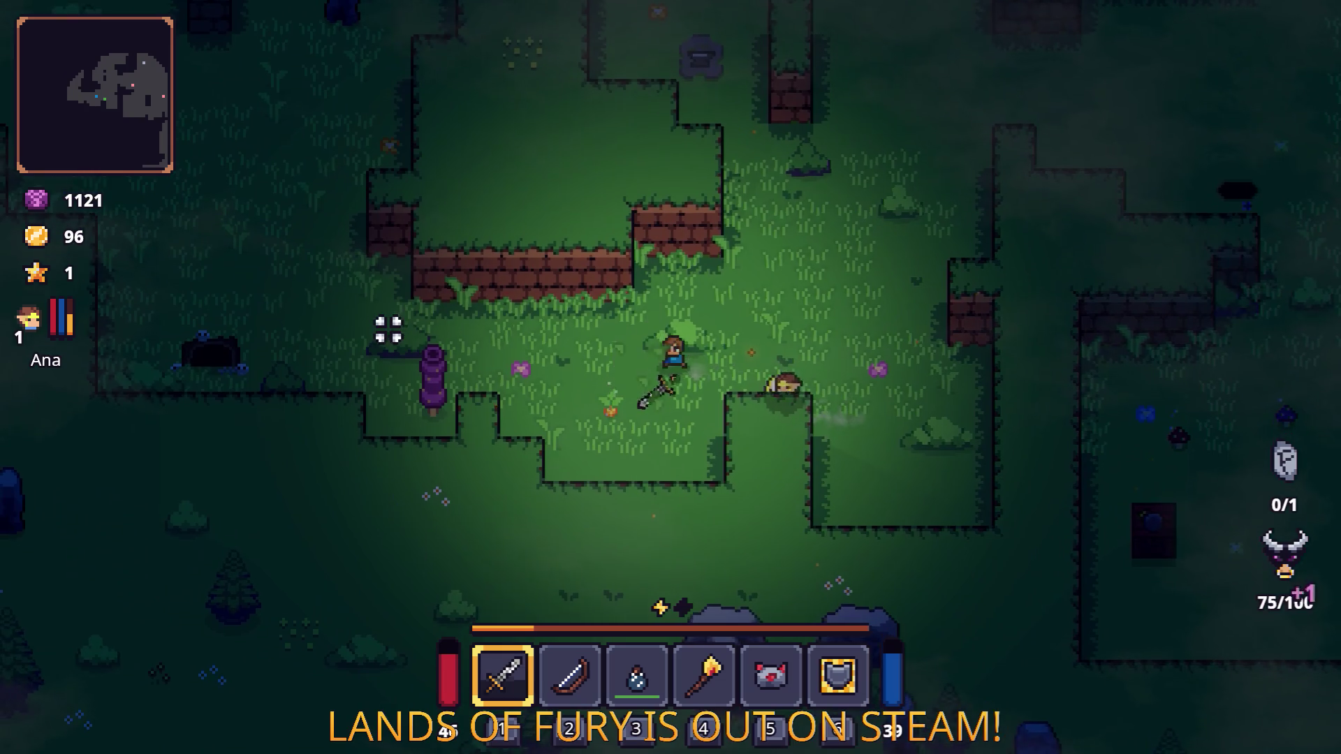
key("a")
key("s")
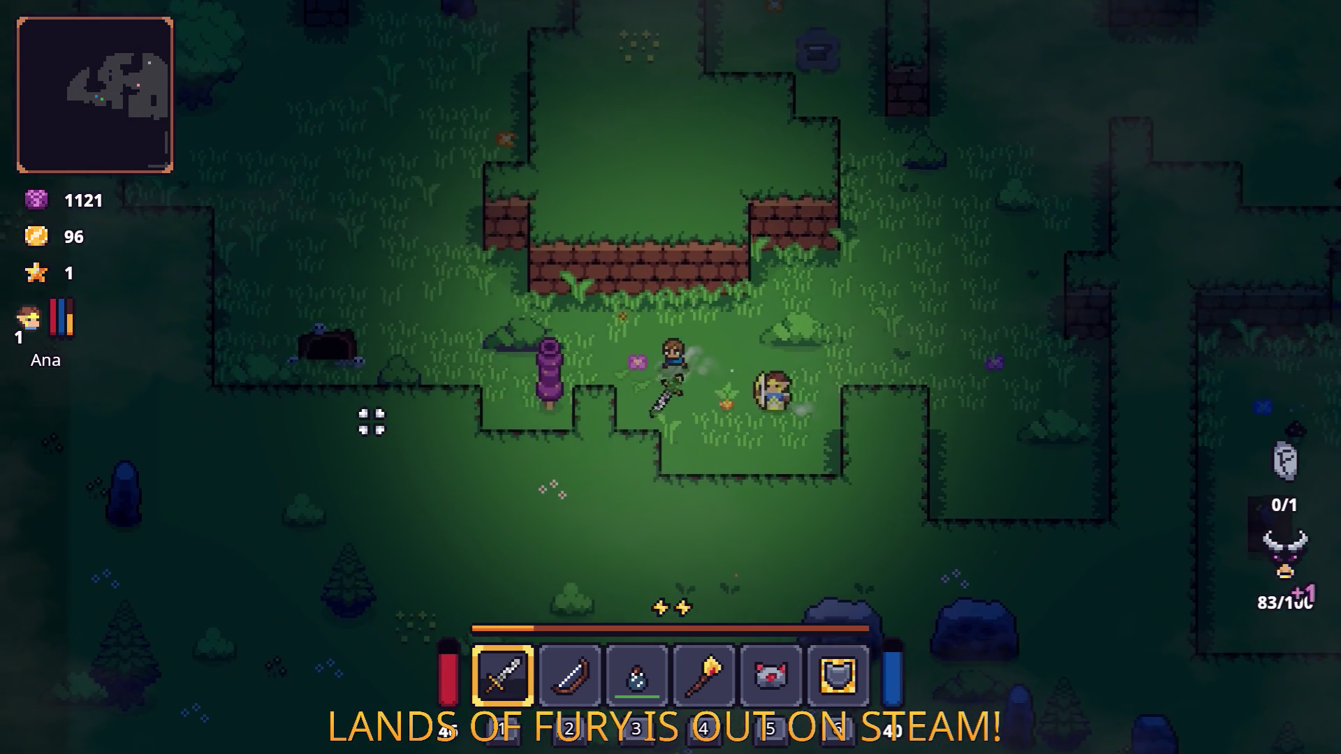
left_click(374, 377)
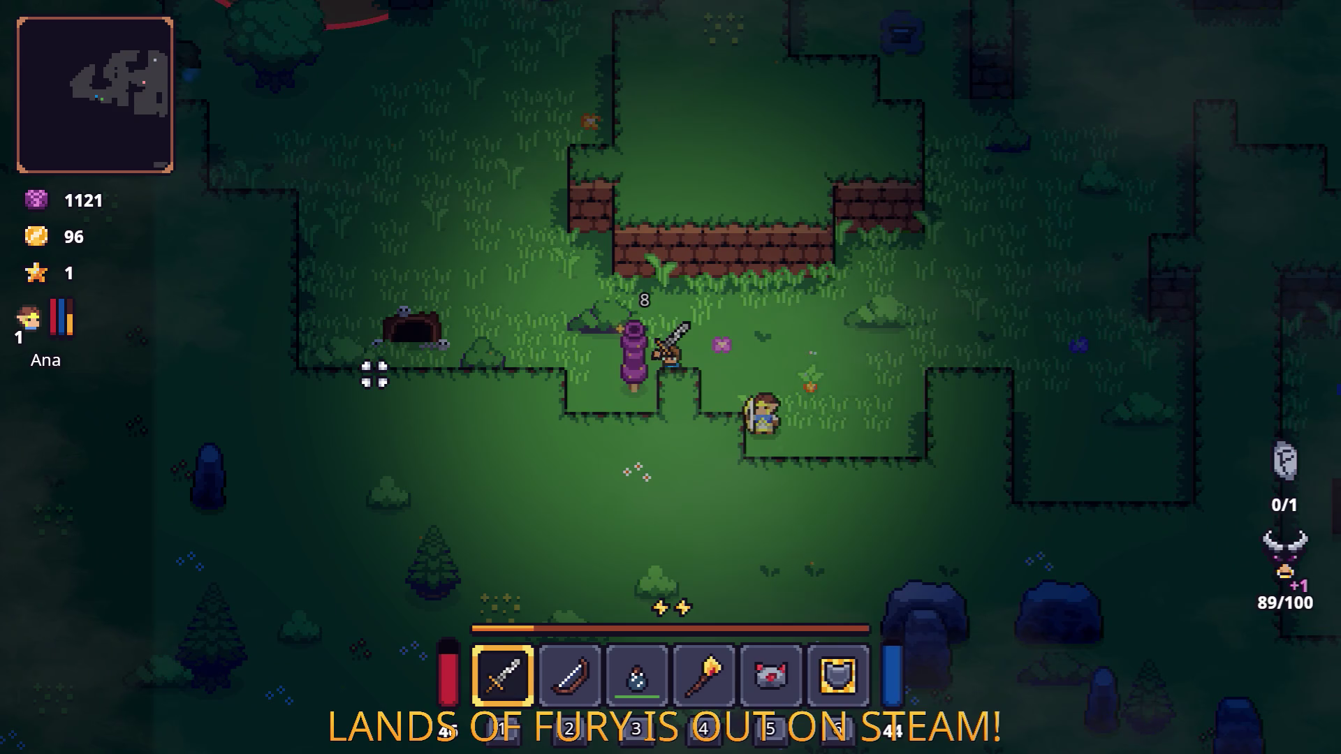
key("d")
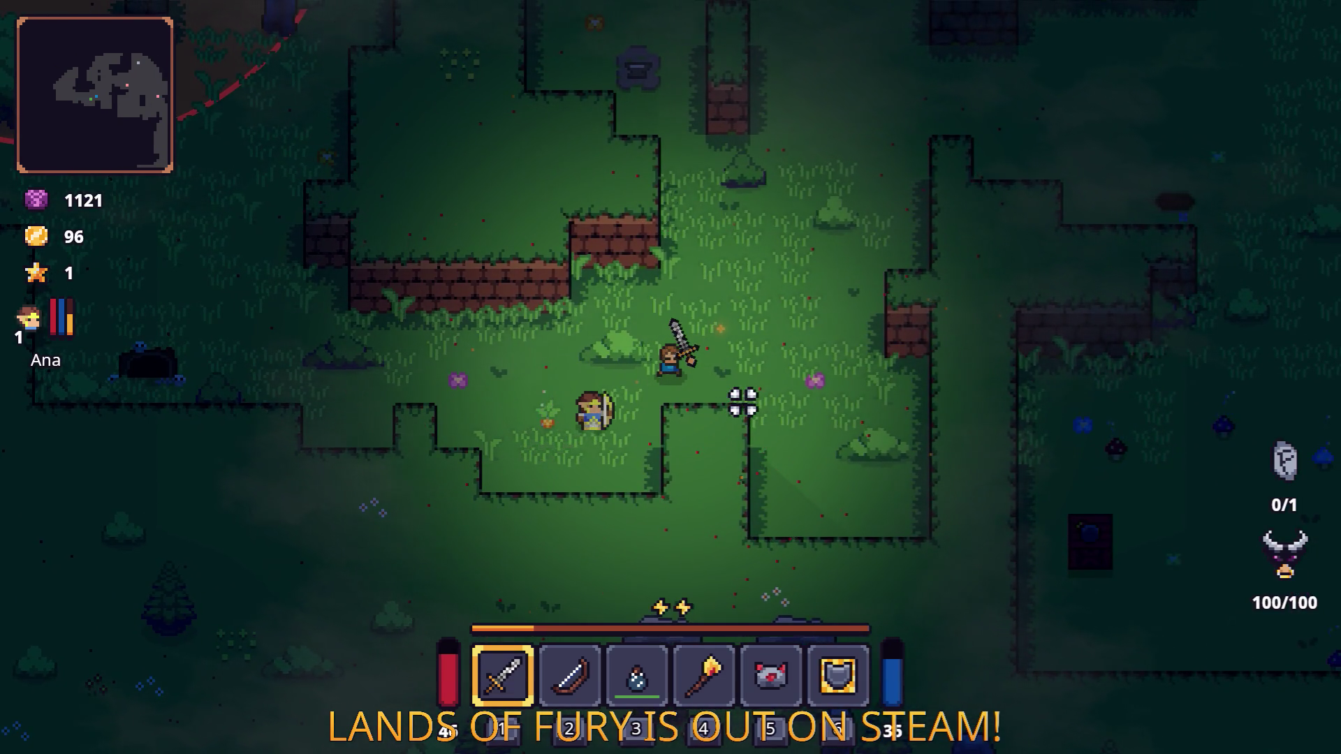
Step: Walk up through the maze to collect the gold, then head back down the path
key("a")
key("w")
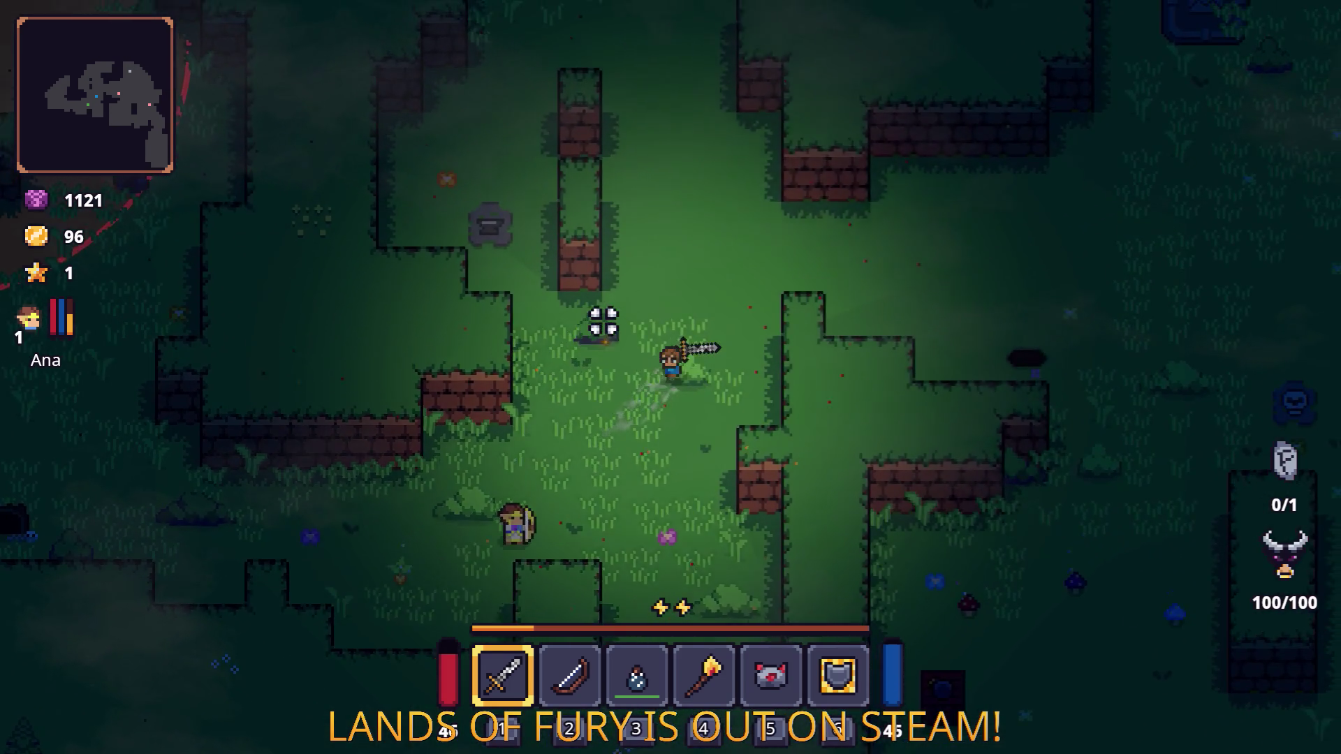
key("w")
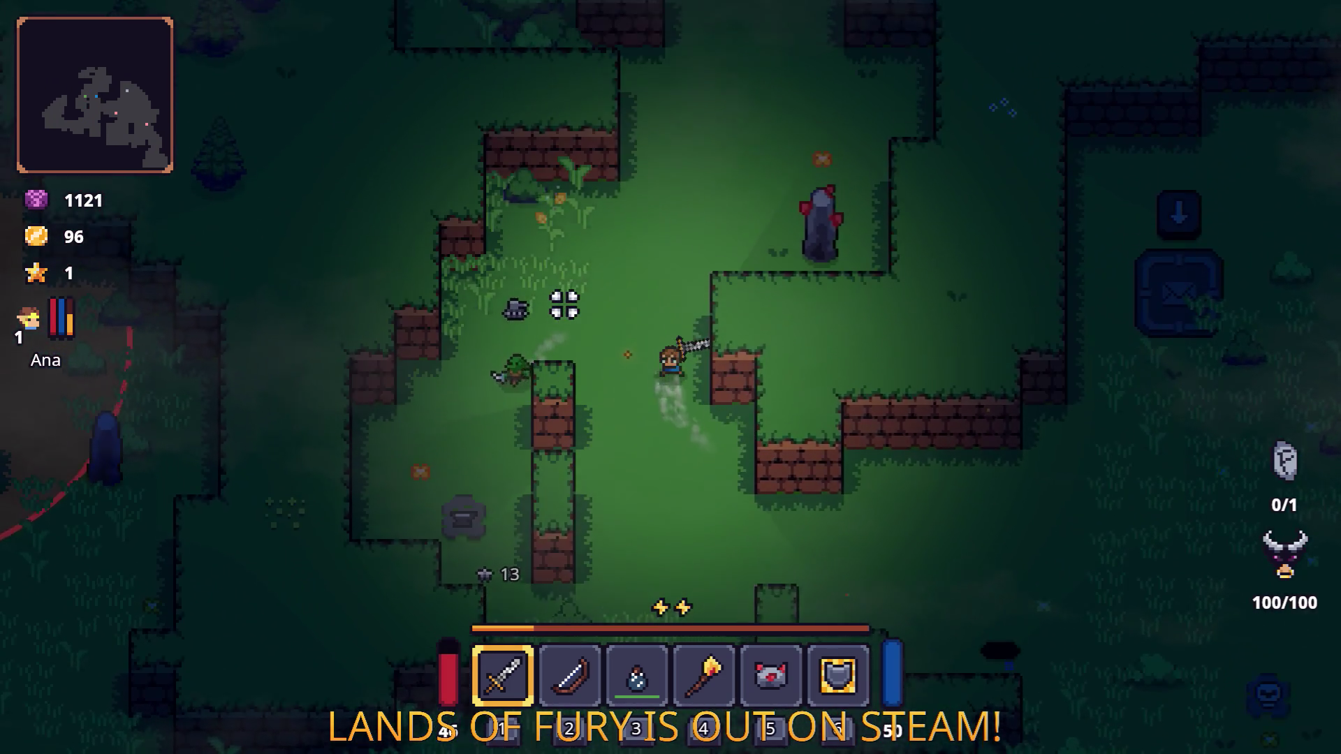
key("w")
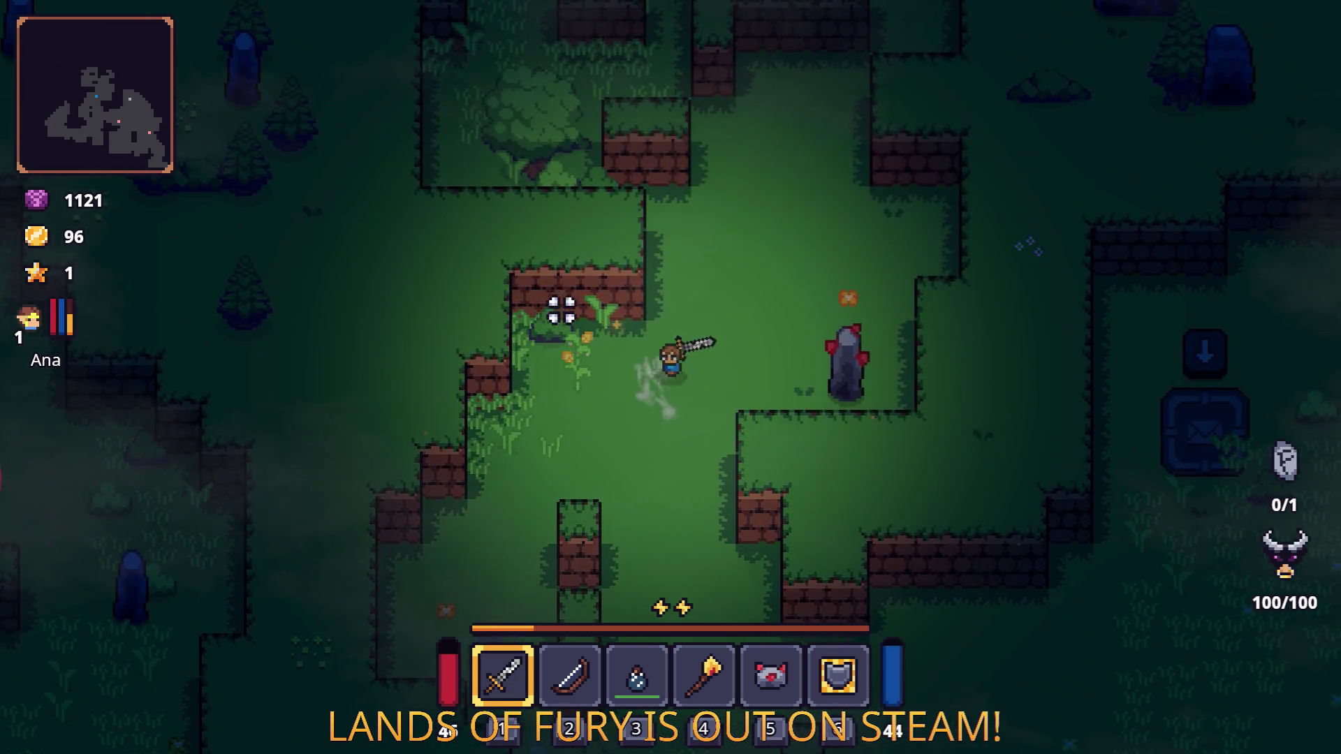
key("a")
key("w")
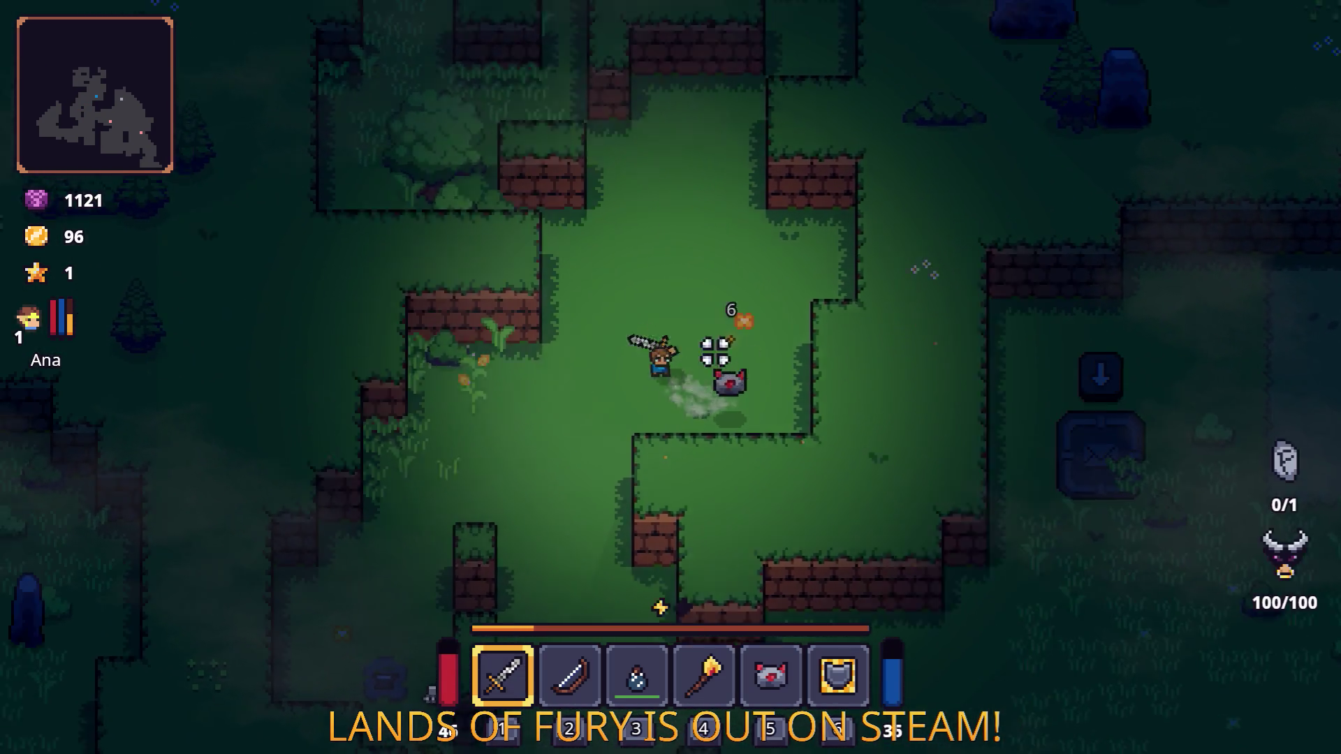
key("w")
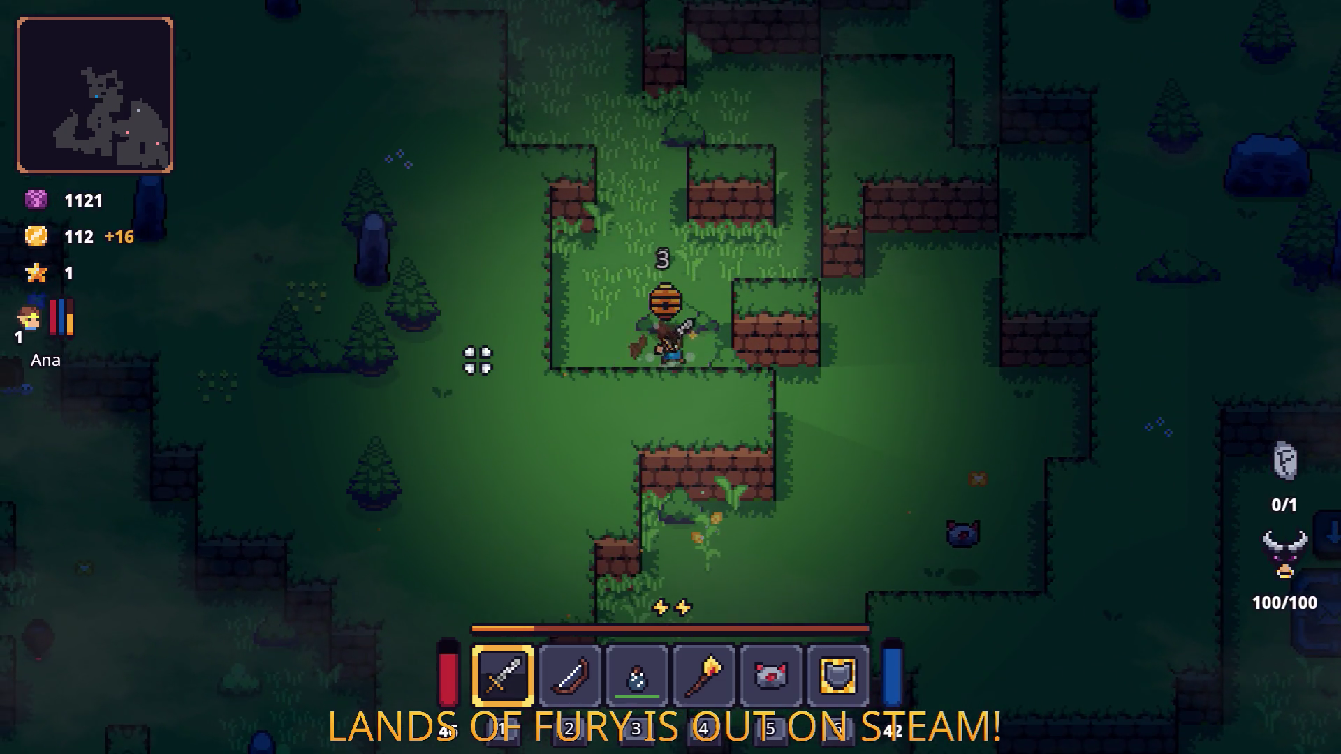
key("s")
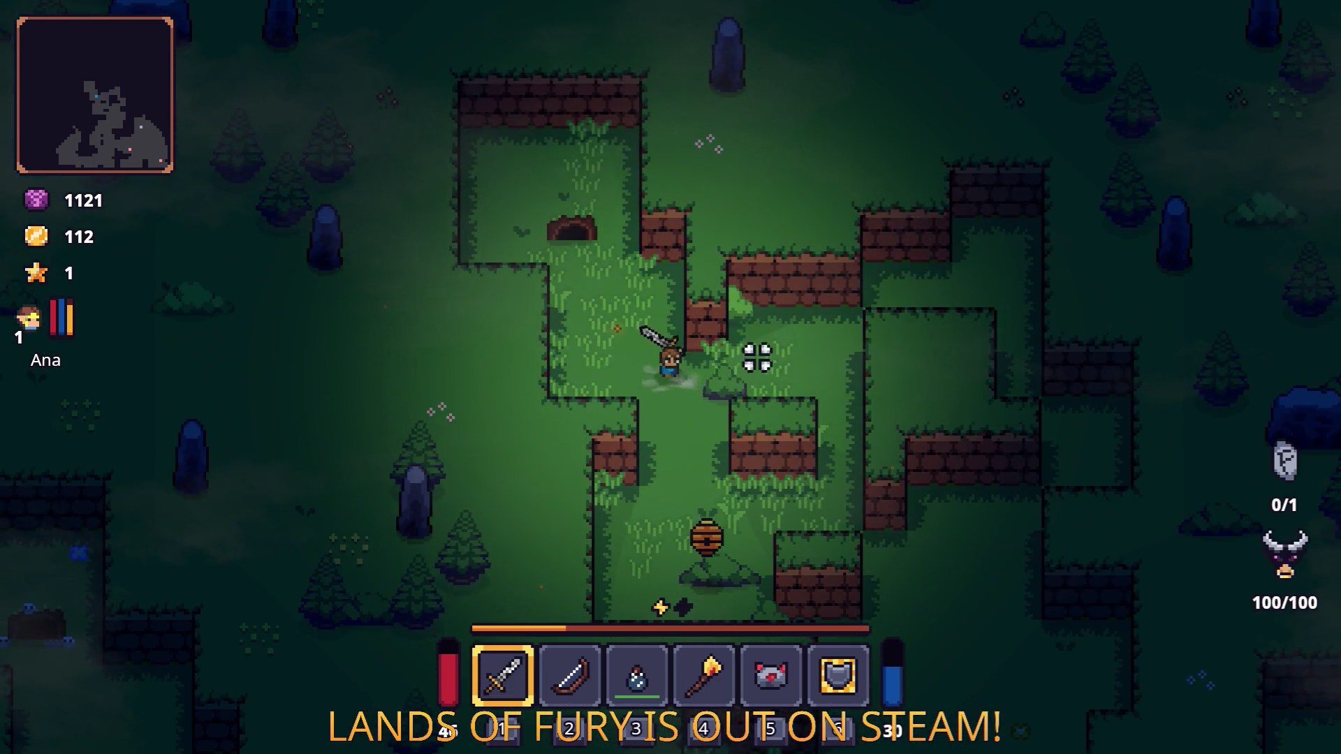
key("d")
key("s")
key("d")
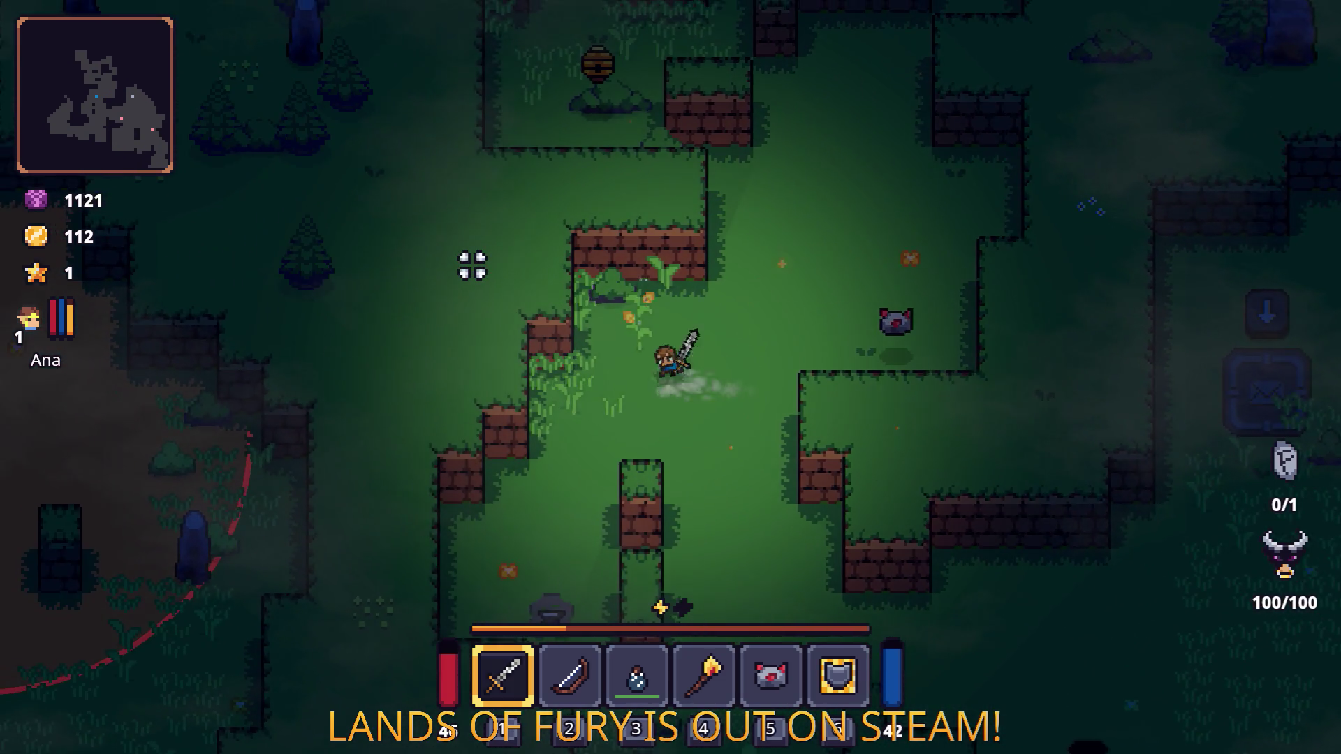
Step: Check the inventory and the ALMA skill tree, then close both and resume play
key("a")
key("s")
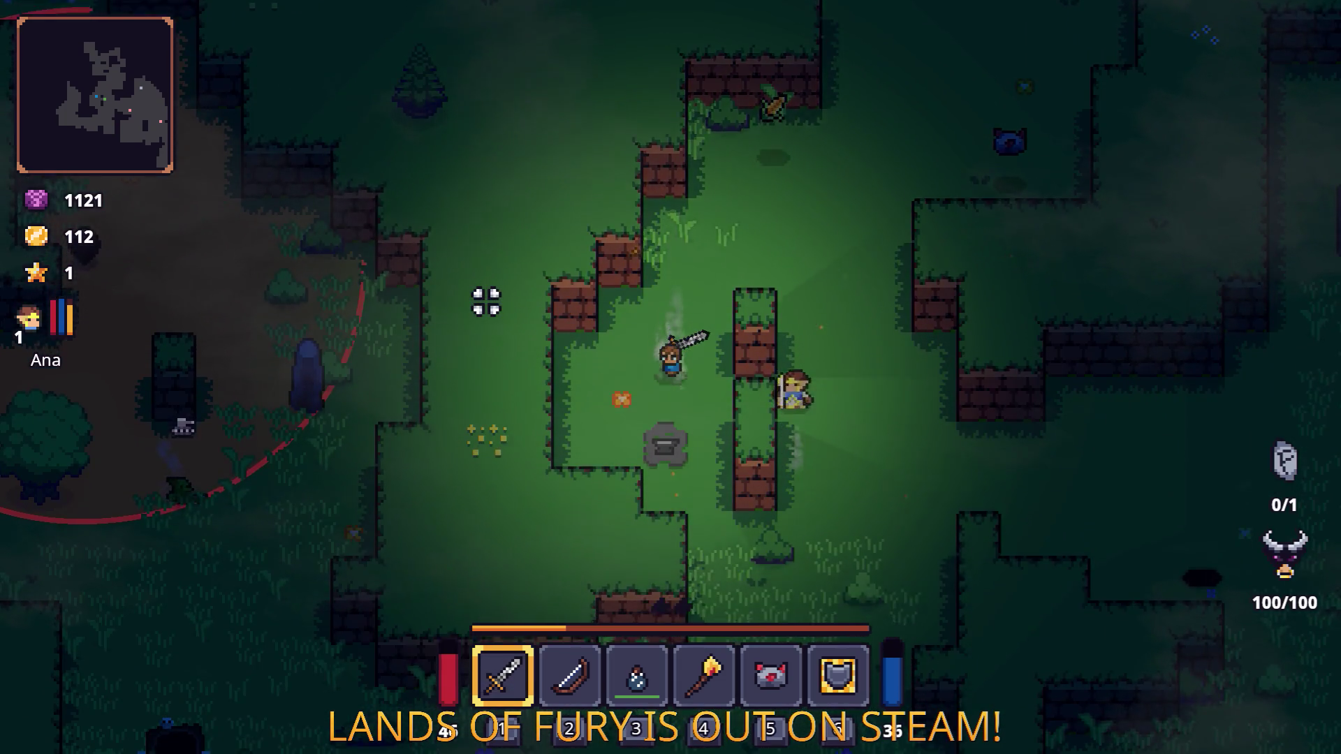
key("d")
key("s")
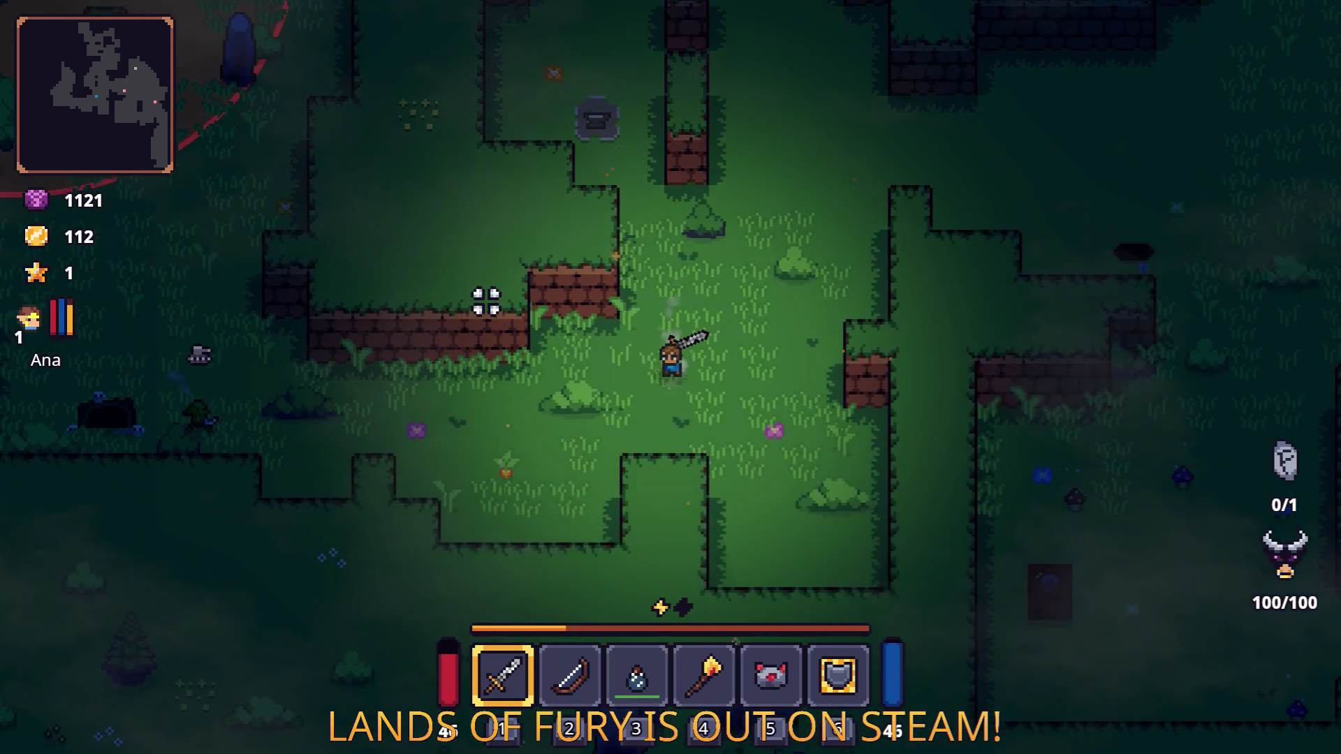
key("i")
left_click(437, 511)
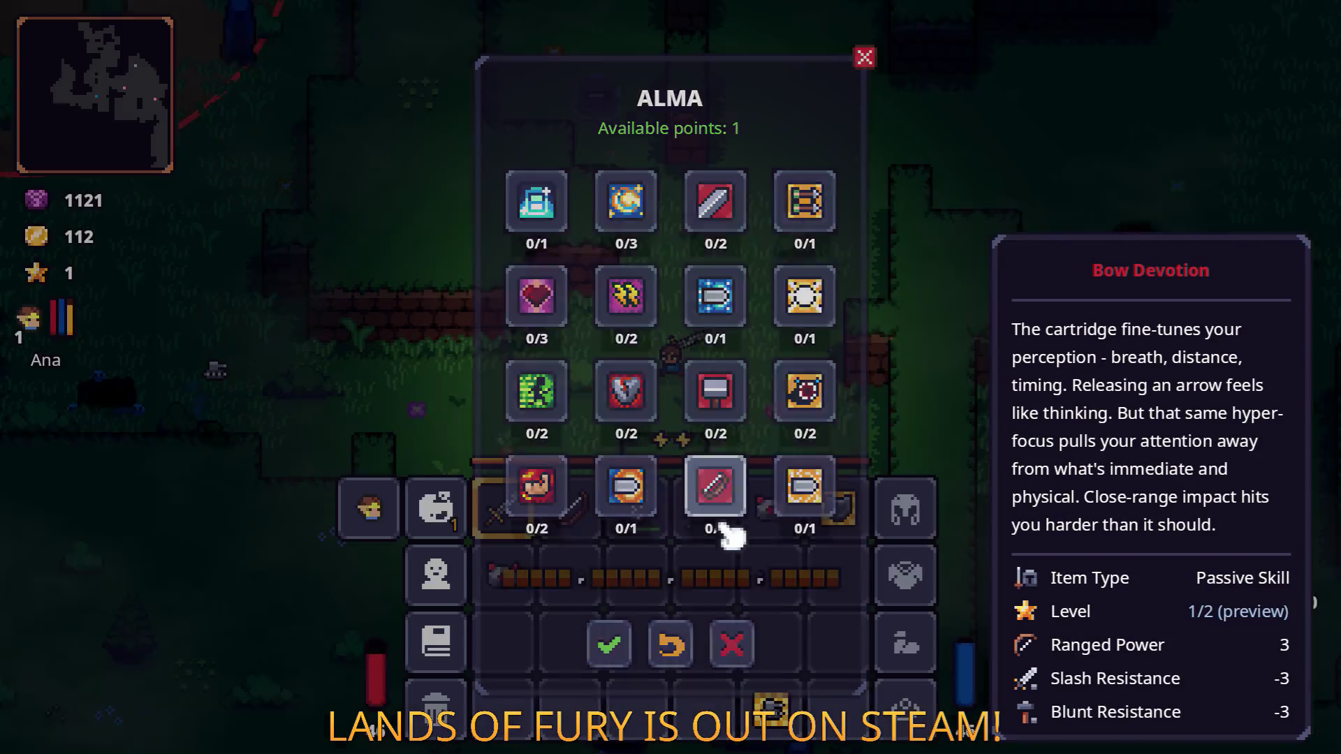
key("Escape")
key("i")
Step: Attack the bear and the brown creature, briefly checking the inventory
key("a")
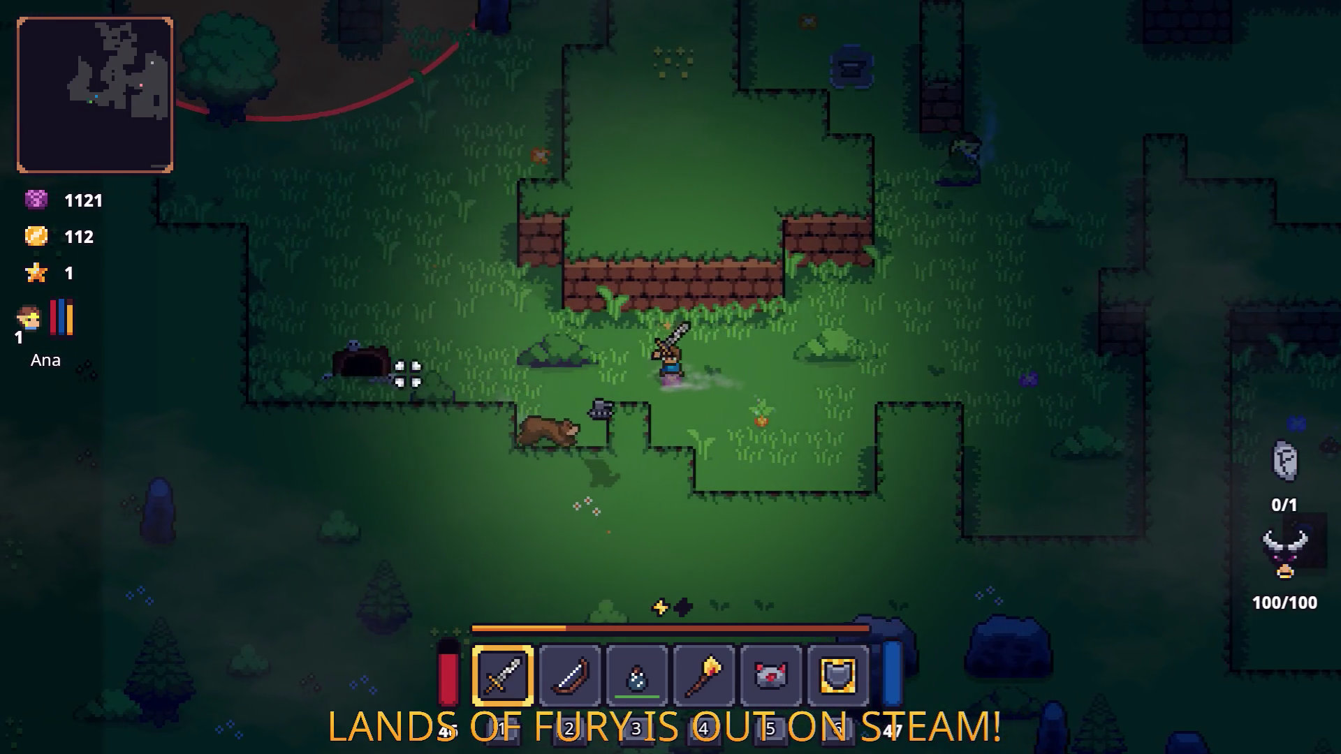
key("s")
left_click(436, 413)
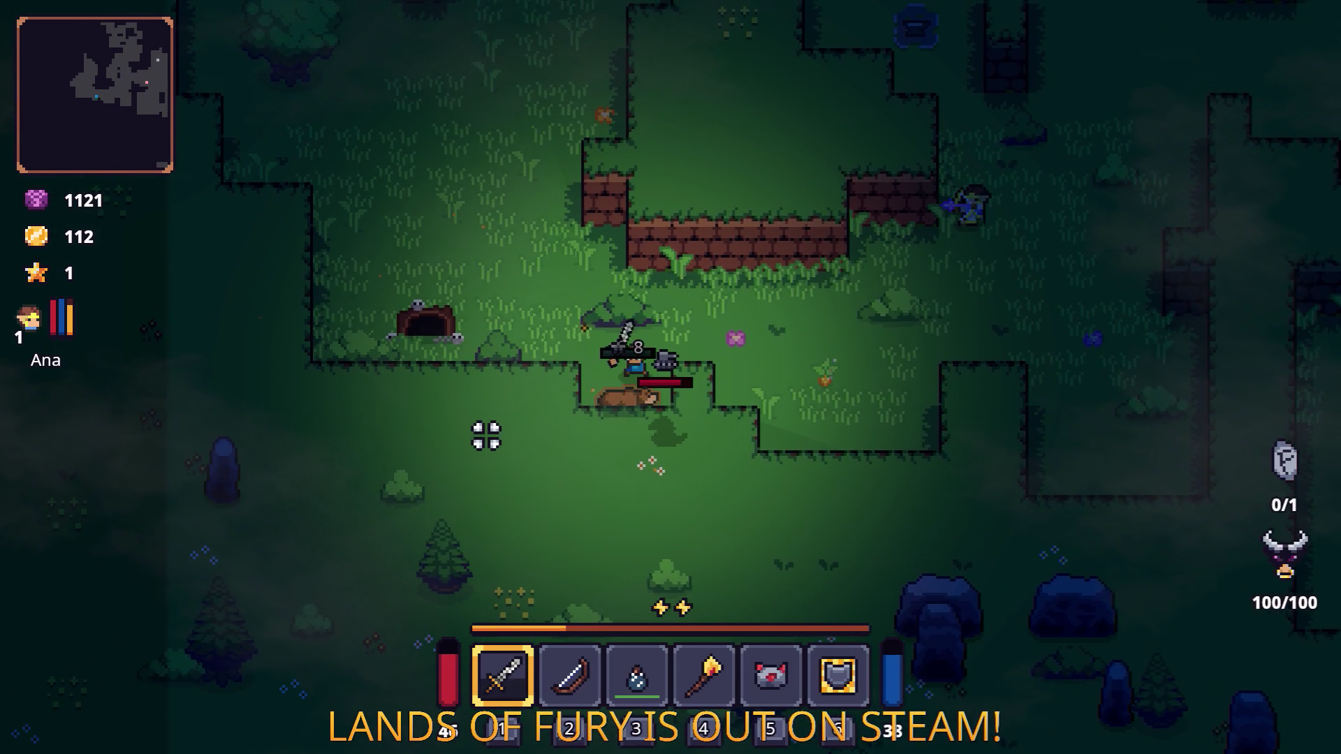
key("a")
left_click(628, 503)
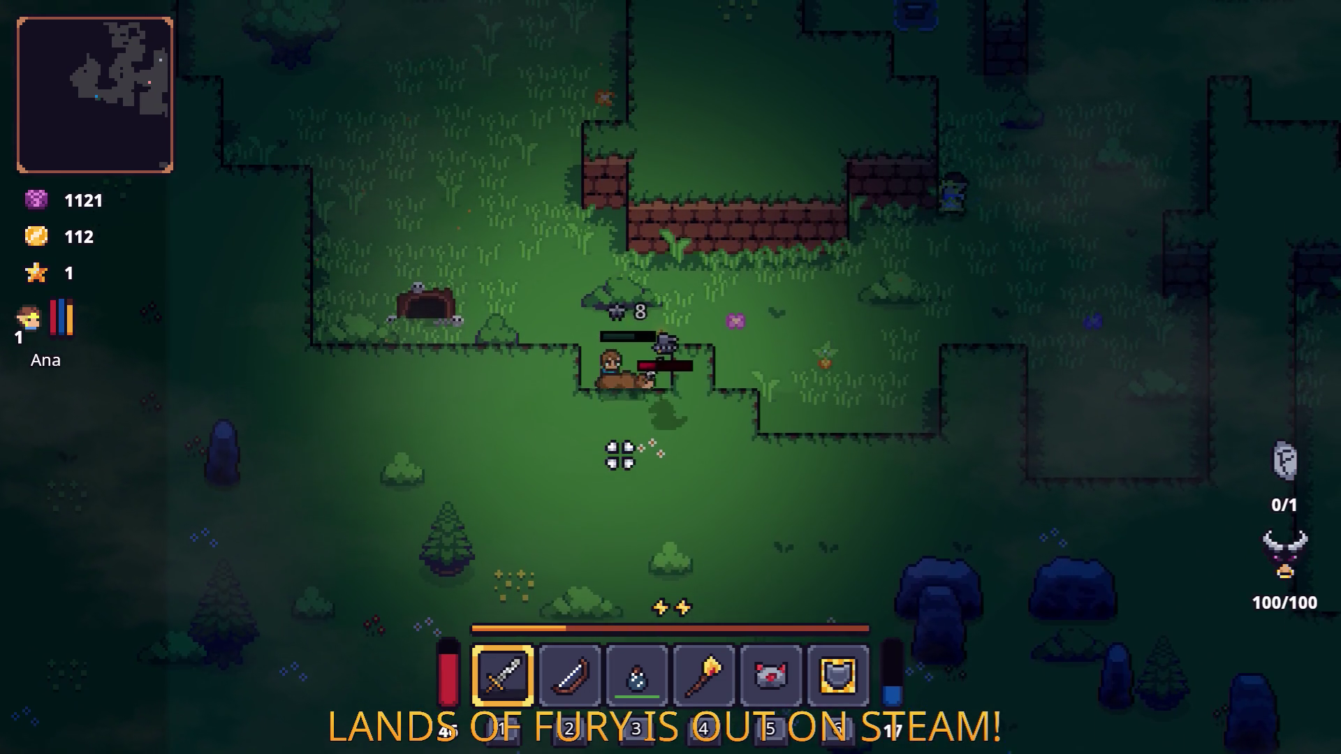
key("i")
key("i")
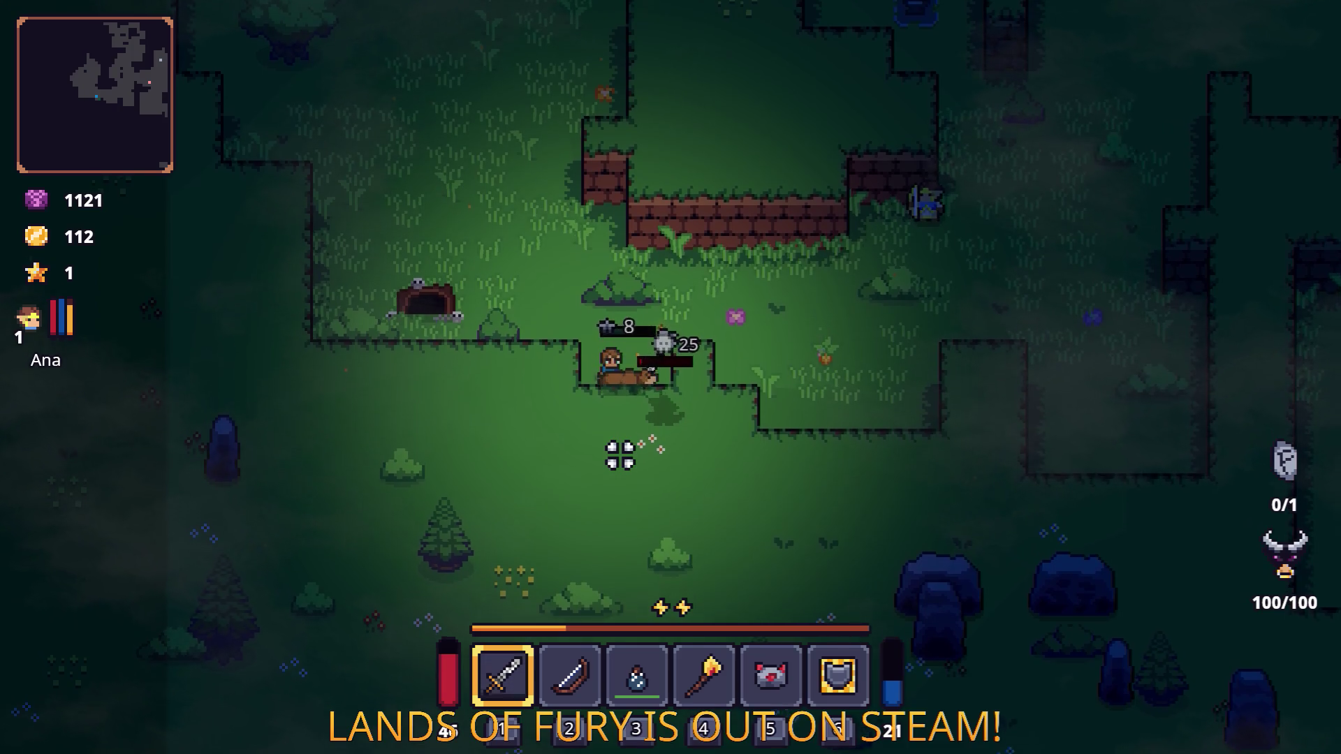
Step: Keep fighting the pursuing bears around the standing stone until Game over
key("space")
left_click(428, 347)
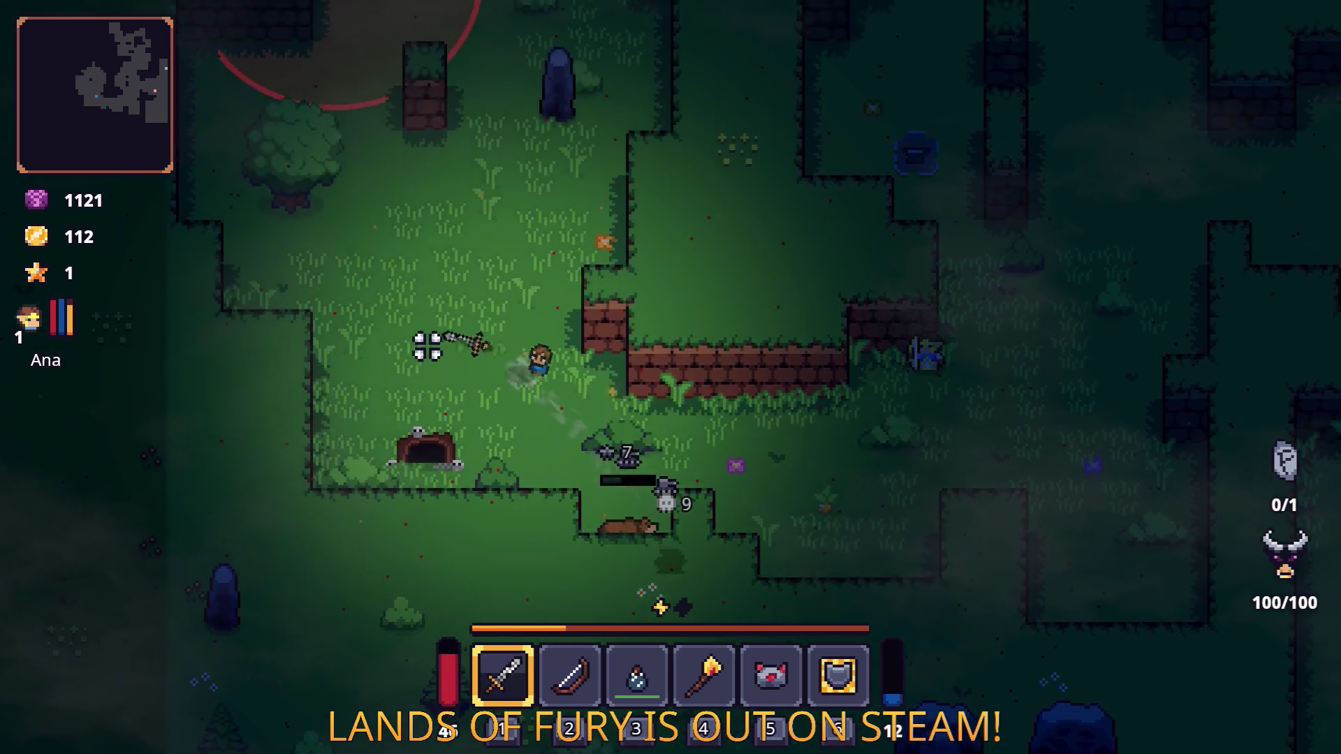
key("w")
left_click(514, 264)
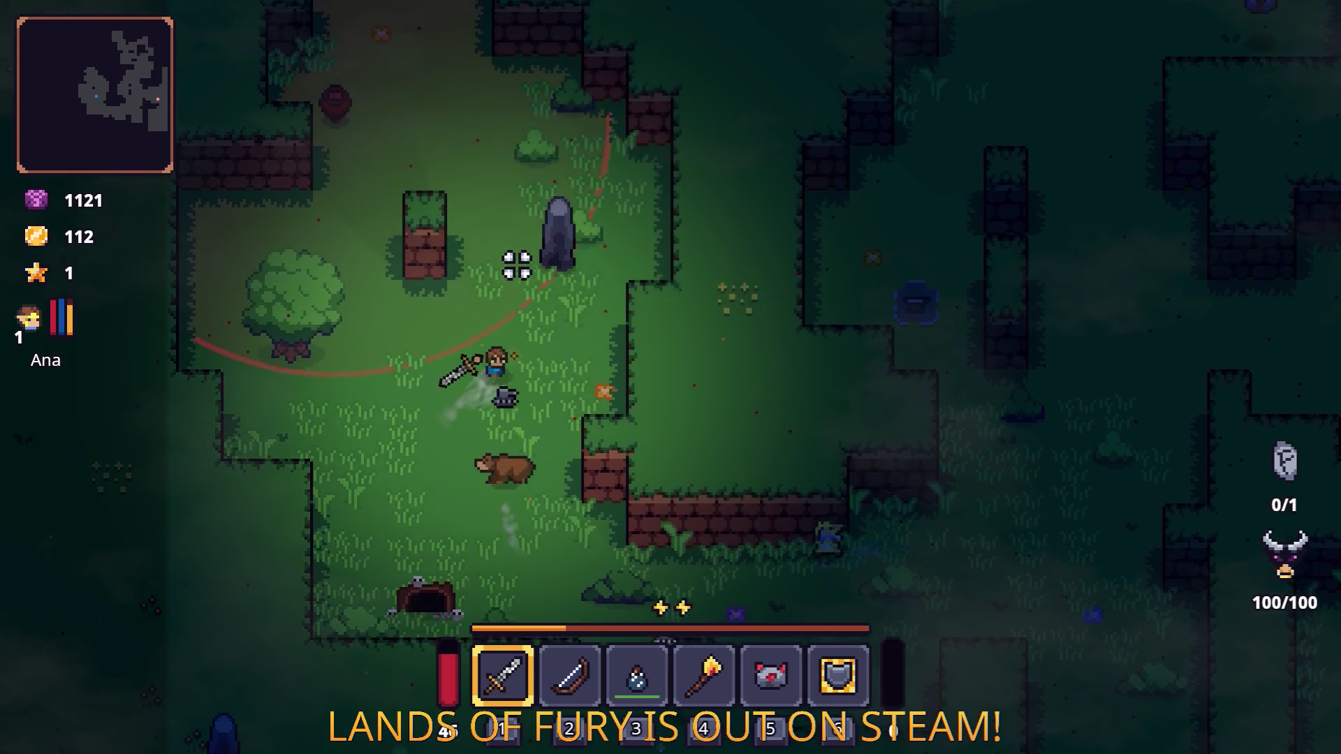
key("w")
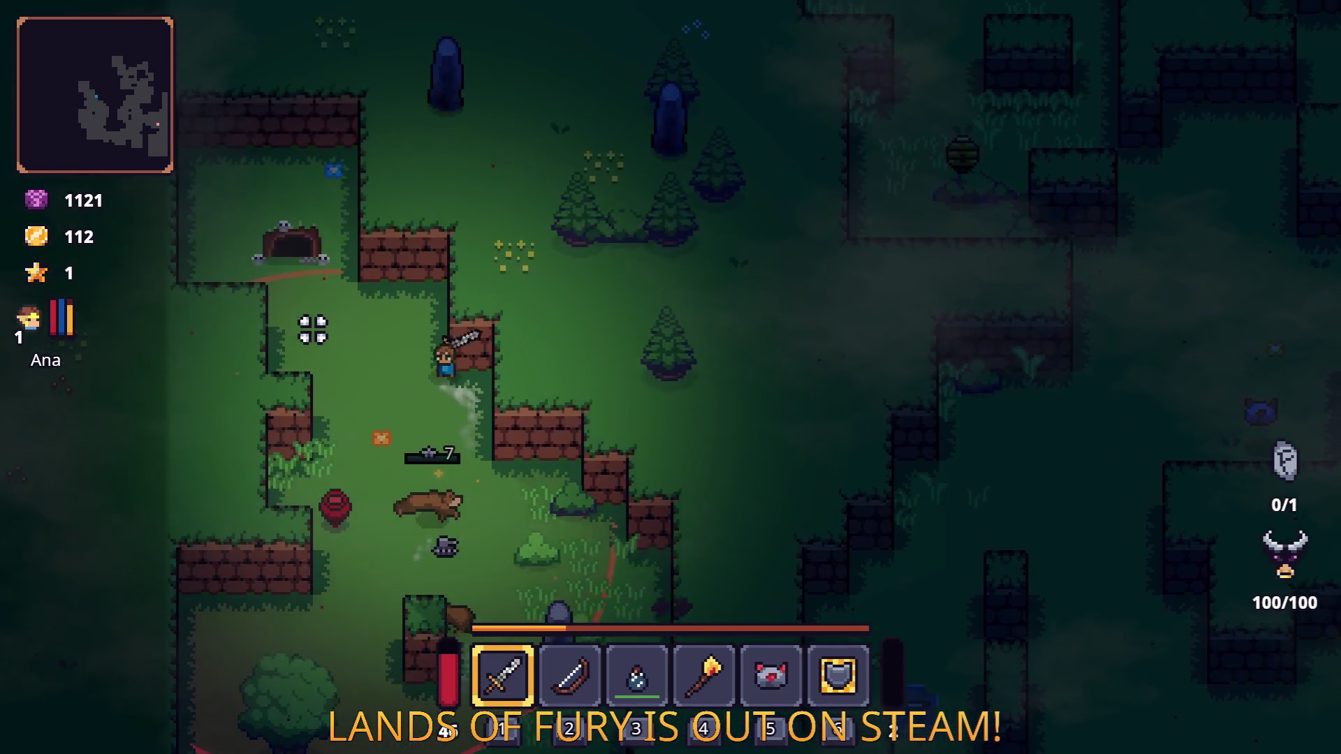
key("s")
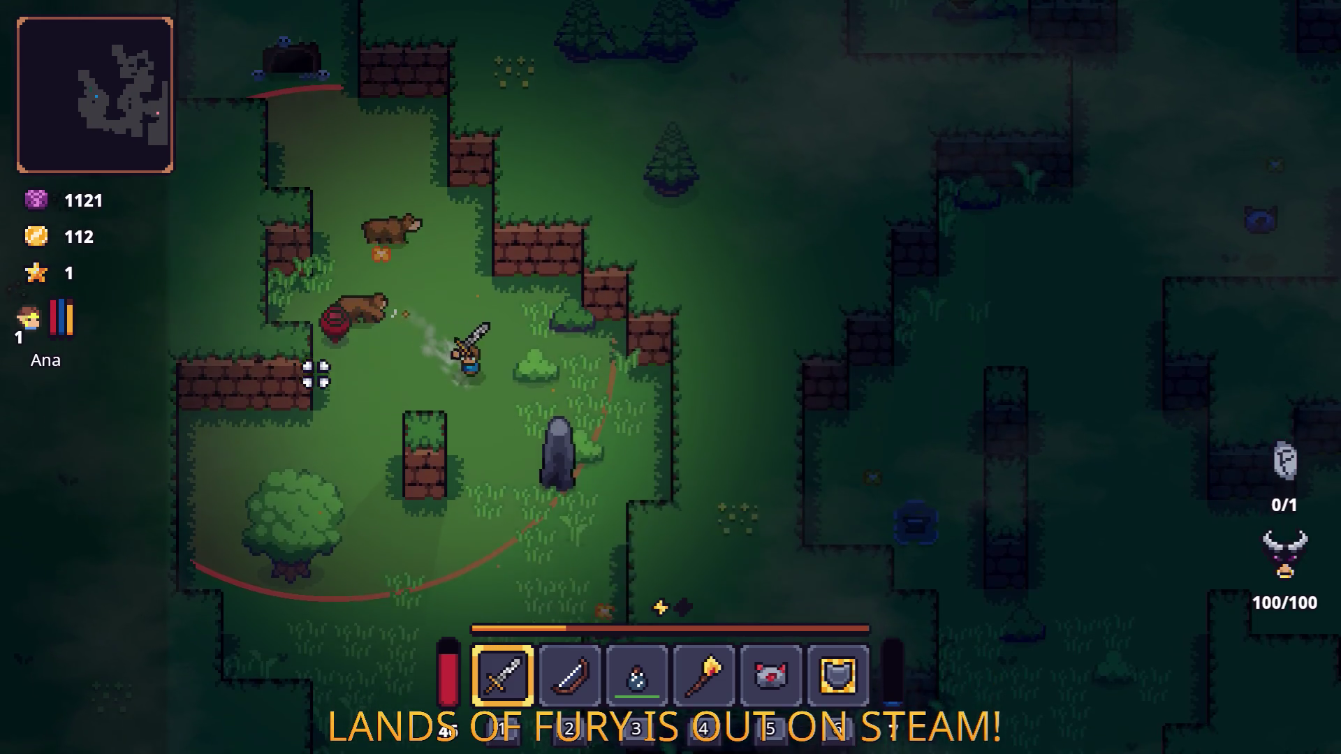
key("s")
key("d")
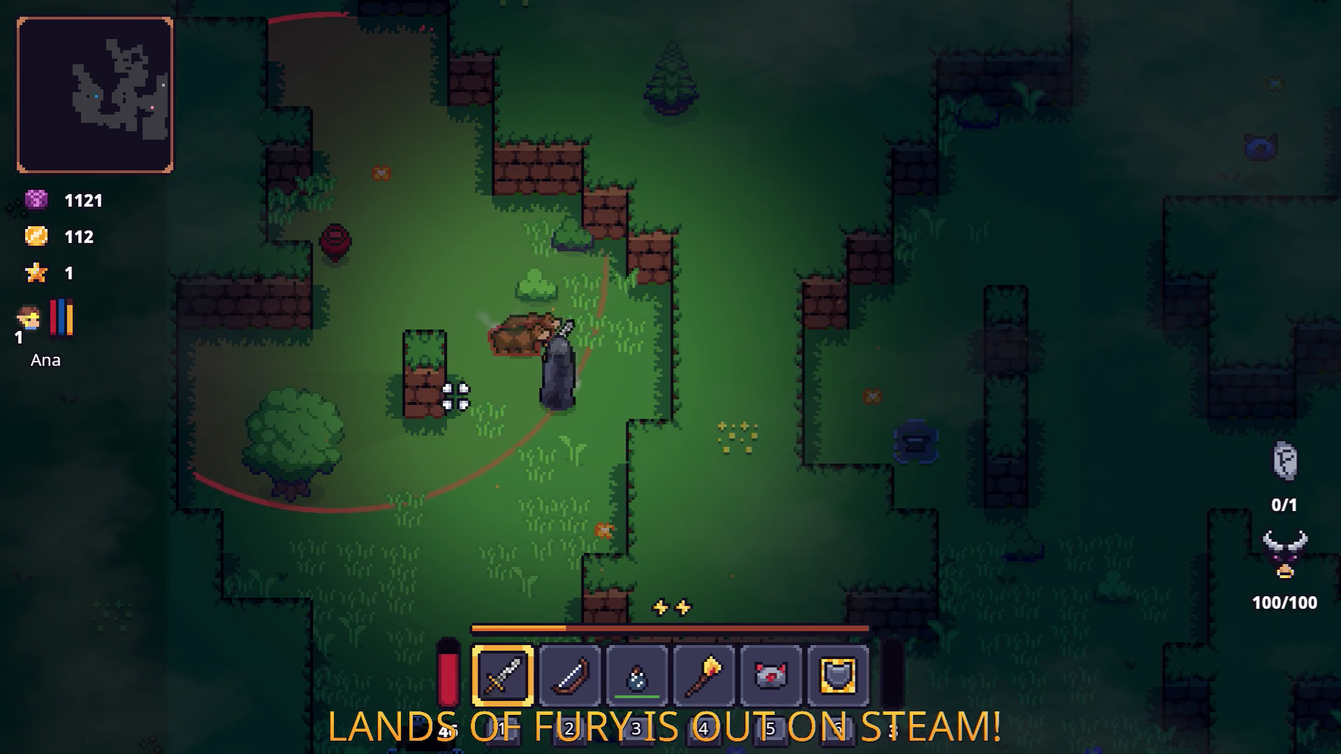
key("s")
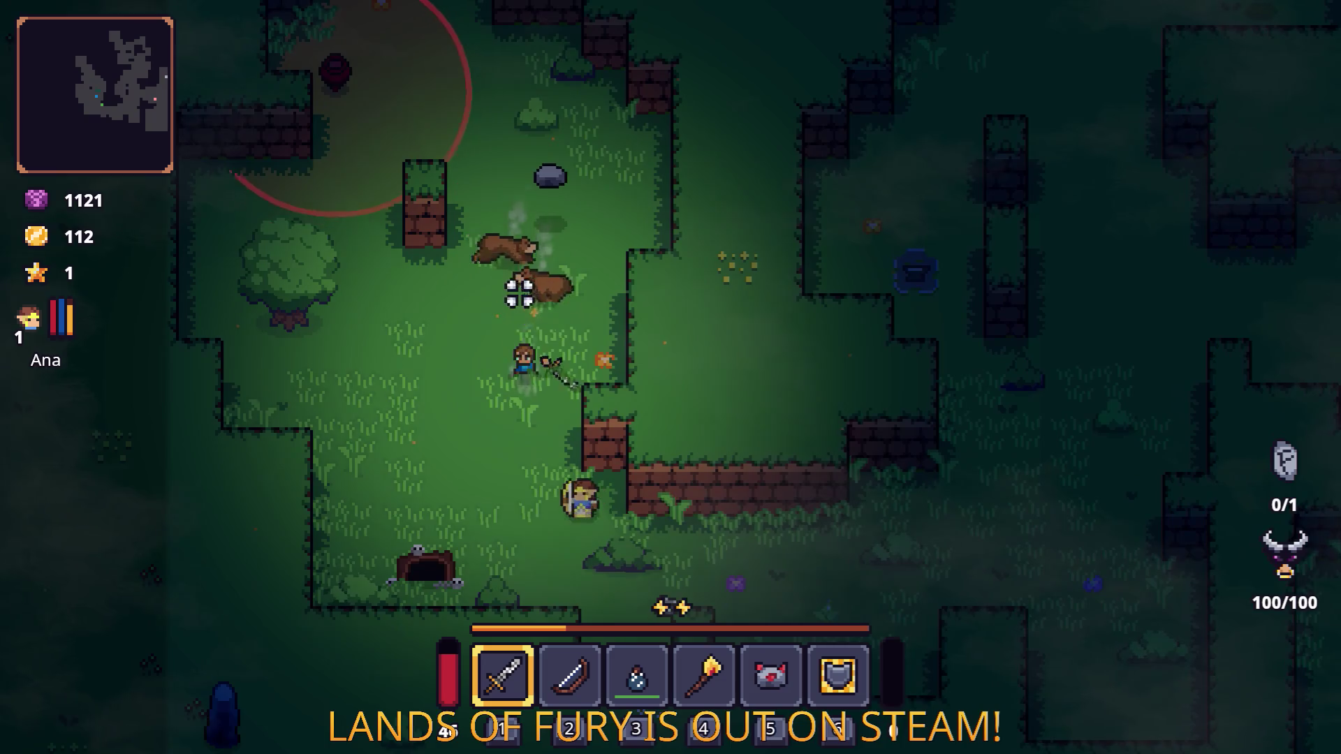
key("w")
left_click(519, 292)
left_click(643, 391)
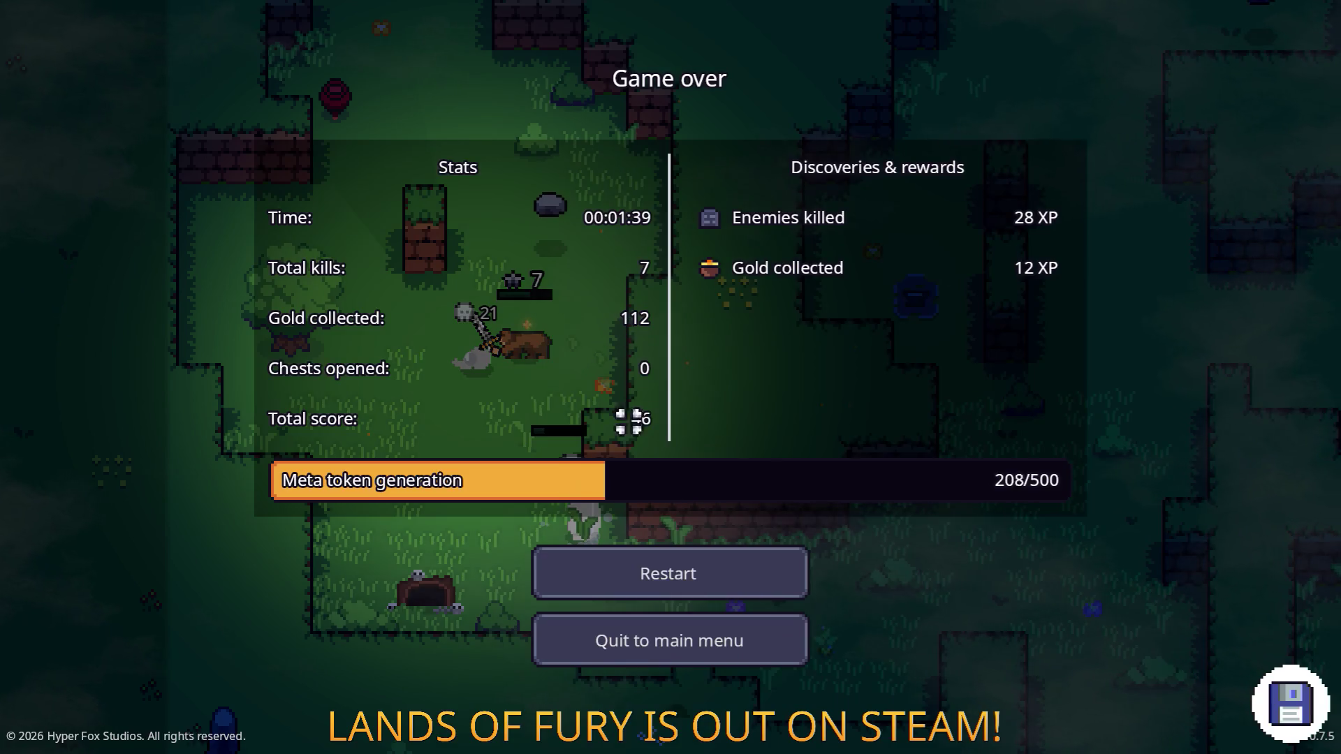
Step: Quit to the main menu, exit the game, and return to PlayerHUD.cs at line 572
left_click(659, 641)
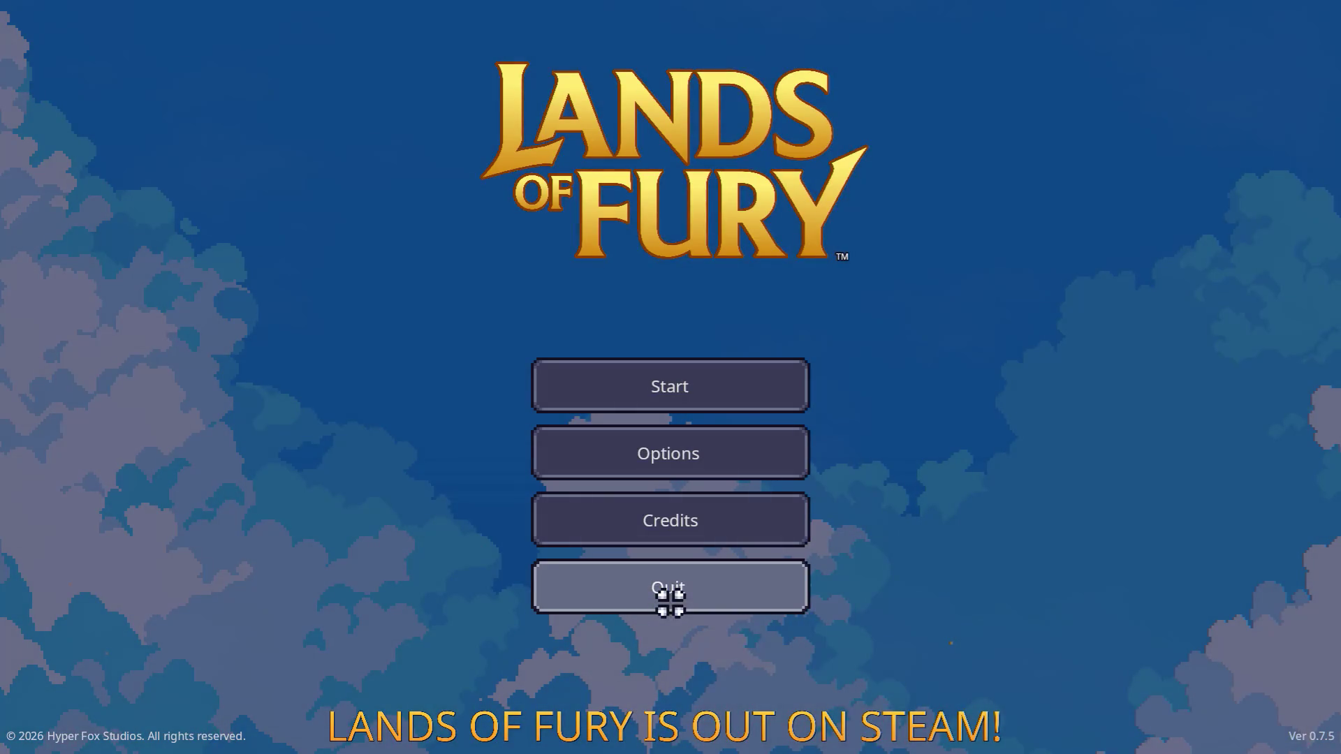
left_click(669, 593)
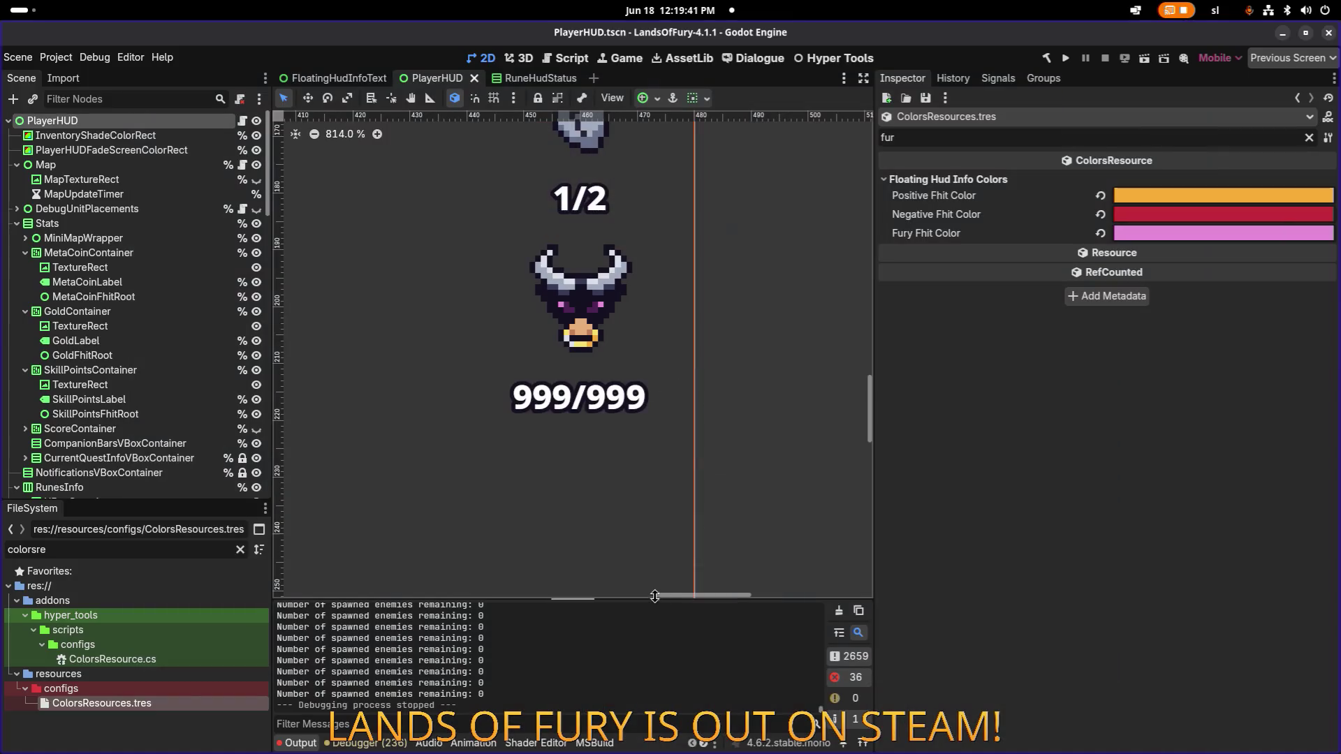
key("super")
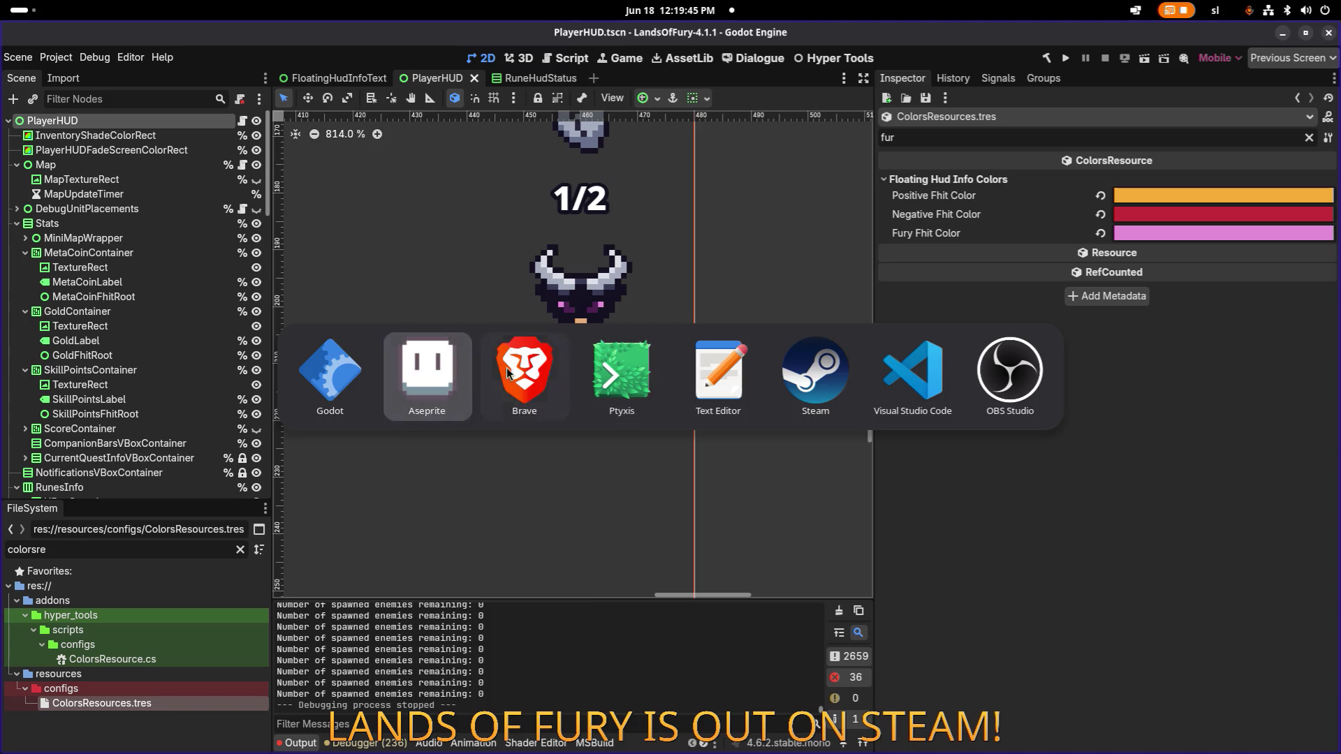
left_click(900, 377)
left_click(669, 382)
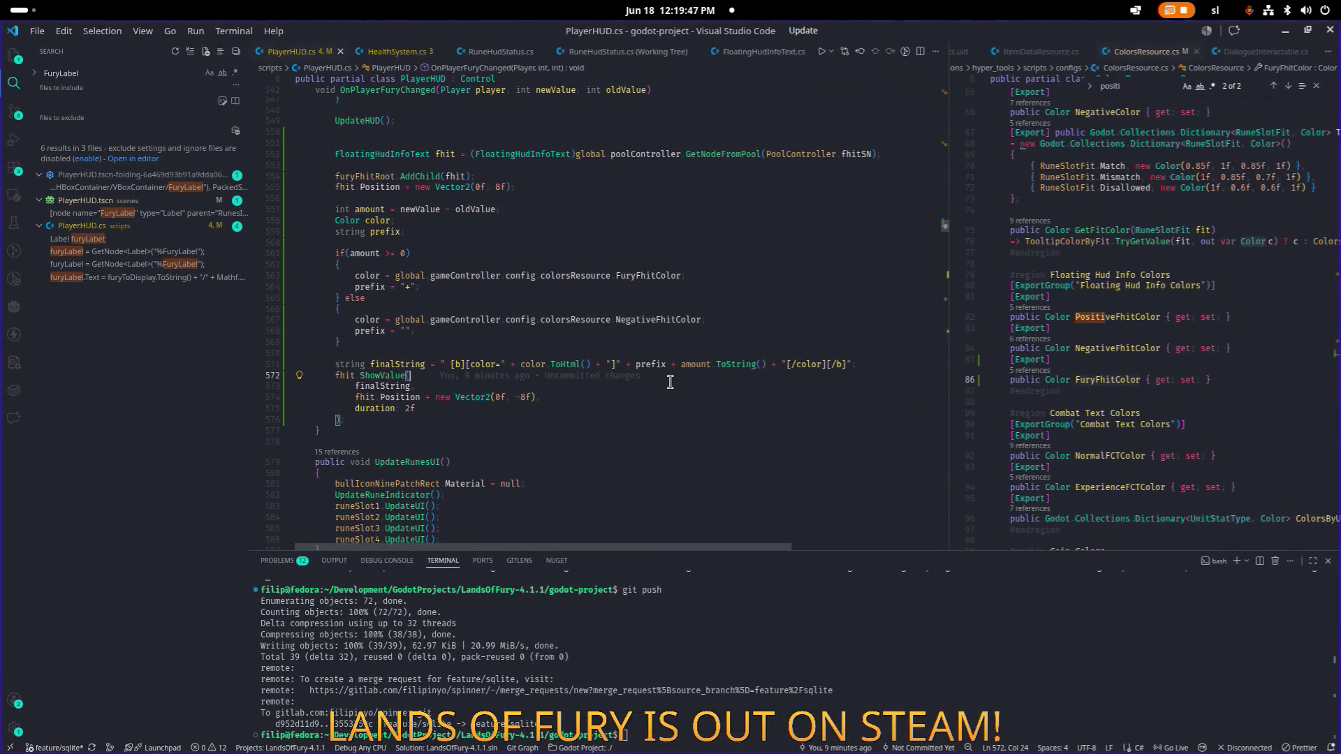
mouse_move(625, 377)
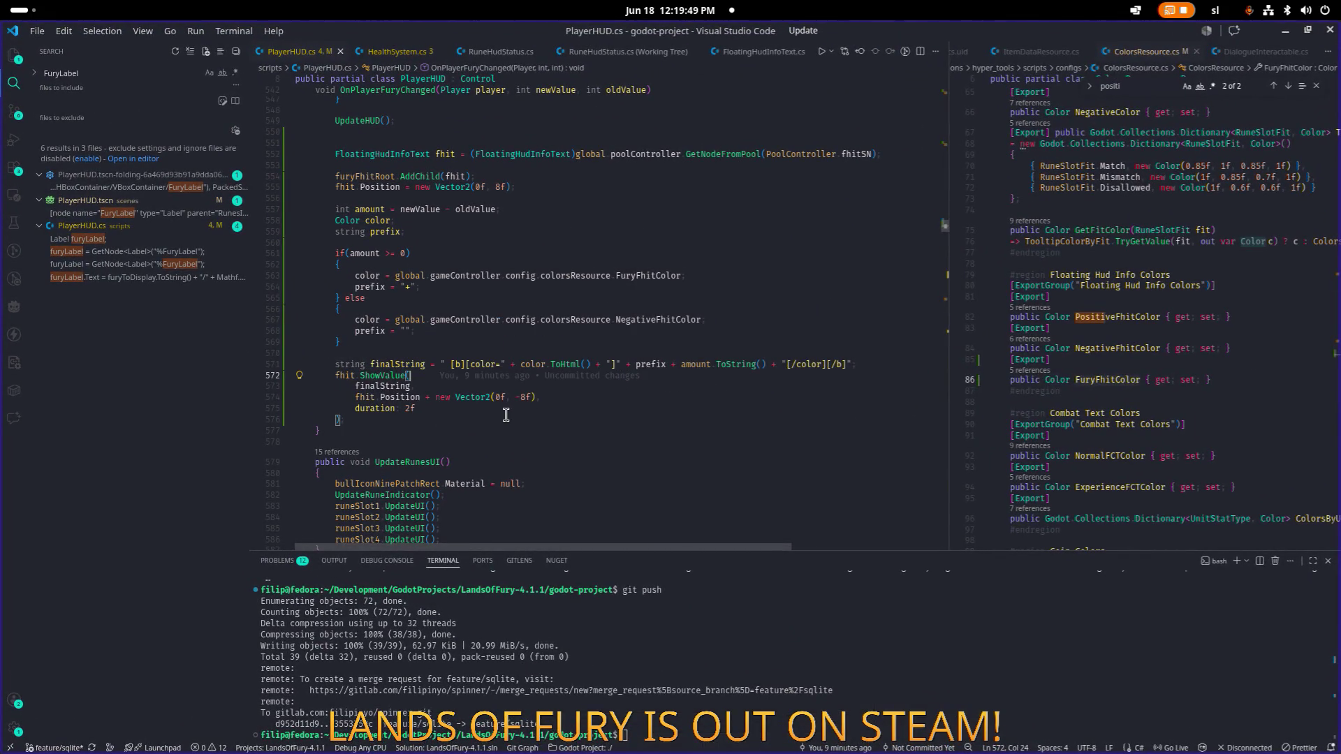